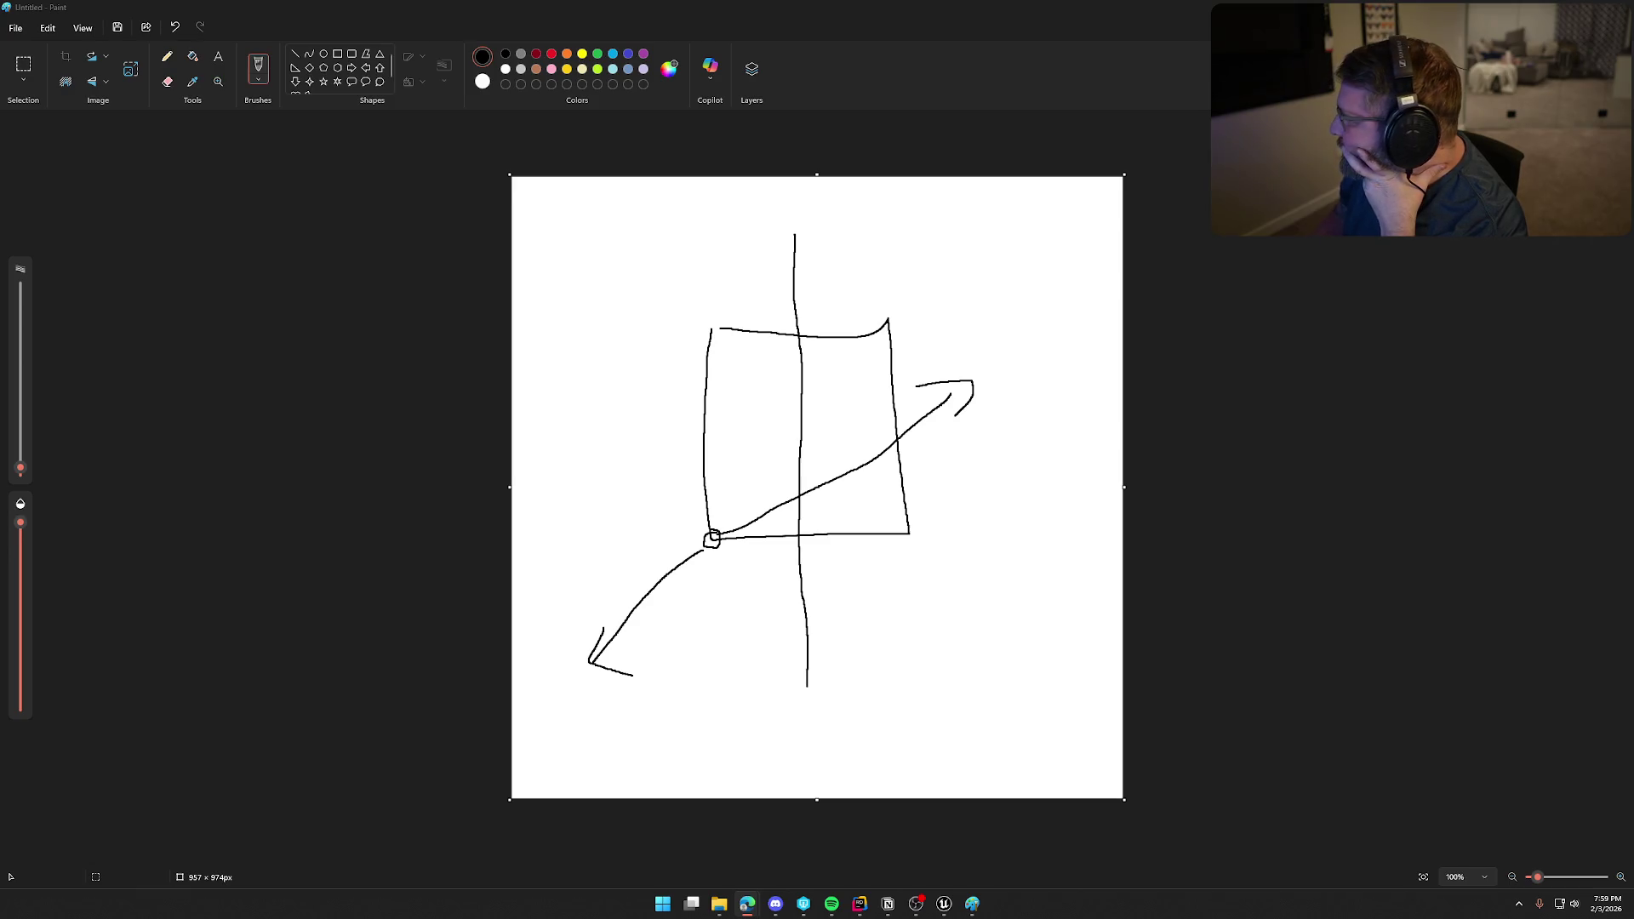
Bring the 'Wagon Flip Recovery Ideas' ChatGPT chat to the front and maximize it.
key("alt+Tab")
double_click(702, 161)
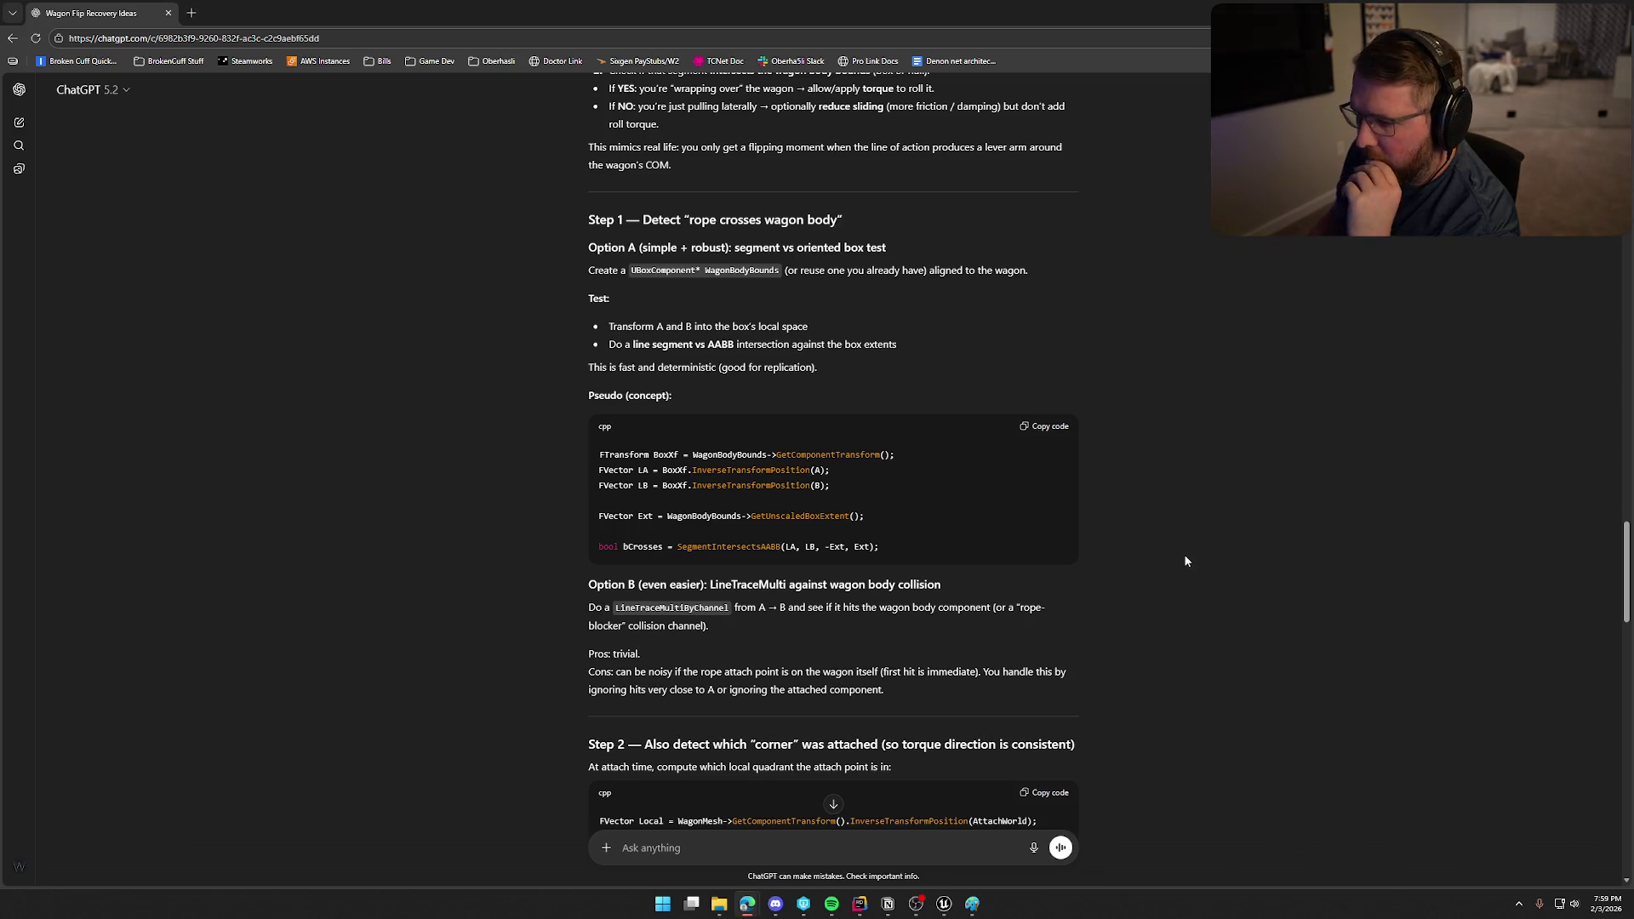
scroll(1183, 557, "down", 1)
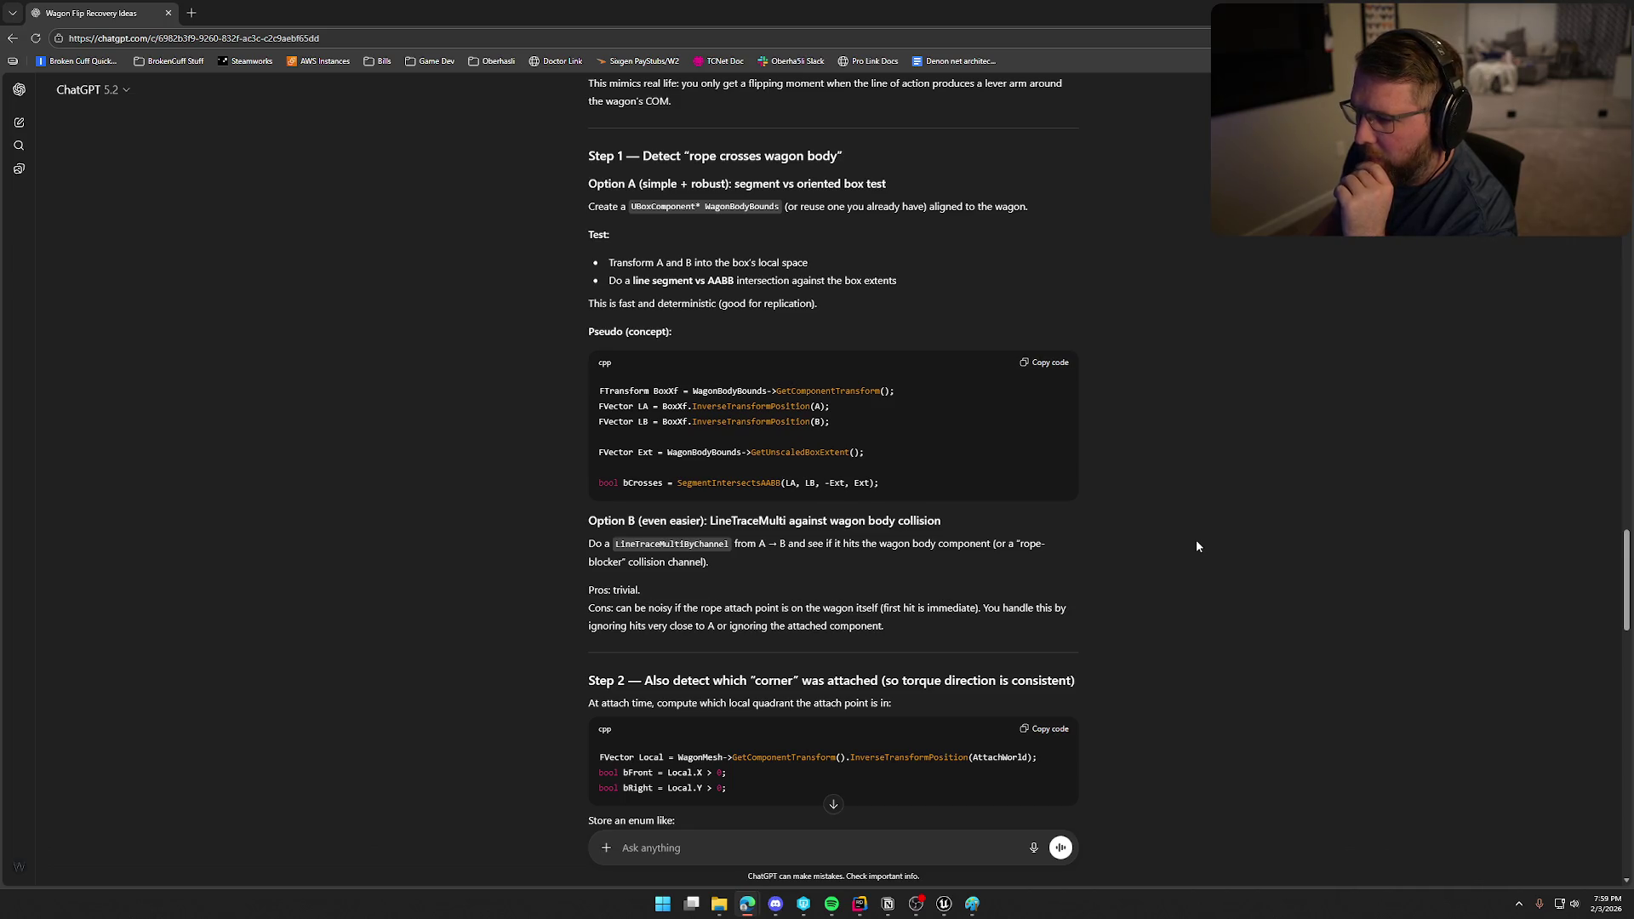
scroll(1196, 542, "down", 3)
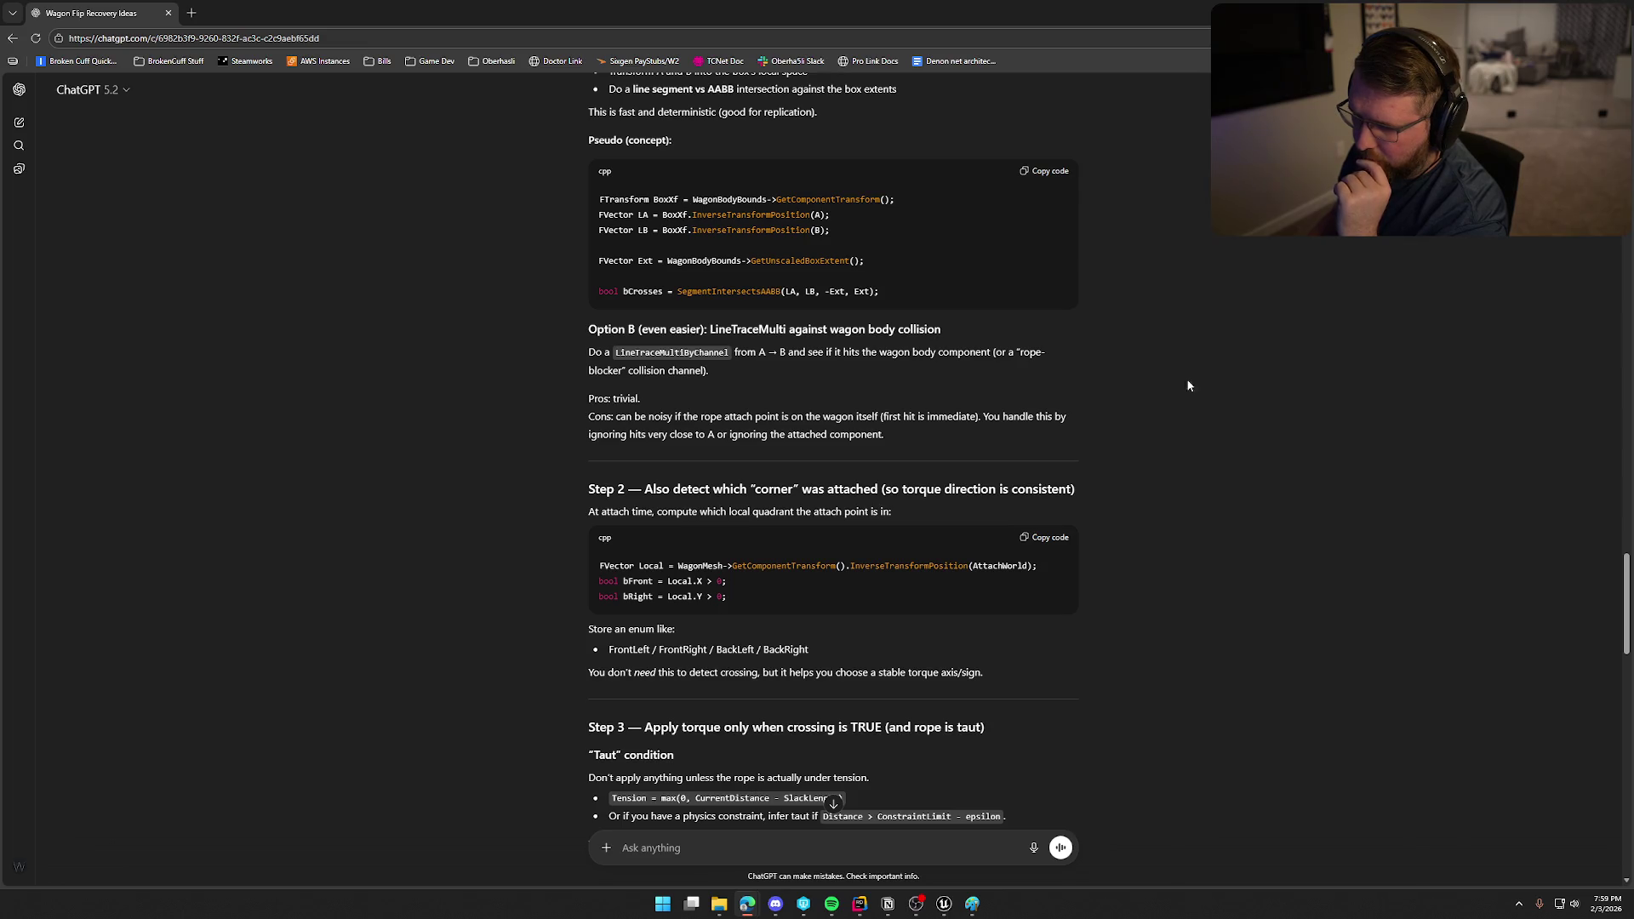
scroll(1187, 382, "down", 2)
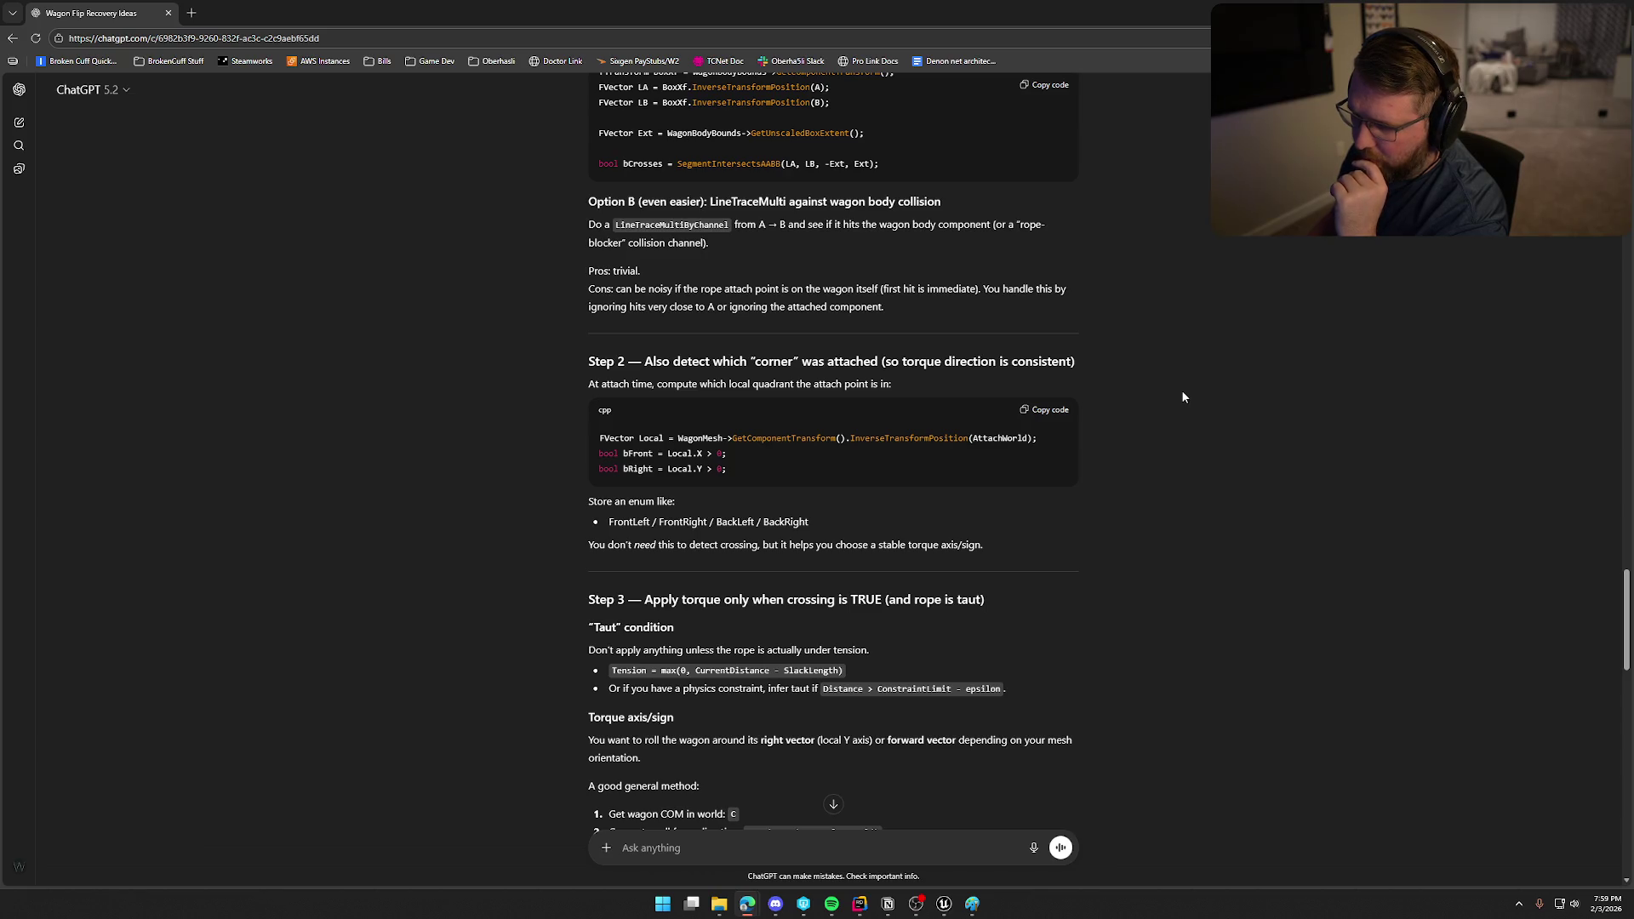
scroll(1182, 392, "down", 4)
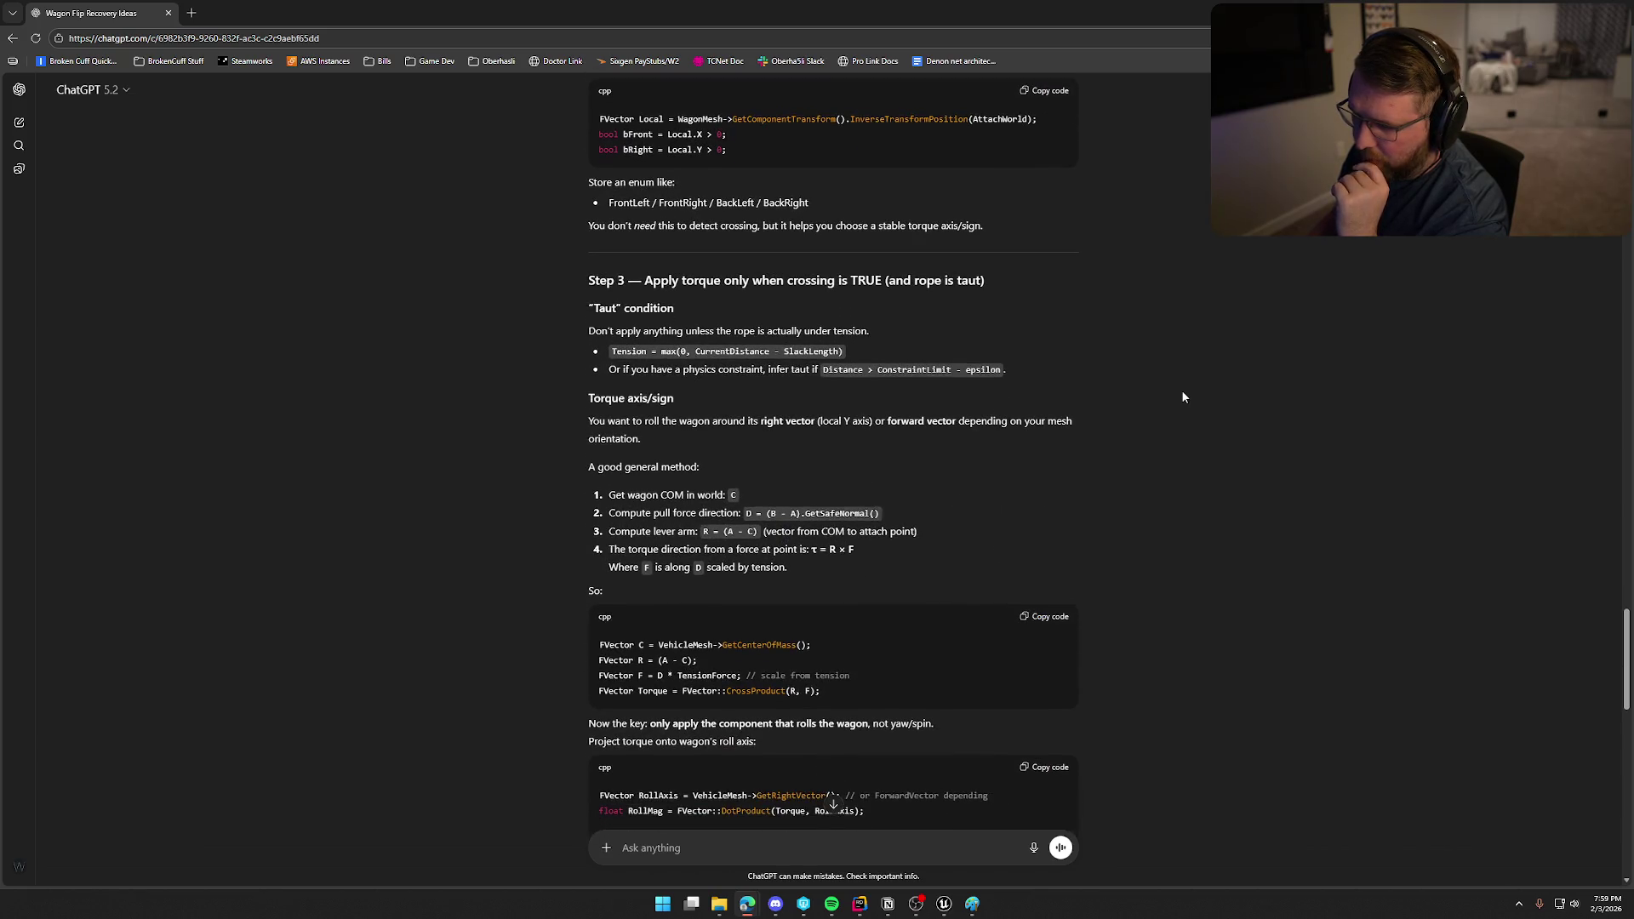
scroll(1183, 397, "down", 3)
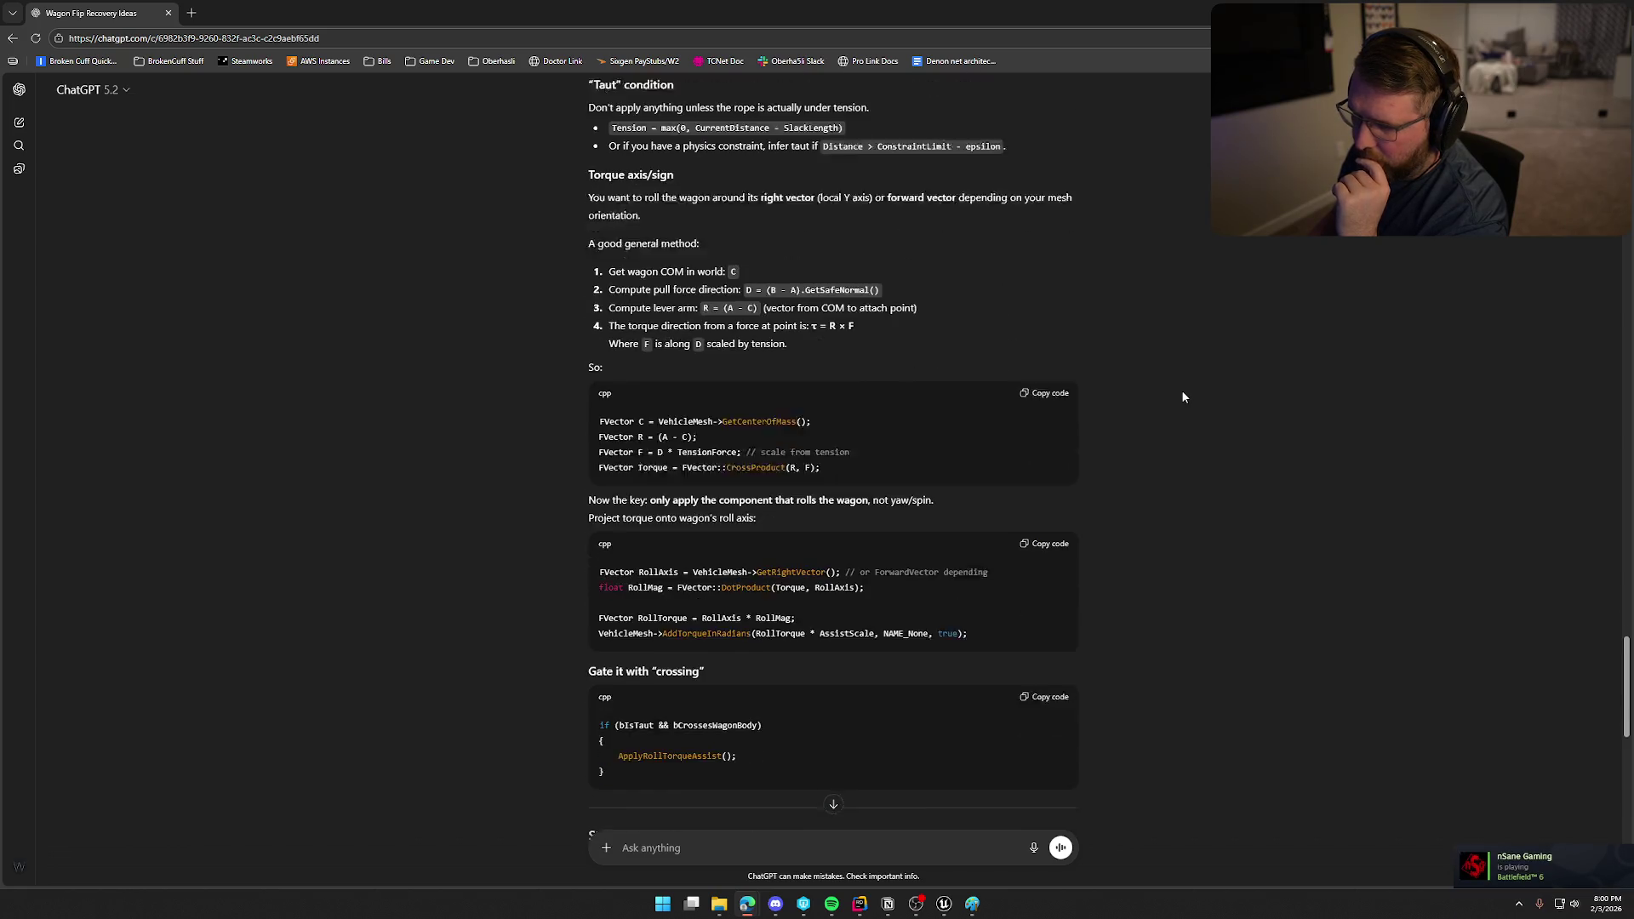
scroll(1182, 396, "down", 7)
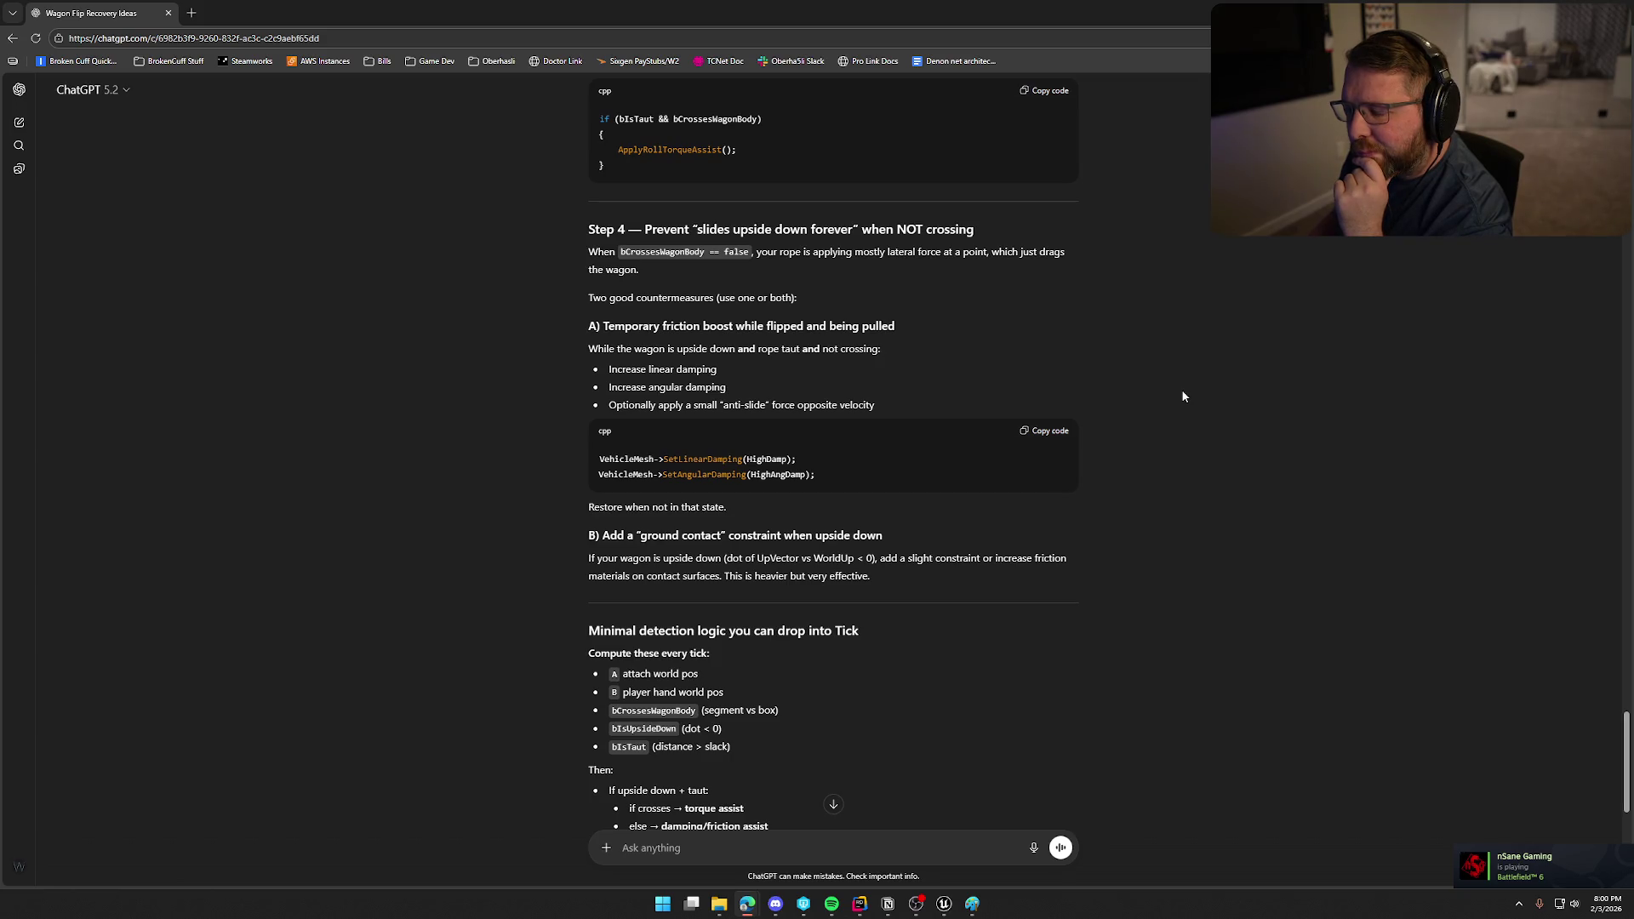
scroll(1182, 396, "down", 3)
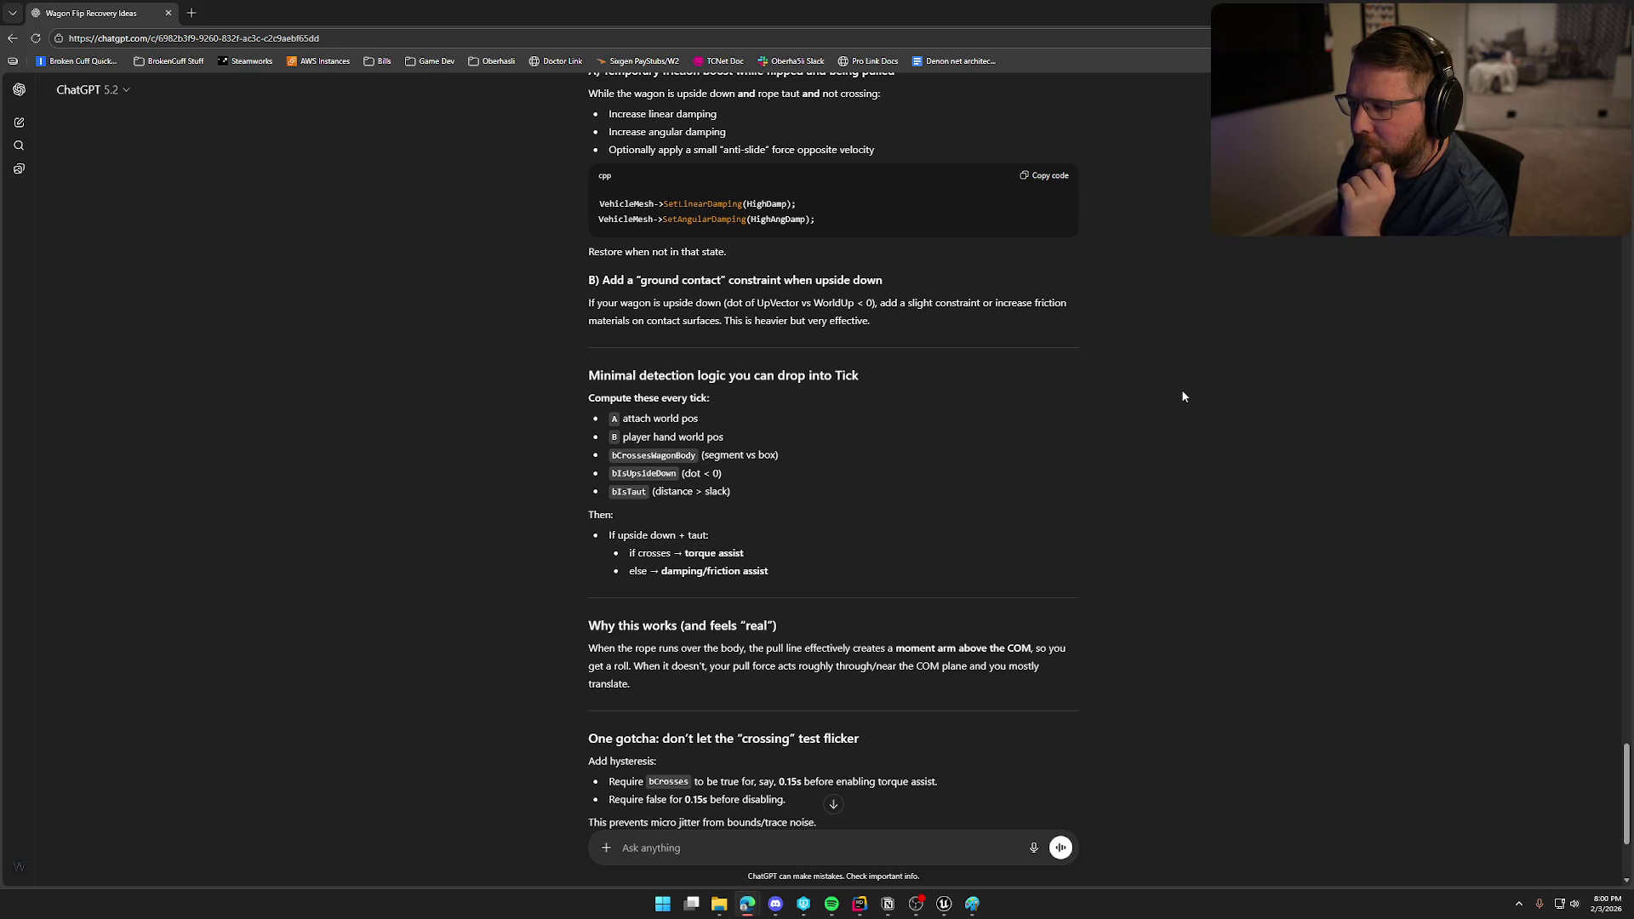
scroll(1182, 396, "down", 2)
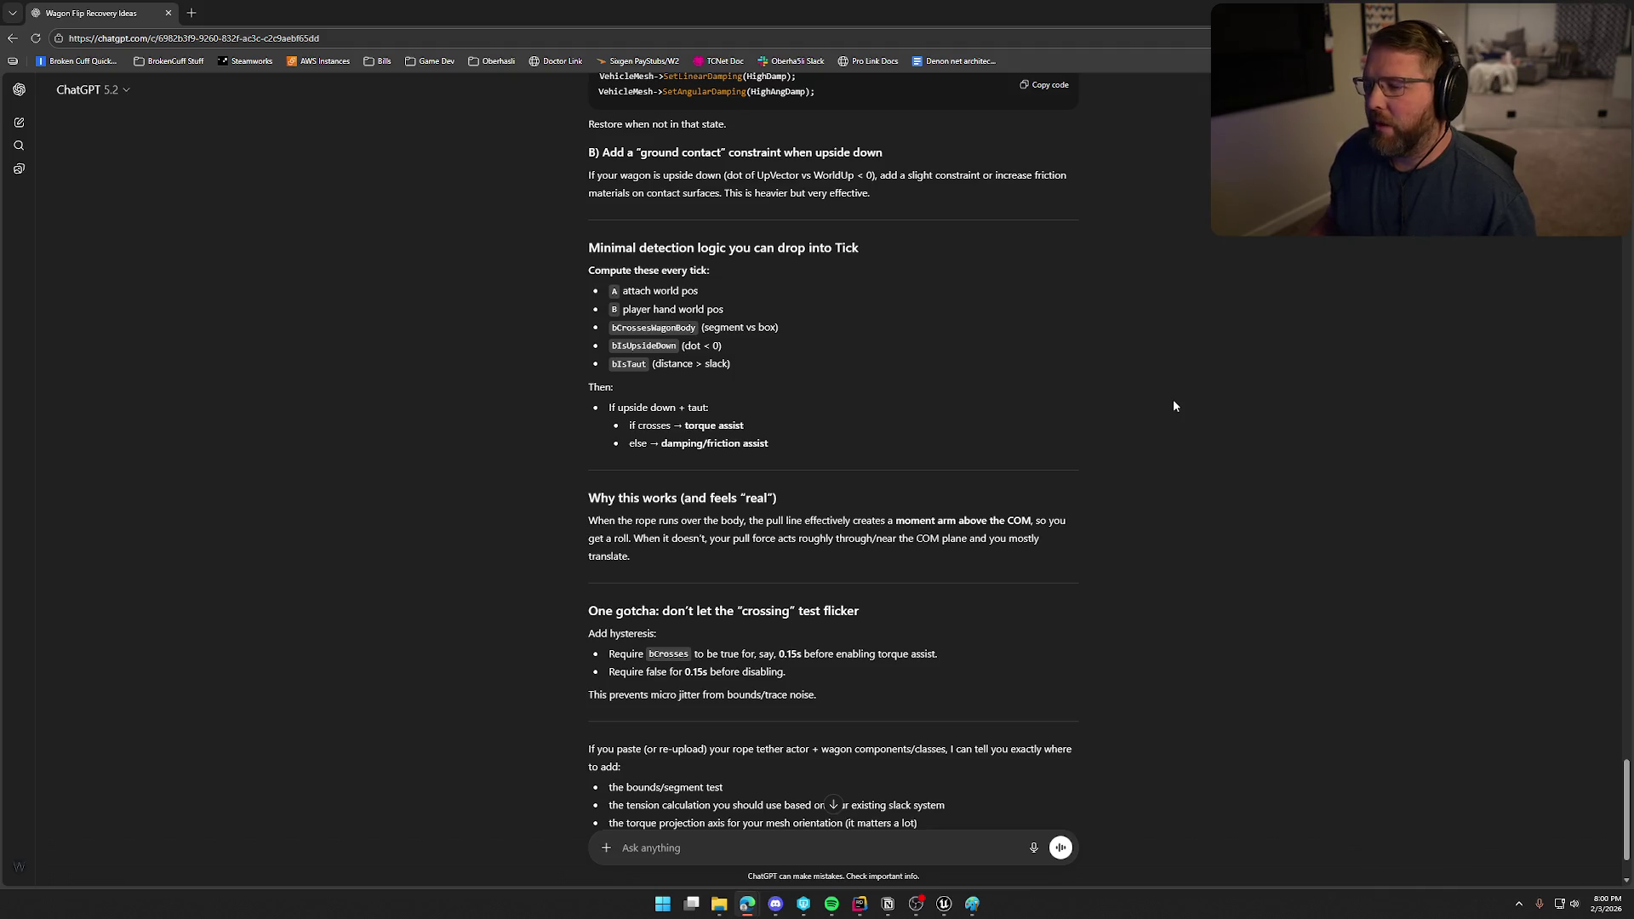
scroll(1191, 406, "down", 2)
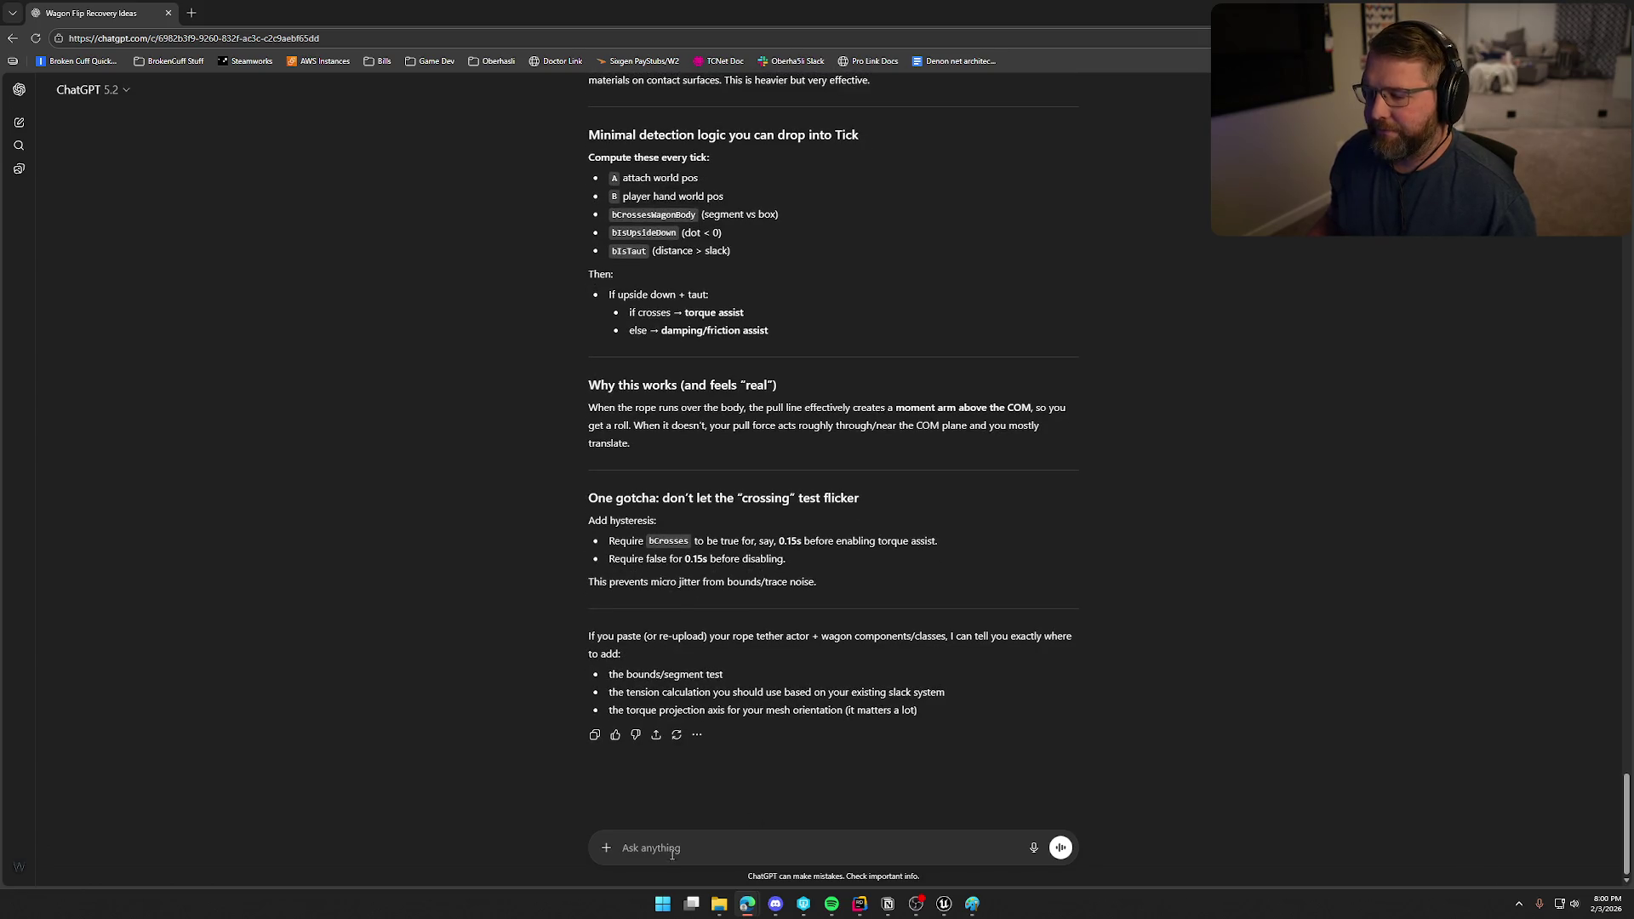
Ask ChatGPT how to apply torque toward the player when the rope is taut.
type("let")
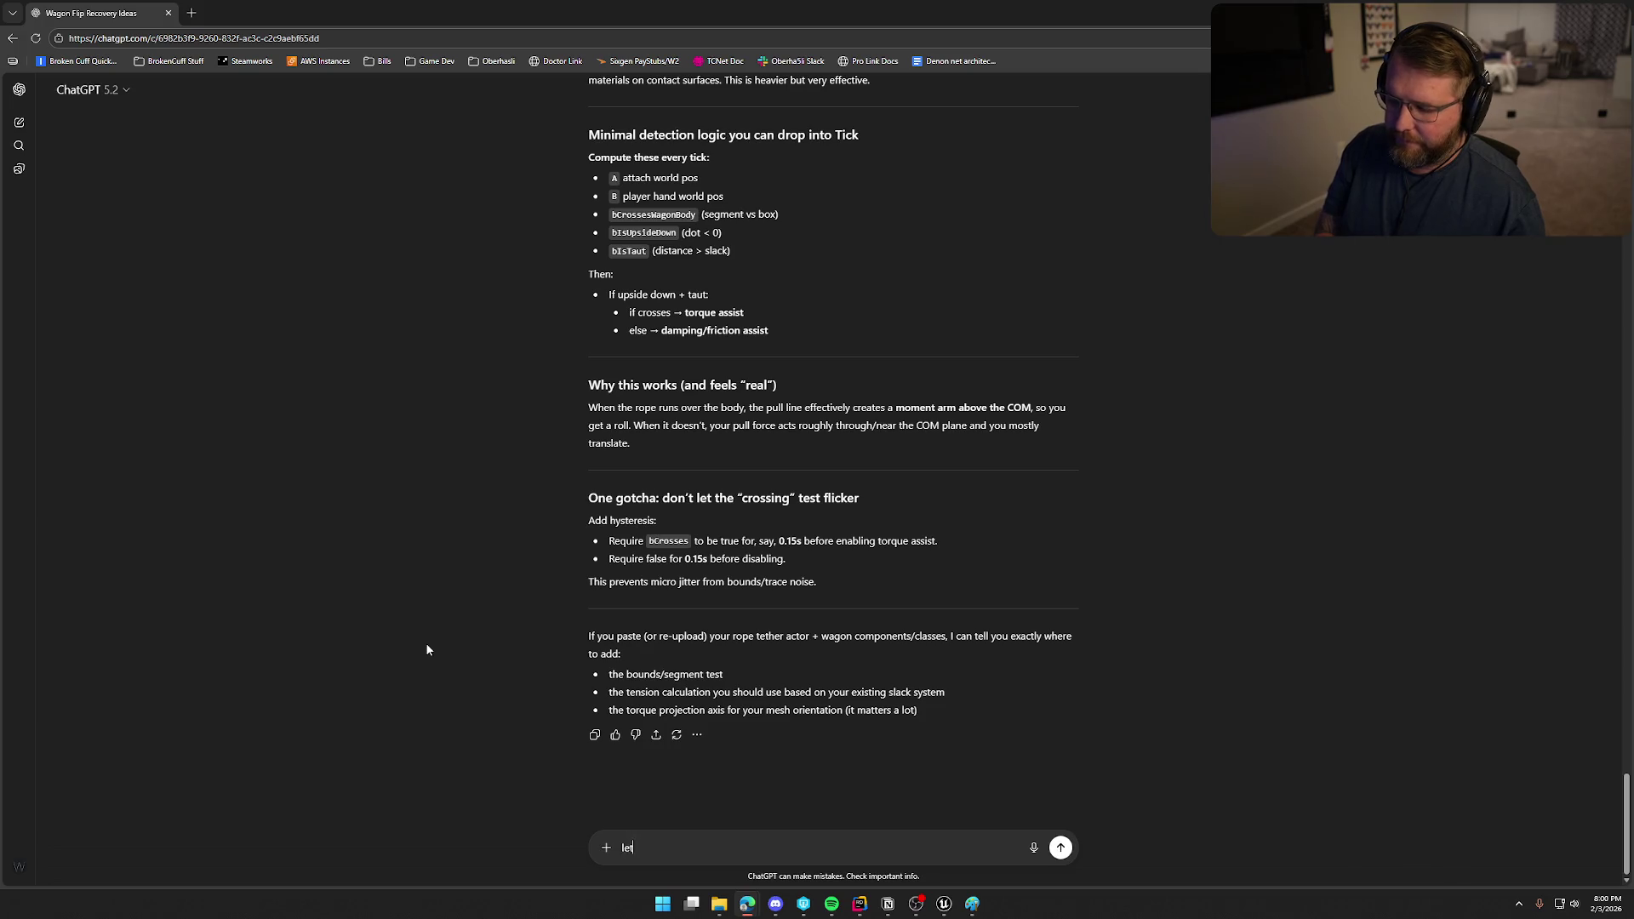
type("s ignore this...")
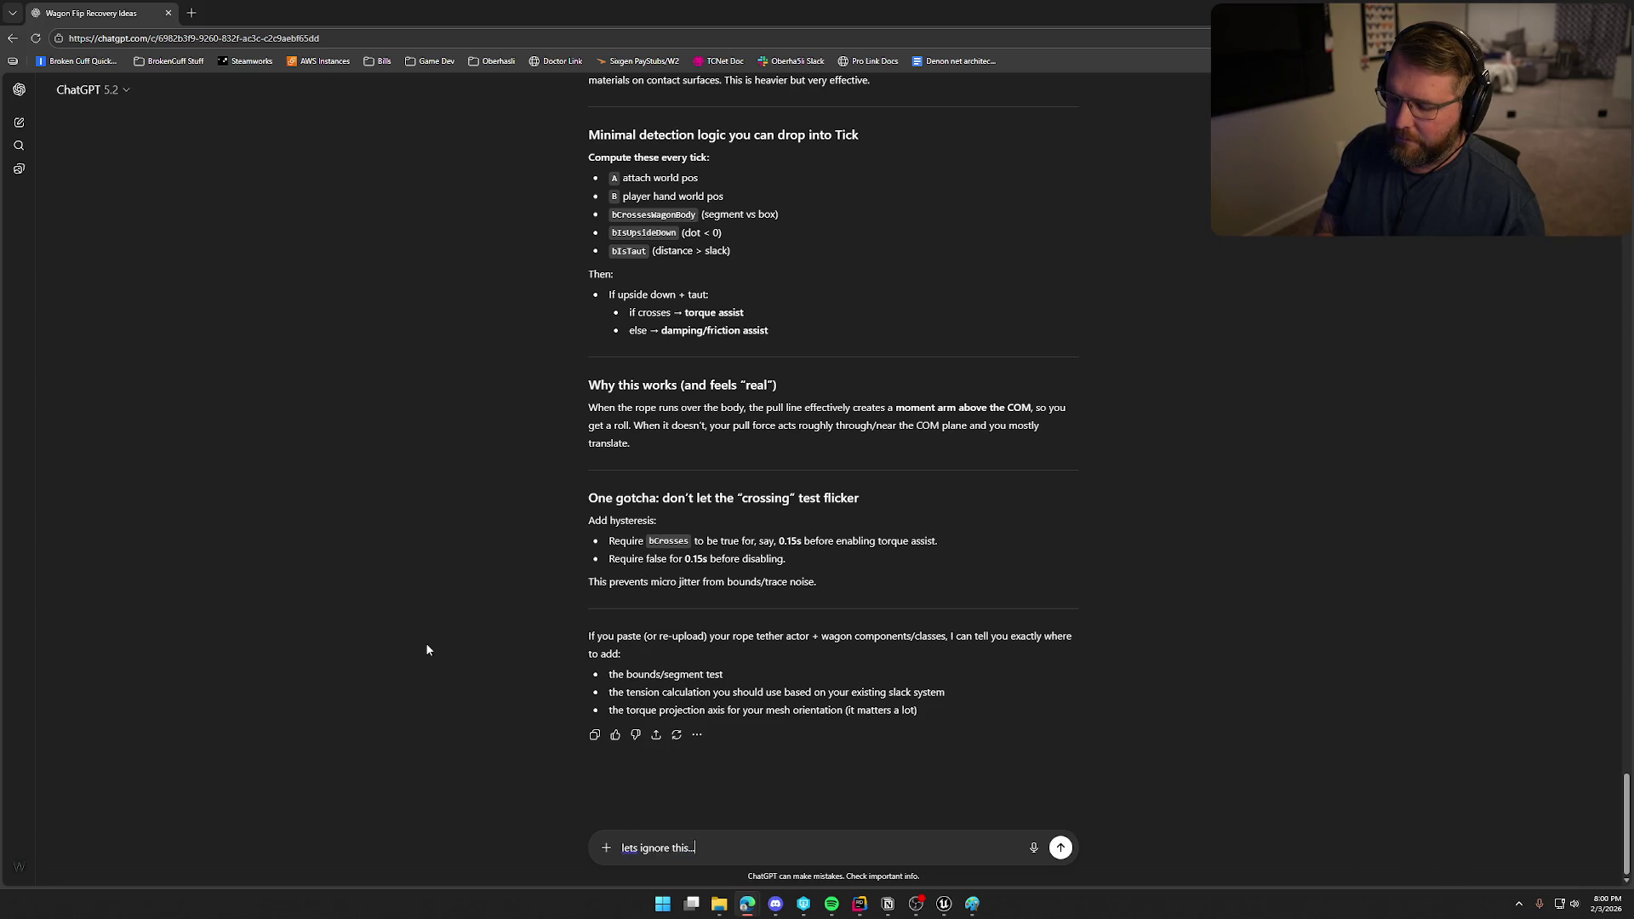
type("how would i appl")
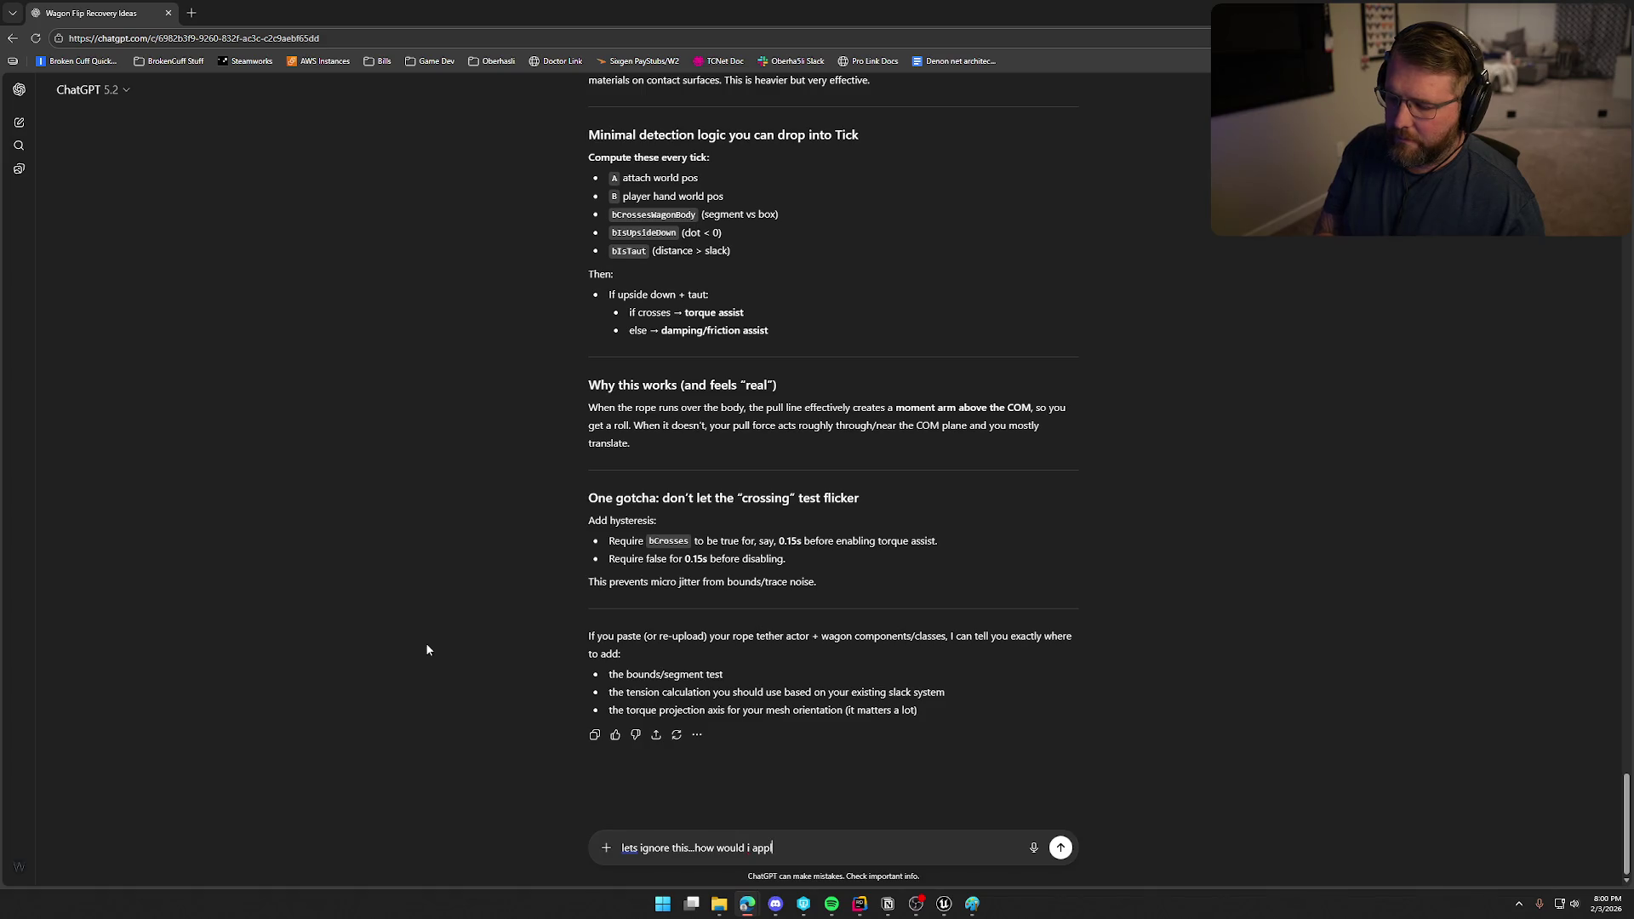
type("y torque ")
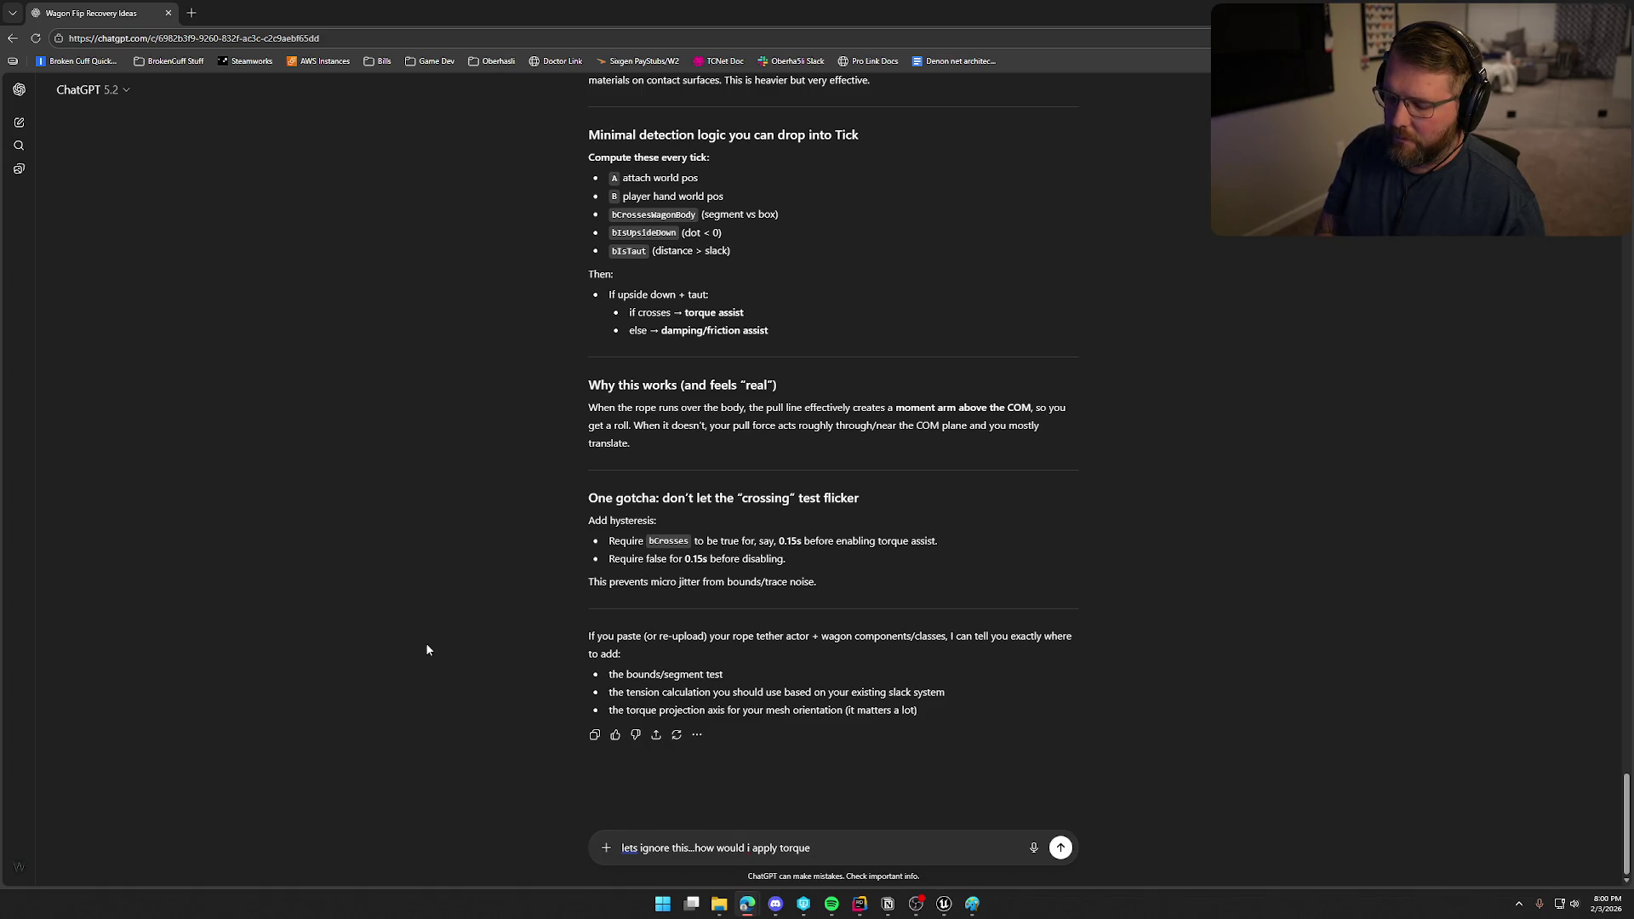
type("towar")
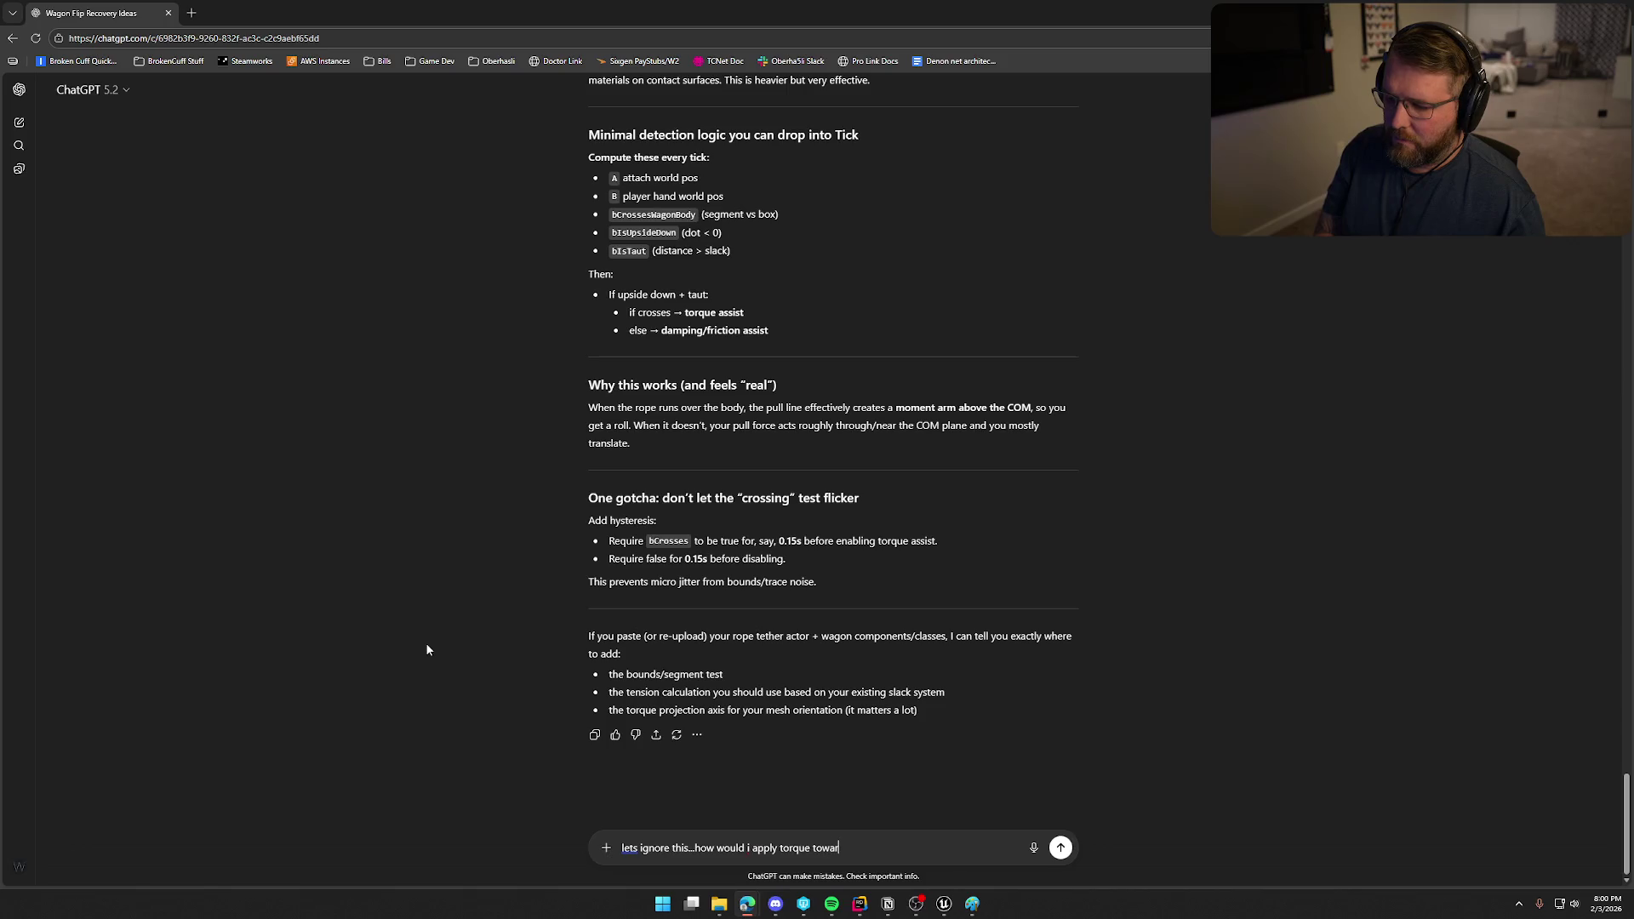
type("d the play")
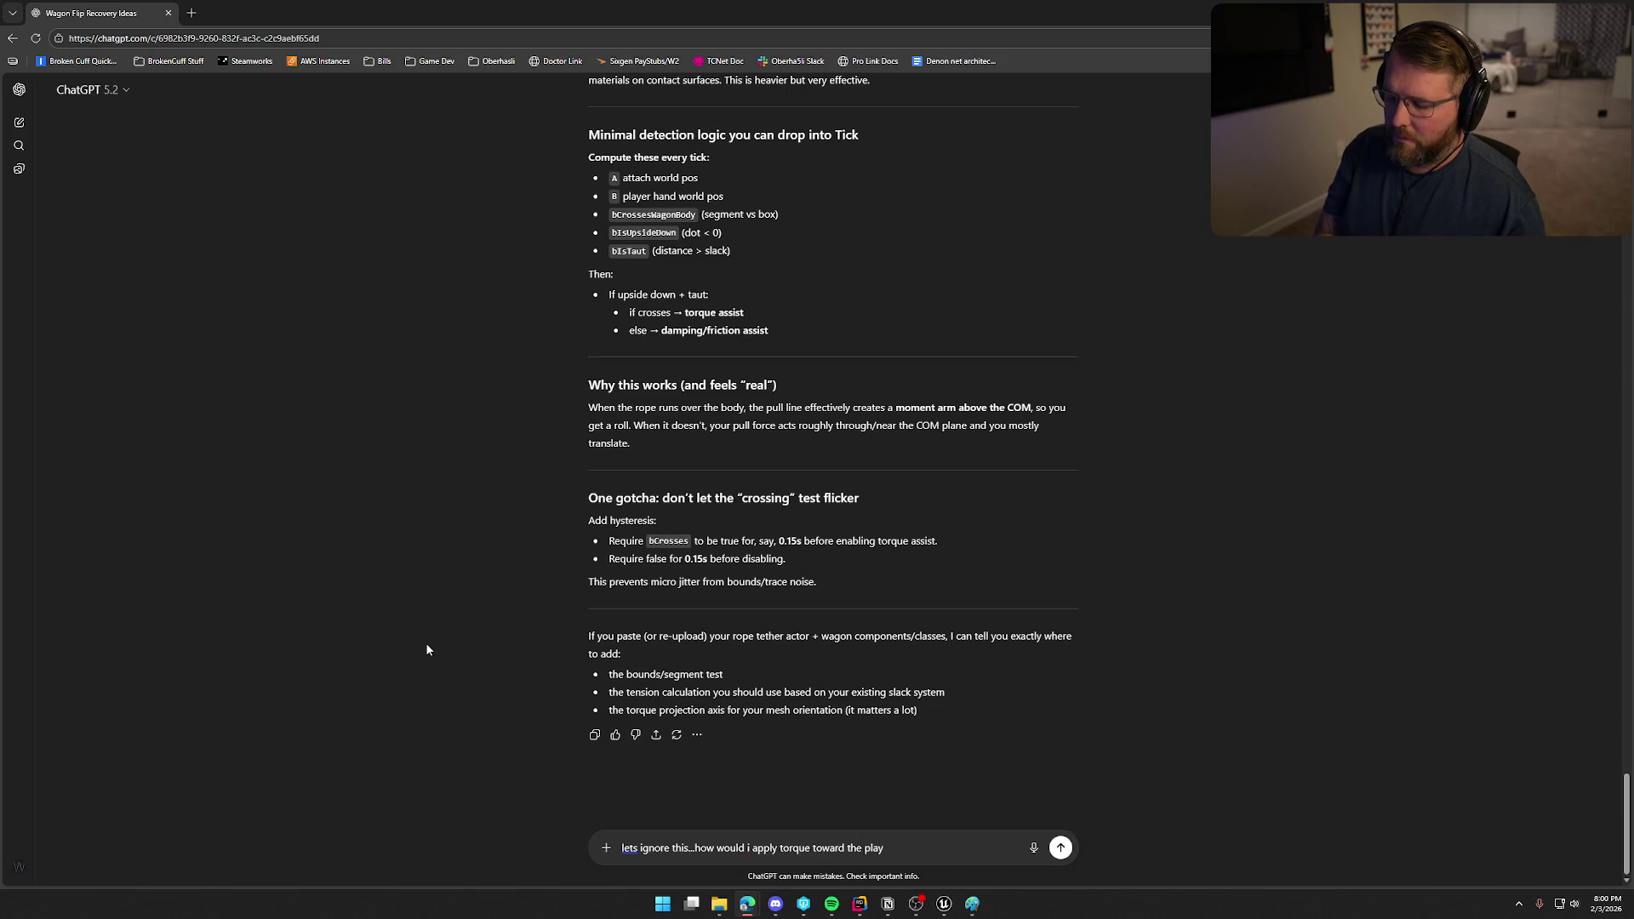
type("er when the")
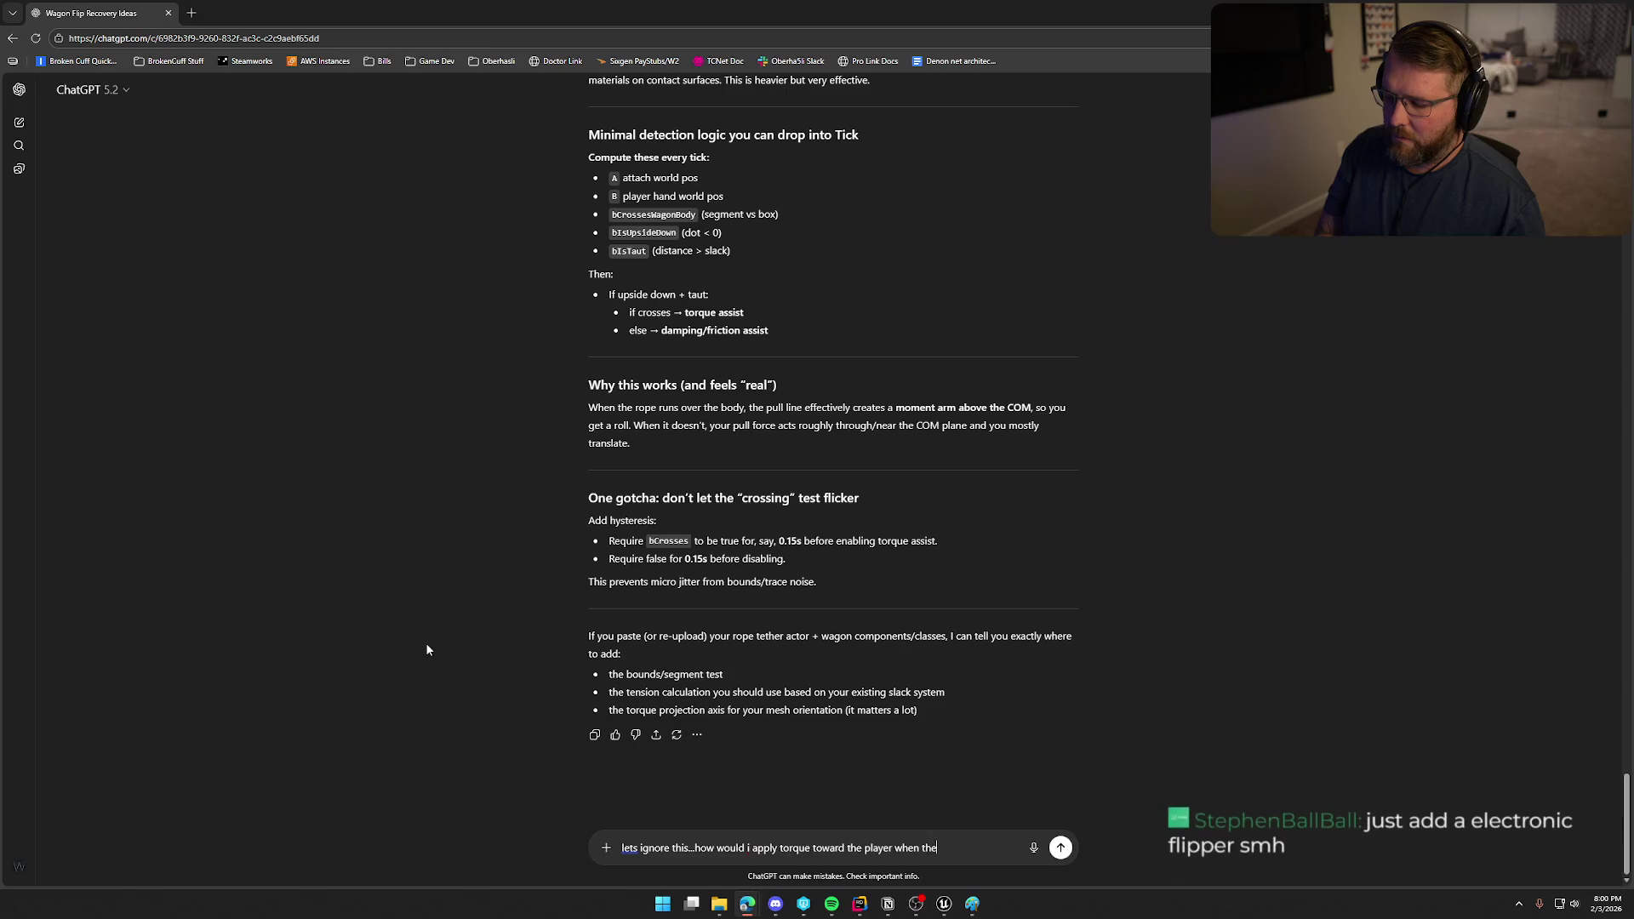
type(" rope i")
type("s taut")
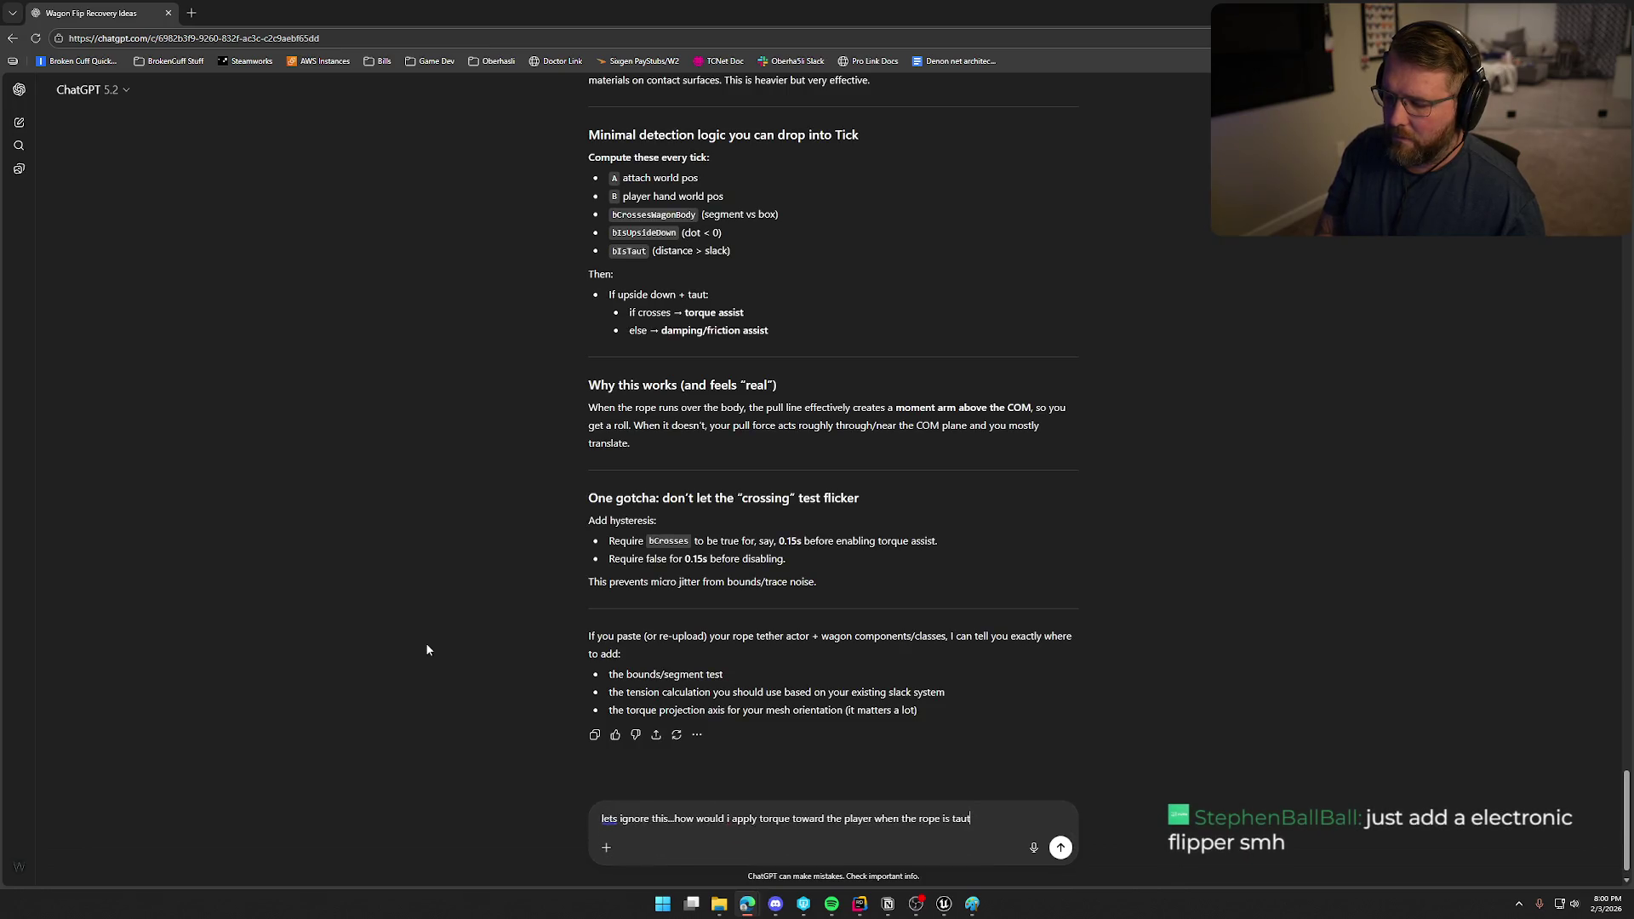
key("Return")
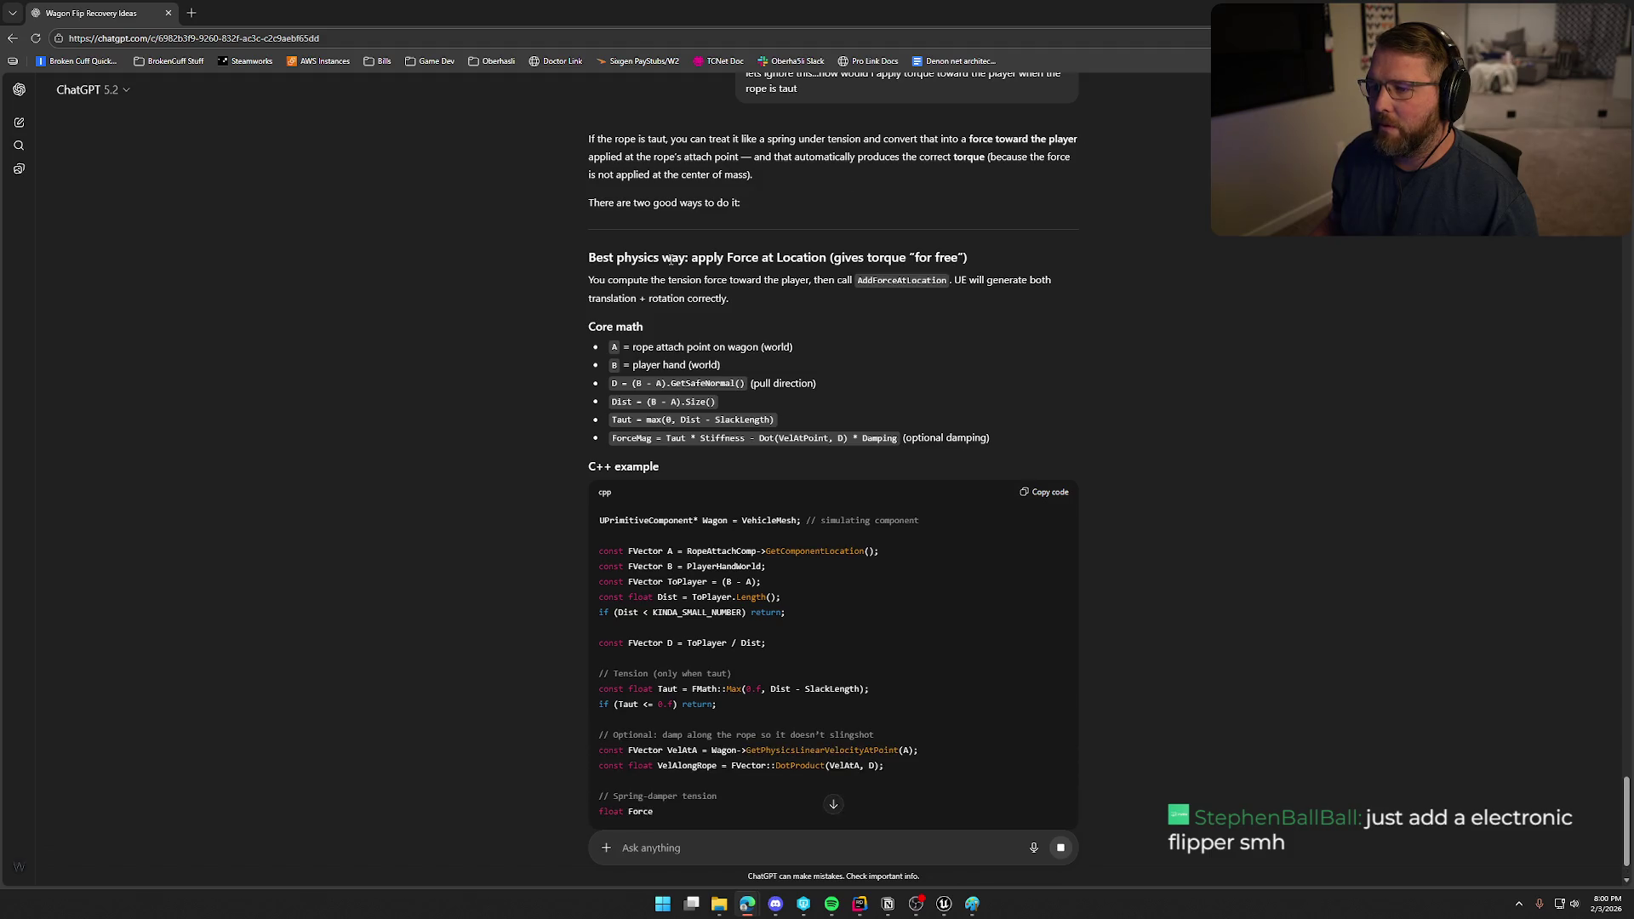
Read through ChatGPT's full answer on applying torque when the rope is taut.
scroll(510, 336, "down", 2)
scroll(524, 340, "down", 1)
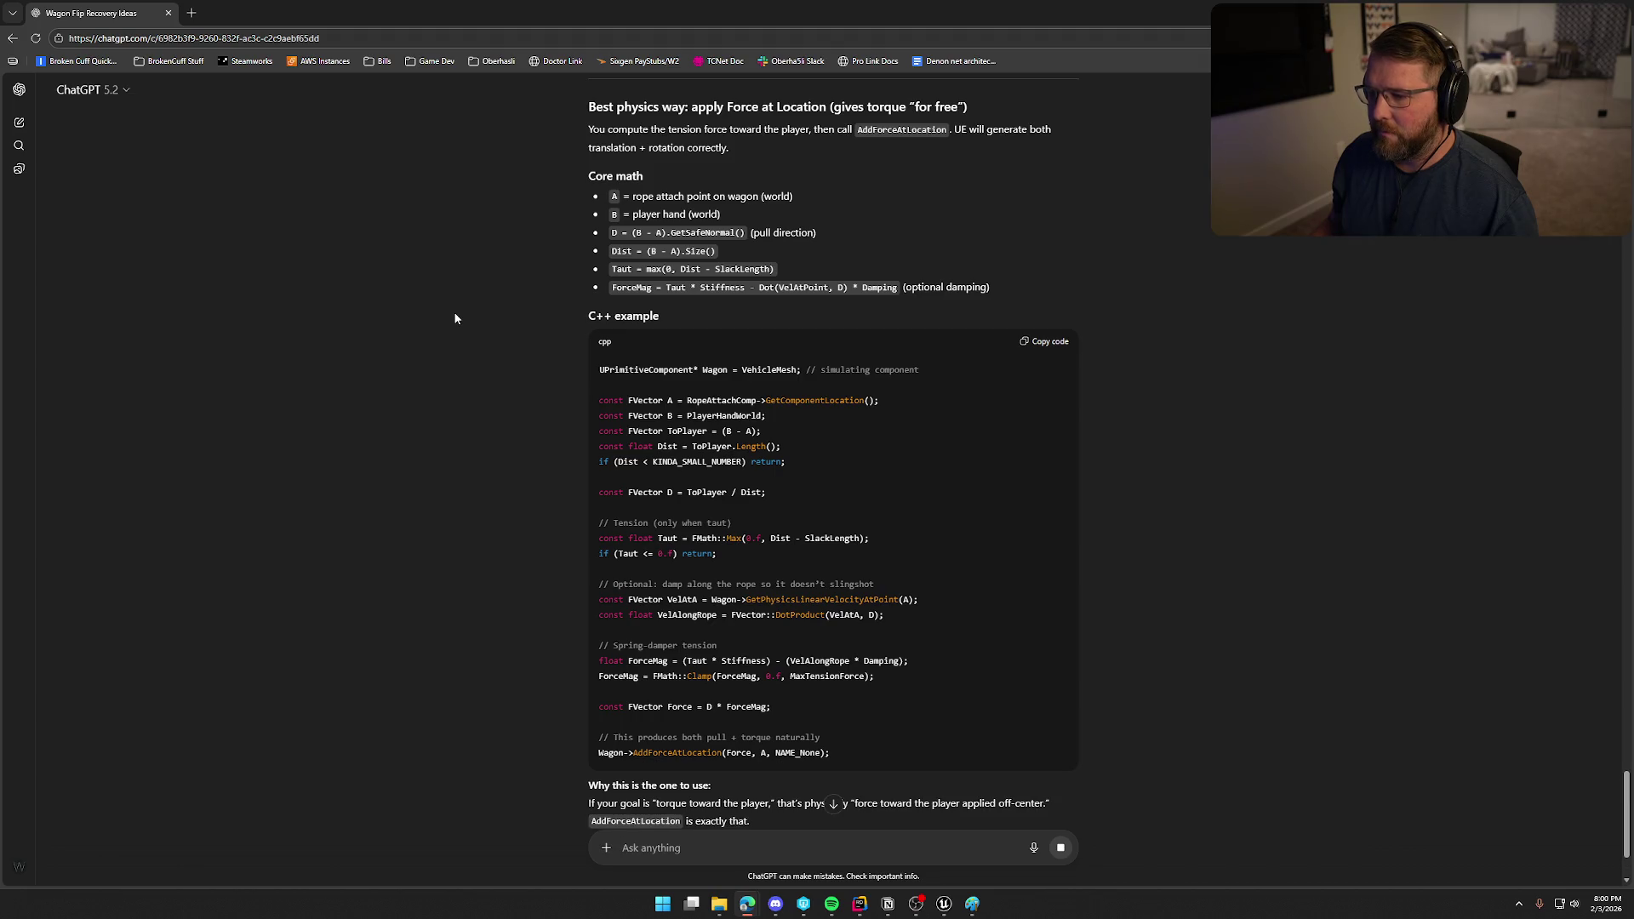
scroll(457, 315, "down", 3)
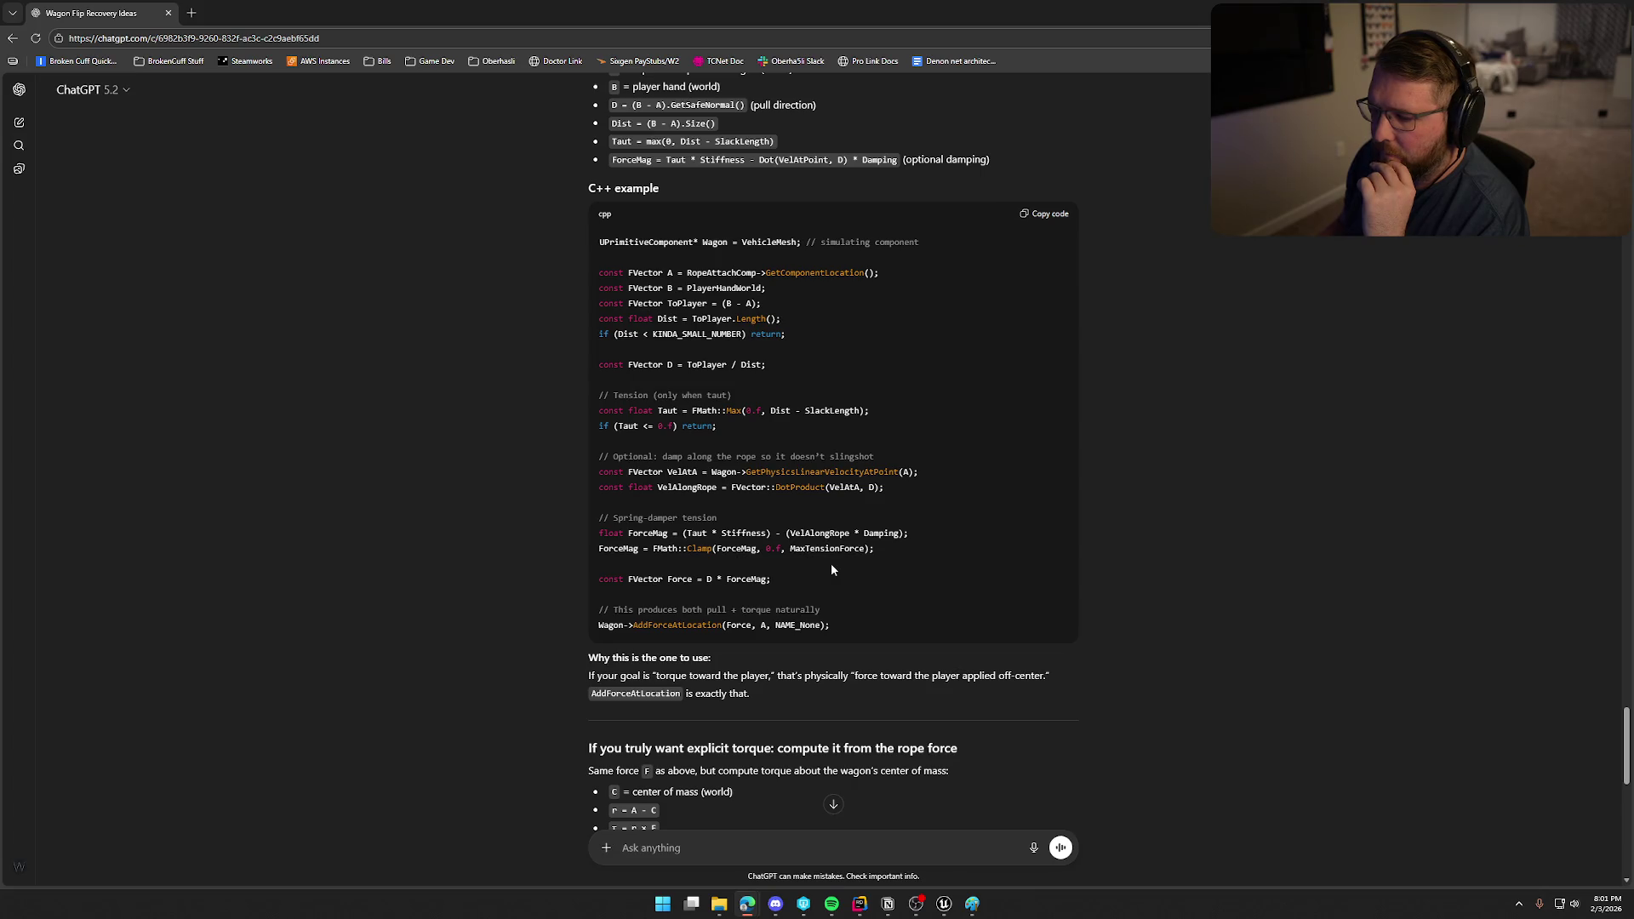
scroll(830, 563, "down", 2)
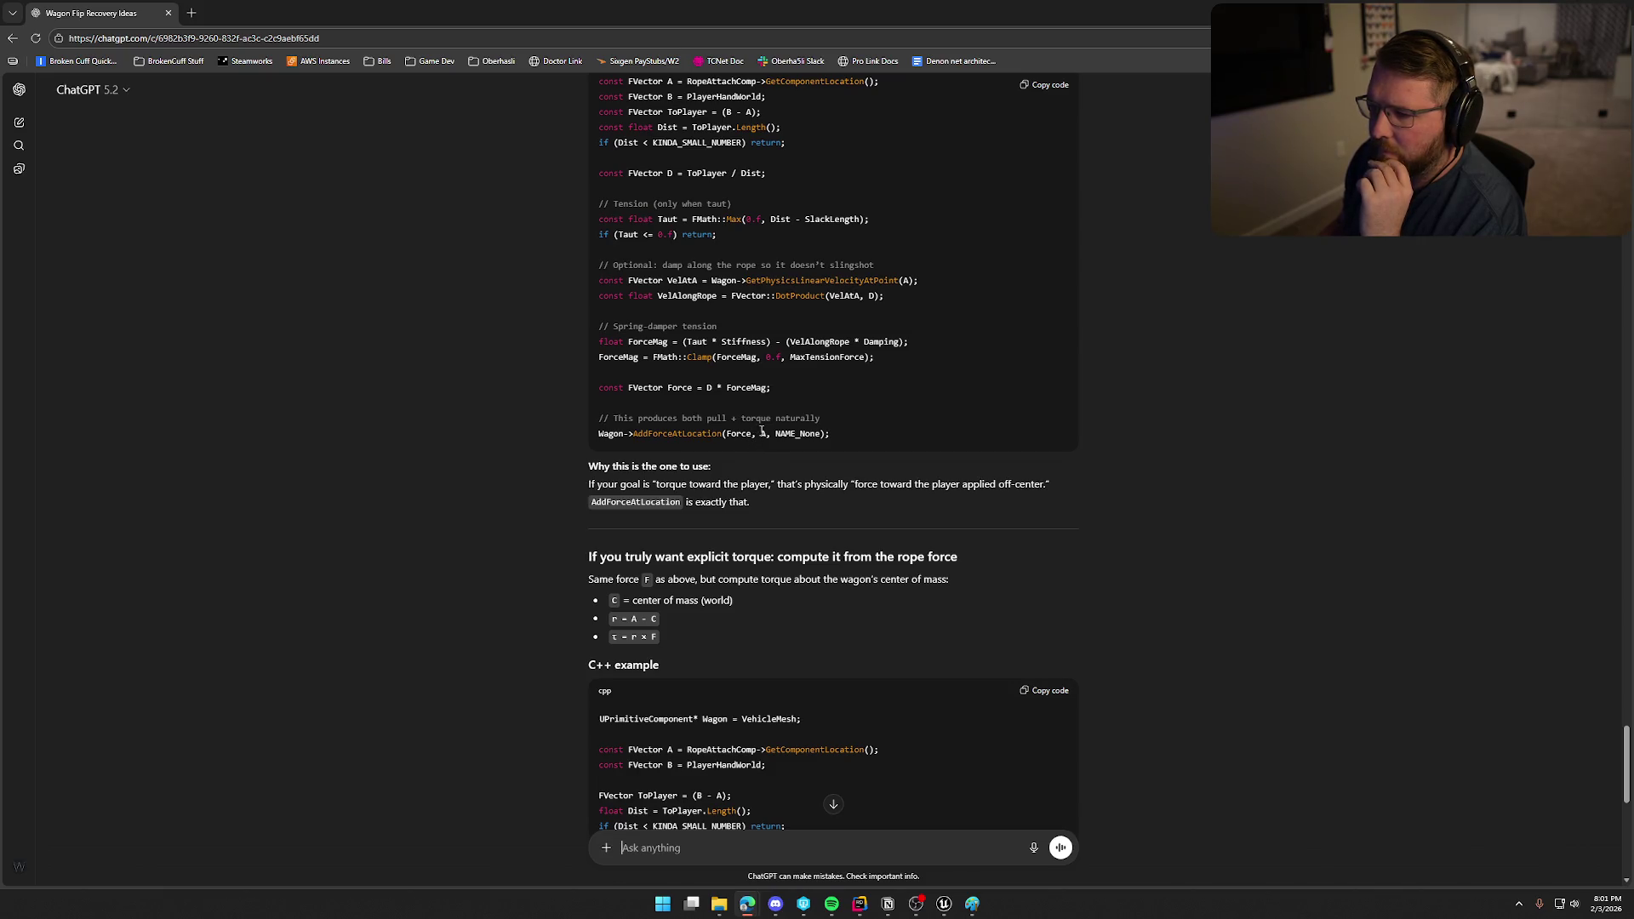
scroll(489, 485, "down", 2)
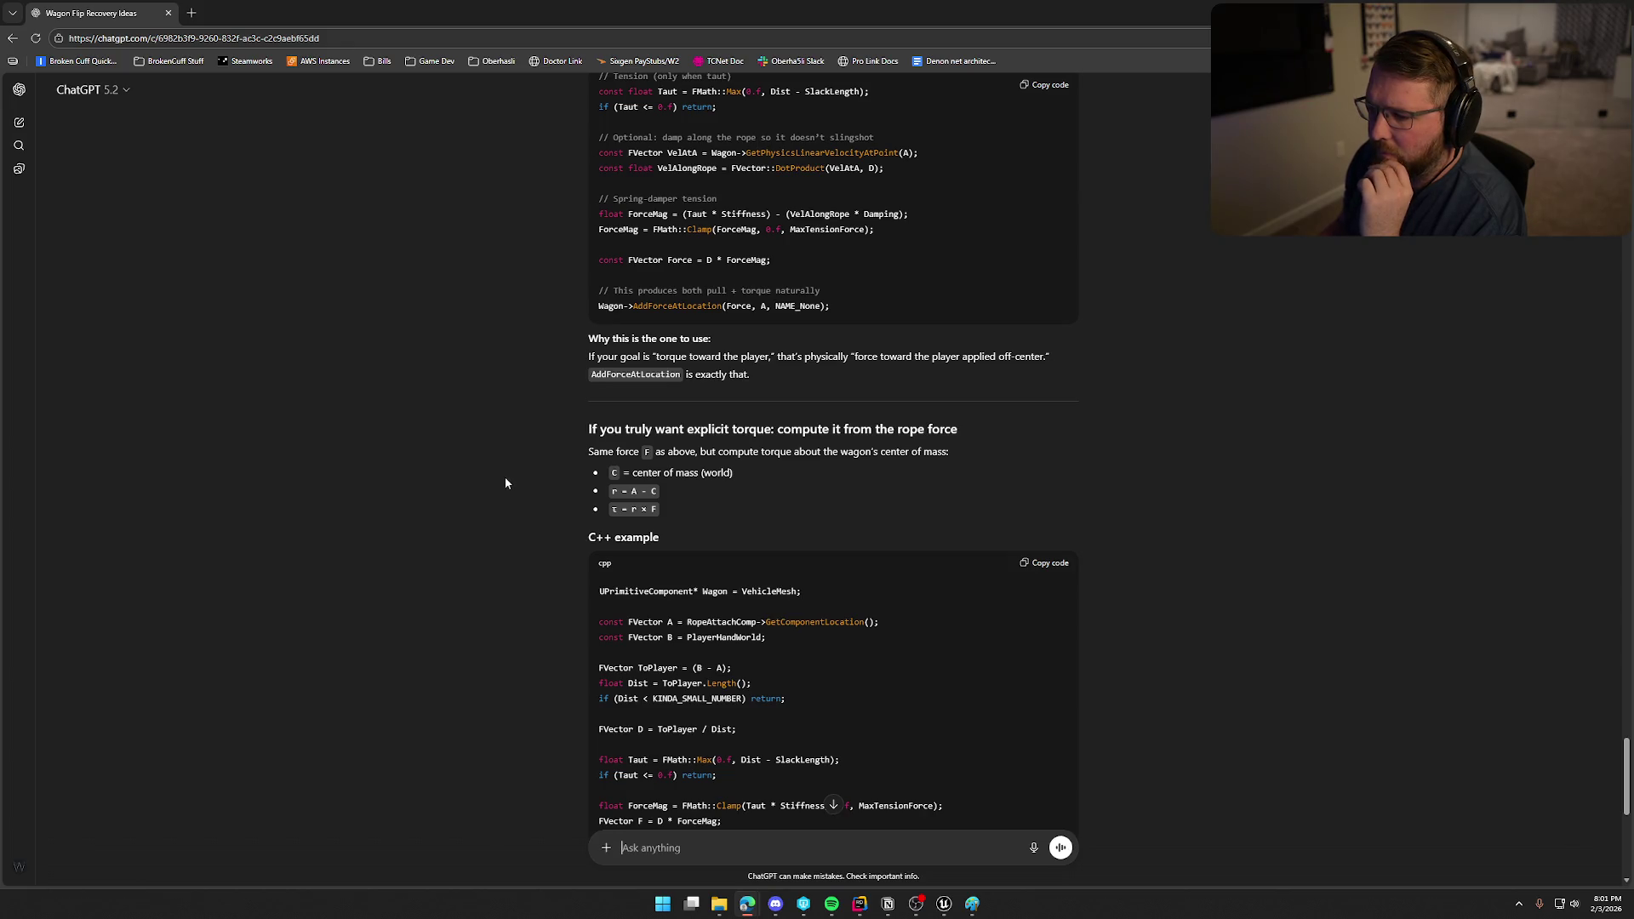
scroll(508, 483, "down", 3)
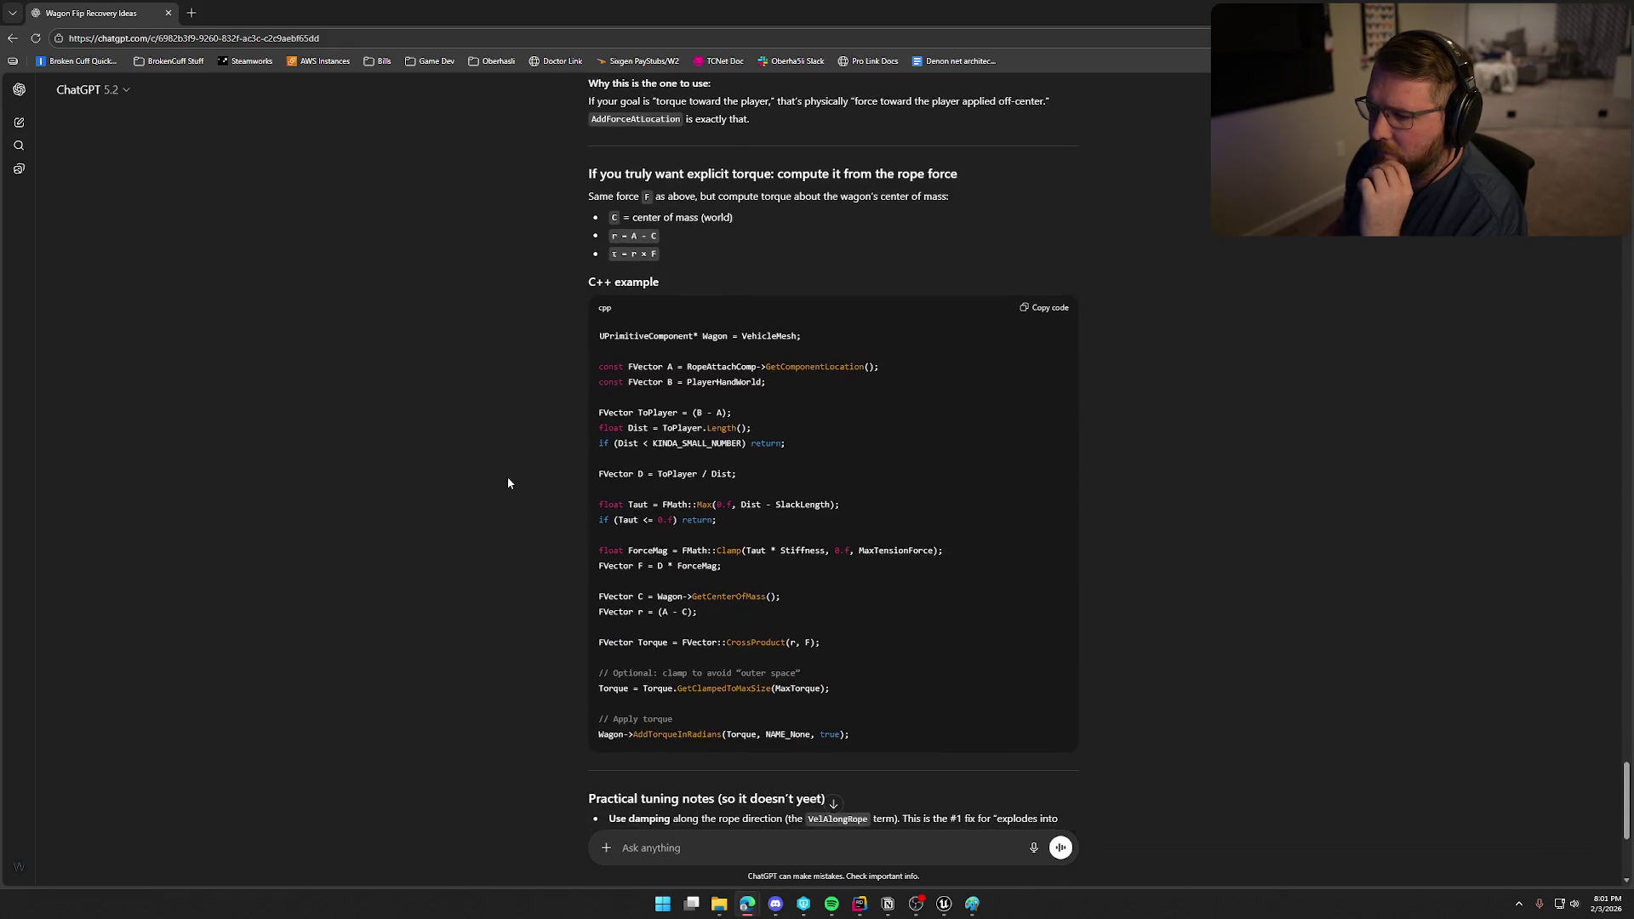
scroll(508, 483, "down", 1)
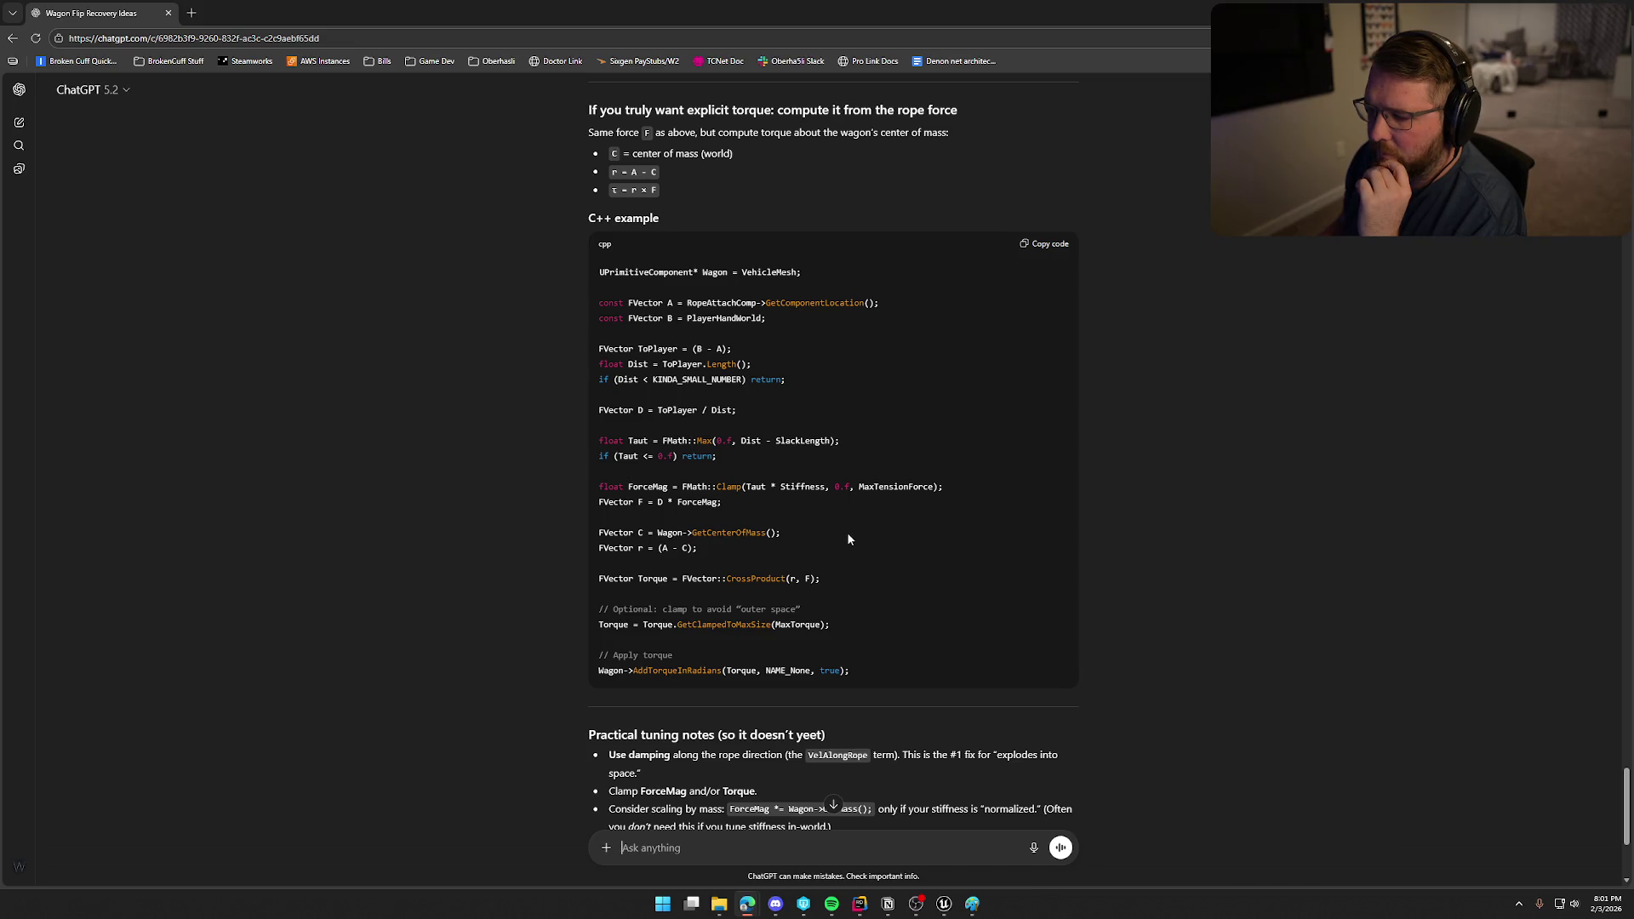
scroll(854, 536, "down", 2)
scroll(906, 558, "down", 1)
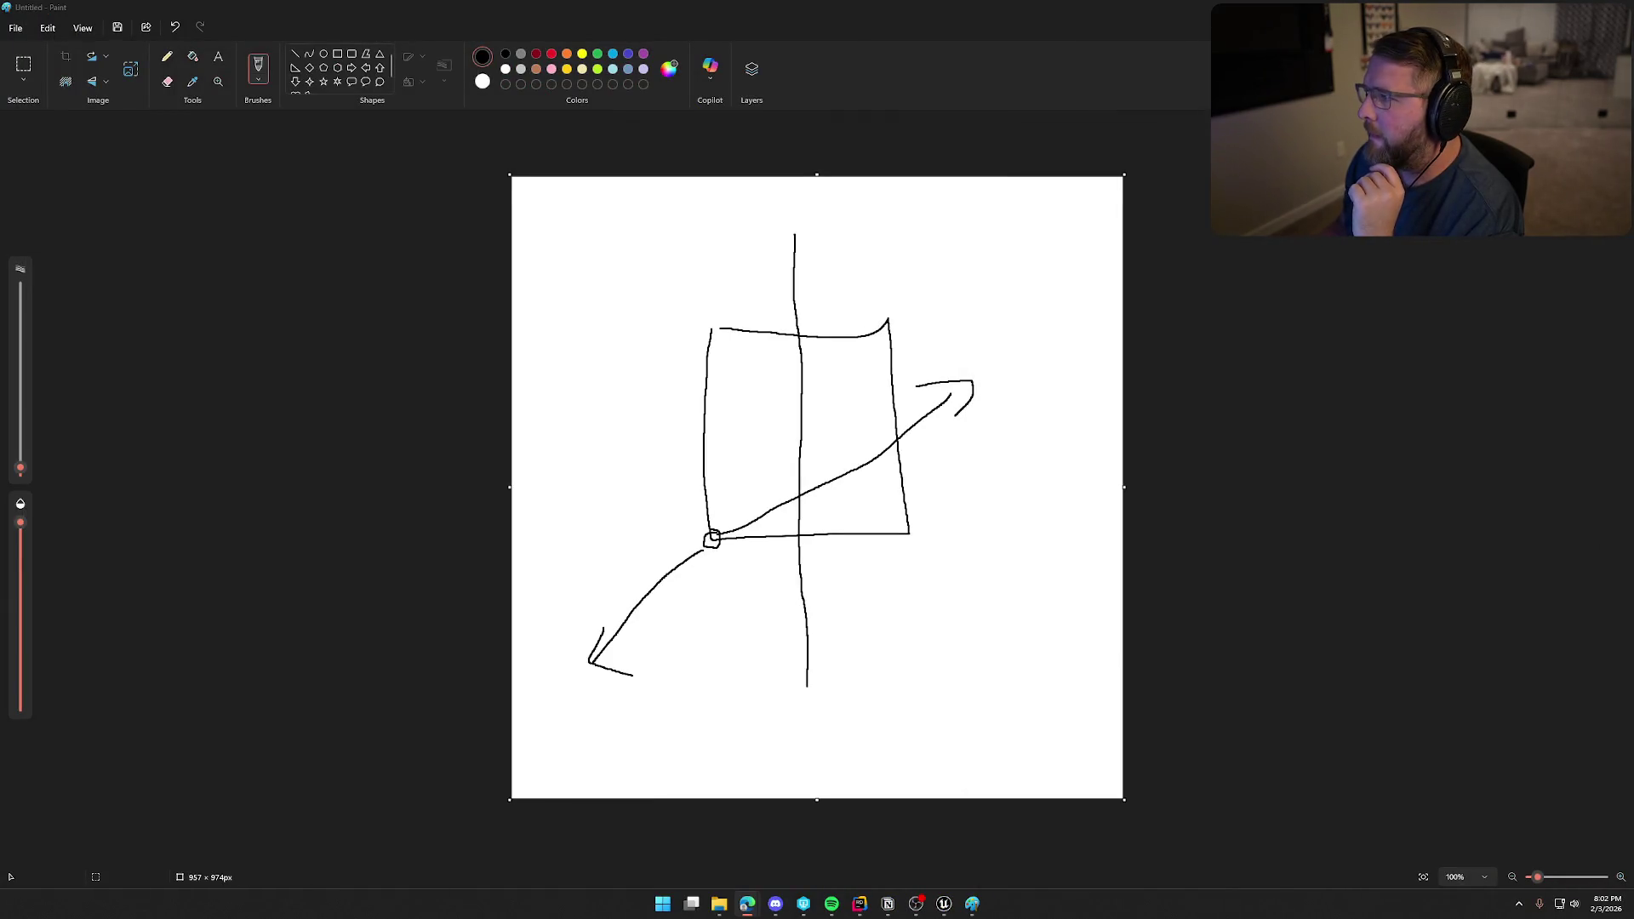
Close the rope sketch in Paint without saving it.
key("super+Down")
left_click_drag(1208, 67, 1038, 155)
key("alt+F4")
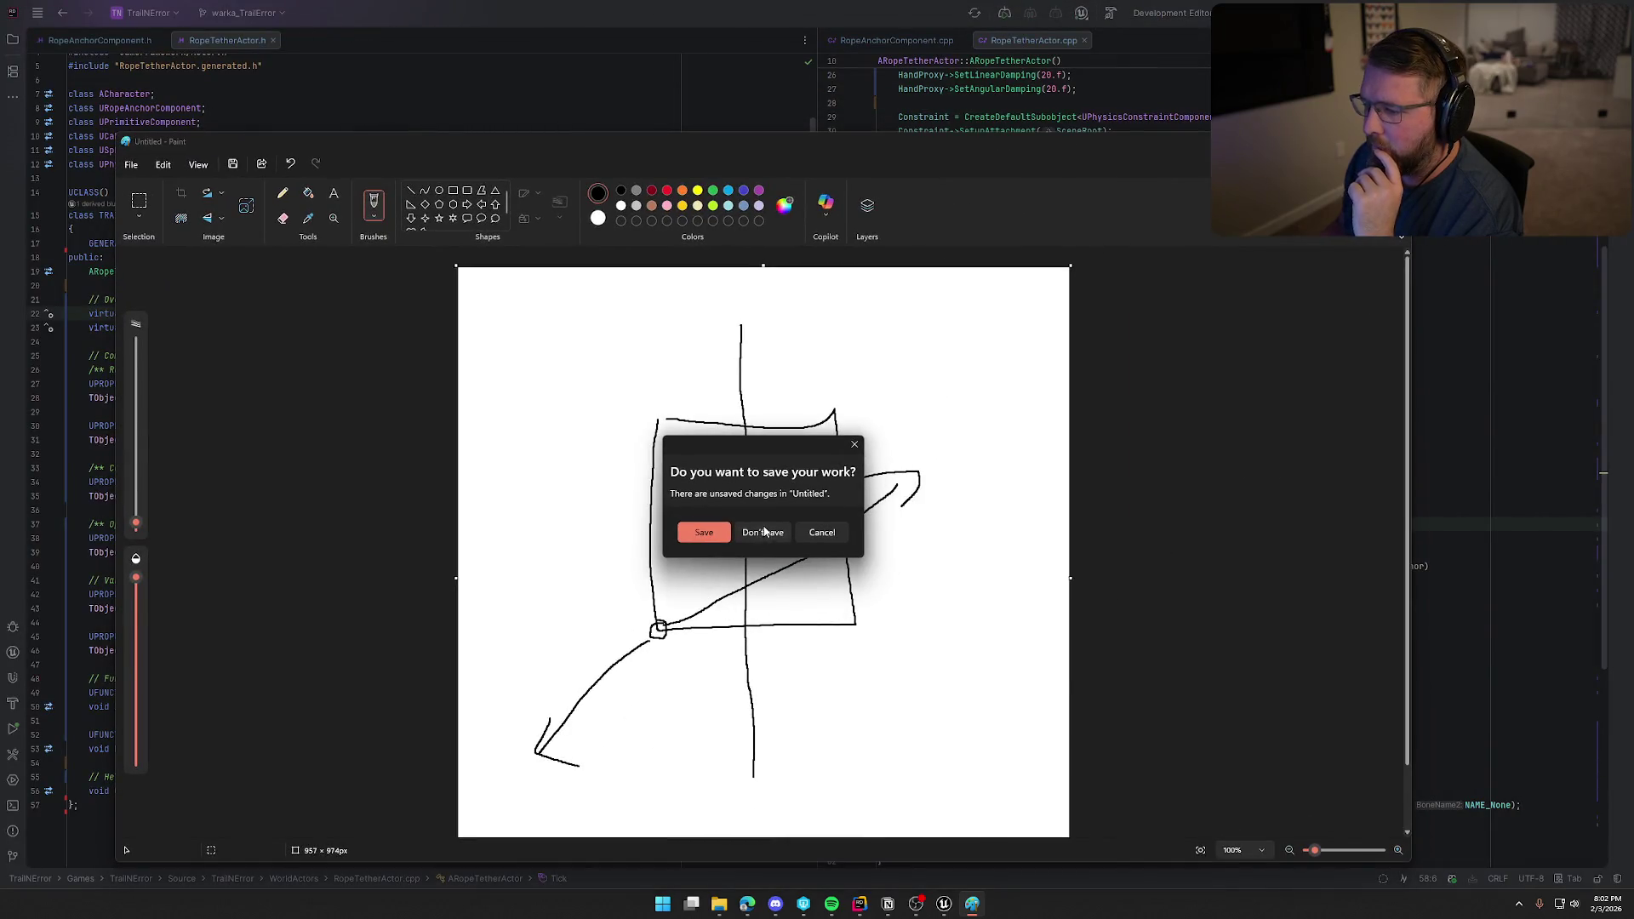
left_click(762, 532)
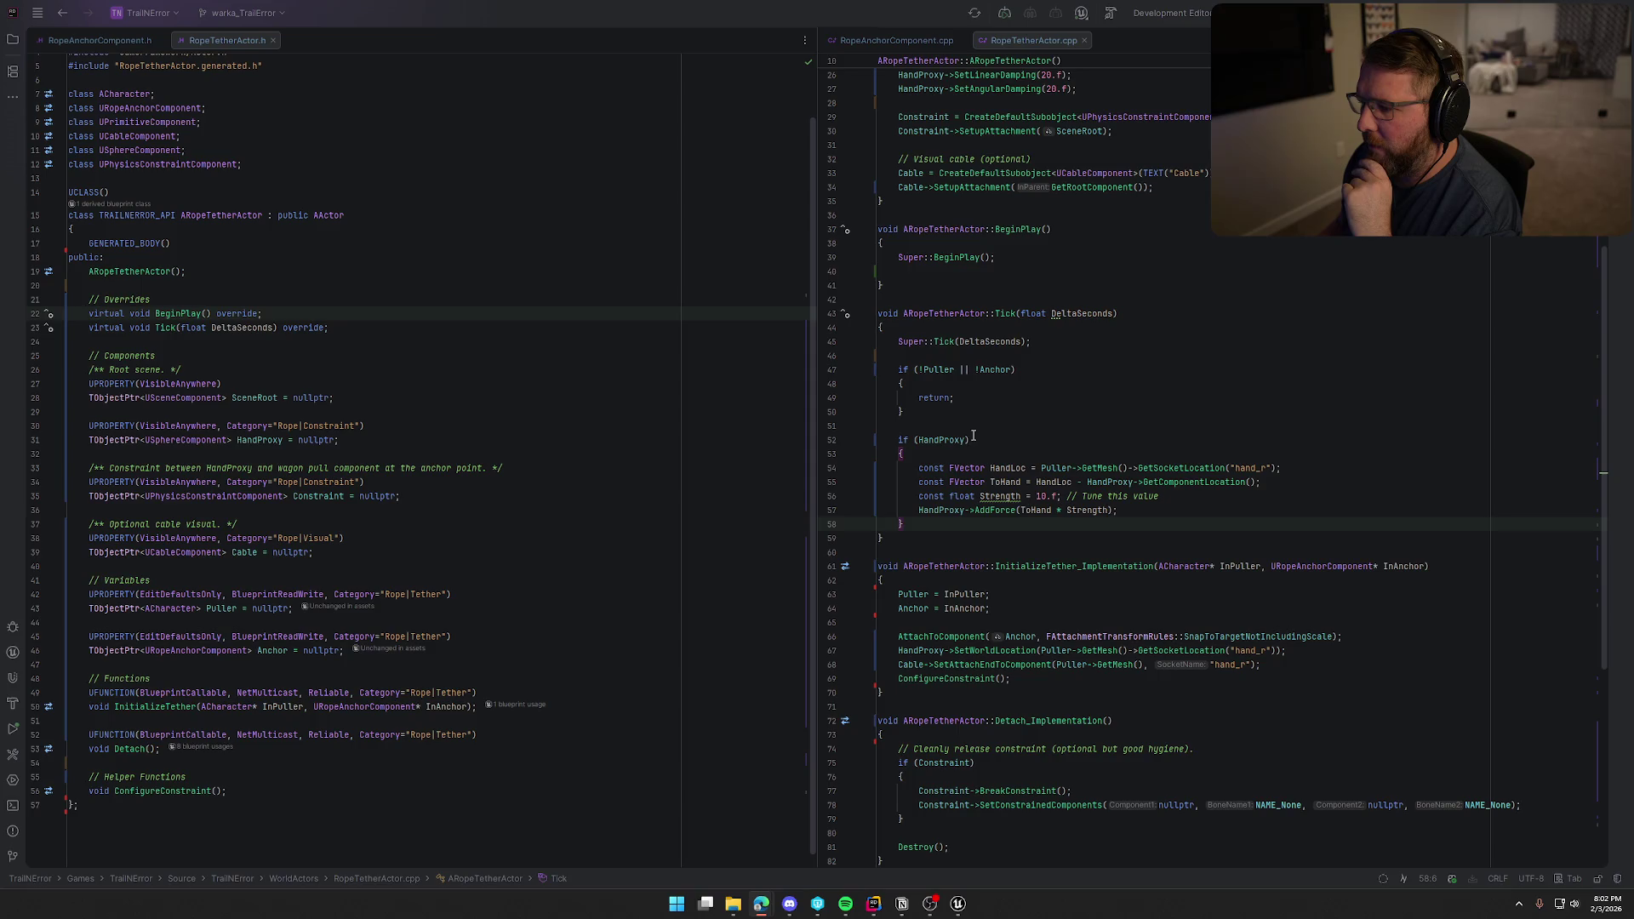
left_click(925, 531)
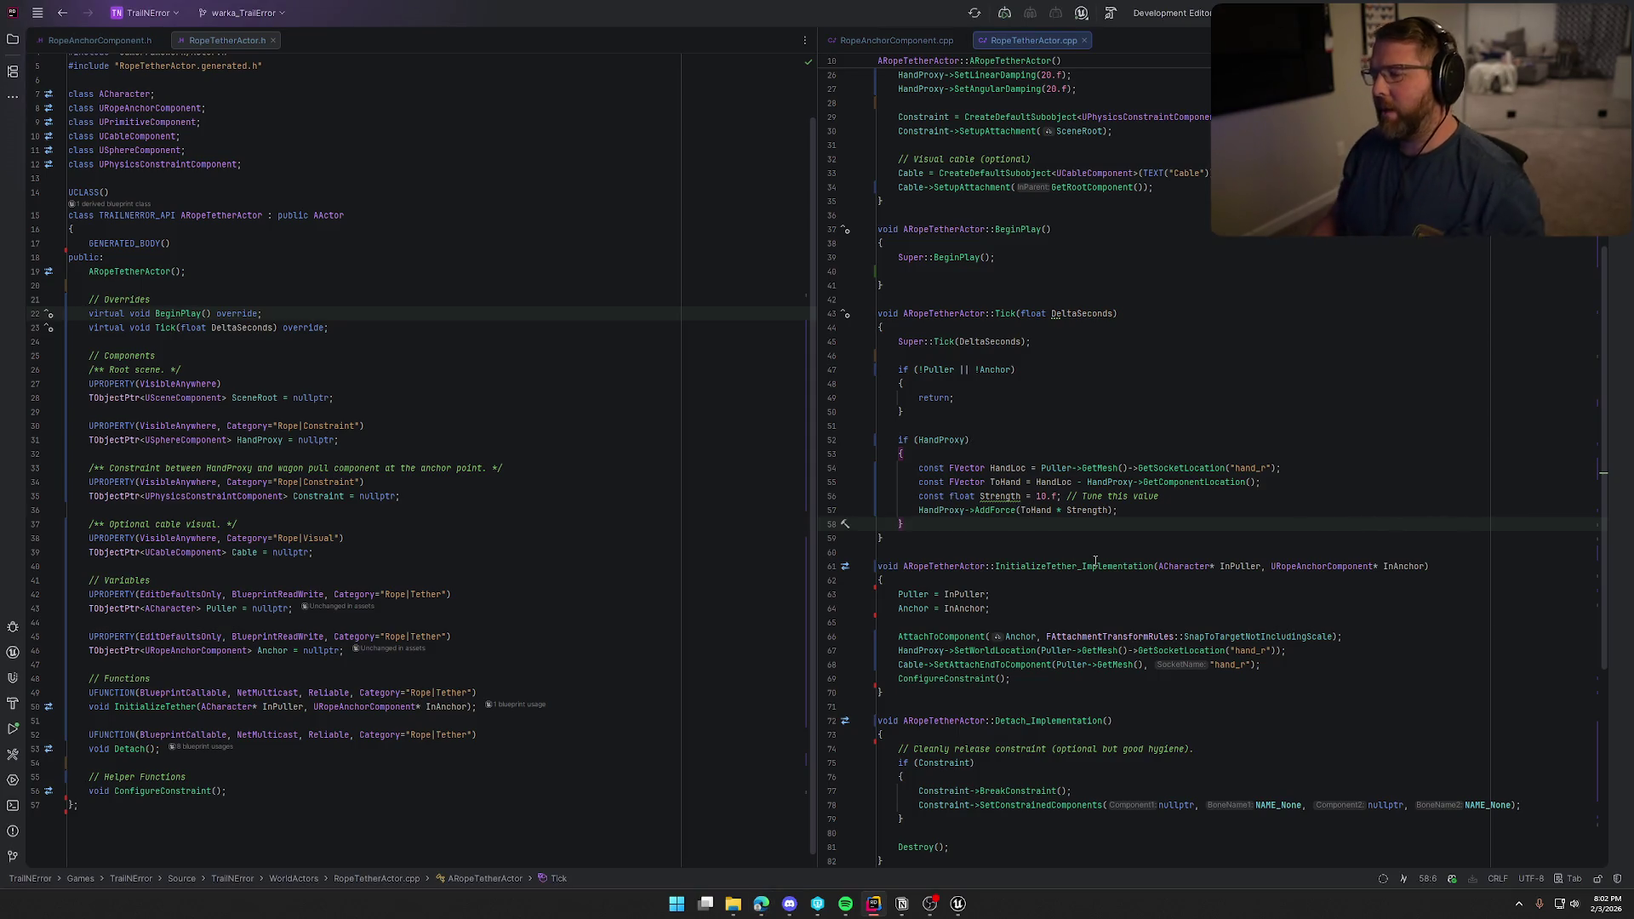
key("Return")
key("Return")
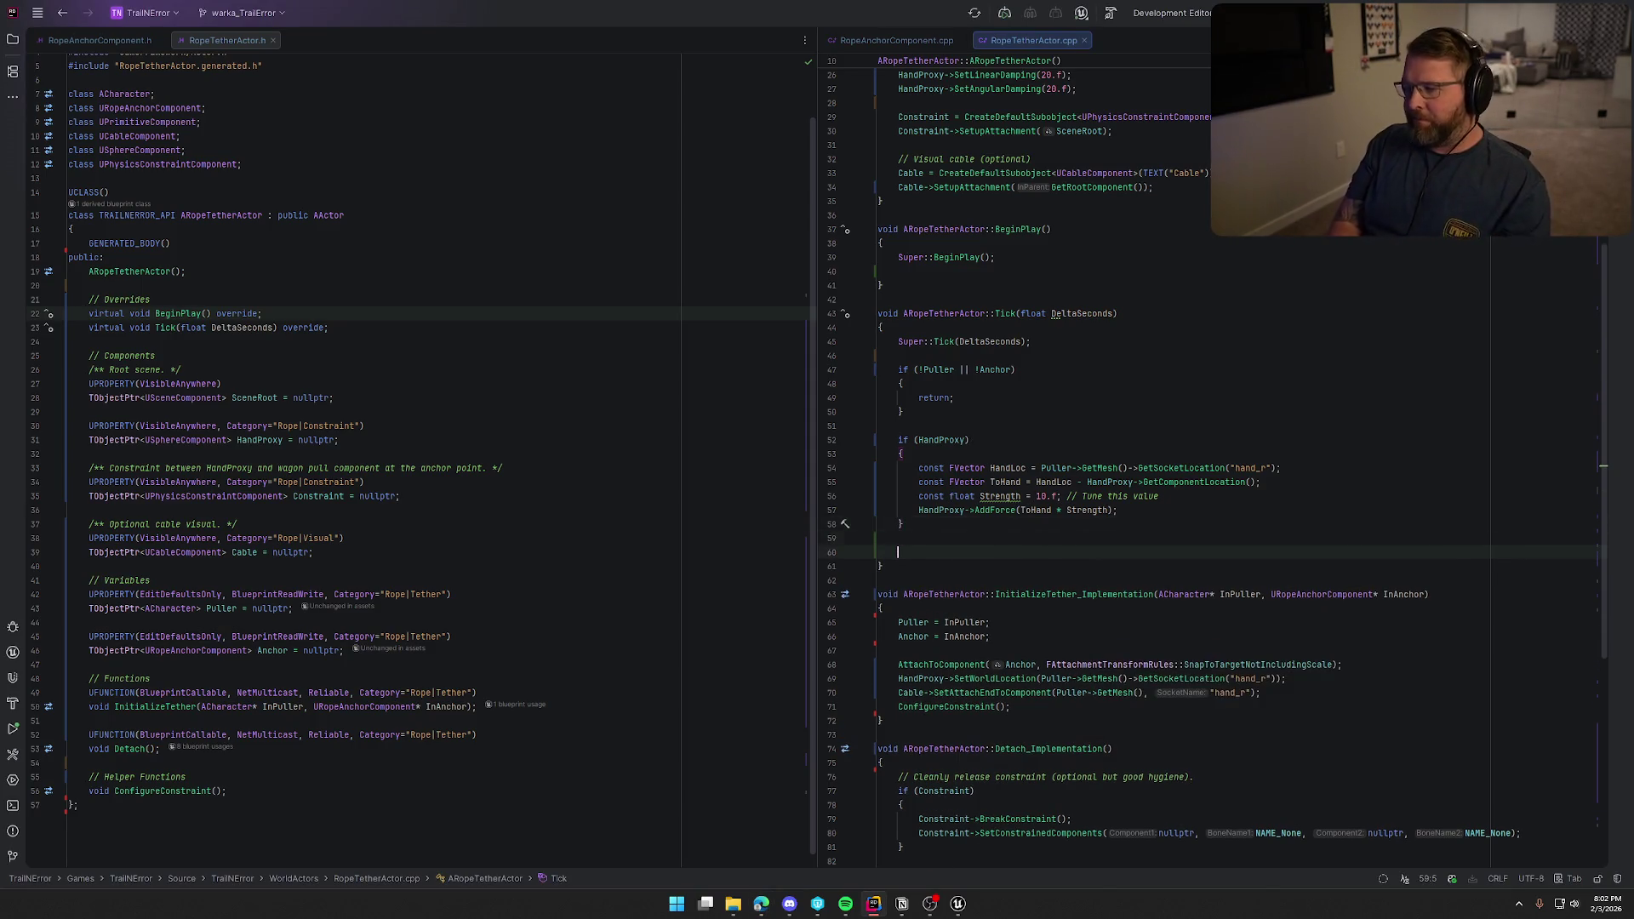
scroll(1109, 543, "down", 2)
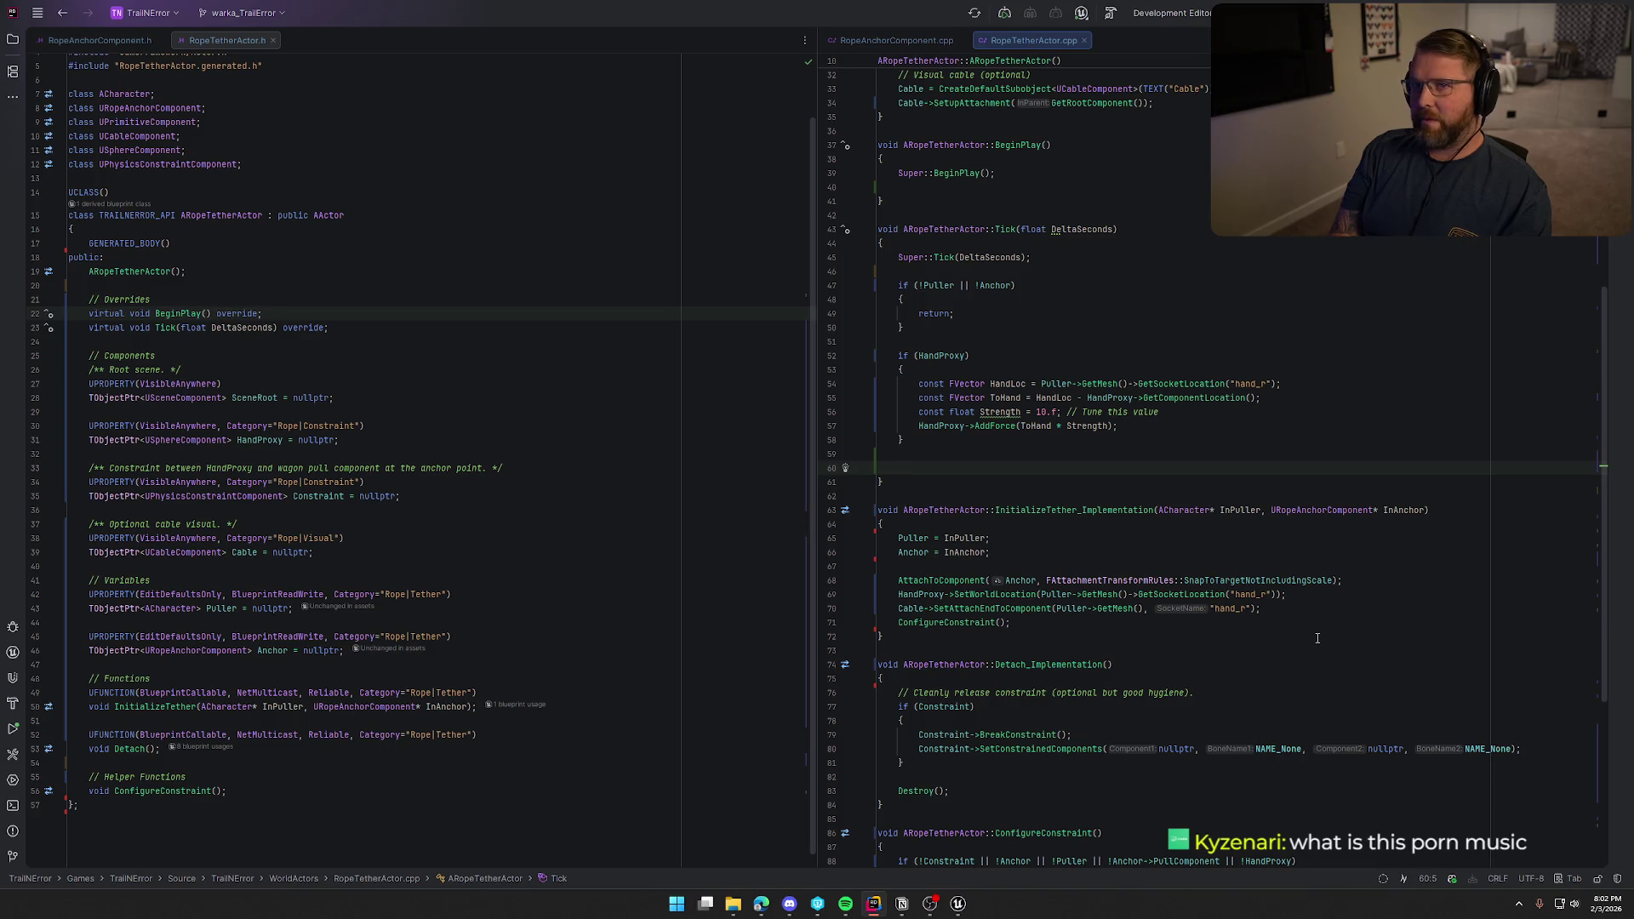
type("if (")
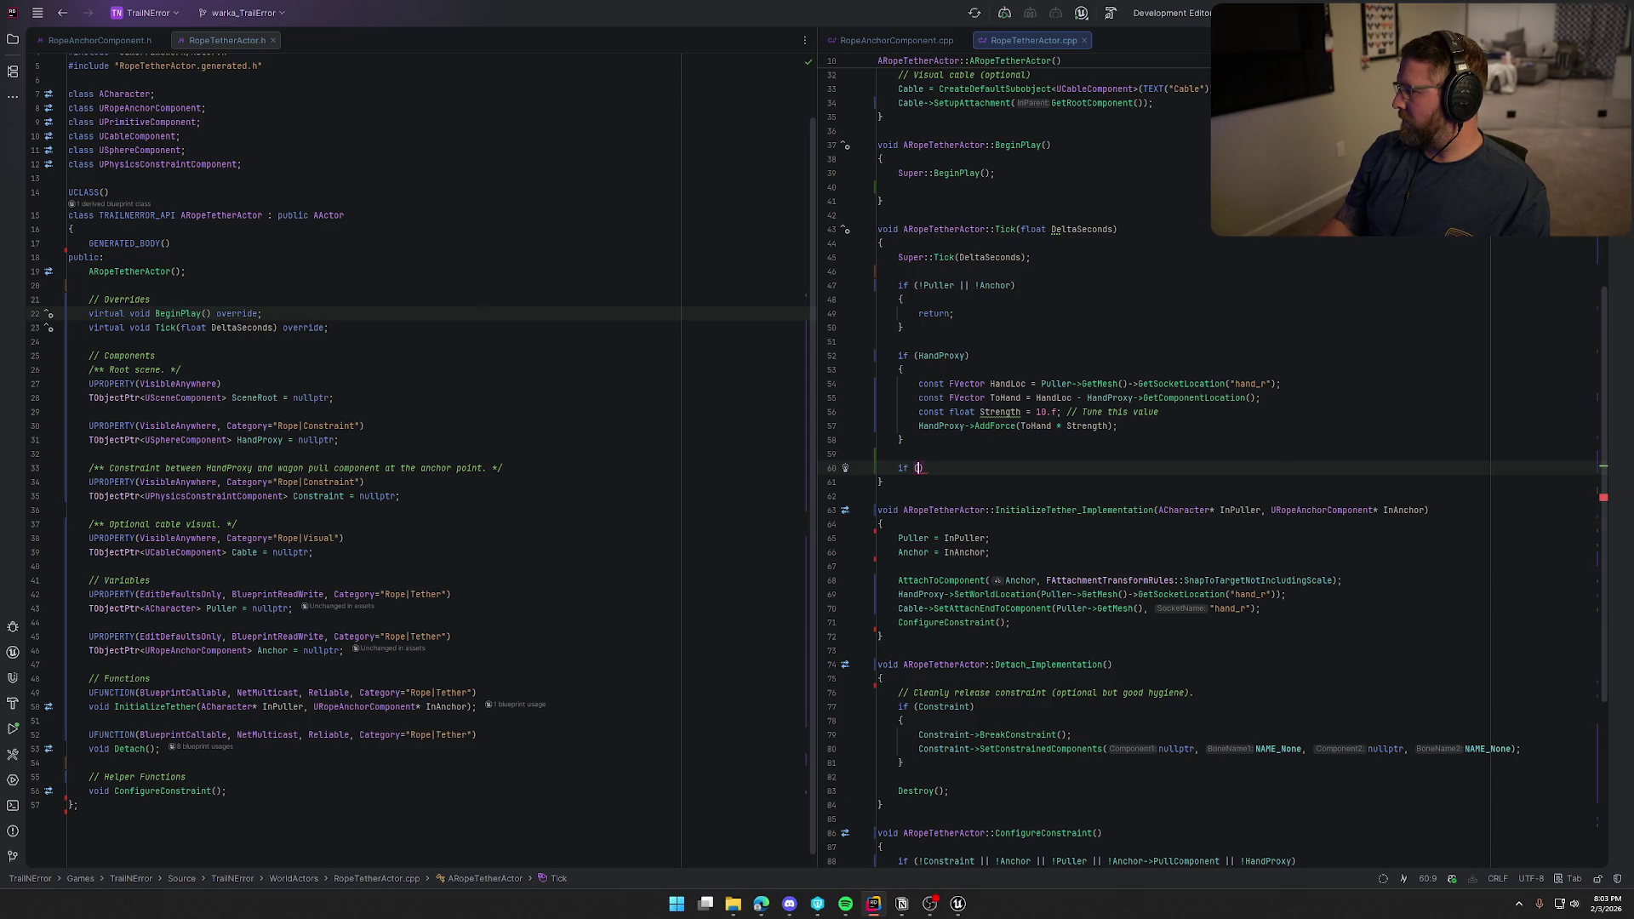
key("alt+Tab")
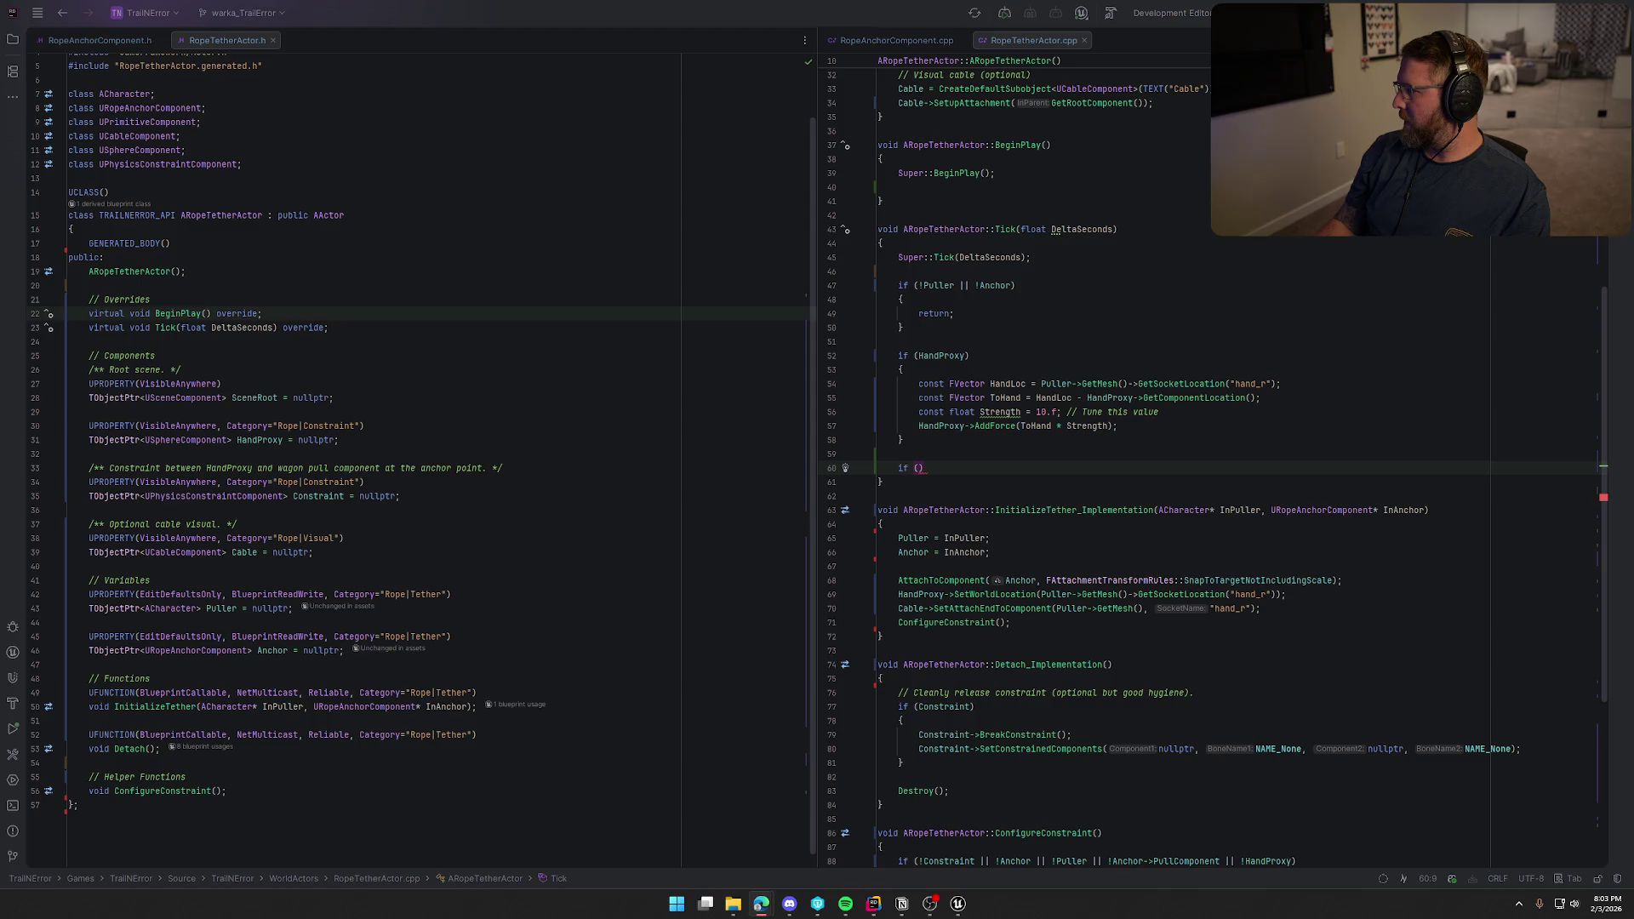
key("alt+Tab")
key("BackSpace")
key("BackSpace")
key("BackSpace")
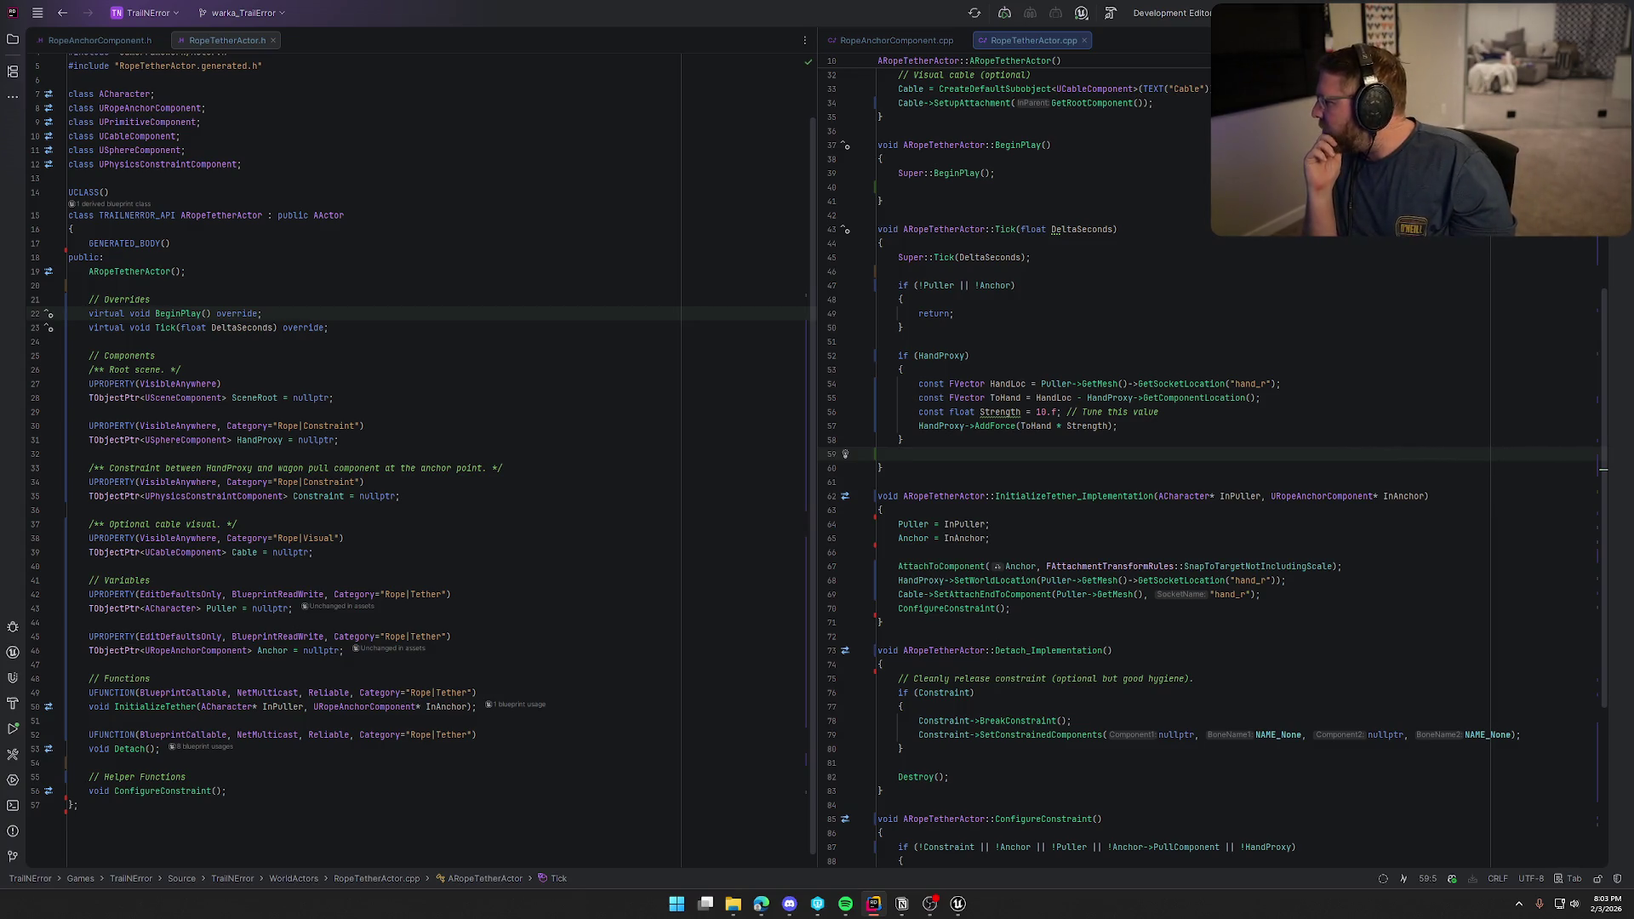
Declare 'void RopeTaut();' in the header and generate its definition in the source file.
left_click(261, 789)
key("Return")
type("void ")
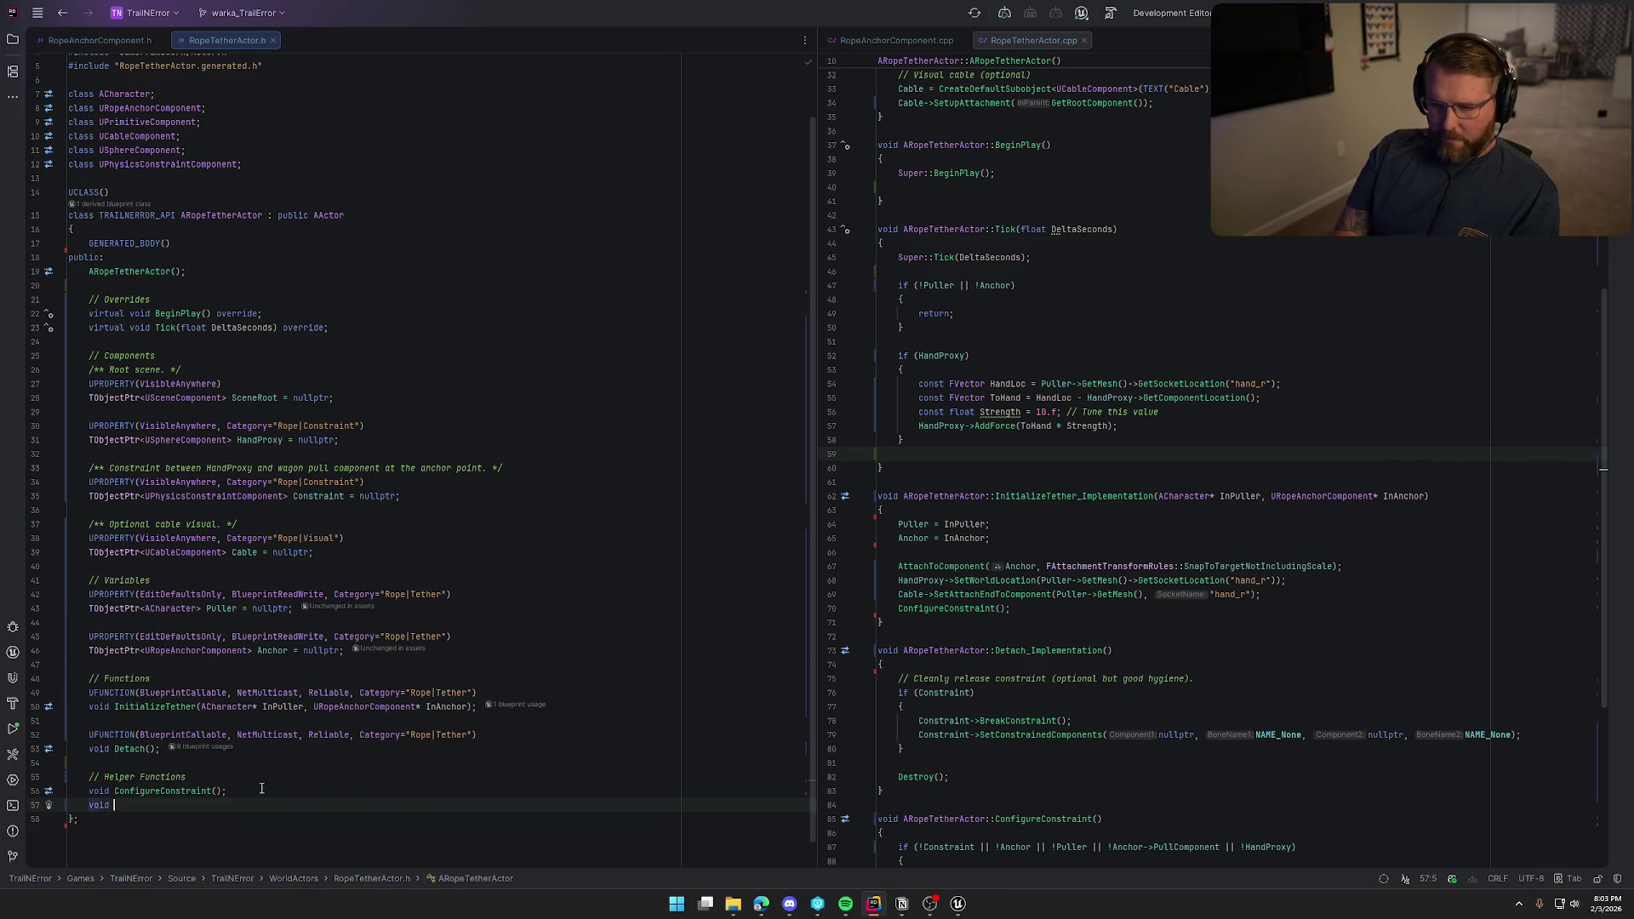
type("Ro")
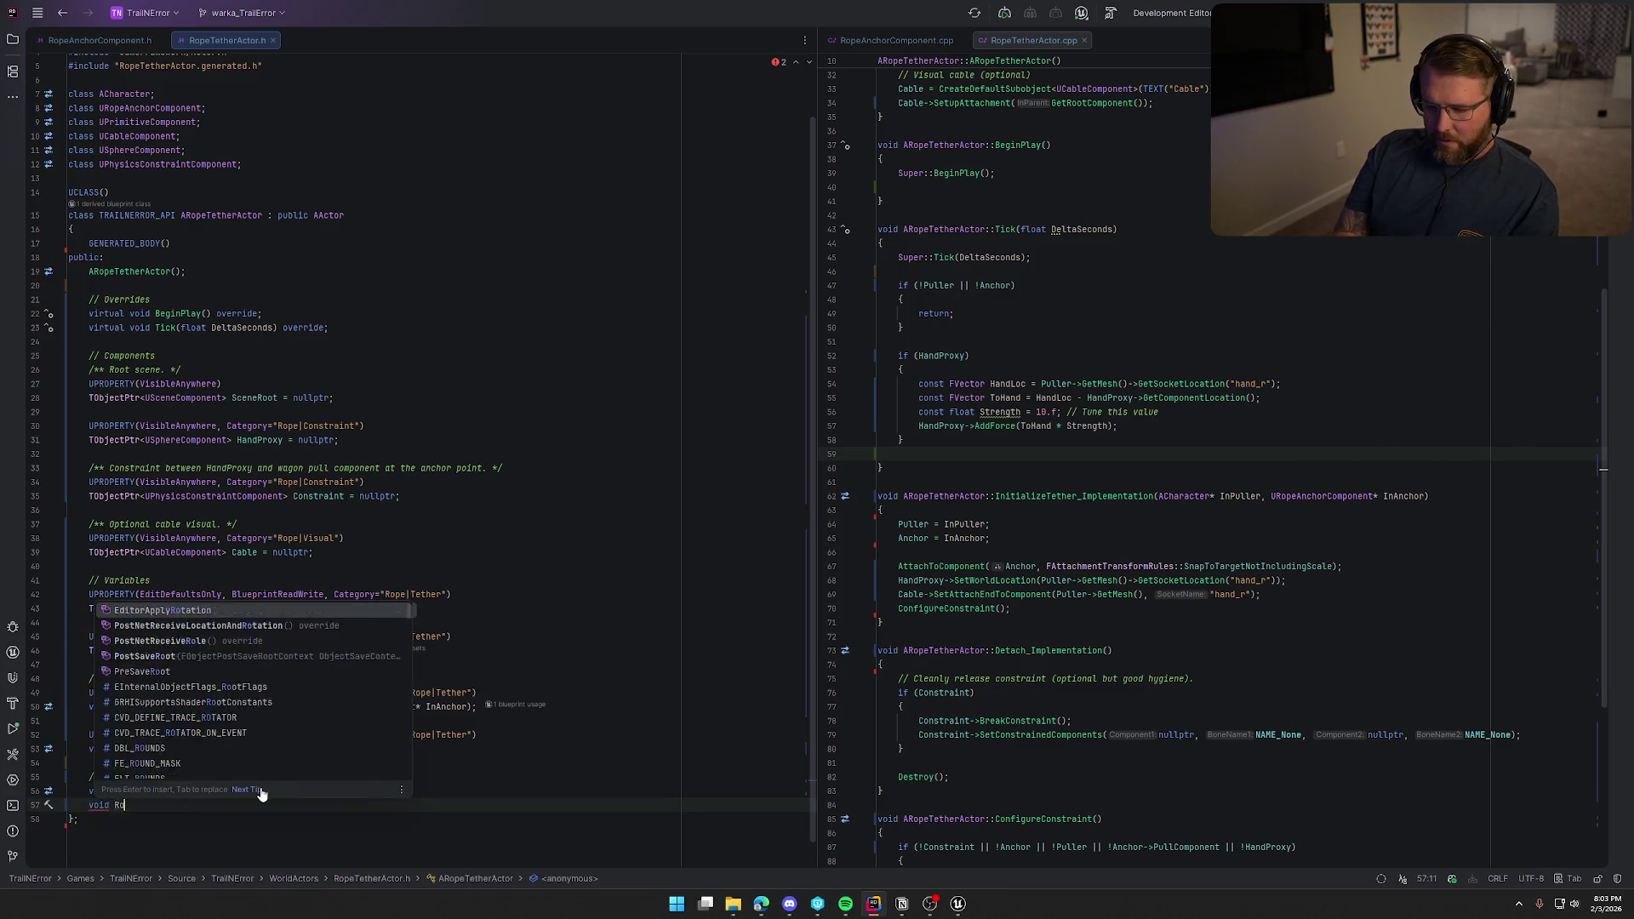
type("peTaut();")
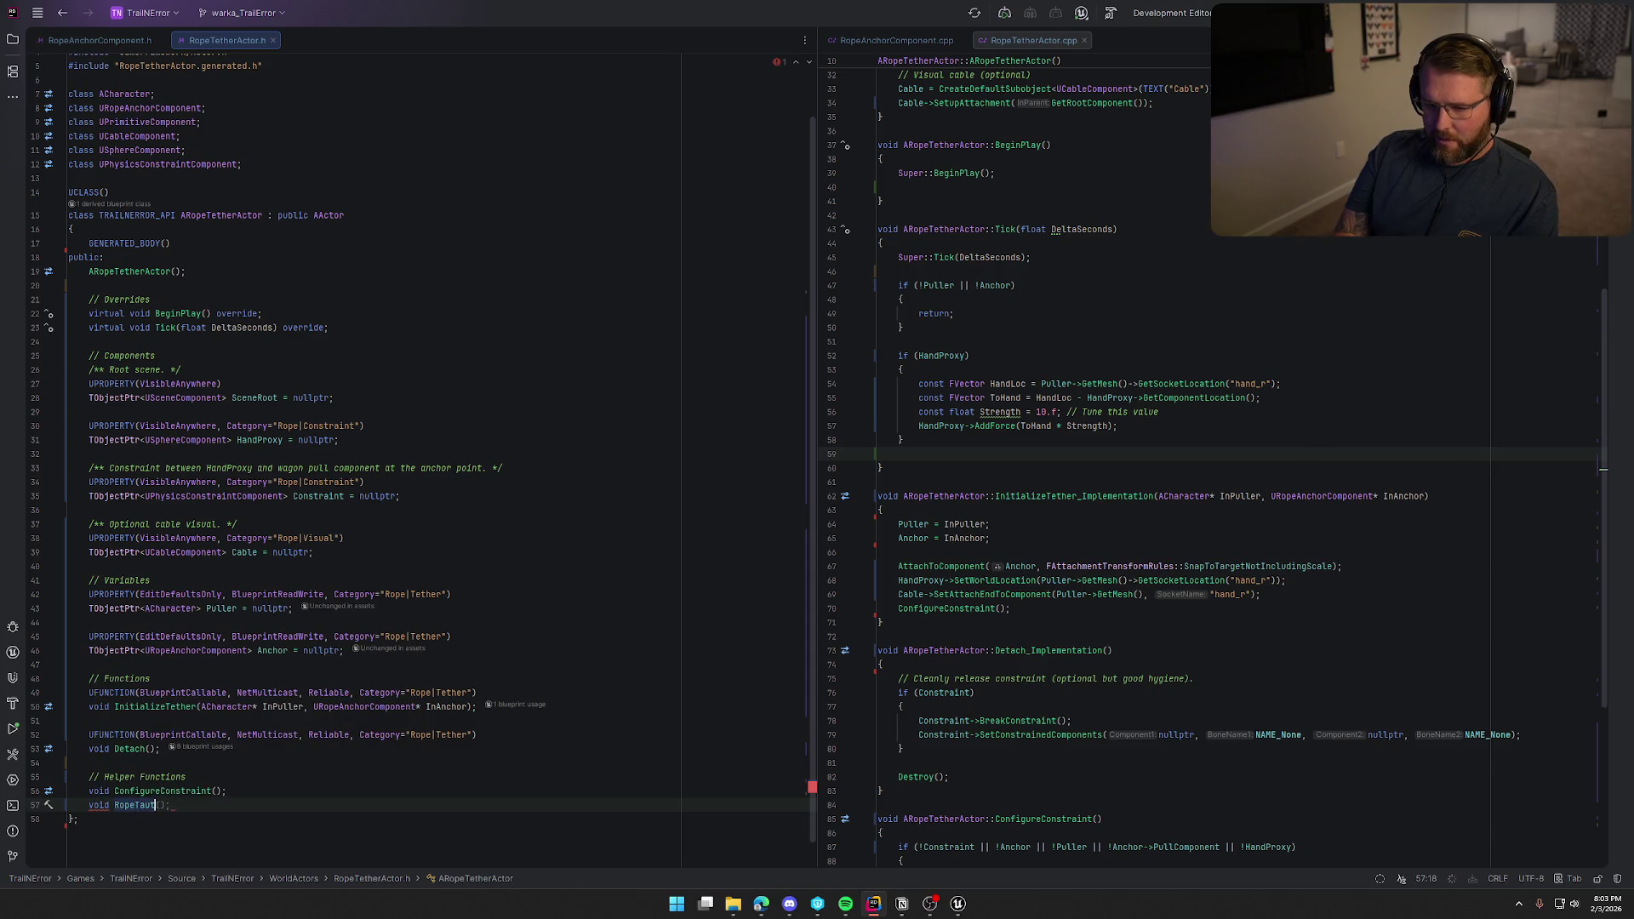
left_click(134, 805)
key("alt+Return")
key("Return")
Call RopeTaut() in Tick right after the AddForce call.
scroll(983, 484, "up", 10)
scroll(983, 484, "up", 1)
left_click(921, 621)
key("BackSpace")
left_click(1127, 595)
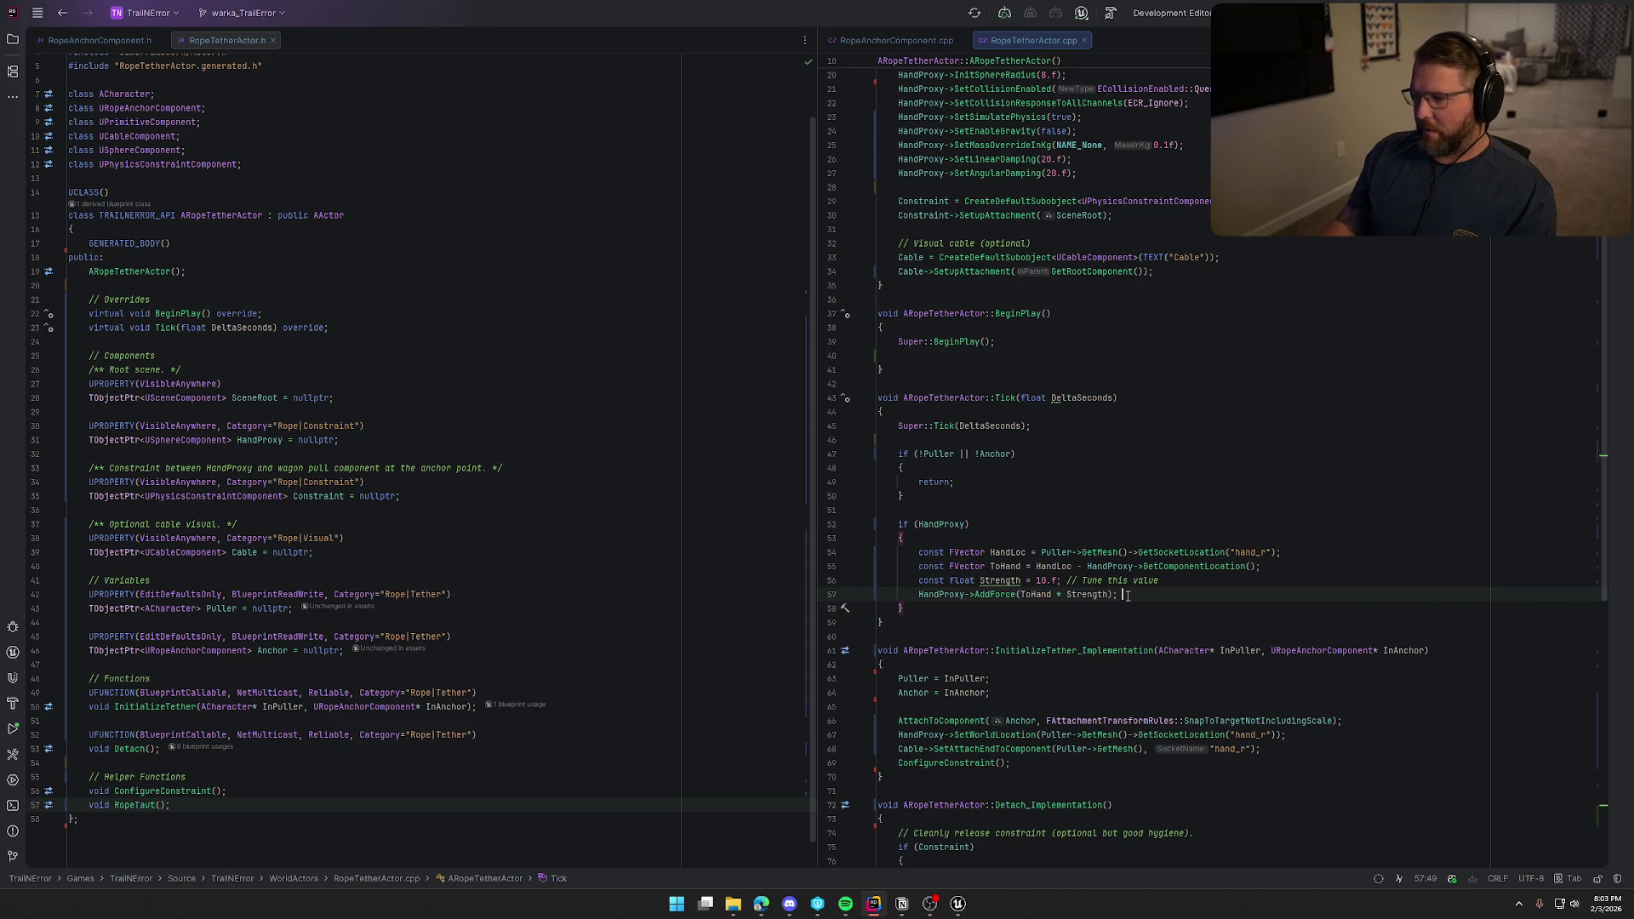
key("Return")
type("RopeTaut()")
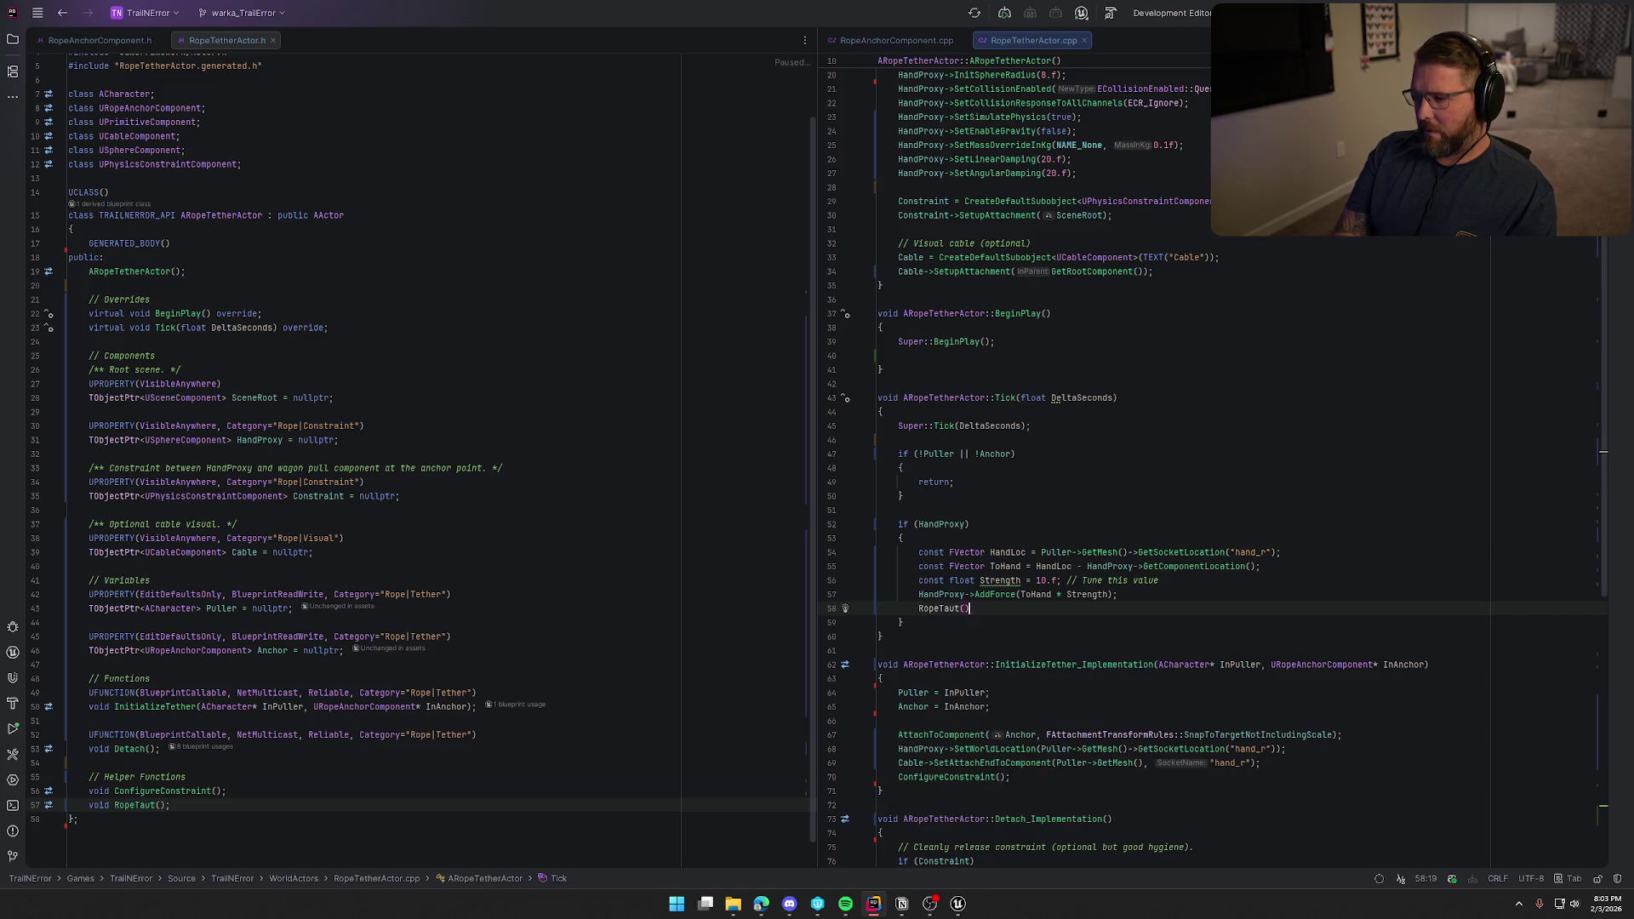
type(";")
Paste the torque code into the empty RopeTaut body.
scroll(1220, 645, "down", 9)
scroll(1208, 646, "down", 4)
left_click(920, 778)
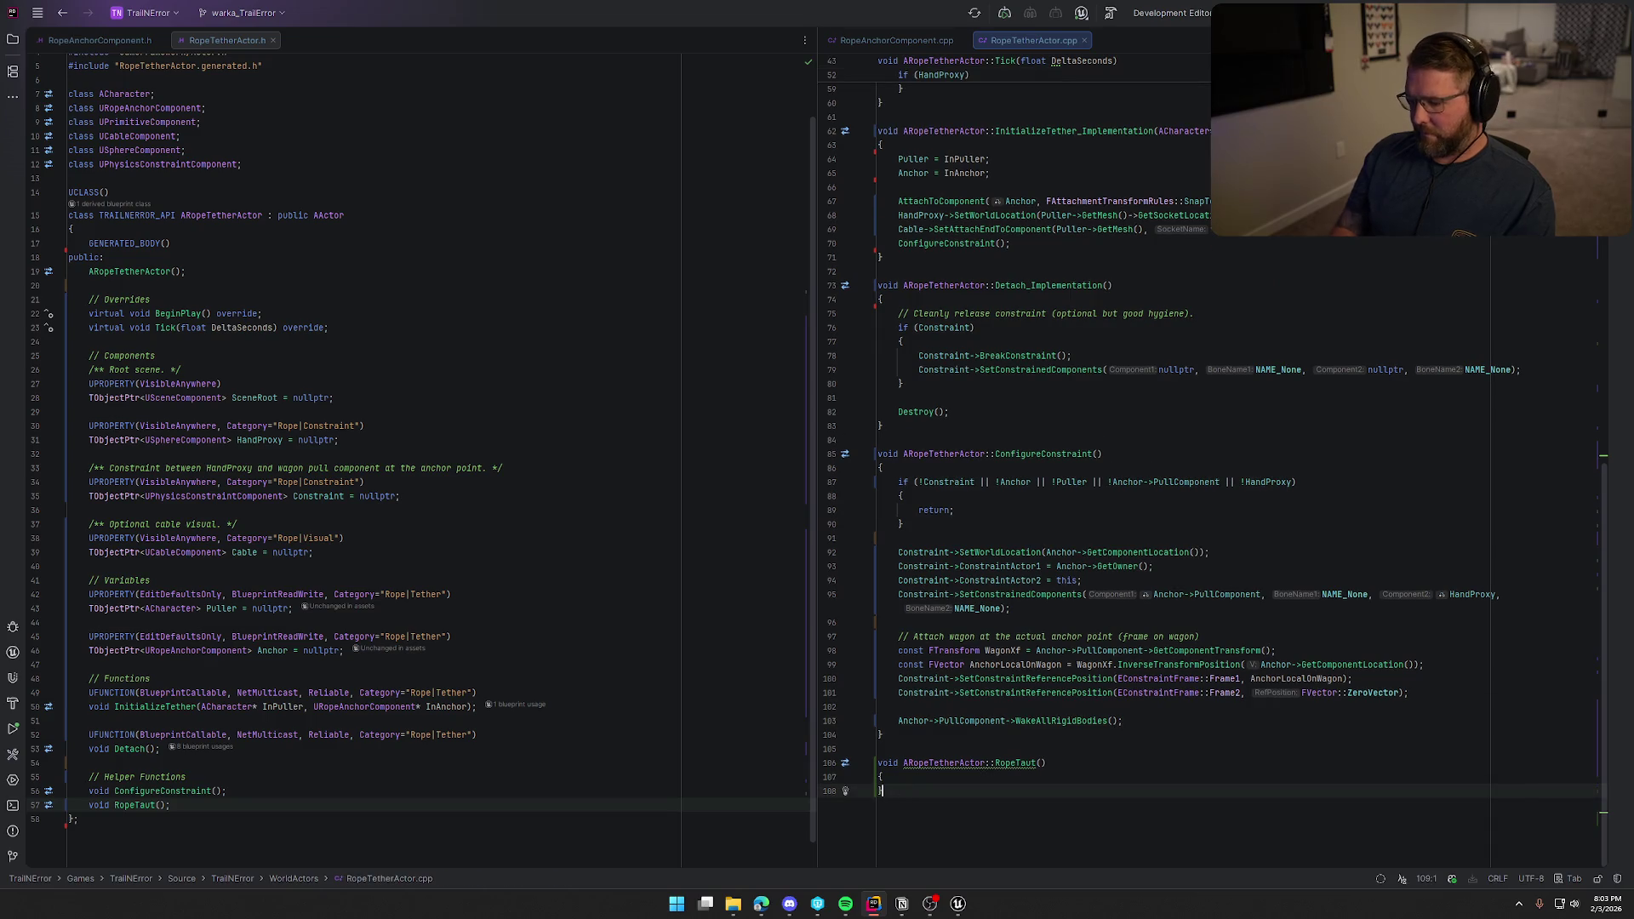
key("Return")
type("UPrimitiveComponent* Wagon = VehicleMesh;      const FVector A = RopeAttachComp->GetComponentLocation();     const FVector B = PlayerHandWorld;      FVector ToPlayer = (B - A);     float Dist = ToPlayer.Length();     if (Dist < KINDA_SMALL_NUMBER) return;      FVector D = ToPlayer / Dist;      float Taut = FMath::Max(0.f, Dist - SlackLength);     if (Taut <= 0.f) return;      float ForceMag = FMath::Clamp(Taut * Stiffness, 0.f, MaxTensionForce);     FVector F = D * ForceMag;      FVector C = Wagon->GetCenterOfMass();     FVector r = (A - C);      FVector Torque = FVector::CrossProduct(r, F);      // Optional: clamp to avoid “outer space”     Torque = Torque.GetClampedToMaxSize(MaxTorque);      // Apply torque     Wagon->AddTorqueInRadians(Torque, NAME_None, true);")
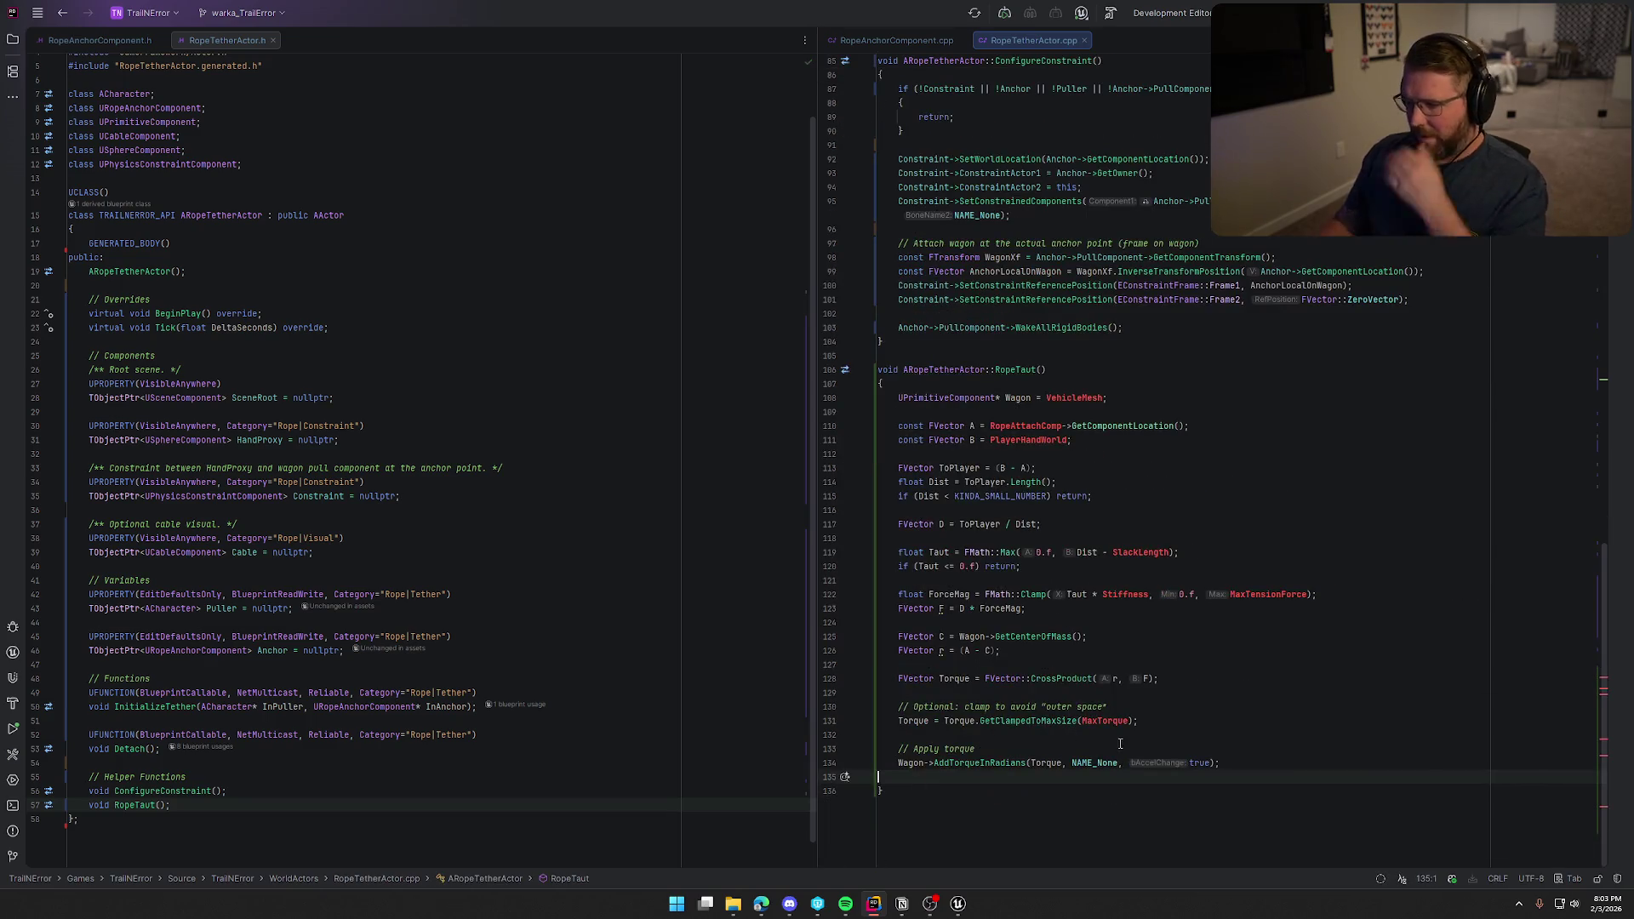
Replace Wagon with Anchor->PullComponent on the GetCenterOfMass line.
left_click(1029, 398)
key("End")
double_click(1015, 398)
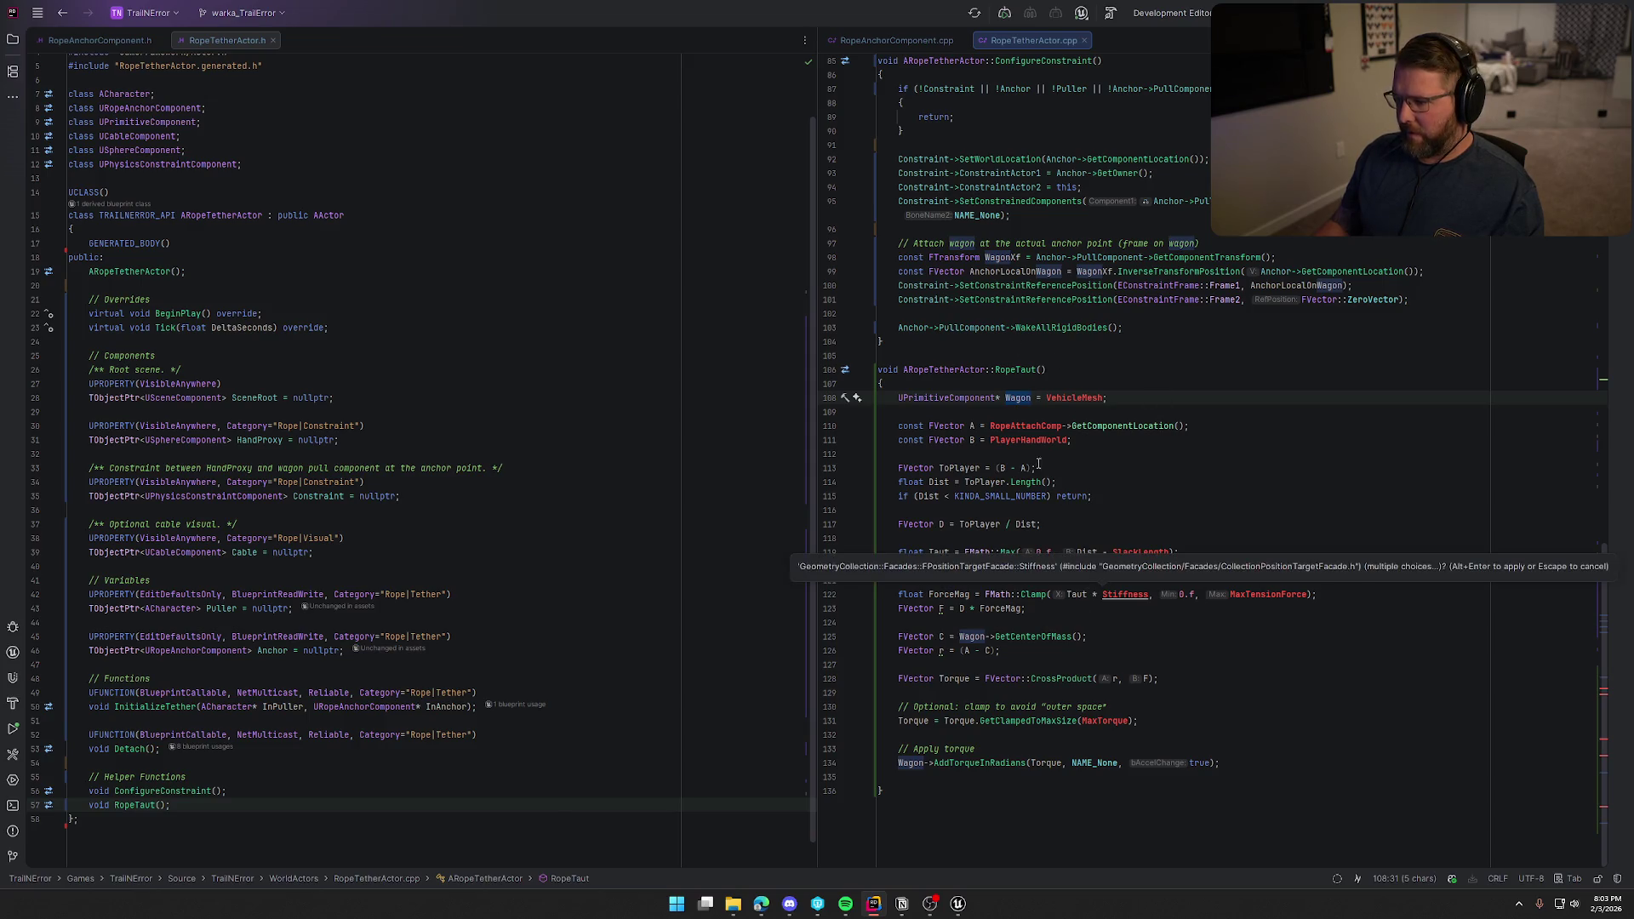
double_click(971, 637)
type("Anch")
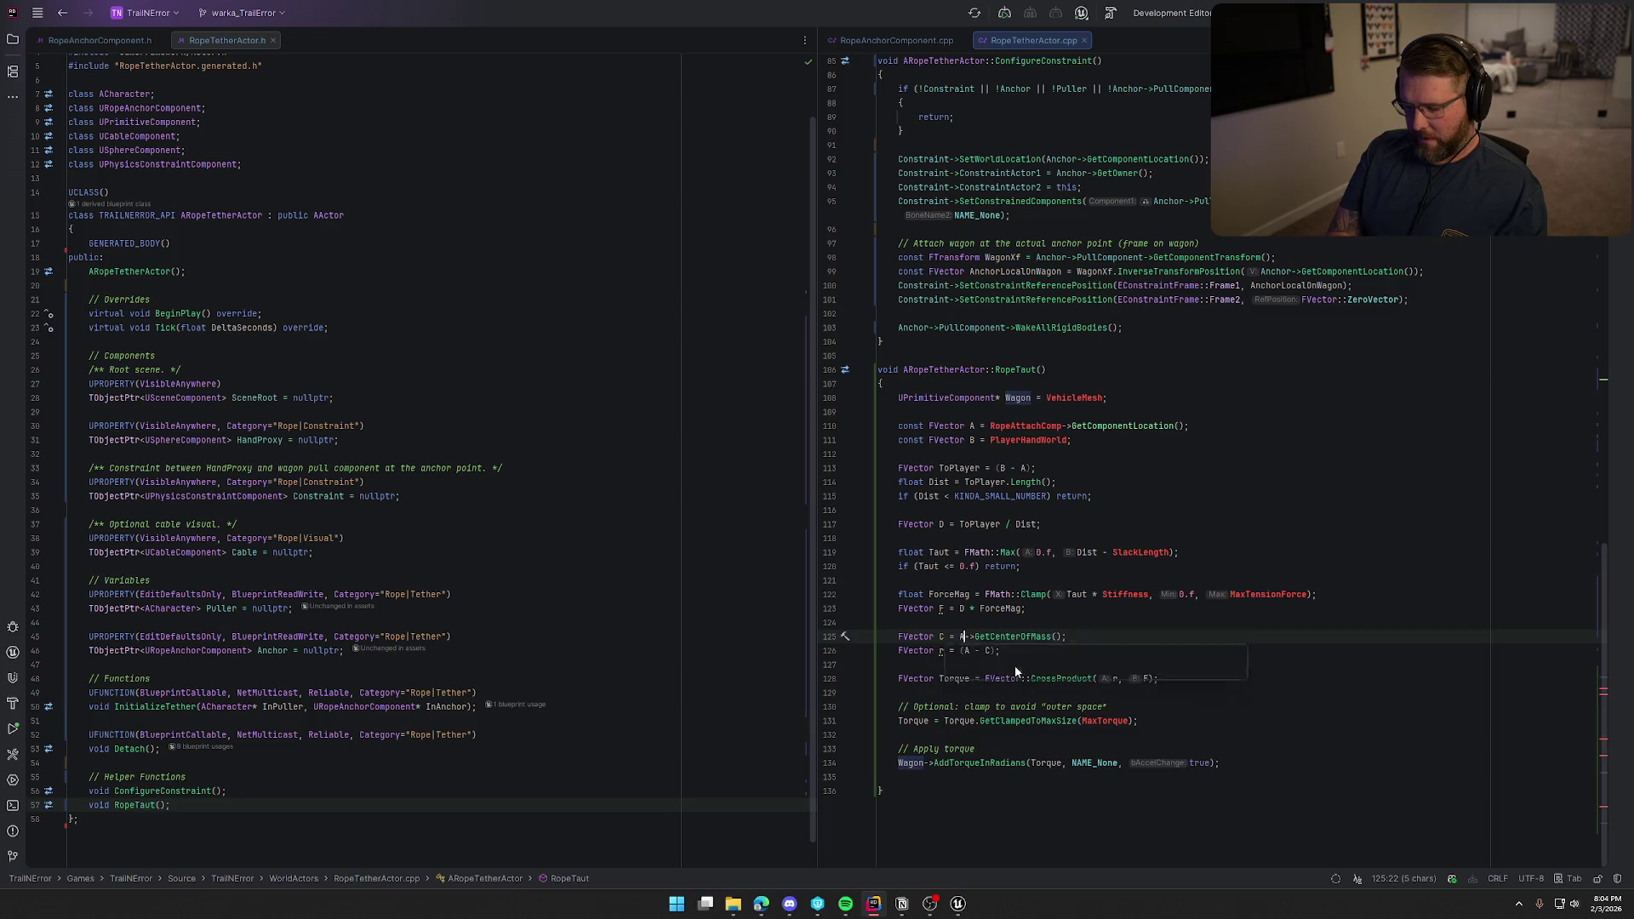
key("Return")
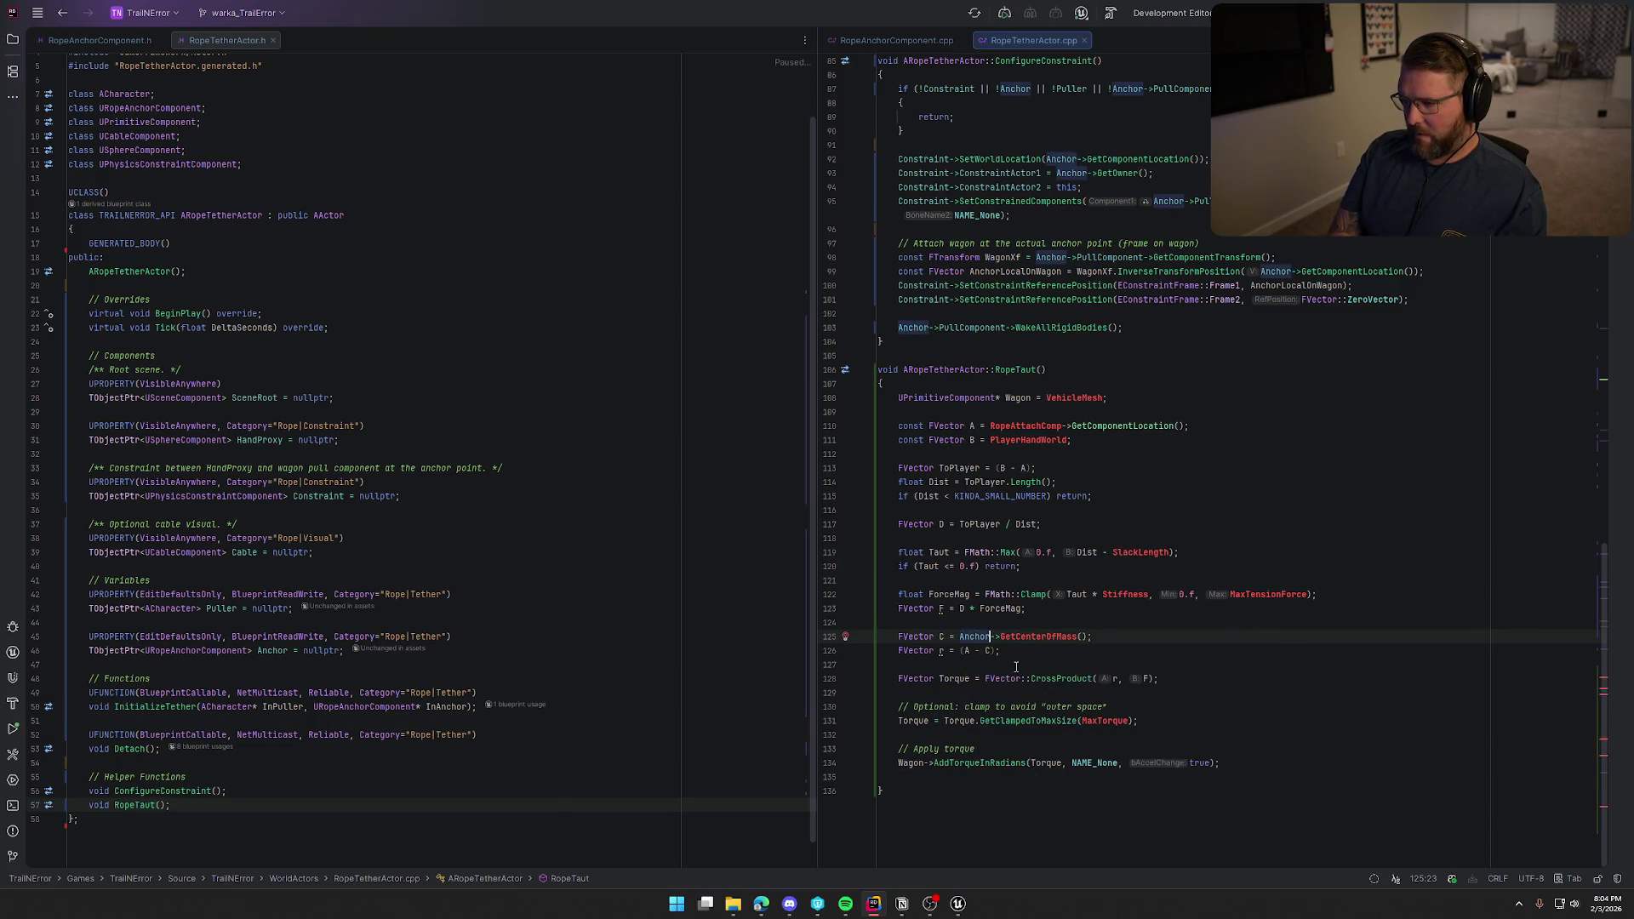
type("->P")
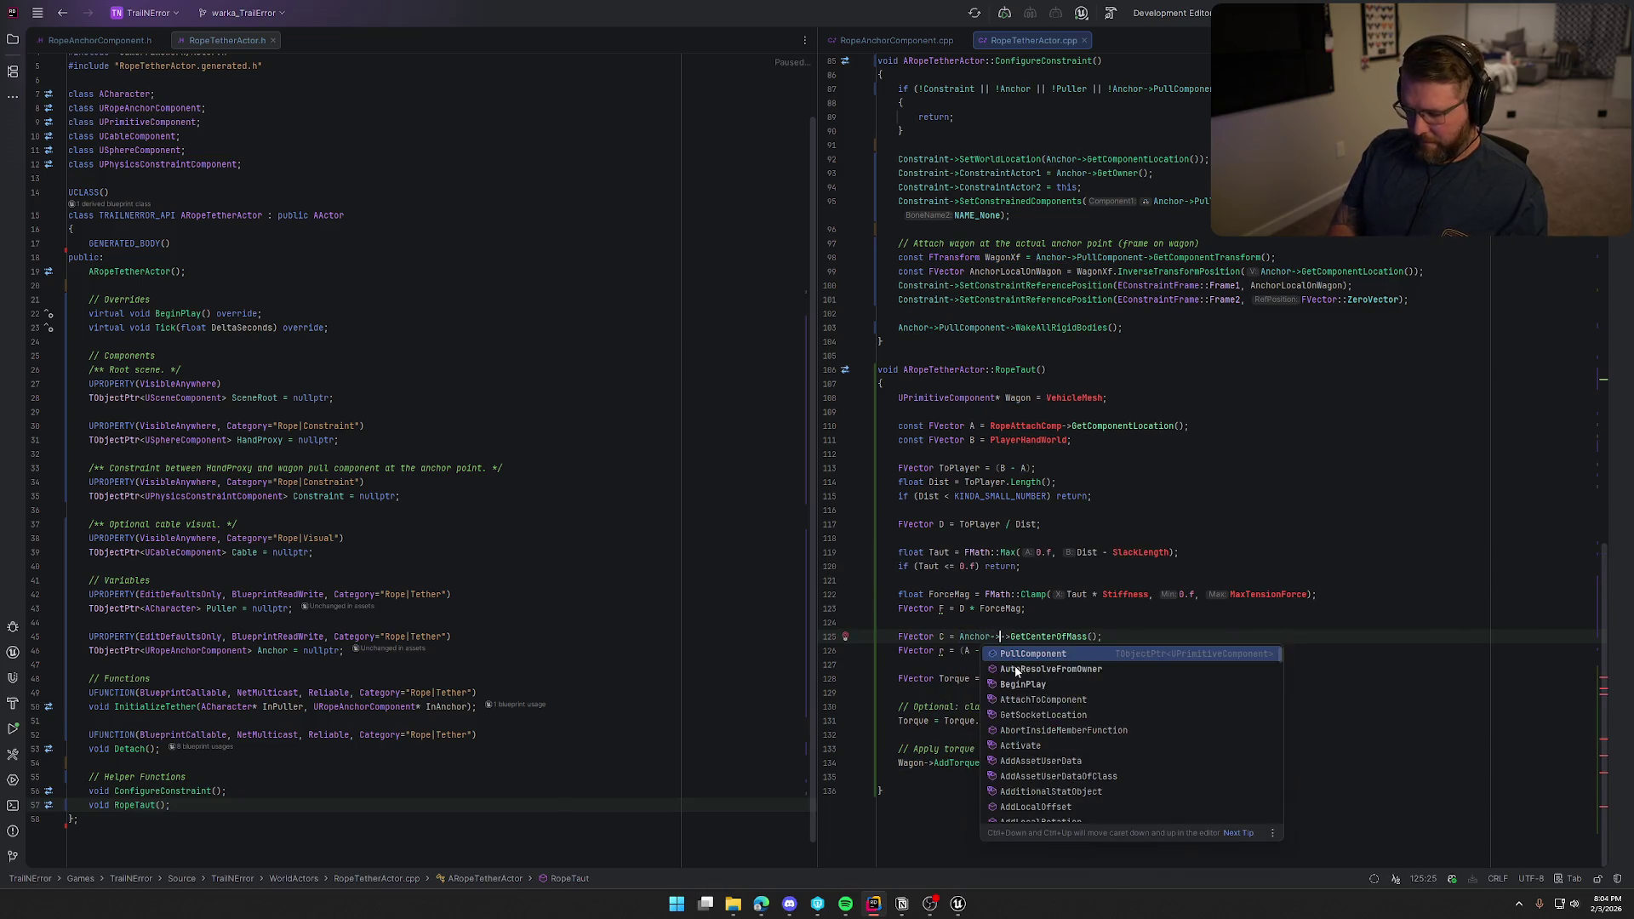
key("Return")
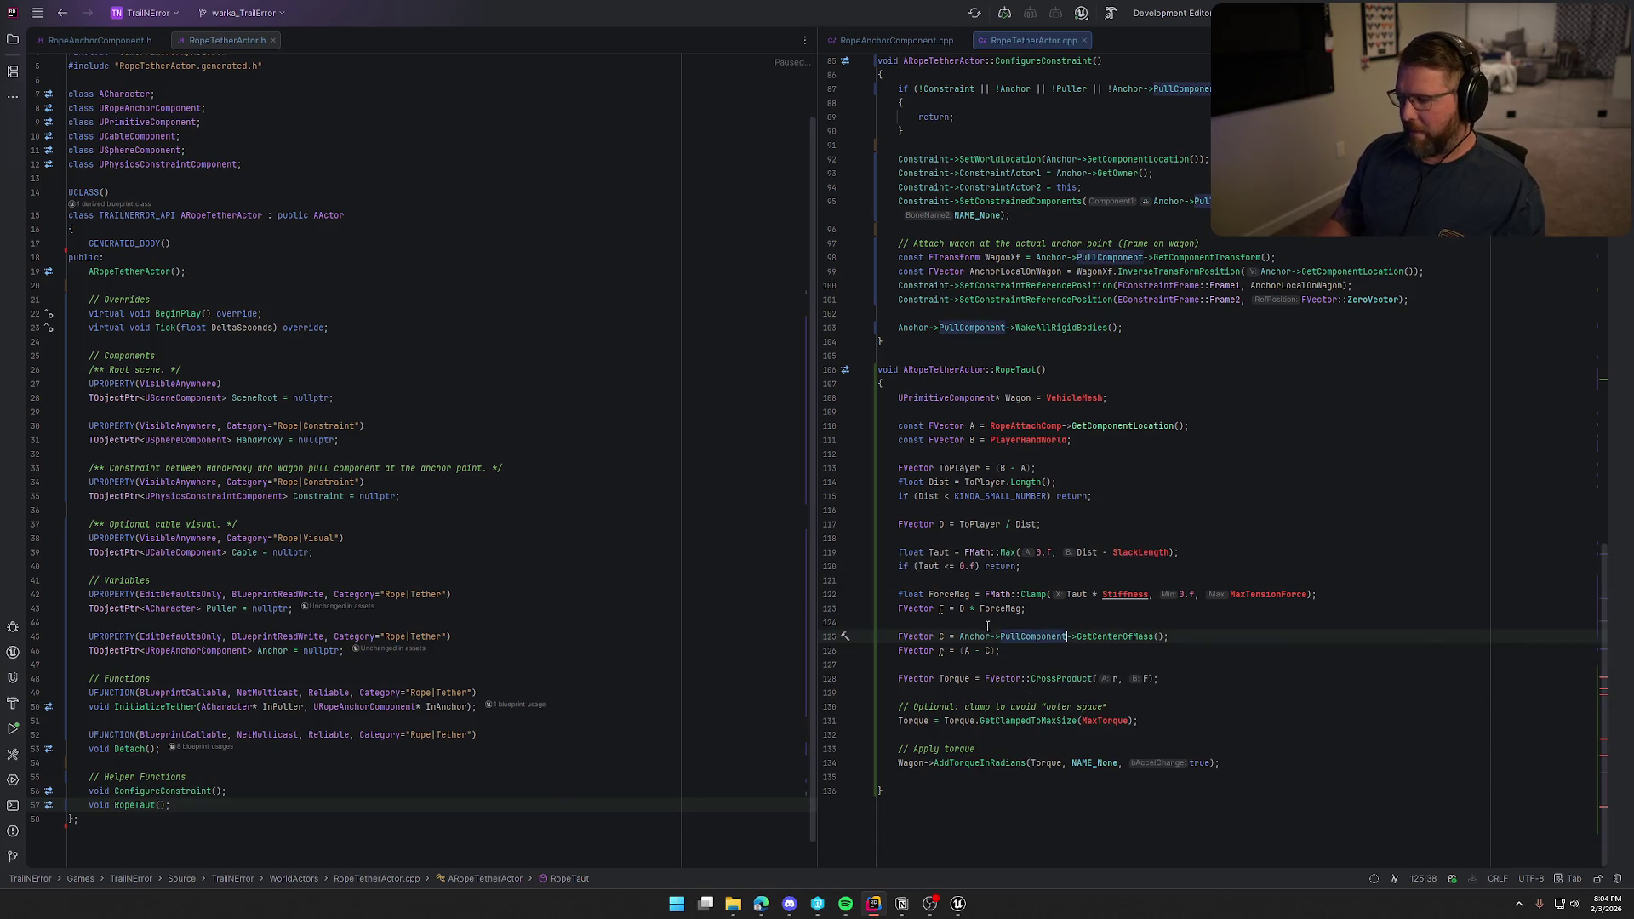
Replace Wagon with Anchor->PullComponent in the AddTorqueInRadians call.
double_click(1028, 398)
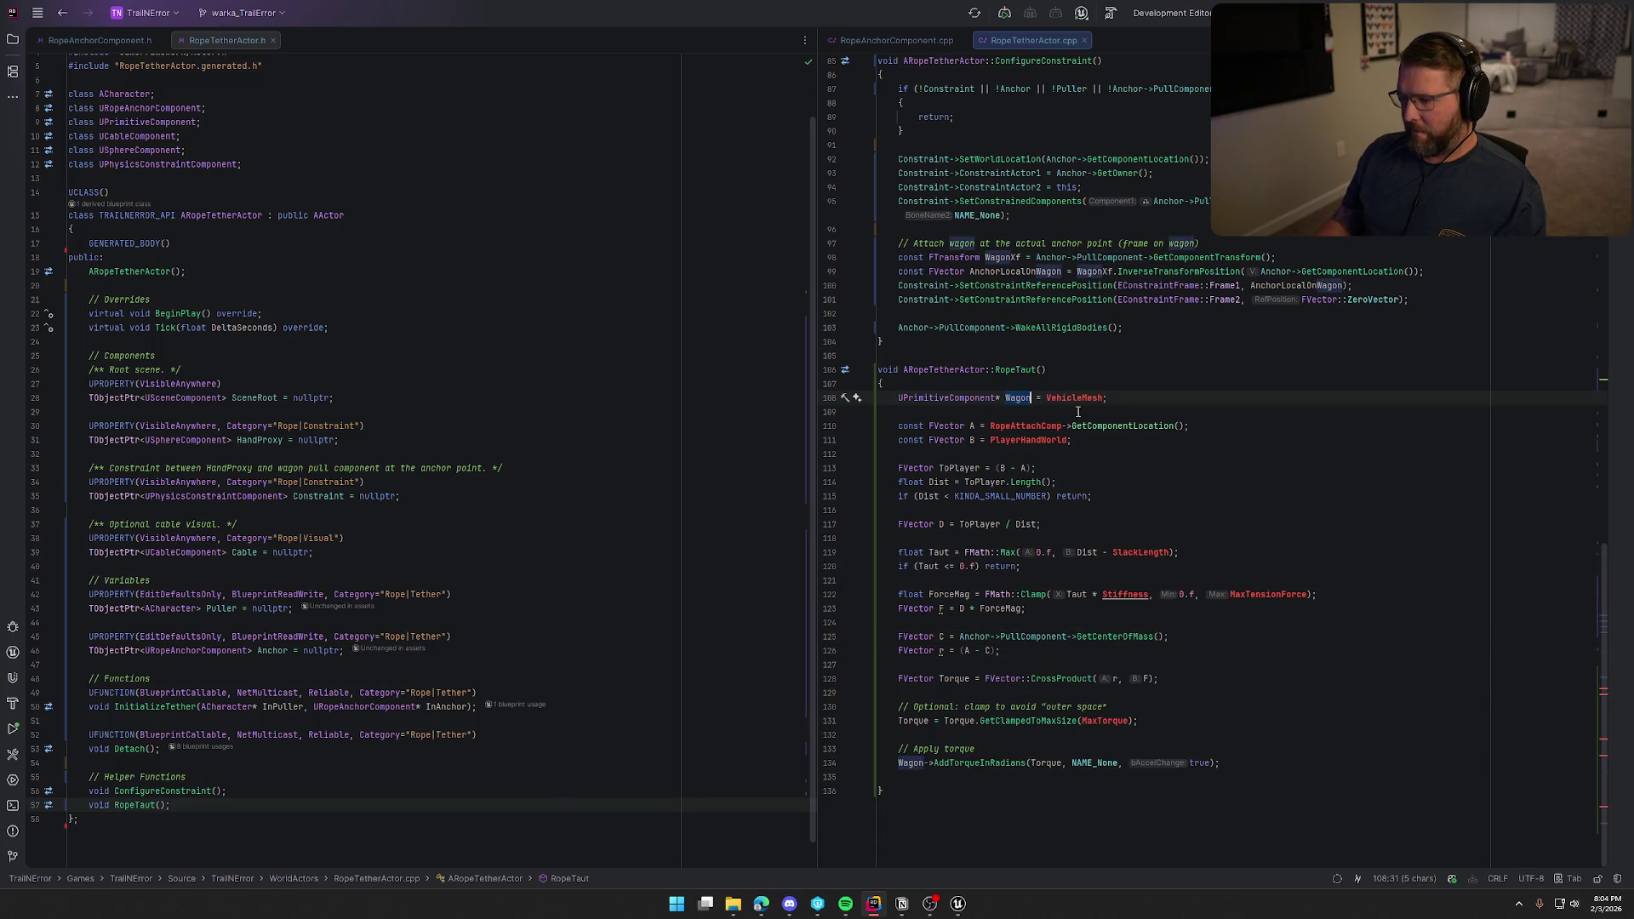
left_click(1102, 496)
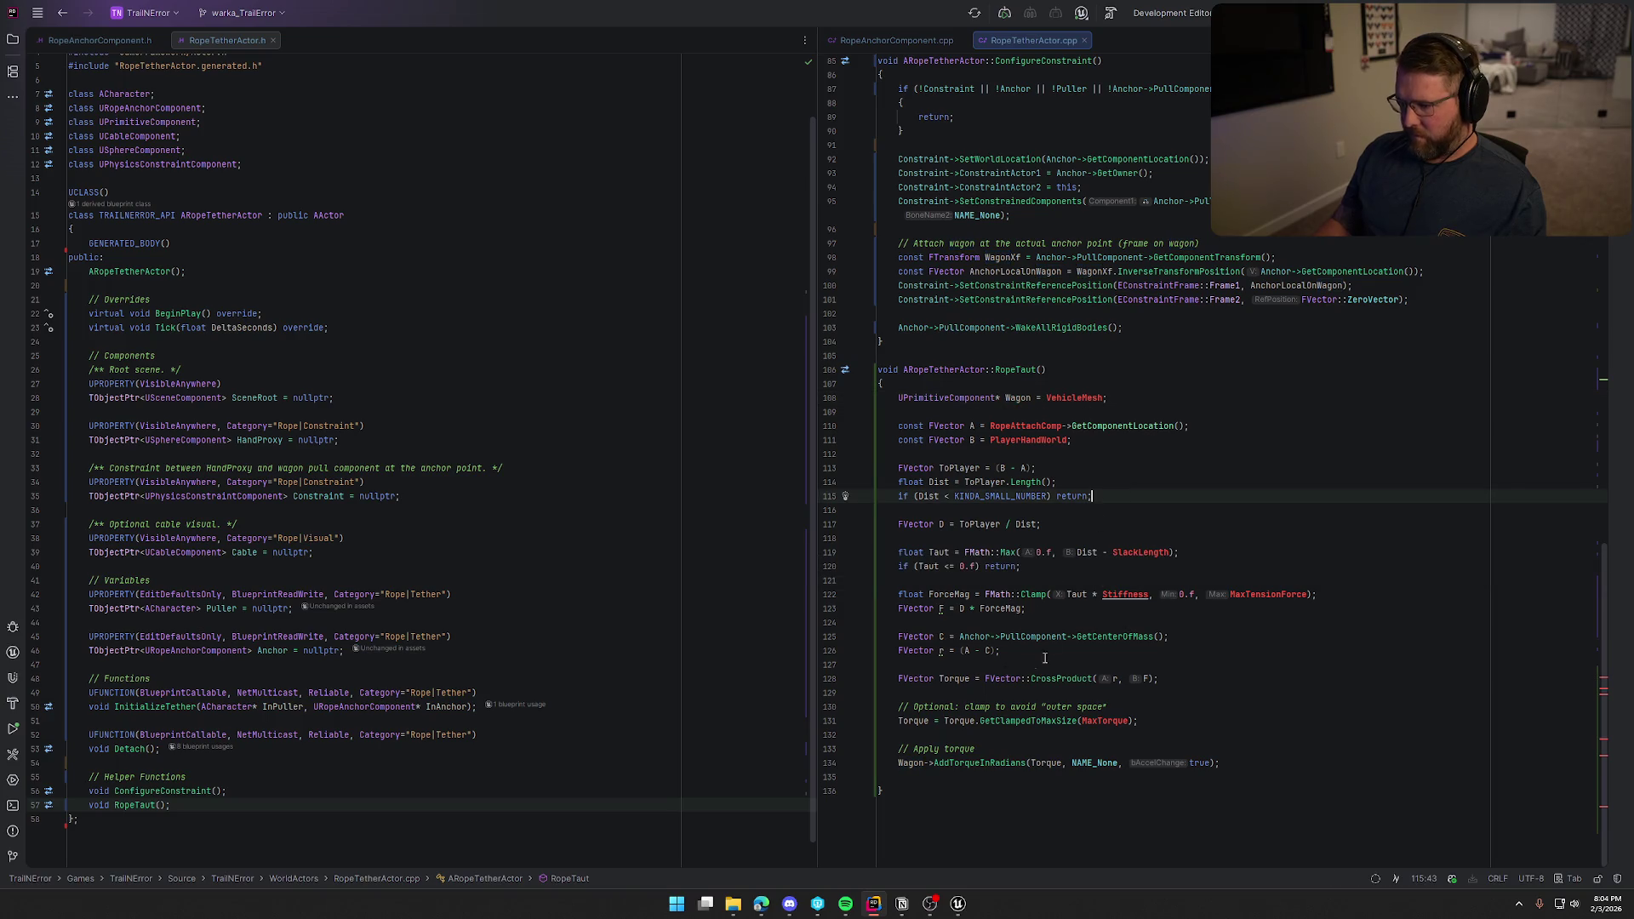
left_click(960, 637)
left_click(1075, 636, "shift")
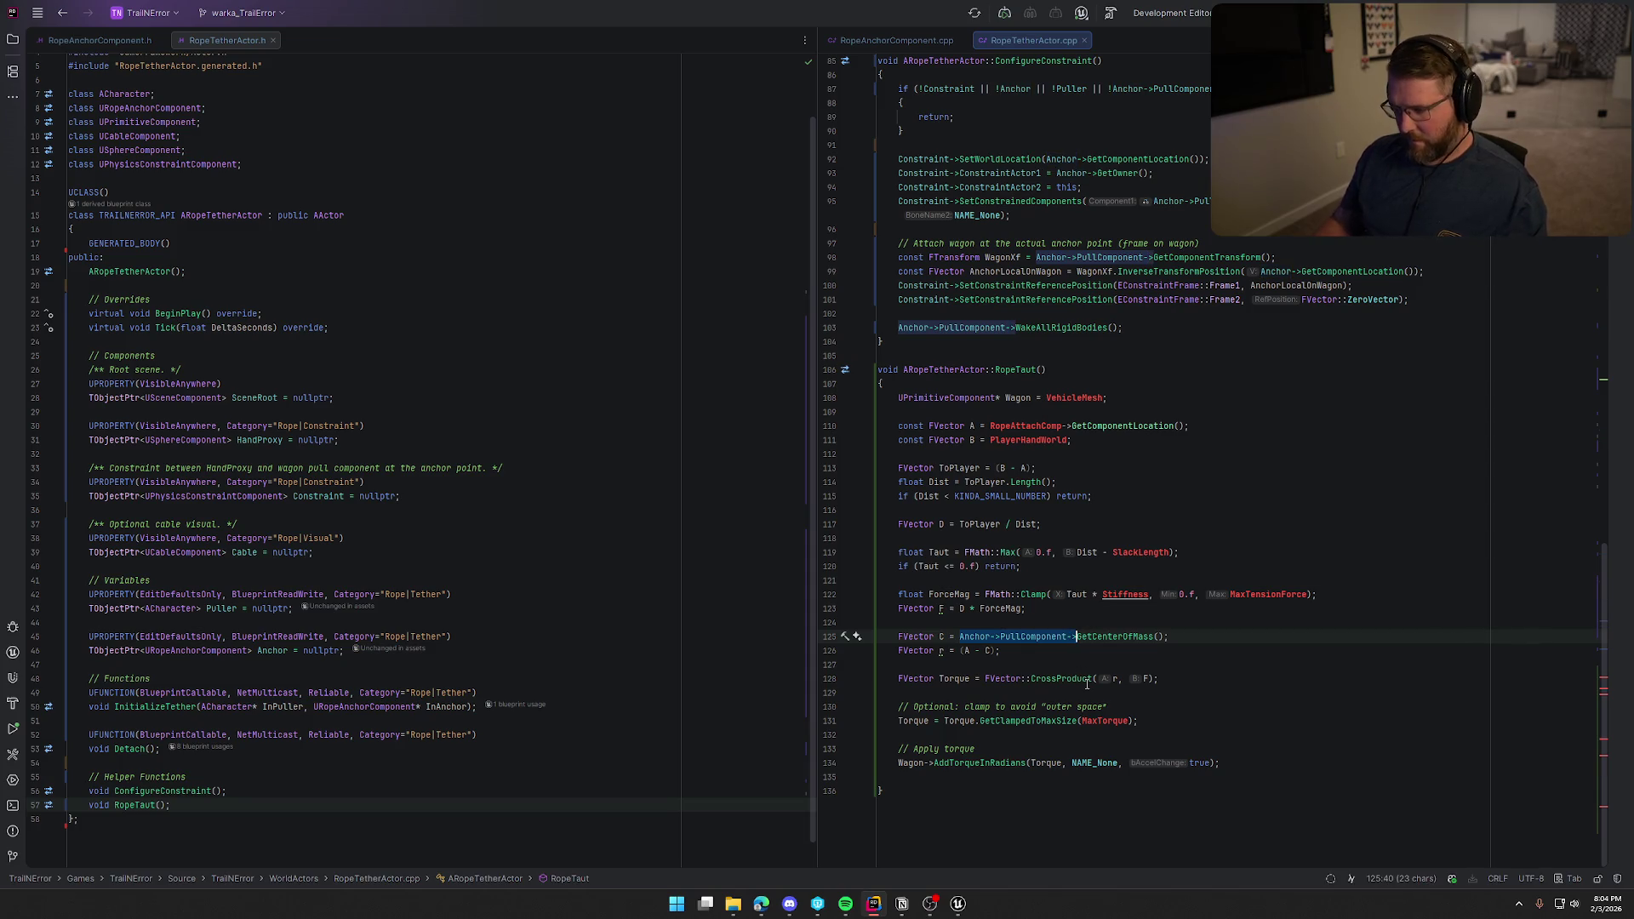
key("ctrl+c")
double_click(913, 762)
key("ctrl+v")
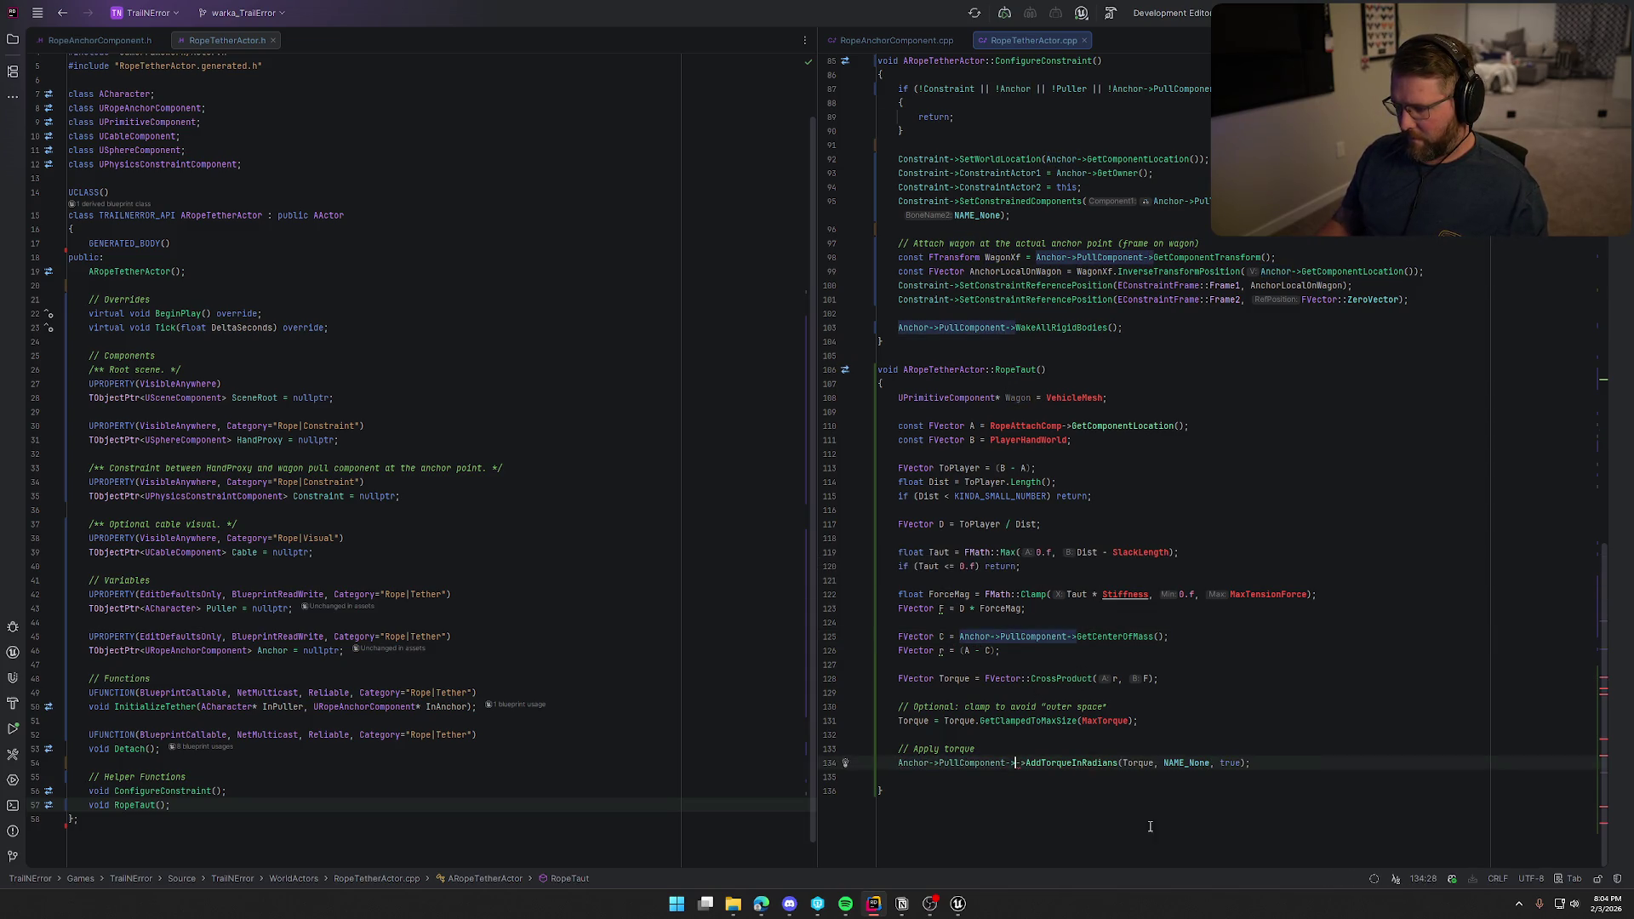
key("BackSpace")
key("BackSpace")
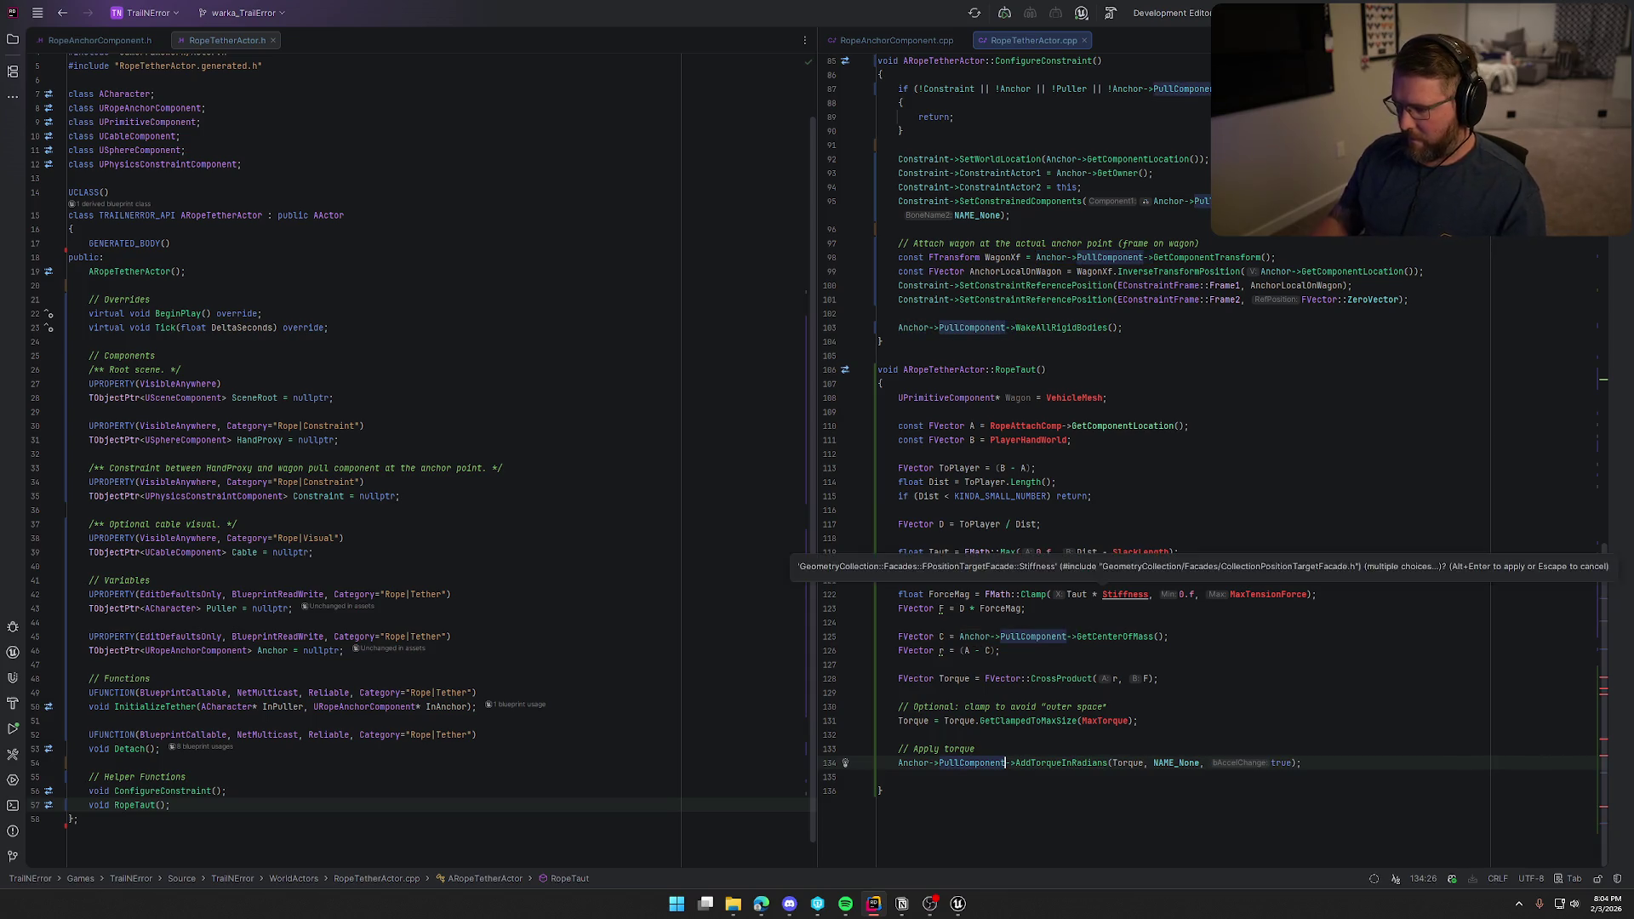
Delete the unused UPrimitiveComponent* Wagon line and check Anchor's use in ConfigureConstraint.
left_click(1107, 398)
key("shift+Home")
key("BackSpace")
key("BackSpace")
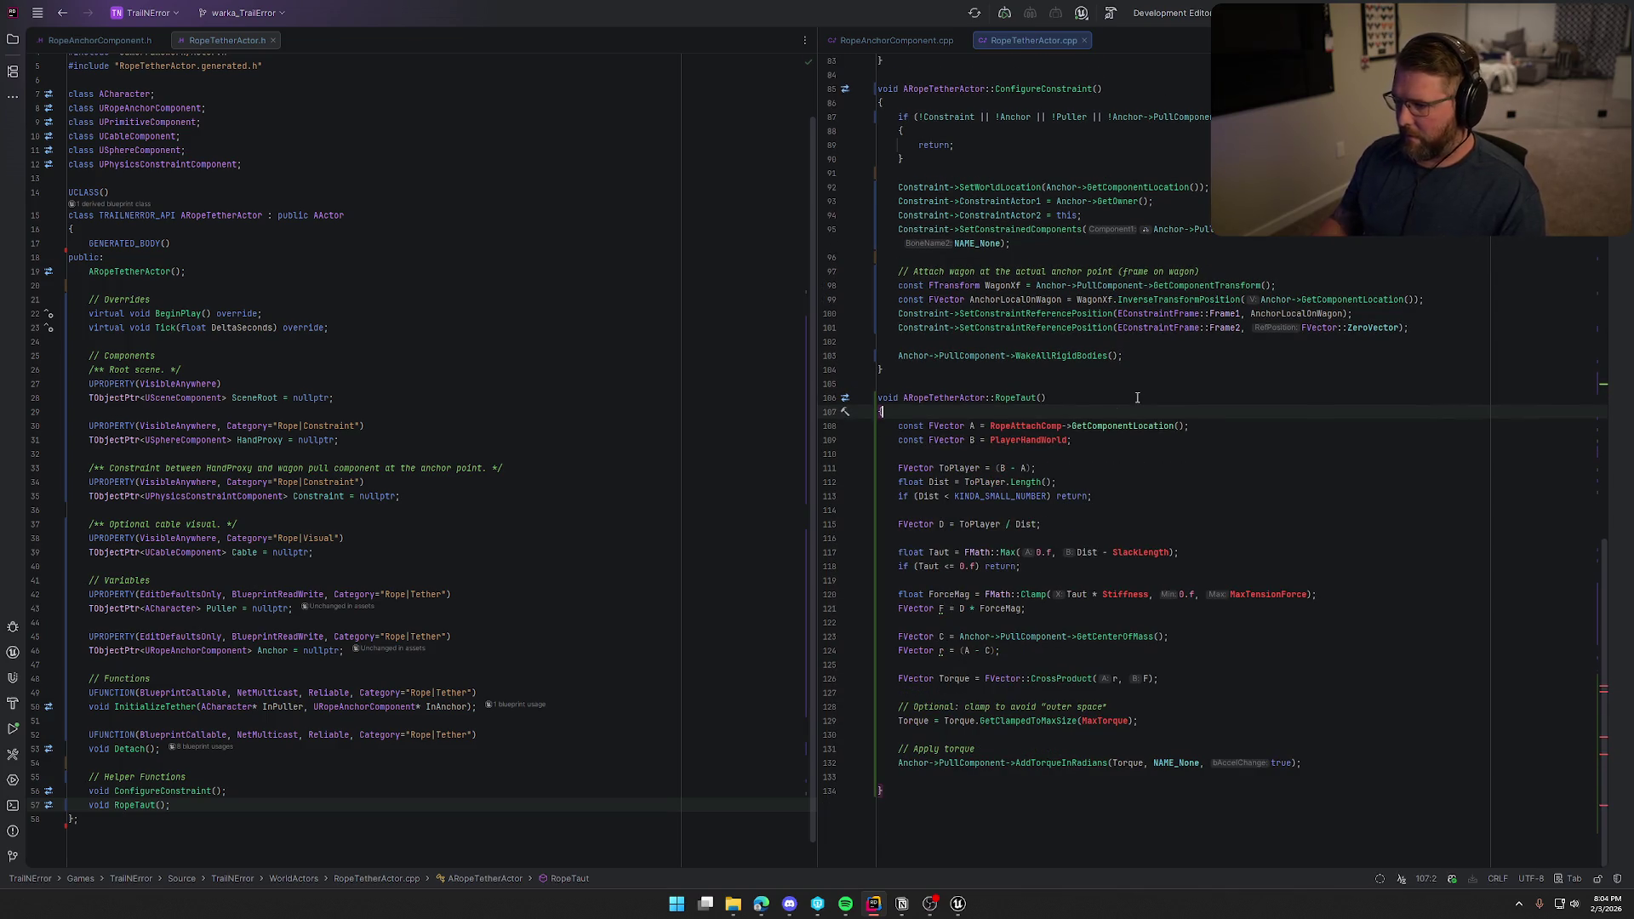
left_click(980, 426)
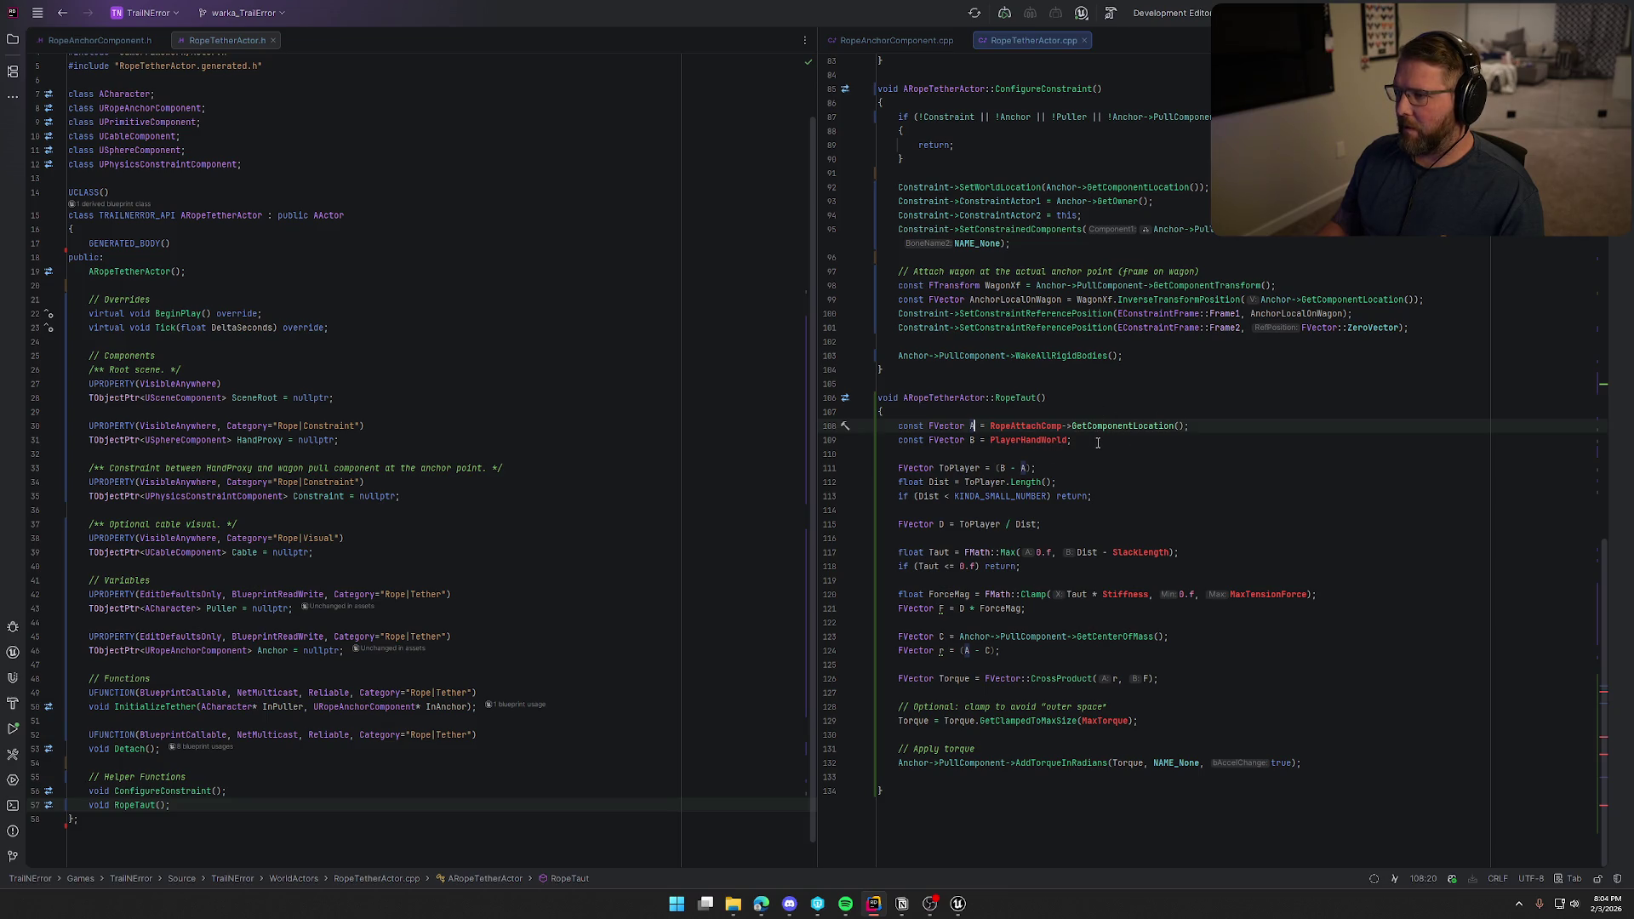
left_click(1153, 229)
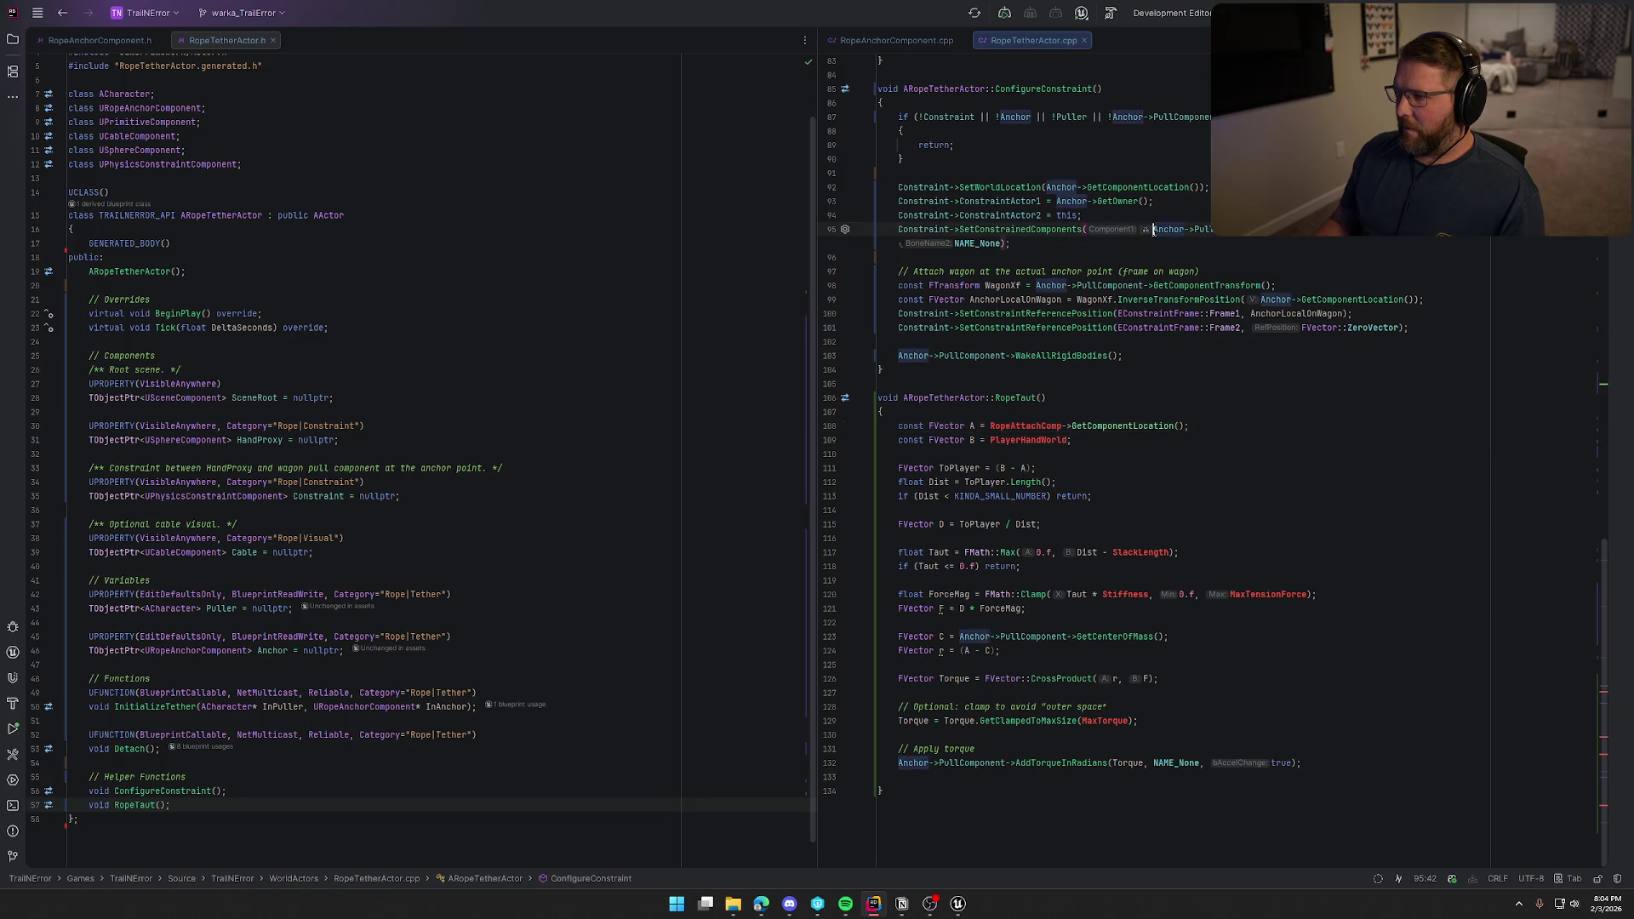
key("ctrl+w")
key("ctrl+w")
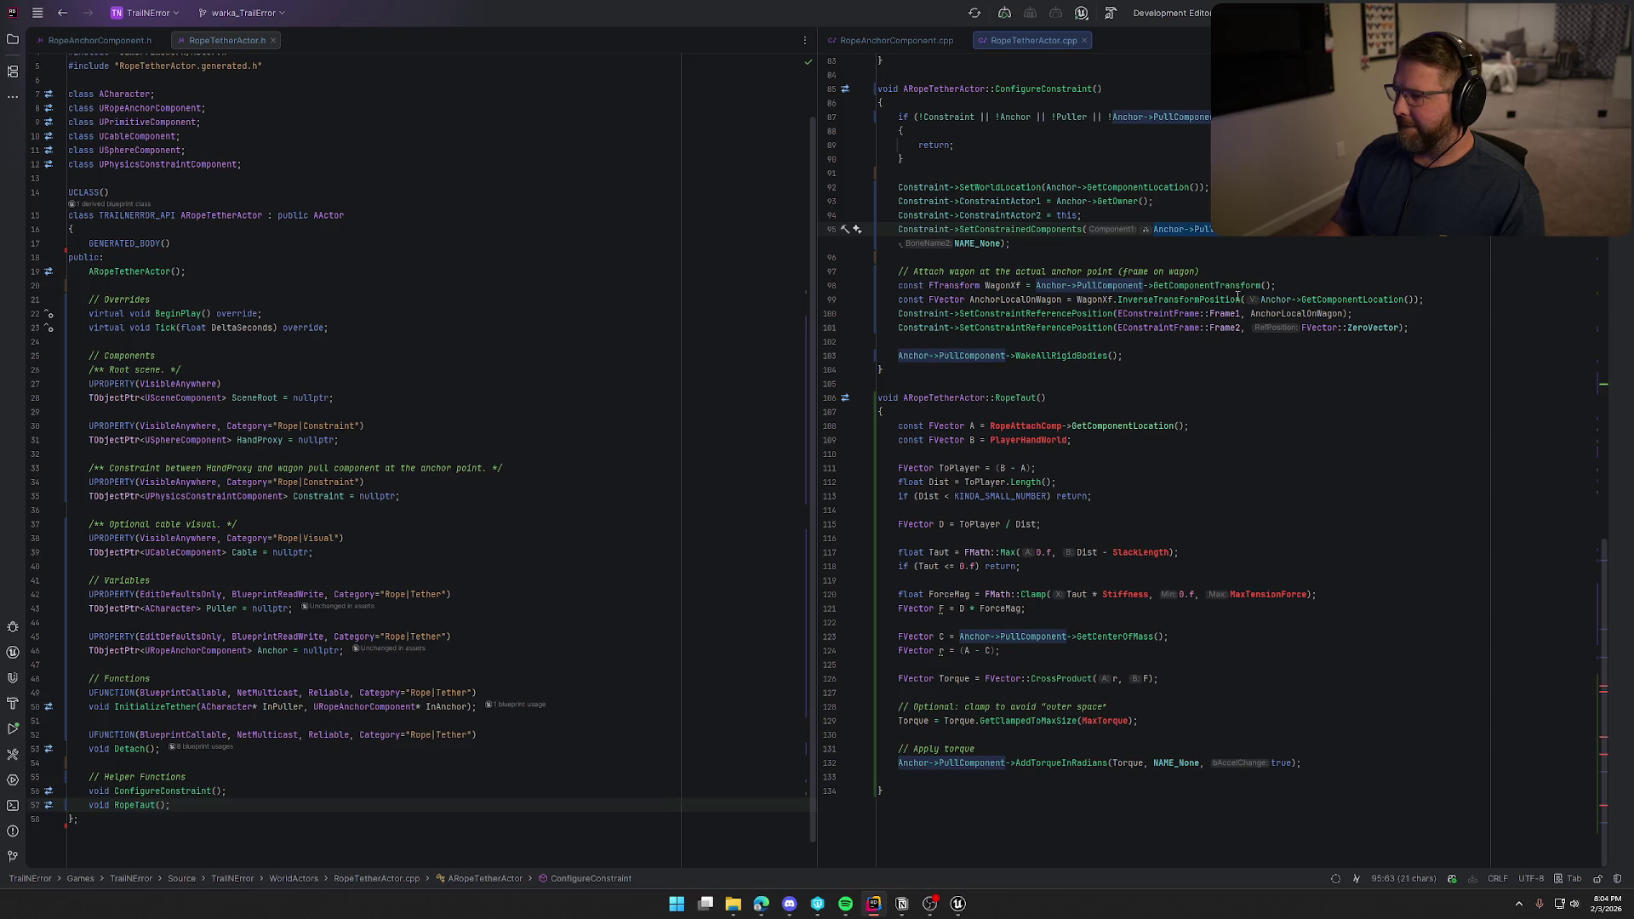
Source point A from Anchor and point B from HandProxy->GetComponentLocation.
double_click(1016, 422)
type("Anchor")
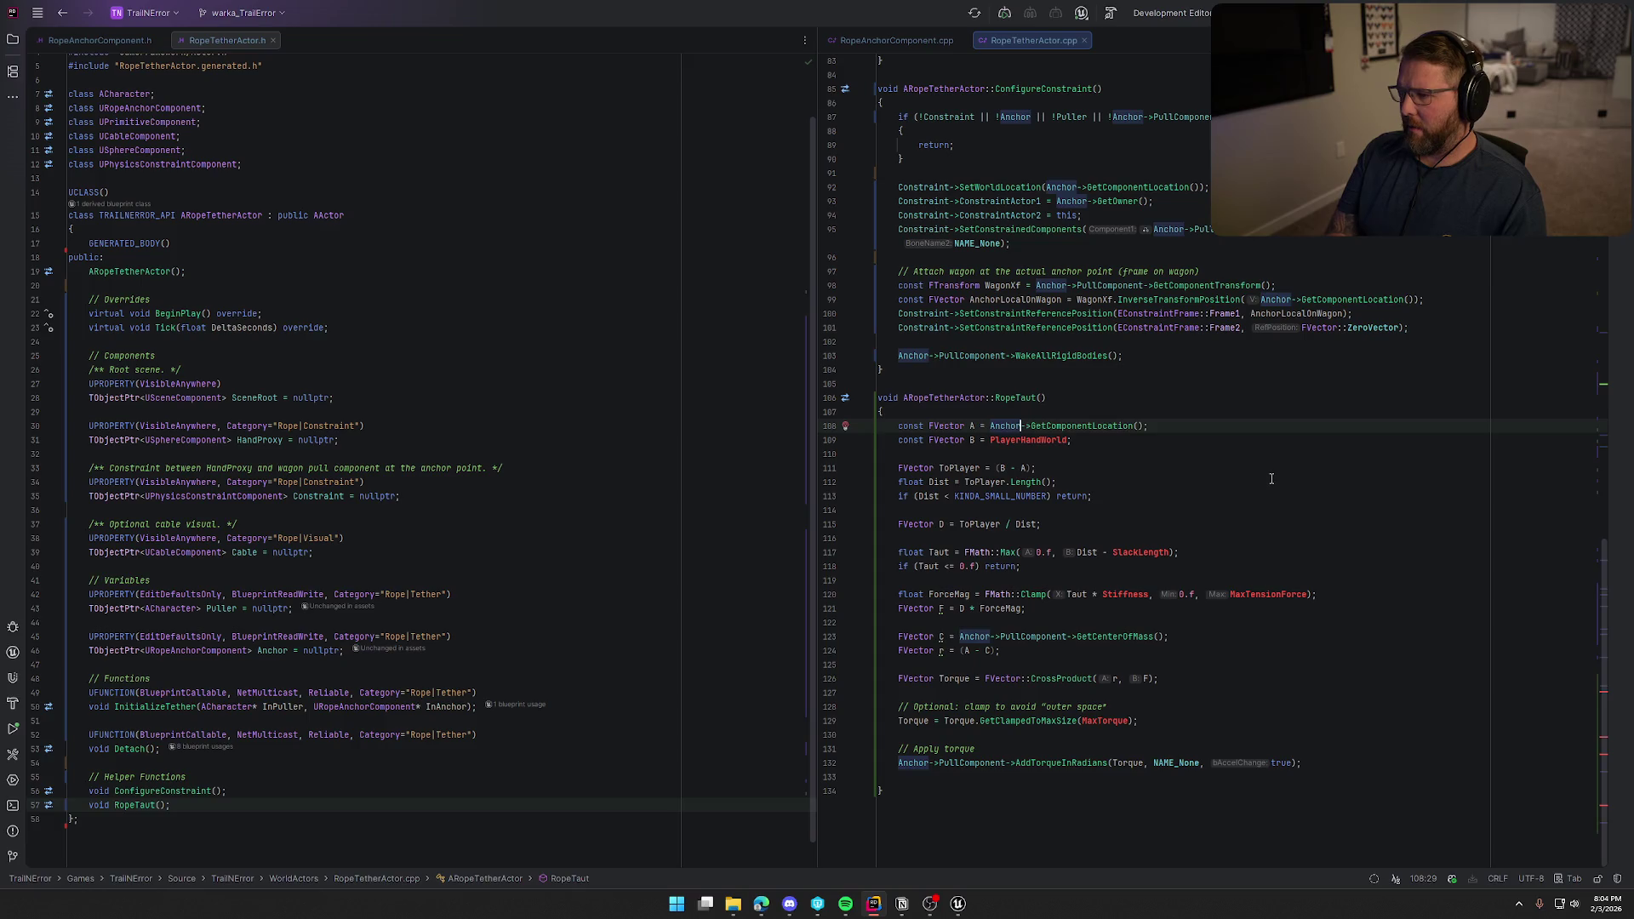
key("Down")
key("ctrl+w")
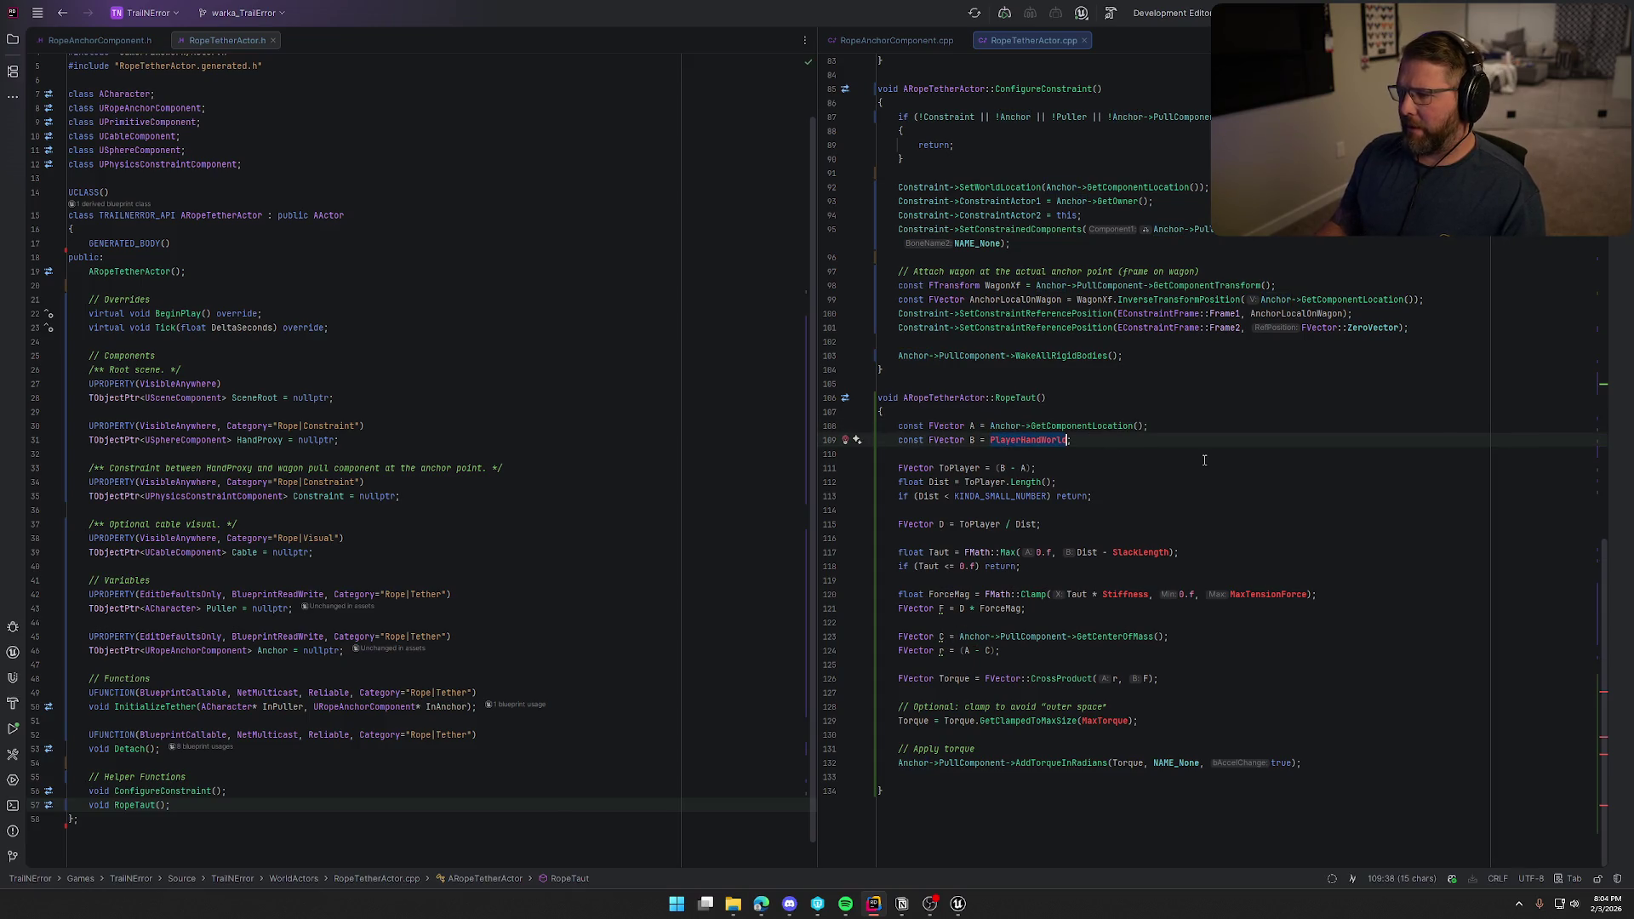
type("Hand")
key("Return")
key("Tab")
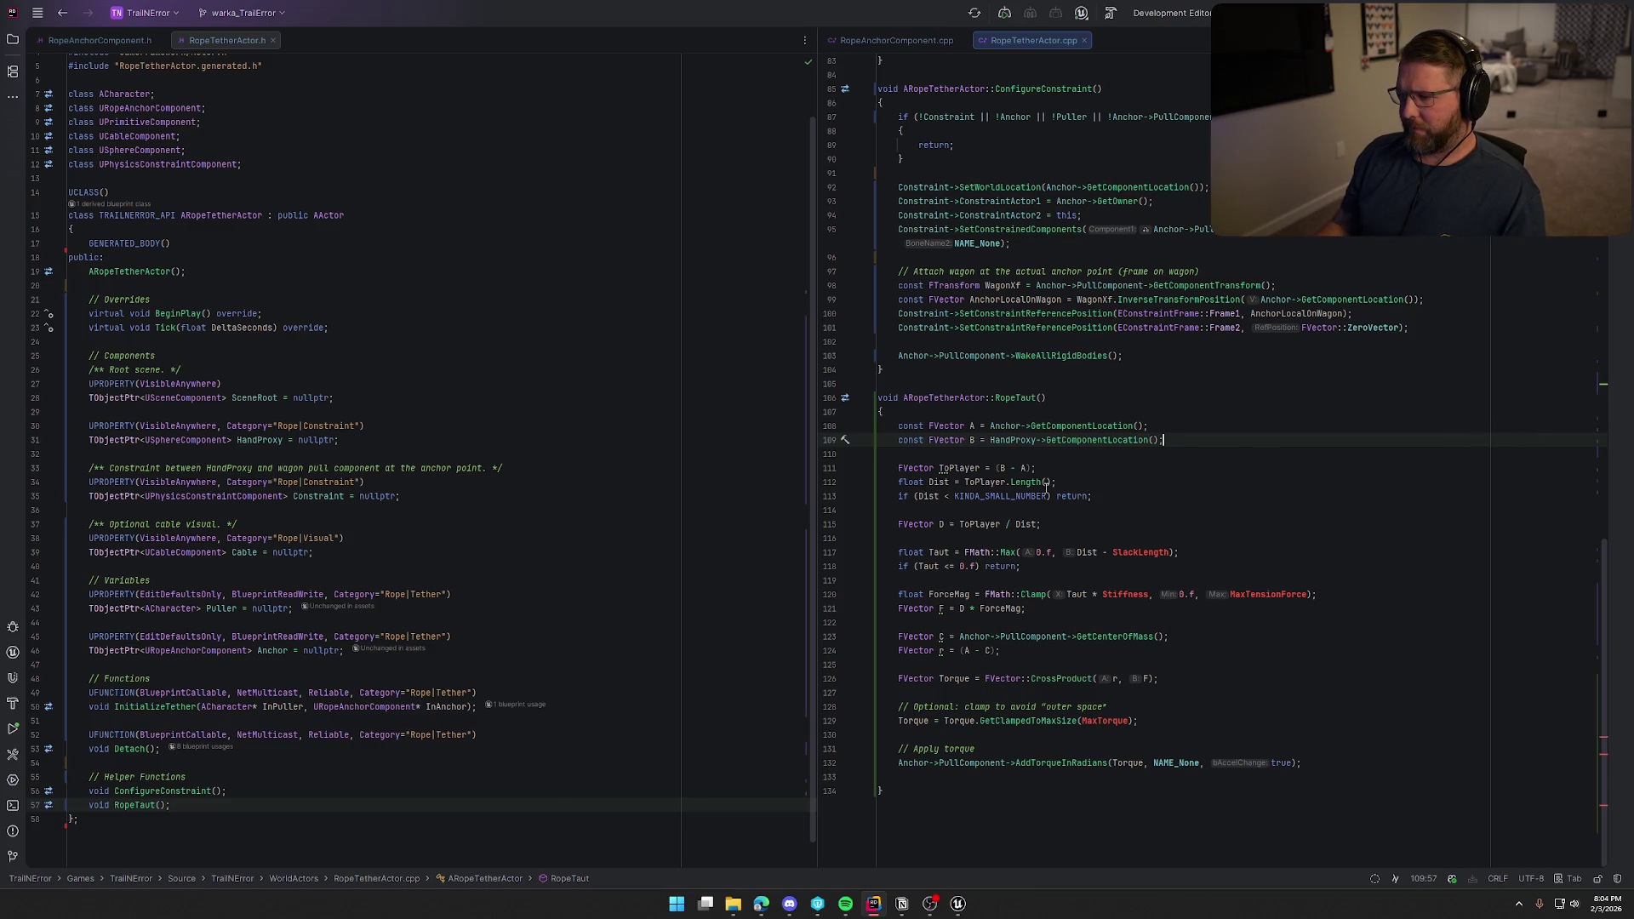
Rename variables A and B to AnchorLocation and HandLocation.
left_click(975, 425)
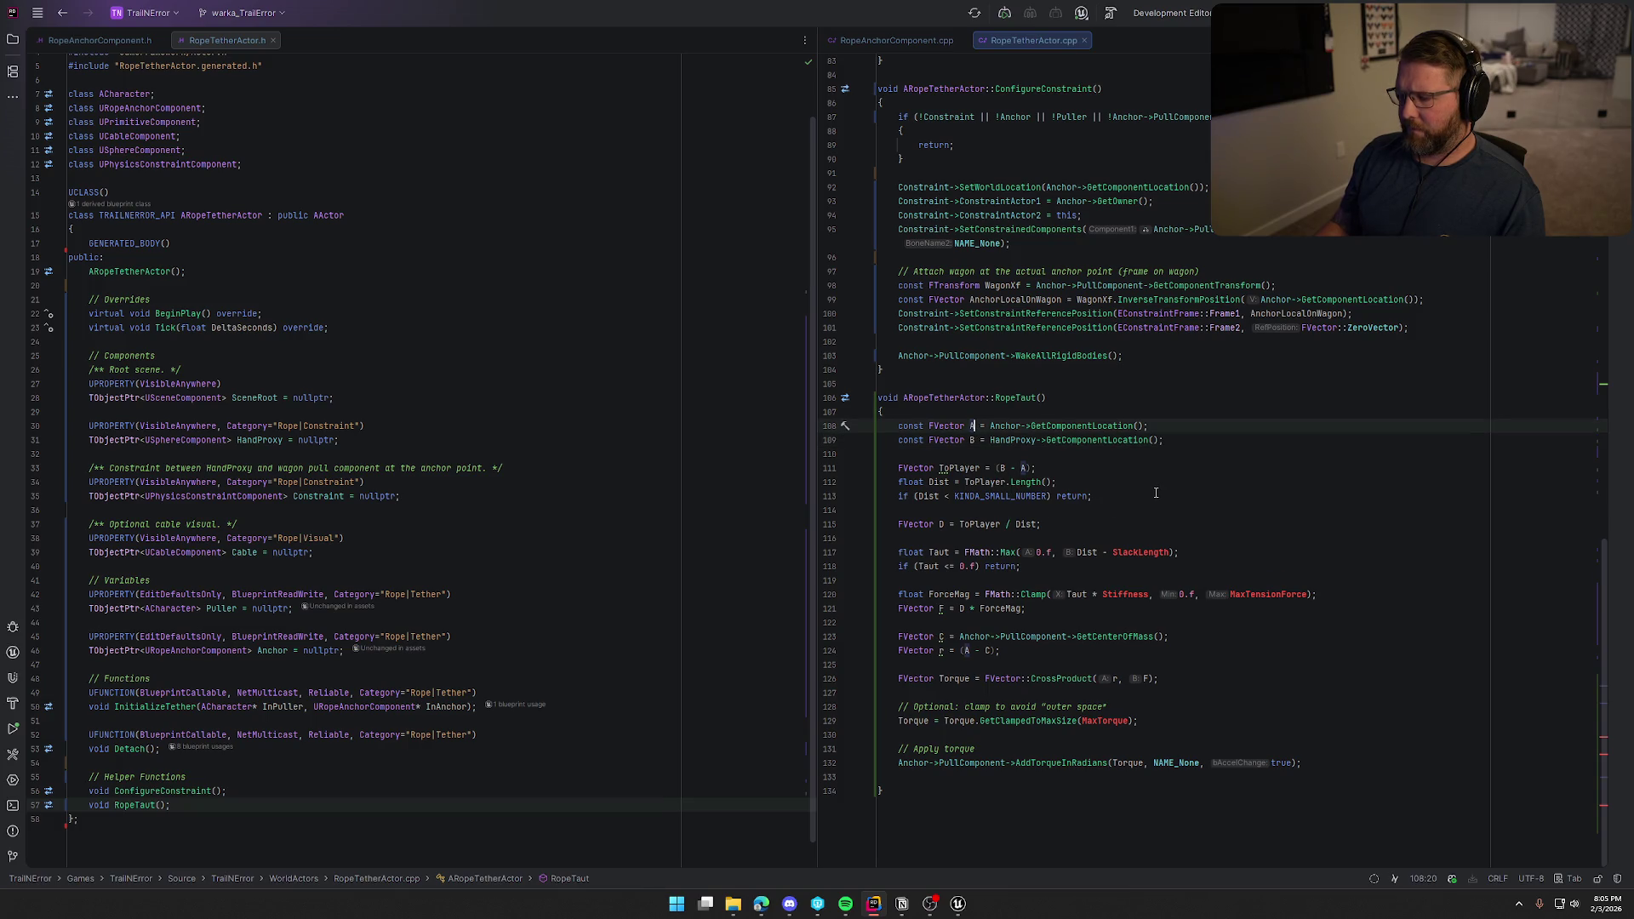
key("BackSpace")
type("AnchorLocation")
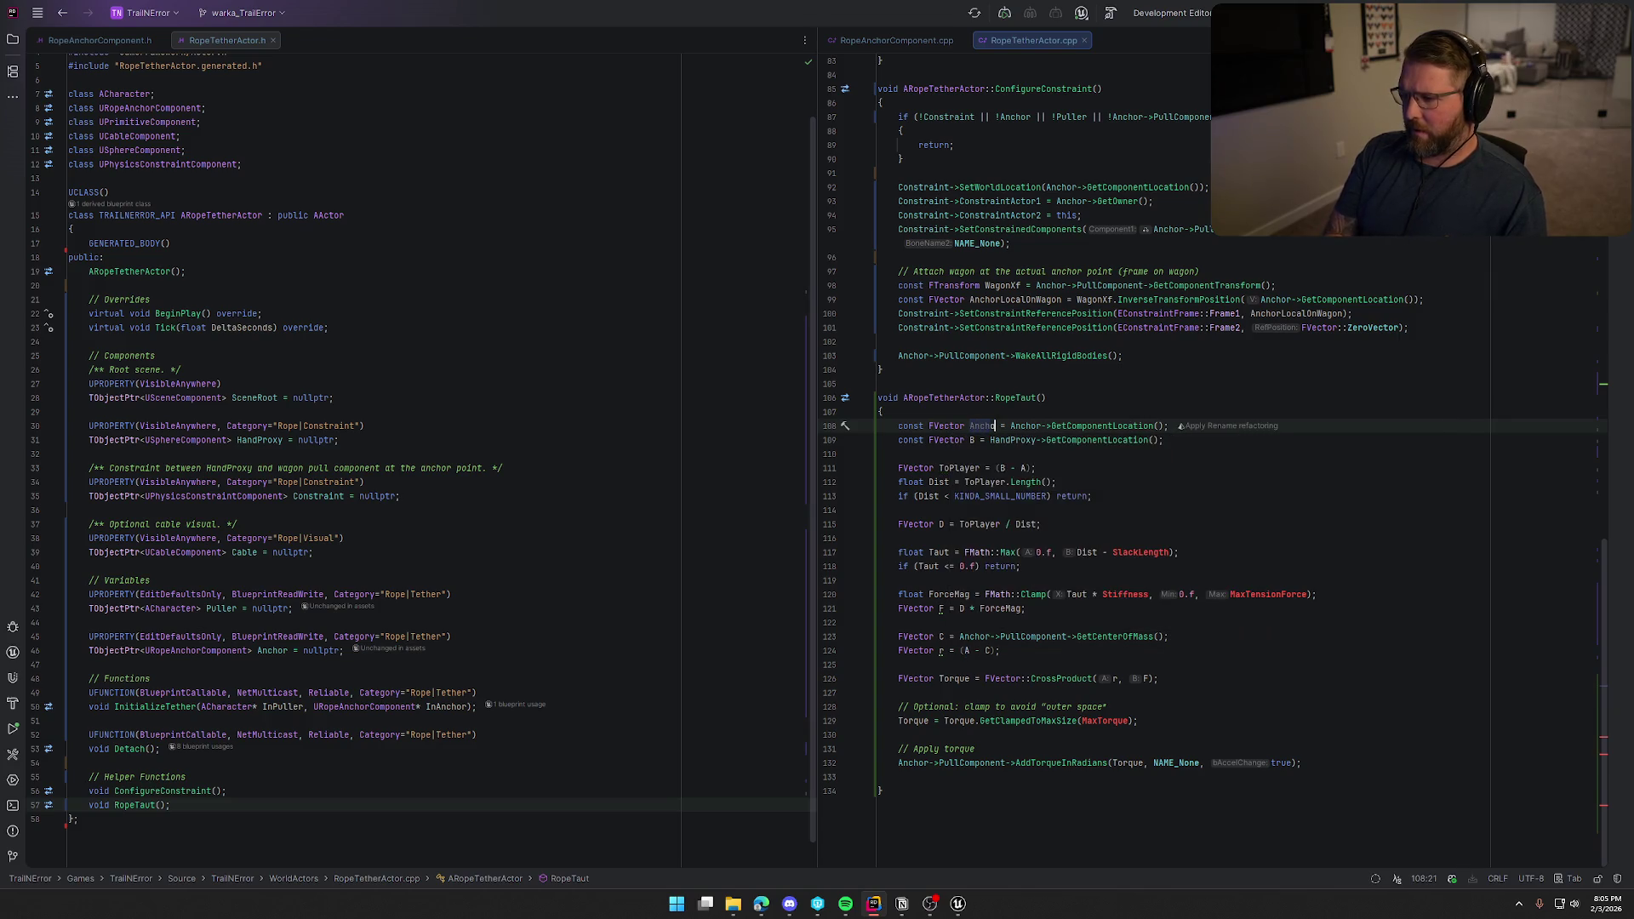
key("Down")
key("ctrl+Left")
key("ctrl+Left")
key("BackSpace")
type("HandLocation")
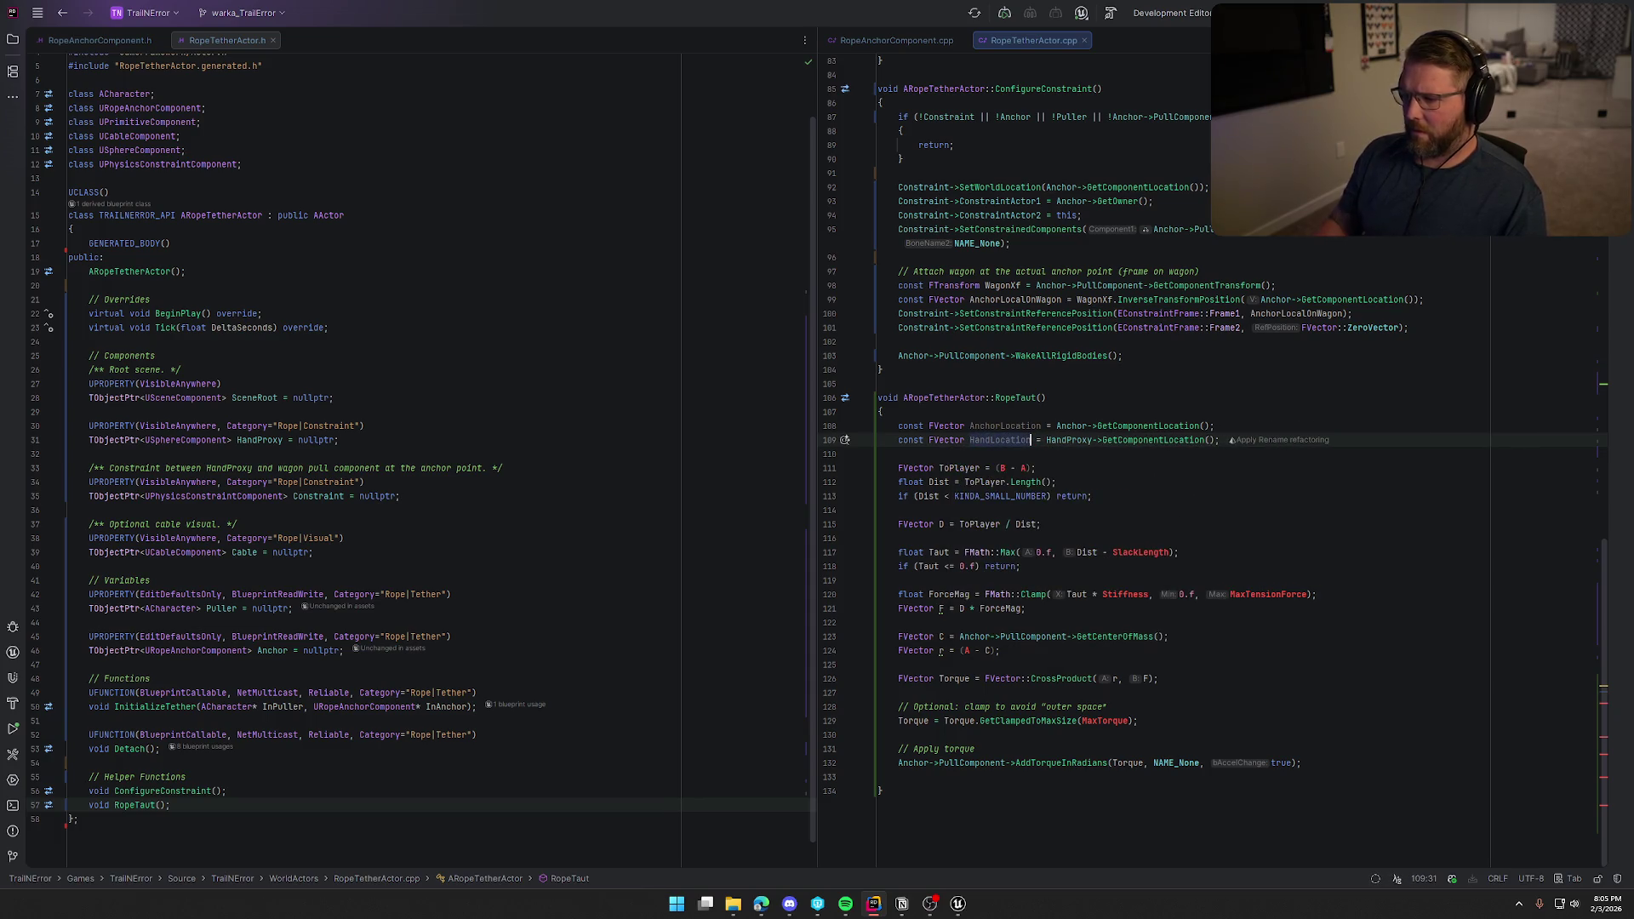
Swap A and B for AnchorLocation and HandLocation in the ToPlayer and r lines.
double_click(993, 426)
key("ctrl+c")
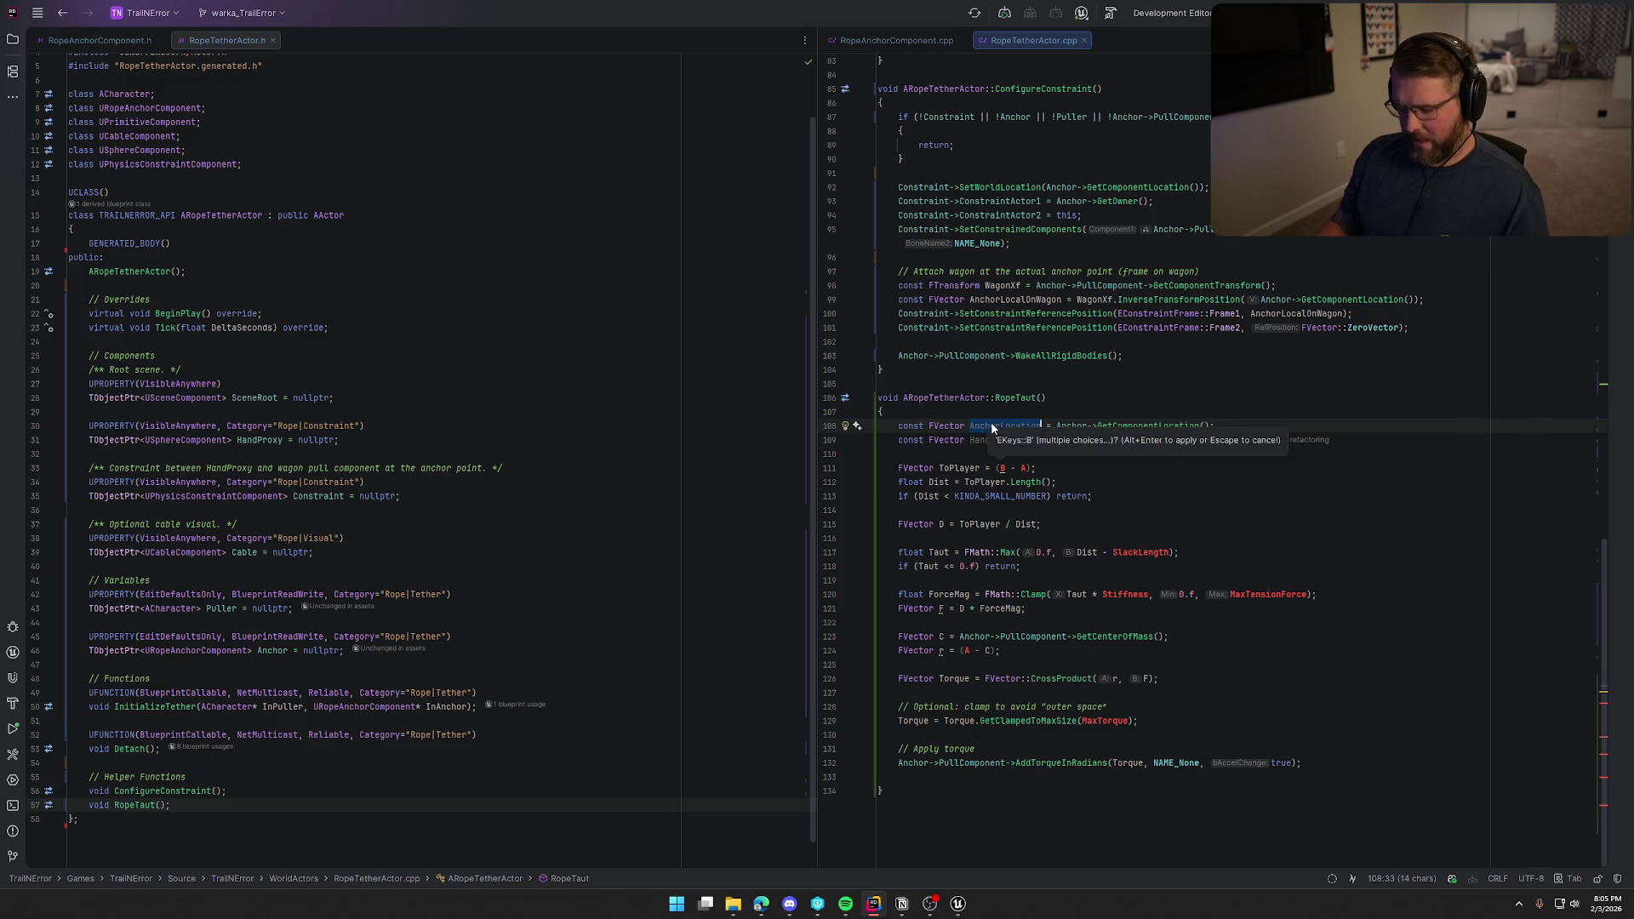
double_click(1025, 468)
key("ctrl+v")
double_click(964, 650)
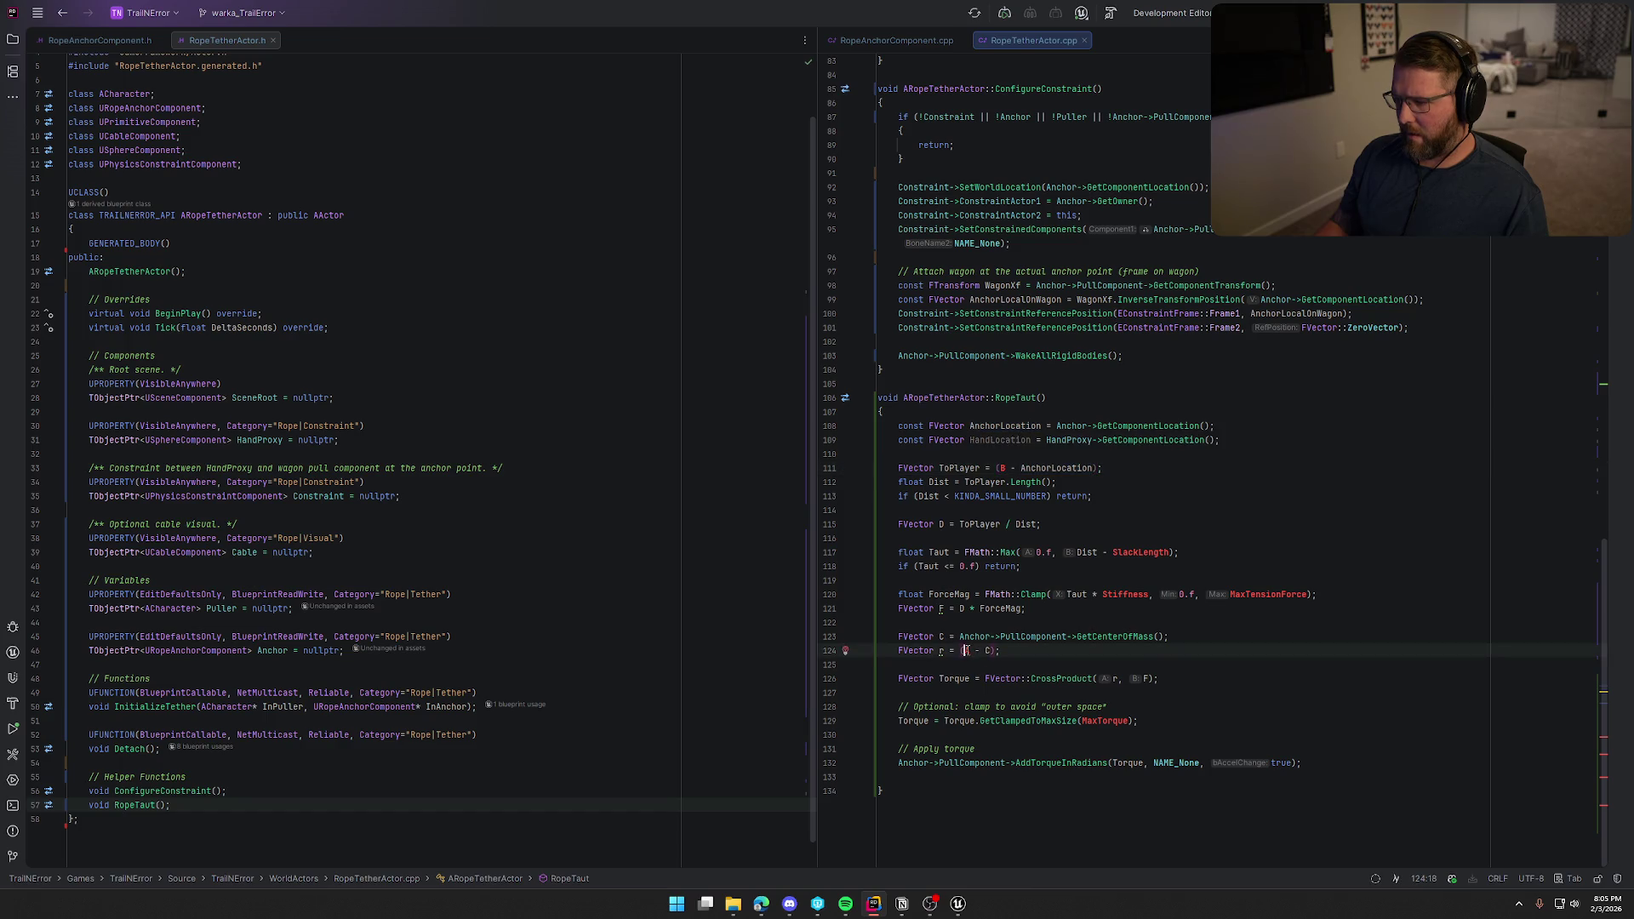
key("ctrl+v")
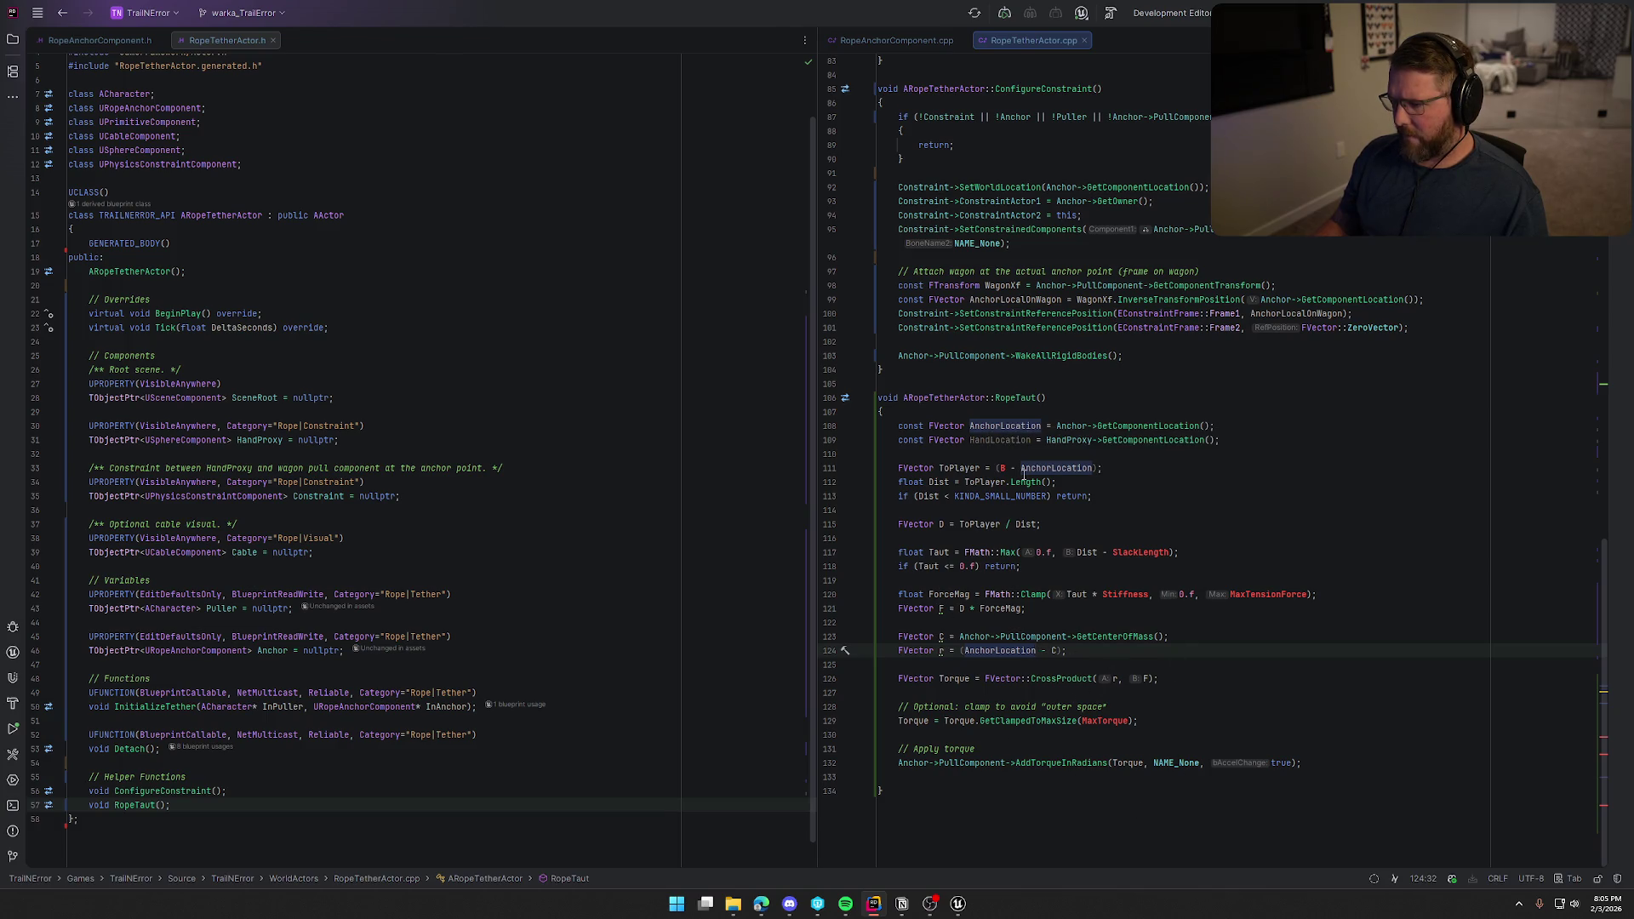
double_click(1002, 440)
key("ctrl+c")
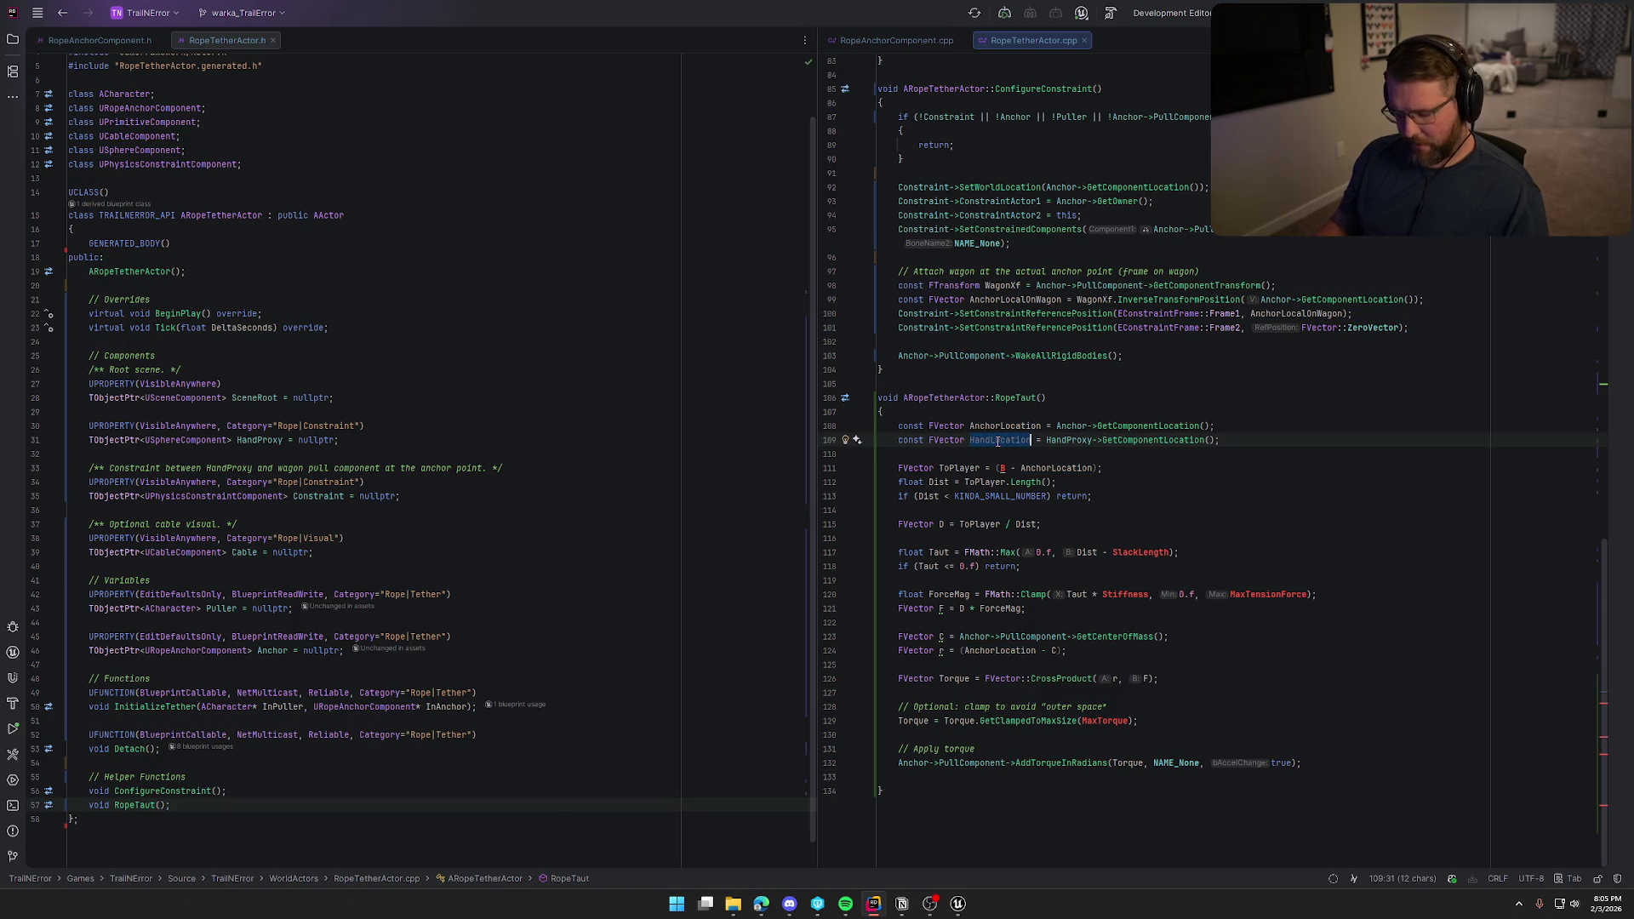
double_click(1004, 468)
key("ctrl+v")
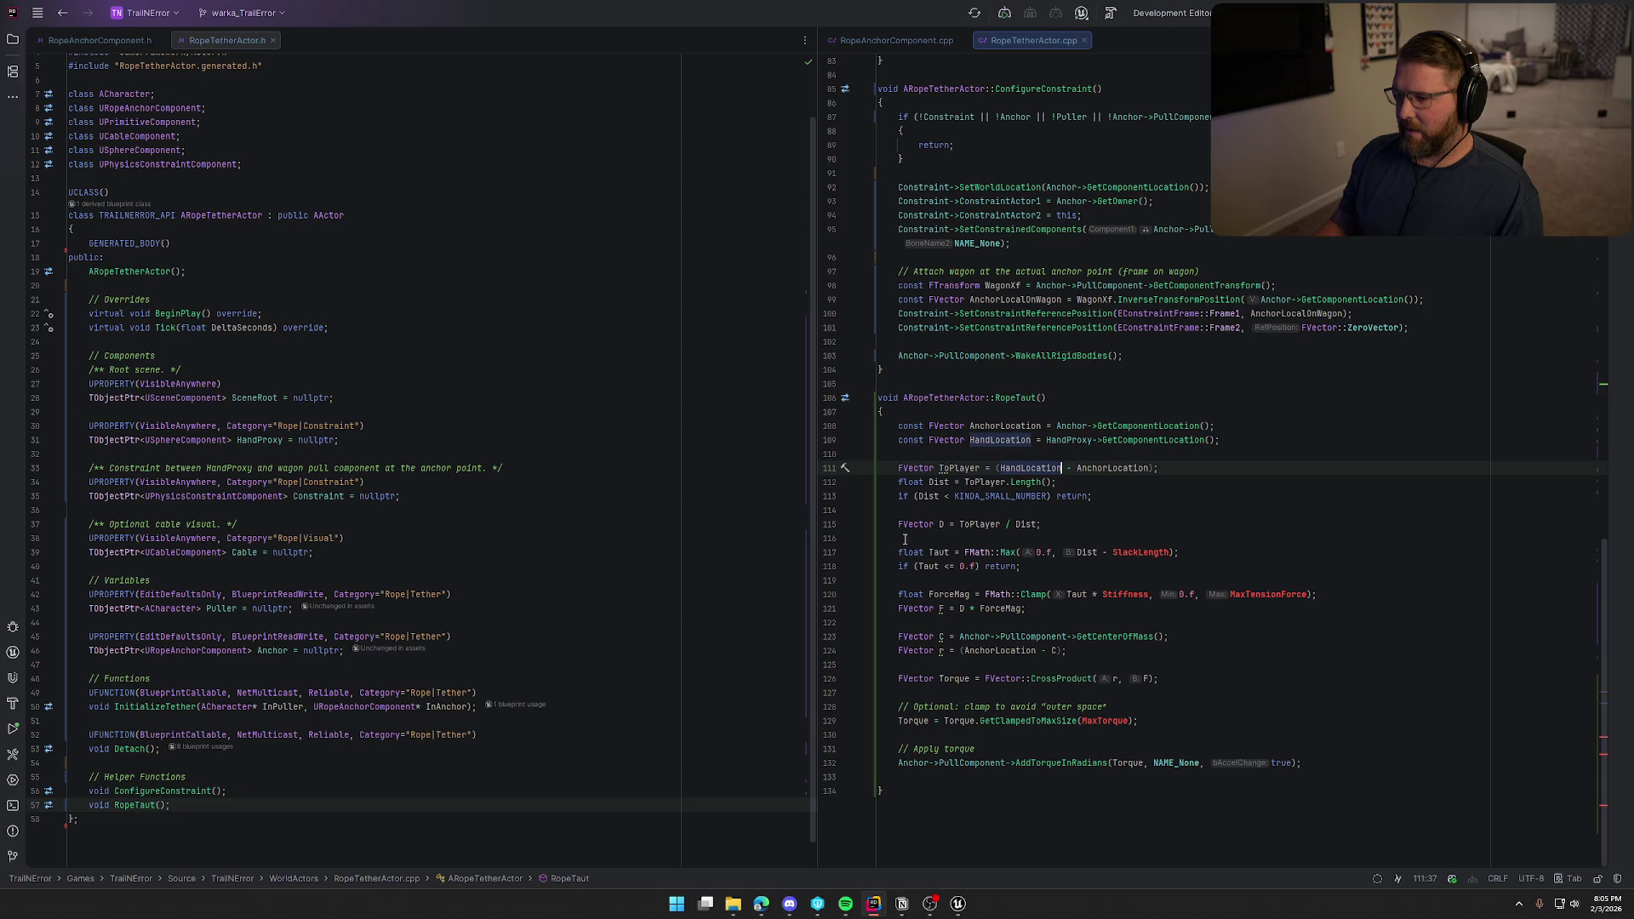
left_click(942, 524)
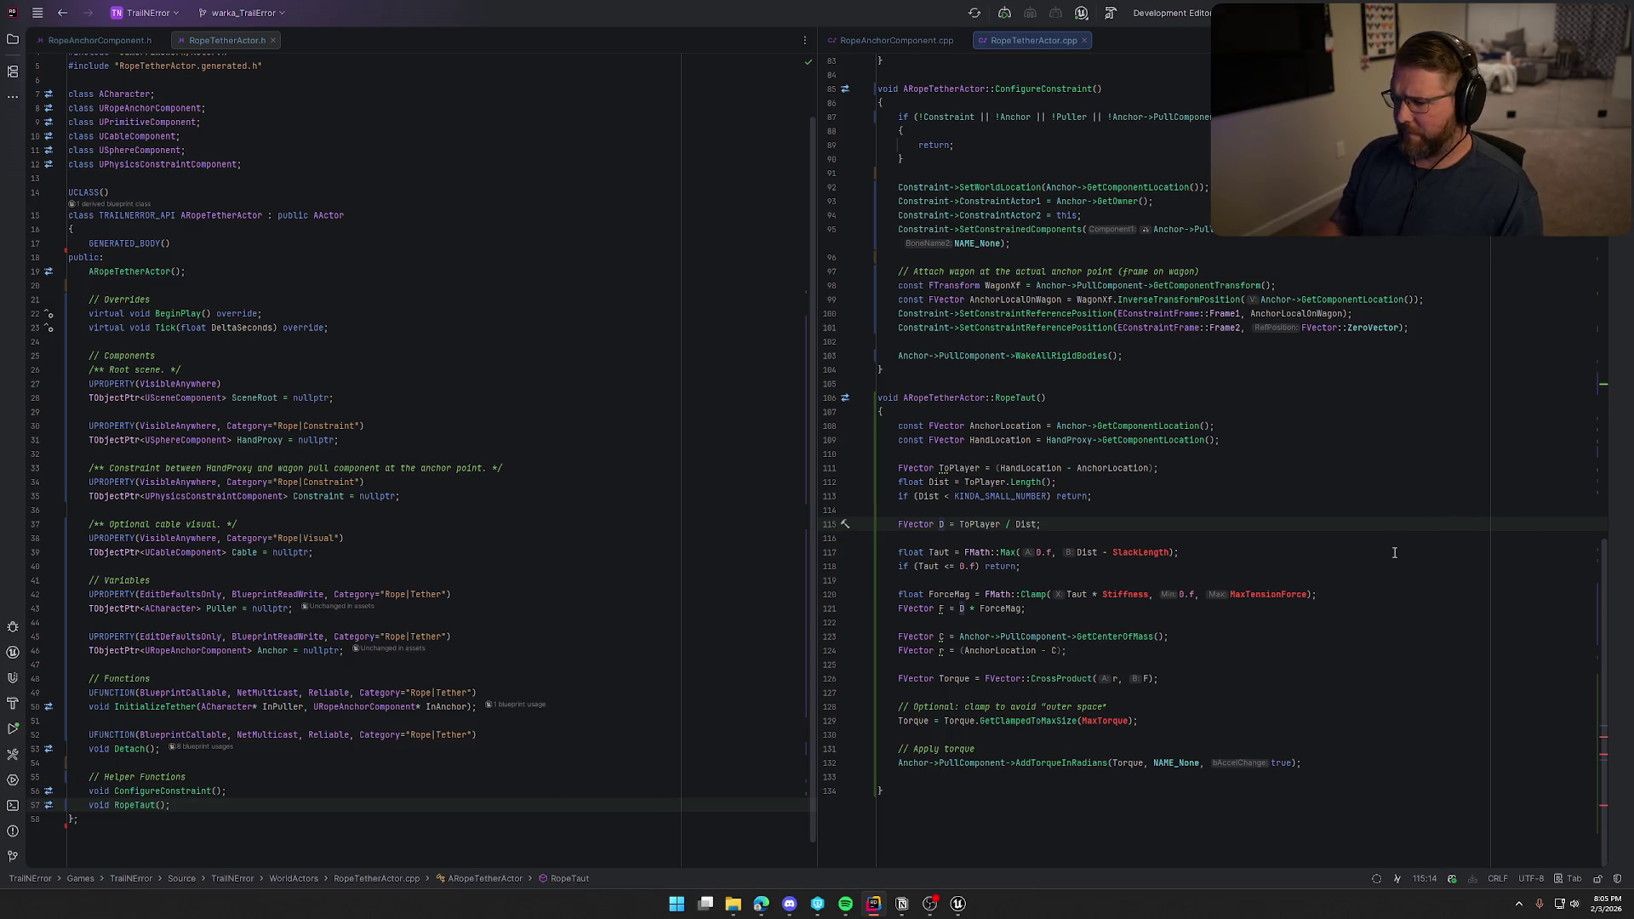
Replace SlackLength with a fixed 800.0f in the Taut calculation.
double_click(1151, 554)
type("800.0f")
key("Down")
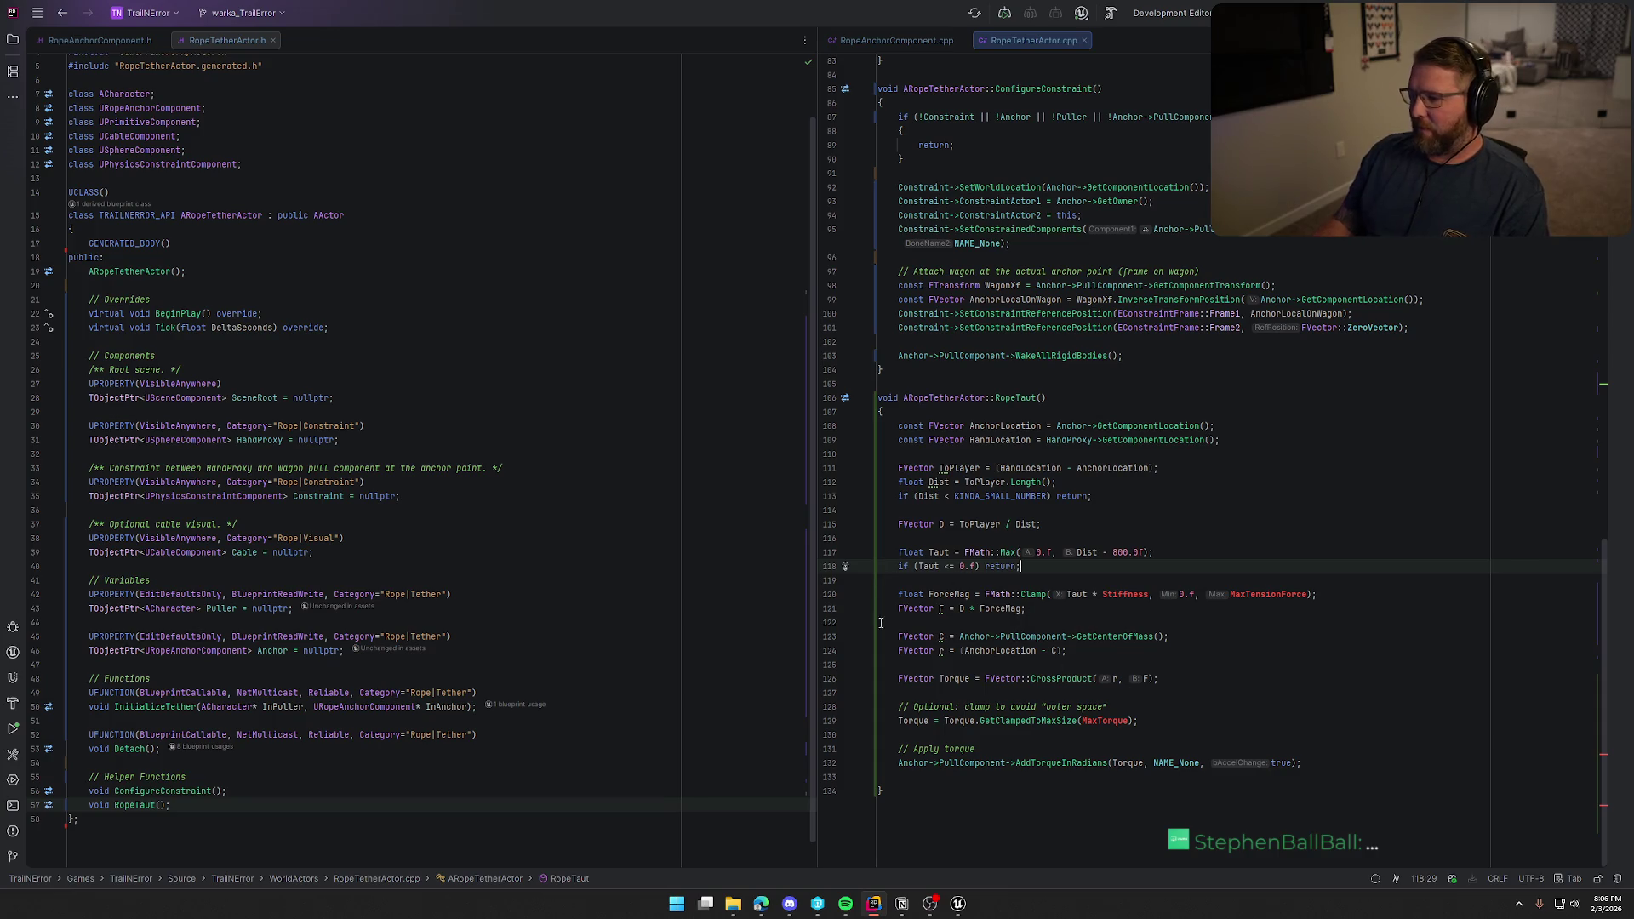
double_click(1124, 594)
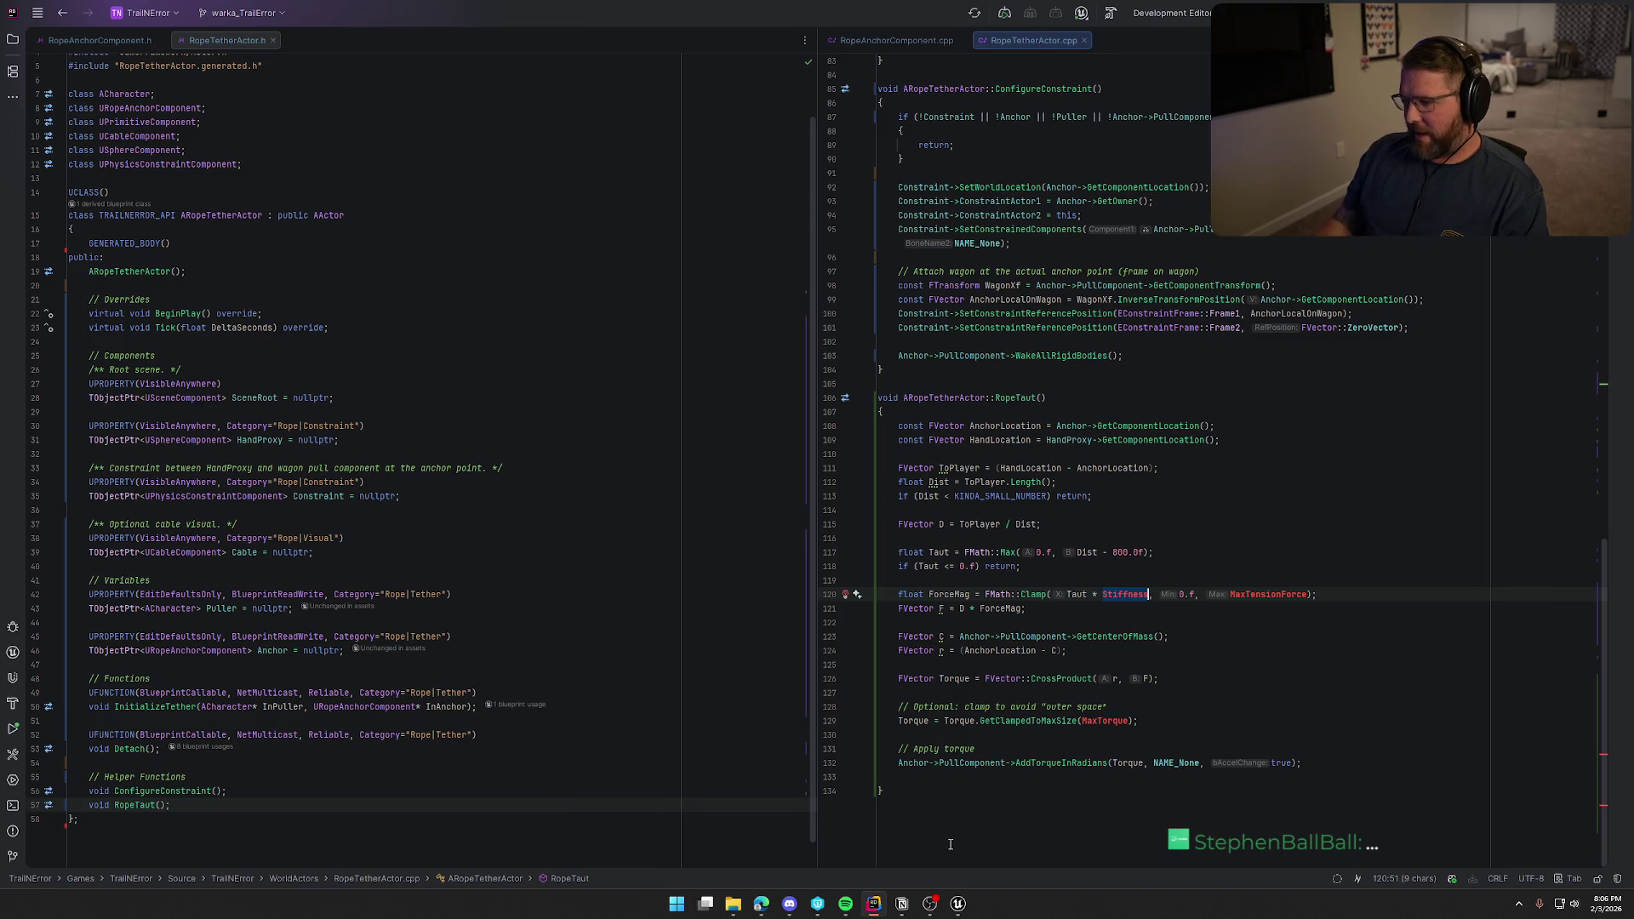
mouse_move(959, 905)
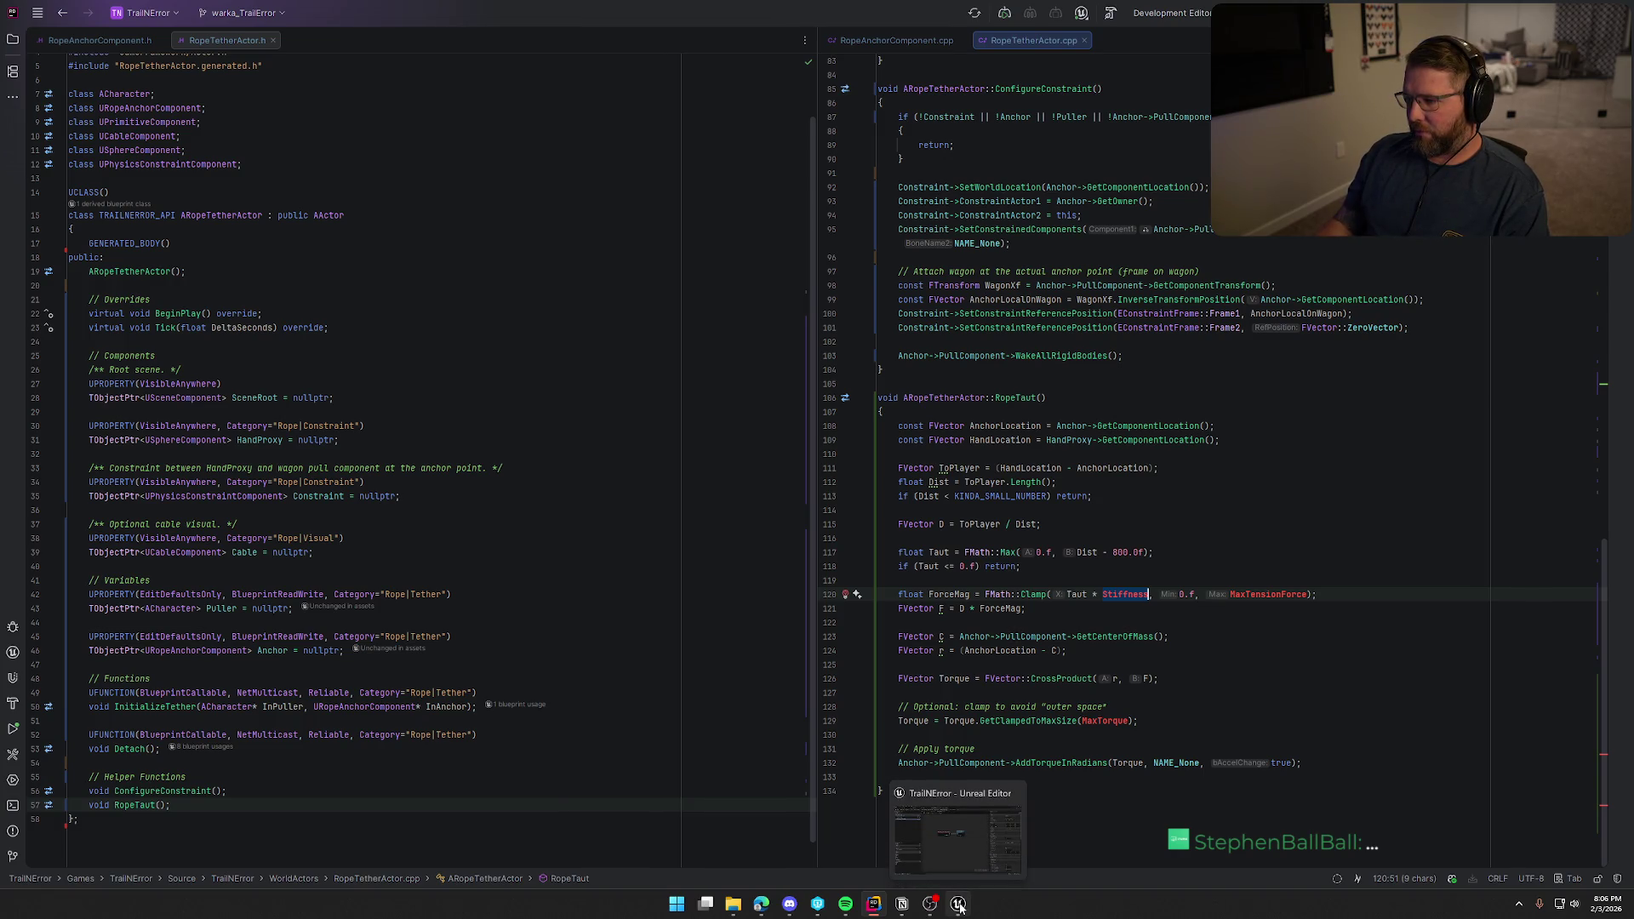
left_click(958, 906)
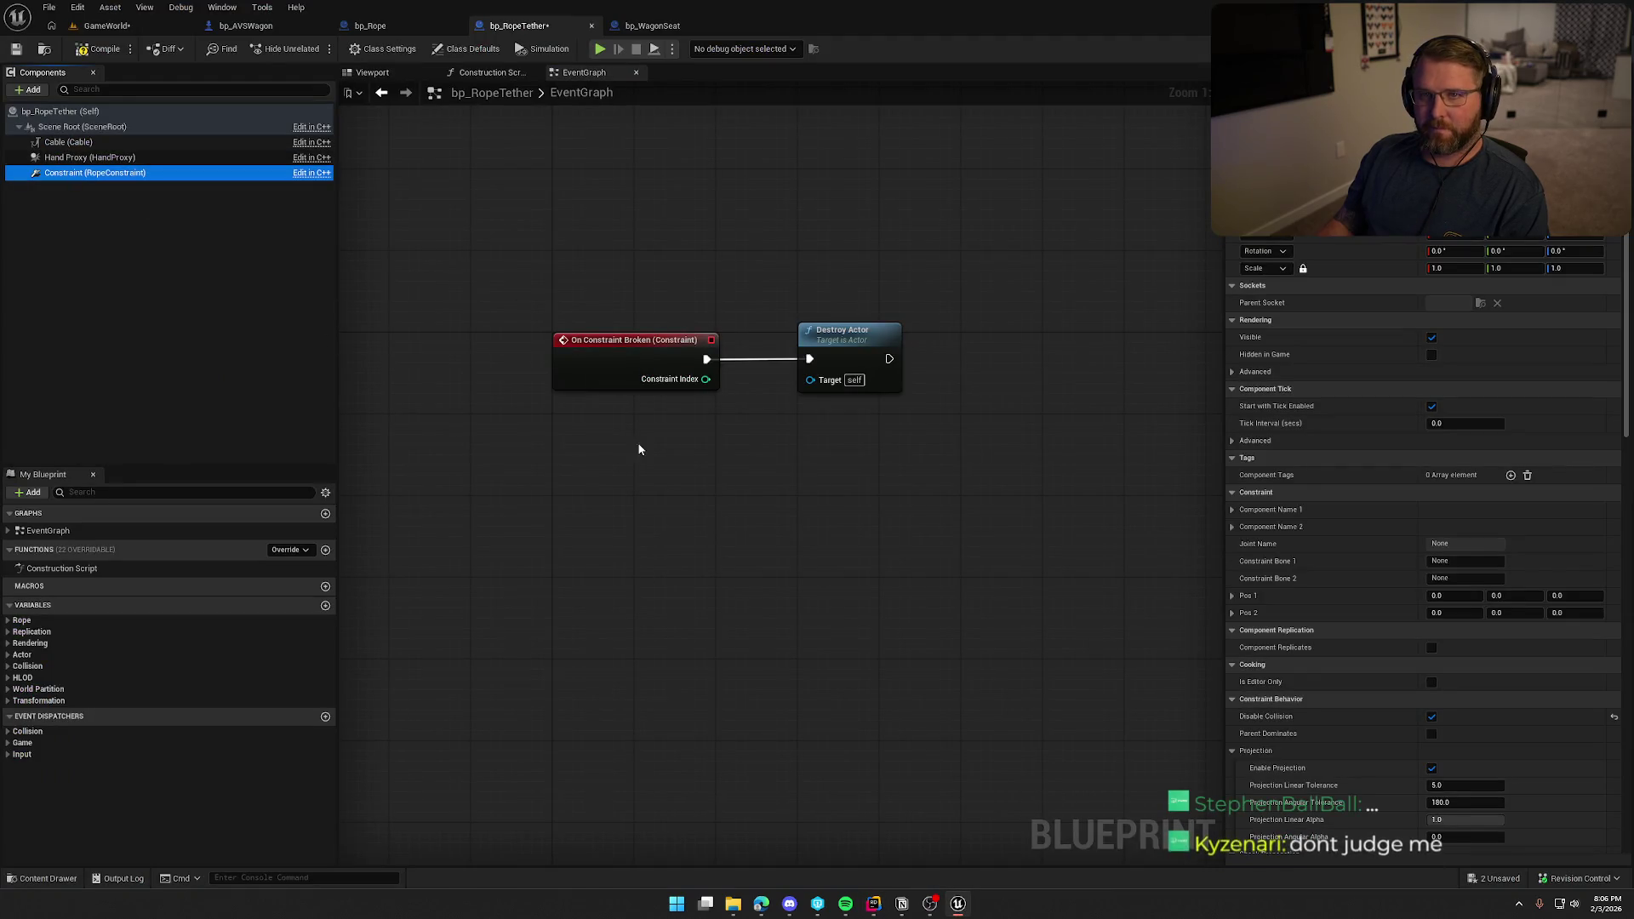
scroll(1277, 645, "down", 8)
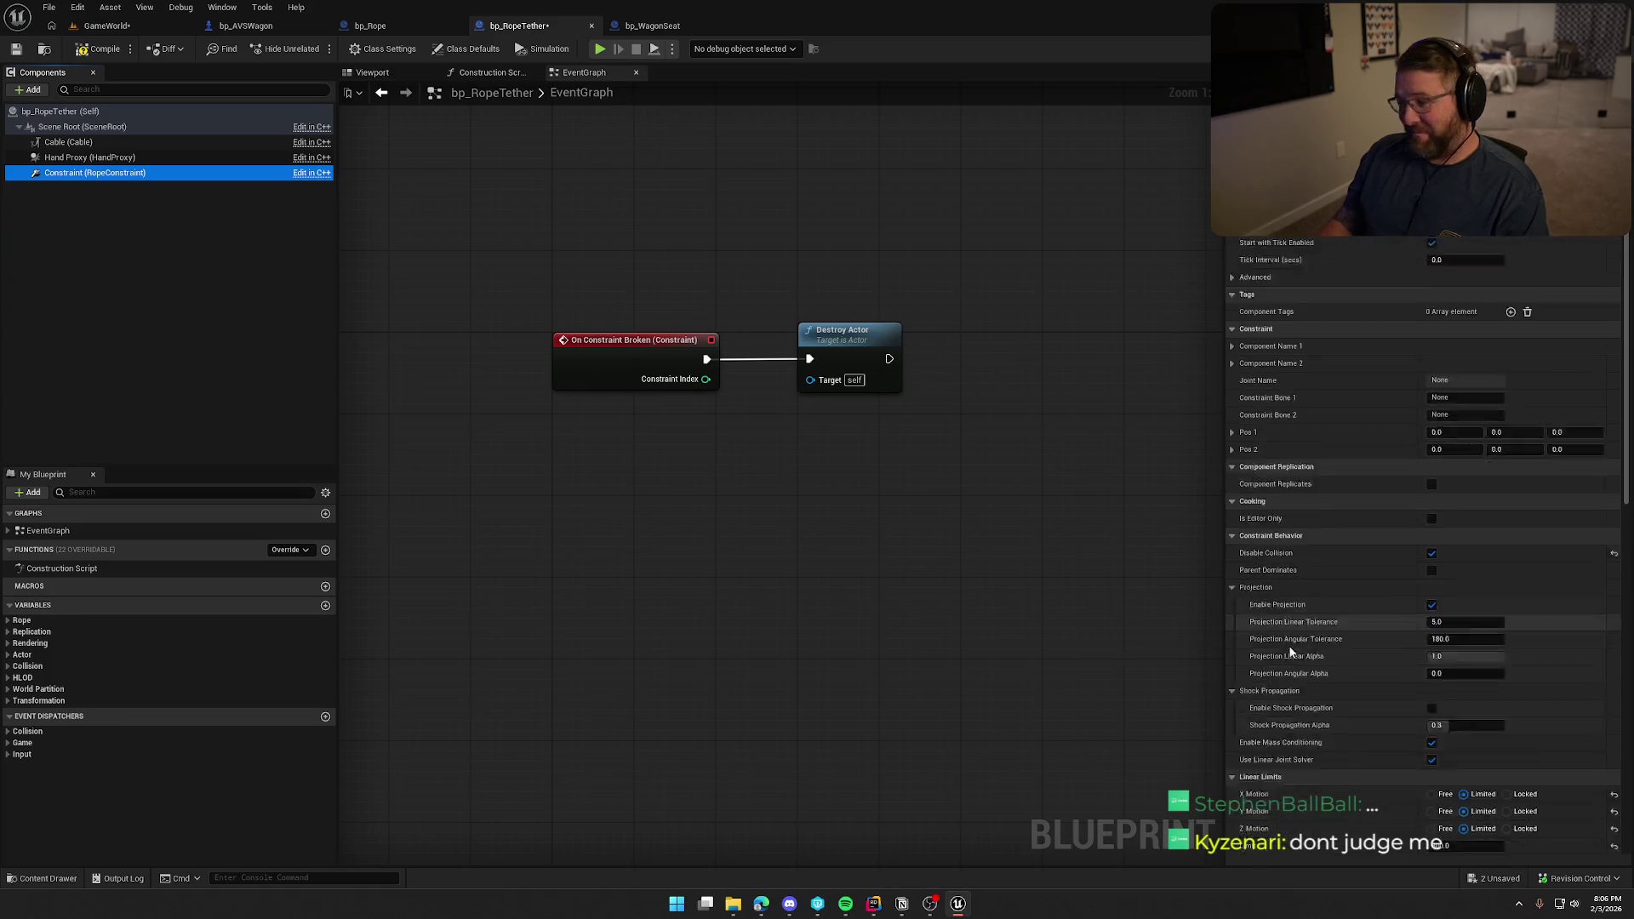
scroll(1290, 651, "down", 10)
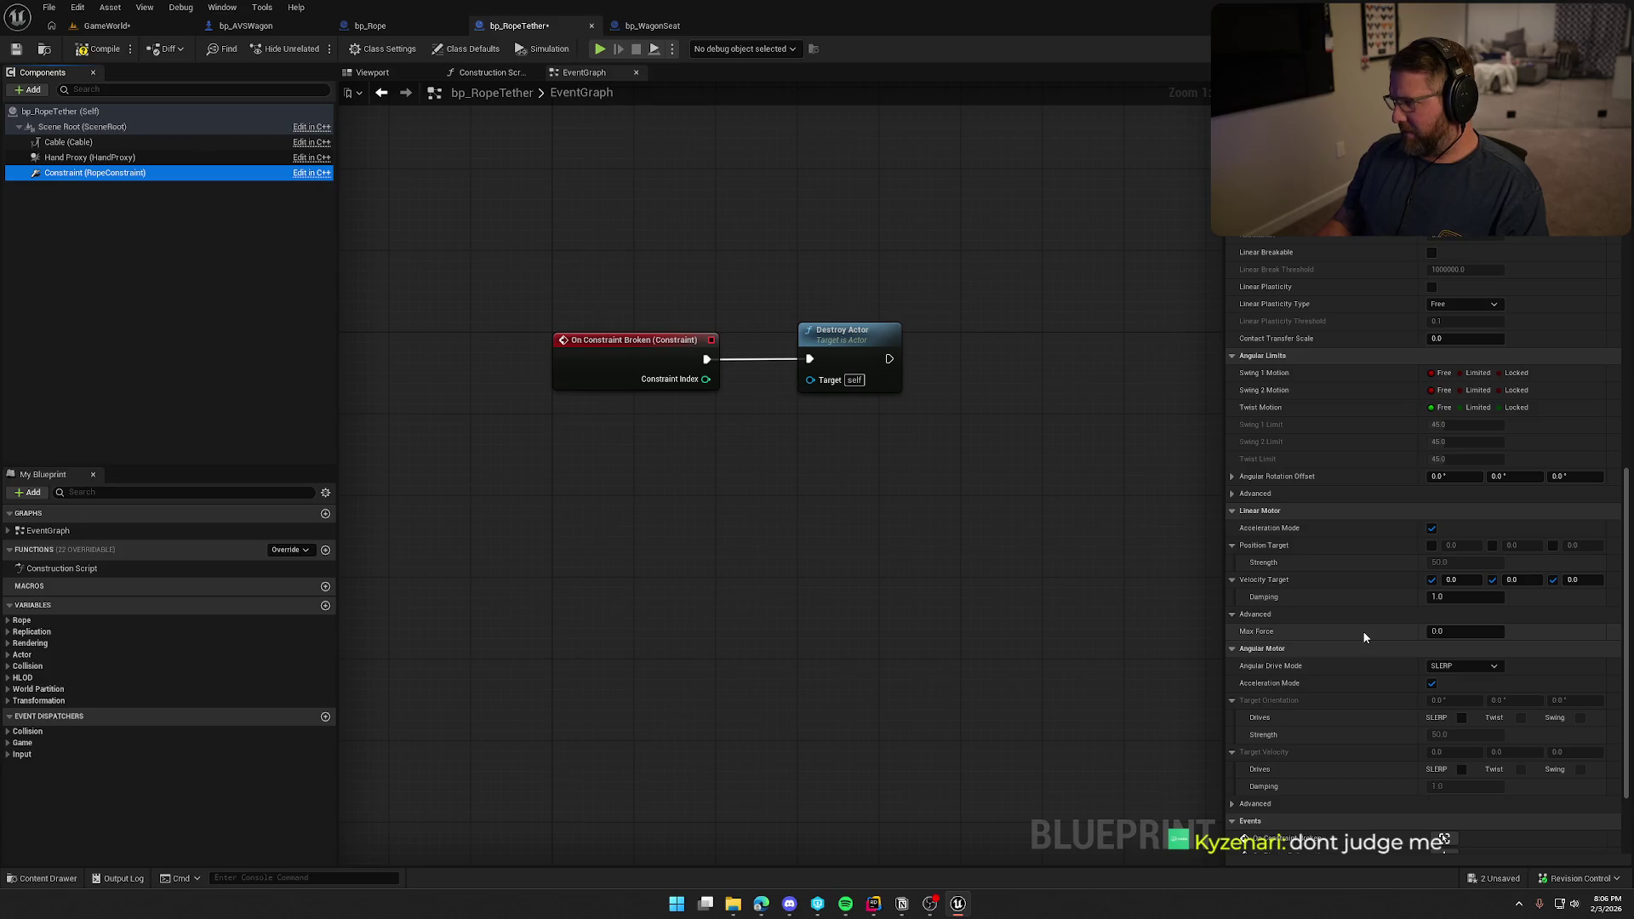
key("alt+Tab")
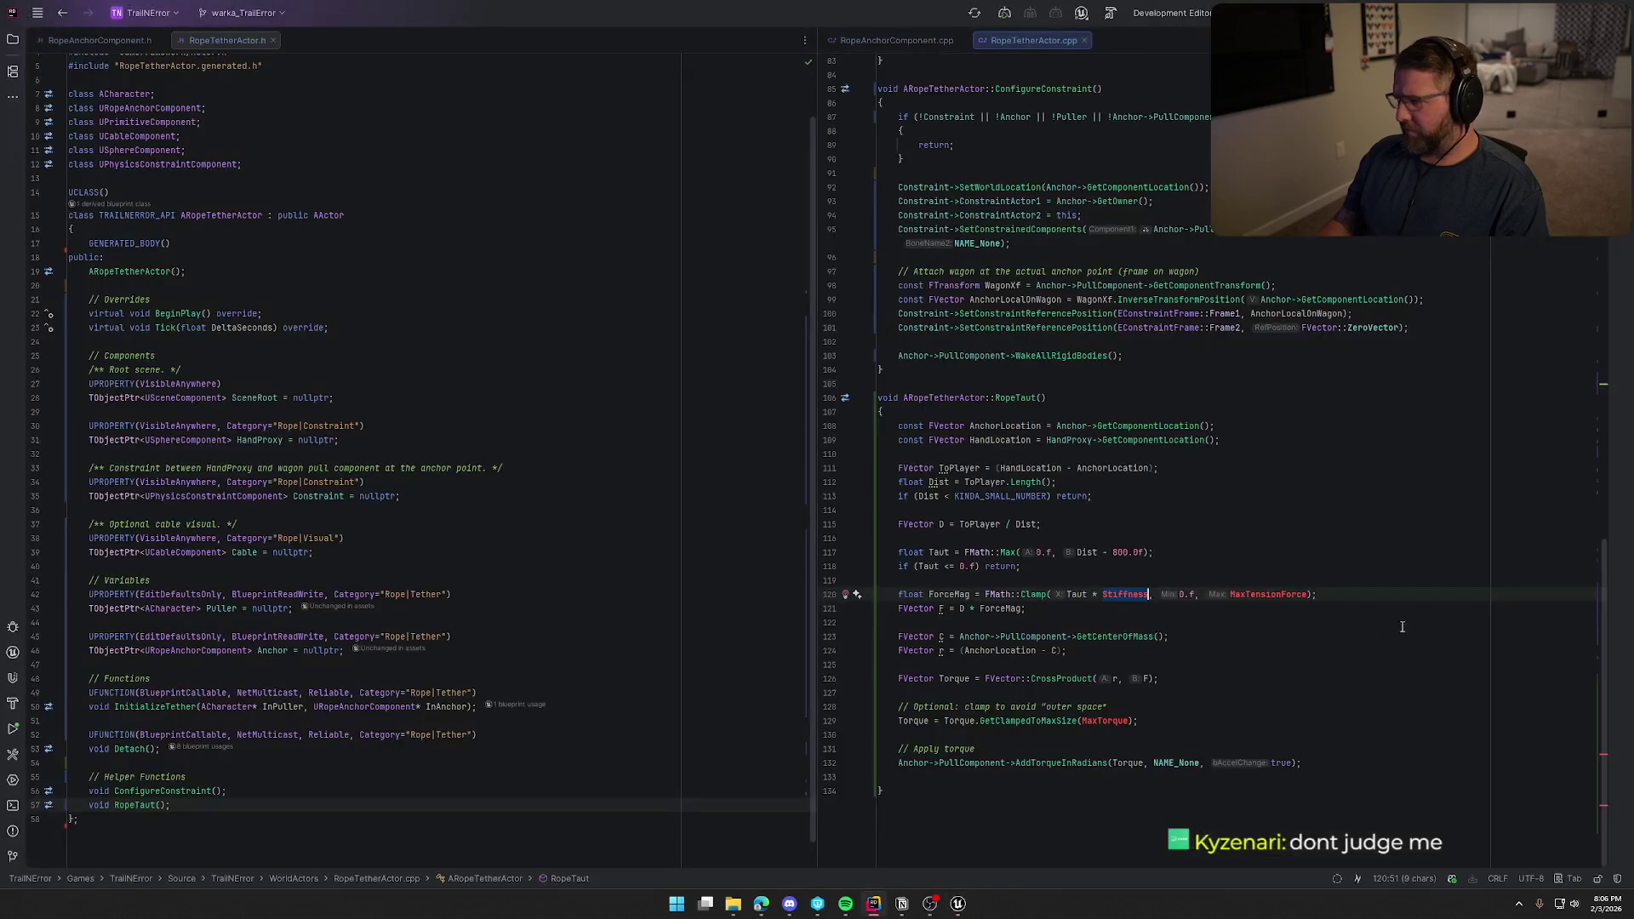
Set the ForceMag clamp to Taut * 350.f with a 10000.f maximum.
double_click(1078, 595)
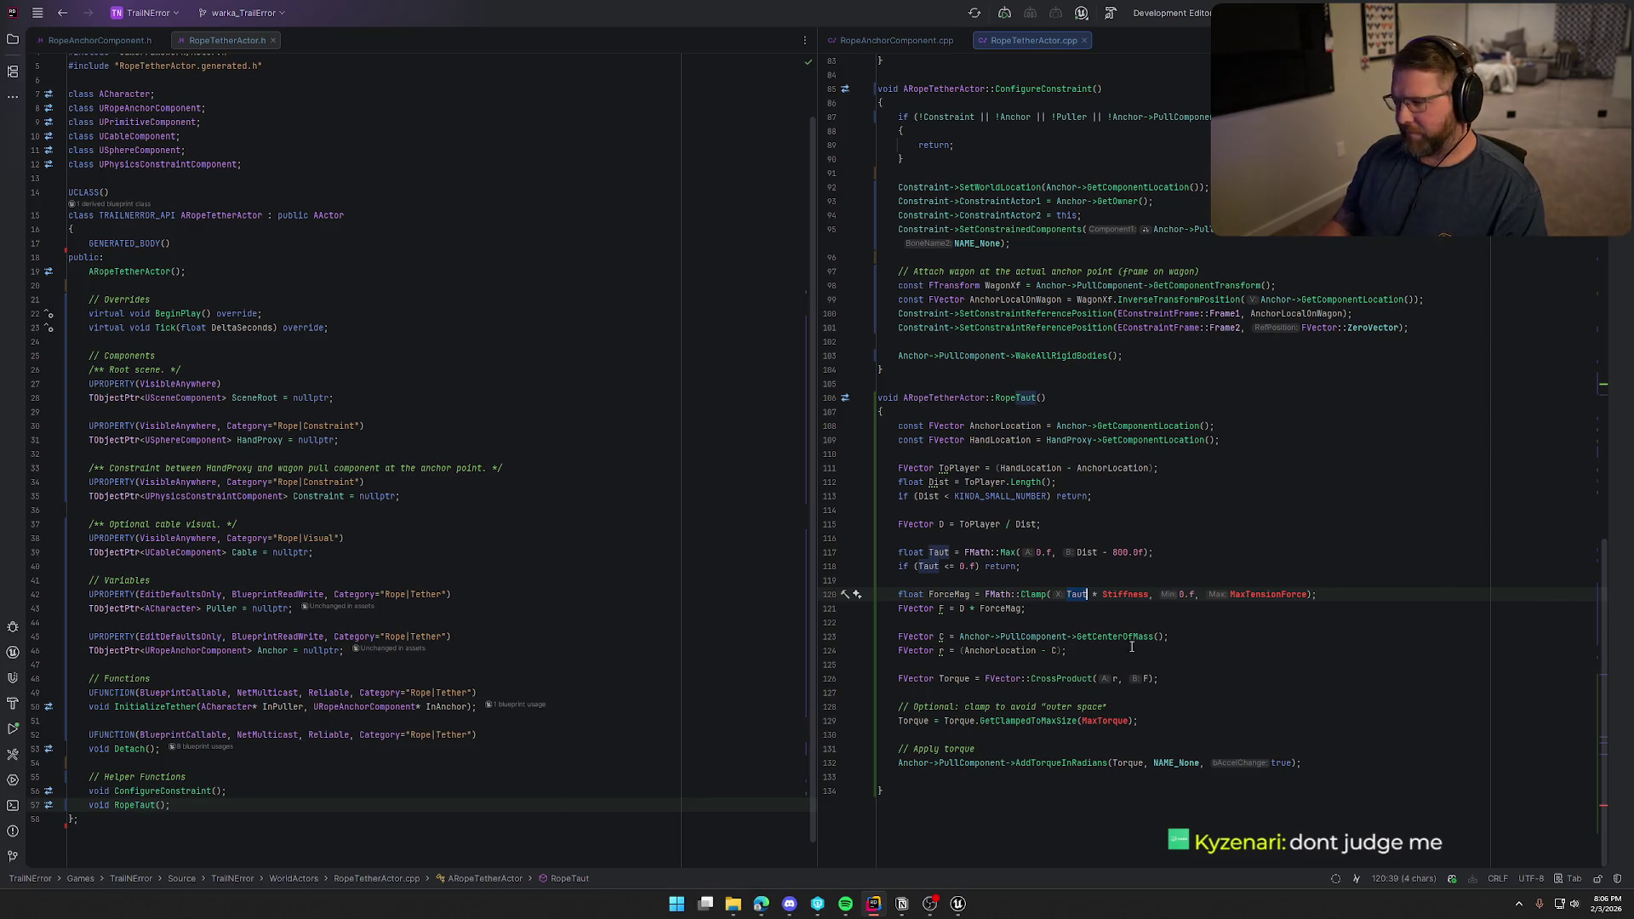
double_click(1268, 594)
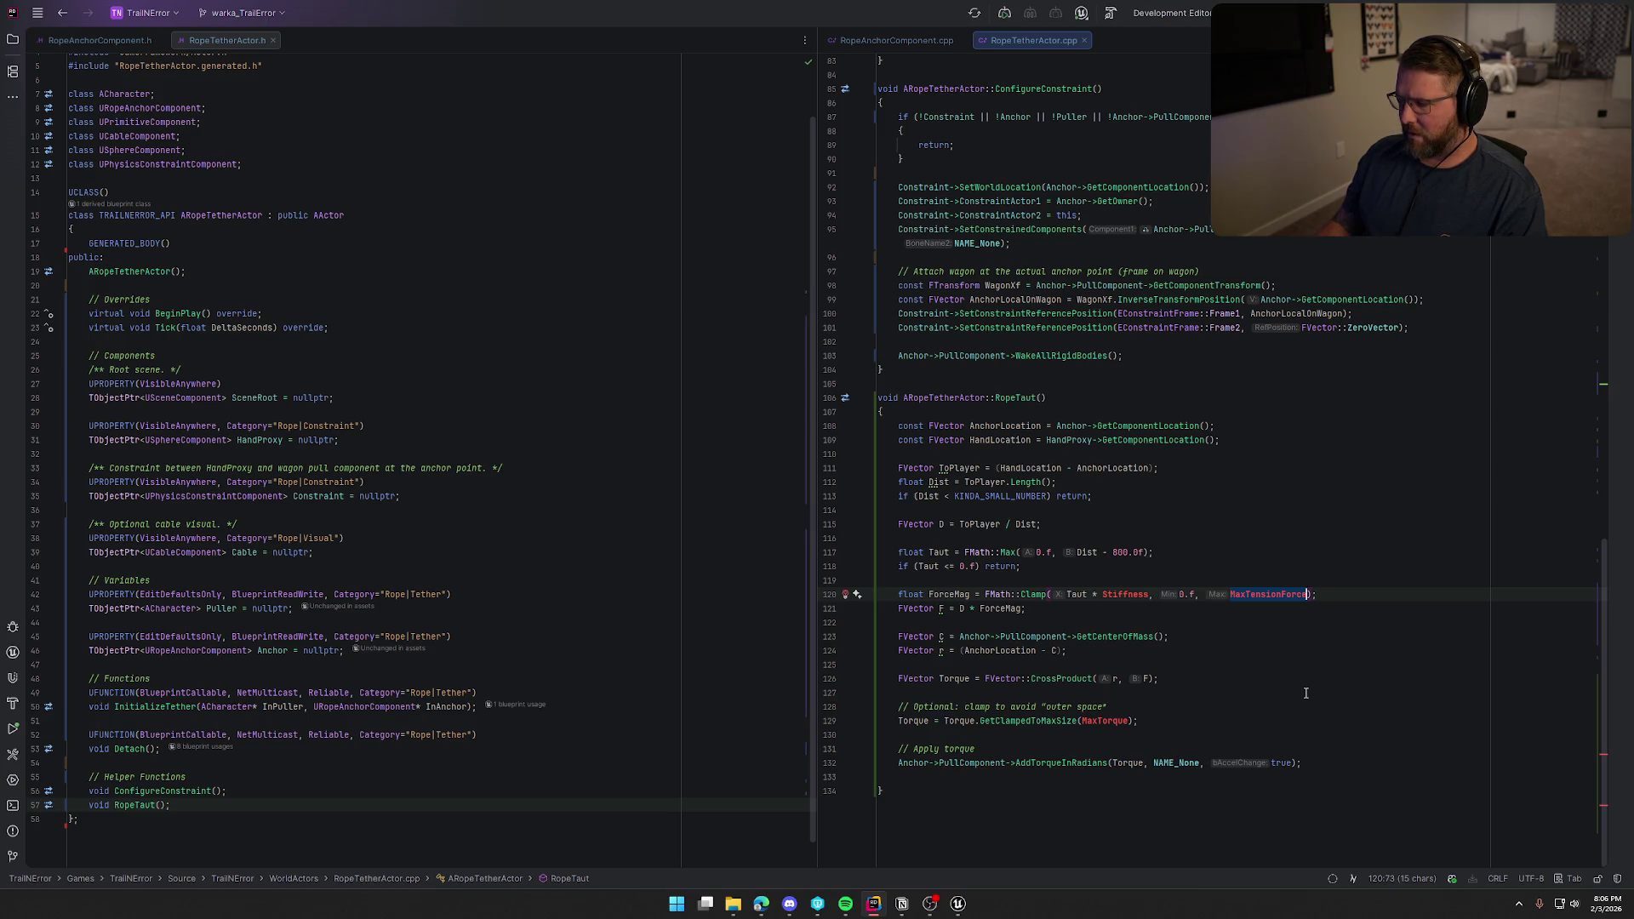
mouse_move(1263, 599)
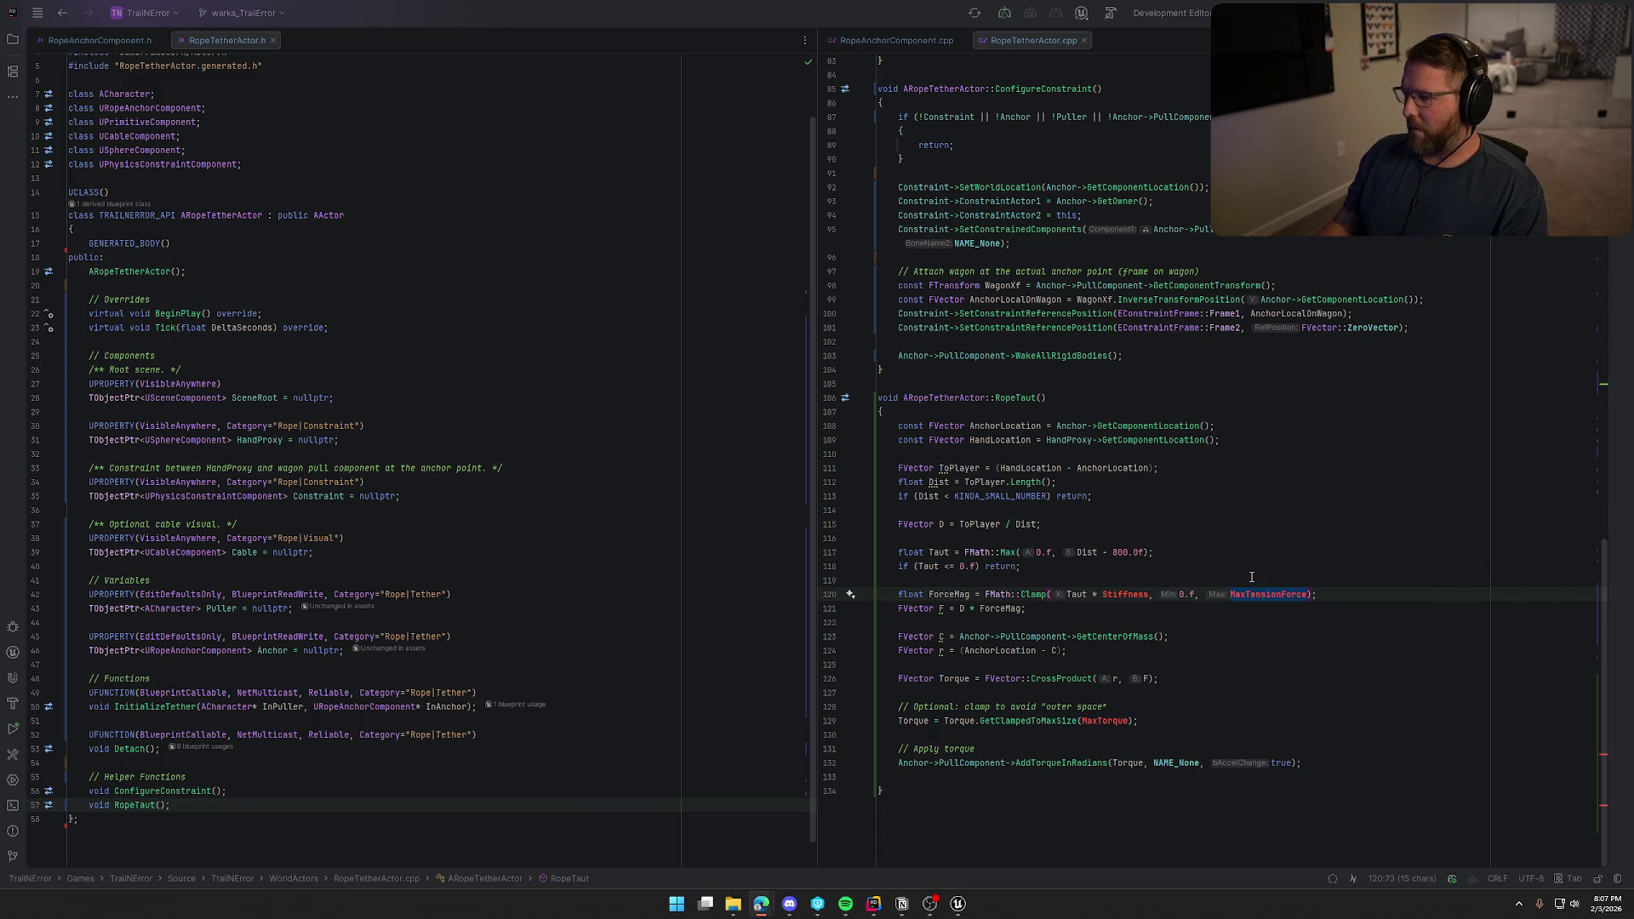
double_click(1119, 595)
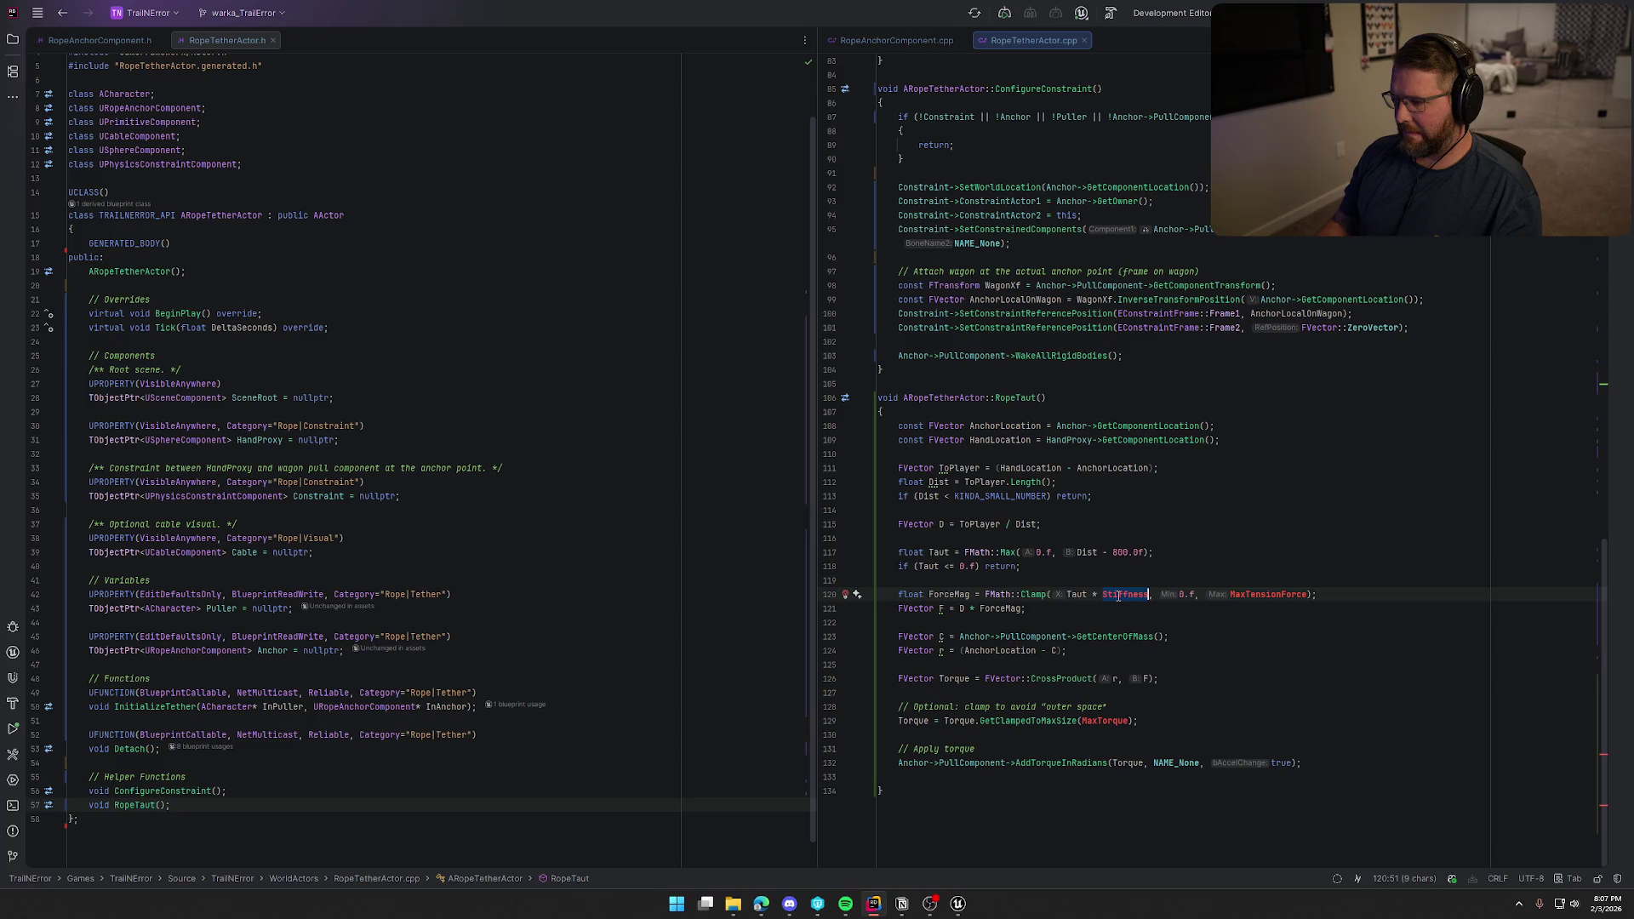
type("350.")
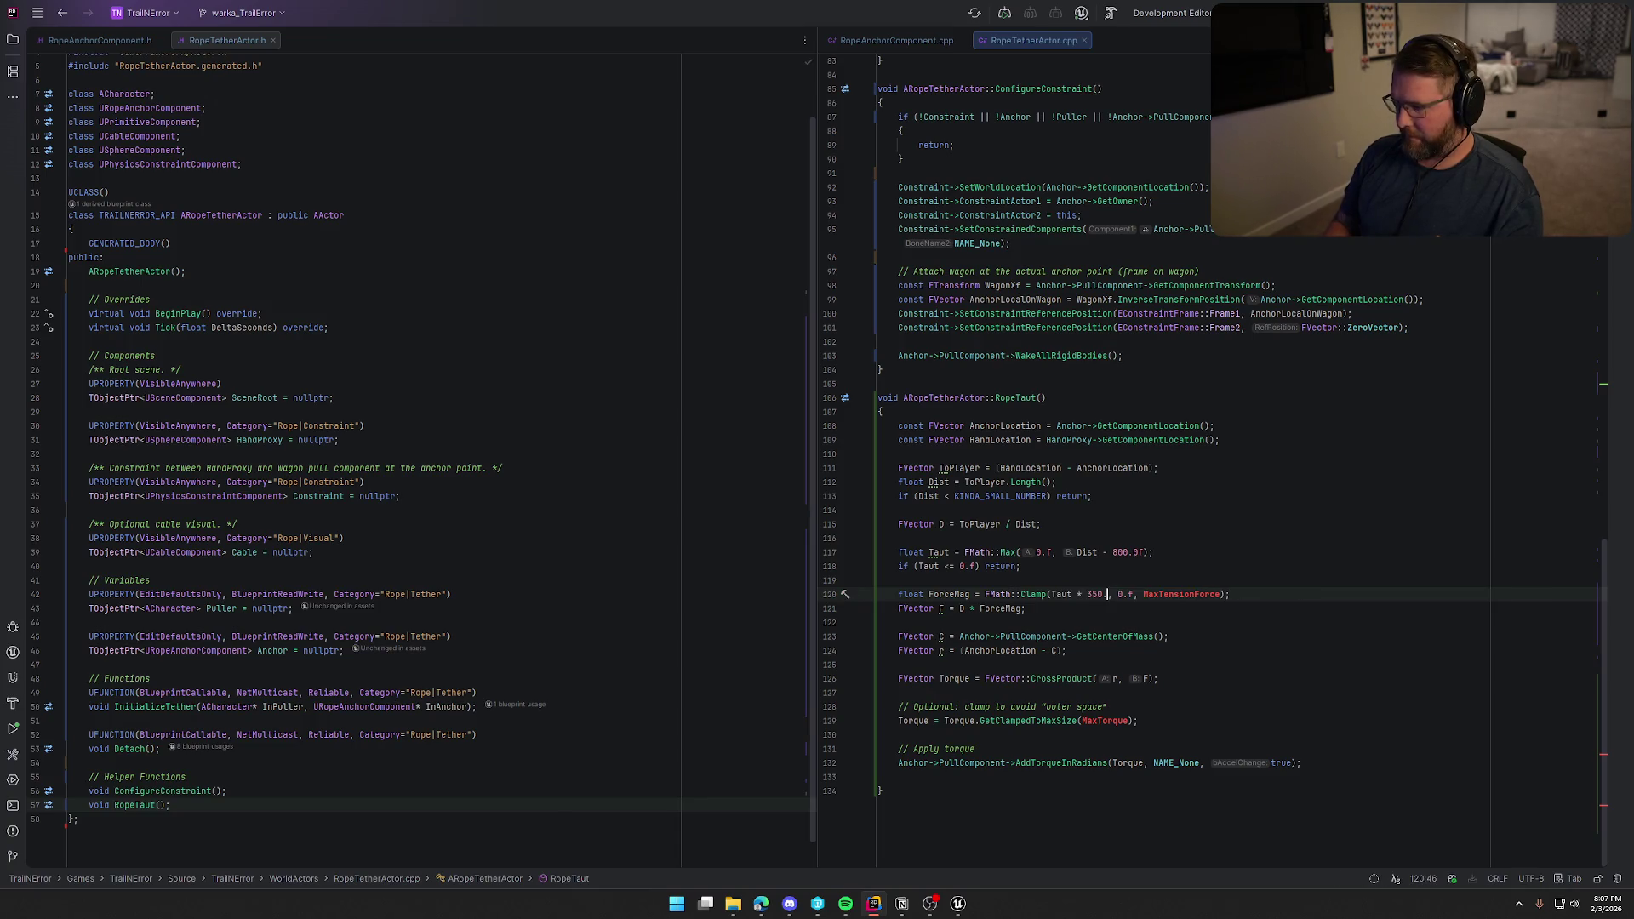
type("f")
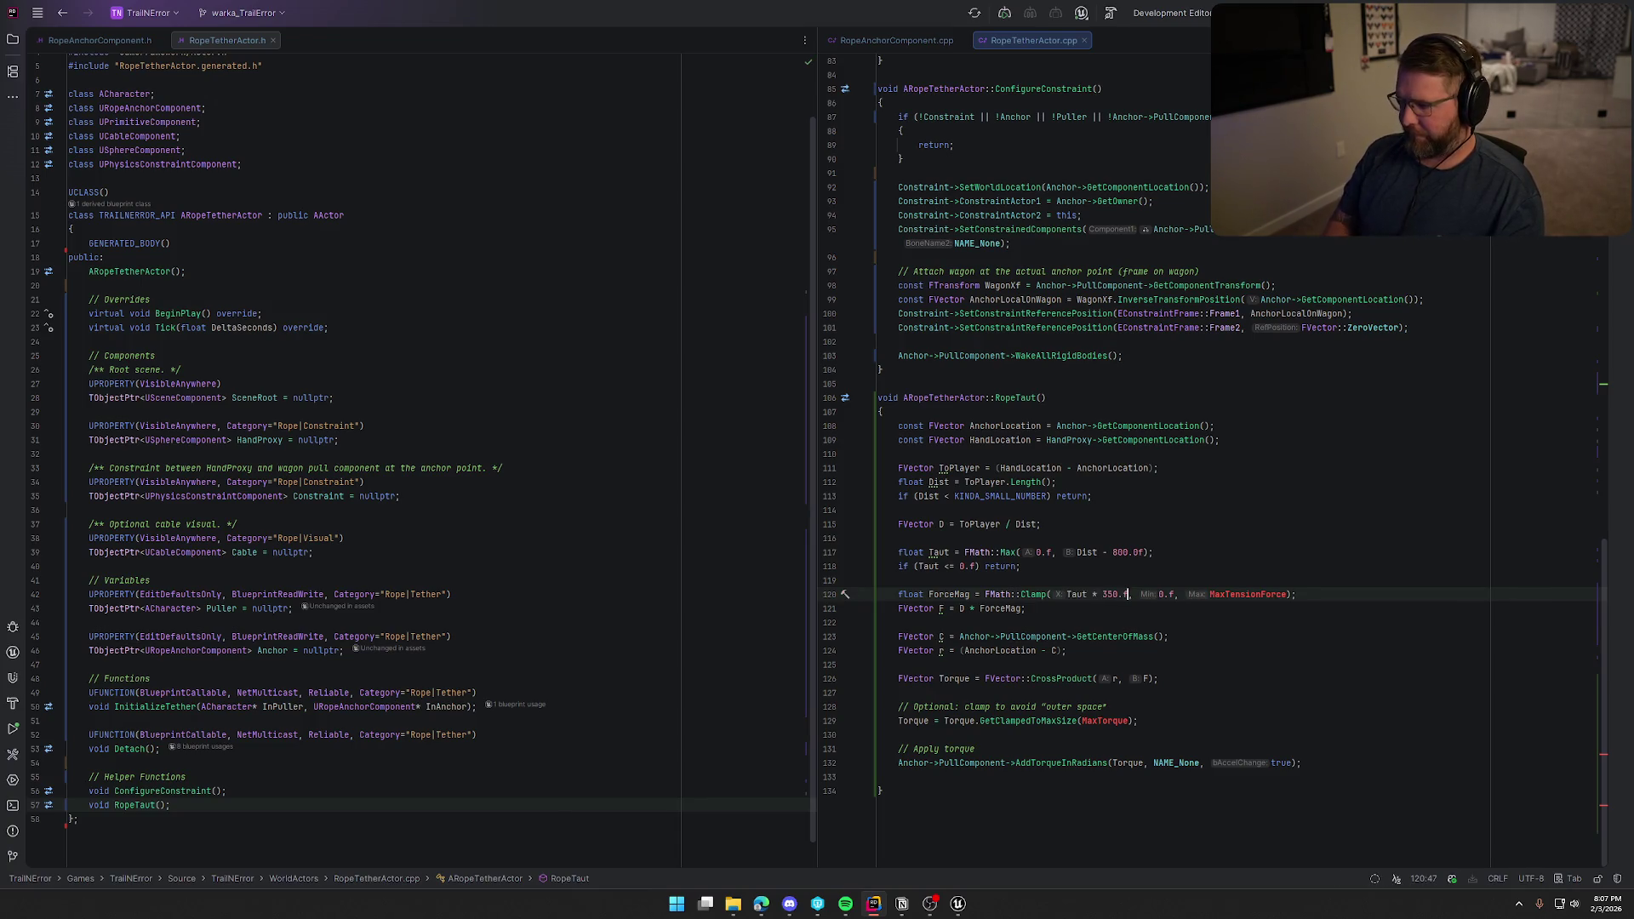
double_click(1244, 593)
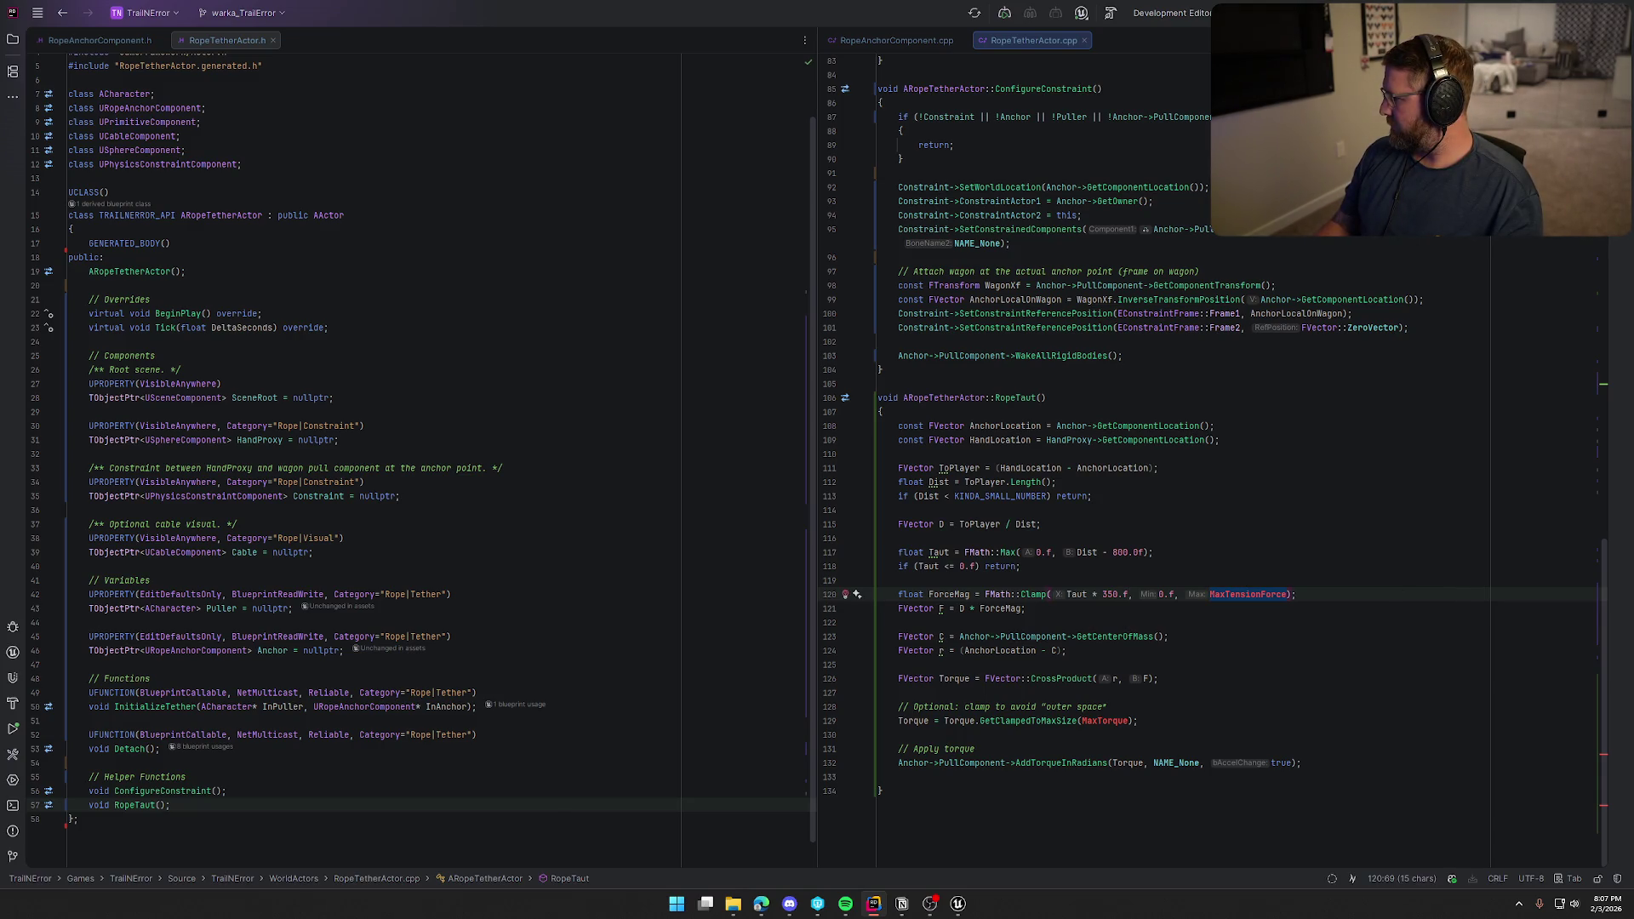
type("10")
key("End")
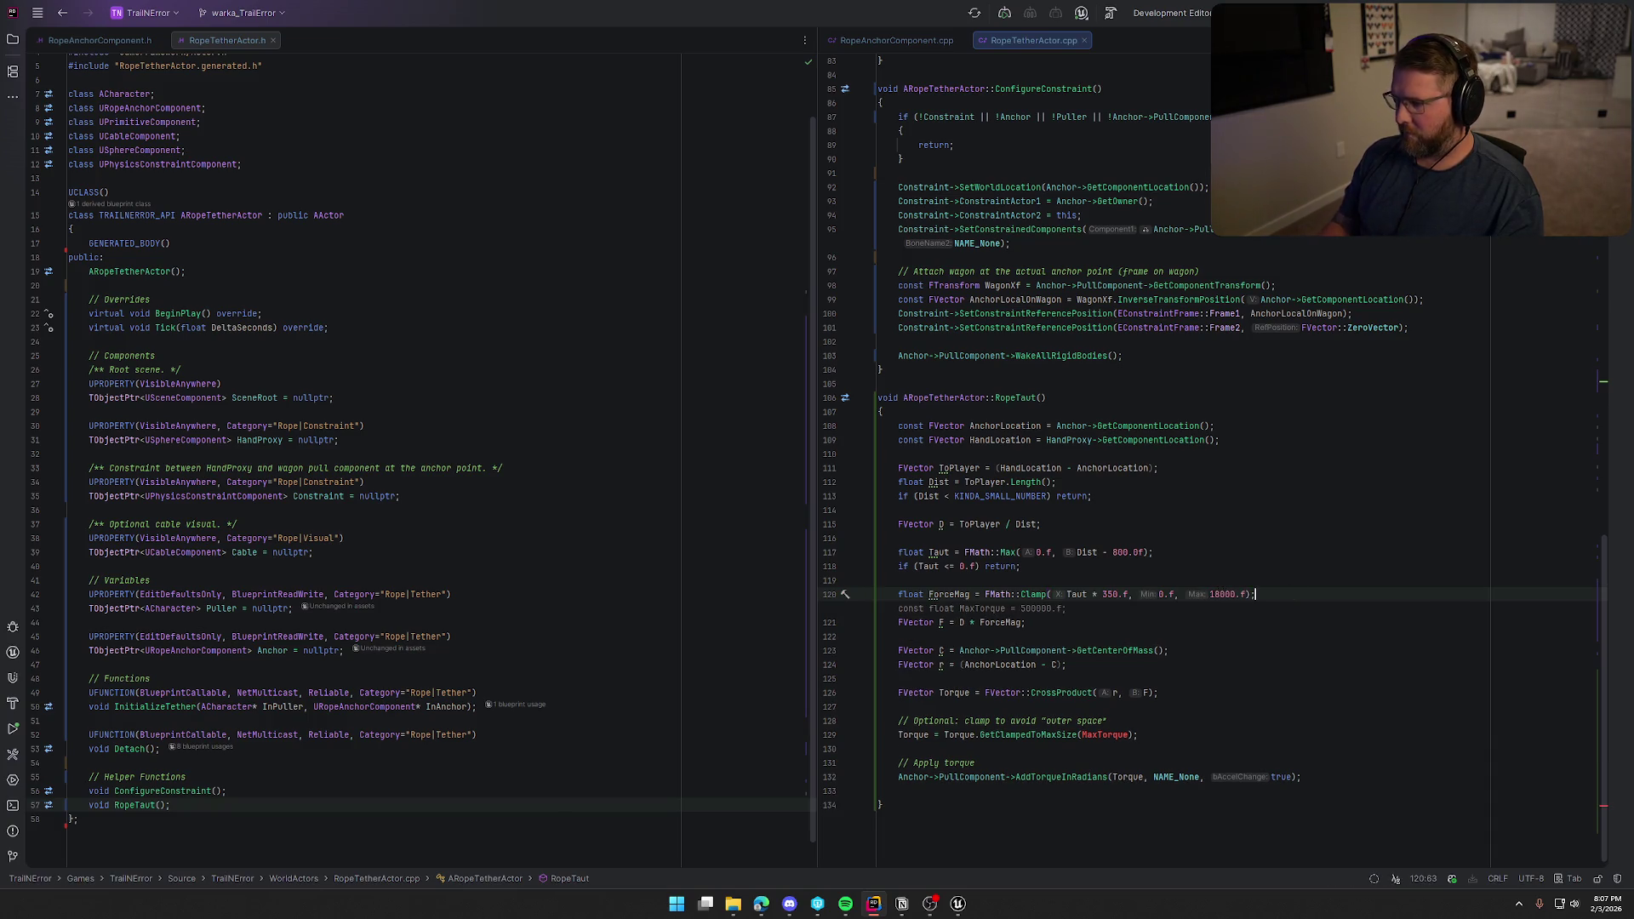
left_click(1222, 626)
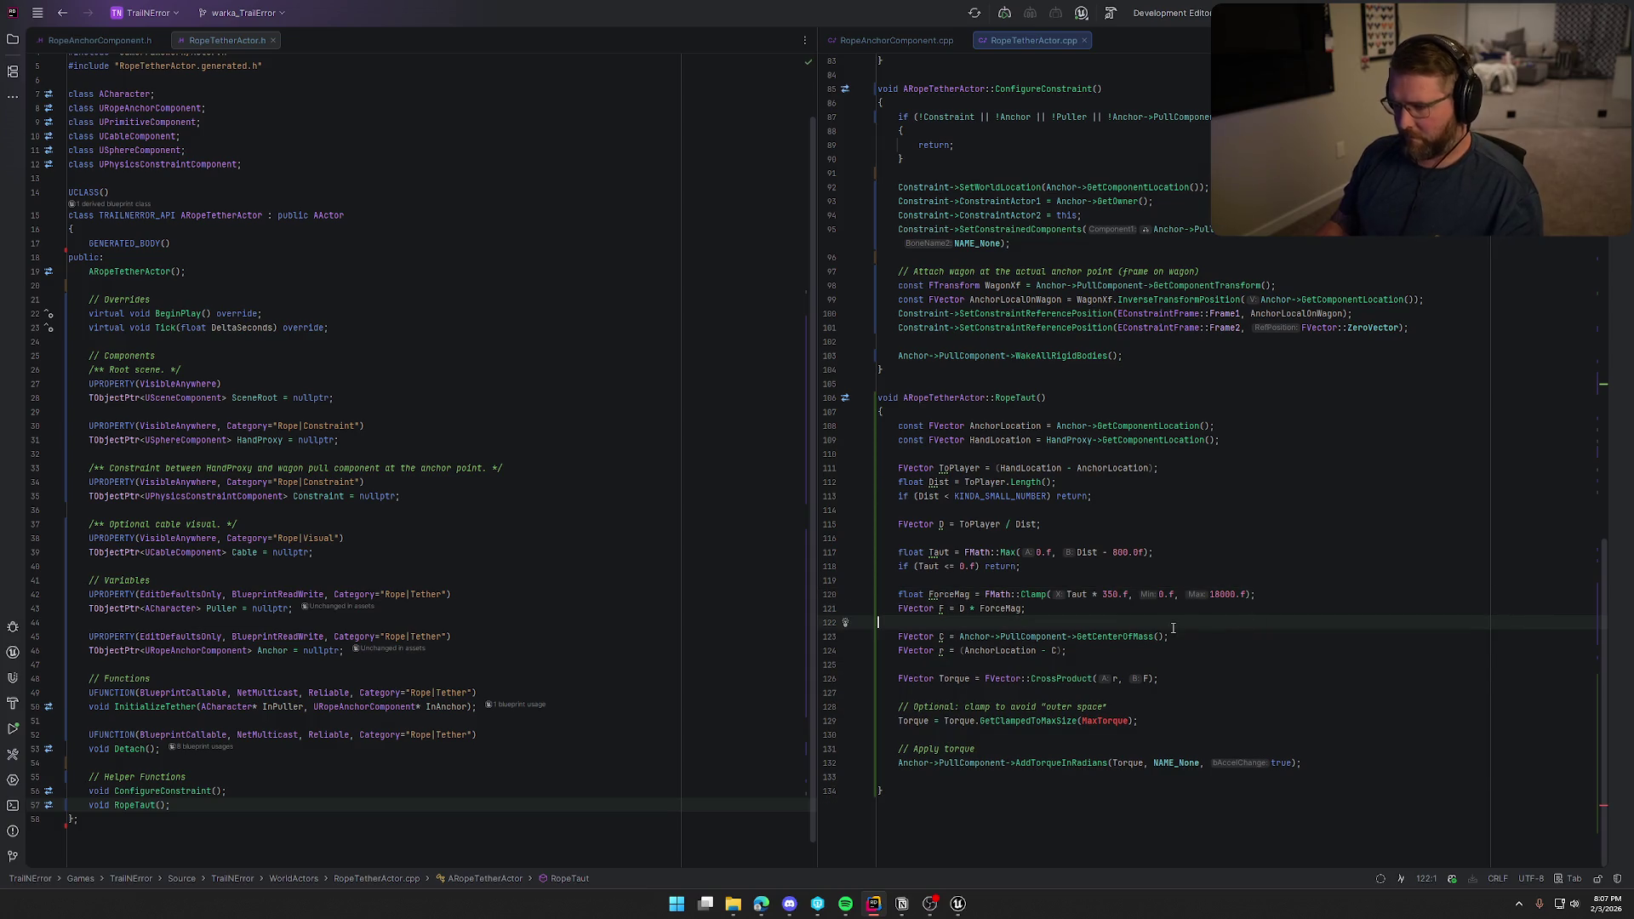
double_click(1085, 721)
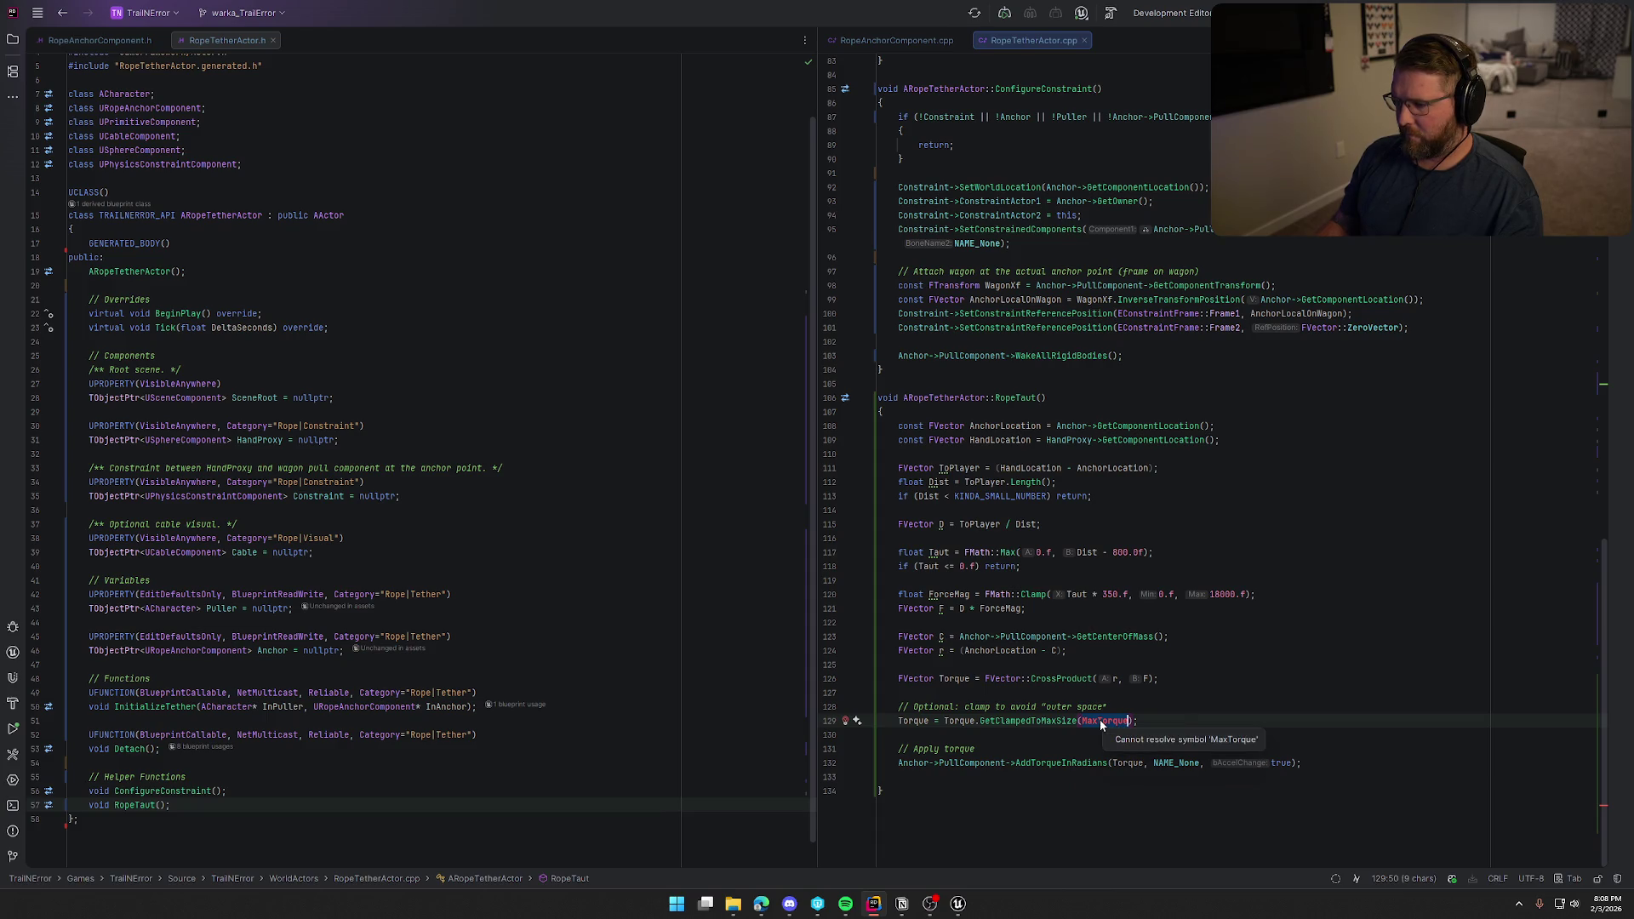
Replace MaxTorque with a fixed 20000.f and remove RopeTaut's trailing blank line.
key("alt+Tab")
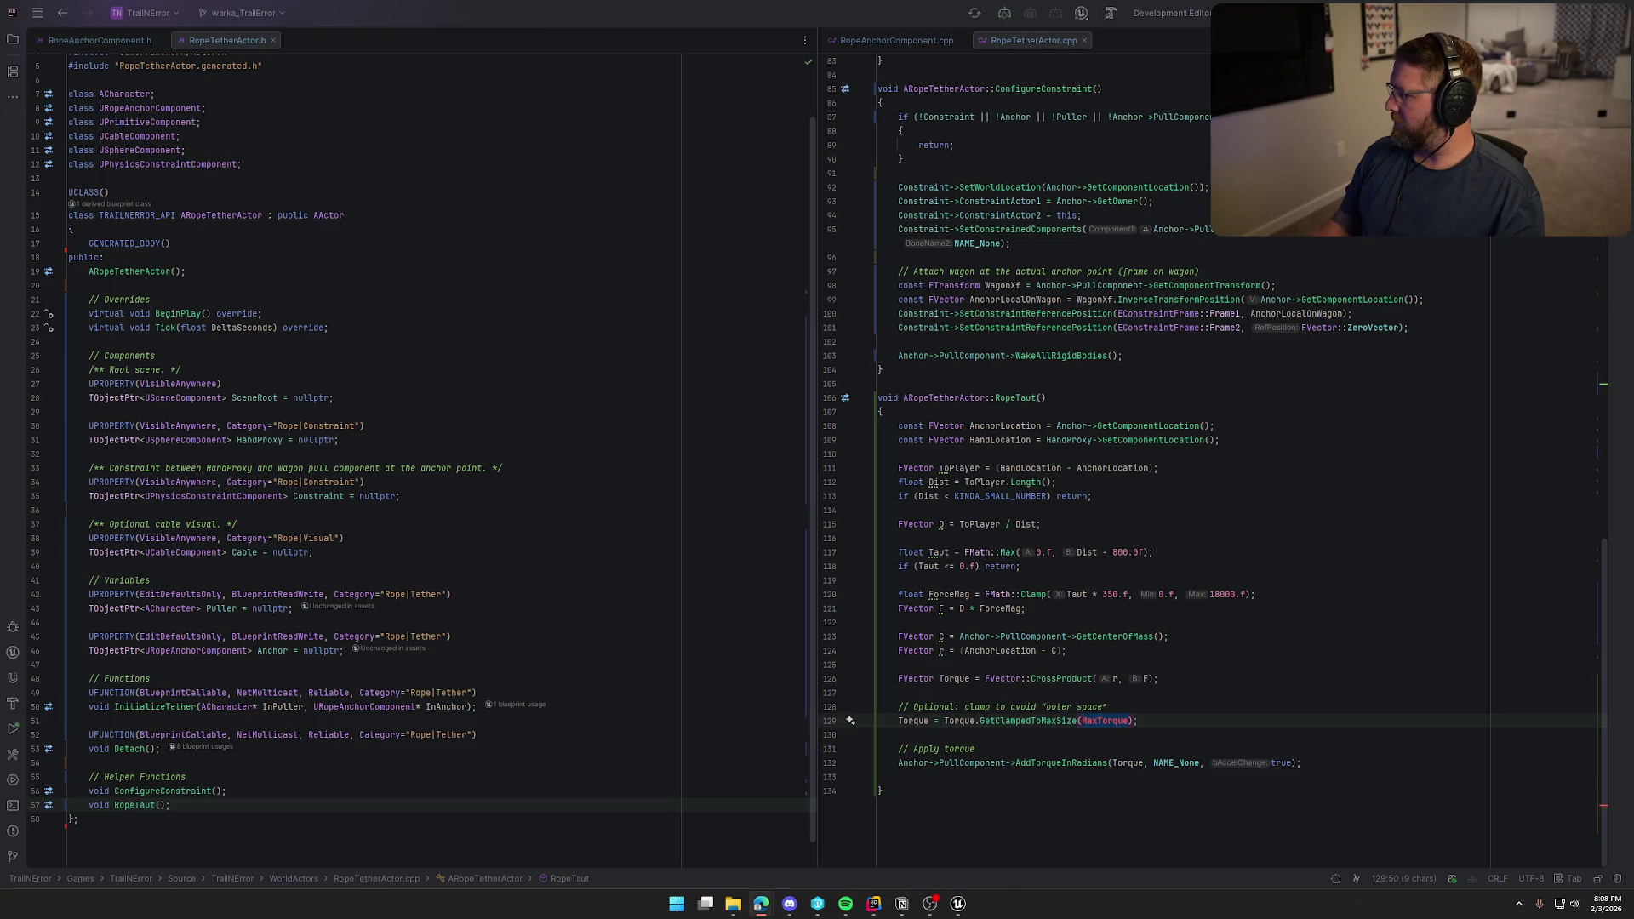
double_click(1102, 720)
type("20000.f")
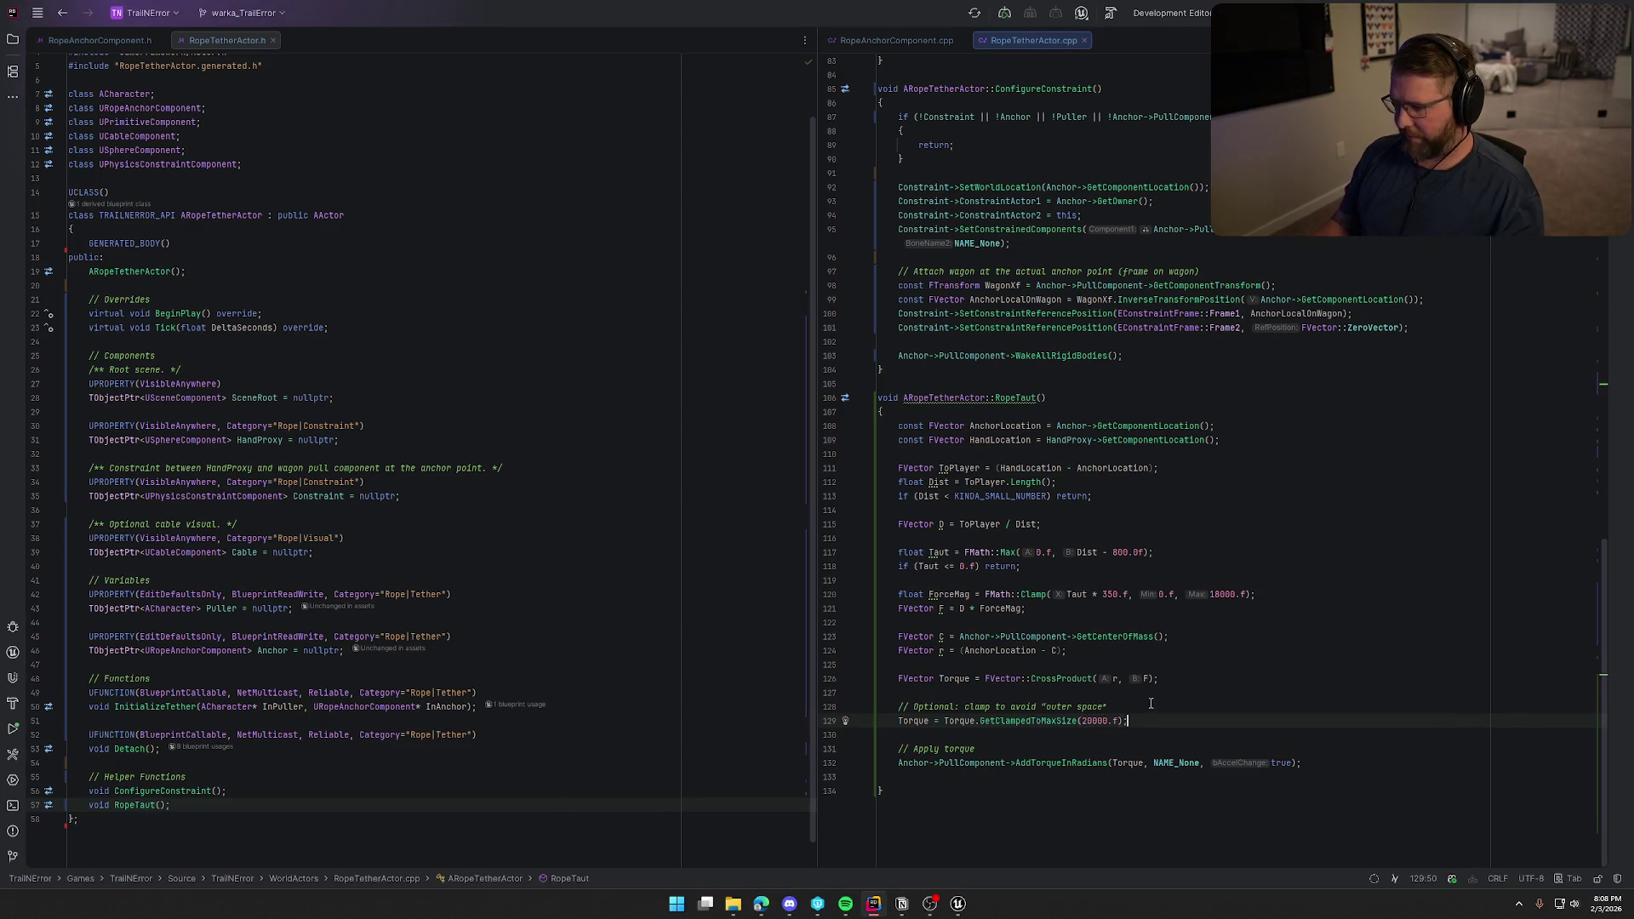
left_click(969, 785)
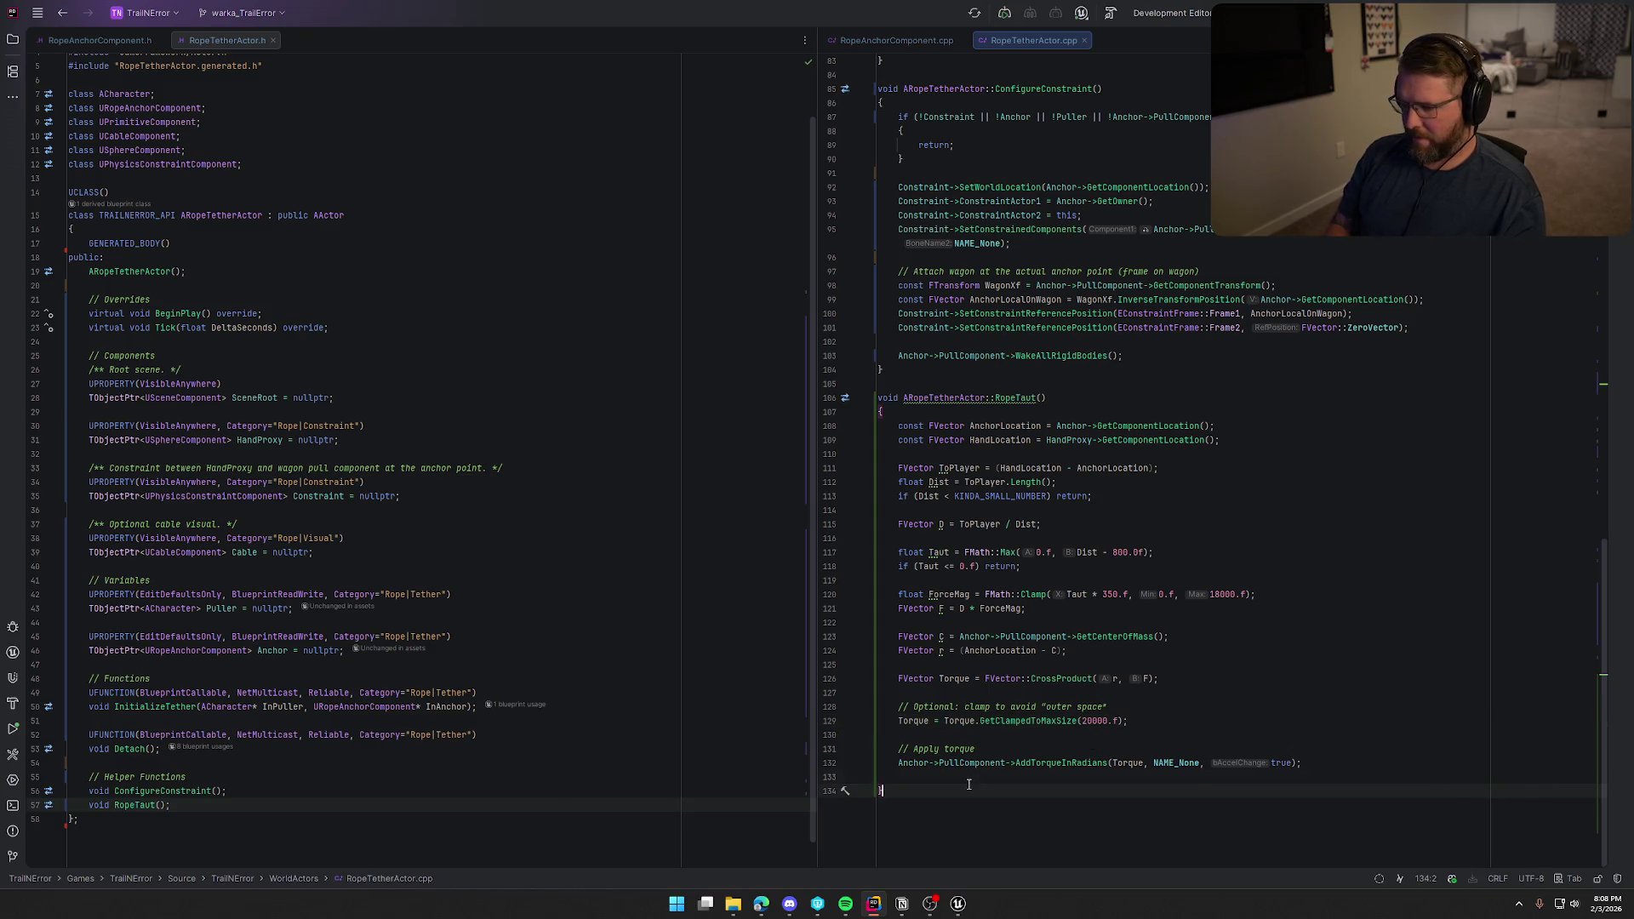
key("Up")
key("BackSpace")
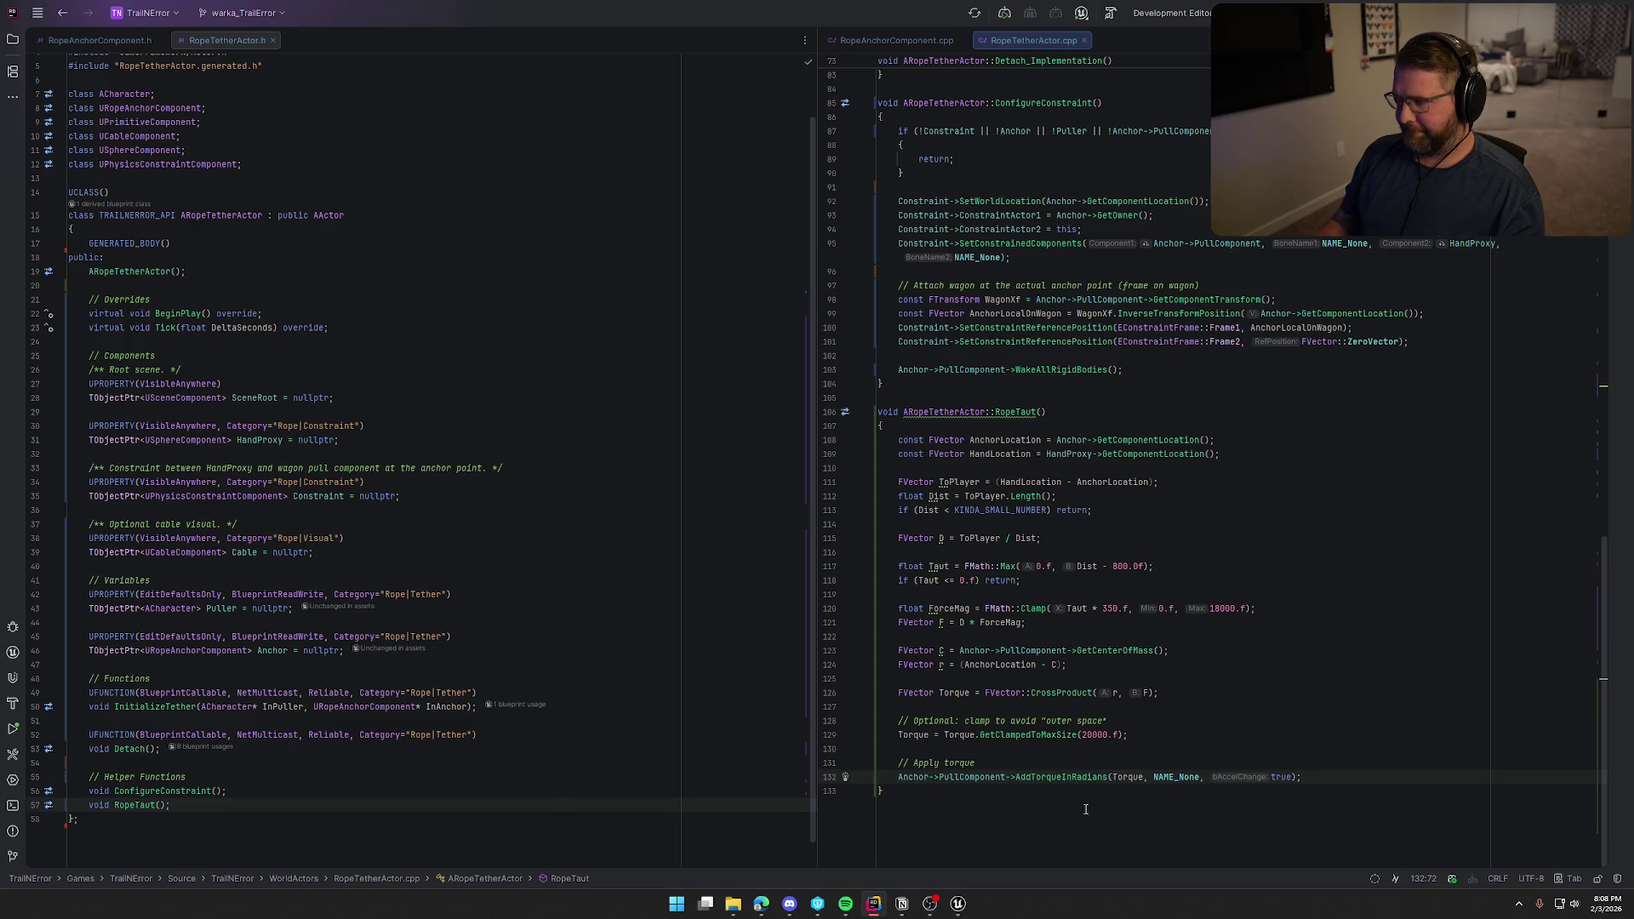
Live-compile the RopeTaut changes with Ctrl+Alt+F11 from the GameWorld level, then close the log.
left_click(957, 903)
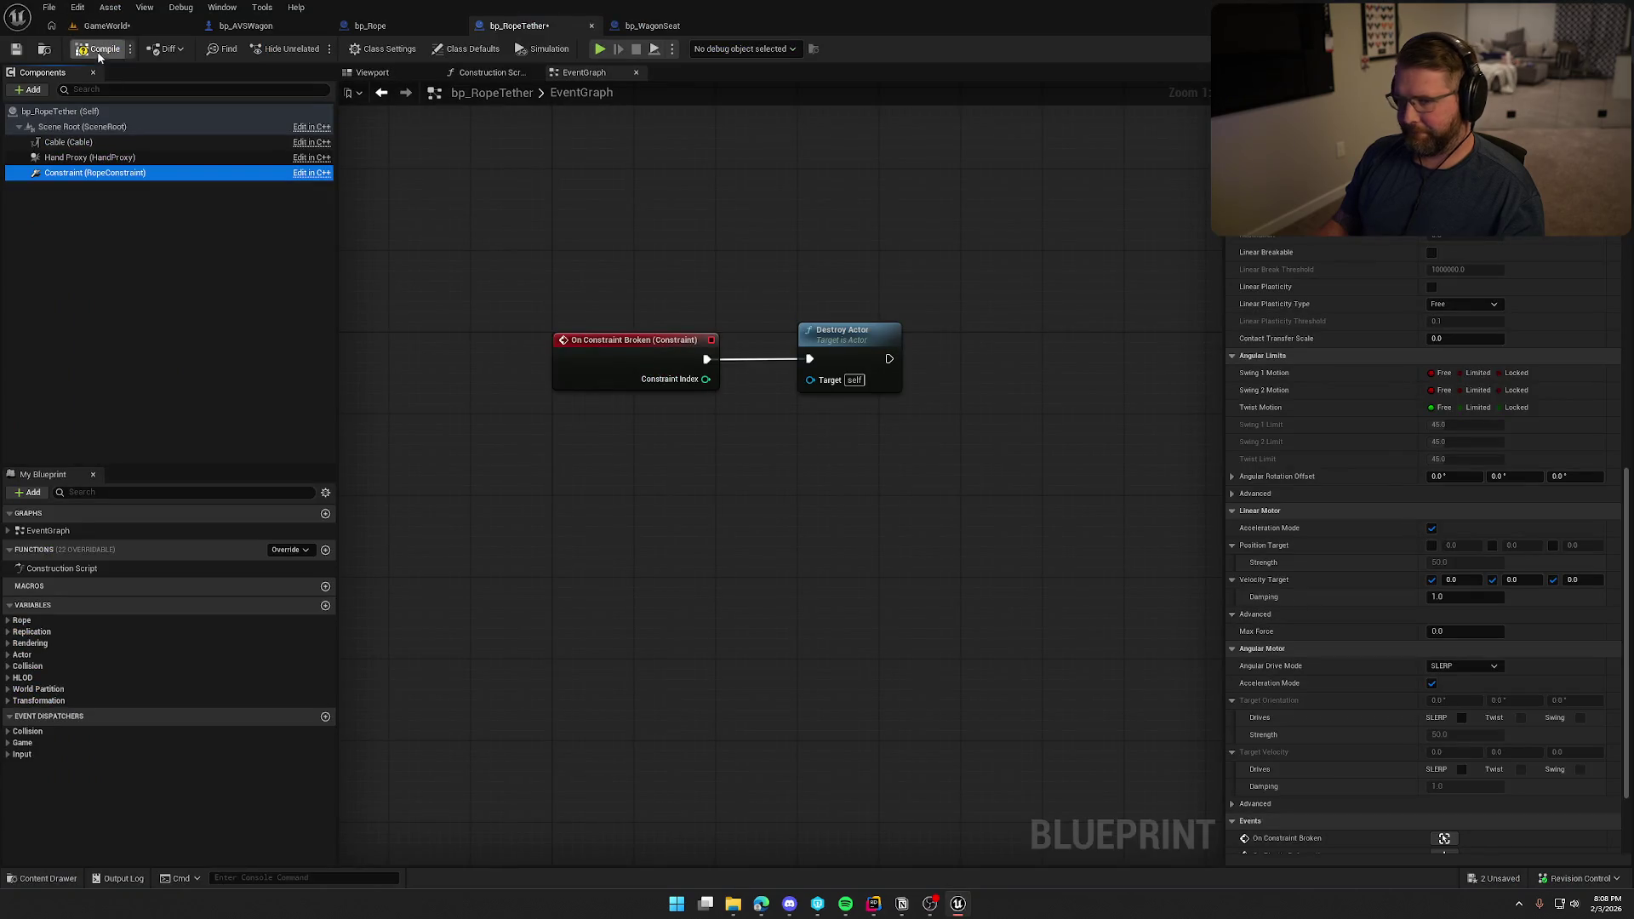
left_click(107, 25)
key("ctrl+alt+F11")
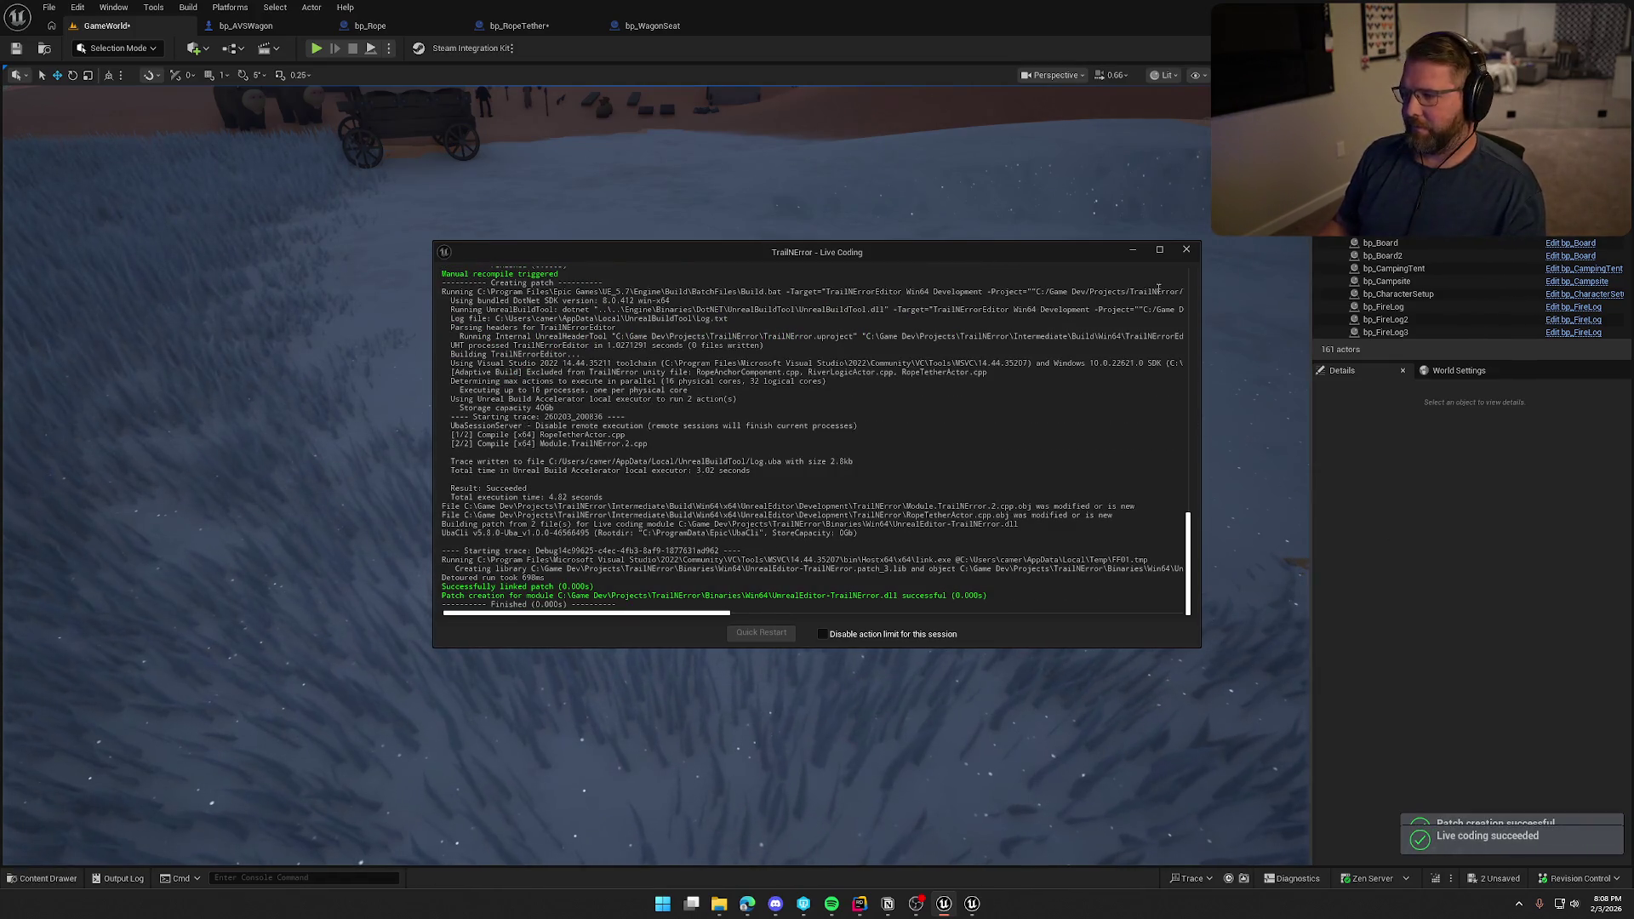
left_click(1186, 249)
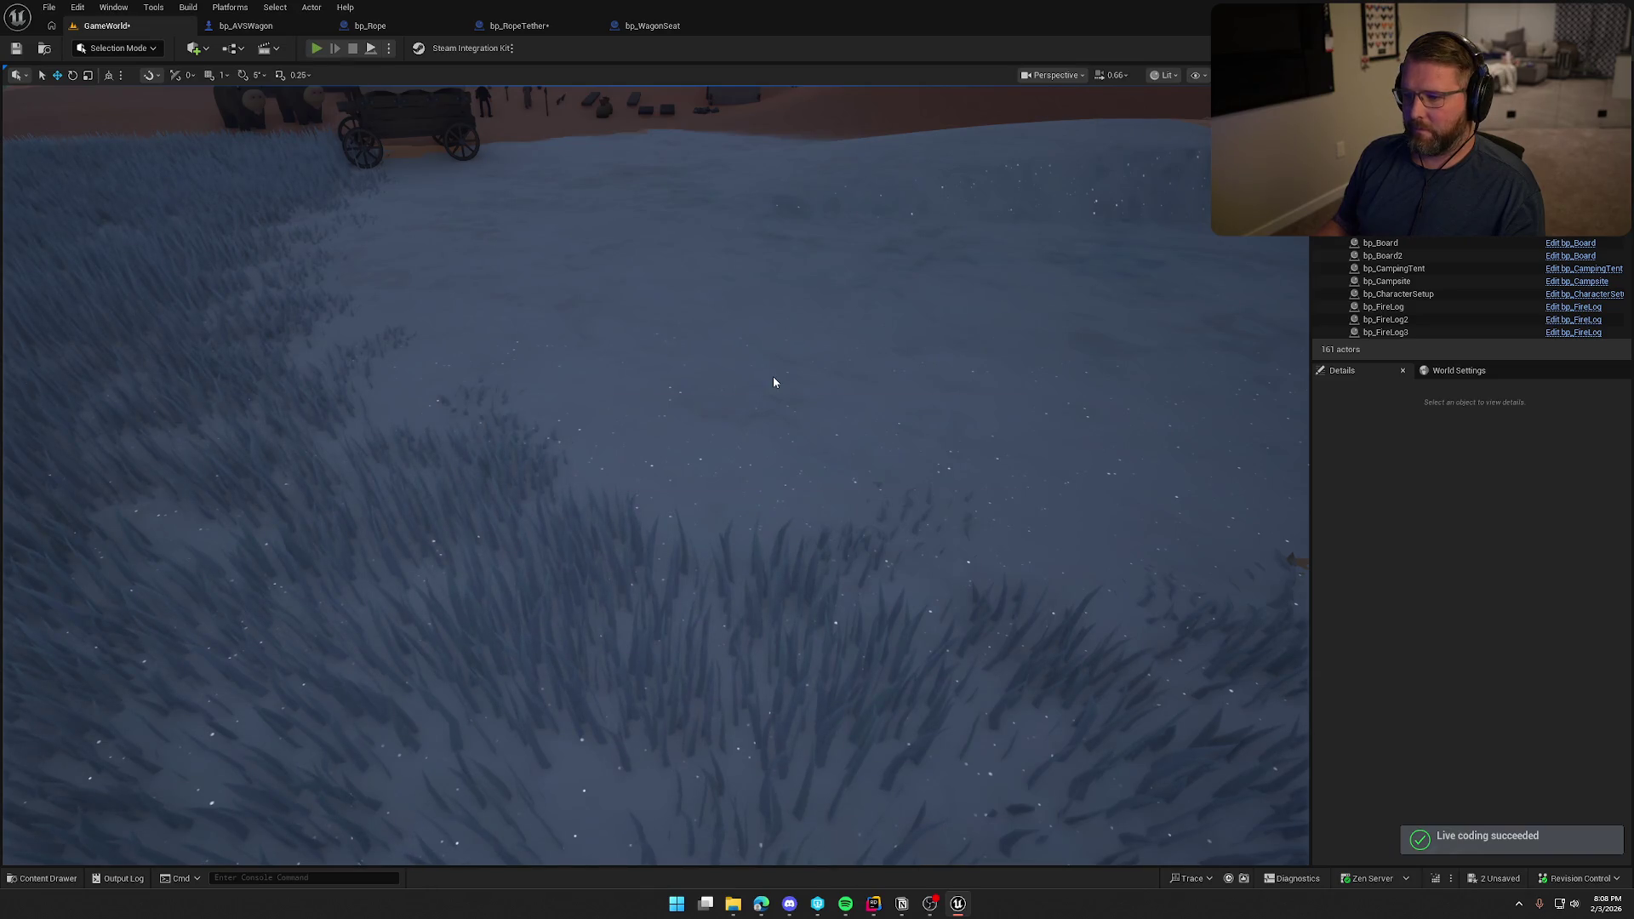
Start Play in Editor and walk the cowboy around the campsite back to the wagon.
key("alt+p")
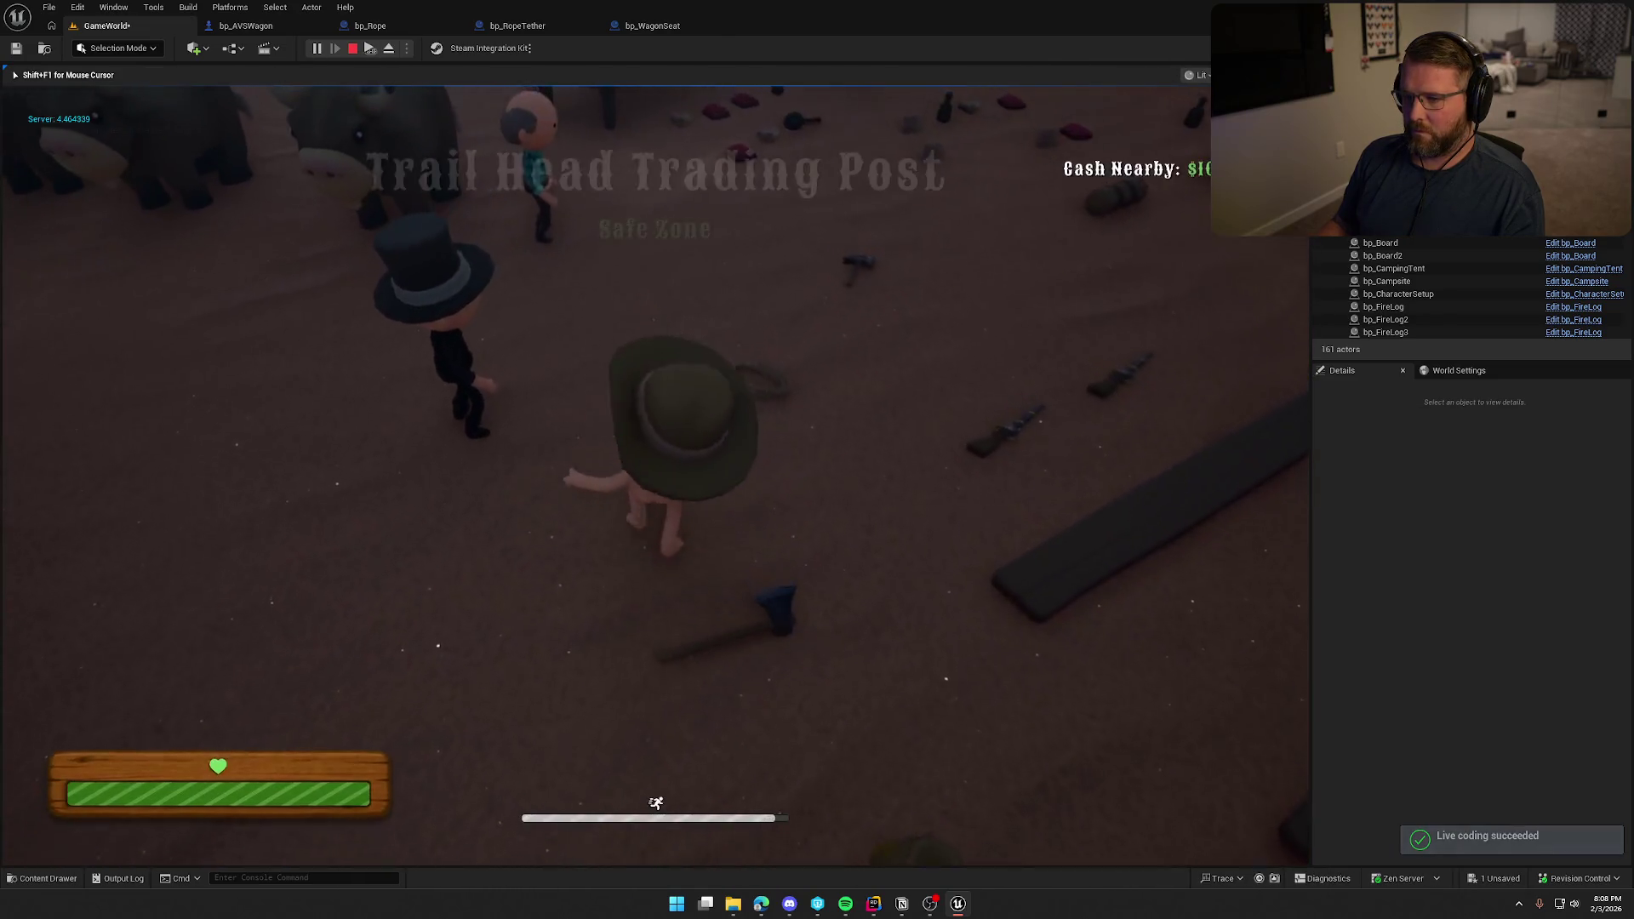
key("w")
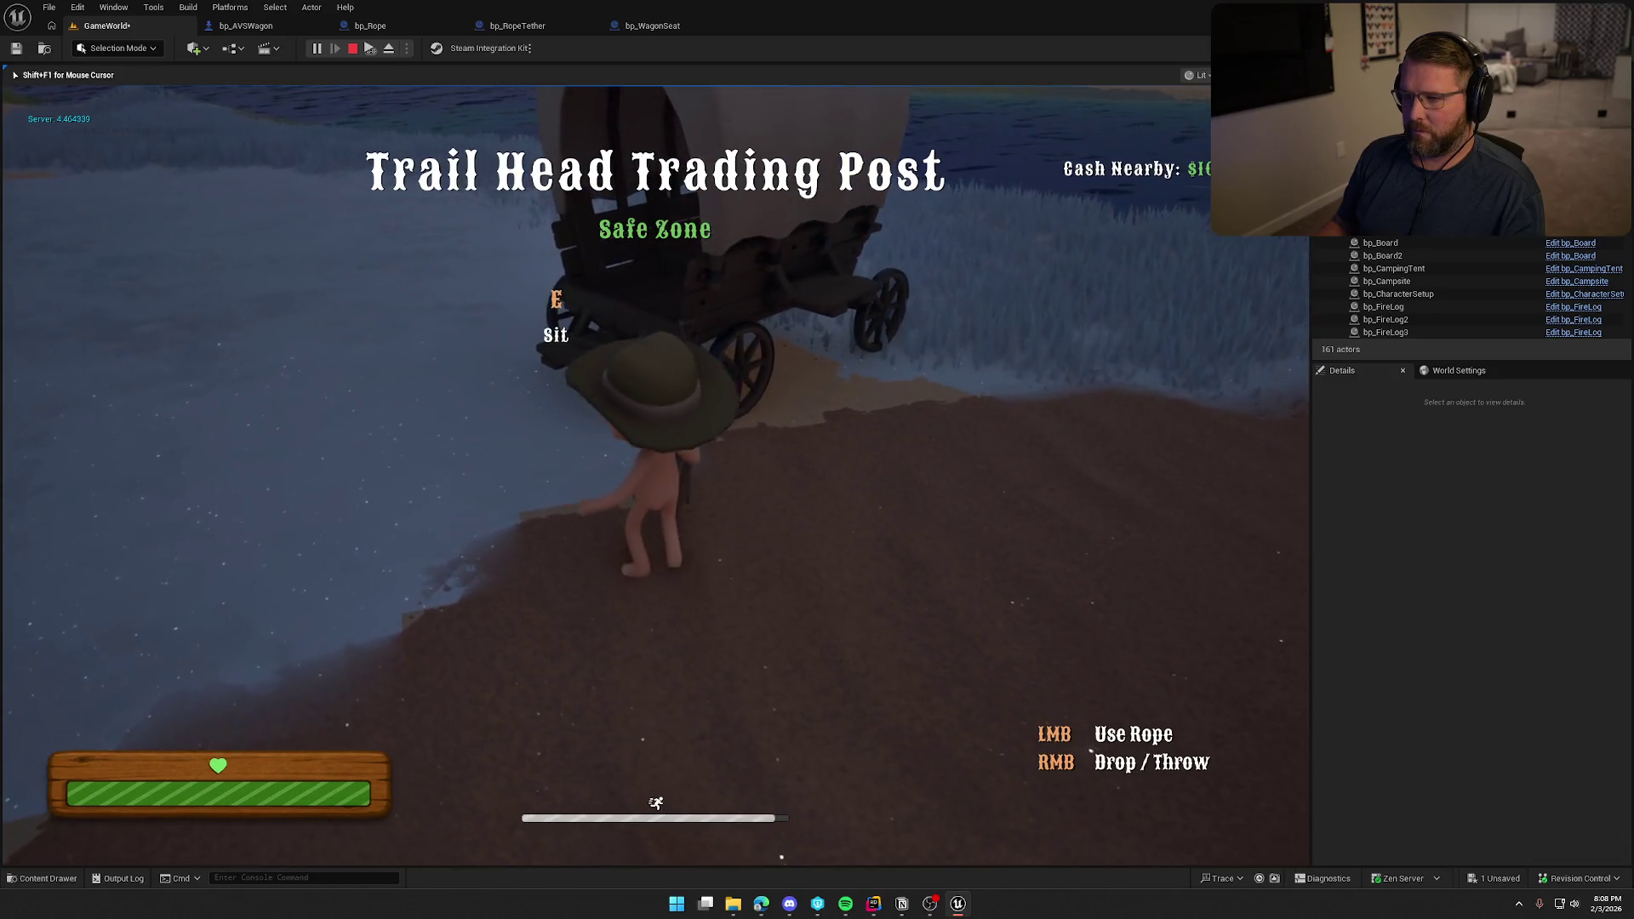
key("s")
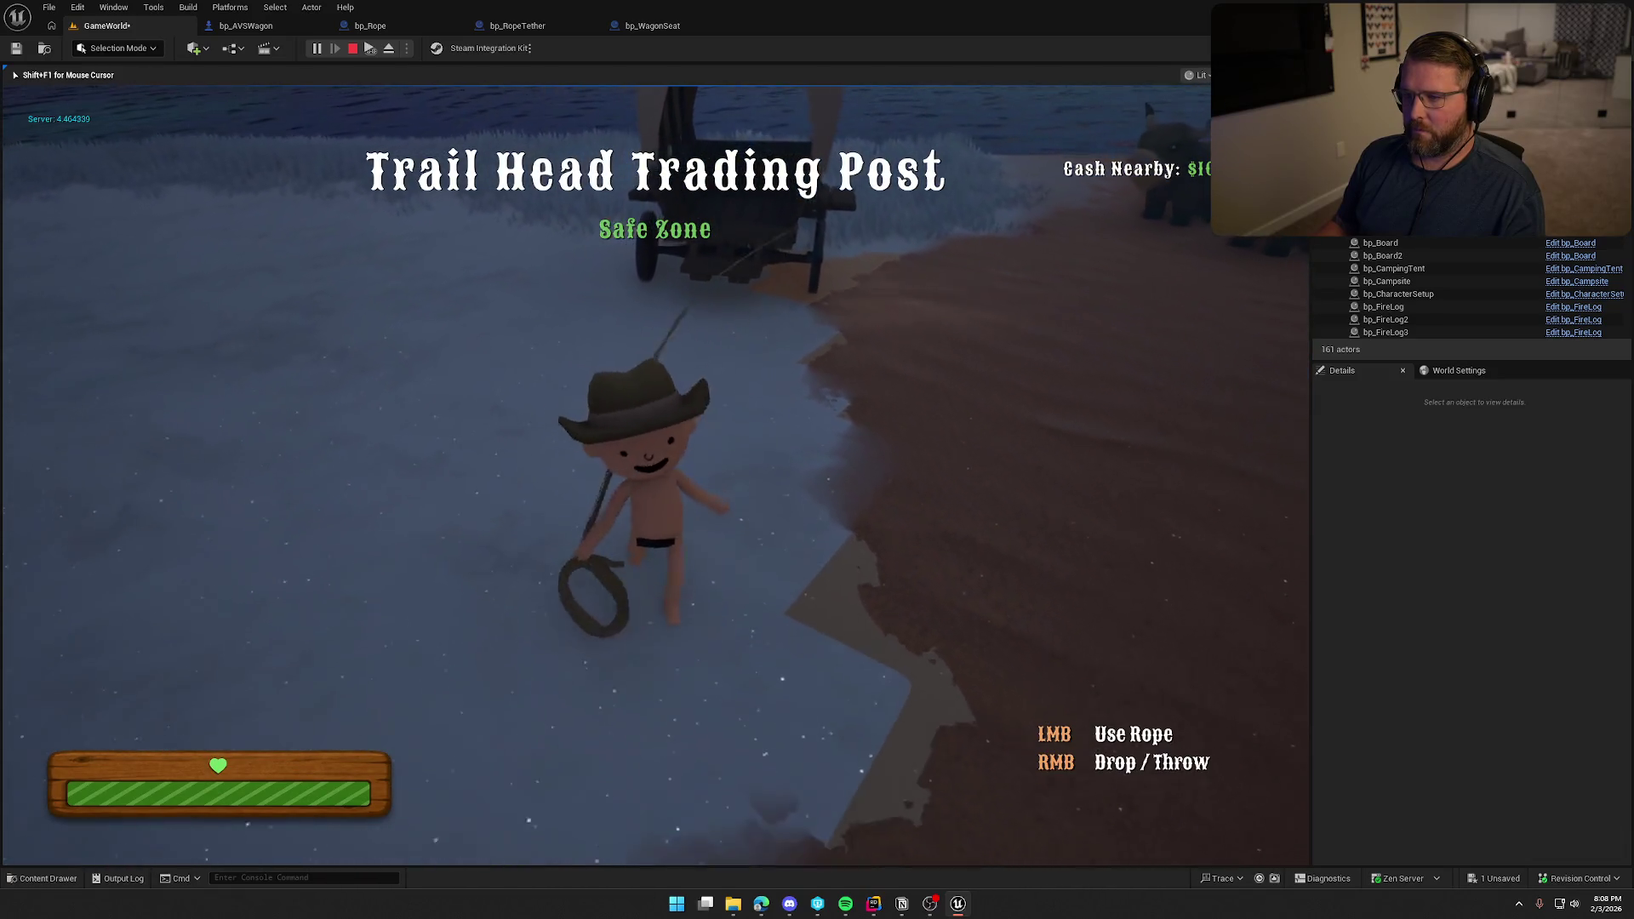
key("s")
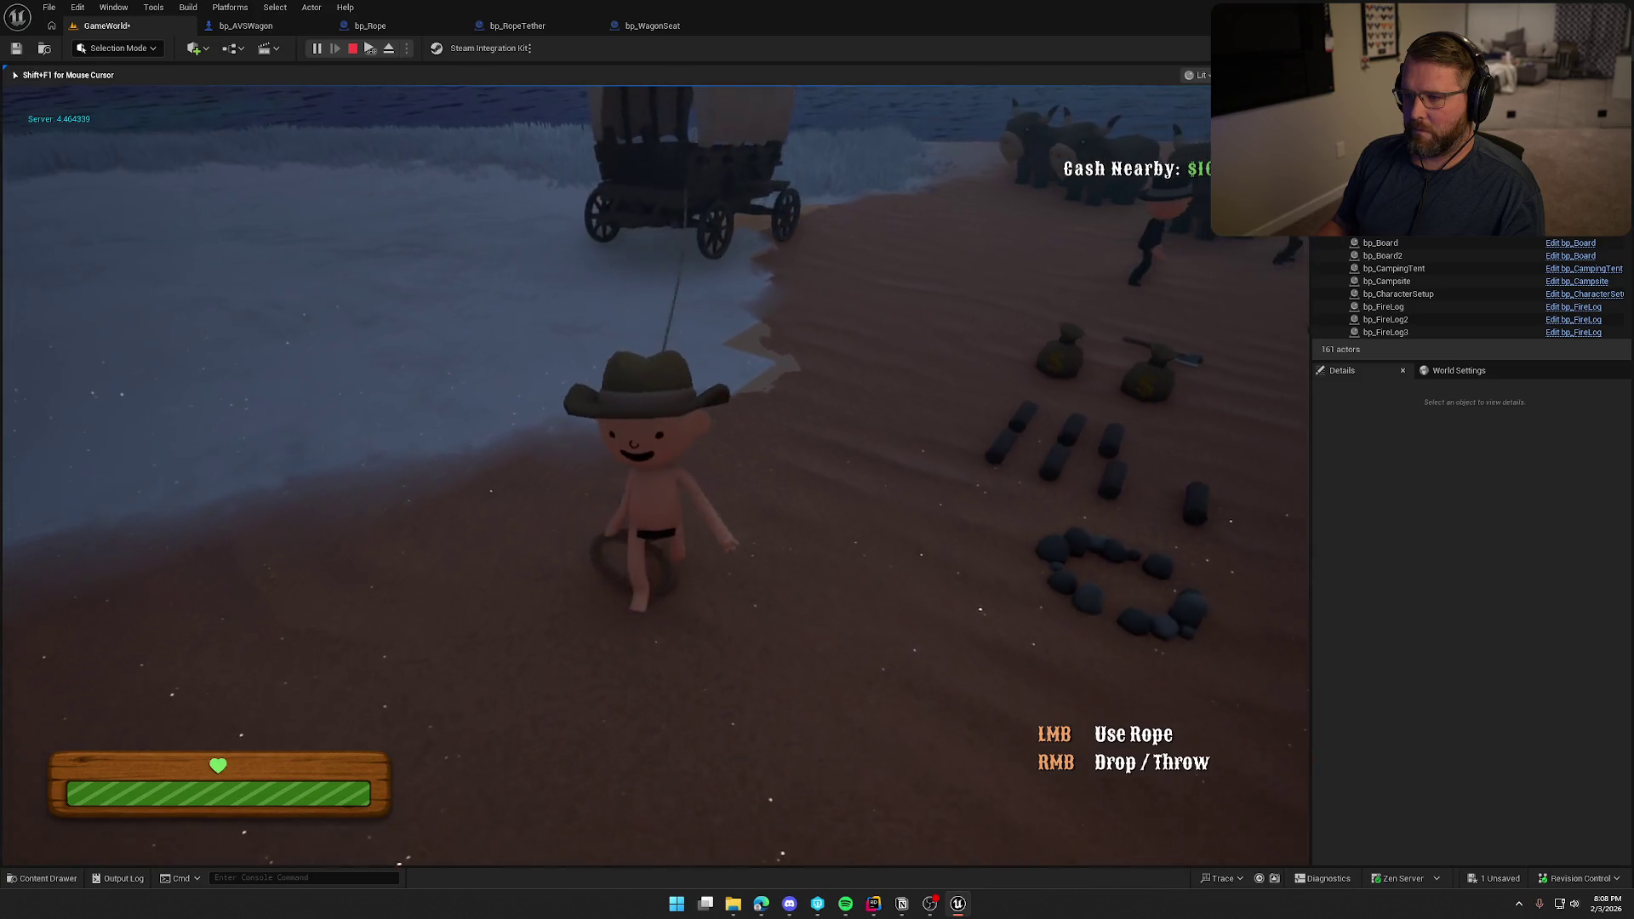
key("s")
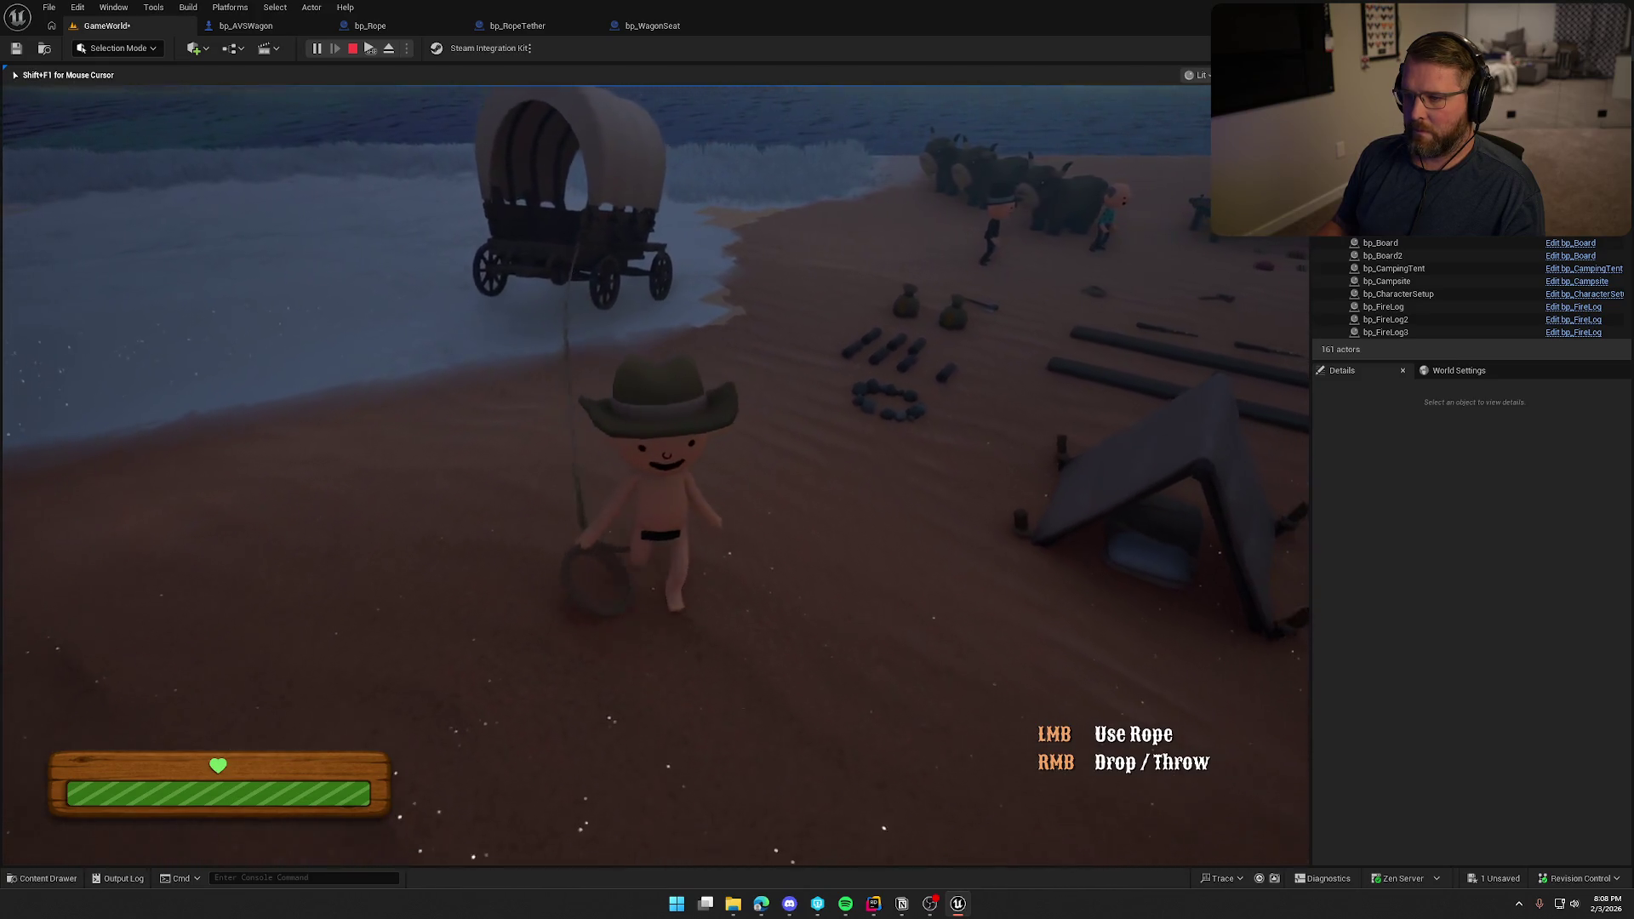
key("s")
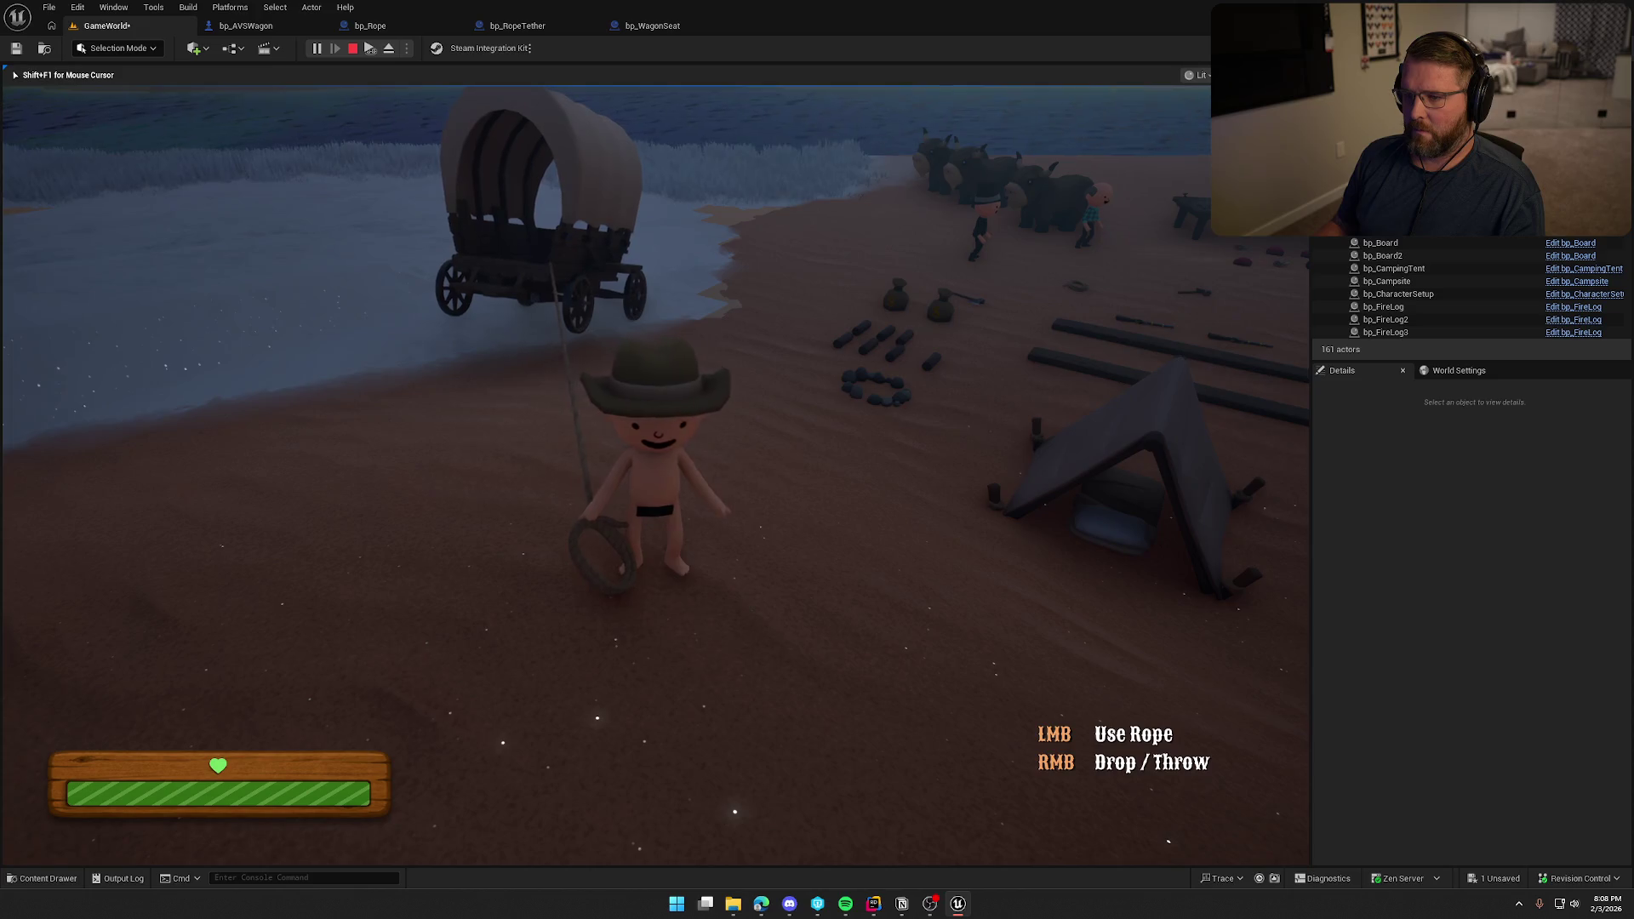
key("w")
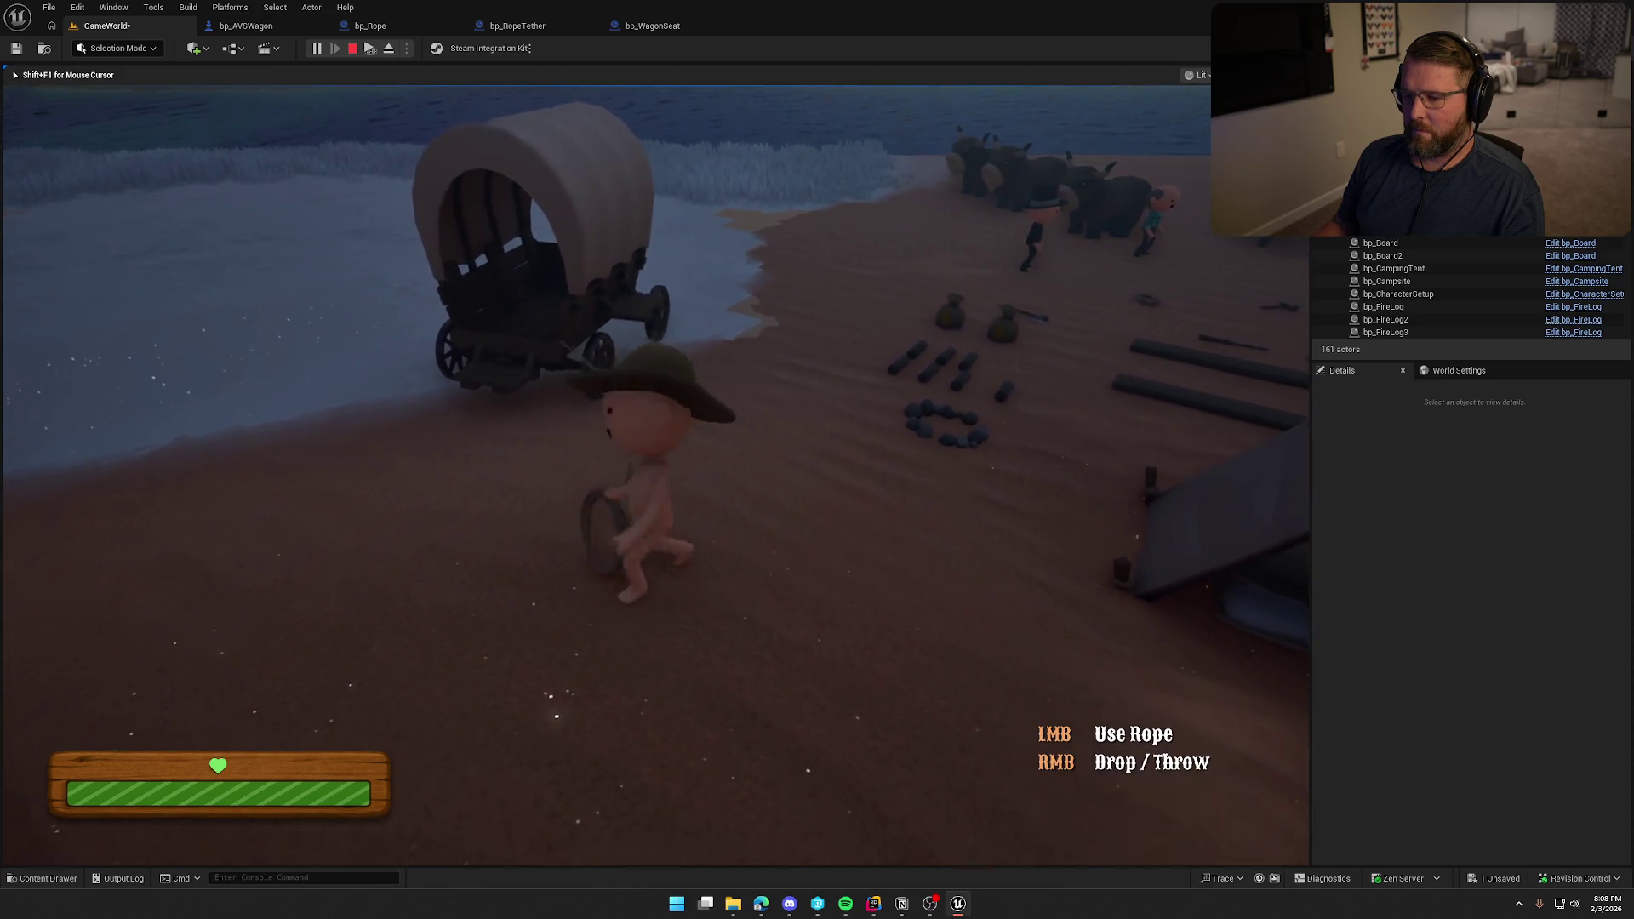
key("s")
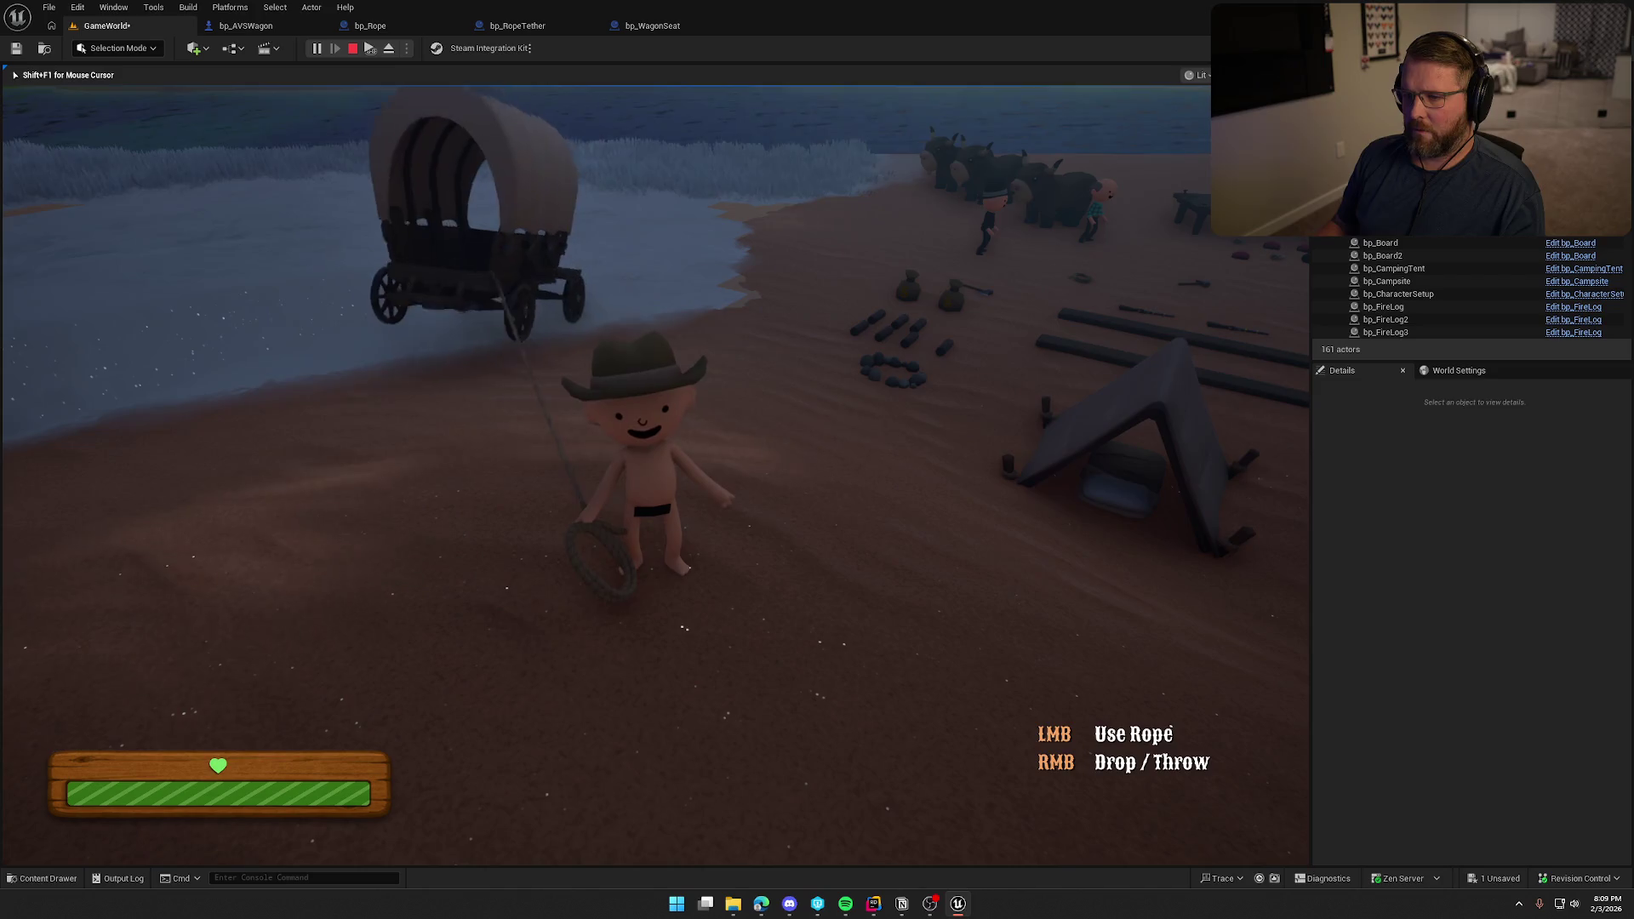
key("w")
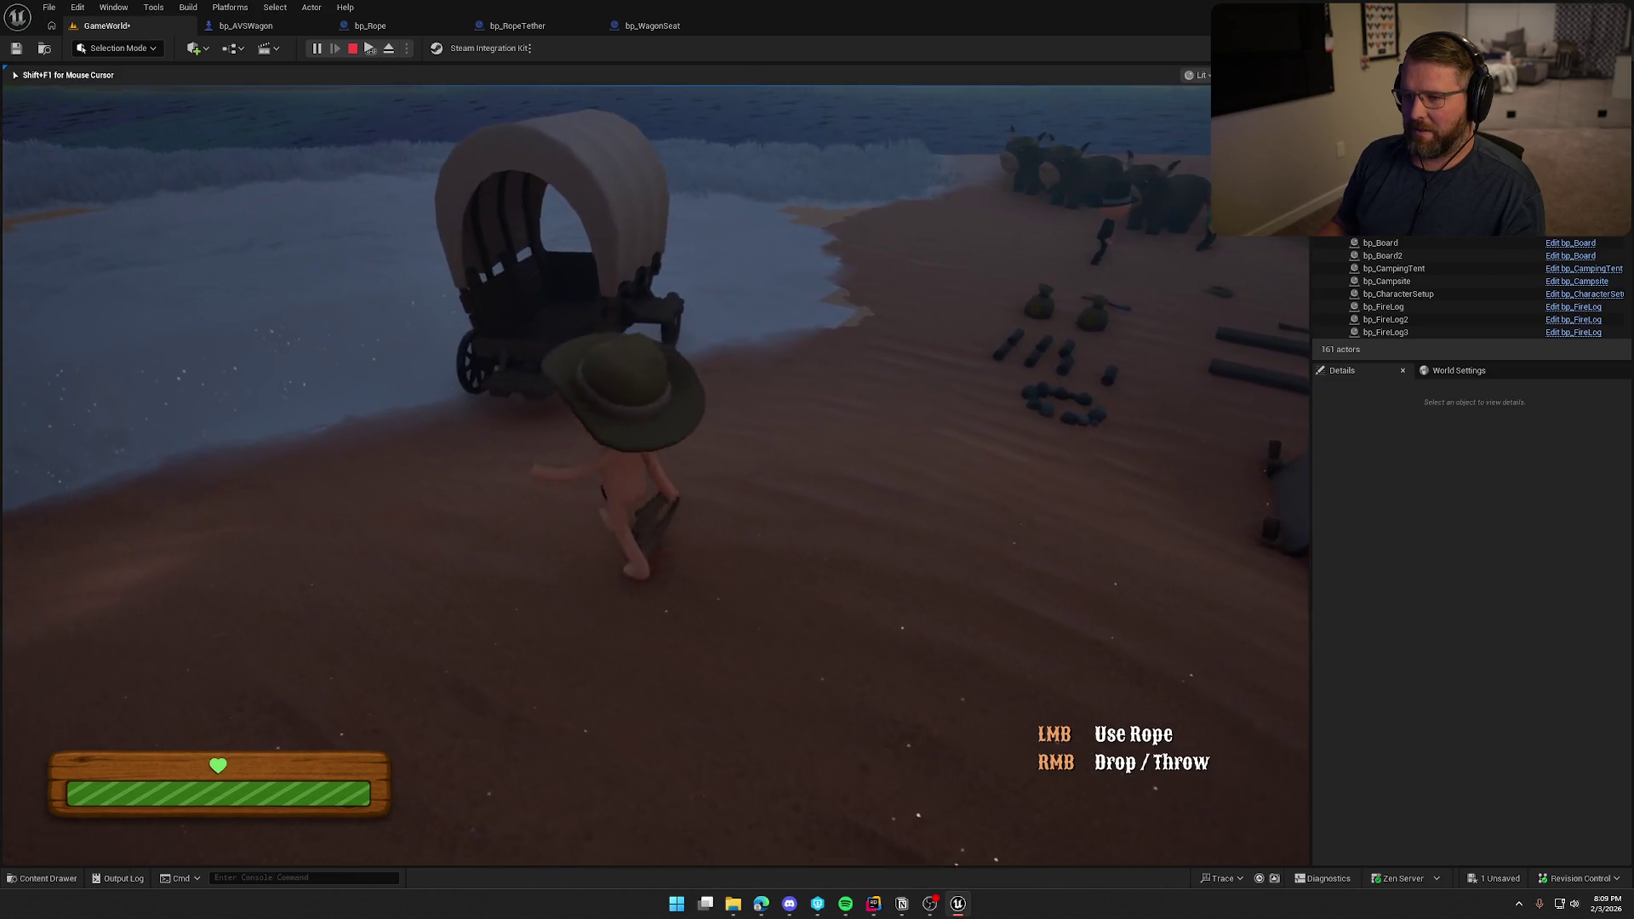
Sprint past the wagon and walk off toward the grass with the rope tethered to it.
key("shift+s")
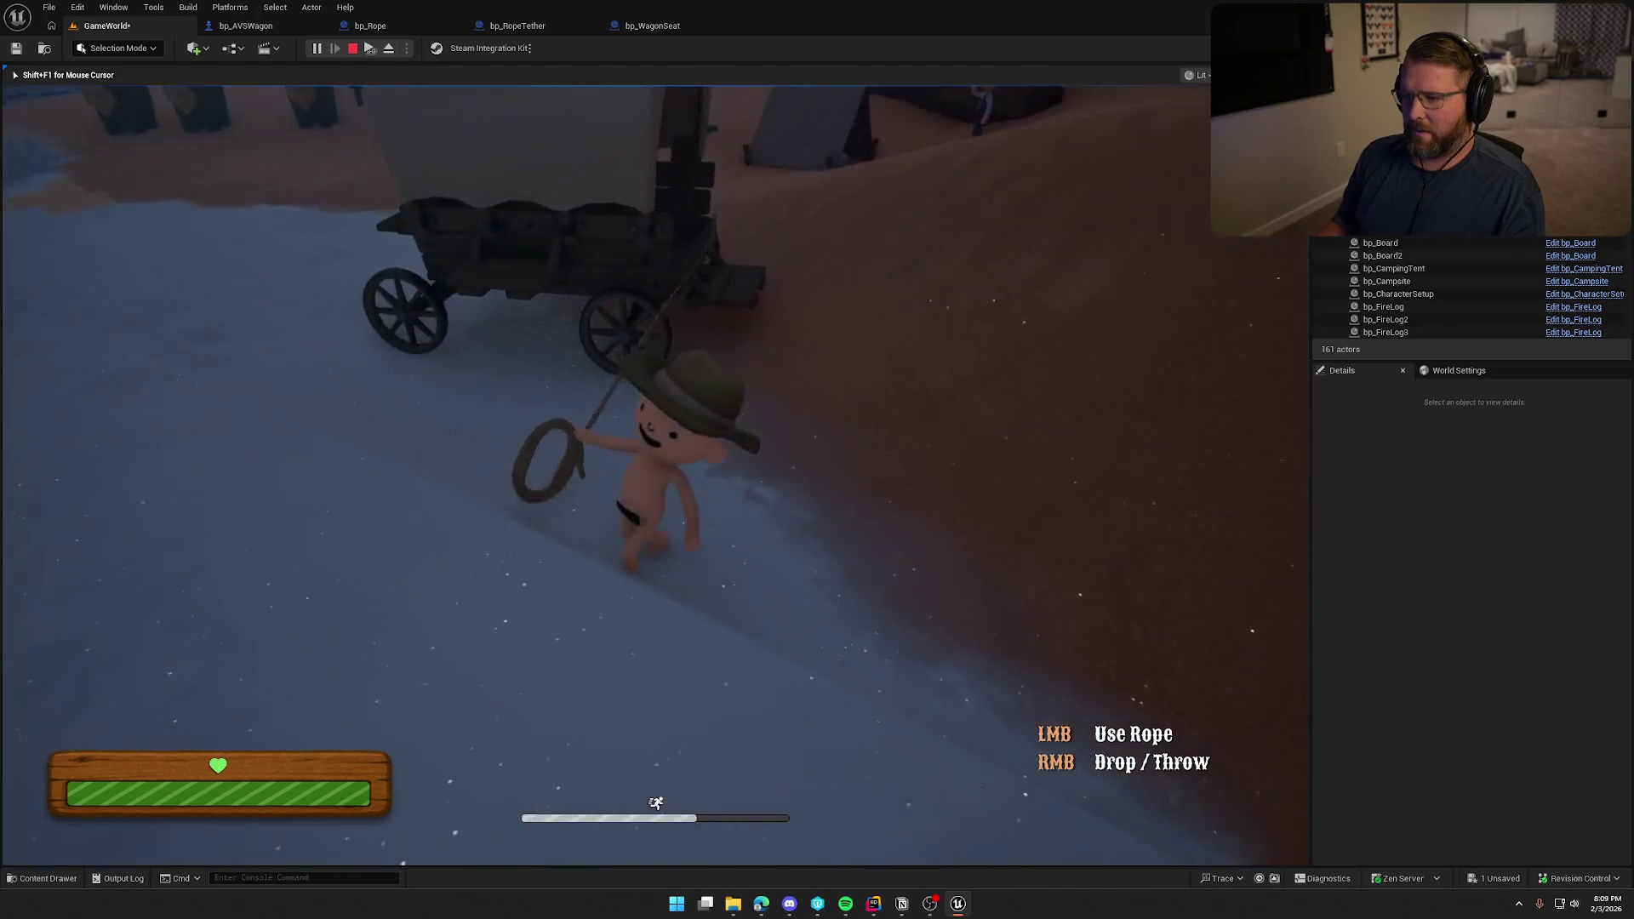
key("shift+a")
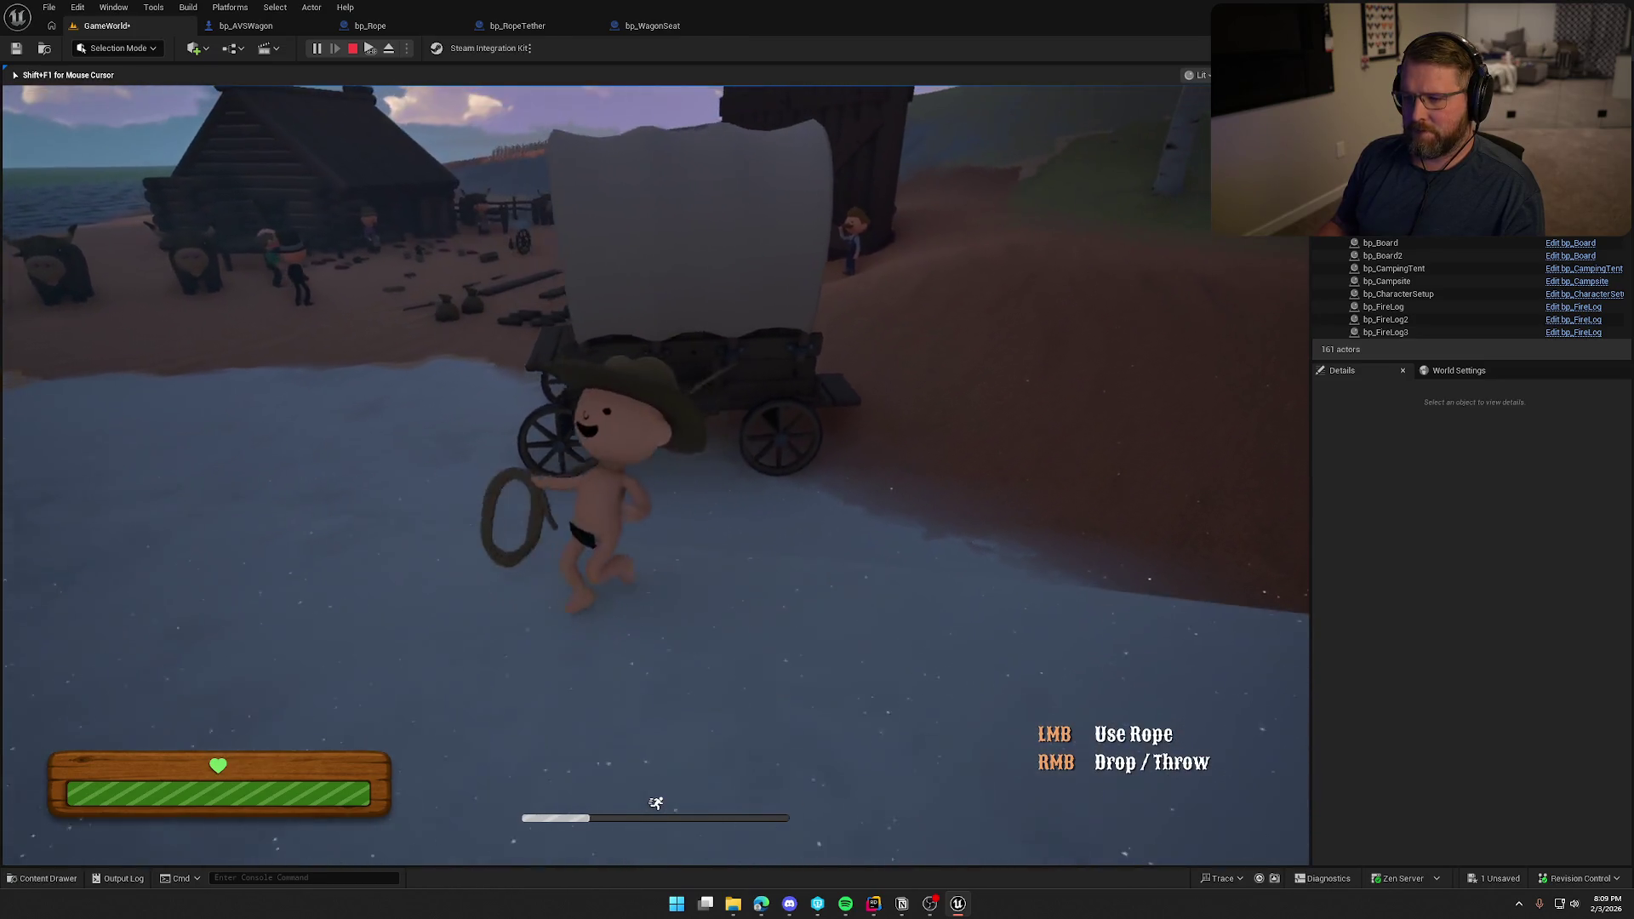
key("s")
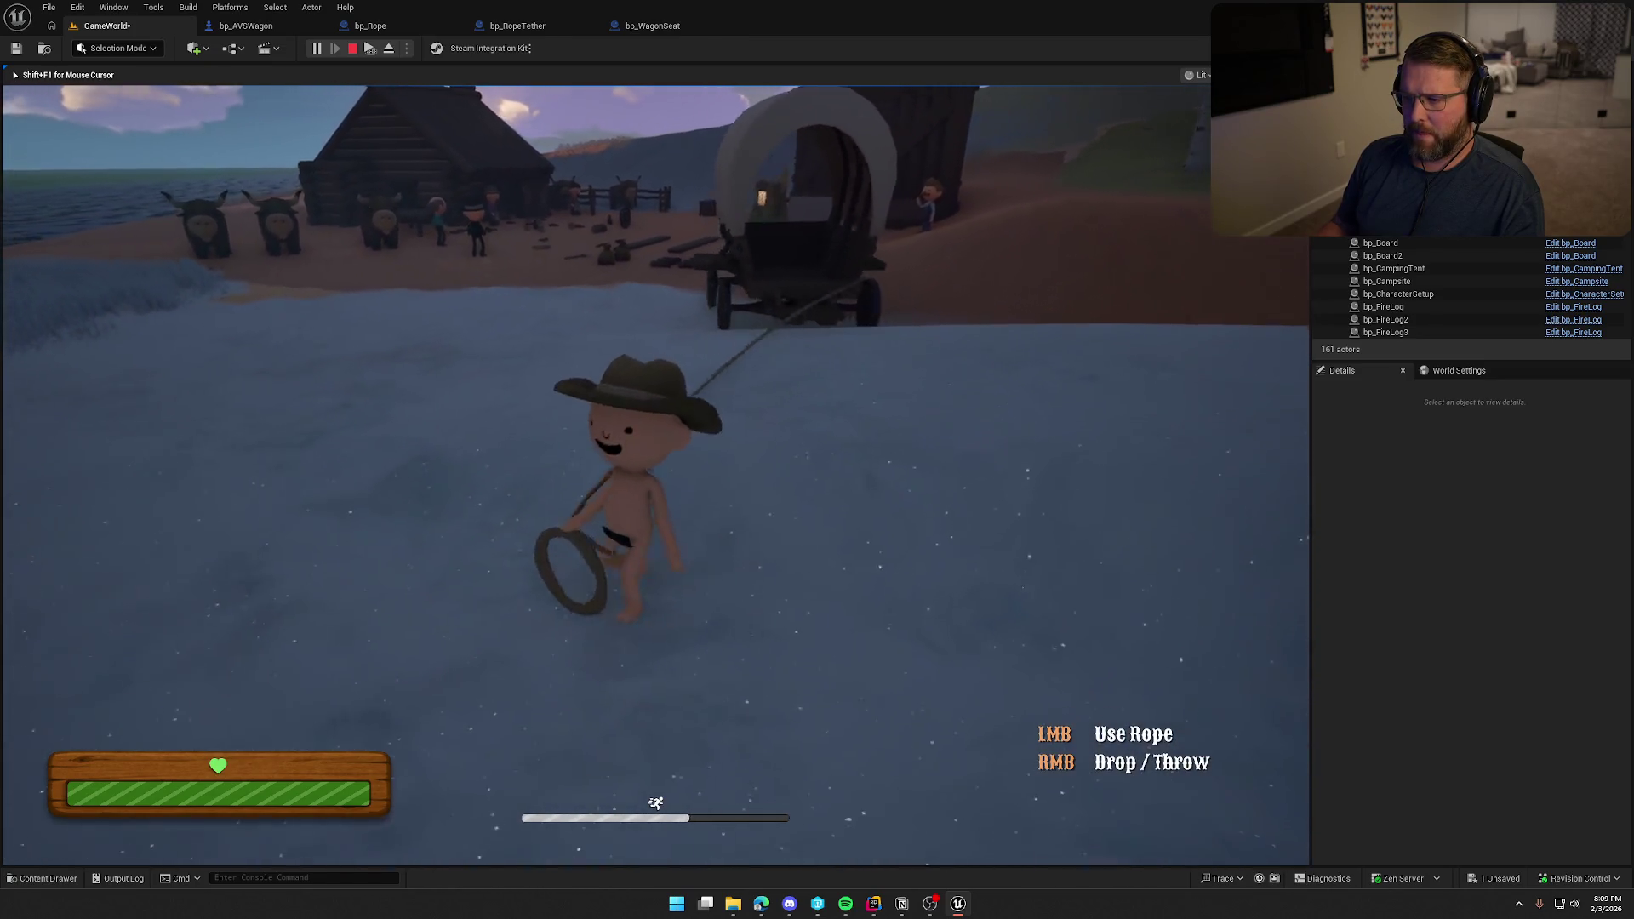
key("a")
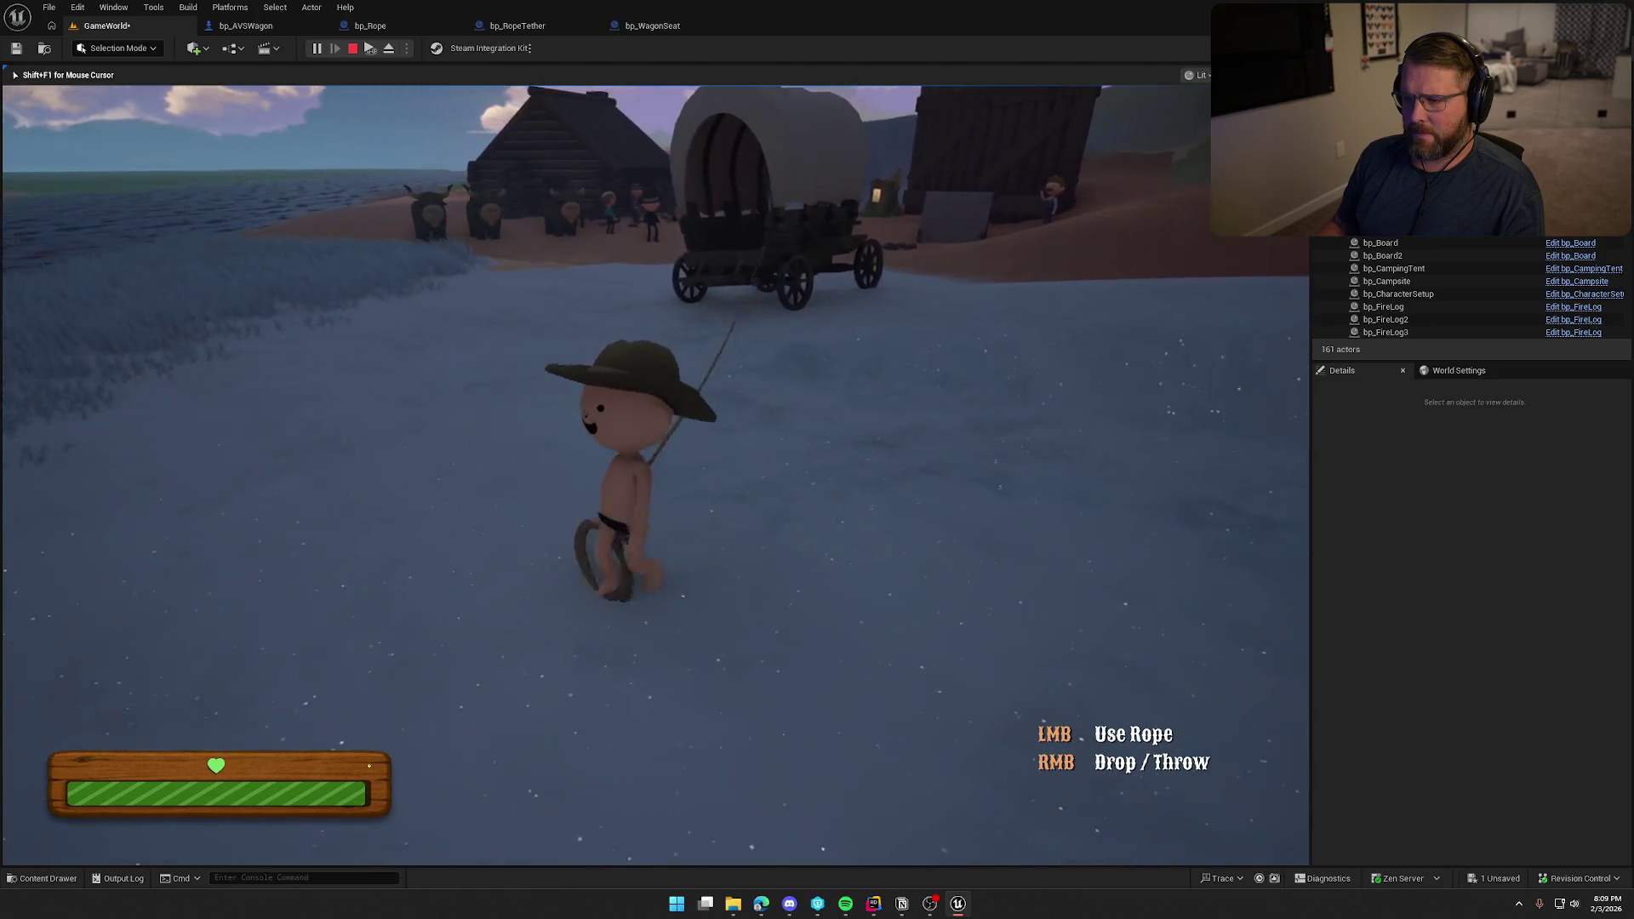
key("s")
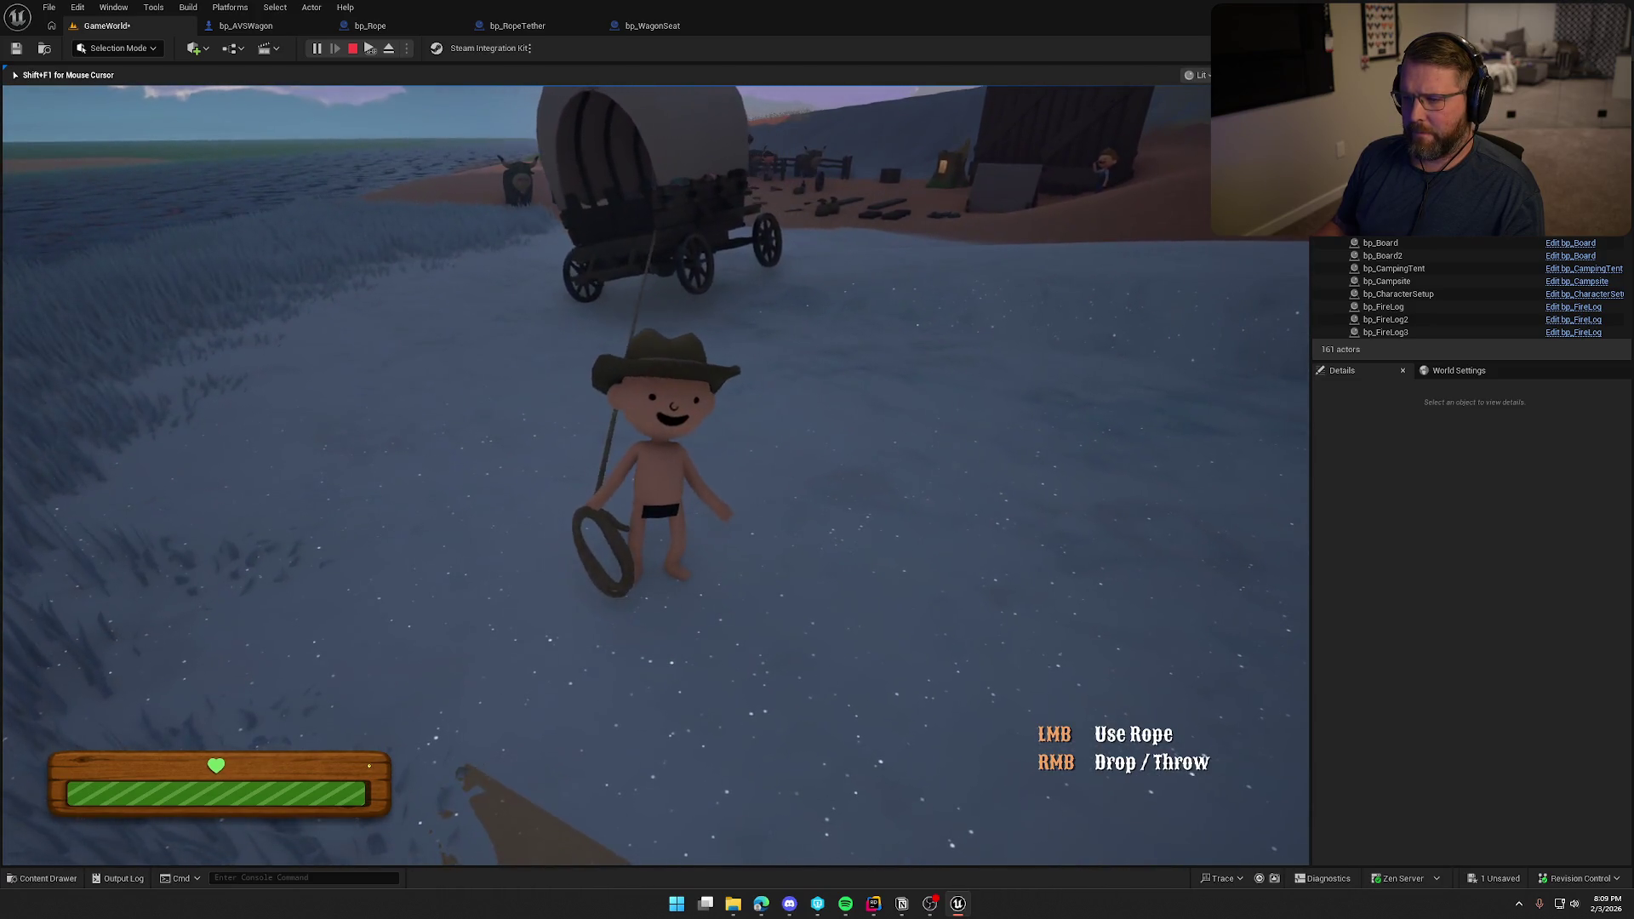
key("w")
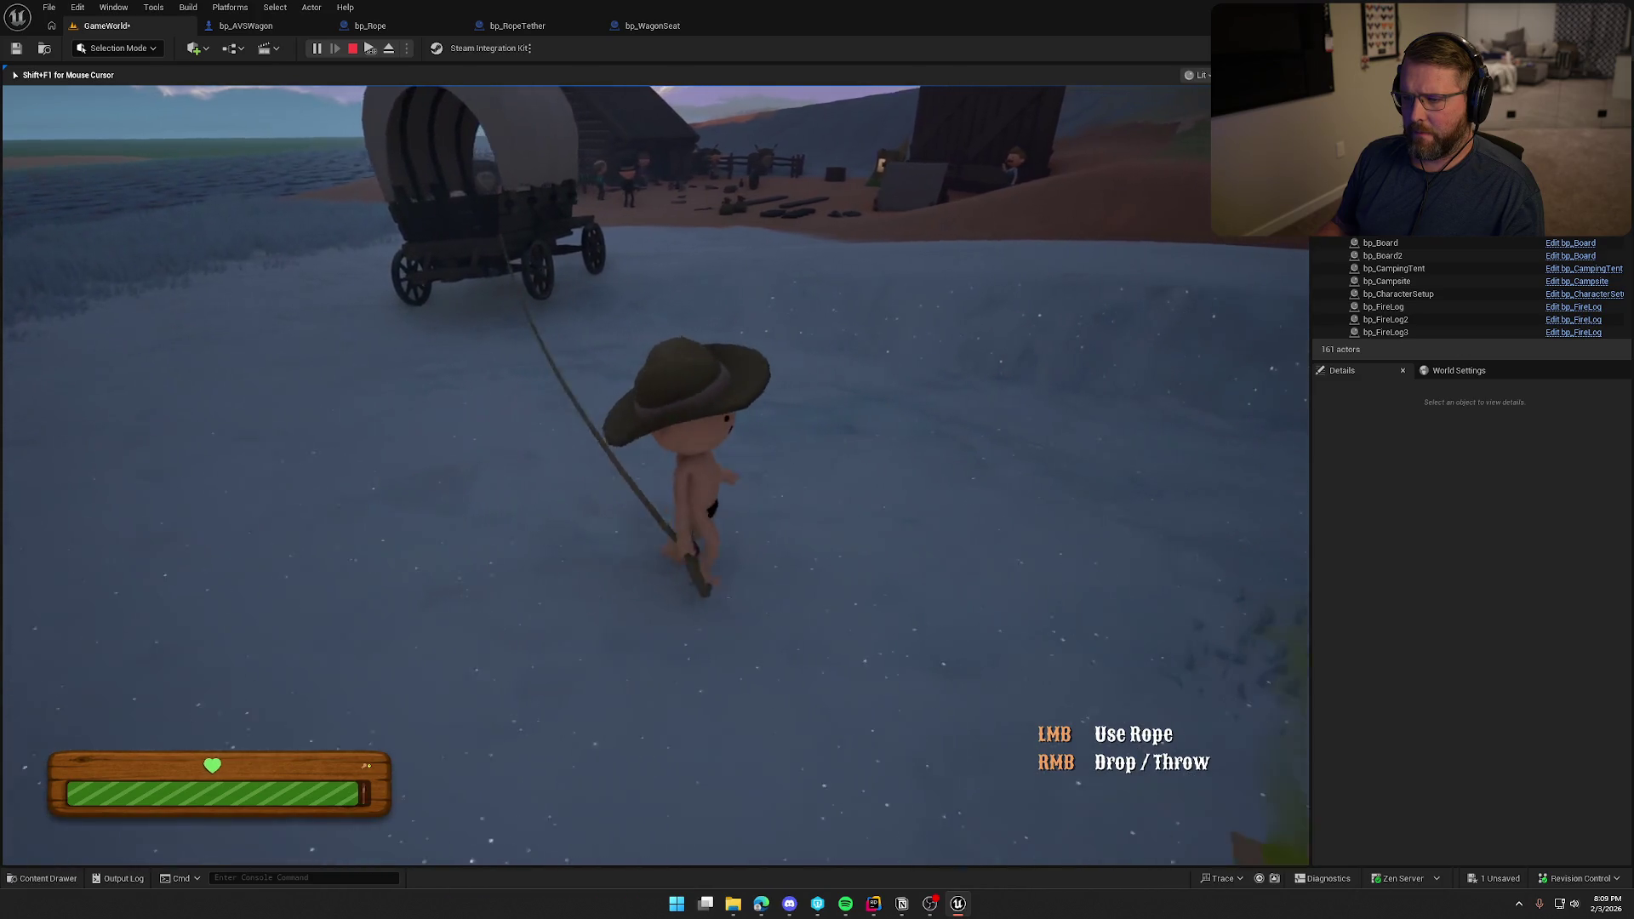
key("d")
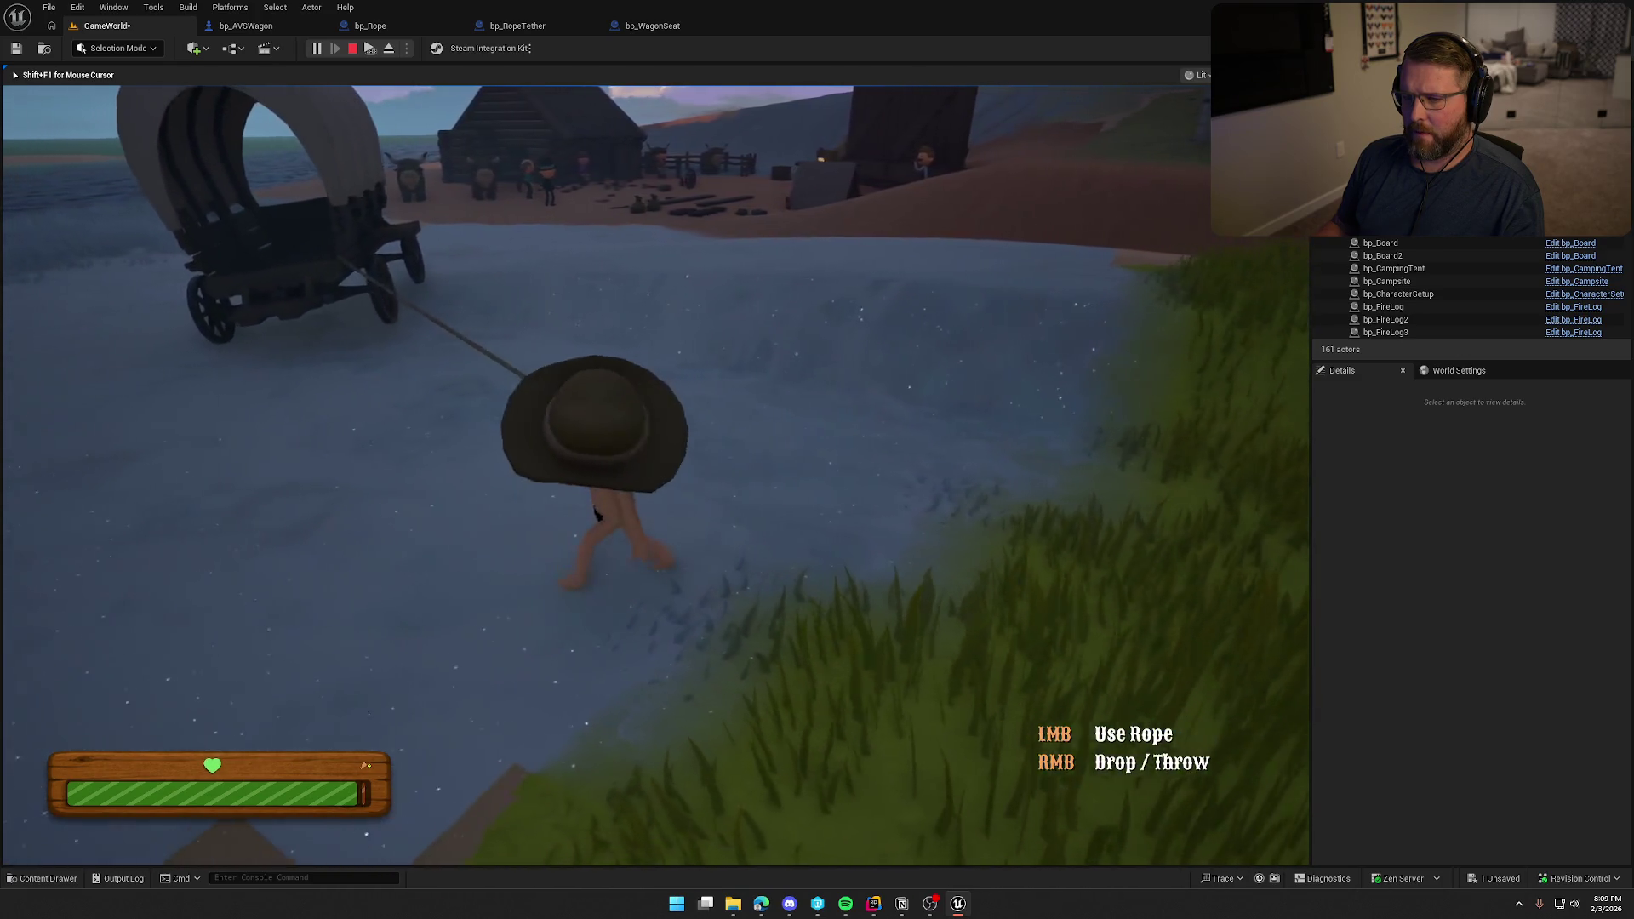
Sprint back and haul the tethered wagon left and toward the camera, then stop playing.
key("a")
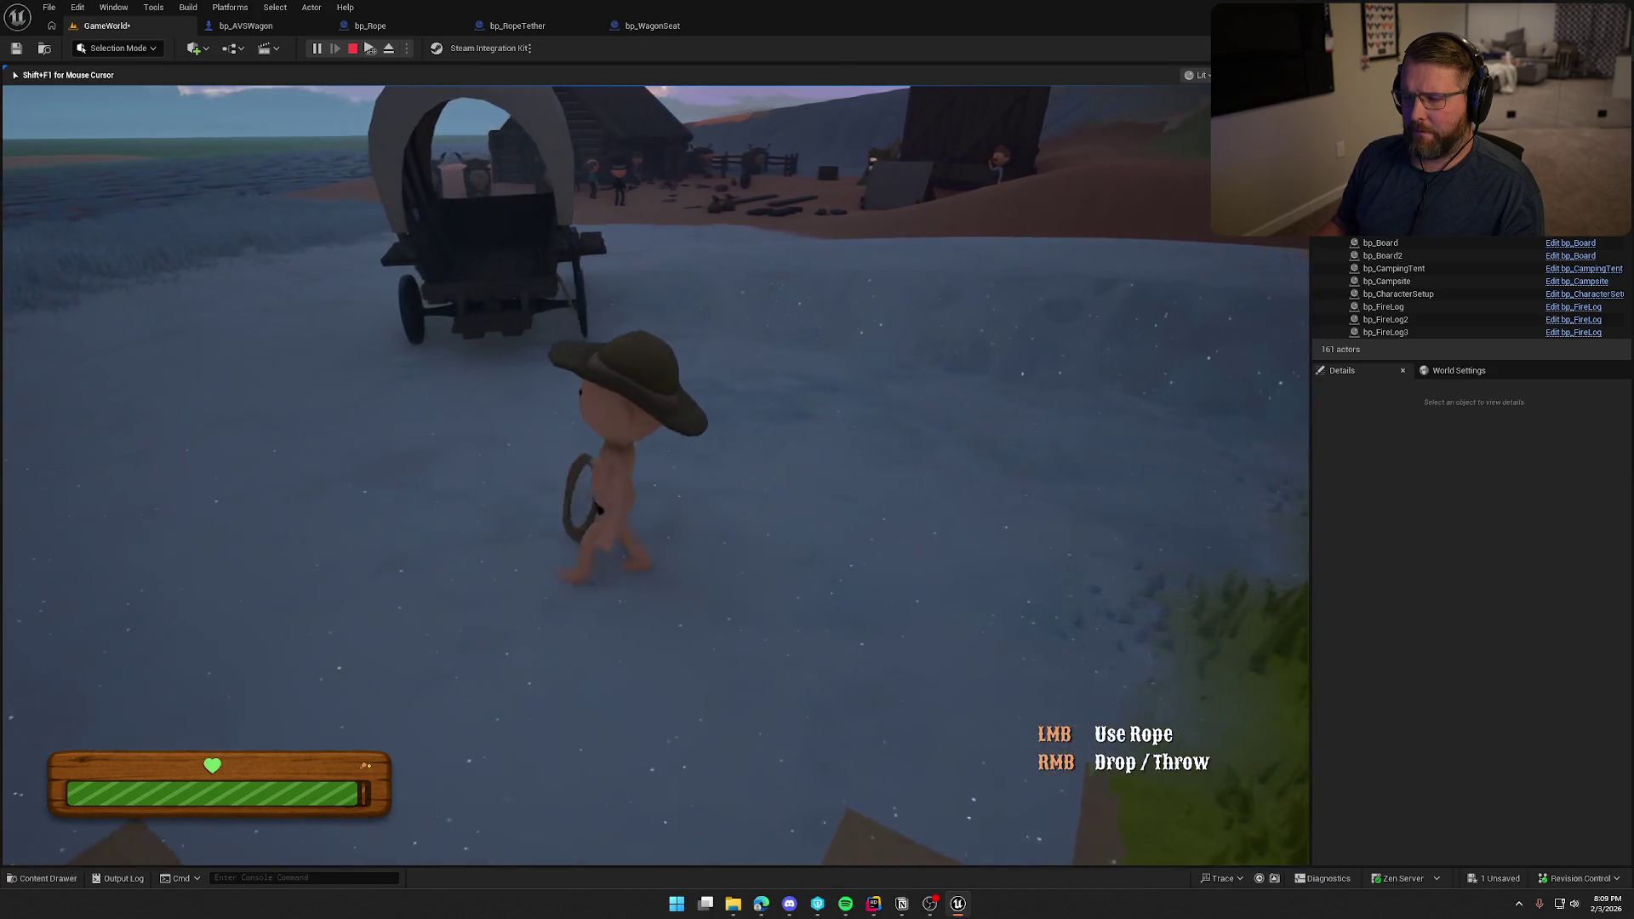
key("shift")
key("a")
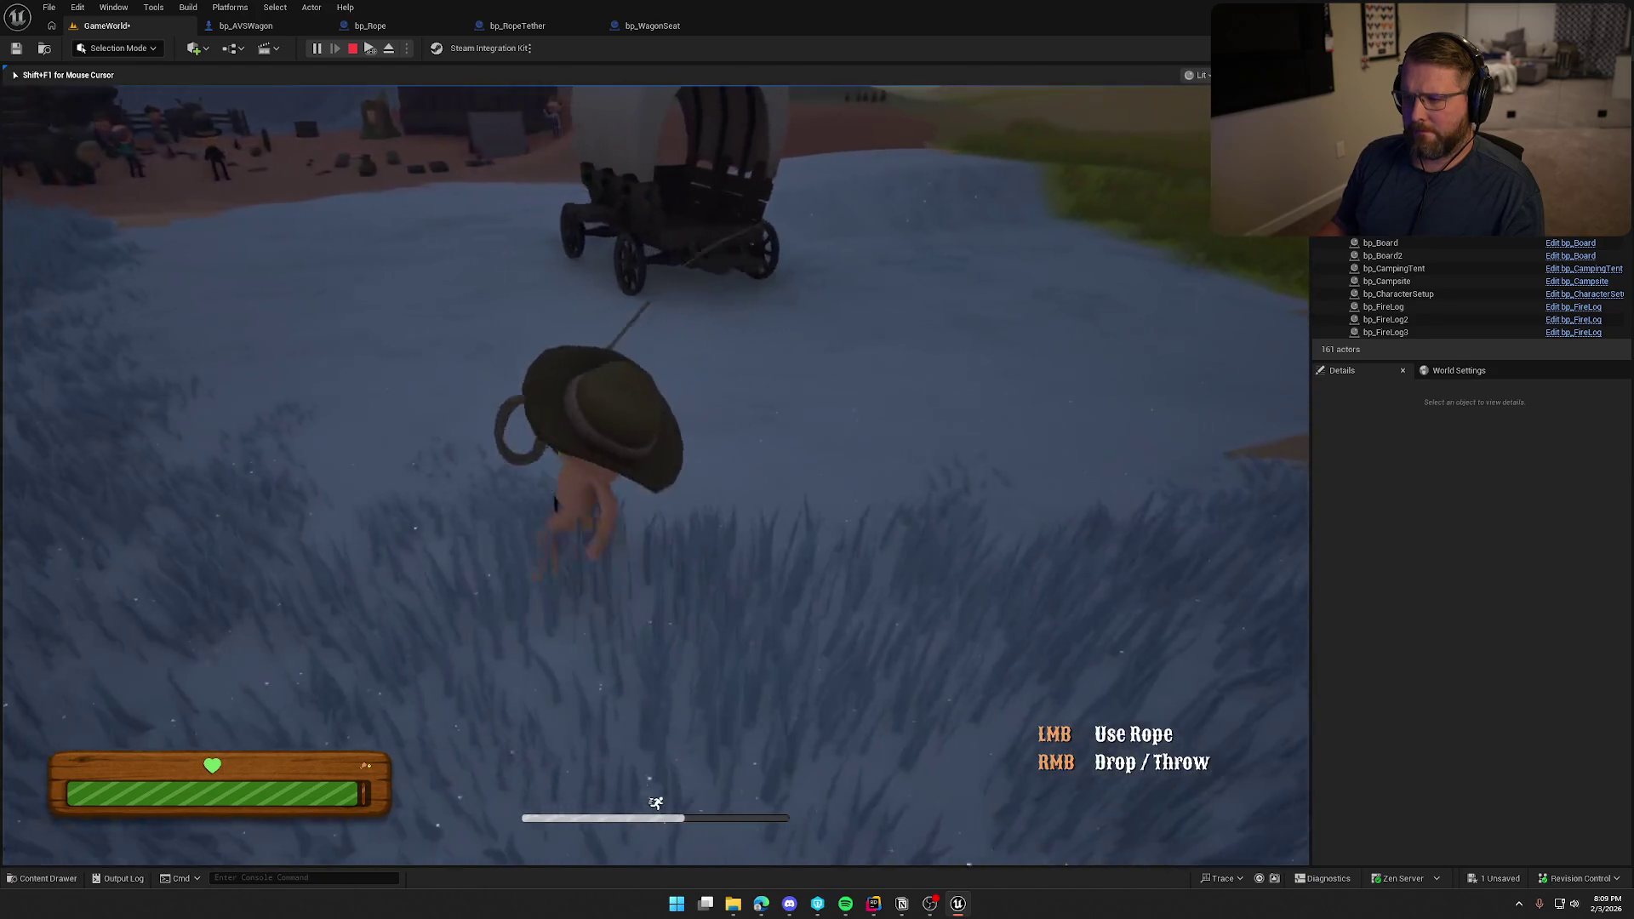
key("a")
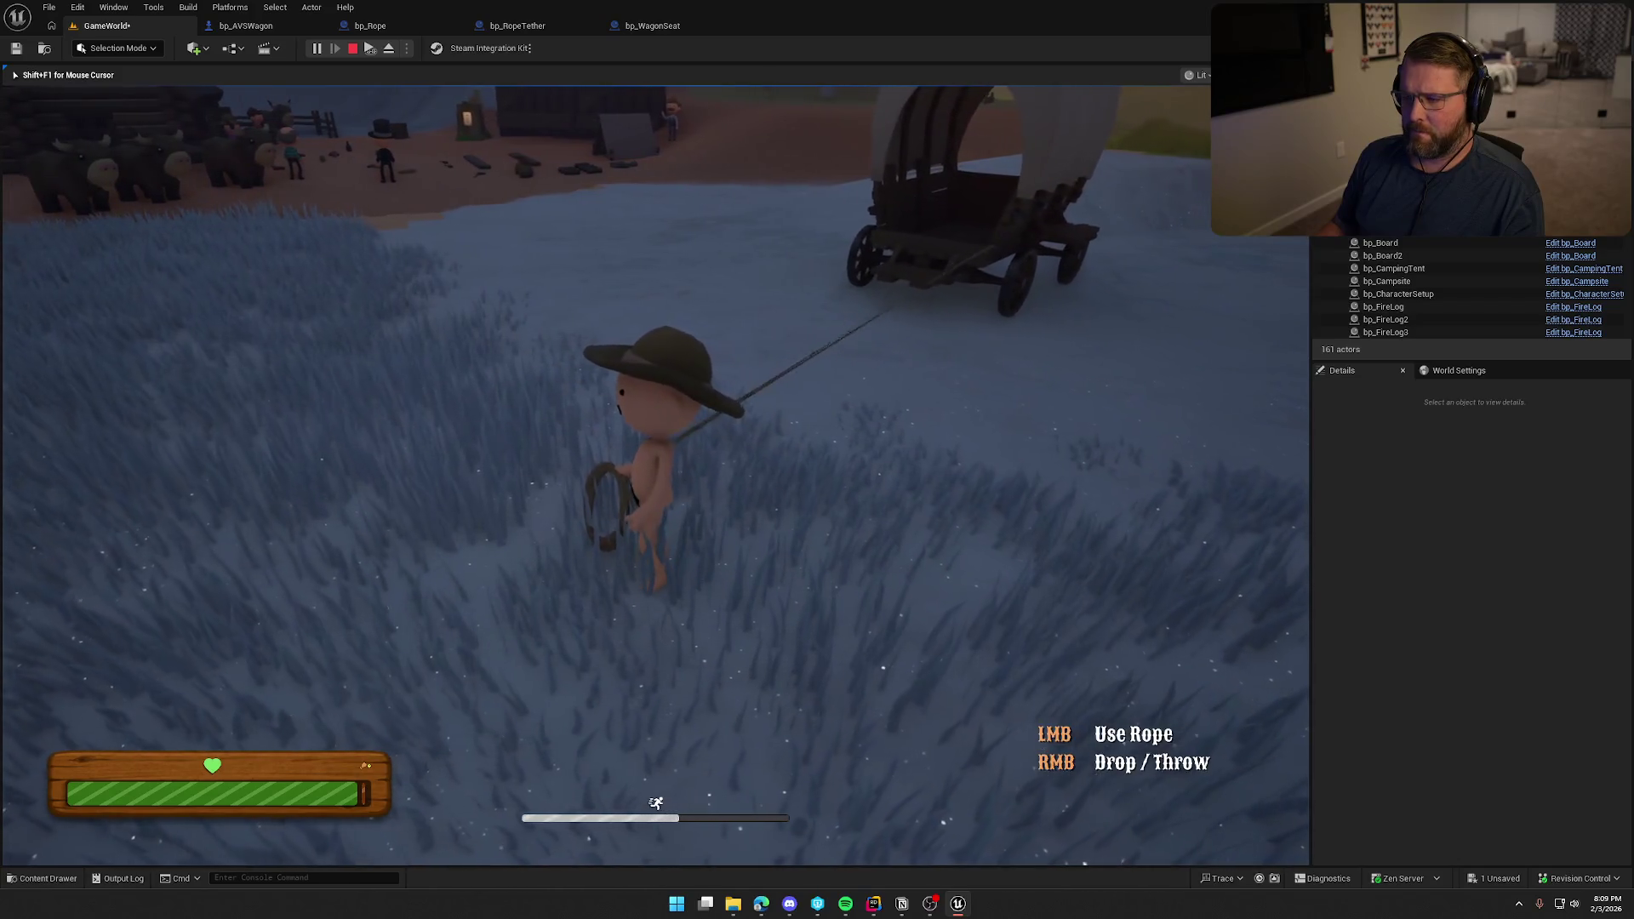
key("a")
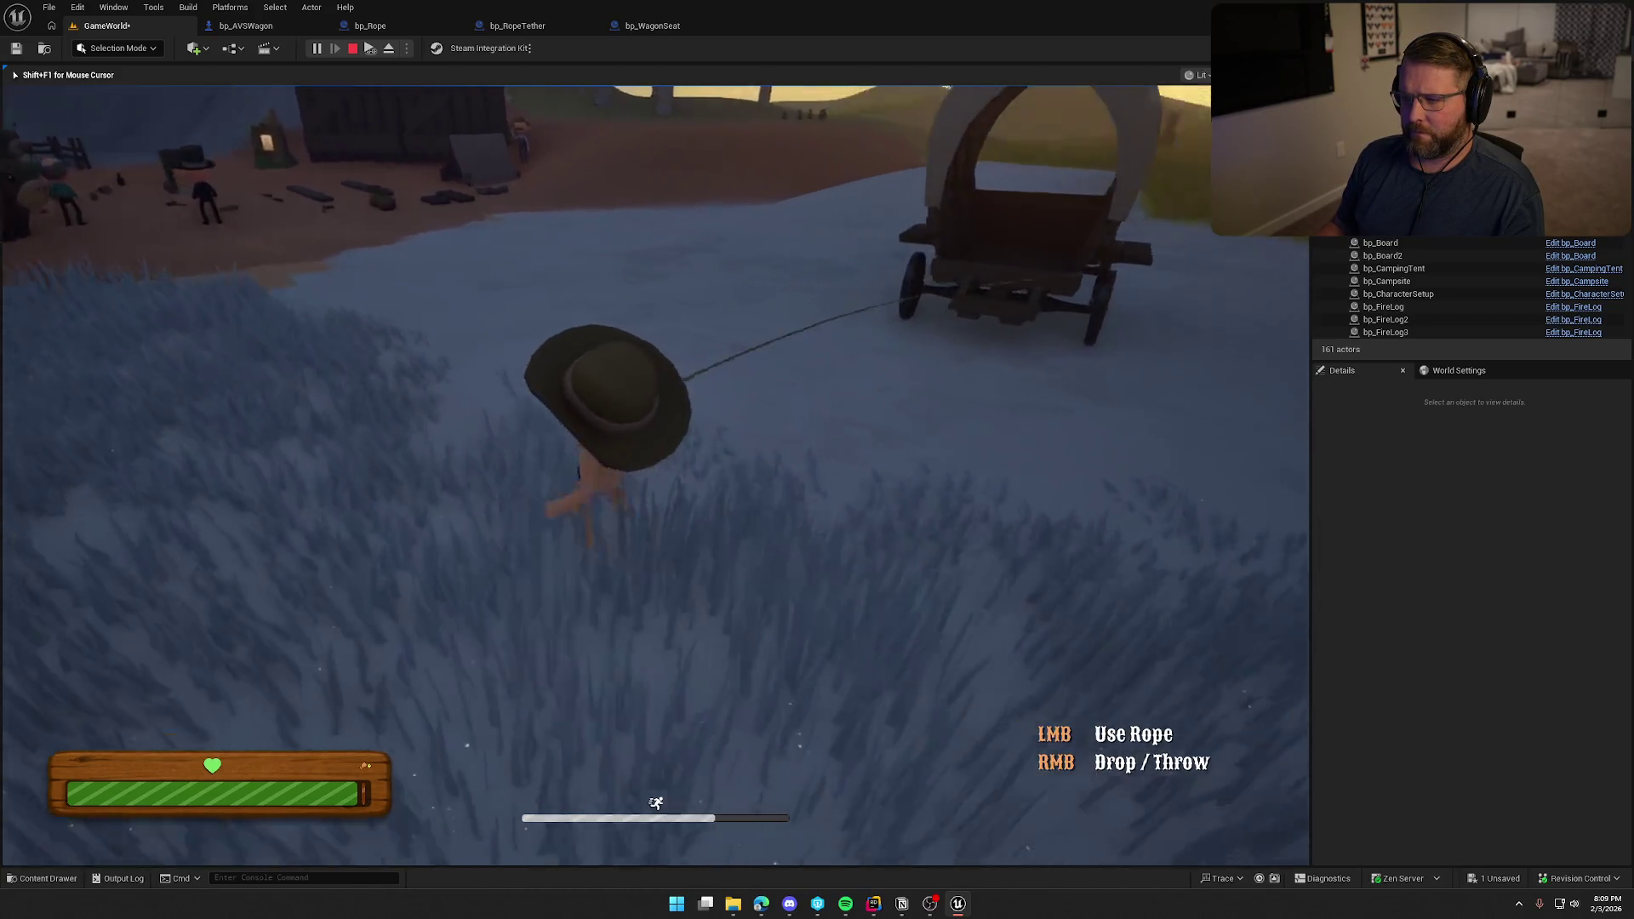
key("s")
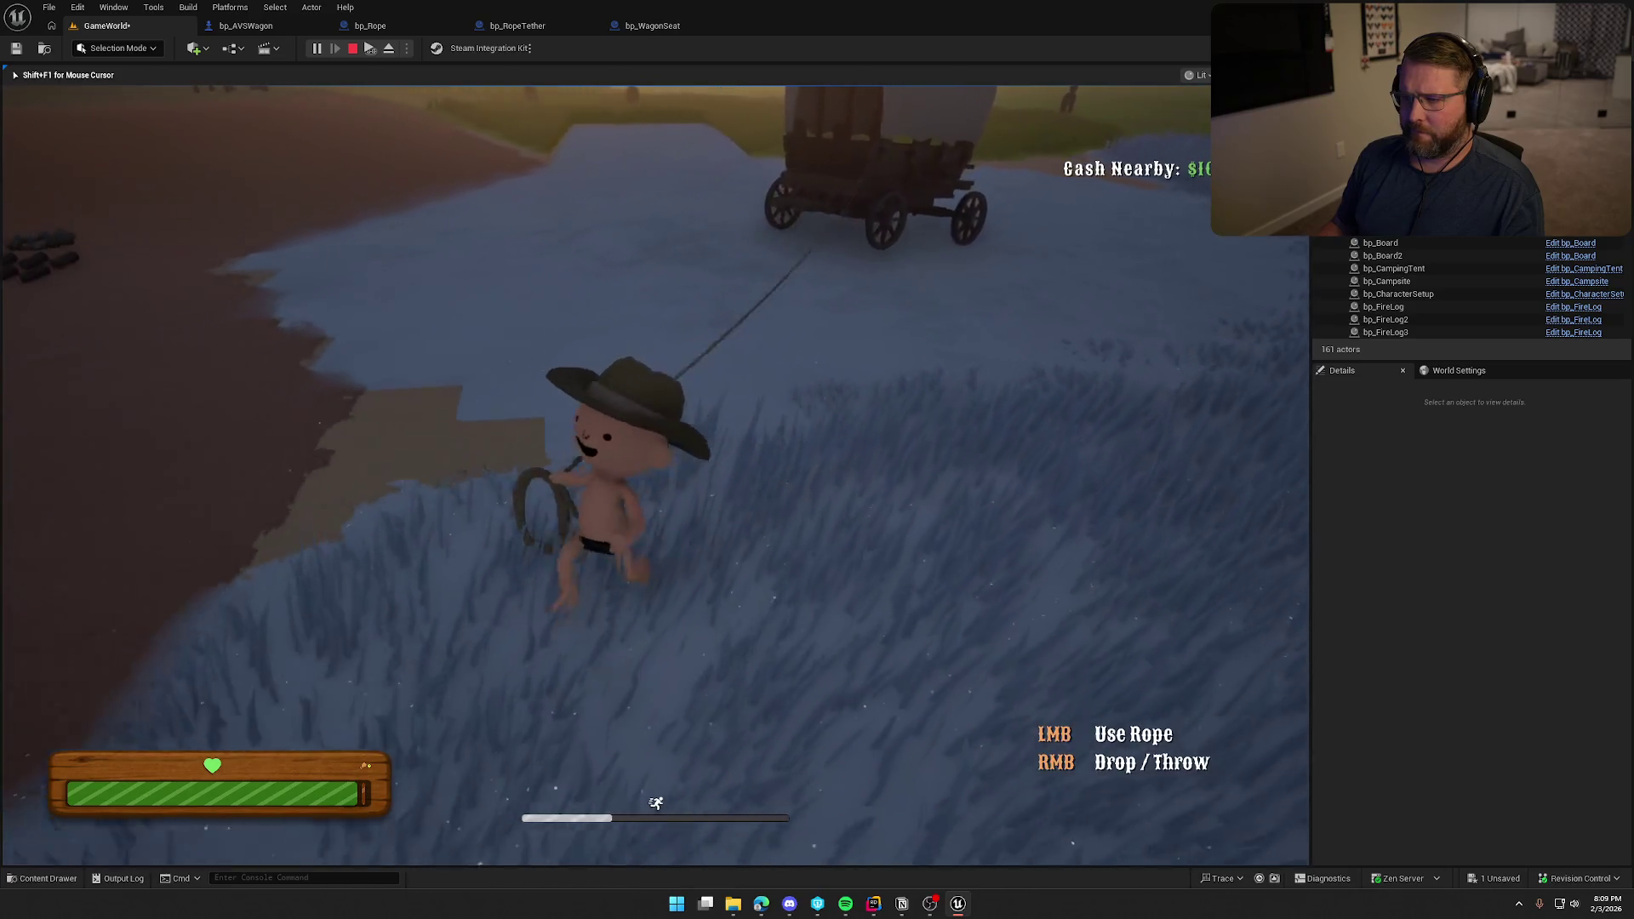
key("s")
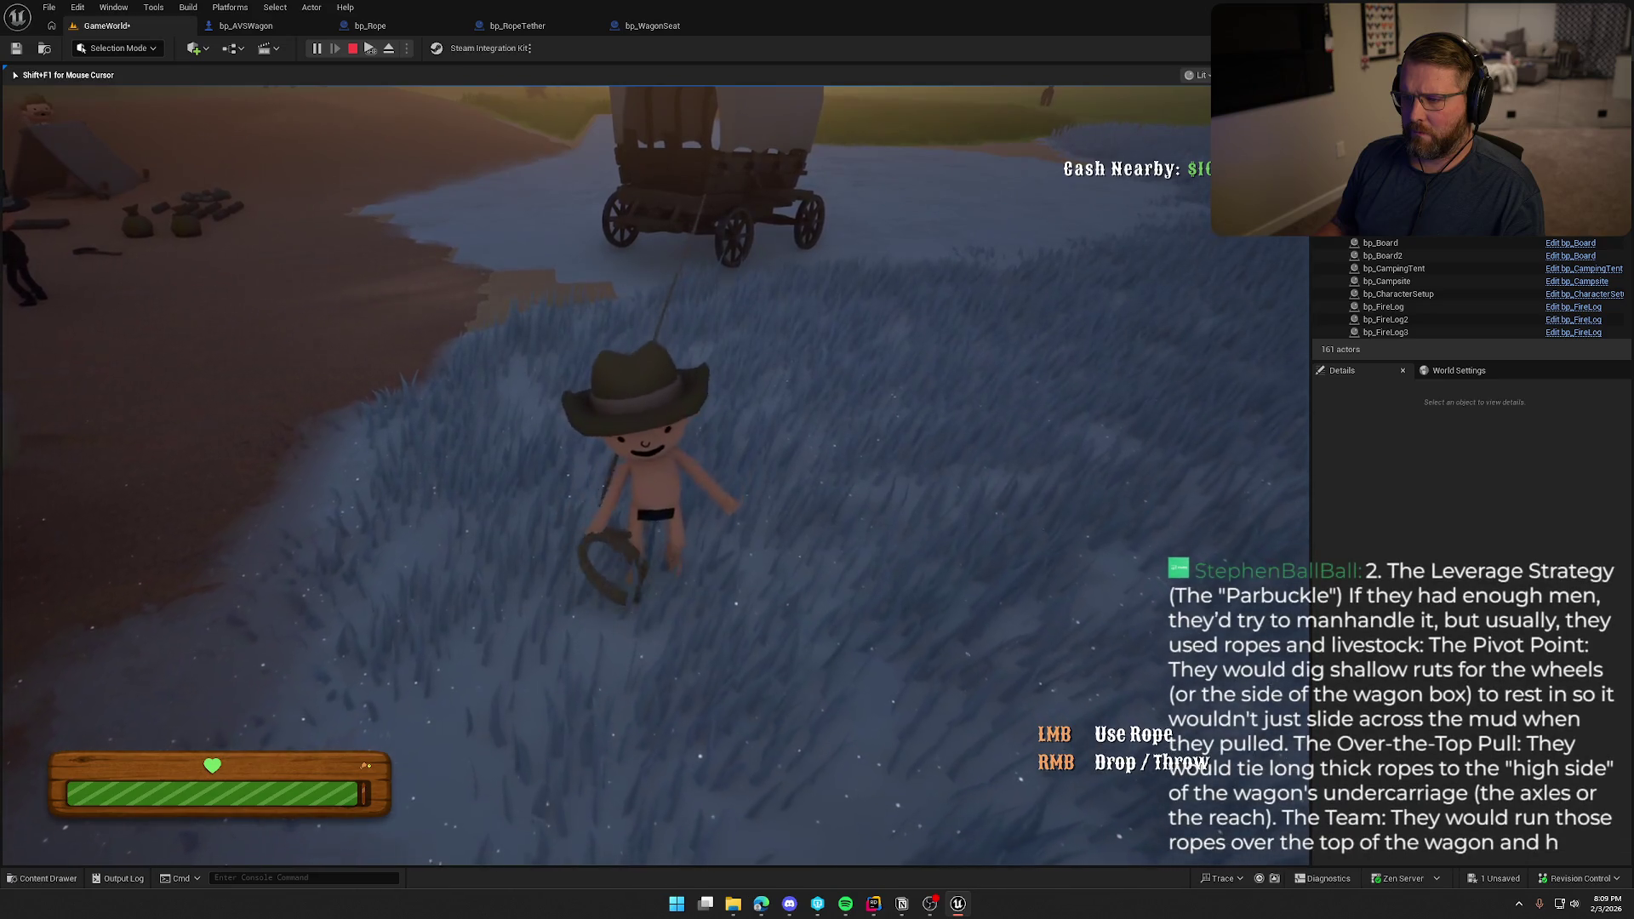
key("s")
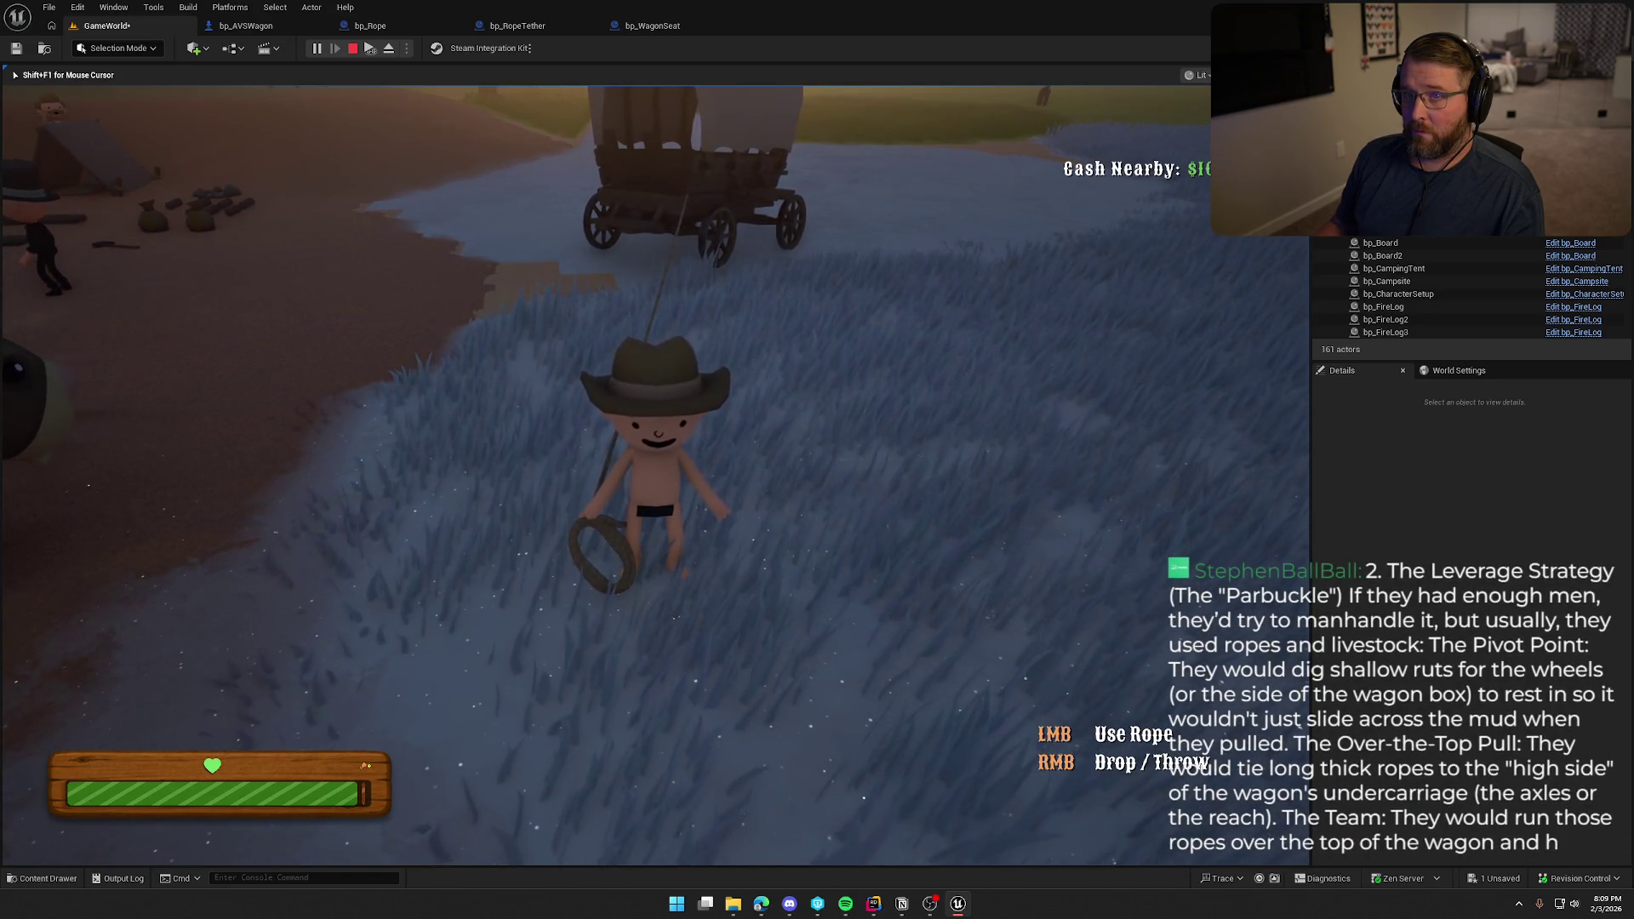
key("w")
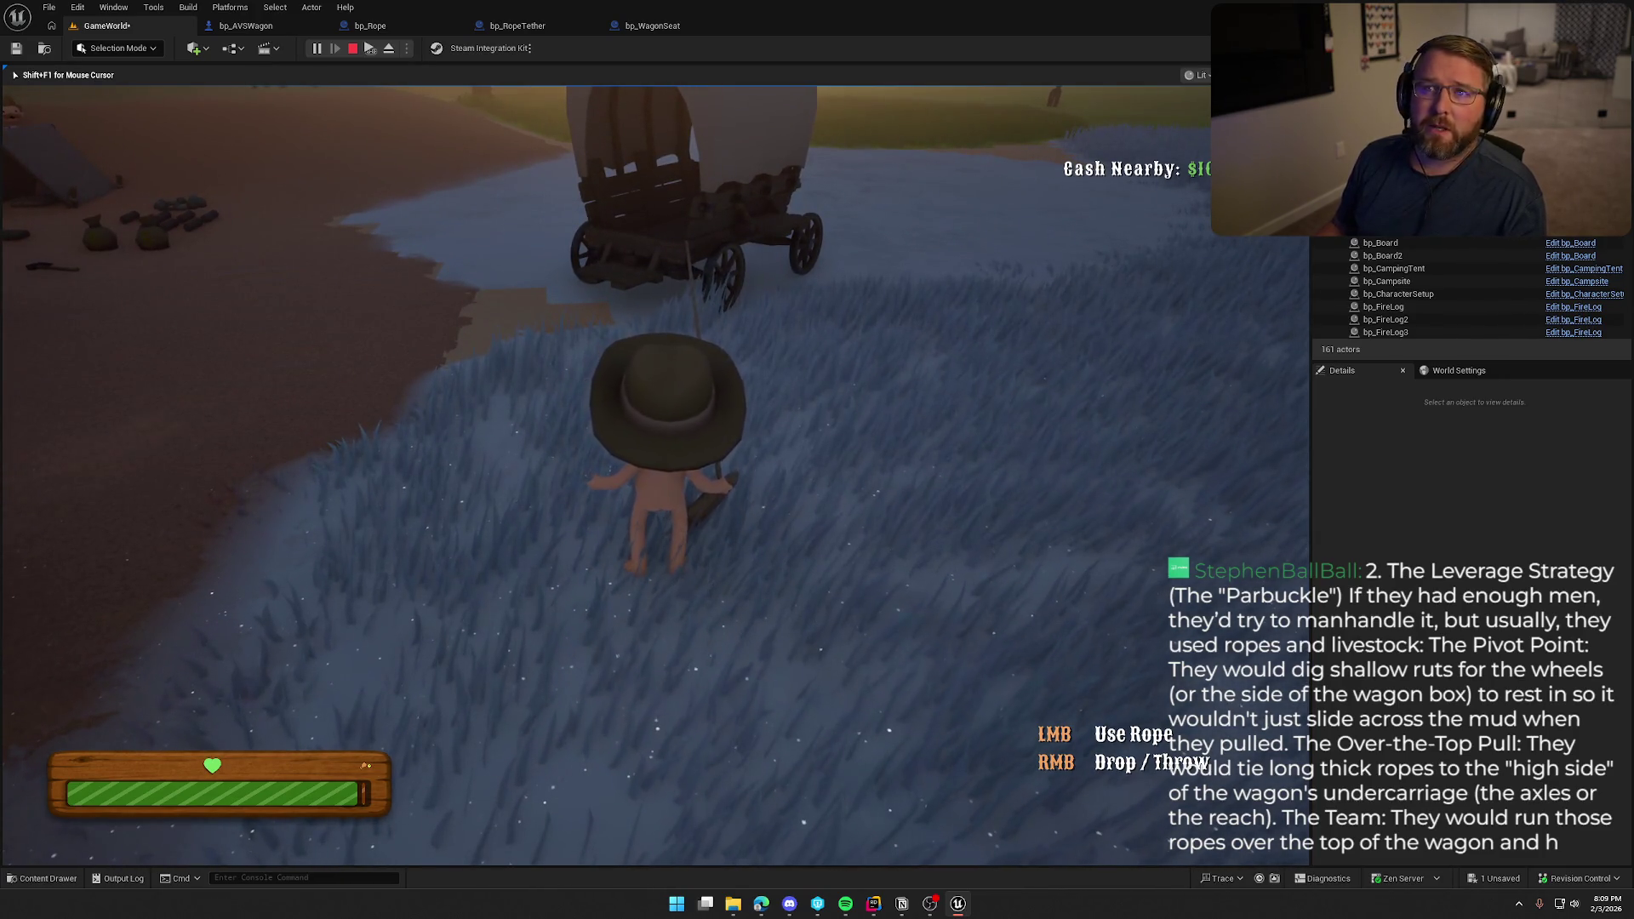
key("Escape")
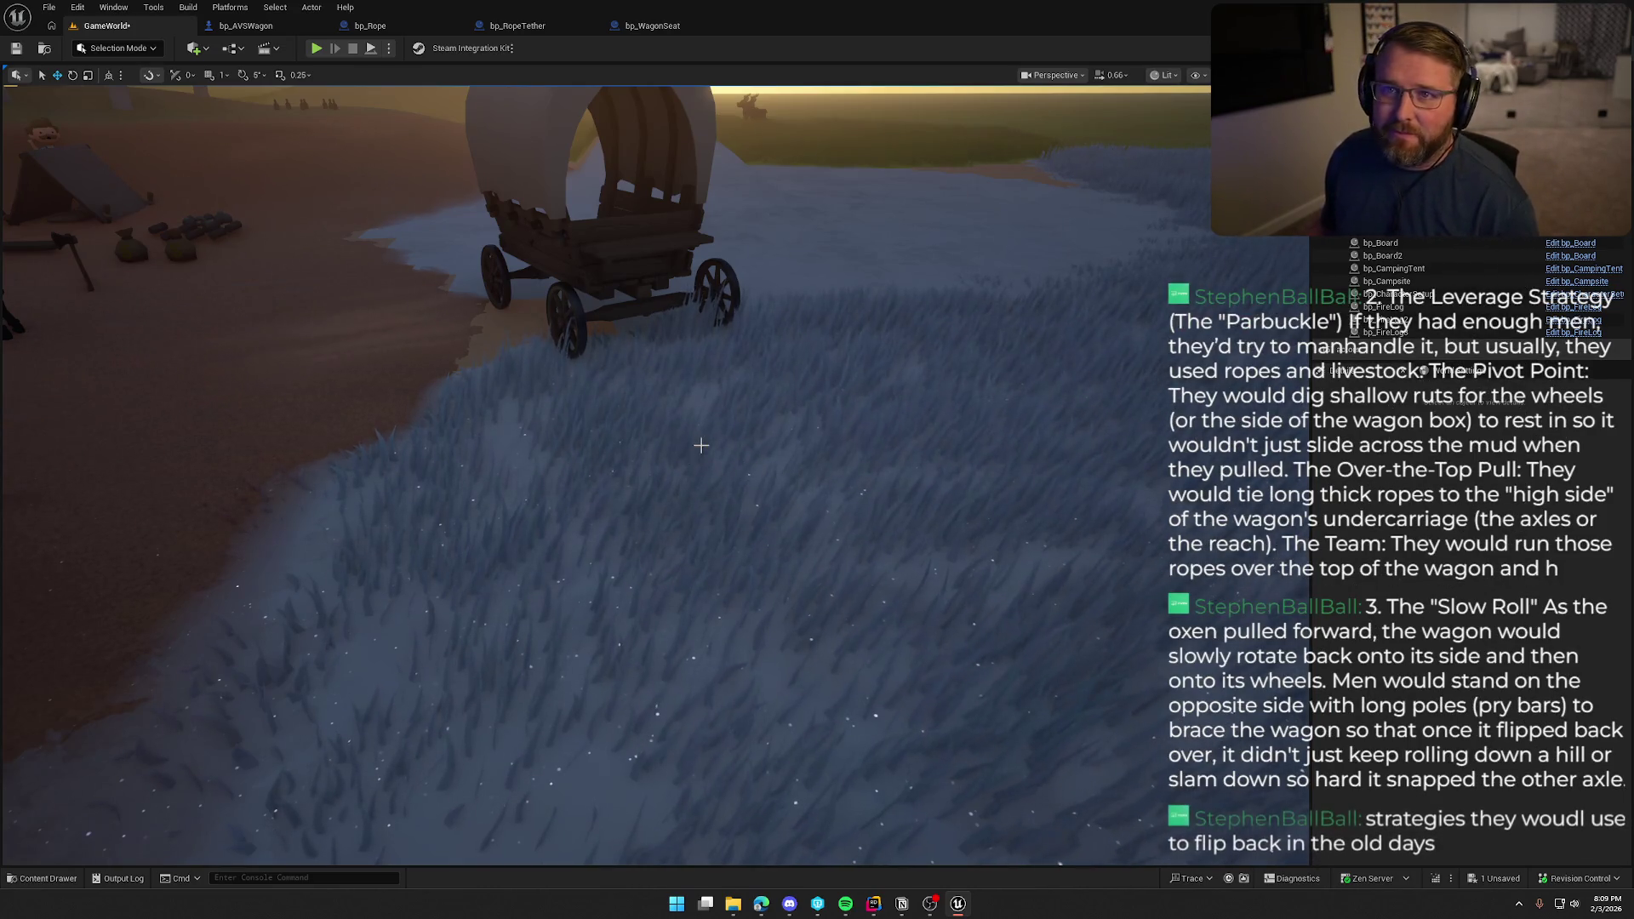
Fly the camera in behind the upright wagon, then bring up RopeTetherActor.cpp in Rider.
mouse_move(583, 368)
left_mouse_down()
mouse_move(939, 837)
mouse_move(851, 681)
mouse_move(602, 368)
left_mouse_up()
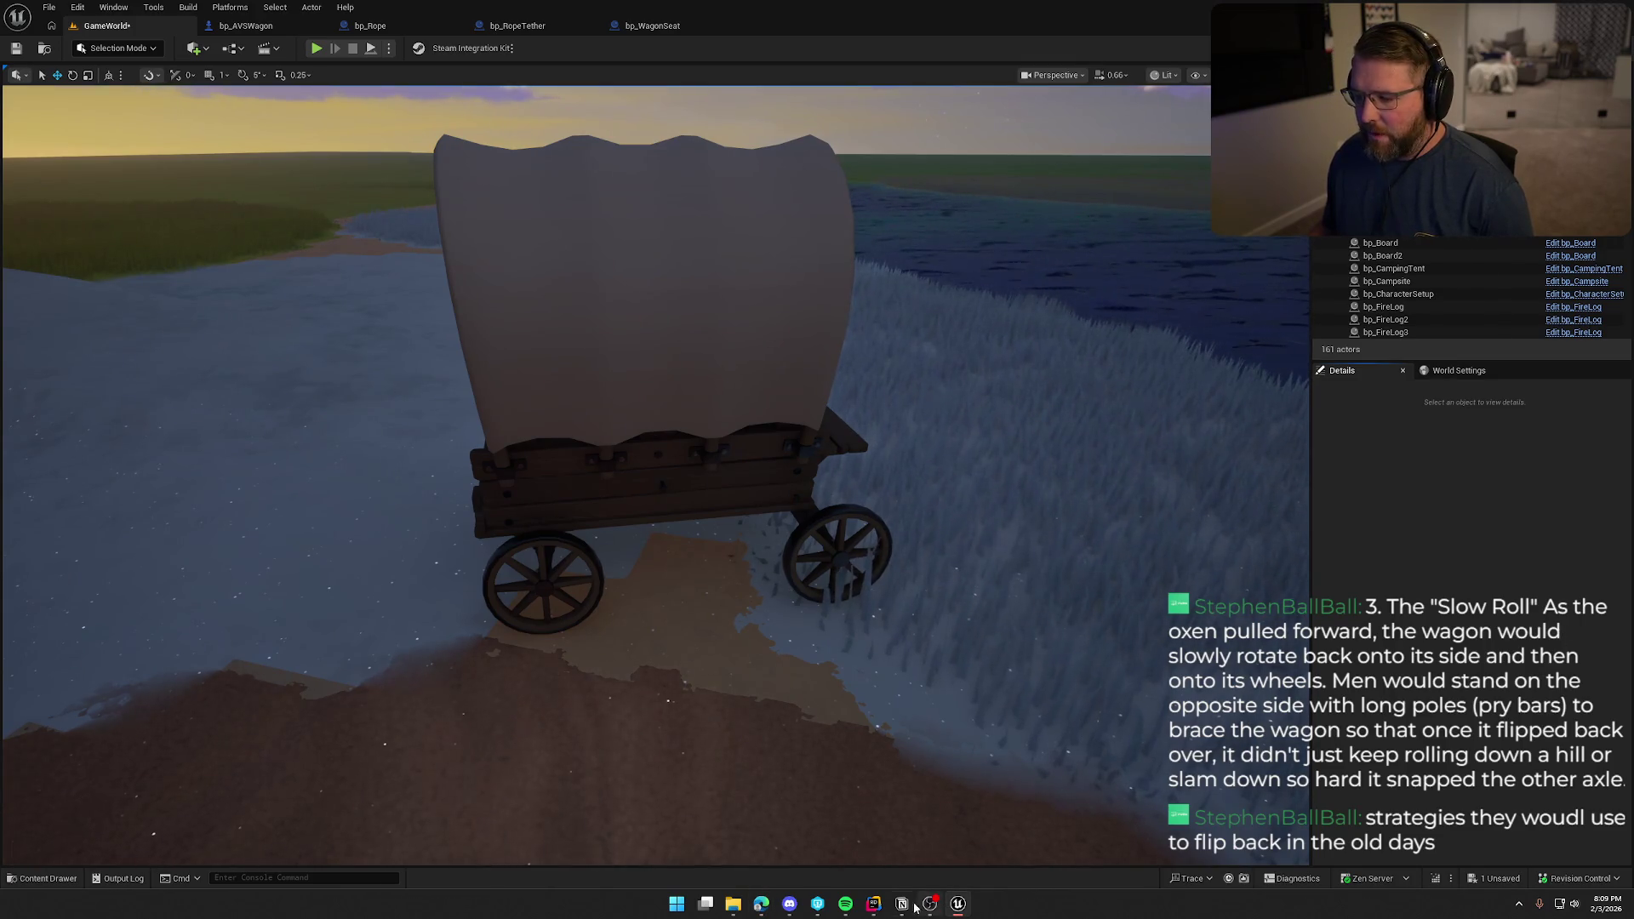
key("alt+Tab")
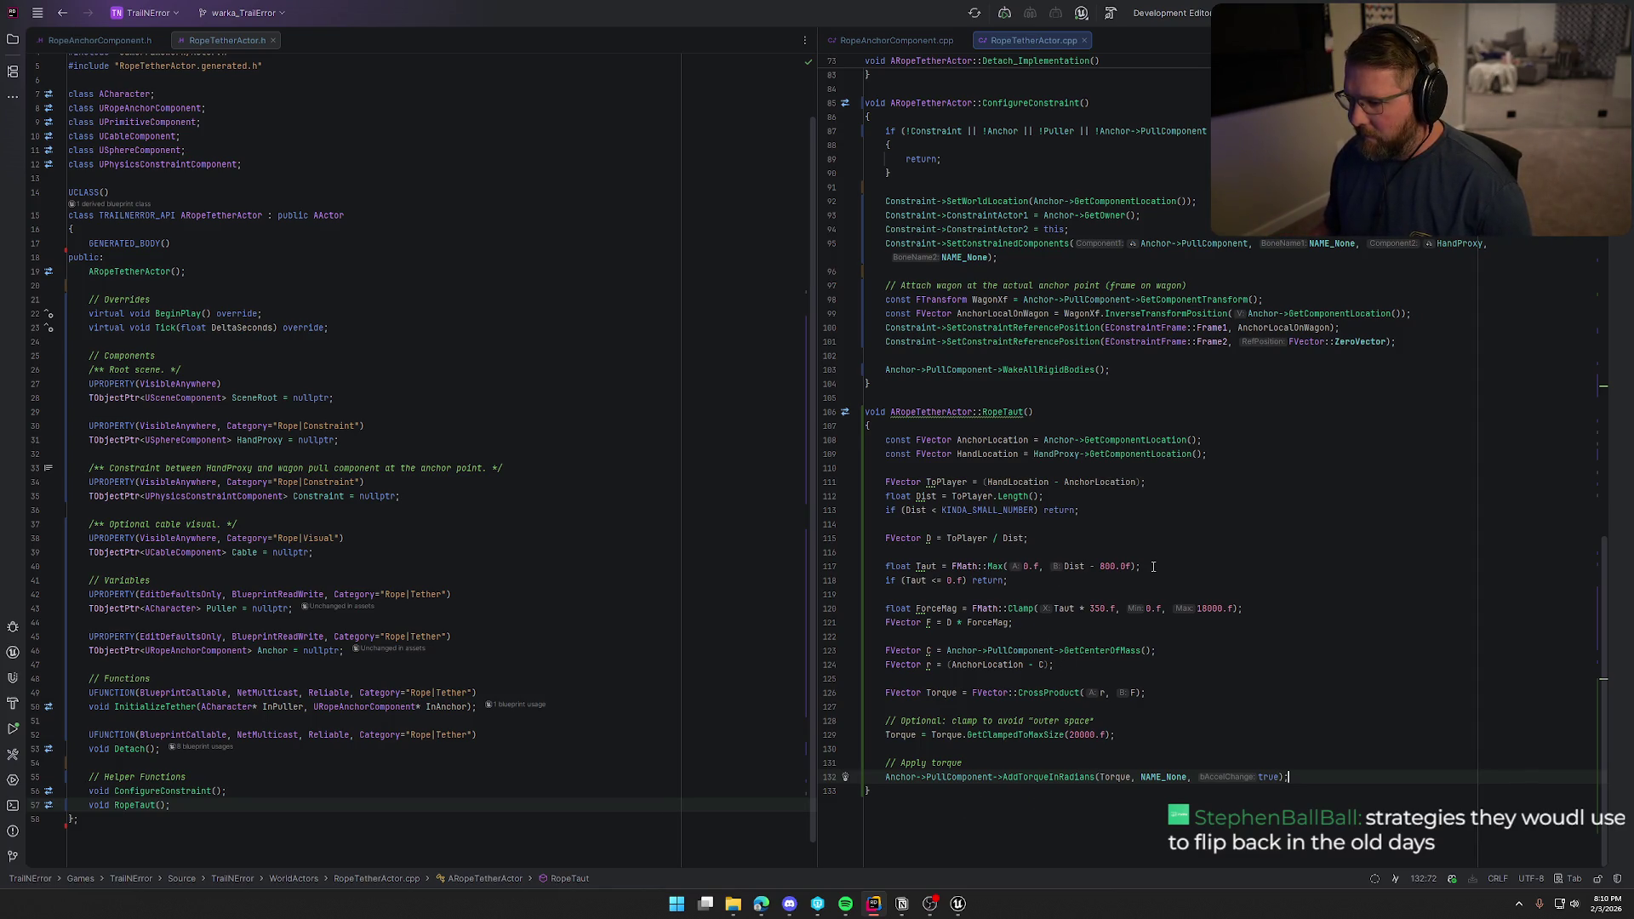
left_click(1011, 579)
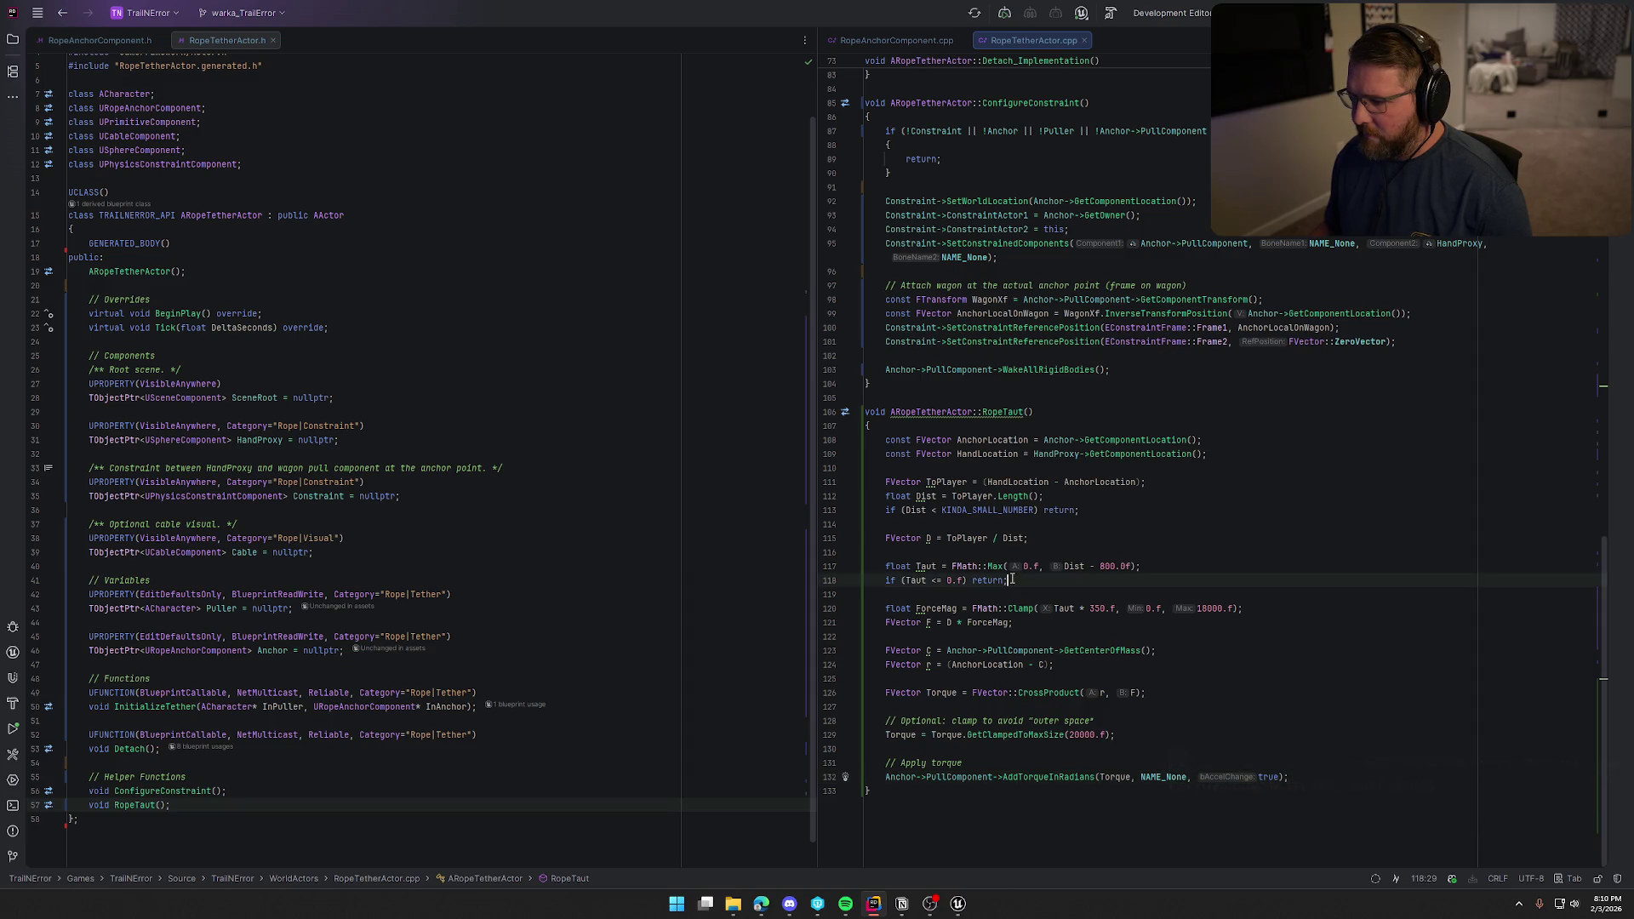
left_click(1021, 622)
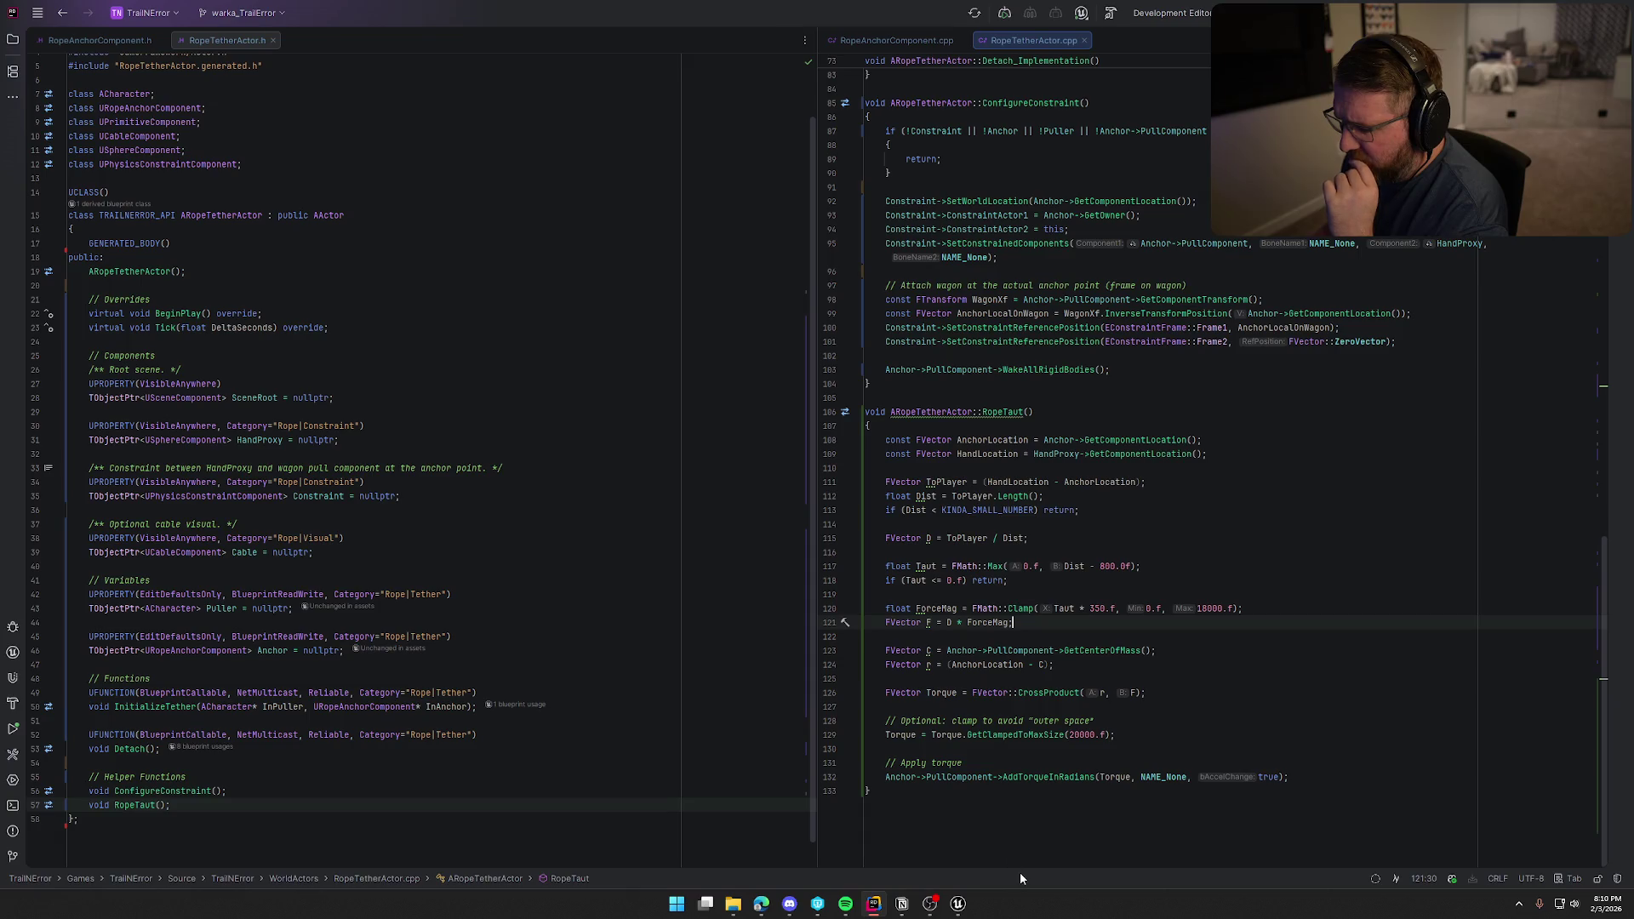
left_click(959, 904)
Rotate bp_AVSWagon past about -66° onto its side and launch Play in Editor.
left_click(656, 467)
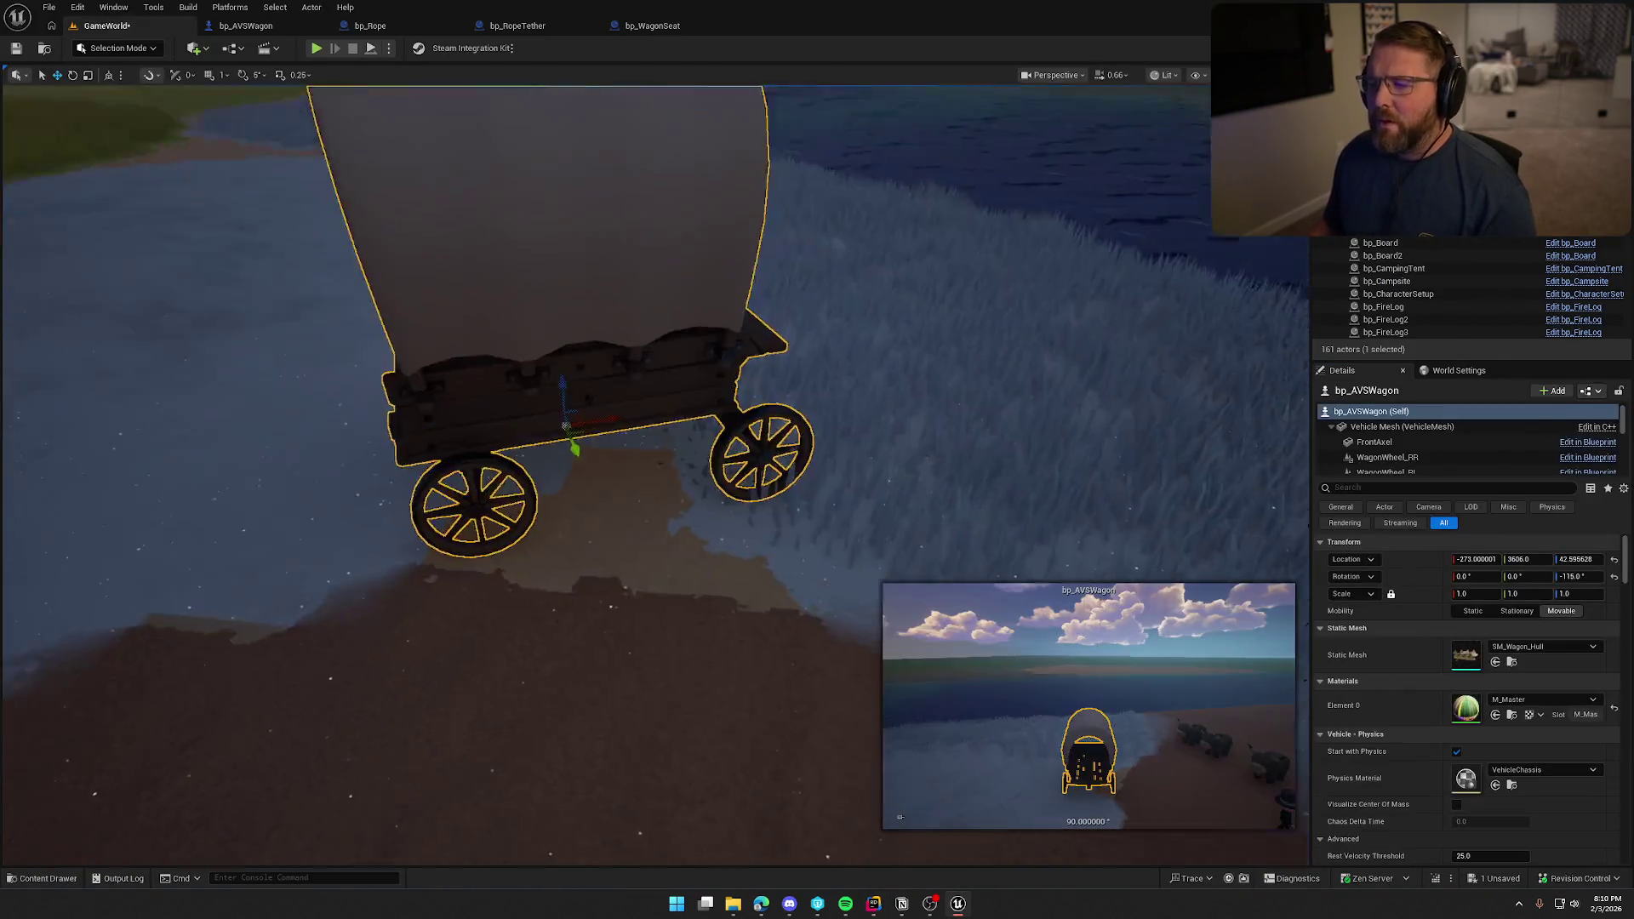
key("e")
mouse_move(587, 511)
left_mouse_down()
mouse_move(528, 553)
mouse_move(662, 550)
left_mouse_up()
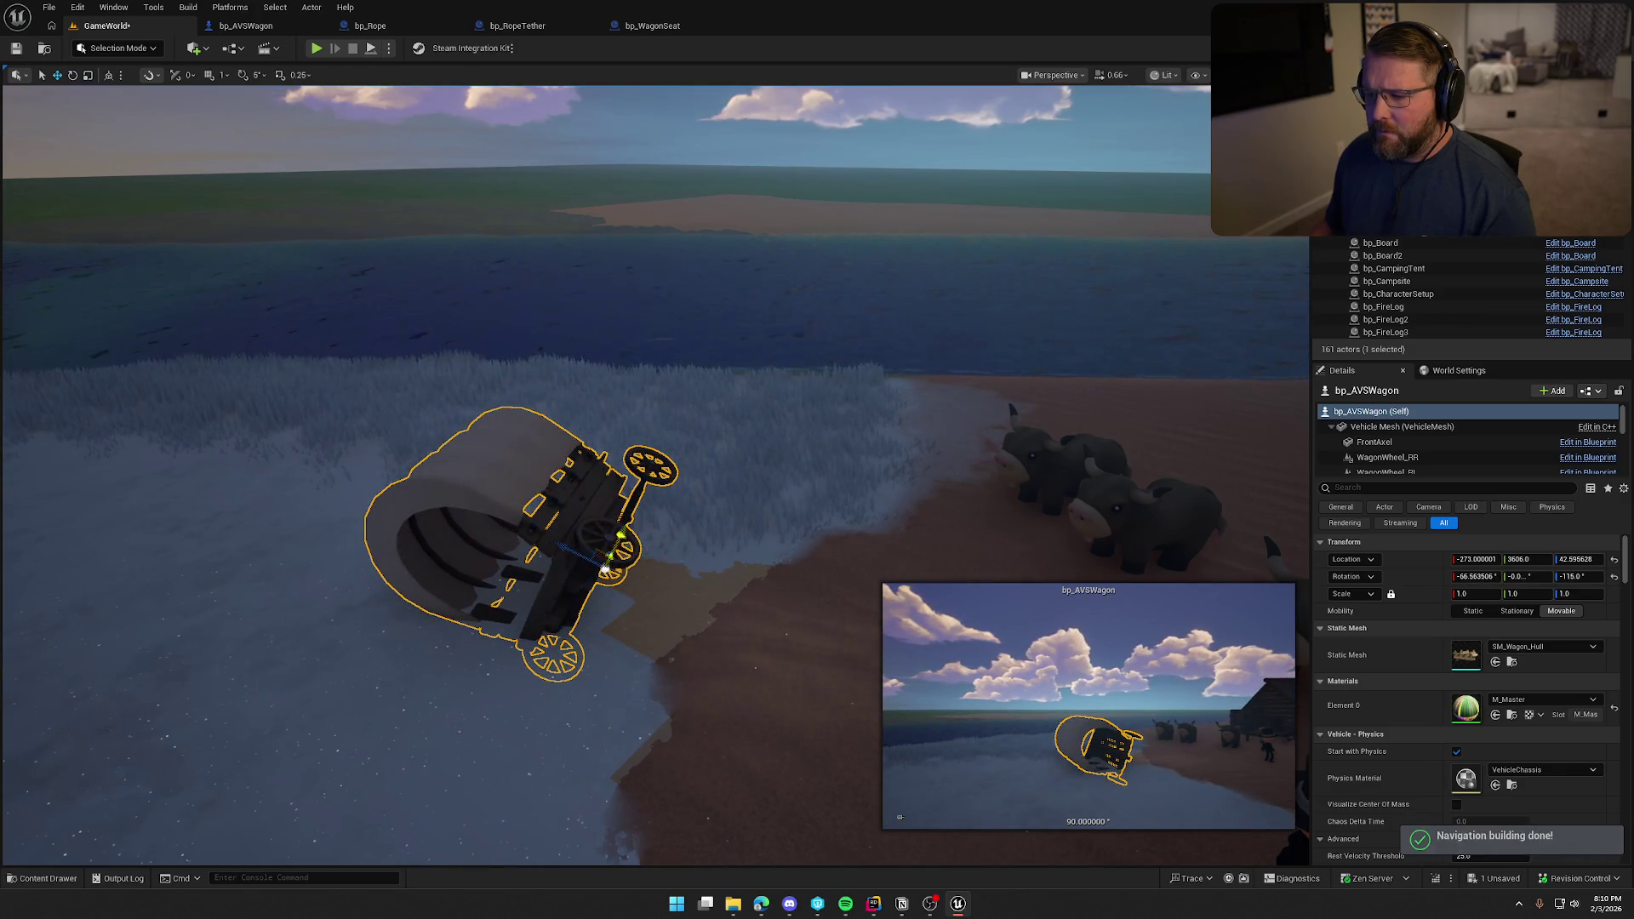
key("e")
mouse_move(606, 418)
left_mouse_down()
mouse_move(604, 400)
mouse_move(724, 442)
left_mouse_up()
key("w")
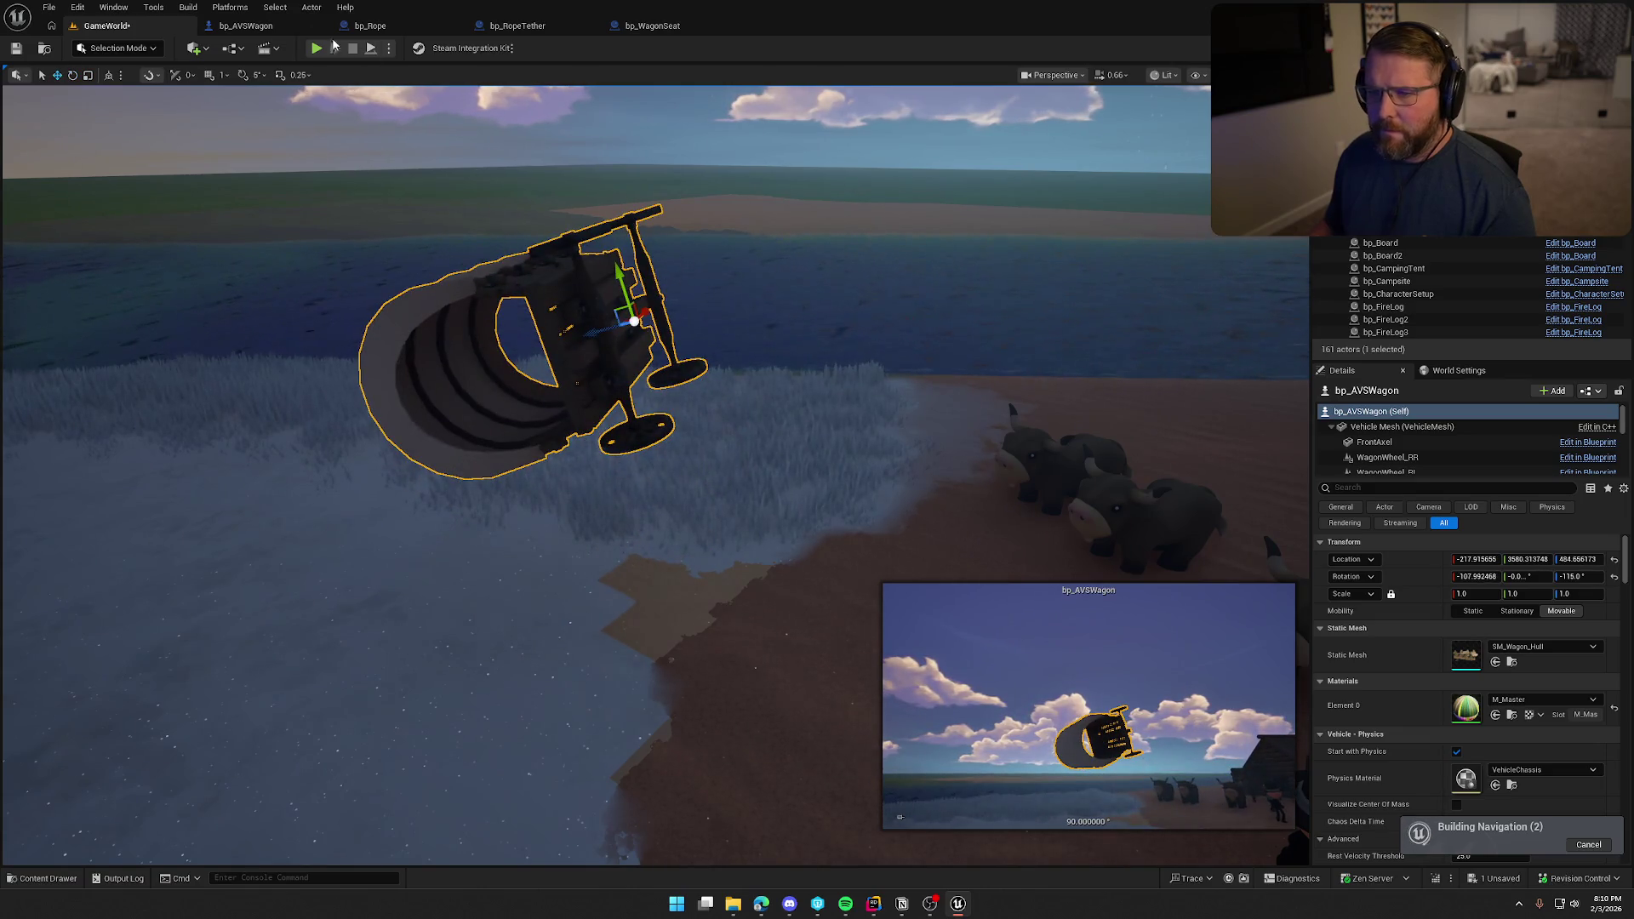
key("alt+p")
Walk past the logs to the overturned wagon and pull the rope taut to yank it.
key("w")
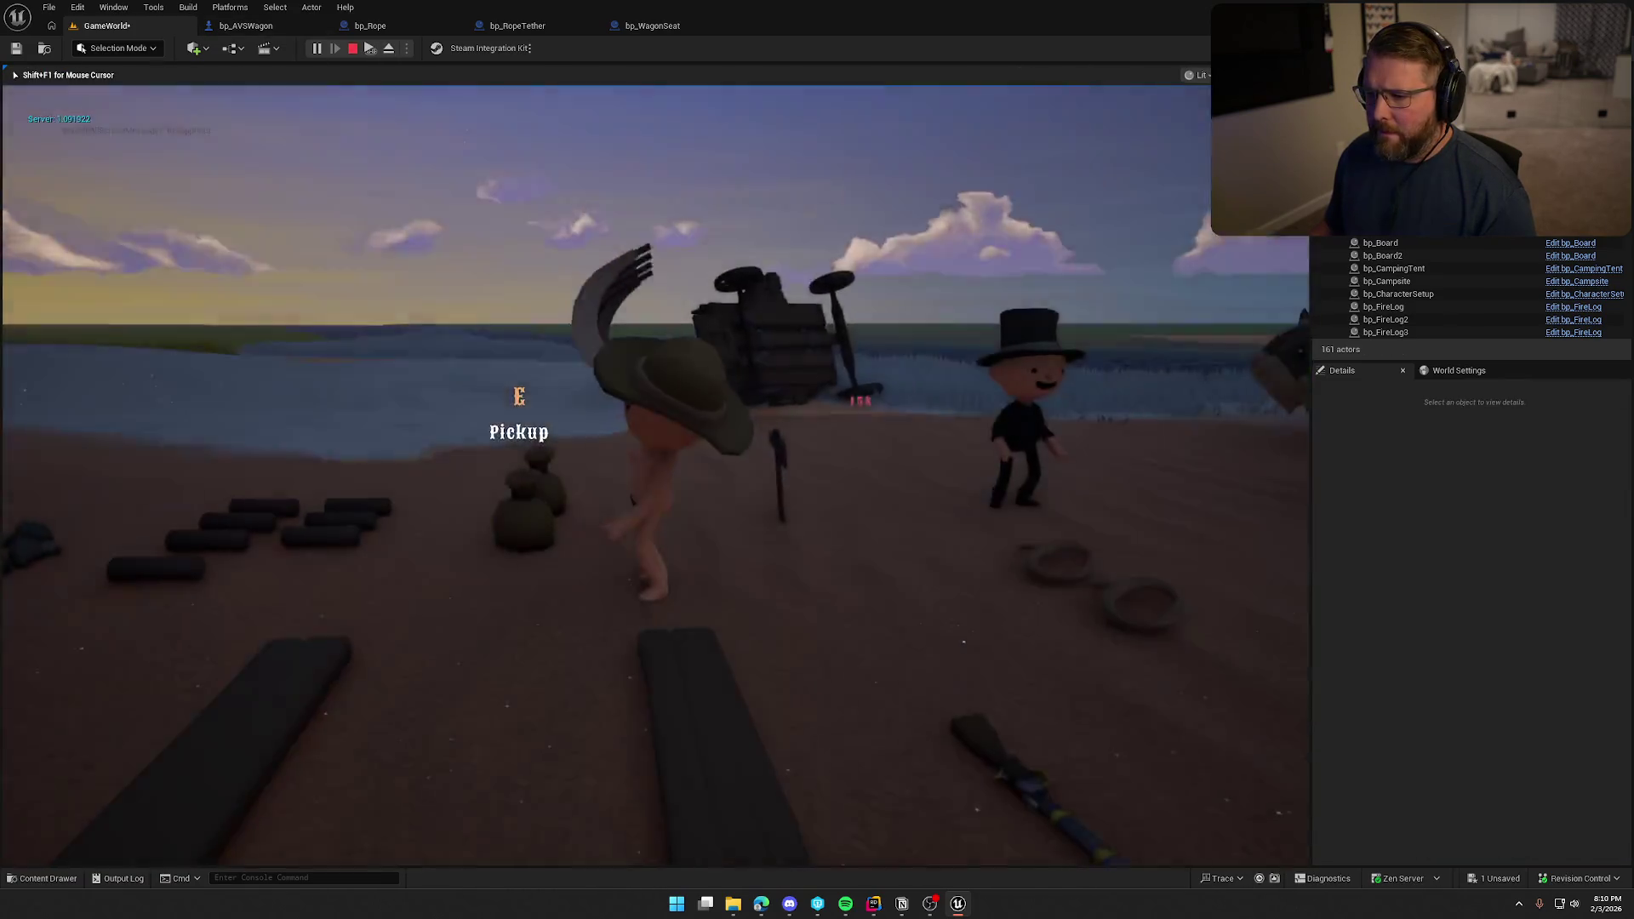
key("w")
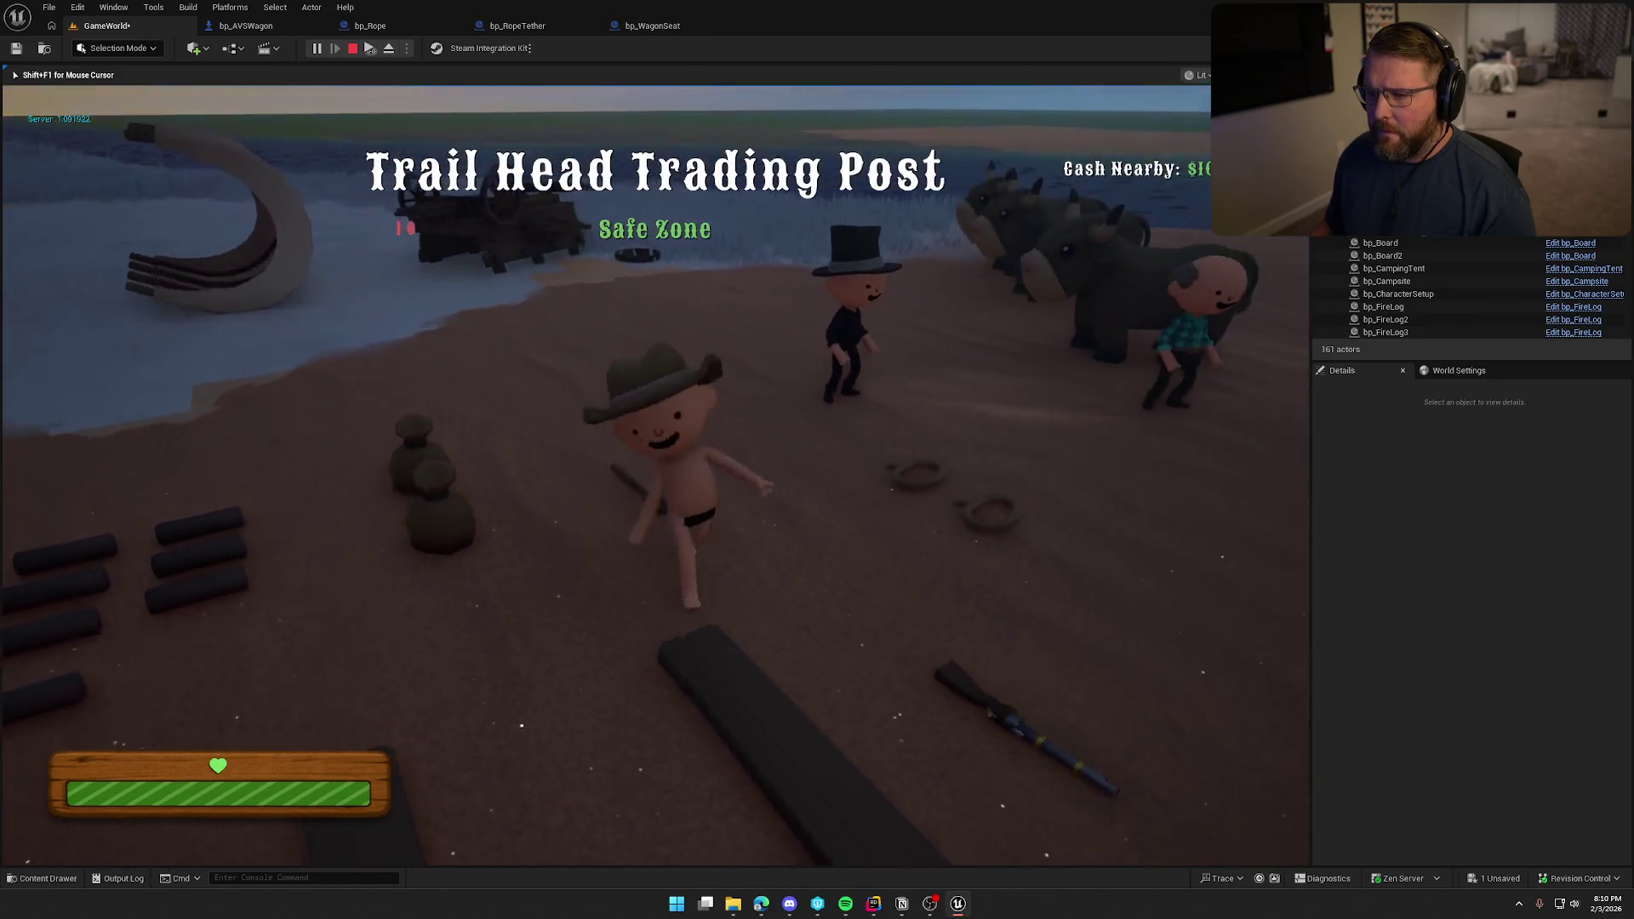
key("w")
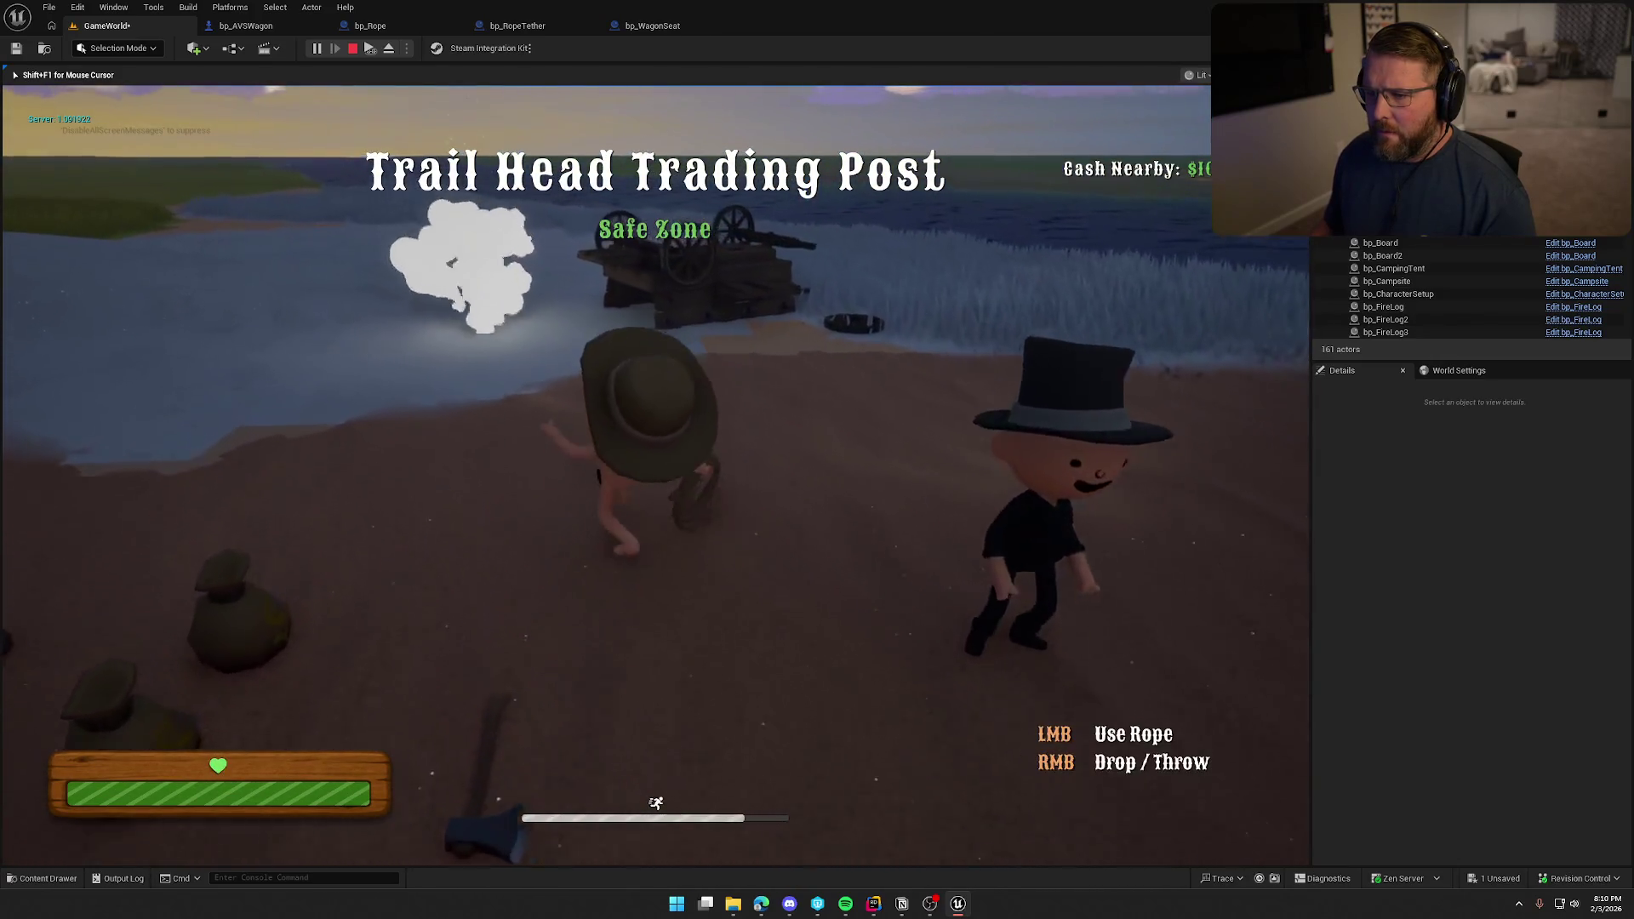
key("w")
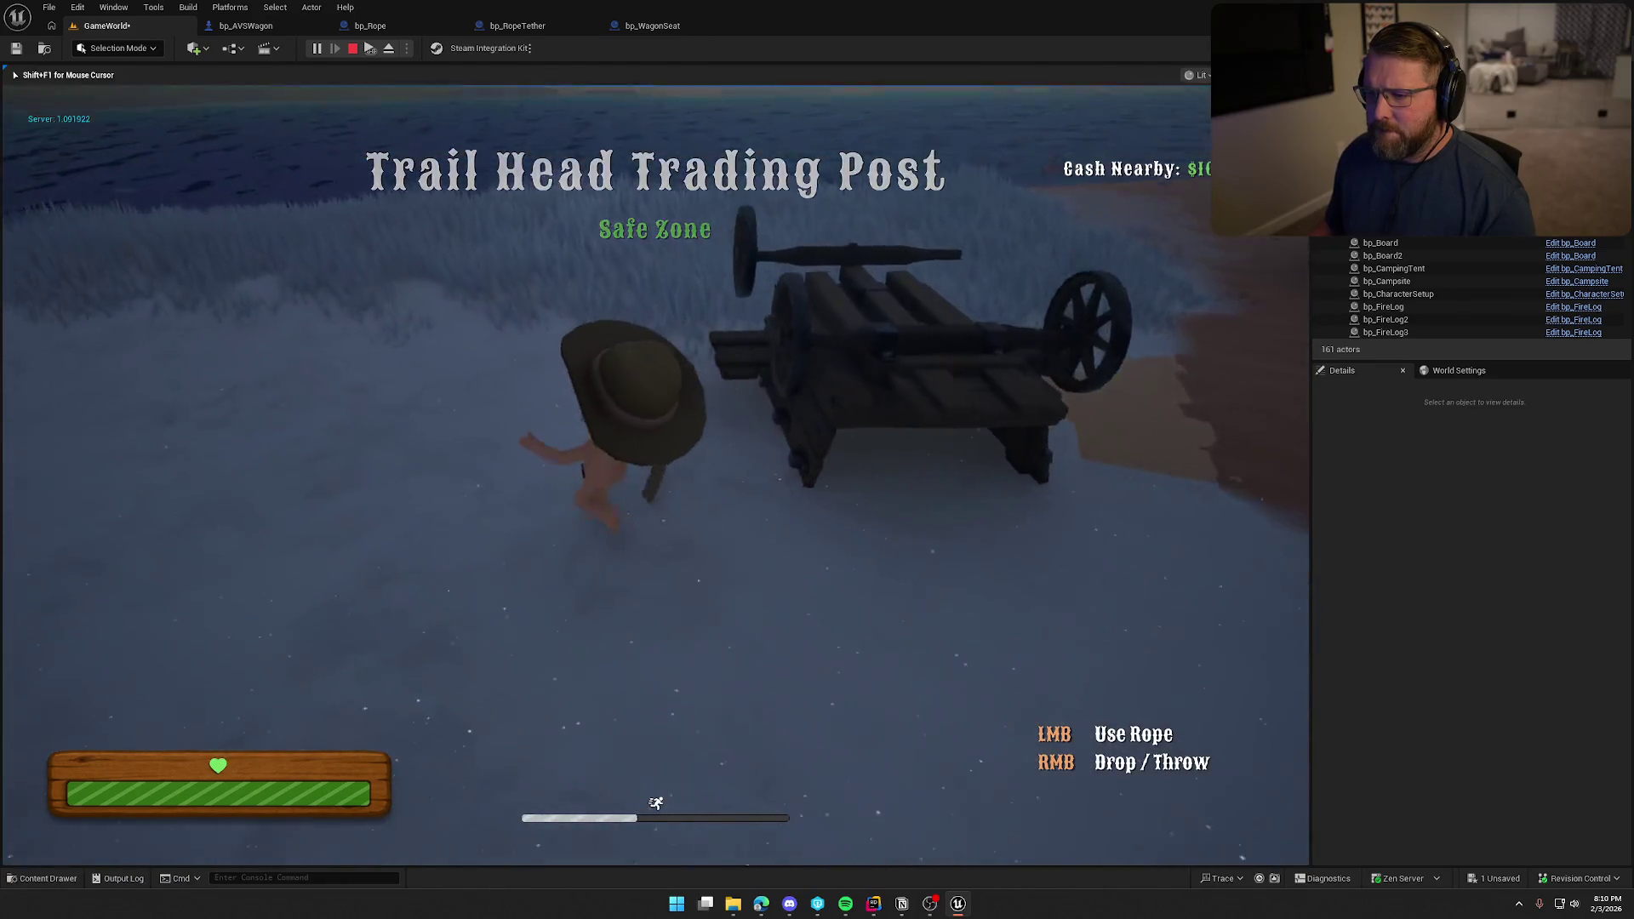
key("s")
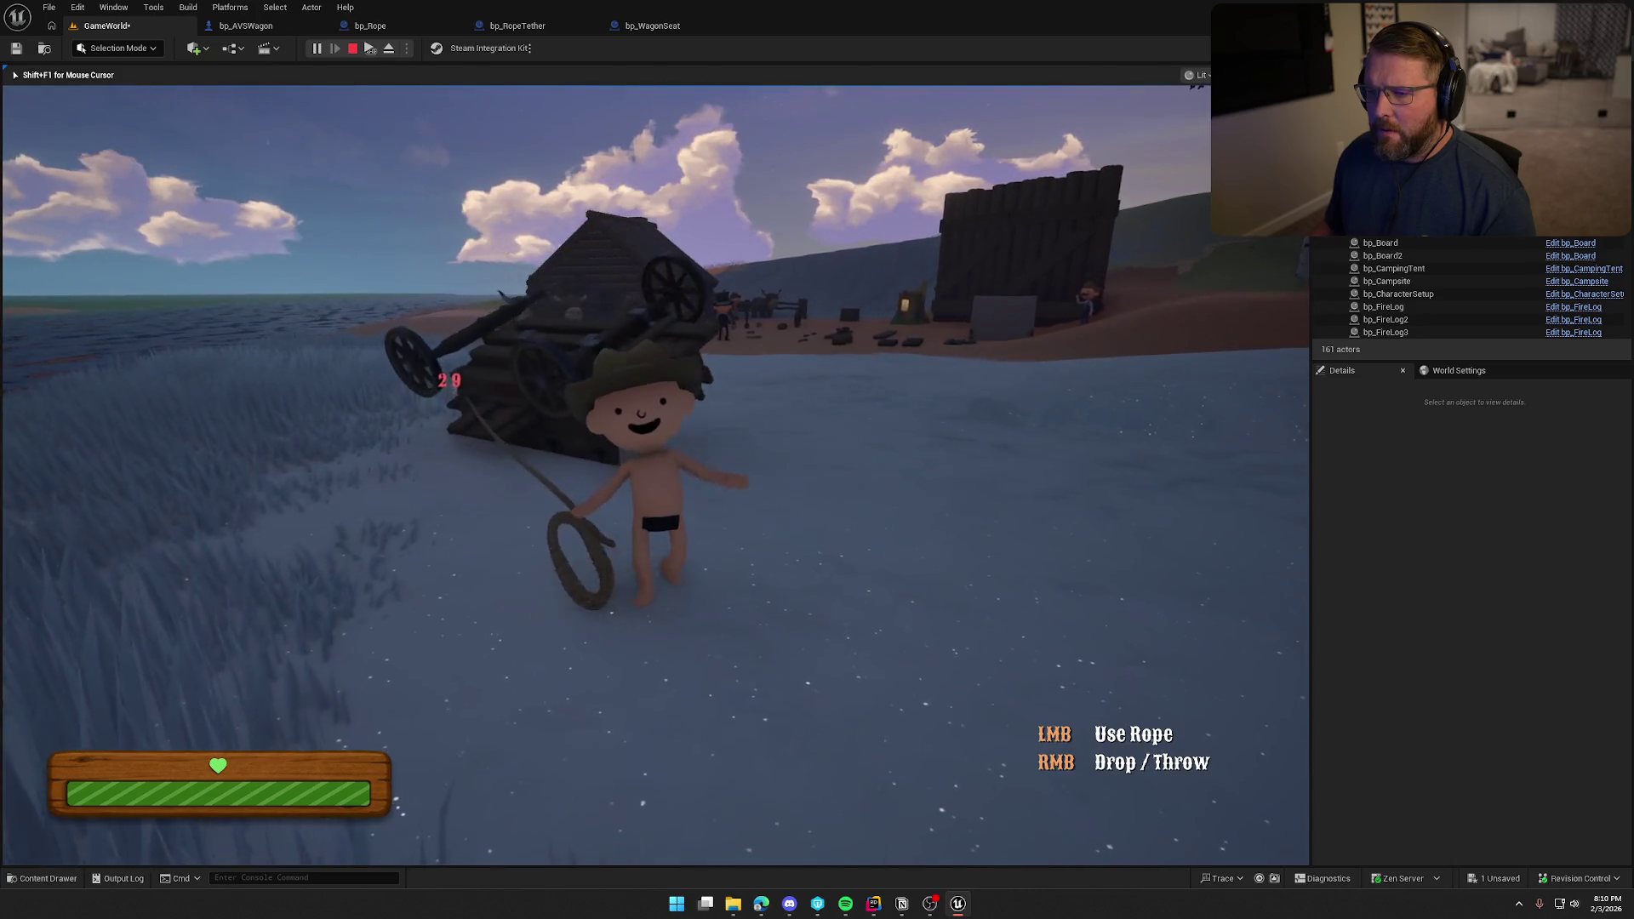
key("s")
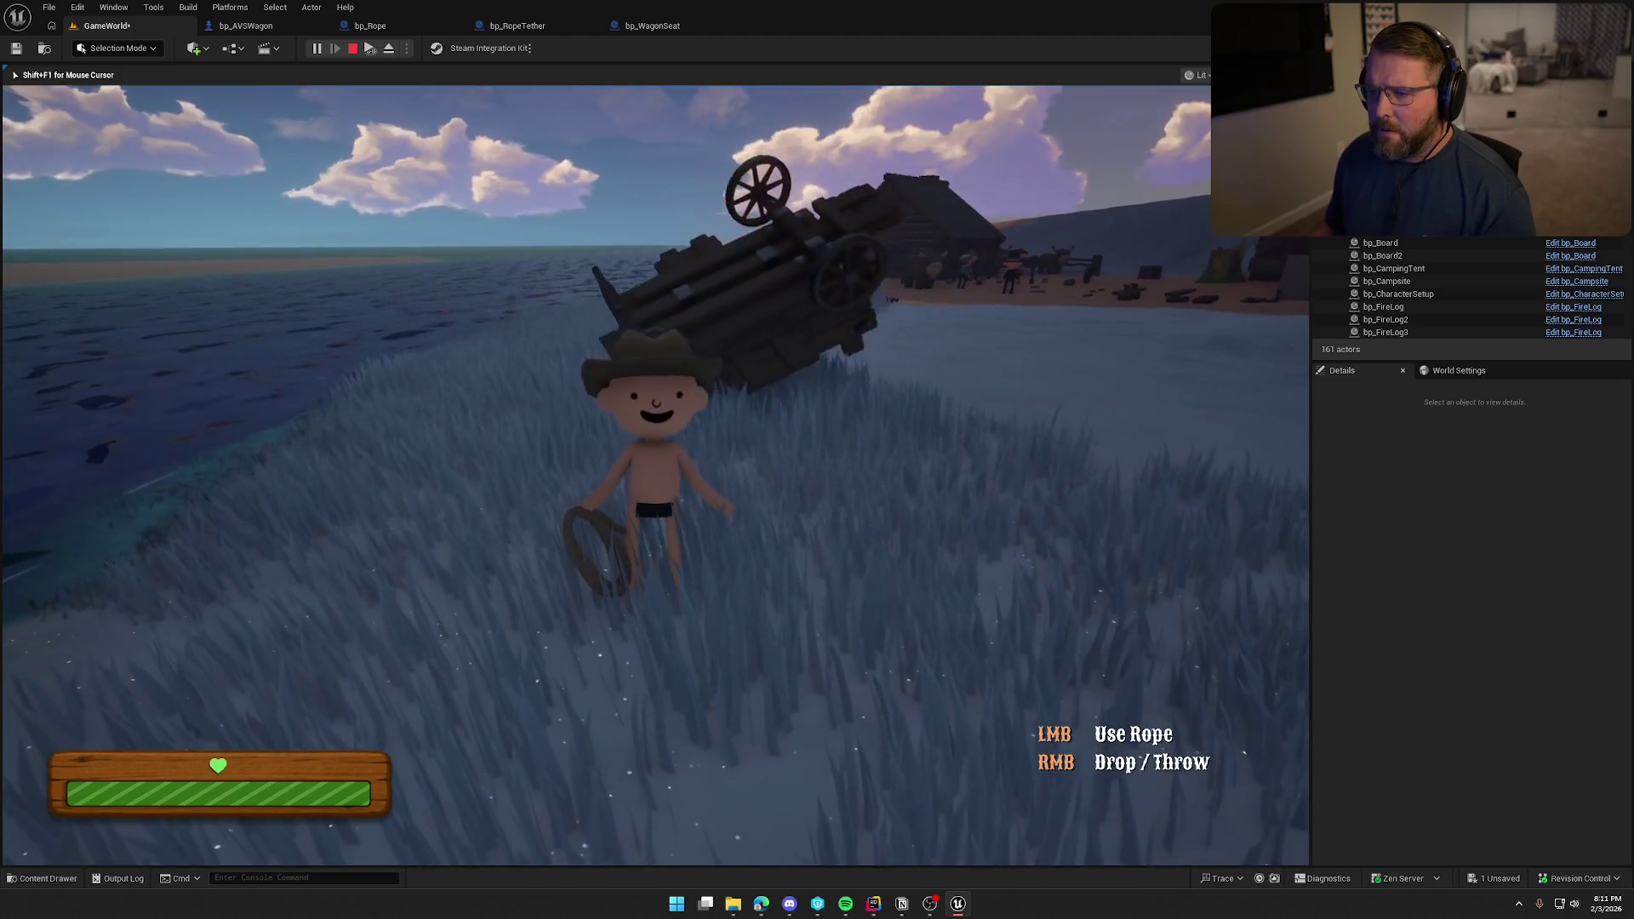
Tow the overturned wagon along the shore and across the field until it rights itself.
key("w")
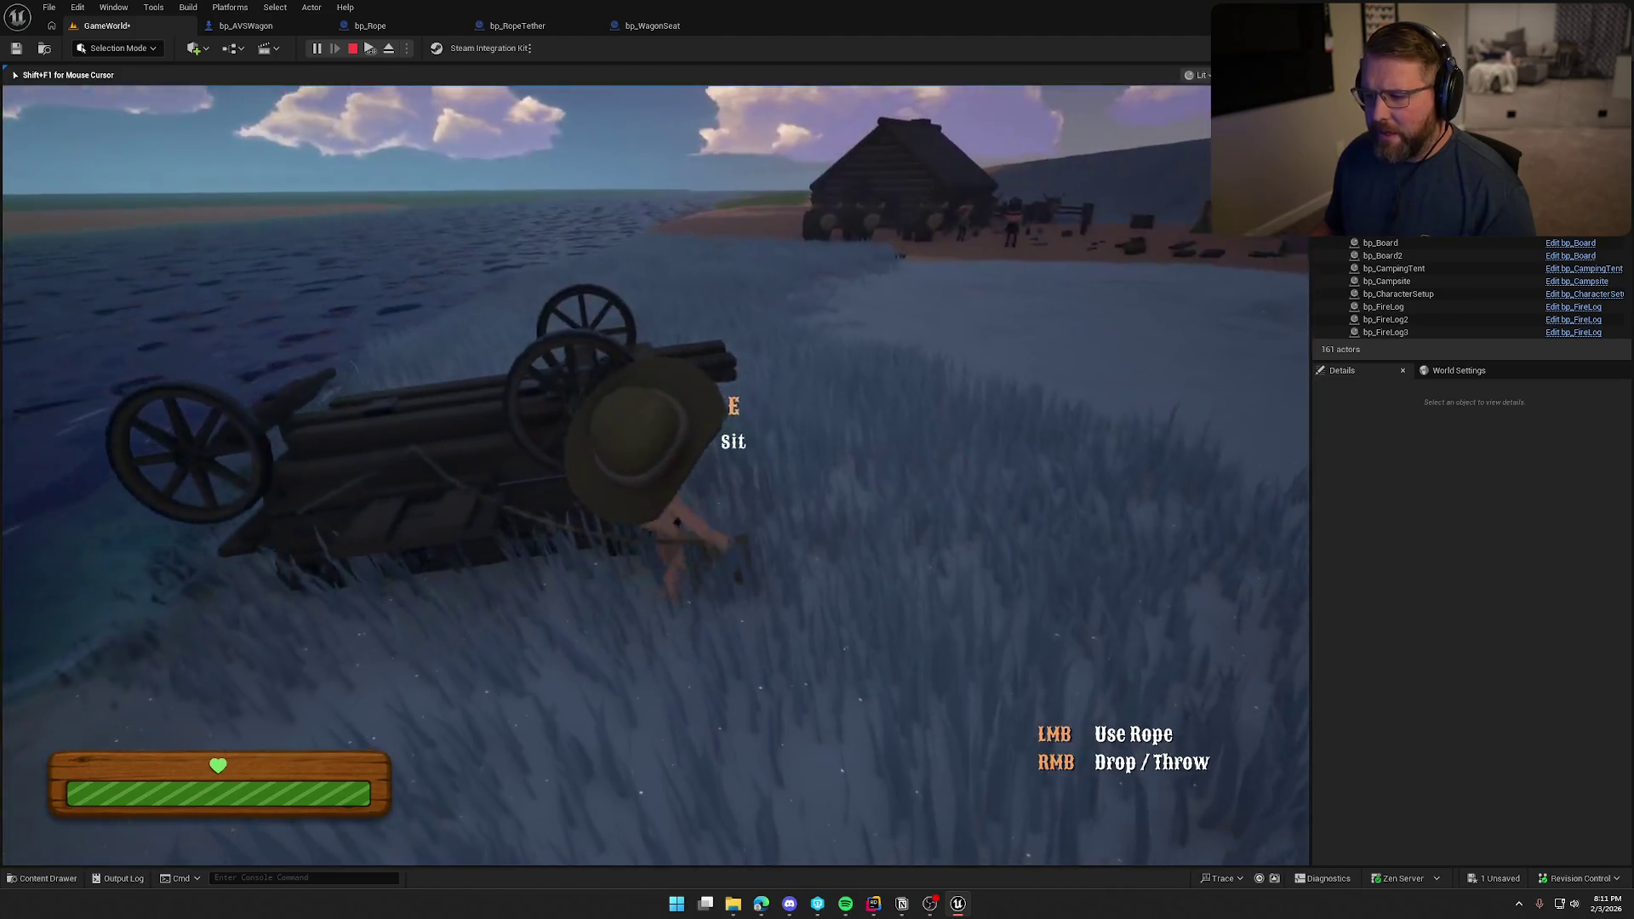
key("s")
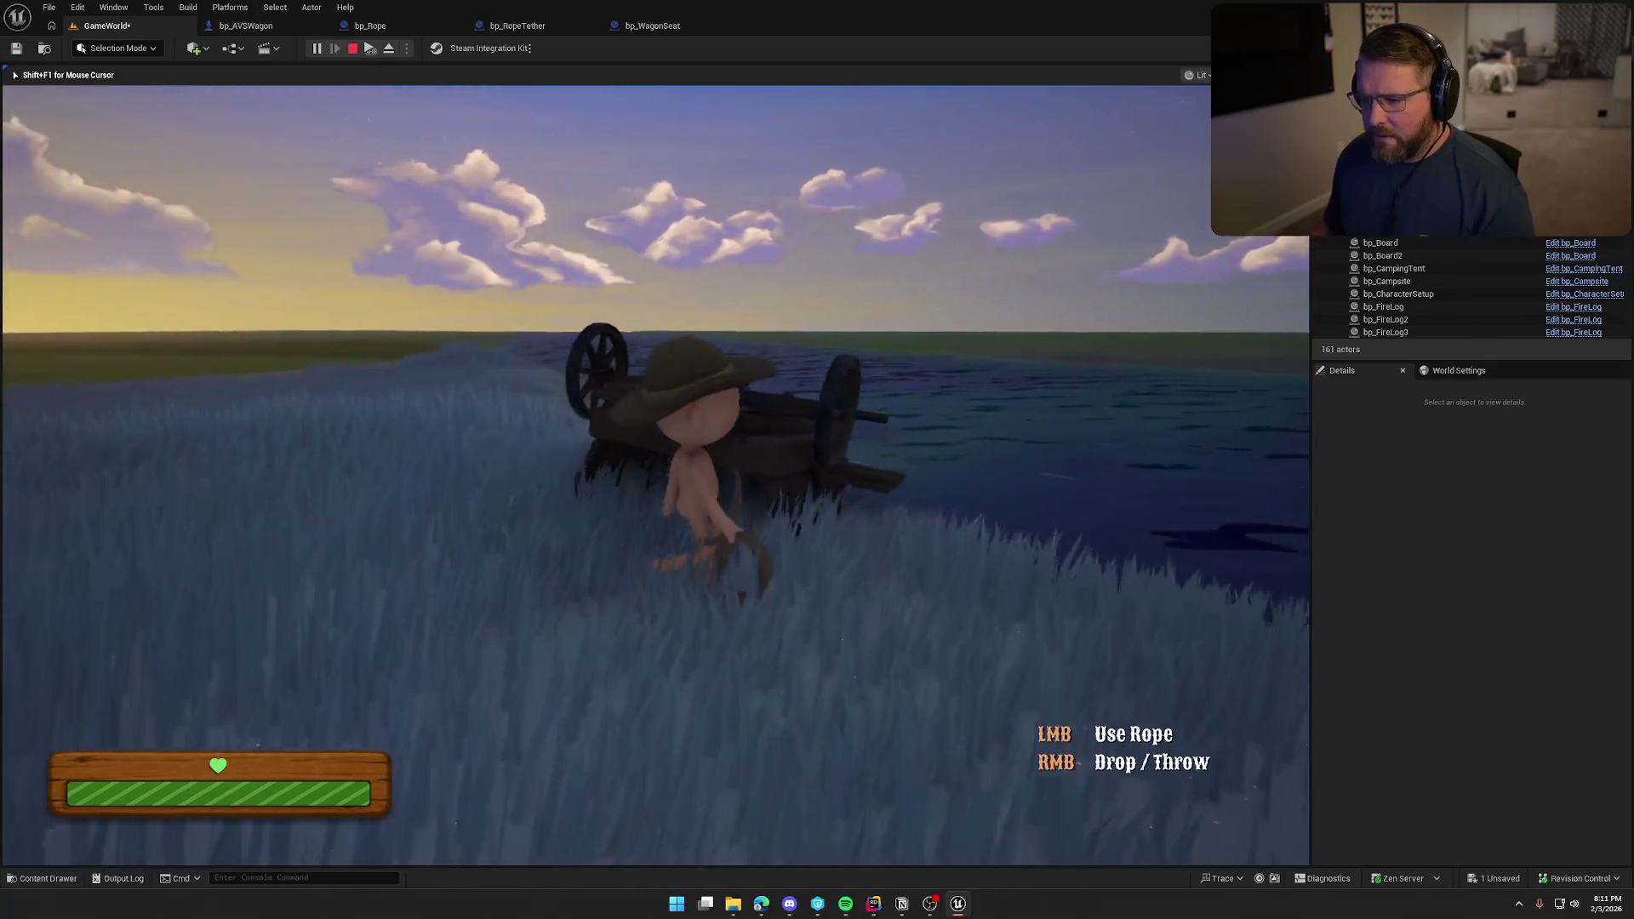
key("s")
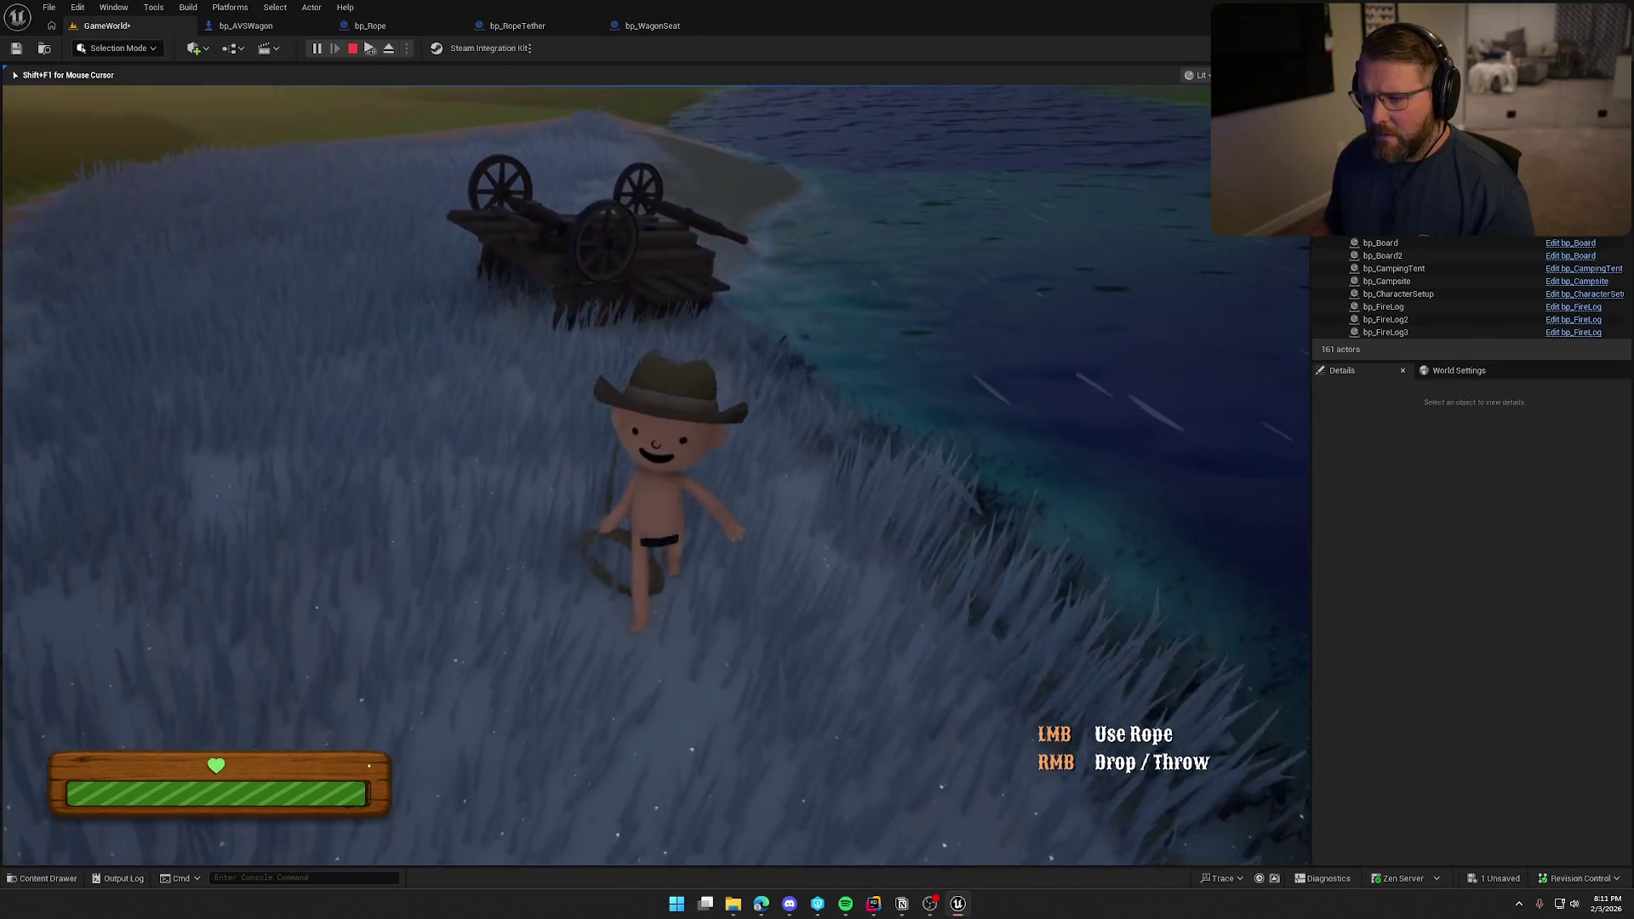
key("w")
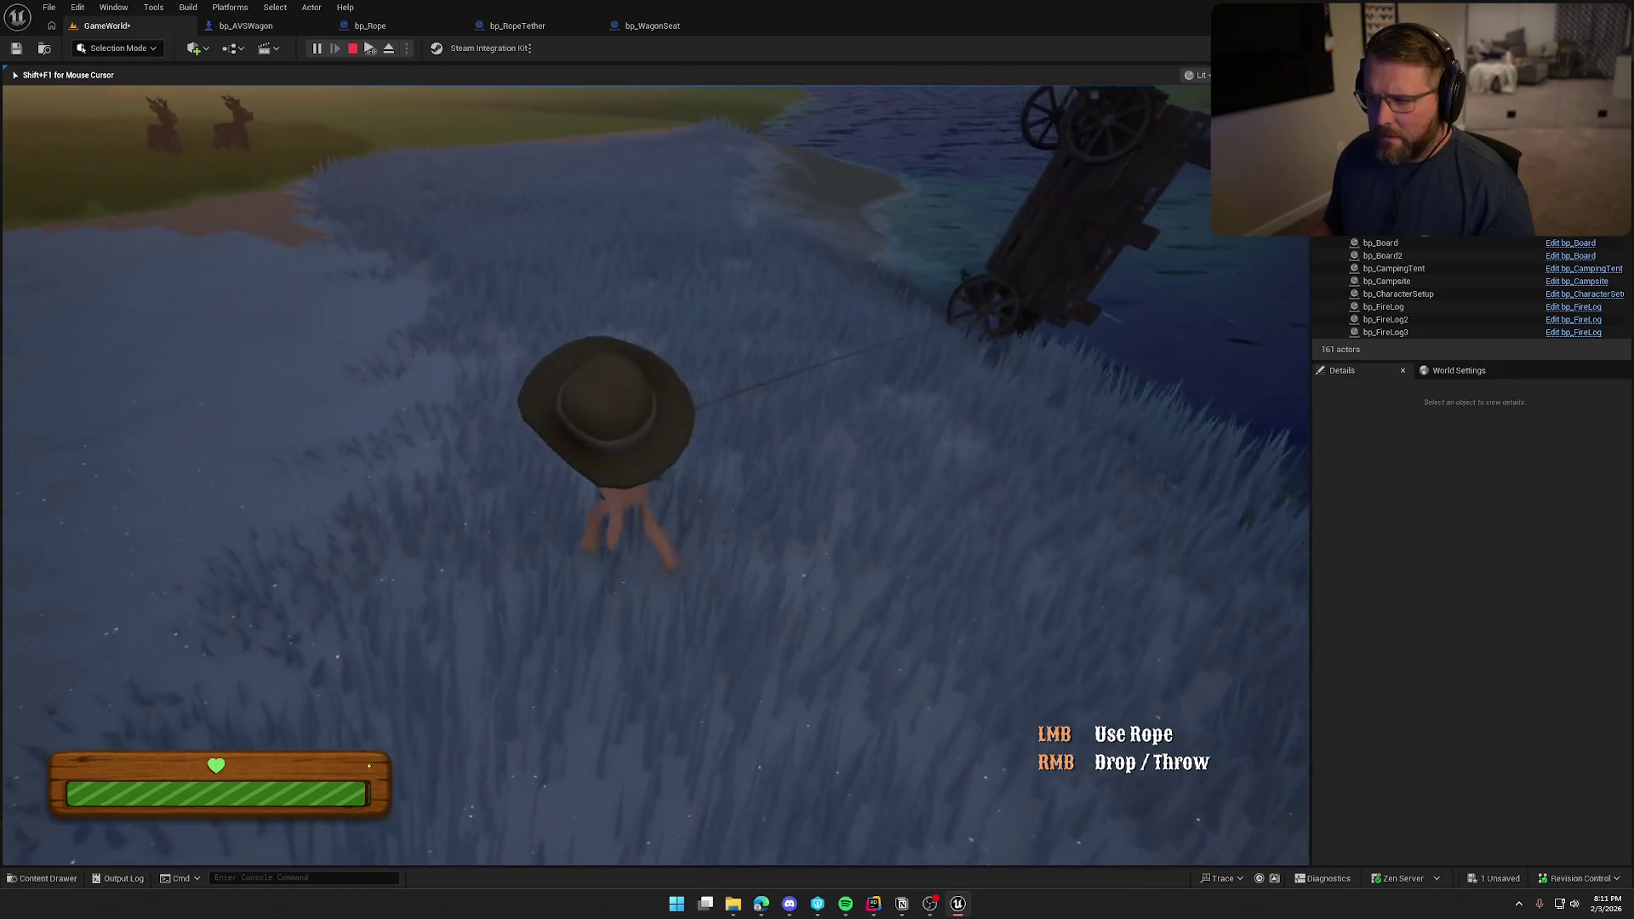
key("s")
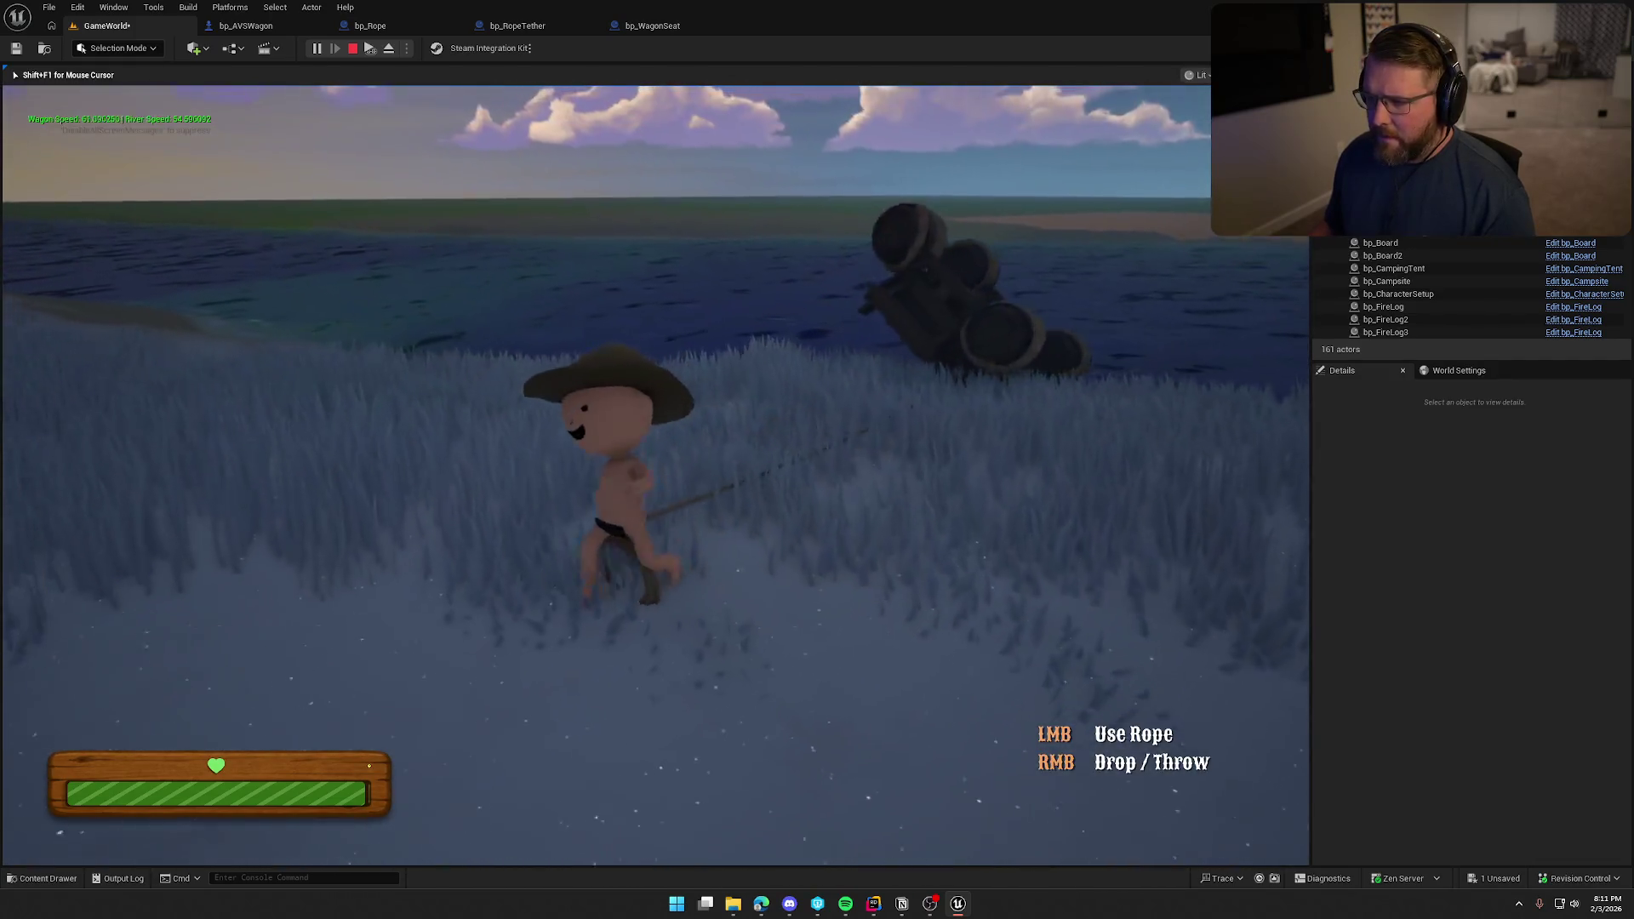
key("w")
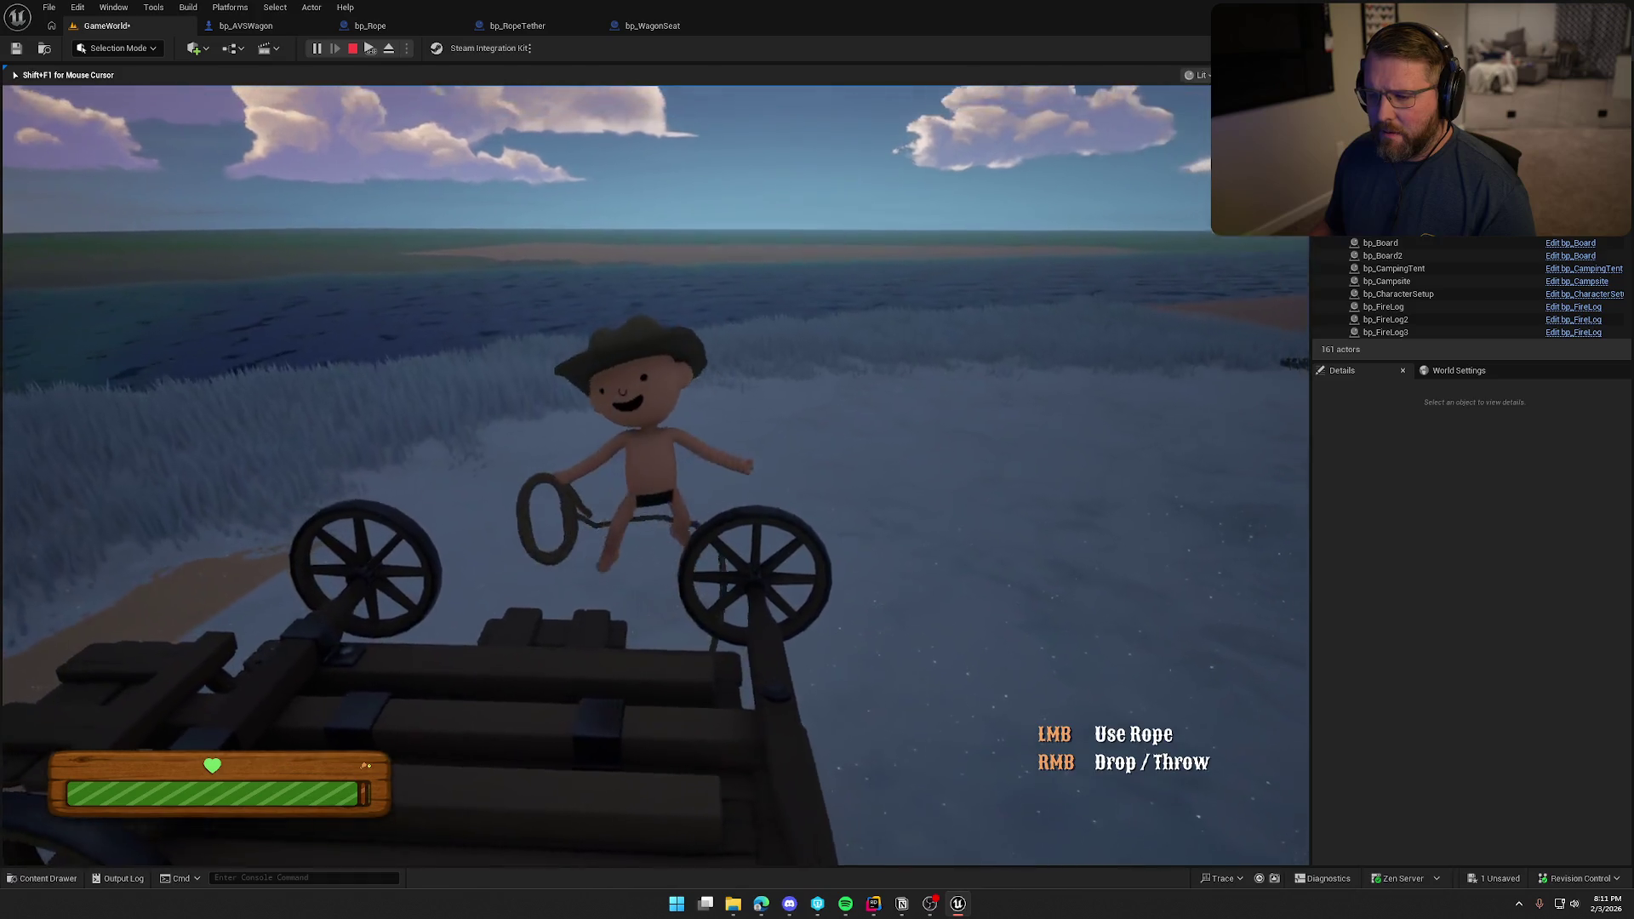
key("a")
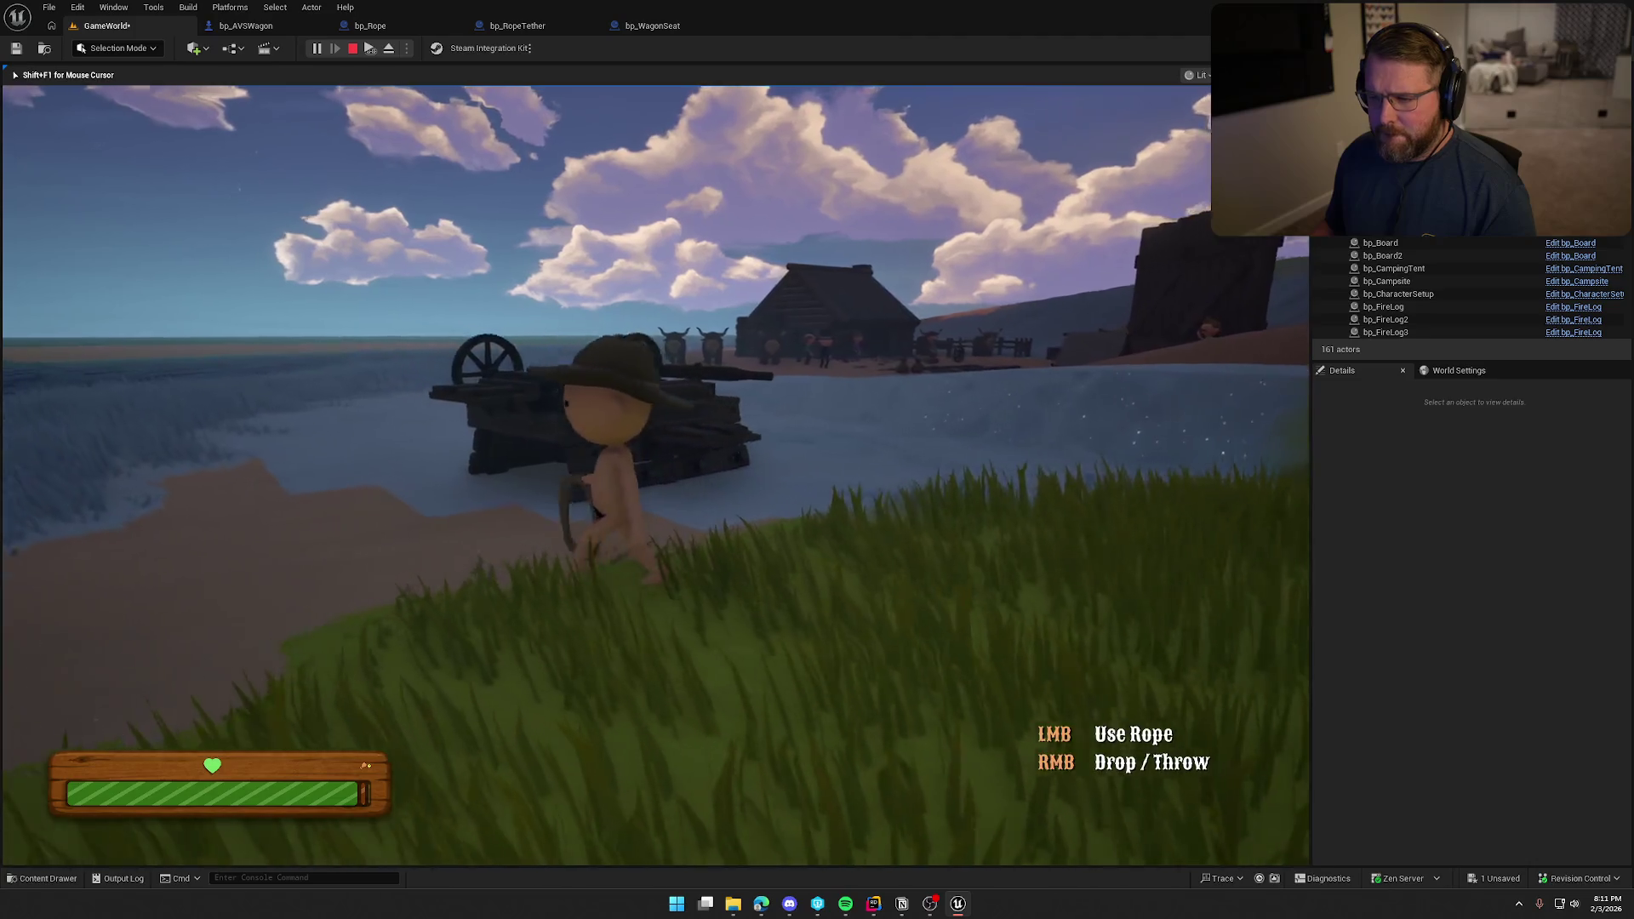
key("s")
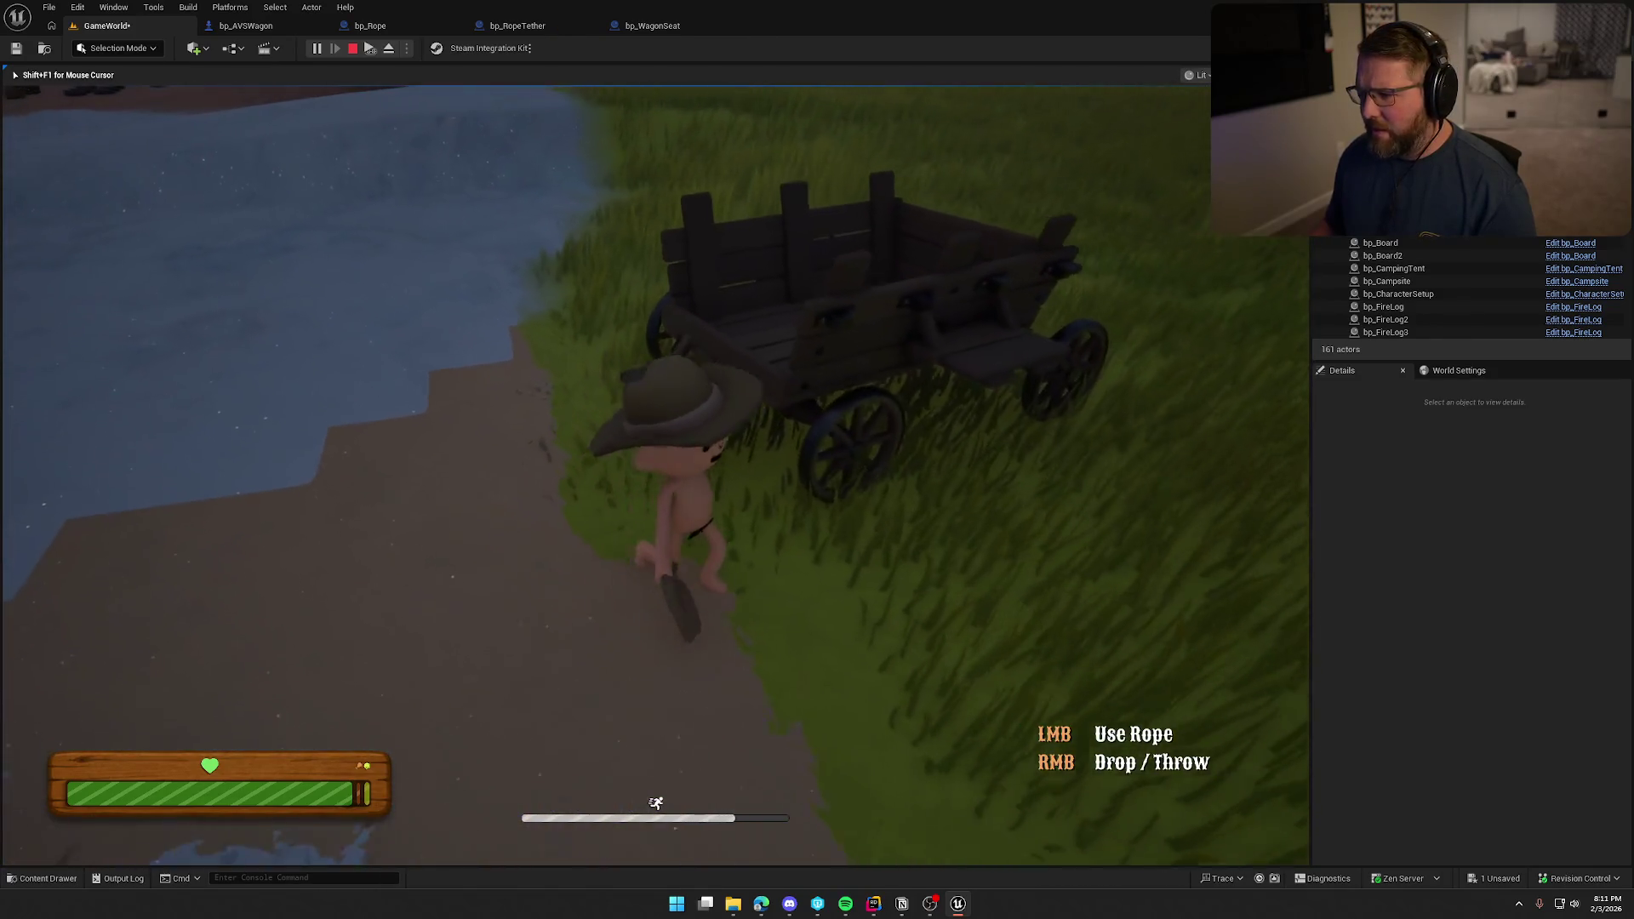
key("w")
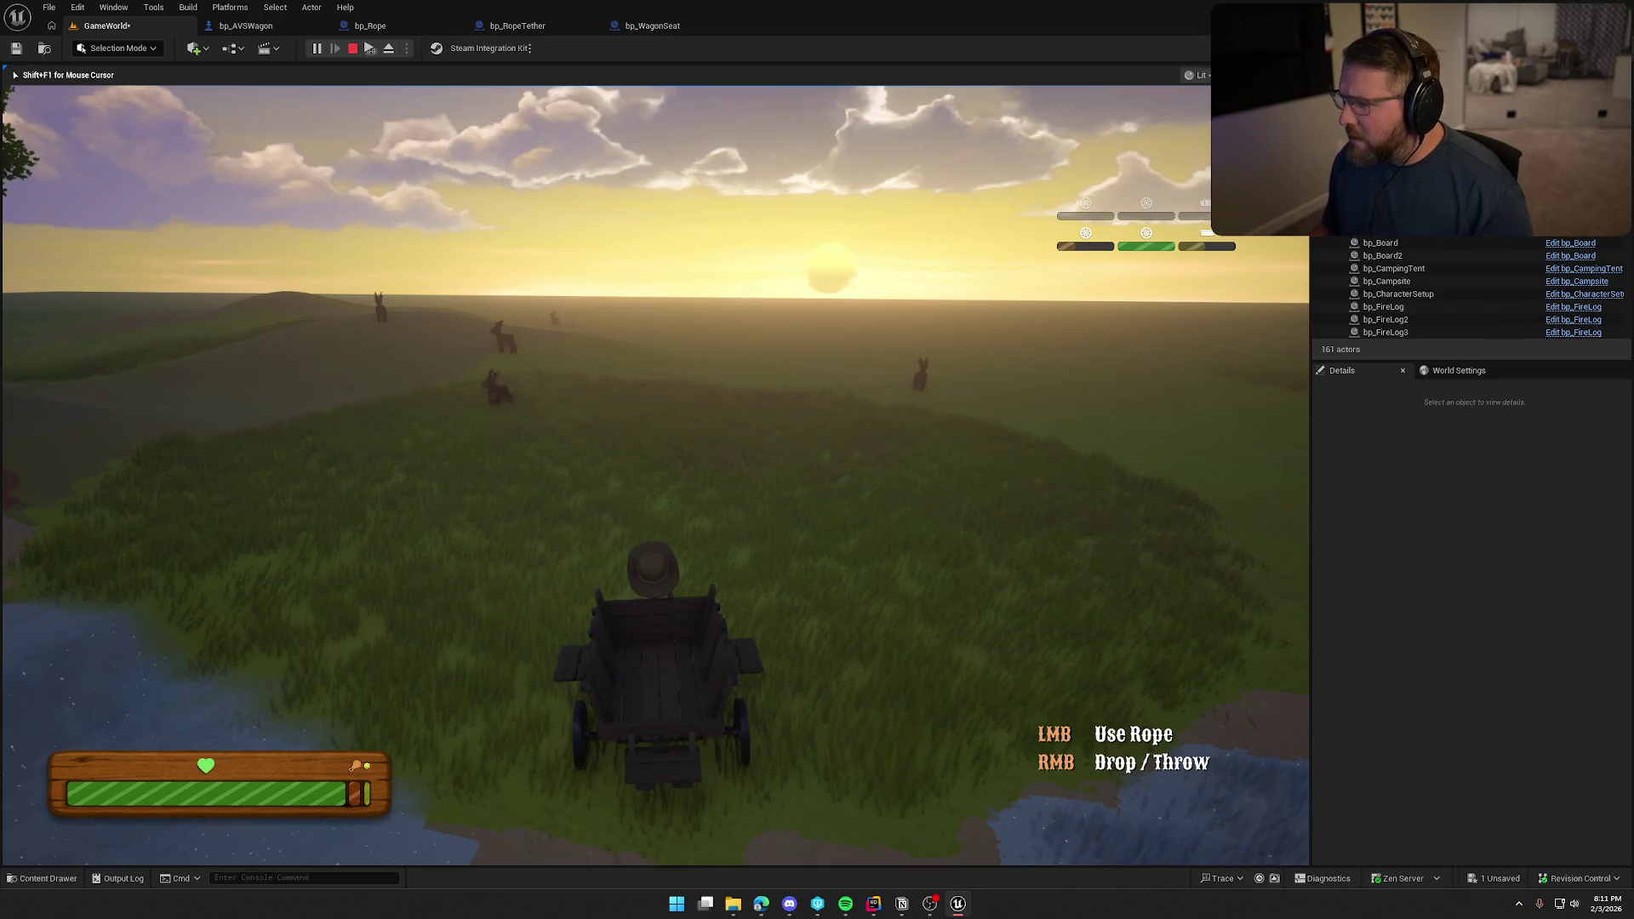
Climb into the righted wagon and drive it left toward the camp.
key("w")
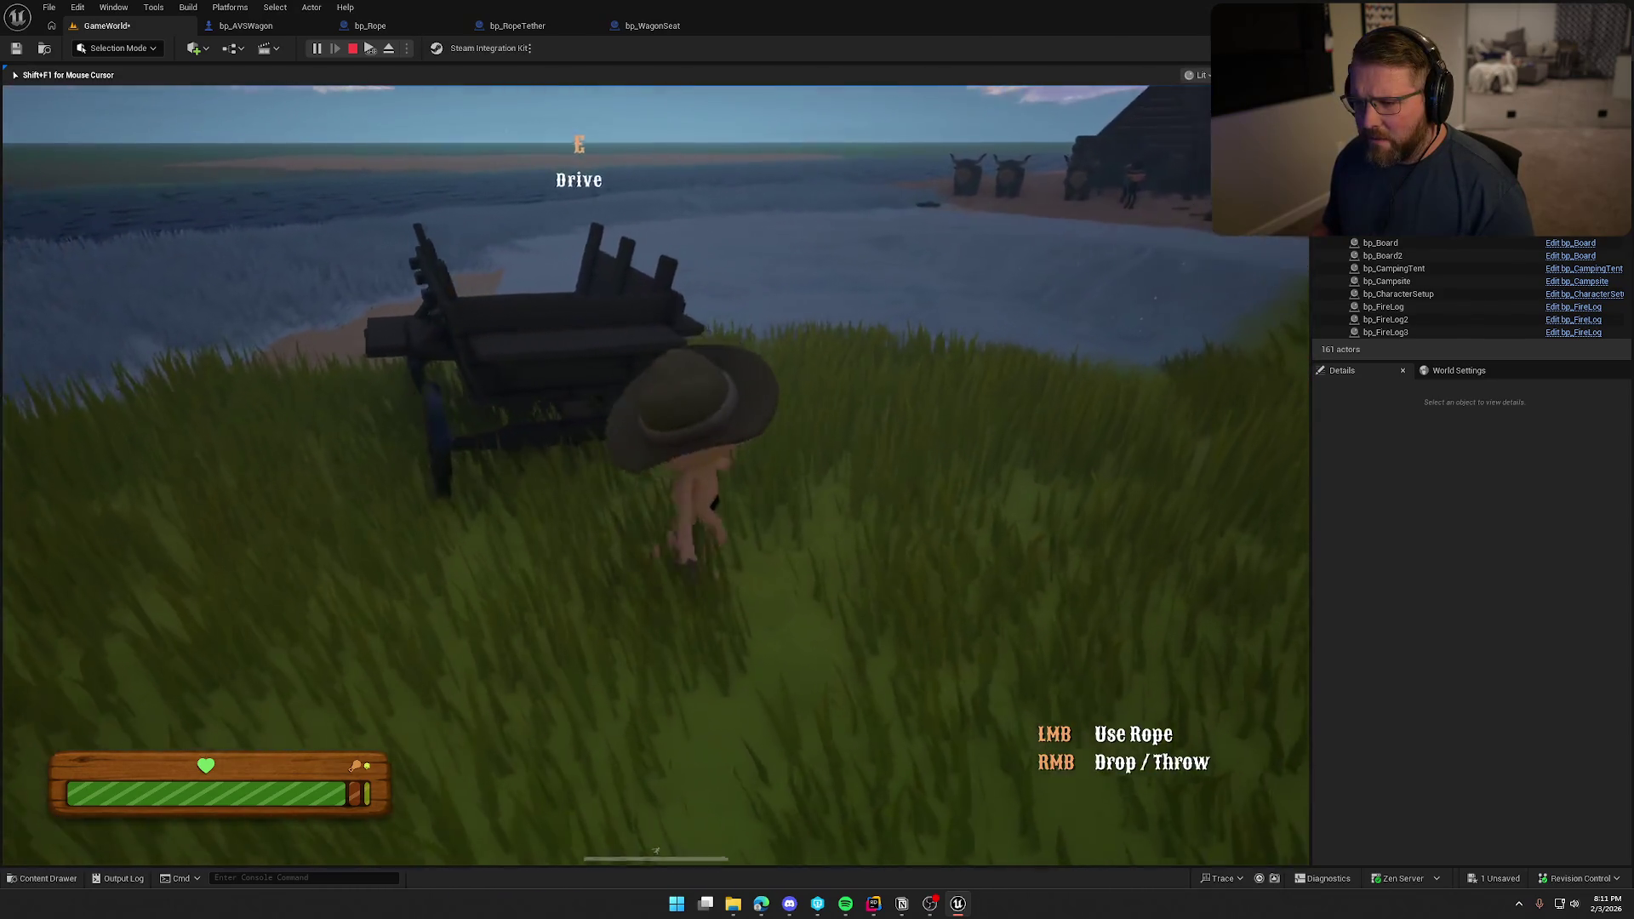
key("w")
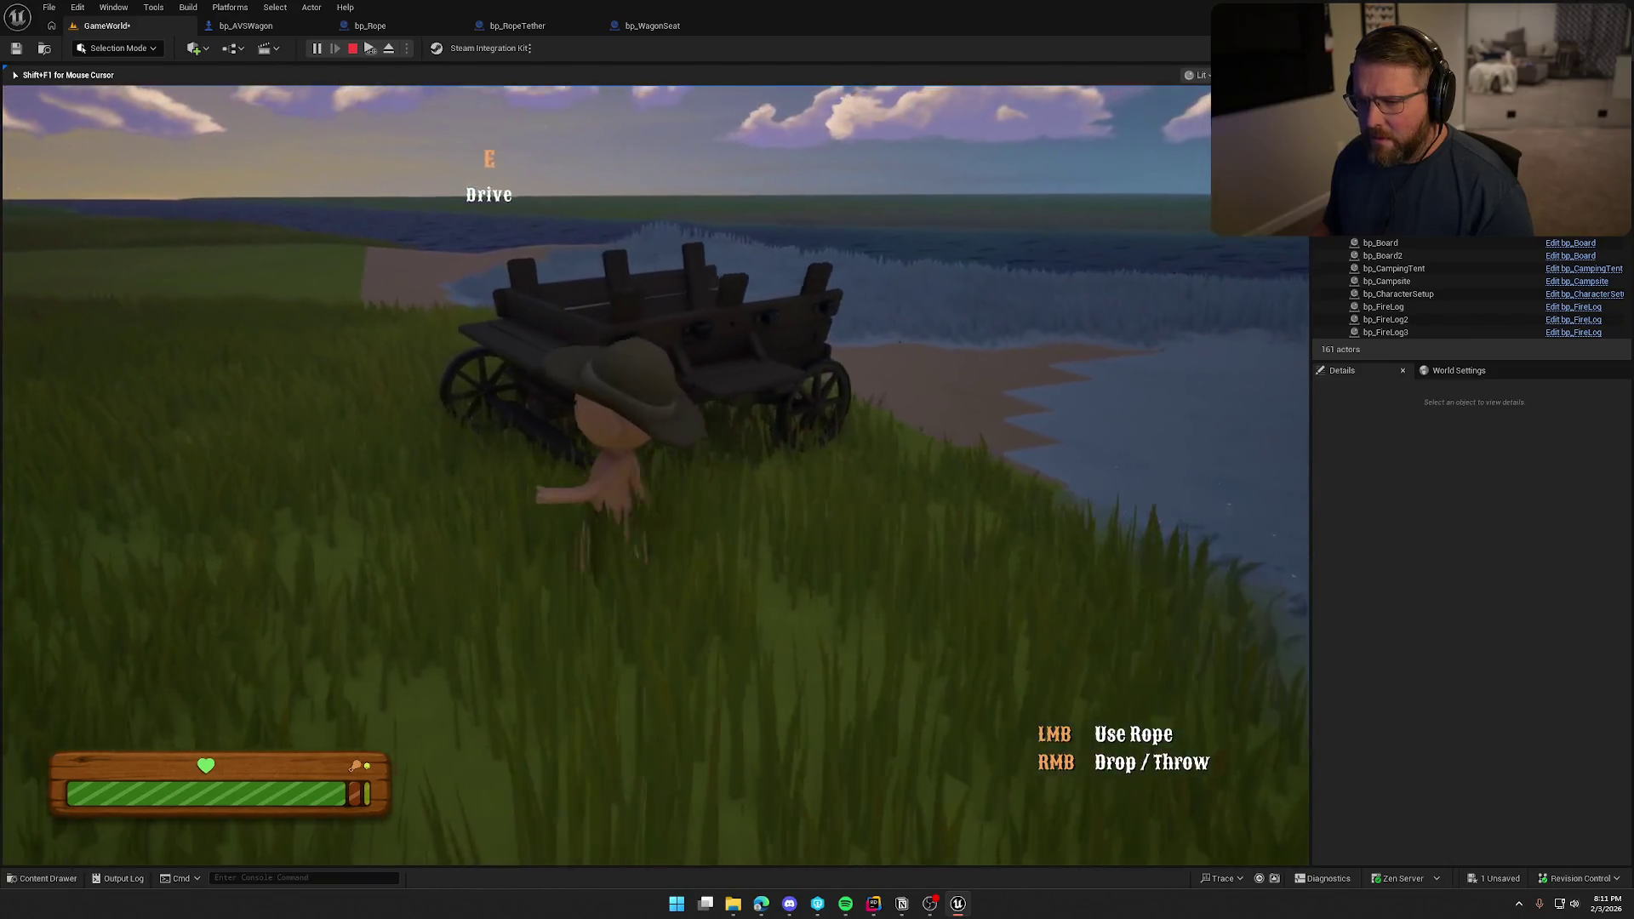
key("e")
key("a")
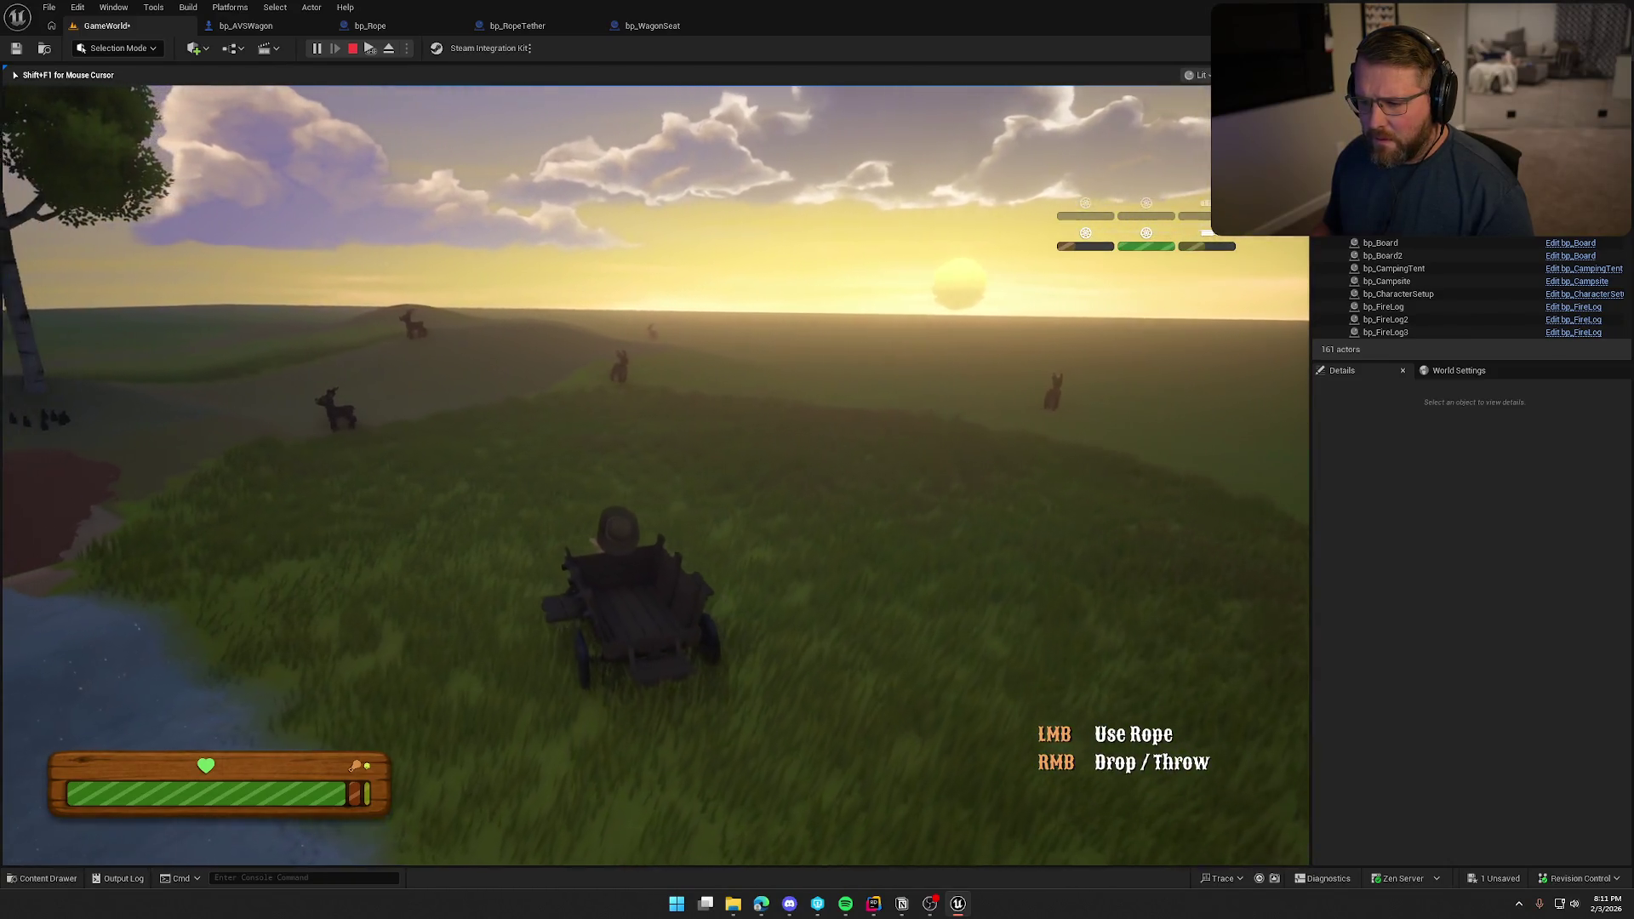
key("a")
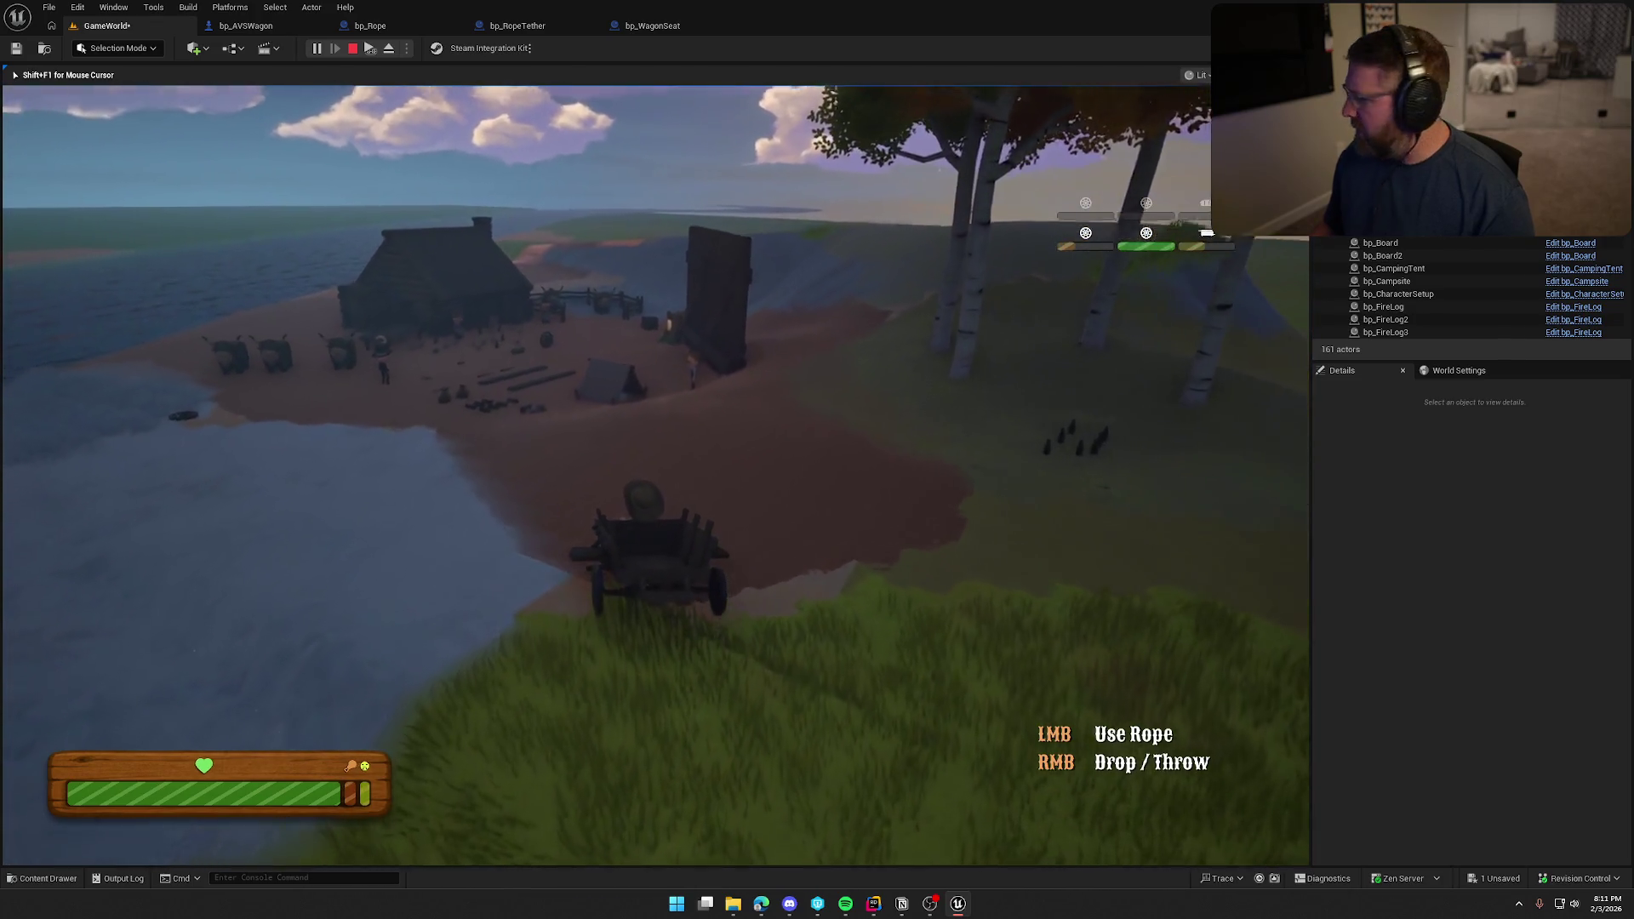
key("alt+Tab")
key("alt+Tab")
key("alt+Tab")
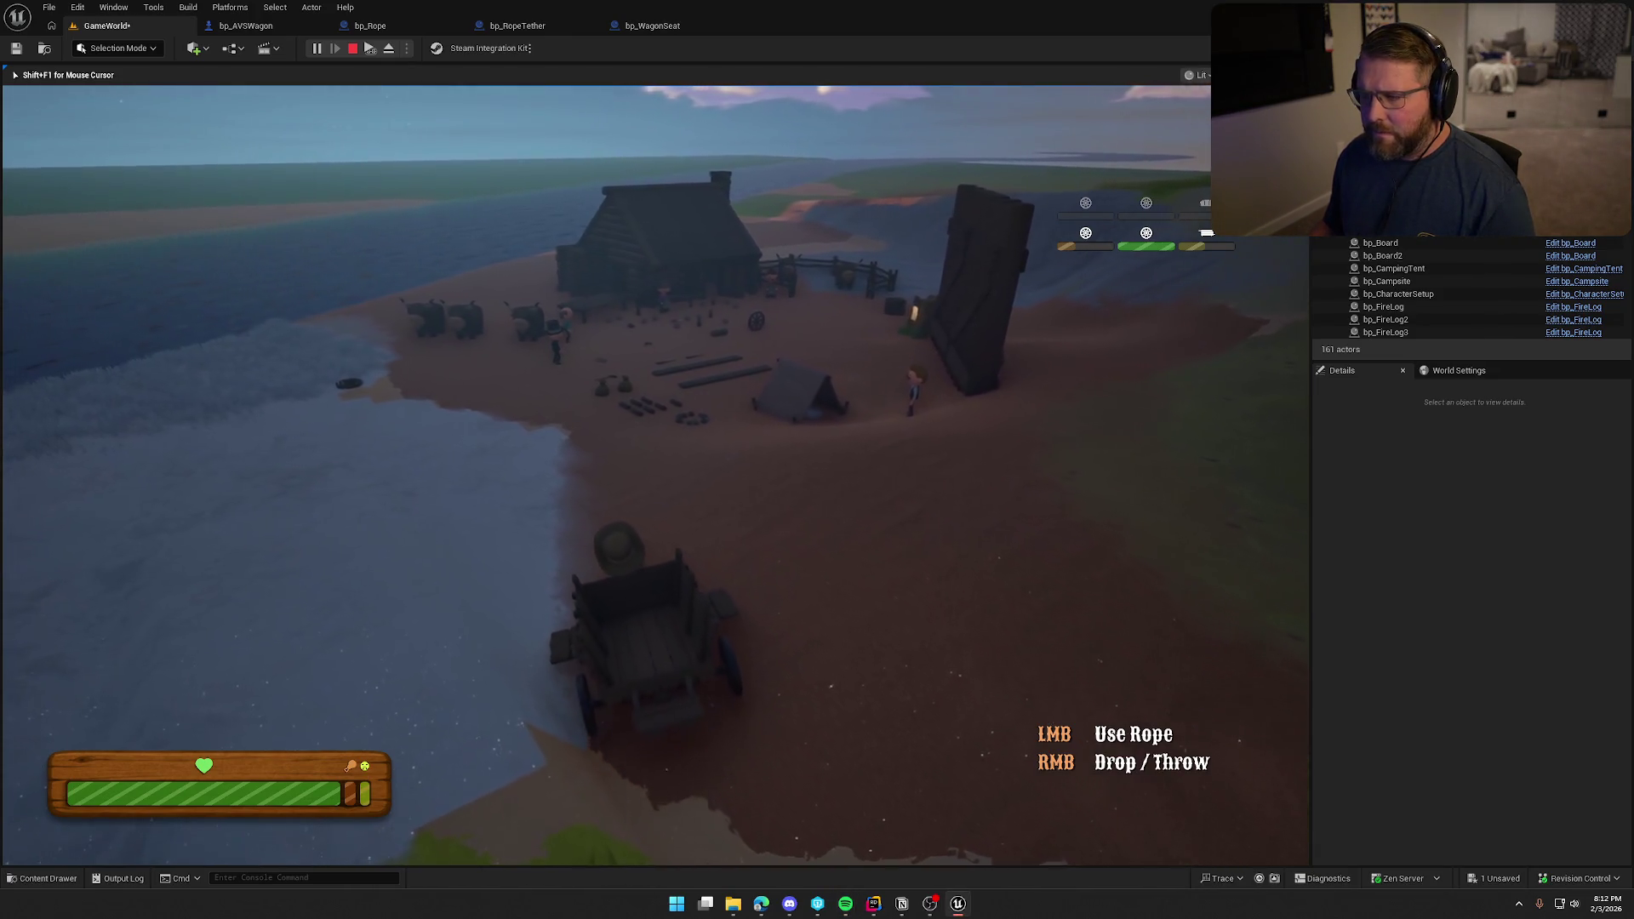
key("w")
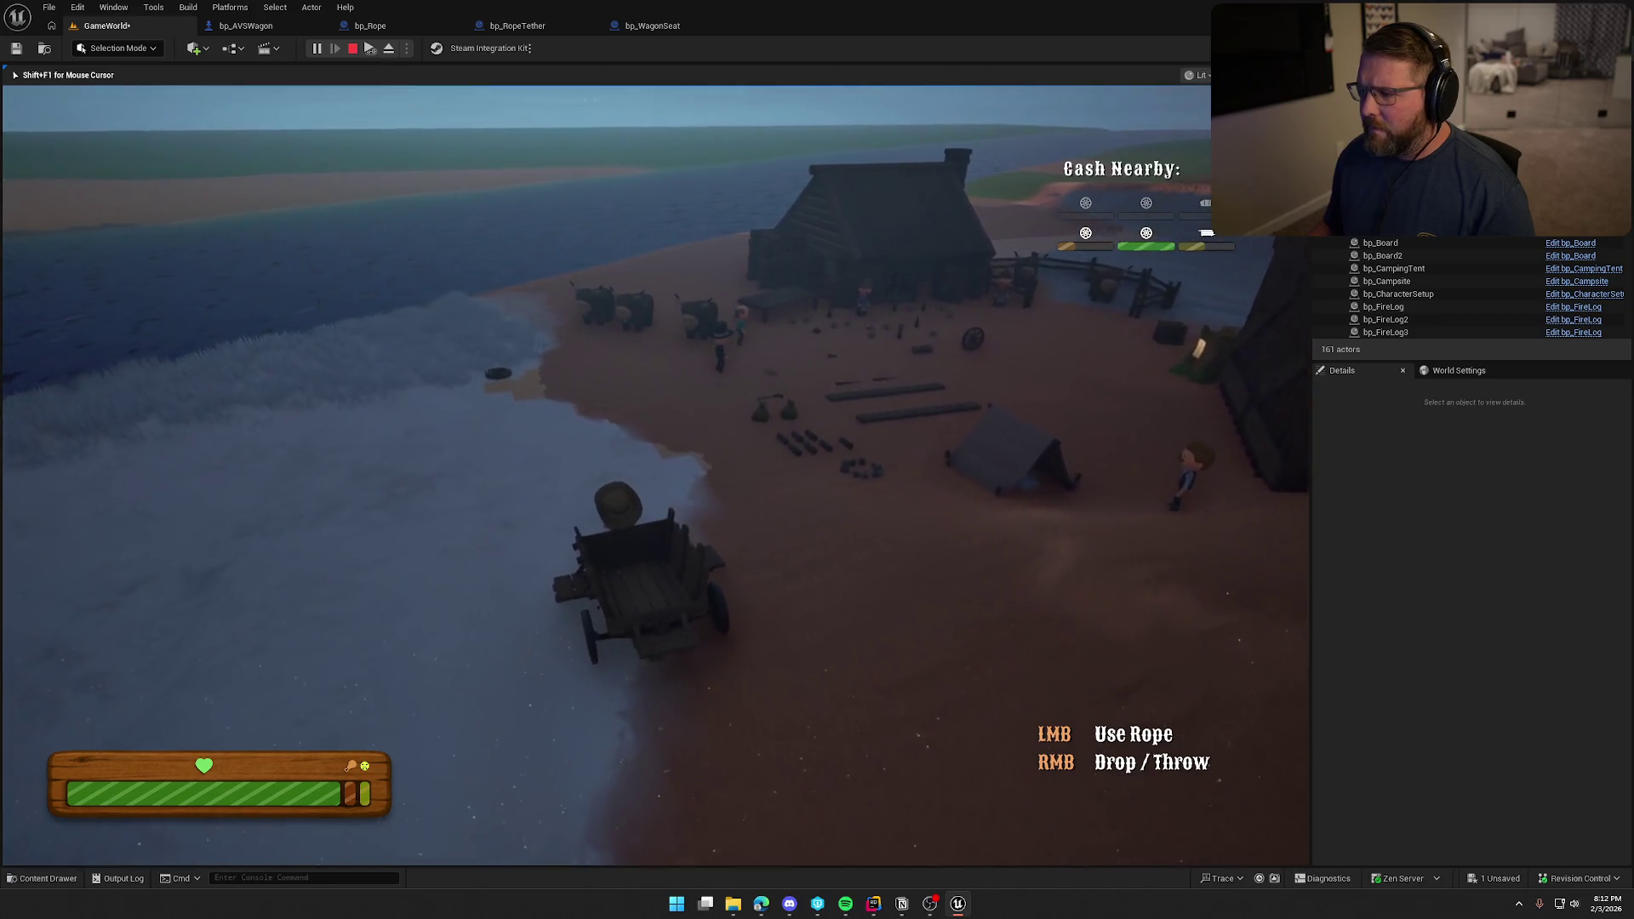
Run the cowboy away from the wagon across the grass toward the cabin and cattle.
key("w")
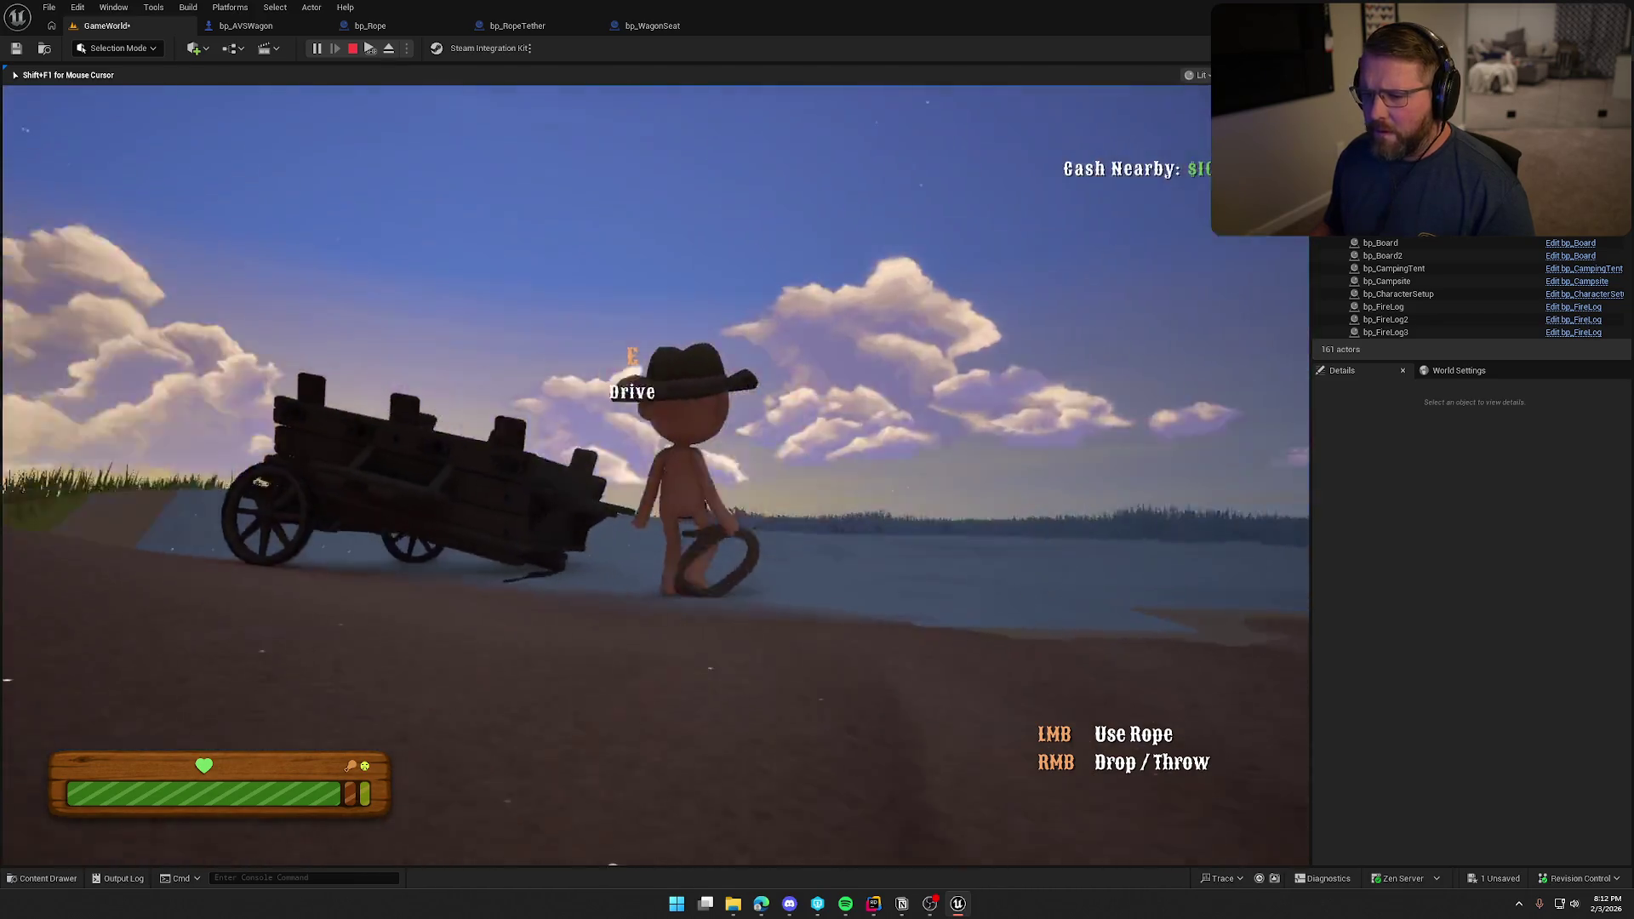
key("w")
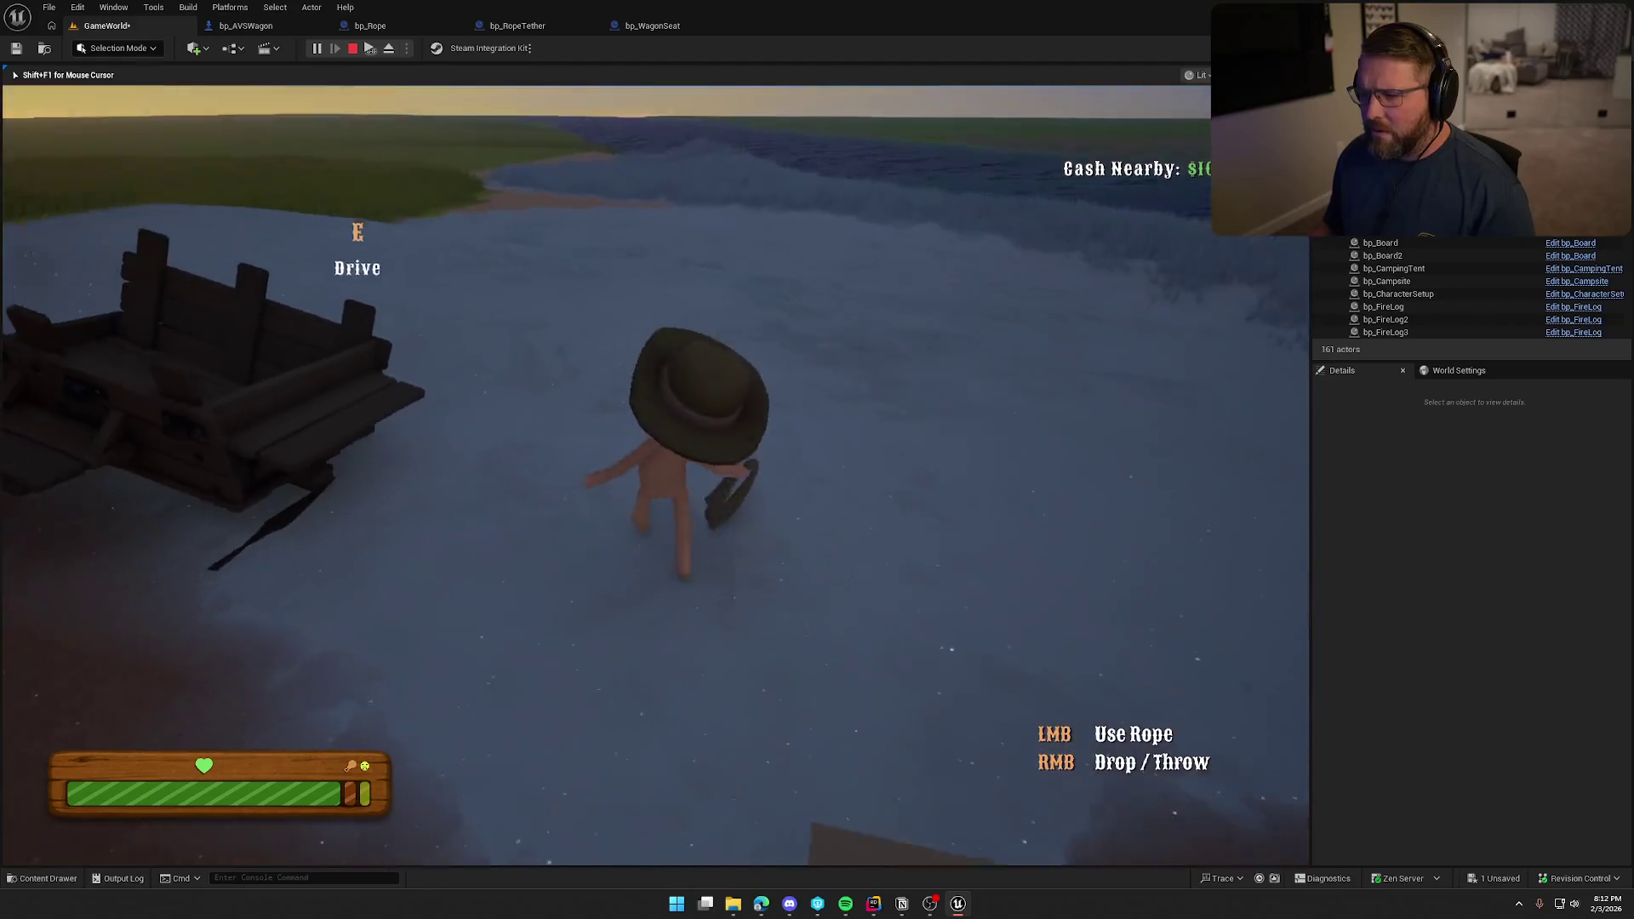
key("w")
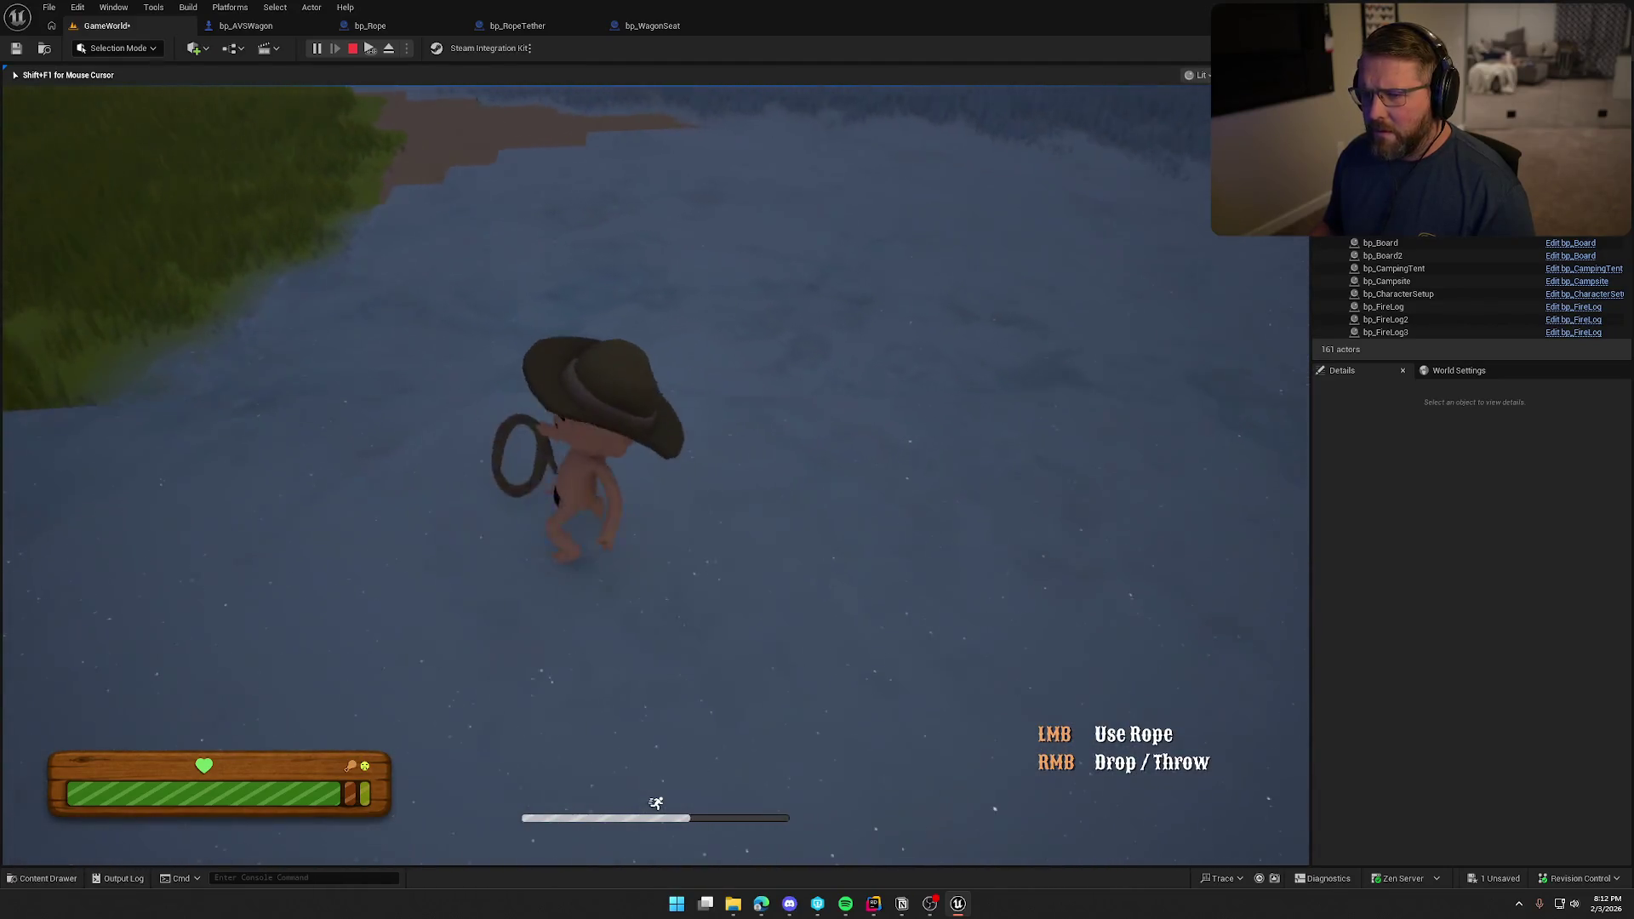
key("w")
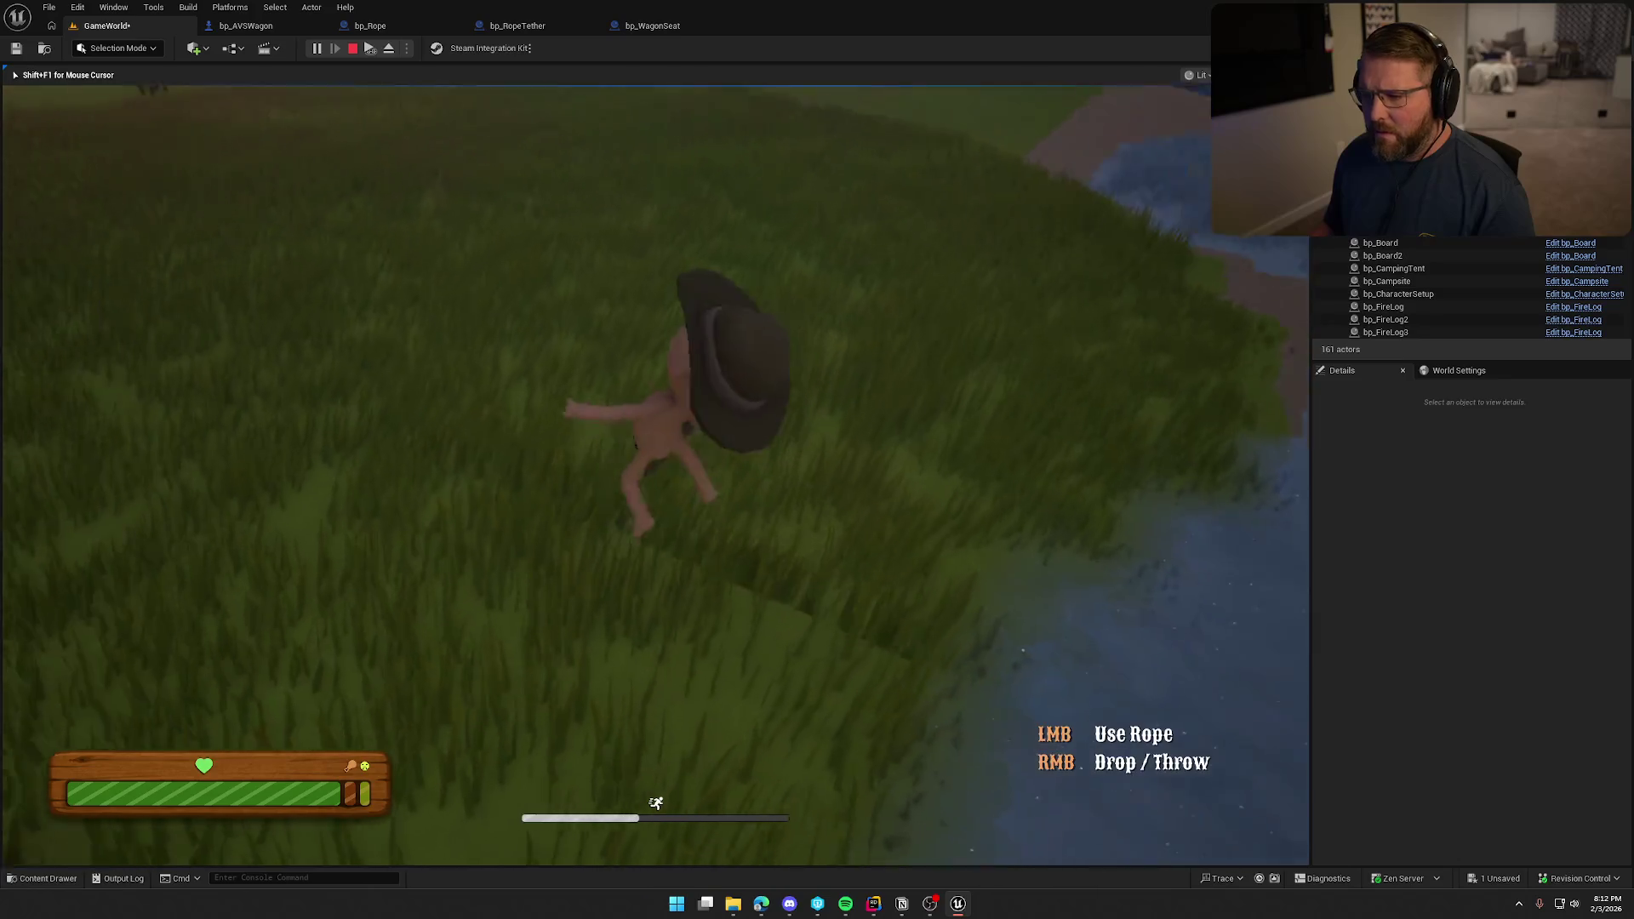
key("w")
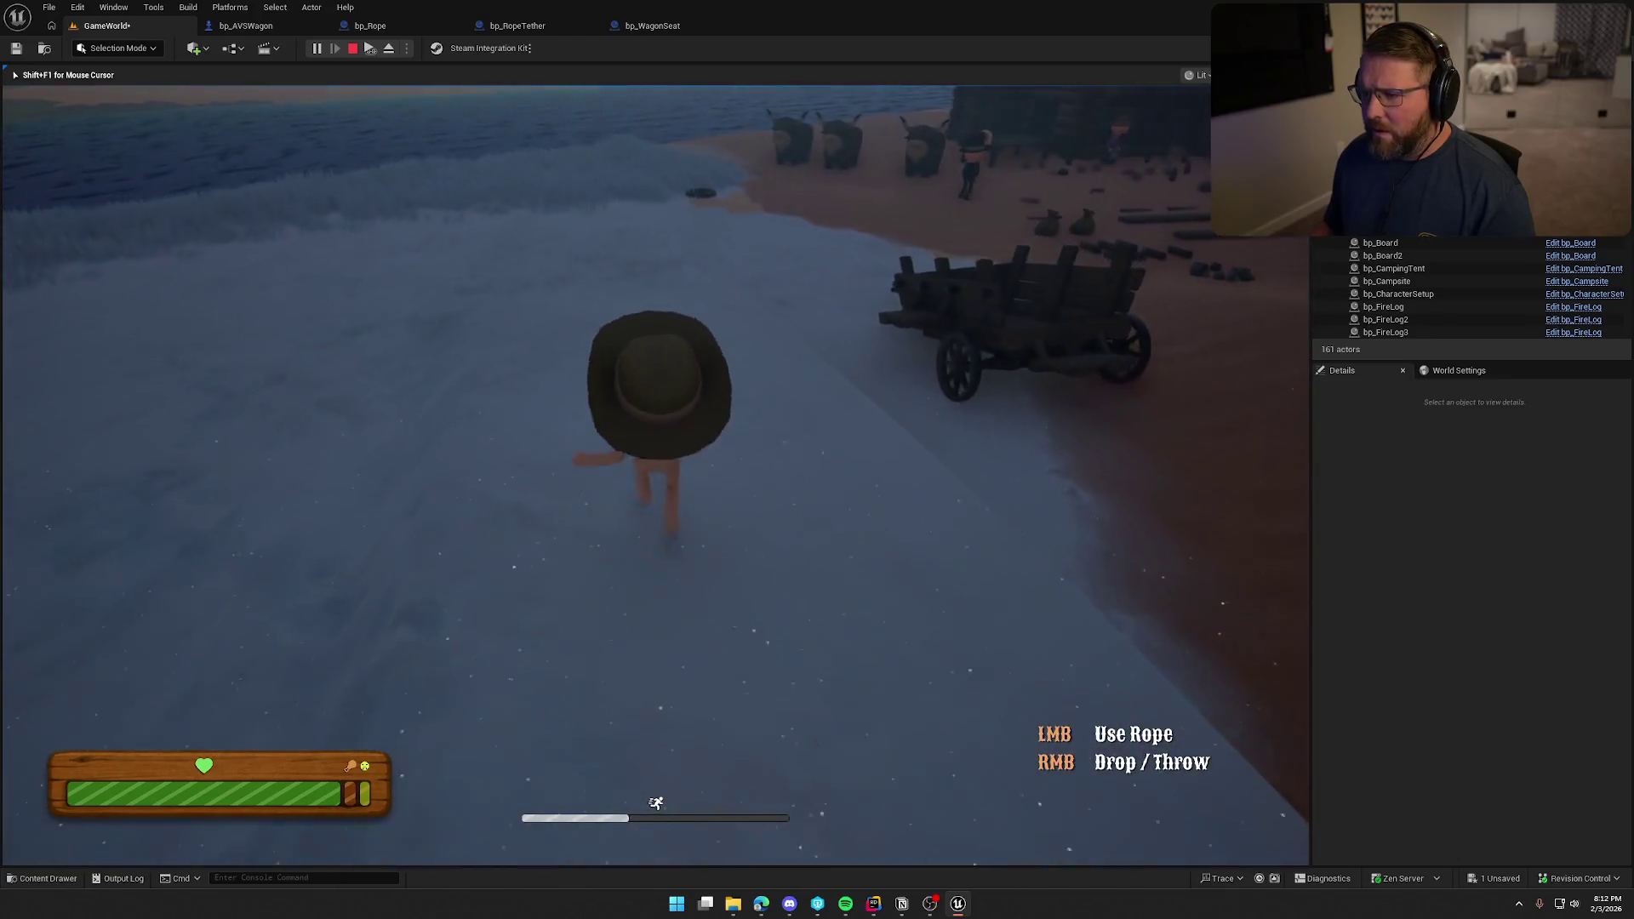
key("w")
key("w")
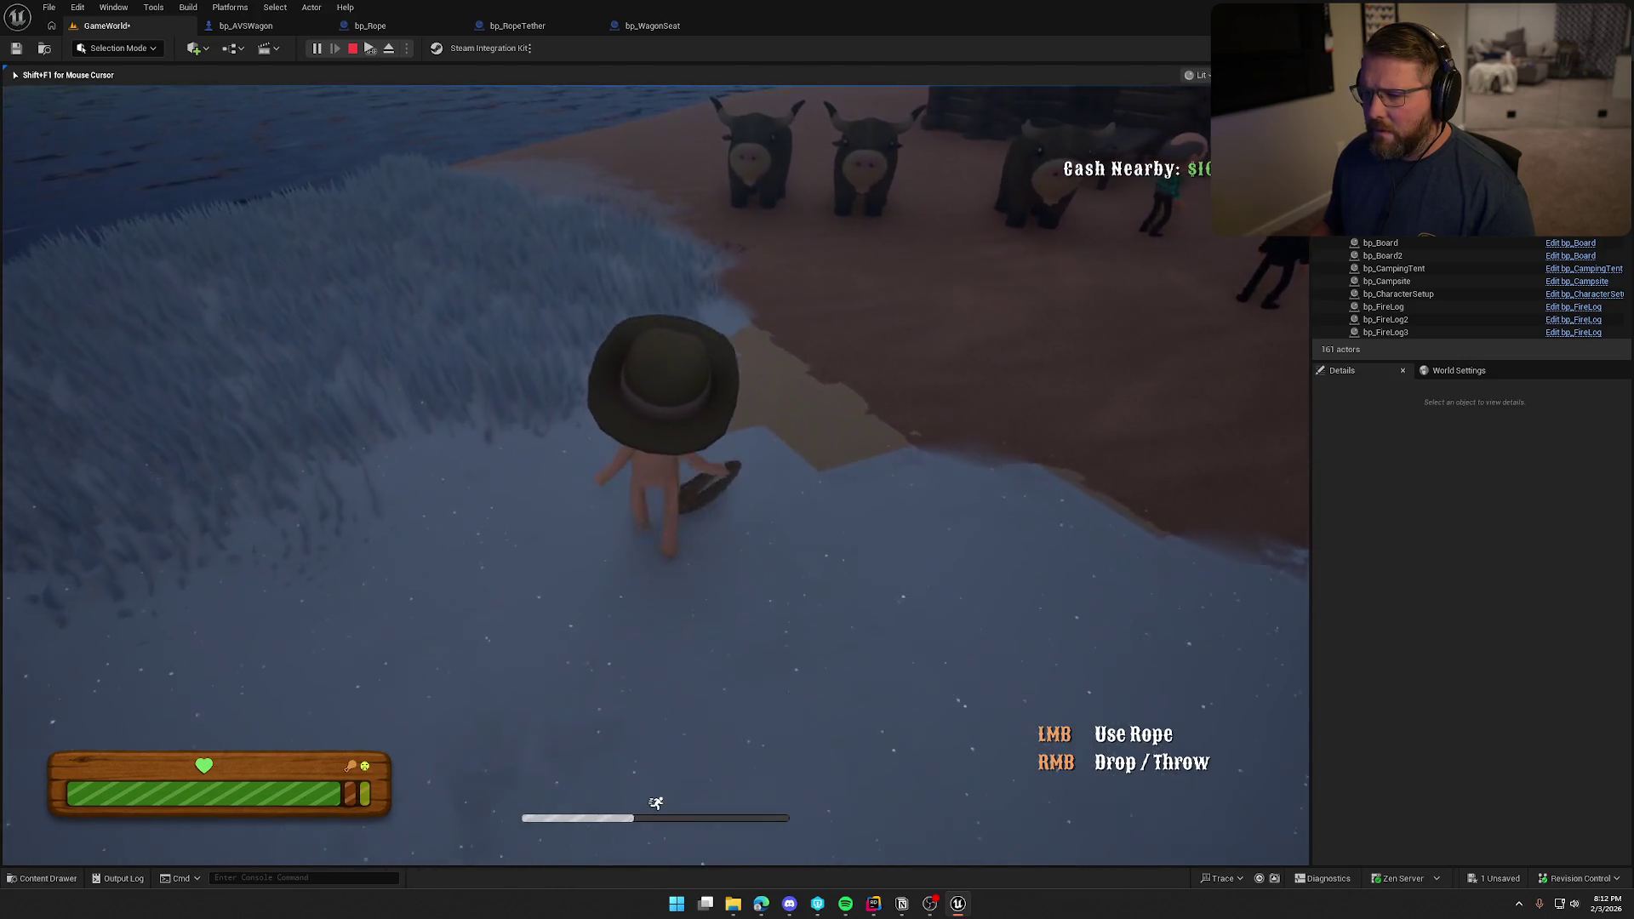
Drop and pick up the rope, grab the nearby wheel, and return to the wagon.
right_click(655, 475)
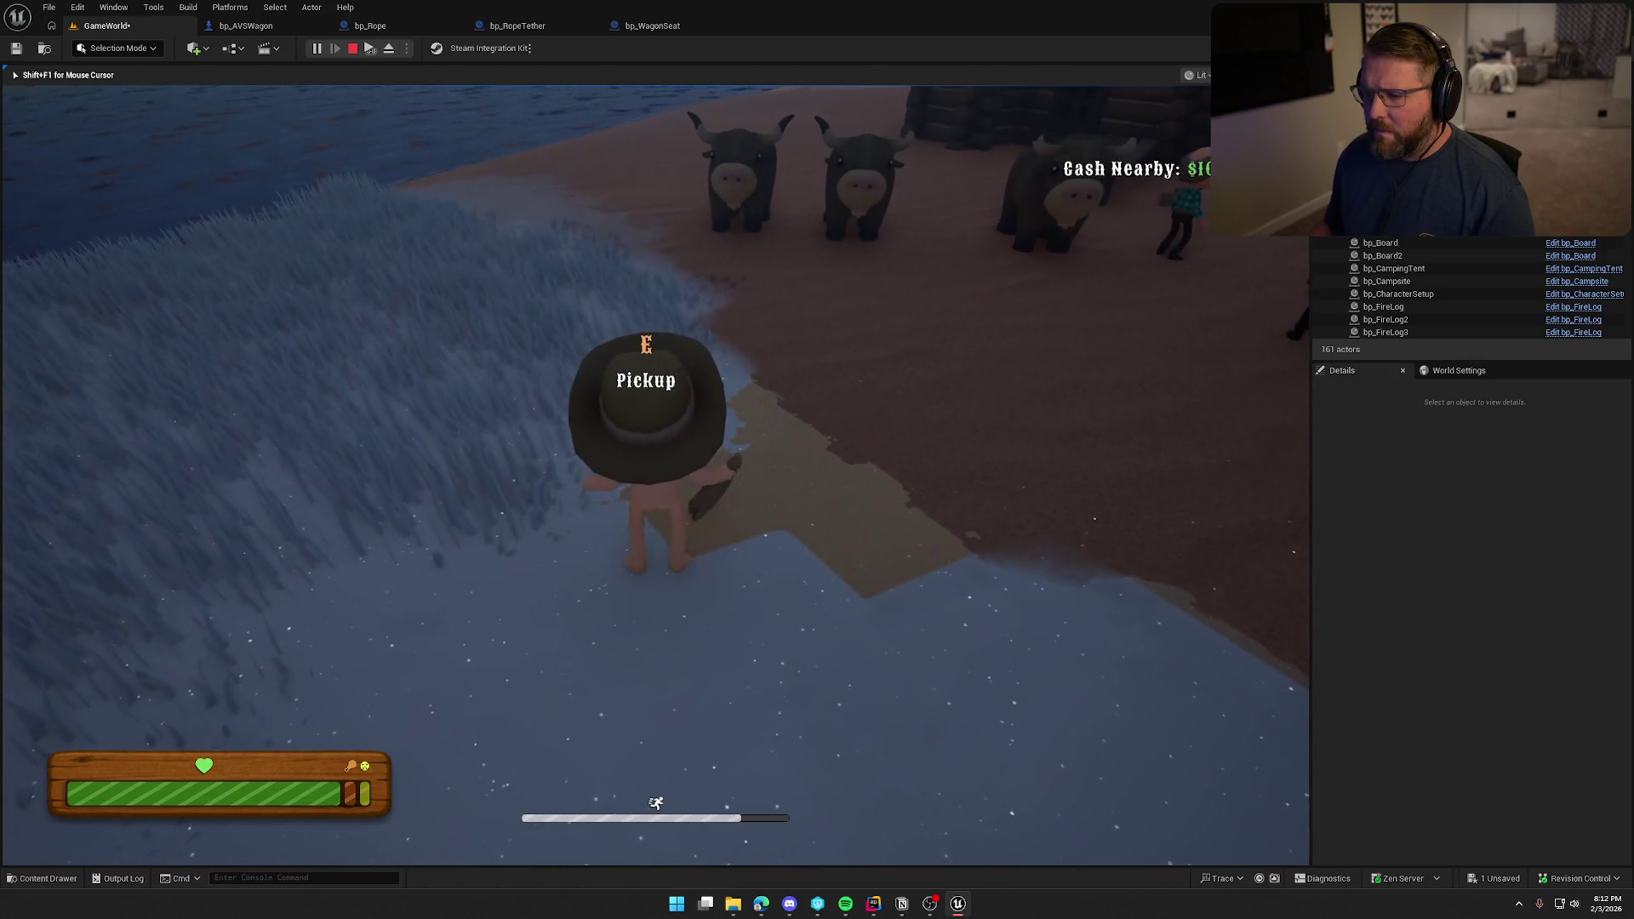
key("e")
right_click(655, 475)
key("e")
key("w")
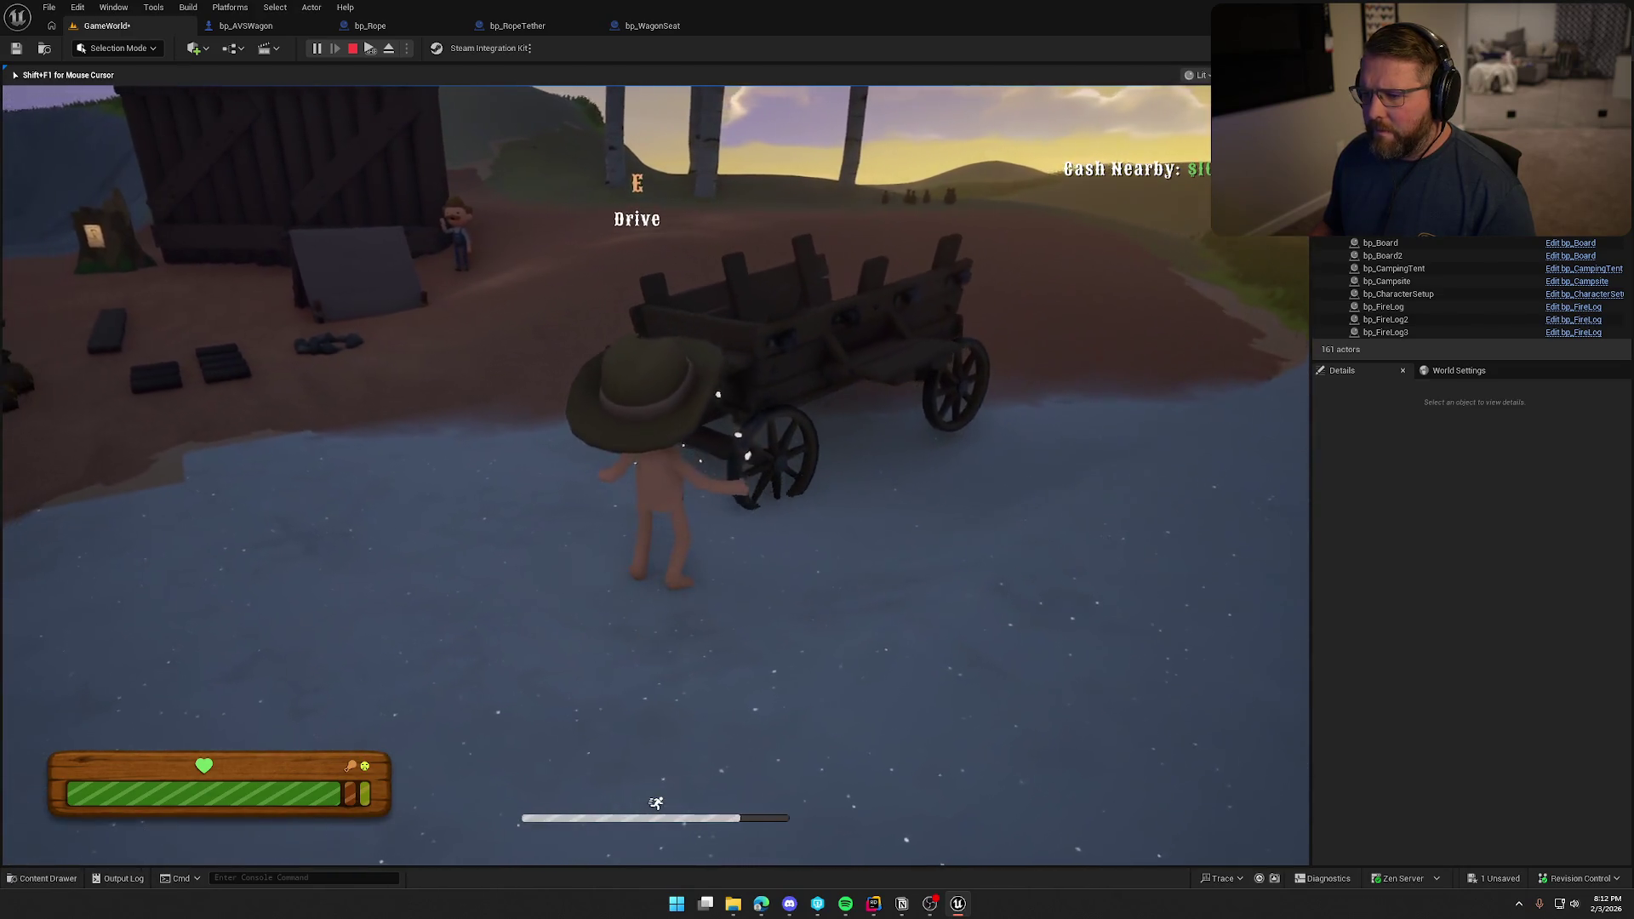
key("w")
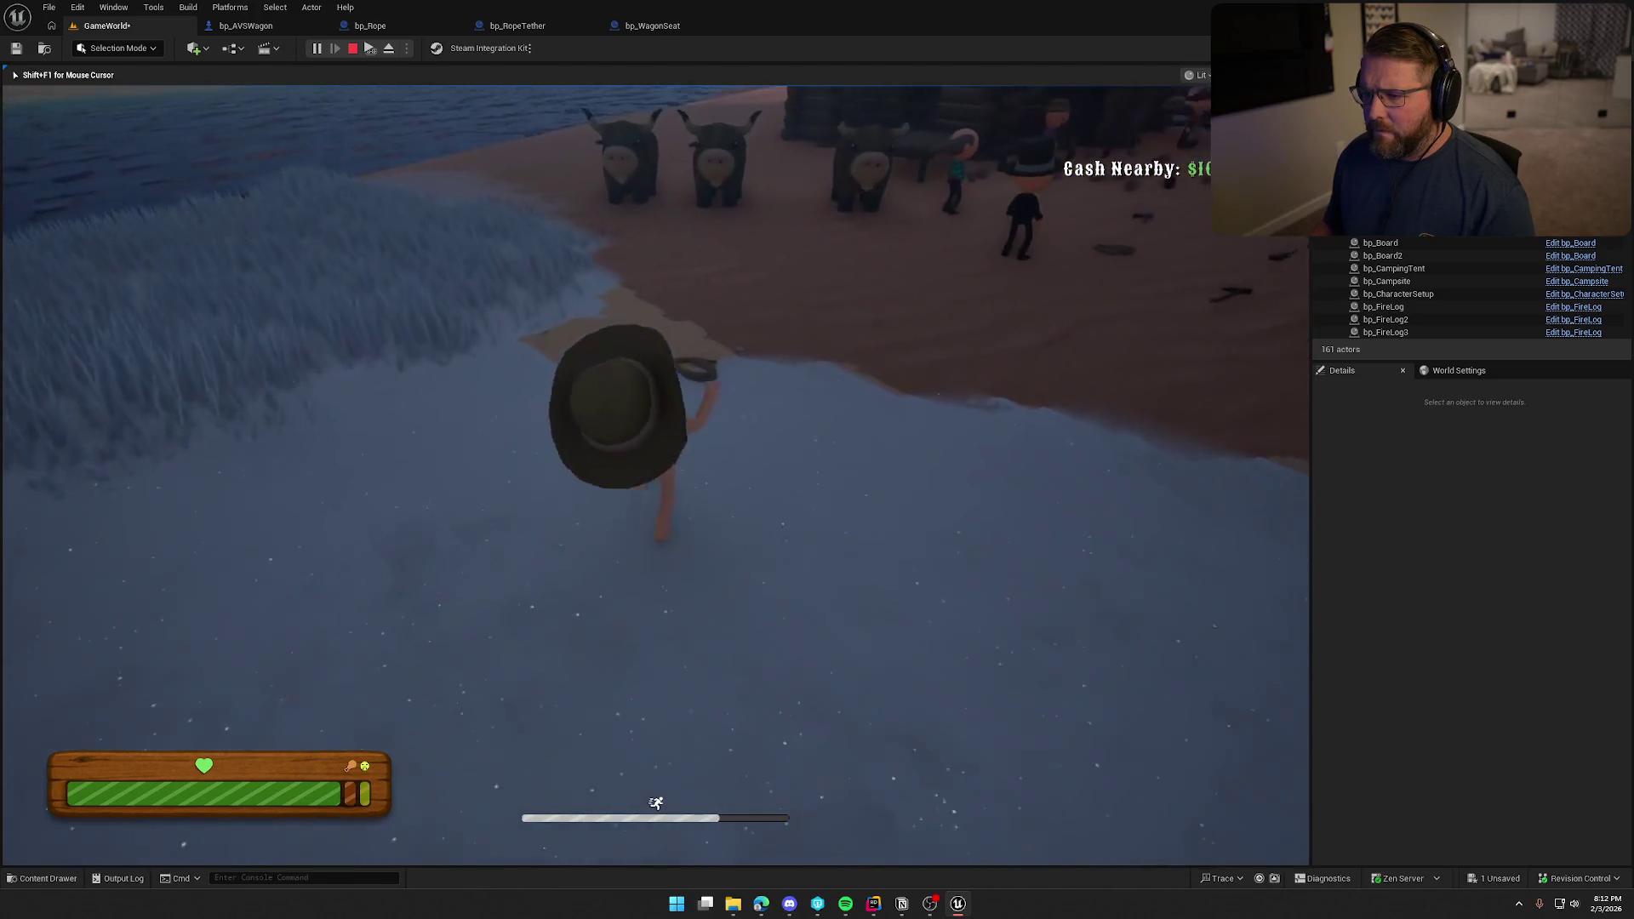
key("w")
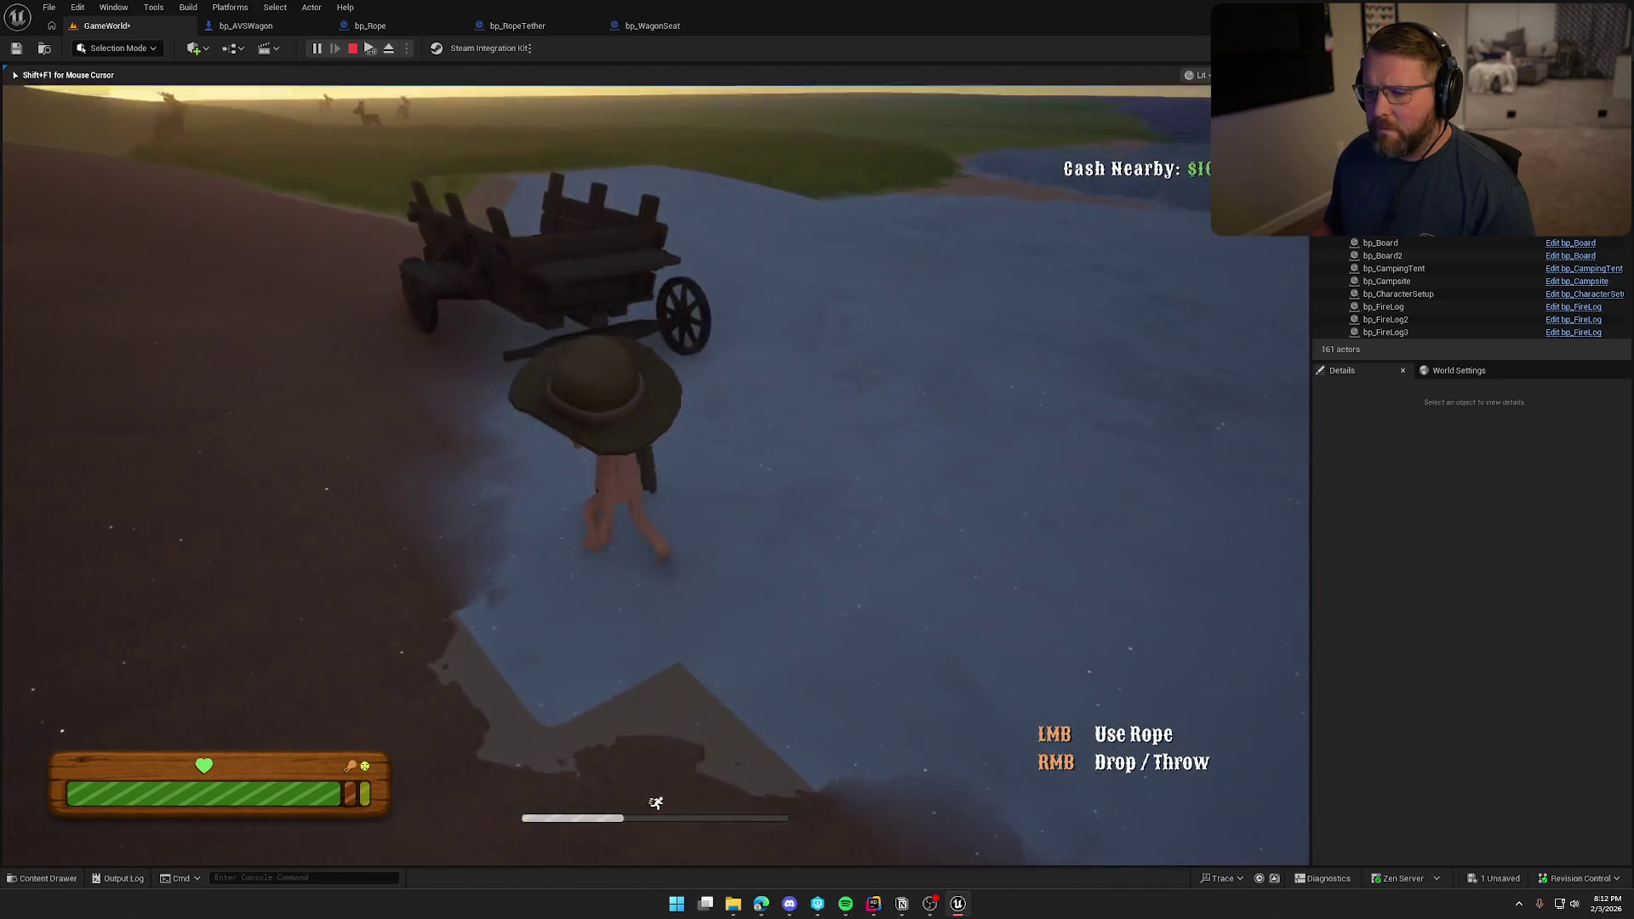
Sprint back with the rope and tow the wagon toward camp until it tips, then stop playing.
key("a")
key("s")
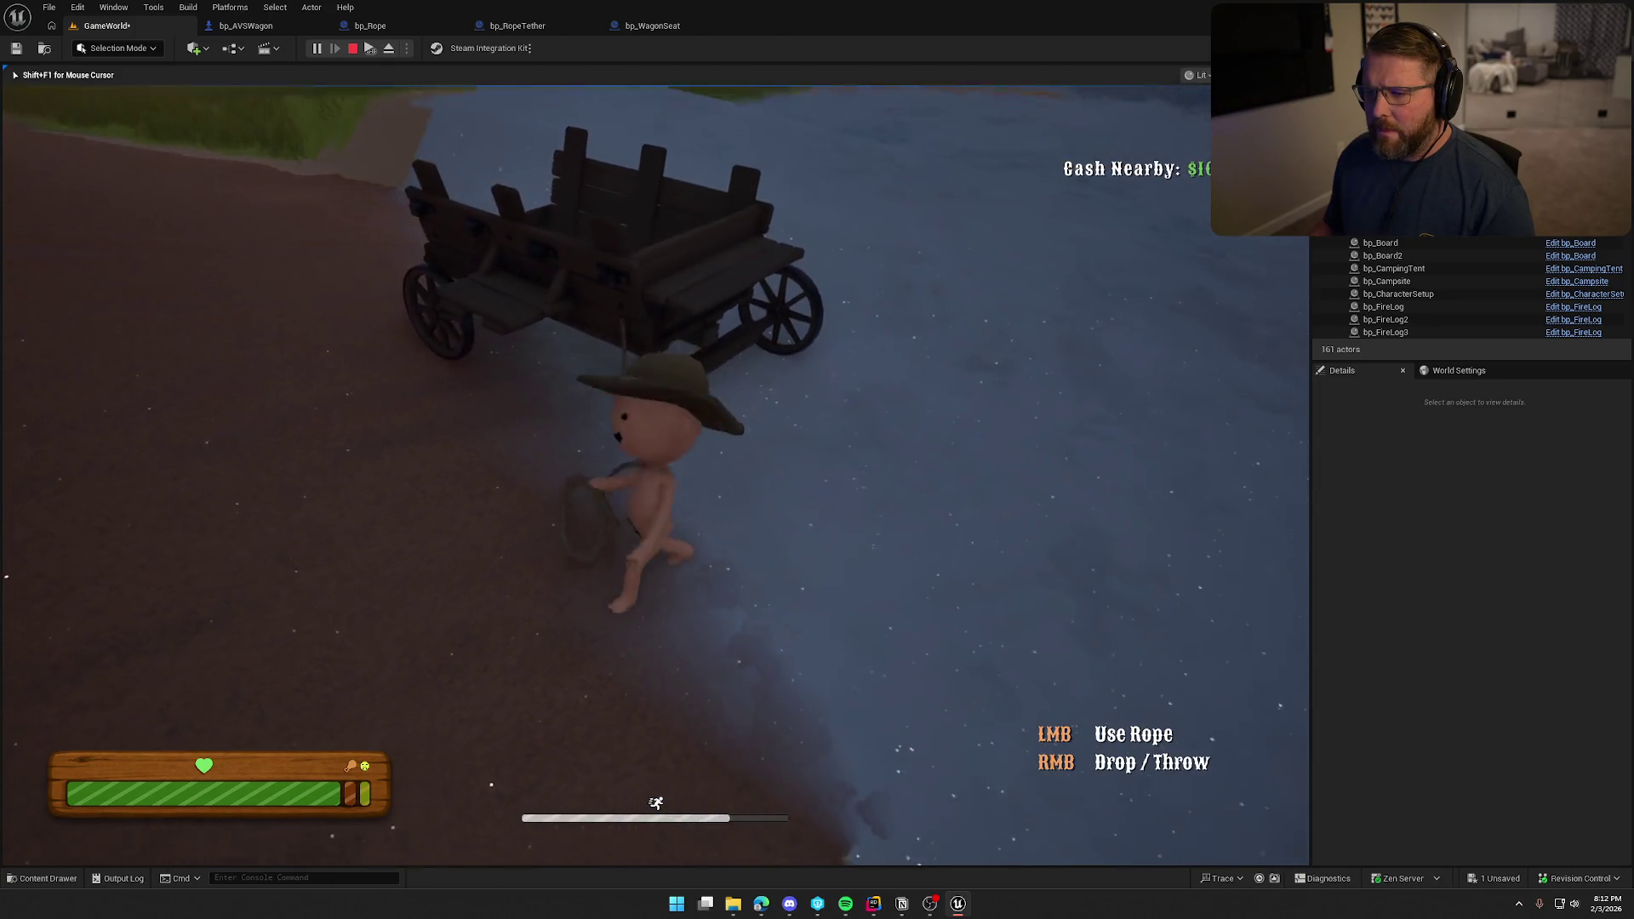
key("s")
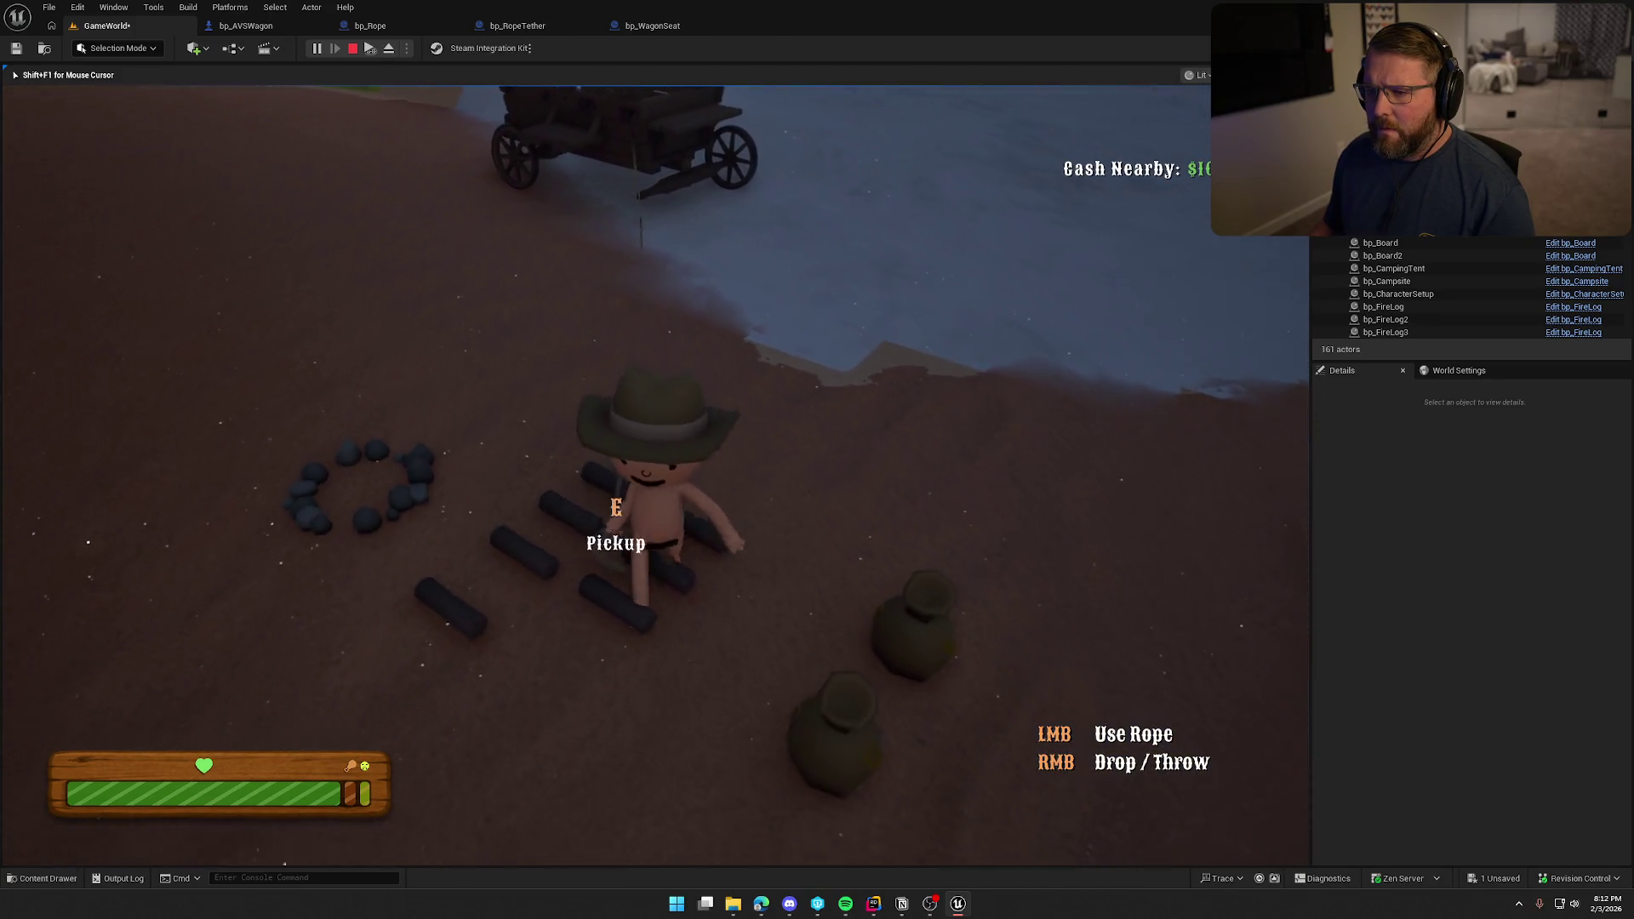
key("shift+w")
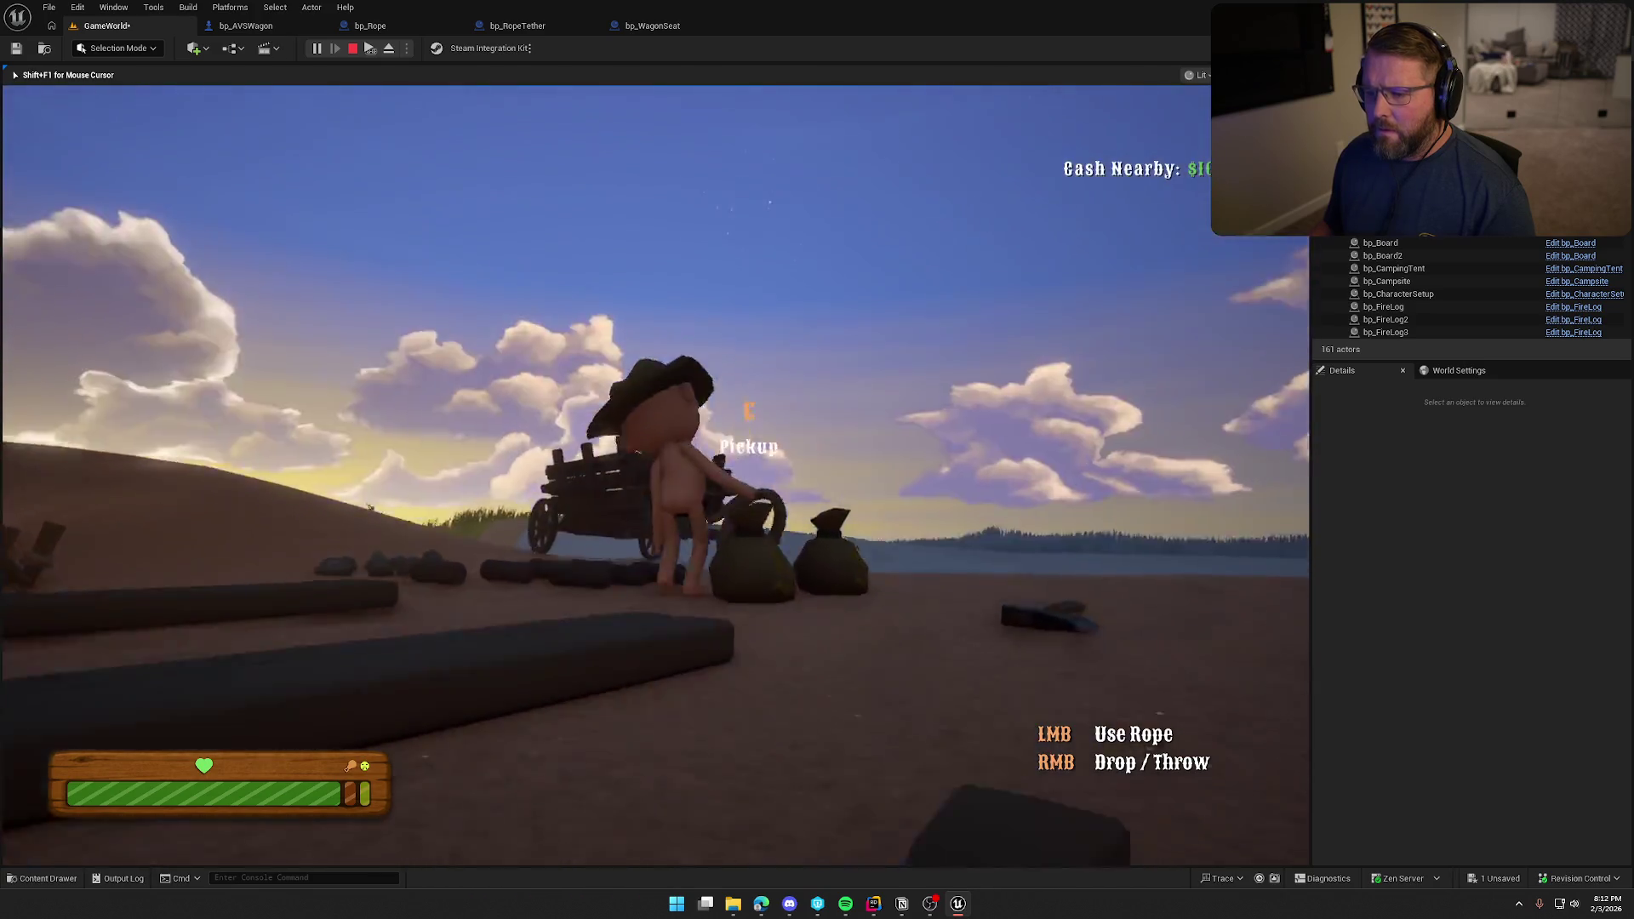
key("shift+w")
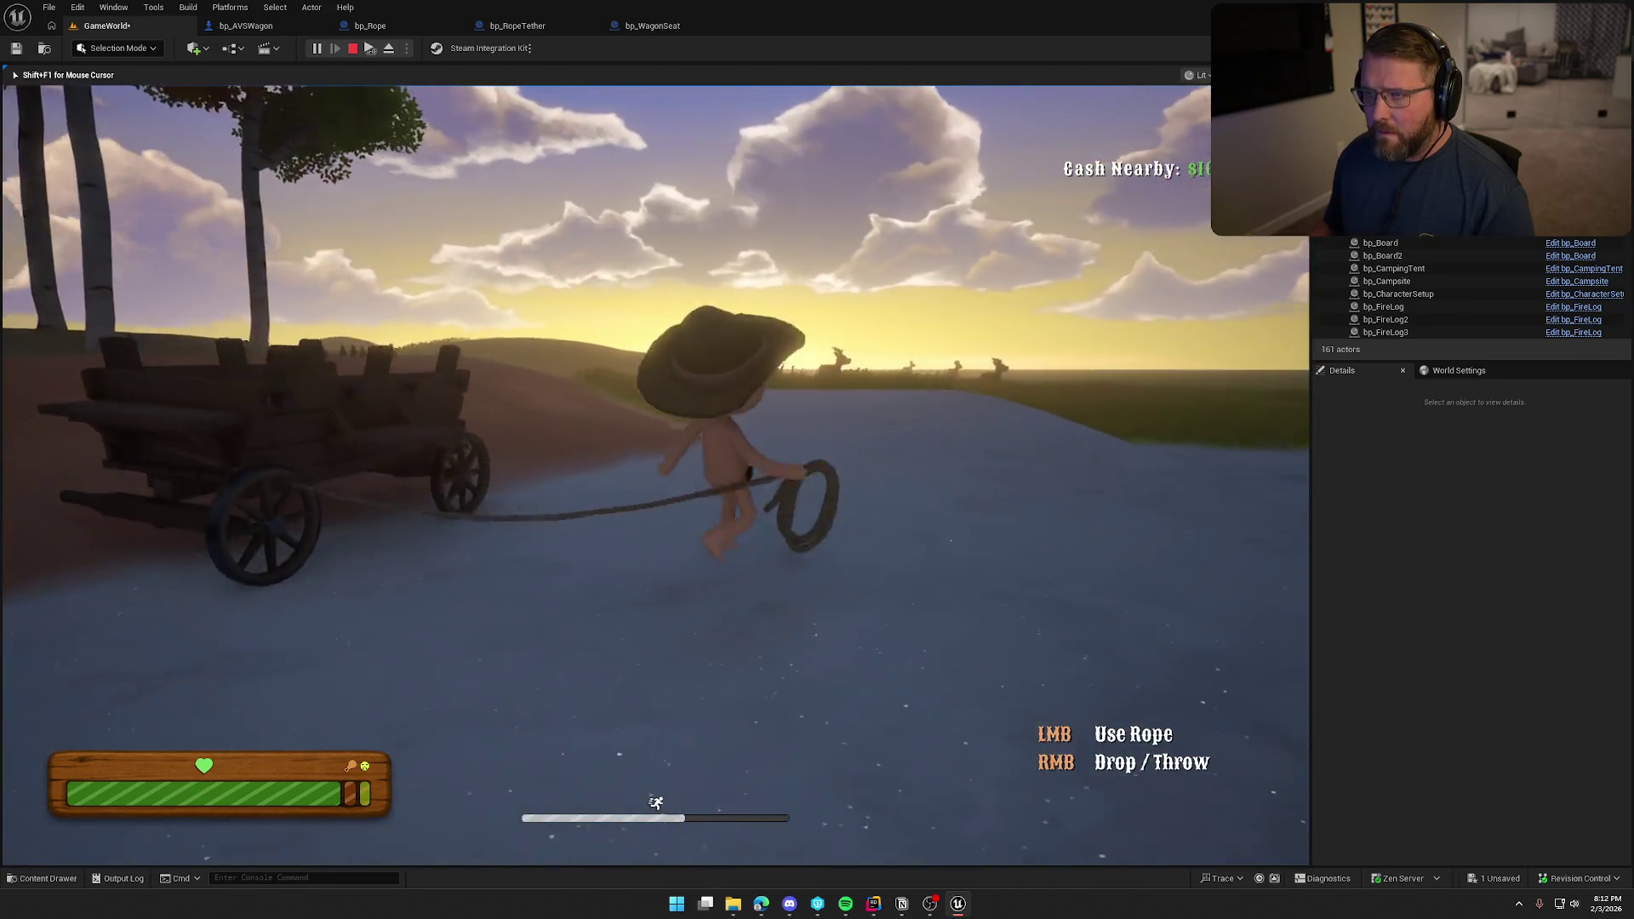
key("w")
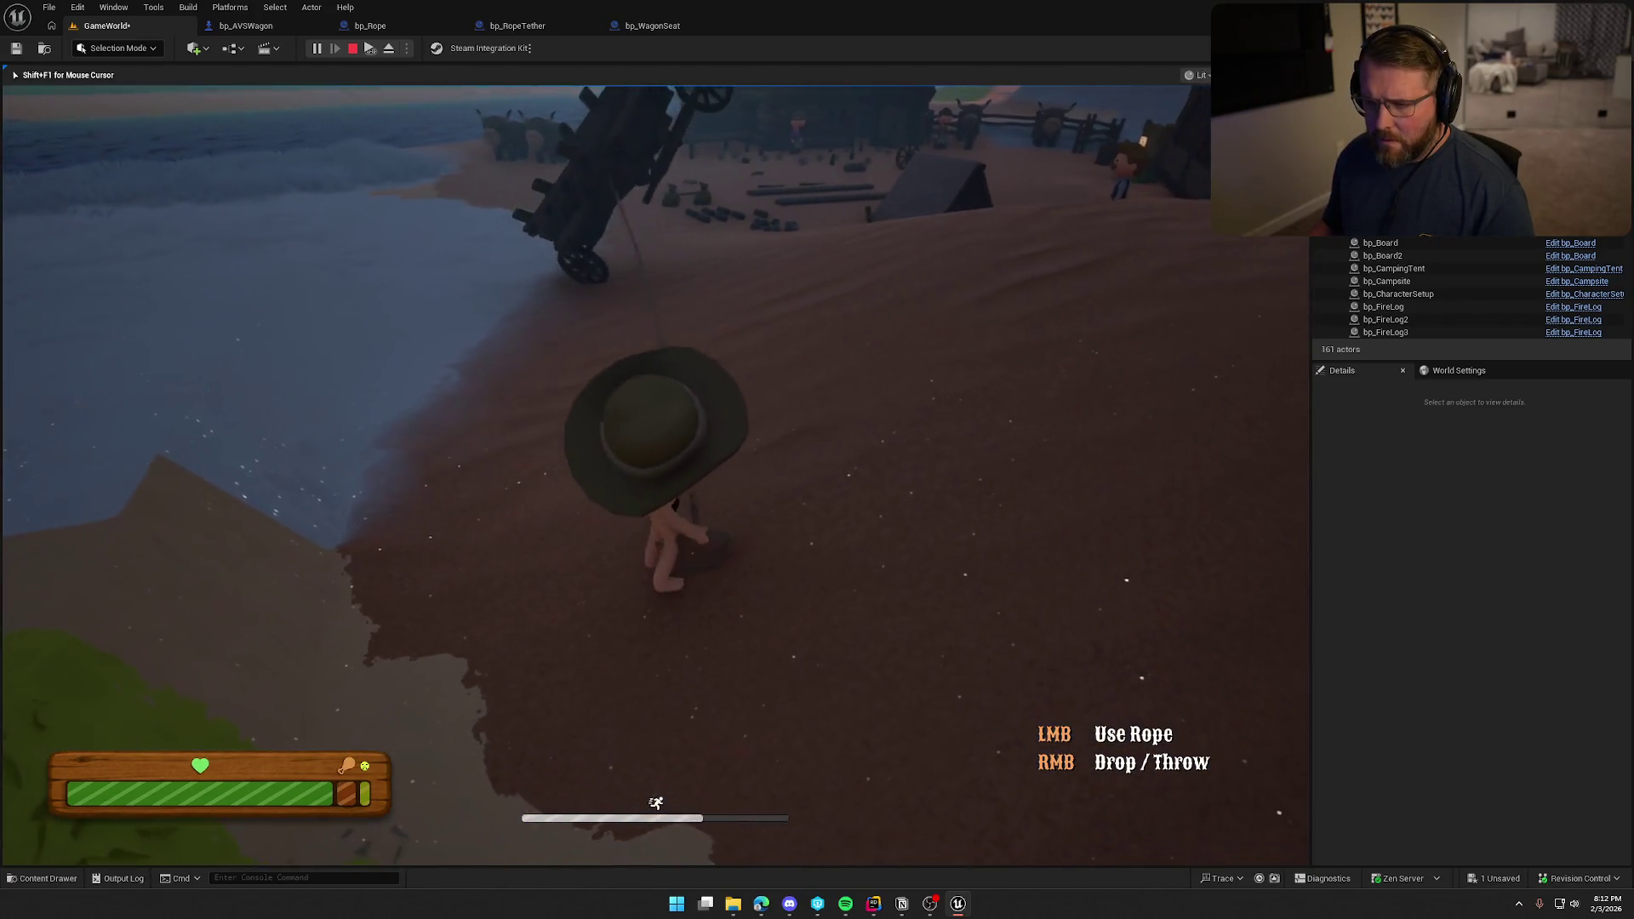
key("Escape")
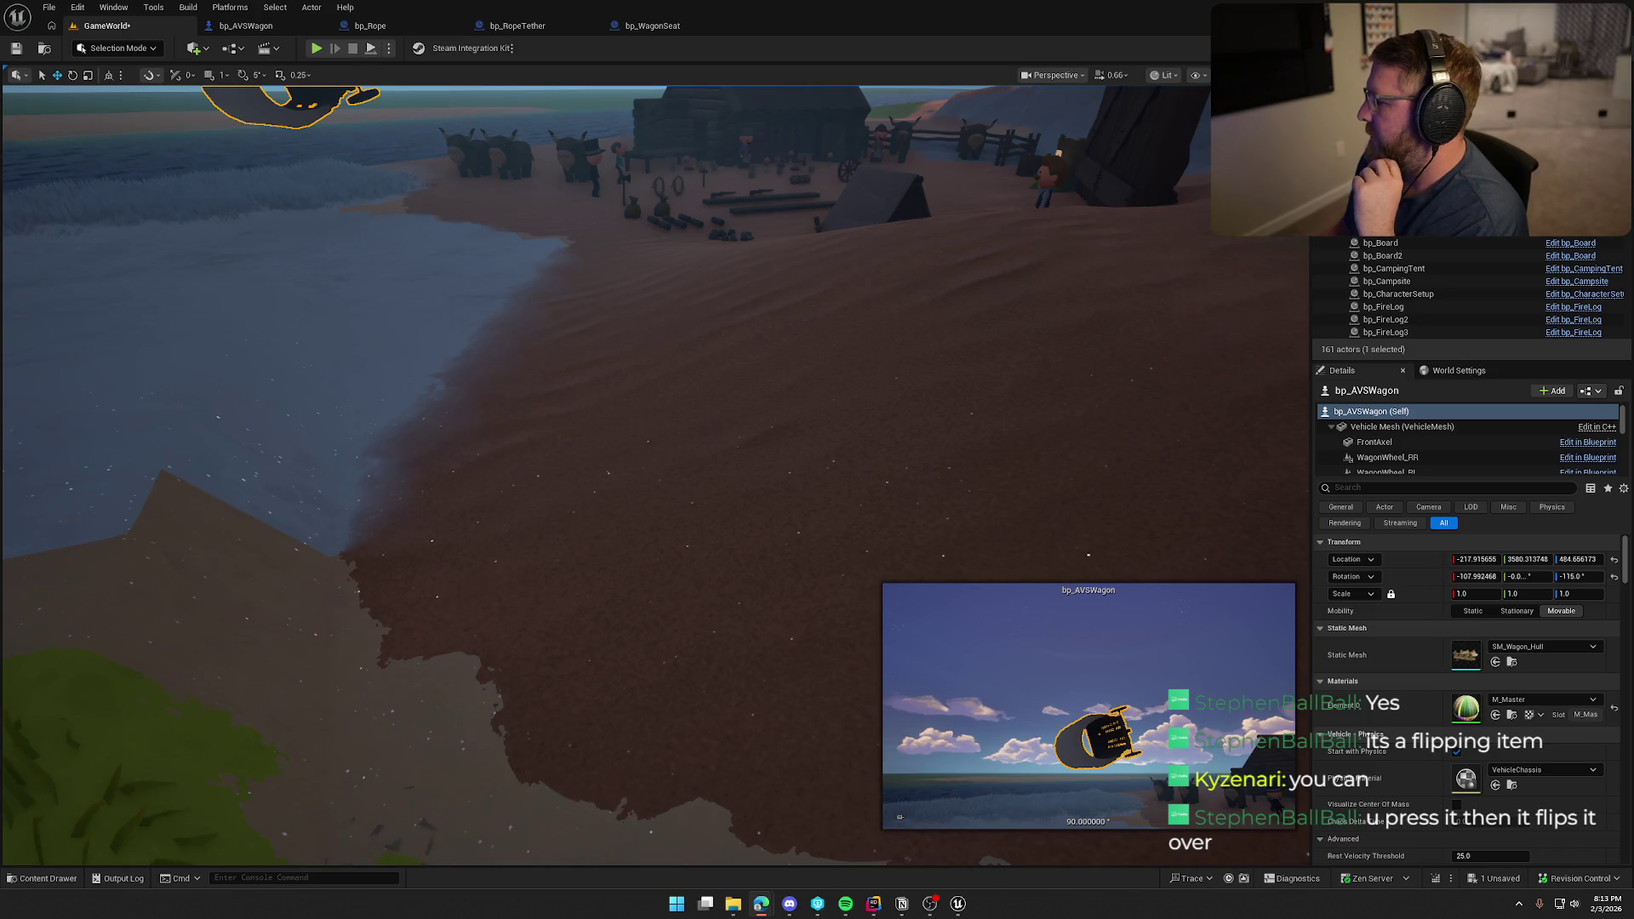
Frame the overturned wagon in the viewport and switch to the bp_AVSWagon Blueprint tab.
key("f")
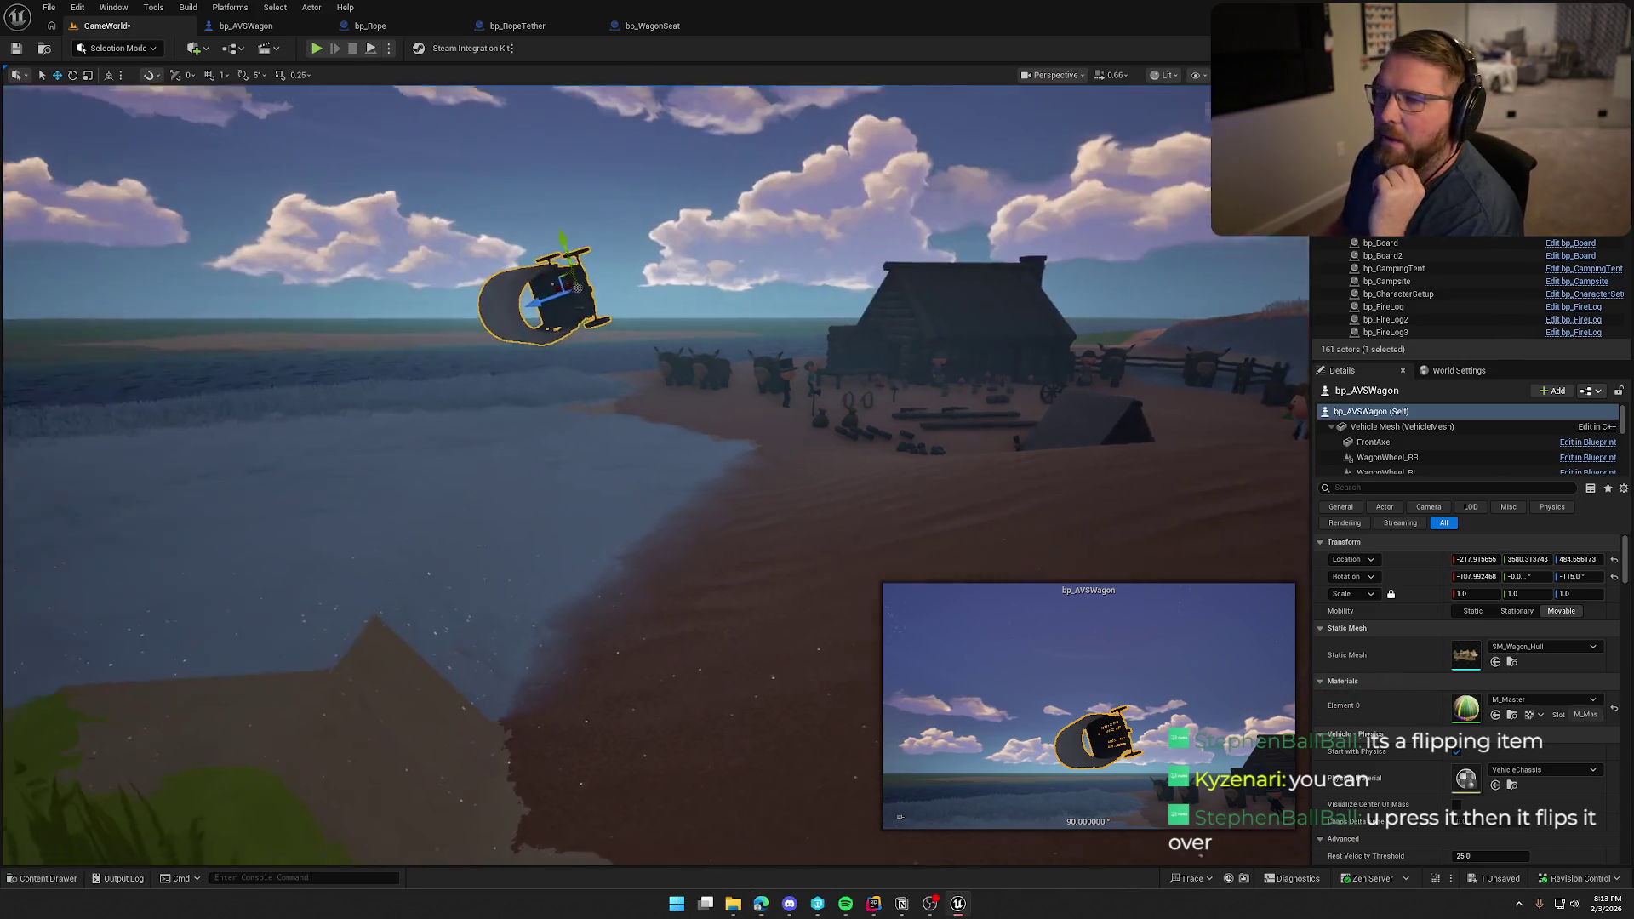
left_click(252, 26)
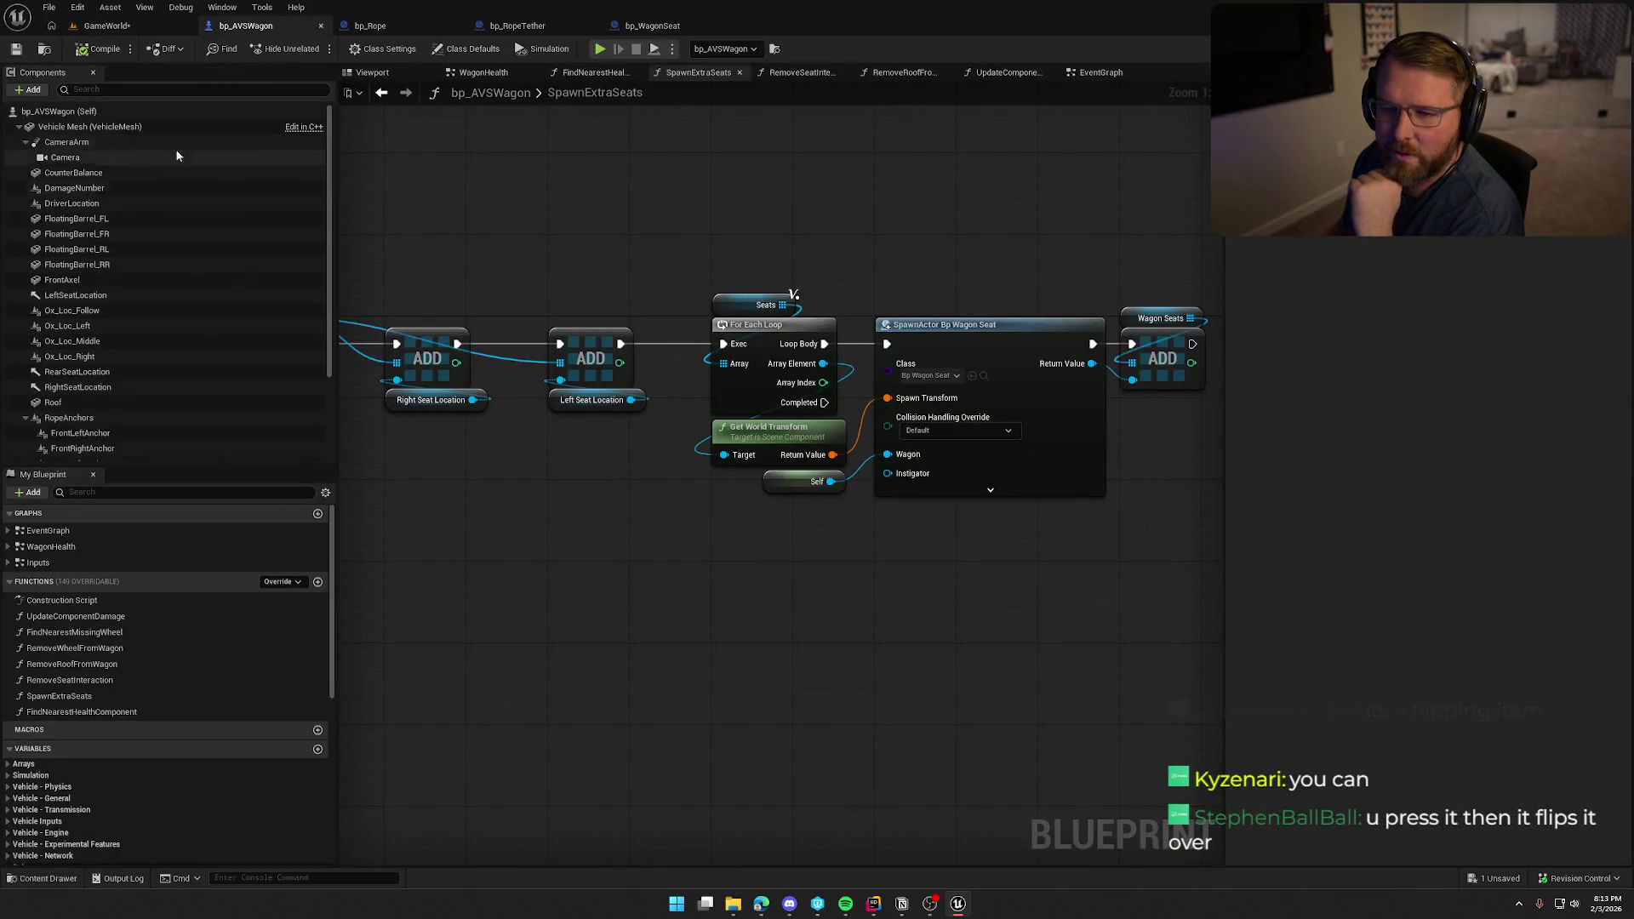
Search the blueprint actions for 'flip' in SpawnExtraSeats, then again in the EventGraph.
mouse_move(539, 435)
left_mouse_down()
mouse_move(650, 565)
mouse_move(941, 471)
mouse_move(699, 485)
left_mouse_up()
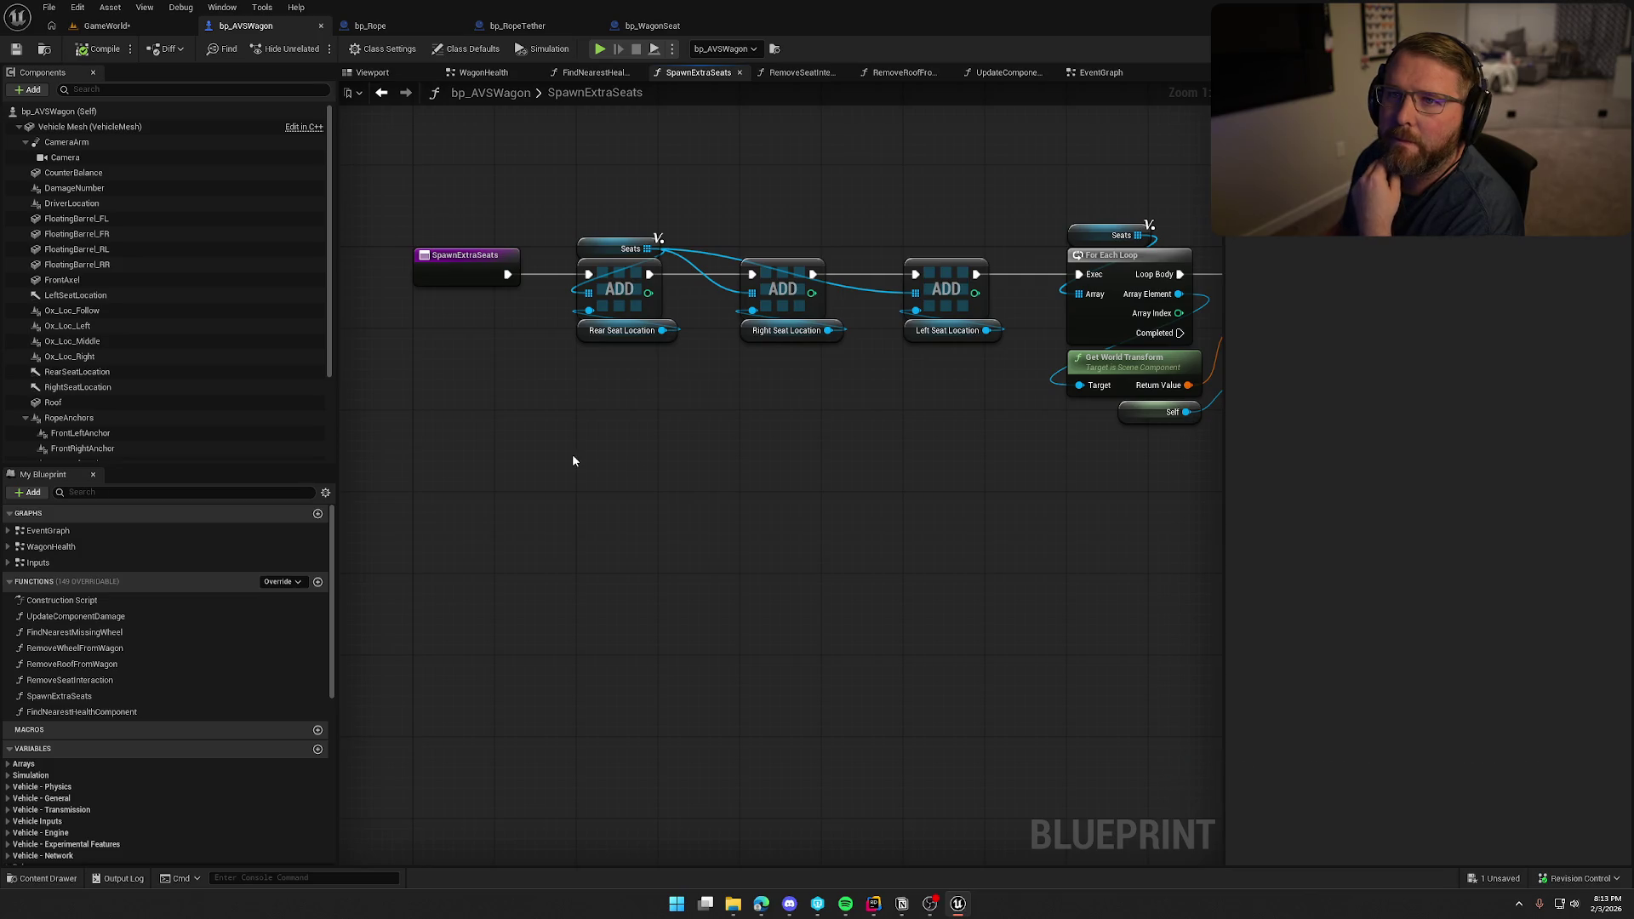
right_click(595, 474)
type("fli")
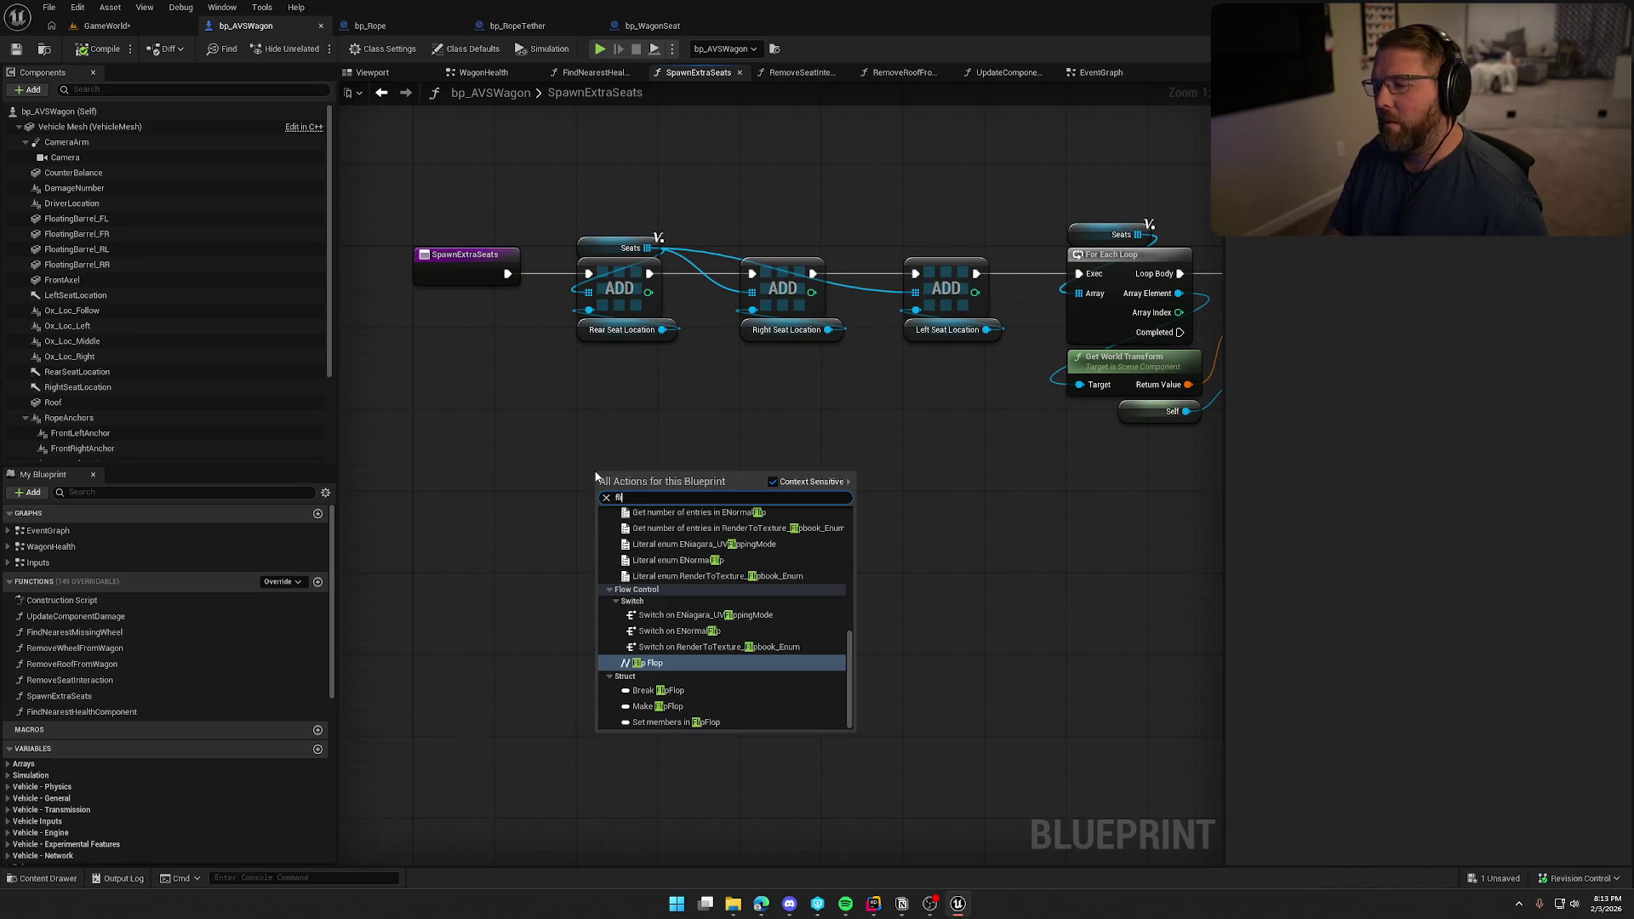
left_click(1071, 76)
right_click(636, 321)
type("flip")
Pan the EventGraph to Event OnVehicleFlipped and its Is Now Upside Down output, then open bp_RopeTether.
scroll(807, 509, "up", 5)
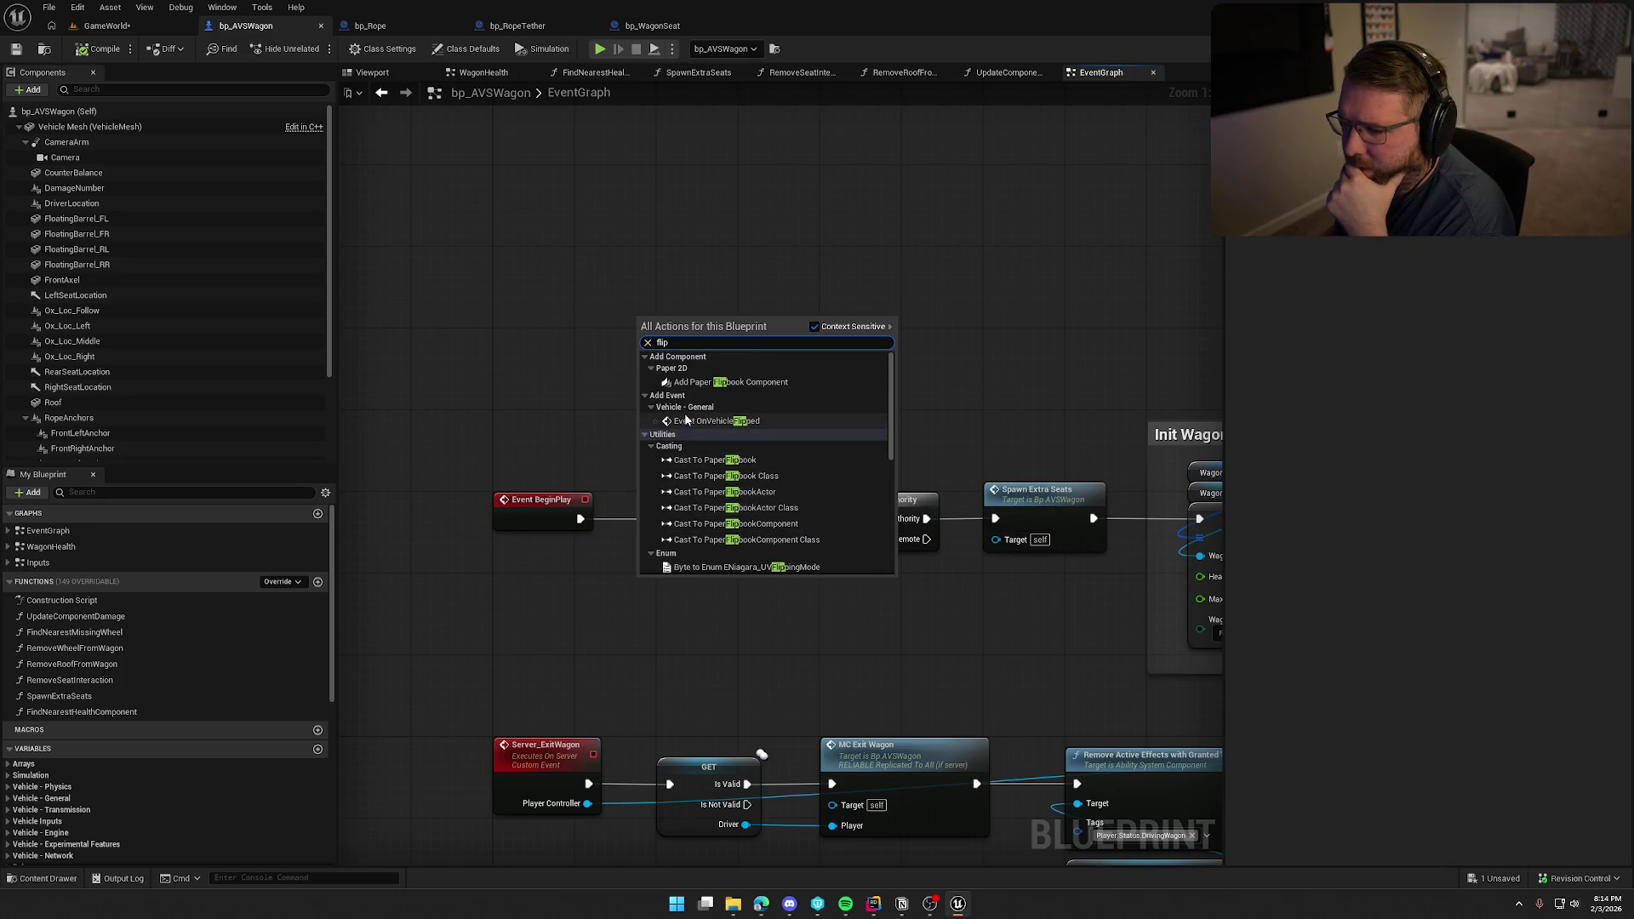
mouse_move(744, 628)
left_mouse_down()
mouse_move(766, 477)
mouse_move(805, 376)
mouse_move(759, 135)
mouse_move(594, 474)
mouse_move(634, 361)
mouse_move(678, 361)
mouse_move(572, 391)
left_mouse_up()
scroll(655, 361, "down", 1)
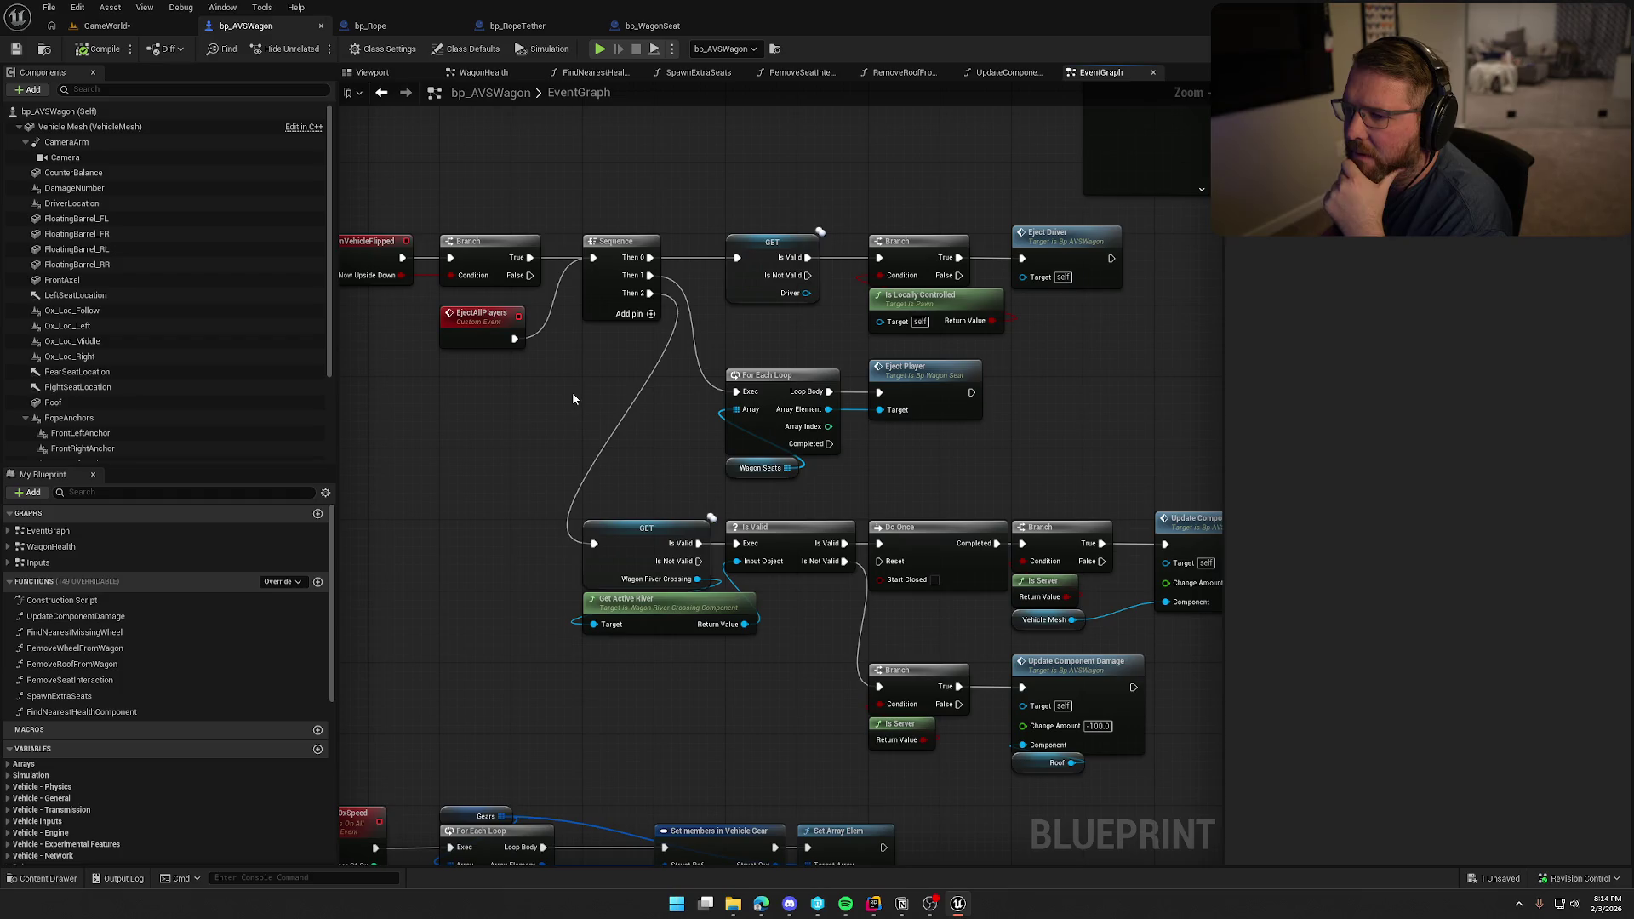
left_click_drag(536, 444, 607, 434)
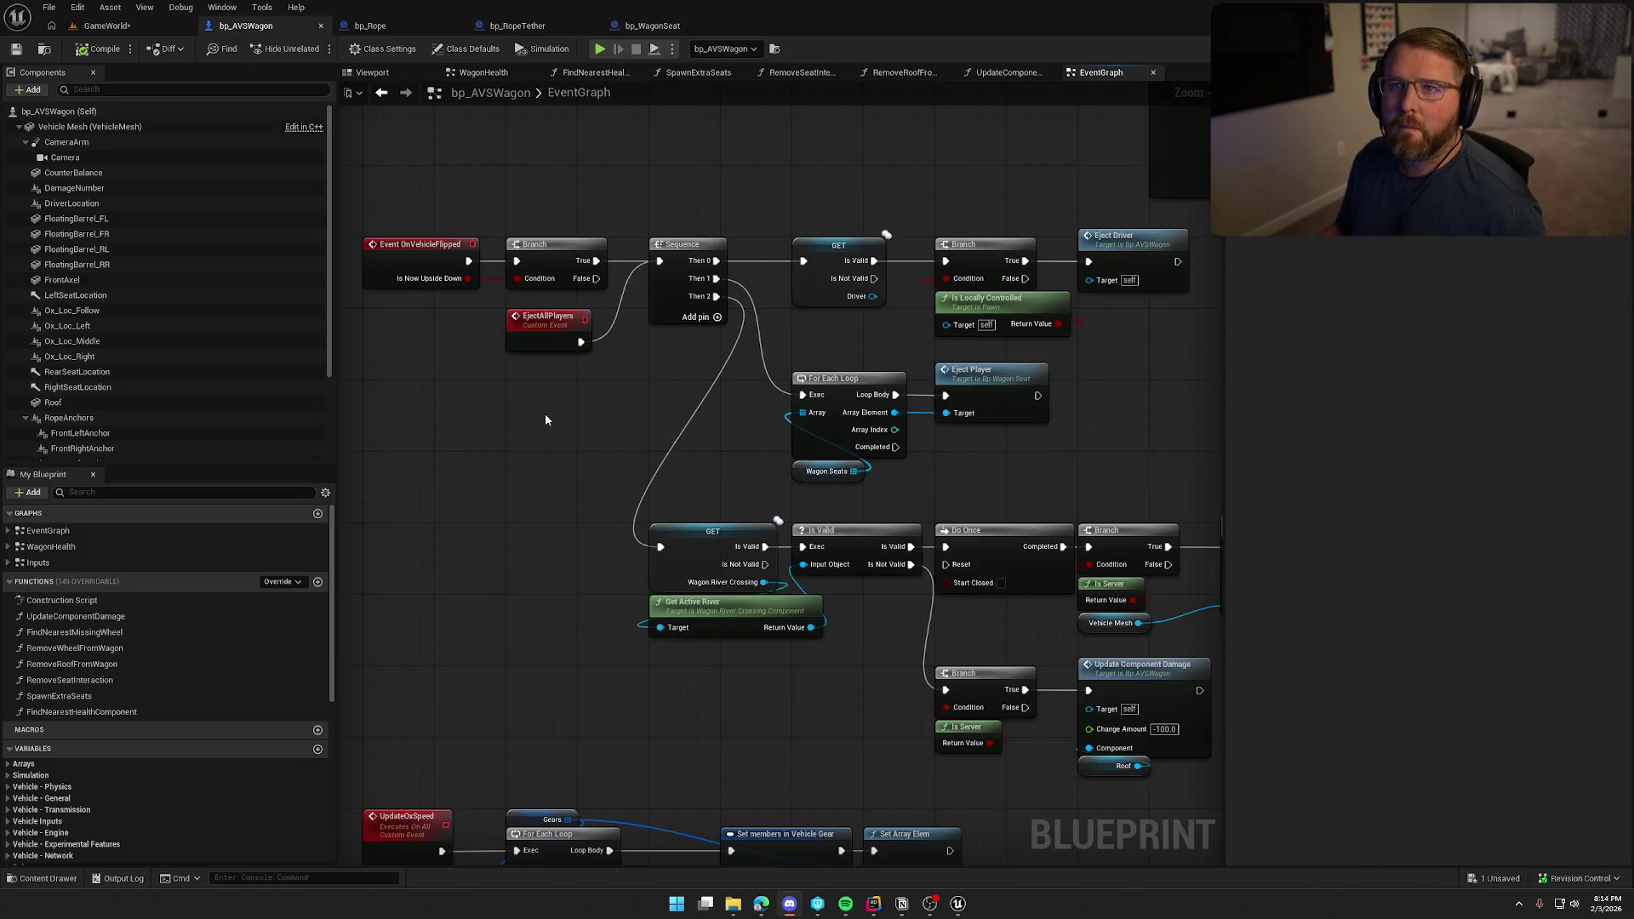
left_click_drag(507, 462, 539, 513)
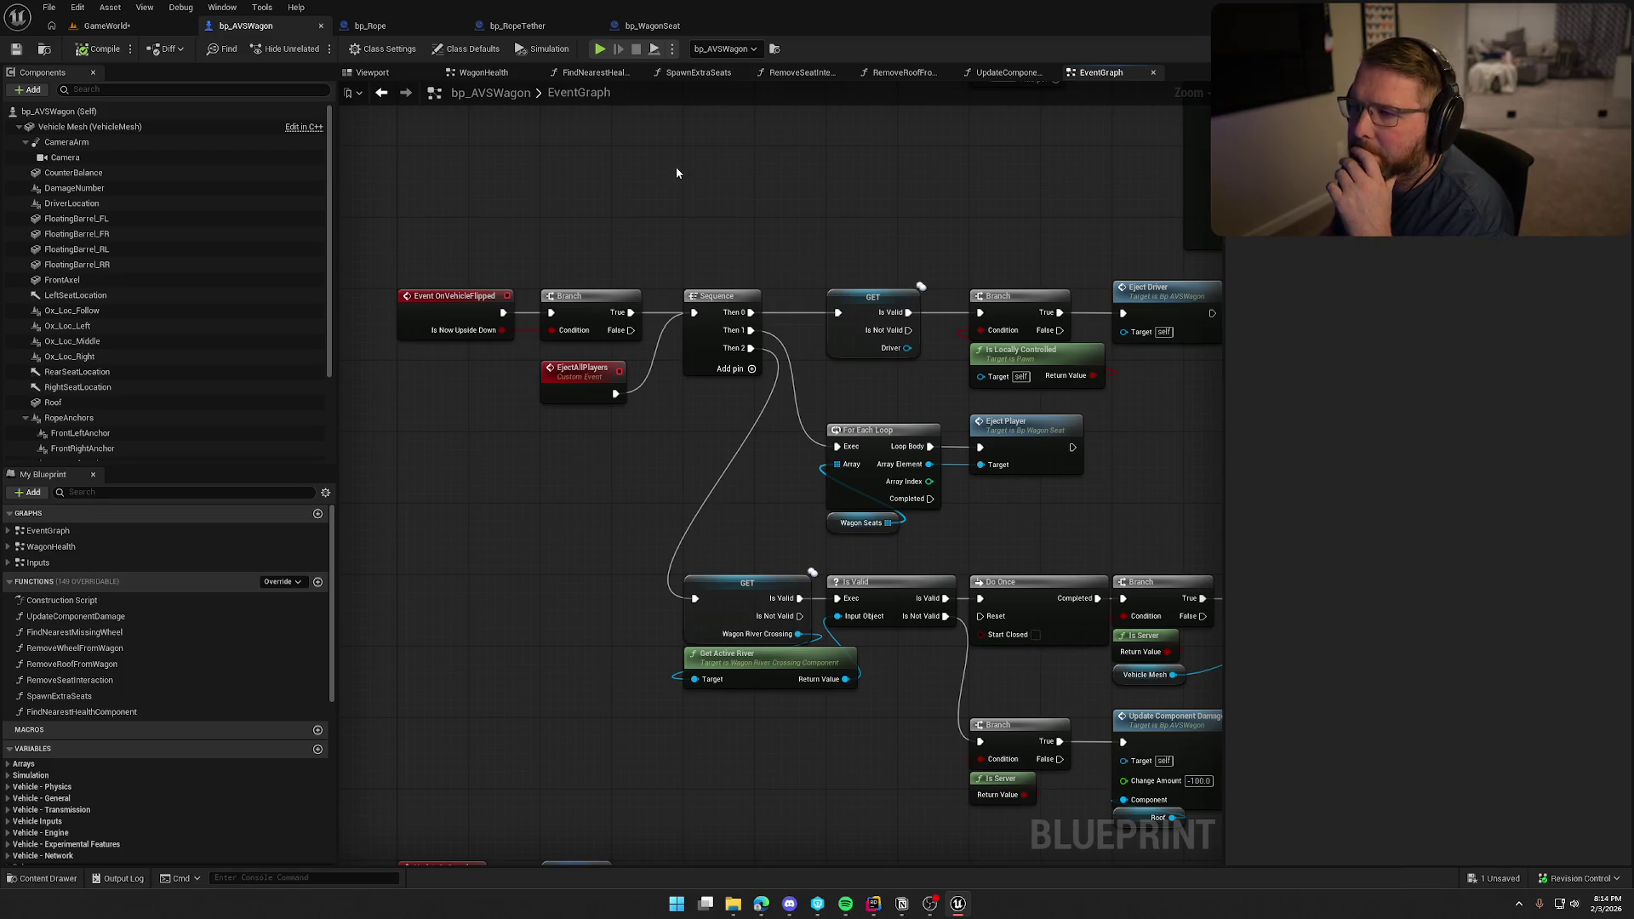
left_click(518, 25)
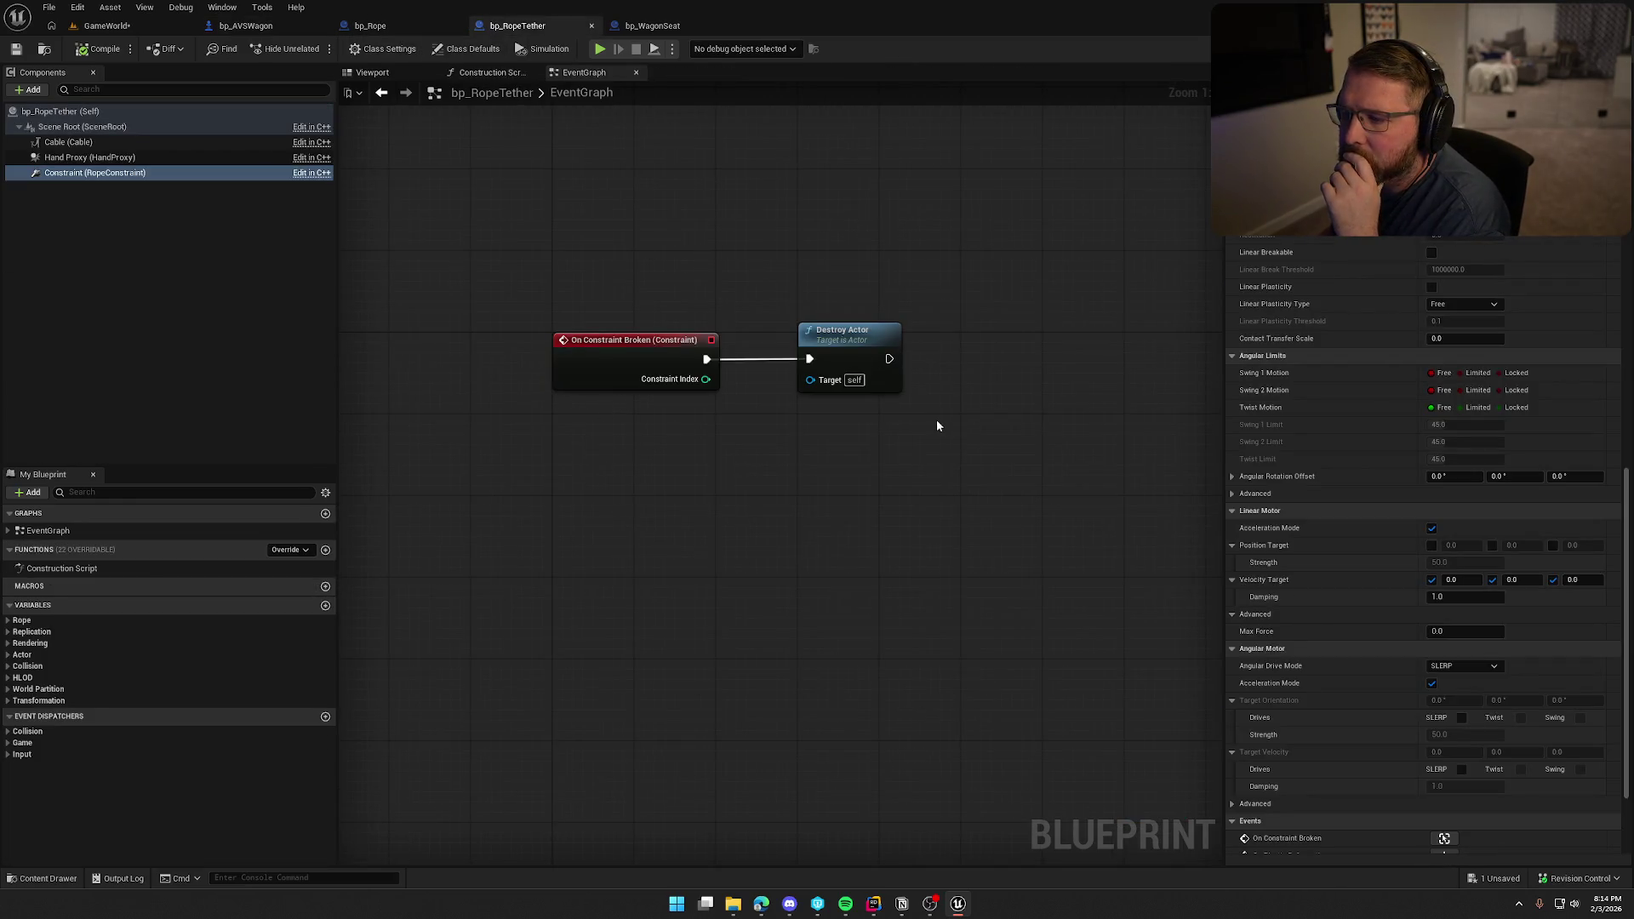
left_click(369, 26)
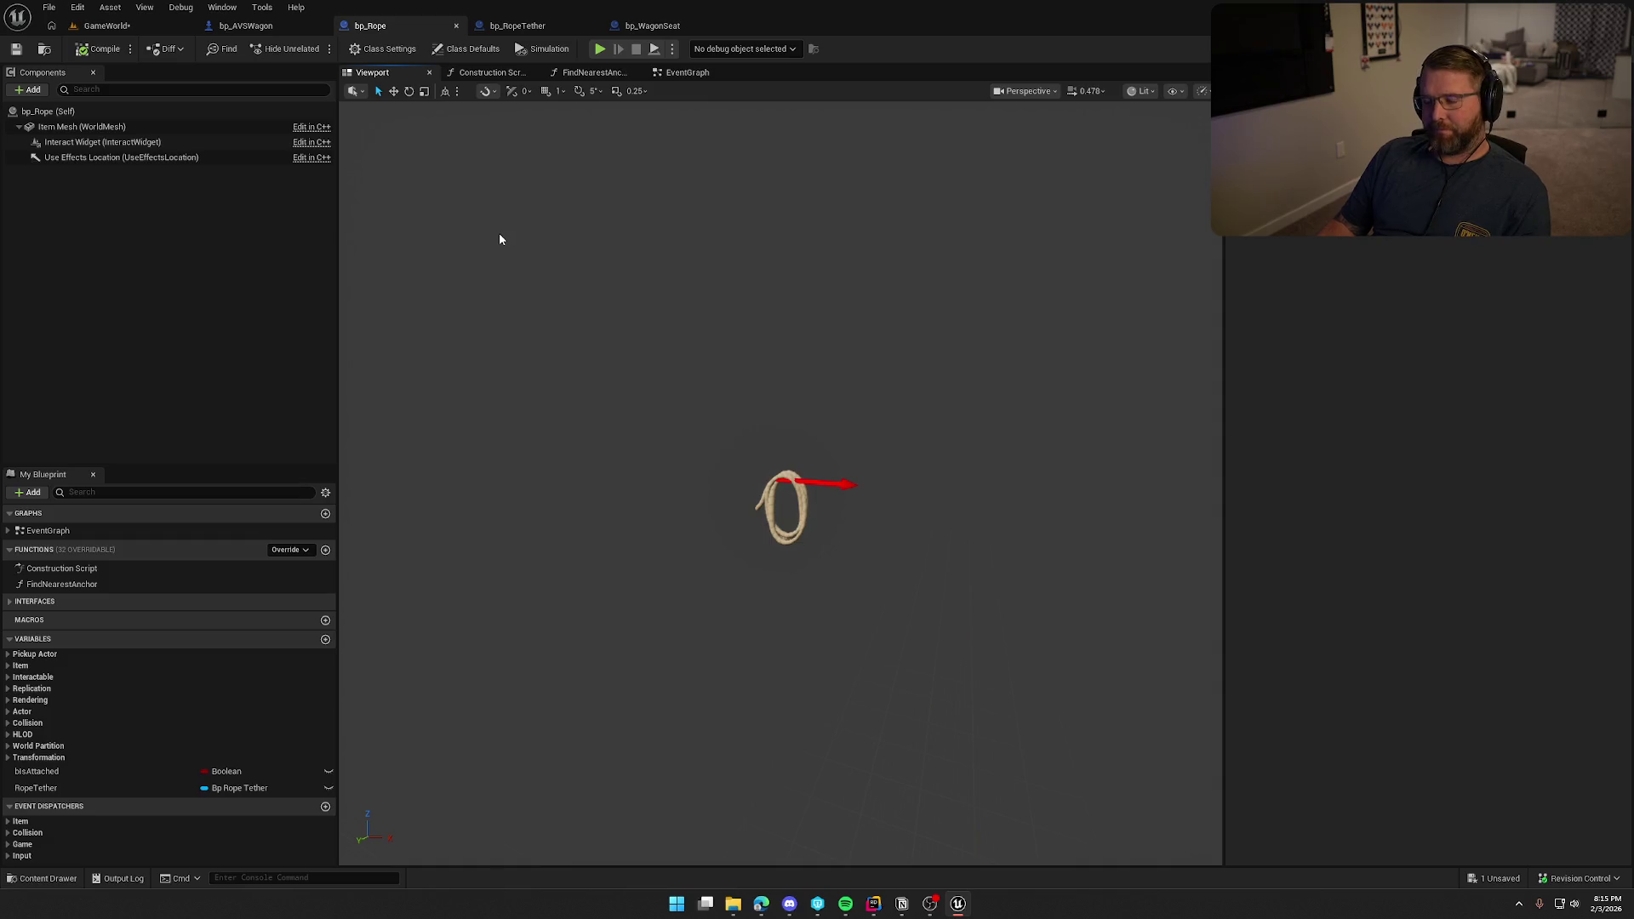
left_click(517, 25)
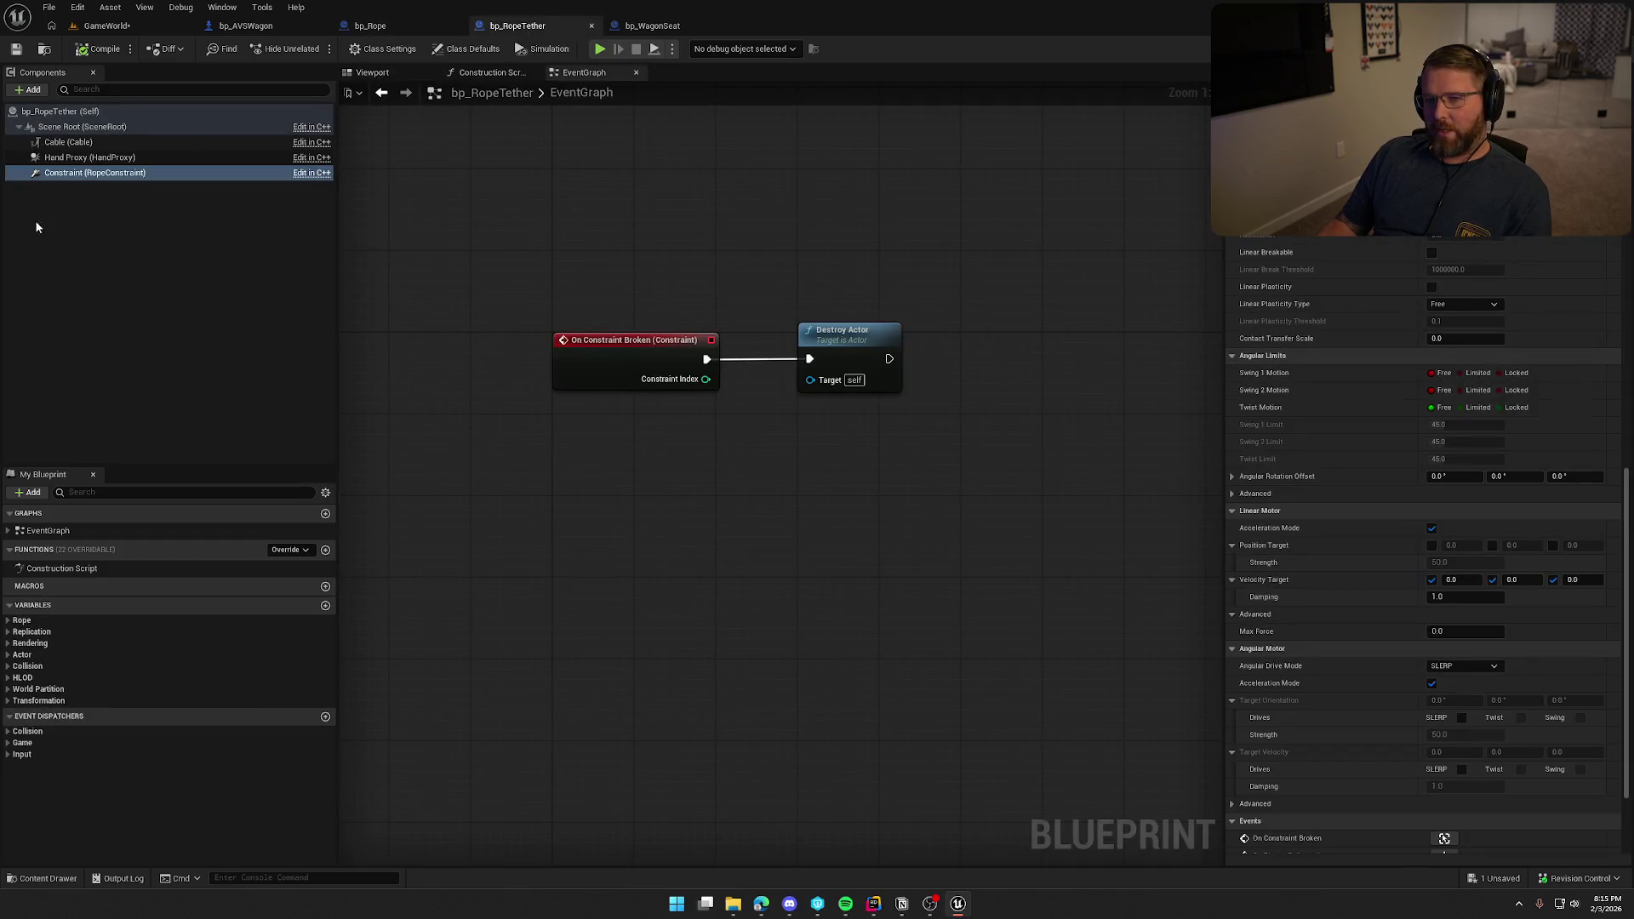
Set the Cable component's custom collision to ignore Pawn, compile bp_RopeTether, and return to GameWorld.
left_click(70, 159)
left_click(69, 142)
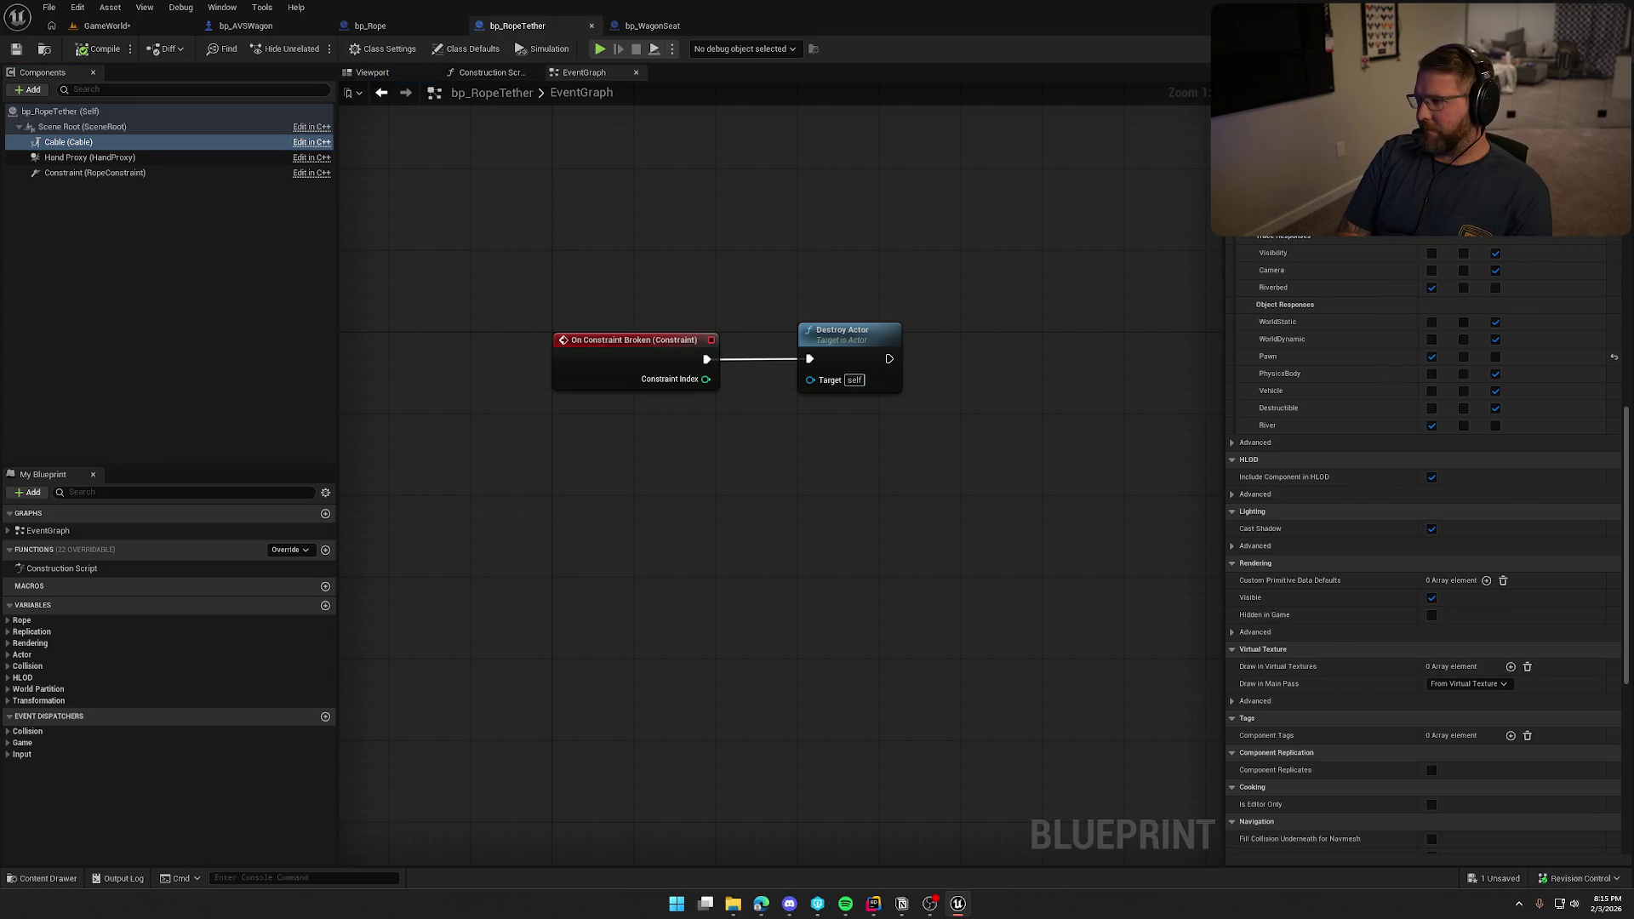
type("collision")
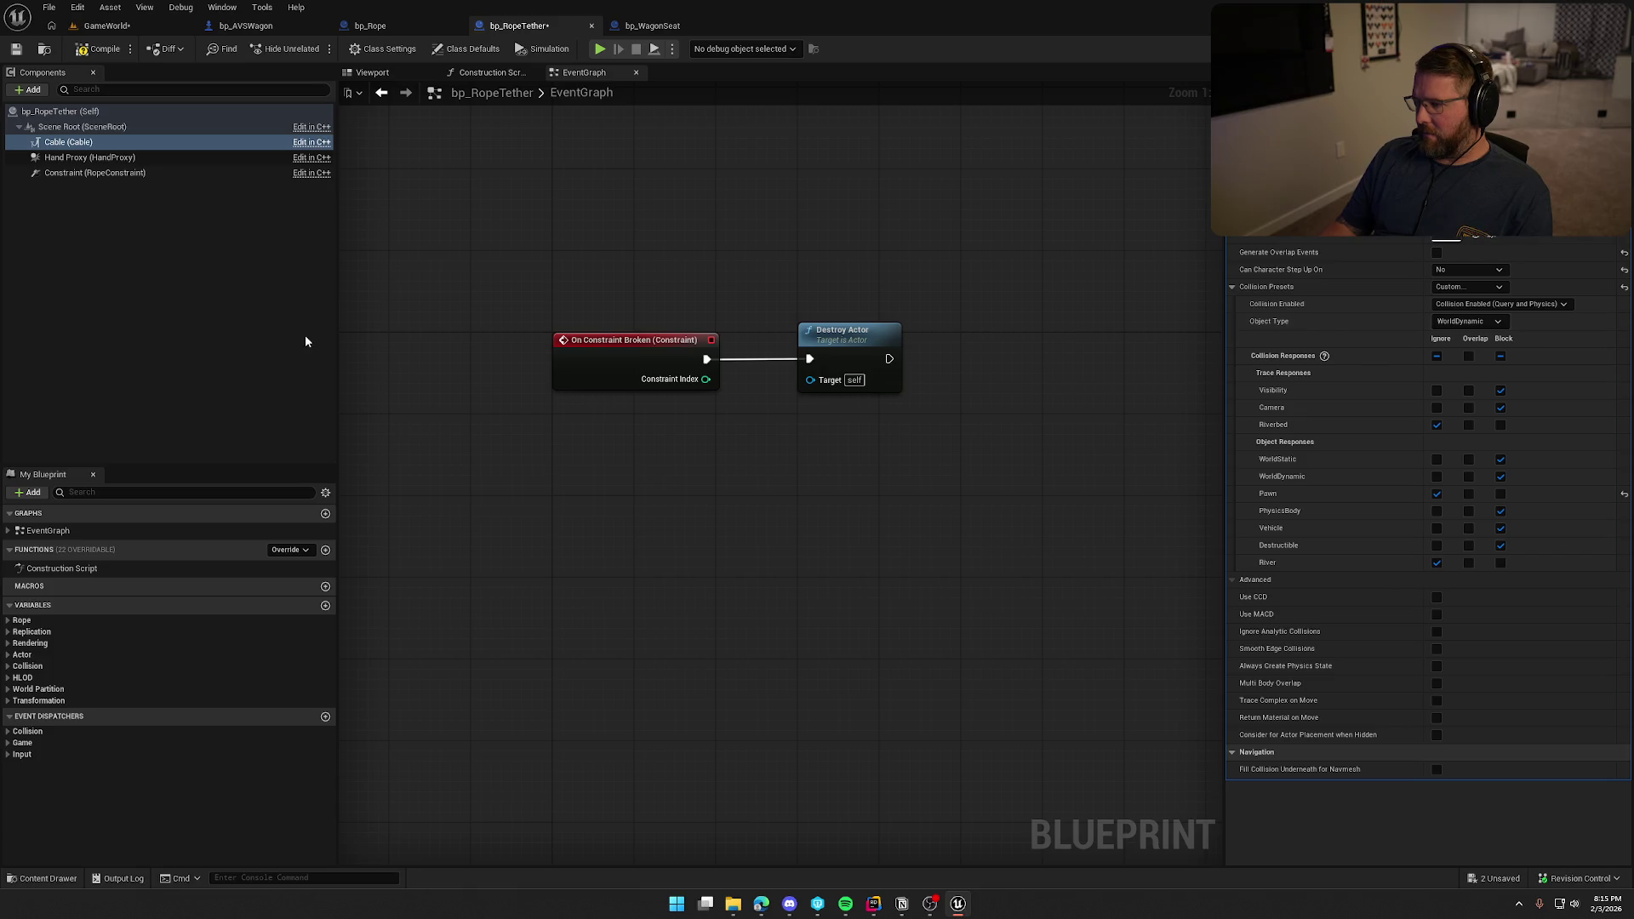
left_click(96, 50)
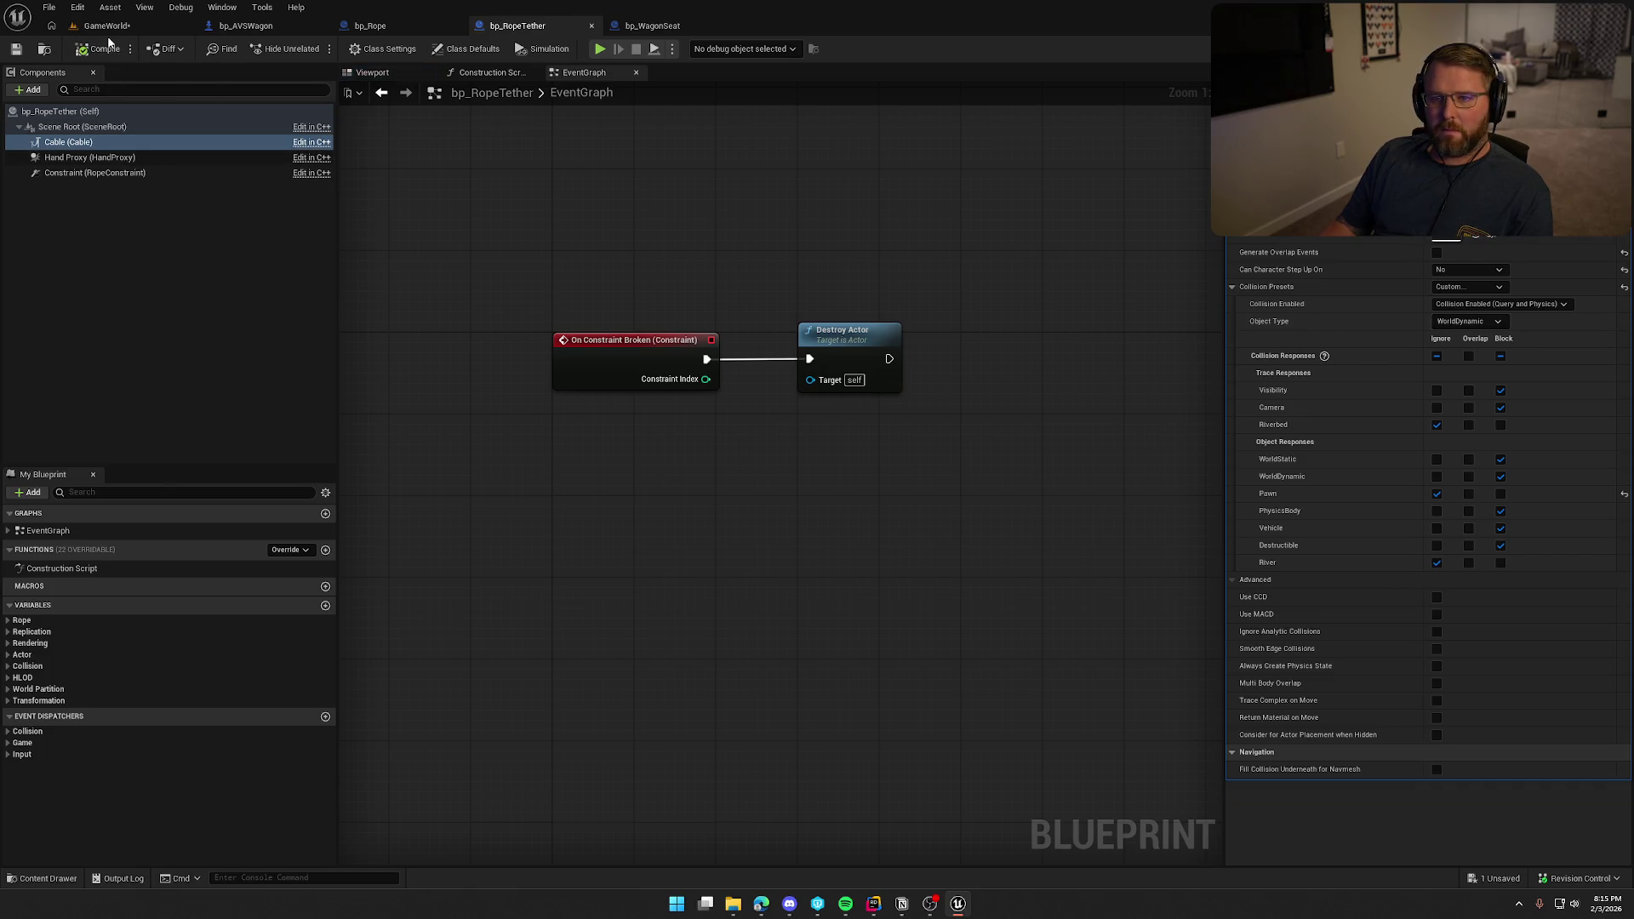
left_click(107, 26)
Start playing, run to the wagon, climb on, and step off trailing the tied rope.
left_click(314, 49)
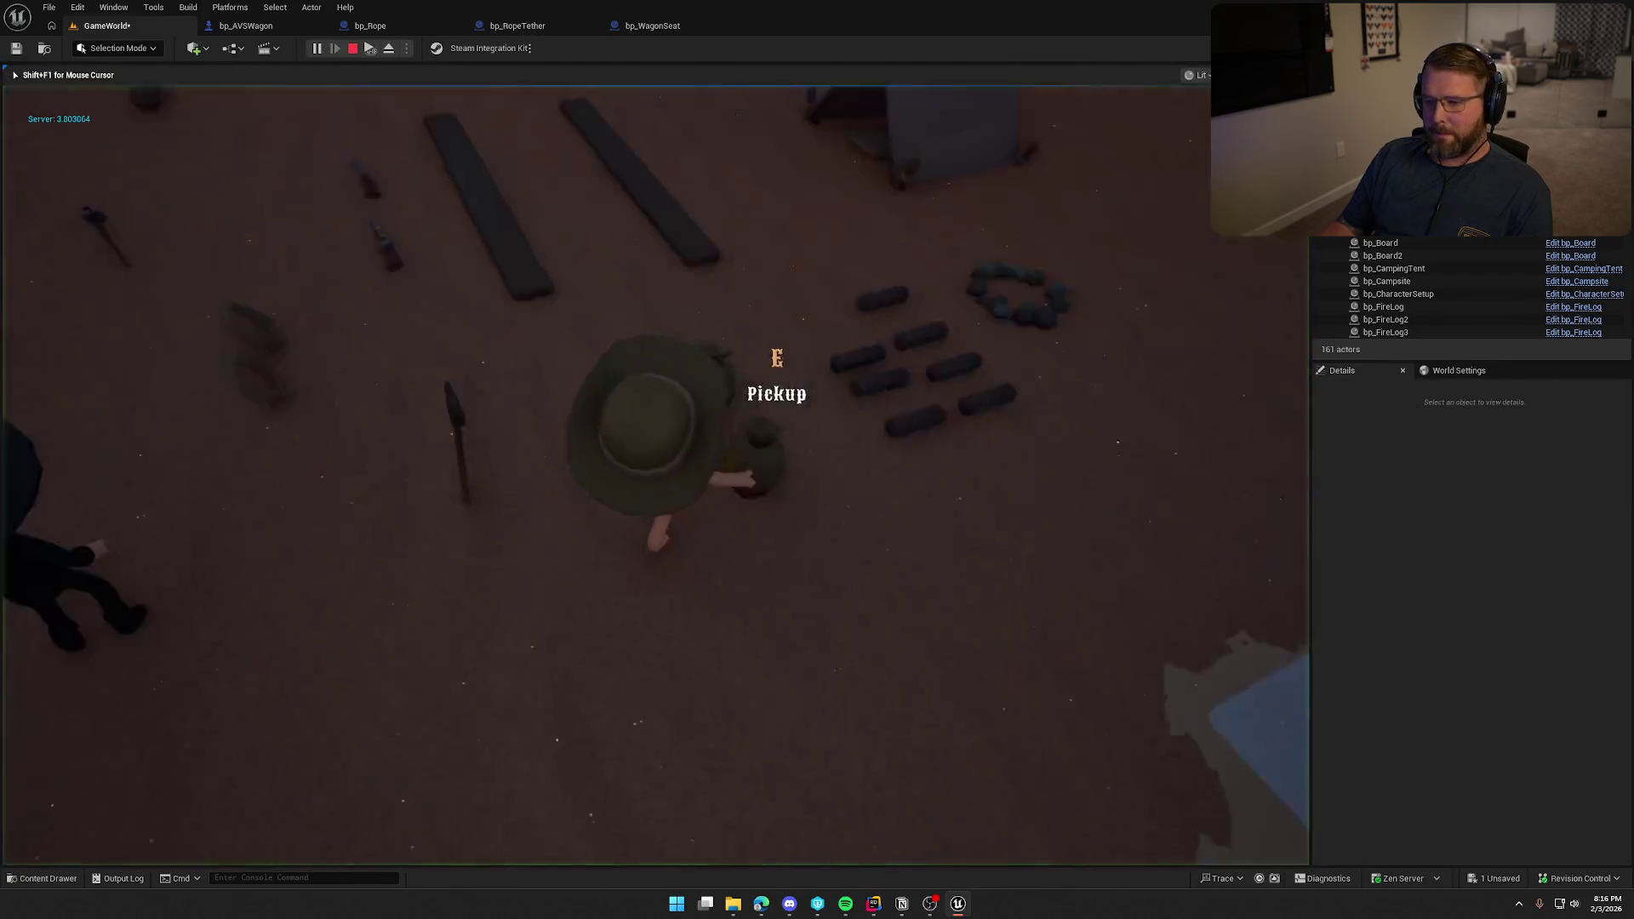
key("shift+w")
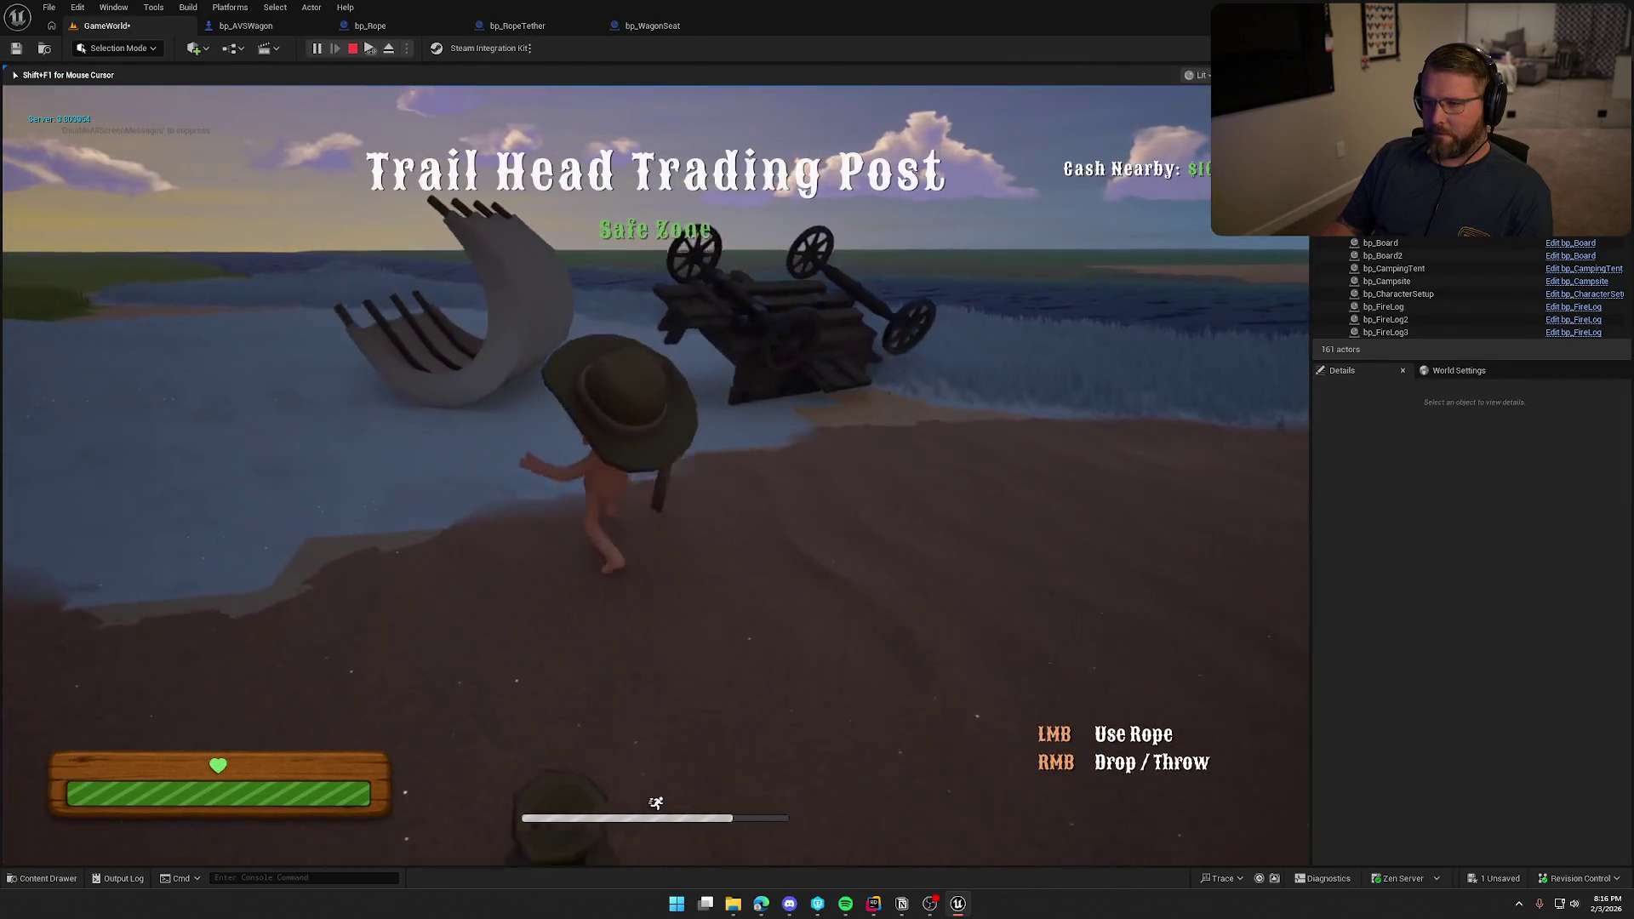
key("shift+w")
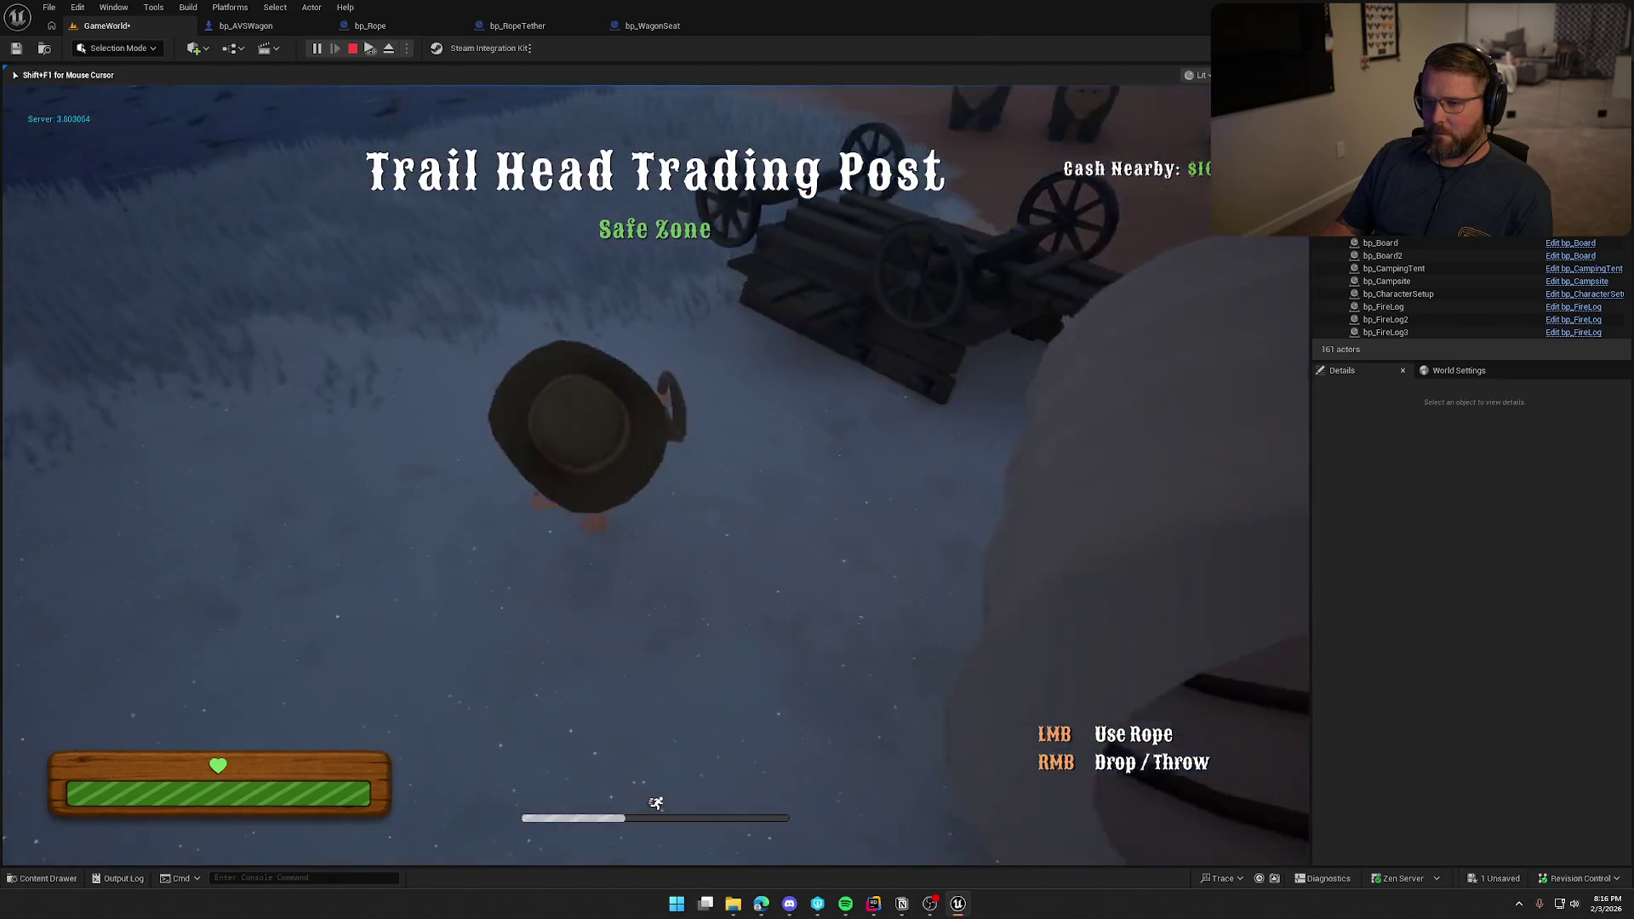
key("w")
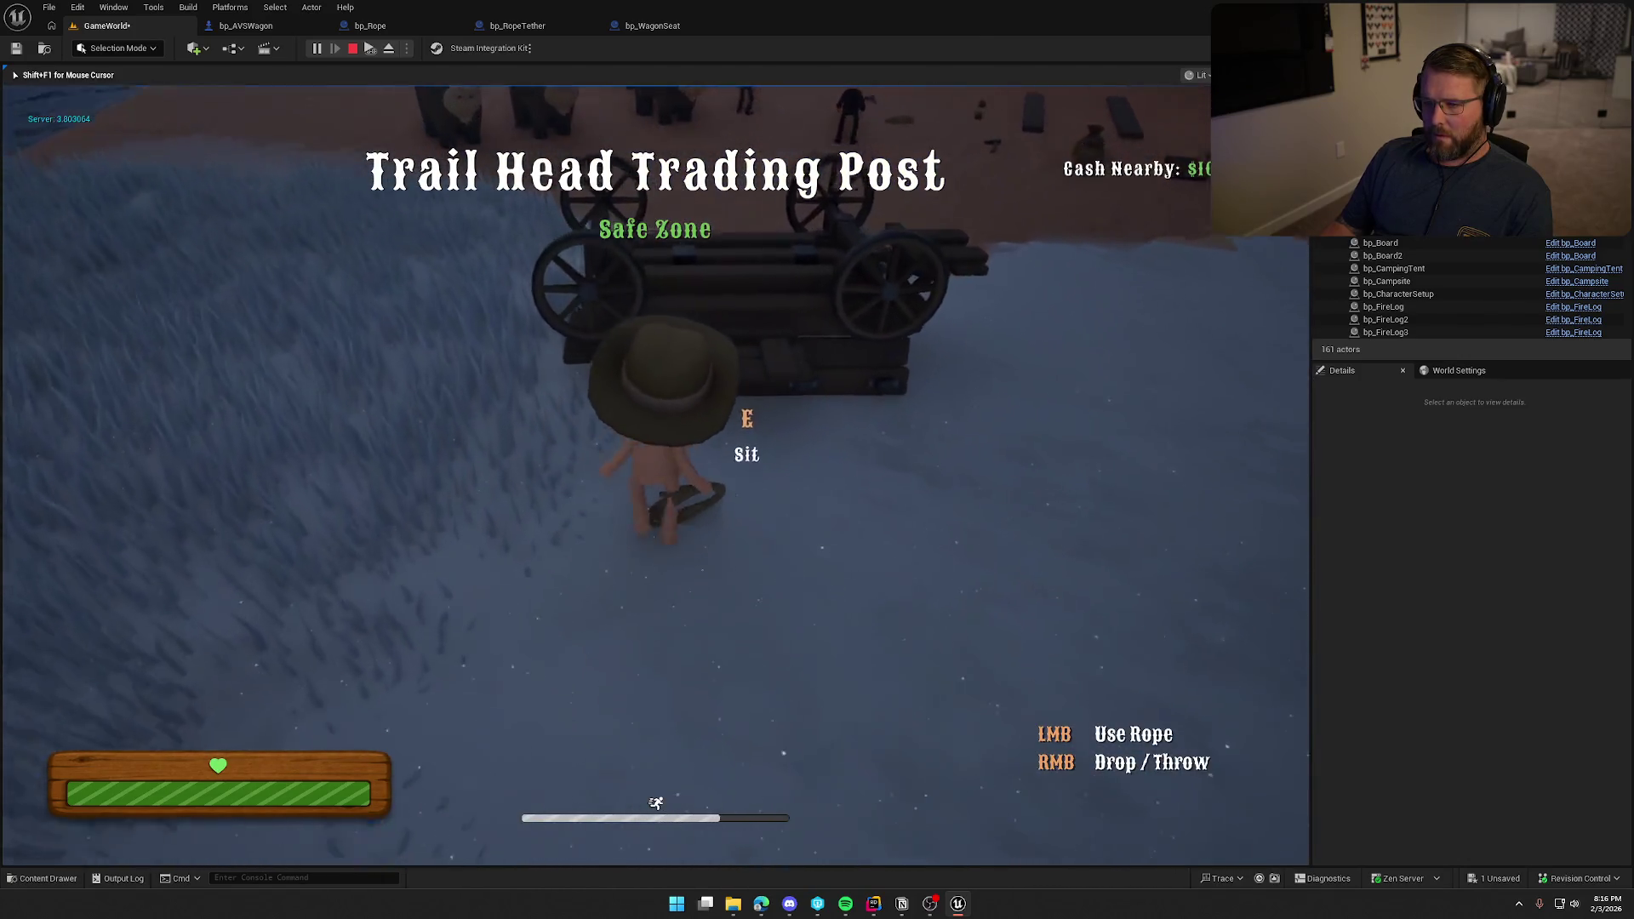
key("e")
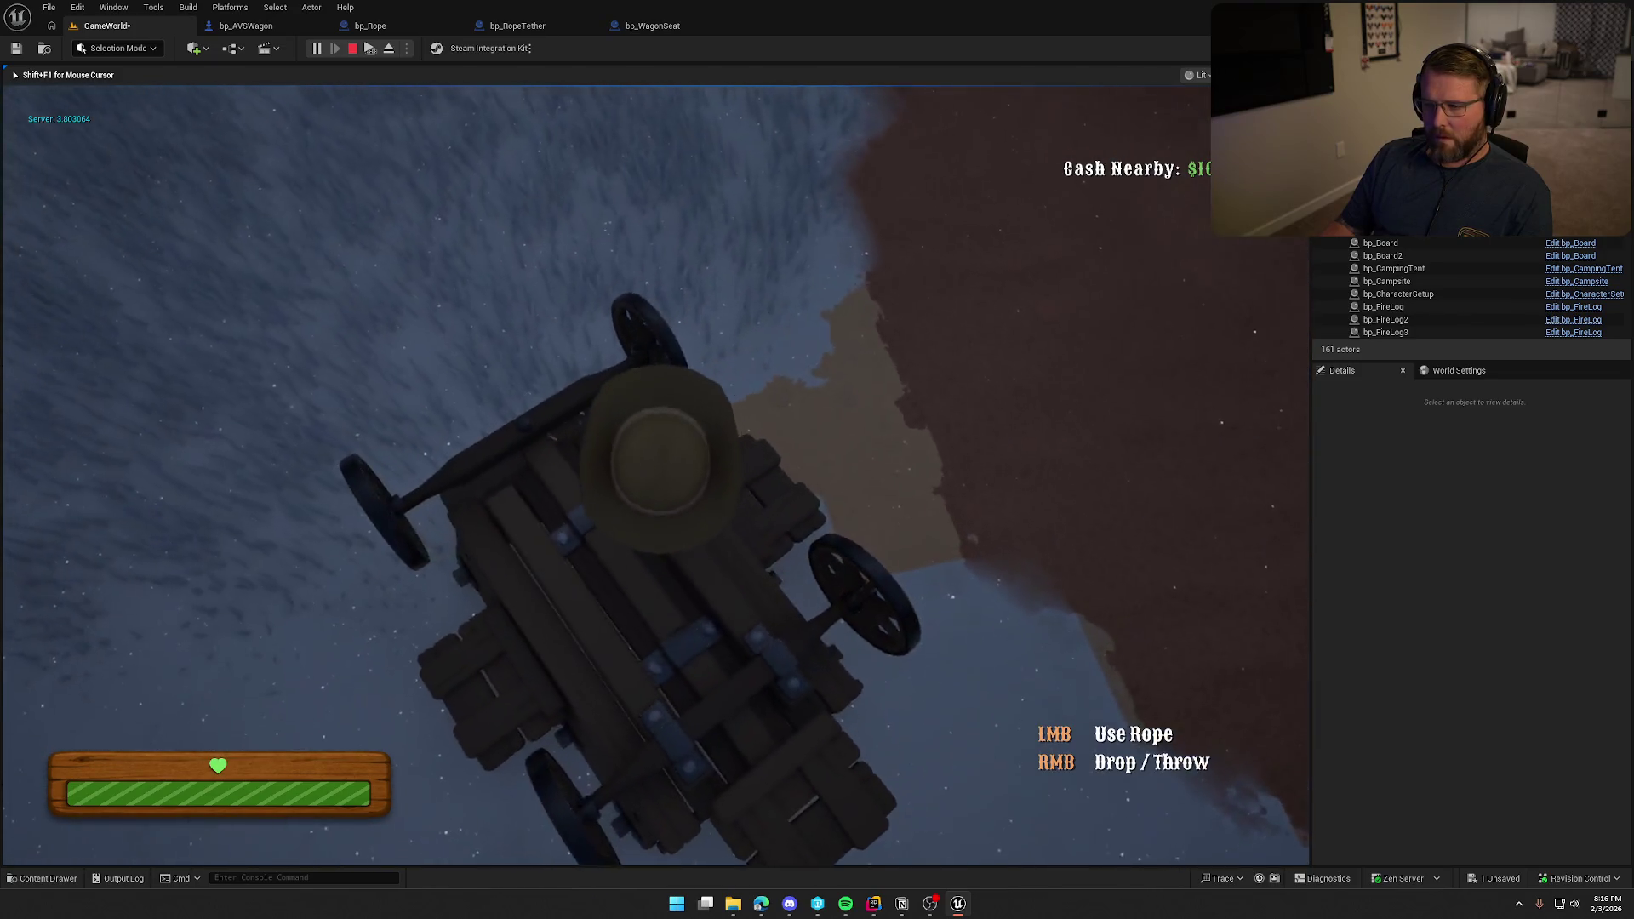
key("s")
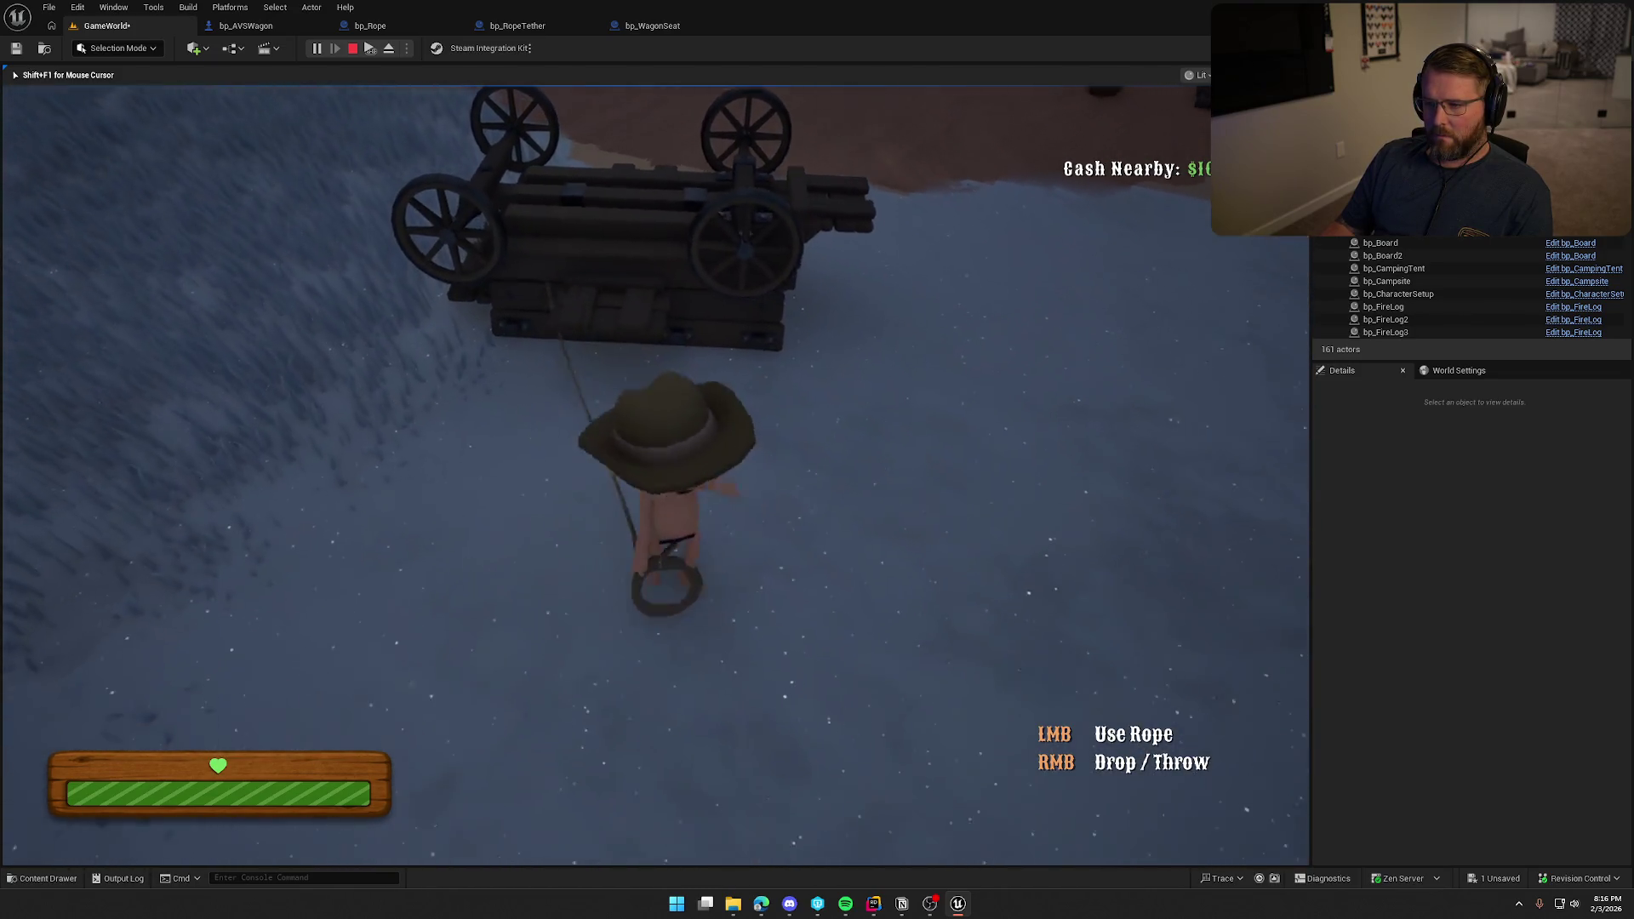
Sprint toward camp hauling the wagon, pick up and drop the rope, then stop playing.
key("a")
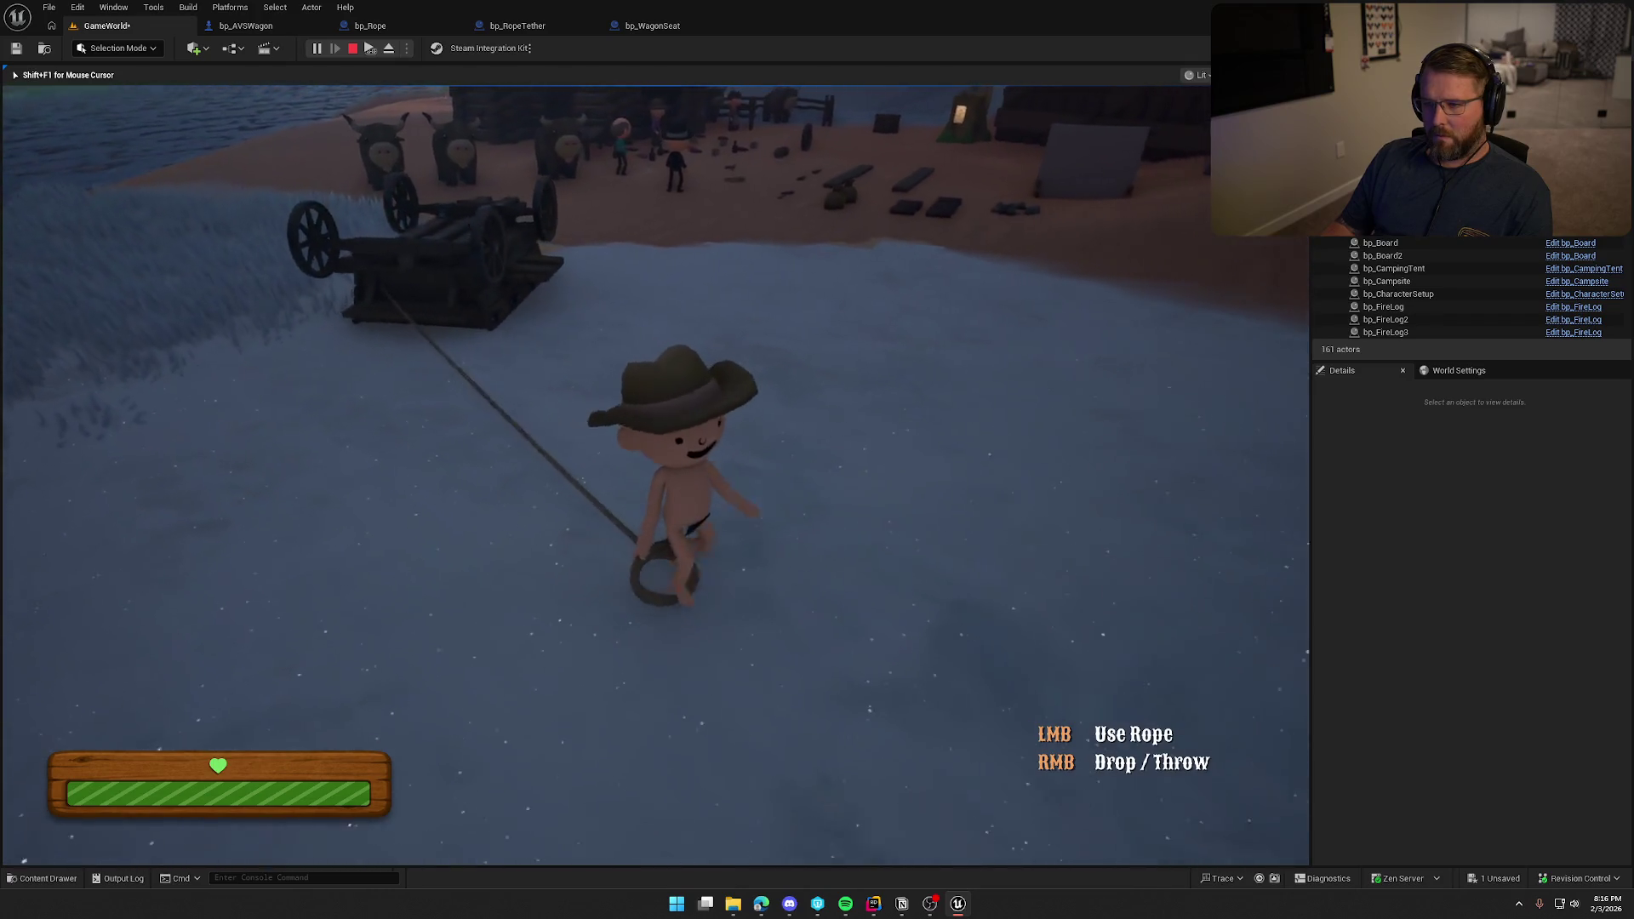
key("s")
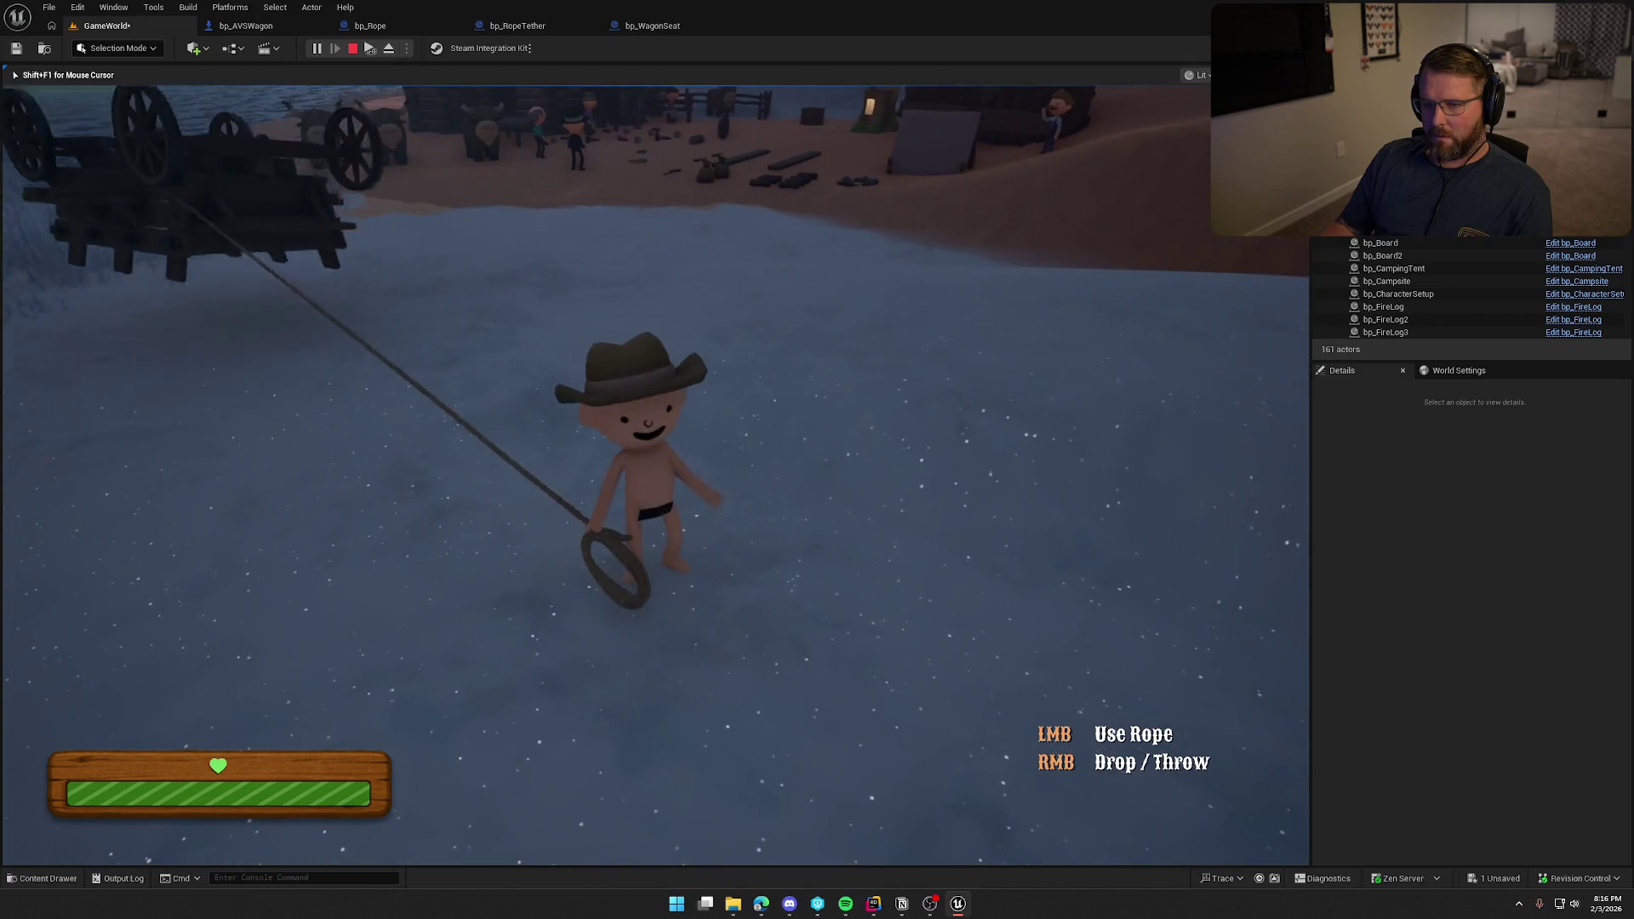
key("shift+w")
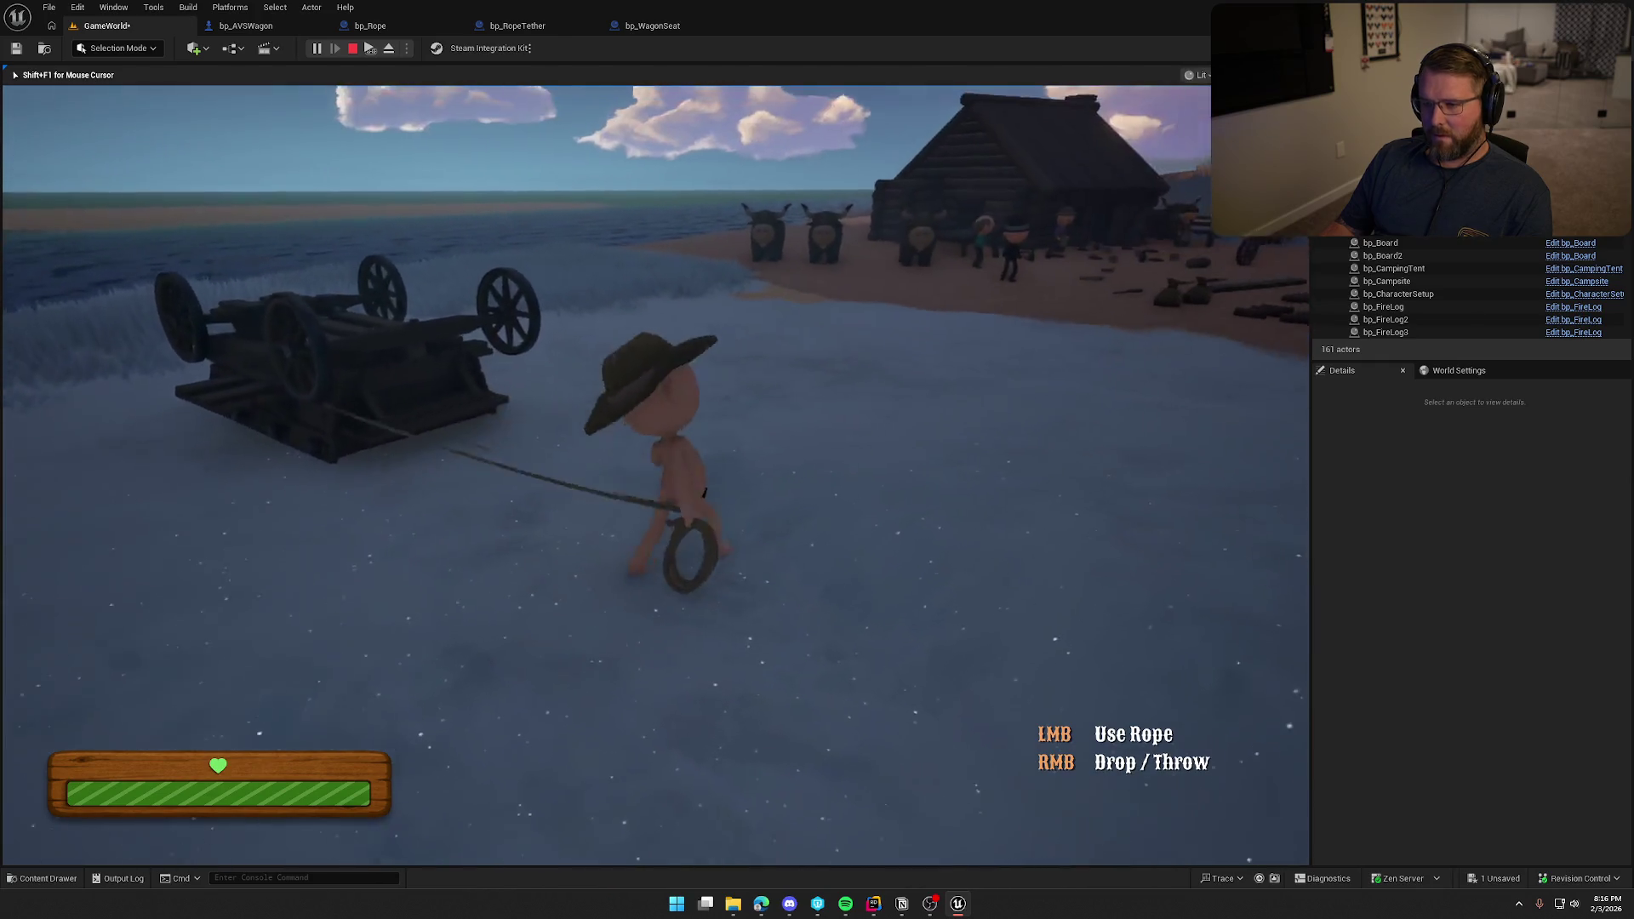
key("s")
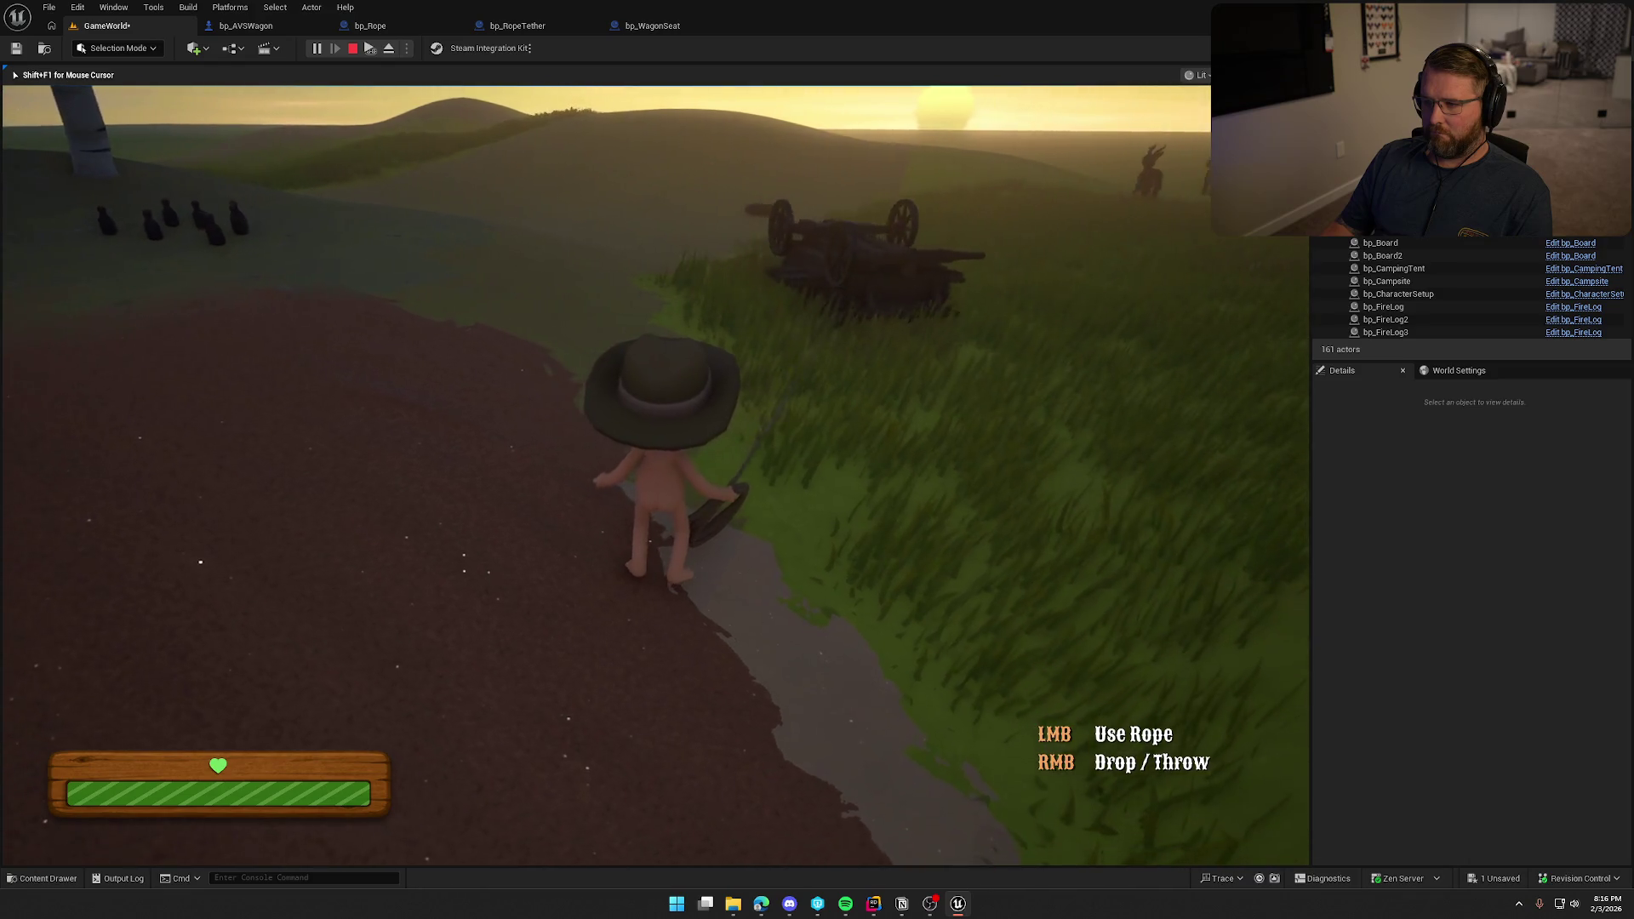
key("e")
right_click(655, 474)
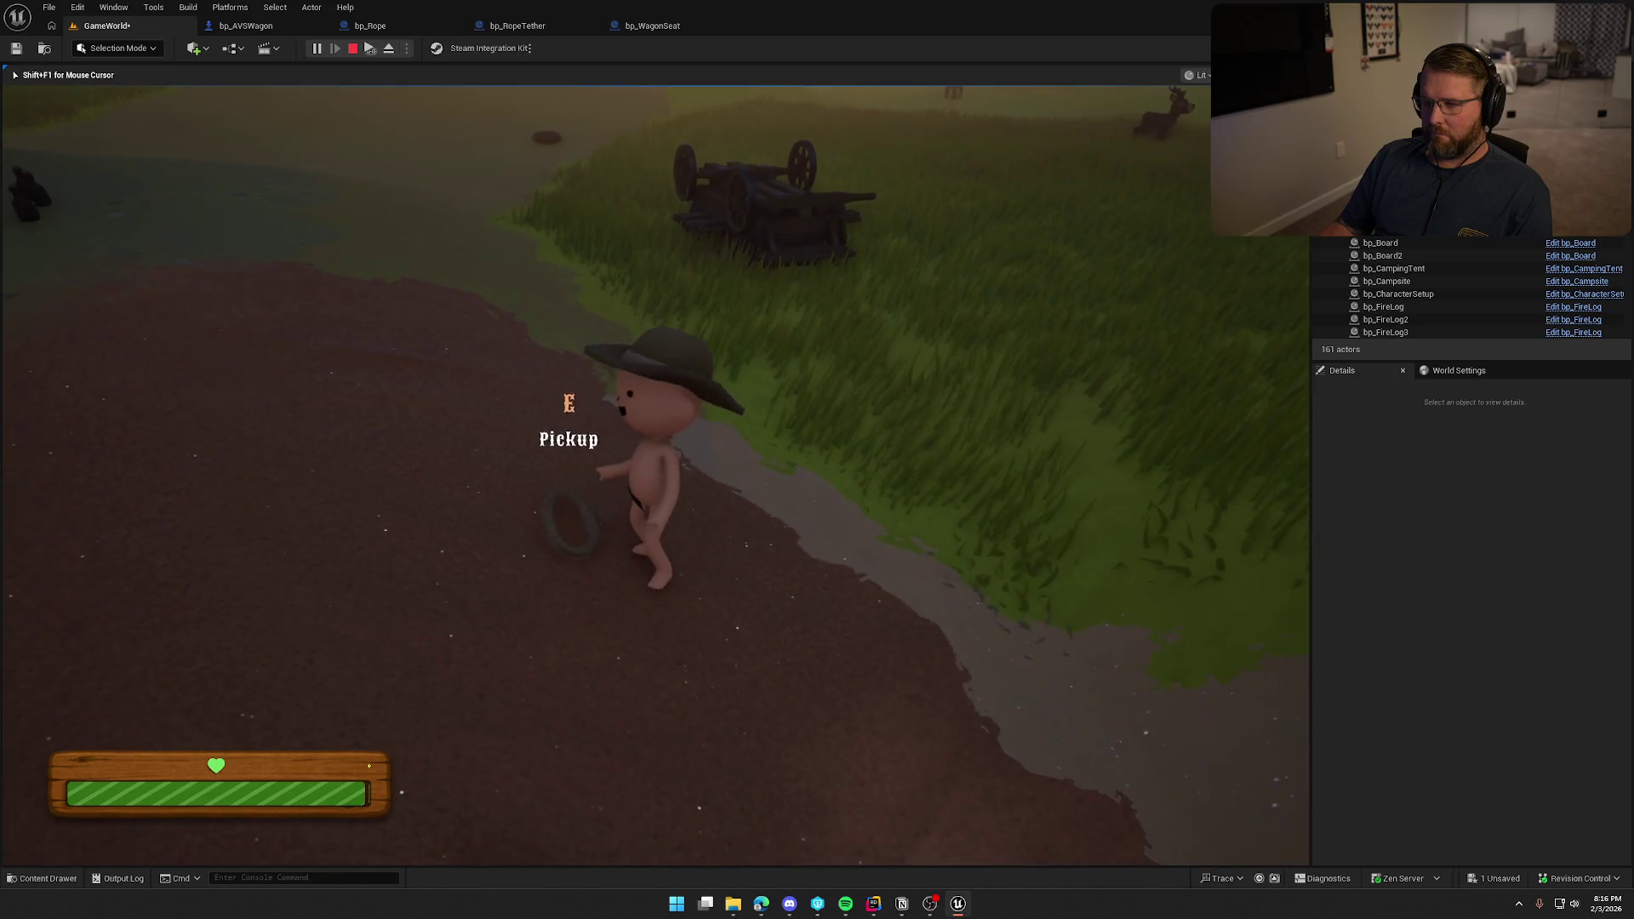
key("Escape")
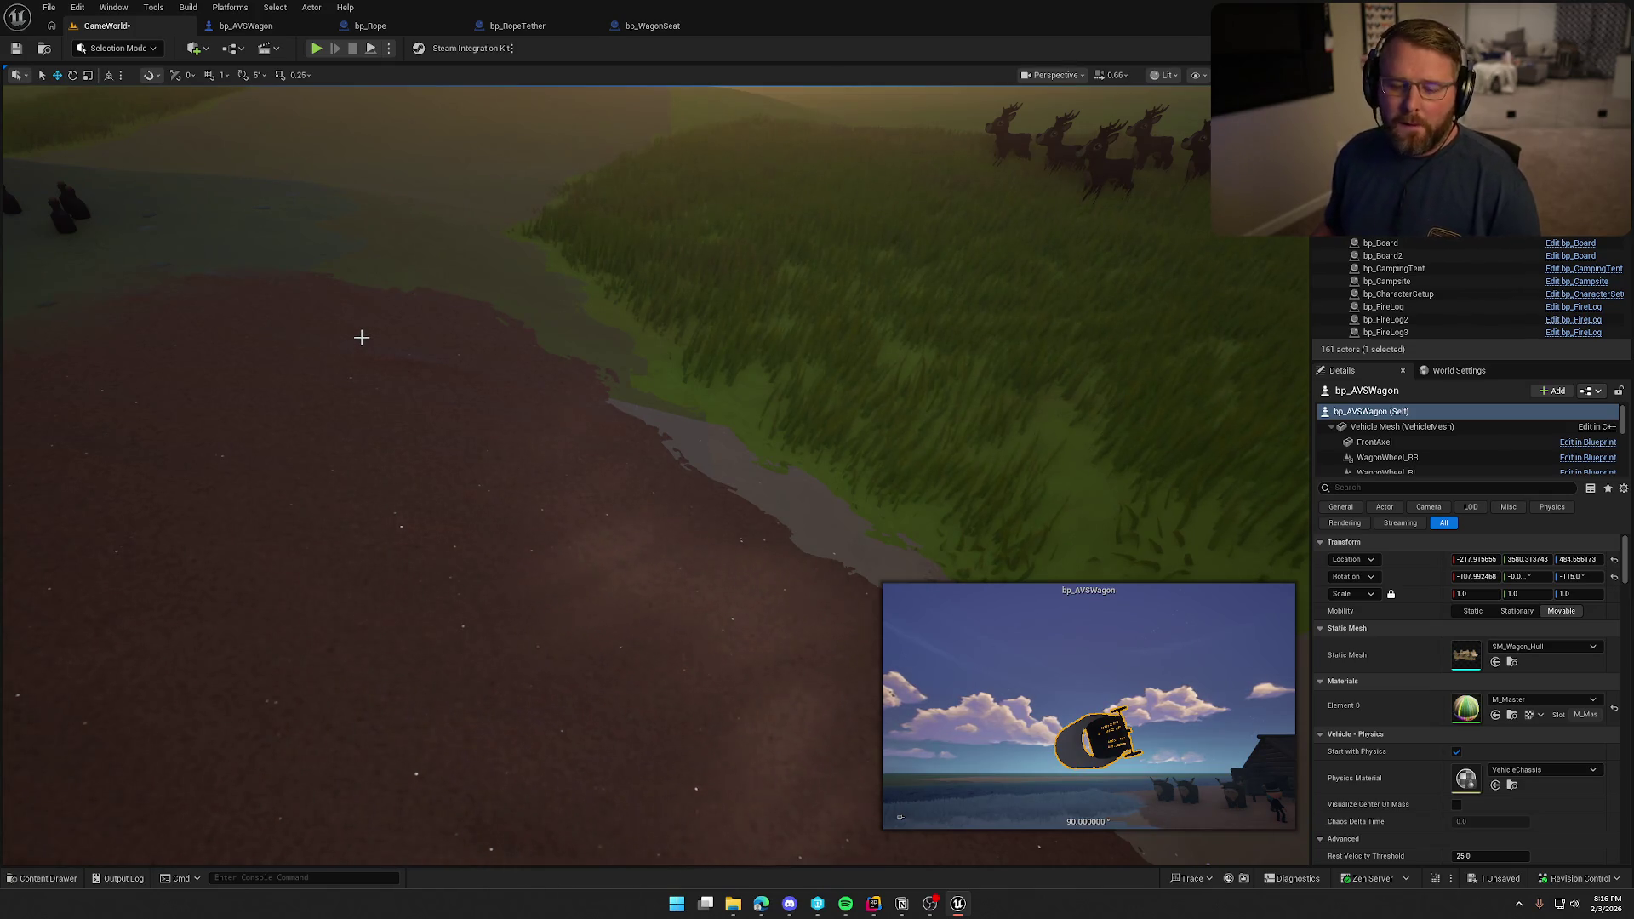
Open the bp_AVSWagon EventGraph and pan to the WagonHit event and Branch nodes.
scroll(375, 389, "down", 5)
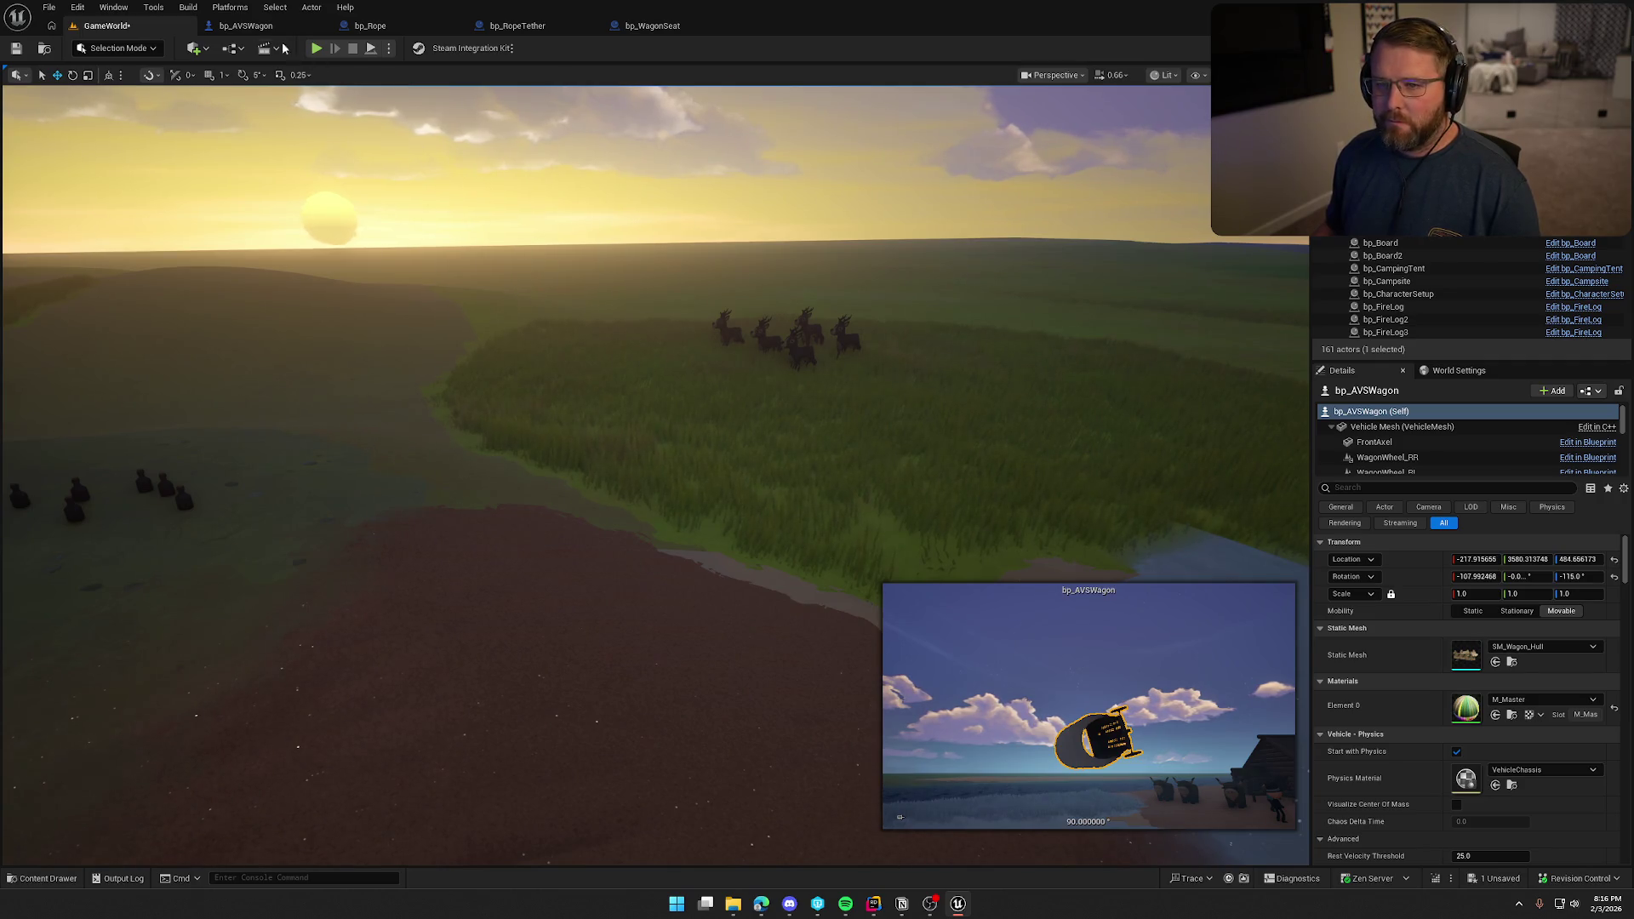
left_click(246, 26)
mouse_move(668, 237)
left_mouse_down()
mouse_move(560, 303)
mouse_move(809, 250)
mouse_move(862, 175)
left_mouse_up()
left_click_drag(809, 402, 748, 483)
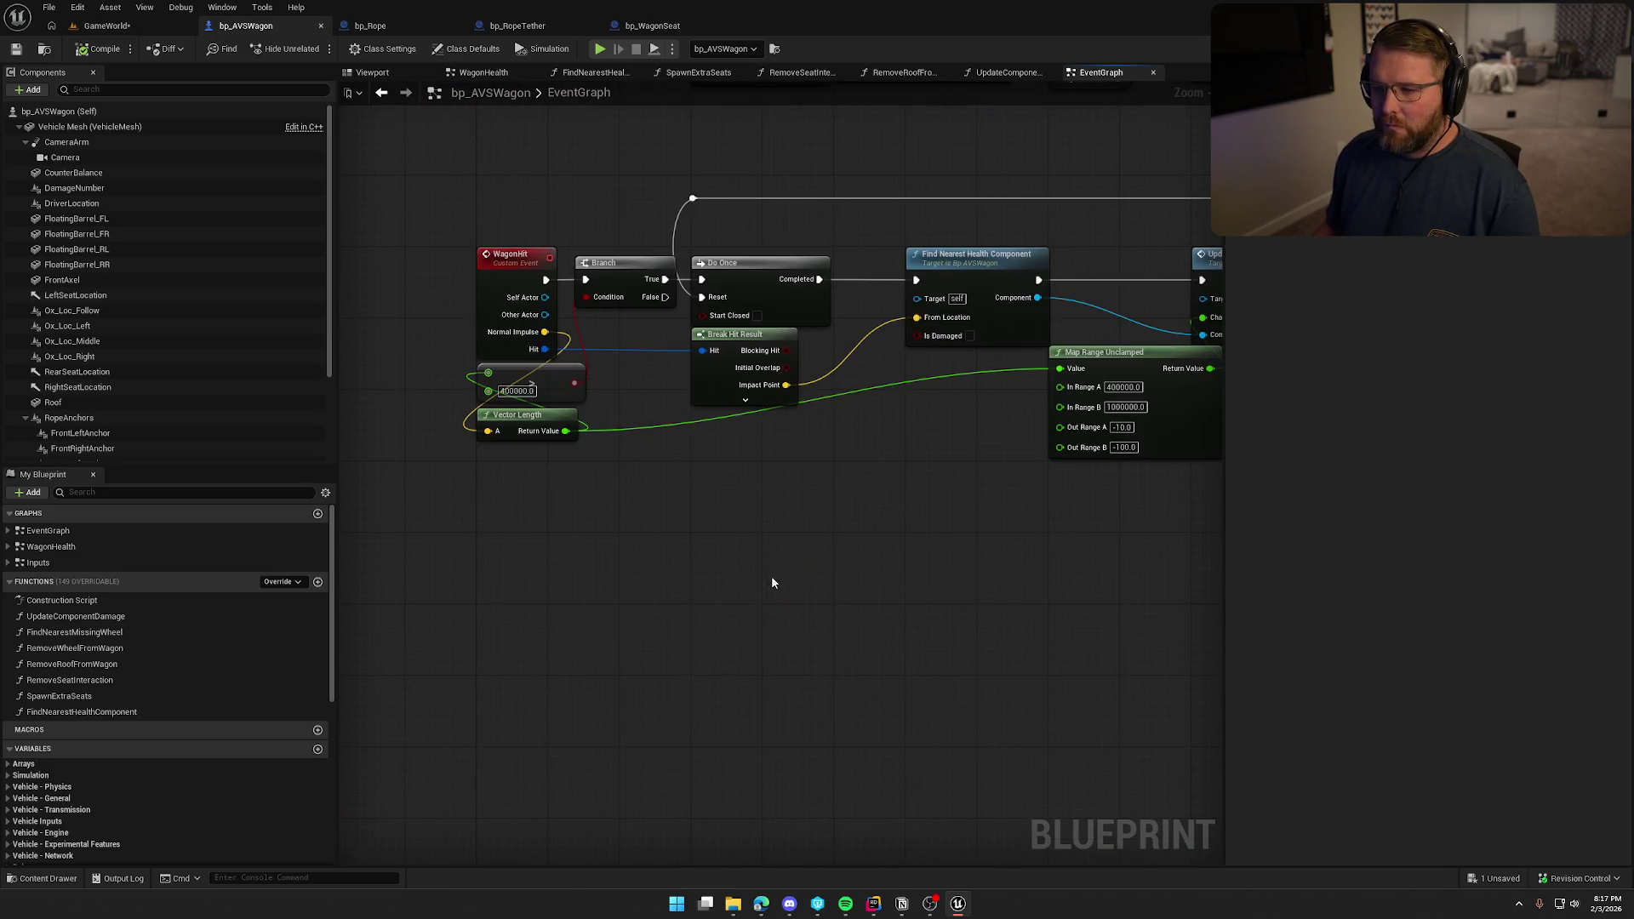
mouse_move(857, 584)
left_mouse_down()
mouse_move(771, 527)
mouse_move(812, 506)
left_mouse_up()
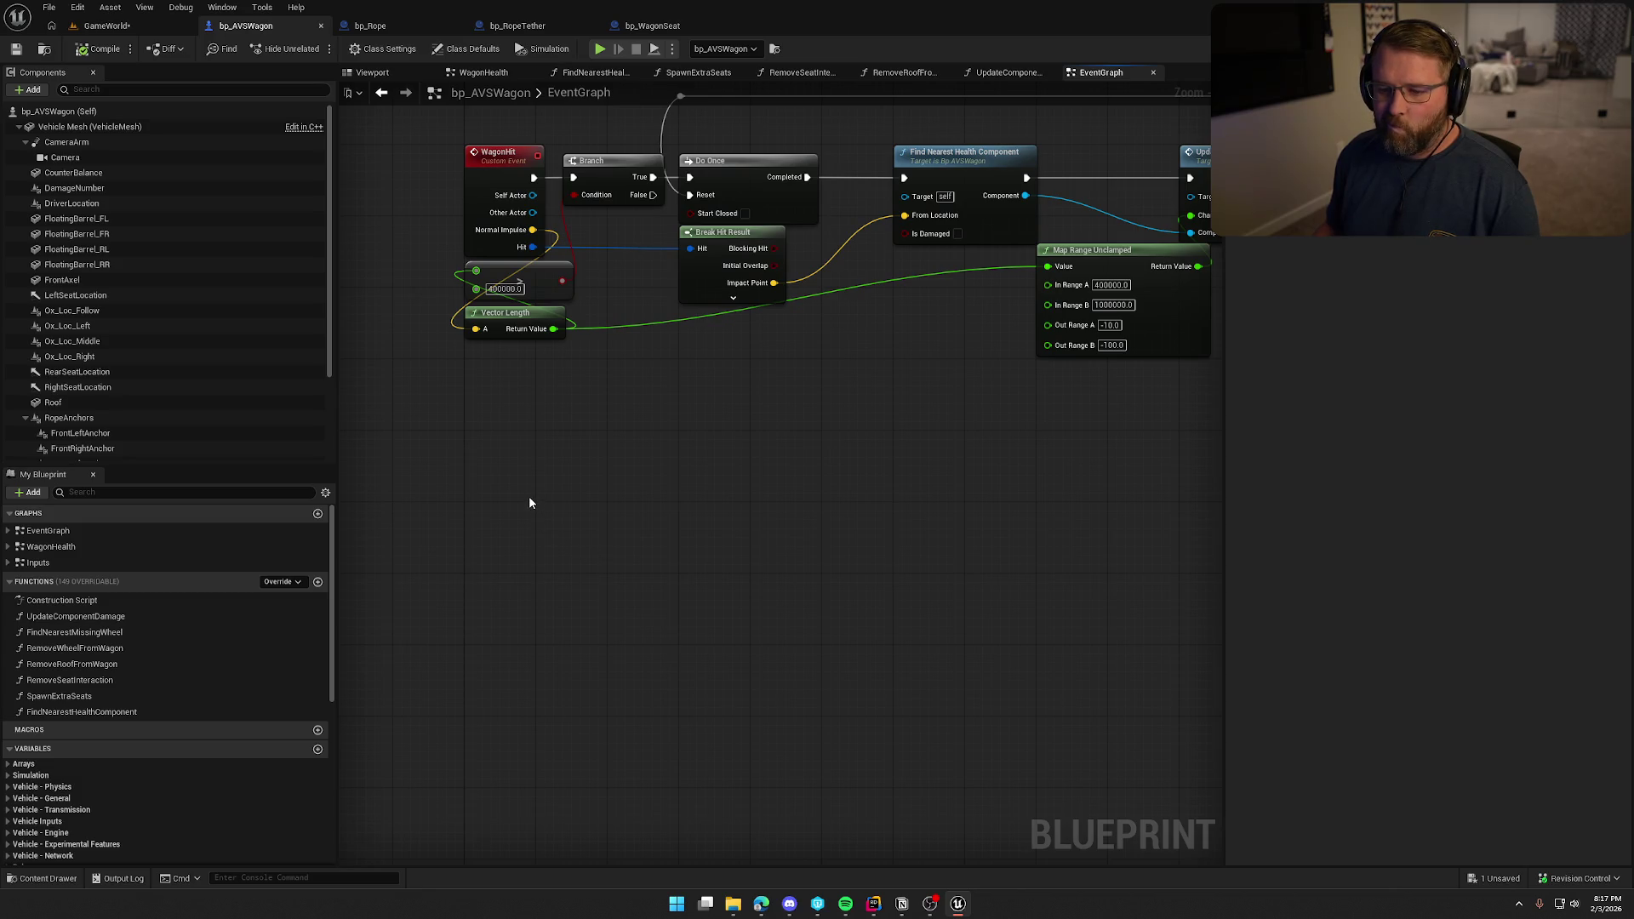
scroll(246, 788, "down", 5)
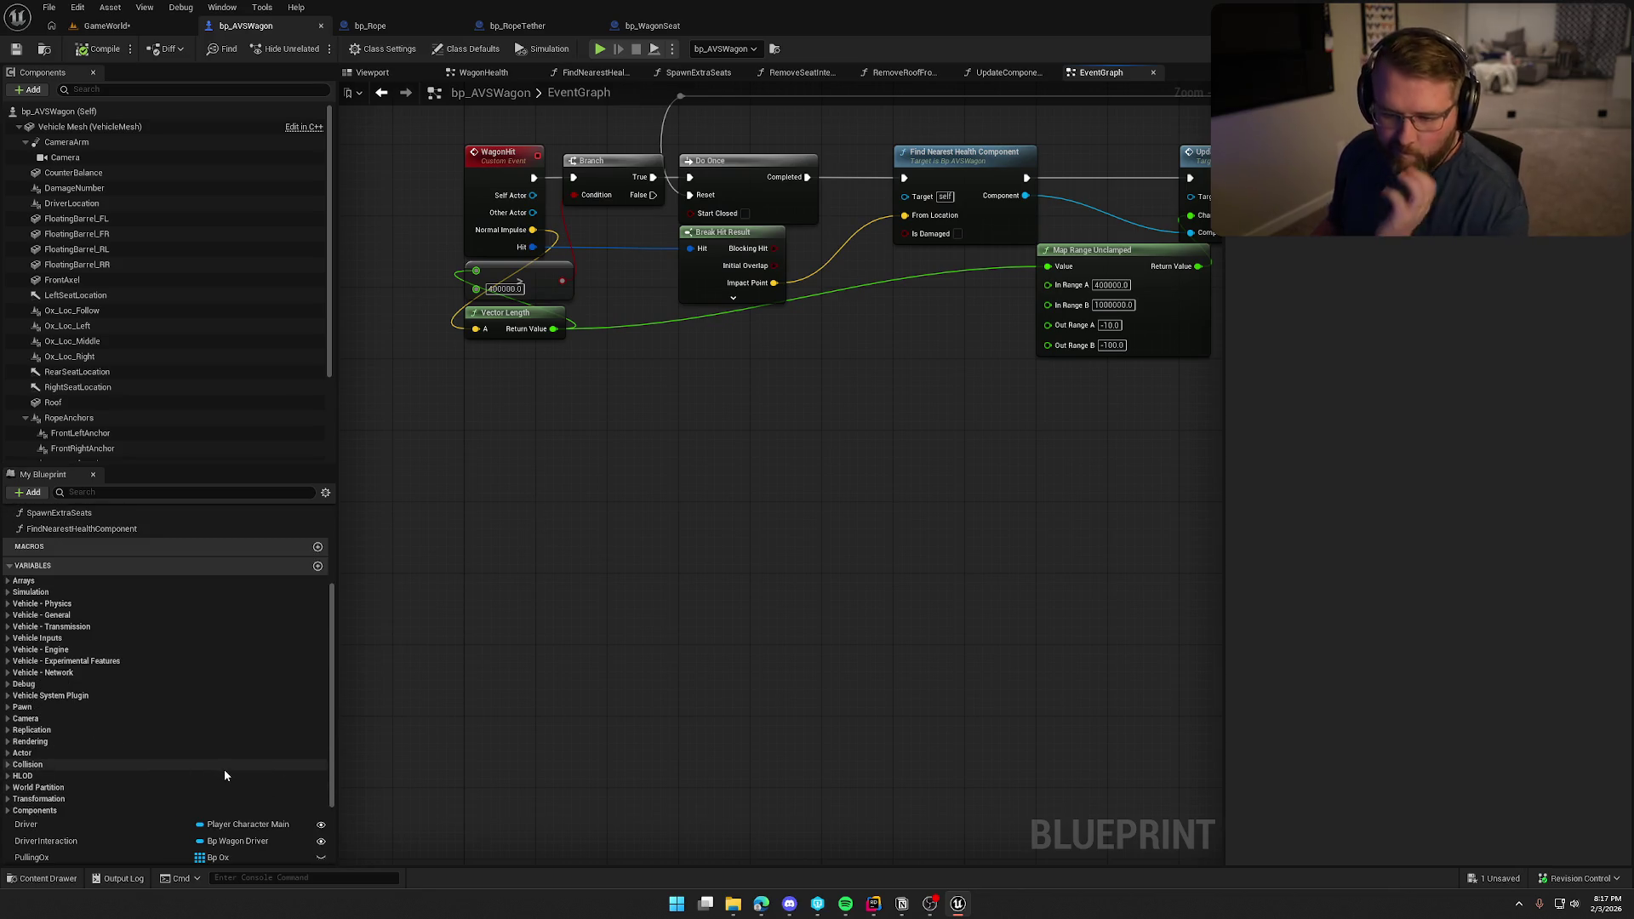
right_click(570, 497)
type("veh")
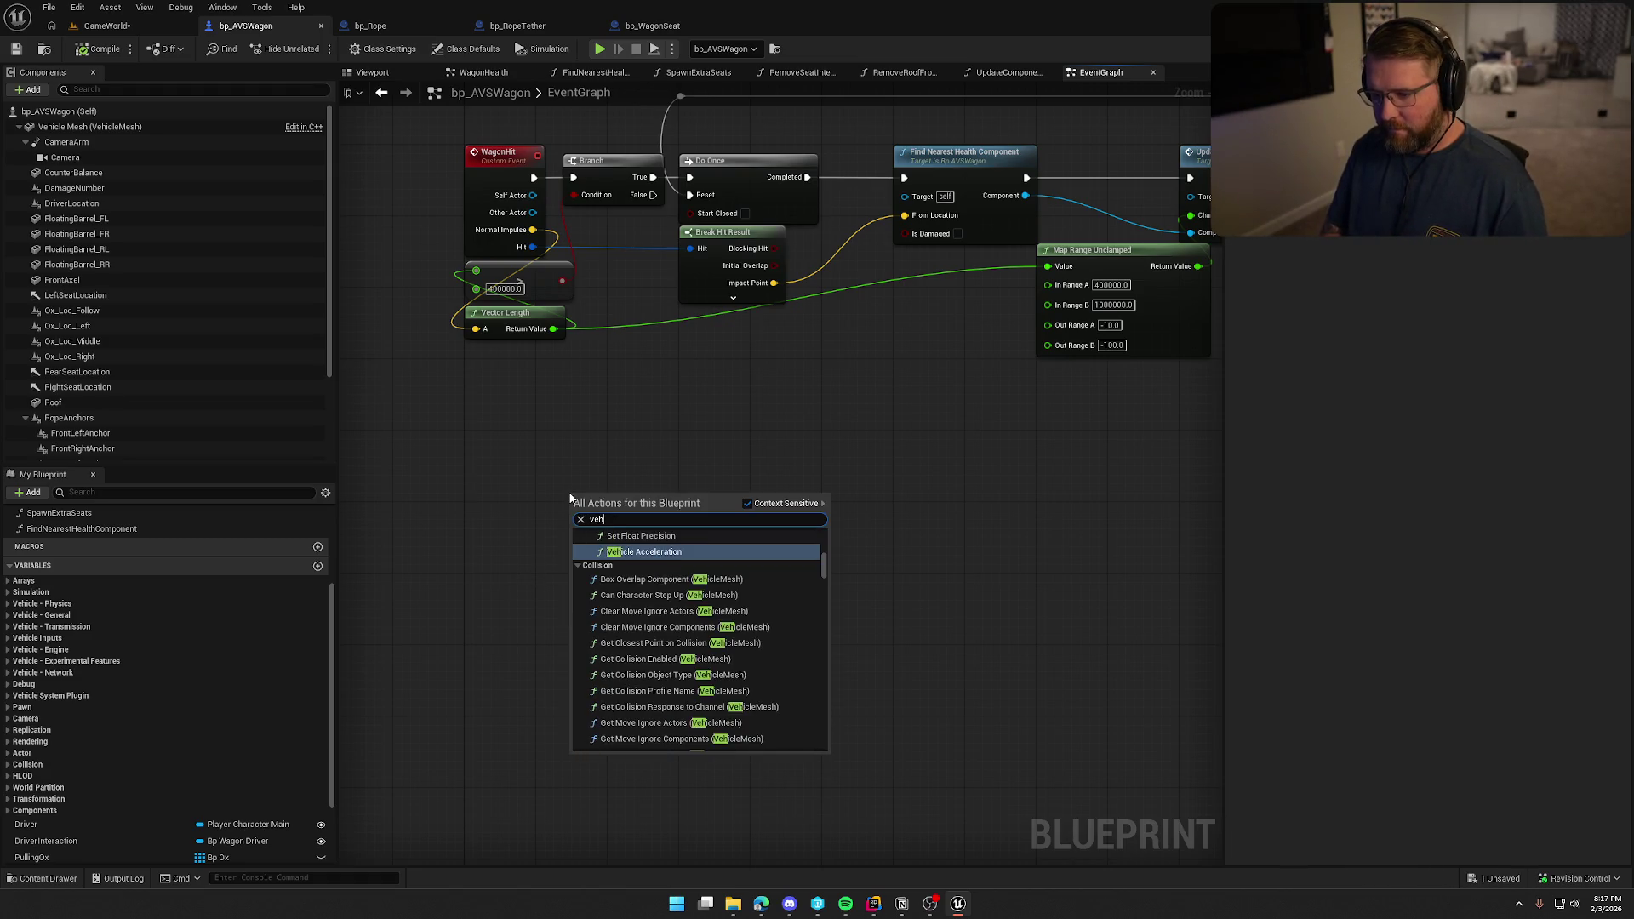
type("icle")
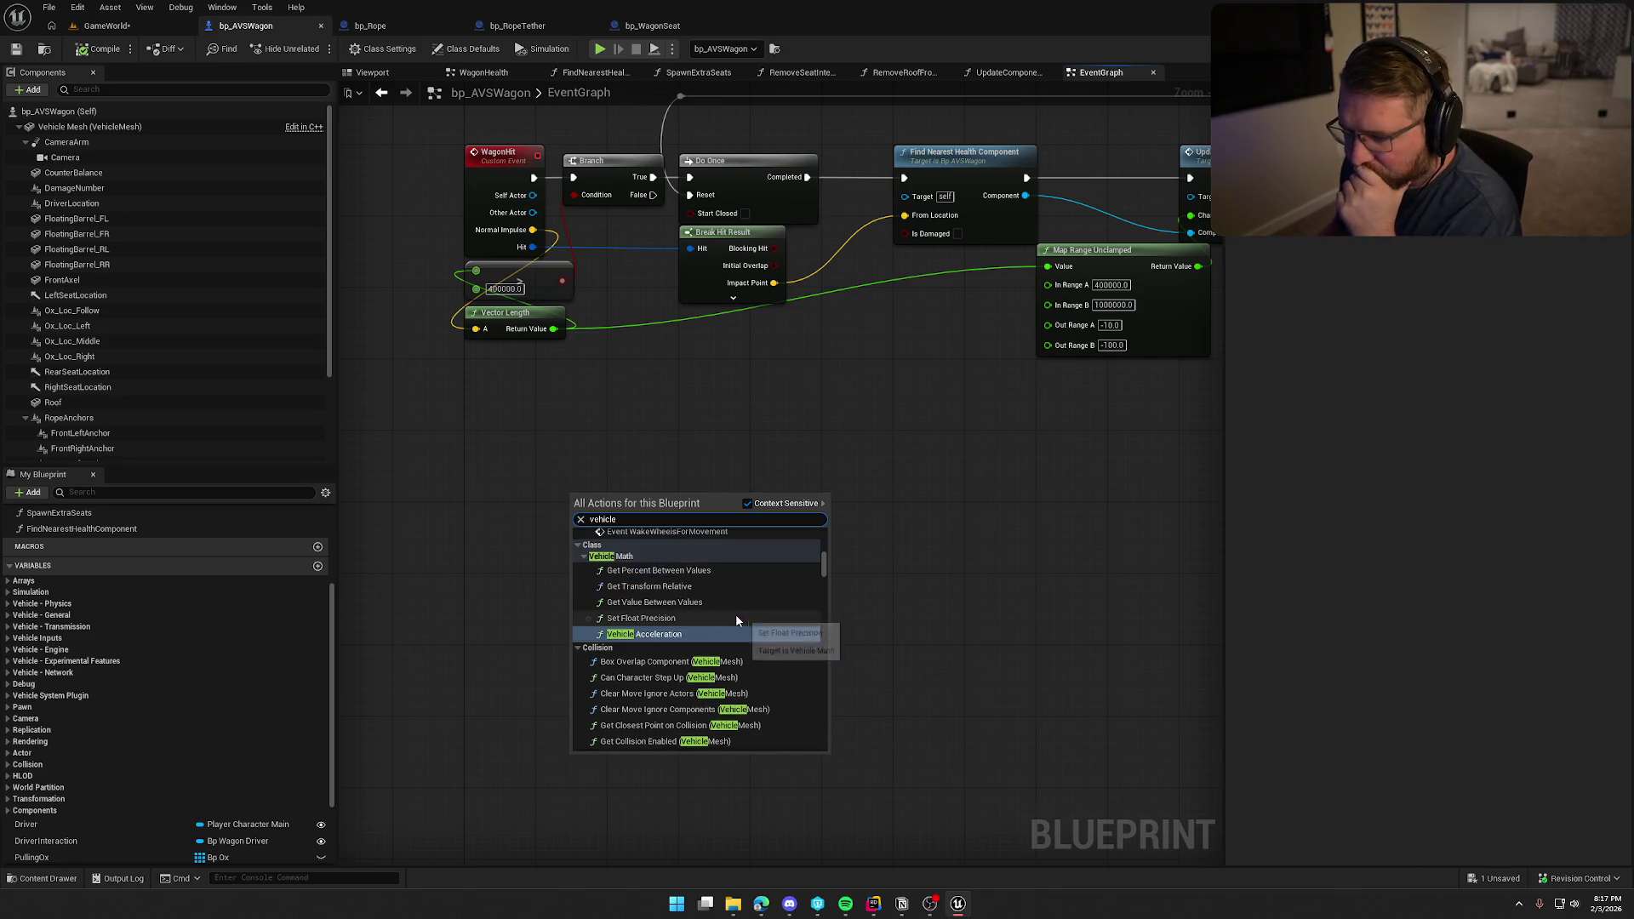
scroll(742, 626, "up", 3)
scroll(742, 629, "down", 1)
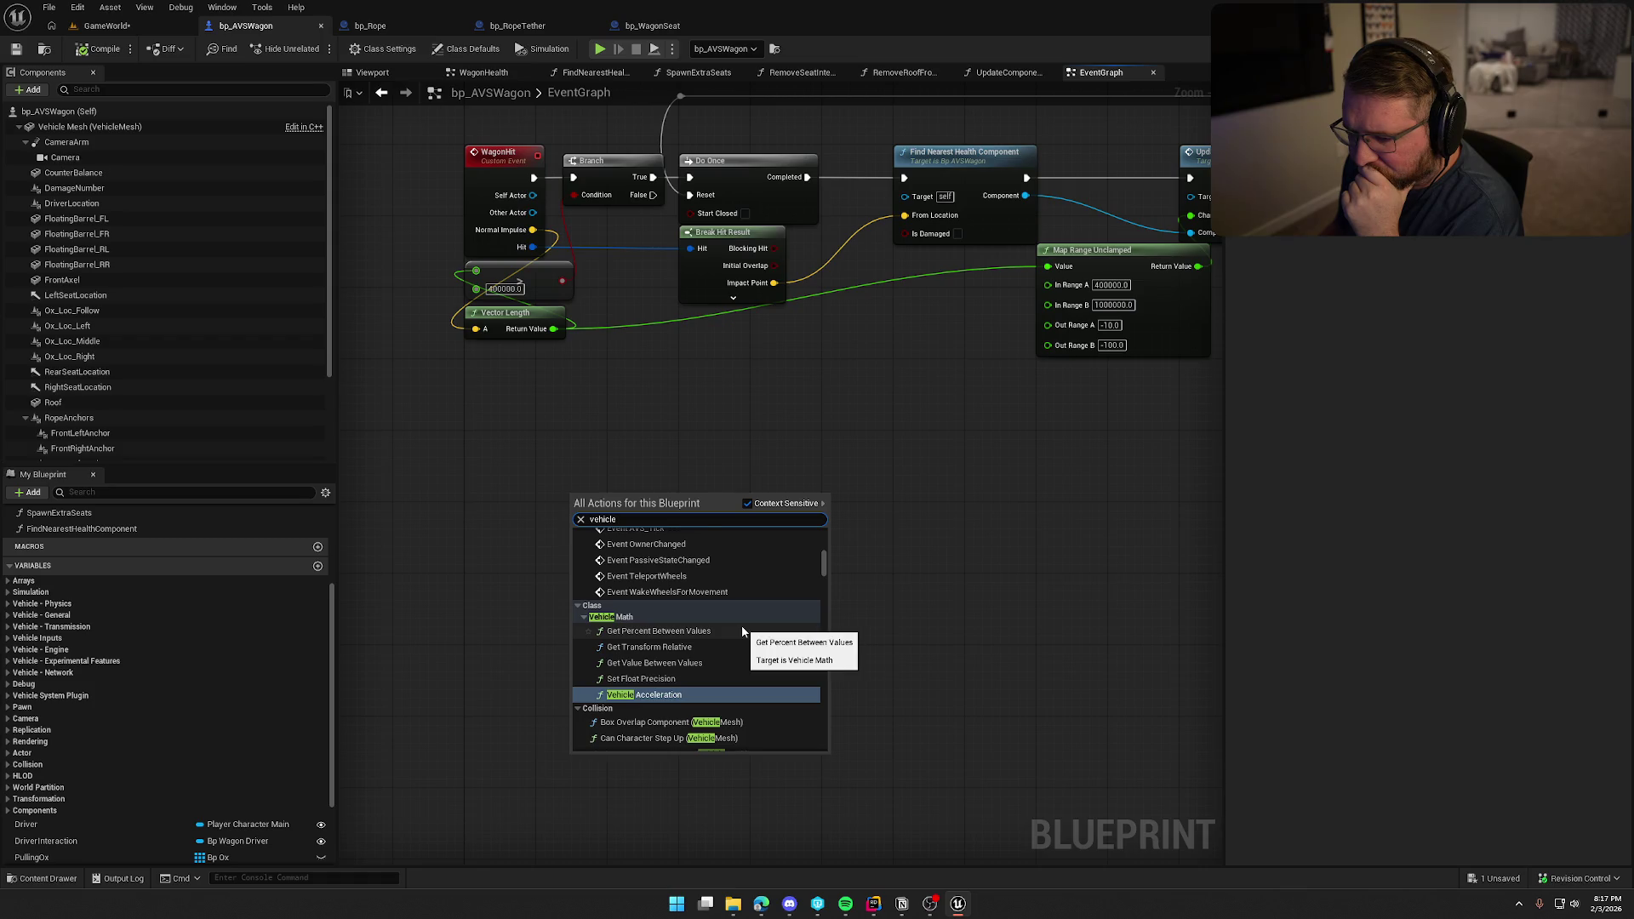
scroll(742, 630, "up", 5)
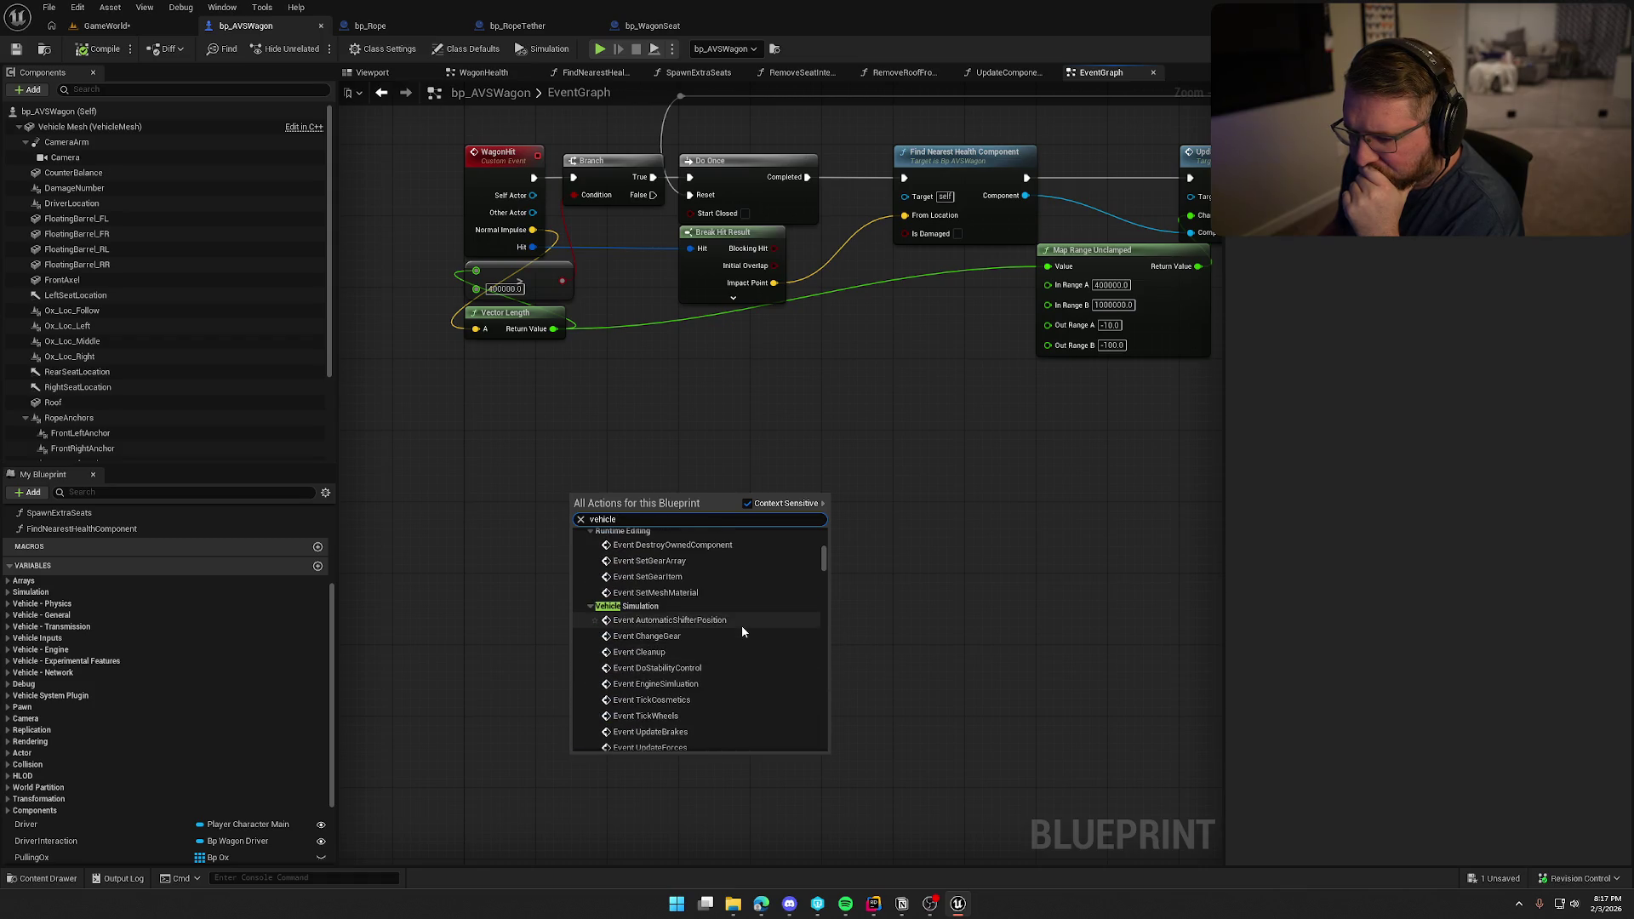
scroll(742, 631, "down", 3)
scroll(742, 631, "down", 1)
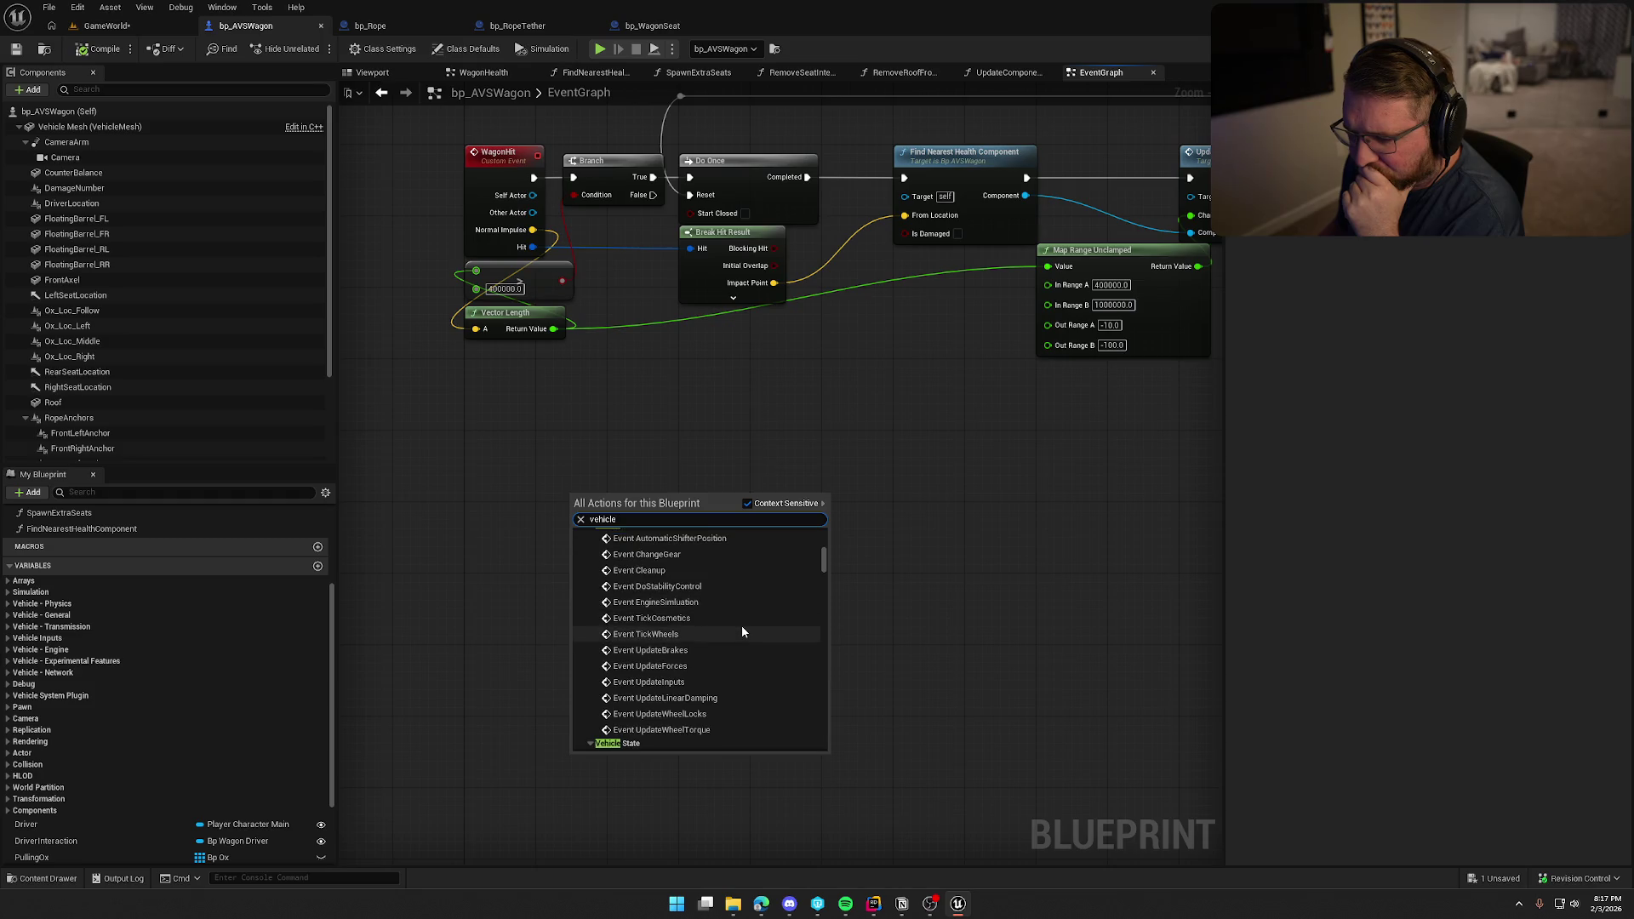
scroll(742, 630, "up", 3)
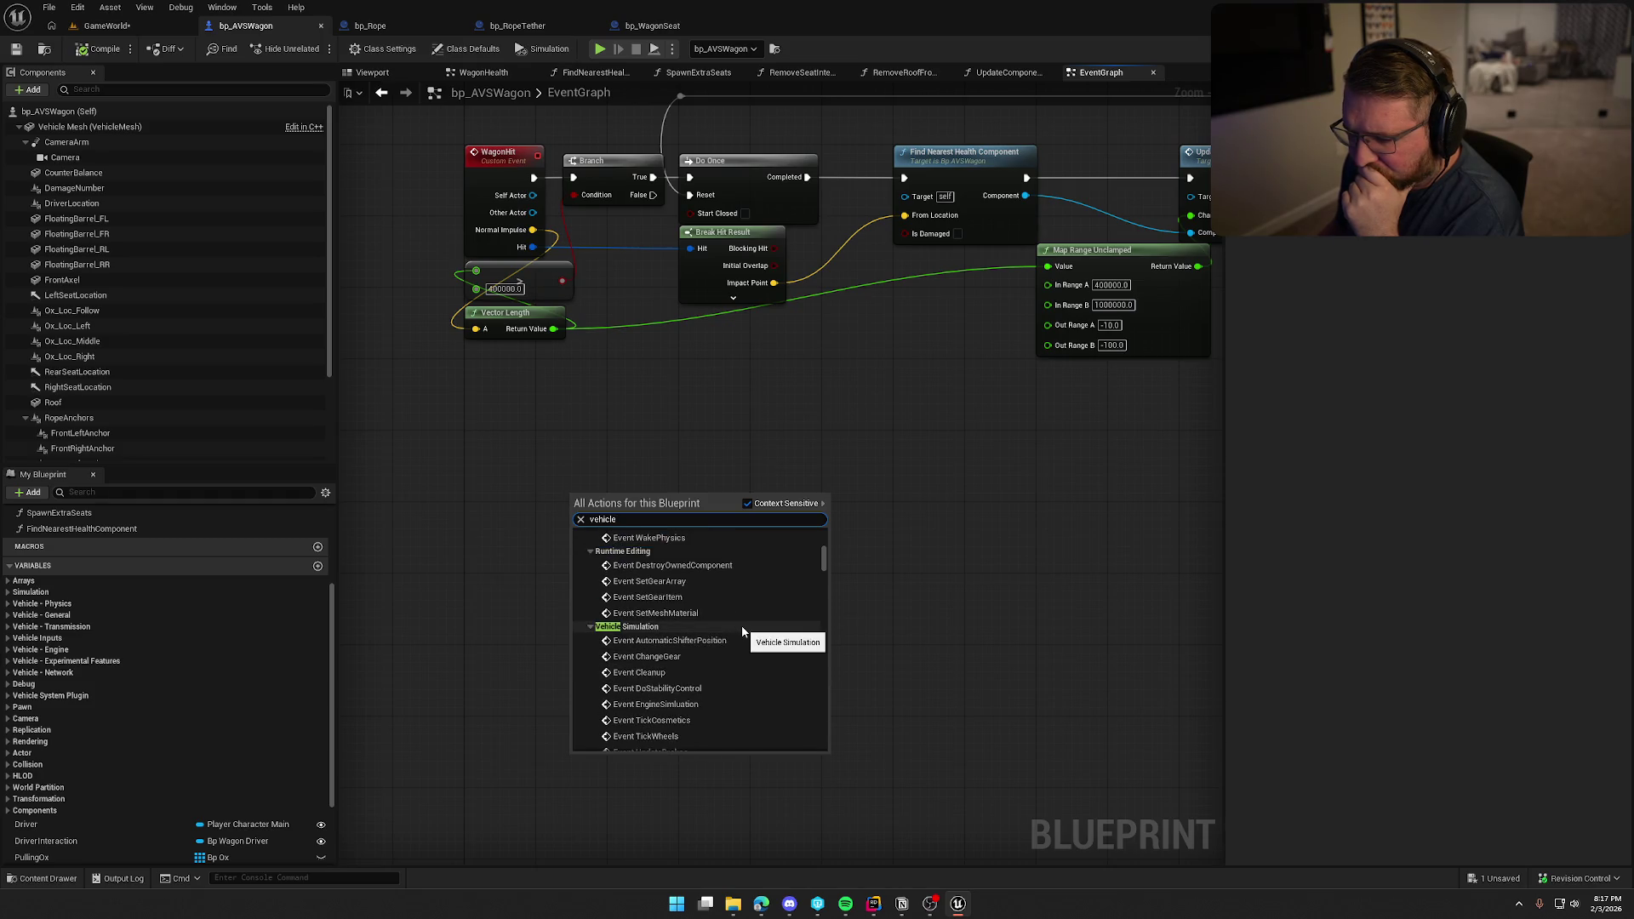
scroll(742, 631, "up", 1)
scroll(742, 631, "up", 3)
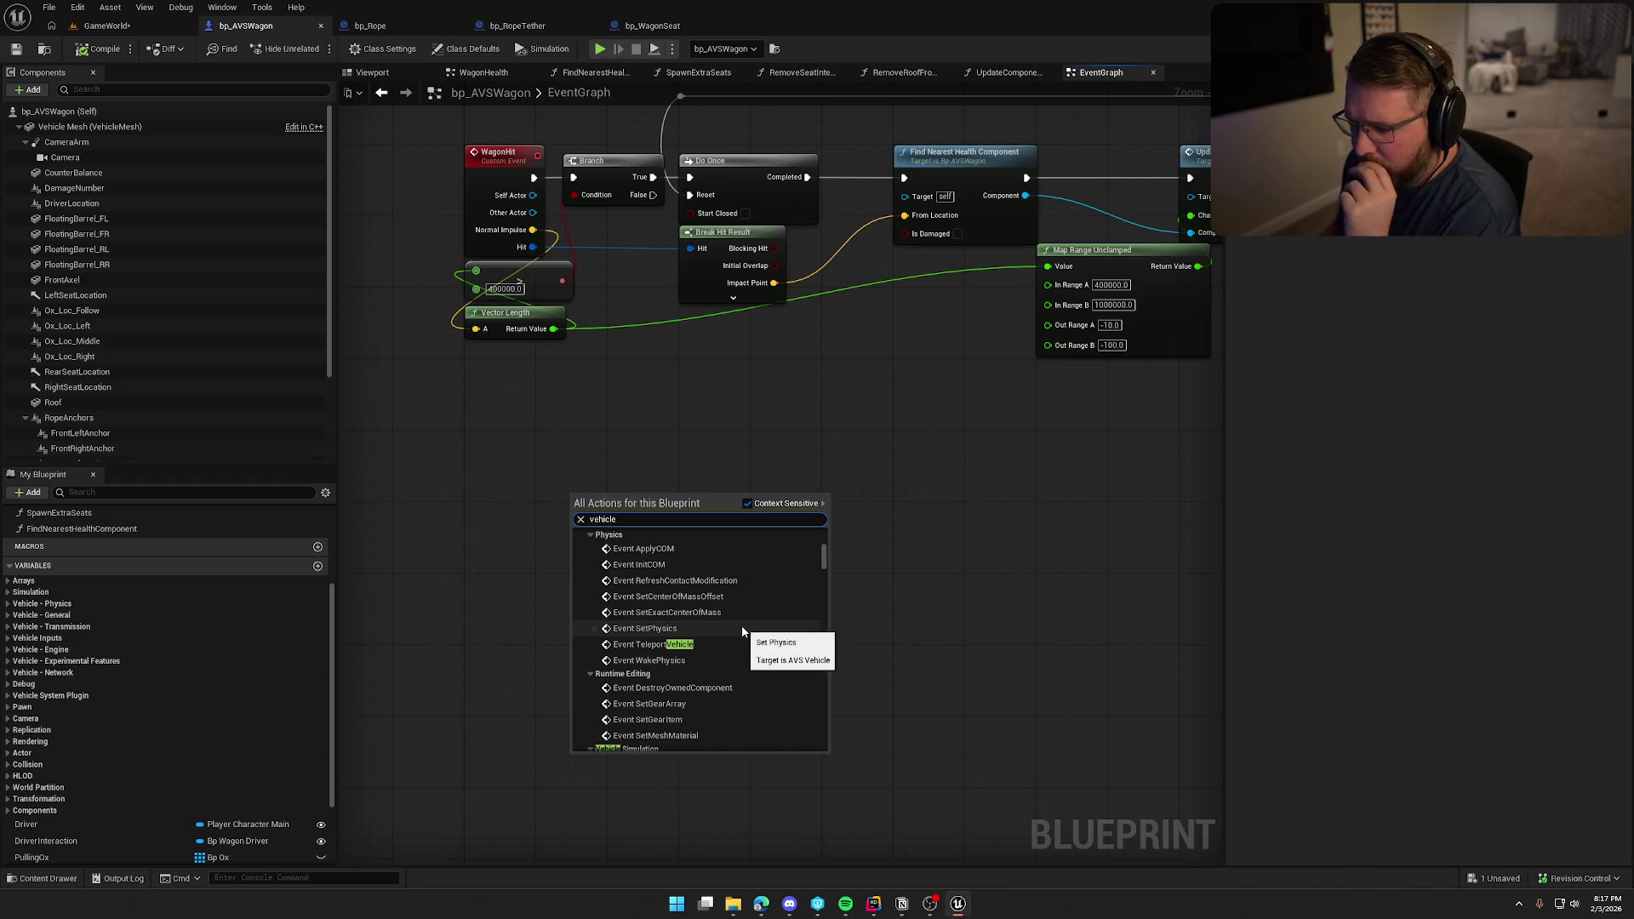
scroll(742, 631, "up", 2)
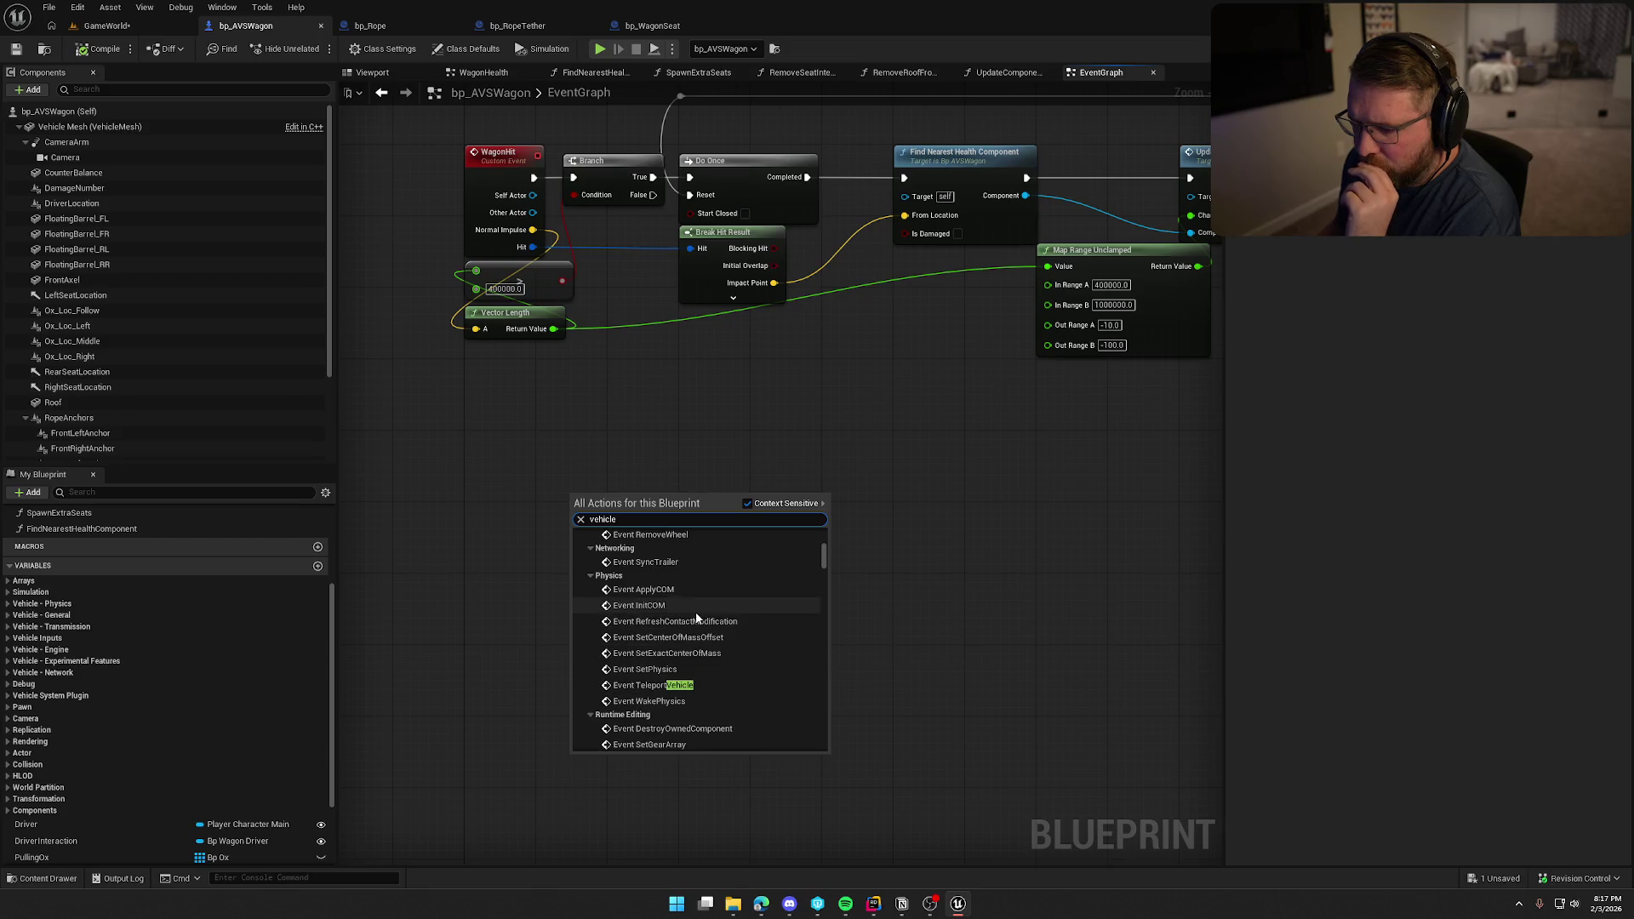
scroll(749, 638, "up", 3)
scroll(752, 660, "up", 3)
scroll(752, 661, "up", 4)
scroll(752, 661, "up", 2)
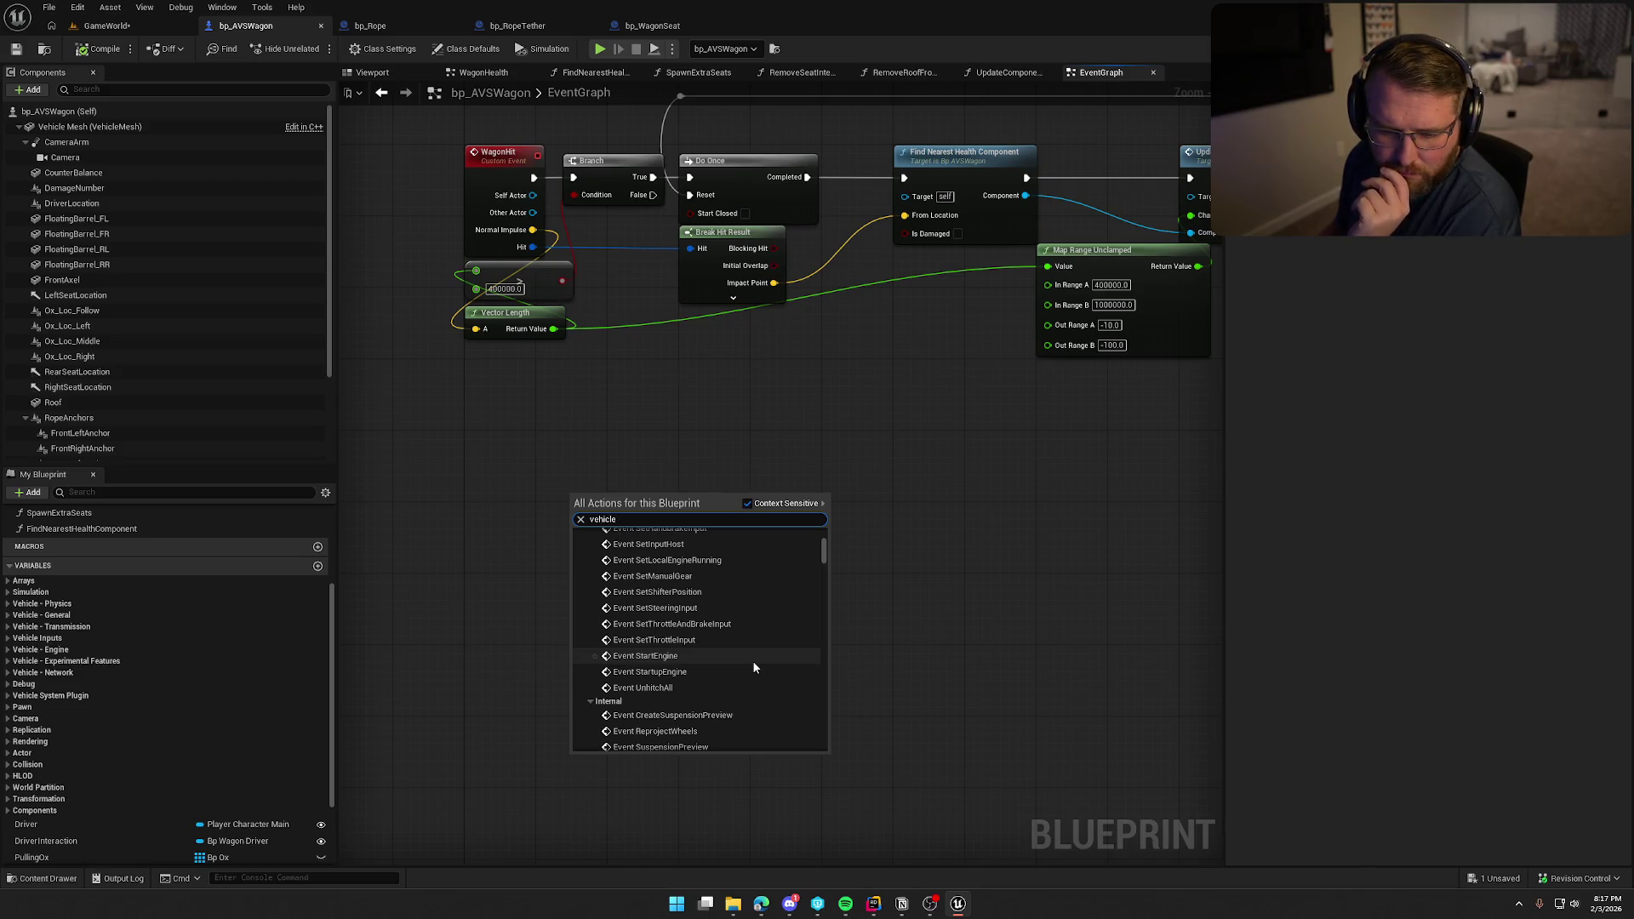
scroll(752, 660, "up", 3)
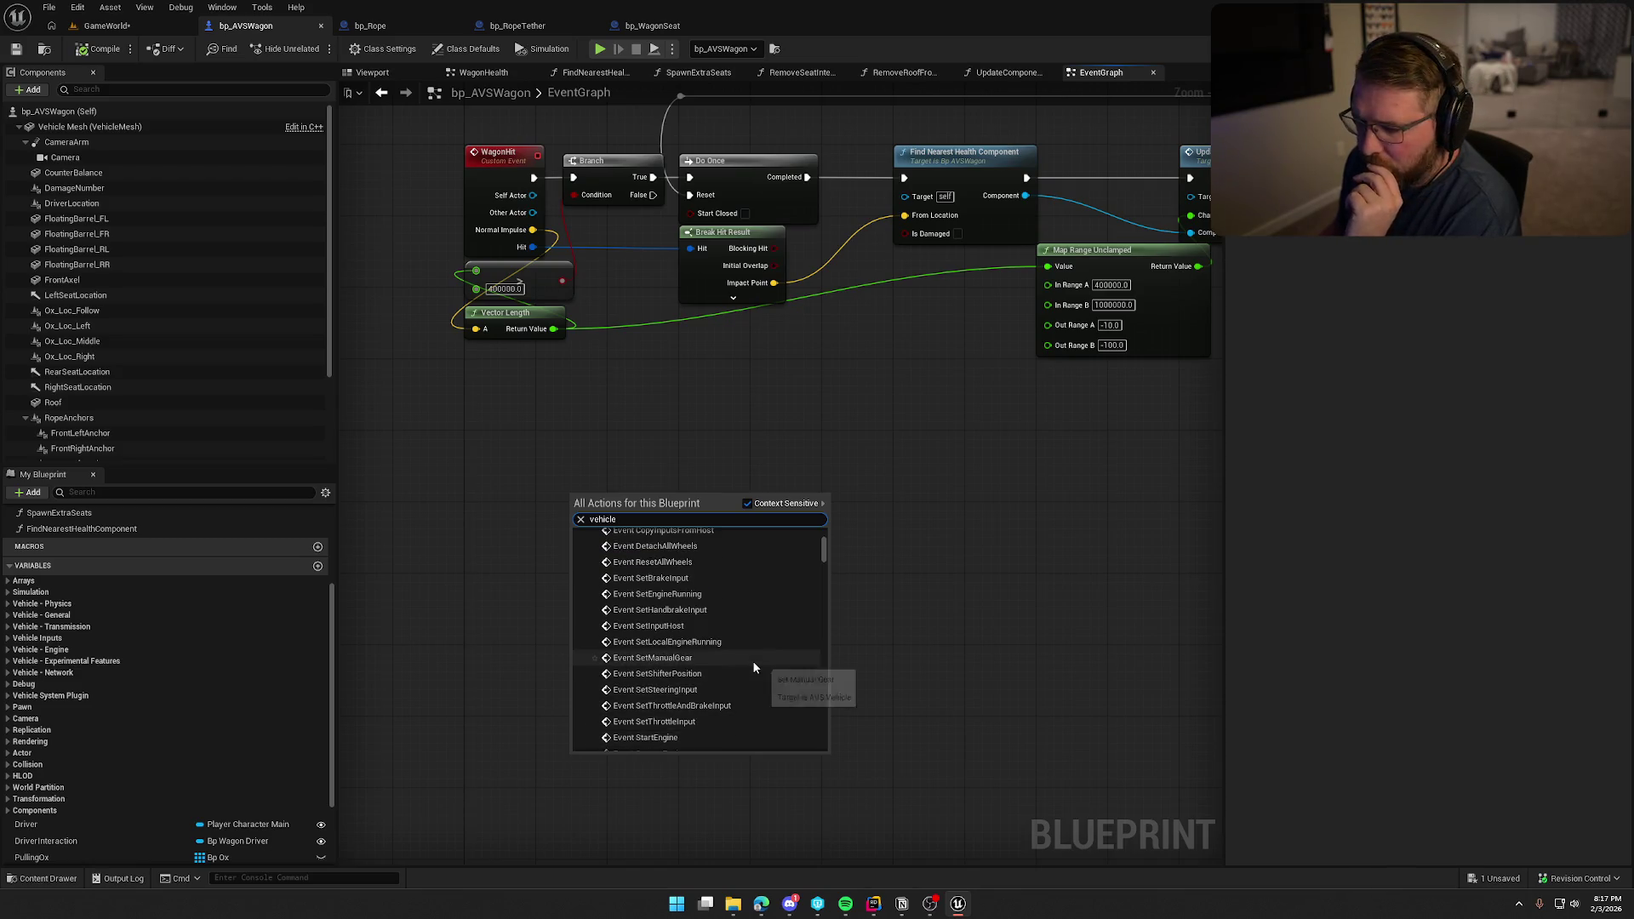
scroll(752, 660, "up", 5)
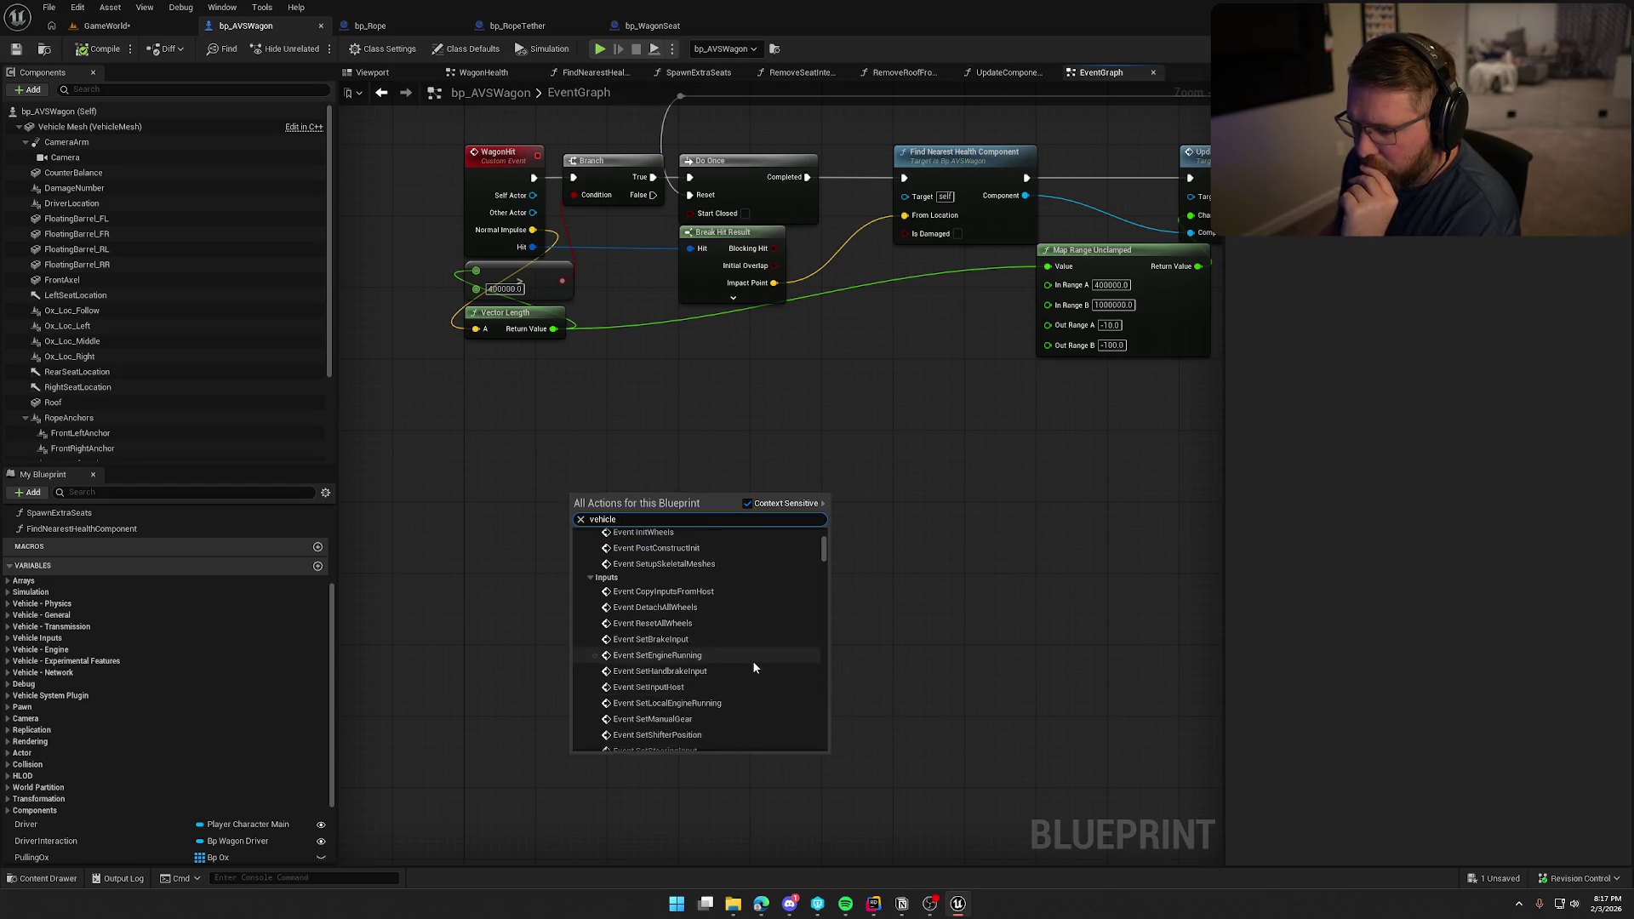
scroll(752, 660, "up", 1)
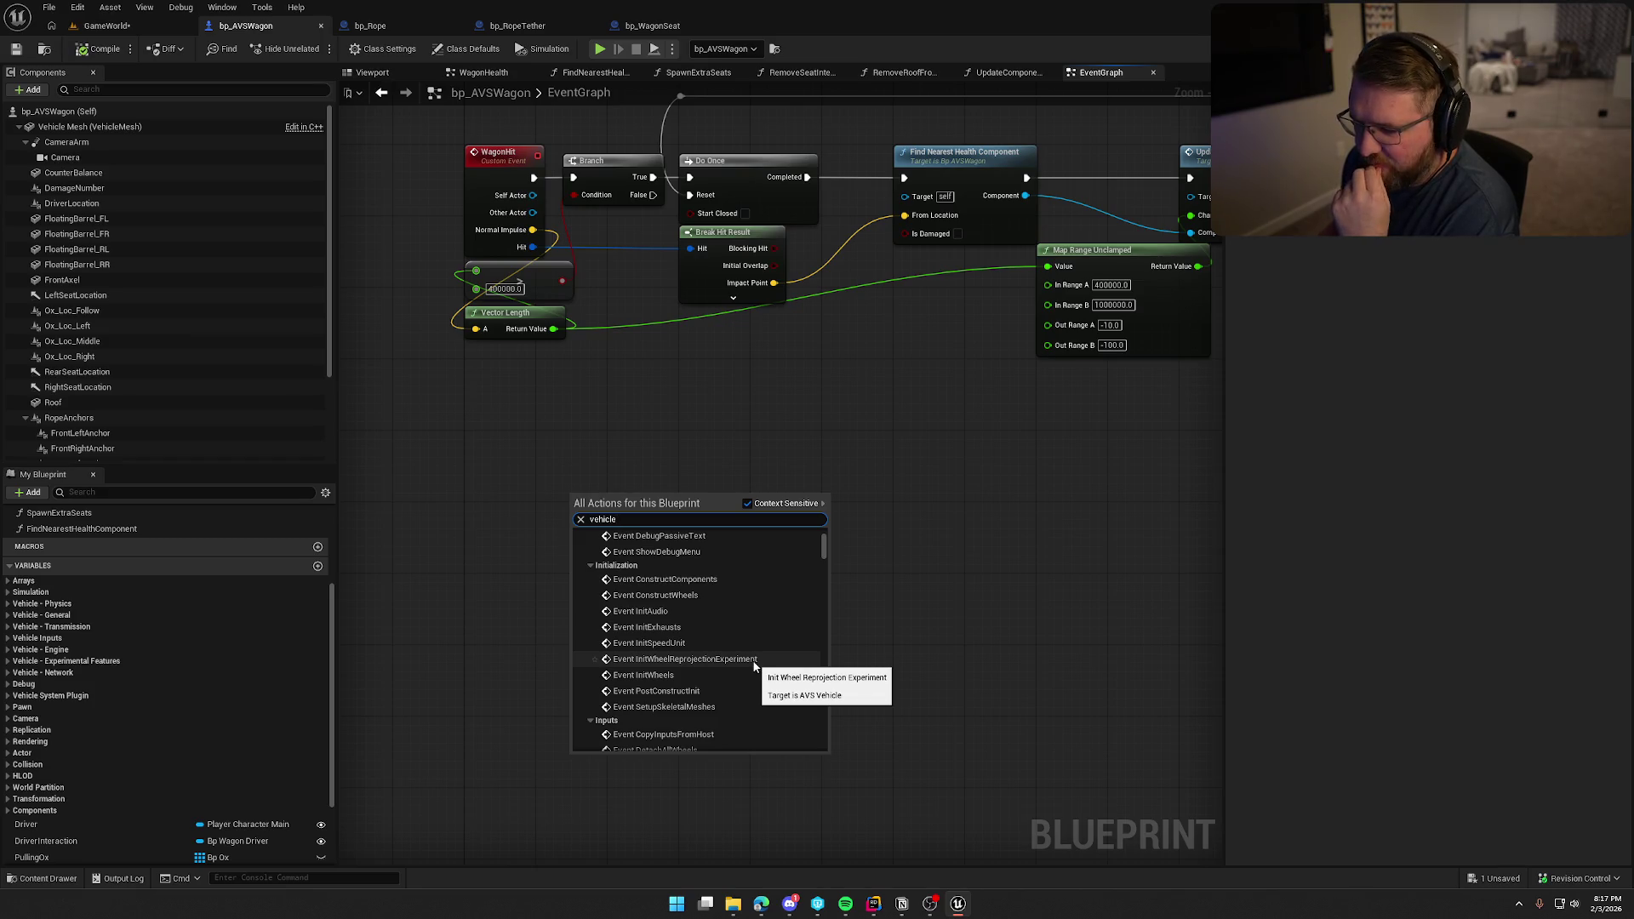
scroll(752, 661, "up", 2)
scroll(743, 693, "up", 1)
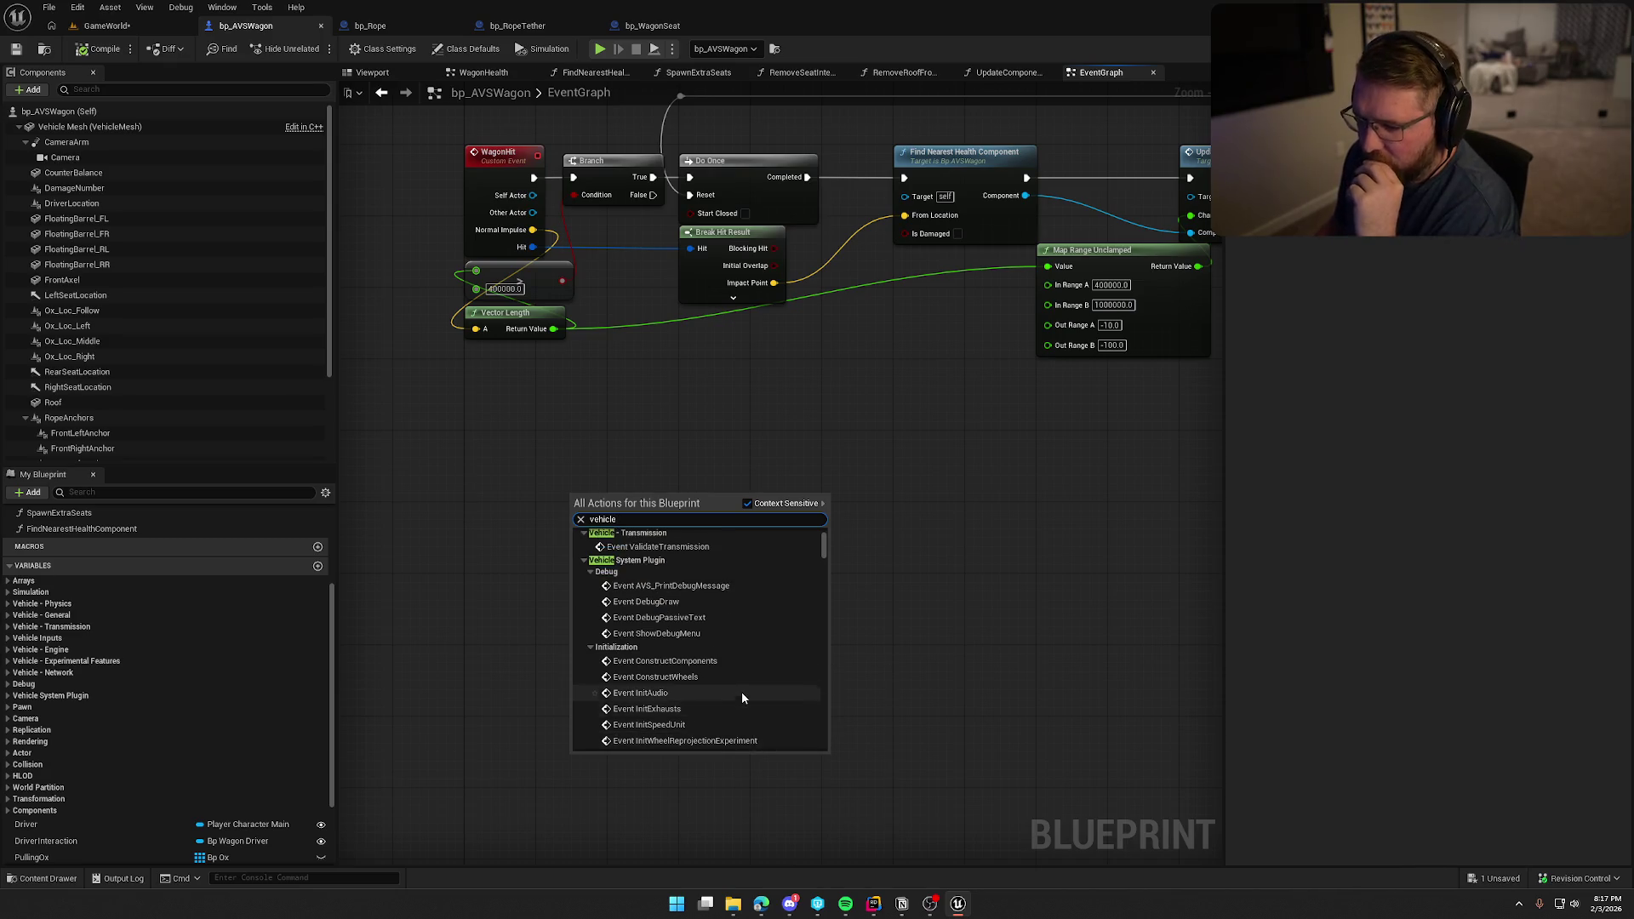
scroll(747, 687, "up", 2)
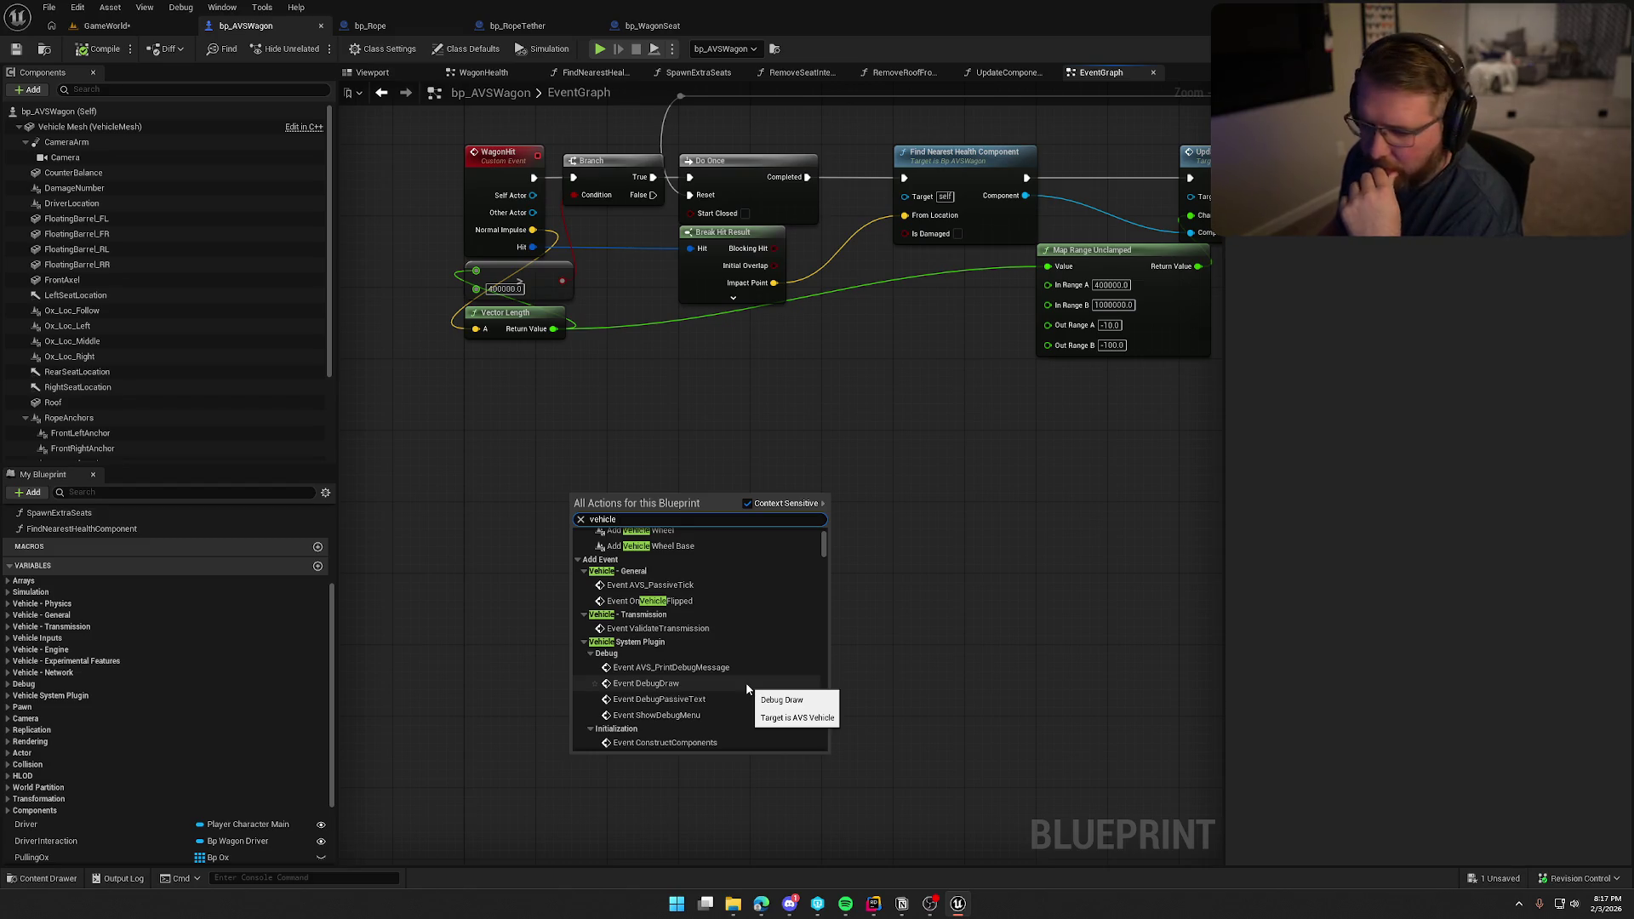
left_click(573, 434)
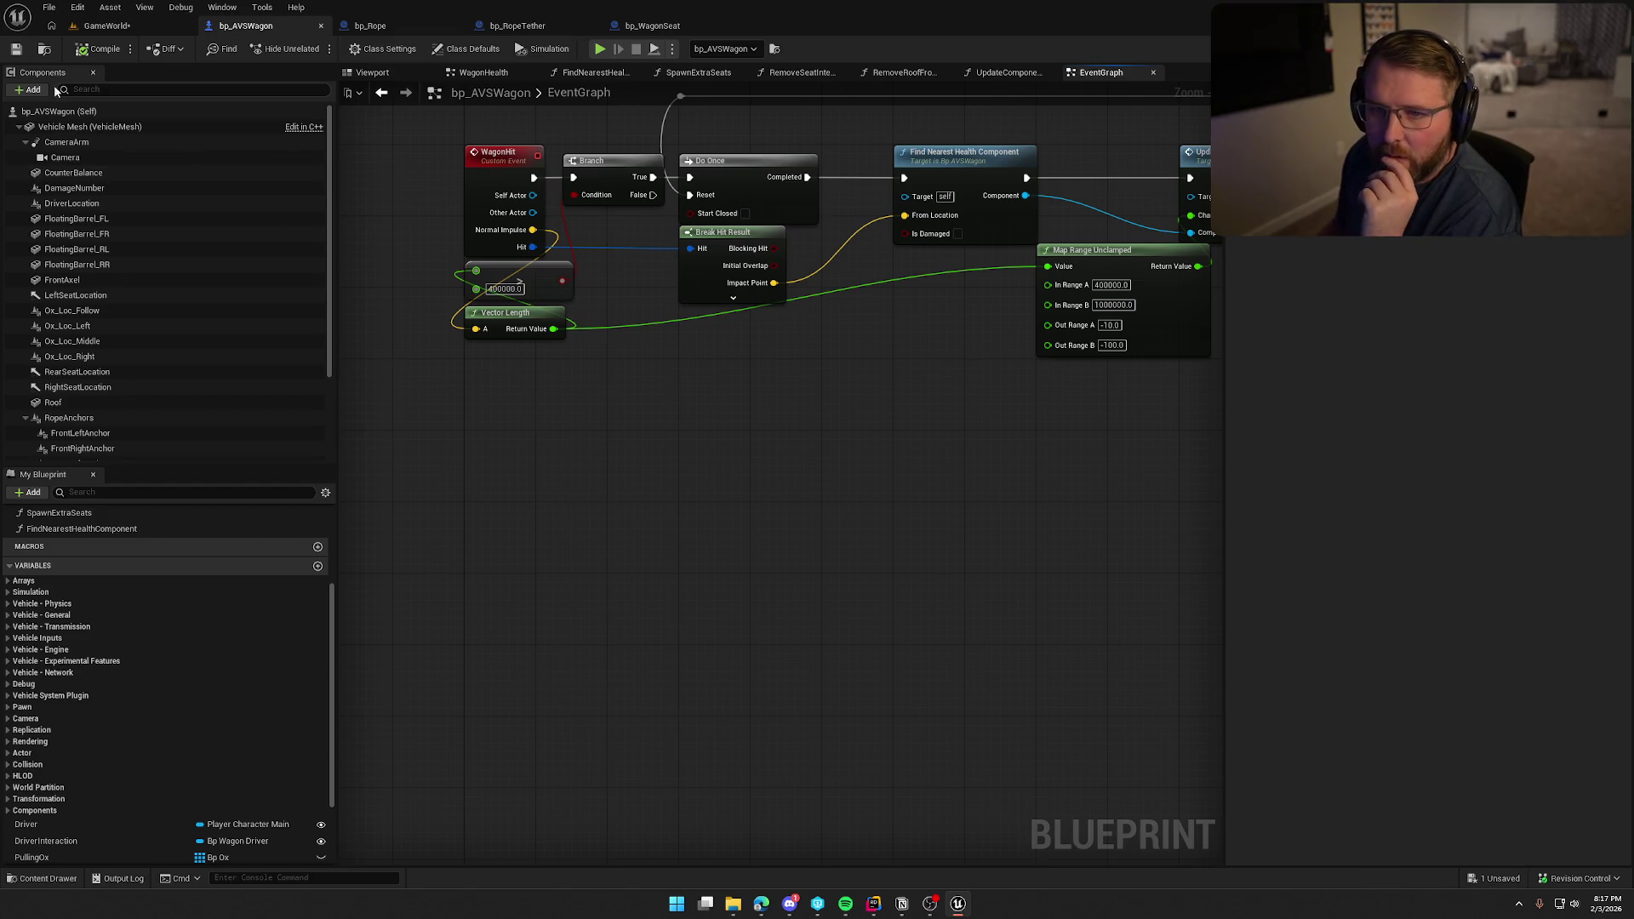
Open the VehicleSetup_HUD widget from Advanced Vehicle System > VehicleAssets > HUD in plugin content.
left_click(44, 51)
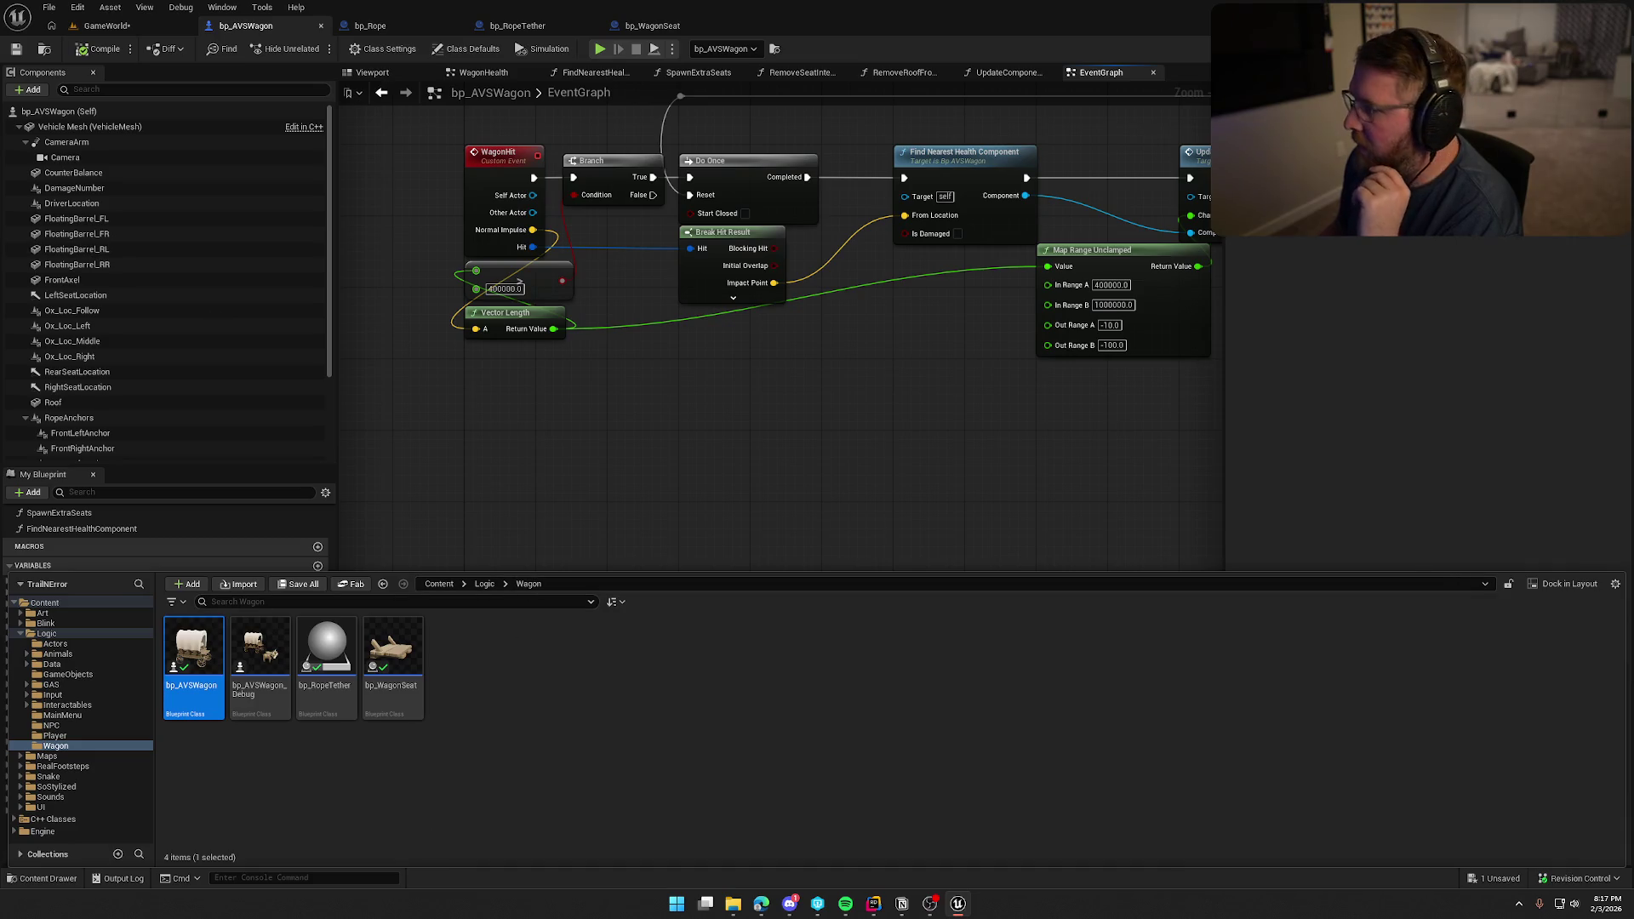
key("ctrl+space")
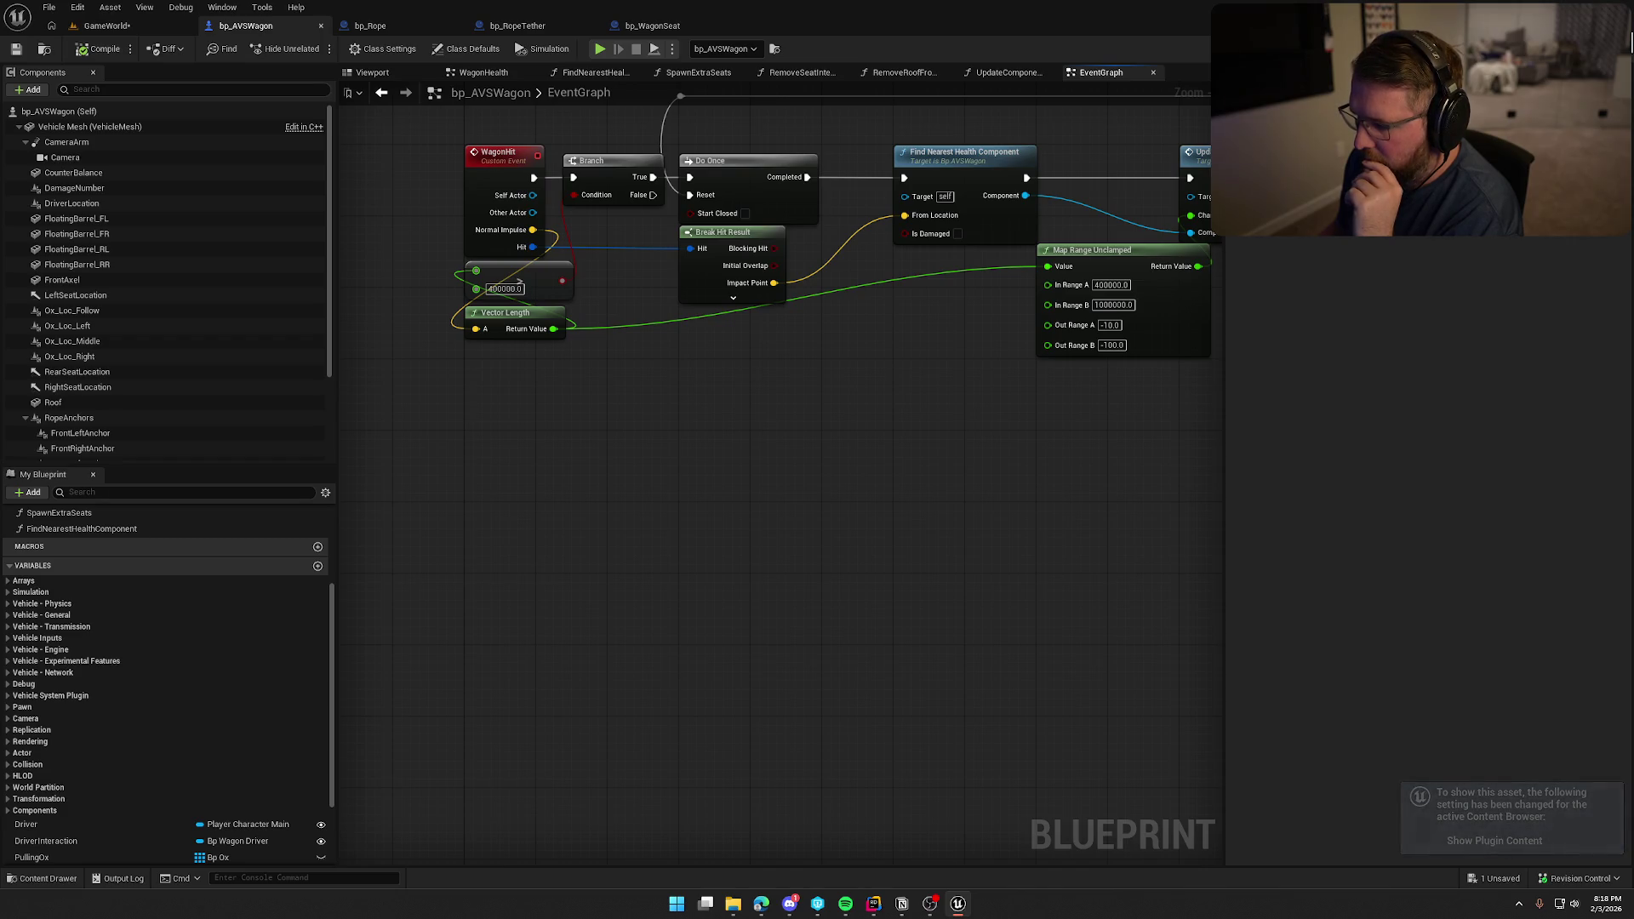
left_click(43, 878)
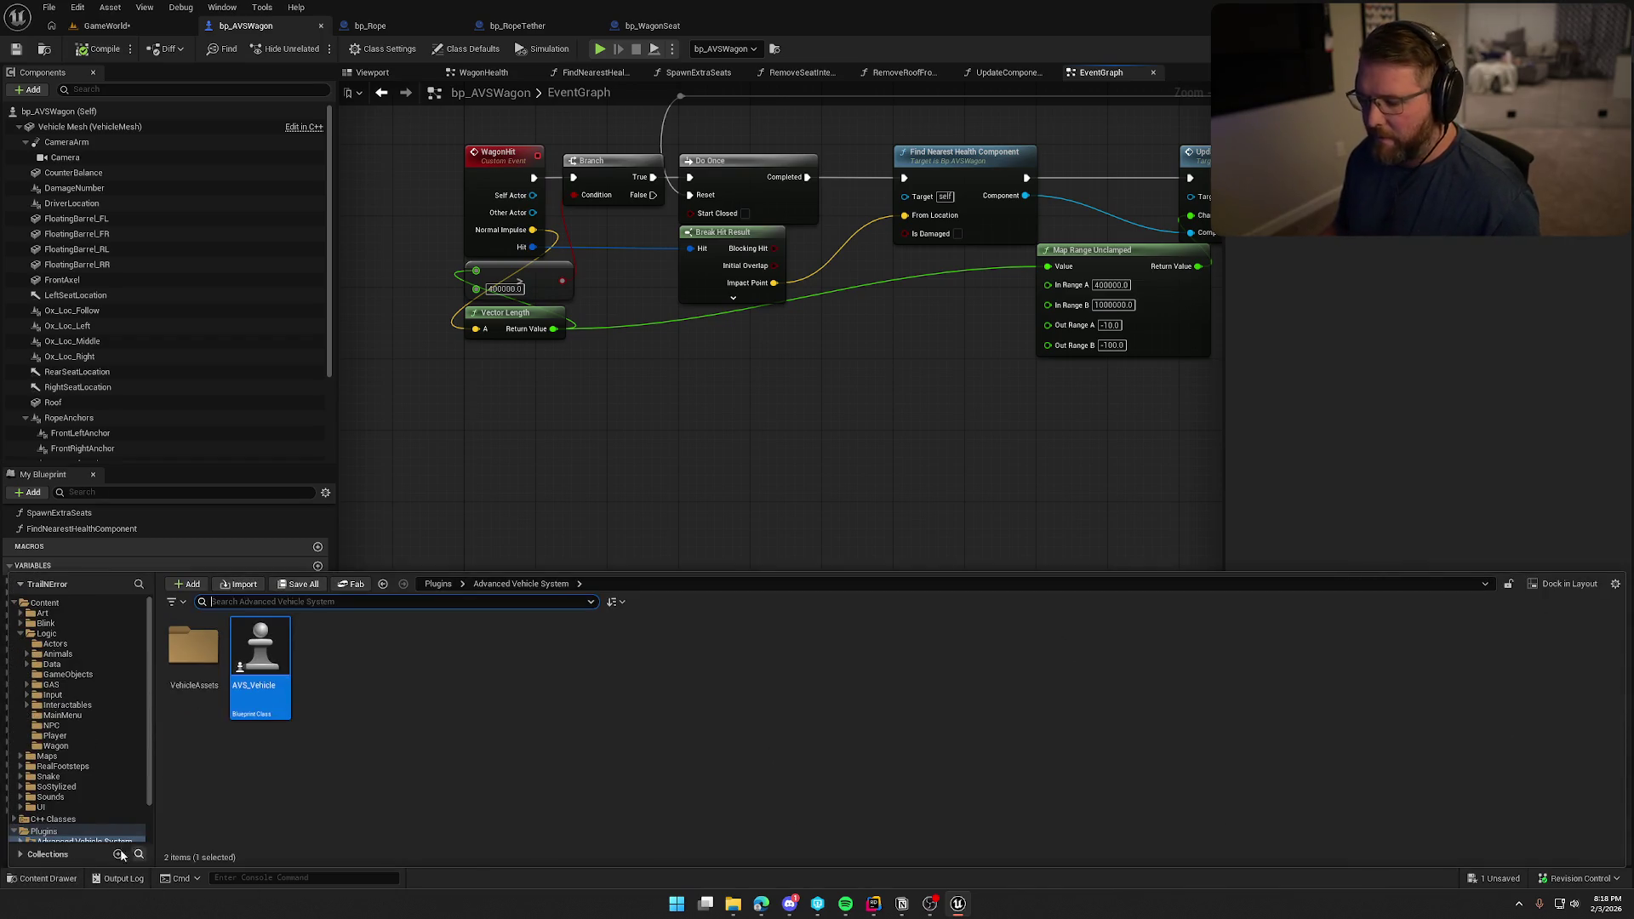
scroll(70, 797, "down", 3)
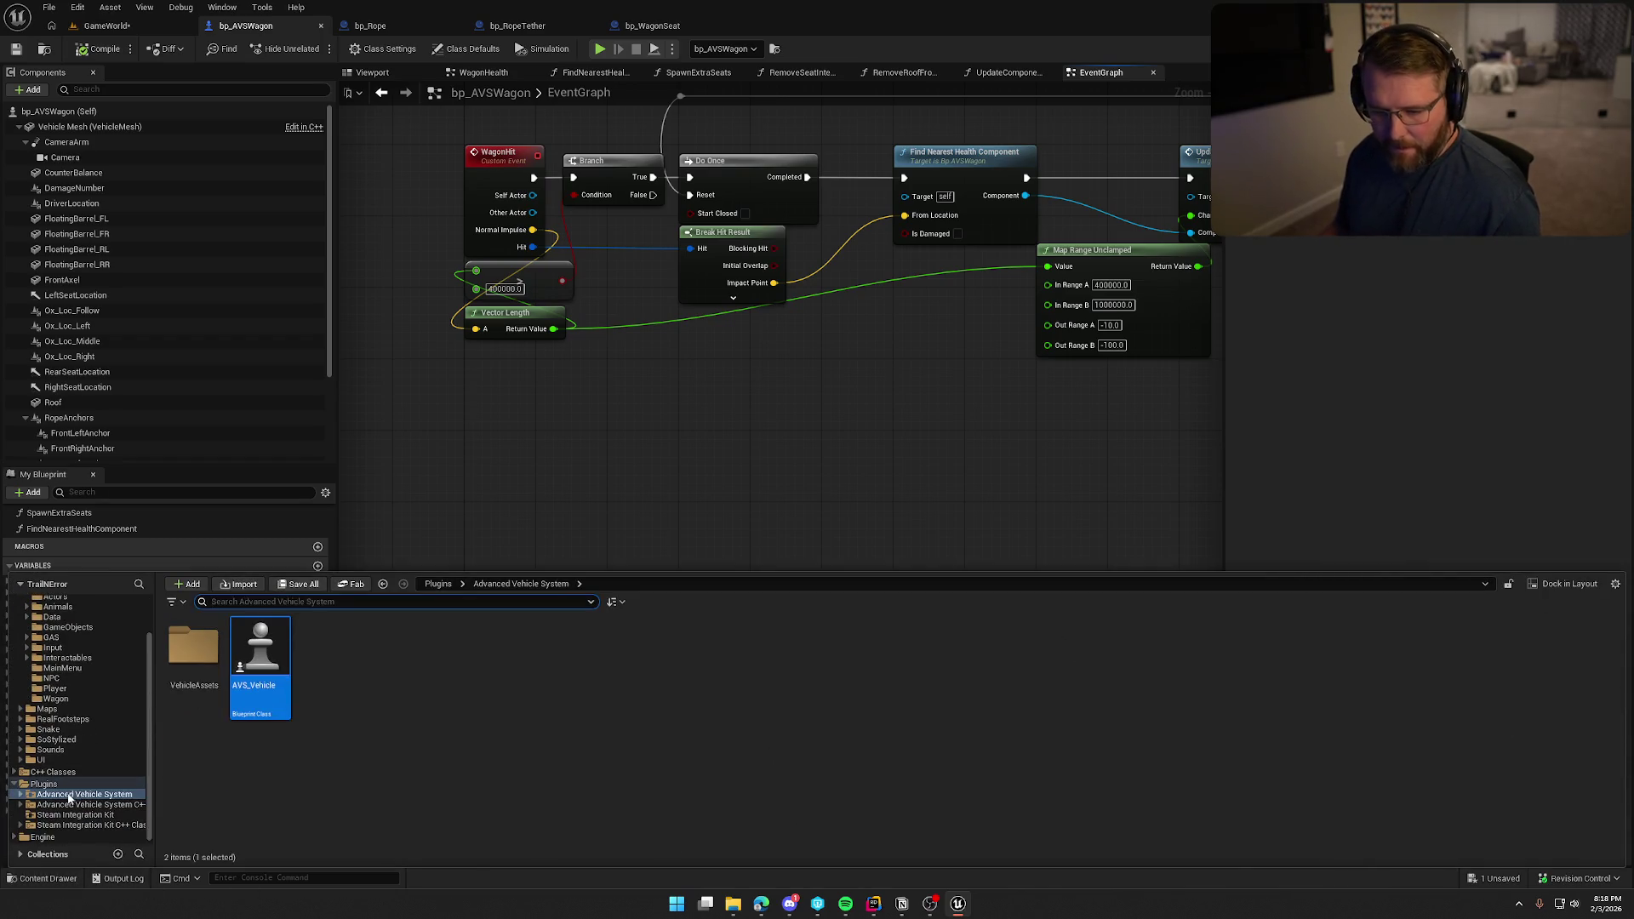
double_click(200, 652)
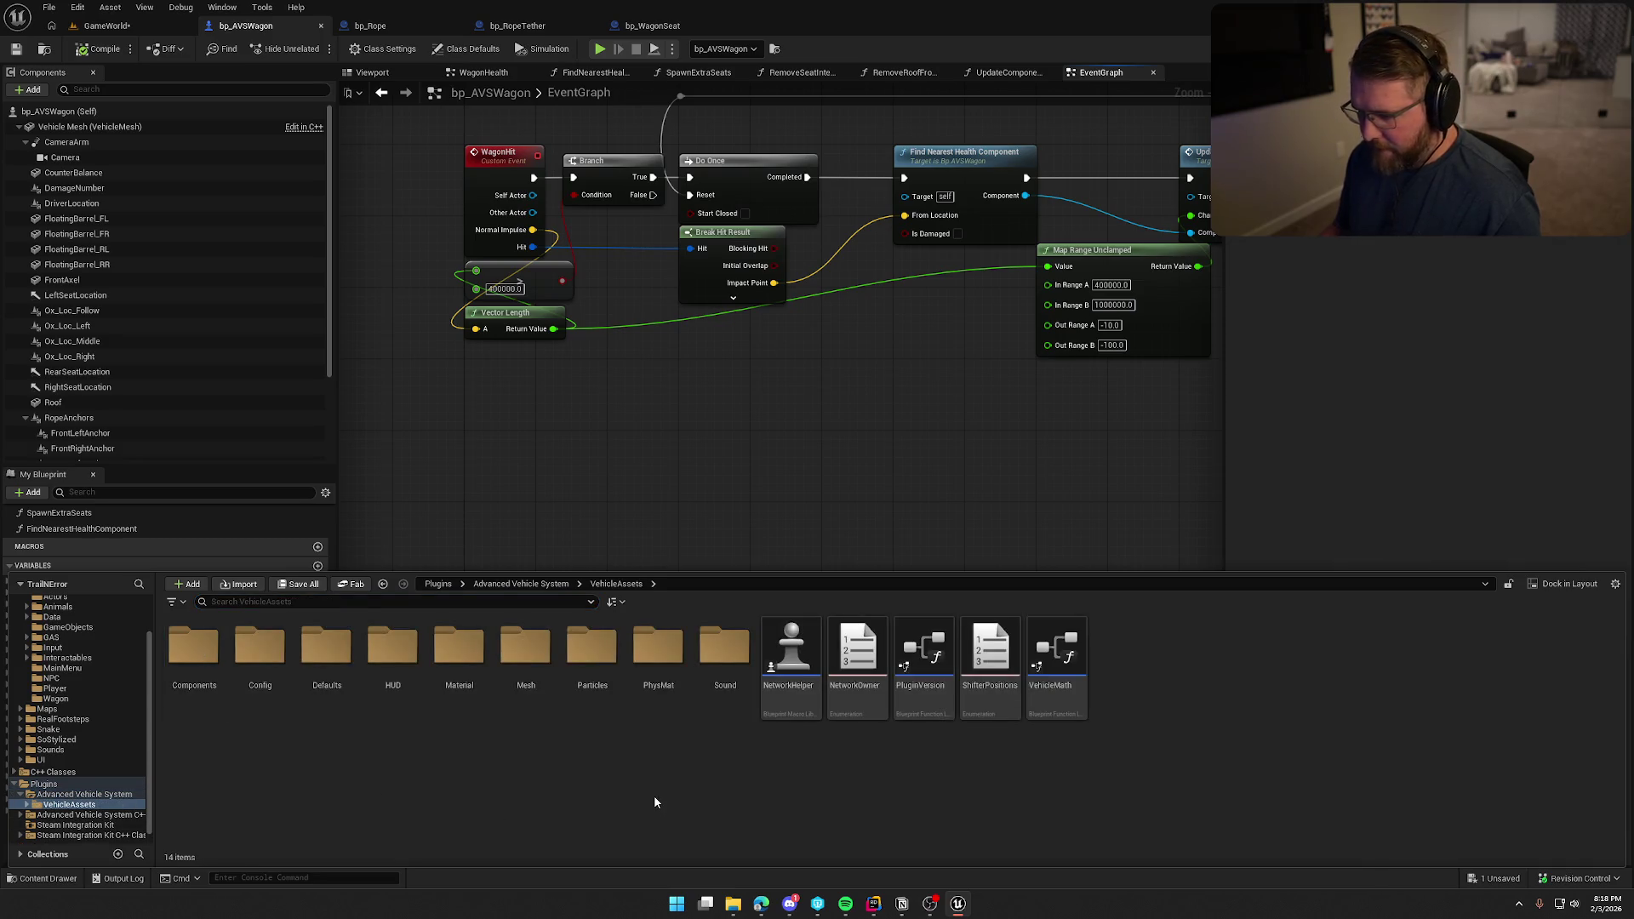
double_click(392, 648)
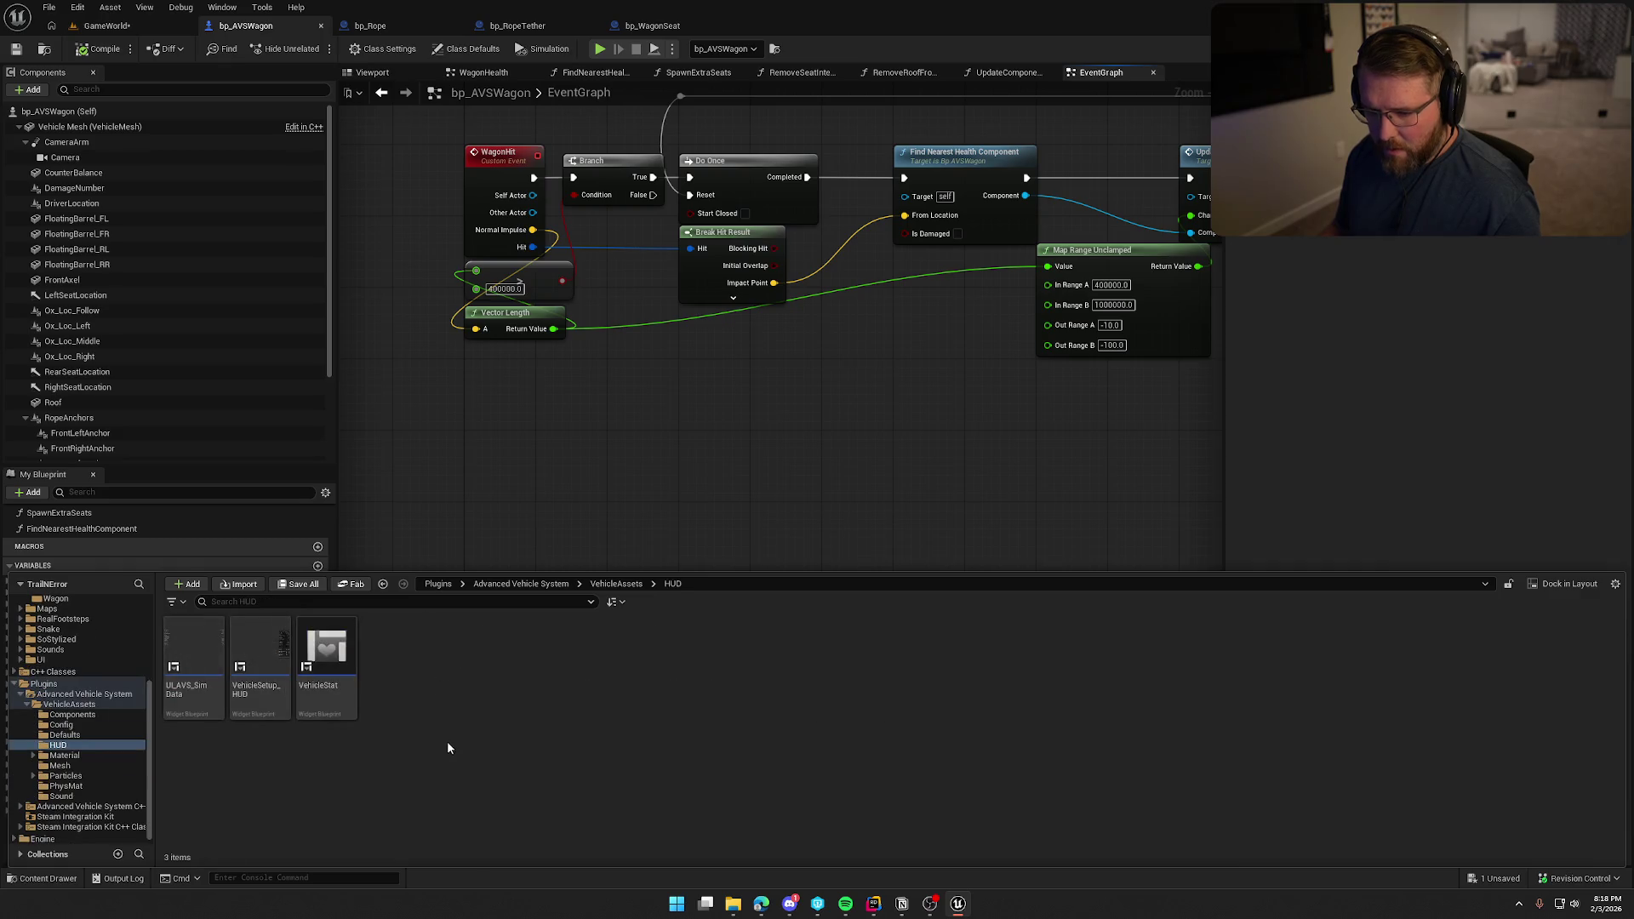
left_click(260, 668)
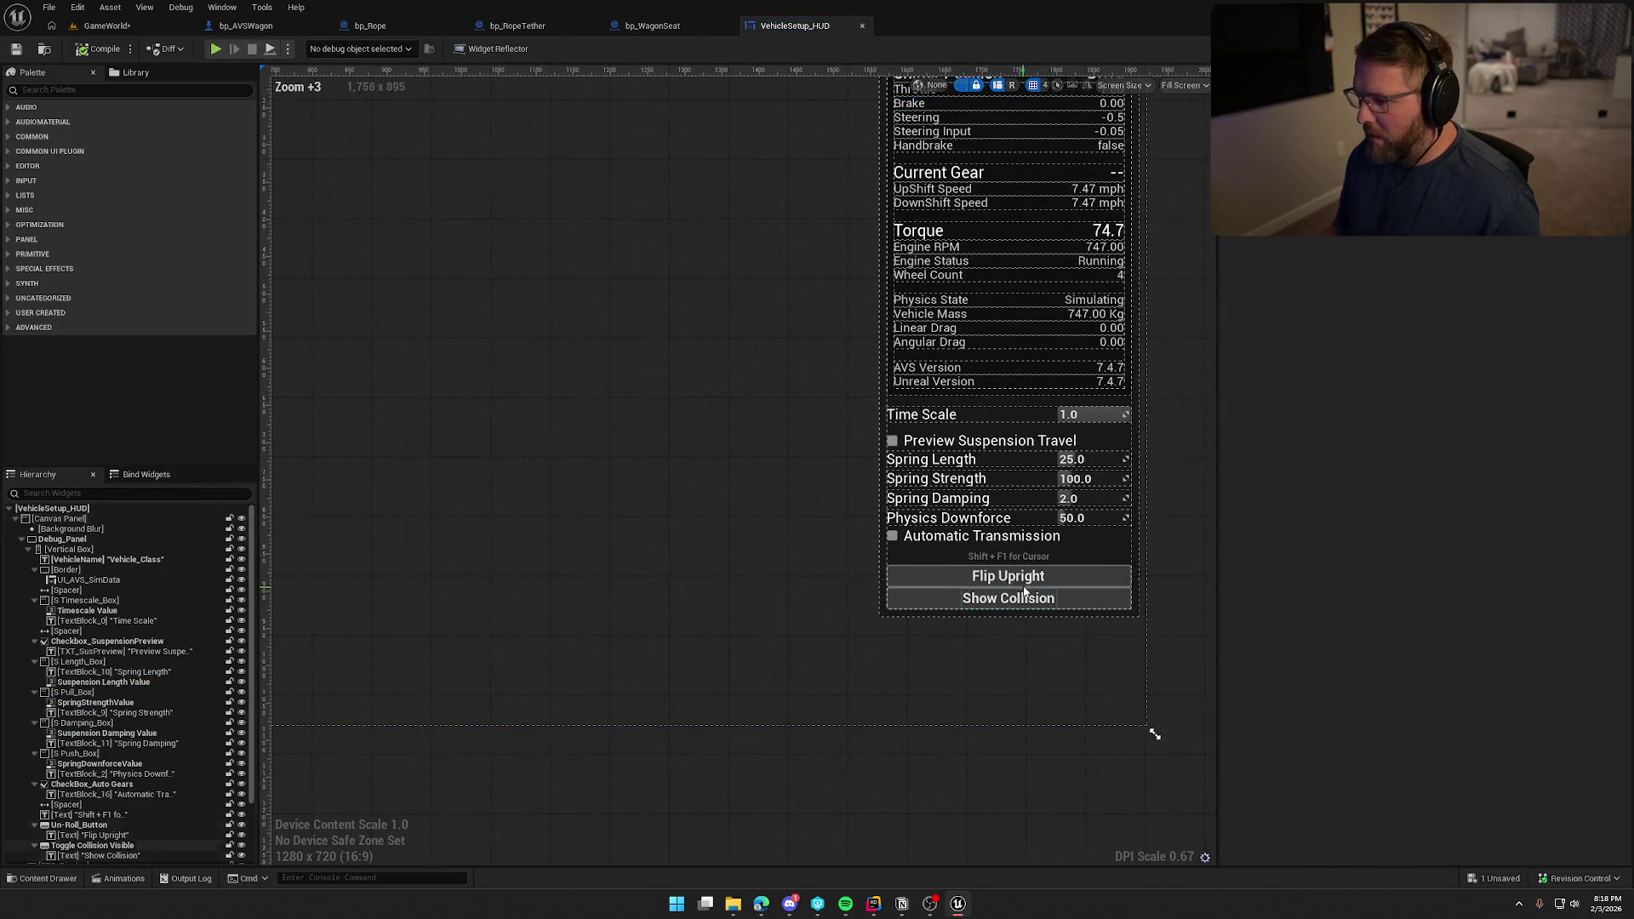
Select the Flip Upright button and jump to its On Released event.
left_click(1070, 578)
scroll(1353, 553, "down", 10)
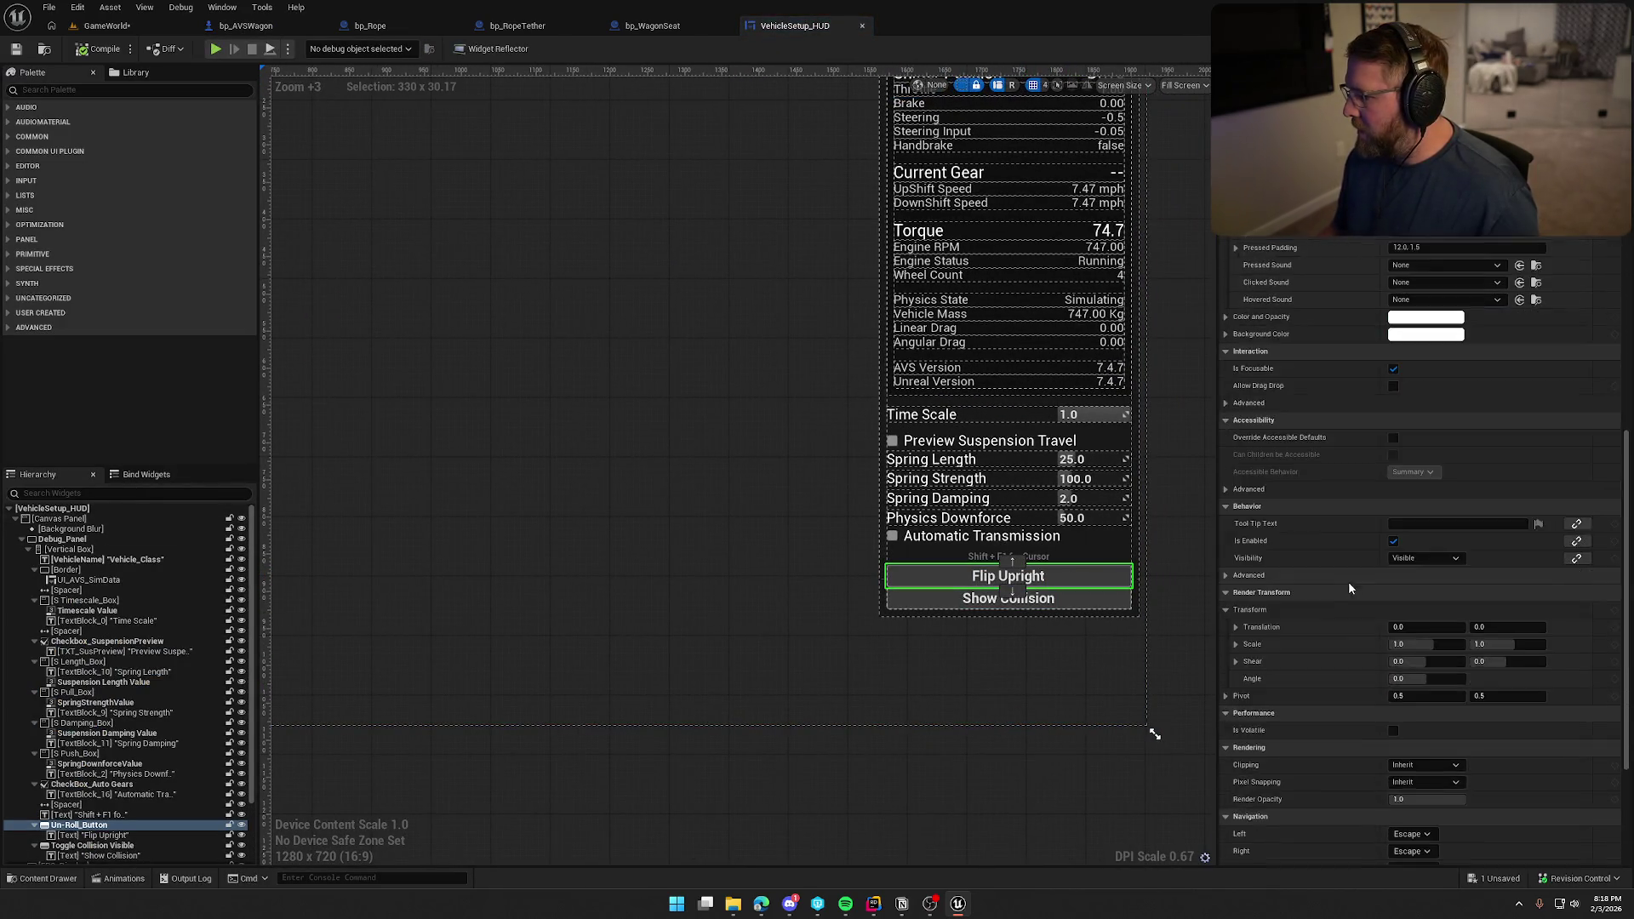
left_click(1433, 822)
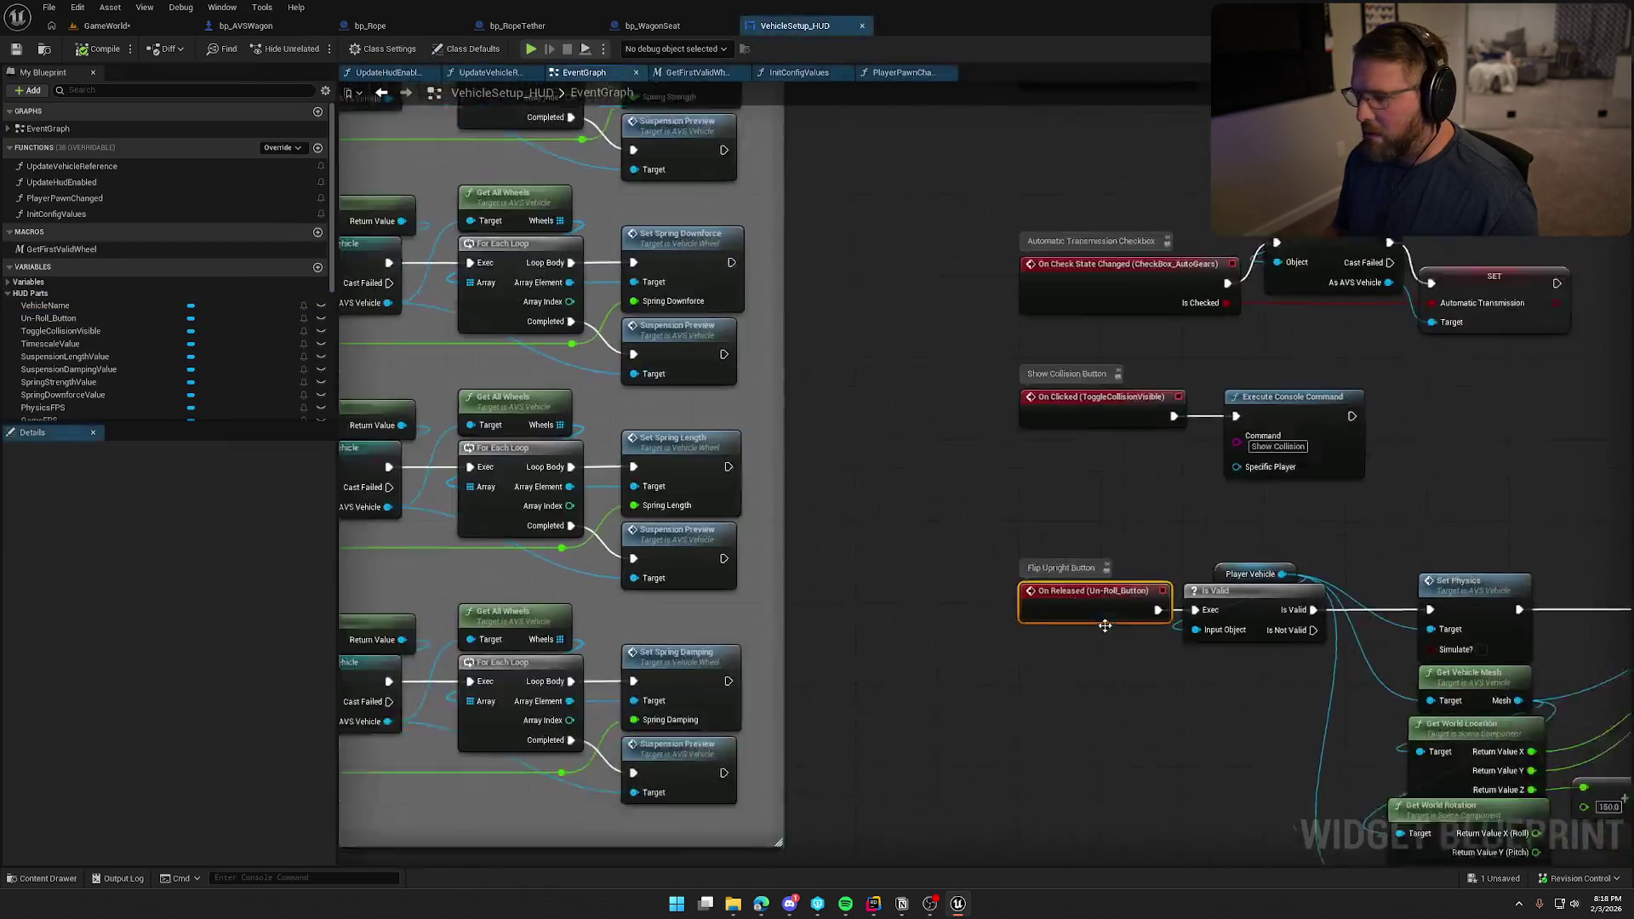
Inspect the Flip Upright graph and box-select its physics and relocation nodes.
mouse_move(1023, 614)
left_mouse_down()
mouse_move(932, 573)
mouse_move(701, 537)
mouse_move(611, 437)
mouse_move(532, 461)
left_mouse_up()
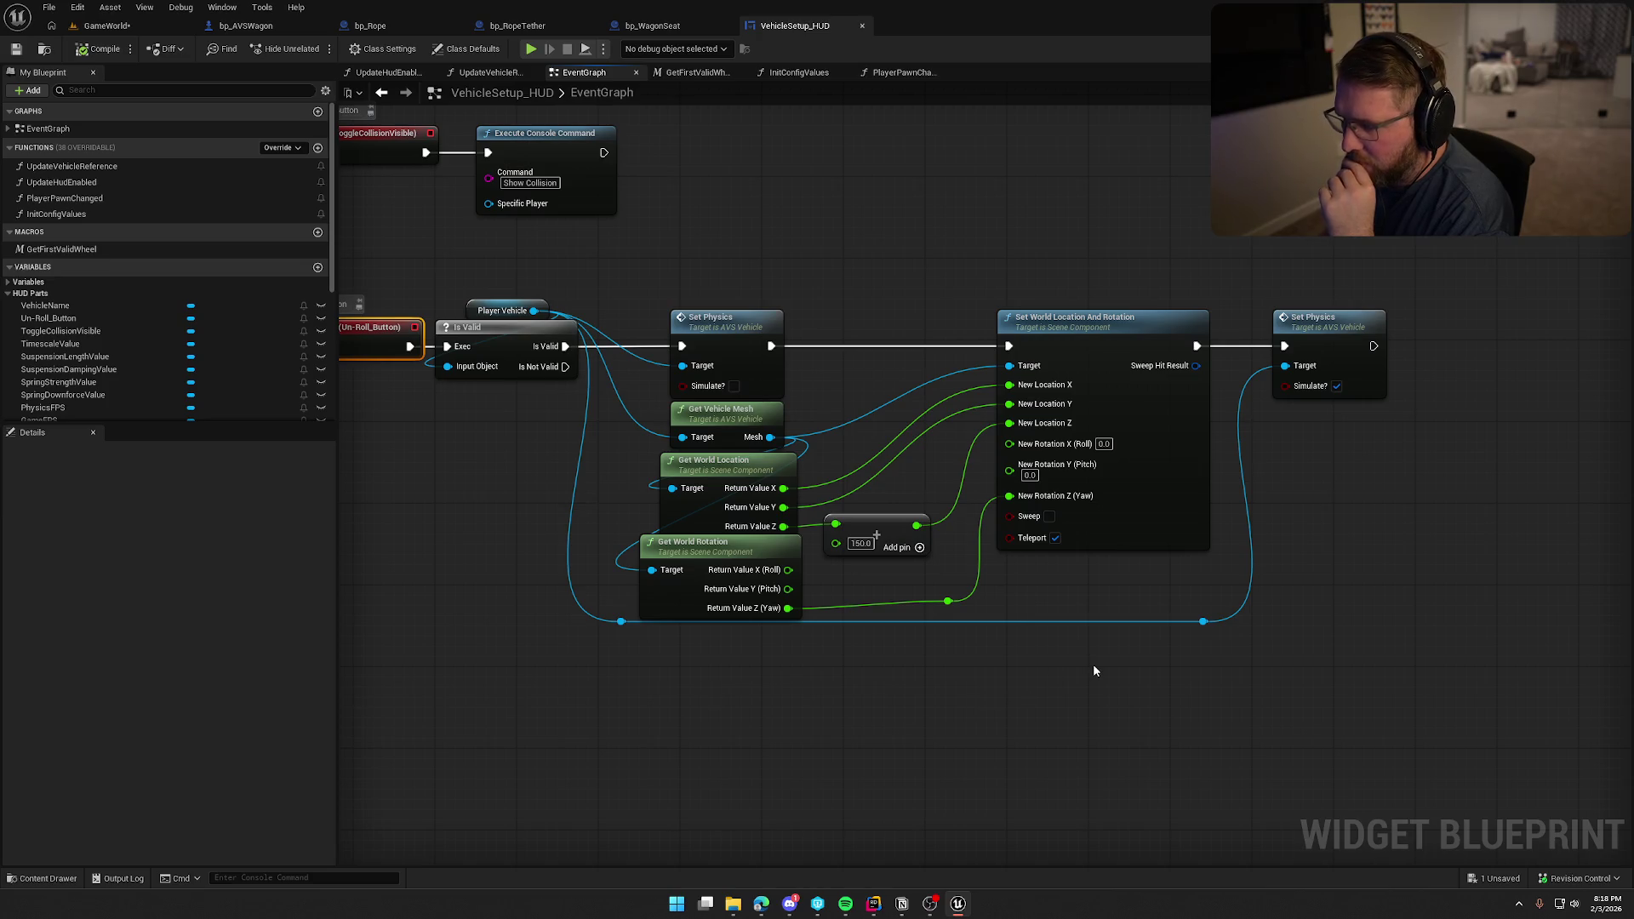
left_click_drag(1086, 717, 1015, 698)
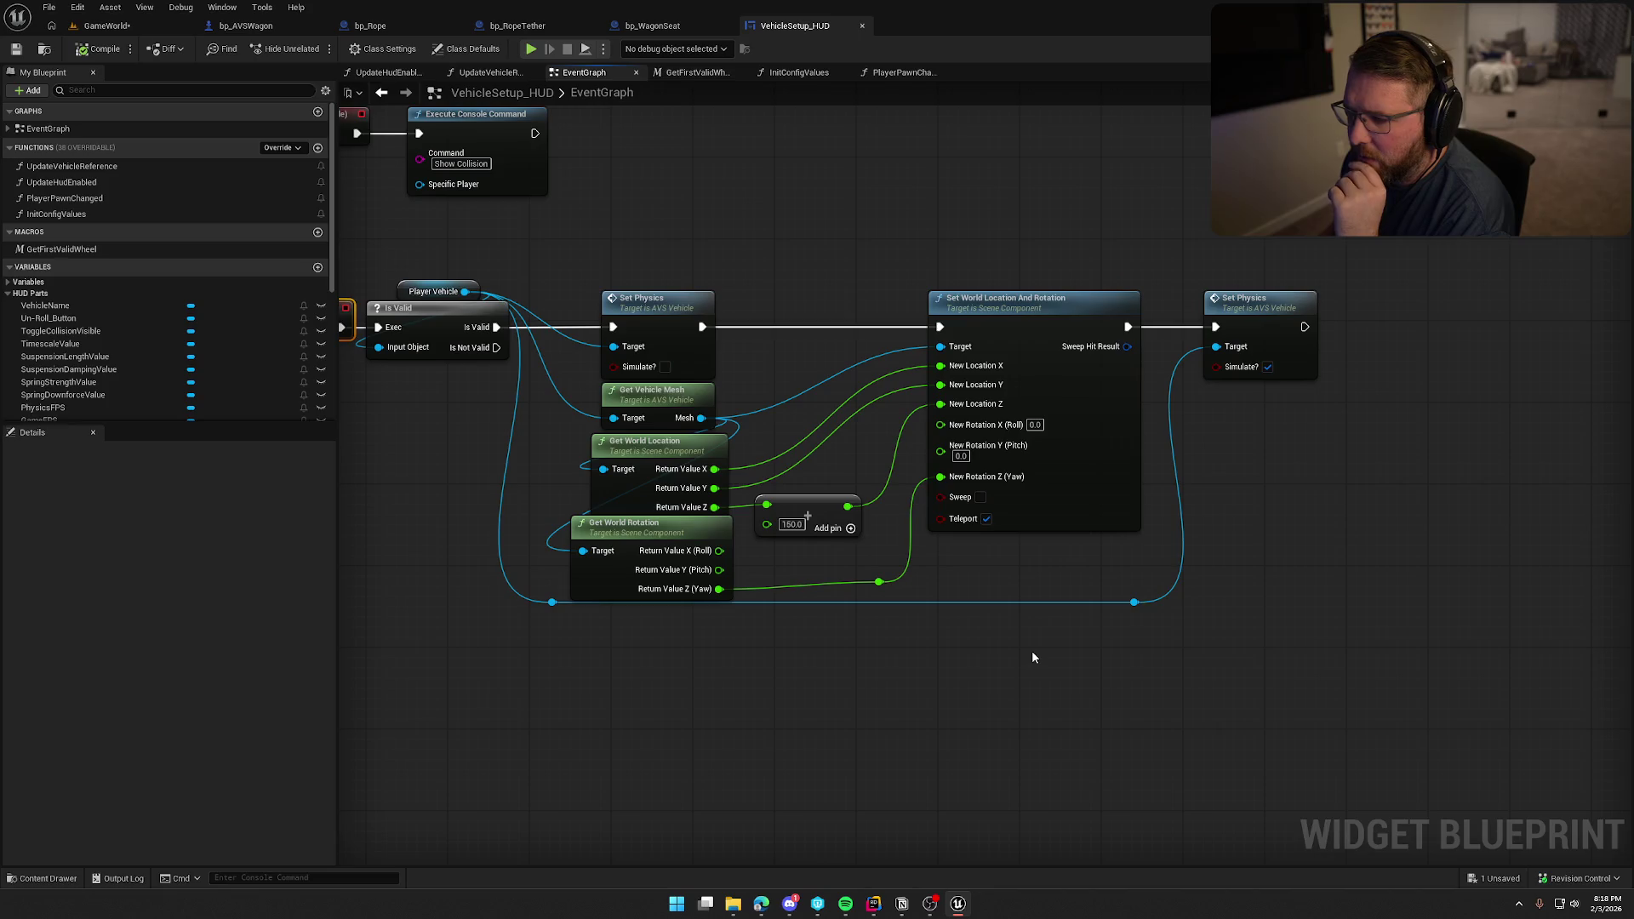
scroll(976, 694, "down", 3)
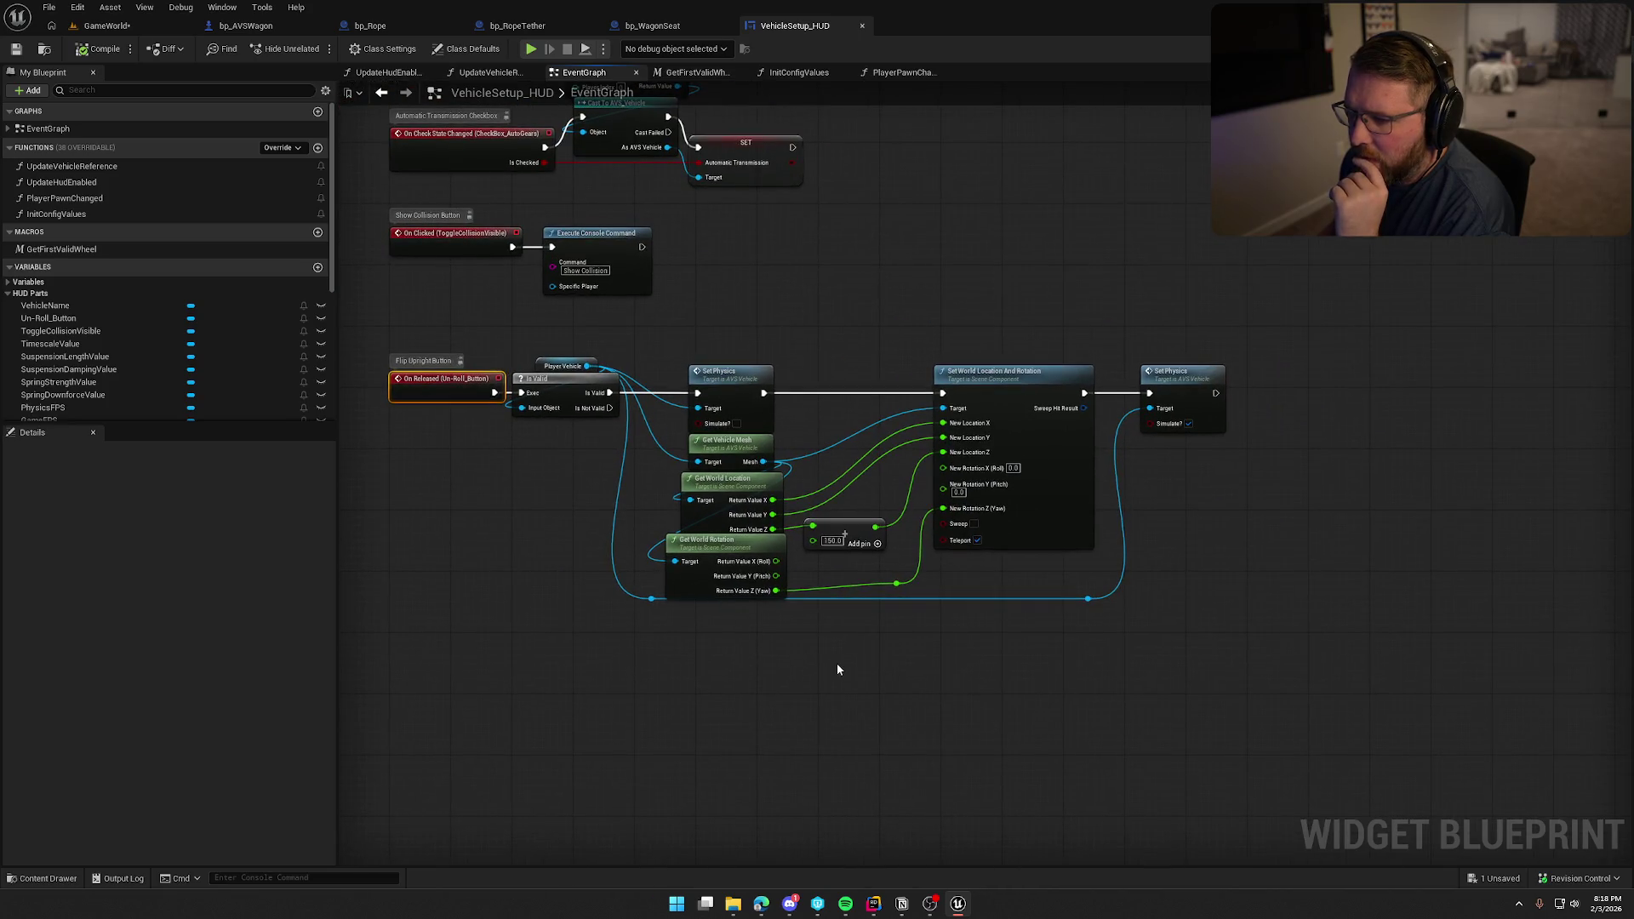
mouse_move(630, 329)
left_mouse_down()
mouse_move(783, 607)
mouse_move(1307, 683)
left_mouse_up()
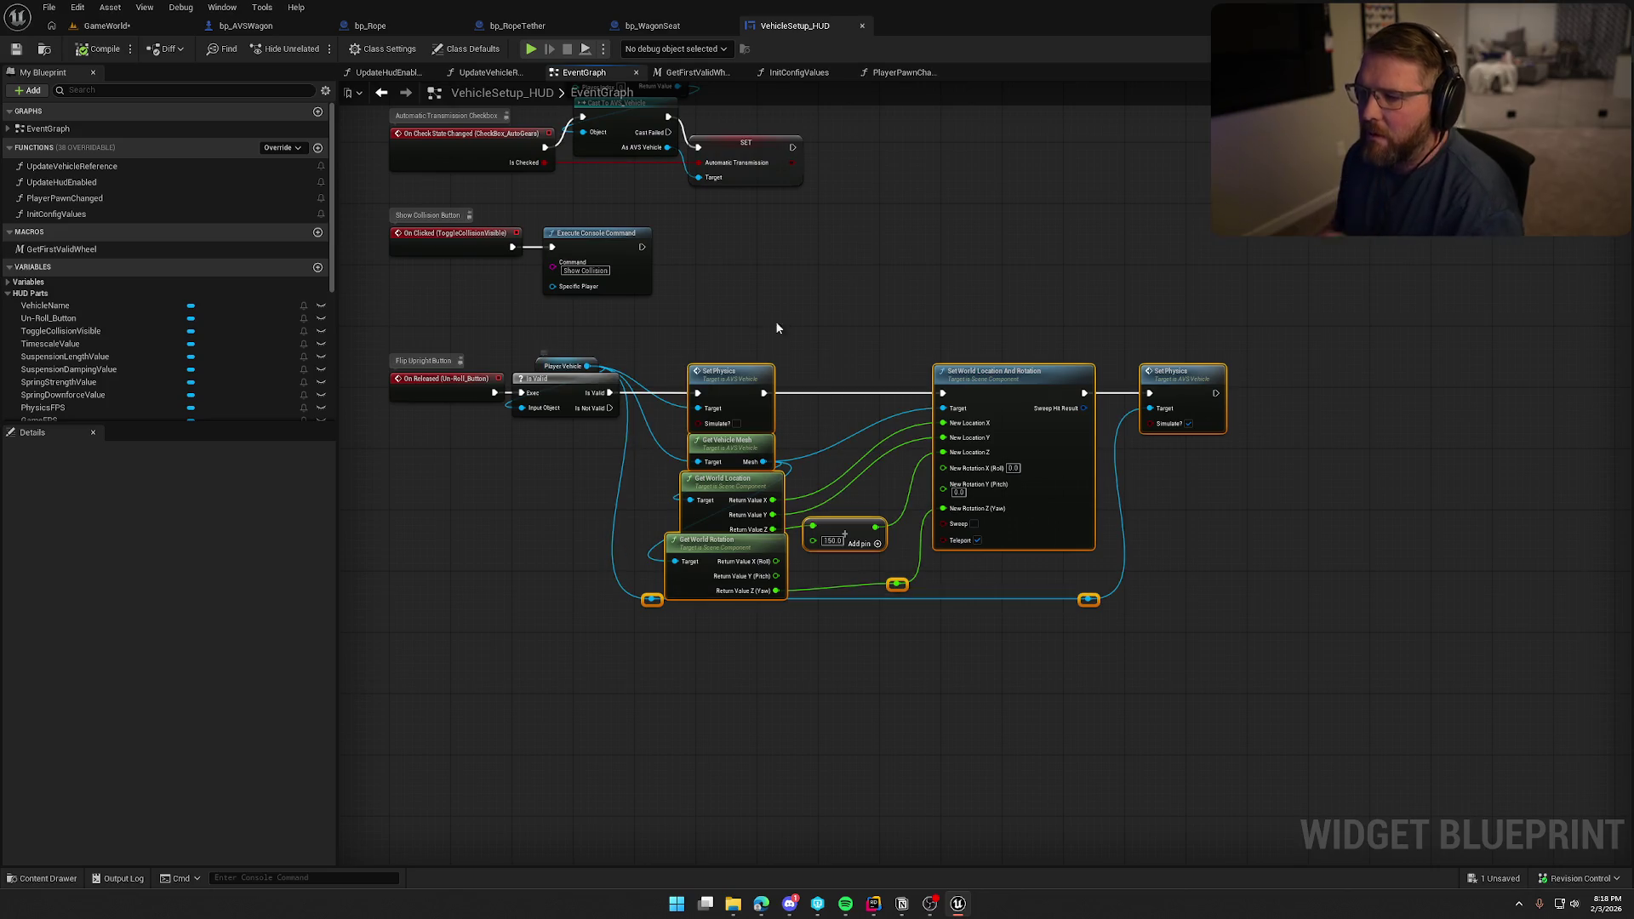
Close VehicleSetup_HUD and return to bp_AVSWagon's OnVehicleFlipped logic.
left_click(862, 26)
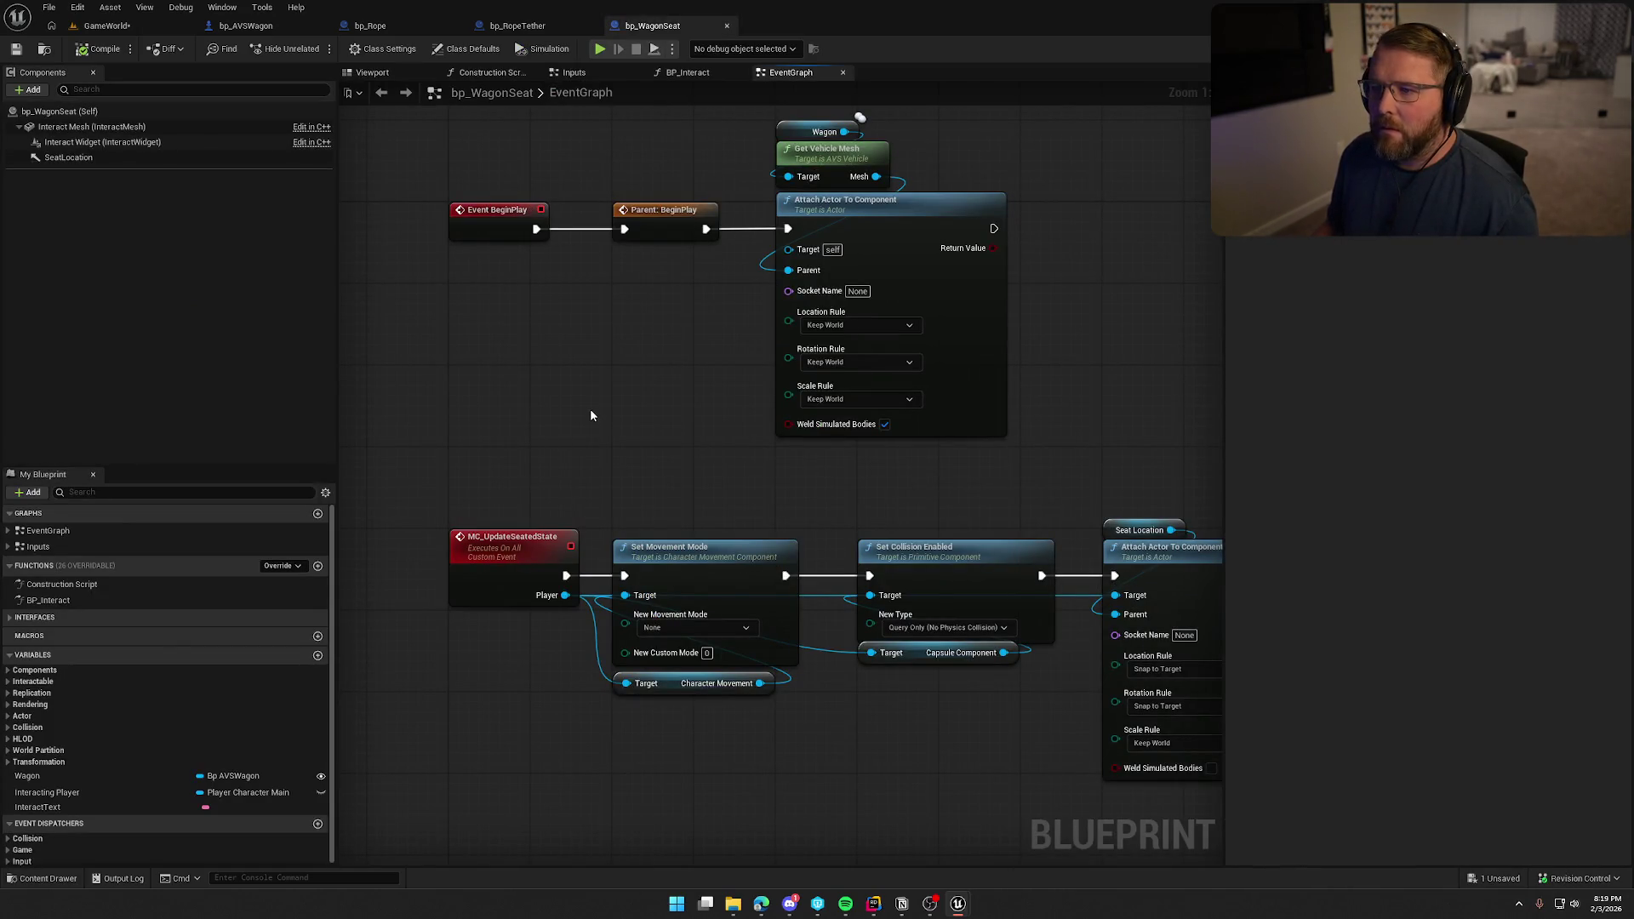
left_click(246, 26)
mouse_move(661, 860)
left_mouse_down()
mouse_move(636, 687)
mouse_move(558, 585)
mouse_move(615, 693)
mouse_move(494, 577)
left_mouse_up()
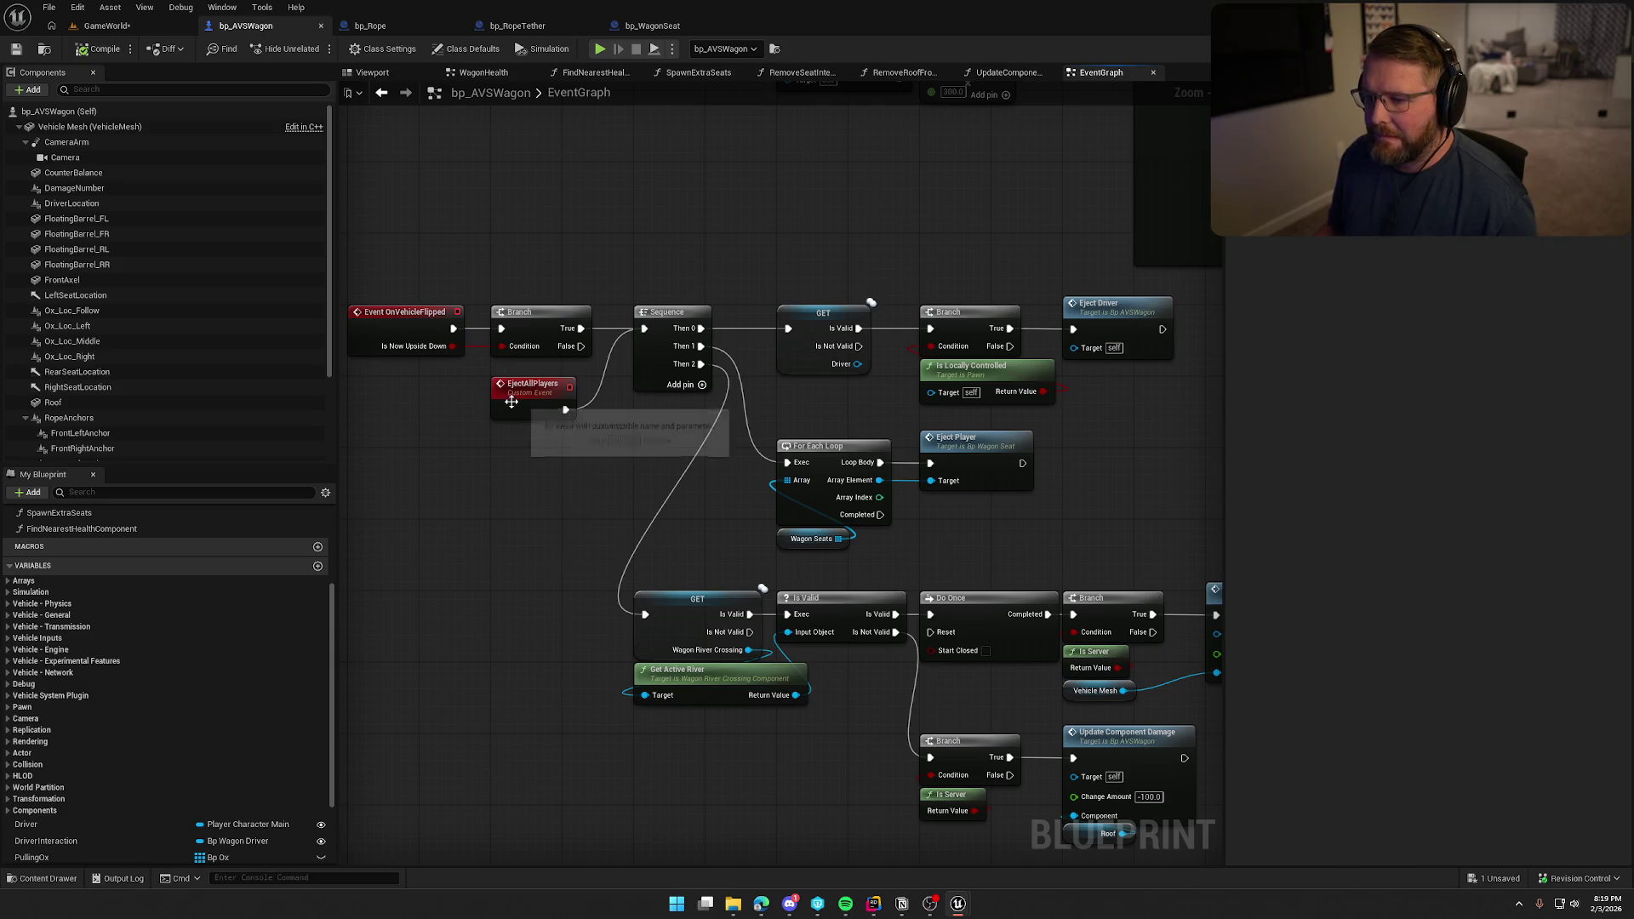
Move EjectAllPlayers above the Sequence node and survey the river and WagonHit logic.
mouse_move(524, 384)
left_mouse_down()
mouse_move(550, 279)
mouse_move(687, 254)
mouse_move(665, 277)
left_mouse_up()
left_click_drag(642, 482, 550, 415)
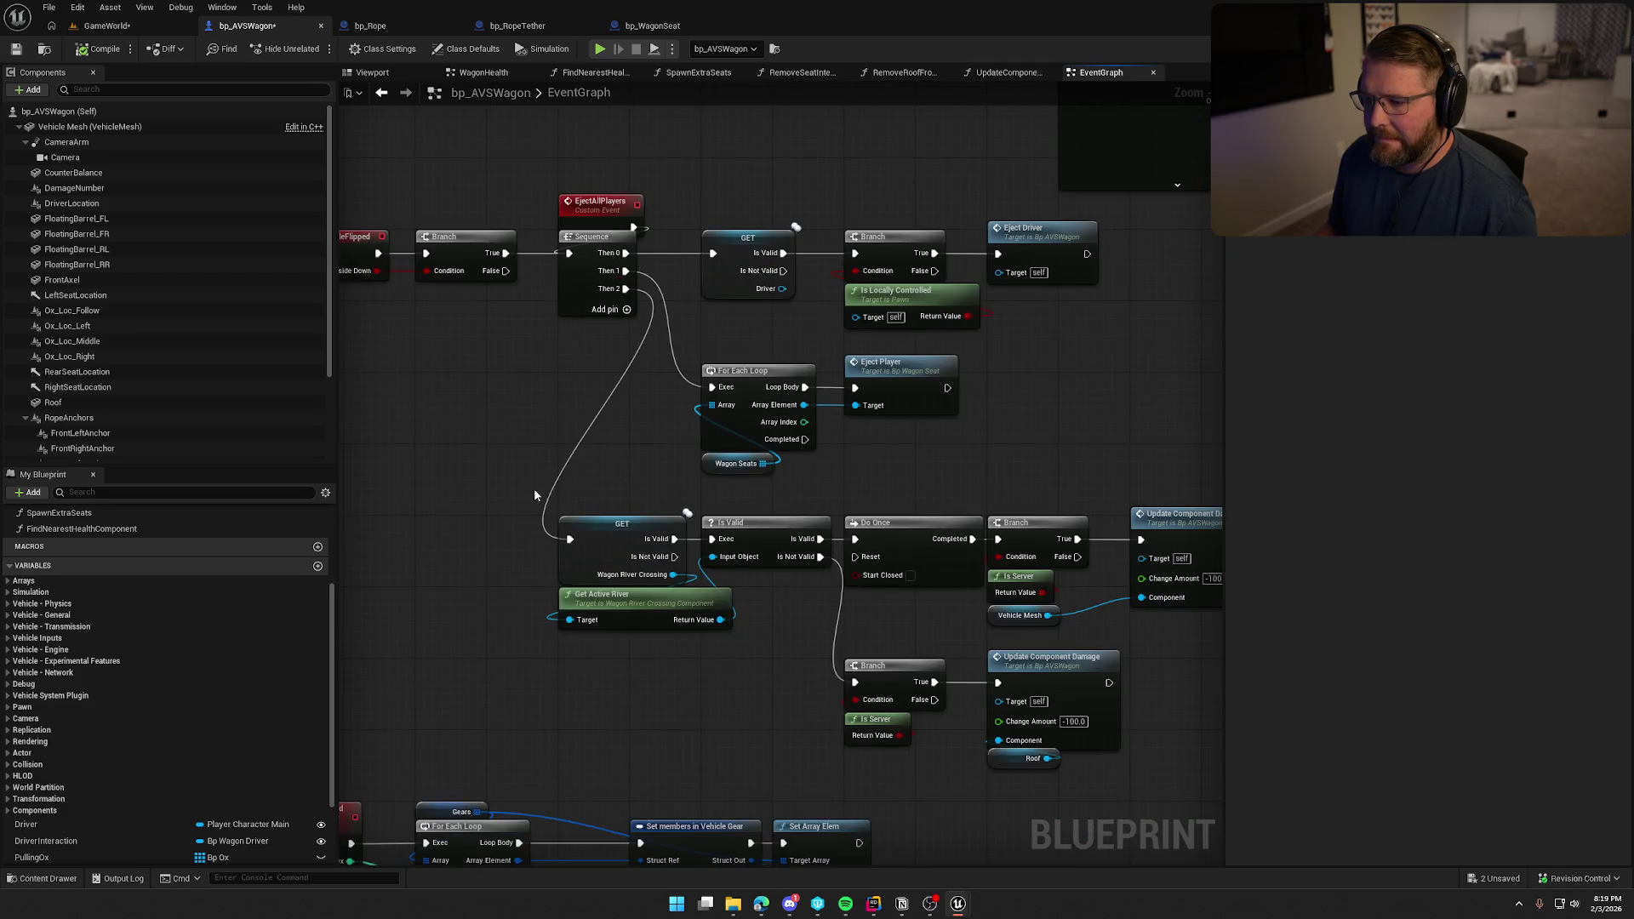
scroll(528, 383, "down", 2)
scroll(627, 277, "up", 2)
scroll(644, 317, "up", 1)
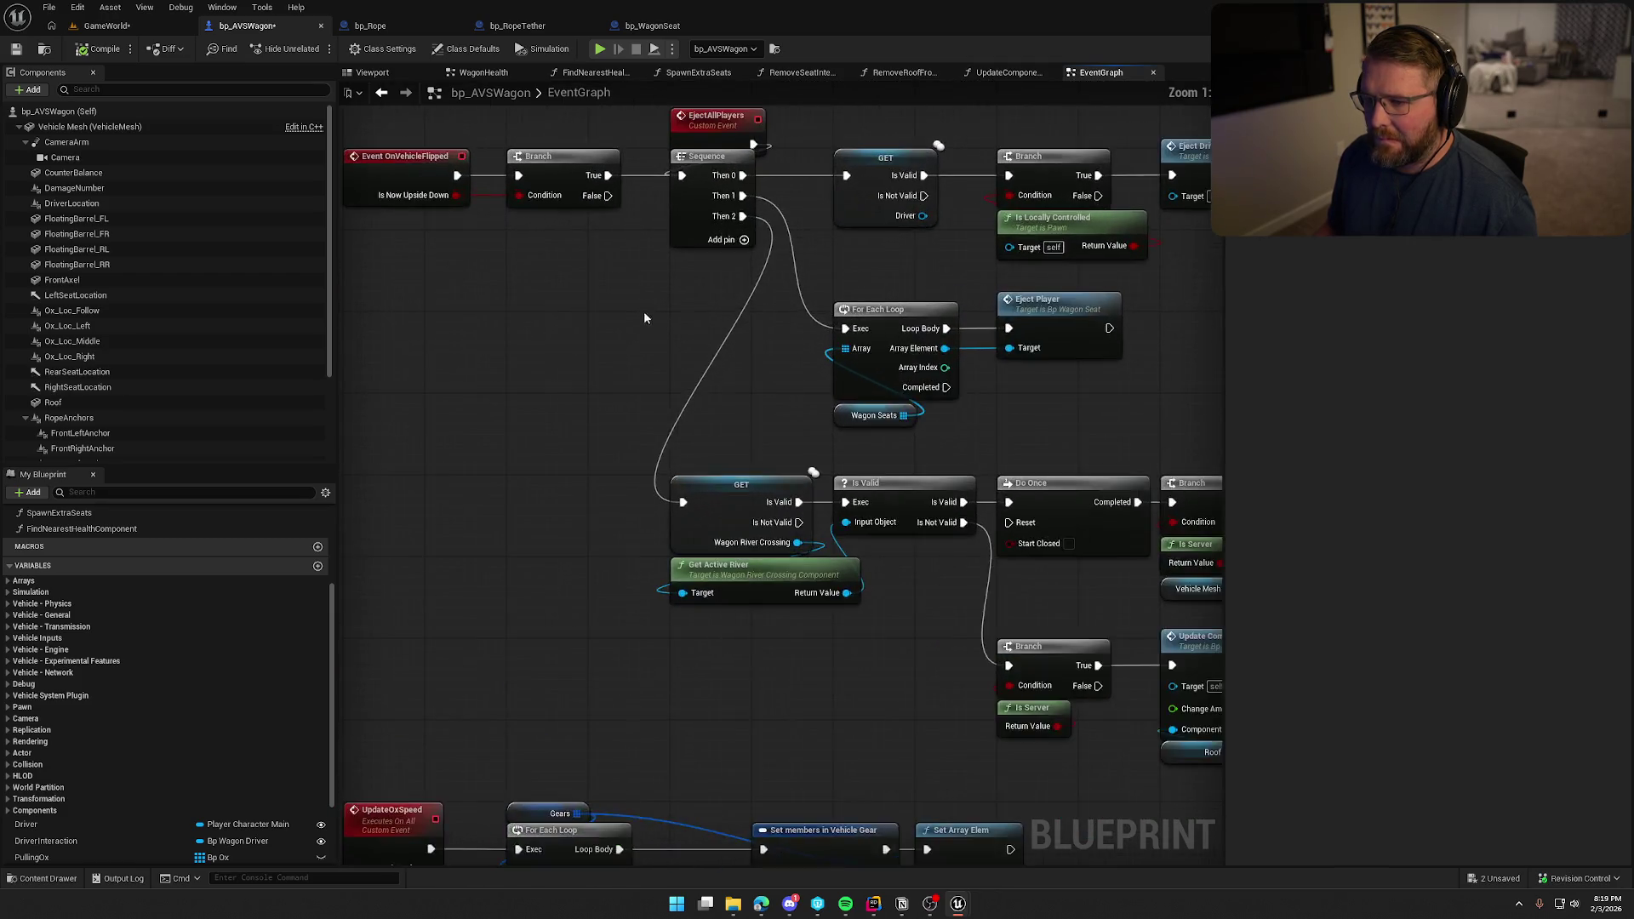
left_click_drag(644, 317, 708, 375)
left_click_drag(574, 380, 430, 190)
left_click(510, 393)
left_click_drag(566, 391, 535, 386)
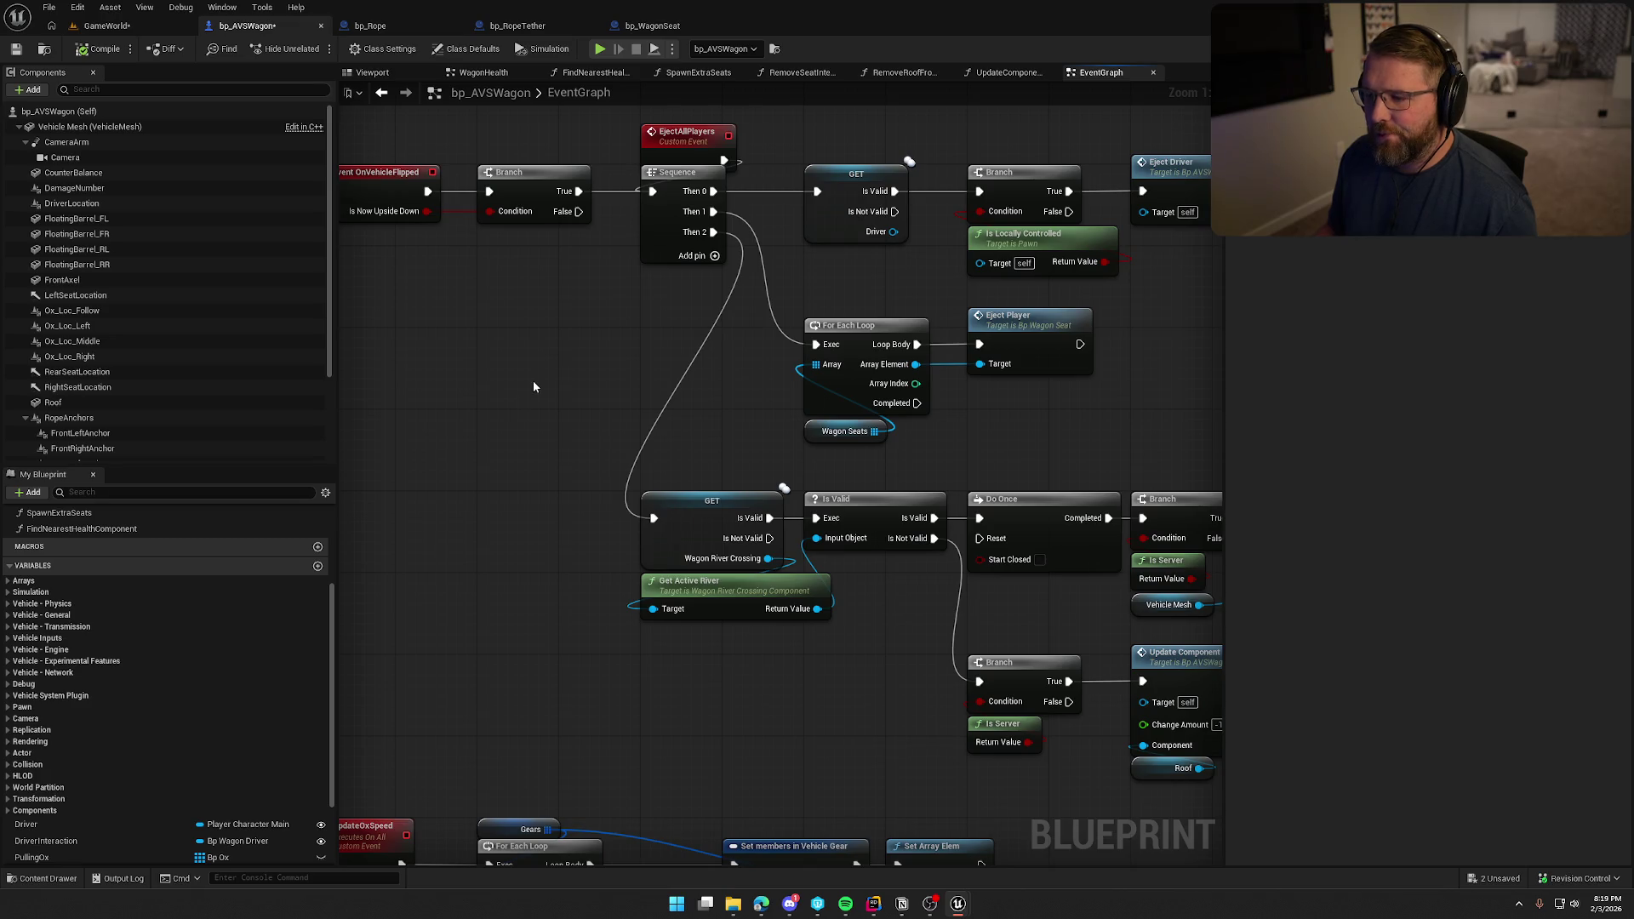
mouse_move(540, 444)
left_mouse_down()
mouse_move(631, 295)
mouse_move(595, 647)
mouse_move(511, 85)
left_mouse_up()
mouse_move(628, 621)
left_mouse_down()
mouse_move(584, 308)
mouse_move(586, 553)
mouse_move(689, 783)
left_mouse_up()
mouse_move(587, 442)
left_mouse_down()
mouse_move(621, 655)
mouse_move(539, 758)
mouse_move(542, 604)
mouse_move(299, 546)
left_mouse_up()
Shift the river-crossing damage nodes to the right to make room.
right_click(538, 356)
key("Escape")
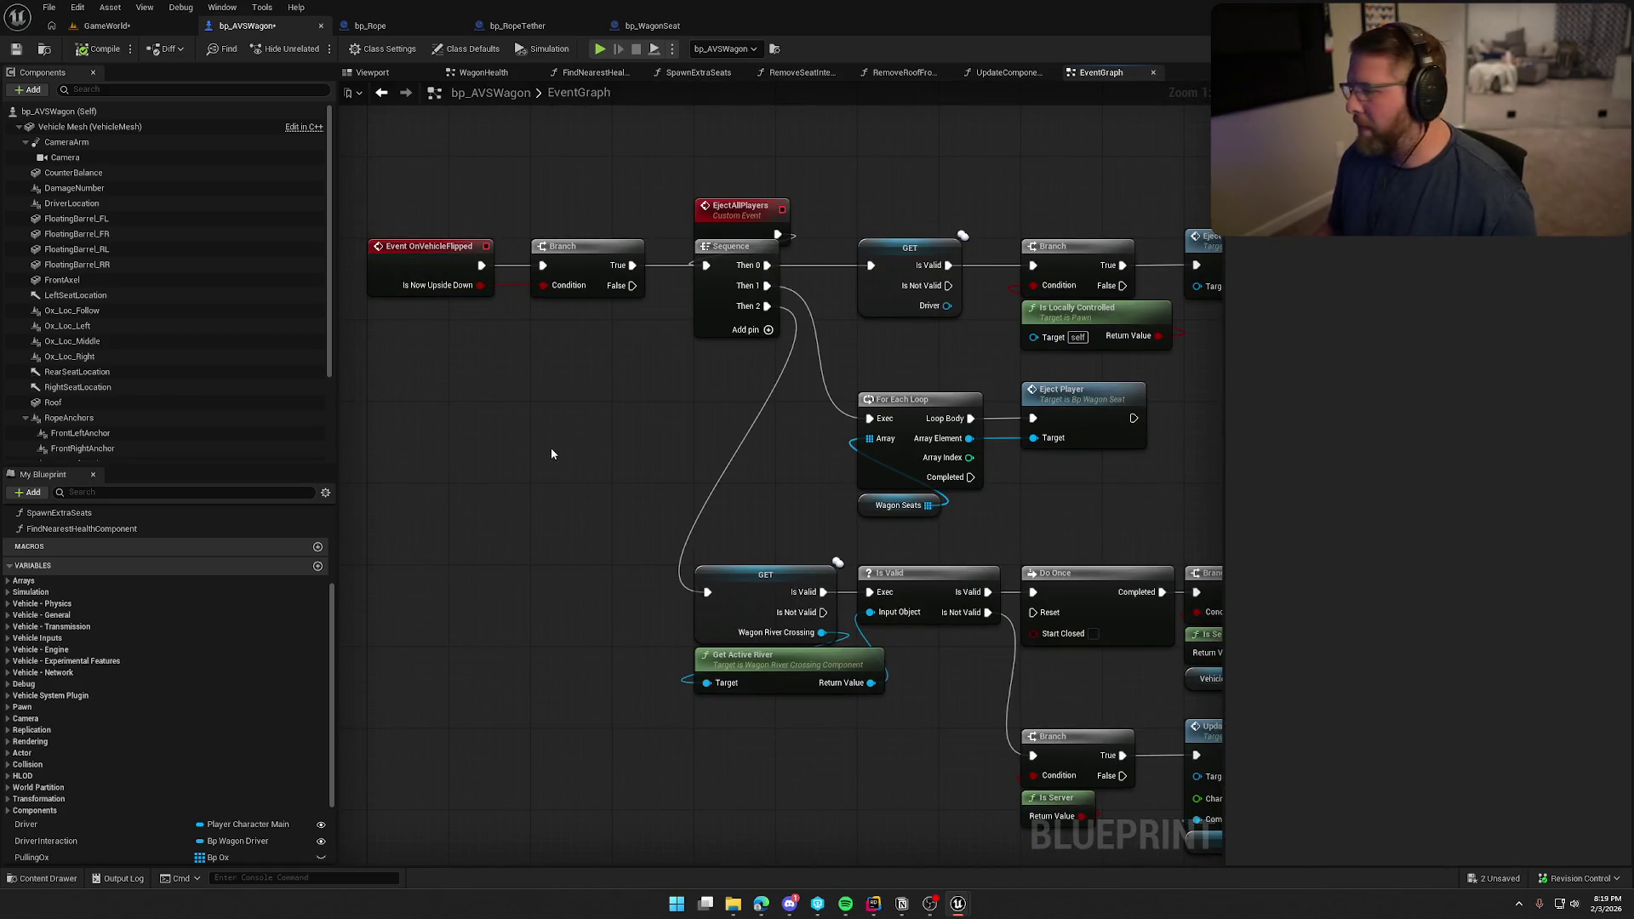
scroll(581, 435, "down", 2)
mouse_move(582, 435)
left_mouse_down()
mouse_move(536, 573)
mouse_move(675, 492)
mouse_move(1064, 443)
mouse_move(1145, 409)
left_mouse_up()
mouse_move(937, 650)
left_mouse_down()
mouse_move(692, 567)
mouse_move(674, 538)
left_mouse_up()
left_click_drag(555, 481, 677, 482)
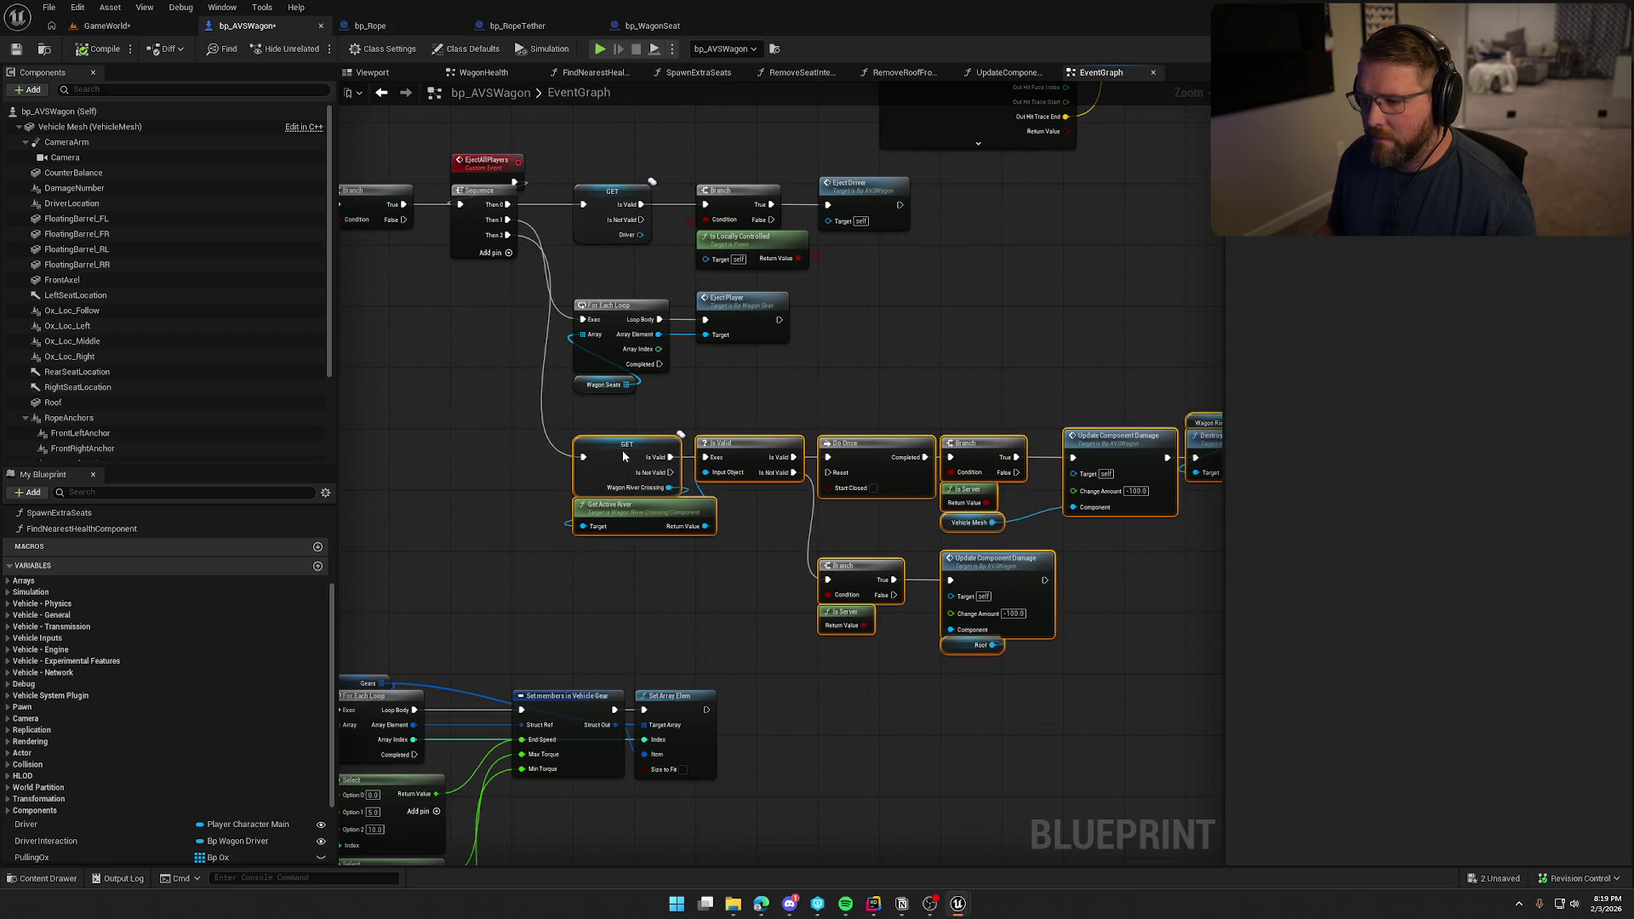
left_click(695, 607)
left_click_drag(695, 607, 778, 581)
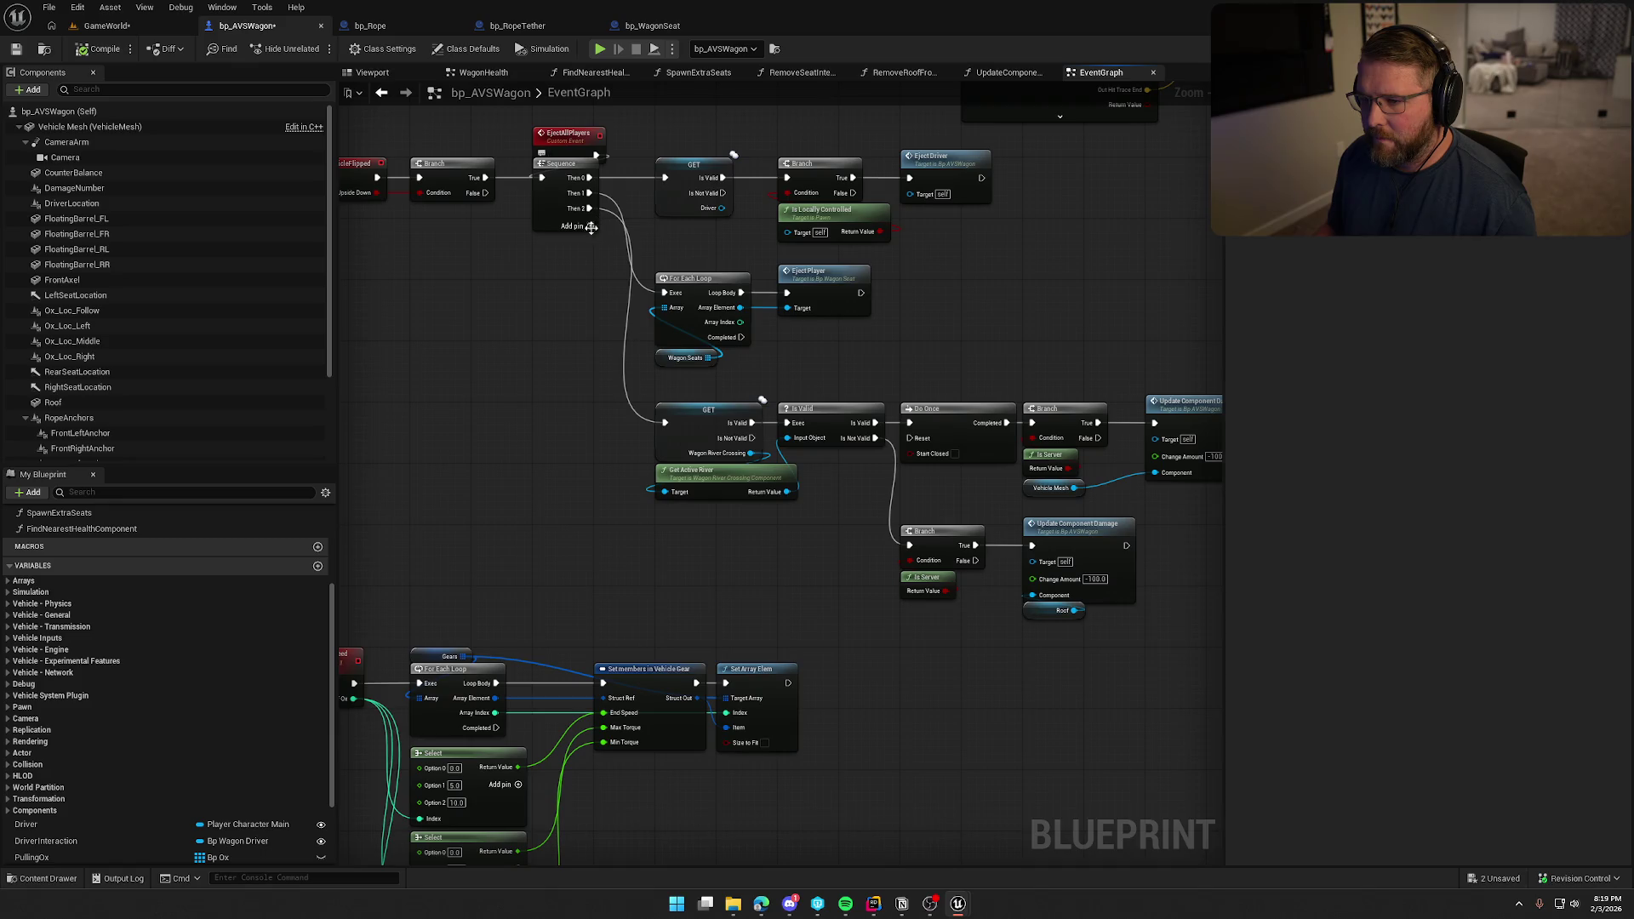
Add a fourth output to the Sequence and reposition the Branch and flip nodes.
left_click(598, 224)
mouse_move(538, 153)
left_mouse_down()
mouse_move(987, 510)
mouse_move(1017, 560)
left_mouse_up()
scroll(1014, 581, "down", 3)
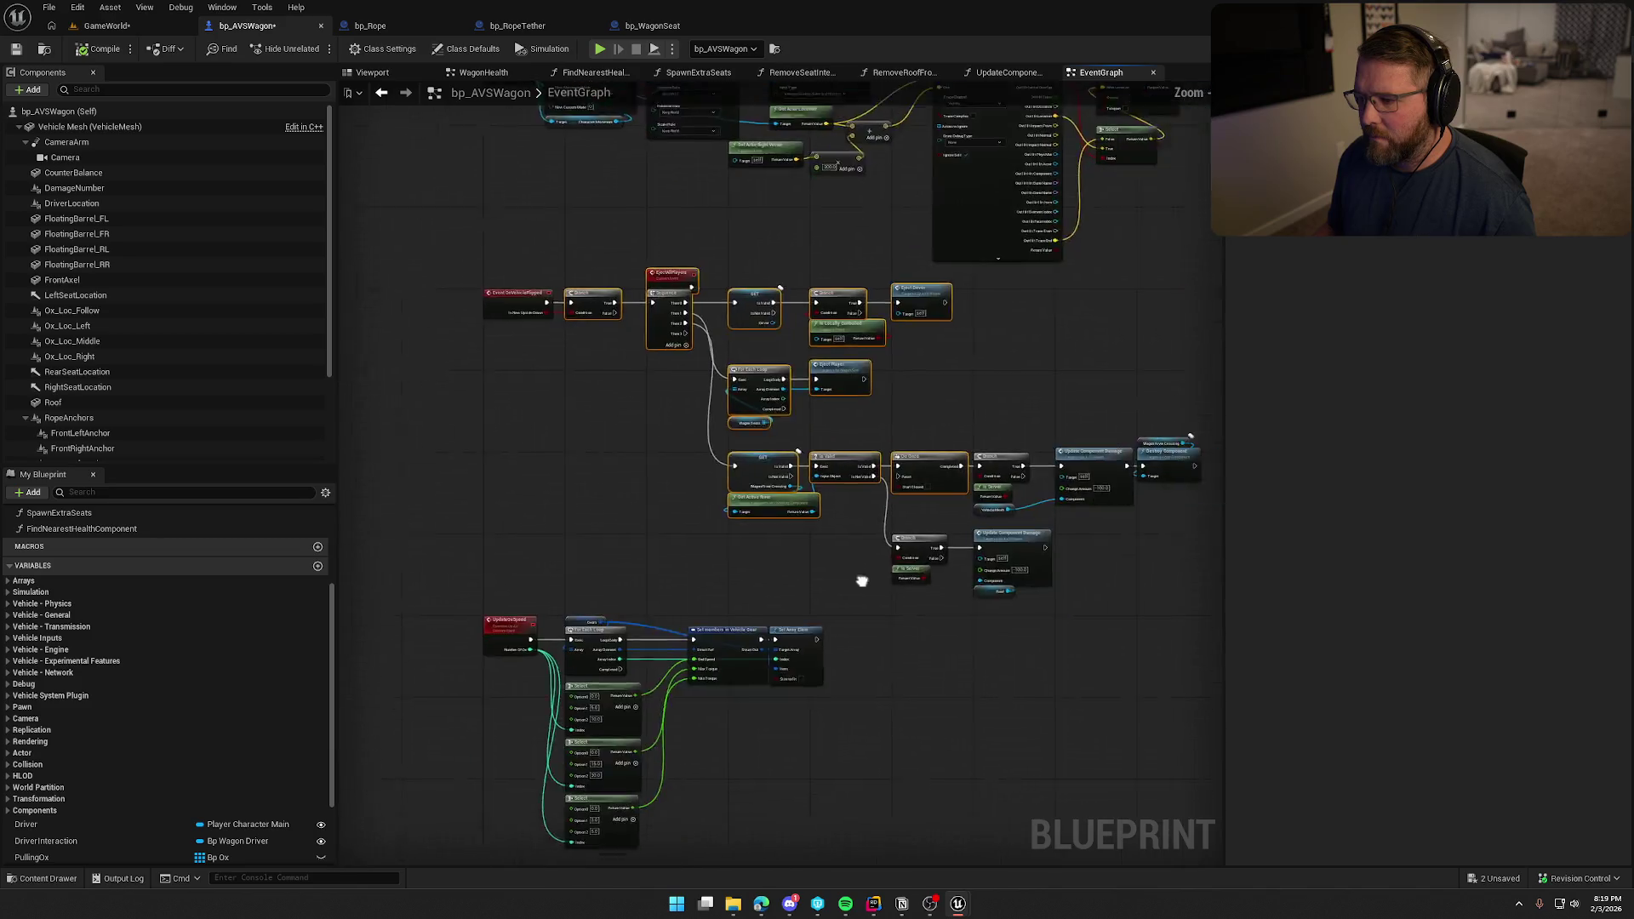
mouse_move(1121, 579)
left_mouse_down()
mouse_move(744, 394)
mouse_move(849, 381)
left_mouse_up()
scroll(702, 380, "up", 5)
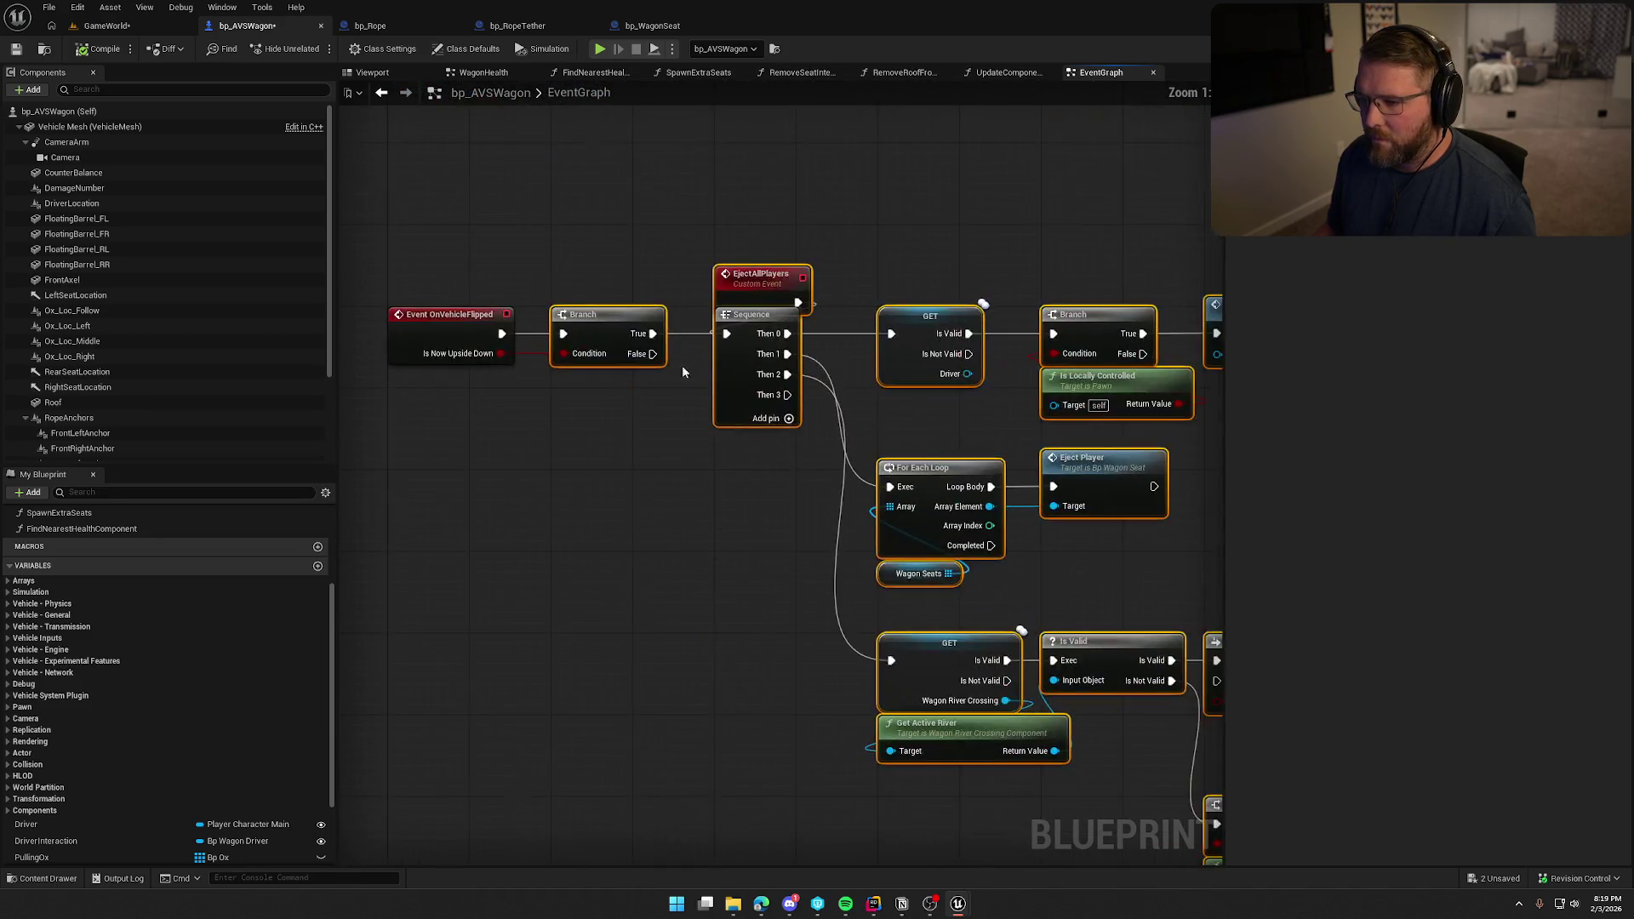
mouse_move(616, 328)
left_mouse_down()
mouse_move(853, 340)
mouse_move(774, 325)
left_mouse_up()
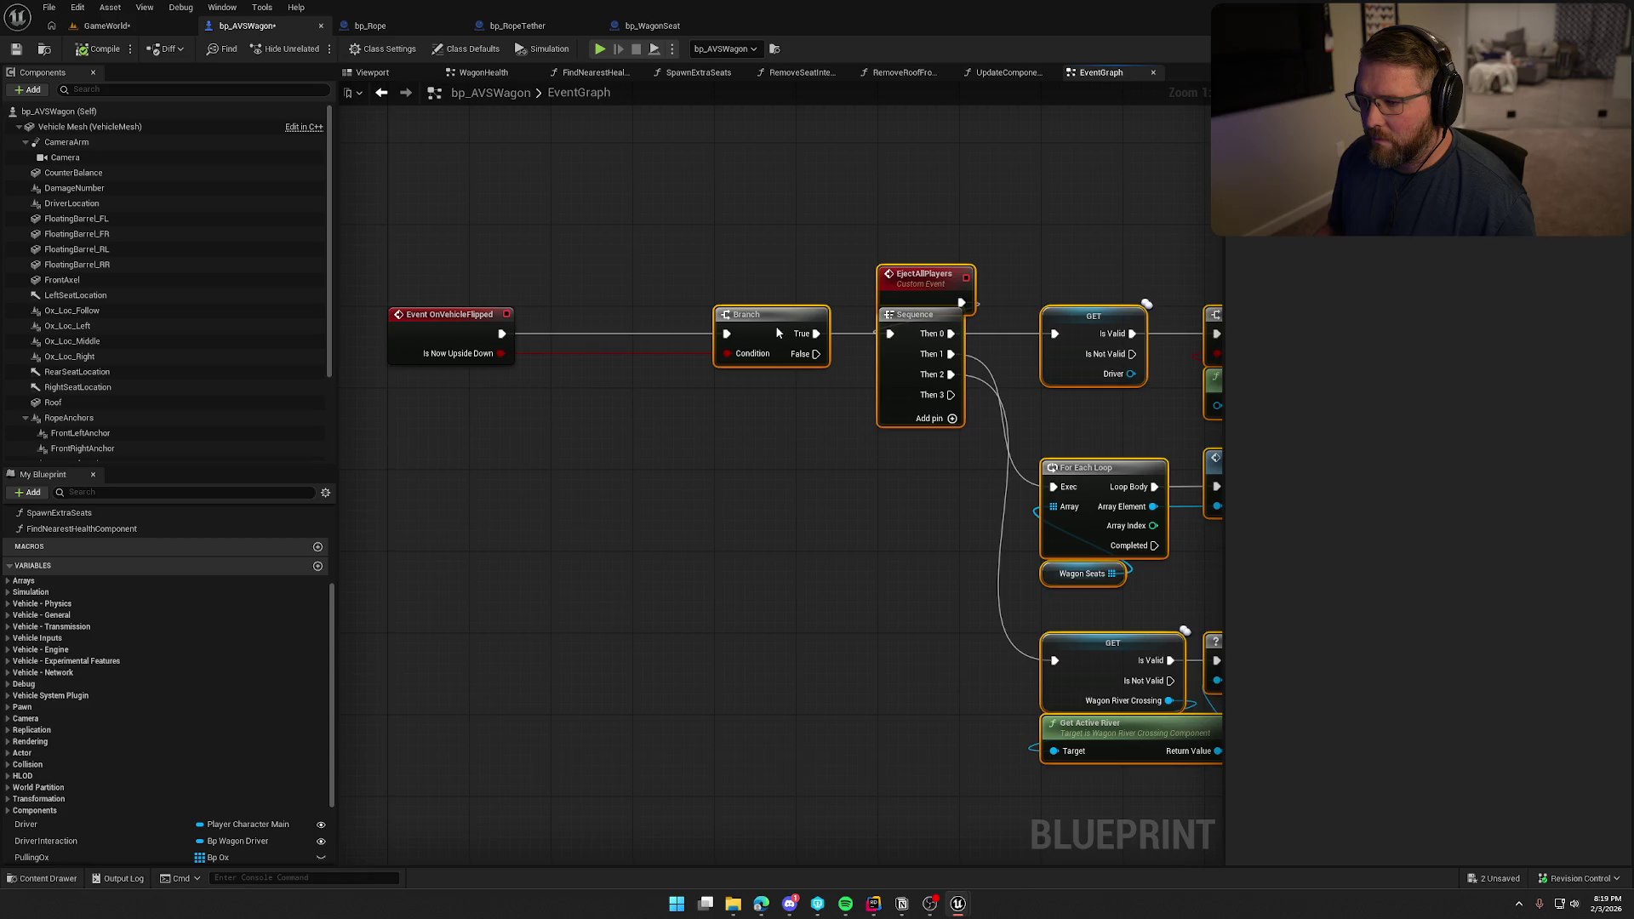
mouse_move(733, 478)
left_mouse_down()
mouse_move(565, 561)
mouse_move(599, 439)
left_mouse_up()
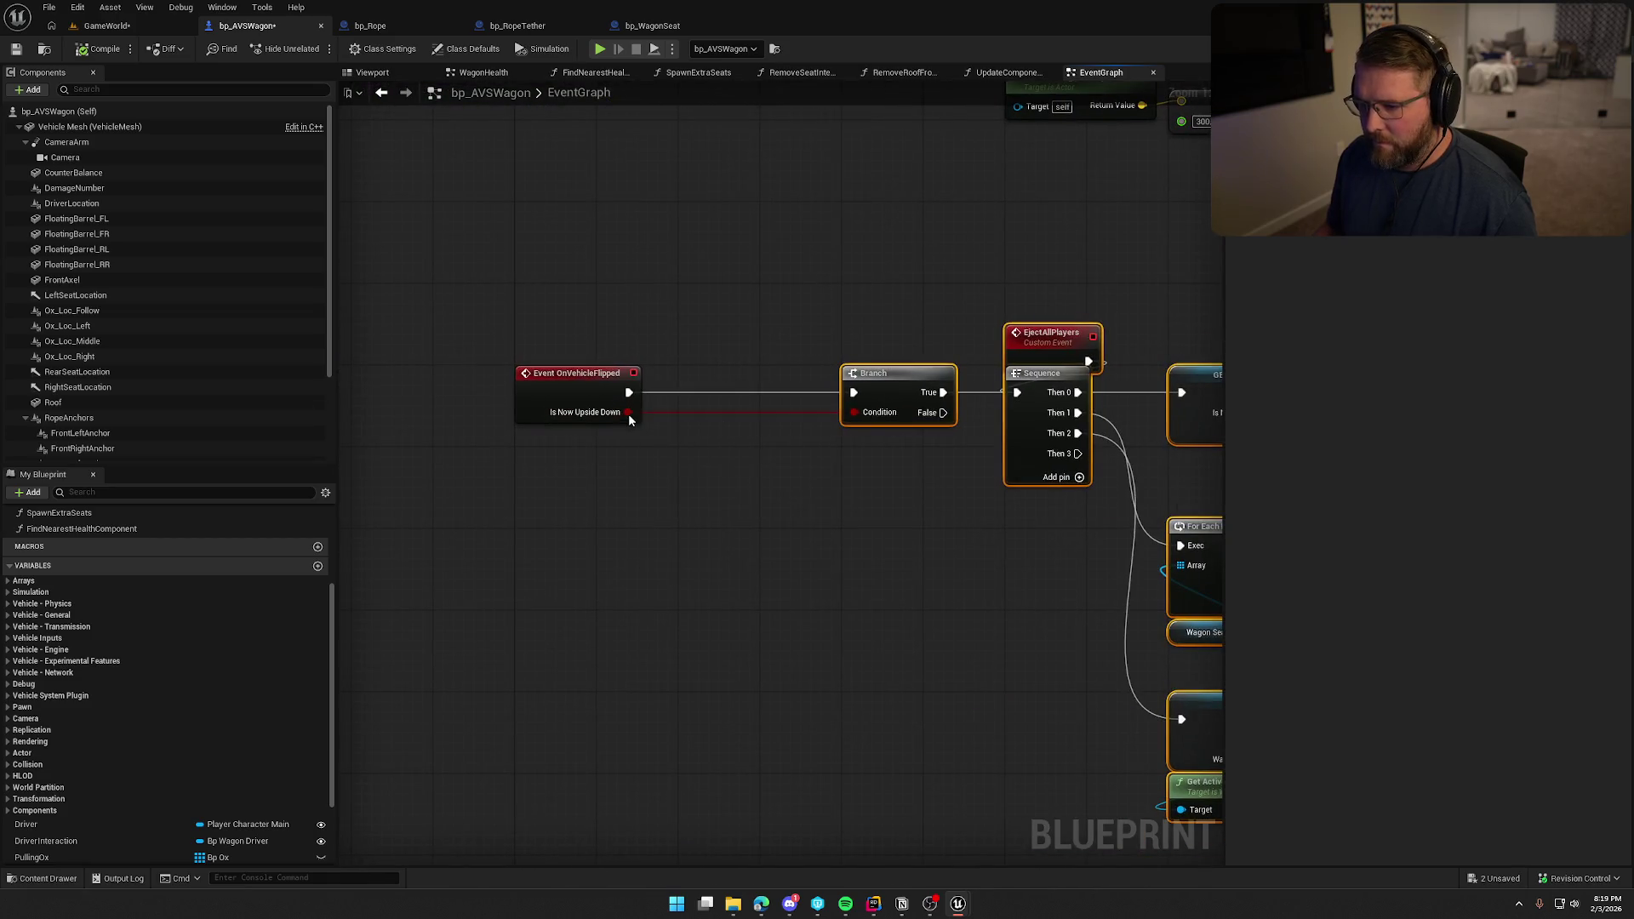
Promote Is Now Upside Down to a variable named Is Upside Down.
right_click(628, 414)
left_click(713, 565)
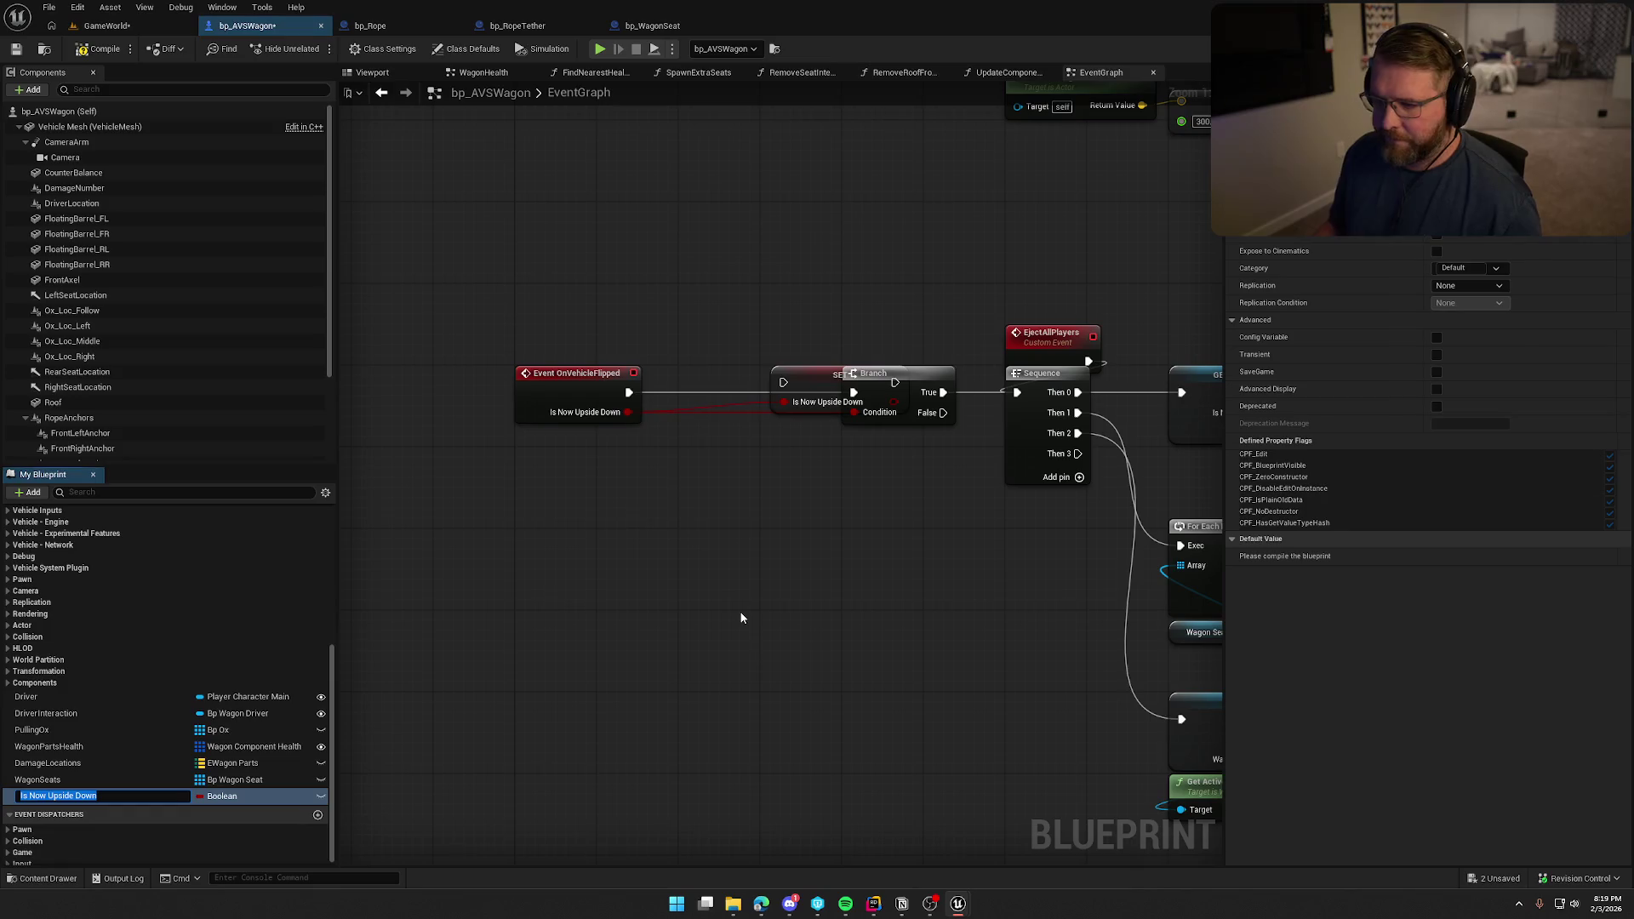
key("Return")
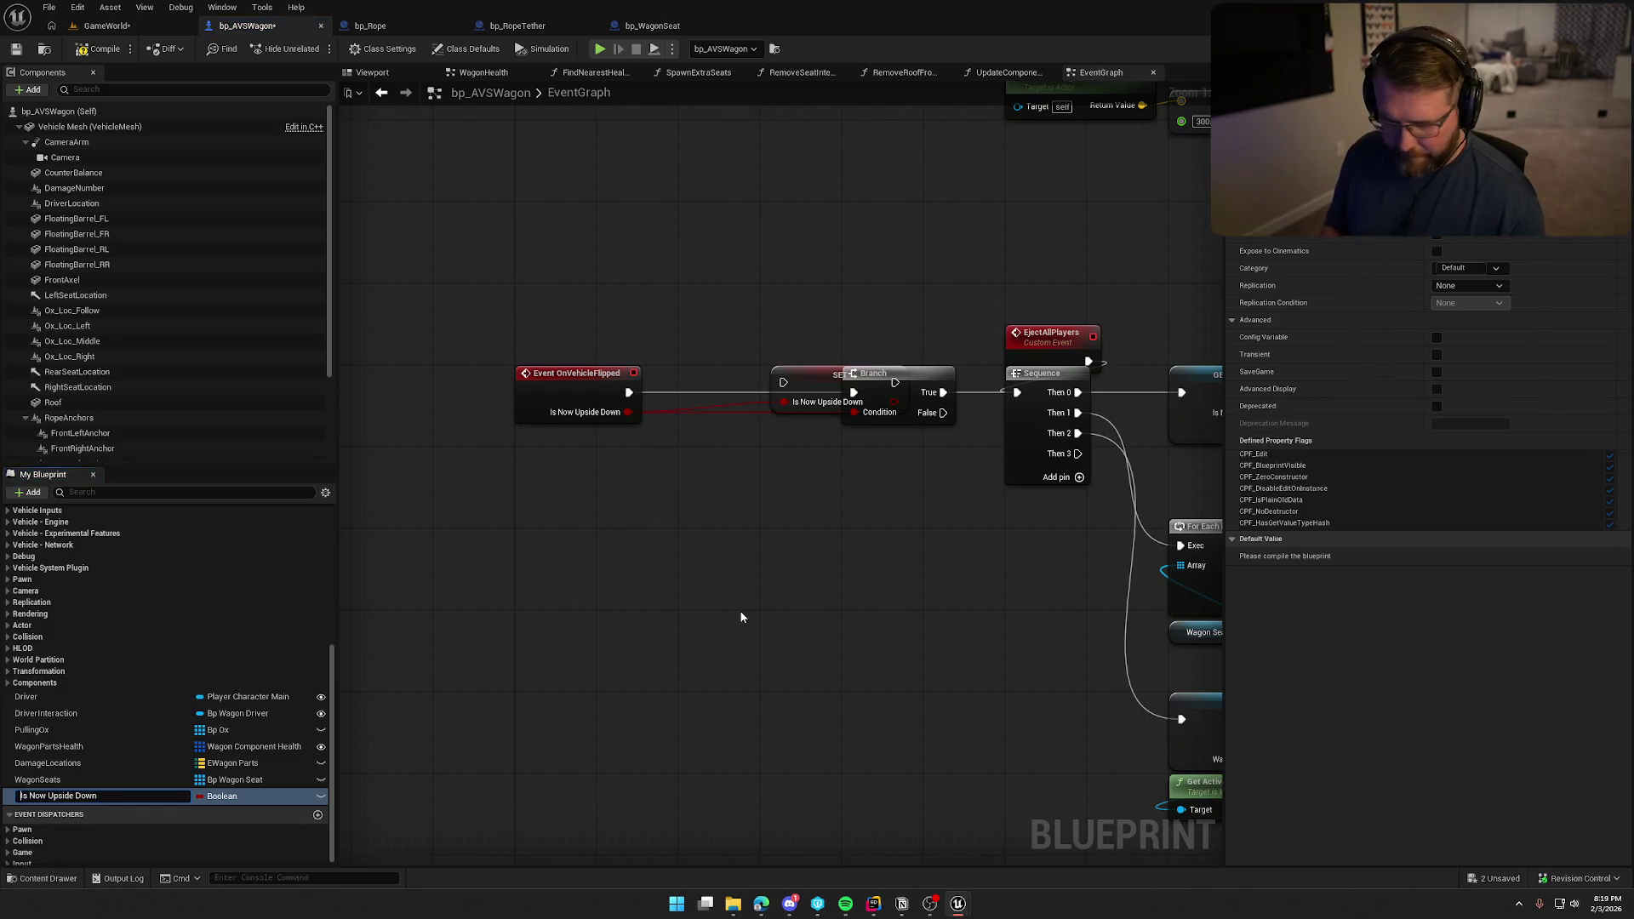
key("Delete")
key("Delete")
key("Delete")
key("BackSpace")
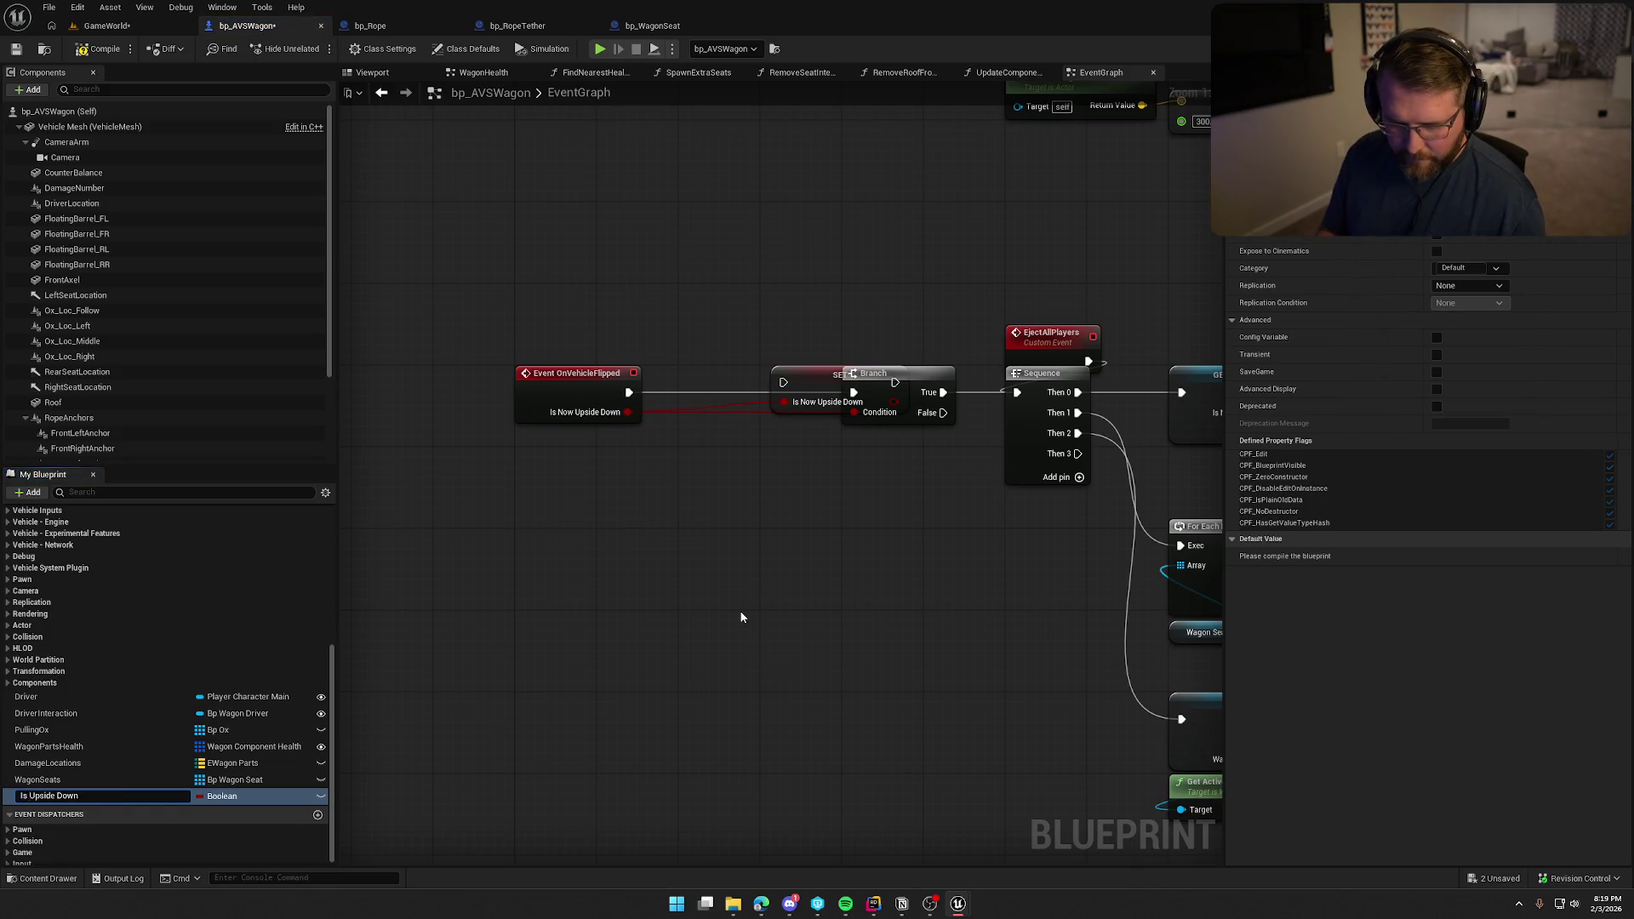
key("Return")
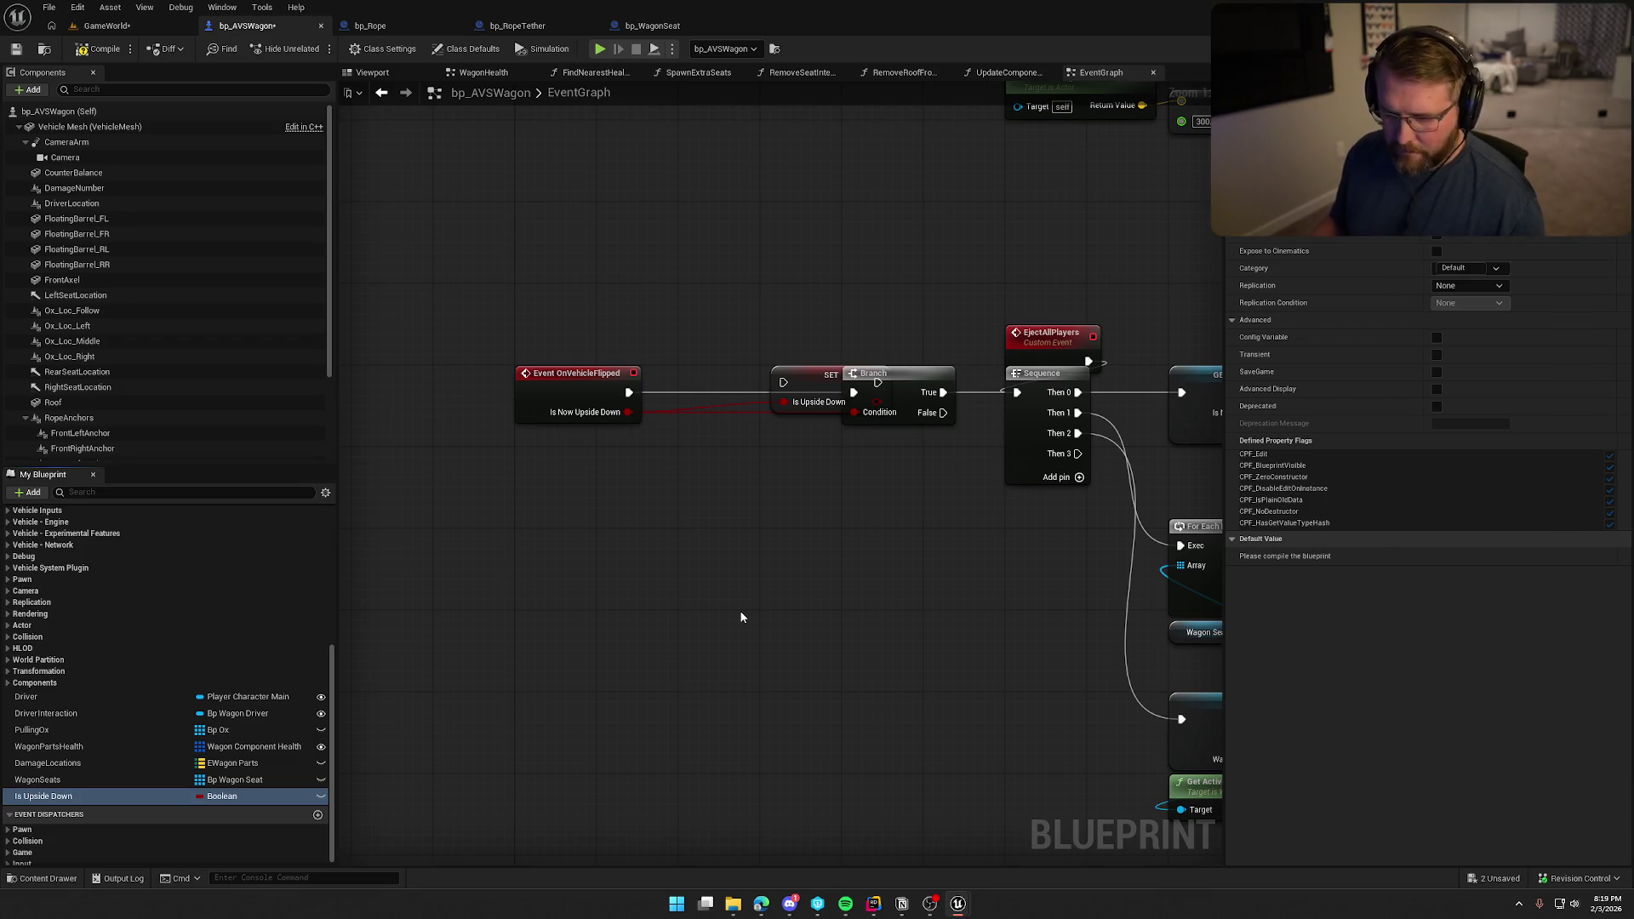
Wire the SET node between the flip event and Branch, feeding its value to Condition.
mouse_move(783, 382)
left_mouse_down()
mouse_move(628, 394)
mouse_move(722, 388)
mouse_move(860, 417)
left_mouse_up()
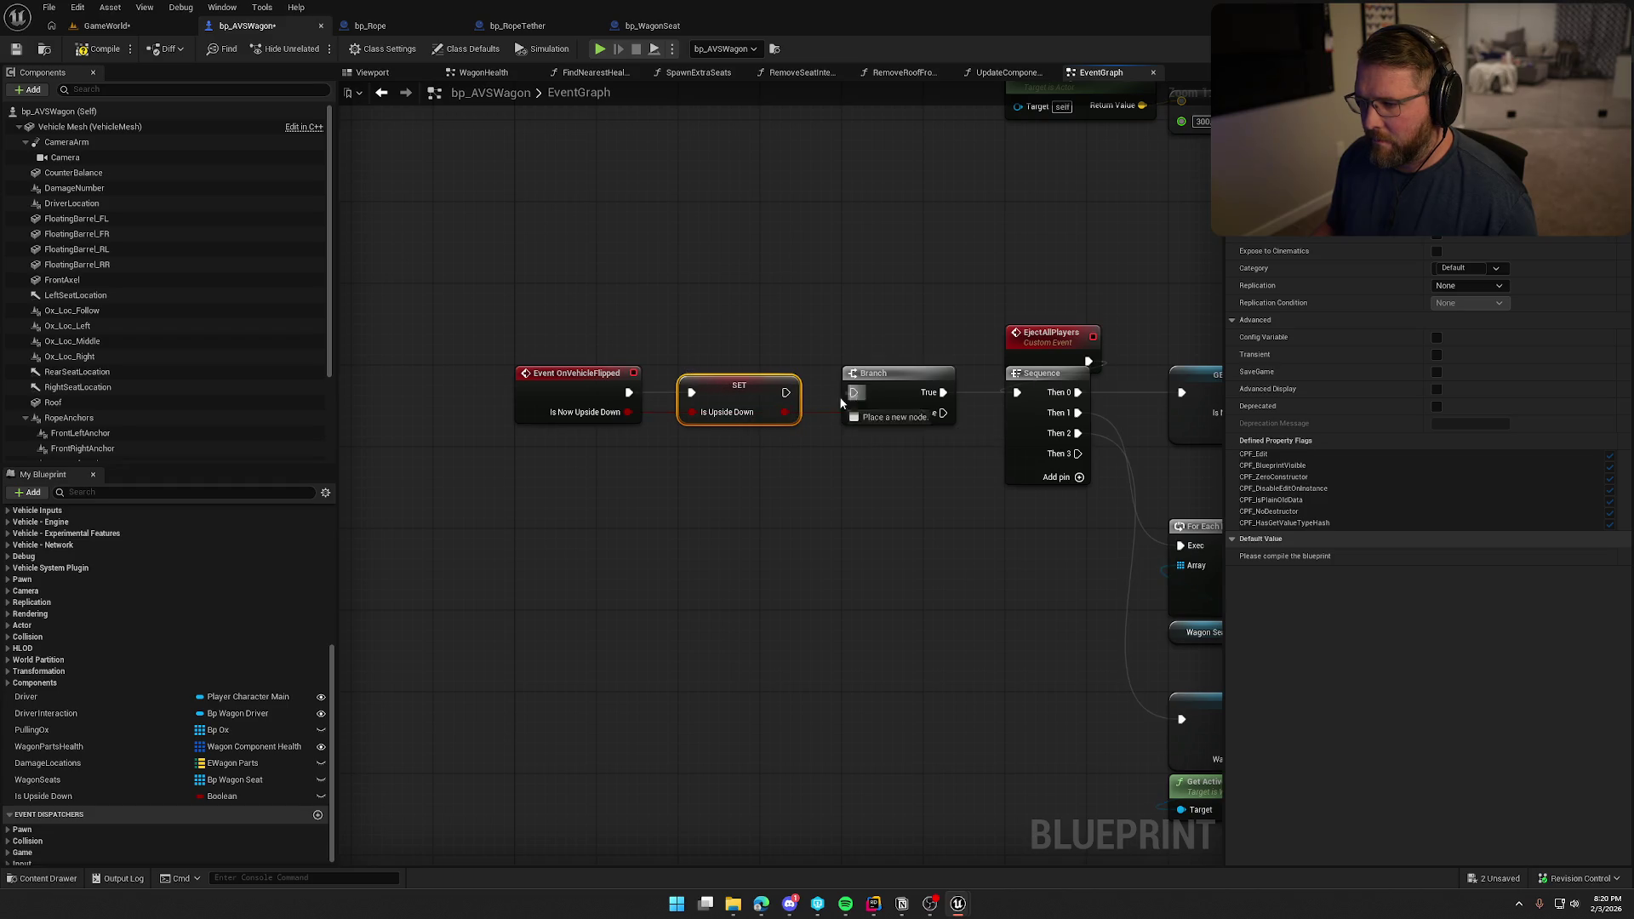
mouse_move(897, 519)
left_mouse_down()
mouse_move(700, 539)
mouse_move(594, 393)
mouse_move(711, 425)
left_mouse_up()
mouse_move(768, 282)
left_mouse_down()
mouse_move(834, 650)
mouse_move(804, 621)
mouse_move(711, 339)
mouse_move(838, 461)
mouse_move(872, 462)
left_mouse_up()
Add a Delay node after Then 3 with a 5-second duration.
type("delay")
key("Return")
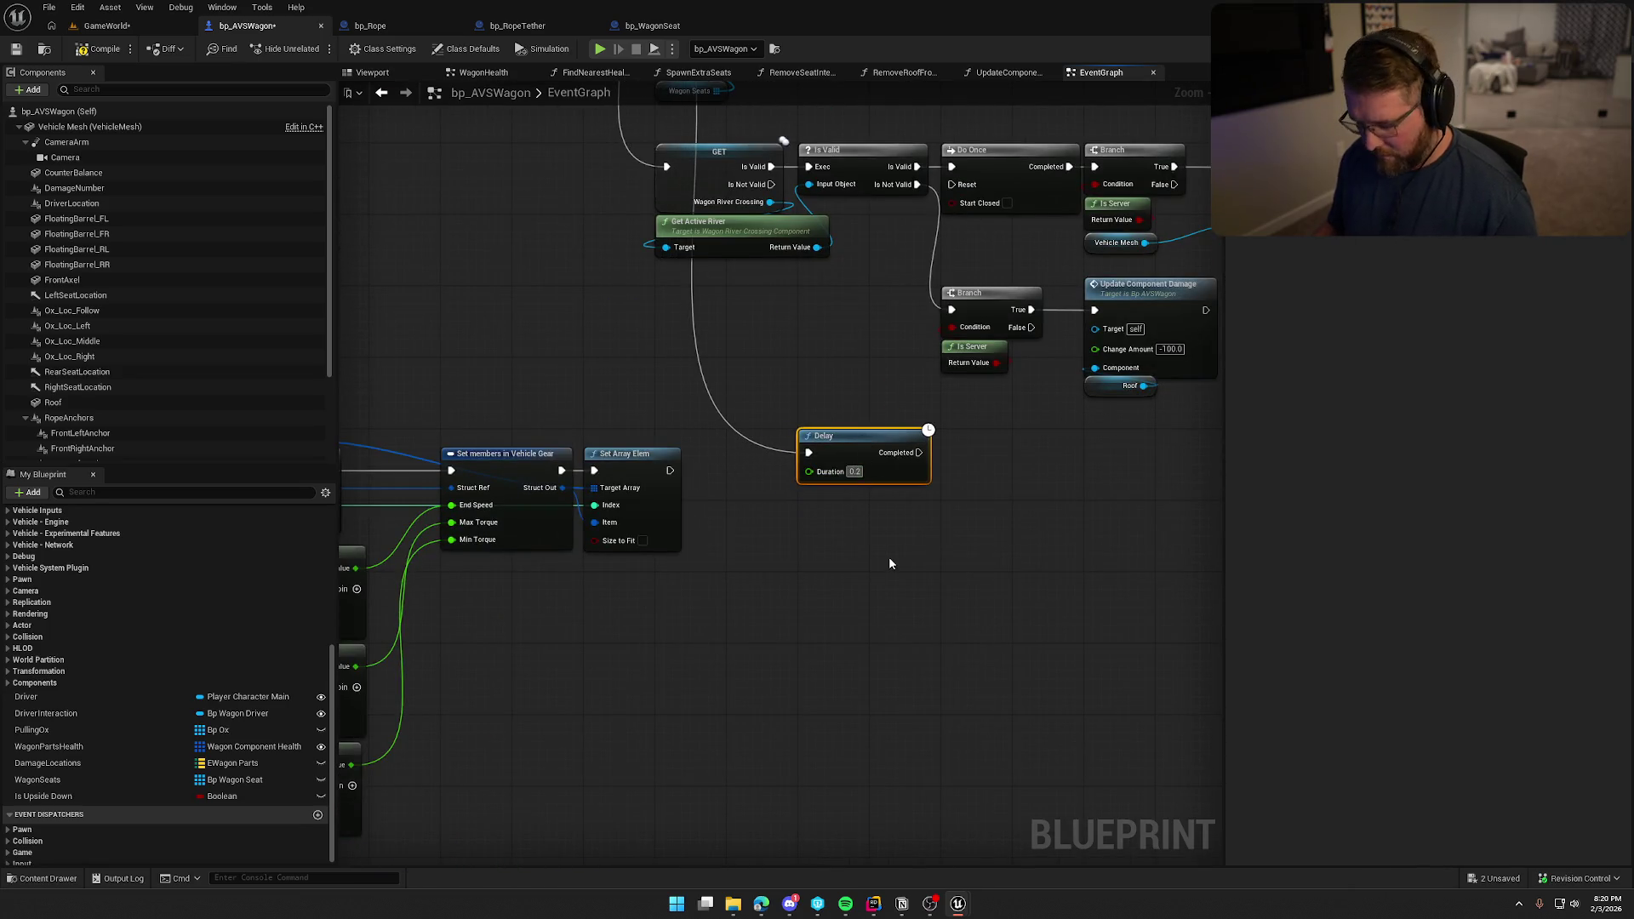
type("5")
left_click(912, 558)
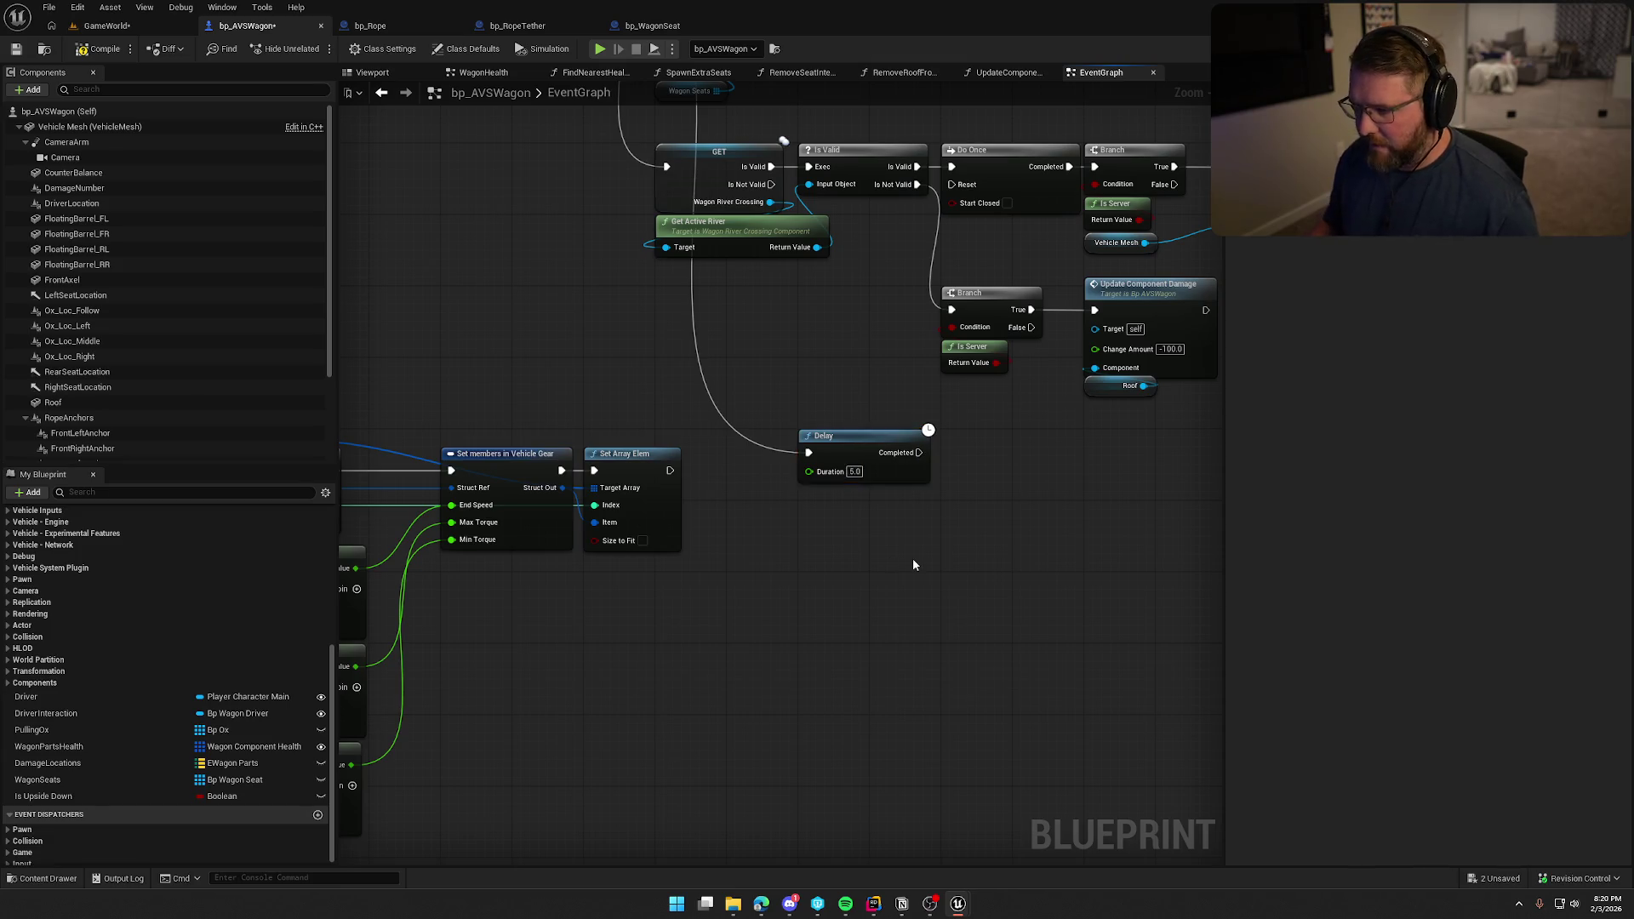
Add a Branch after Delay Completed that checks an Is Upside Down getter.
left_click(34, 795)
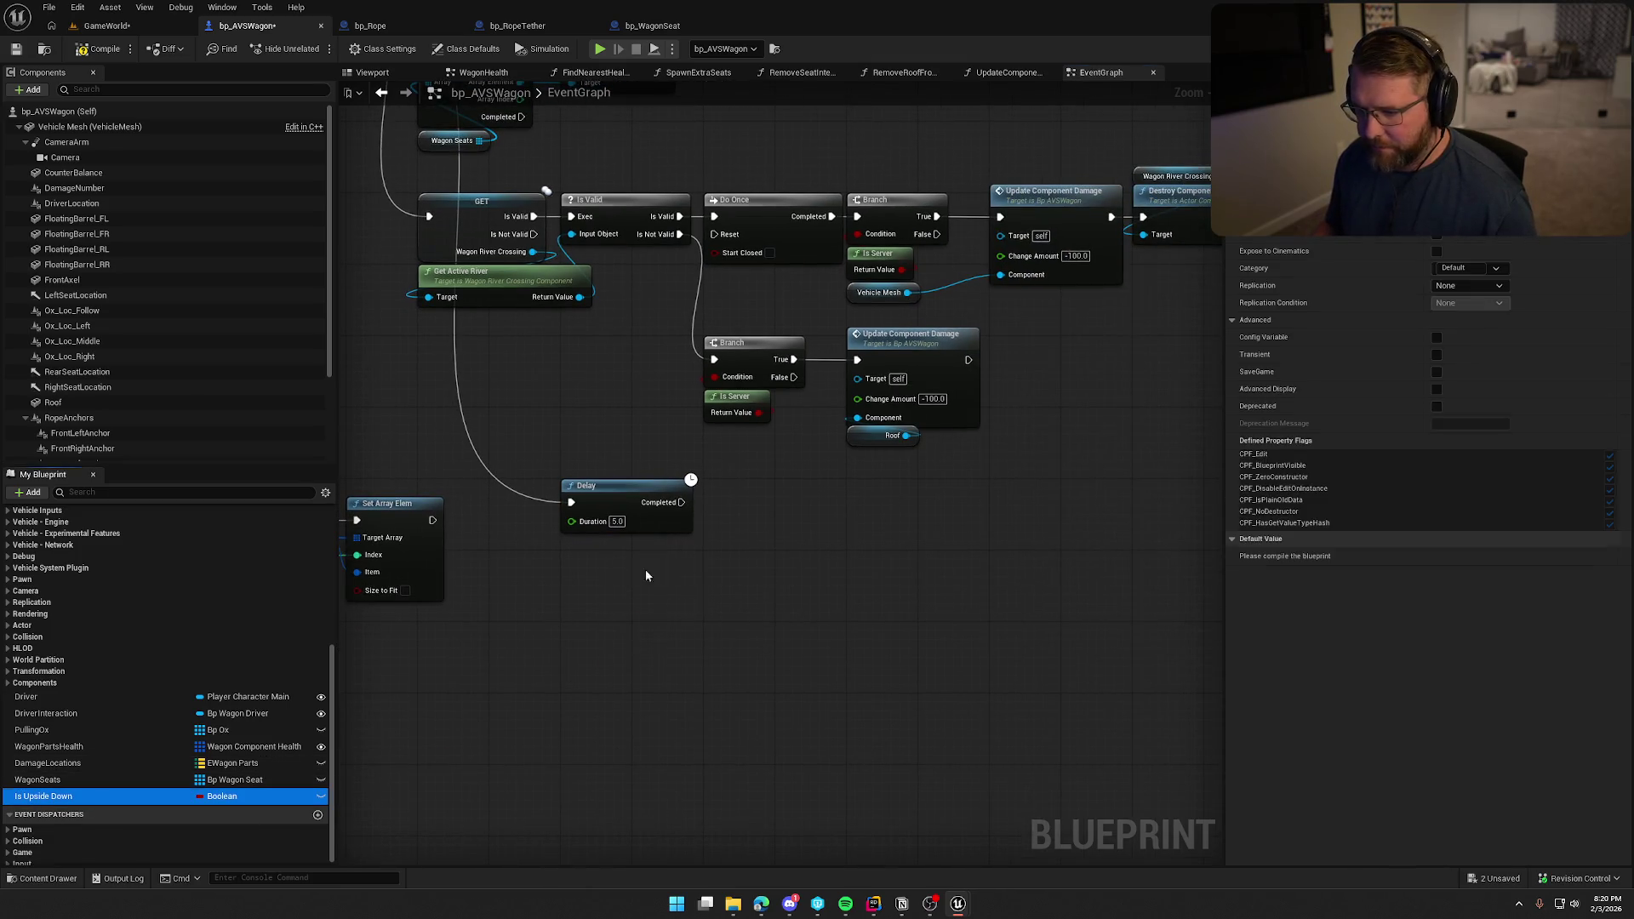
mouse_move(43, 796)
left_mouse_down()
mouse_move(68, 804)
mouse_move(655, 578)
left_mouse_up()
key("b")
left_click(776, 518)
left_click_drag(768, 517, 680, 502)
mouse_move(686, 578)
left_mouse_down()
mouse_move(770, 602)
mouse_move(771, 538)
mouse_move(717, 524)
left_mouse_up()
mouse_move(633, 573)
left_mouse_down()
mouse_move(724, 561)
mouse_move(722, 545)
left_mouse_up()
left_click(804, 607)
left_click_drag(805, 607, 689, 584)
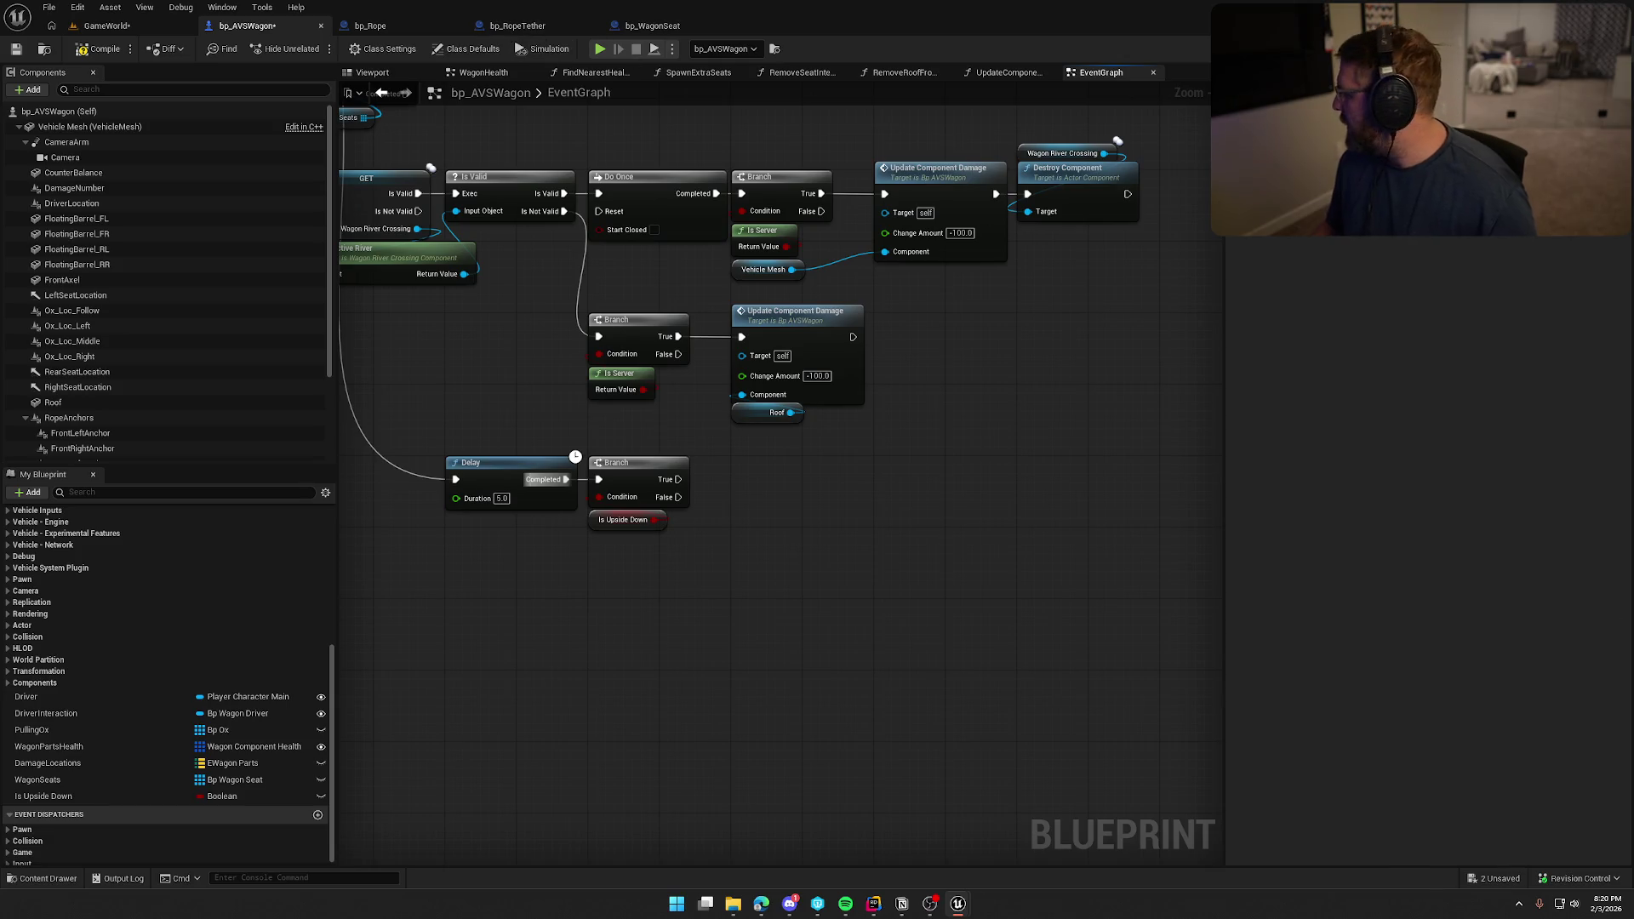
left_click_drag(706, 544, 710, 502)
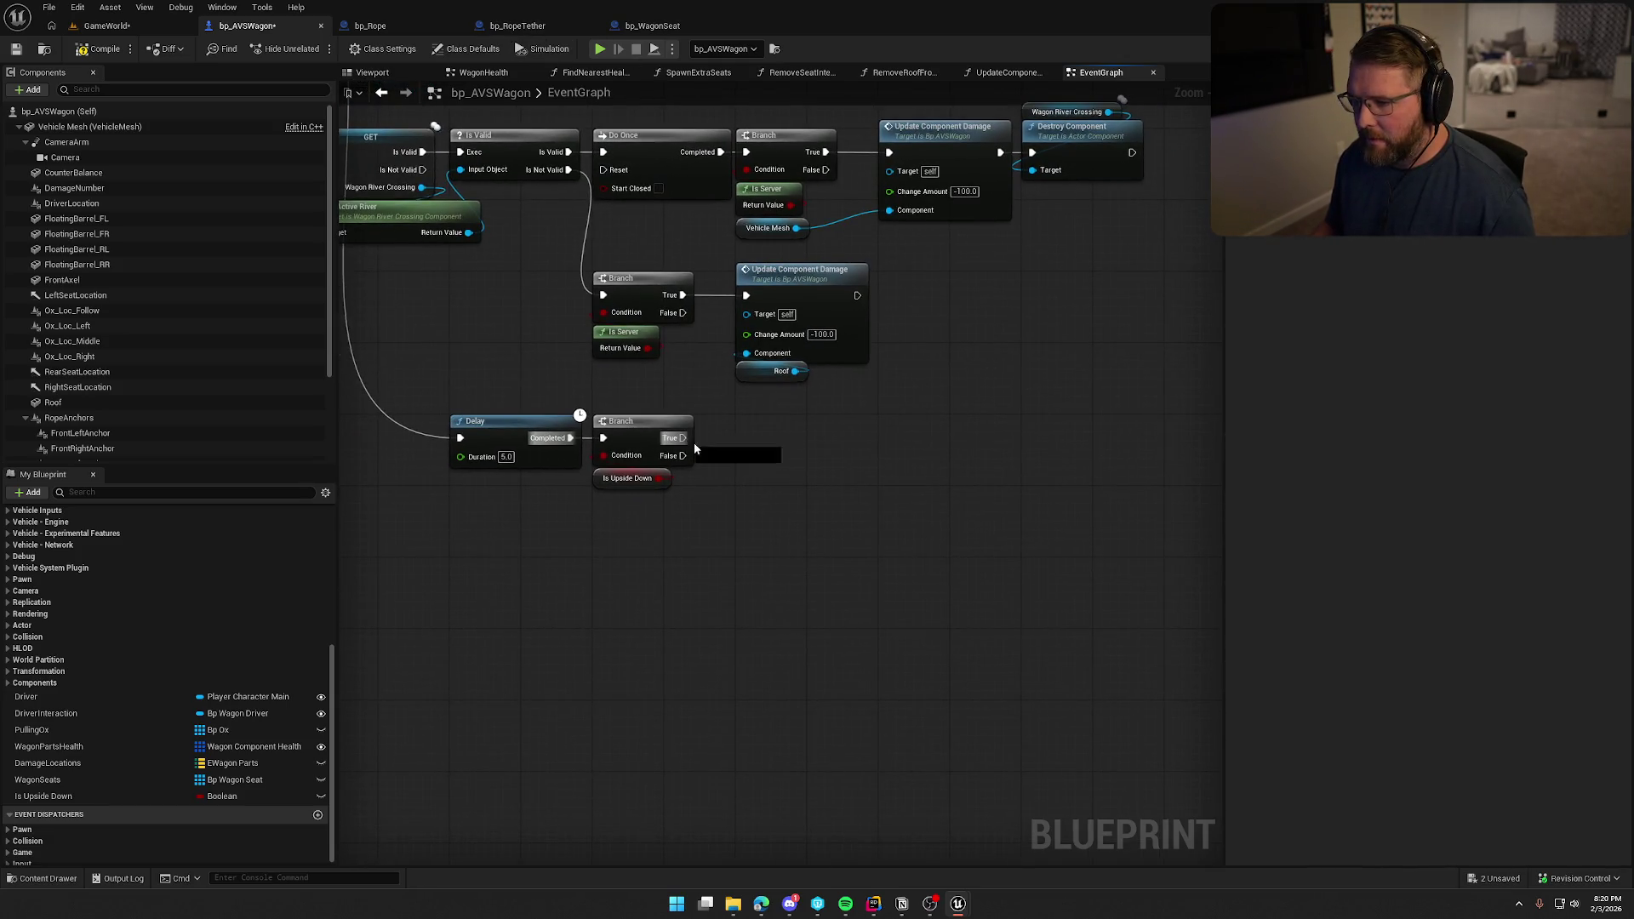
Add Set Physics off the Branch's True output and line up the rotation-reset nodes beside it.
left_click_drag(683, 439, 762, 459)
type("set phys")
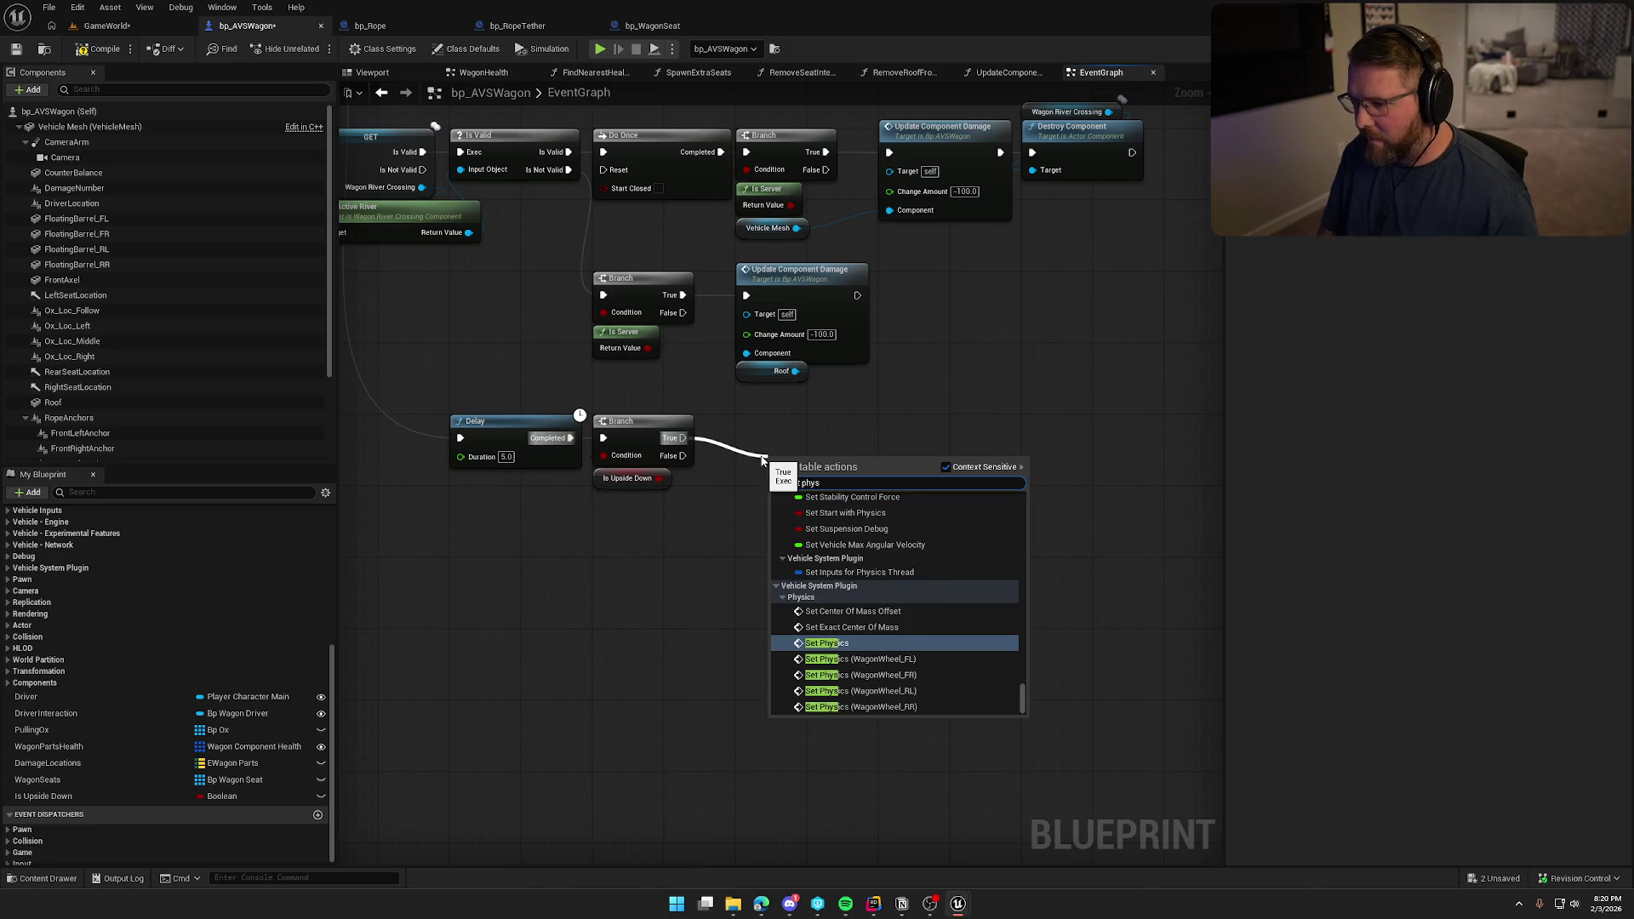
key("Return")
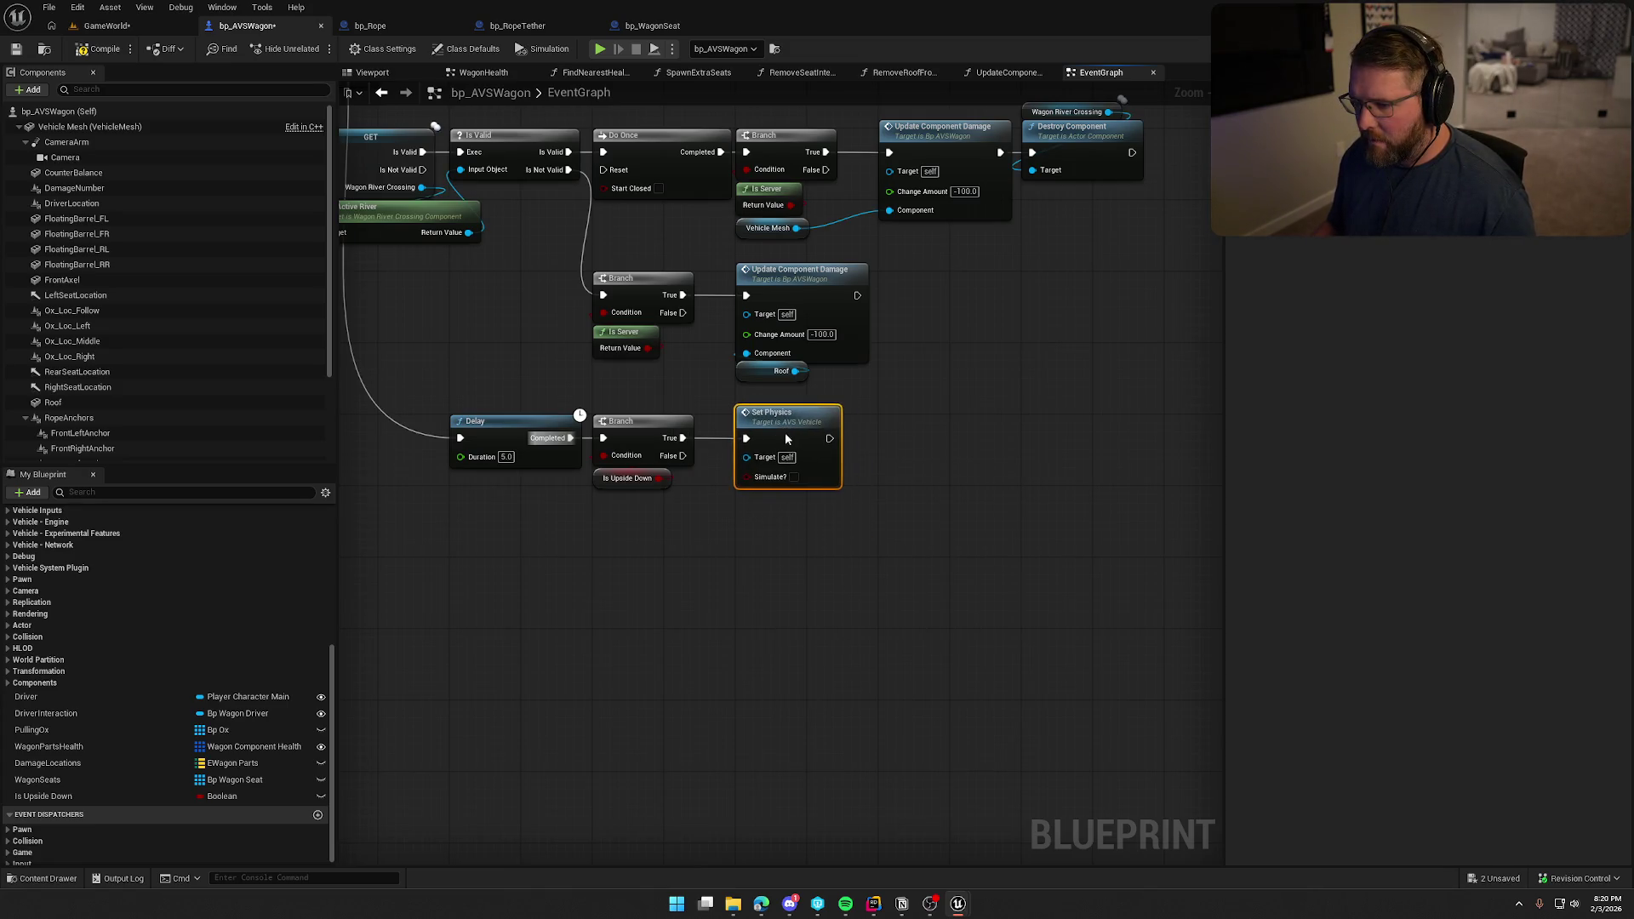
left_click_drag(923, 532, 808, 521)
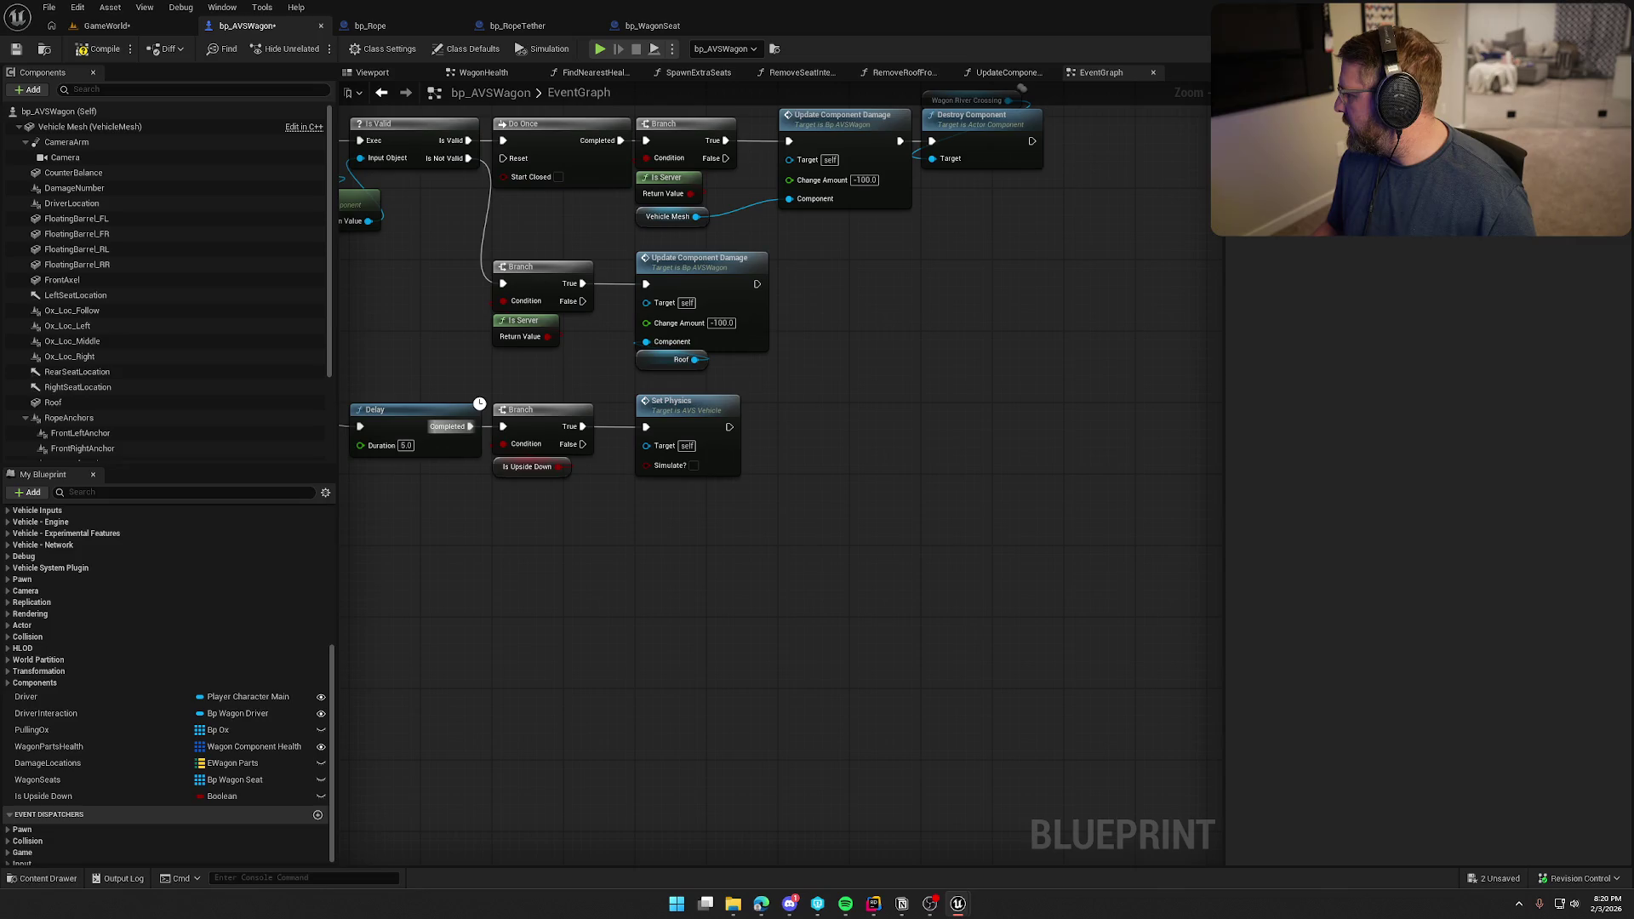
left_click_drag(787, 563, 839, 487)
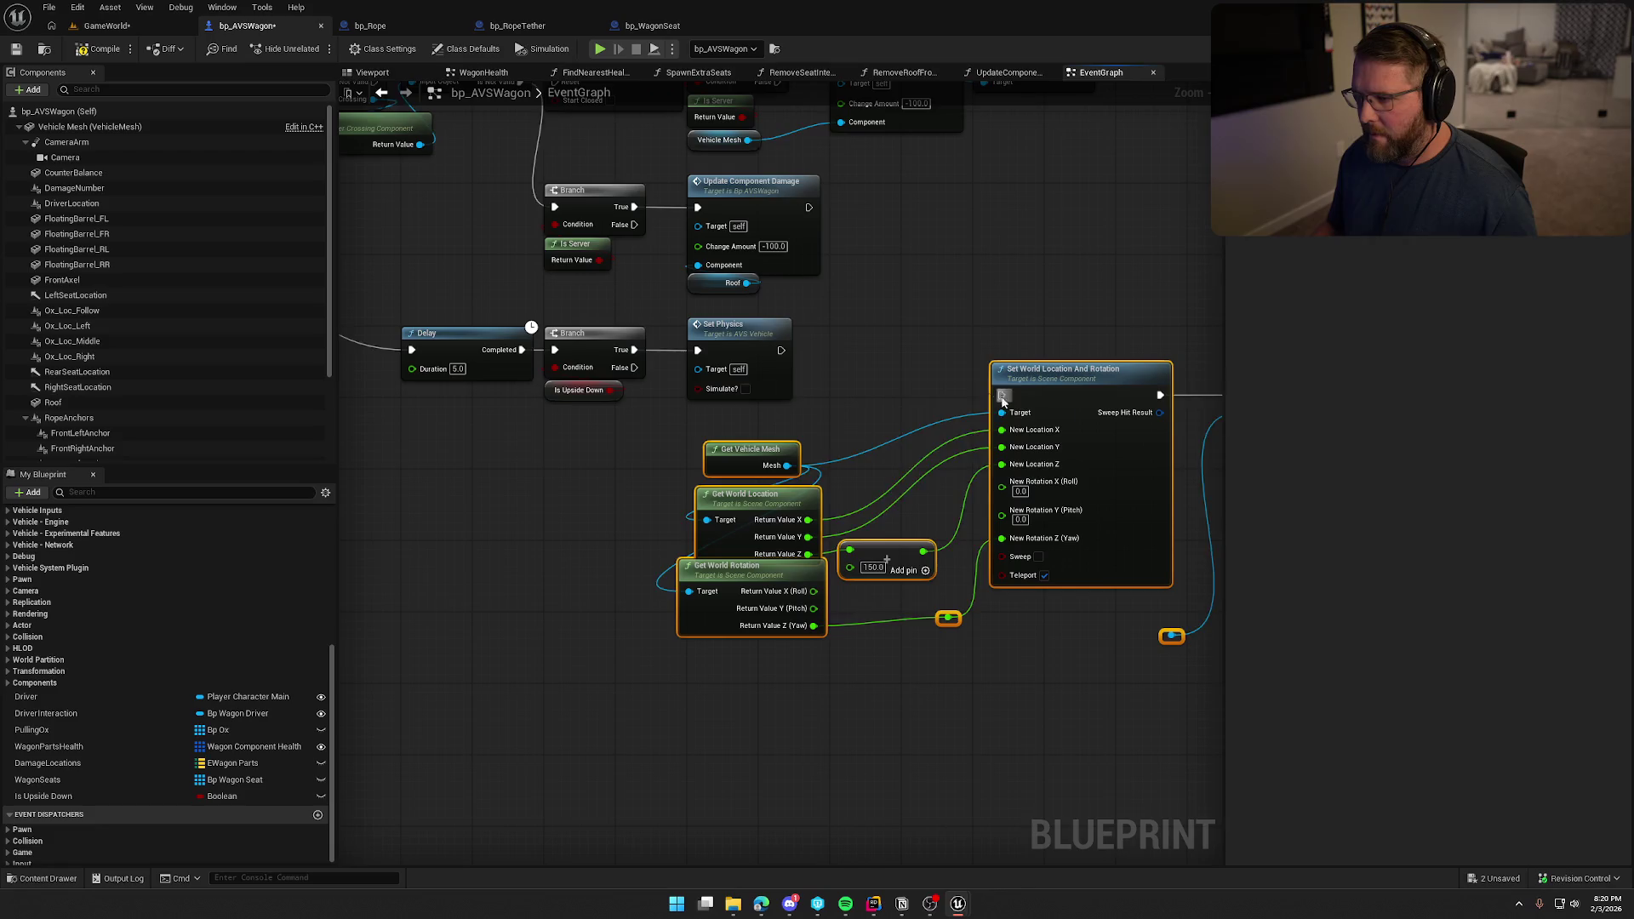
left_click_drag(1093, 397, 1072, 355)
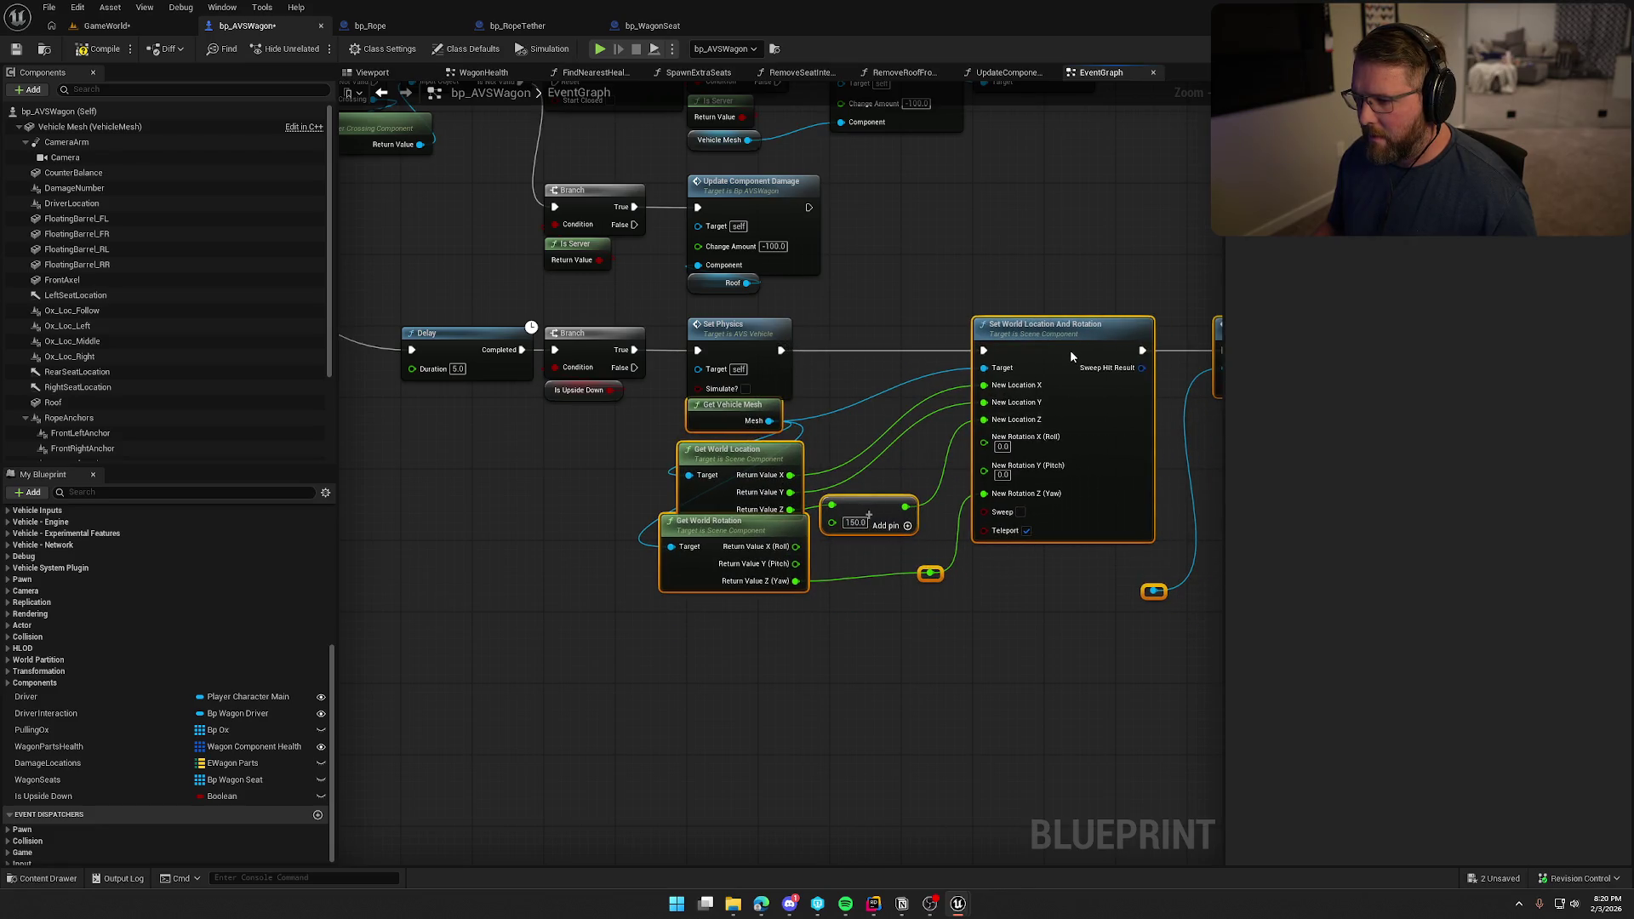
left_click(938, 298)
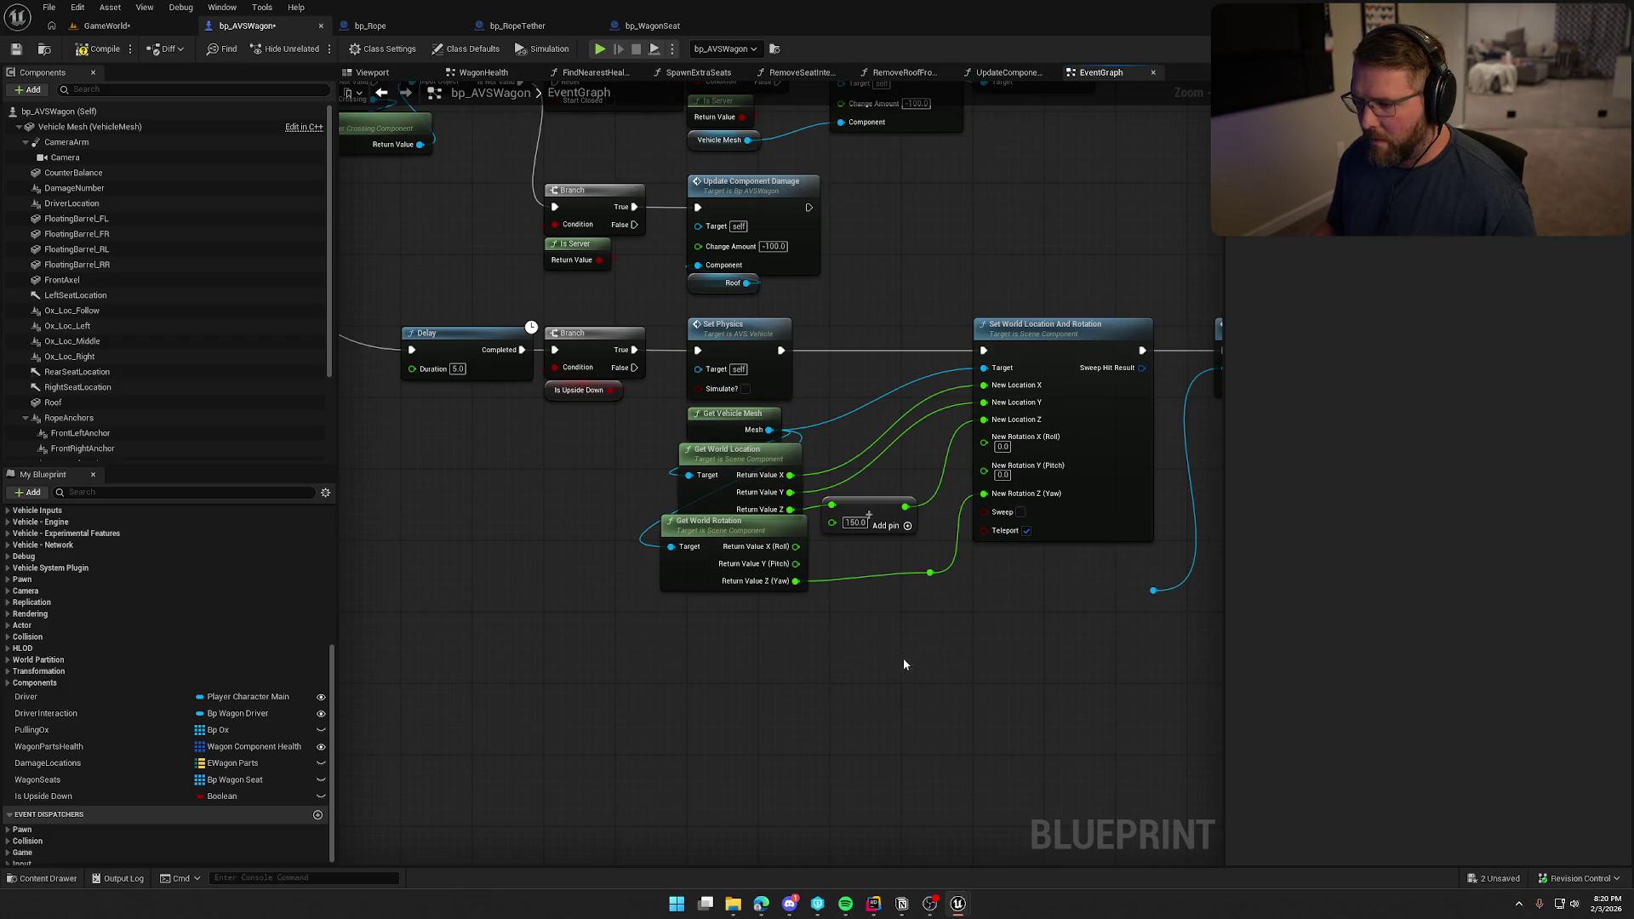
left_click_drag(708, 538, 724, 546)
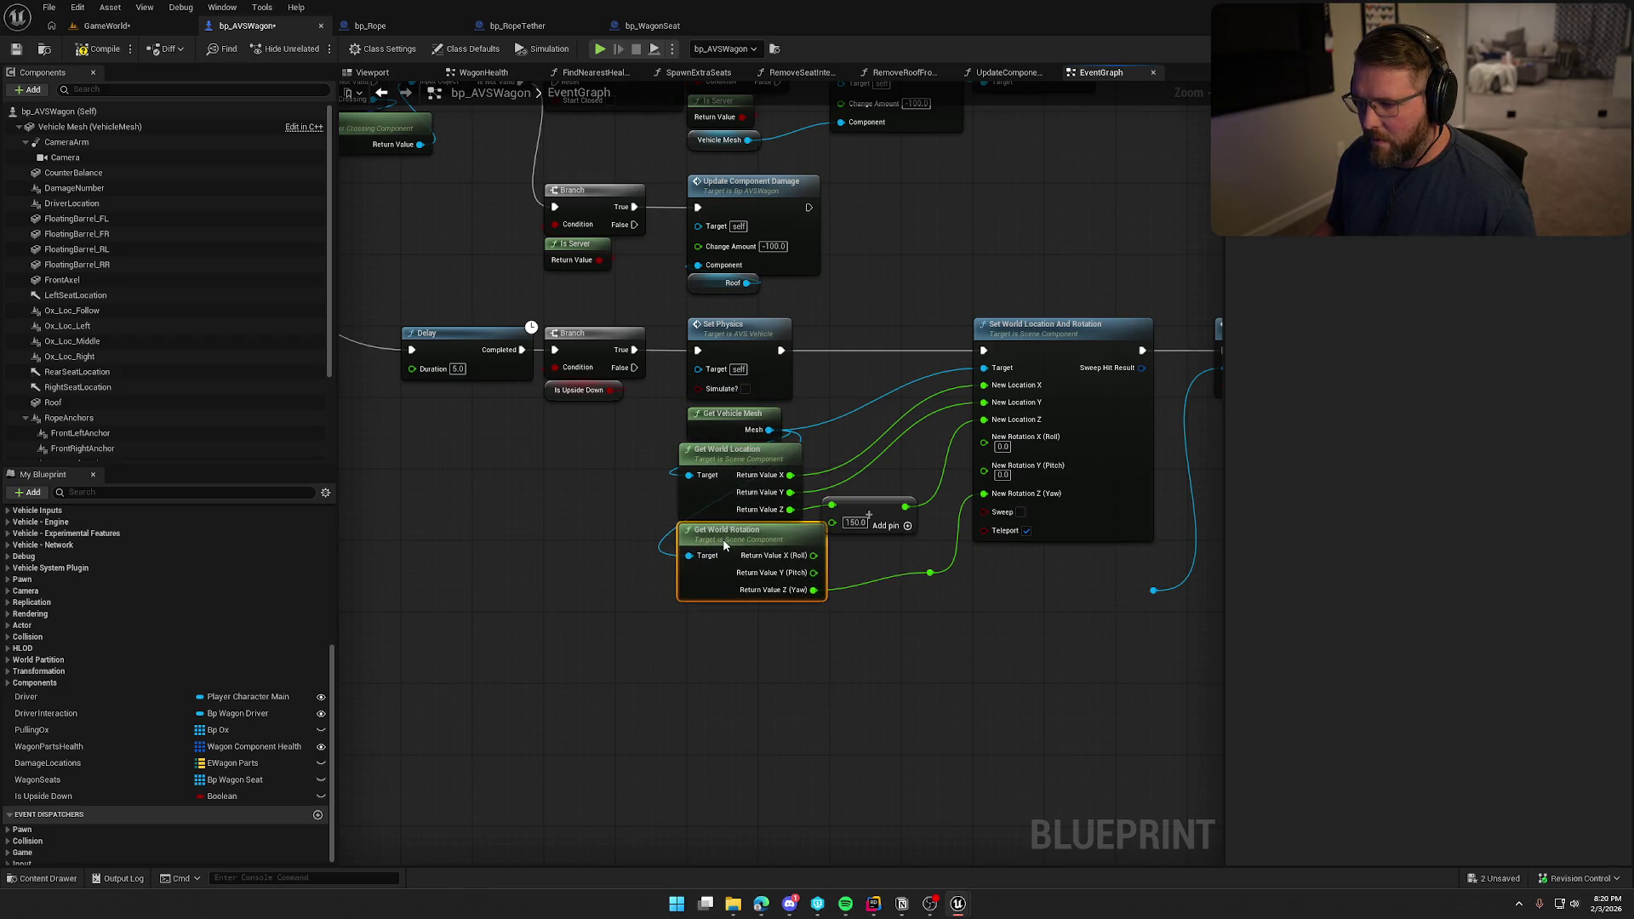
left_click_drag(725, 463, 735, 461)
left_click_drag(740, 541, 750, 542)
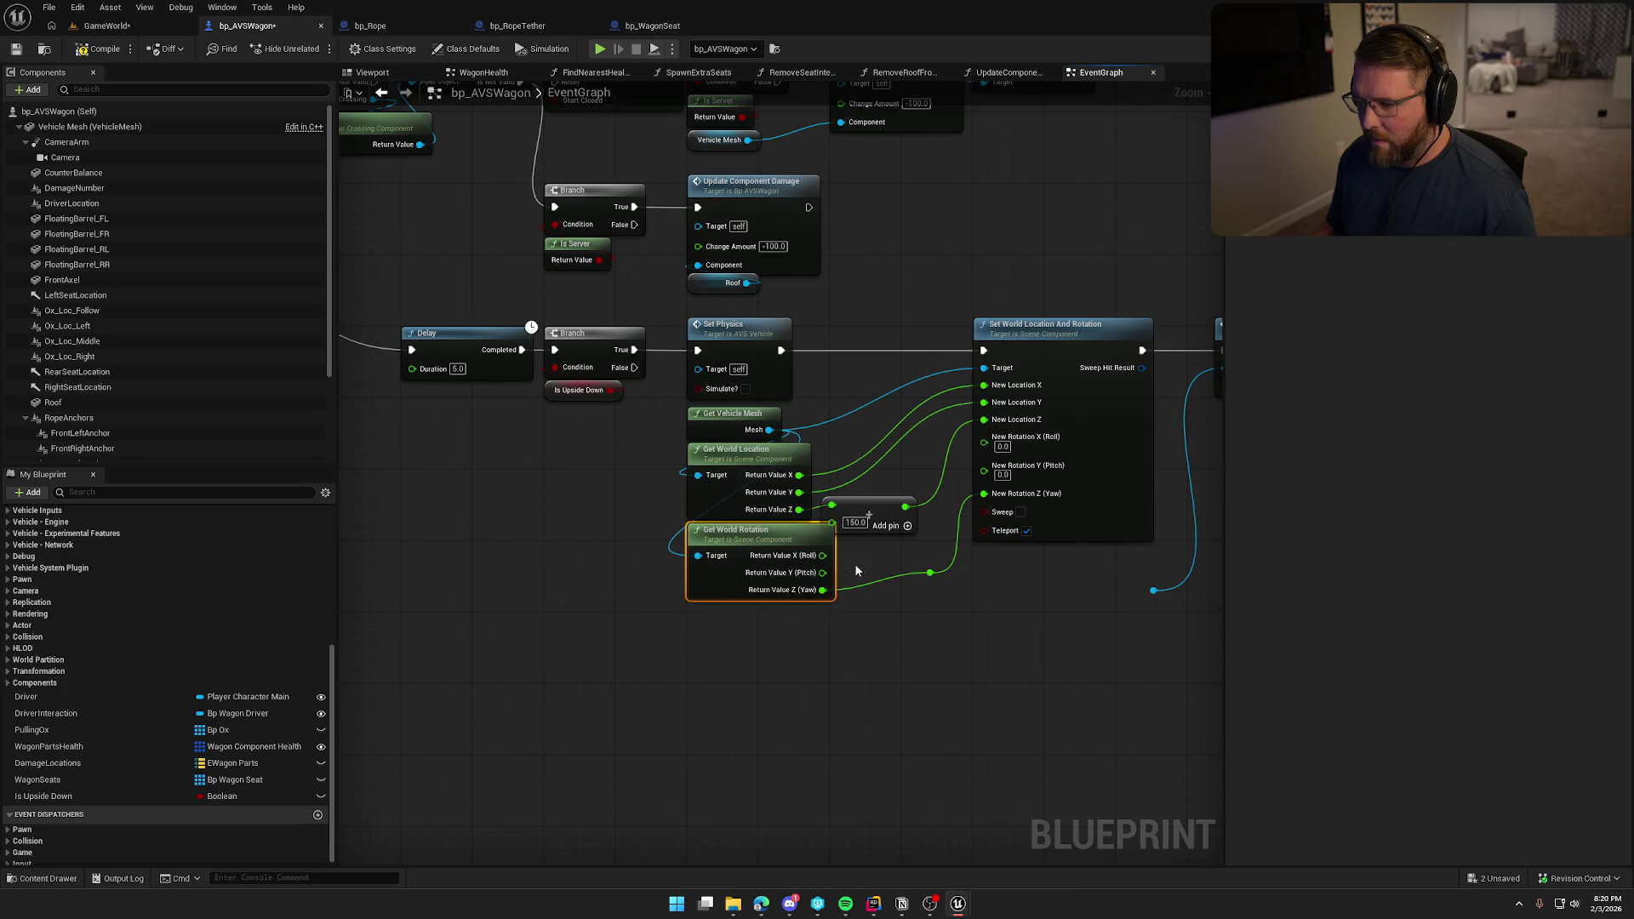
mouse_move(908, 498)
left_mouse_down()
mouse_move(824, 446)
mouse_move(801, 464)
left_mouse_up()
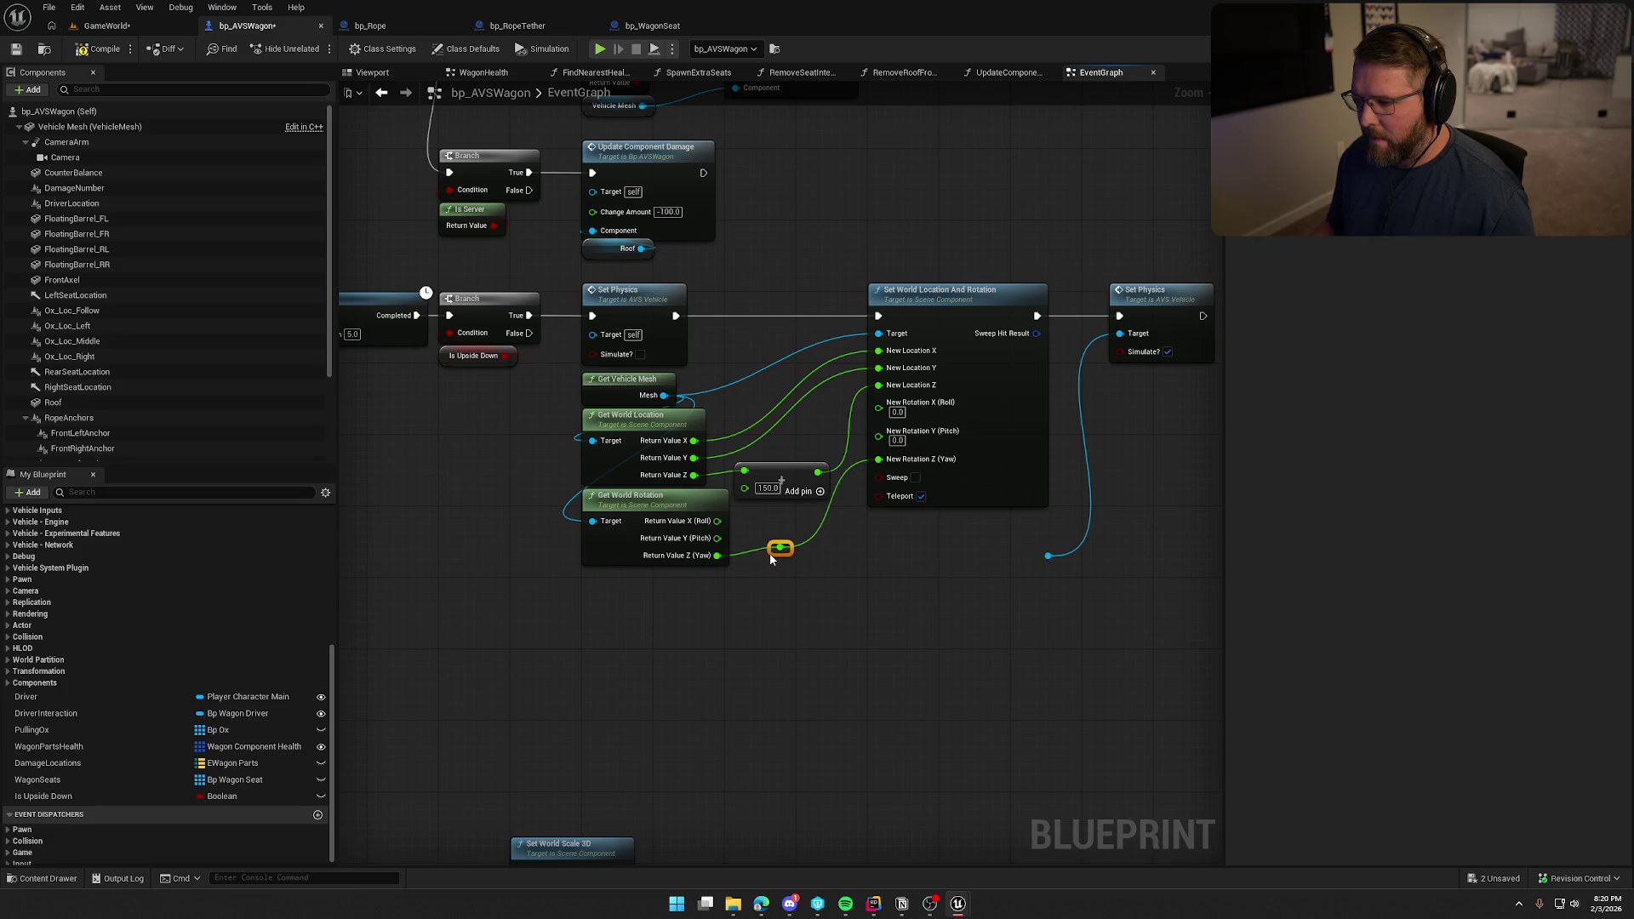
left_click_drag(895, 602, 836, 616)
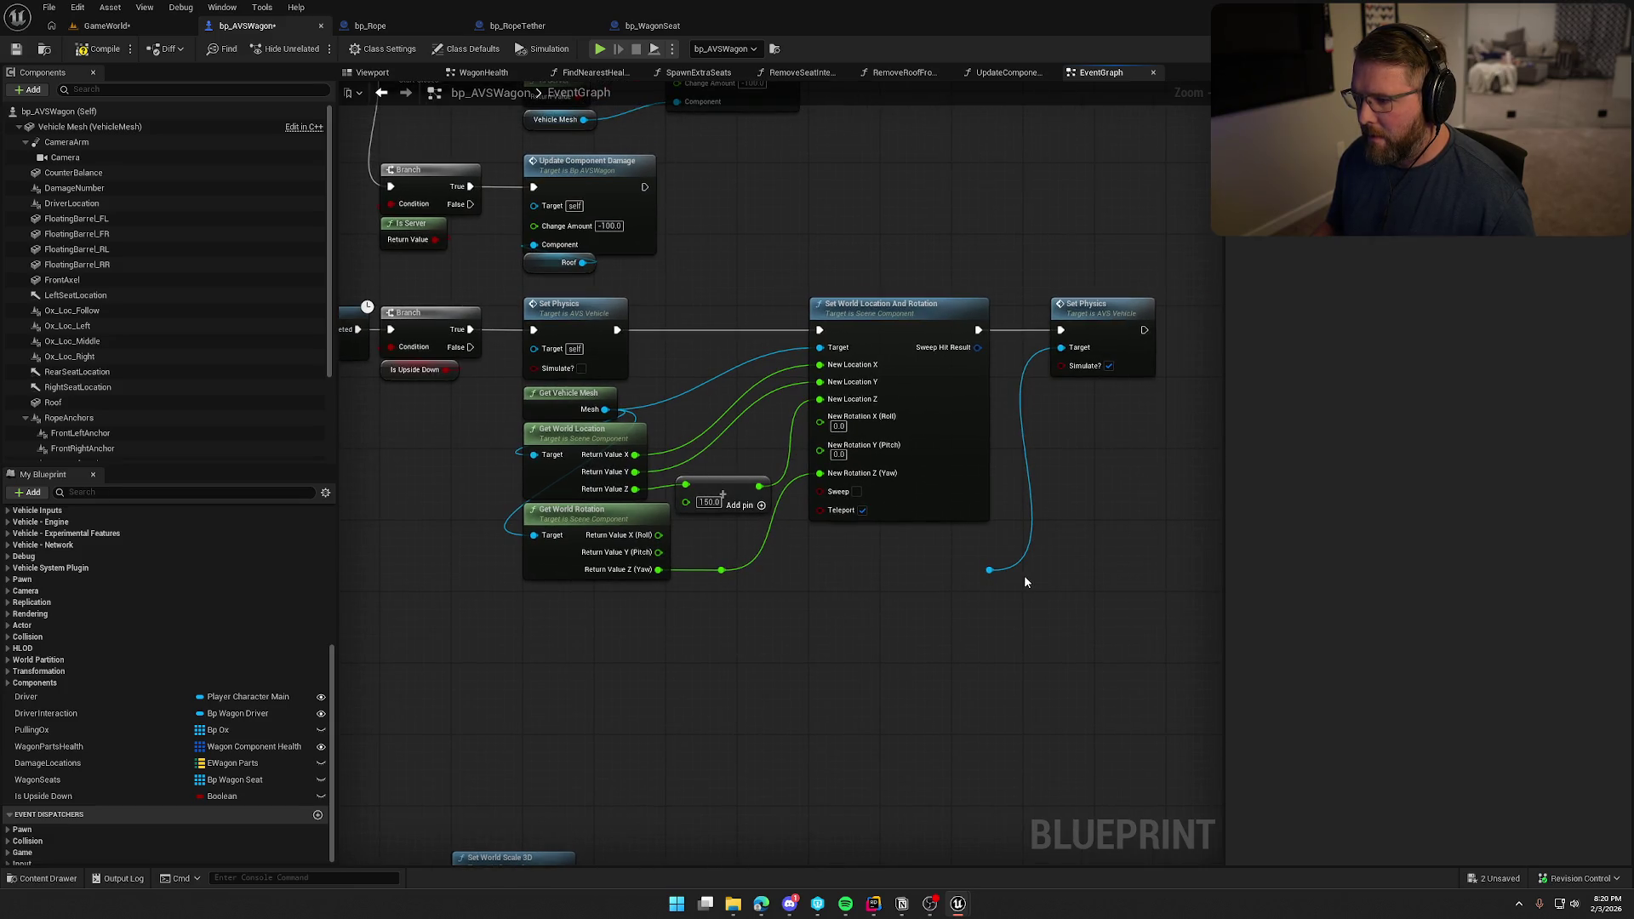
Remove the wire into Set Physics Target and compile bp_AVSWagon.
key("Delete")
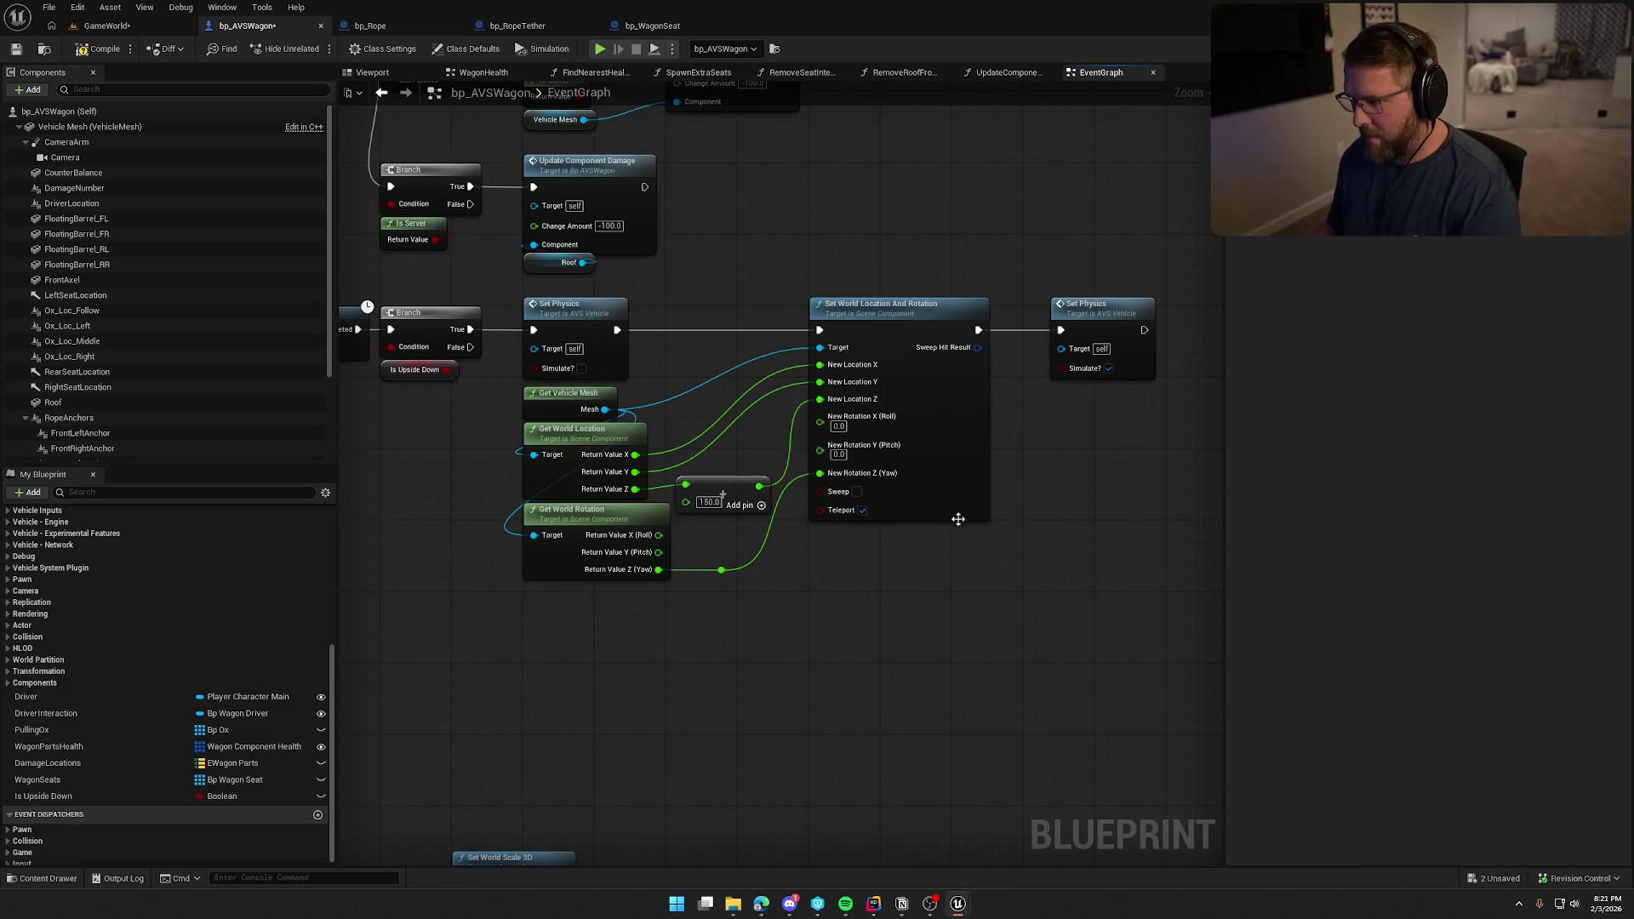
left_click_drag(1082, 526, 1106, 523)
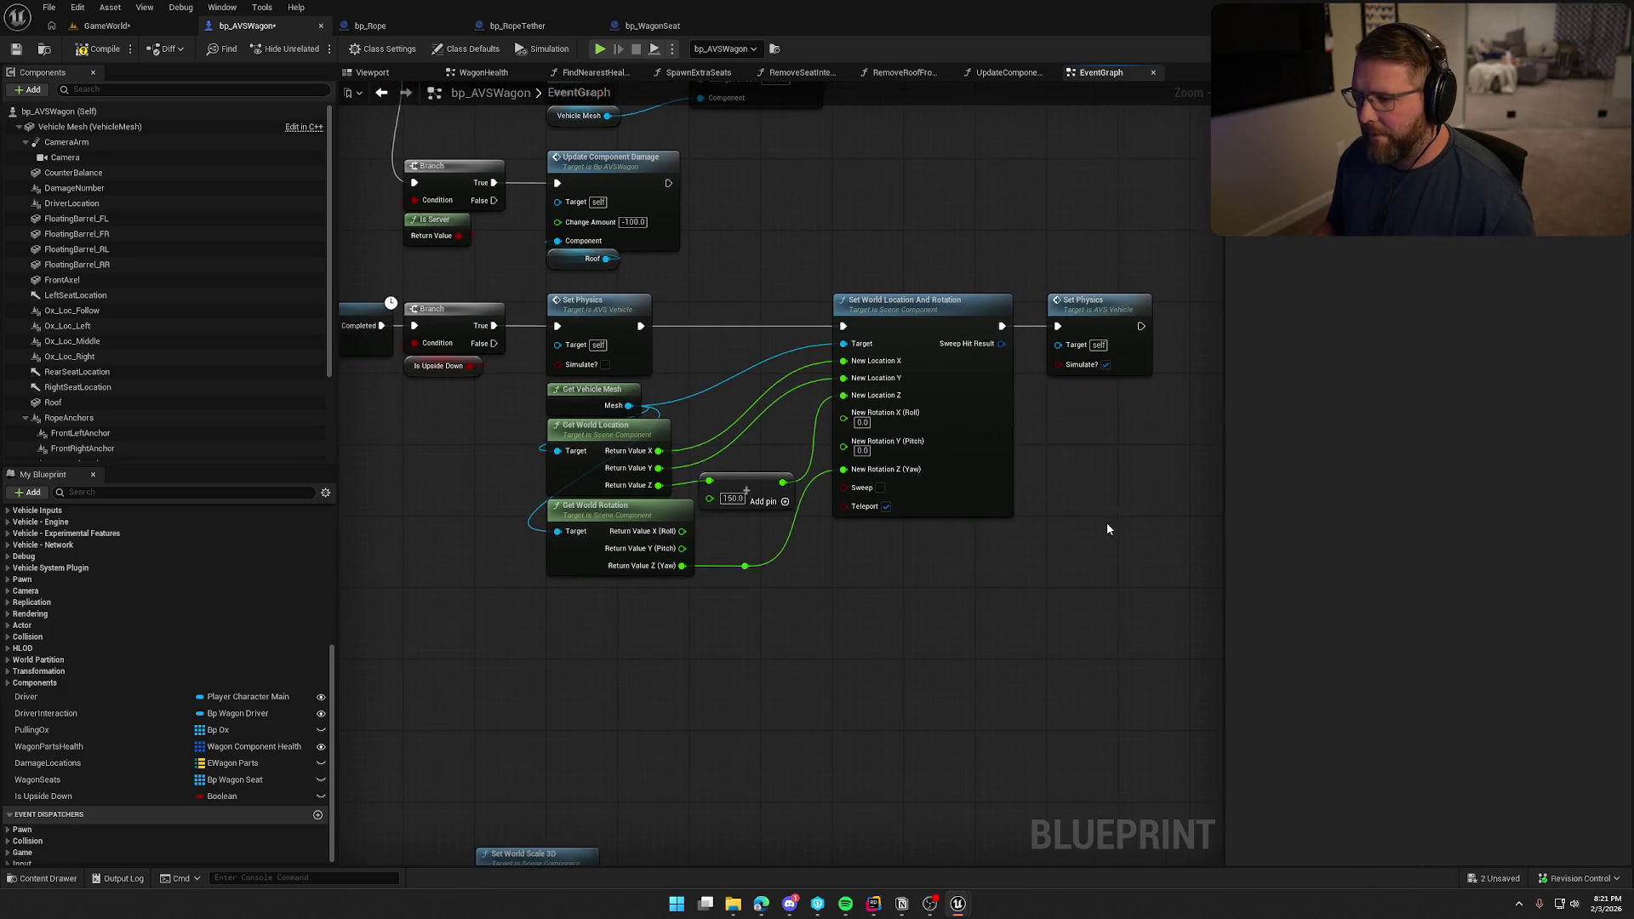
mouse_move(864, 624)
left_mouse_down()
mouse_move(924, 626)
mouse_move(884, 624)
left_mouse_up()
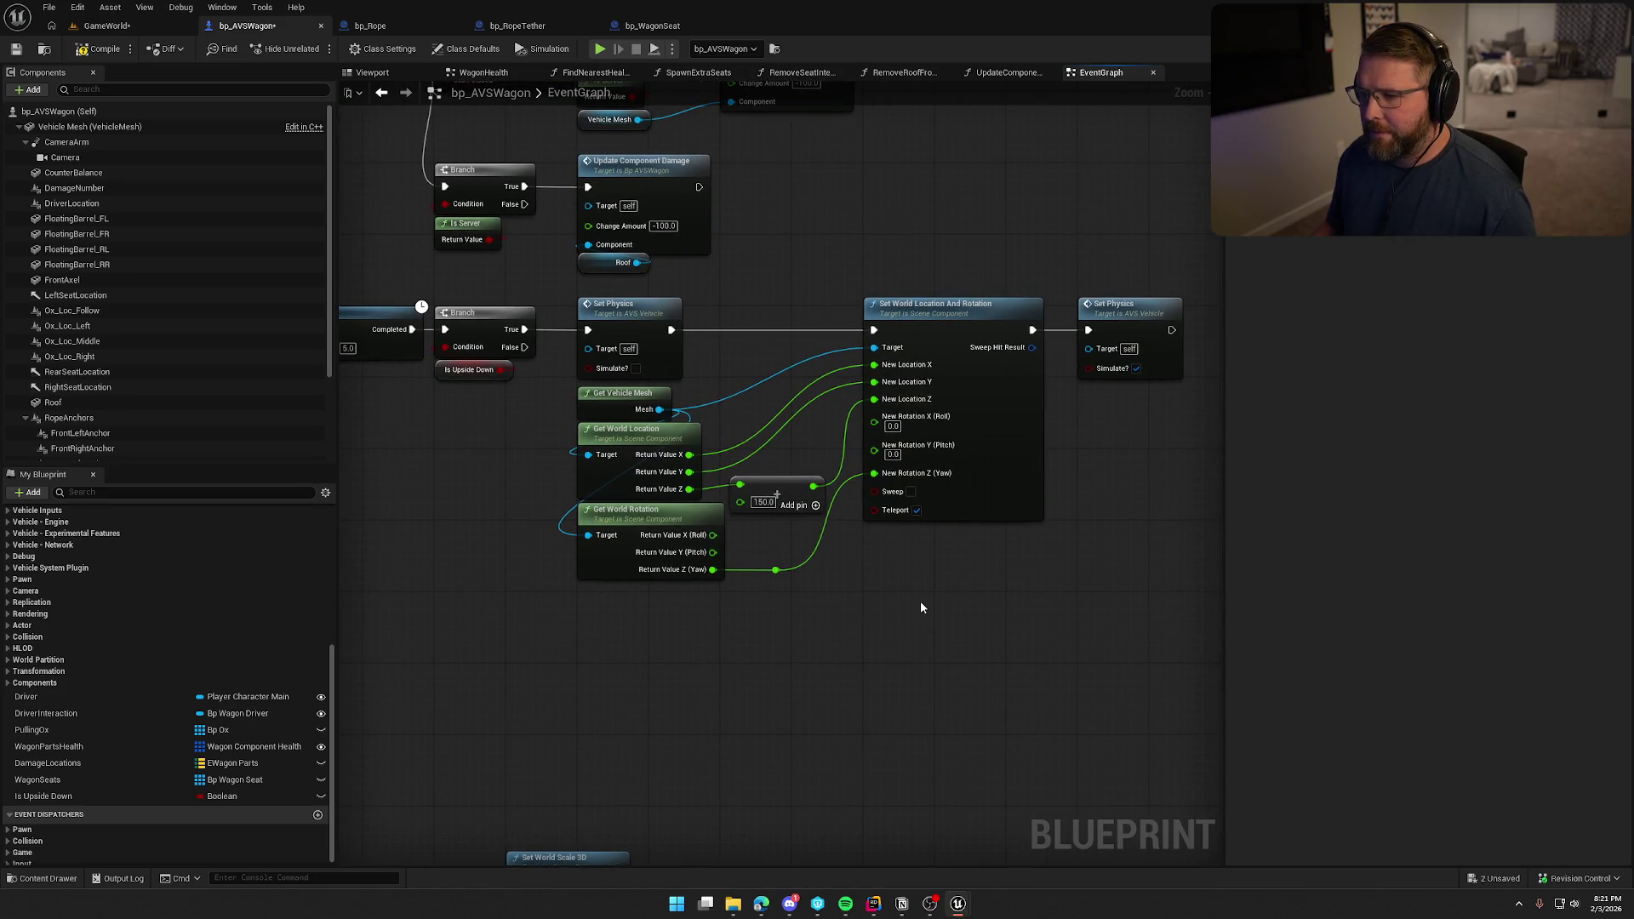
left_click(107, 26)
left_click(333, 42)
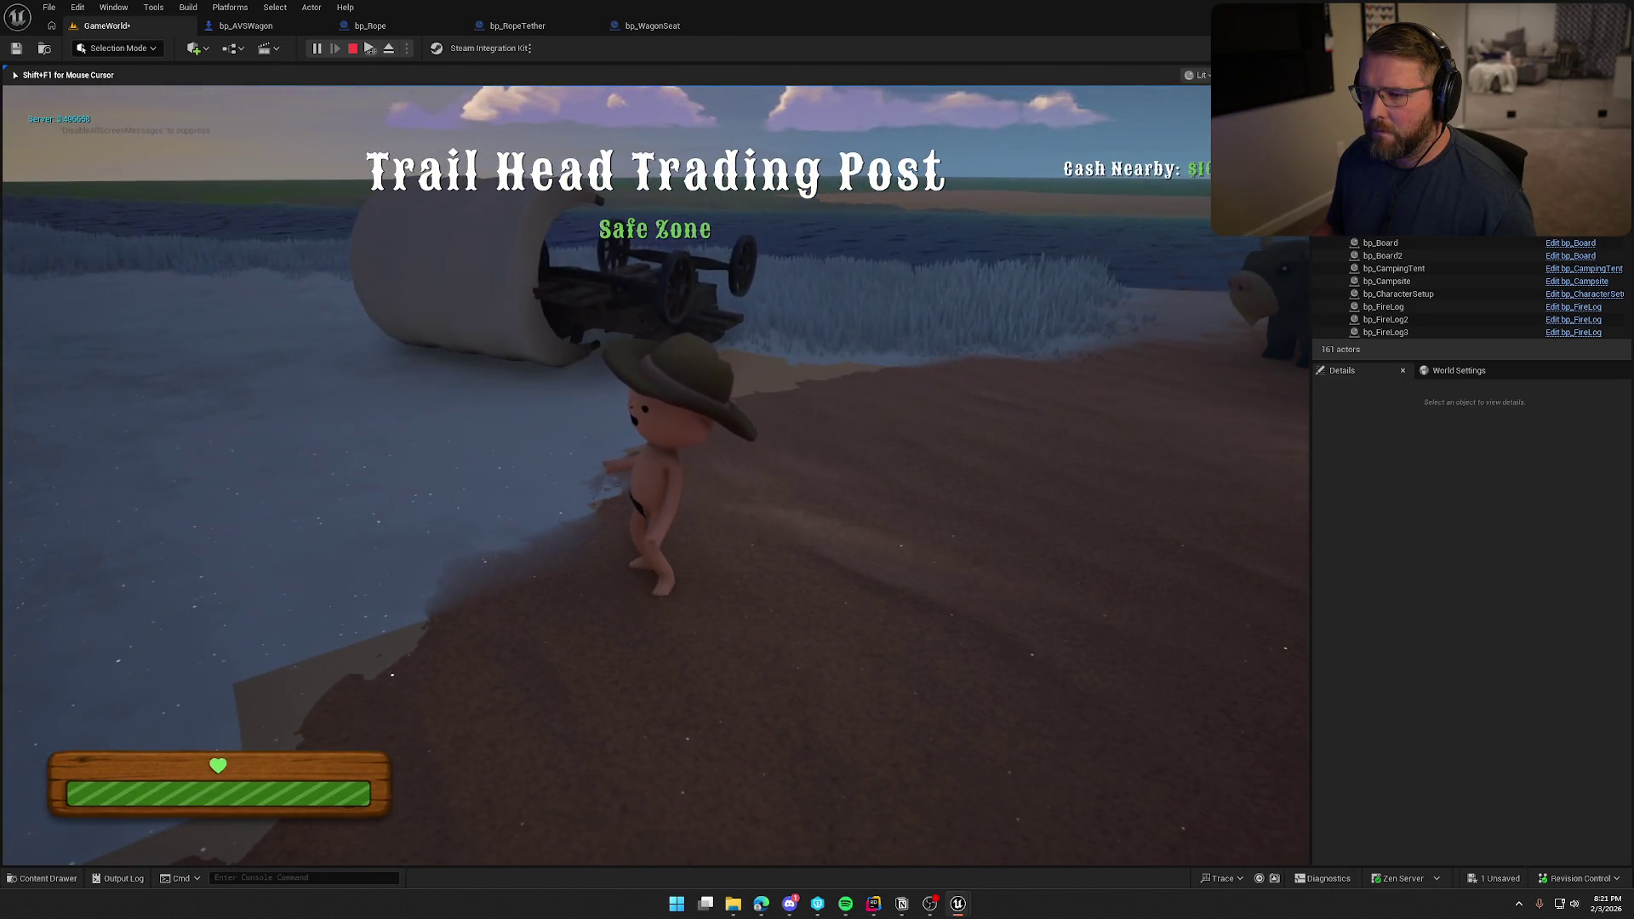
Run around the wagon in play to confirm it resets upright, then stop the session.
key("shift+w")
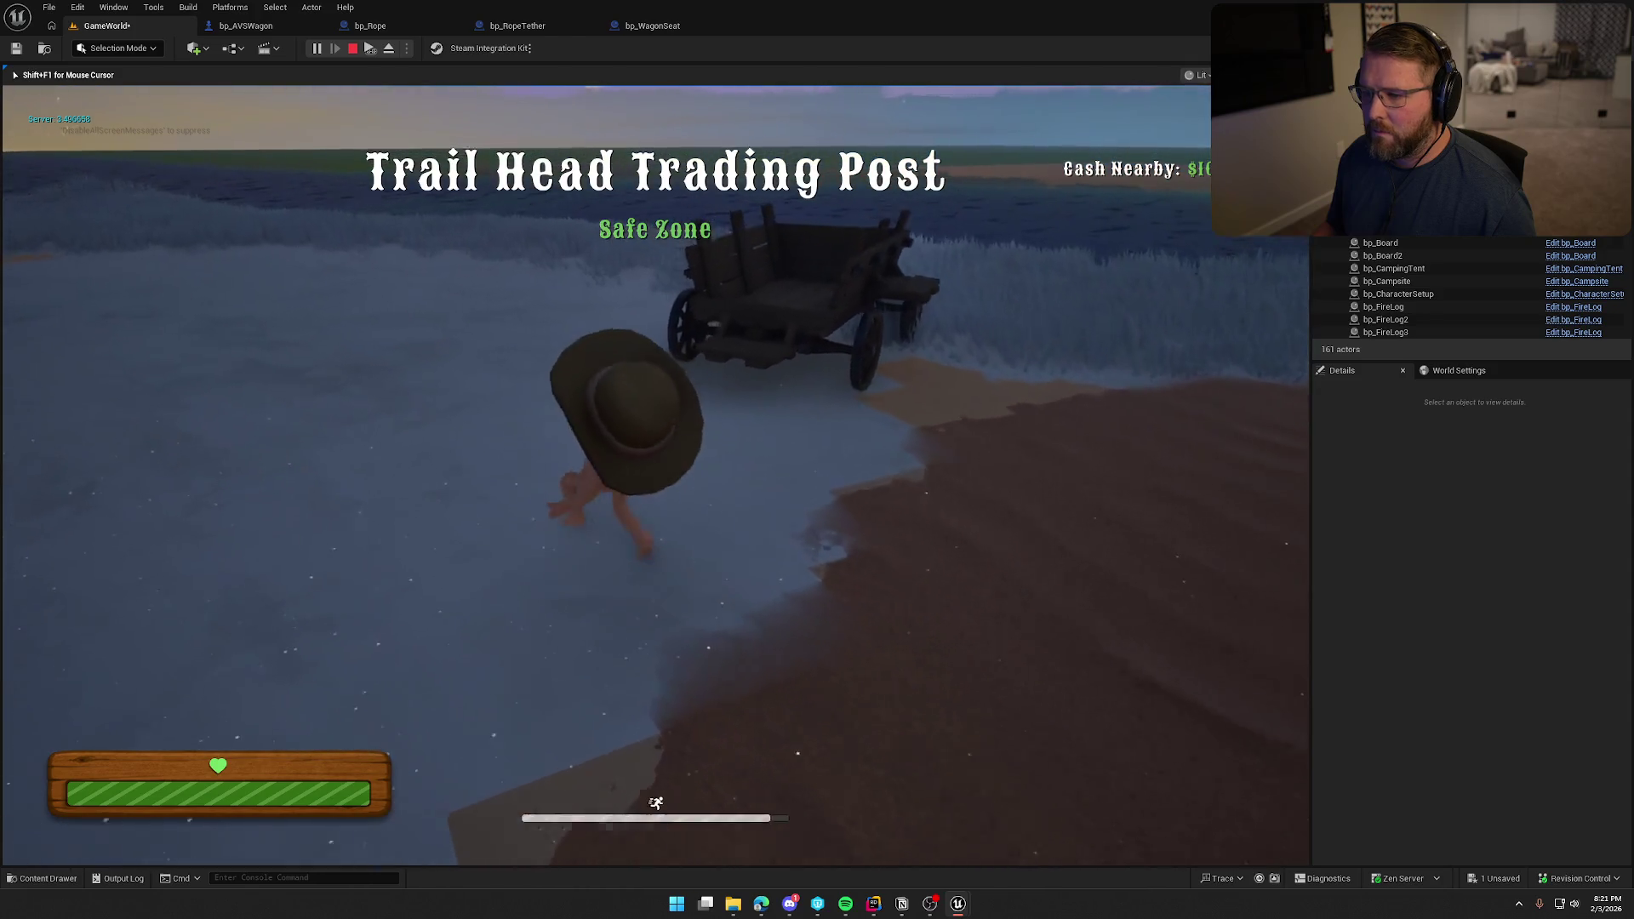
key("shift+w")
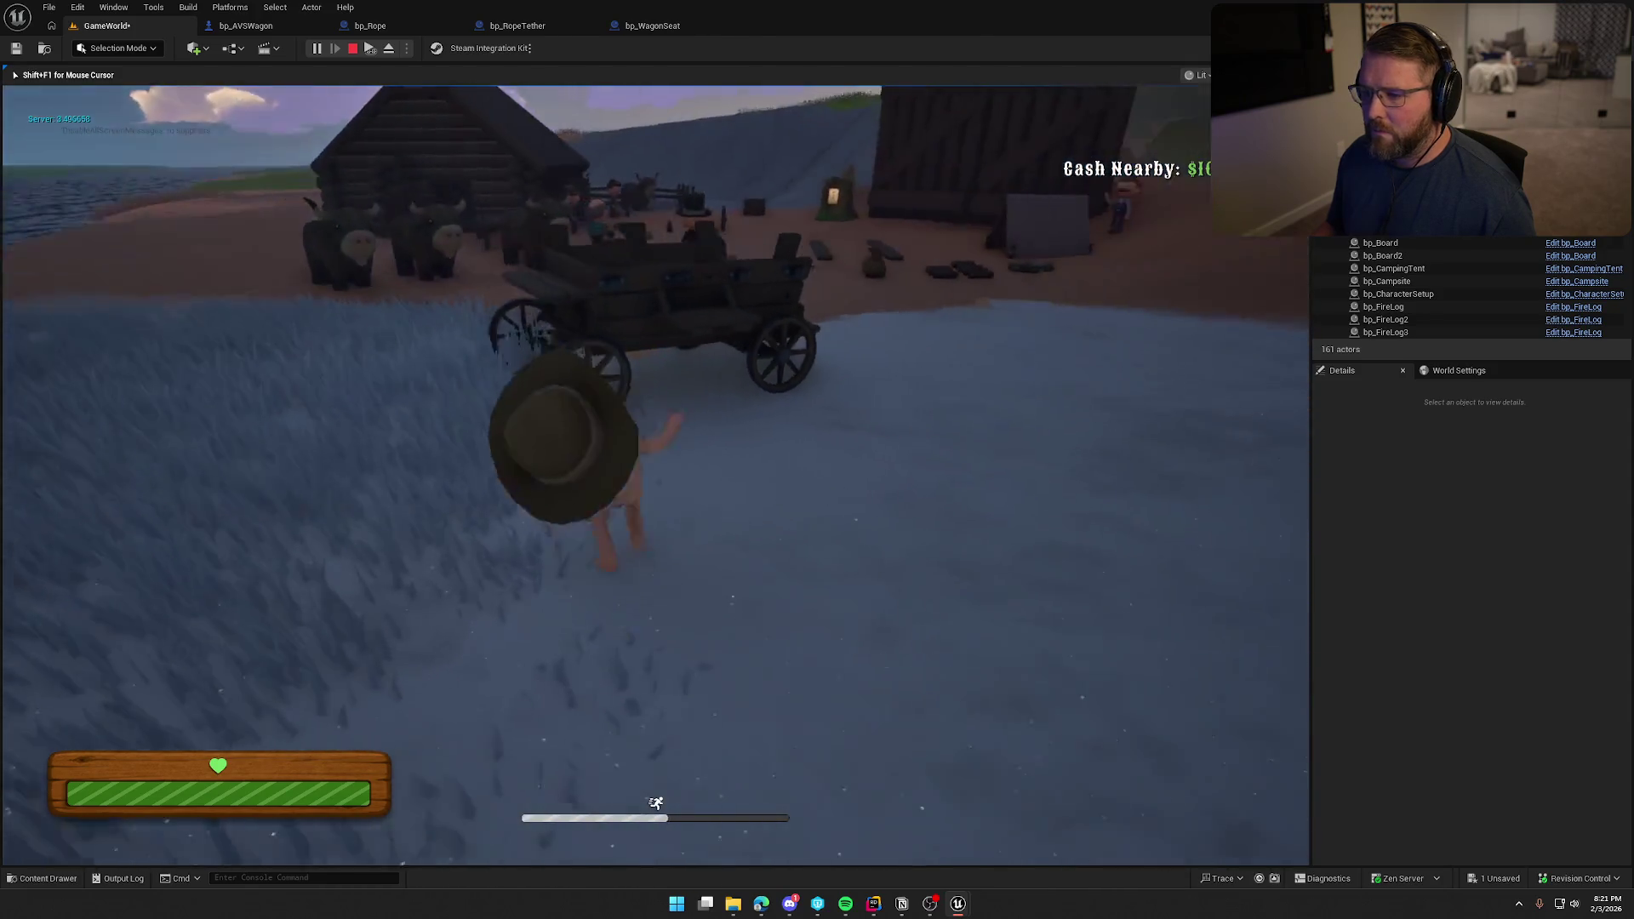
key("w")
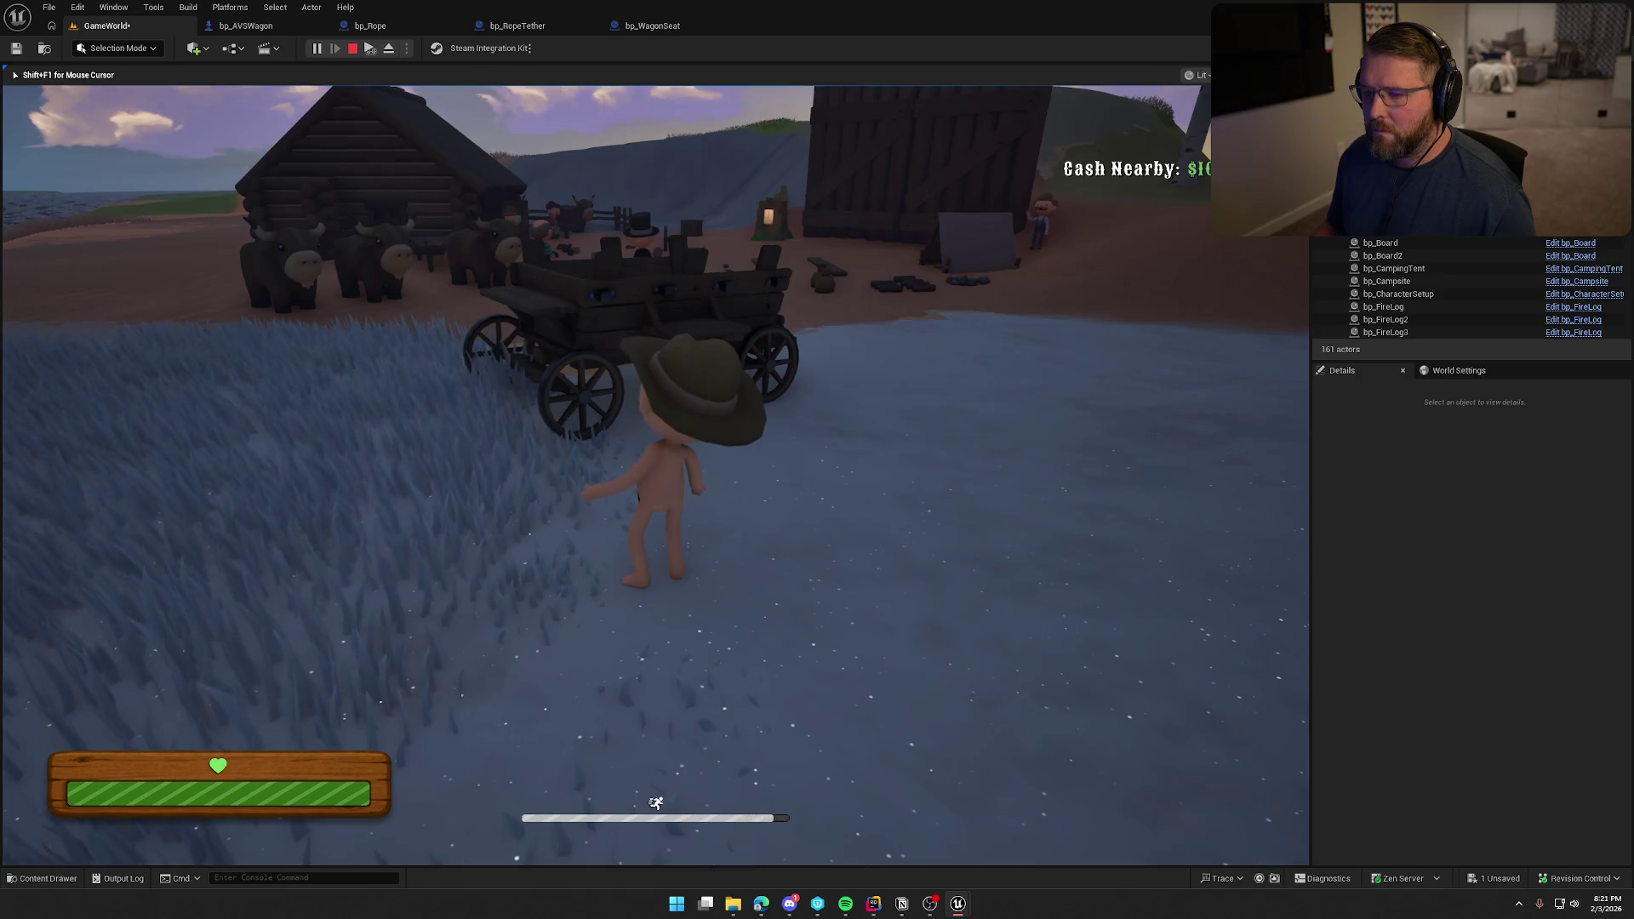
key("w")
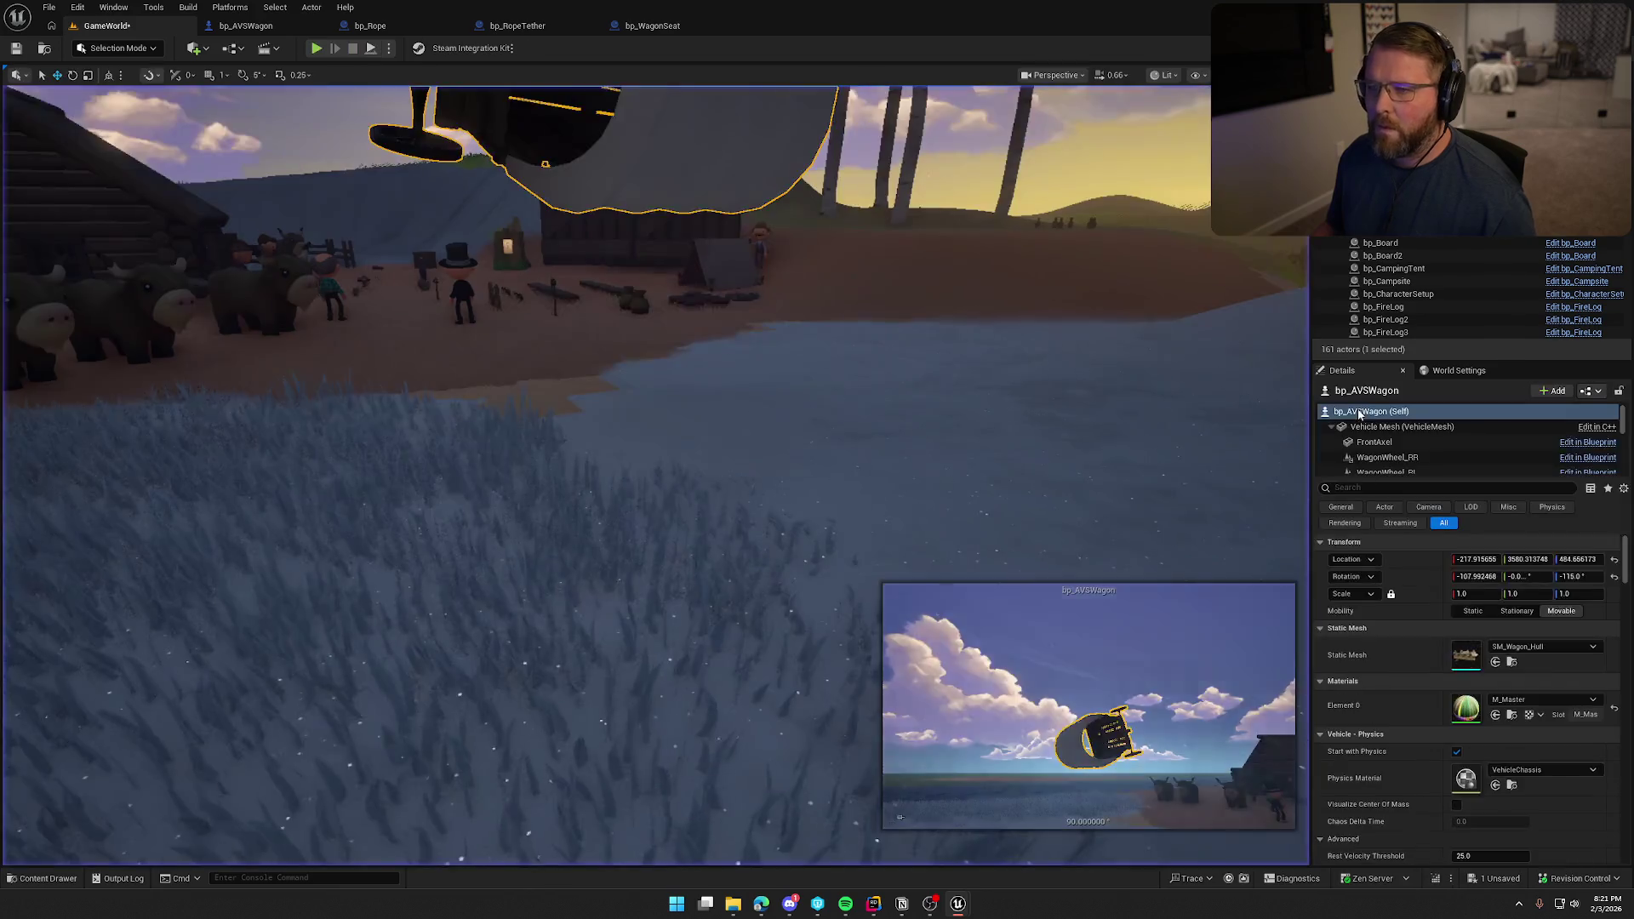
key("Escape")
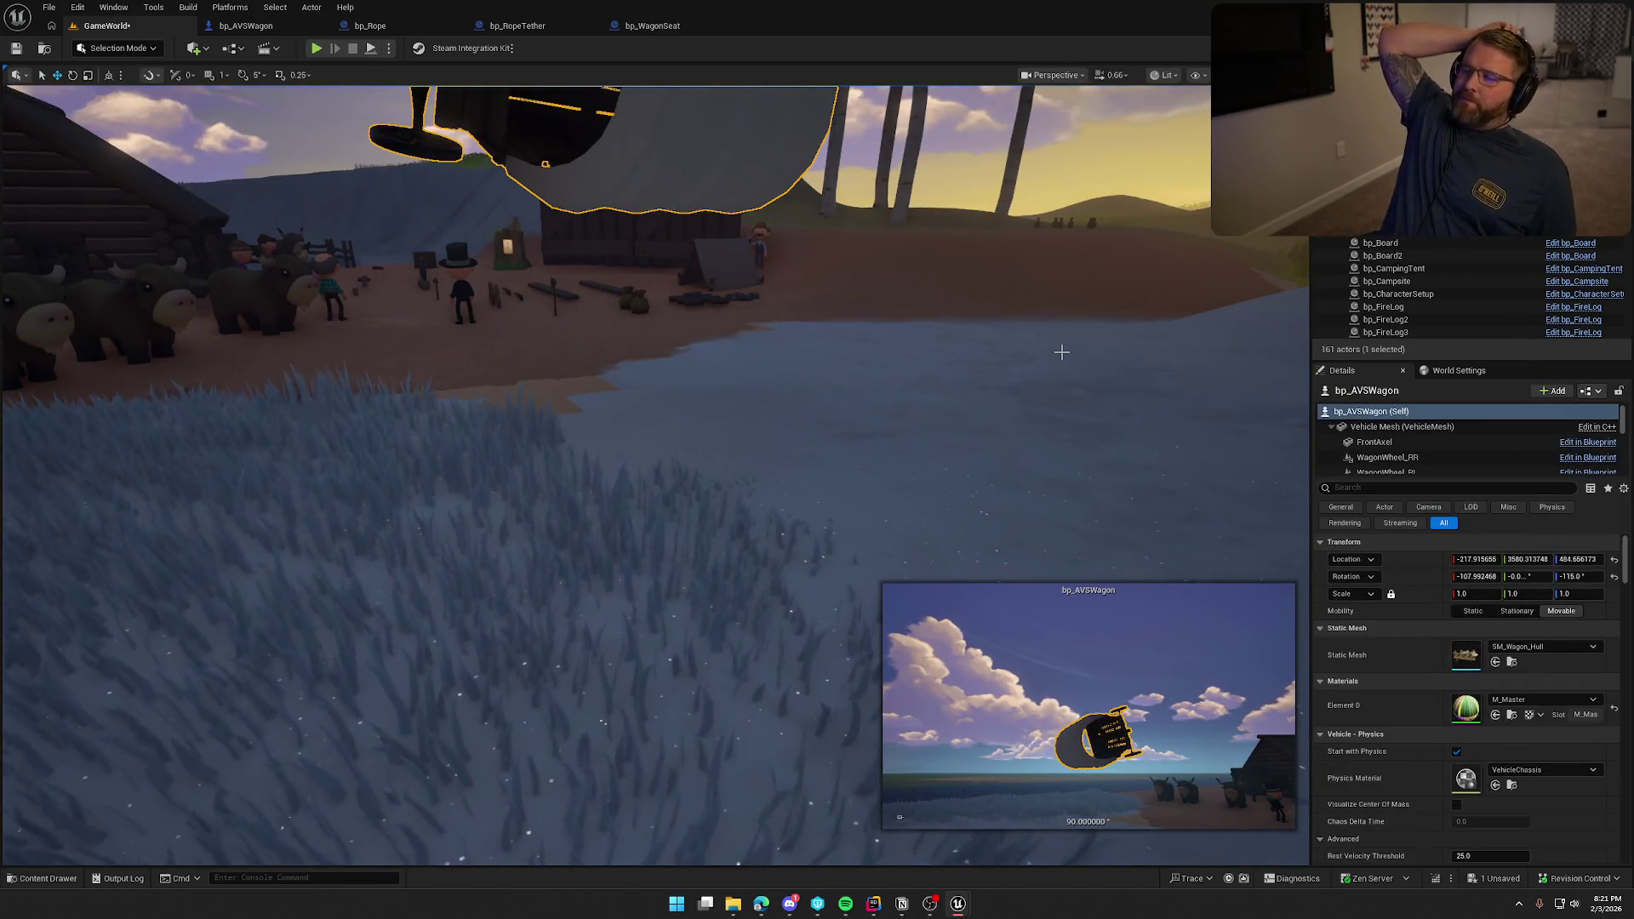
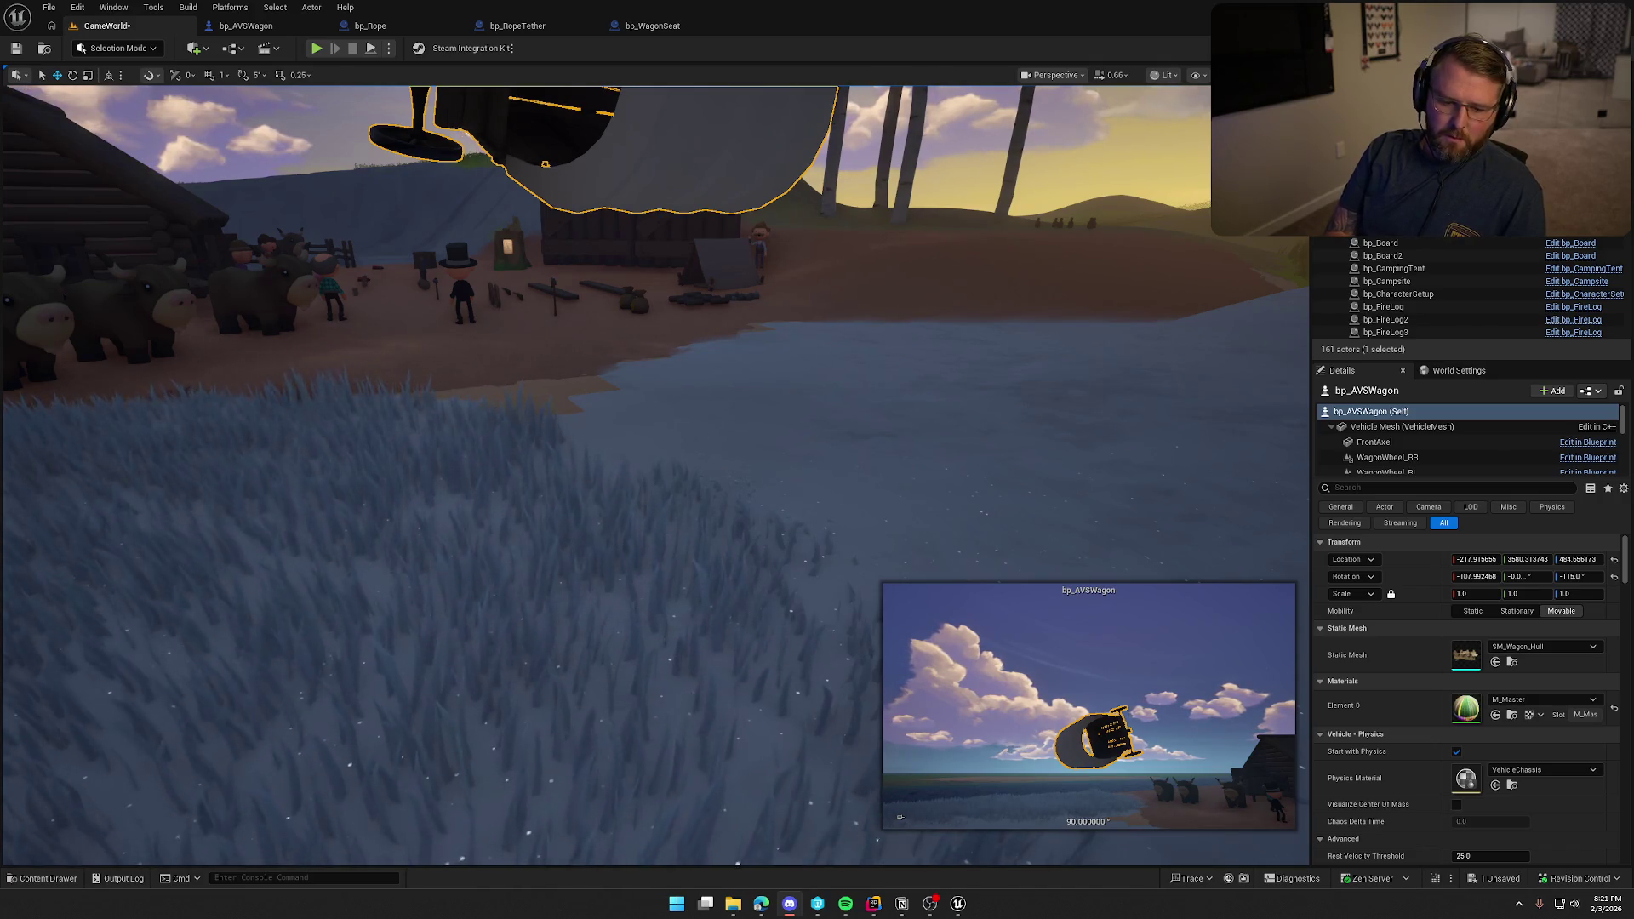
Review bp_AVSWagon's Is Upside Down reset branch and Delay node, compile, and start a play test.
left_click(246, 25)
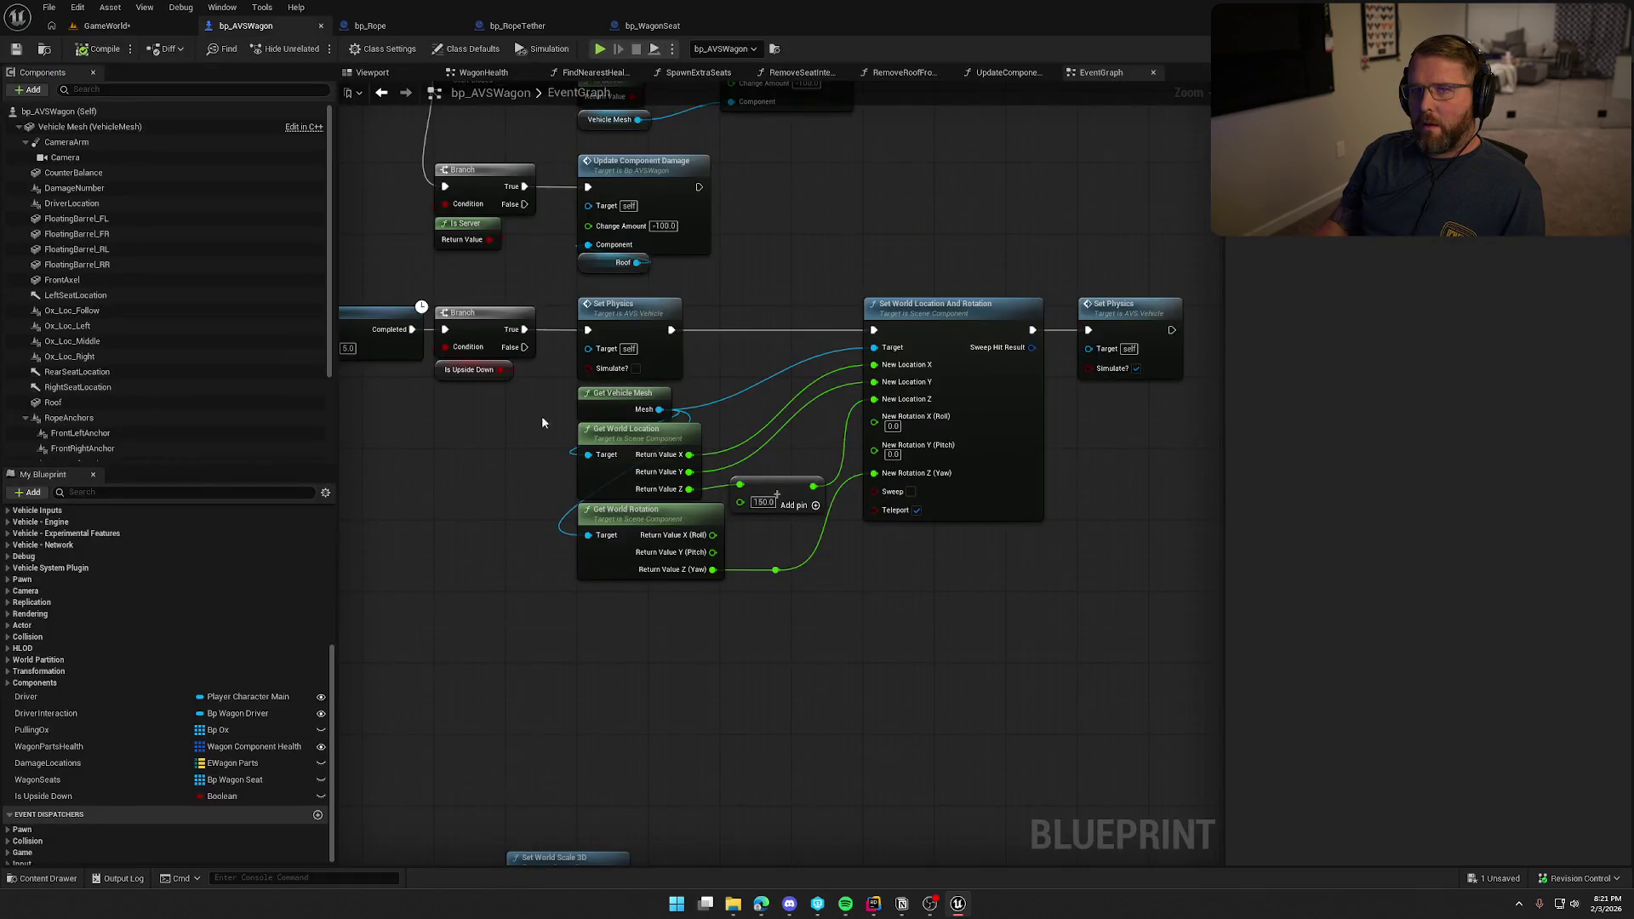
scroll(895, 664, "up", 1)
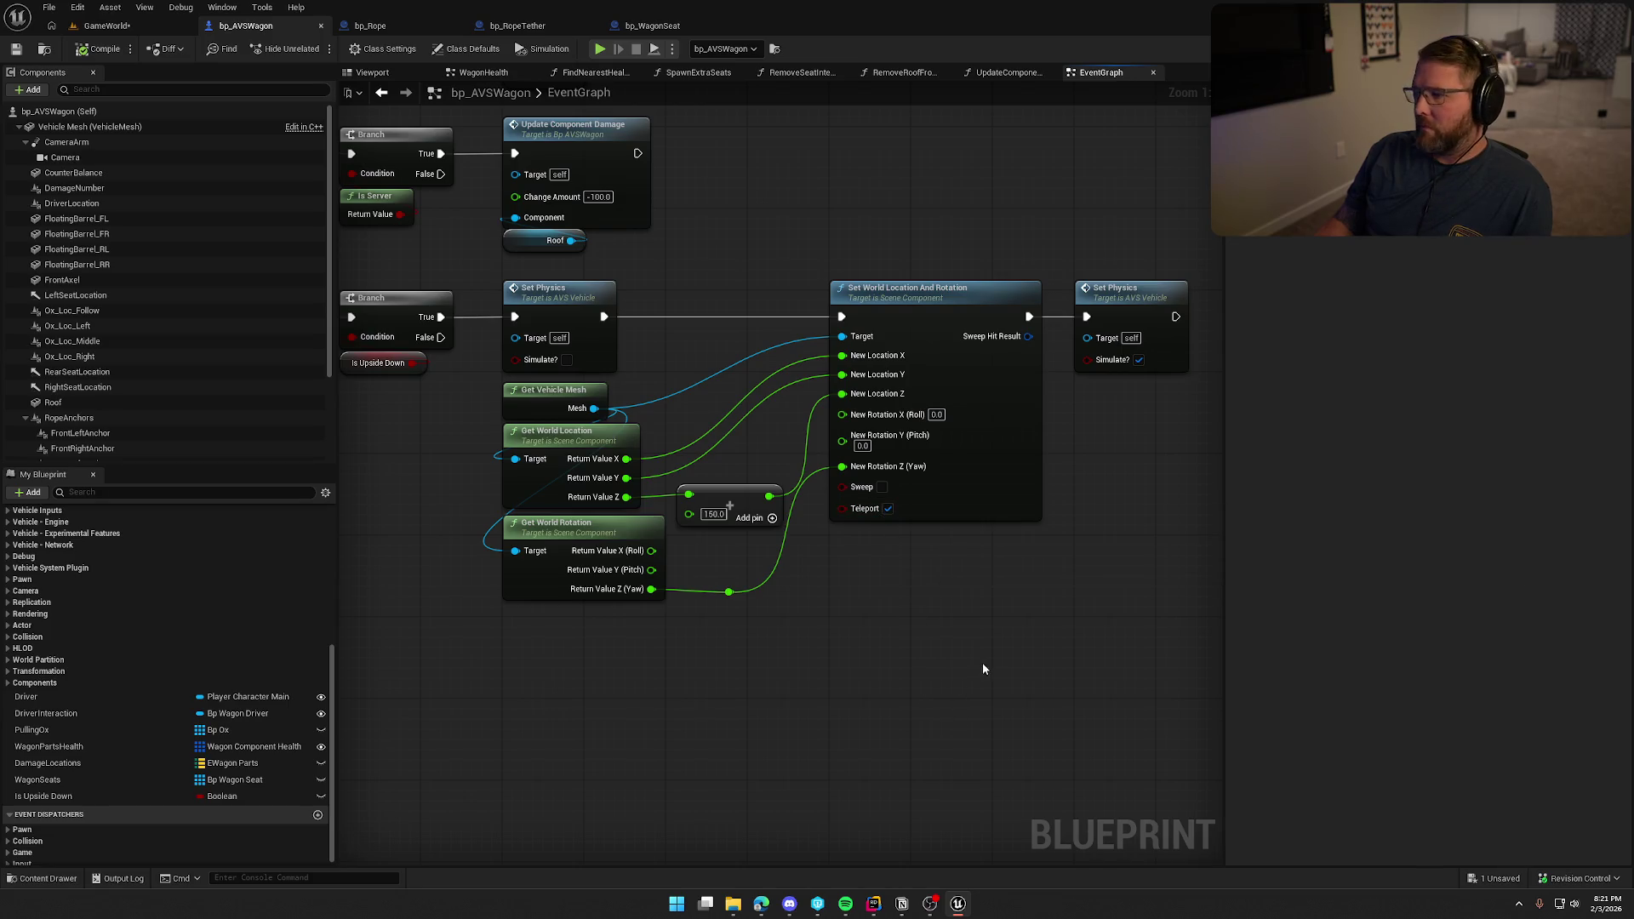
left_click_drag(982, 668, 1079, 671)
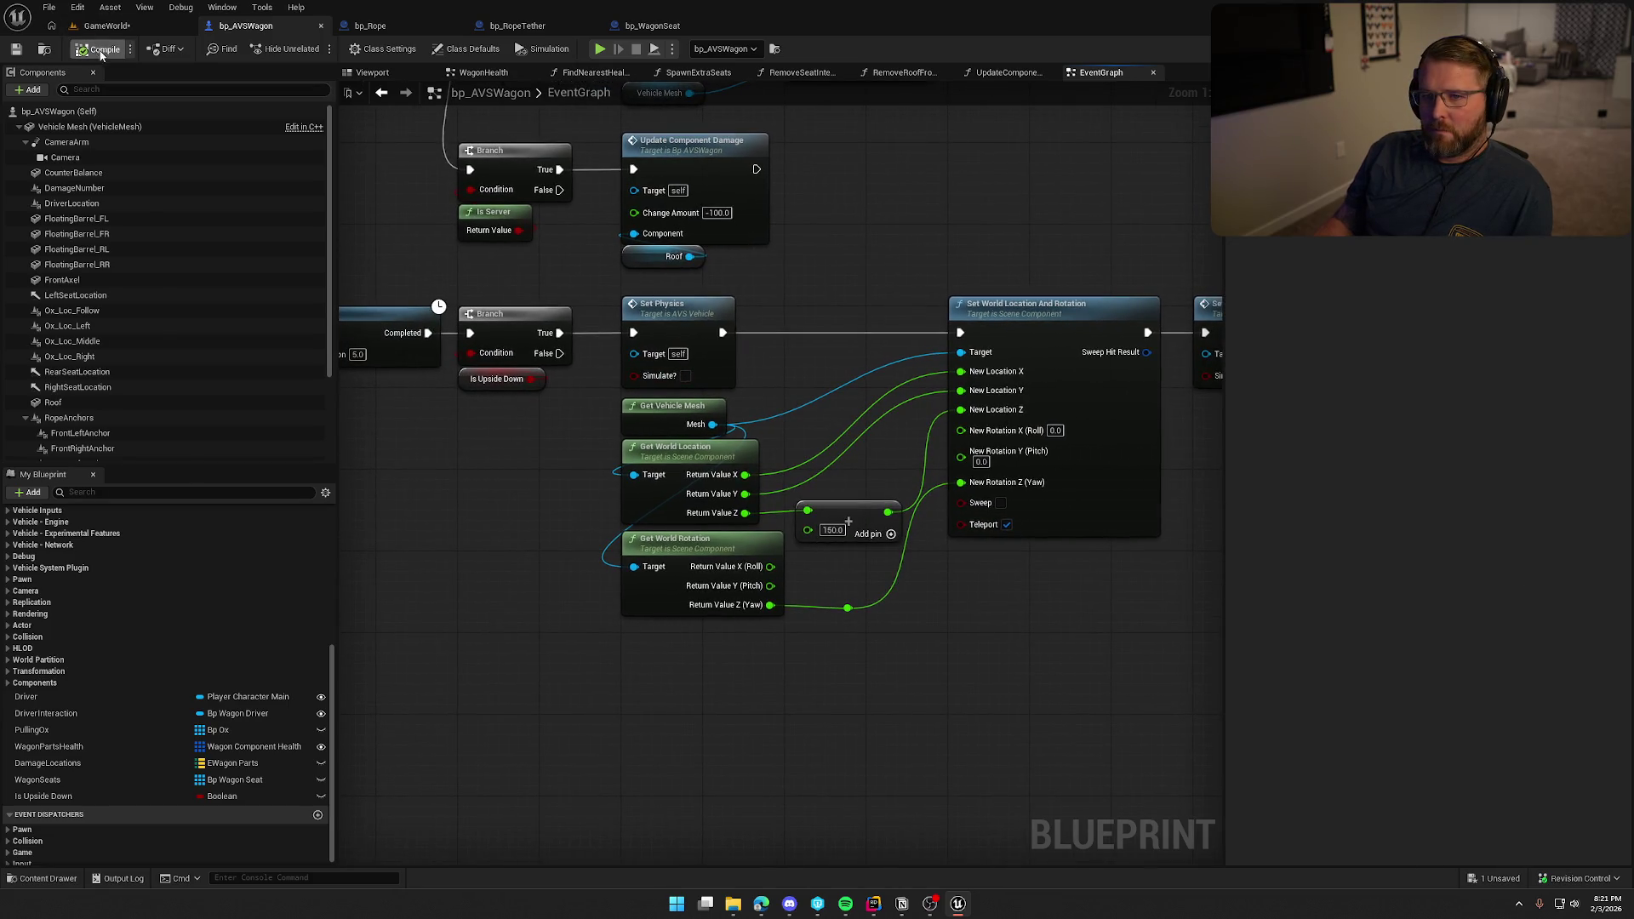
left_click(106, 25)
key("alt+p")
Trigger the flipped wagon's upright reset with R and run the character toward it.
key("w")
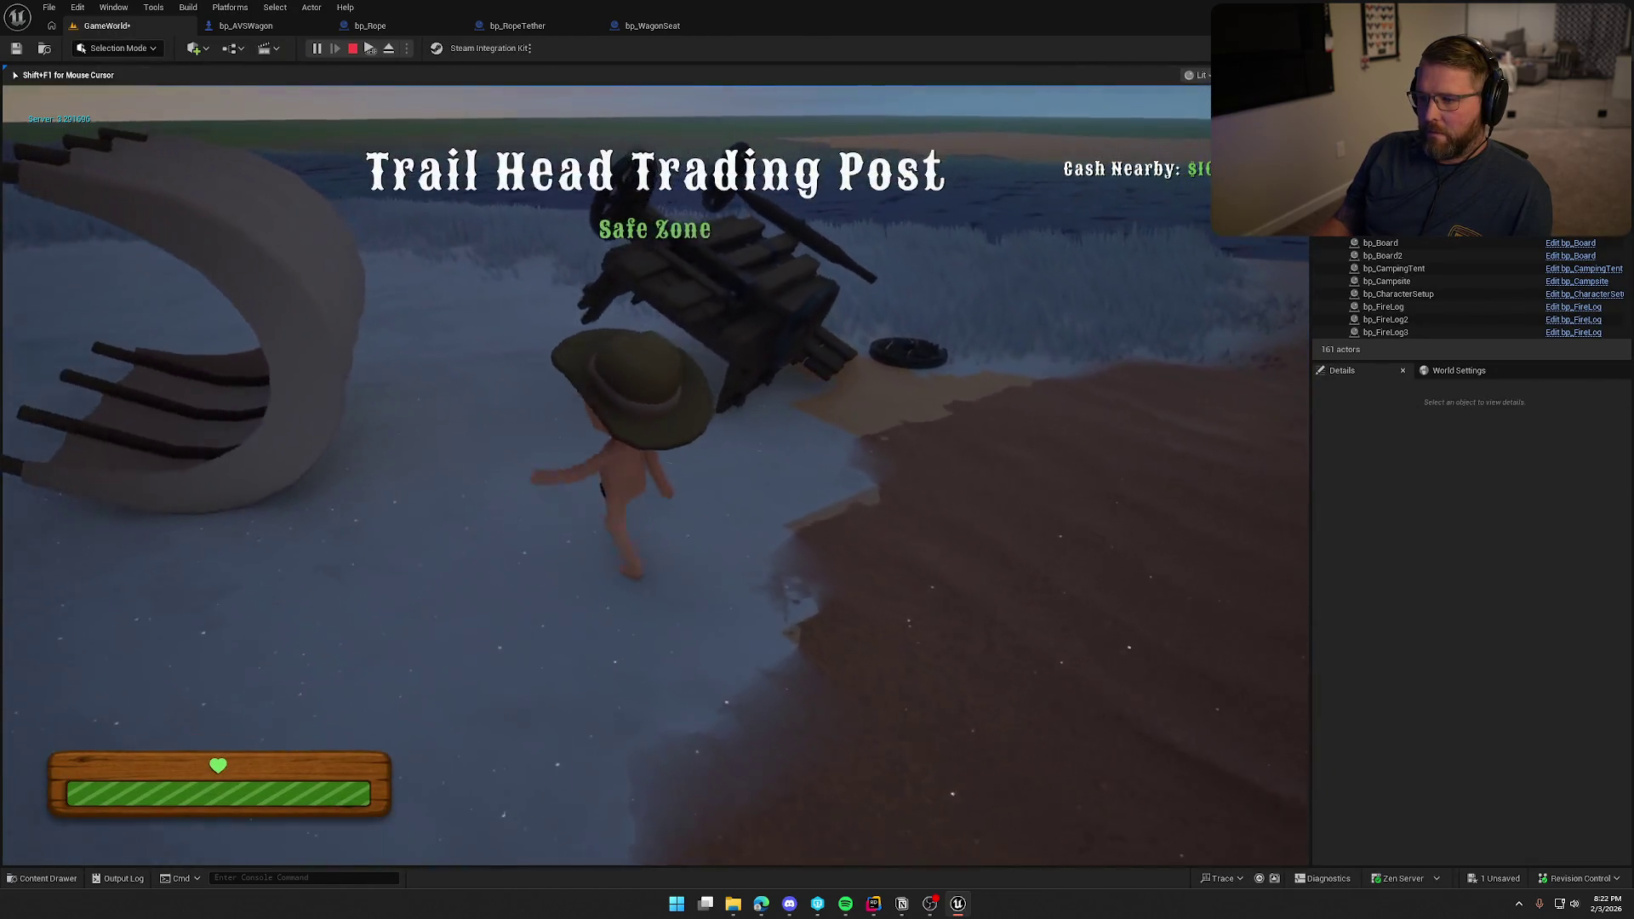
key("s")
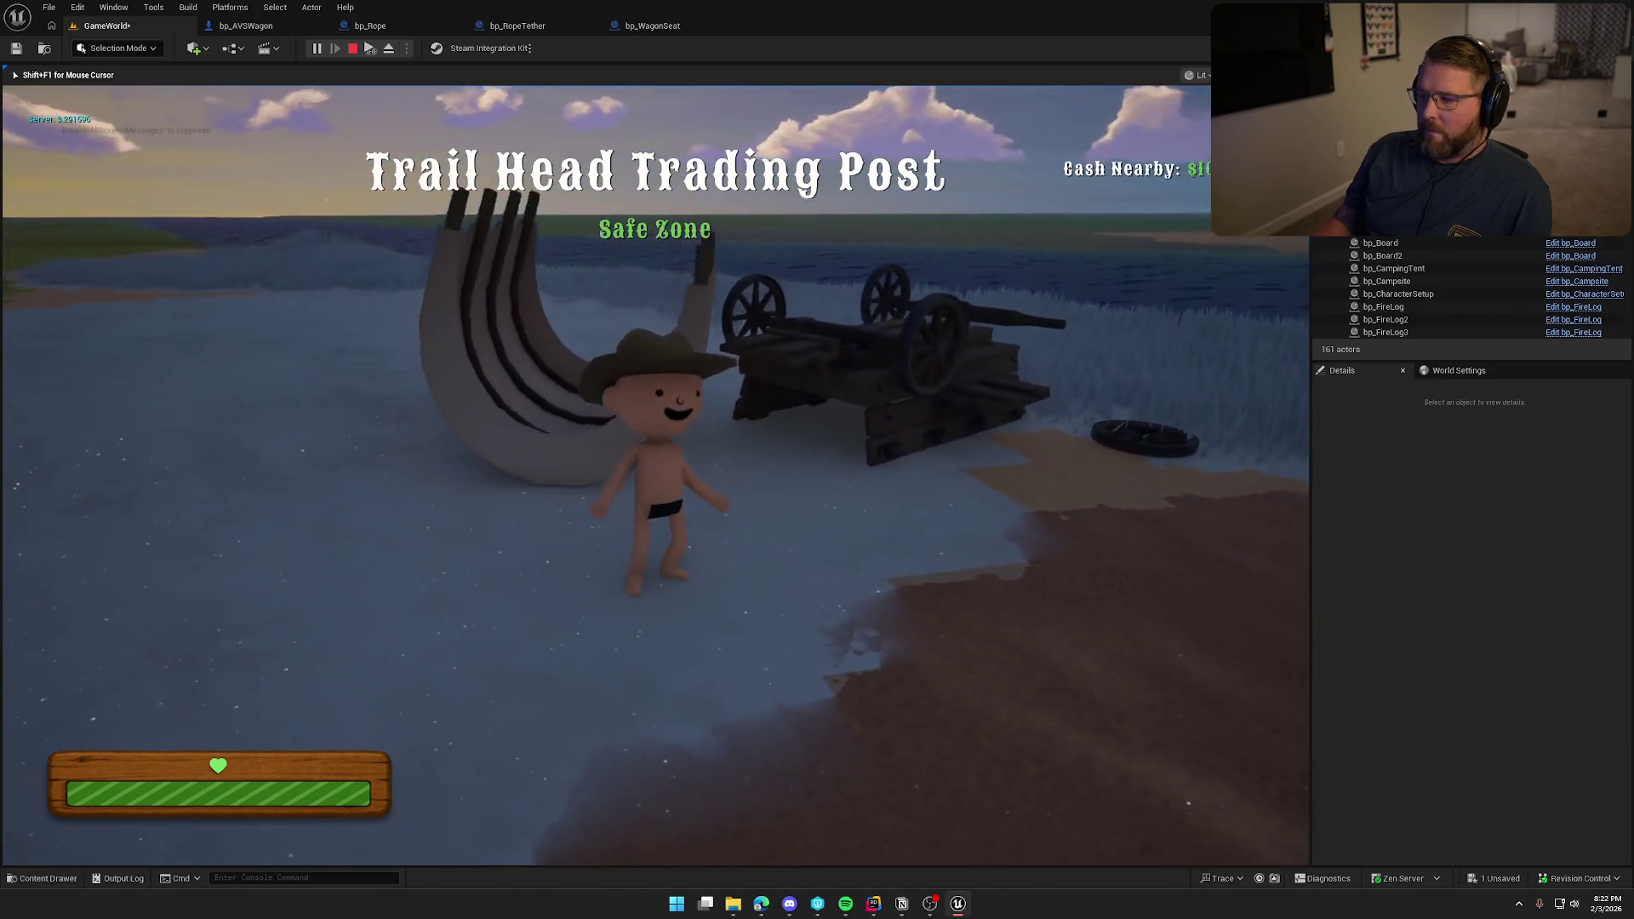
key("r")
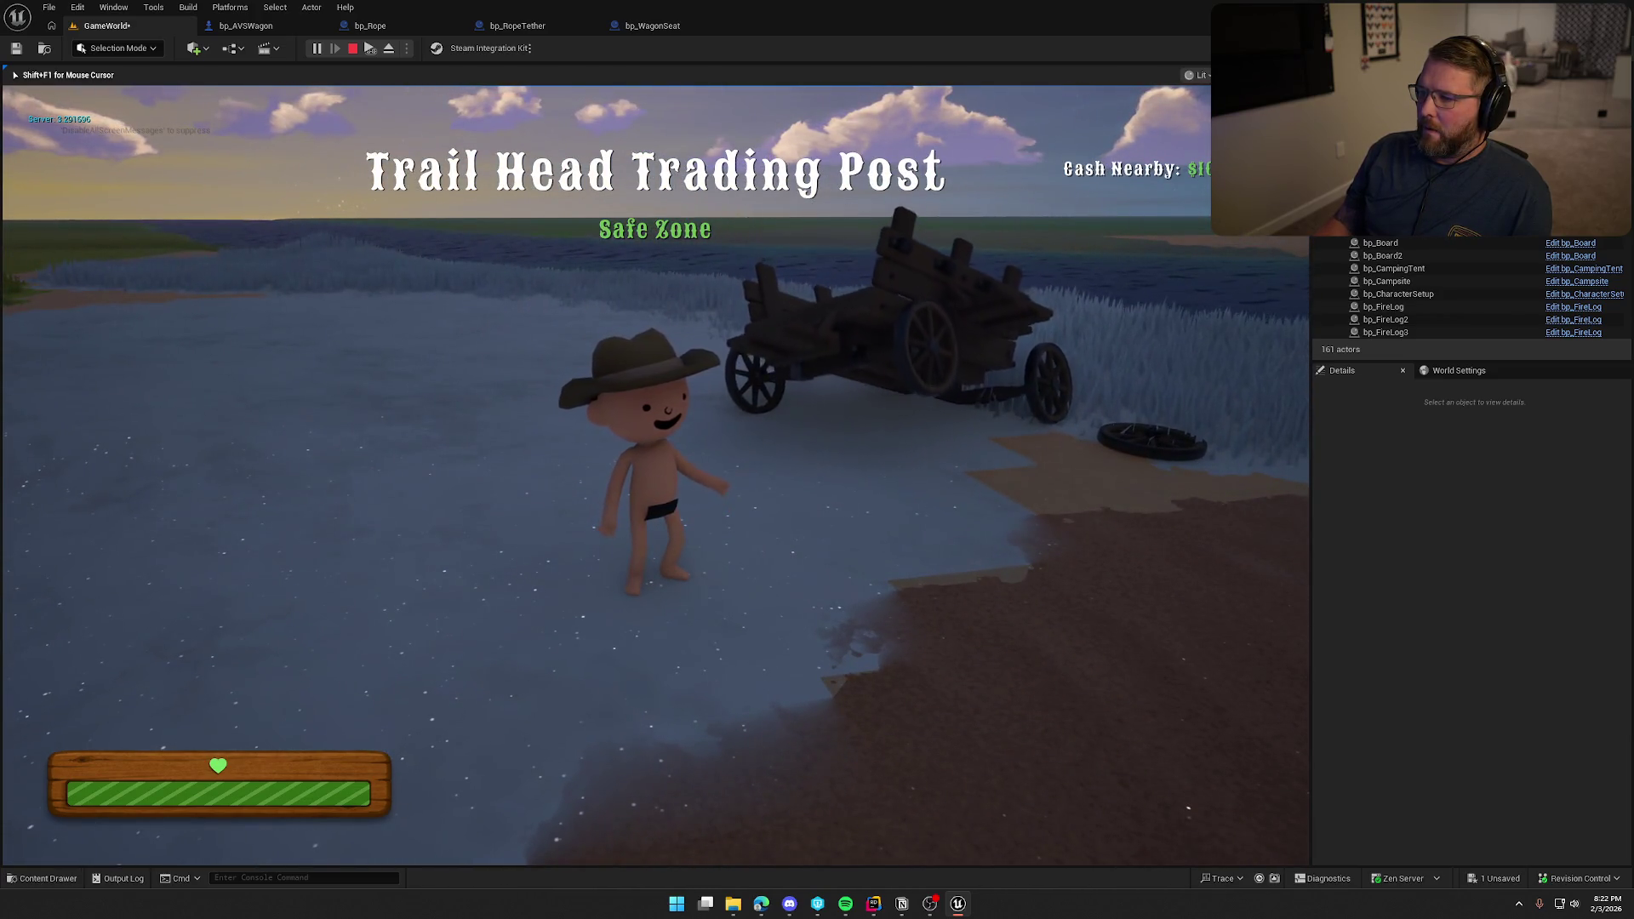
key("w")
key("shift")
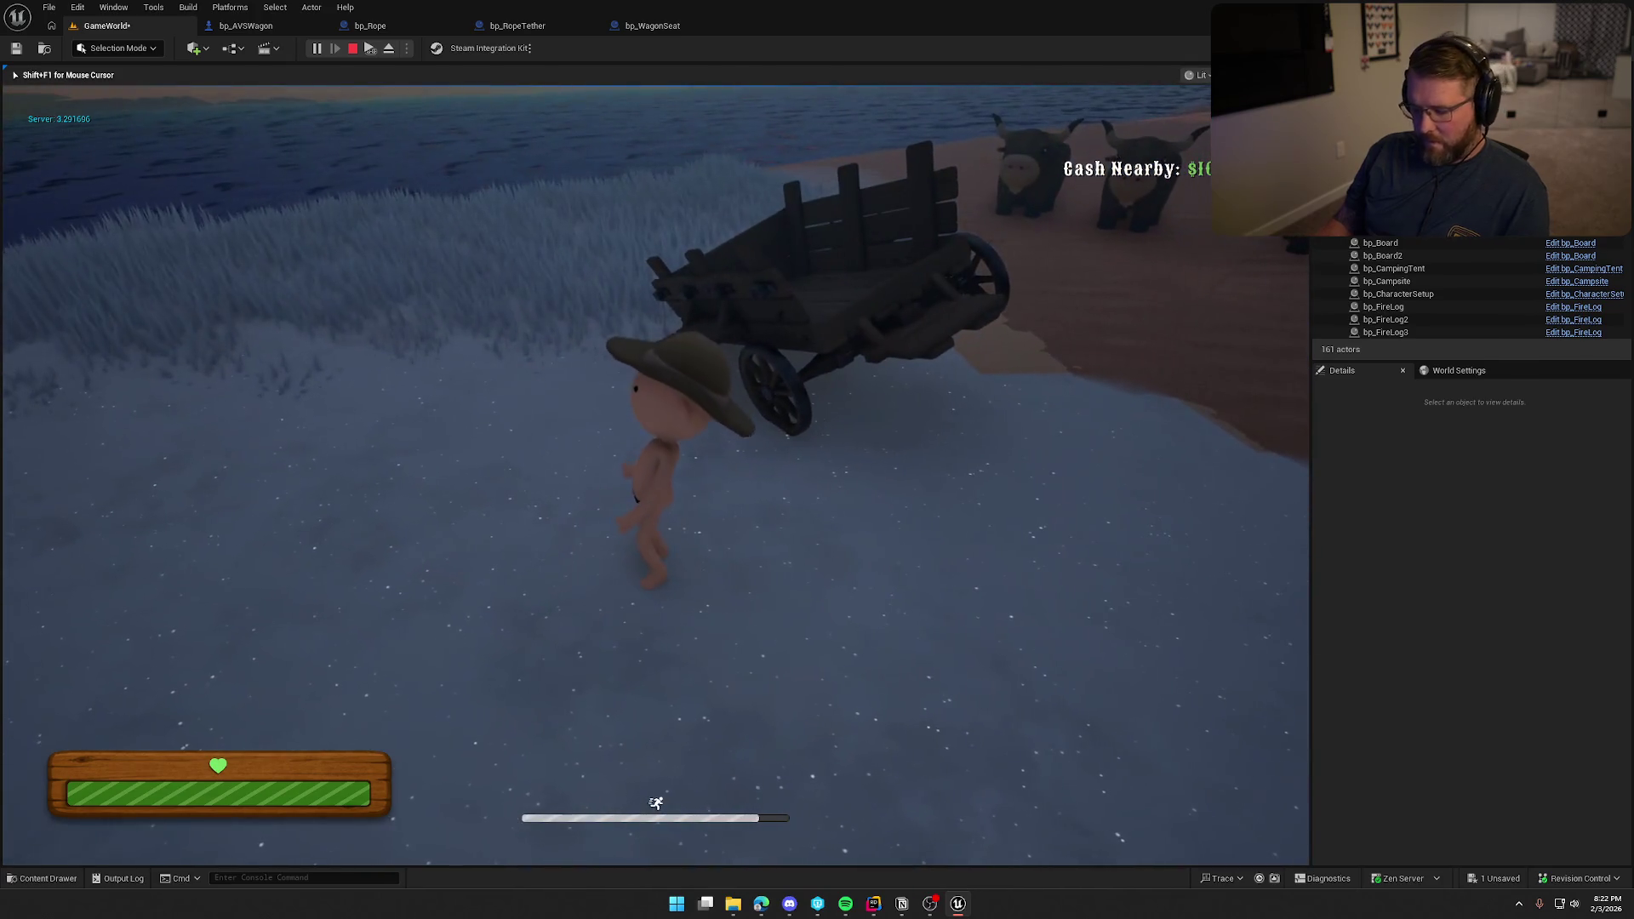
Eject with F8 to inspect the wagon's Vehicle Mesh physics settings, then re-possess the character.
key("F8")
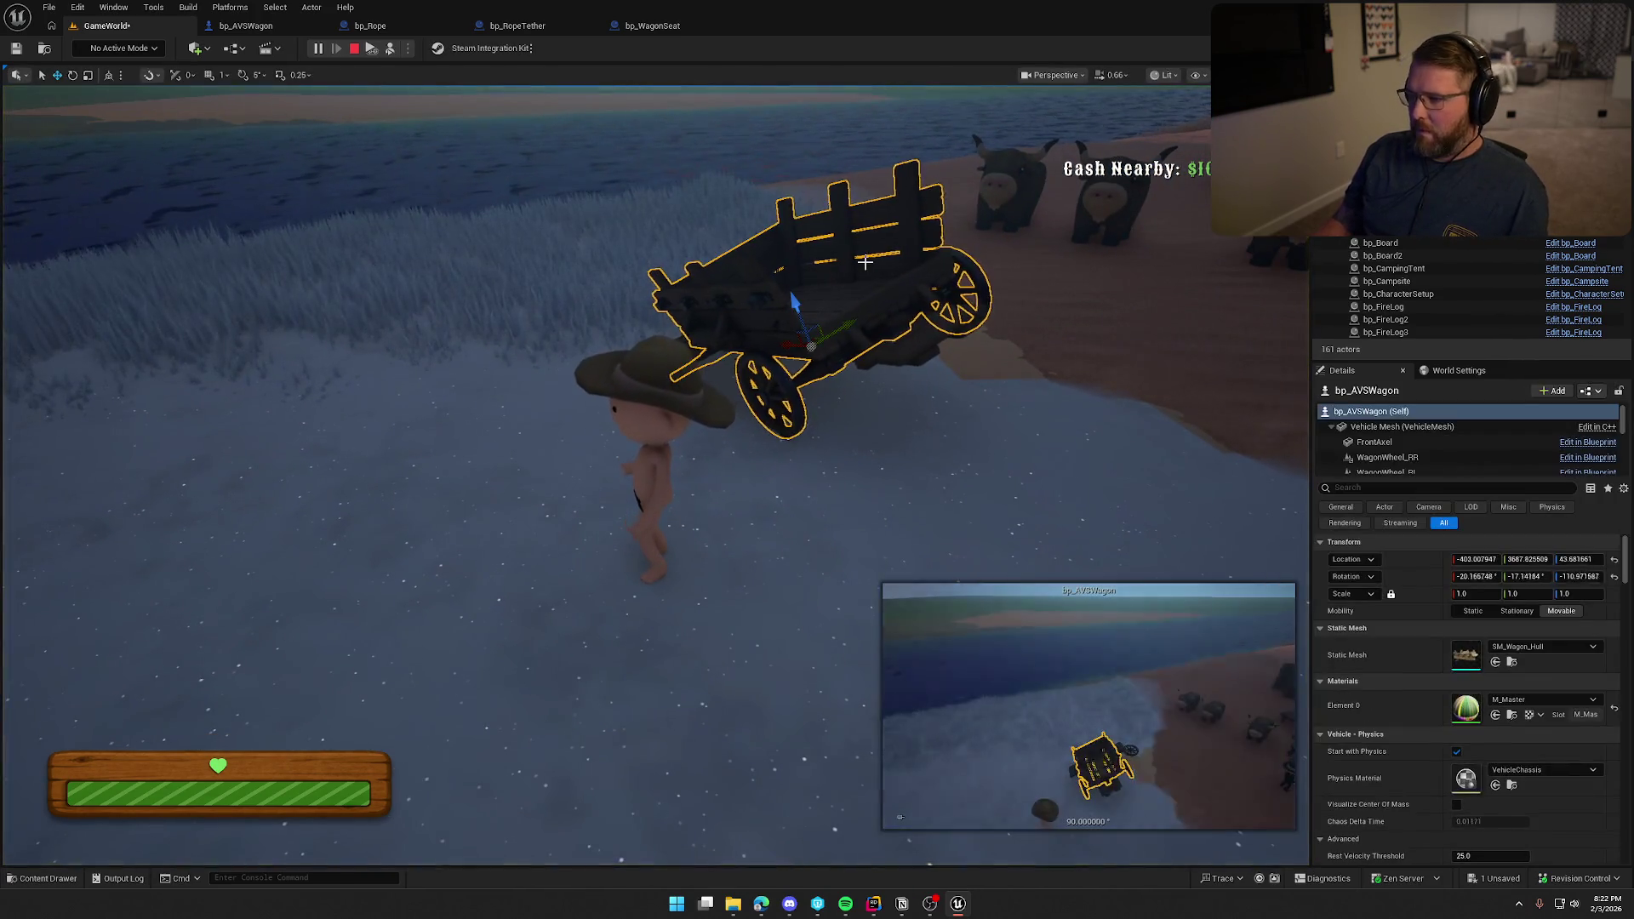
left_click(1396, 426)
scroll(1385, 686, "down", 10)
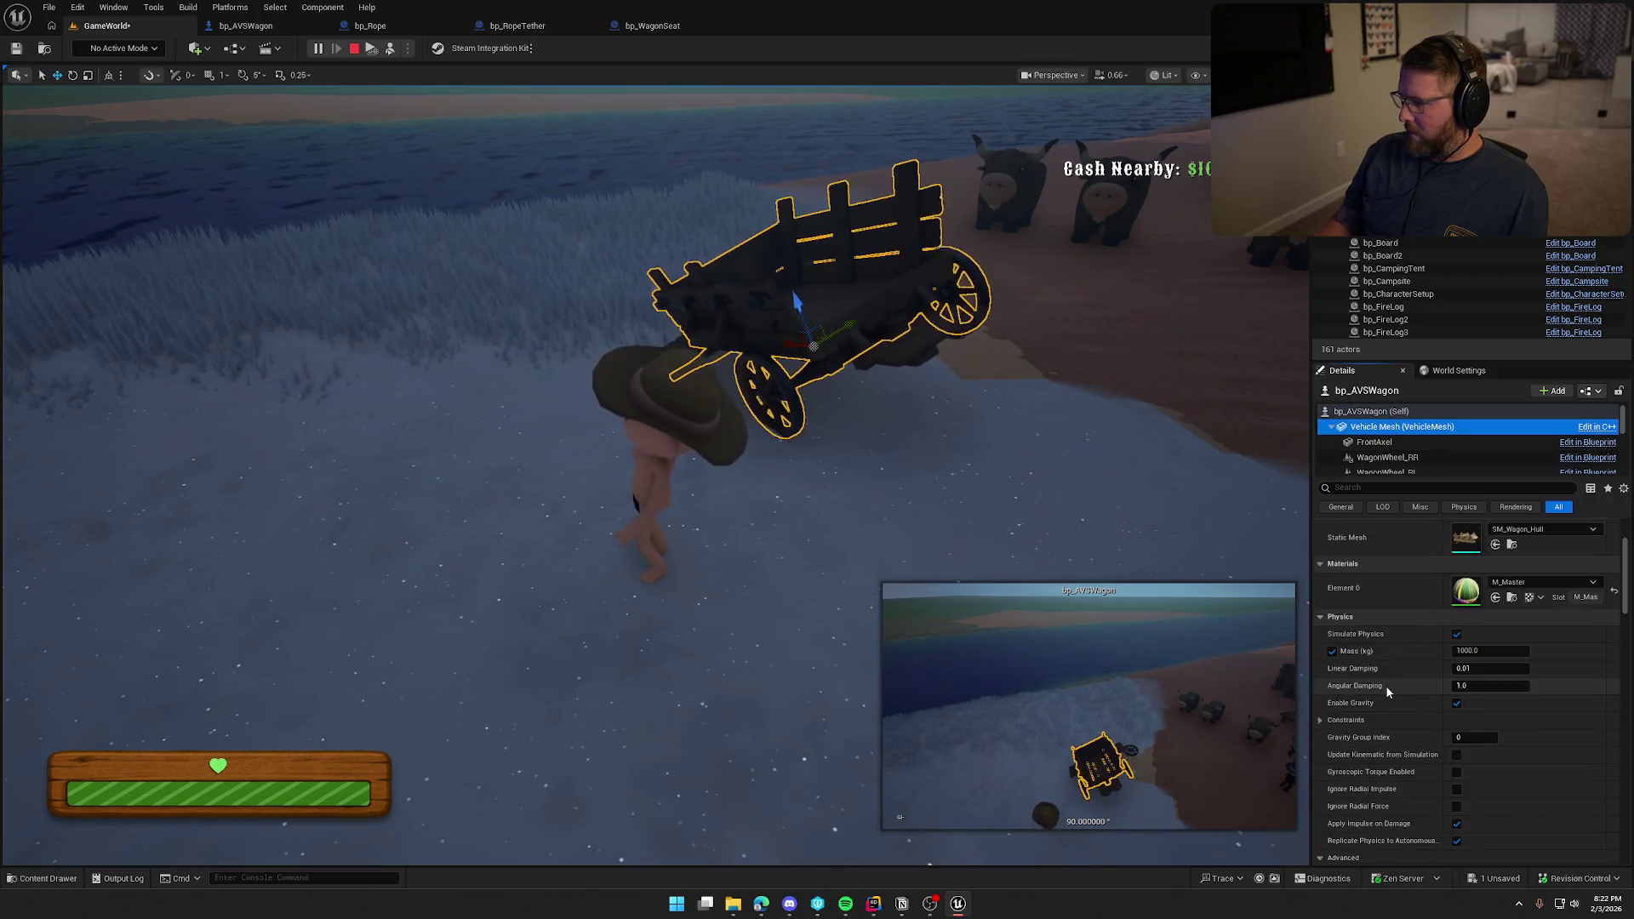
scroll(1389, 691, "down", 5)
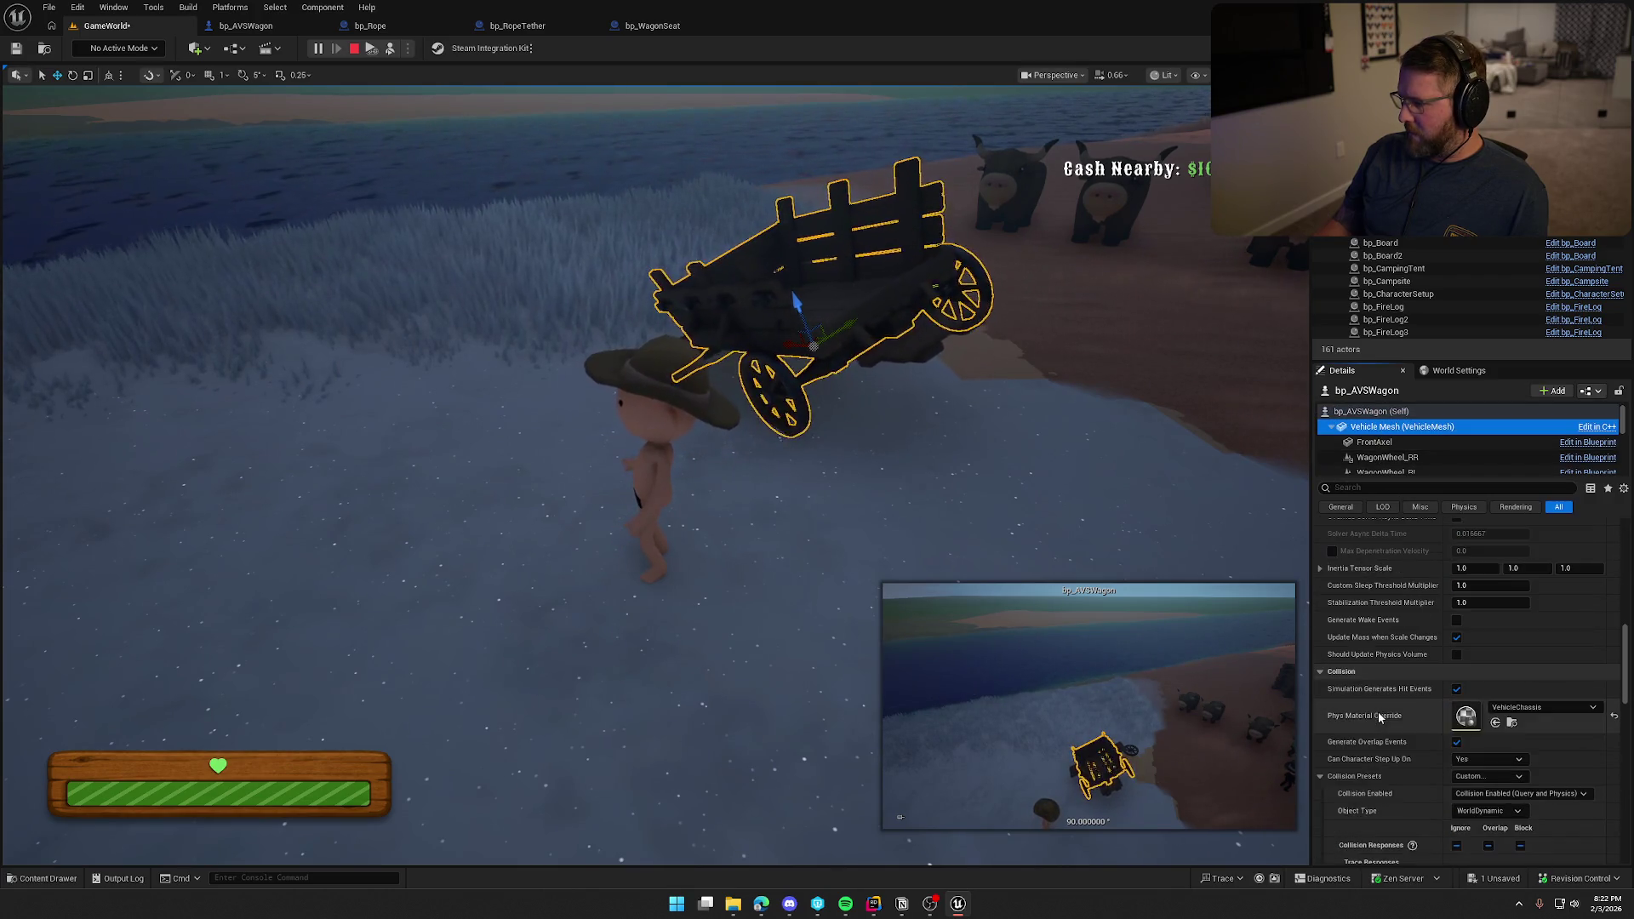
scroll(1403, 783, "up", 5)
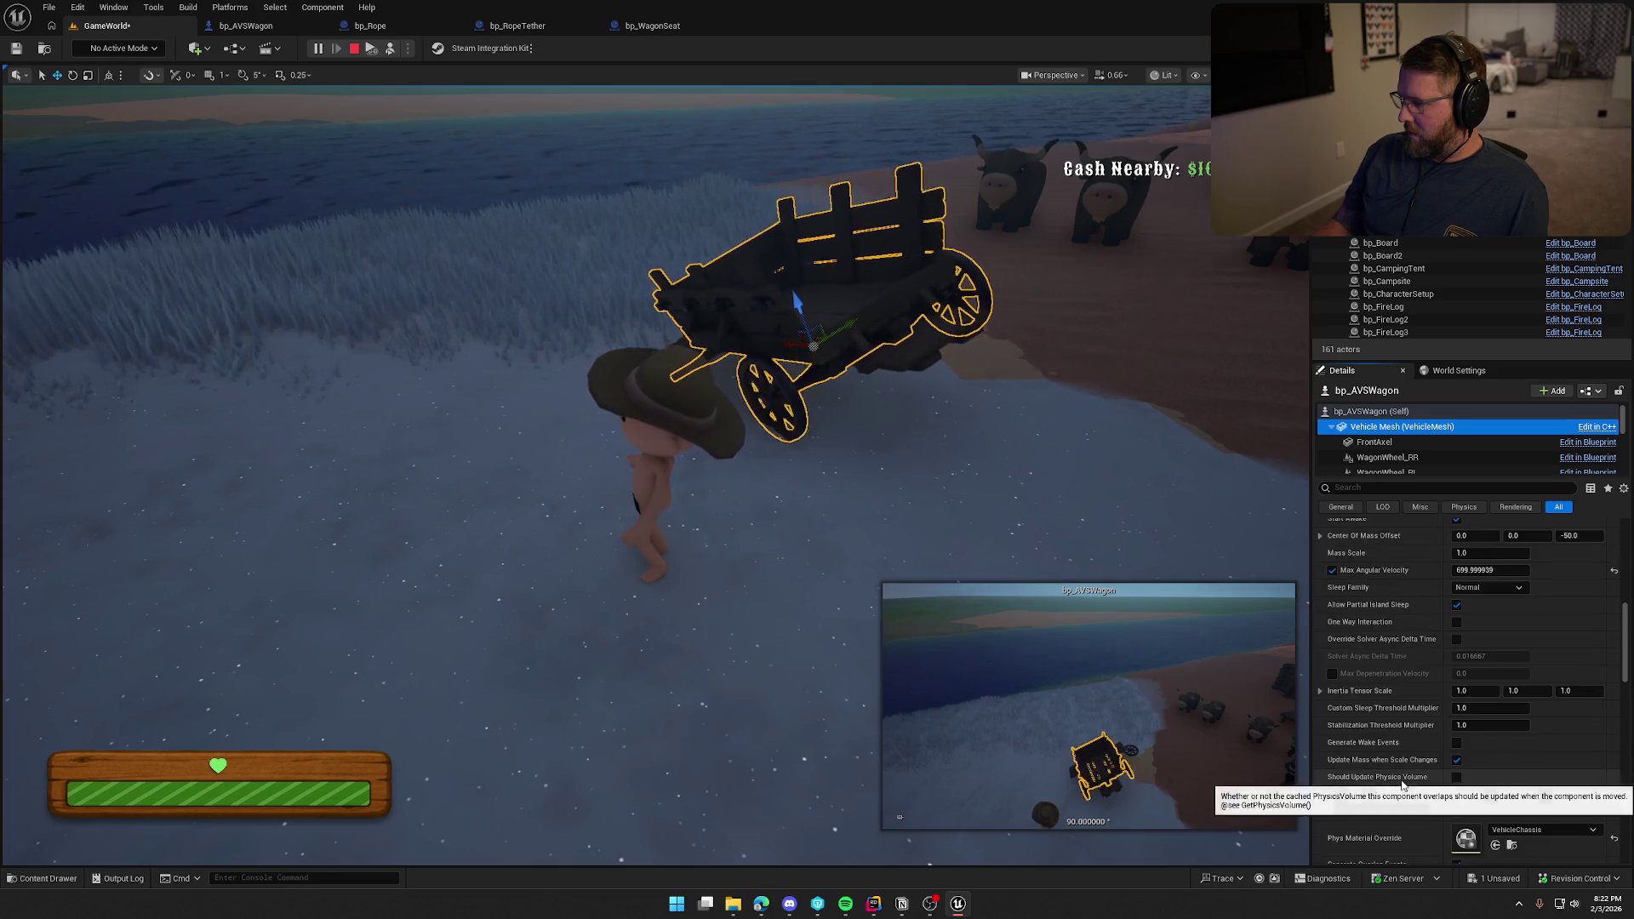
scroll(1401, 780, "up", 5)
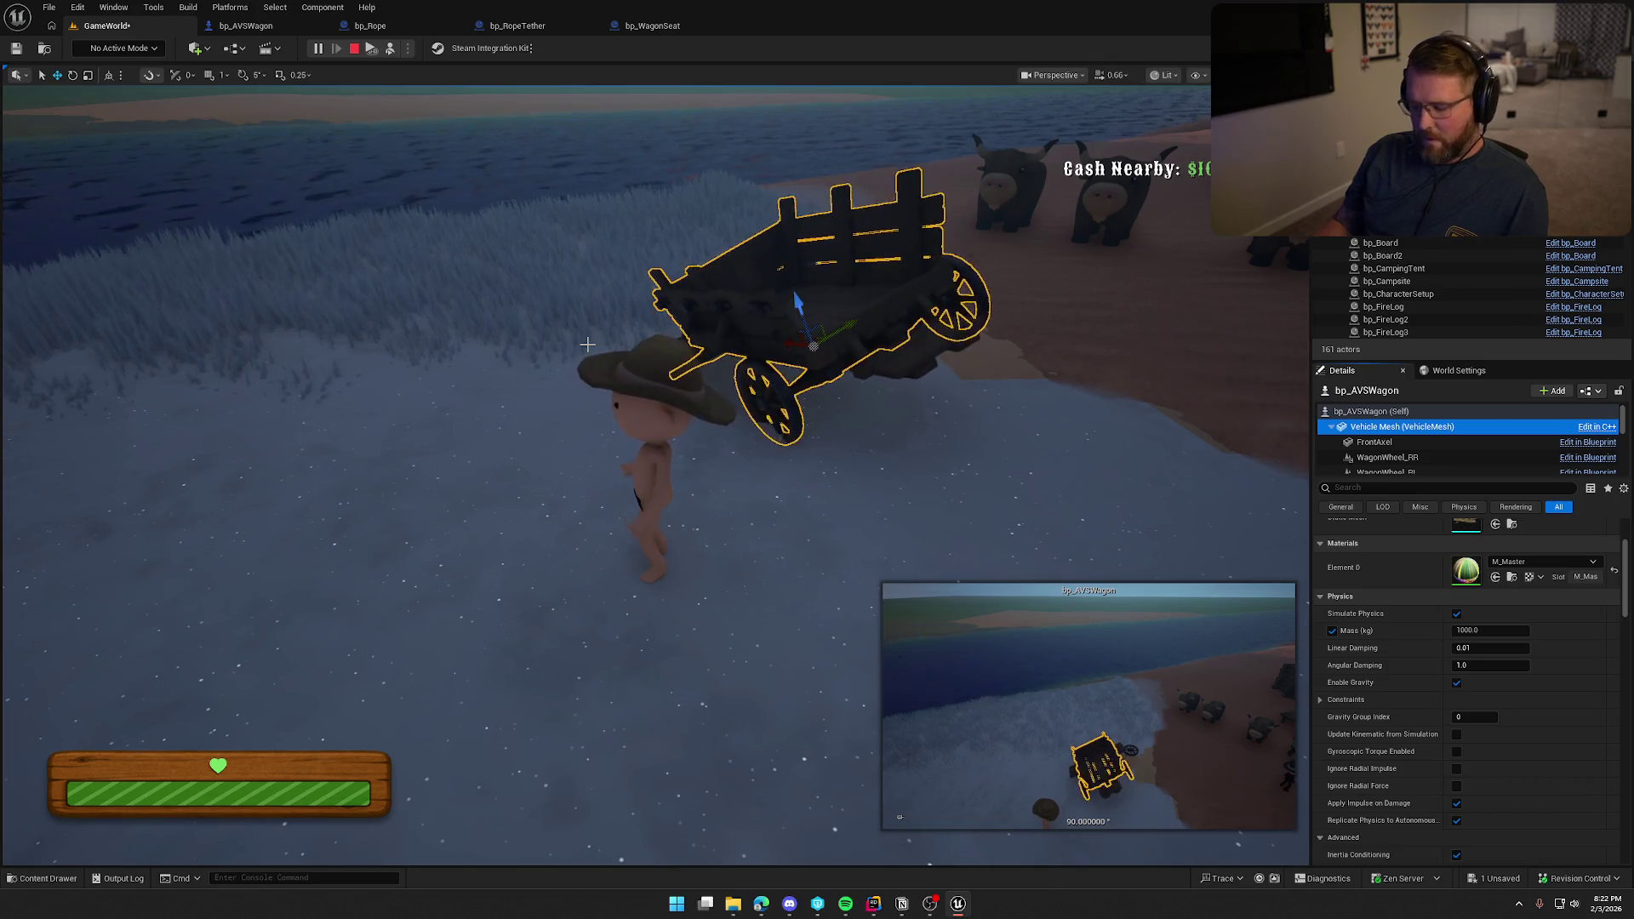
key("F8")
key("shift+w")
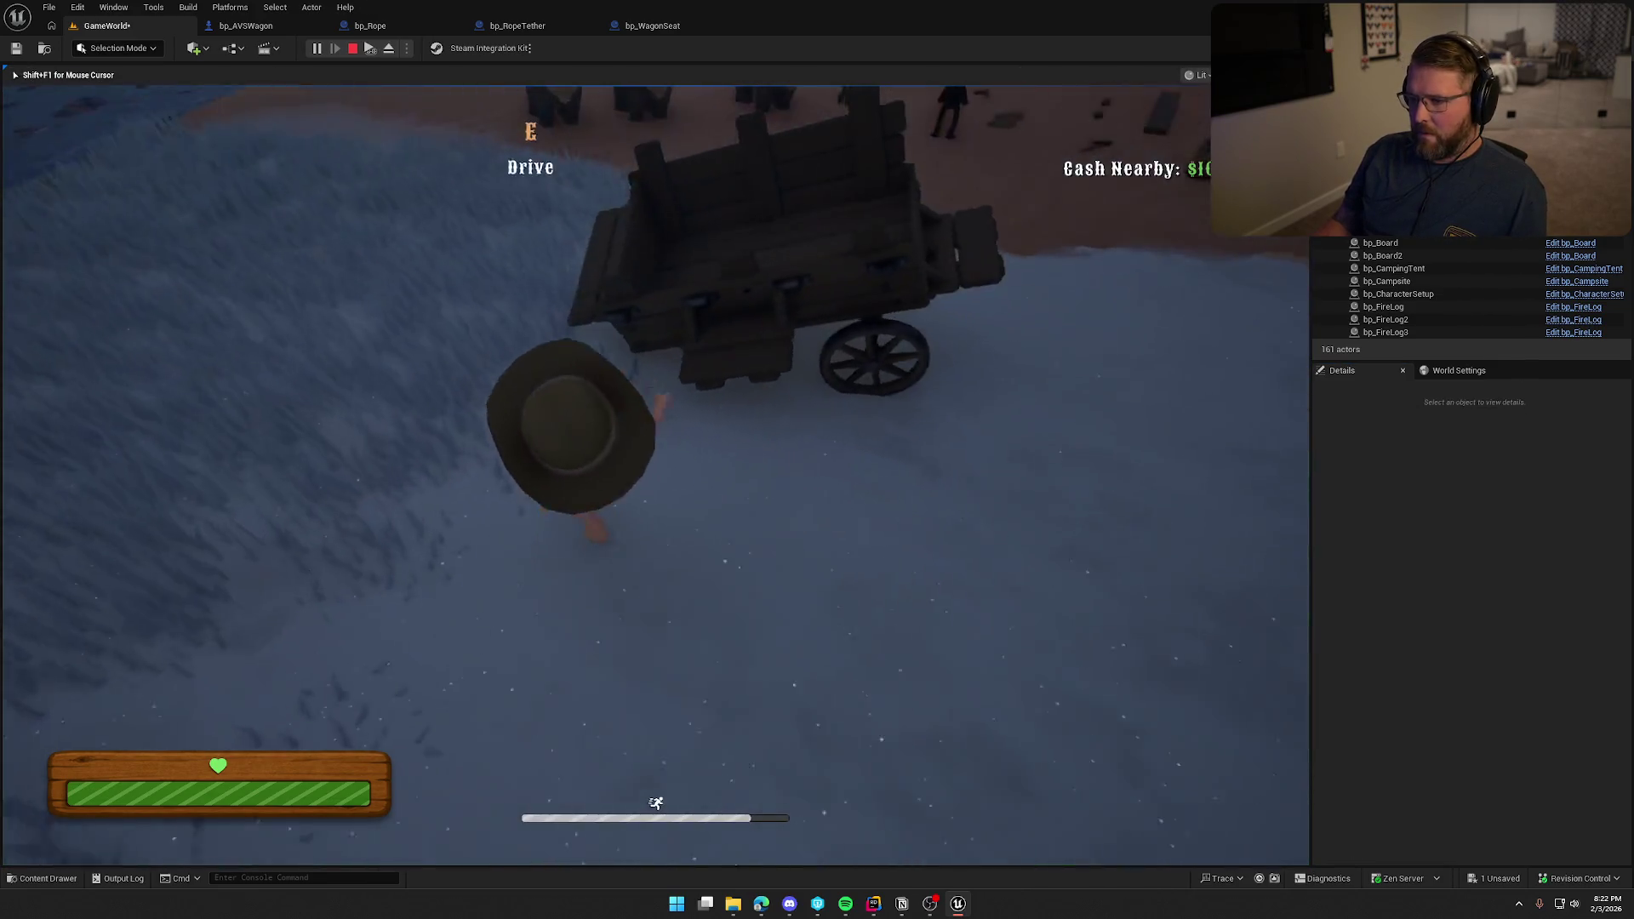
Mount the wagon, drive it through the river onto the sandy beach, and stop play.
key("e")
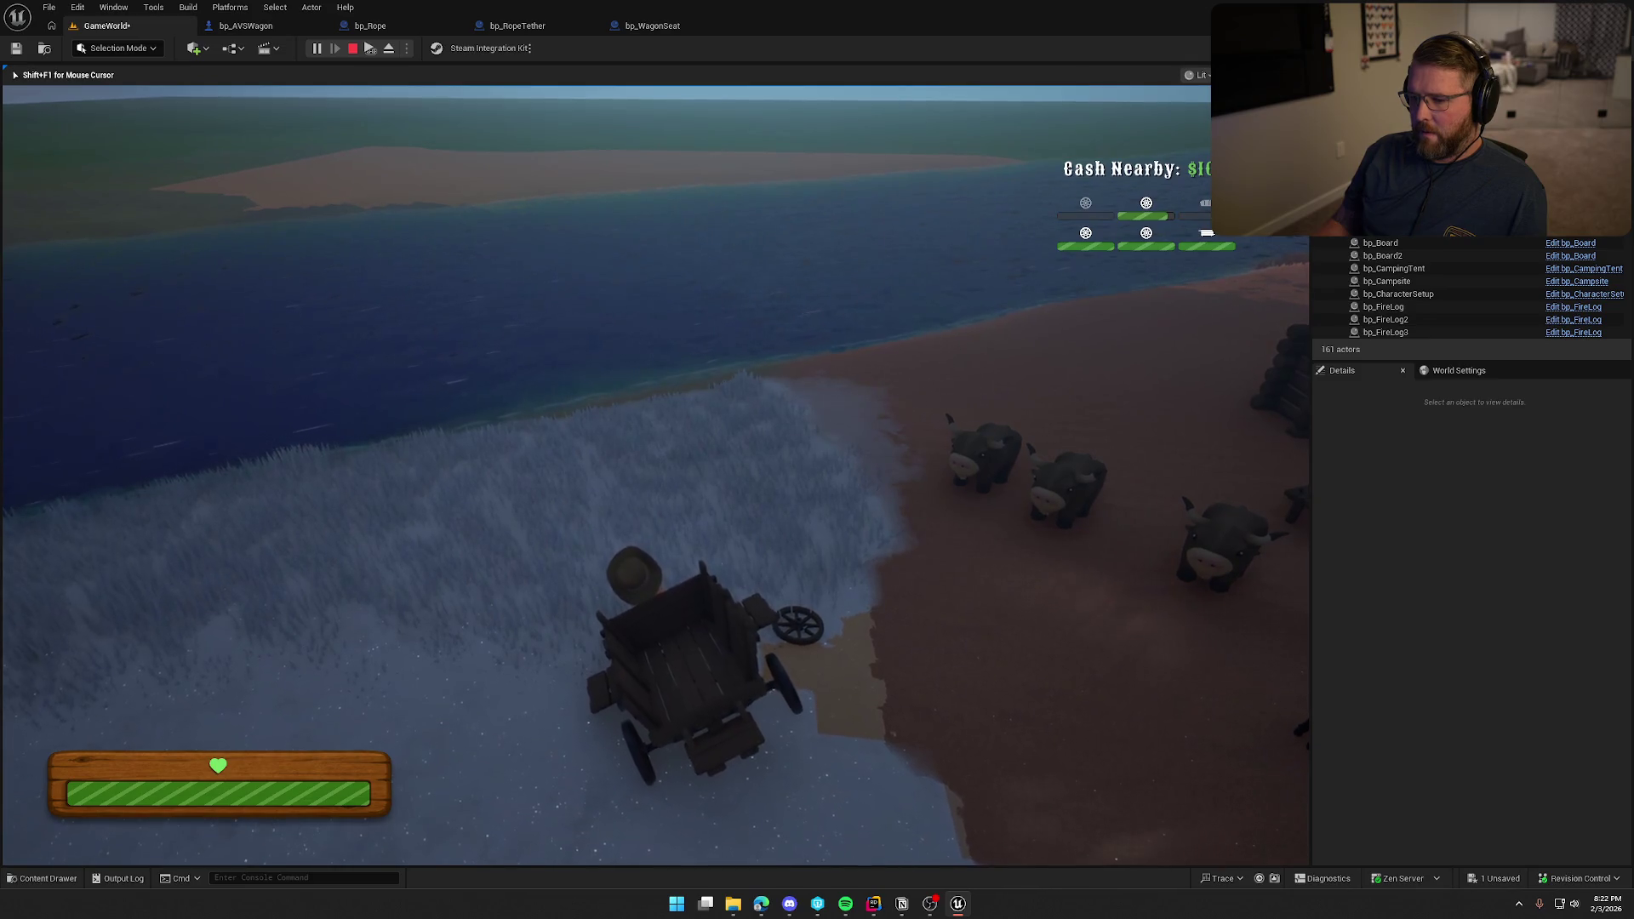
key("s")
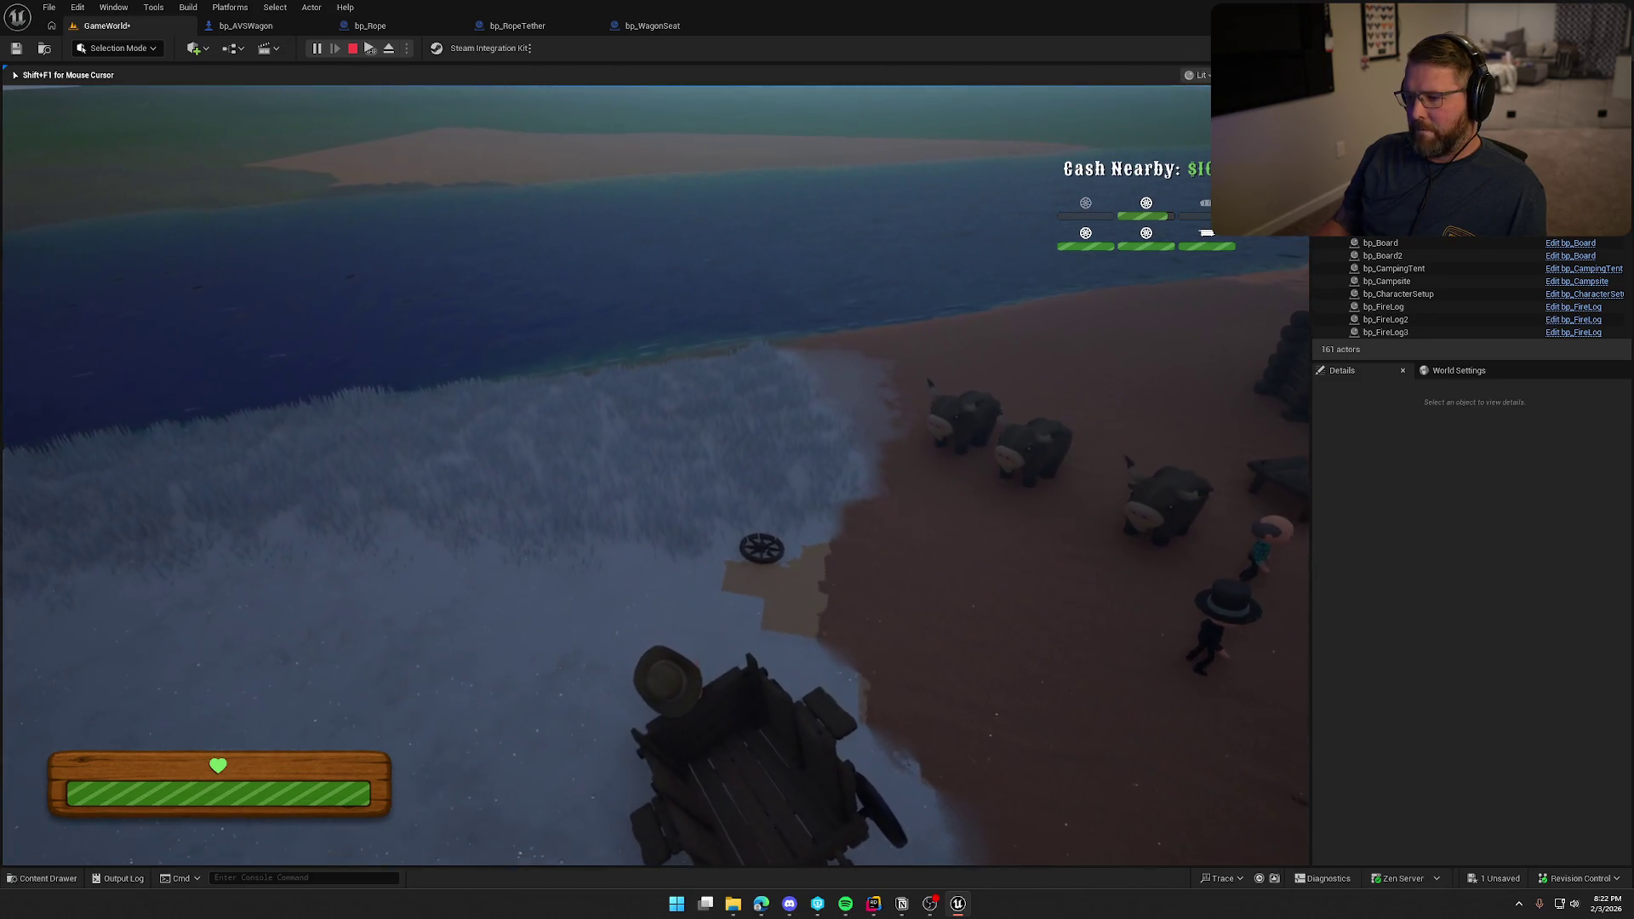
key("w")
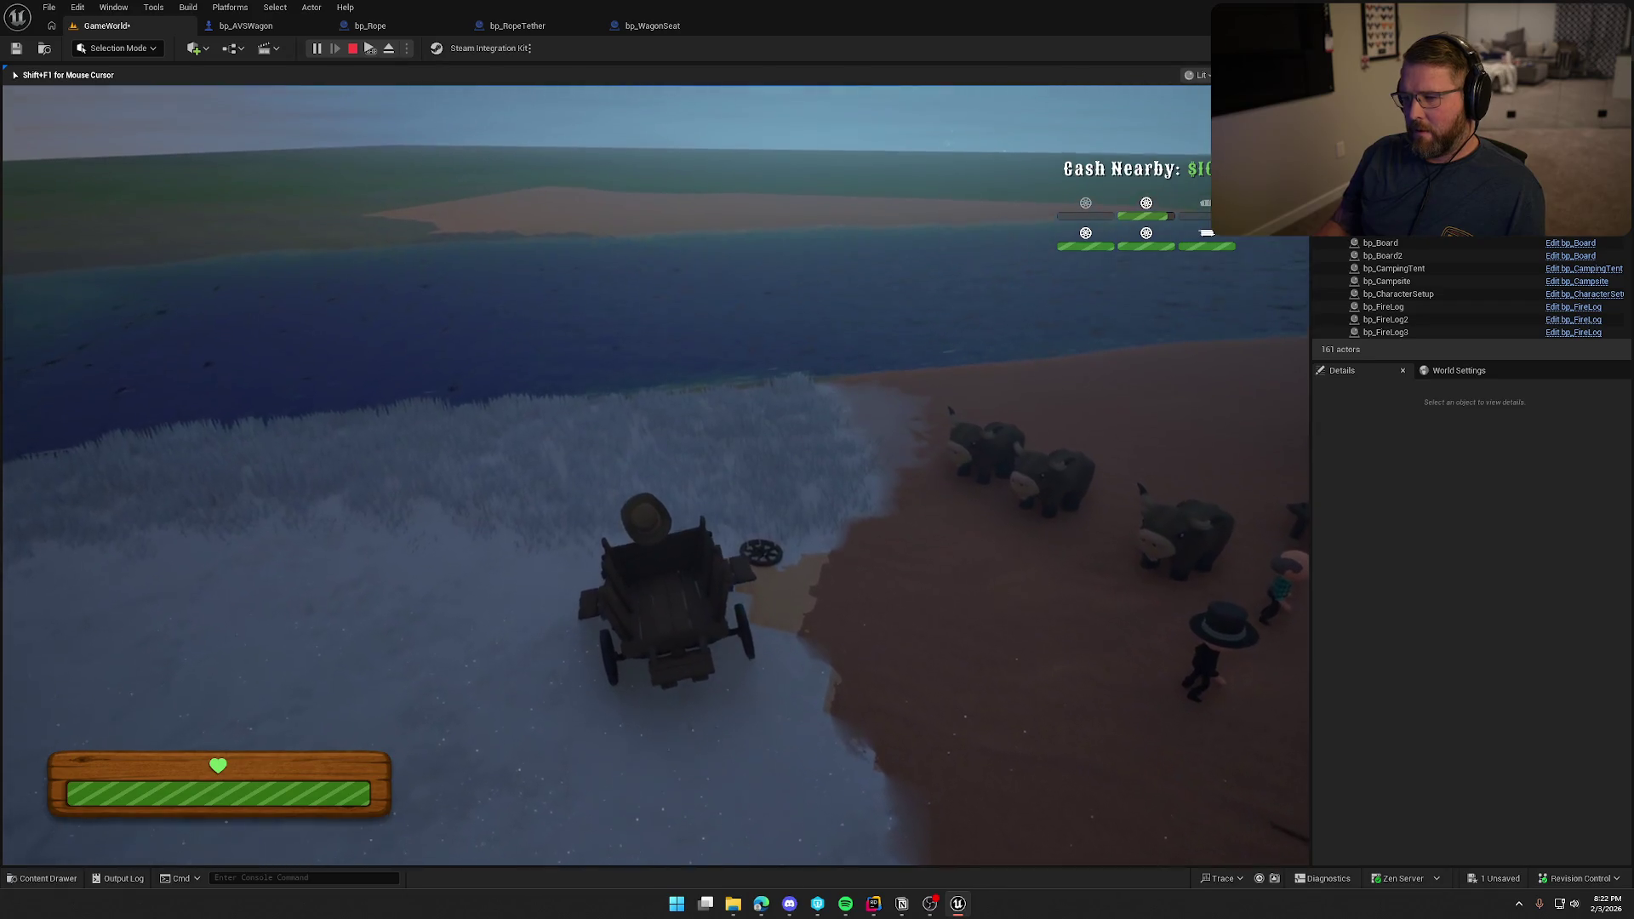
key("w")
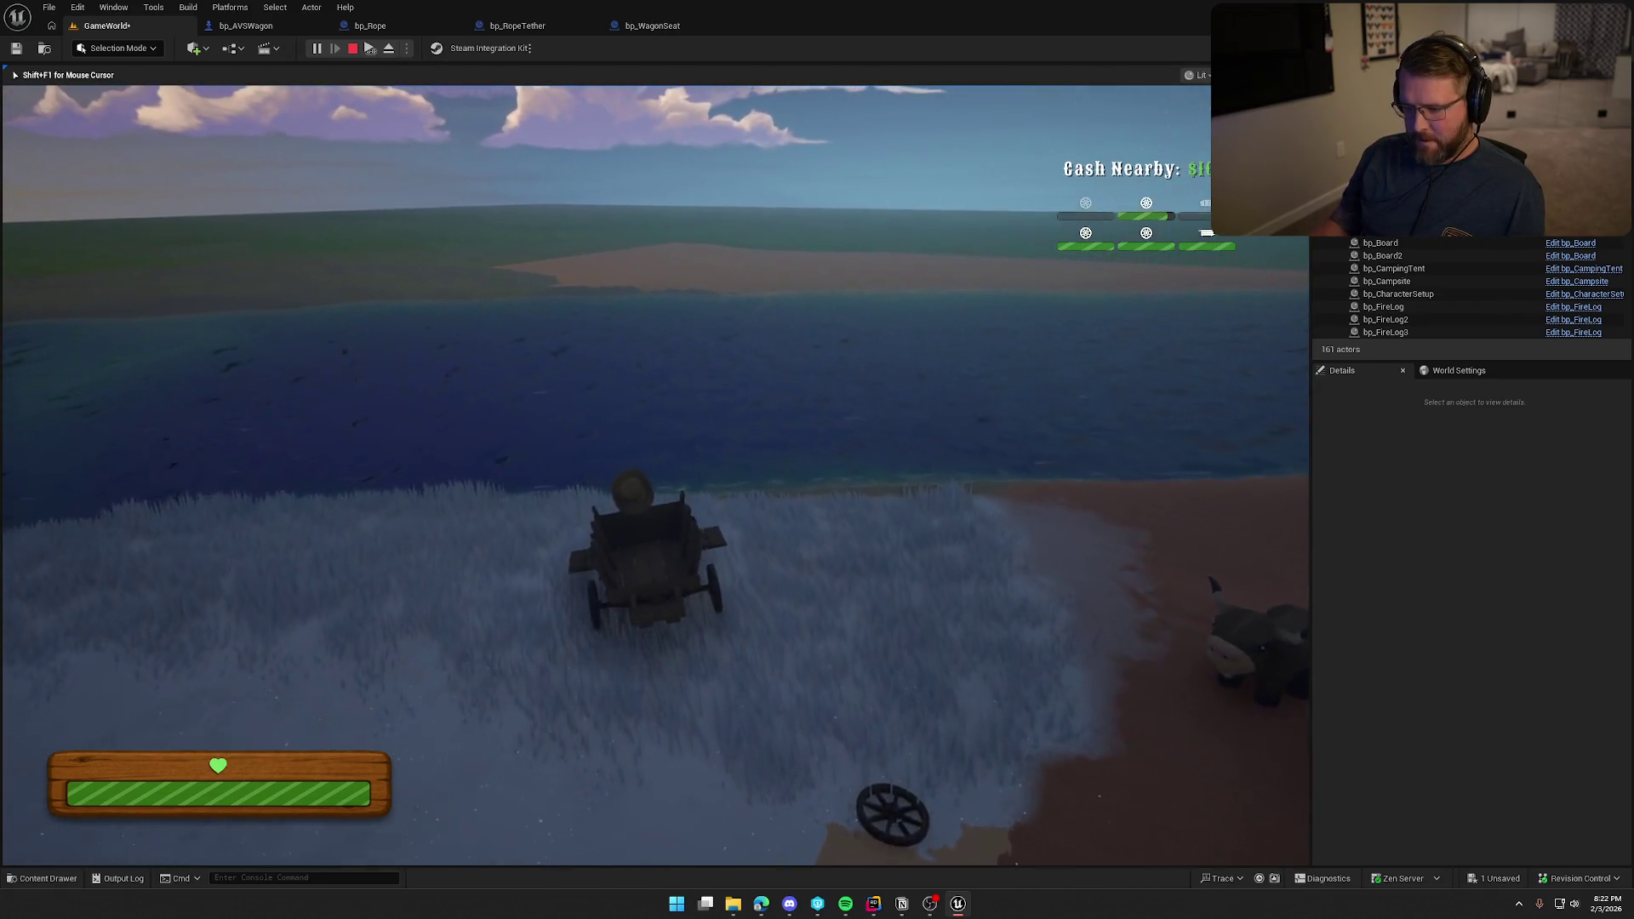
key("w")
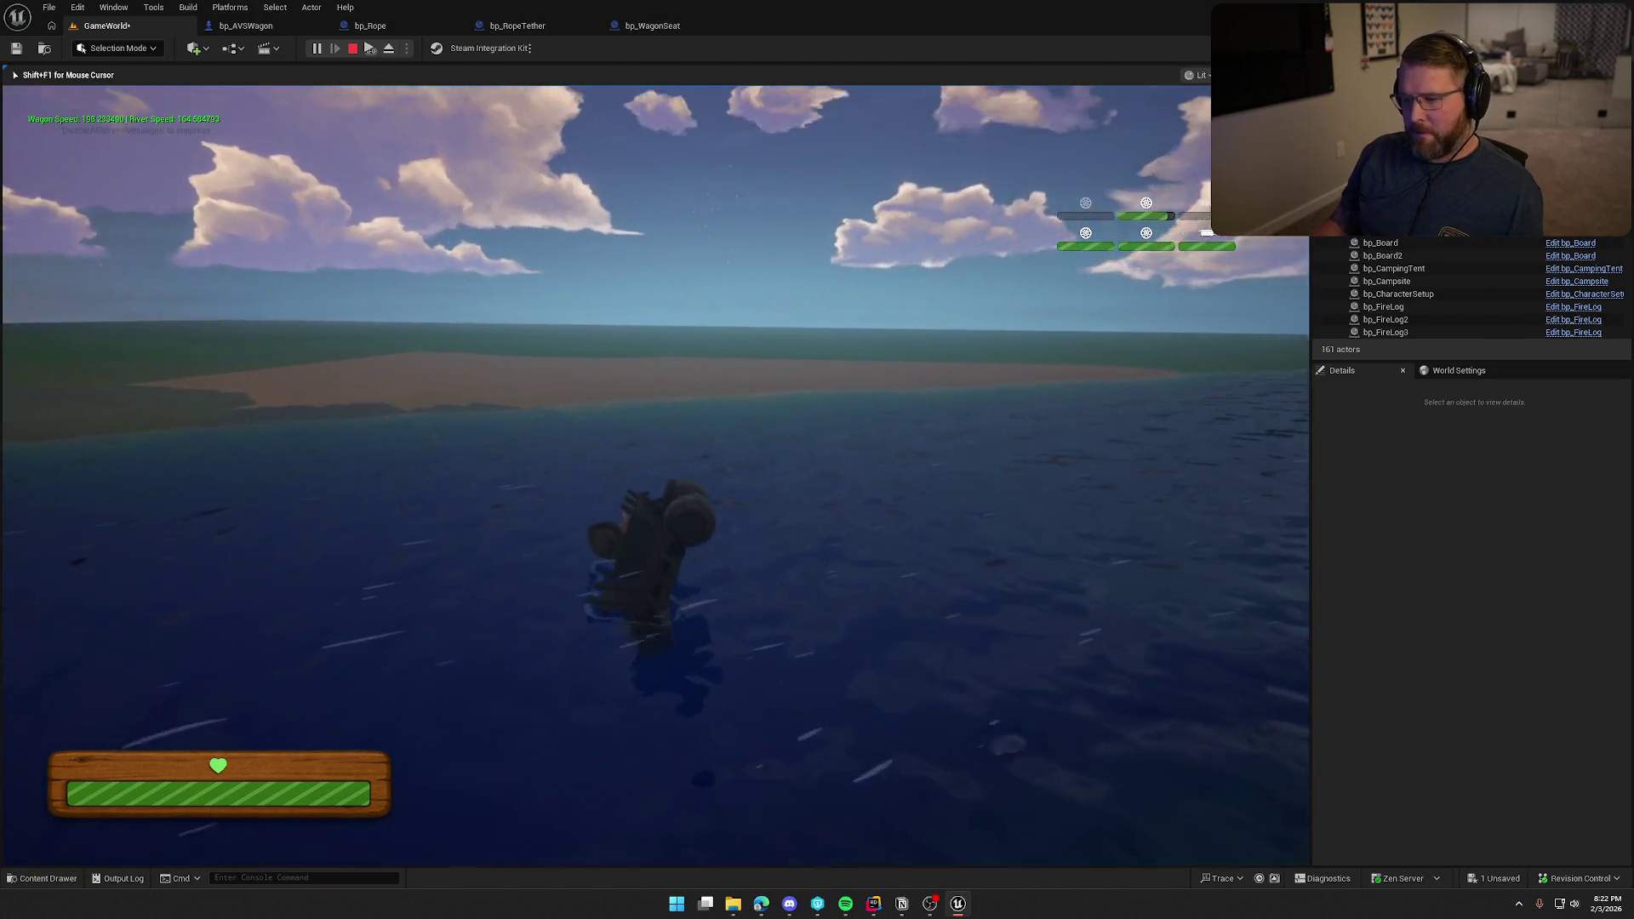
key("w")
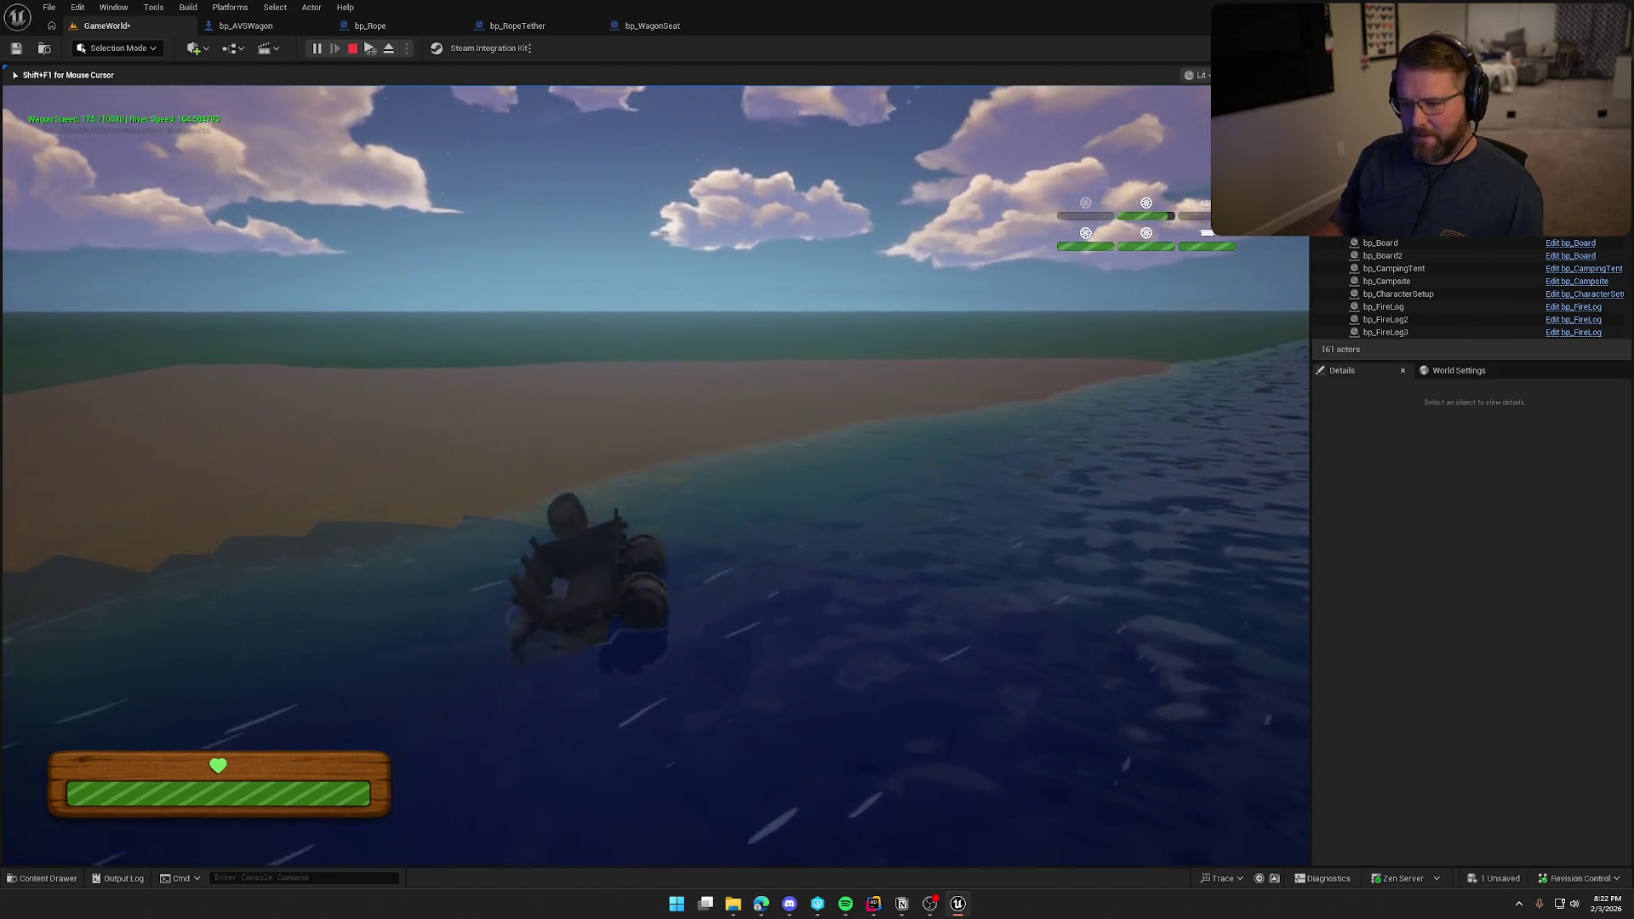
key("w")
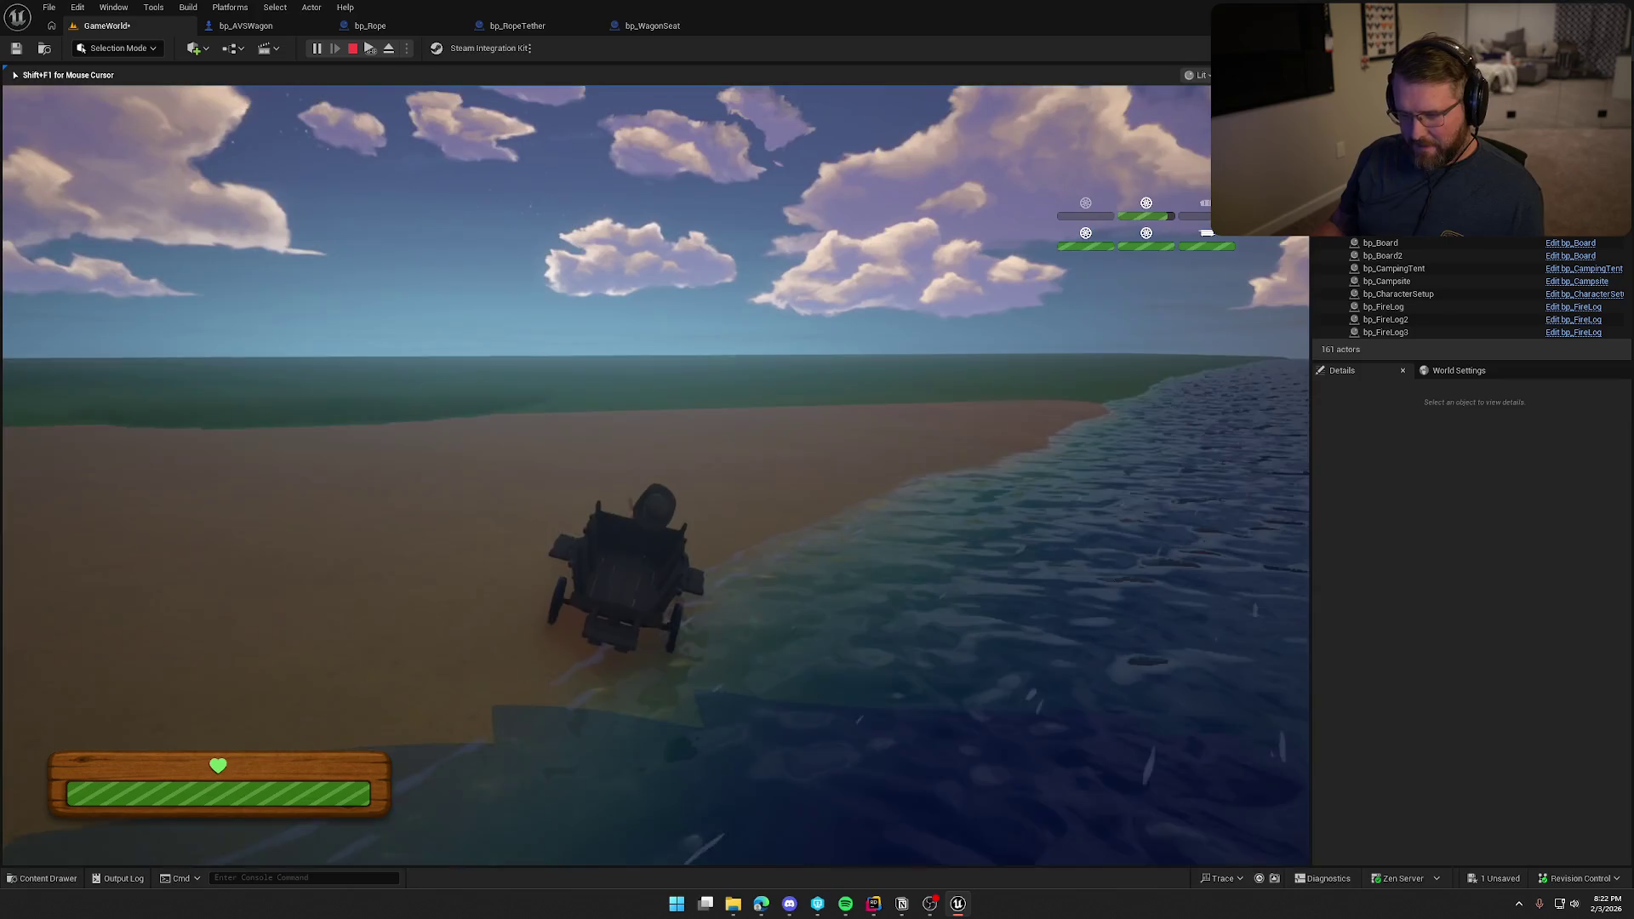
key("a")
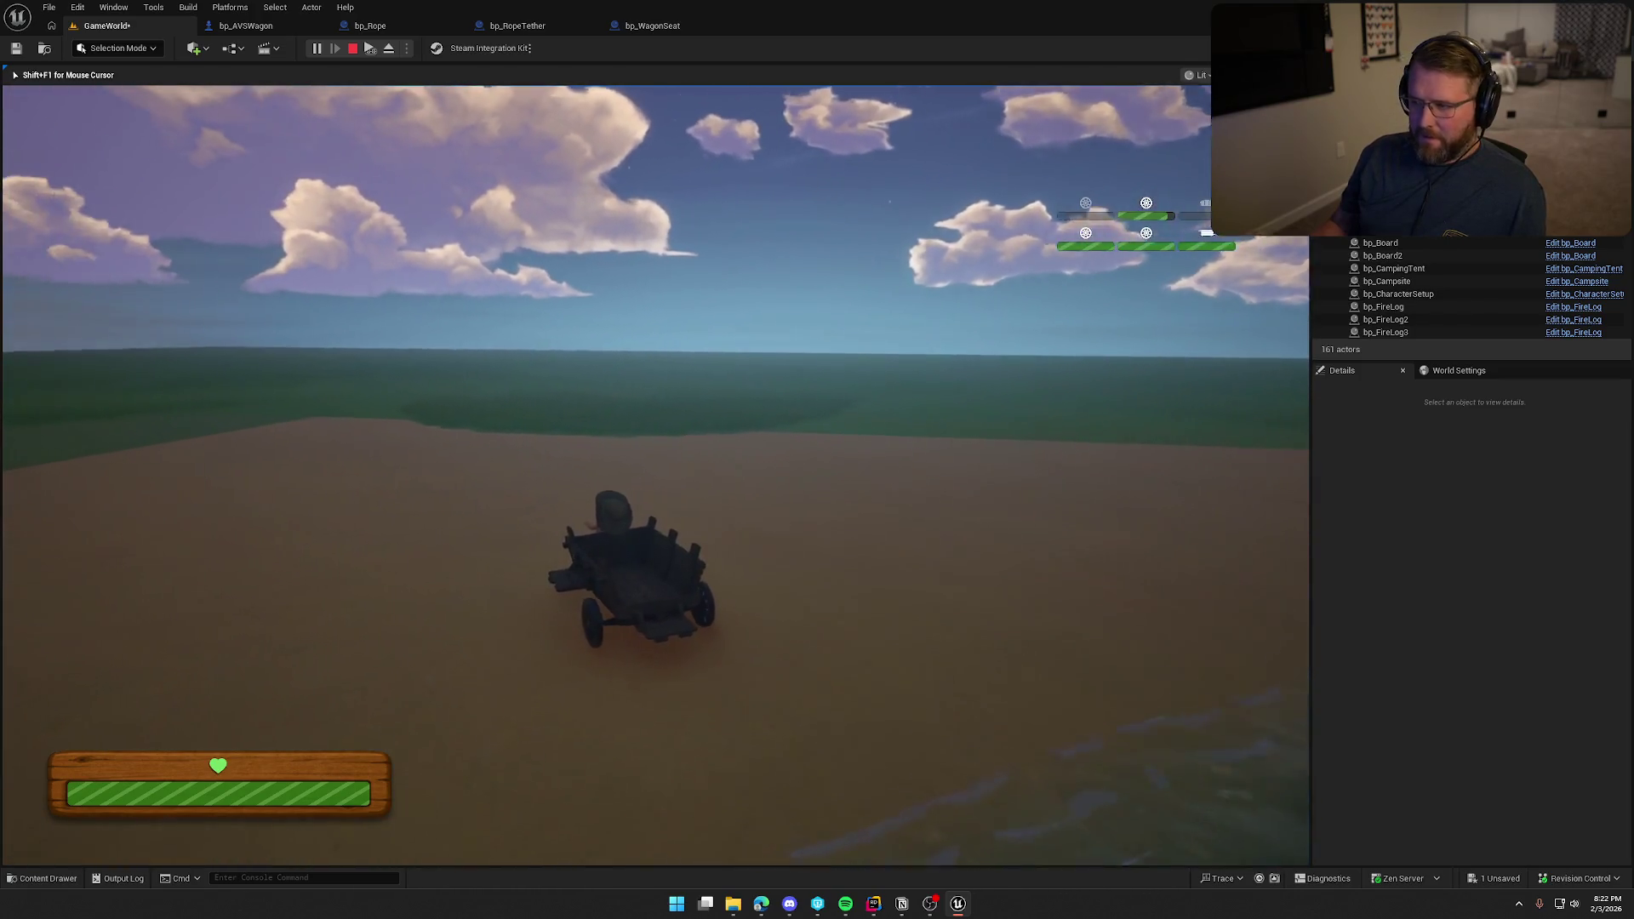
key("d")
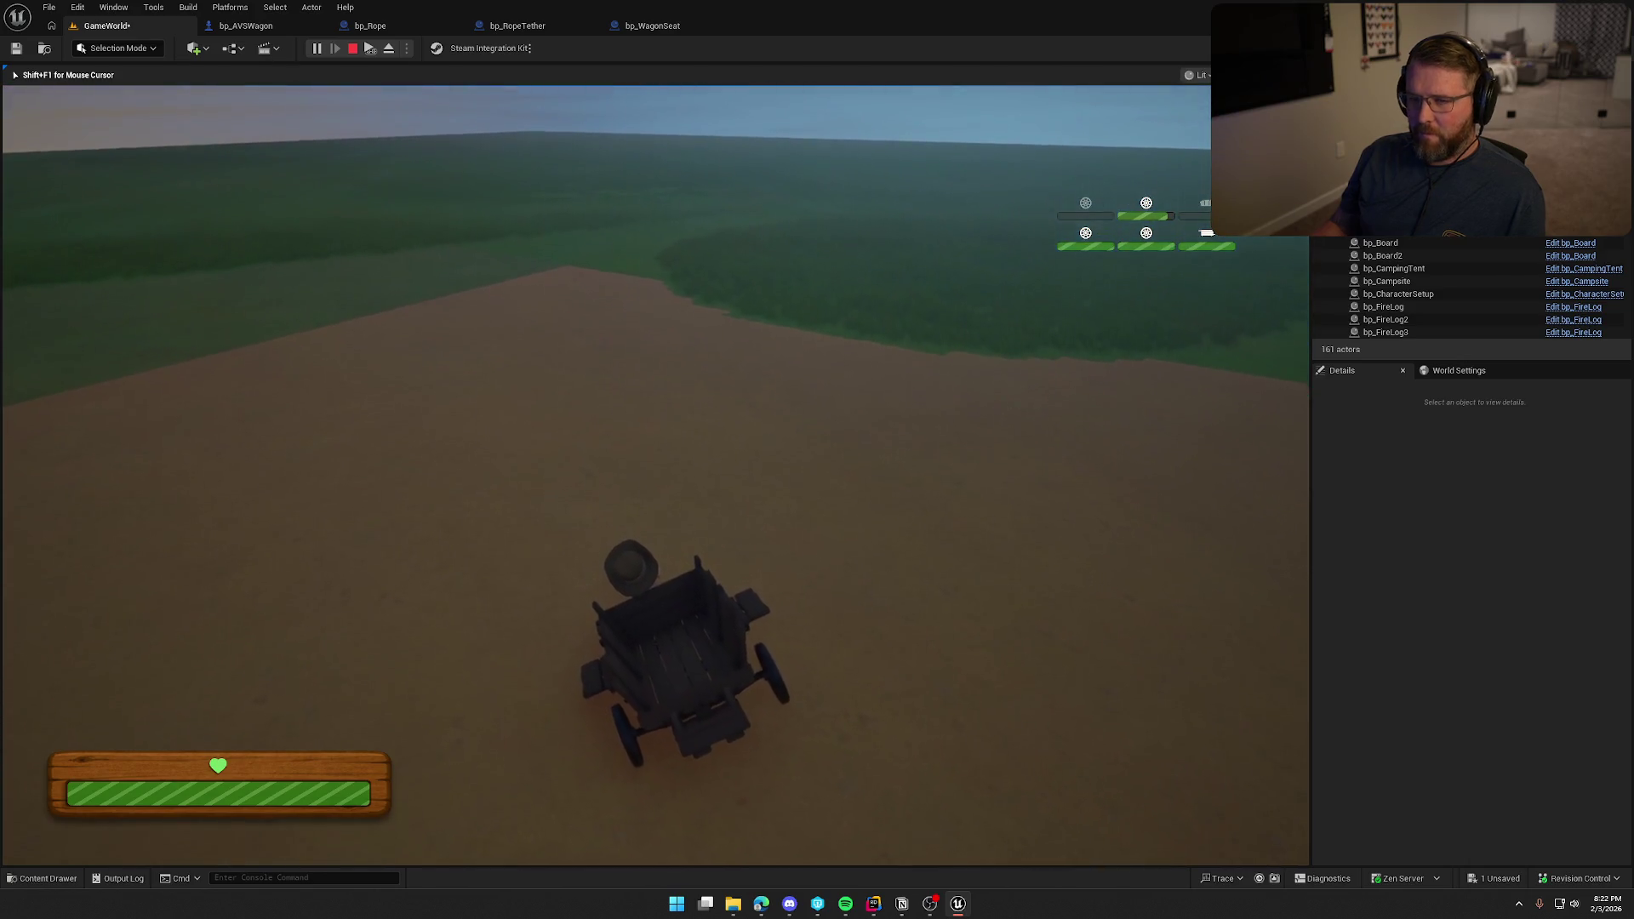
key("Escape")
Set the Add node's reset height offset to 100 and play-test it.
left_click(244, 33)
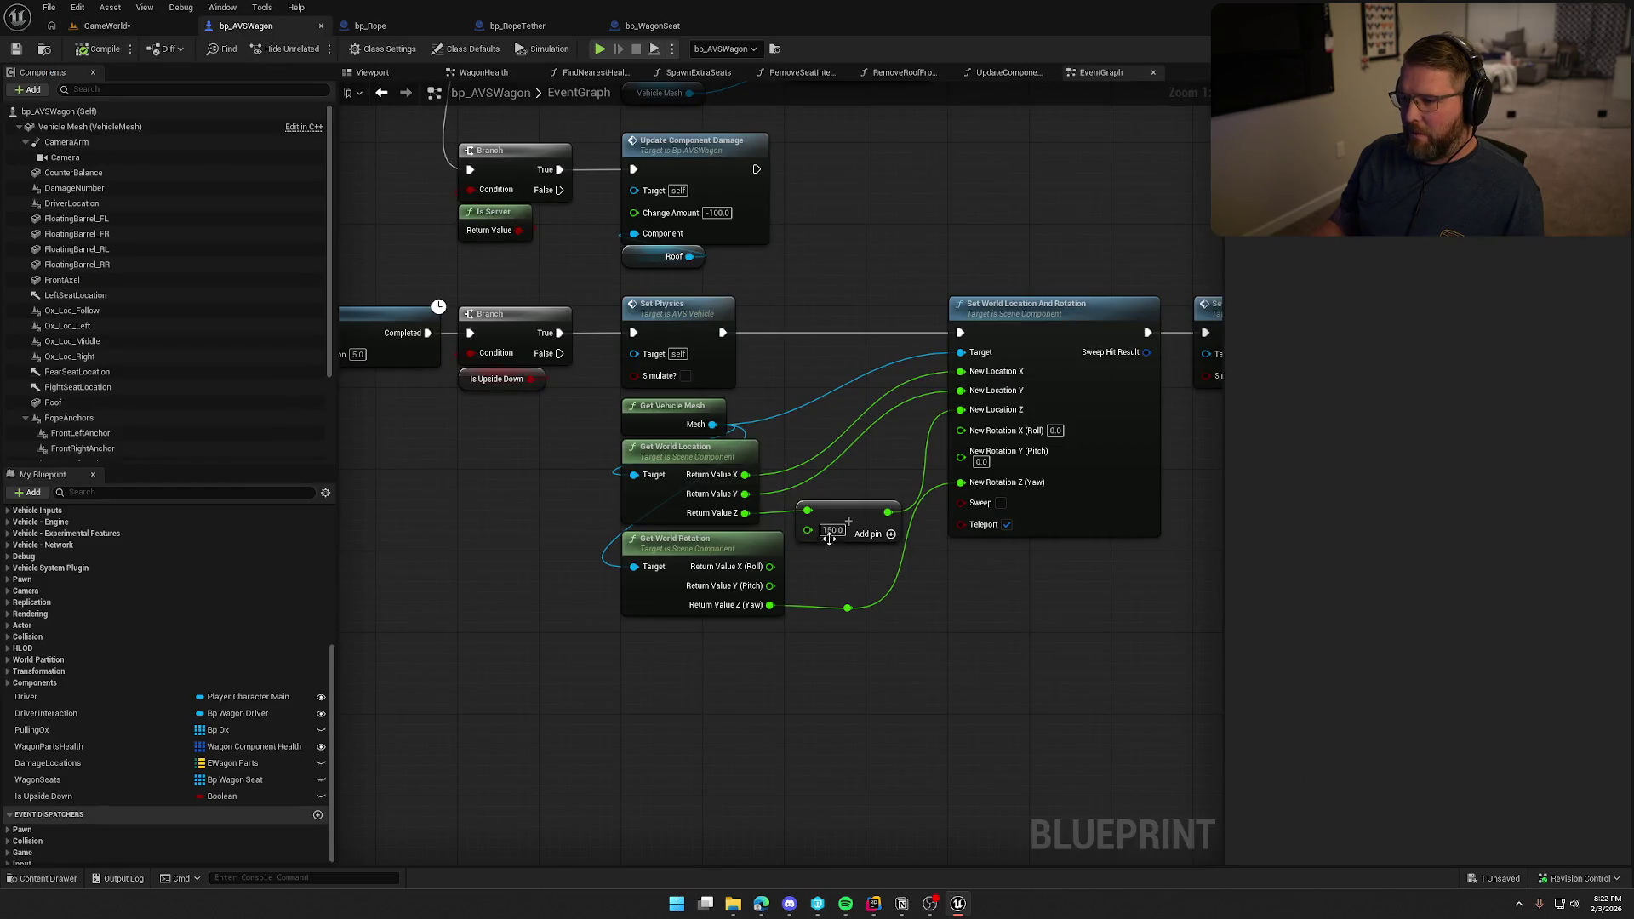
type("100")
key("Return")
left_click(451, 378)
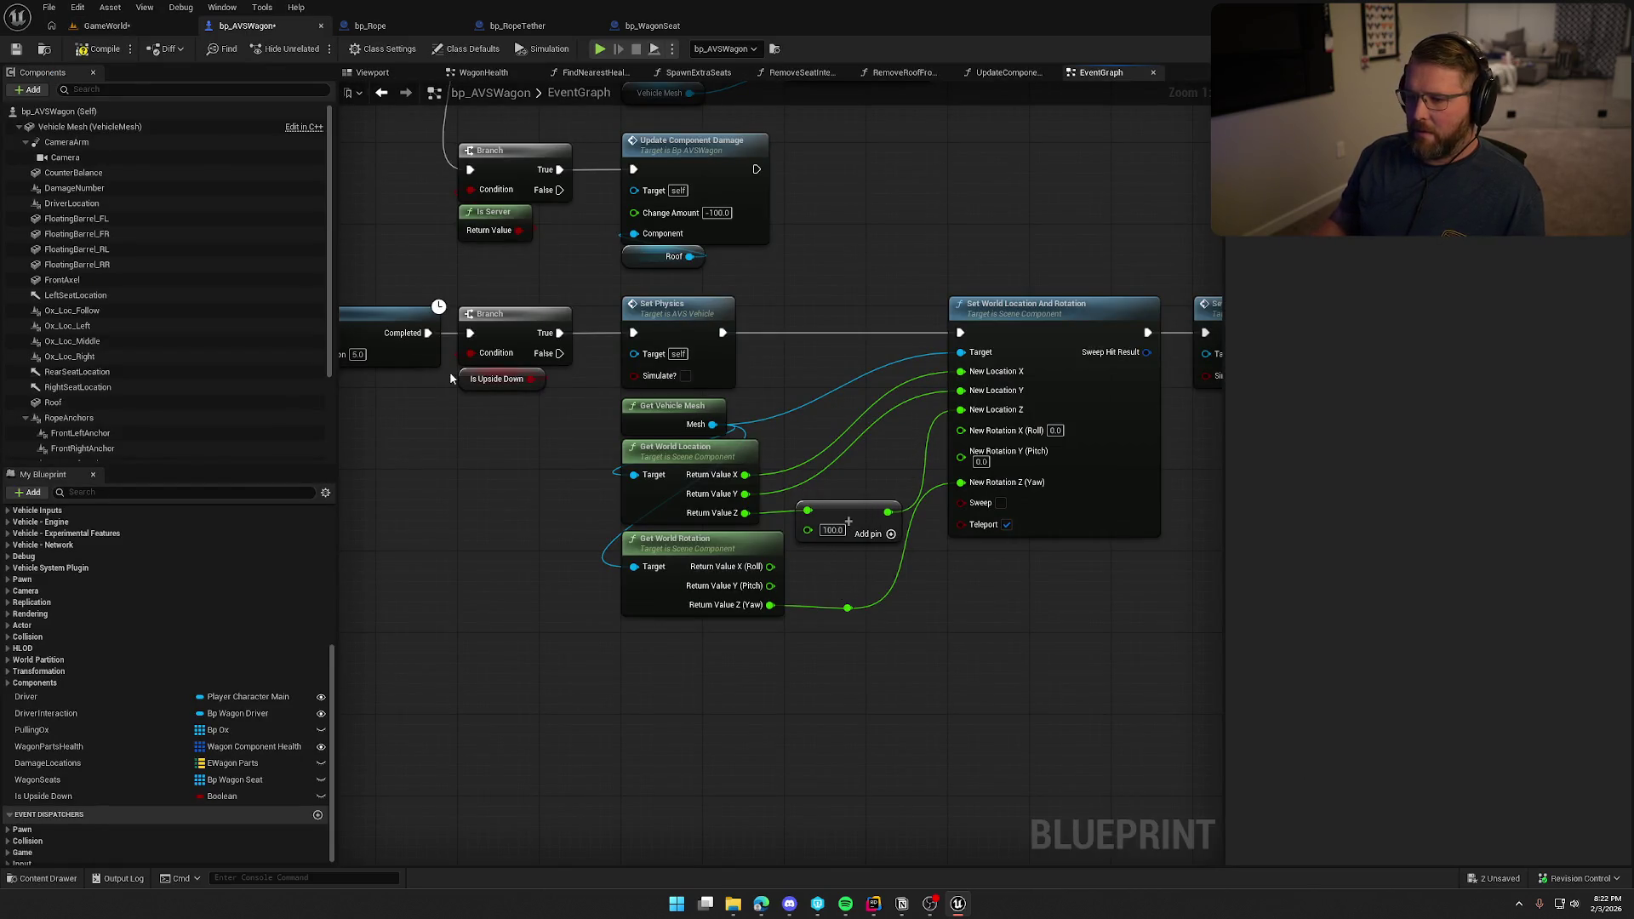
left_click(102, 26)
key("alt+p")
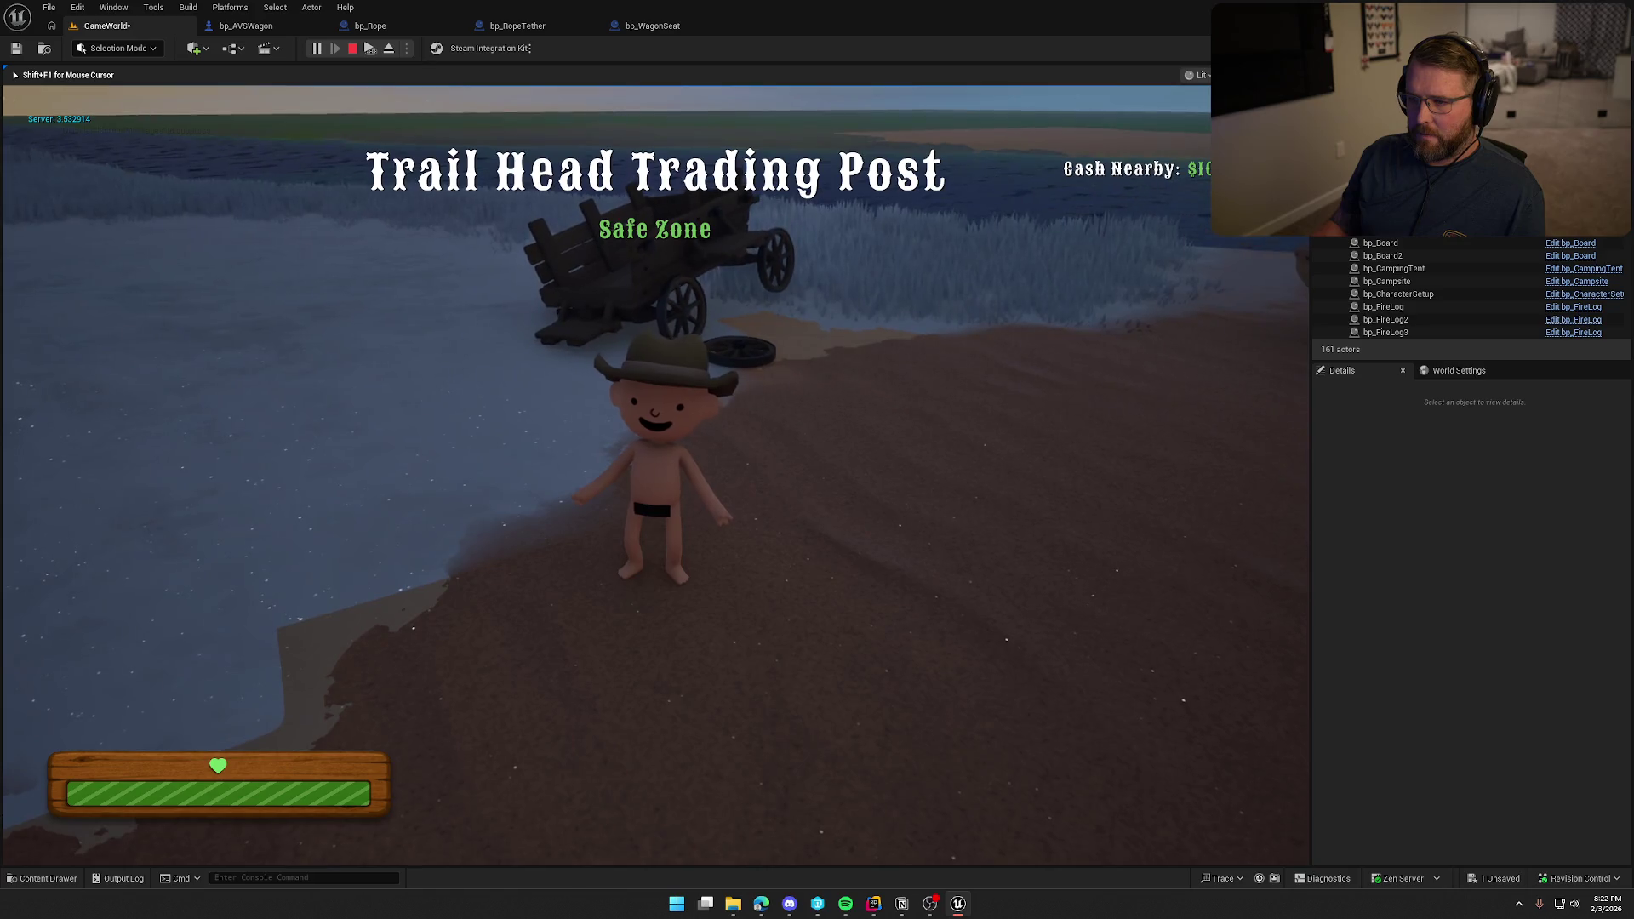
Lower the reset height offset to 50 and return to the GameWorld level.
left_click(246, 25)
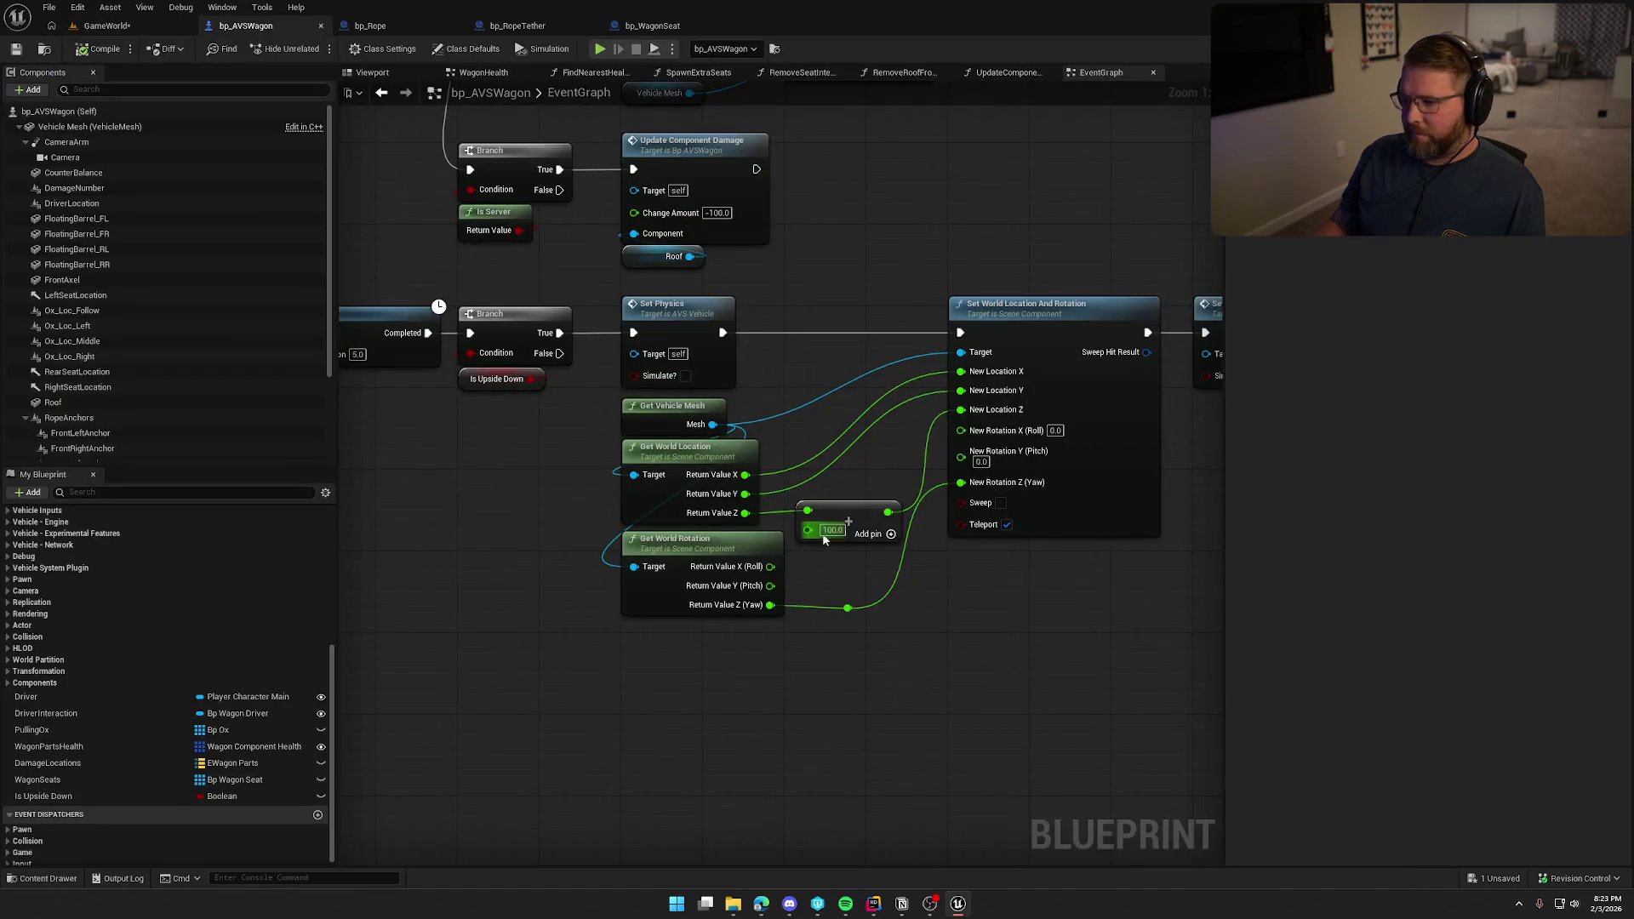
type("50")
key("Return")
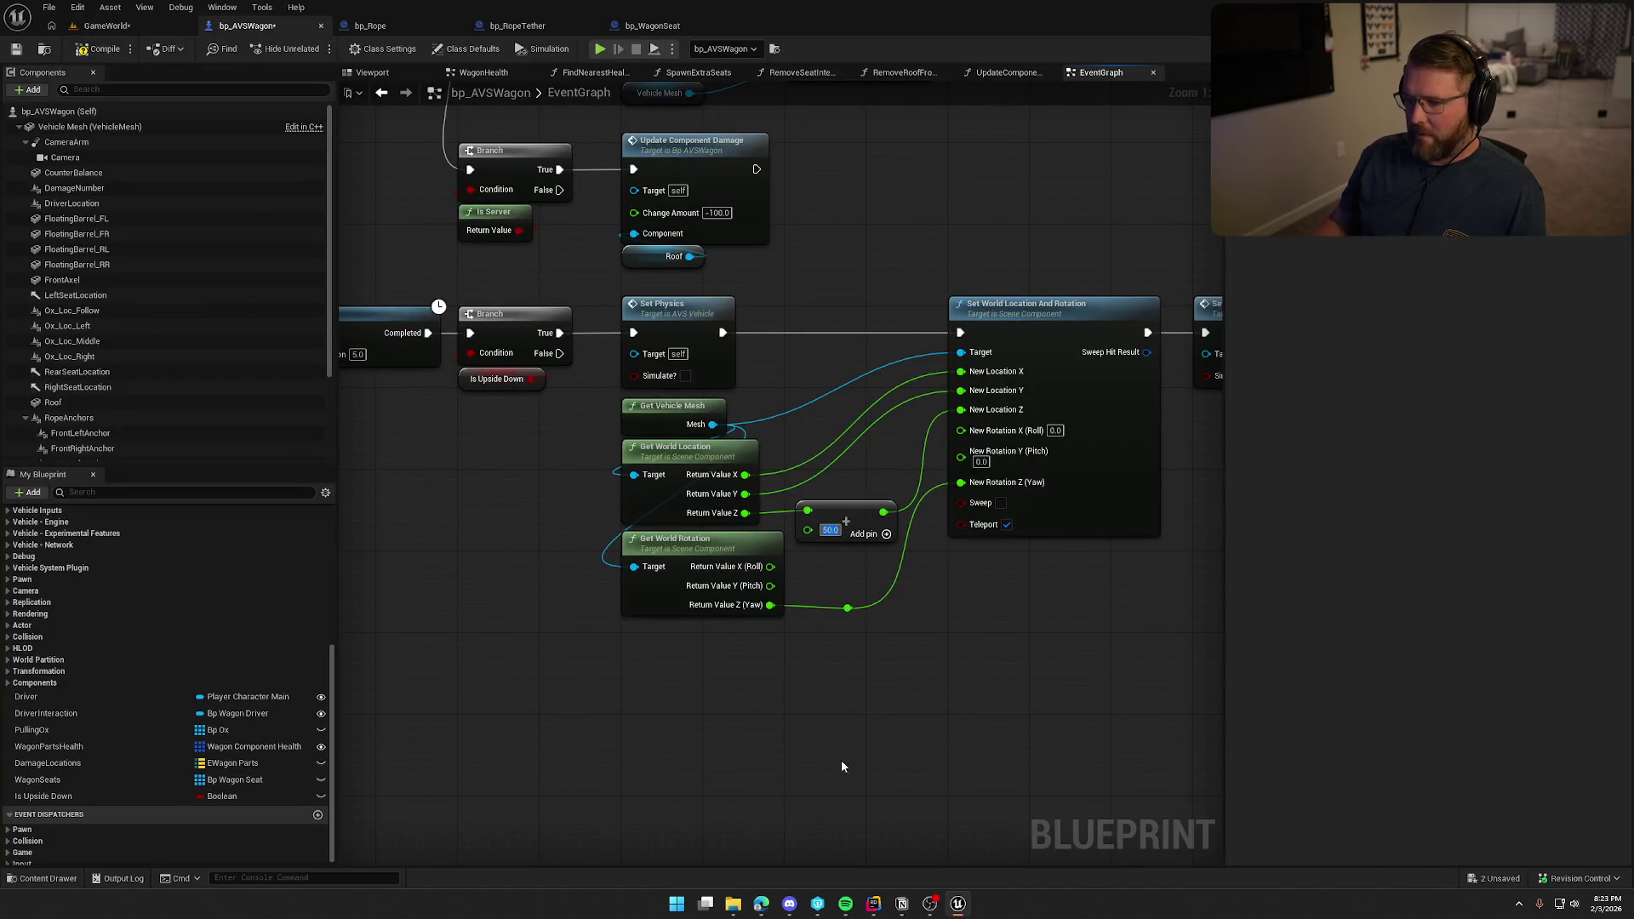
left_click(97, 27)
Move the flipped wagon to a new spot, then play-test by running the character up to it.
key("f")
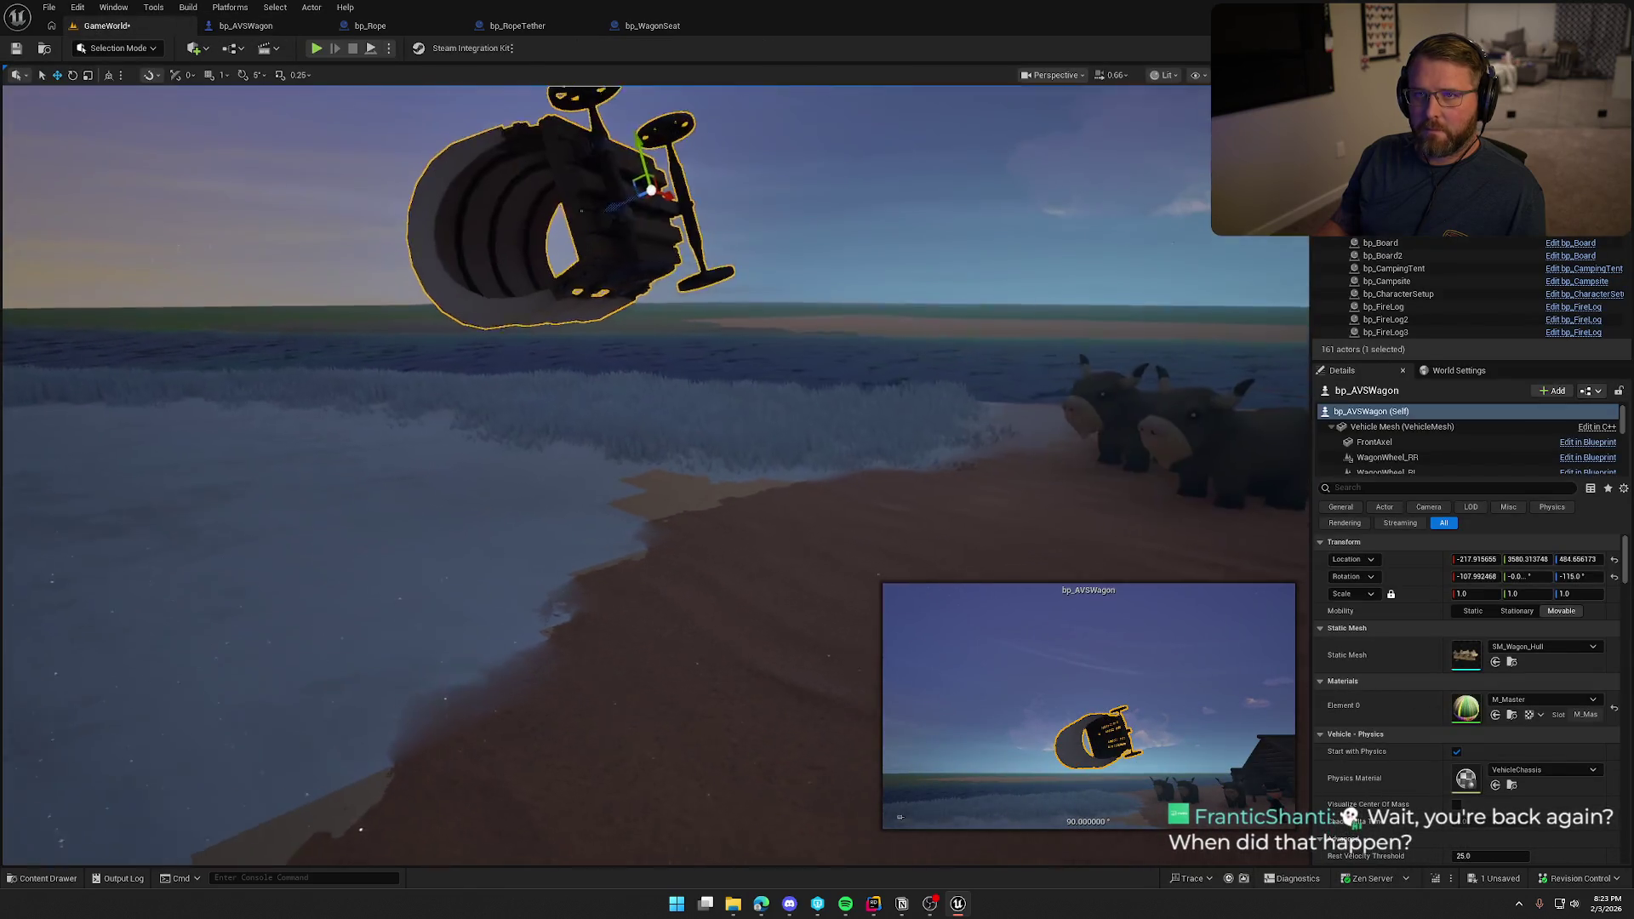
left_click_drag(676, 197, 696, 262)
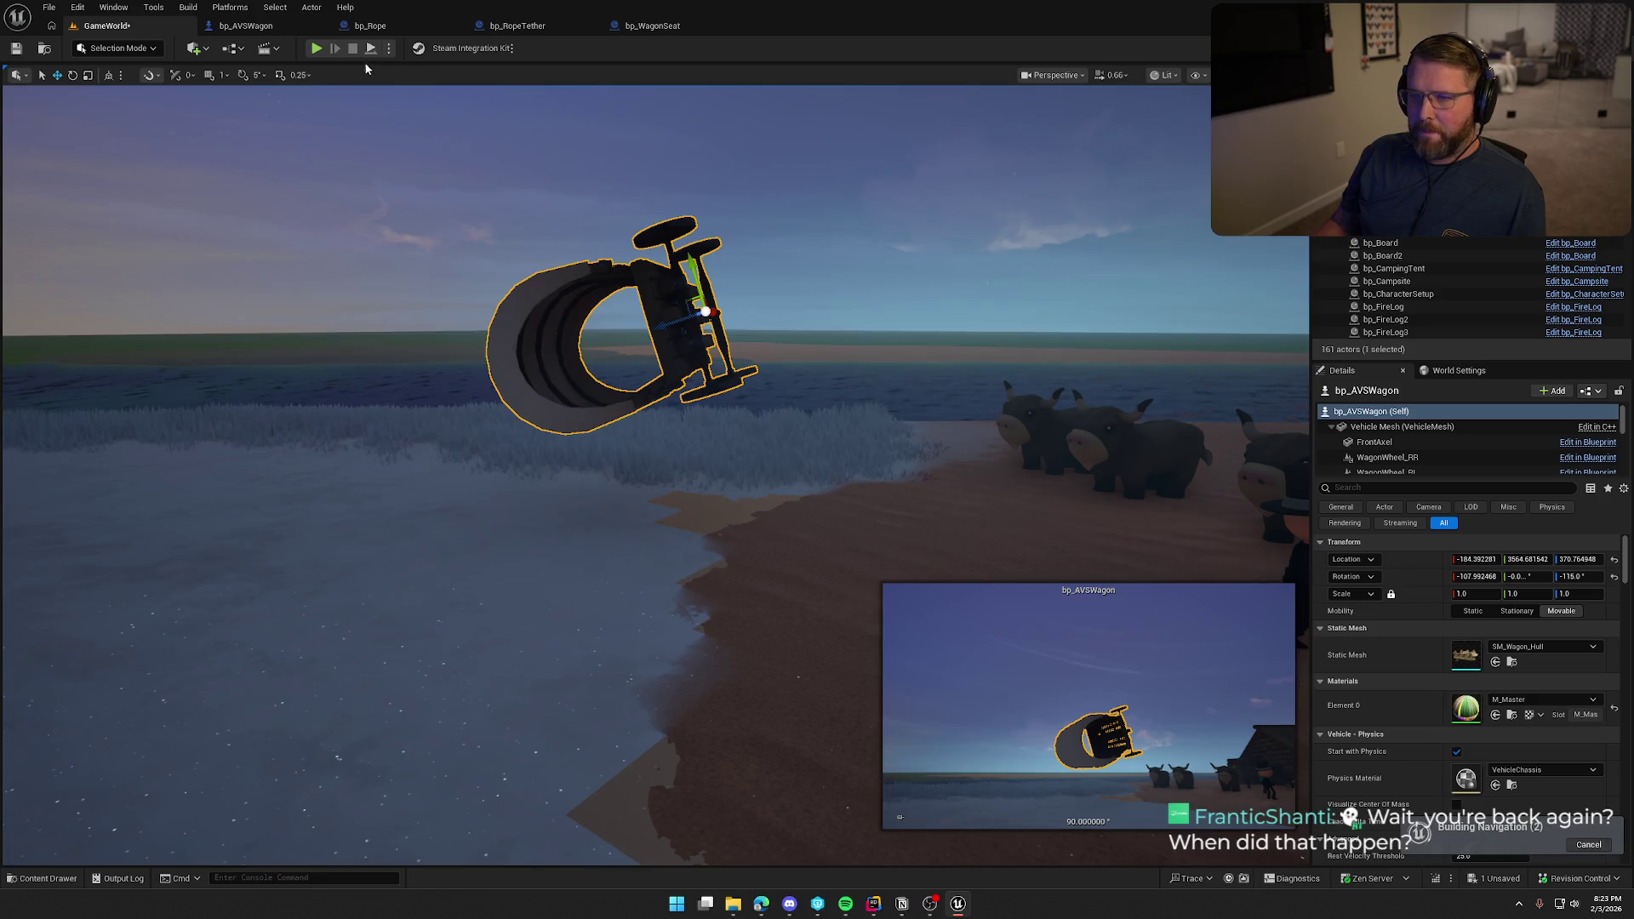
key("alt+p")
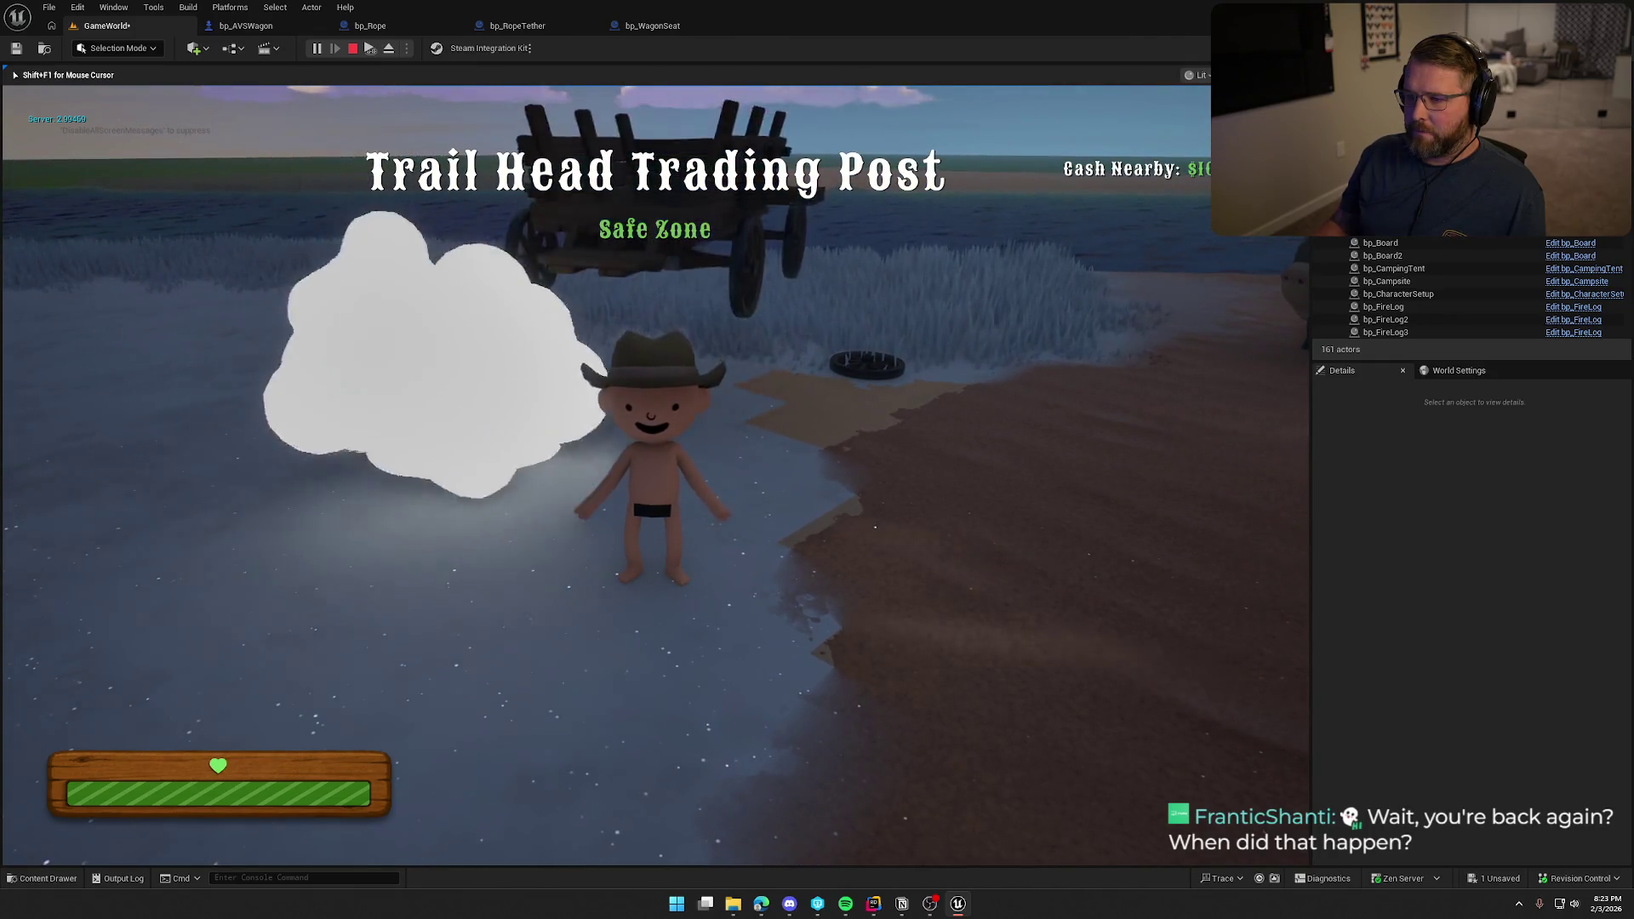
key("shift+w")
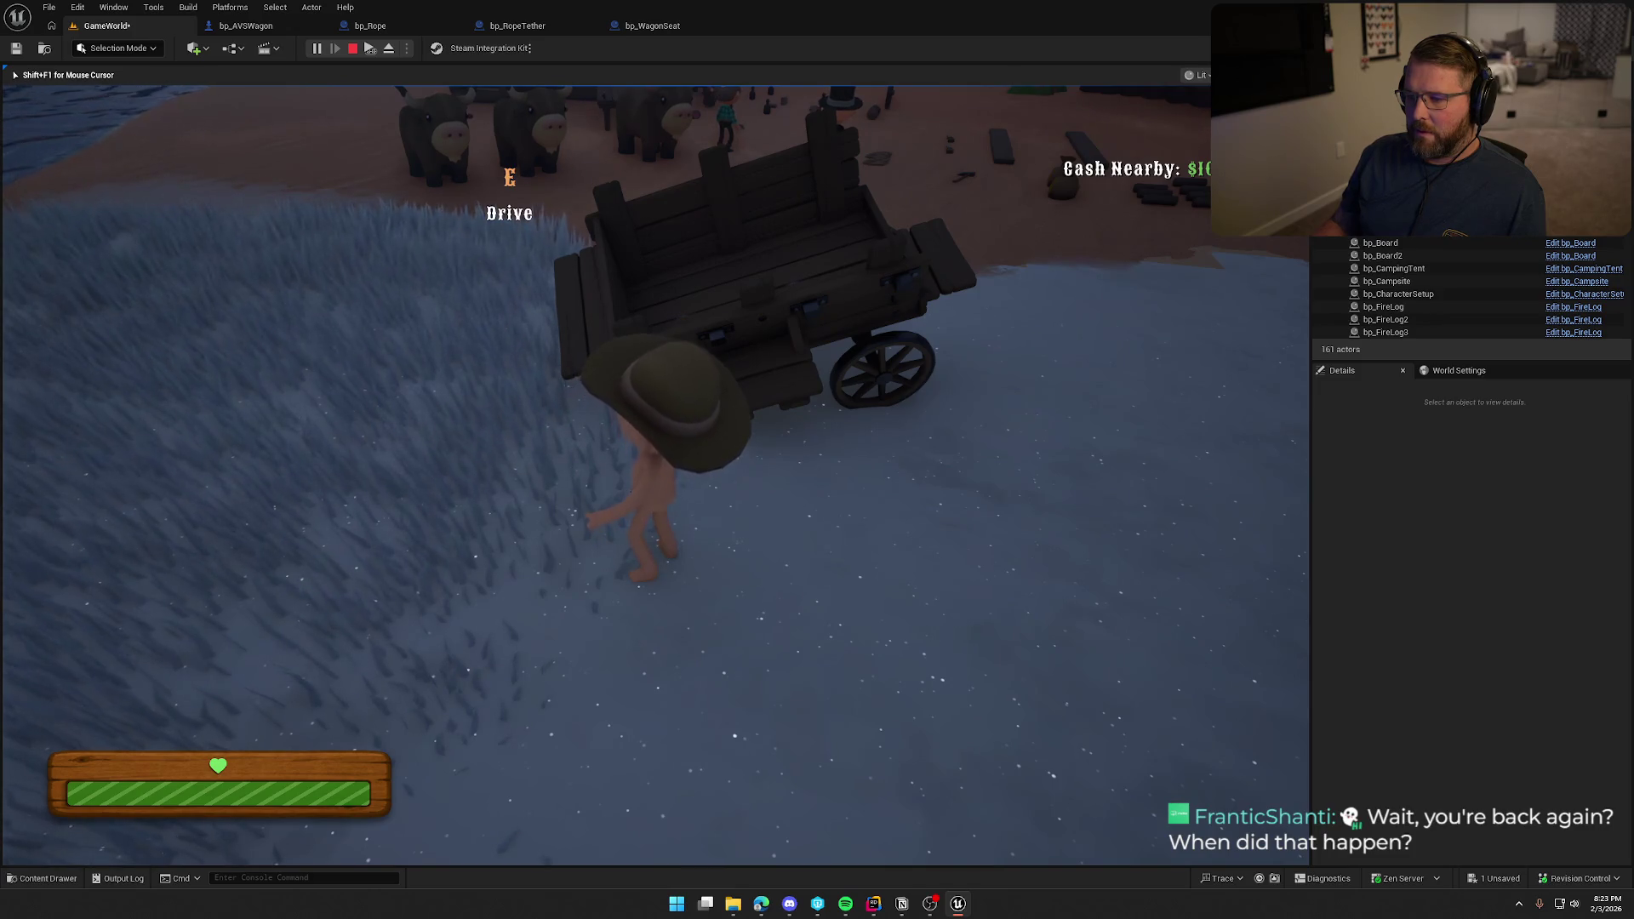
key("Escape")
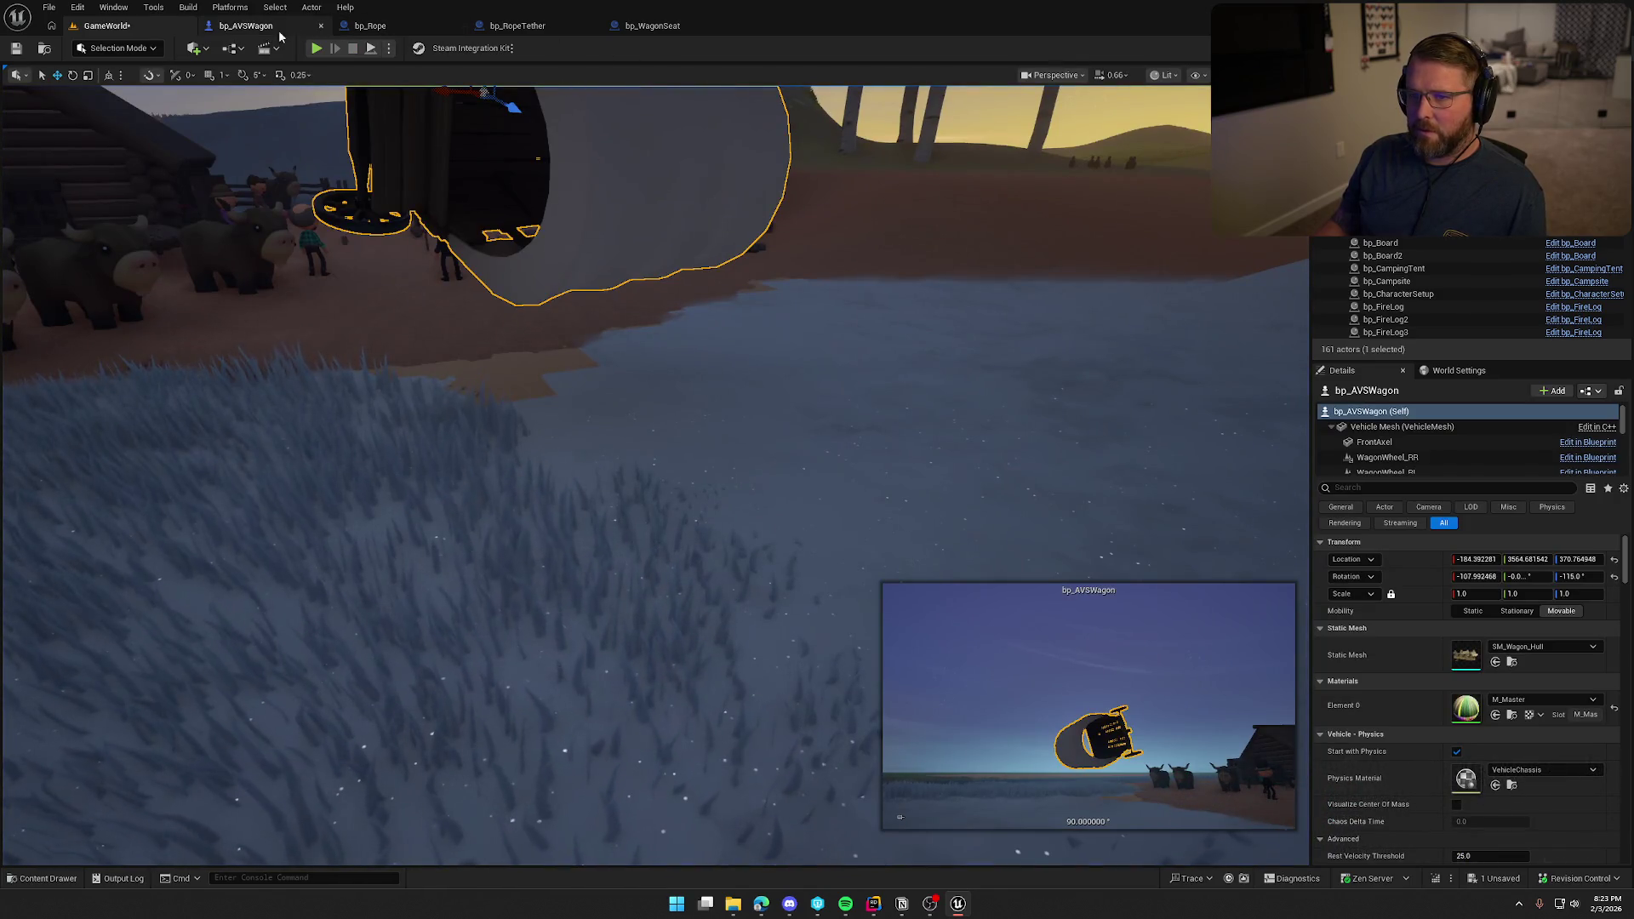
Pan bp_AVSWagon's event graph to review the OnVehicleFlipped reset nodes.
left_click(295, 31)
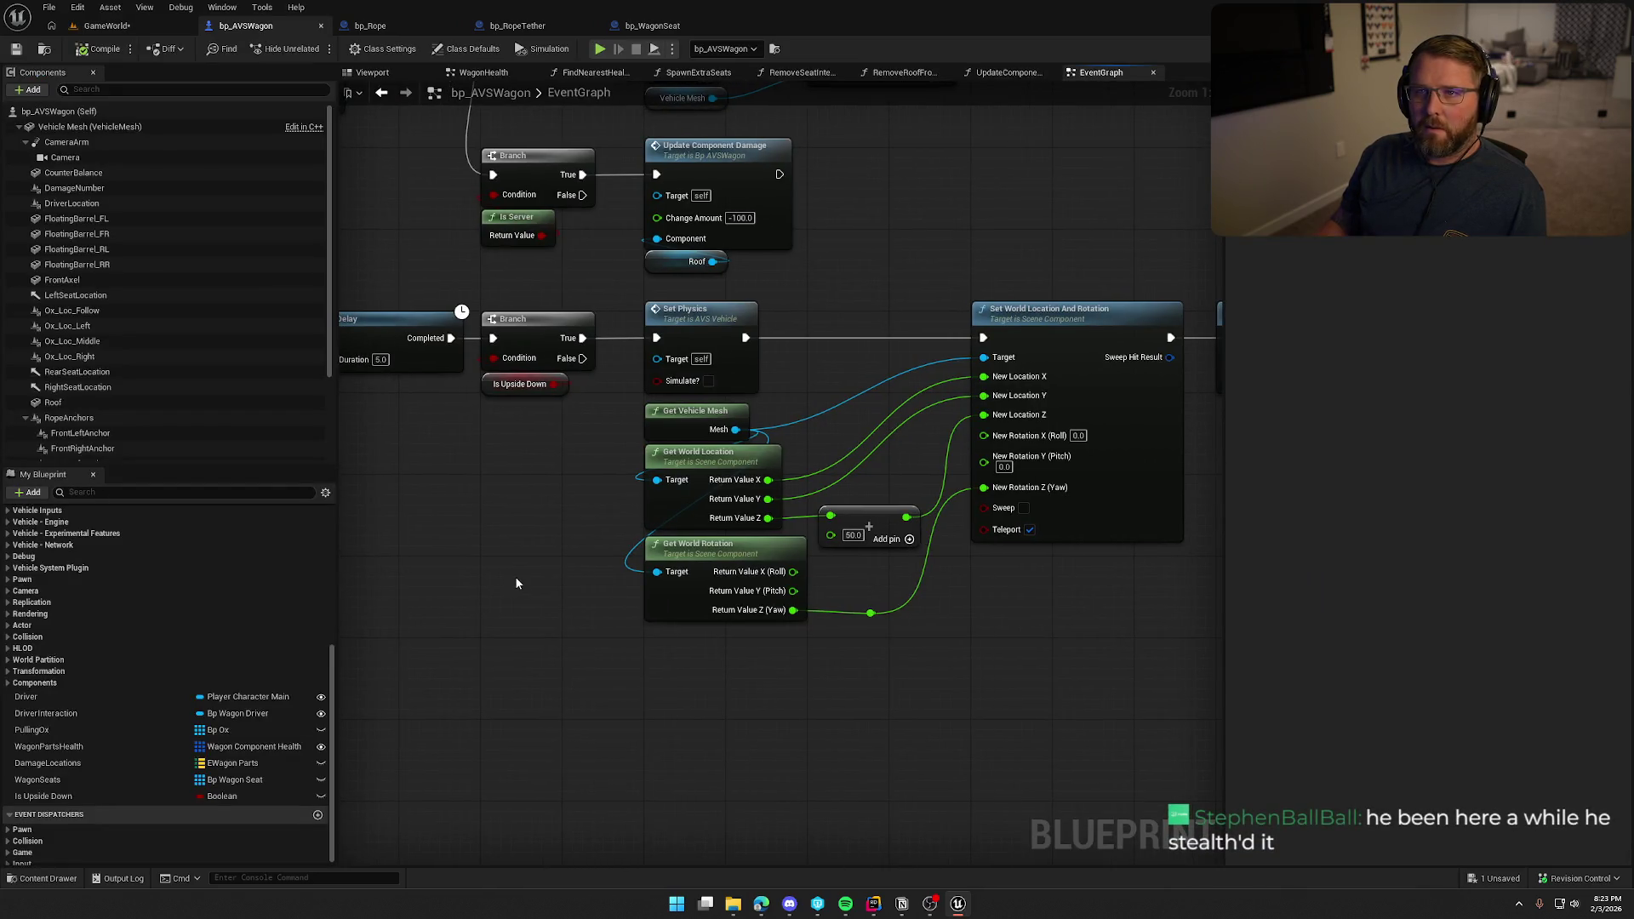
left_click_drag(509, 548, 500, 598)
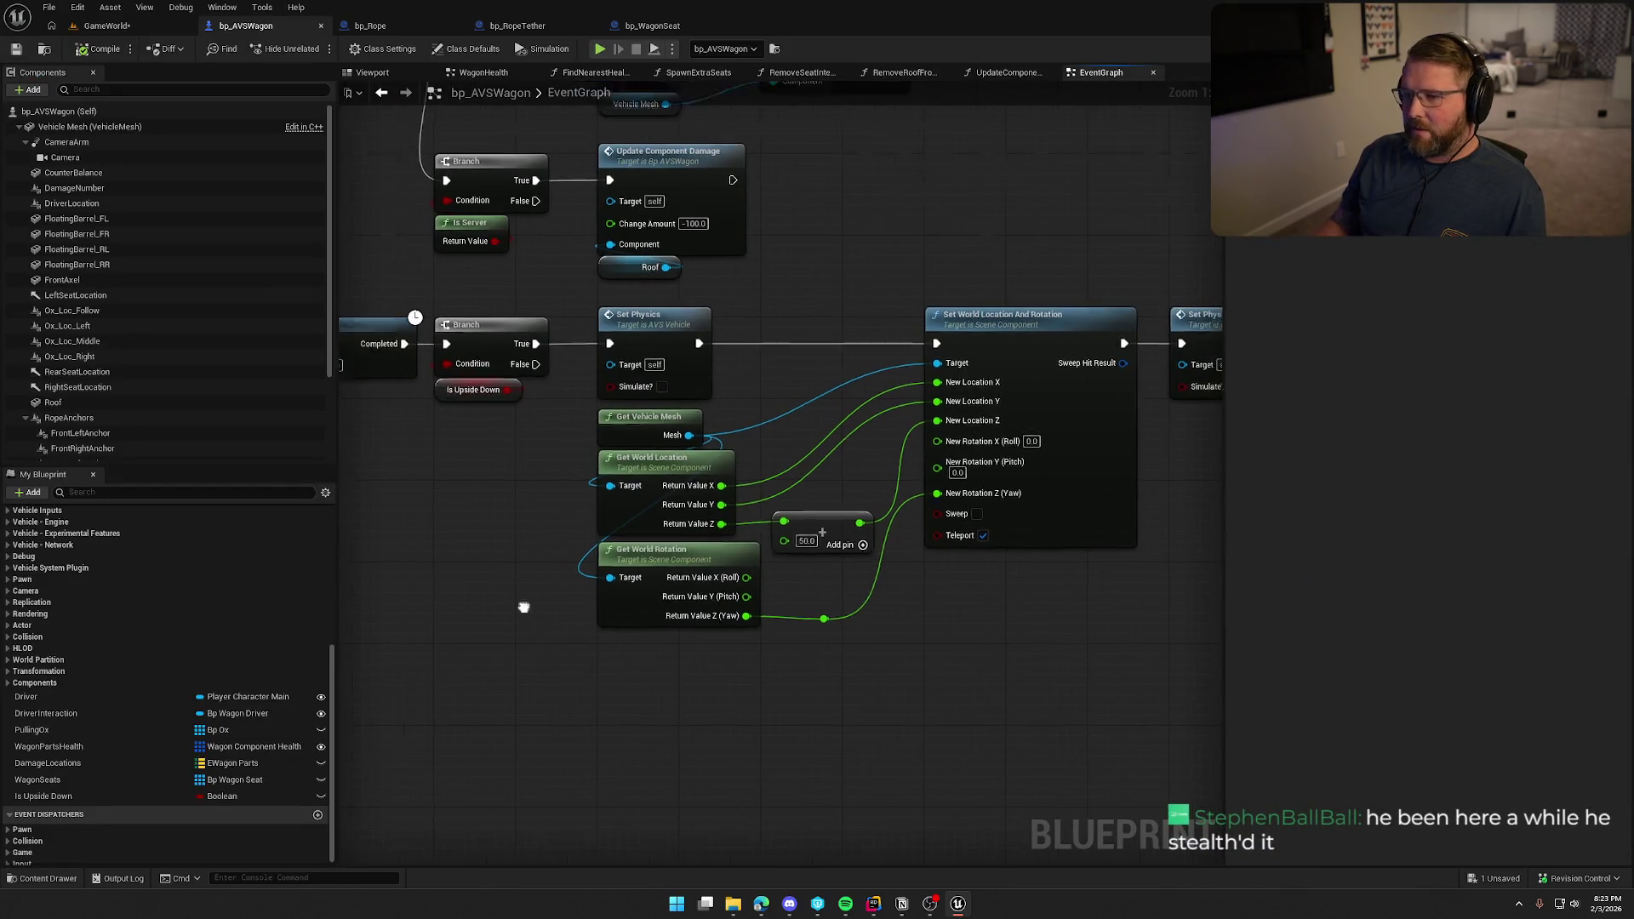
mouse_move(611, 627)
left_mouse_down()
mouse_move(591, 610)
mouse_move(574, 630)
left_mouse_up()
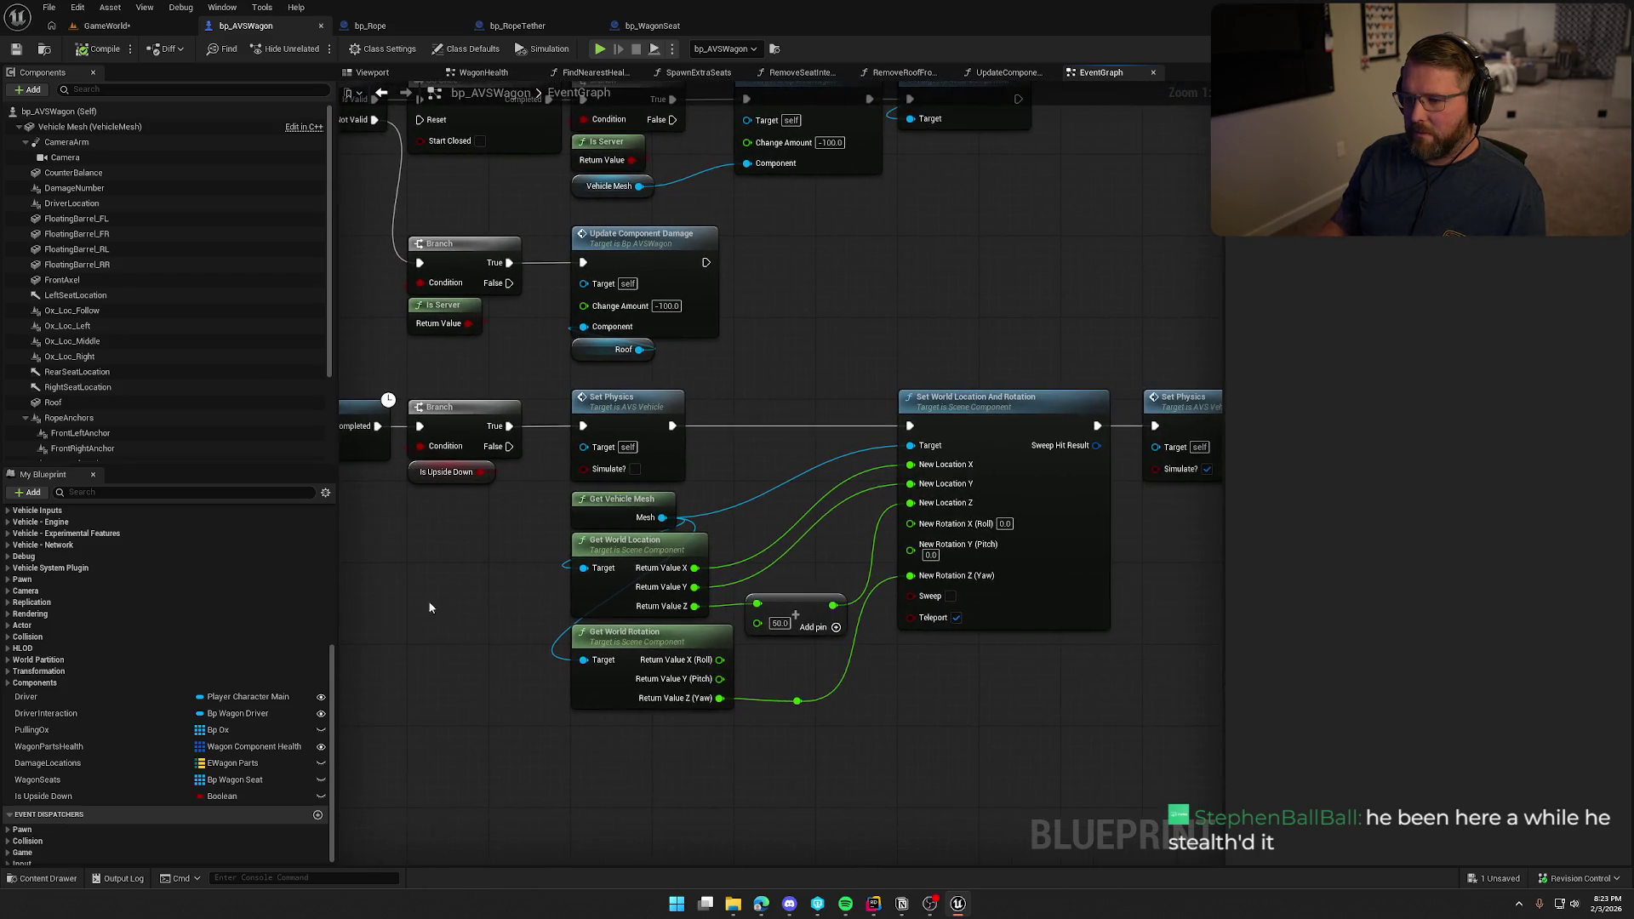
mouse_move(477, 590)
left_mouse_down()
mouse_move(596, 476)
mouse_move(834, 306)
mouse_move(434, 432)
left_mouse_up()
mouse_move(467, 487)
left_mouse_down()
mouse_move(341, 510)
mouse_move(489, 536)
left_mouse_up()
Play-test in GameWorld until the wagon flips, exit its seat, and end the session.
left_click(106, 25)
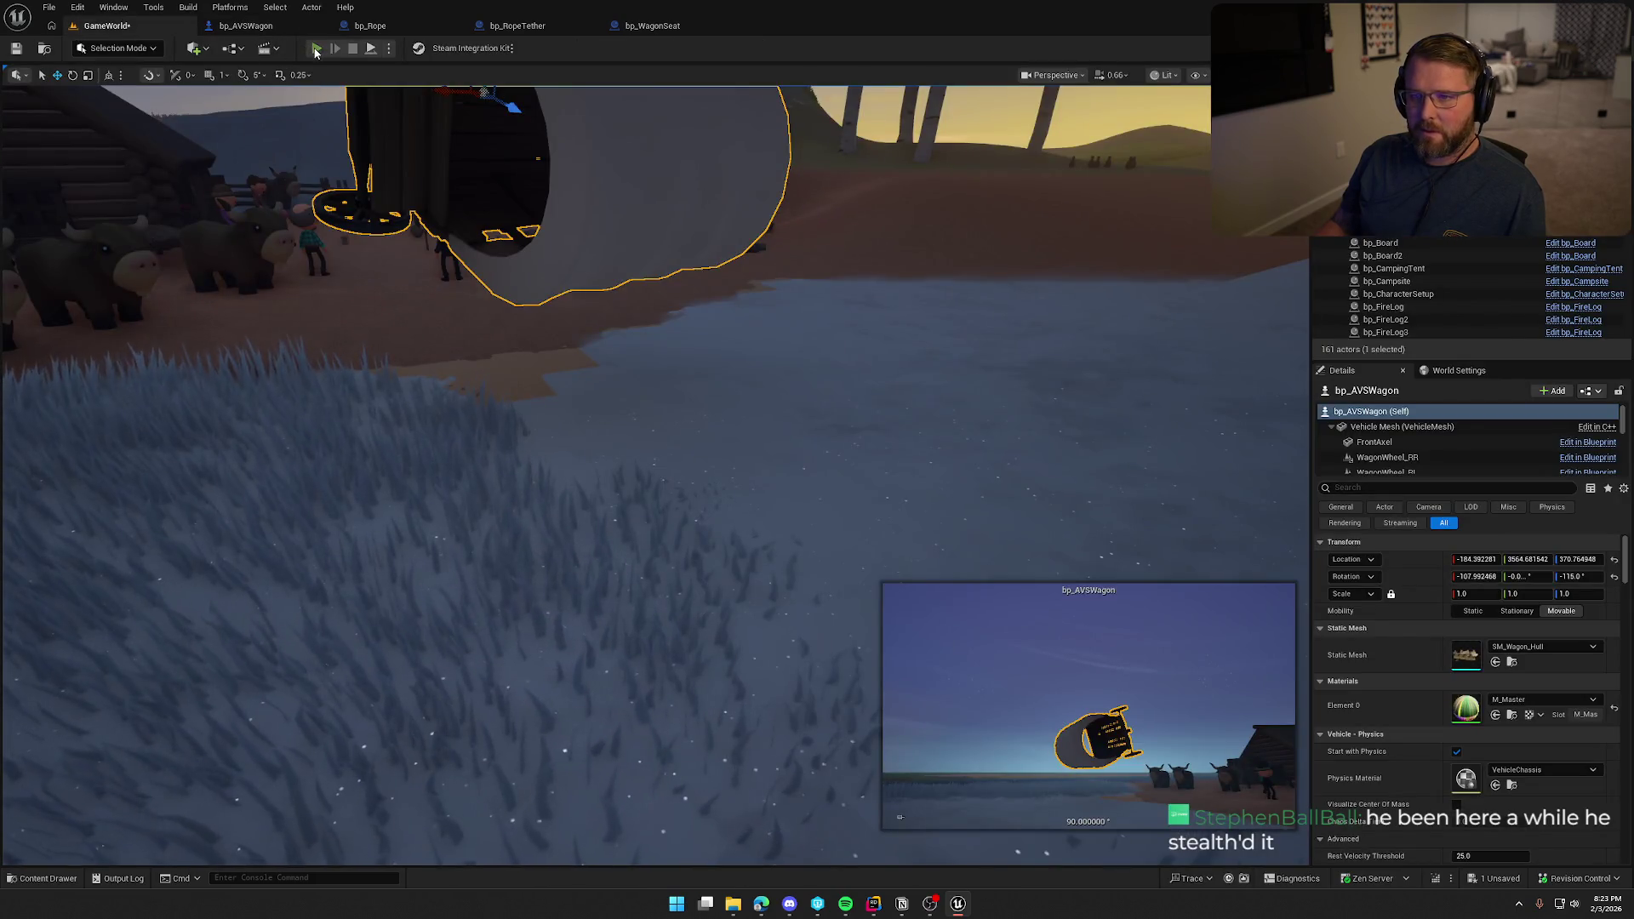
left_click(316, 47)
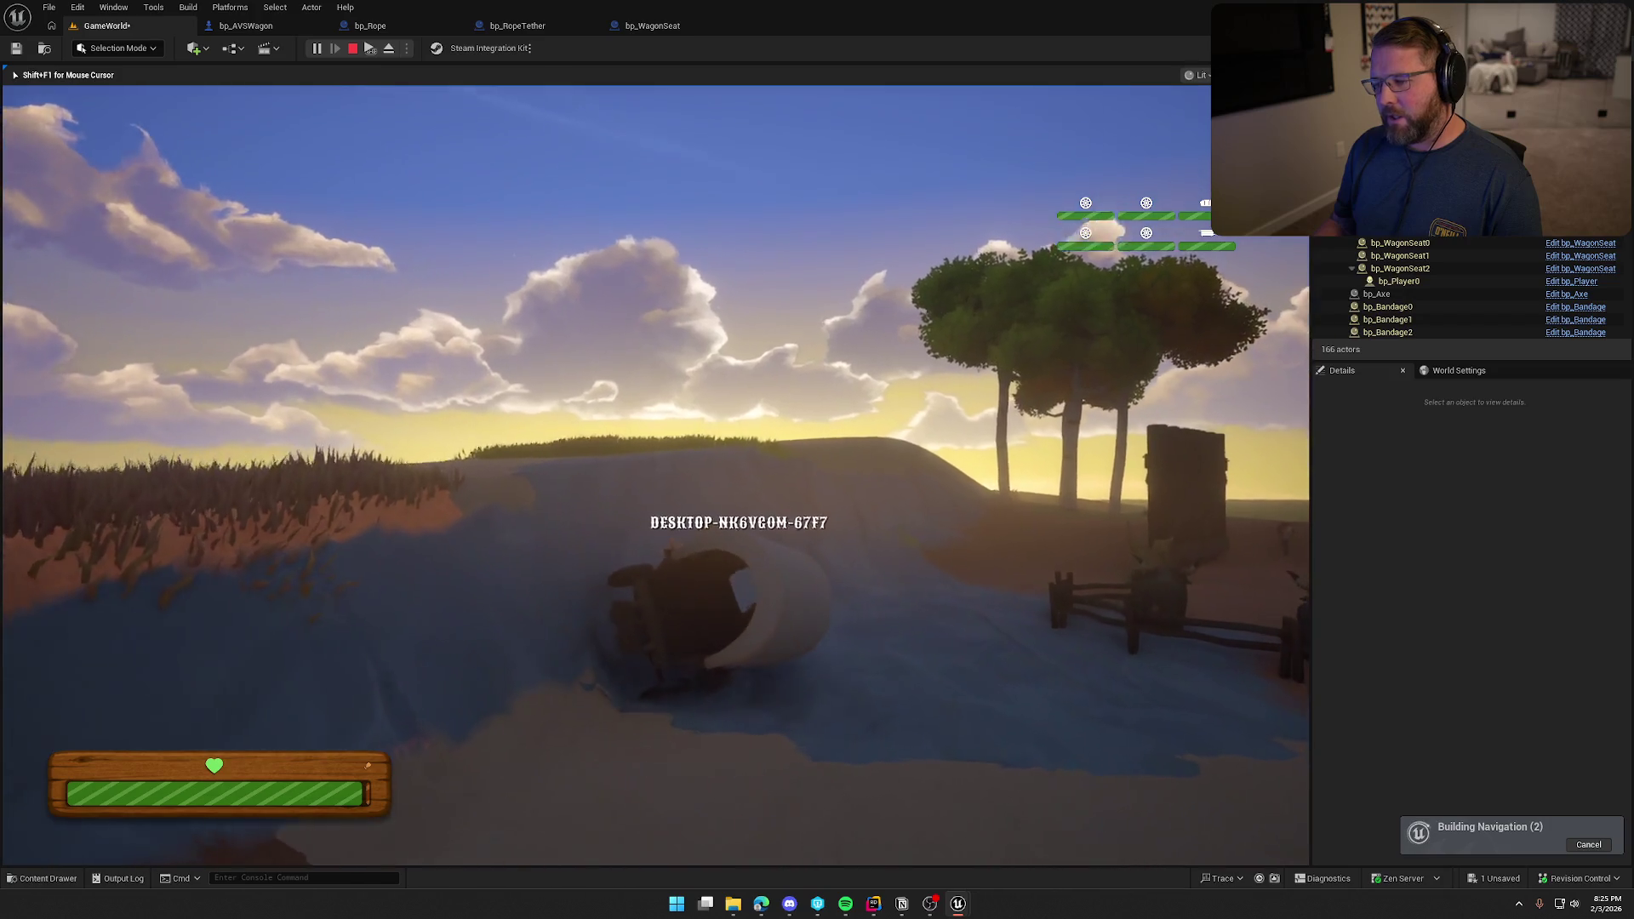
key("e")
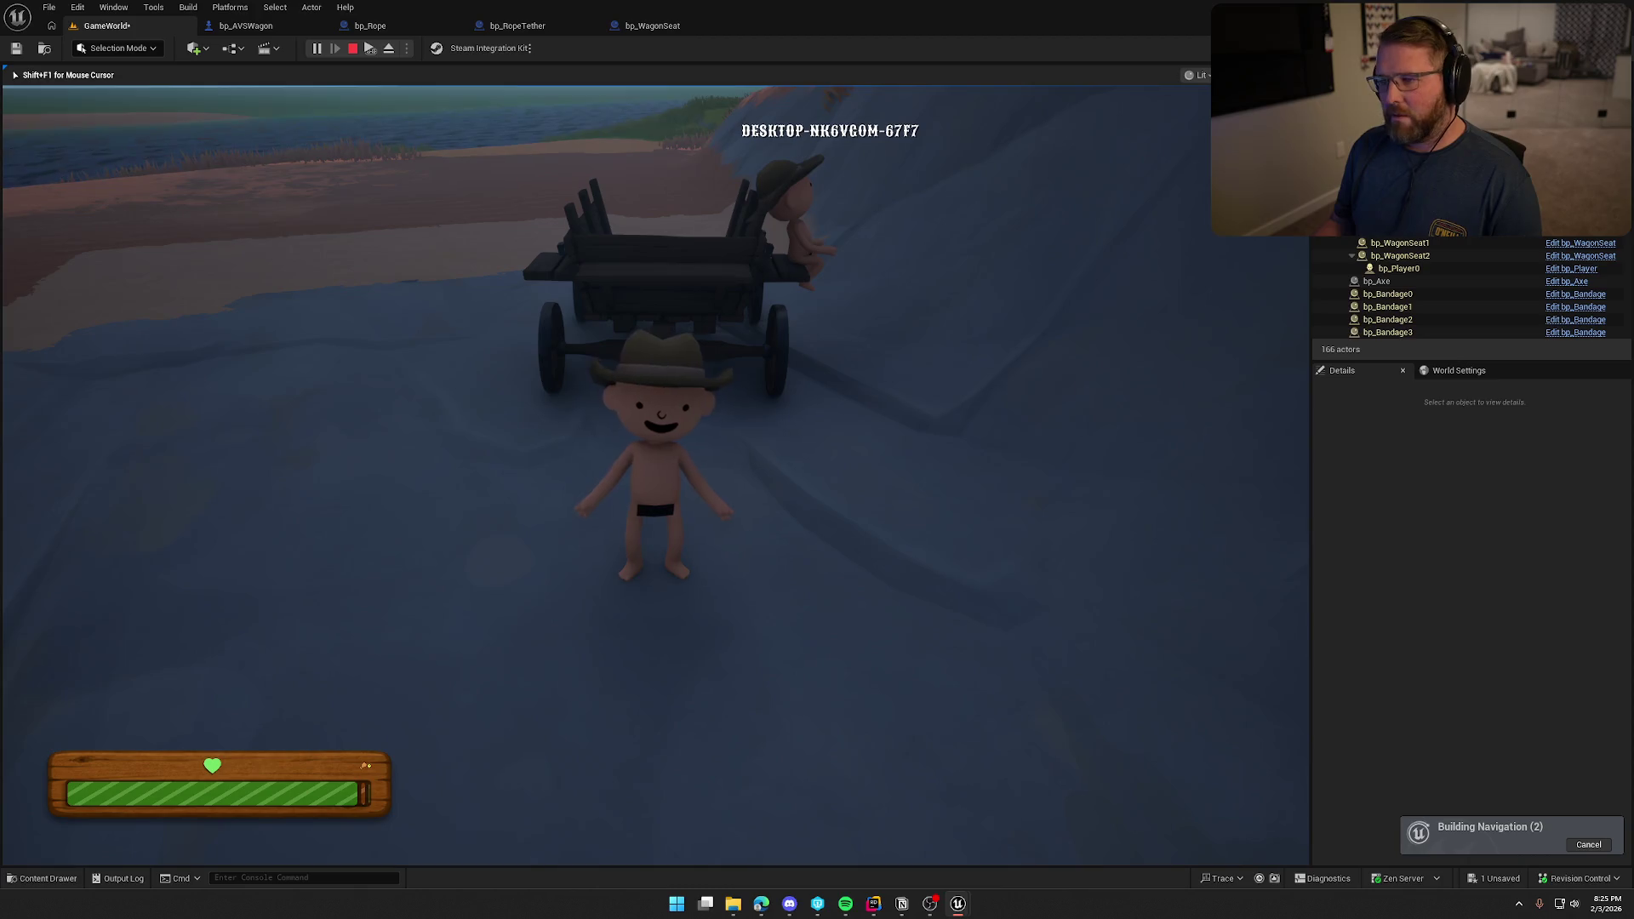
key("Escape")
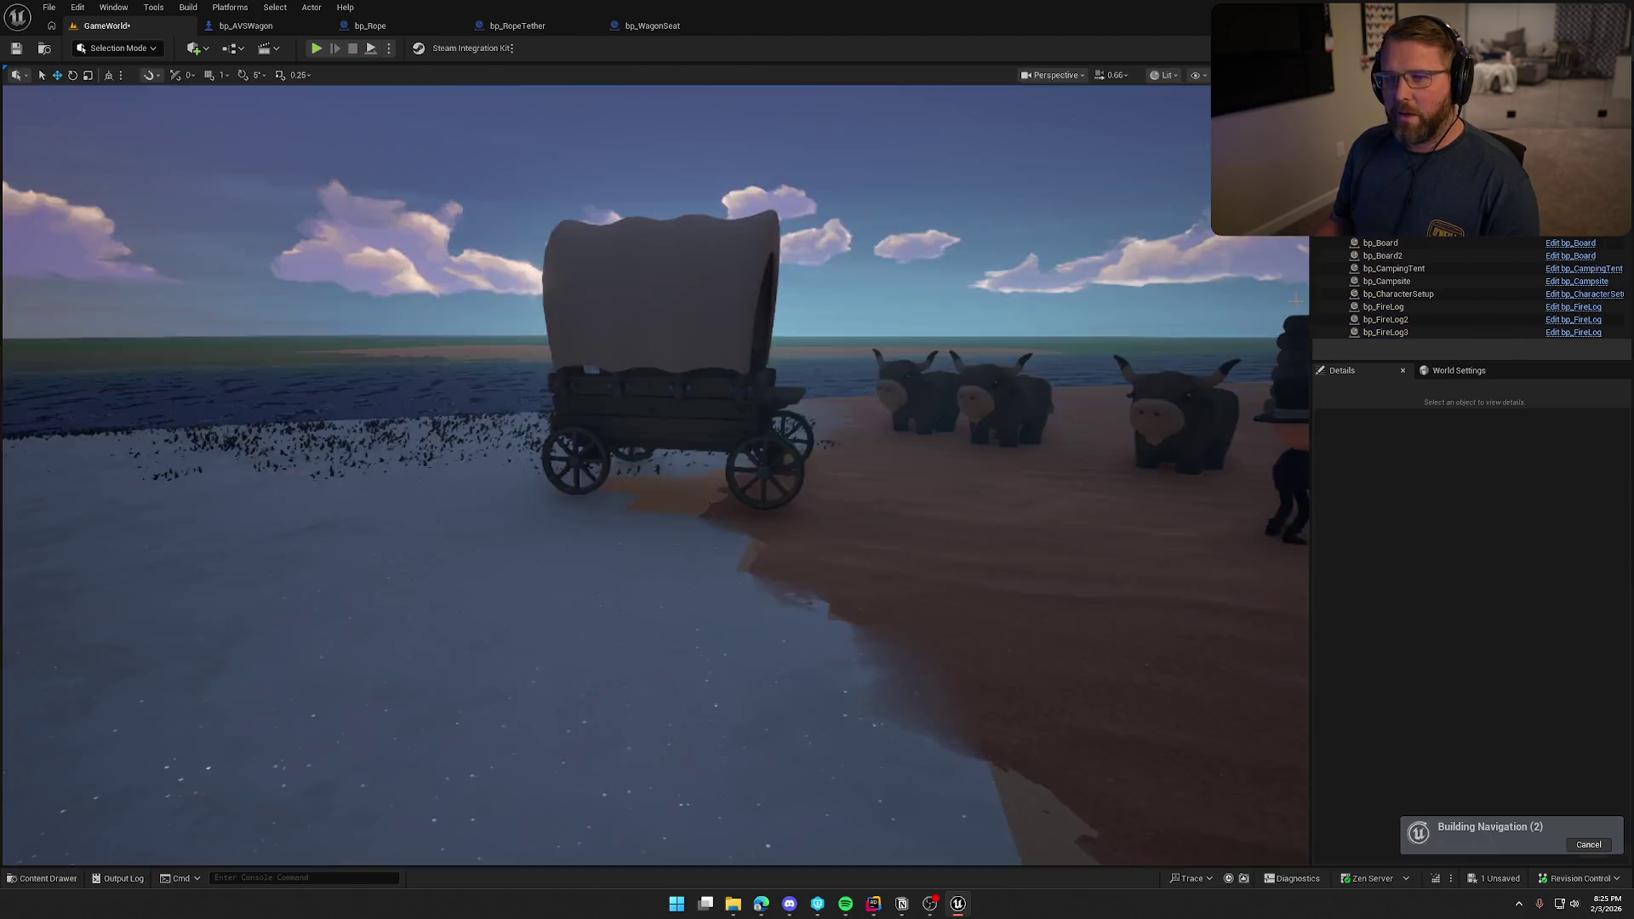
Pan bp_AVSWagon's graph to the EjectAllPlayers seat eject loop.
mouse_move(485, 503)
left_mouse_down()
mouse_move(693, 660)
mouse_move(754, 730)
left_mouse_up()
mouse_move(718, 655)
left_mouse_down()
mouse_move(845, 723)
mouse_move(994, 767)
mouse_move(730, 717)
left_mouse_up()
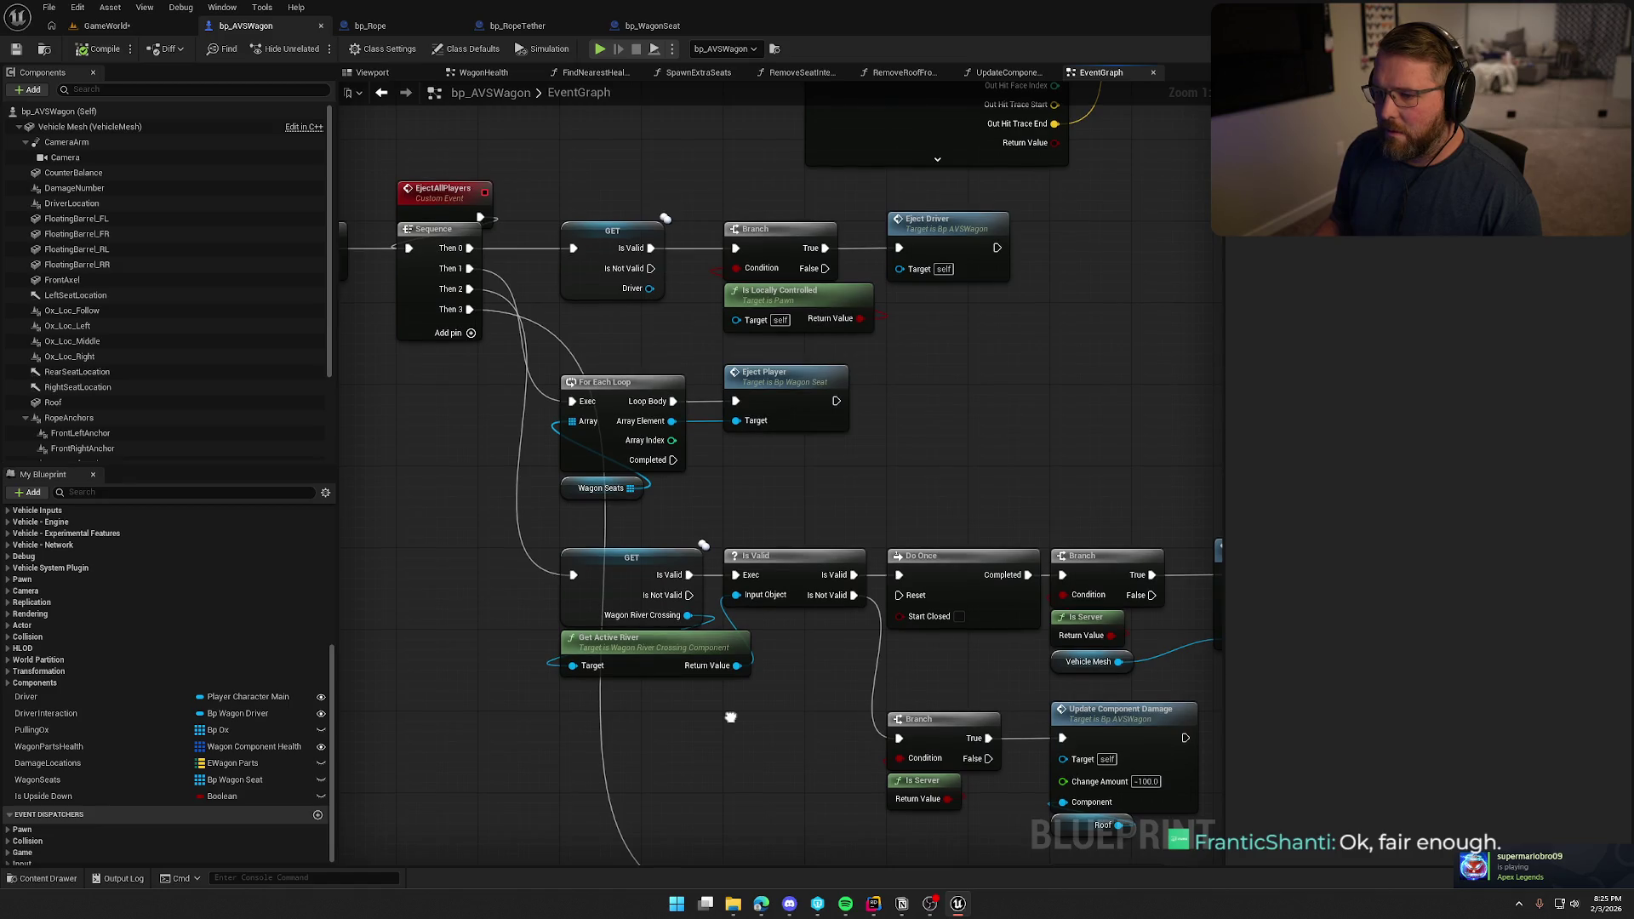
left_click(450, 471)
left_click_drag(451, 471, 735, 468)
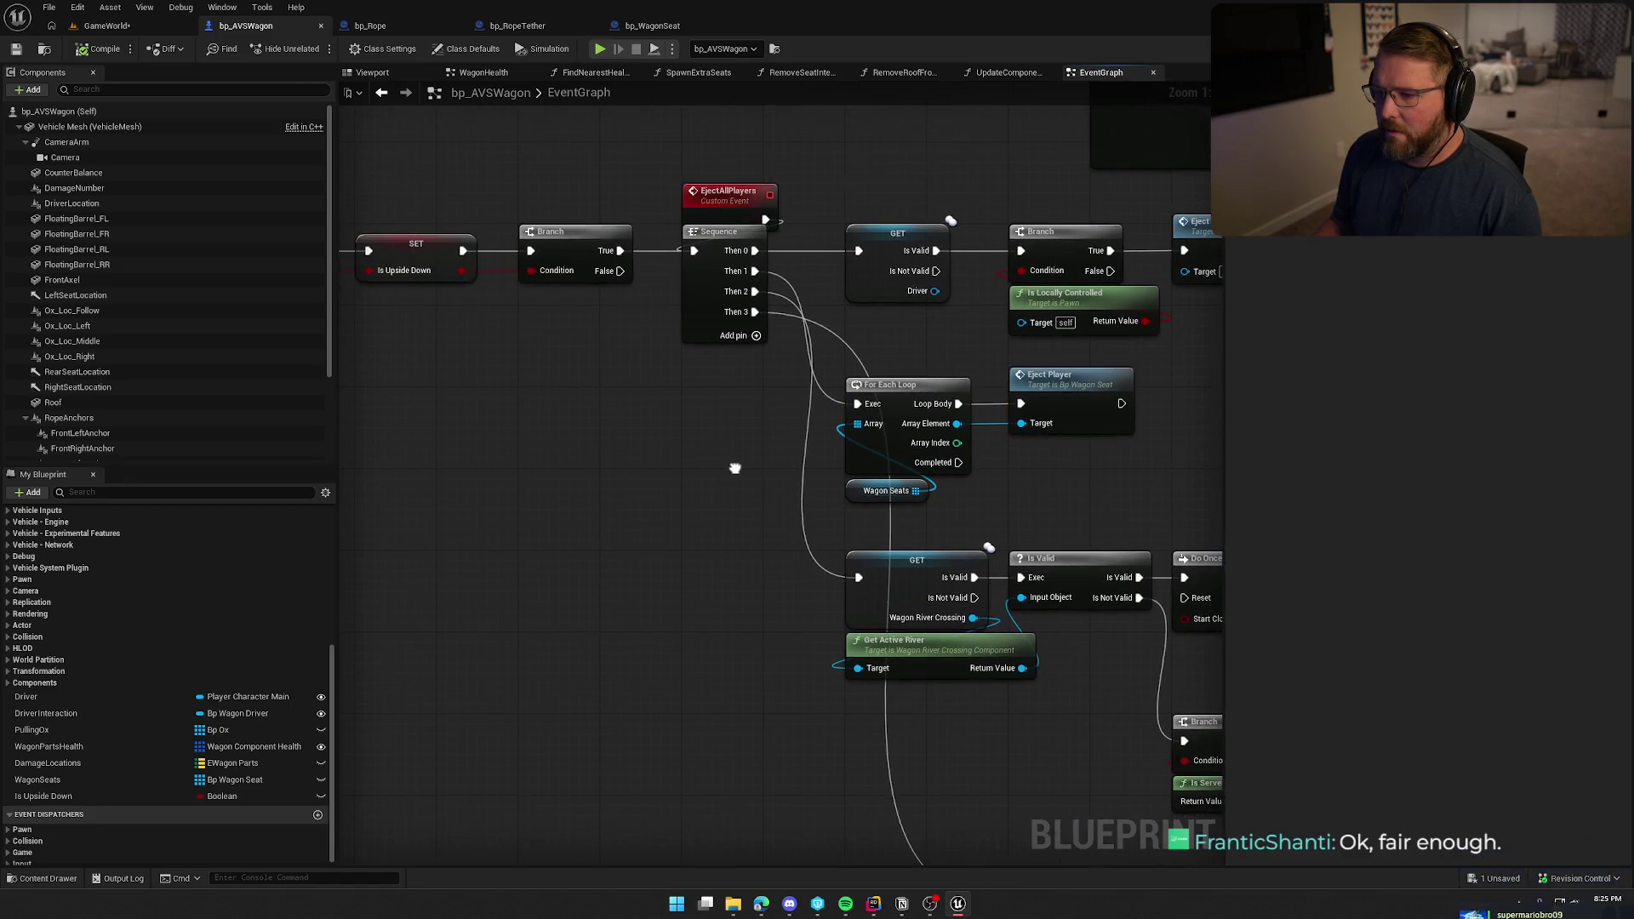
Open bp_WagonSeat's EjectPlayer event, inspect its Is Locally Controlled branch, then return to GameWorld.
double_click(1075, 399)
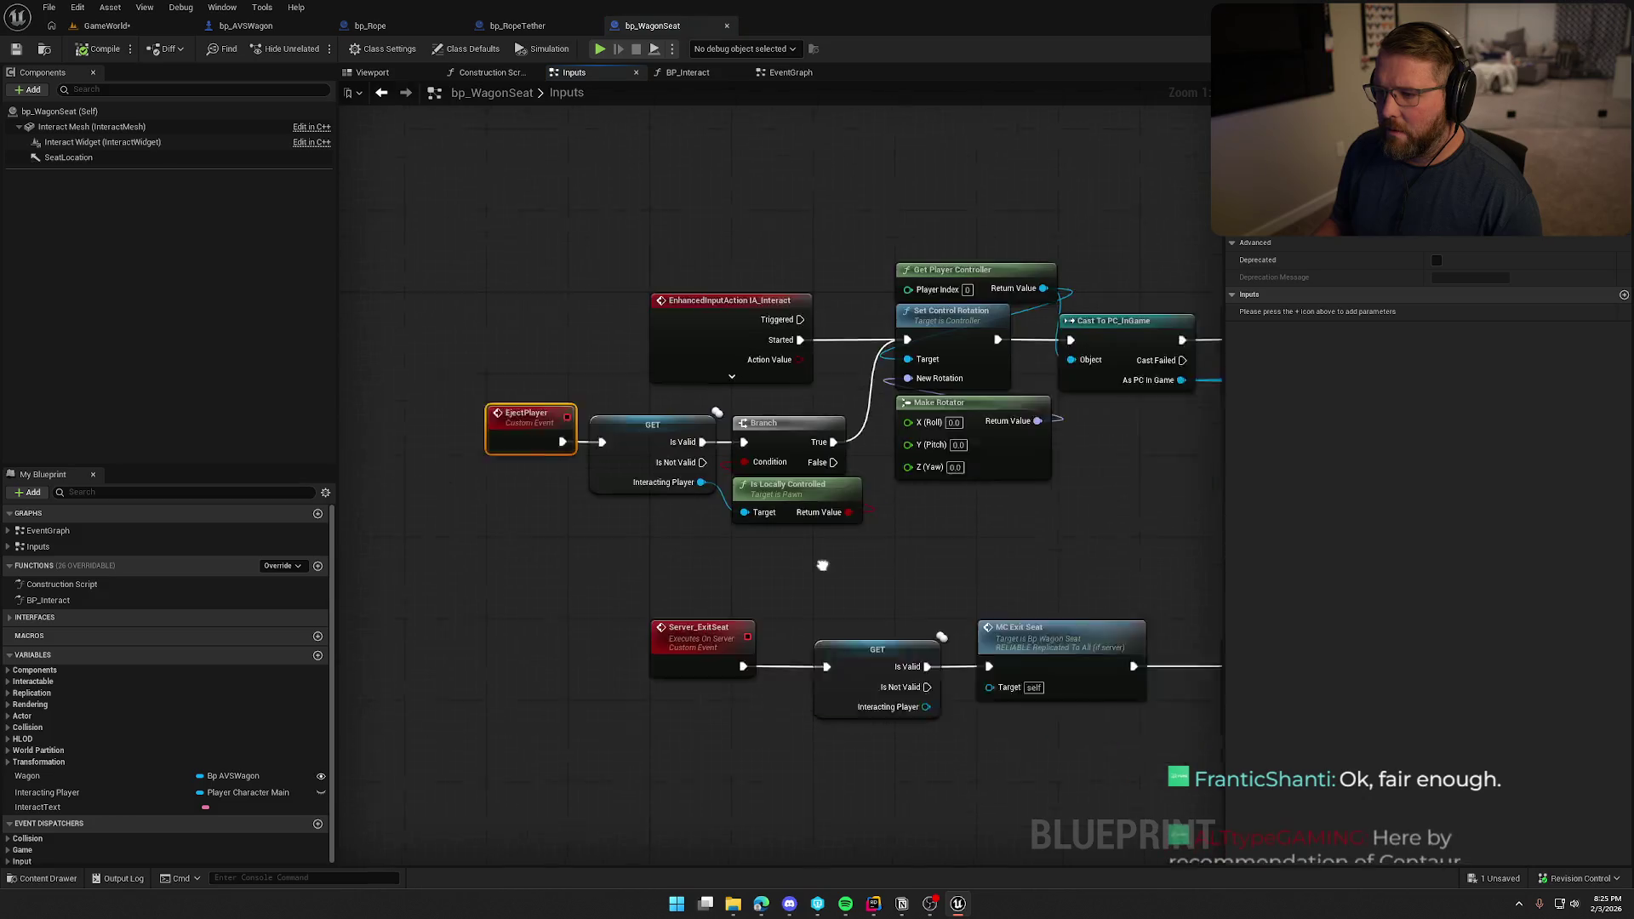
mouse_move(807, 491)
left_mouse_down()
mouse_move(821, 488)
mouse_move(492, 391)
left_mouse_up()
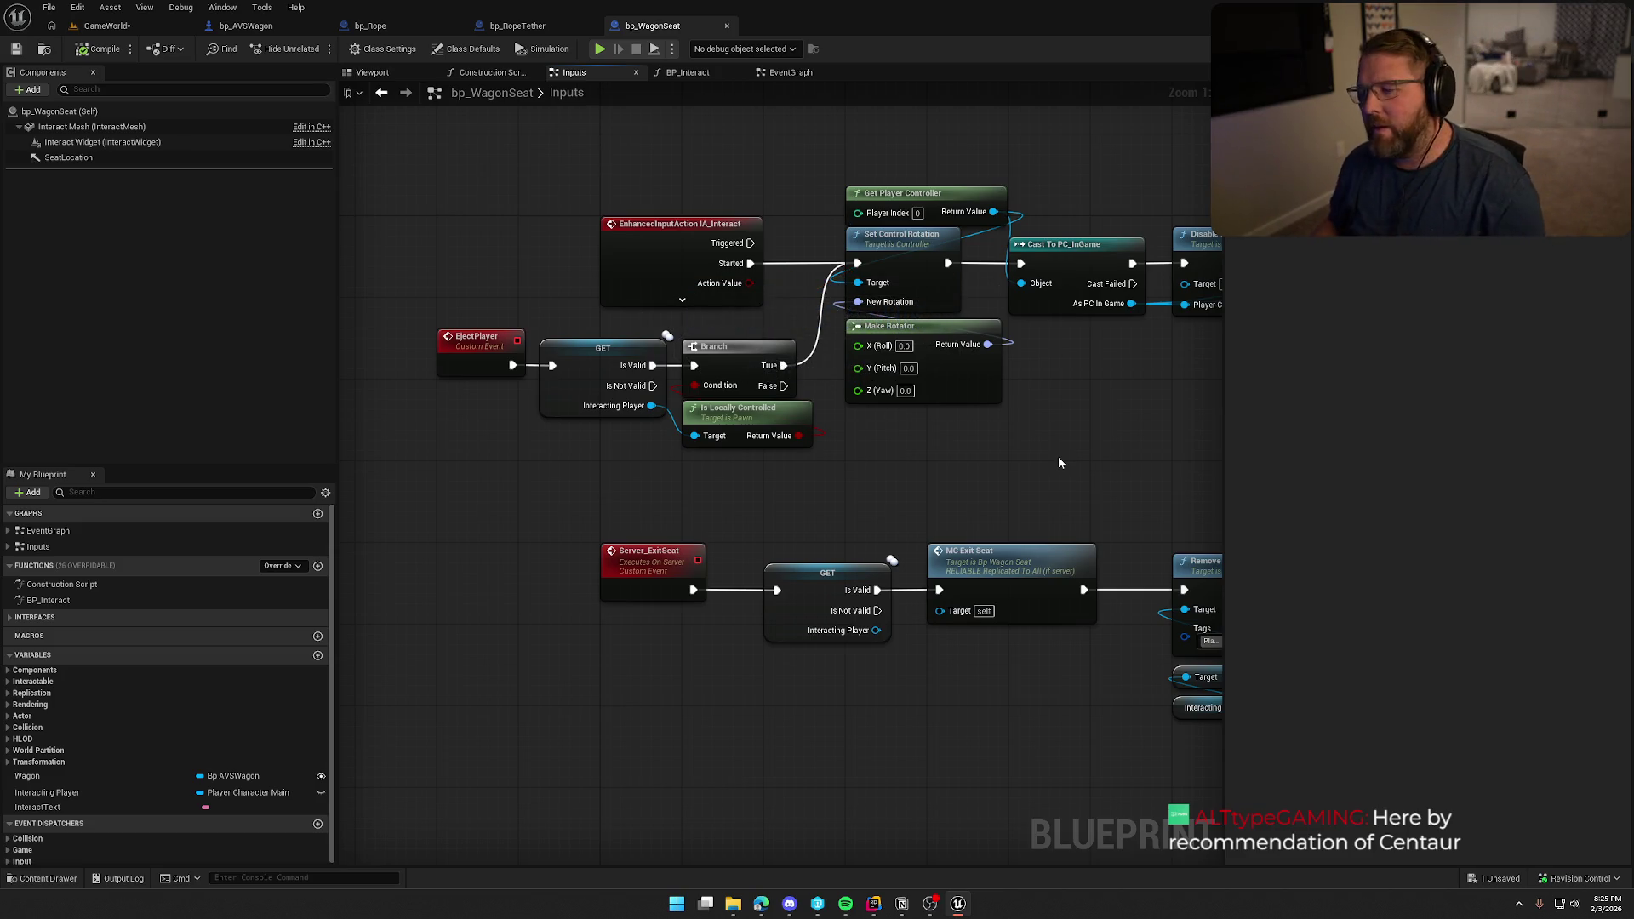
left_click(101, 25)
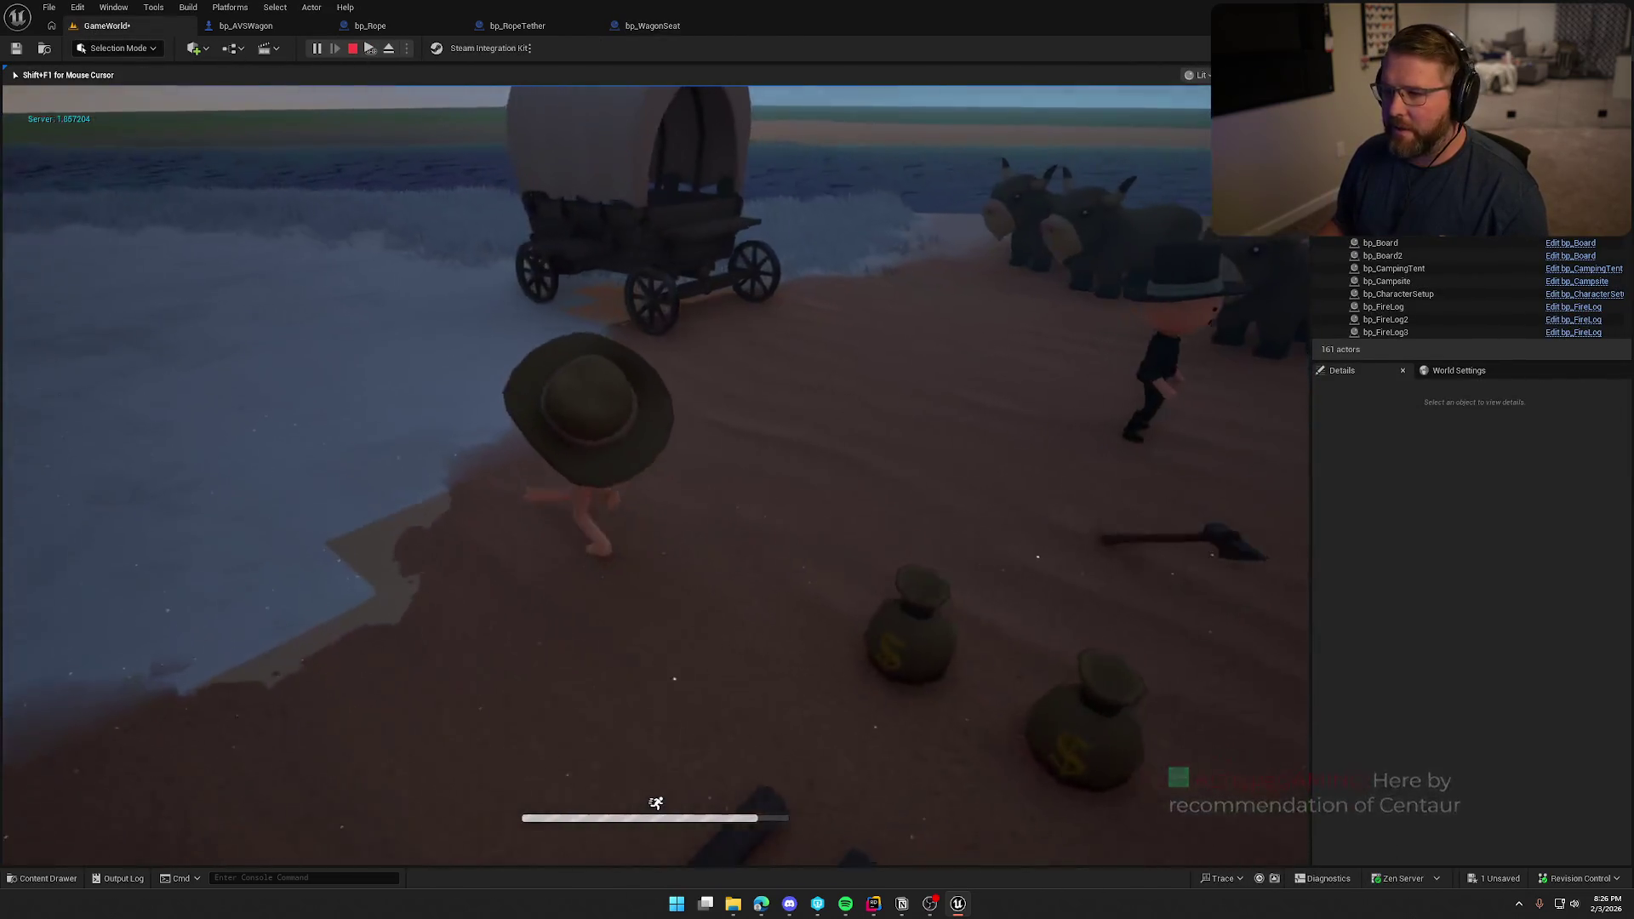
key("super")
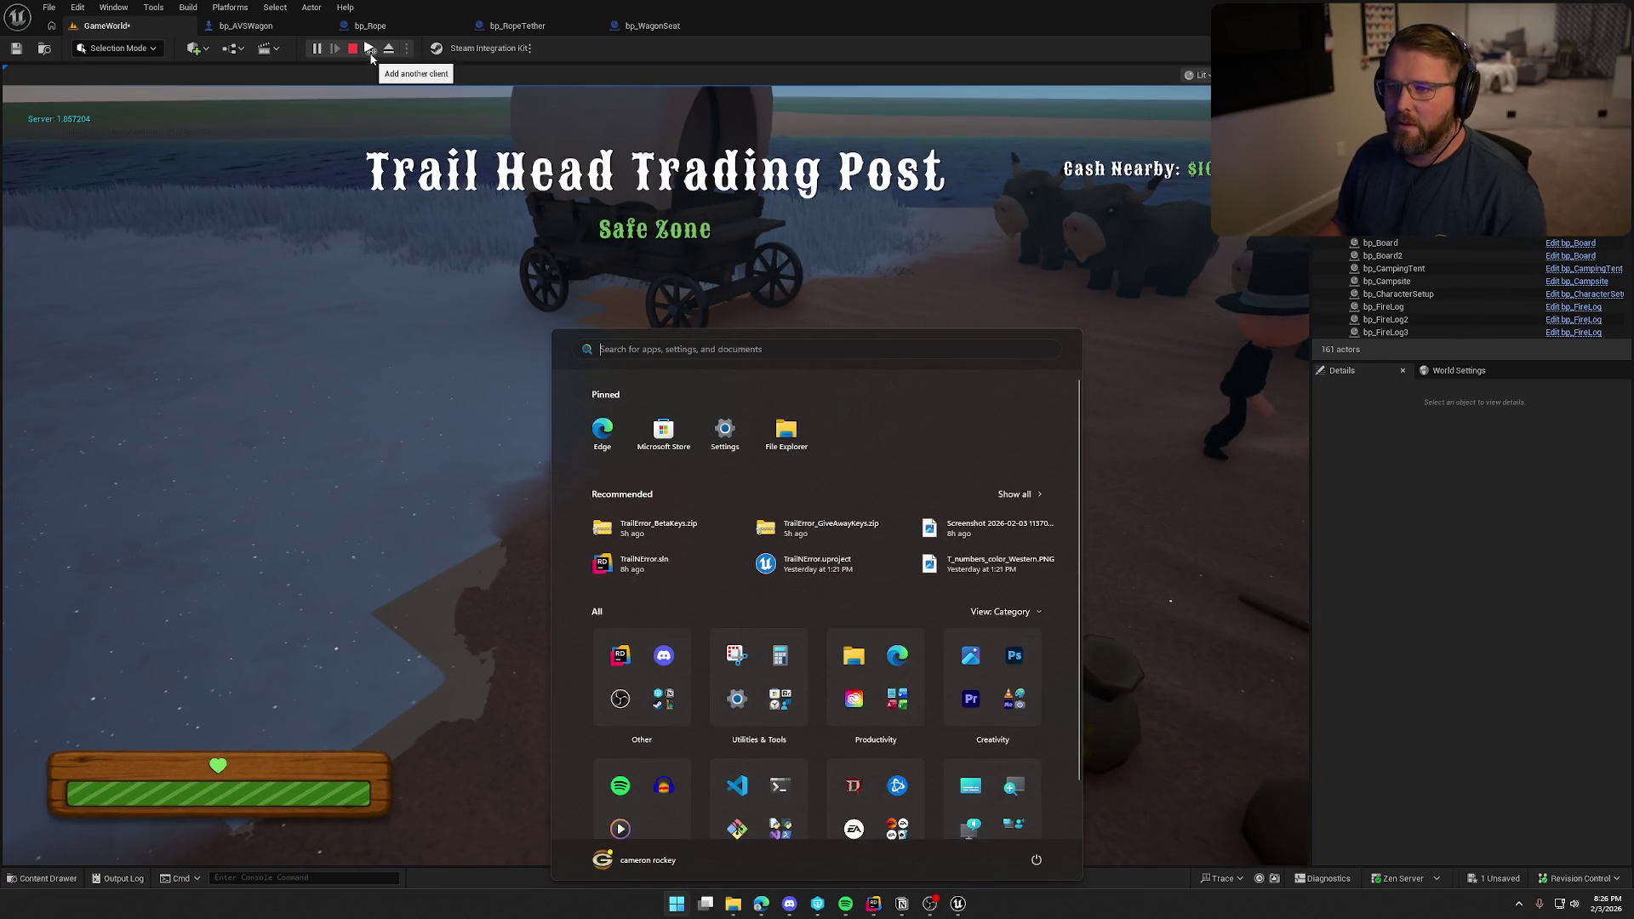
Board the wagon and drive it past the cabin into the river until it tips over.
key("super")
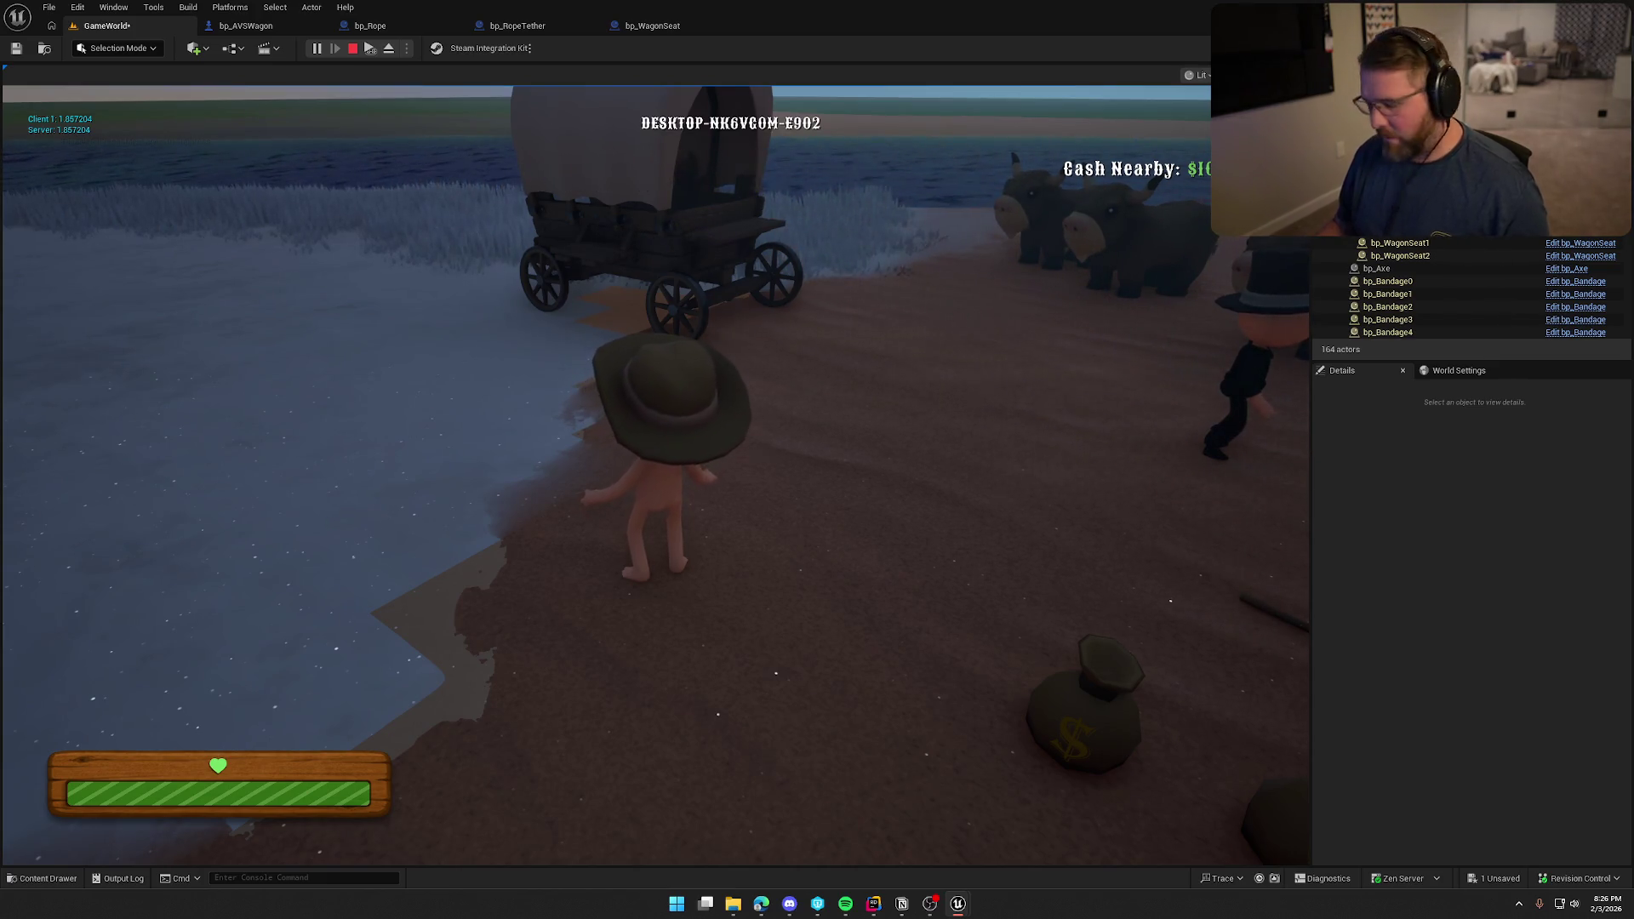
key("super")
key("super")
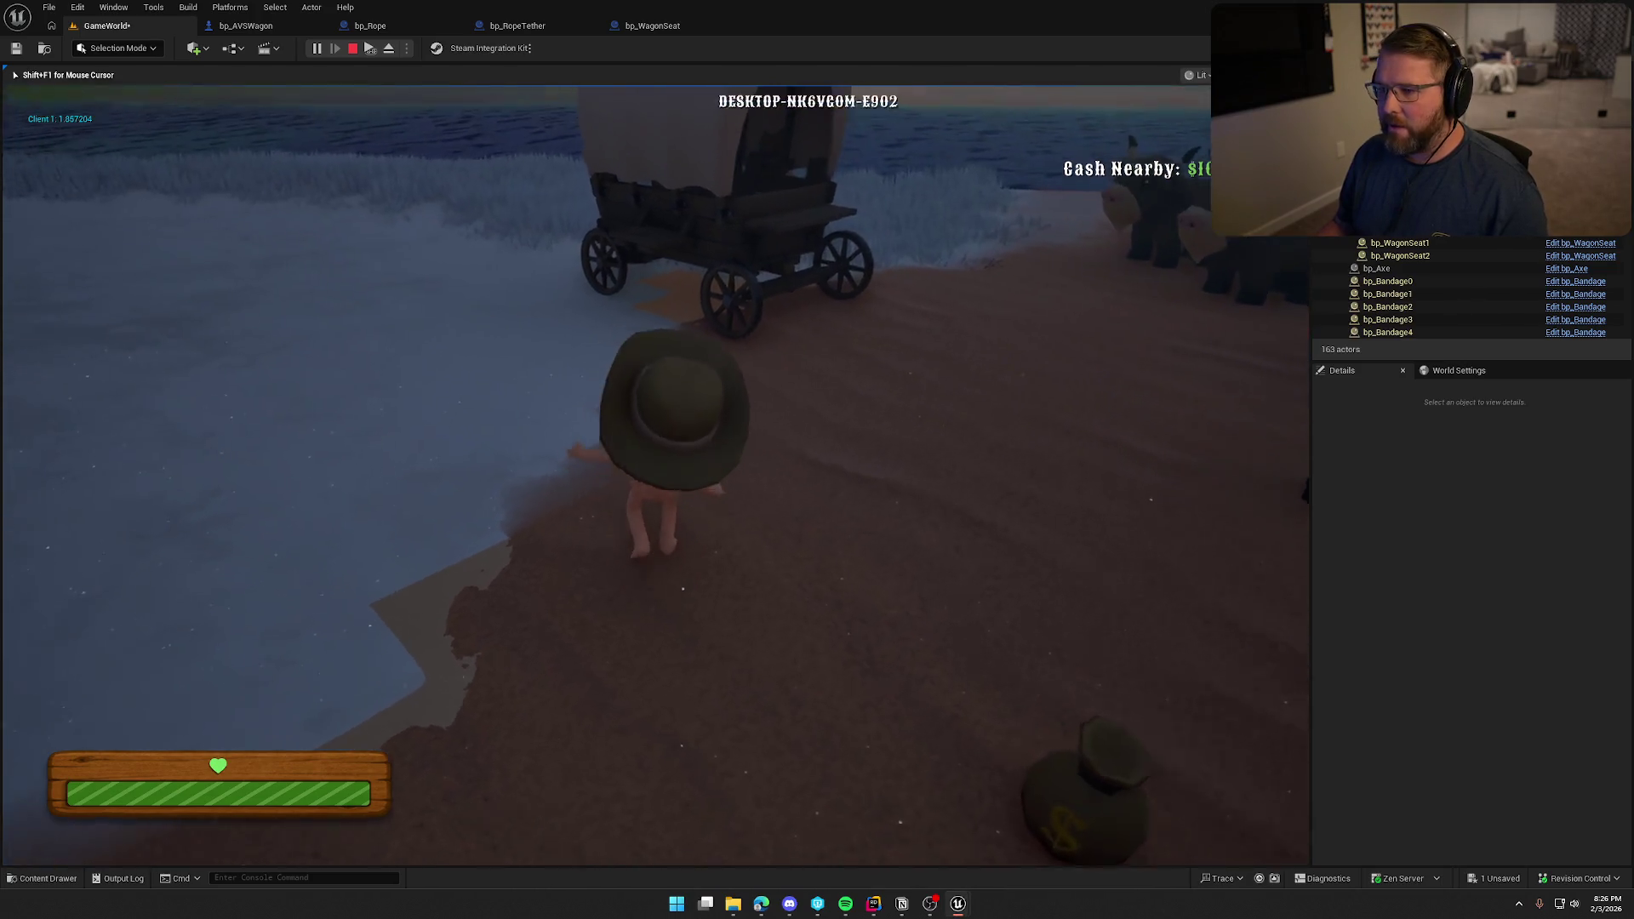
key("e")
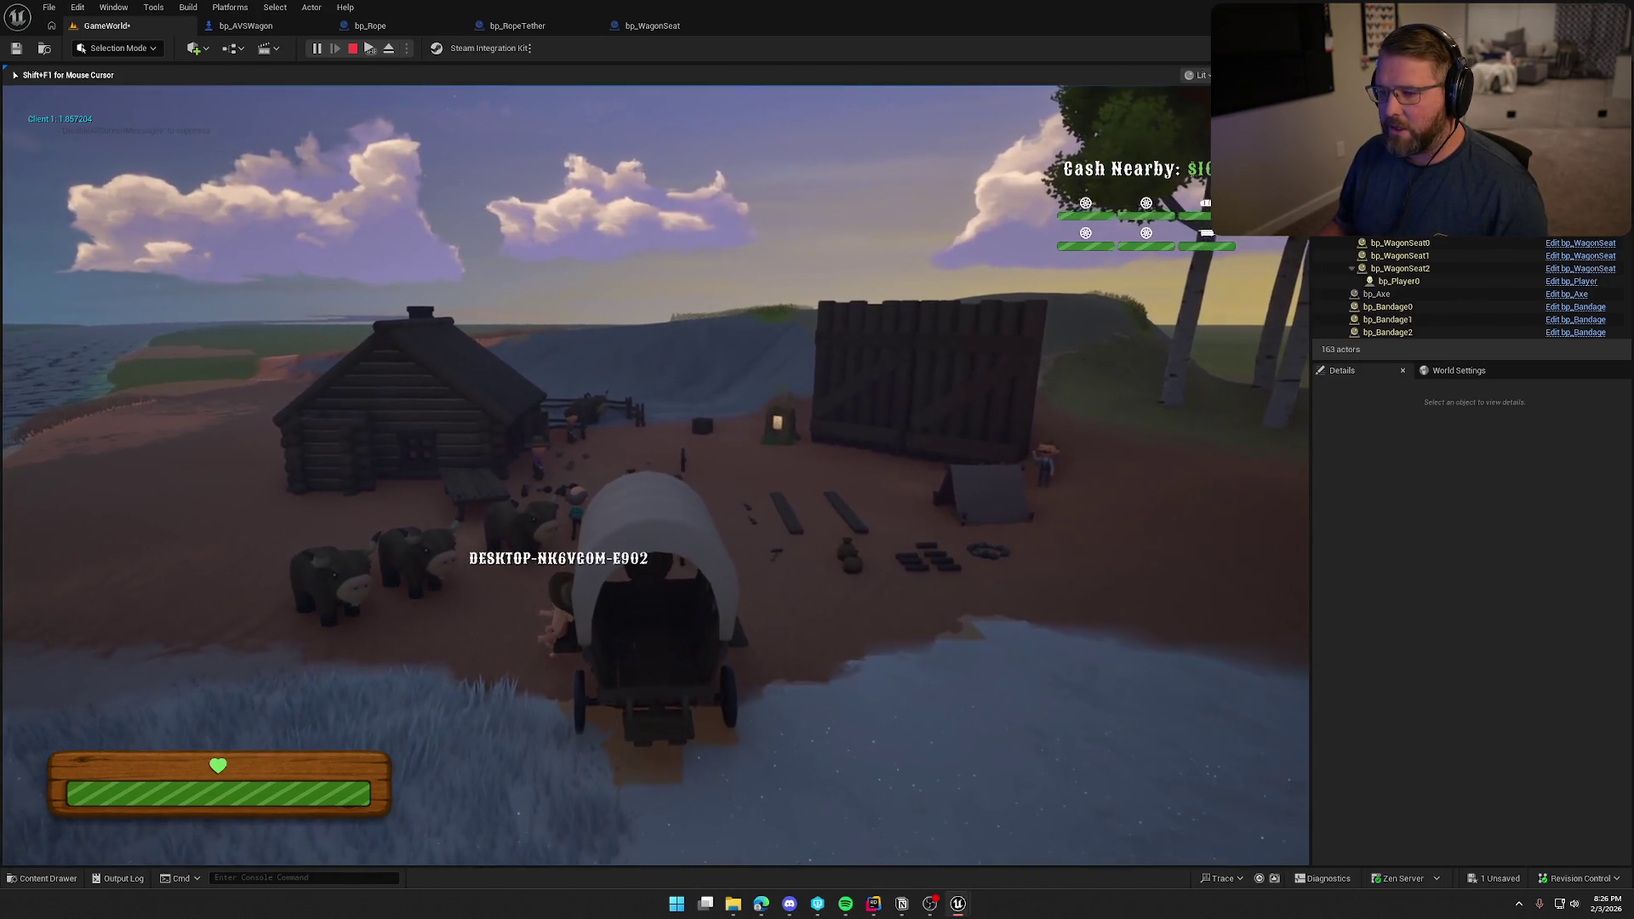
key("w")
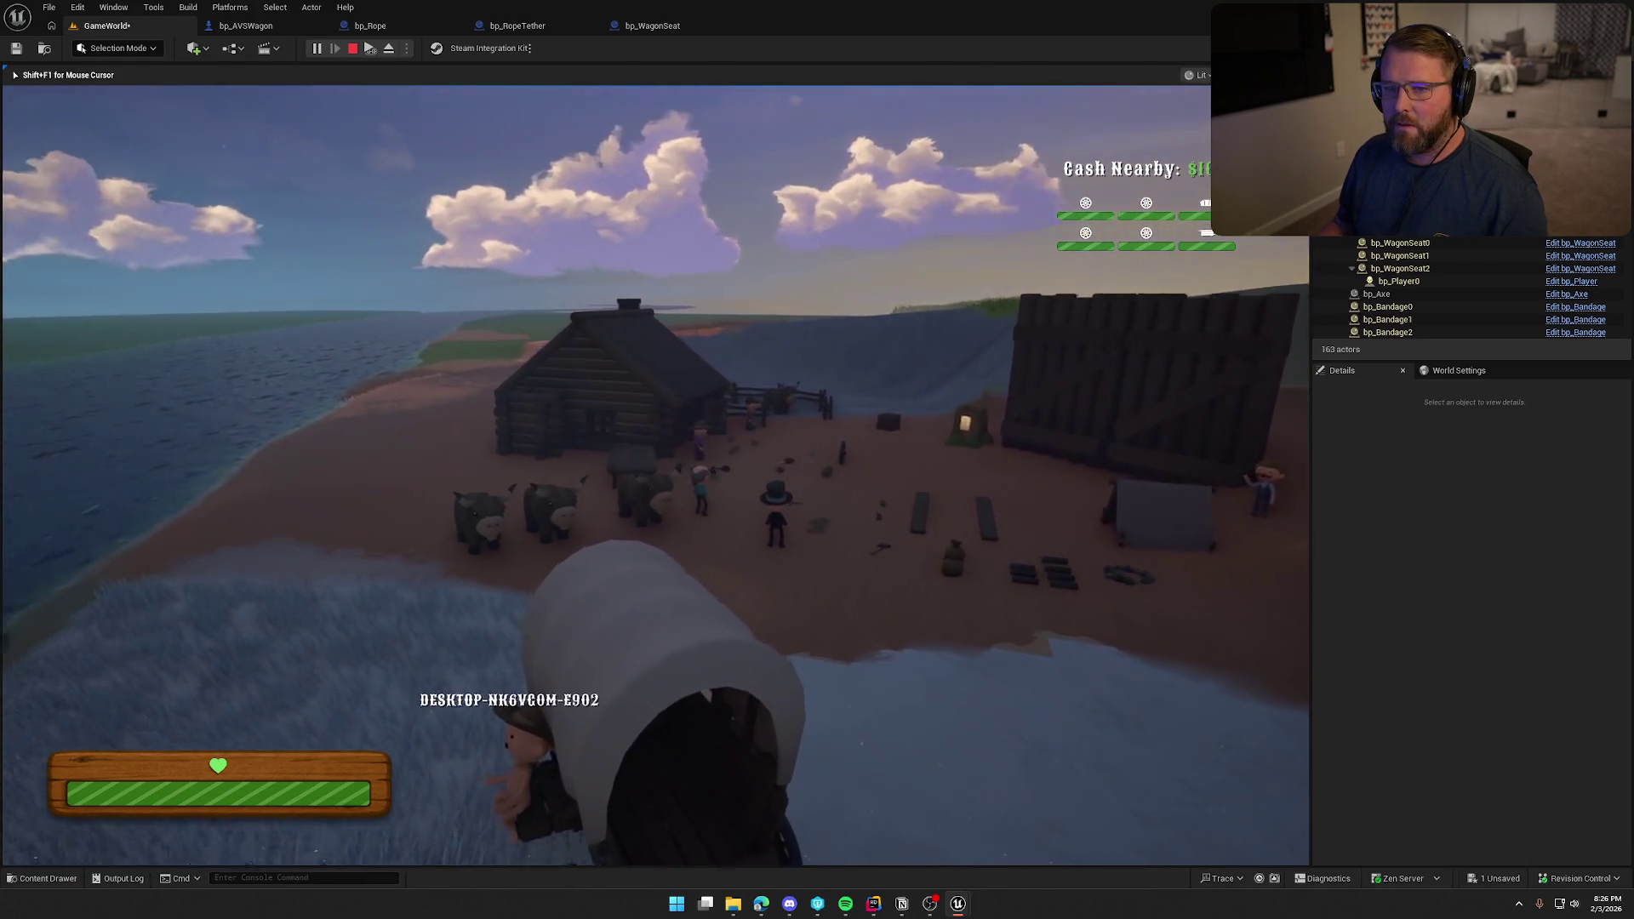
key("a")
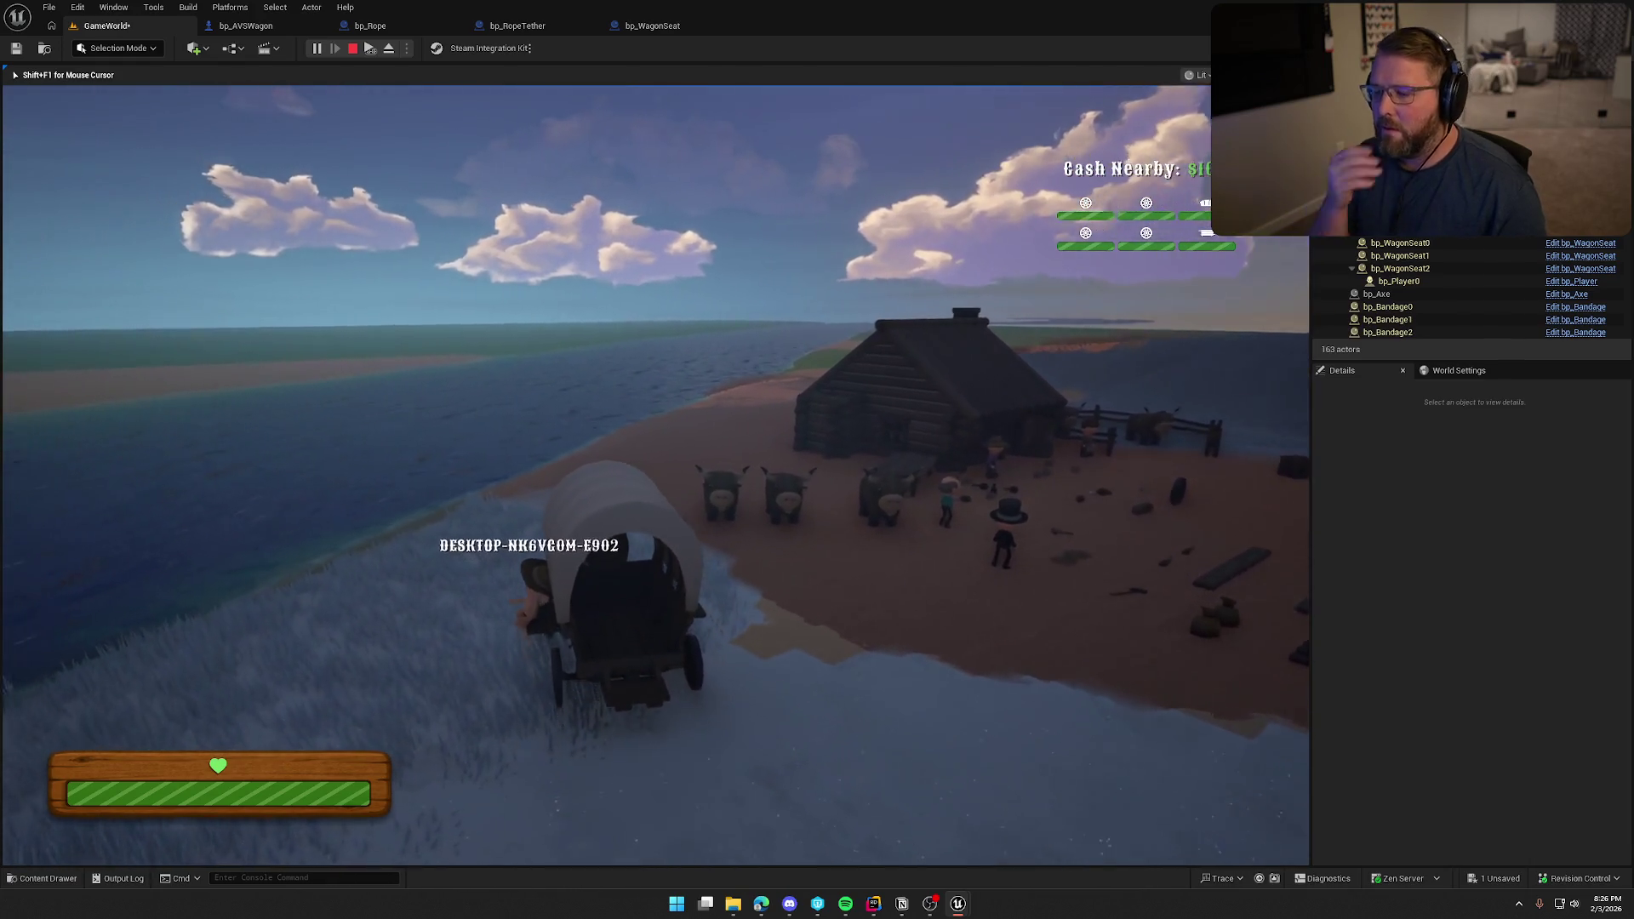
key("w")
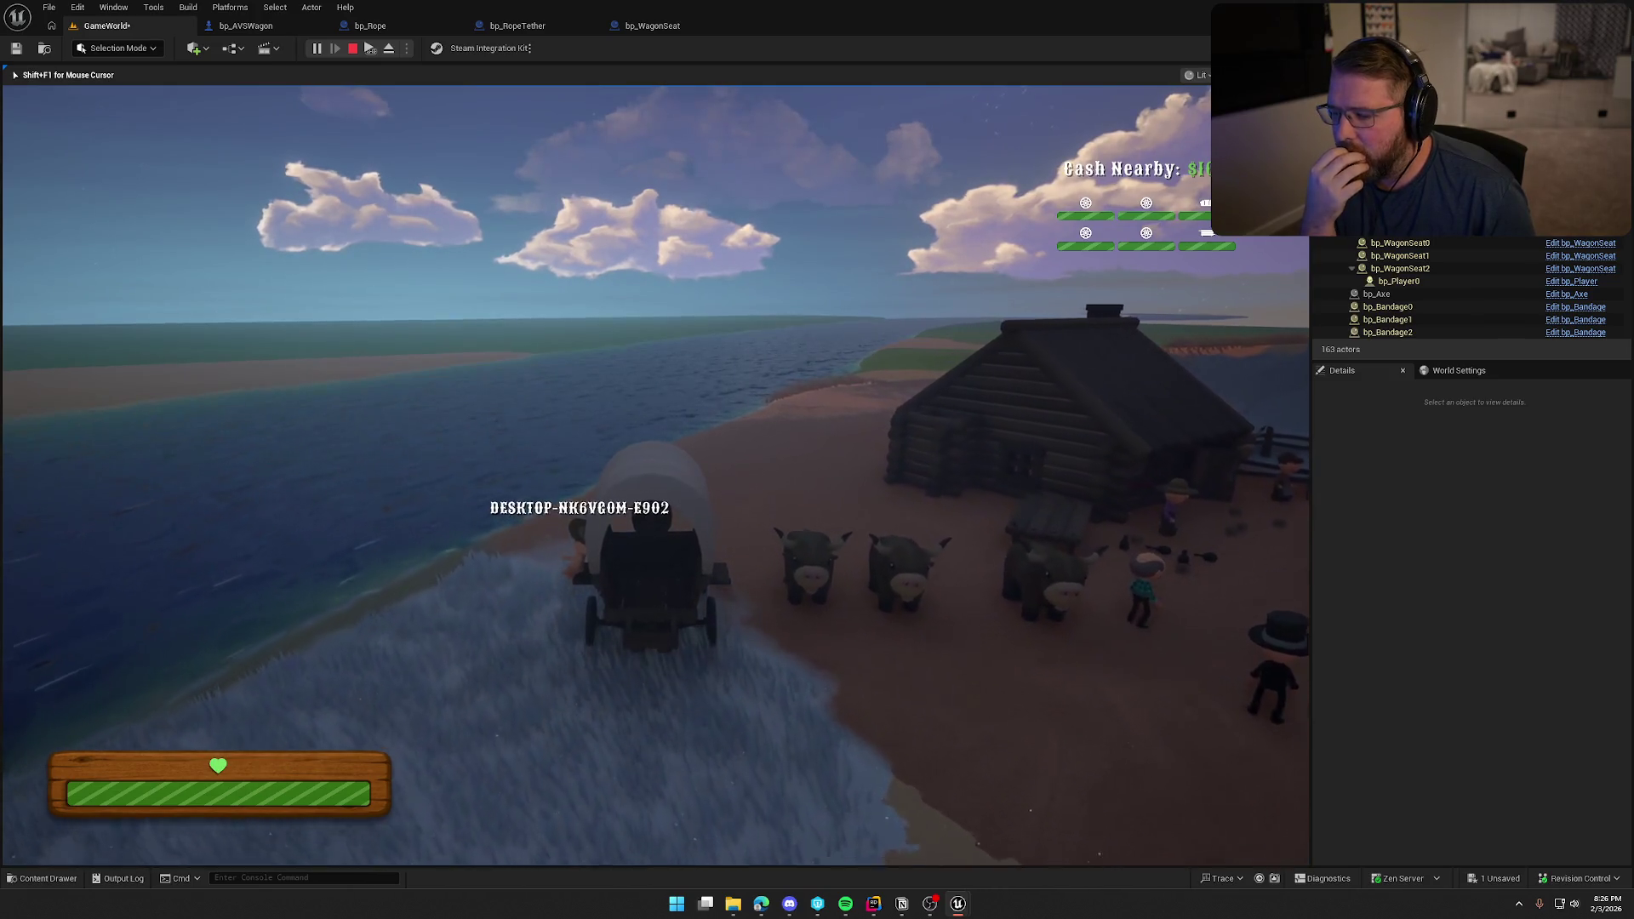
key("w")
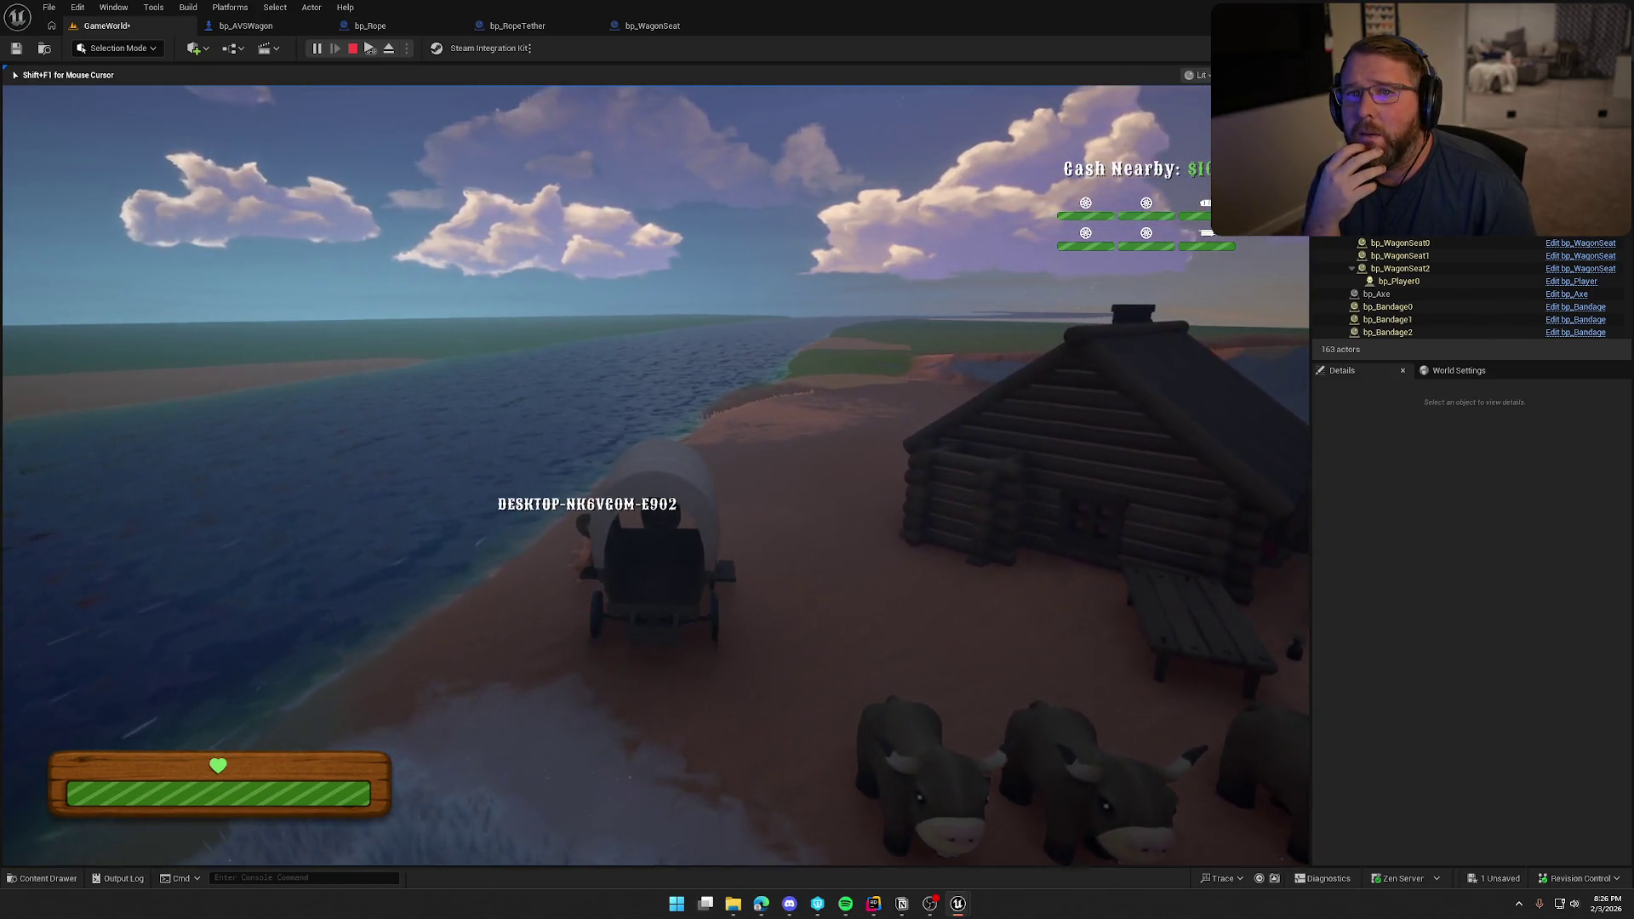
key("w")
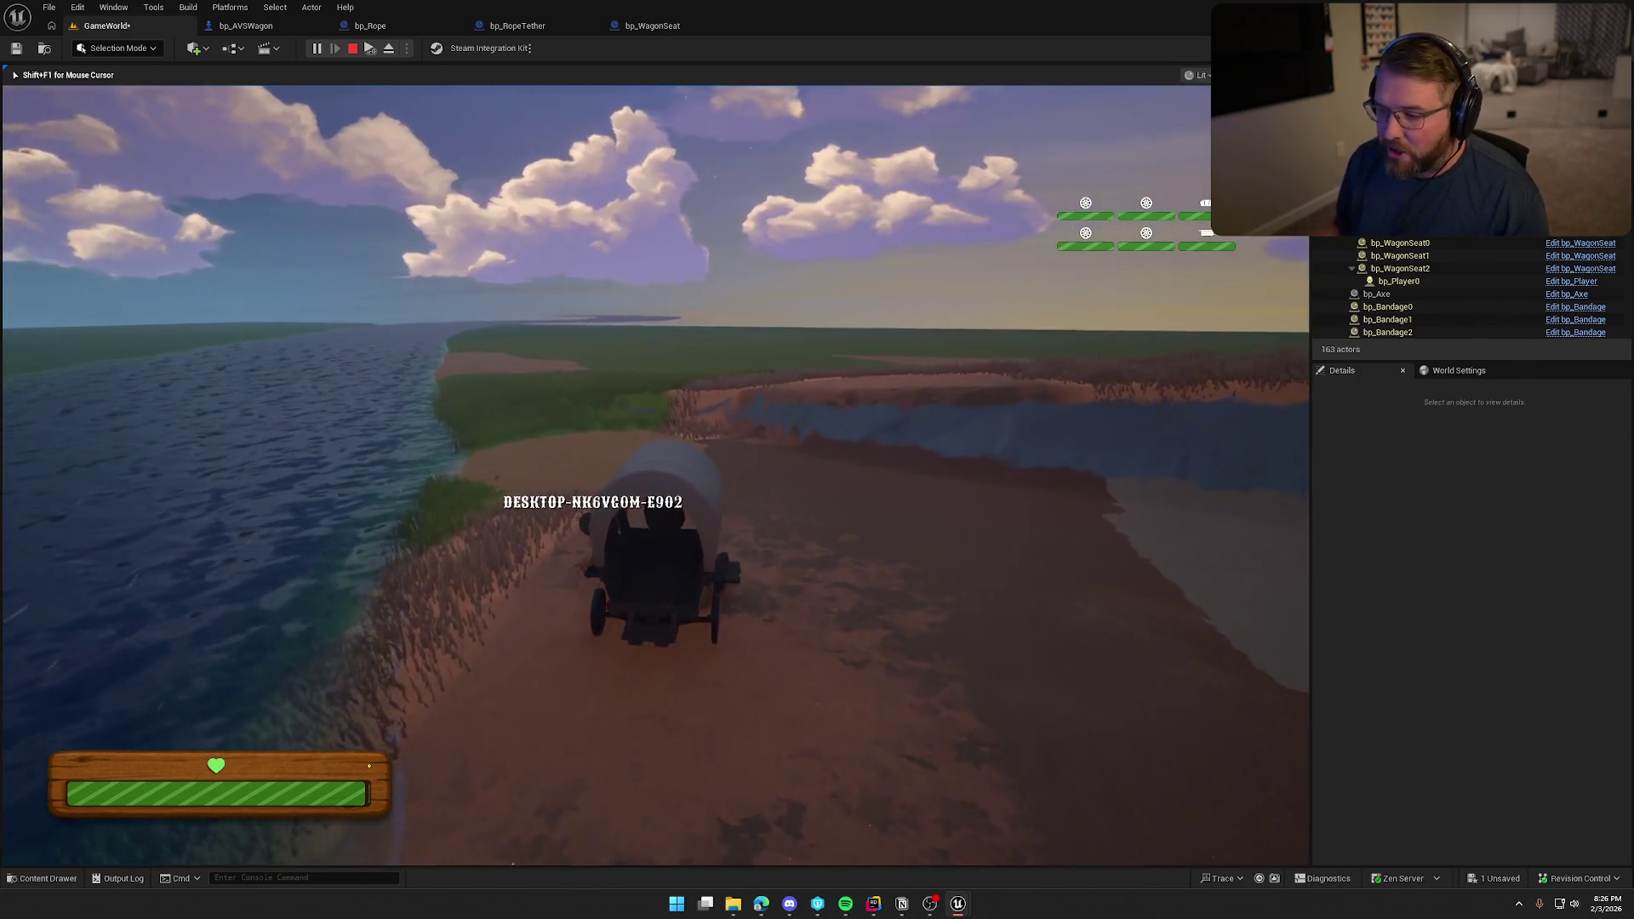
key("d")
key("a")
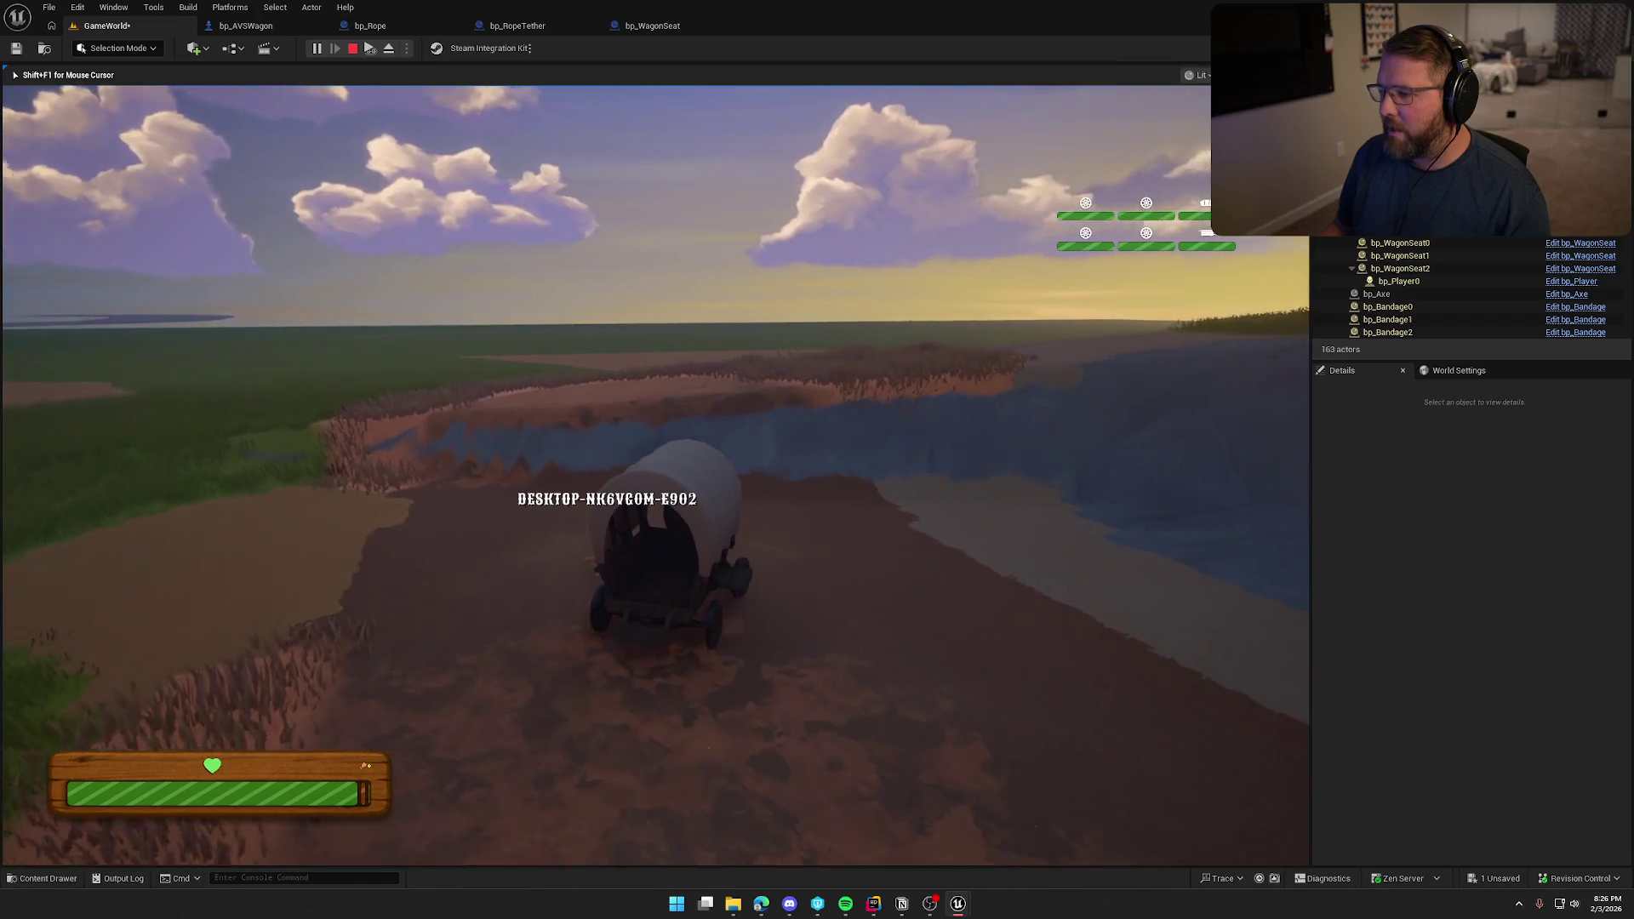
key("d")
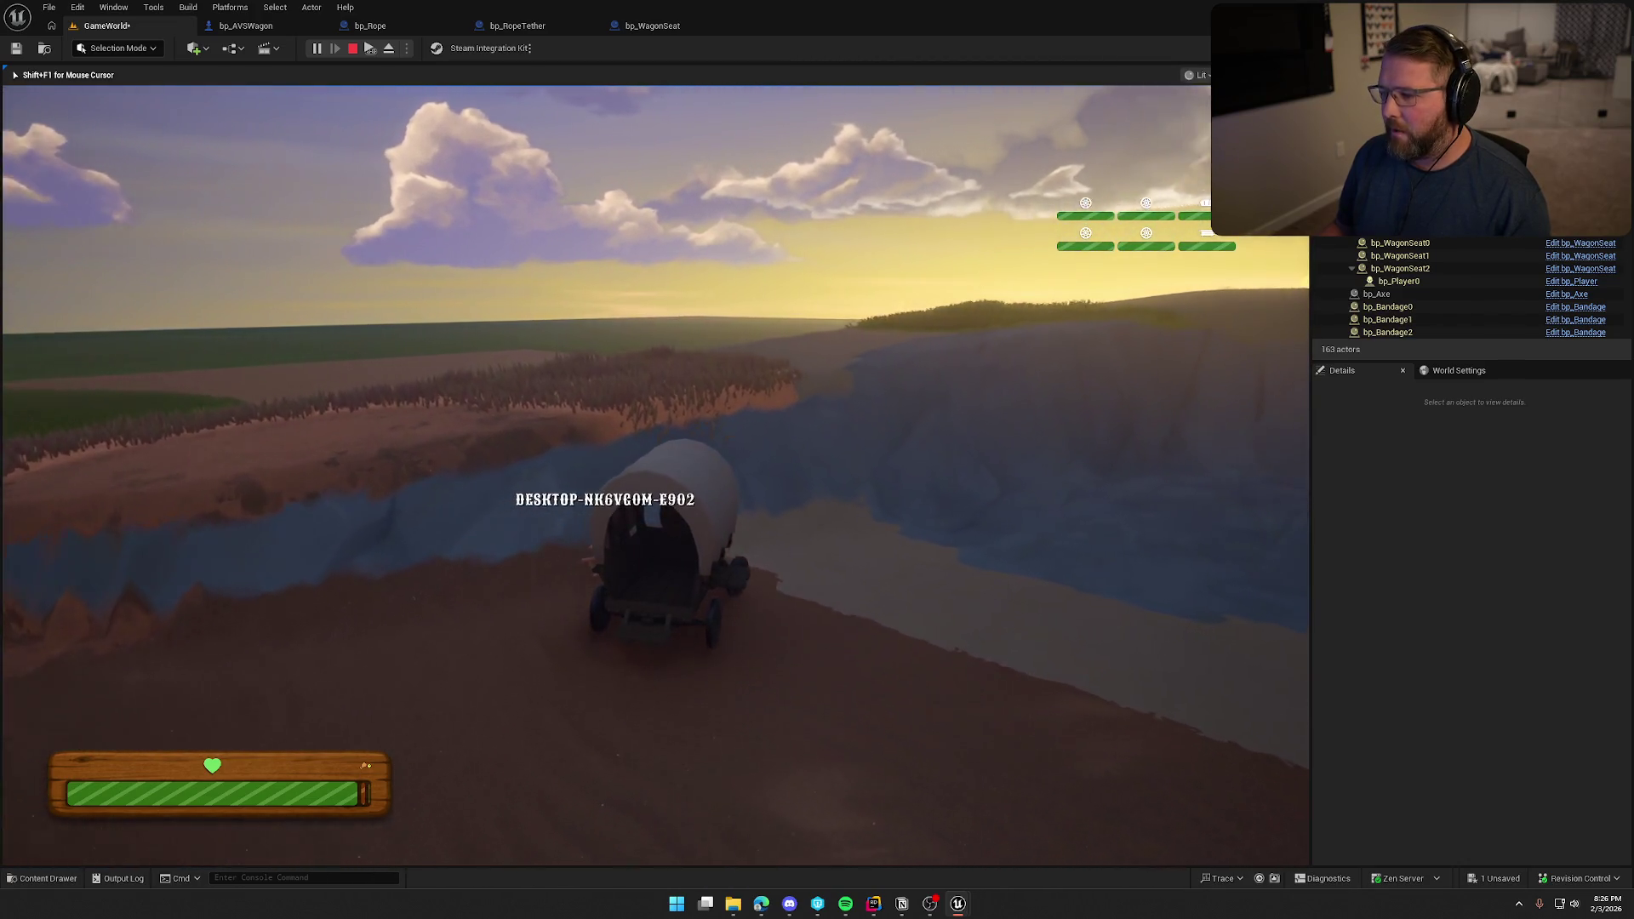
key("d")
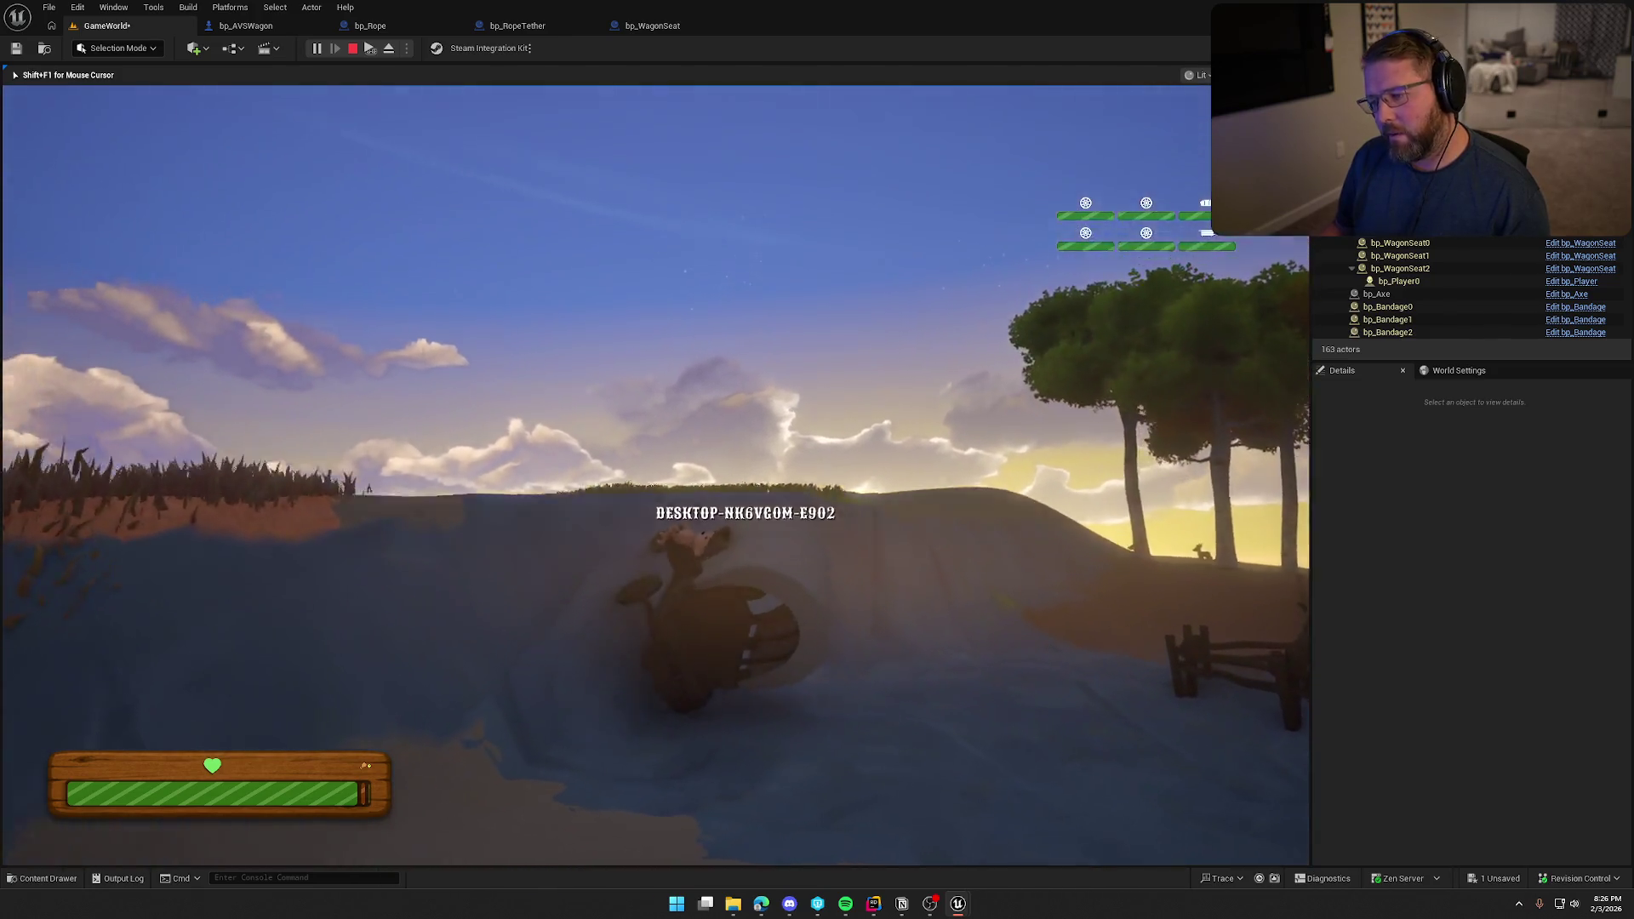
Run to the overturned wagon so it resets, check the Client 1 window, and end play.
key("w")
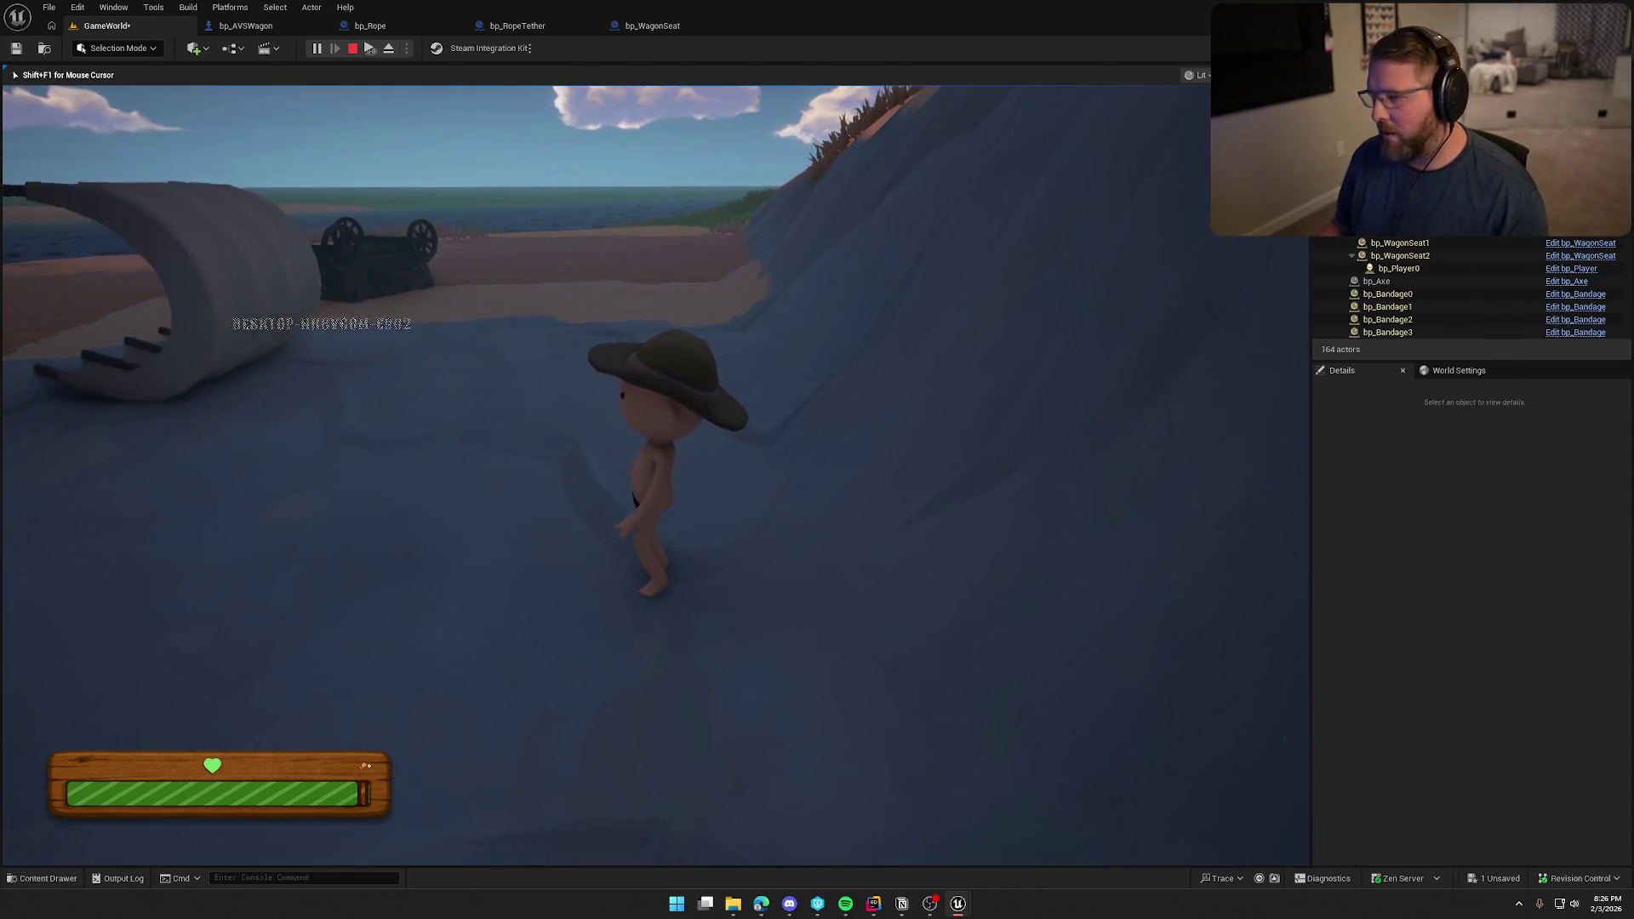
key("shift")
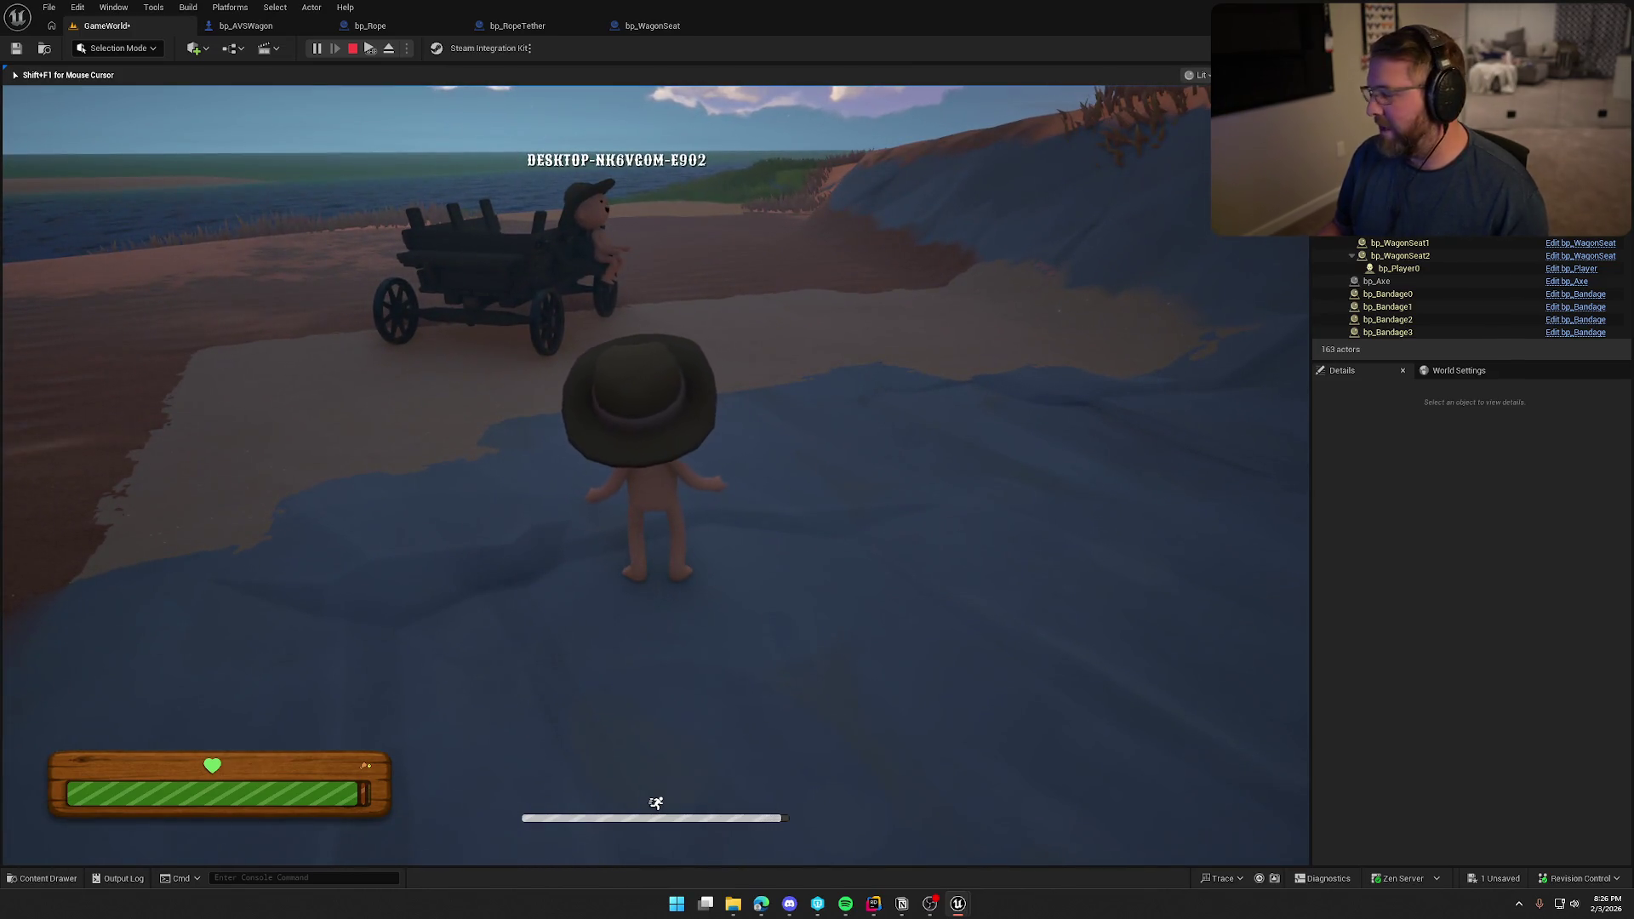
key("super")
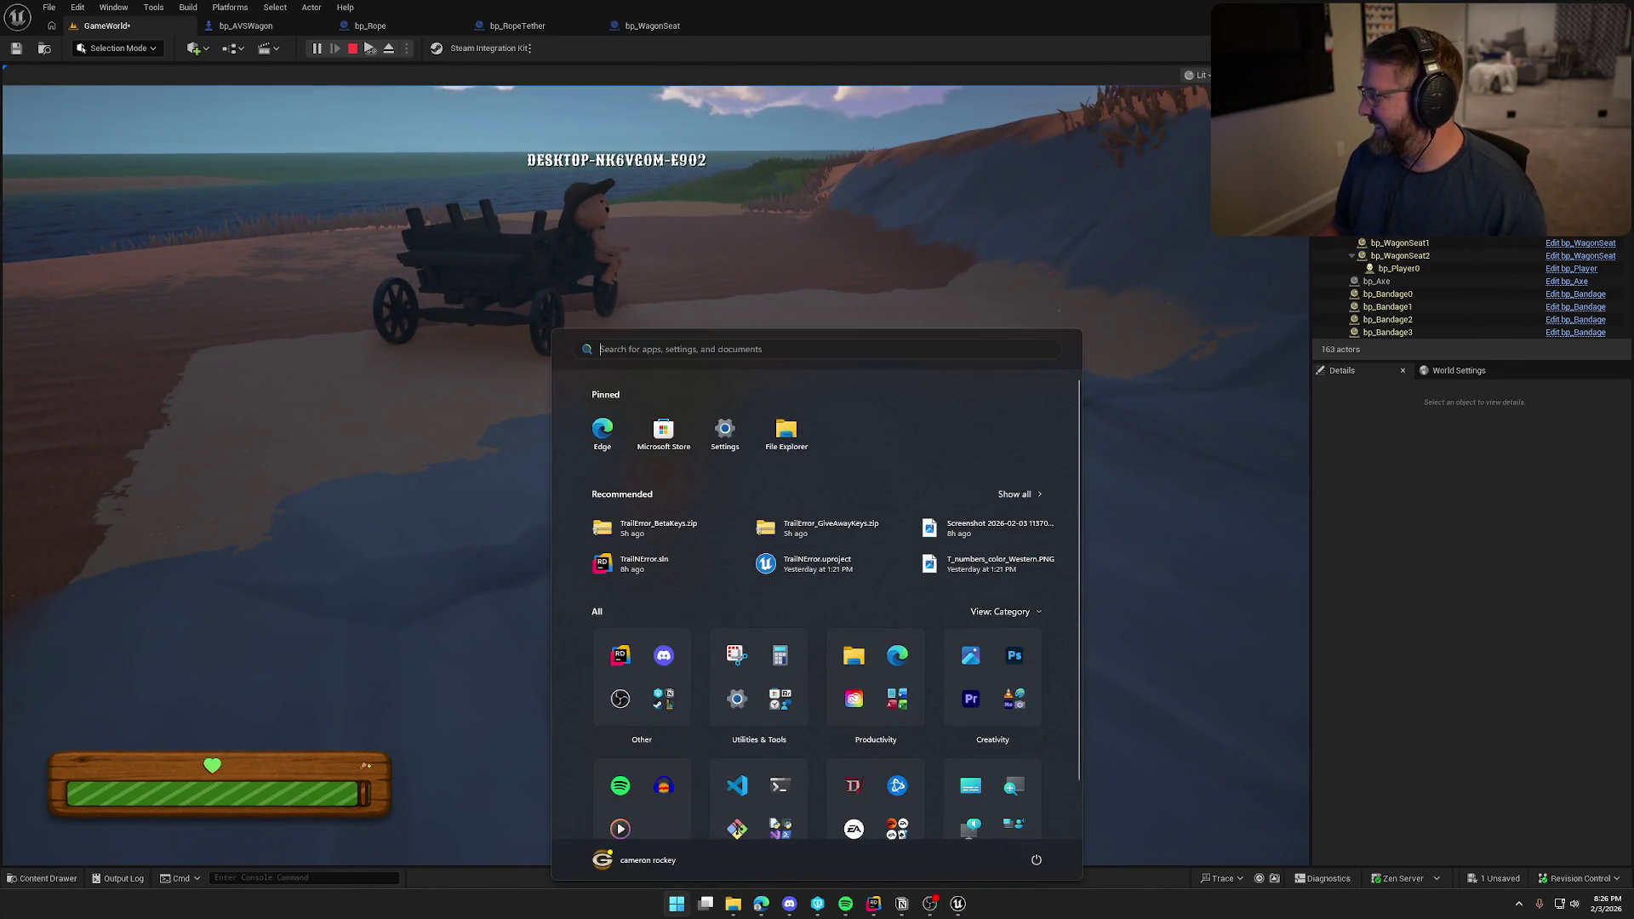
key("alt+Tab")
key("super+Up")
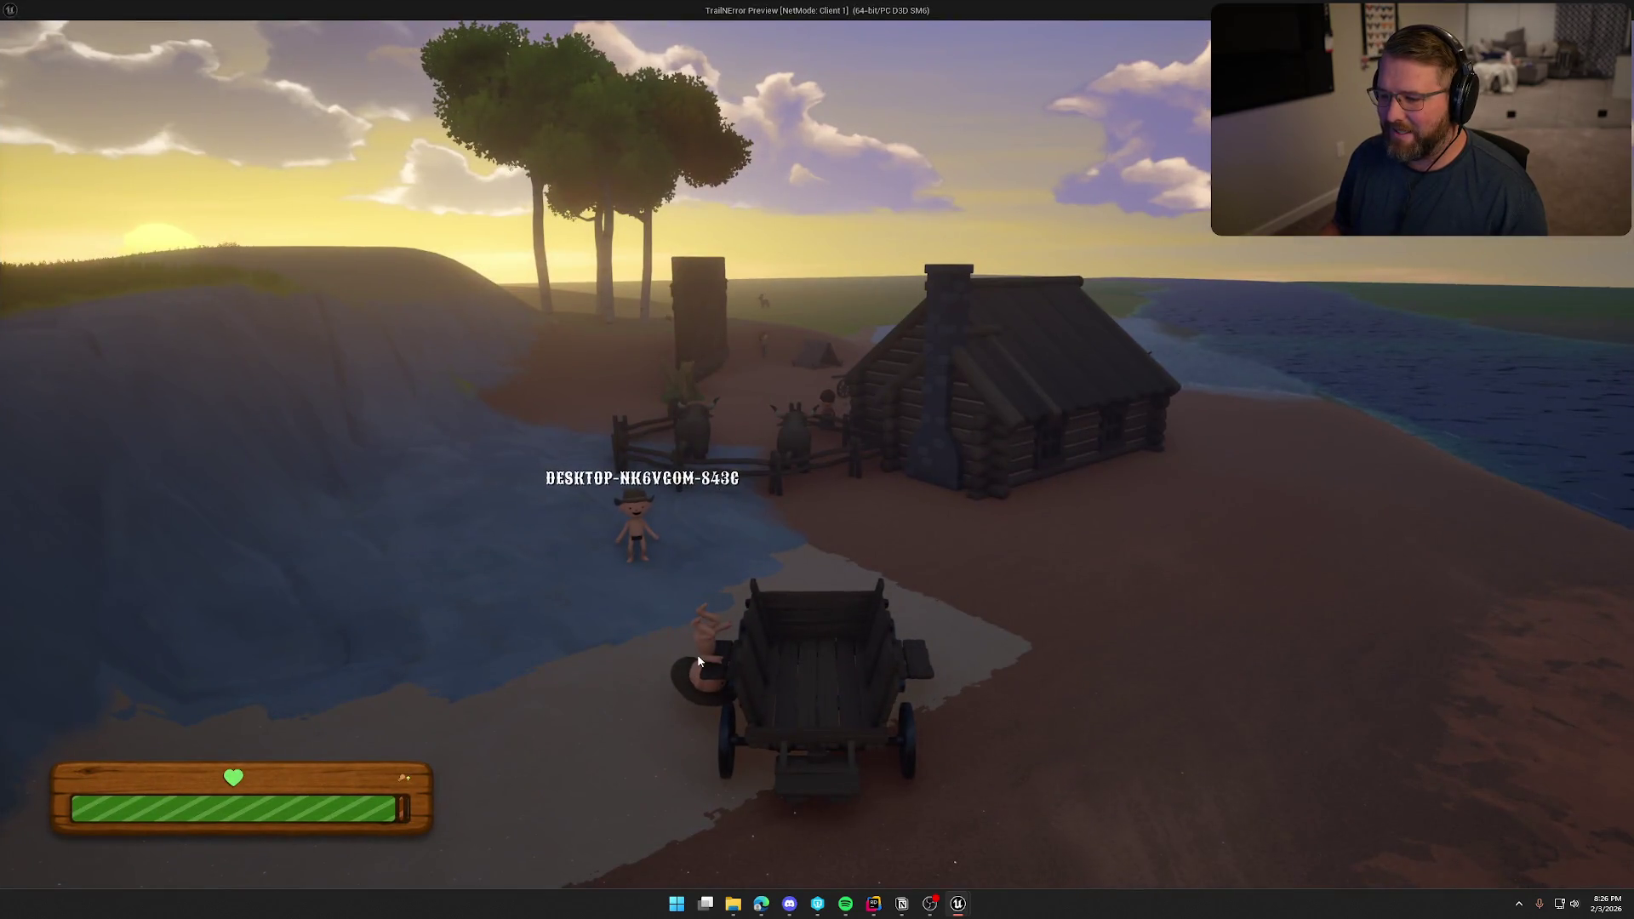
left_click(698, 661)
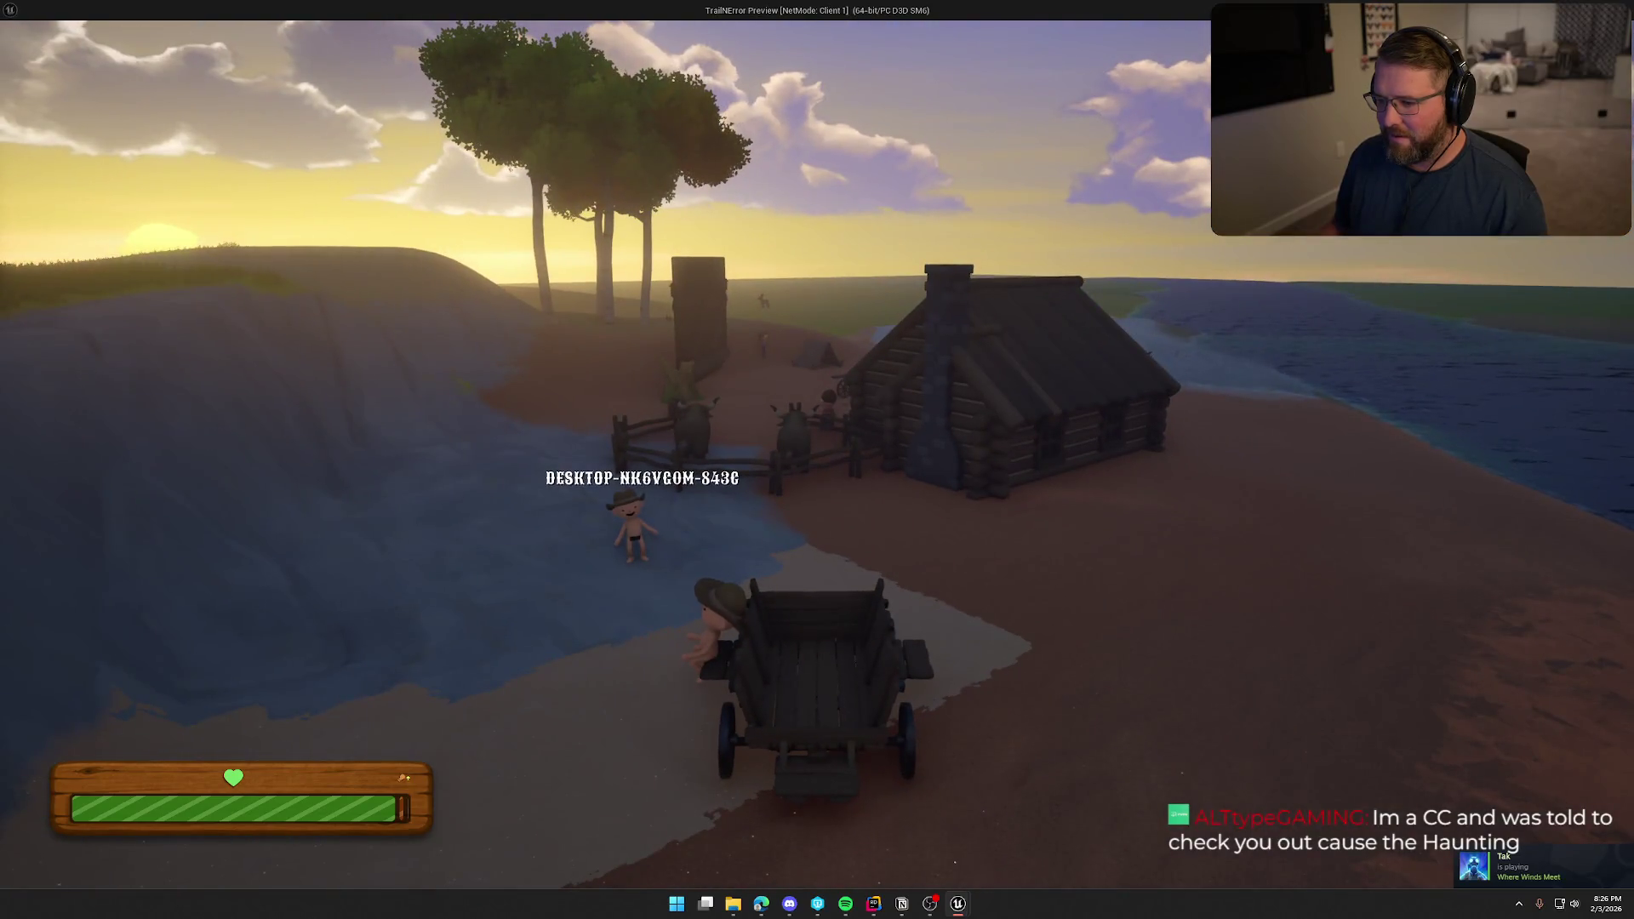
key("Escape")
left_click(250, 26)
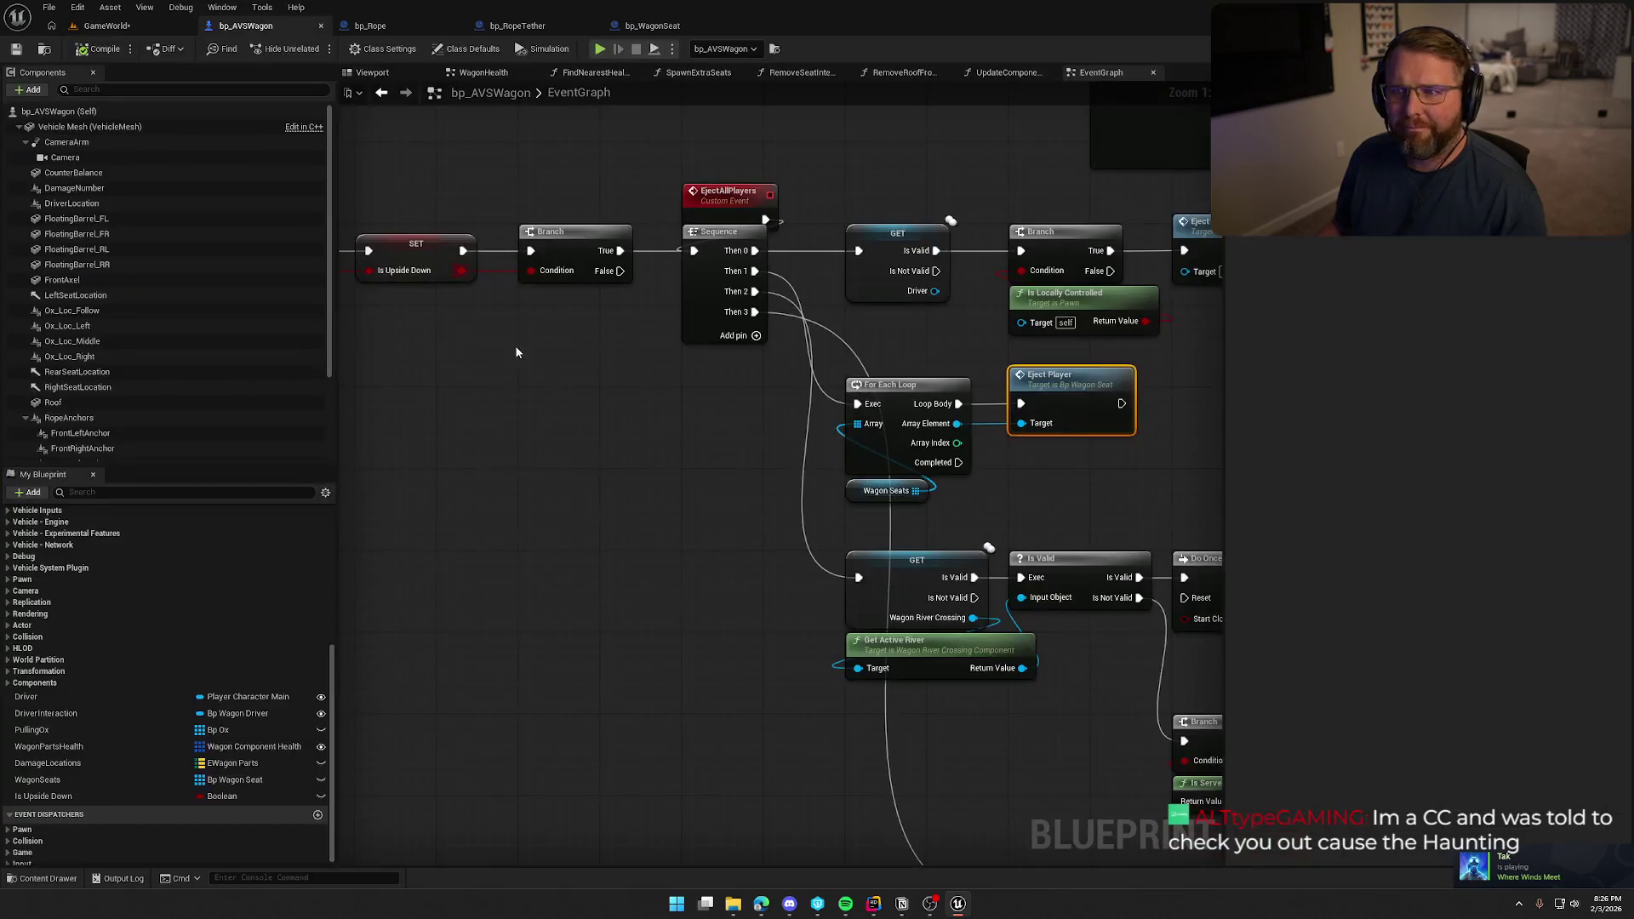
Set the Wagon Seats variable's Replication to Replicated and resume play in GameWorld.
left_click(827, 430)
left_click_drag(827, 430, 664, 432)
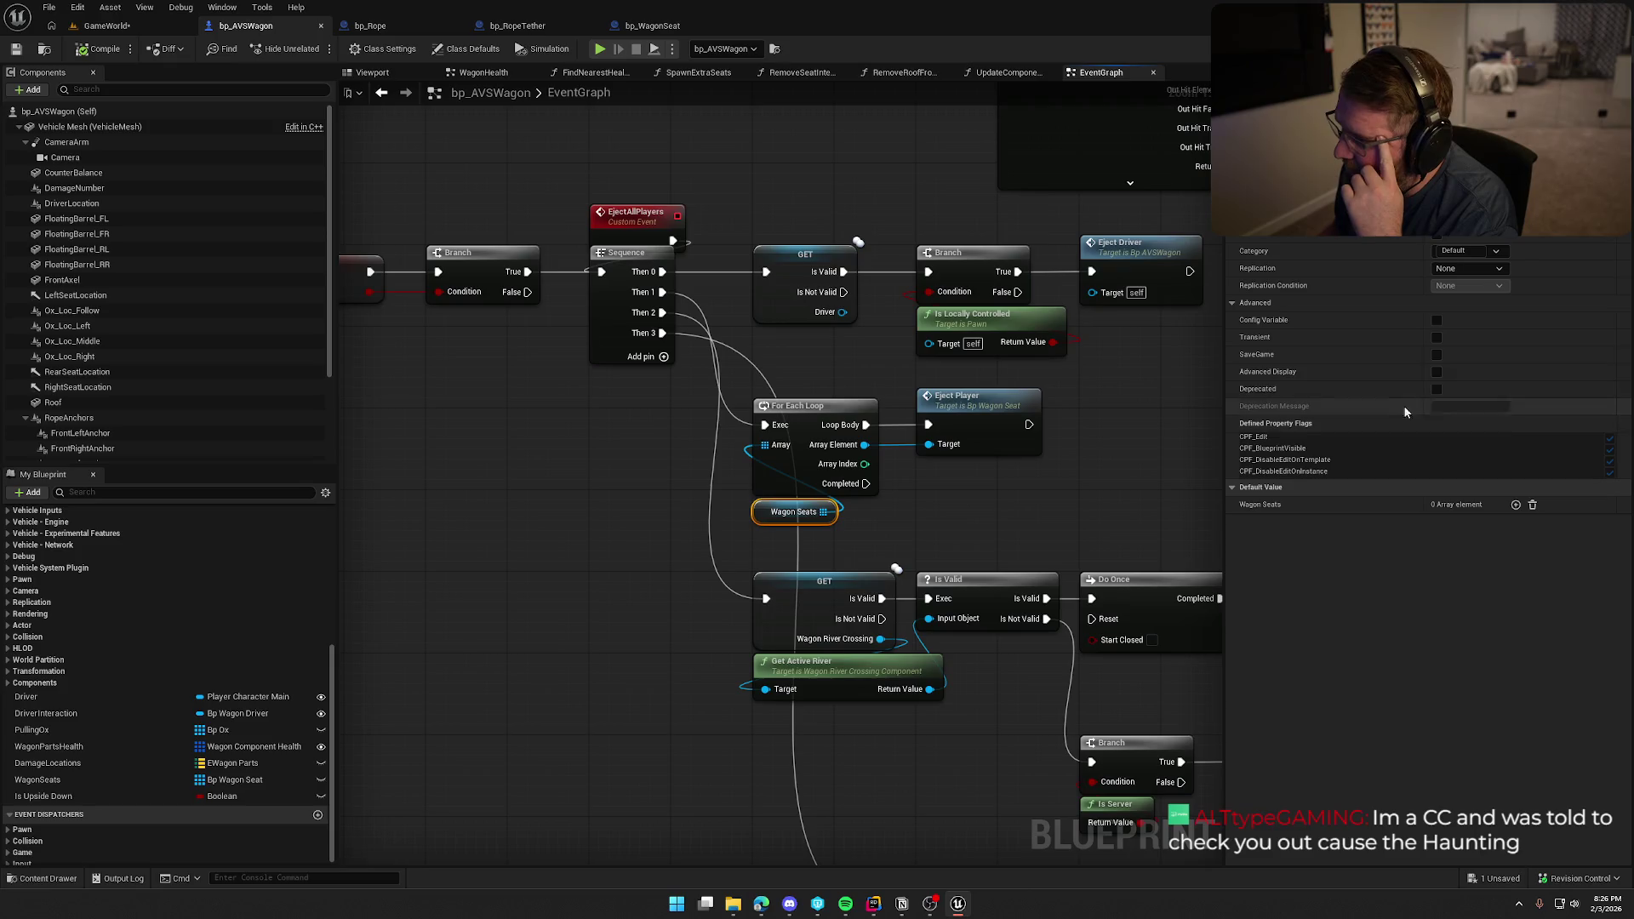
left_click(1471, 296)
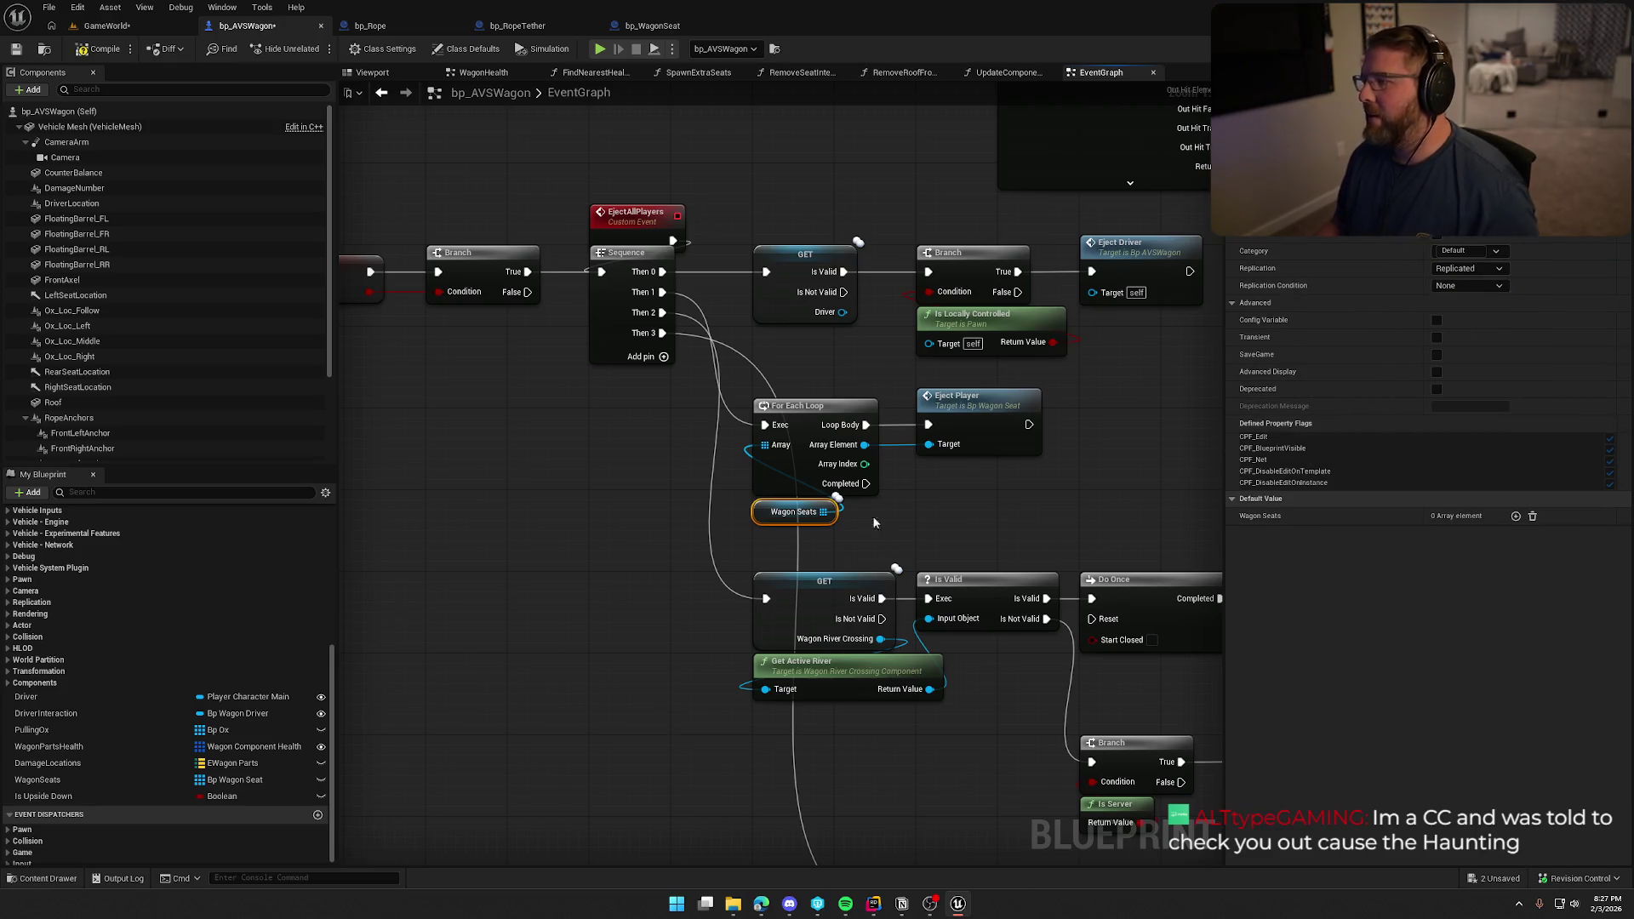
left_click(110, 27)
left_click(316, 48)
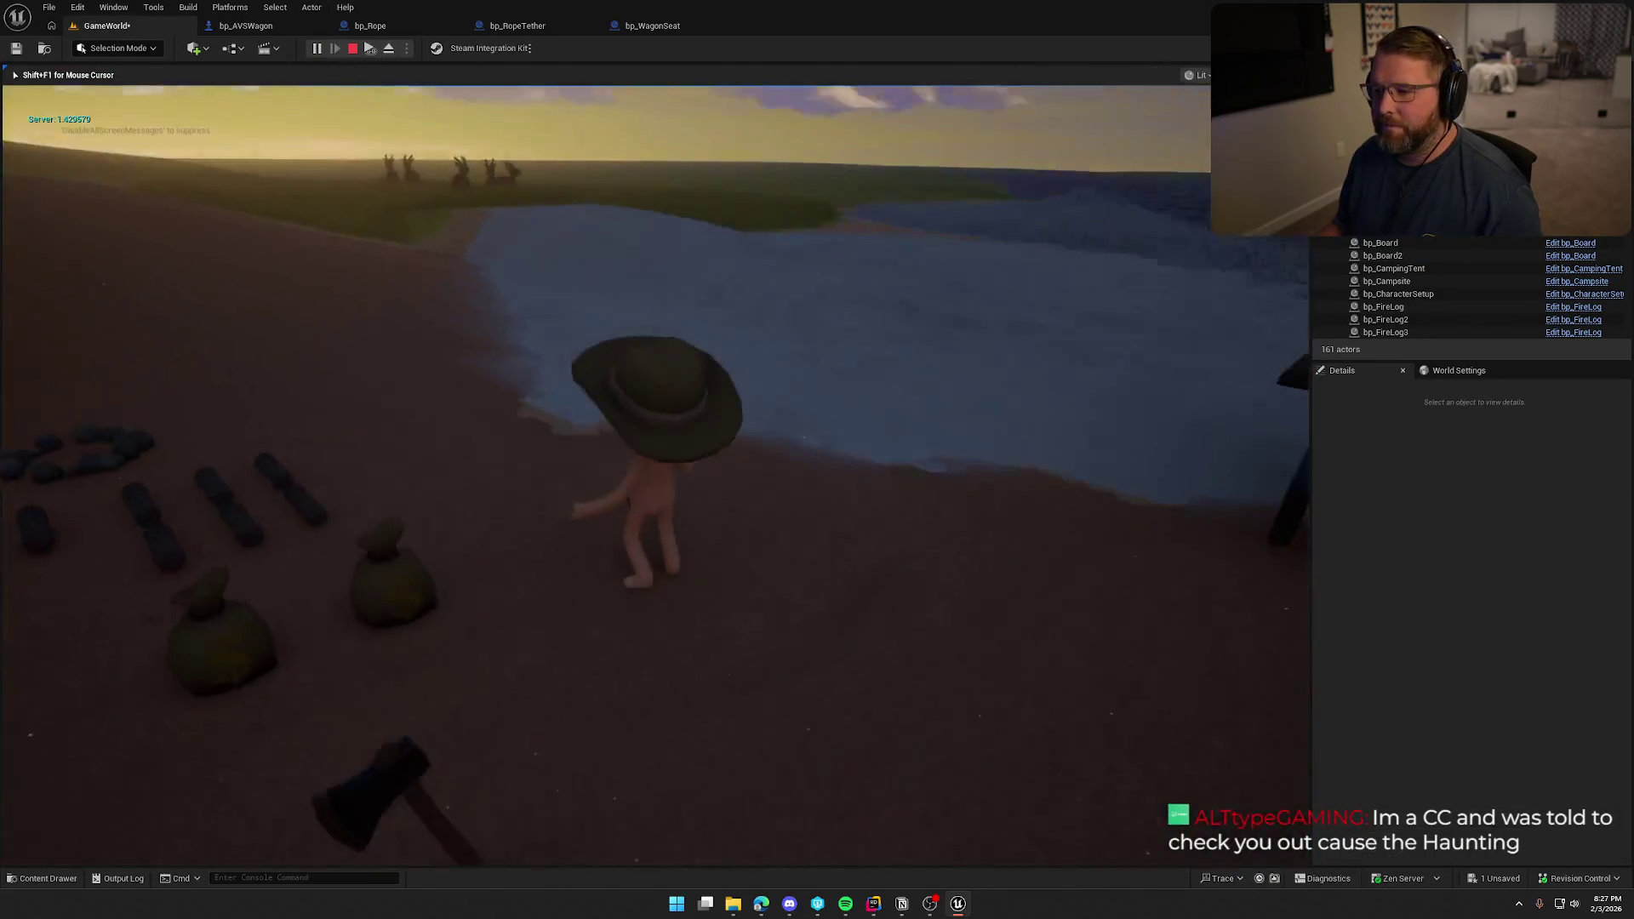
Move the client game window aside and focus the game view.
key("super")
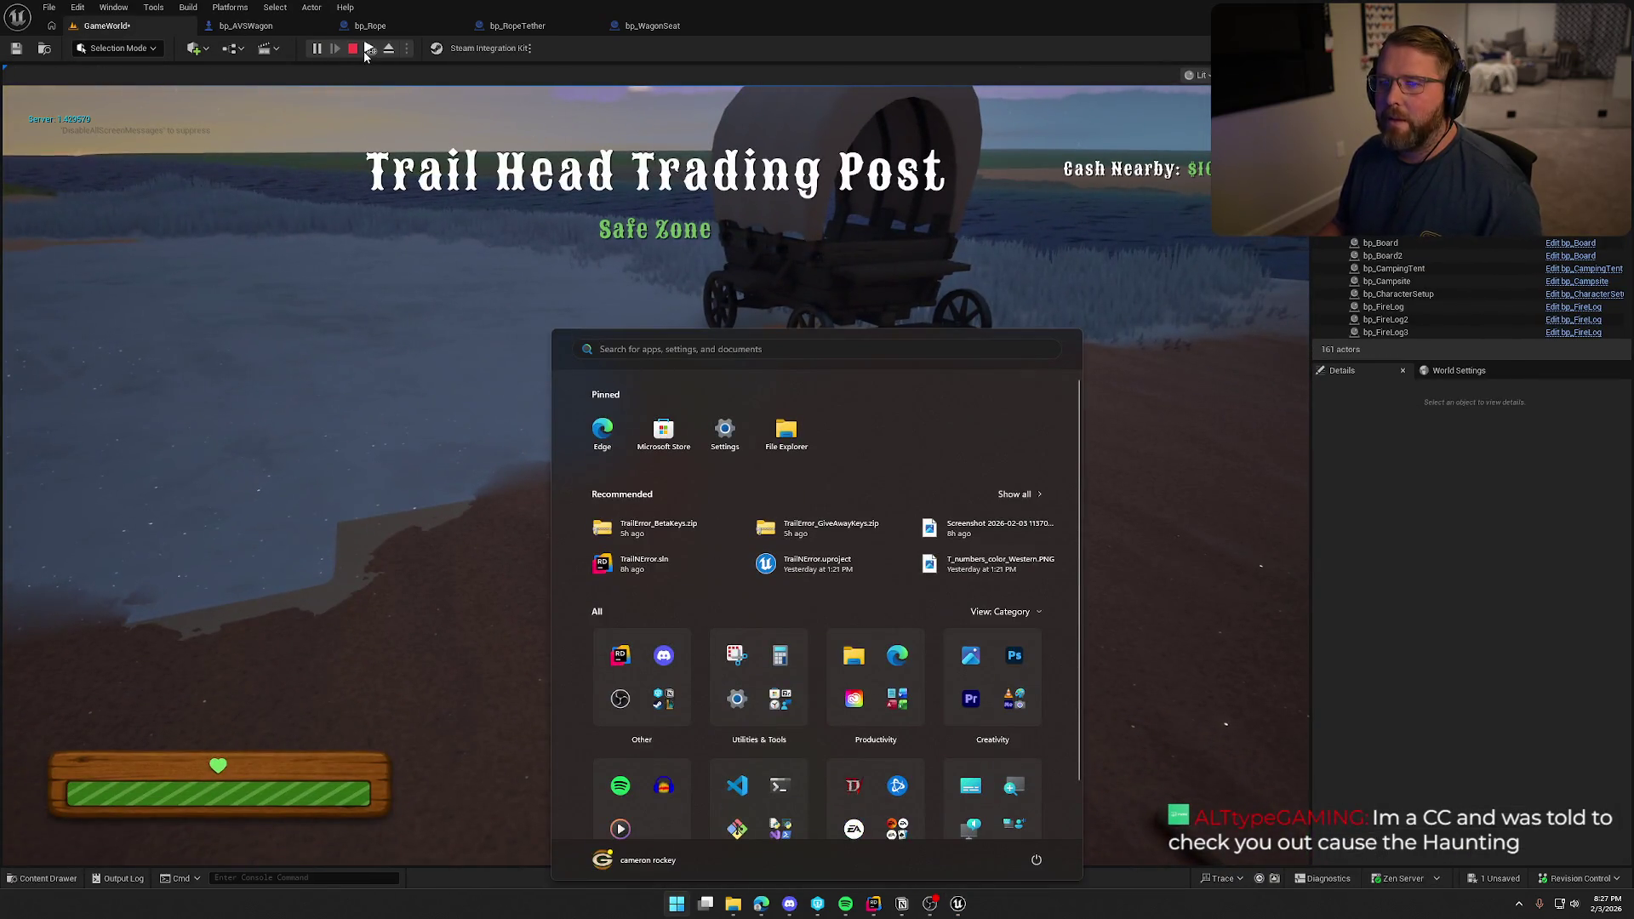
left_click(366, 53)
left_click_drag(174, 17, 0, 17)
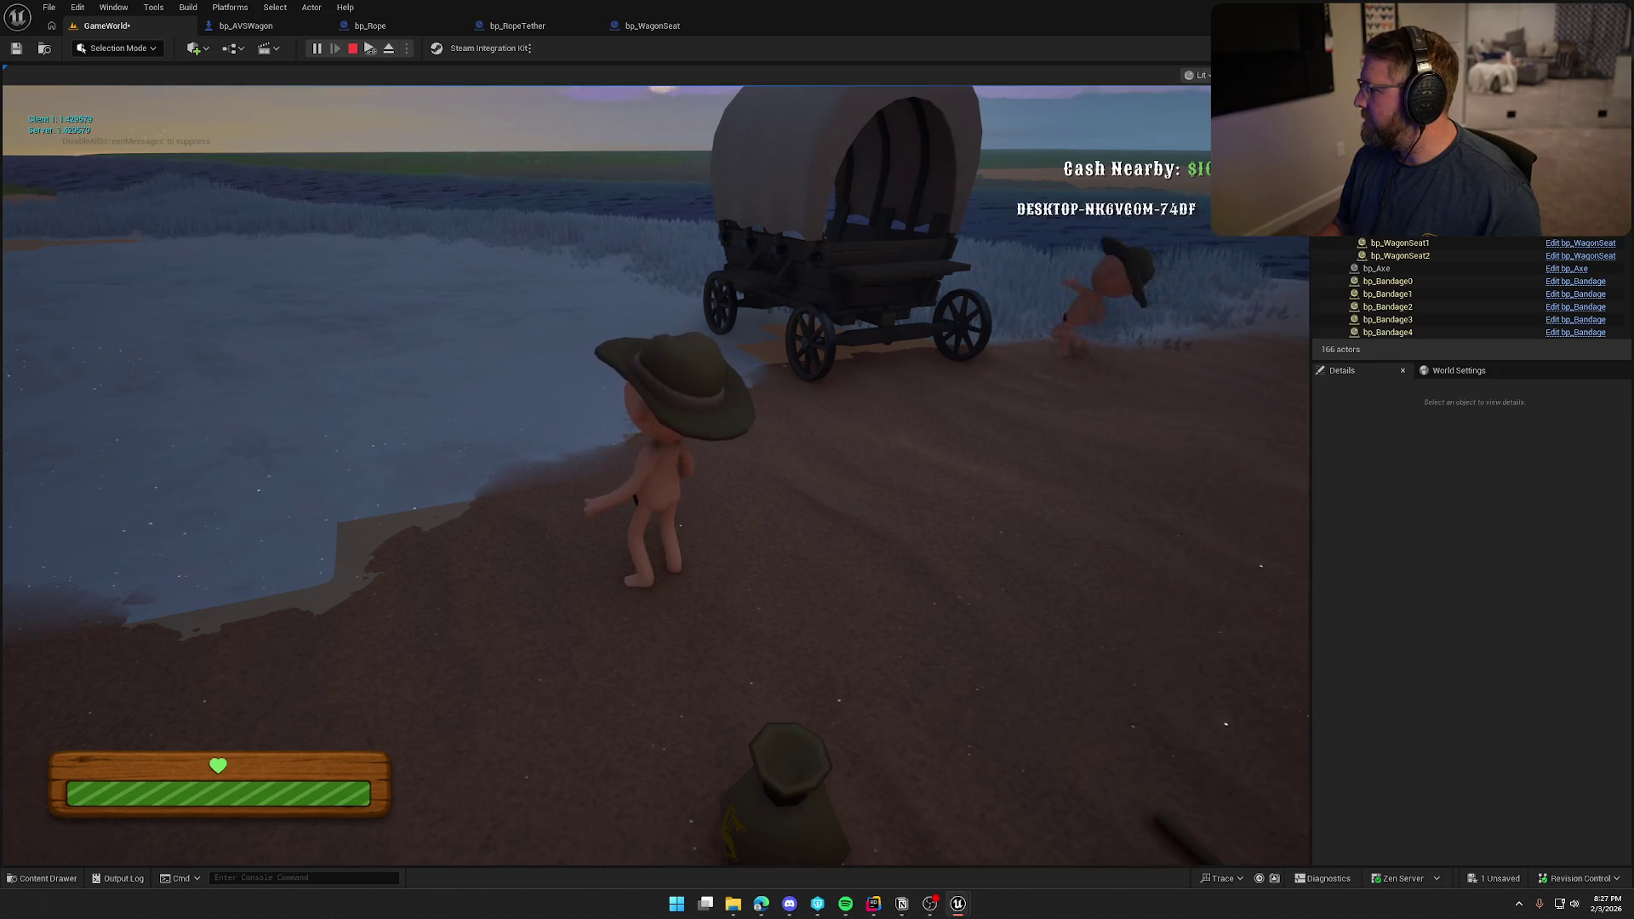
key("super")
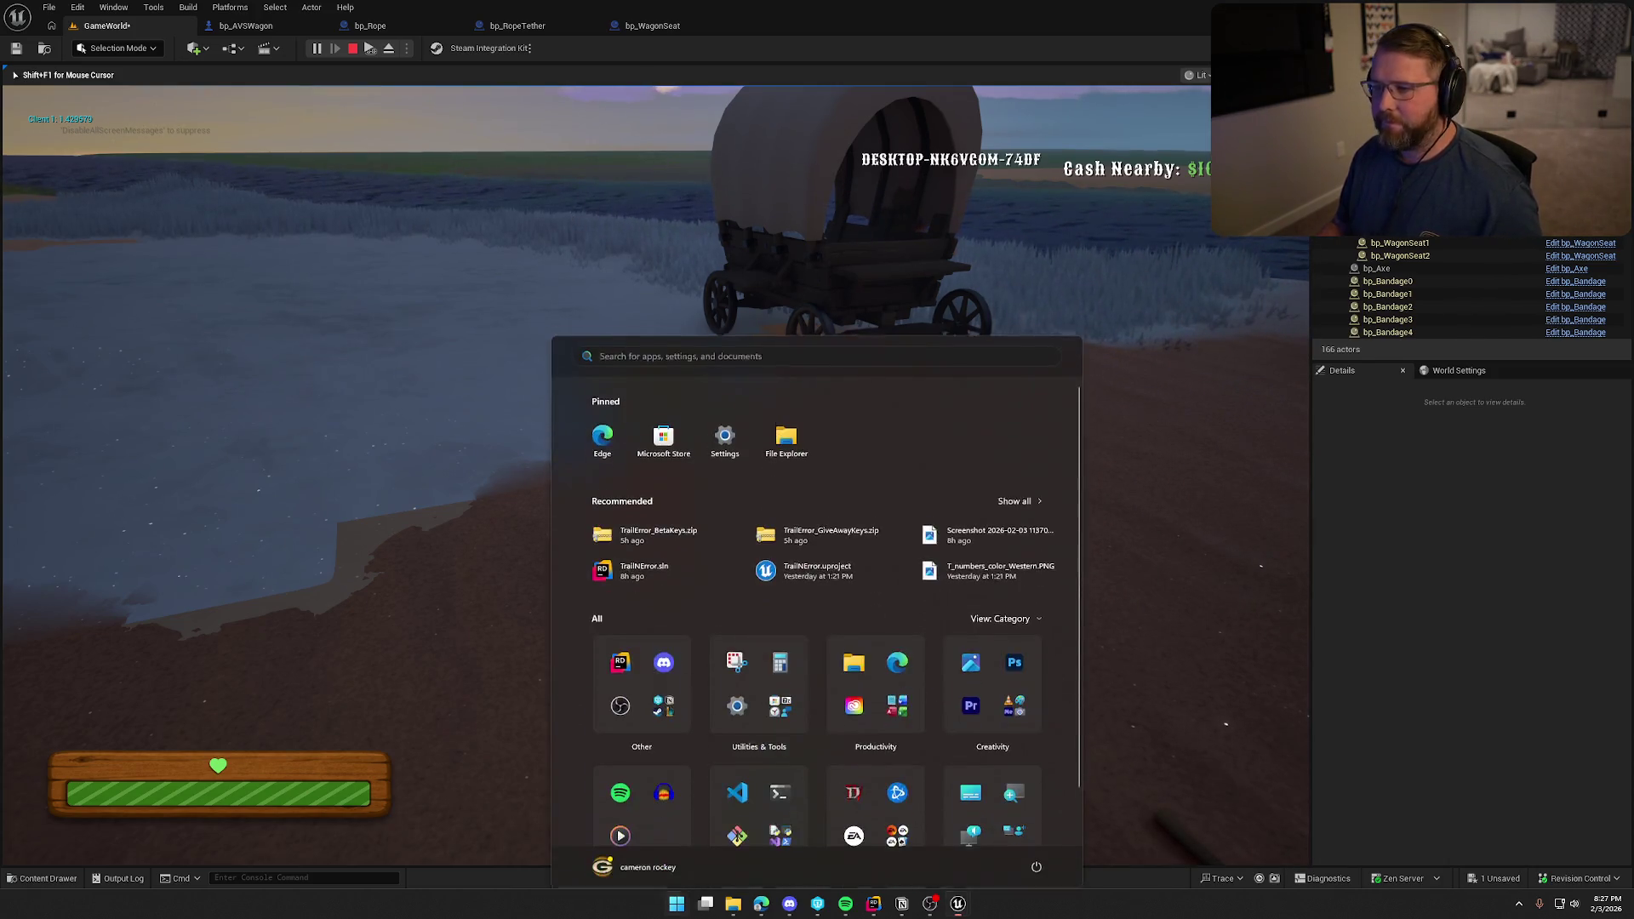
left_click(620, 233)
As the client, board the wagon, drive it along the beach turning left and right, then stop play.
key("e")
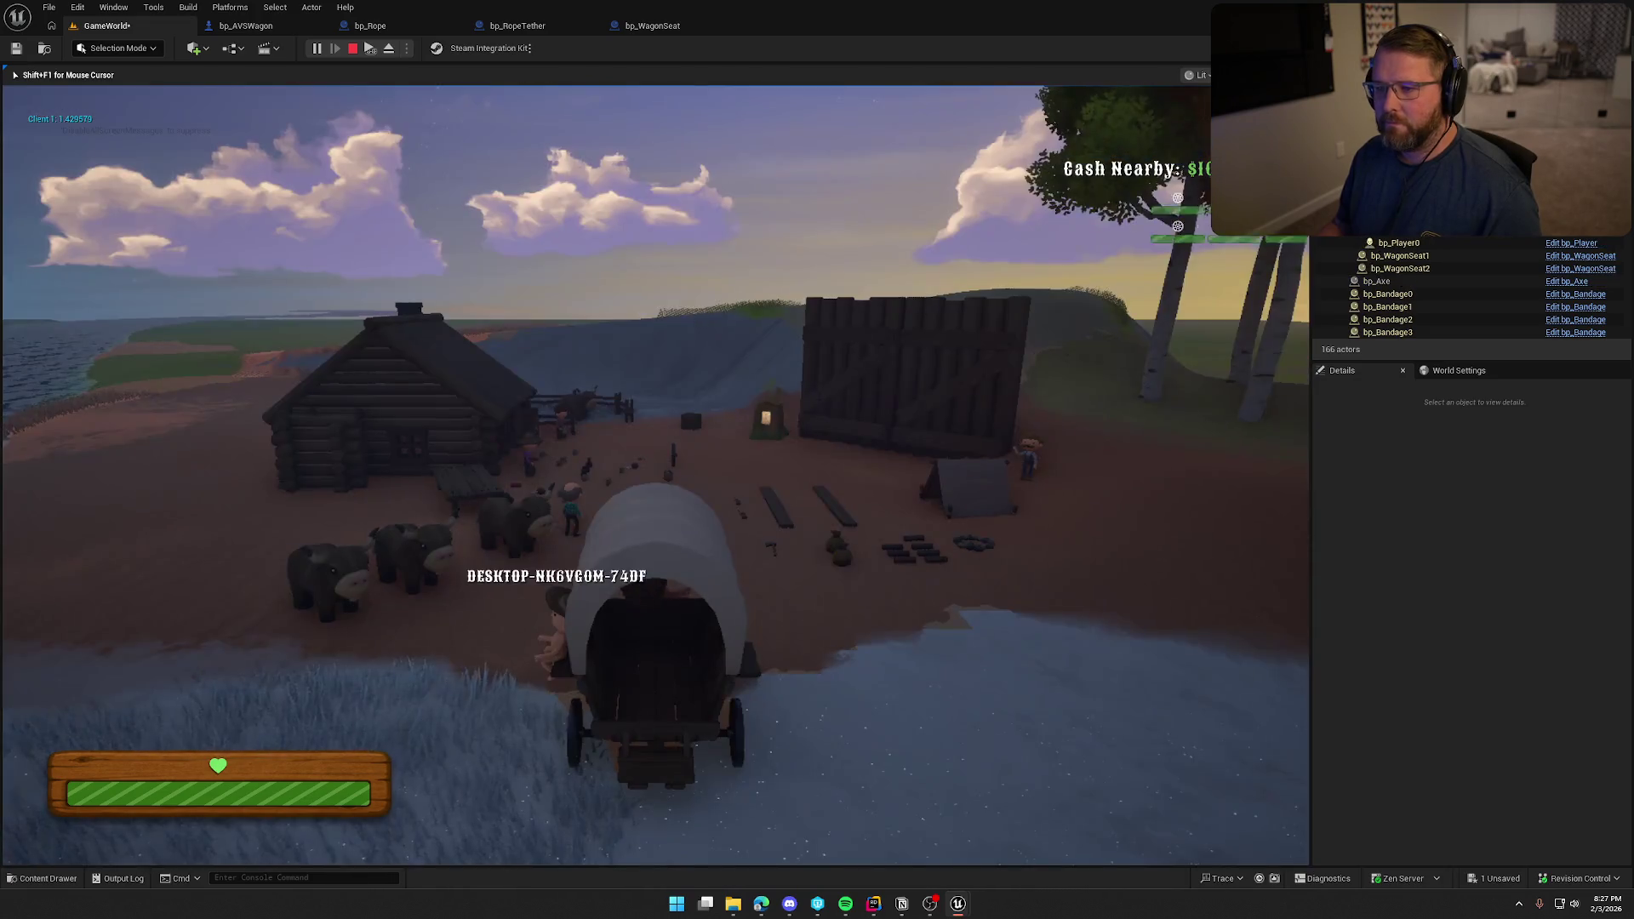
key("a")
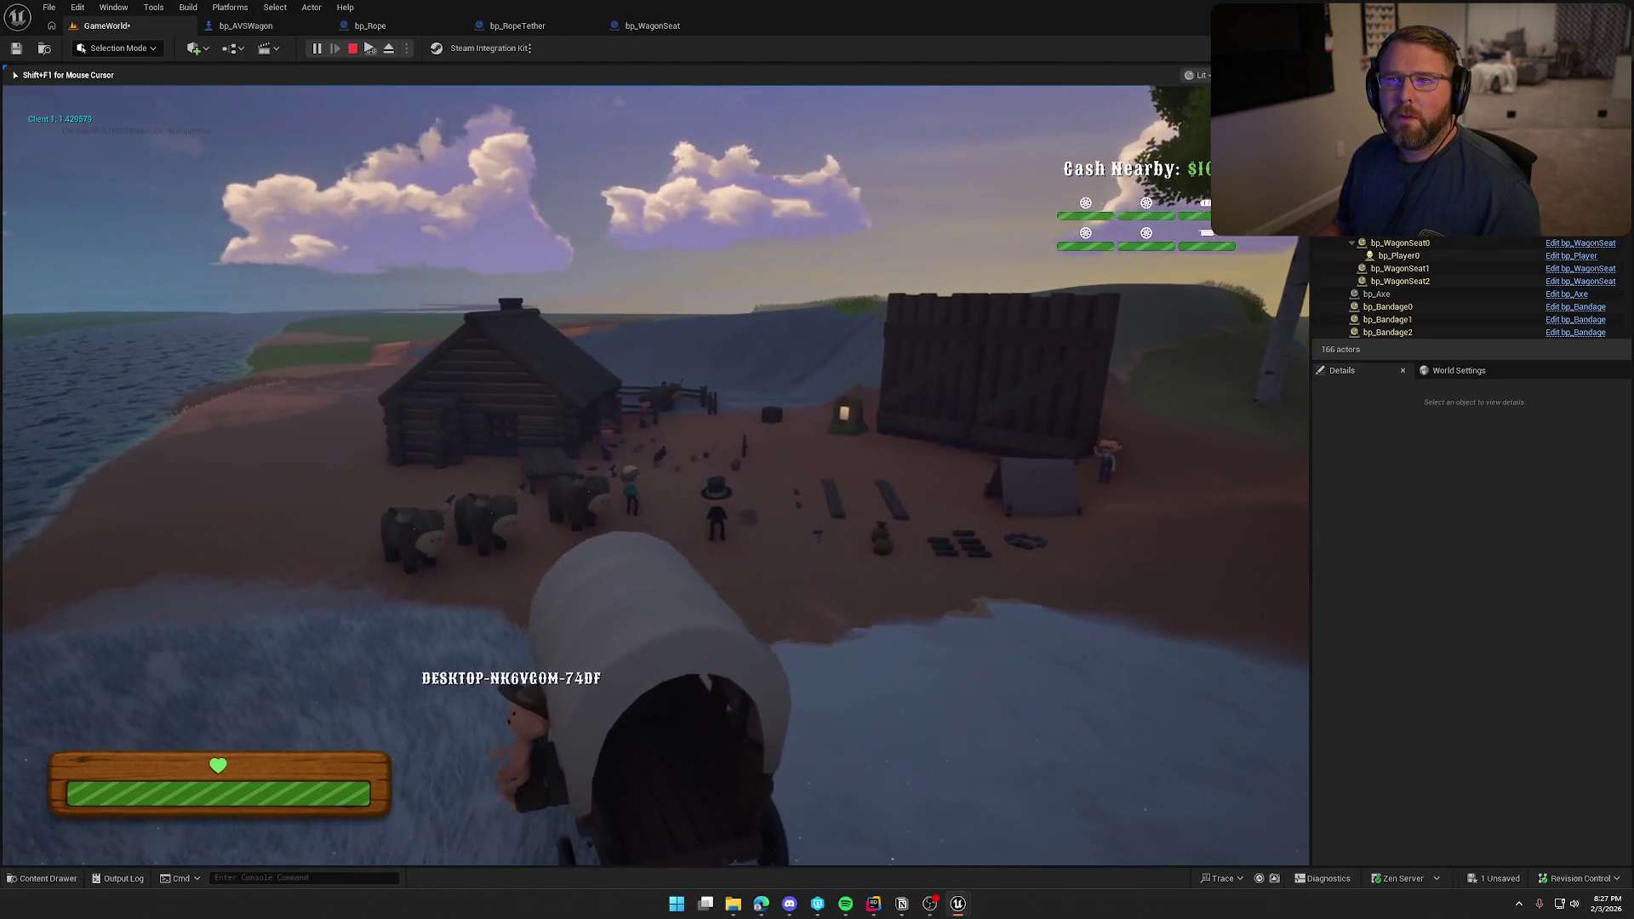
key("a")
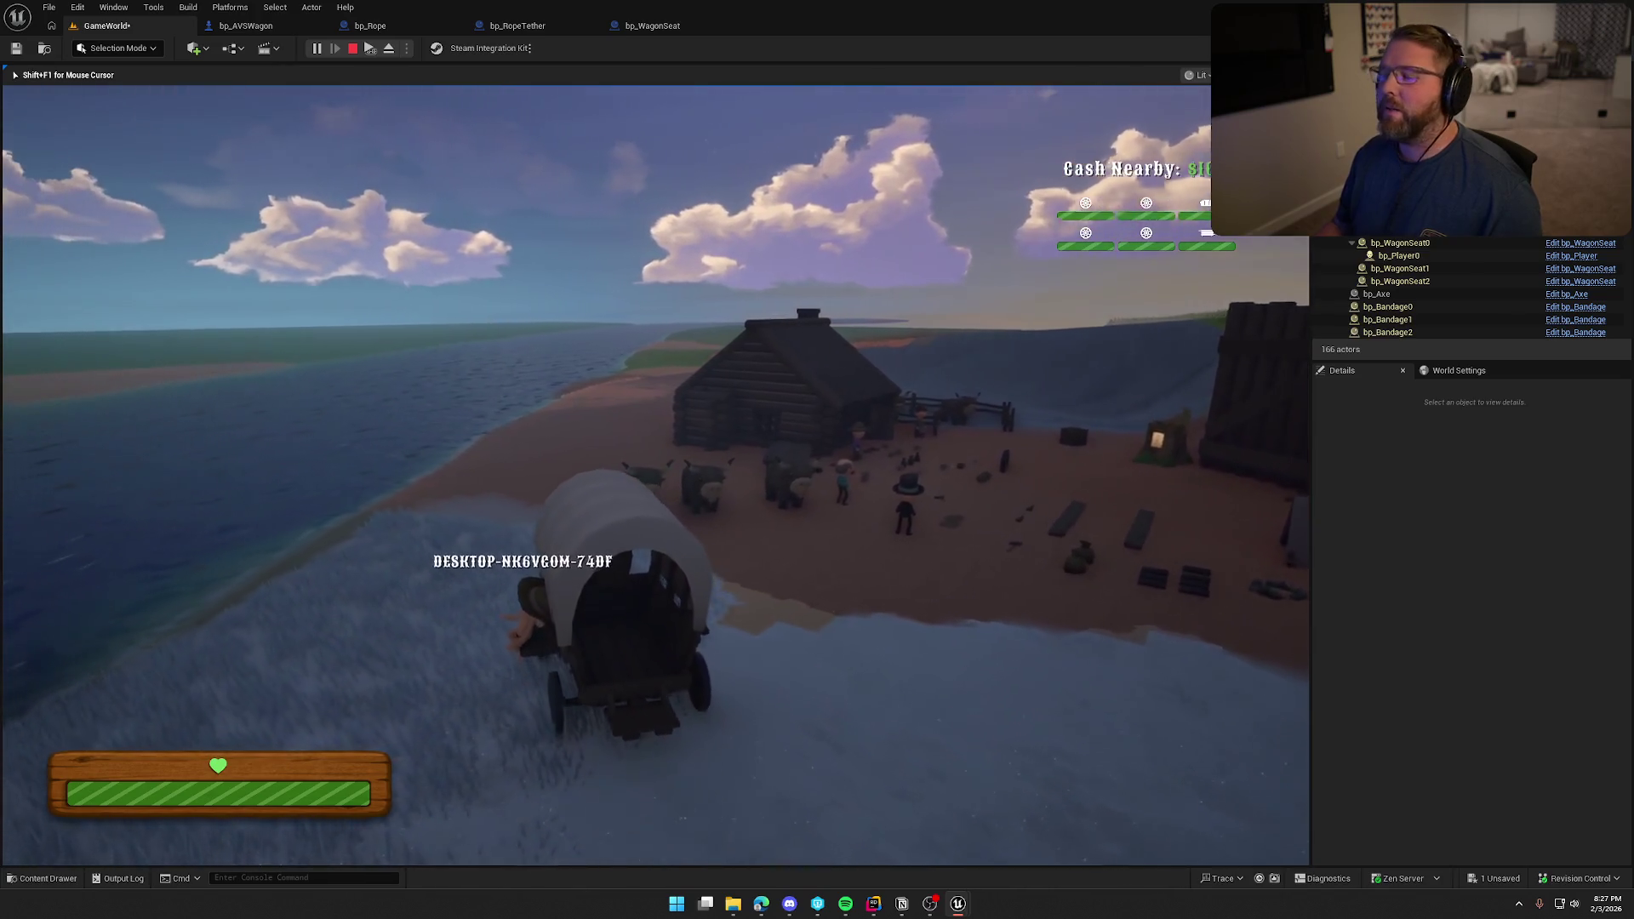
key("a")
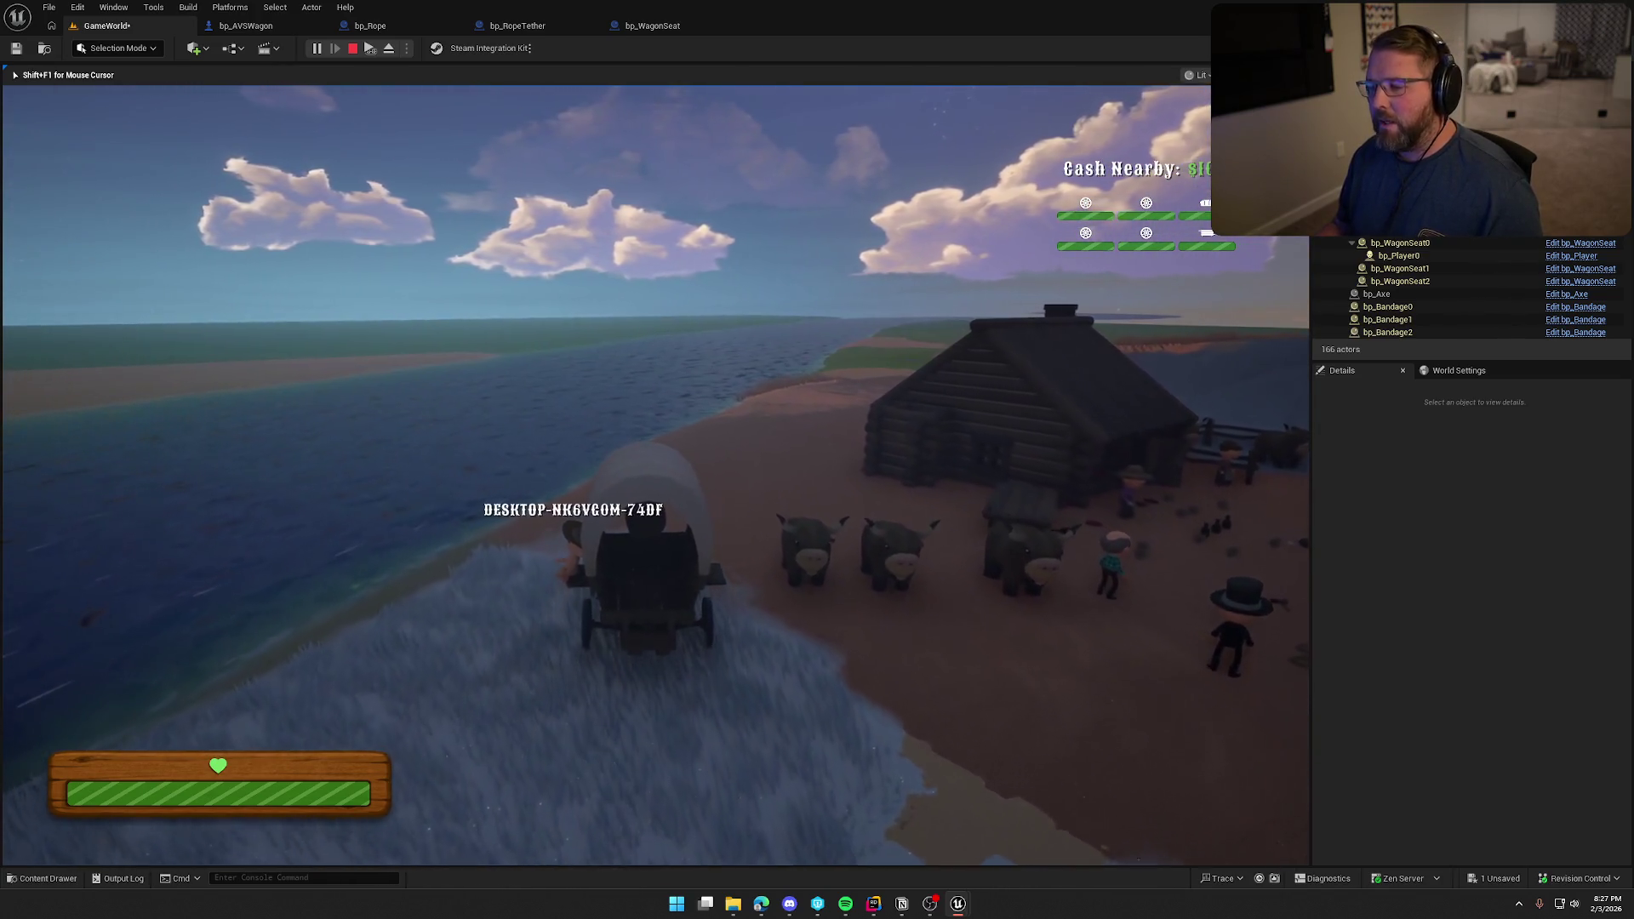
key("a")
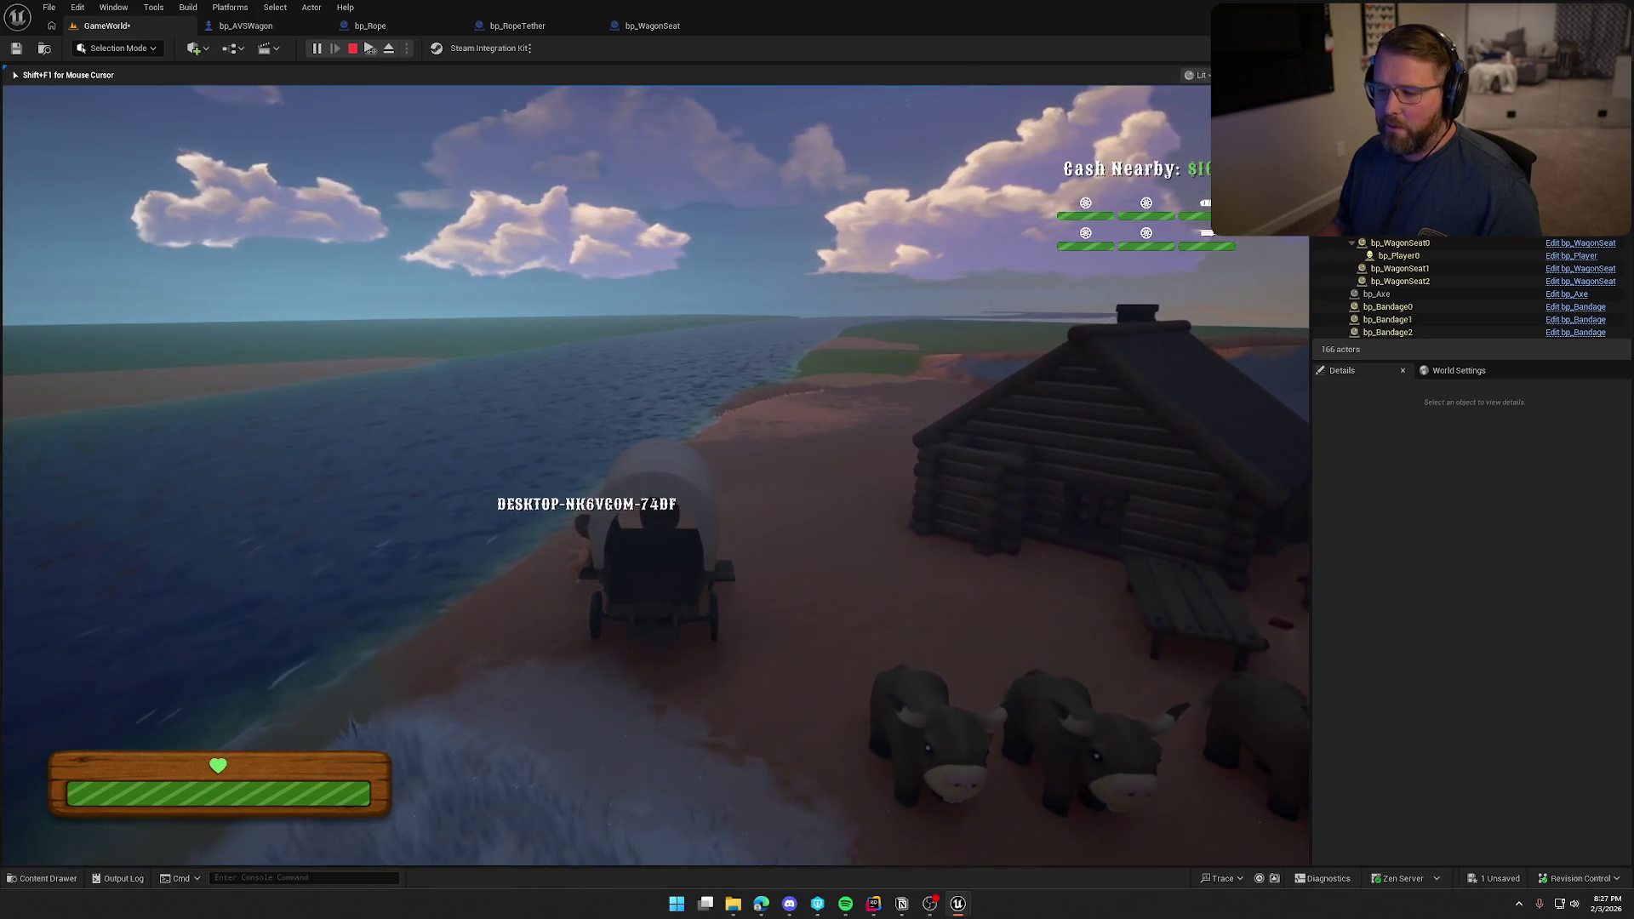
key("a")
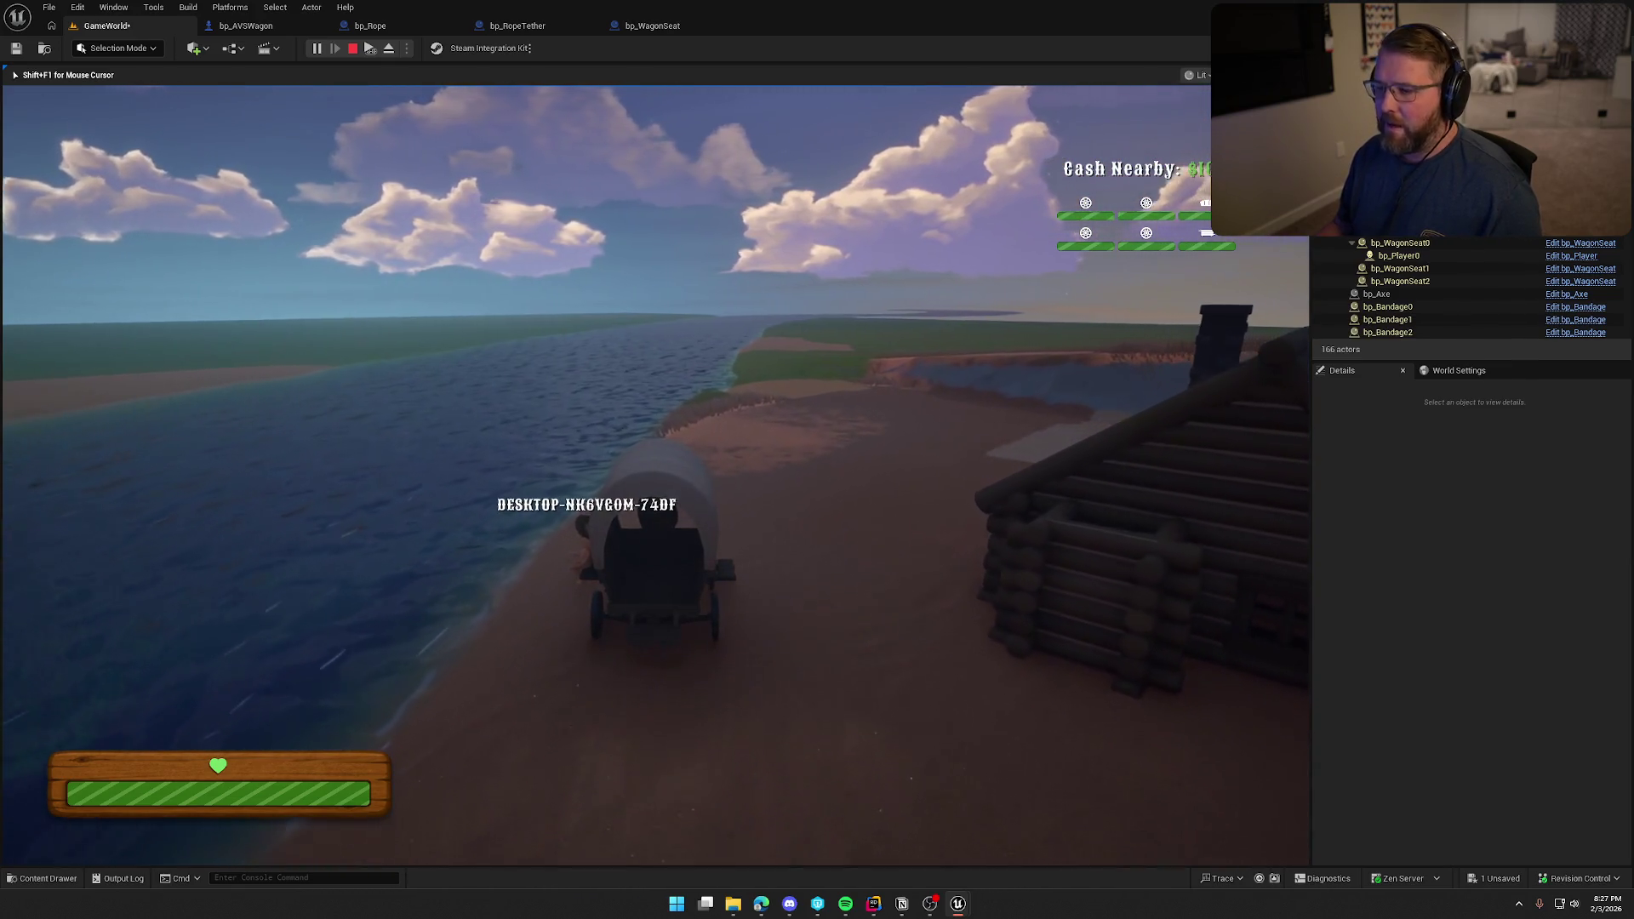
key("w")
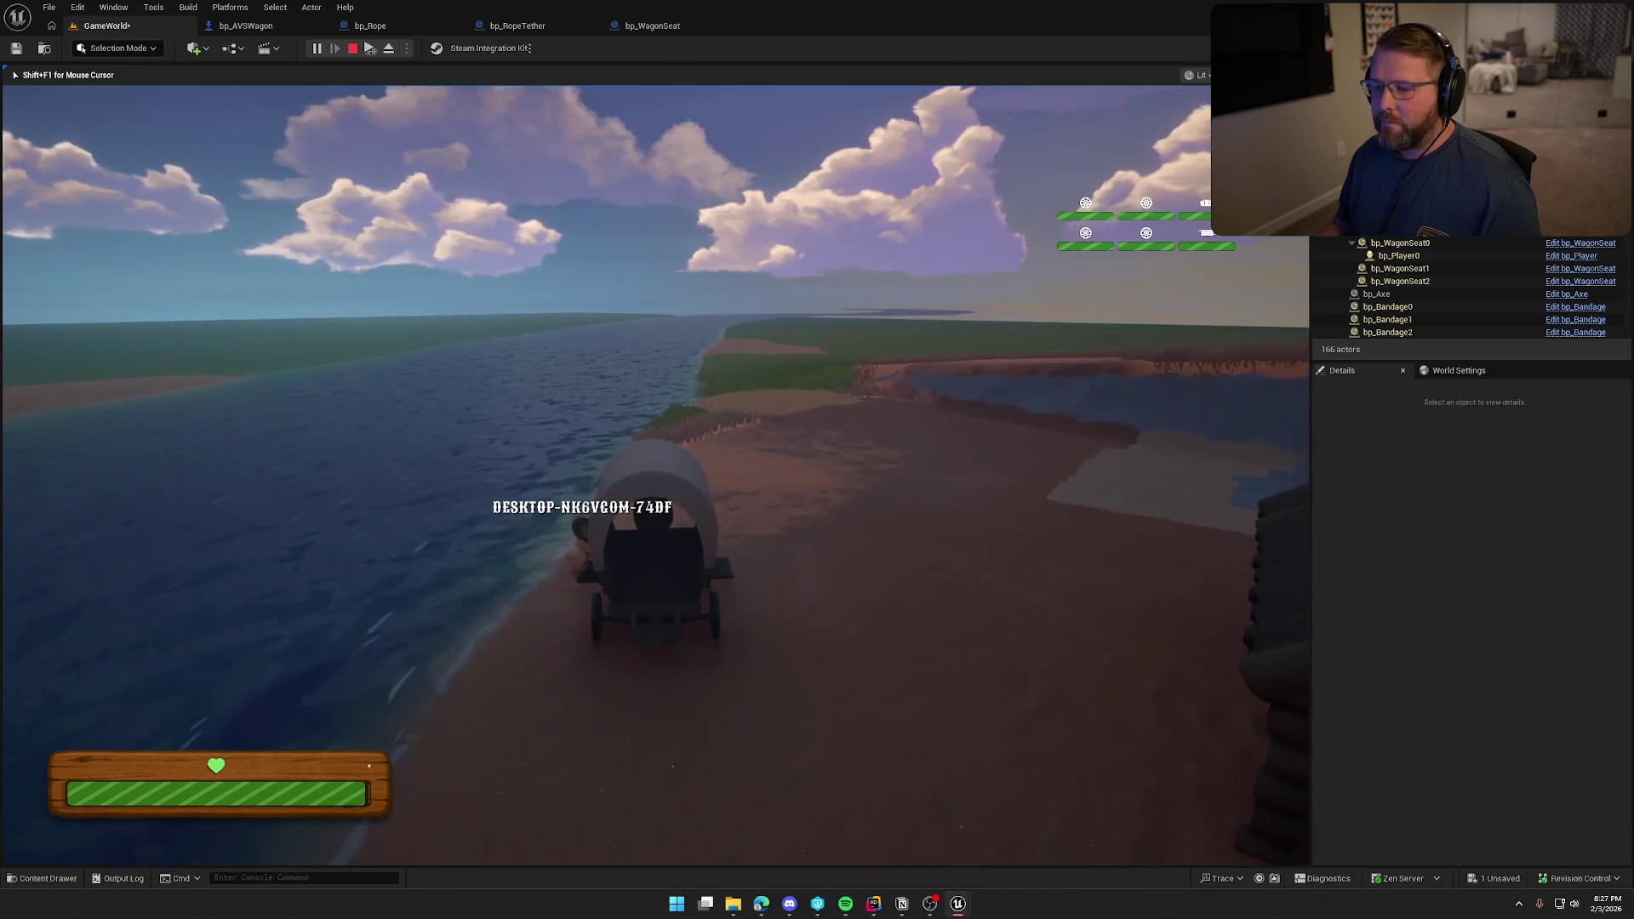
key("w")
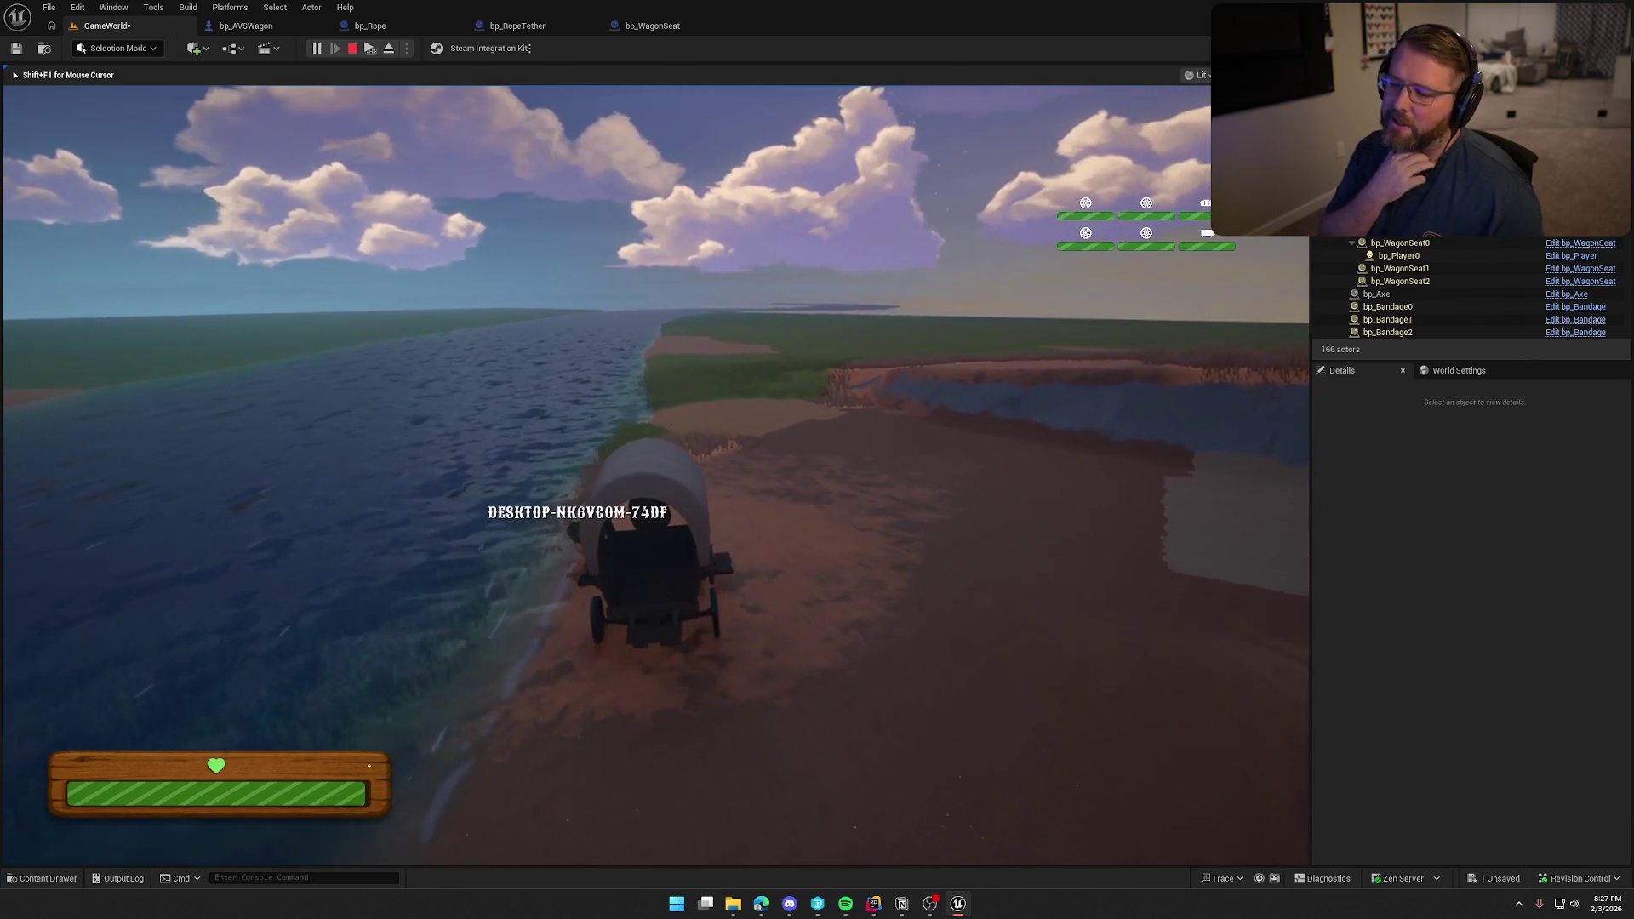
key("d")
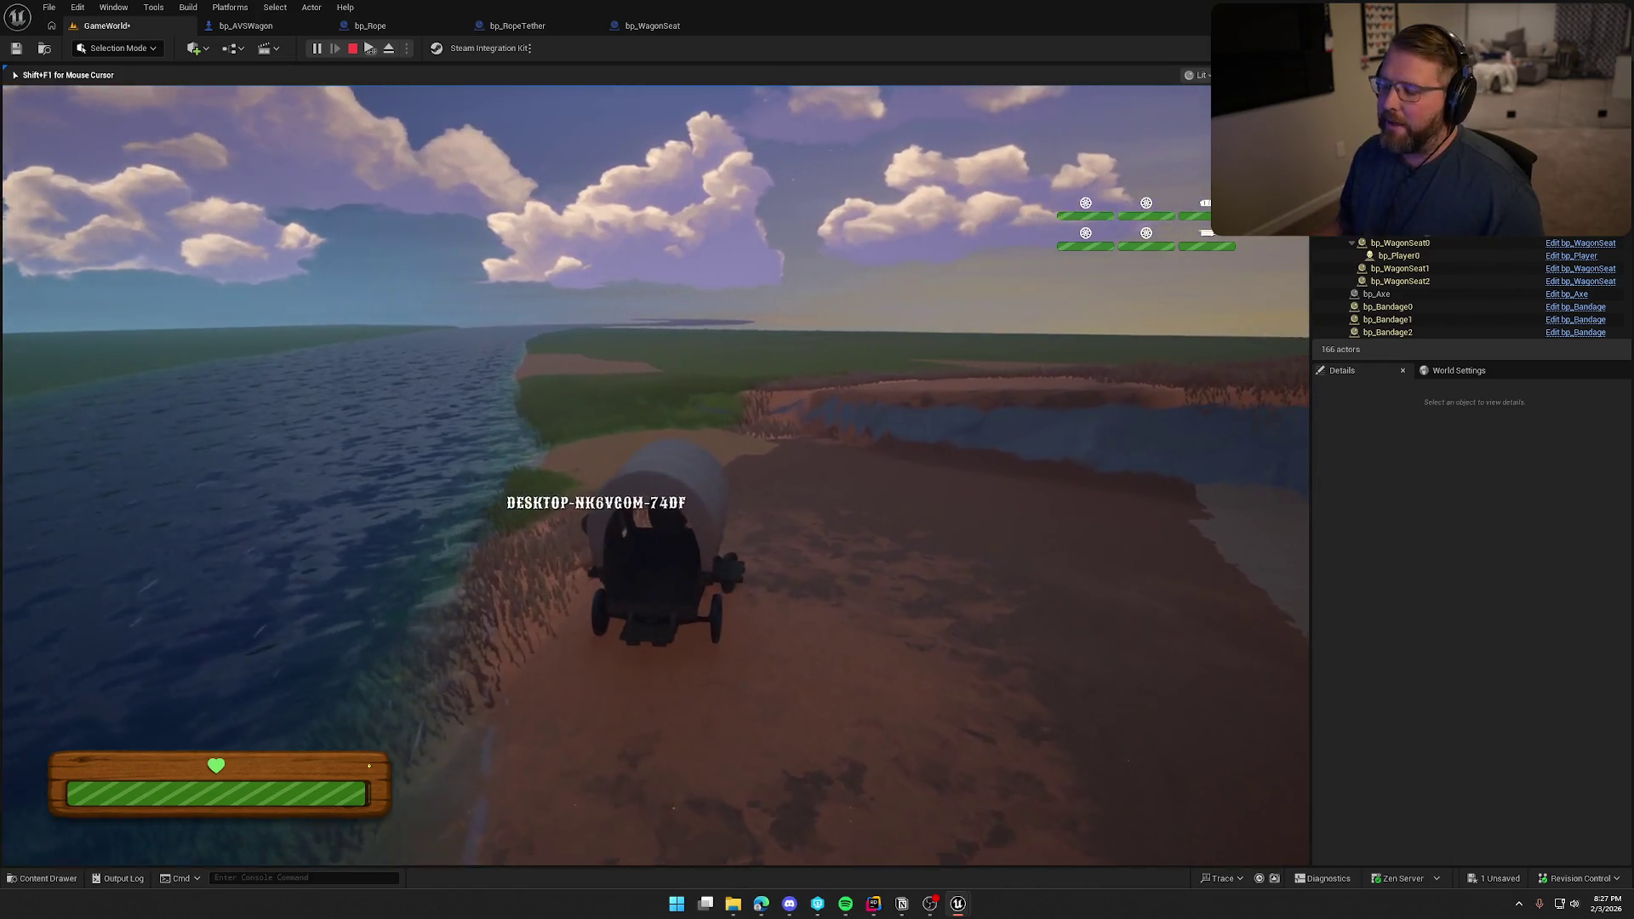
key("d")
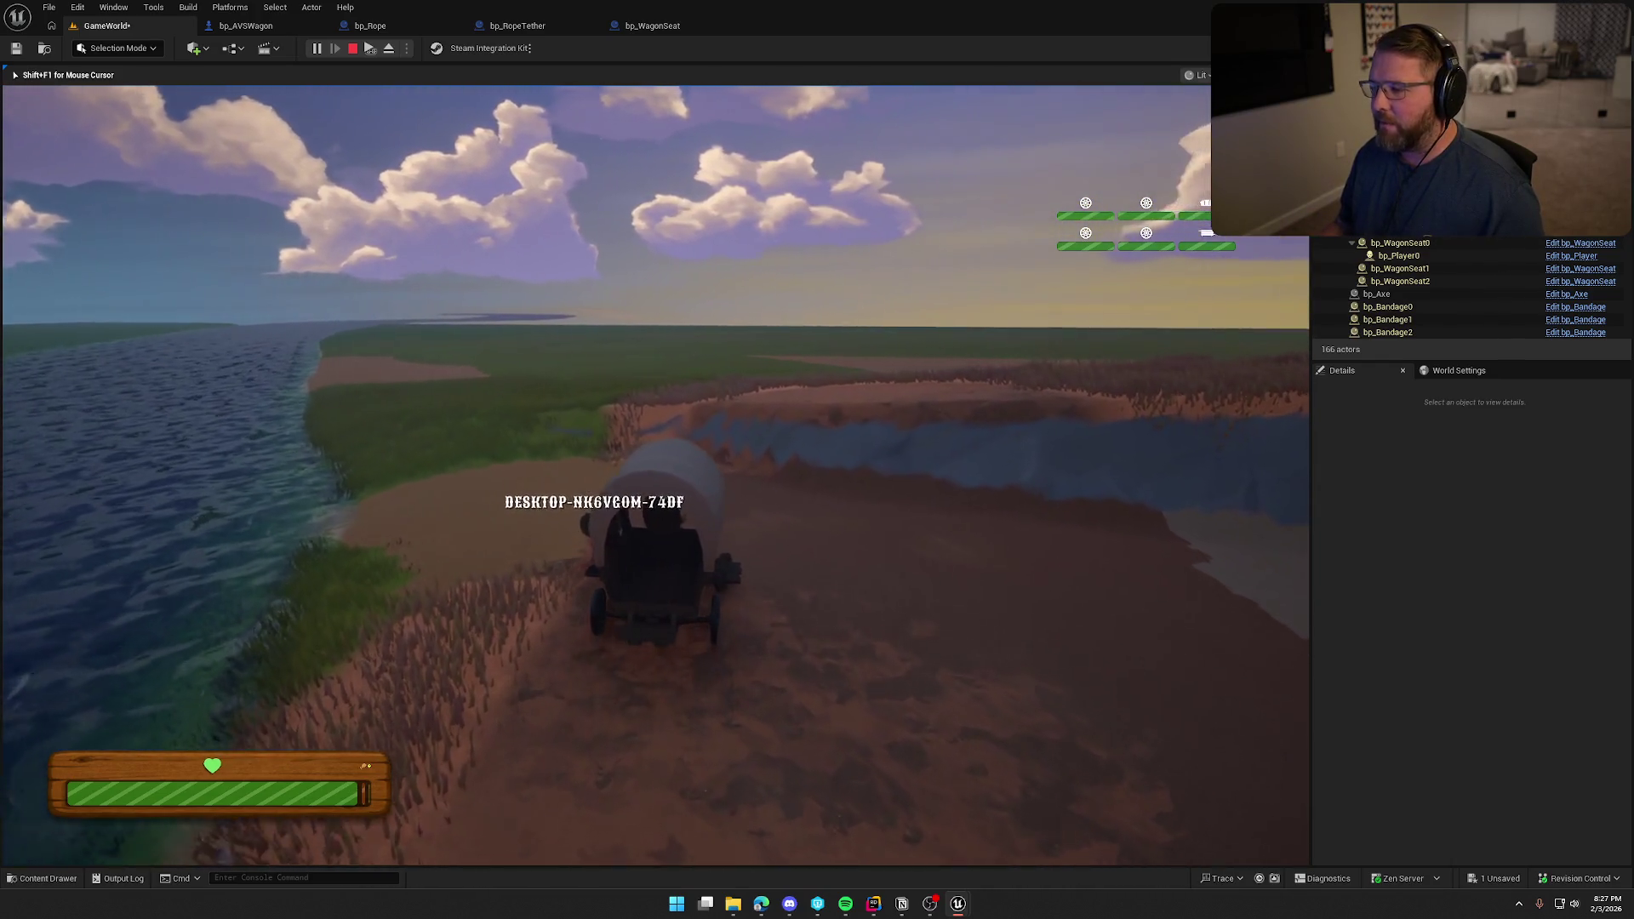
key("d")
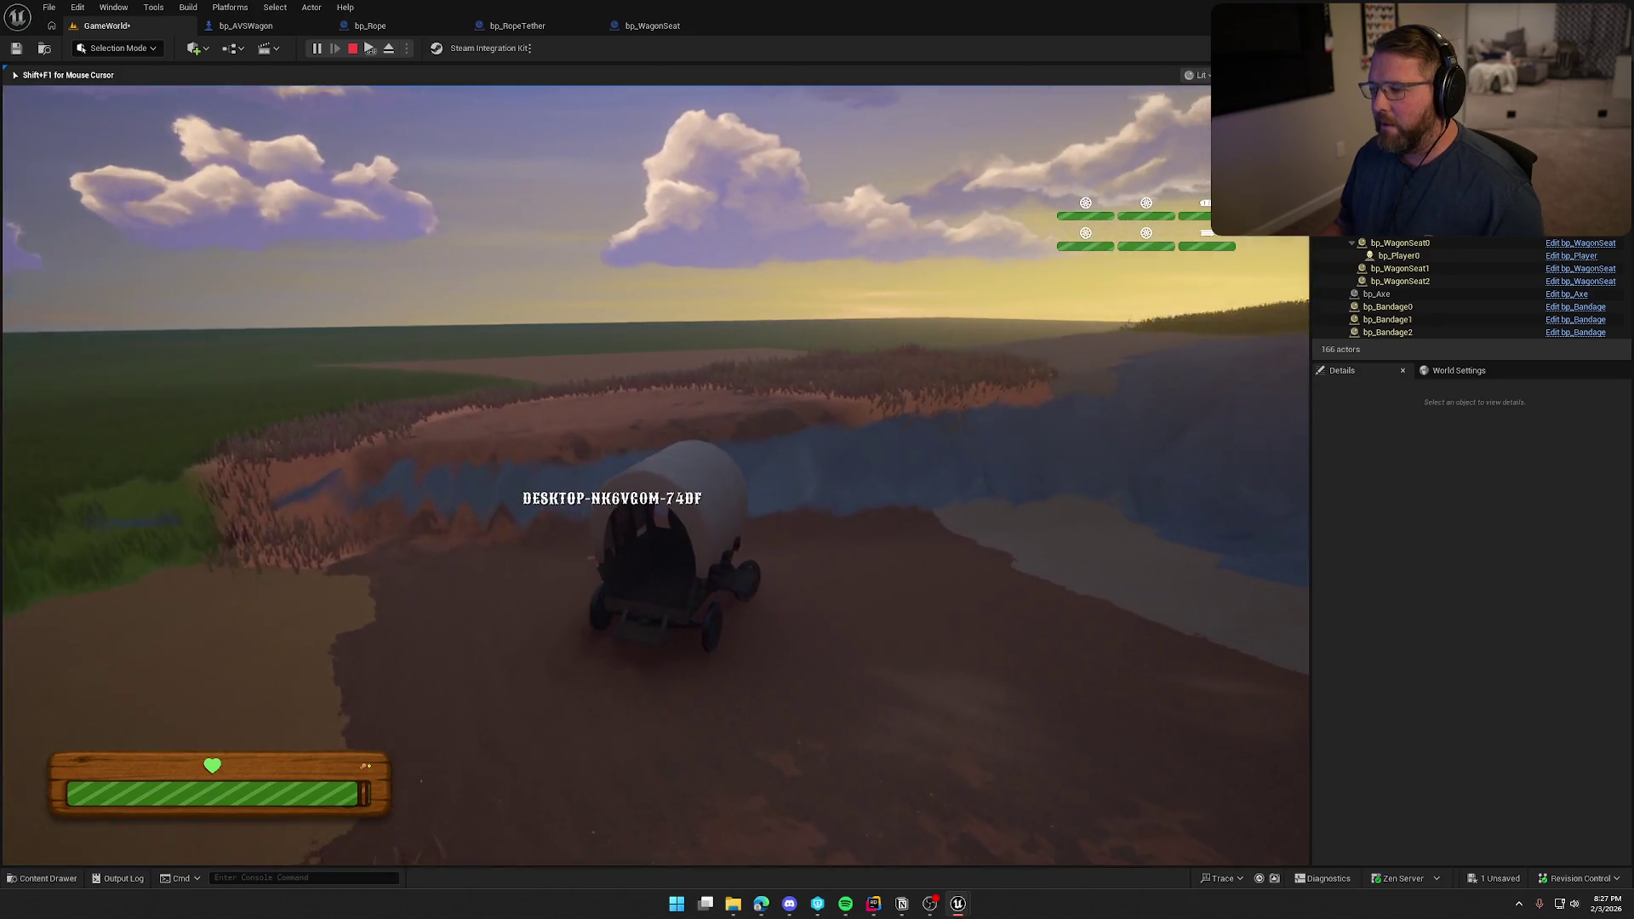
key("d")
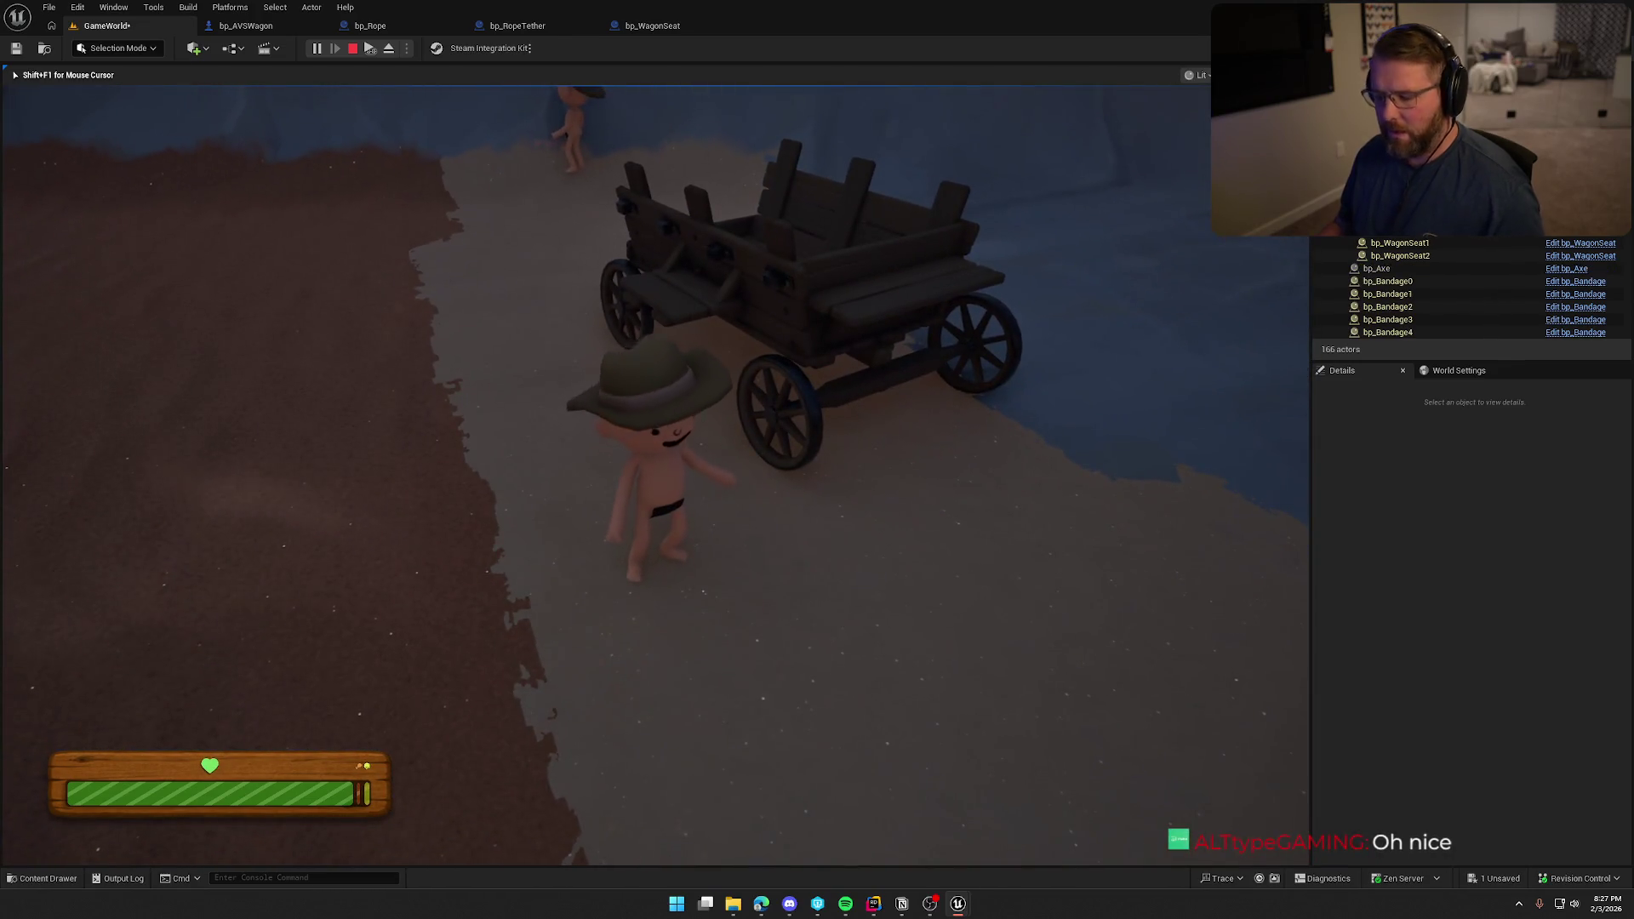
key("super")
key("super")
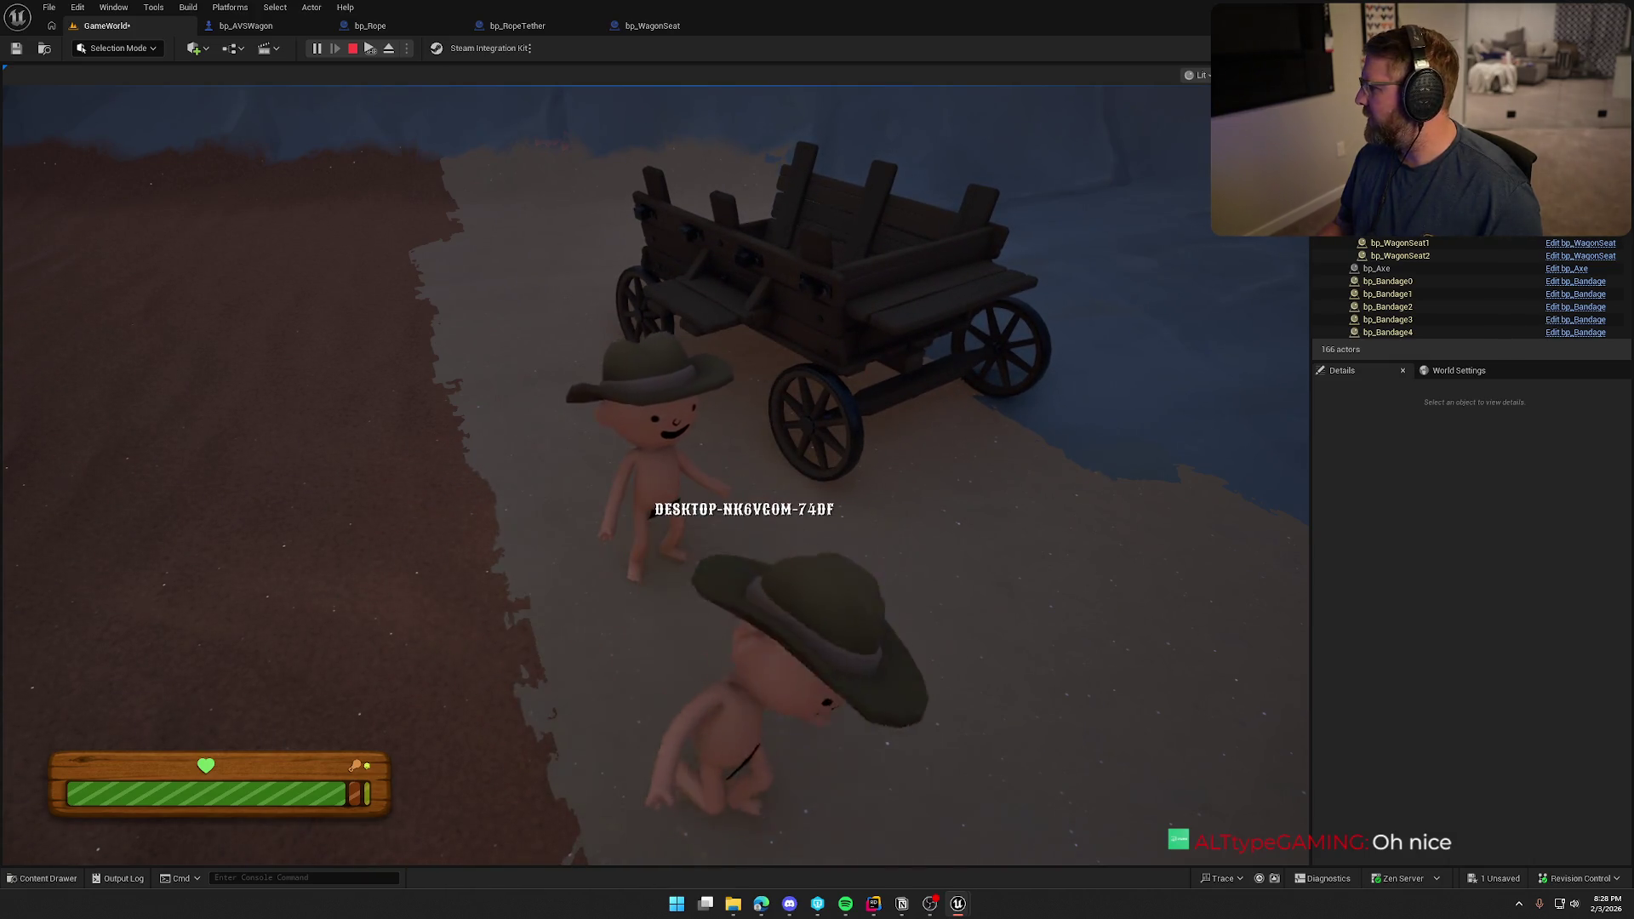
key("Escape")
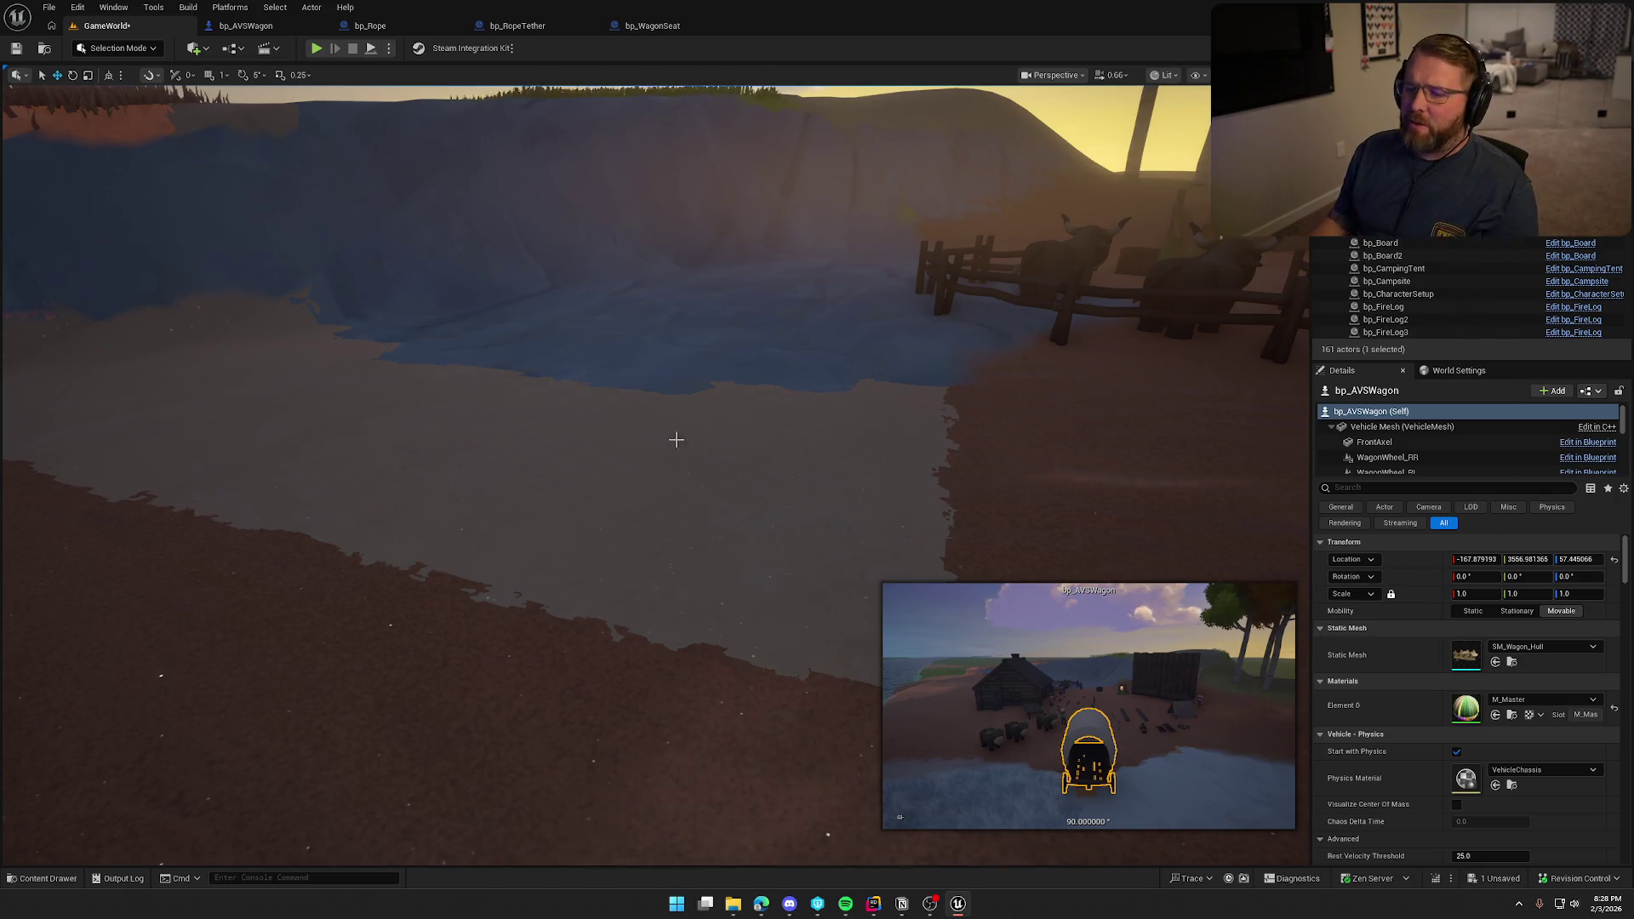
Deselect the wagon, bring the wagon by the oxen into view, and start play.
key("Escape")
left_click_drag(718, 437, 718, 438)
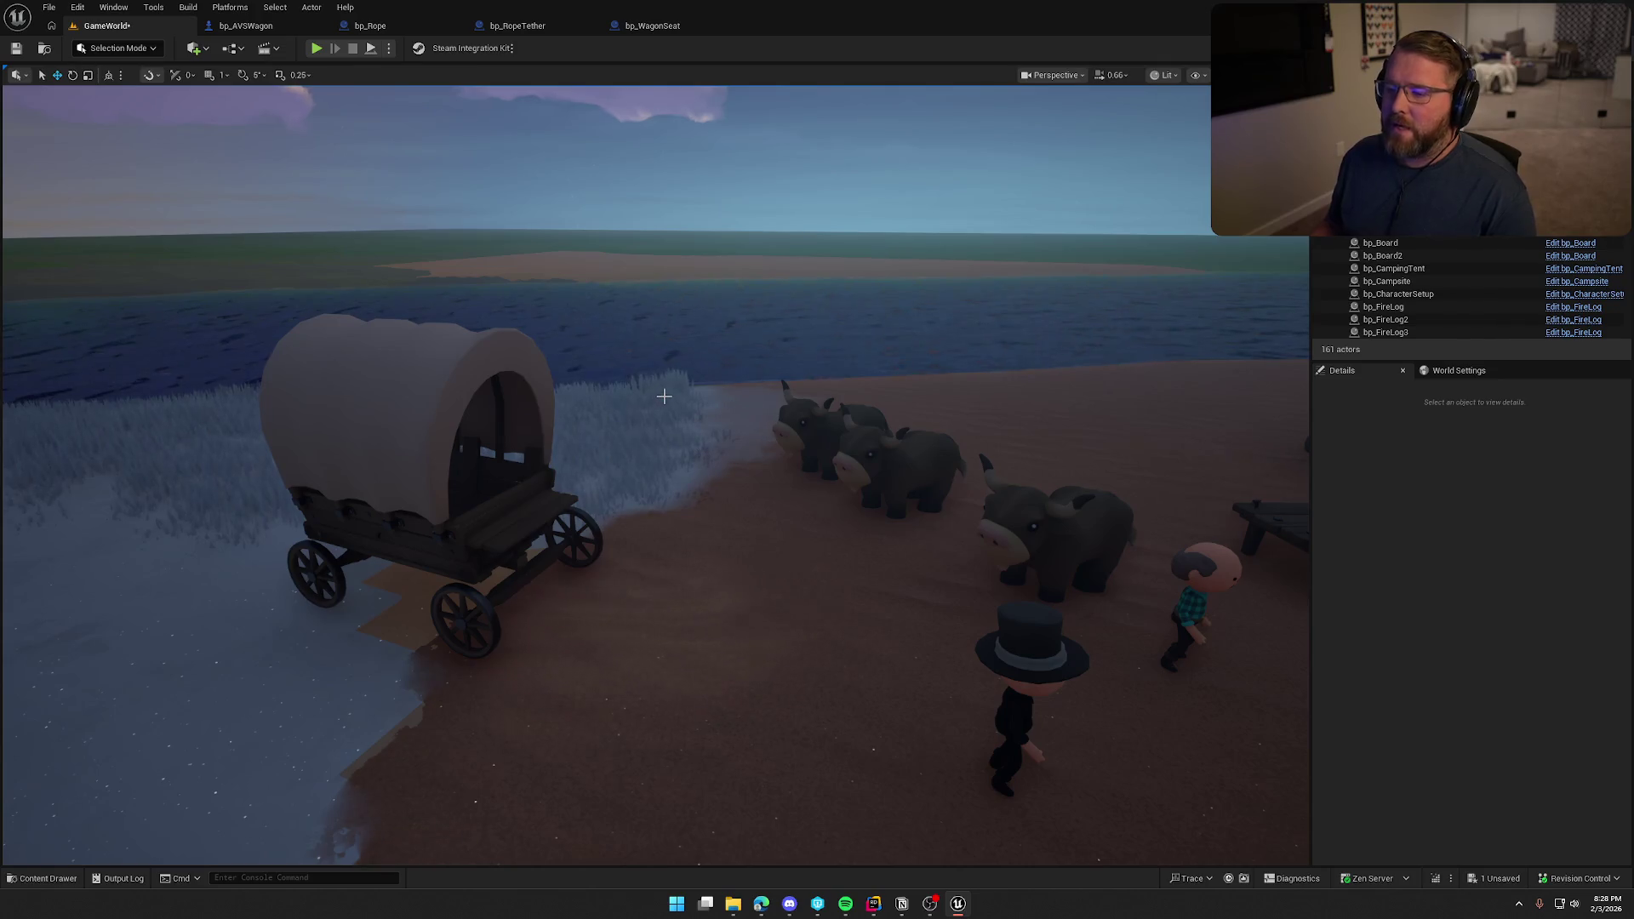
left_click_drag(680, 374, 689, 339)
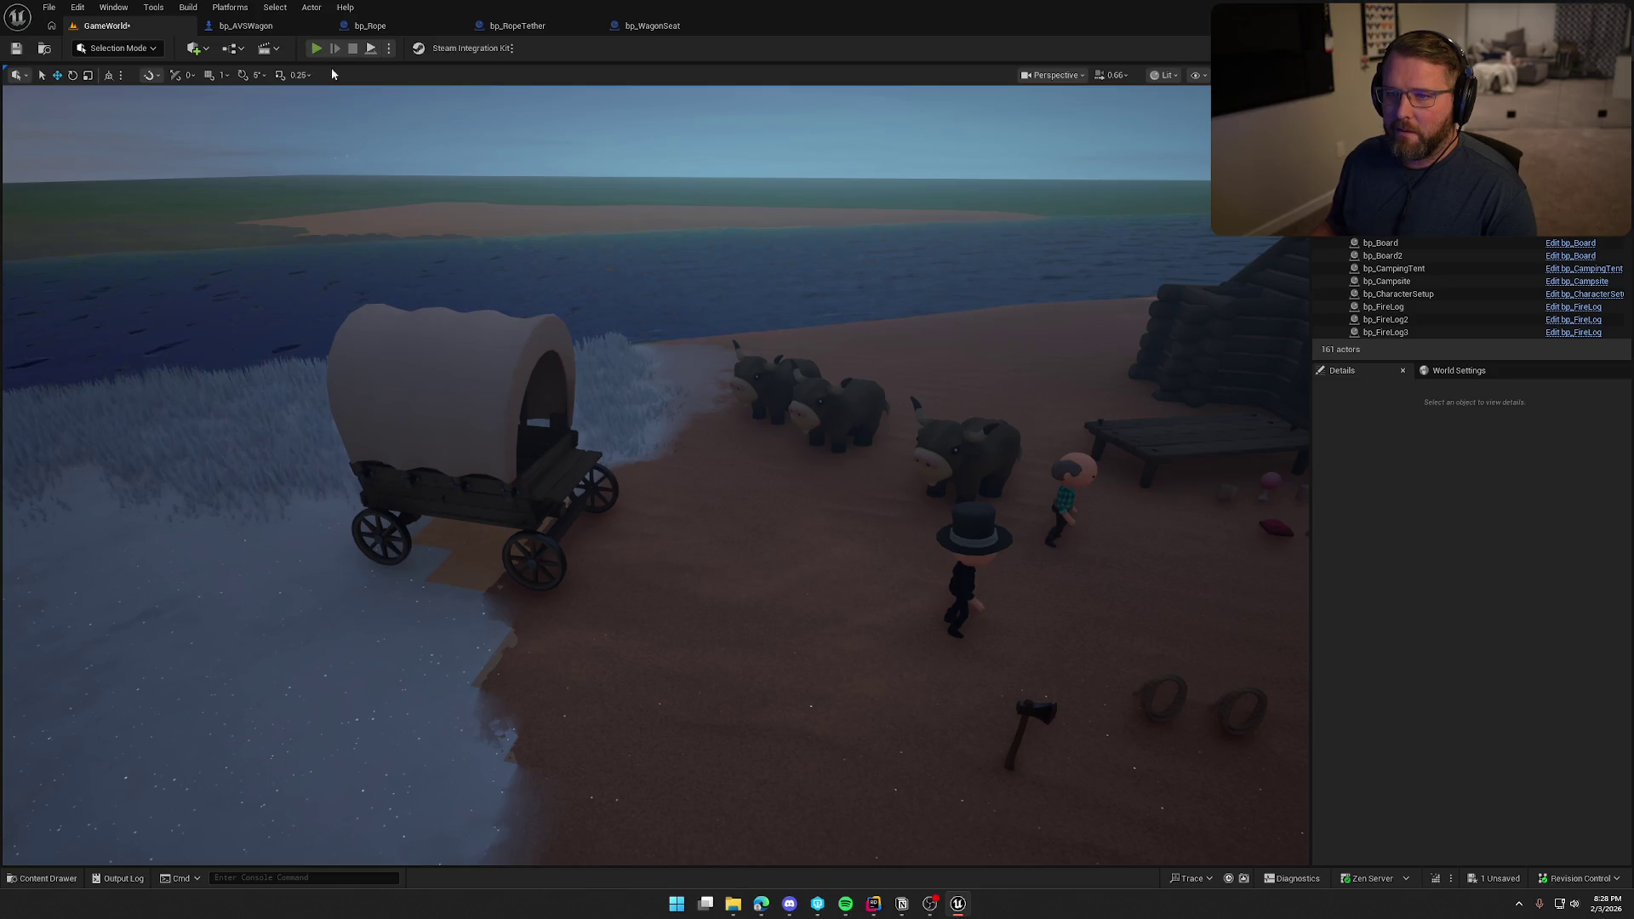
left_click(317, 49)
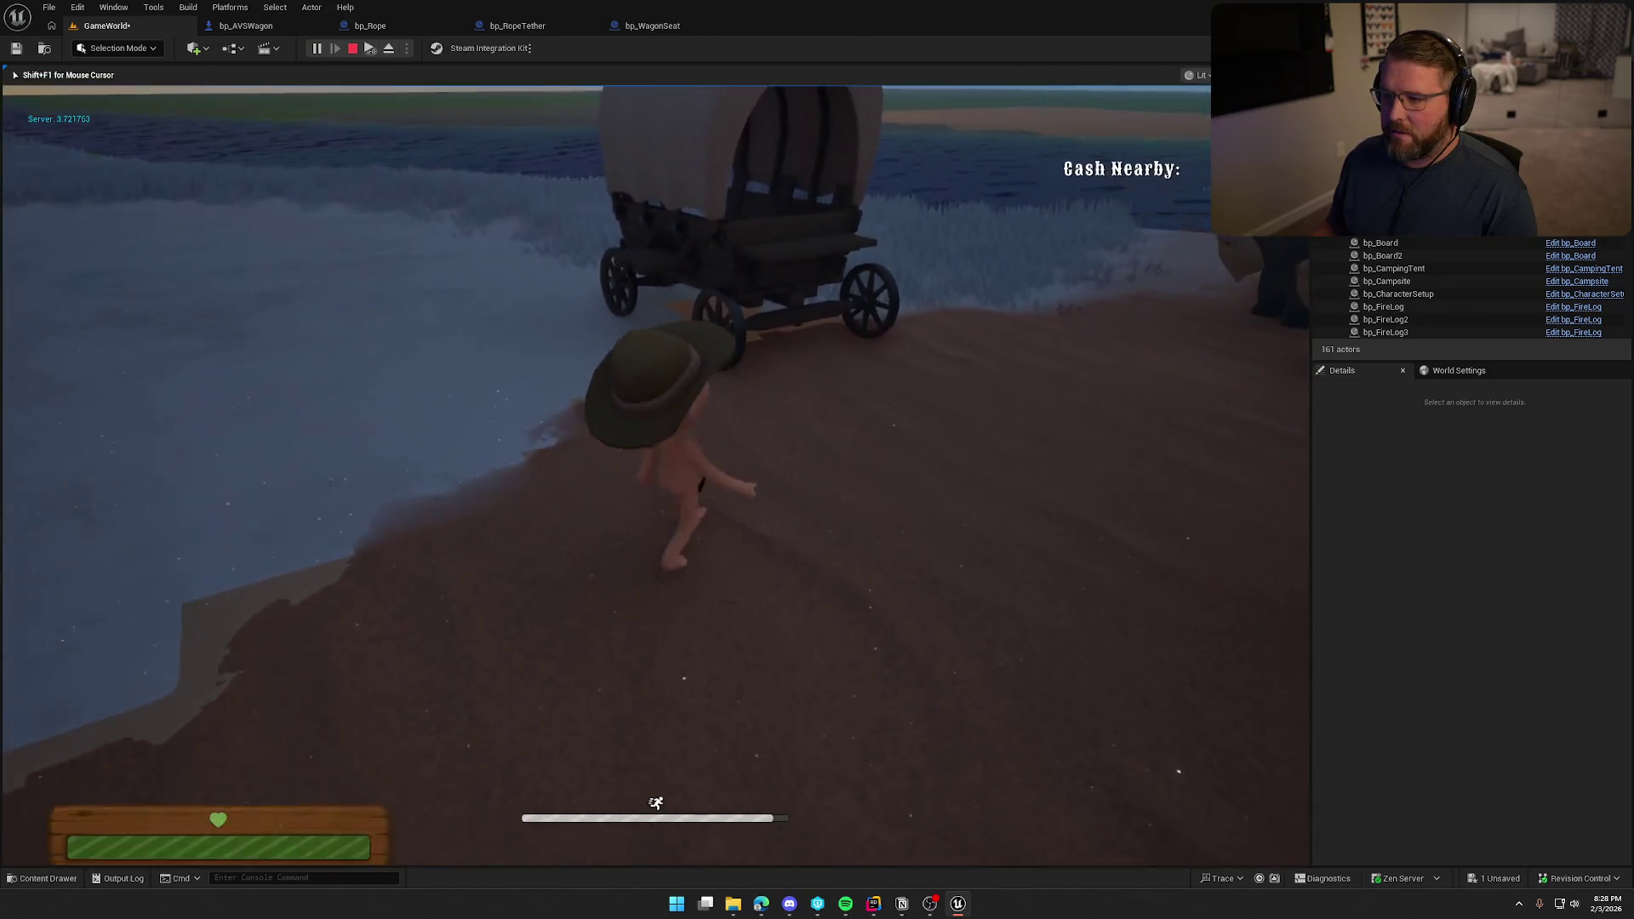
Drive the wagon past the cabin and turn right into the water until it tips over.
key("w")
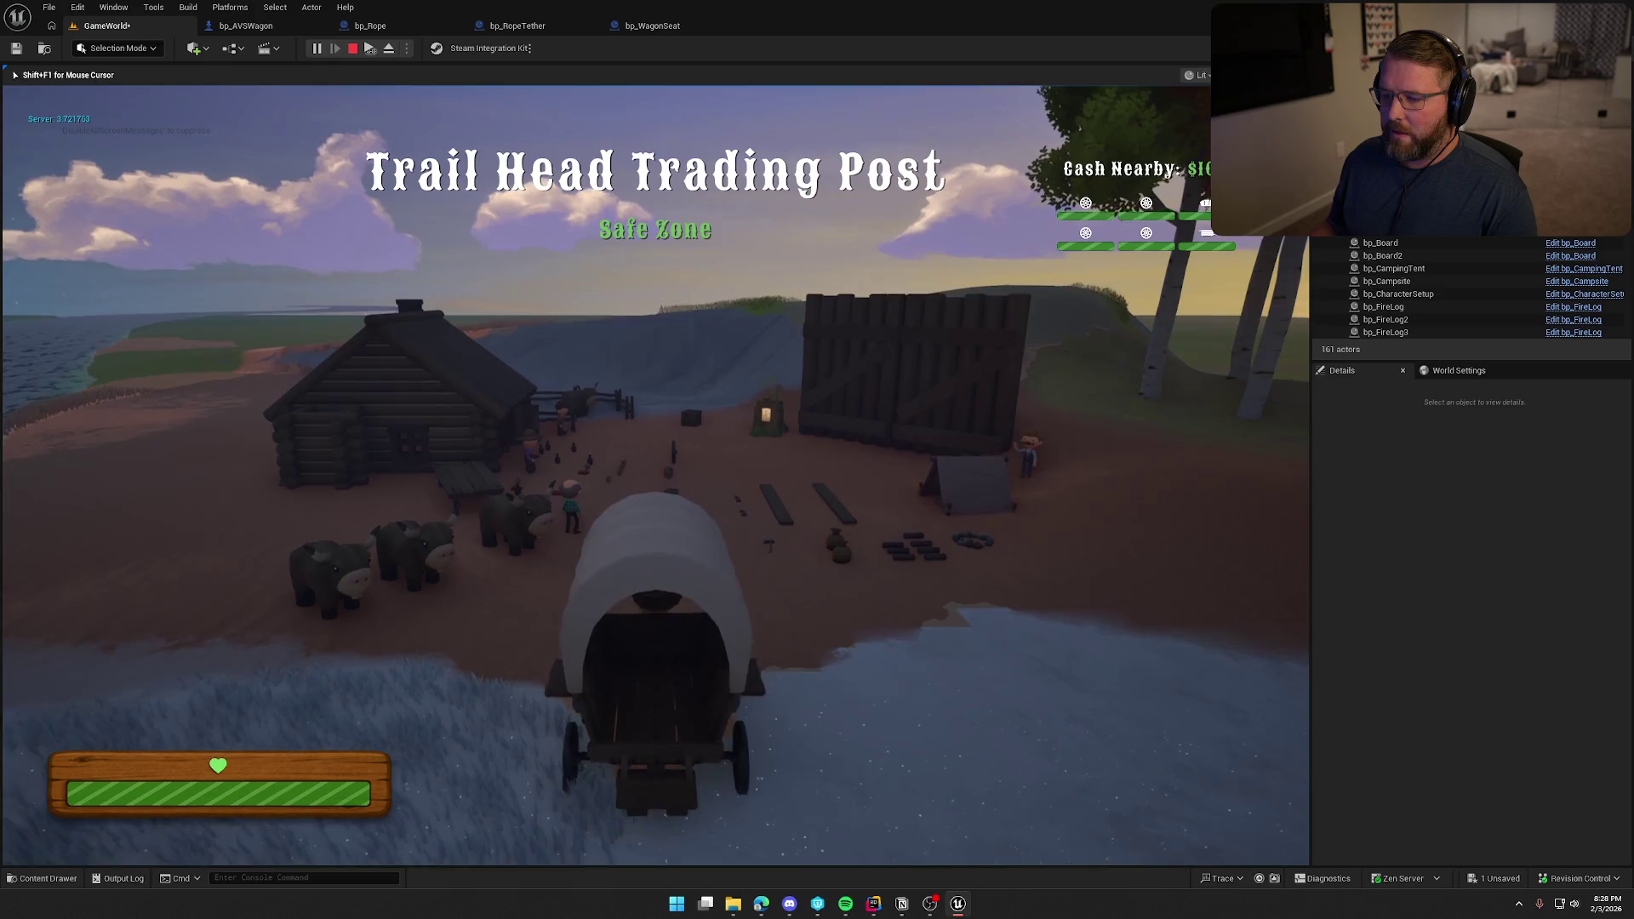
key("a")
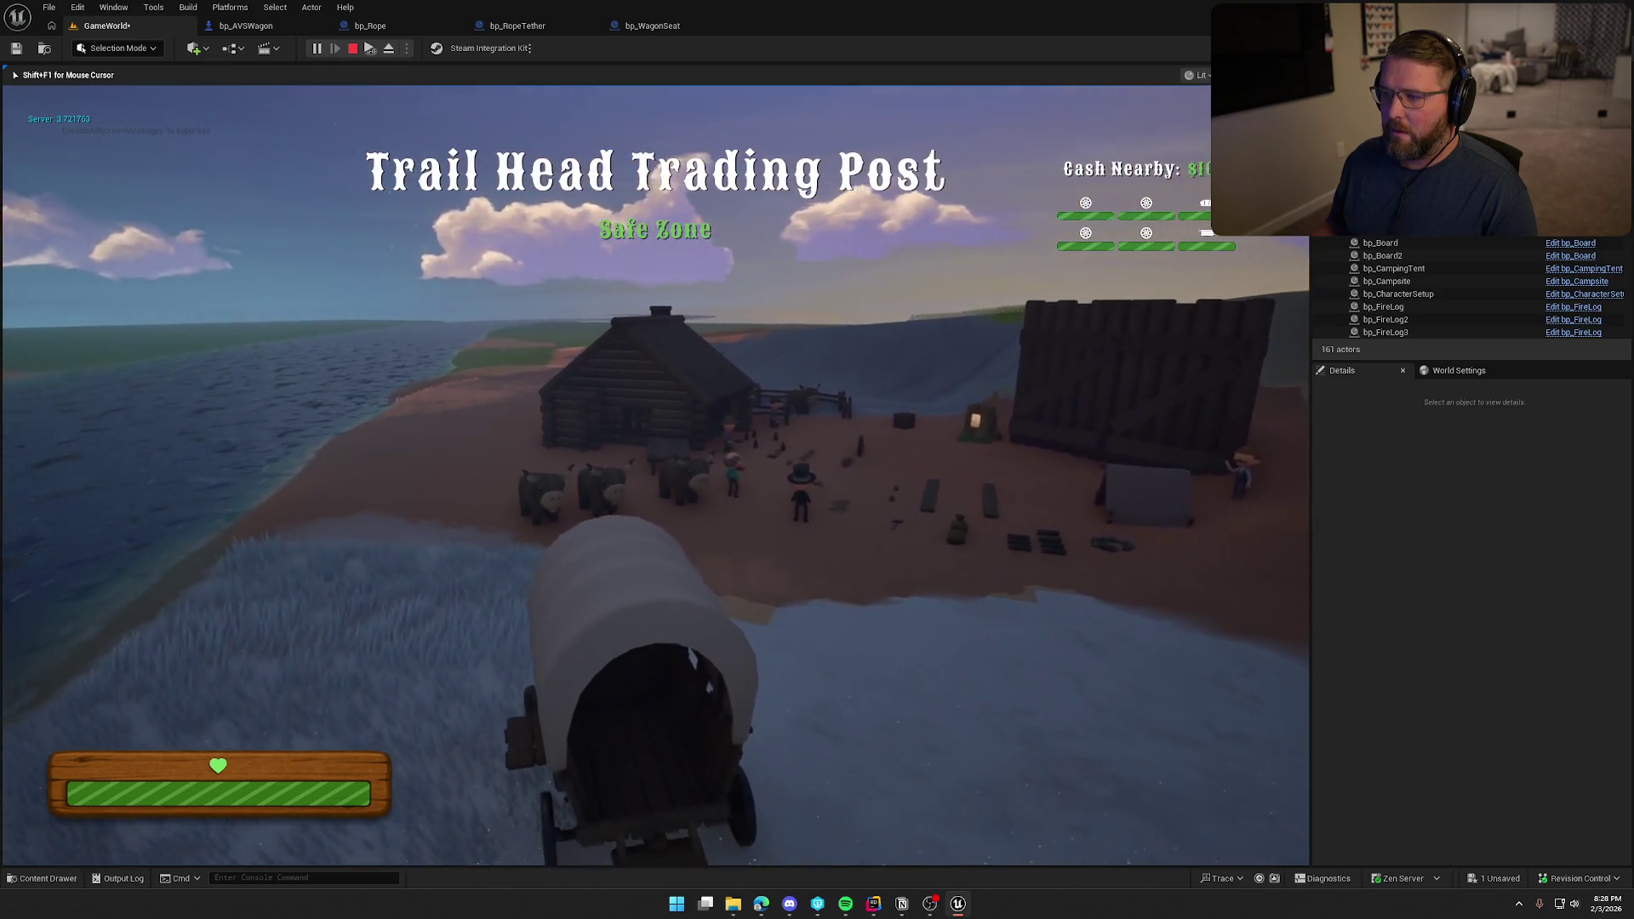
key("w")
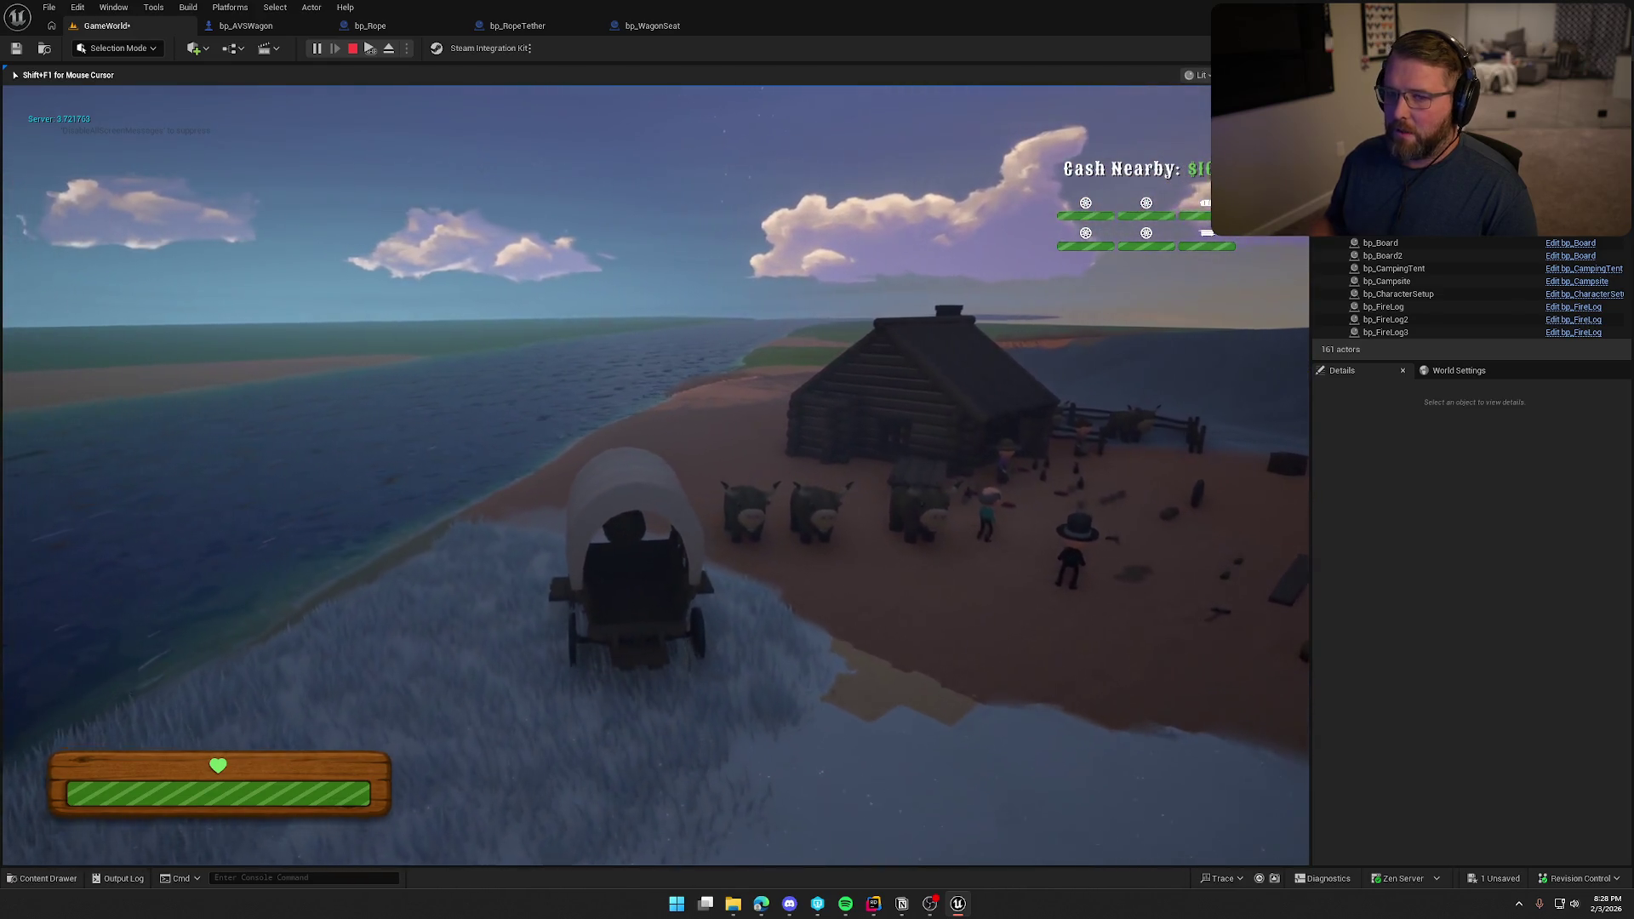
key("w")
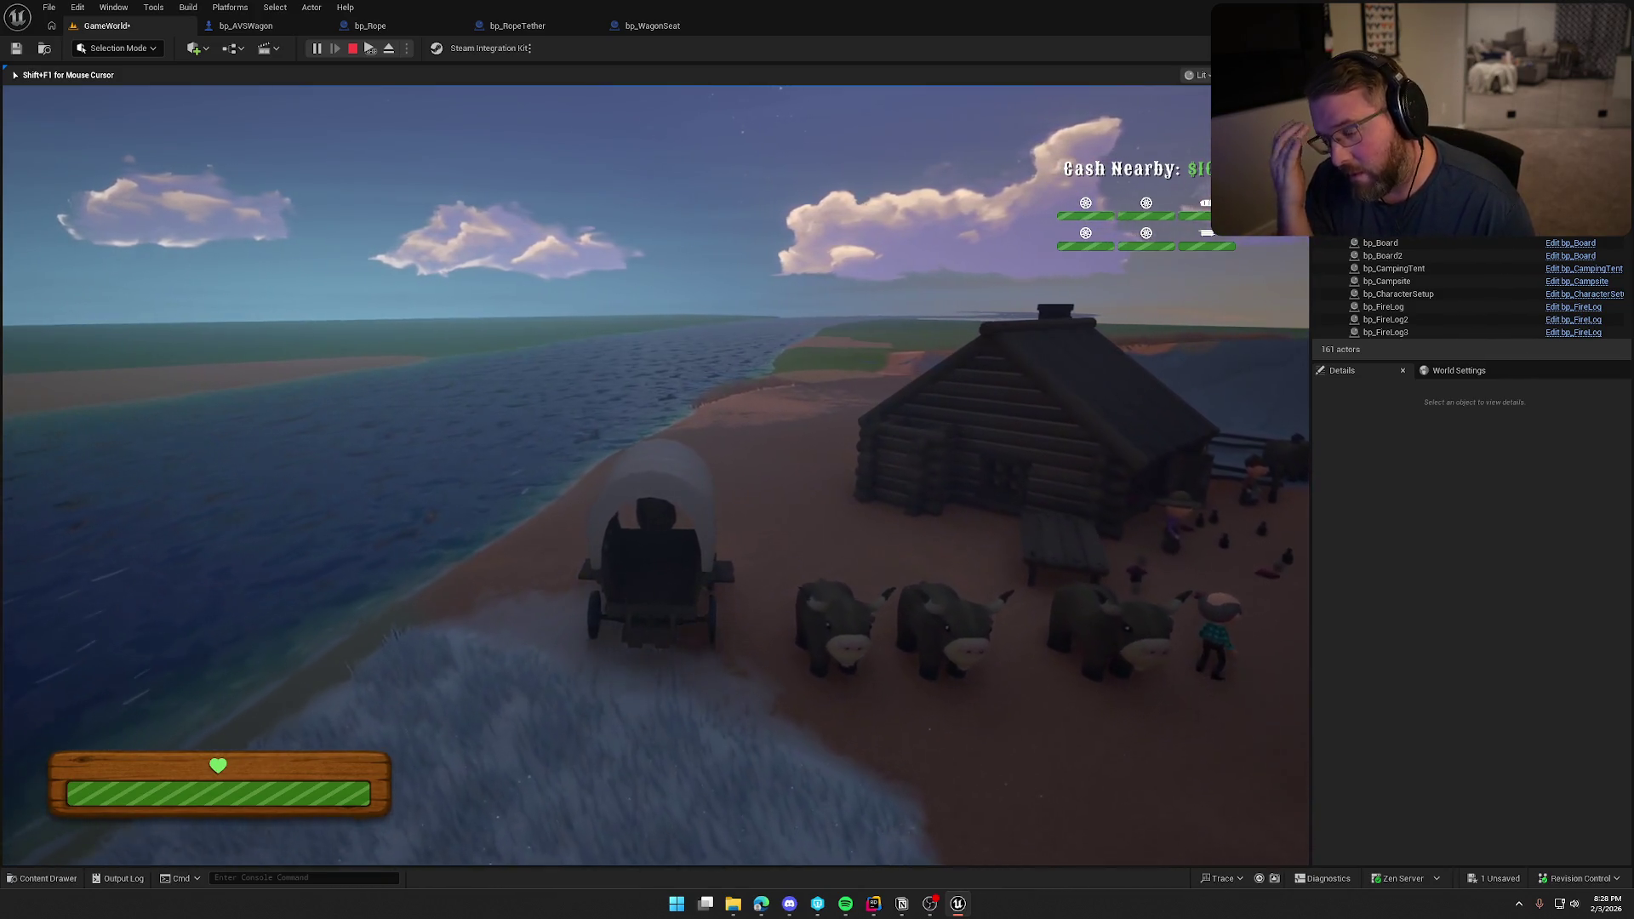
key("w")
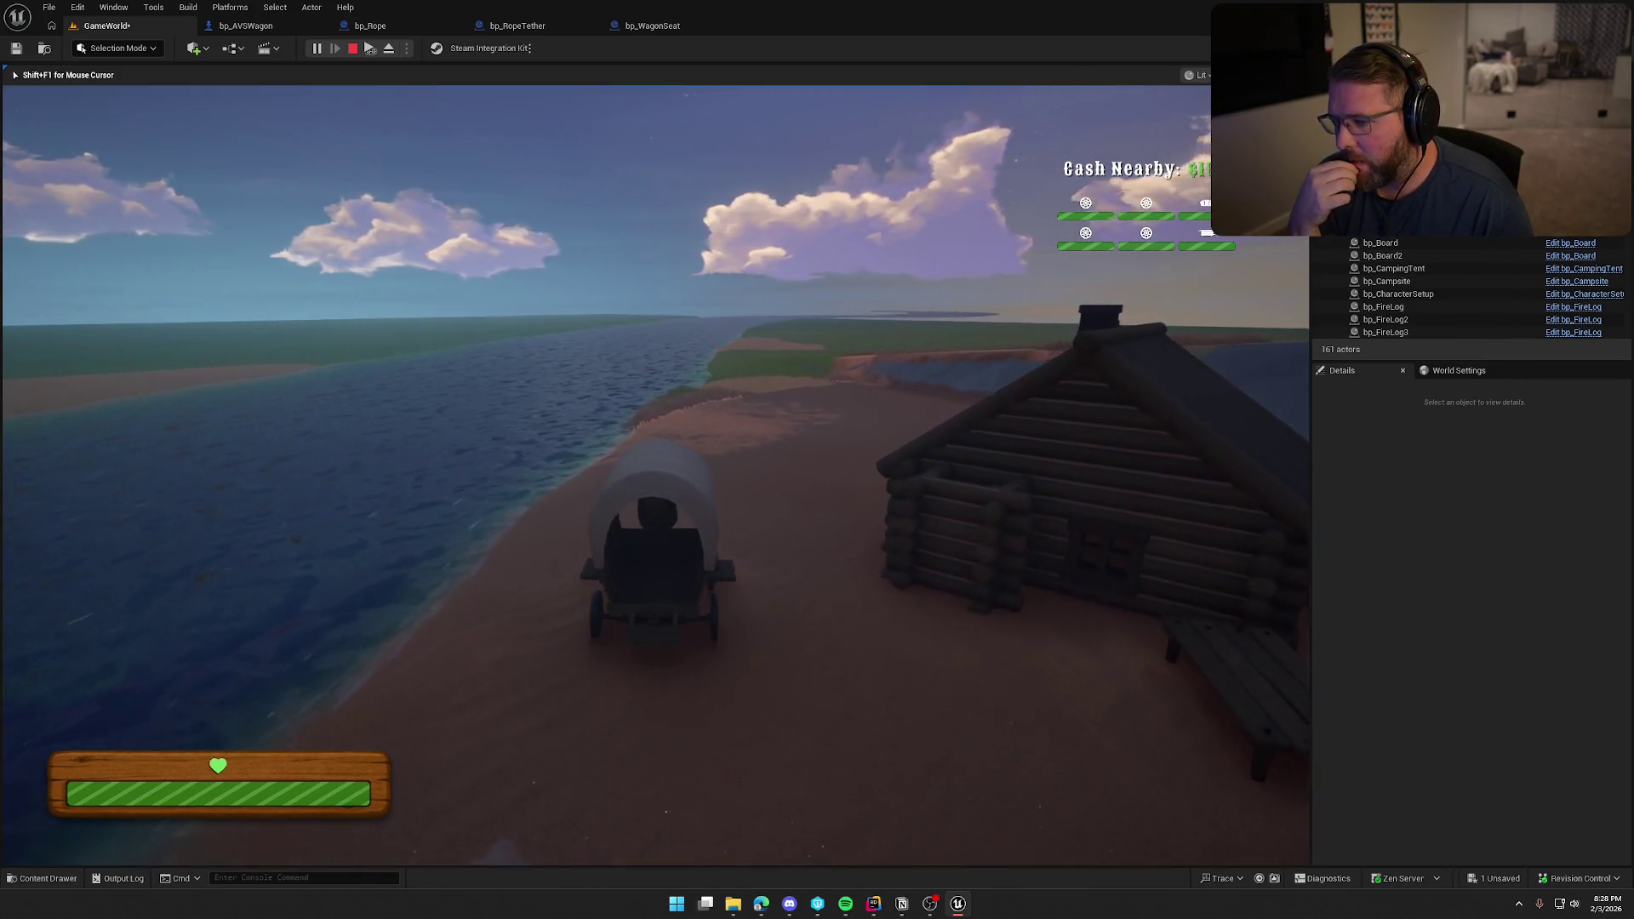
key("w")
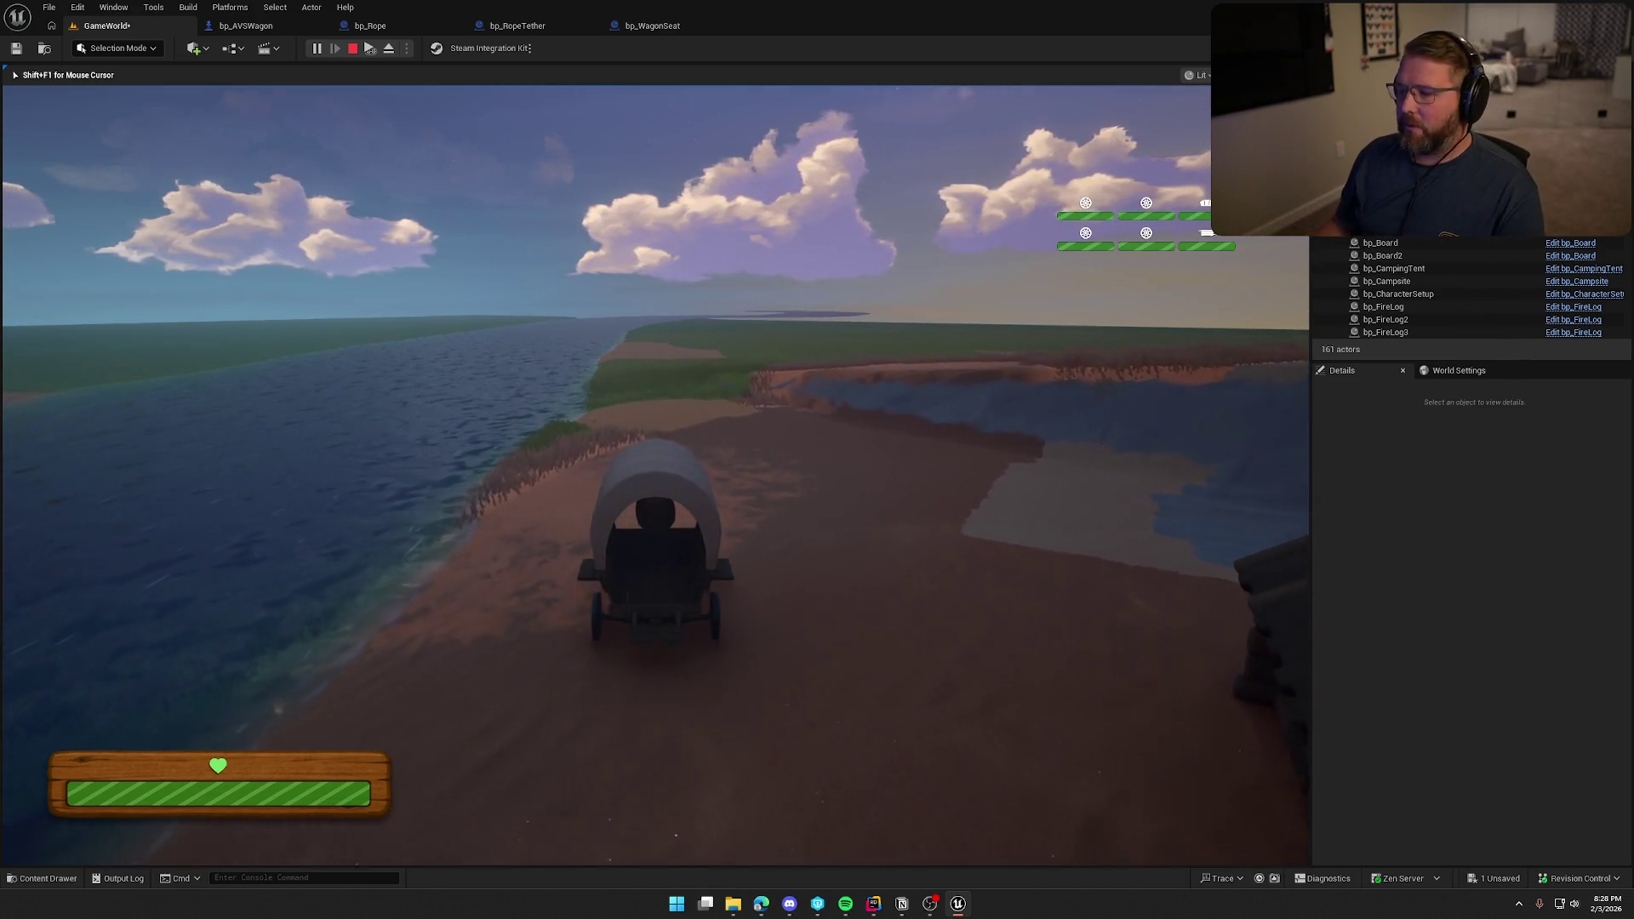
key("d")
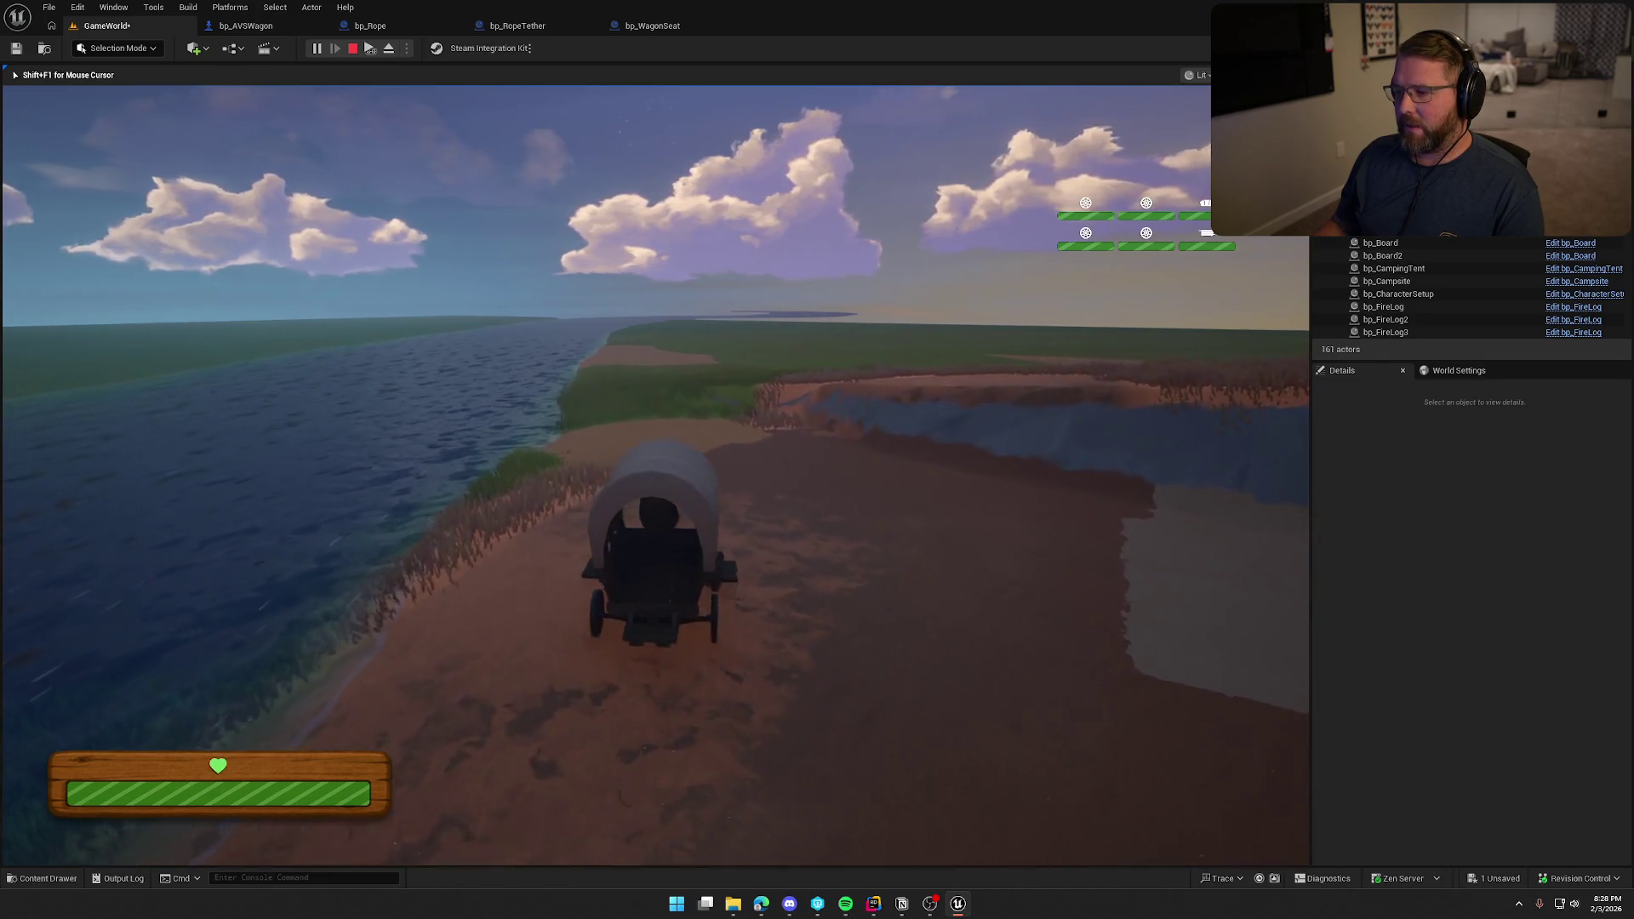
key("d")
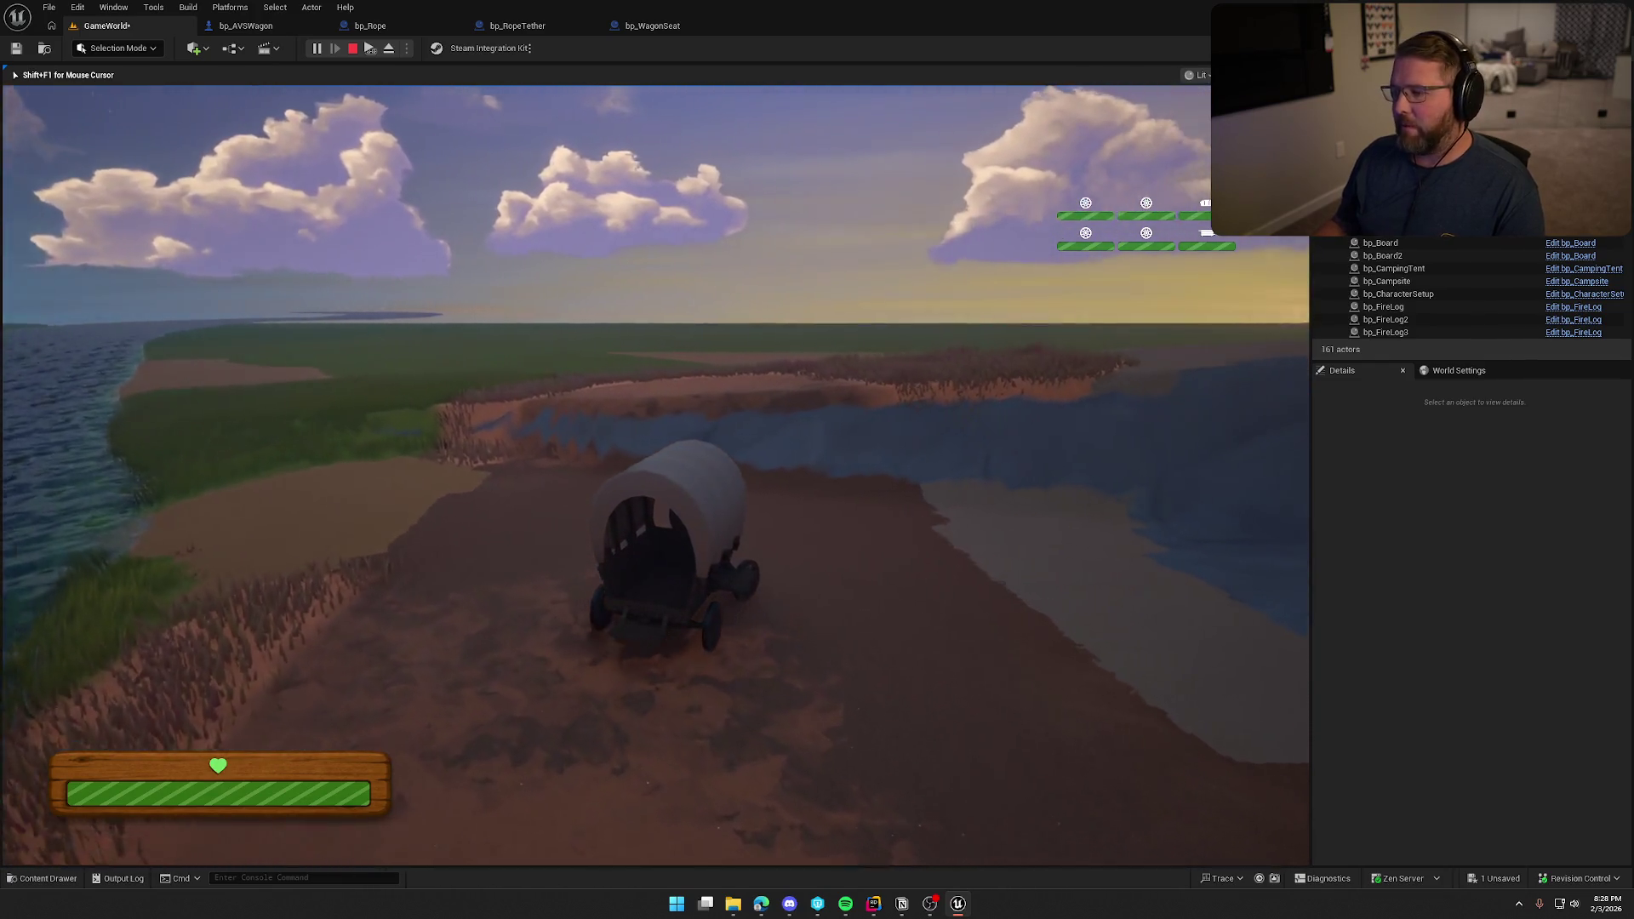
key("d")
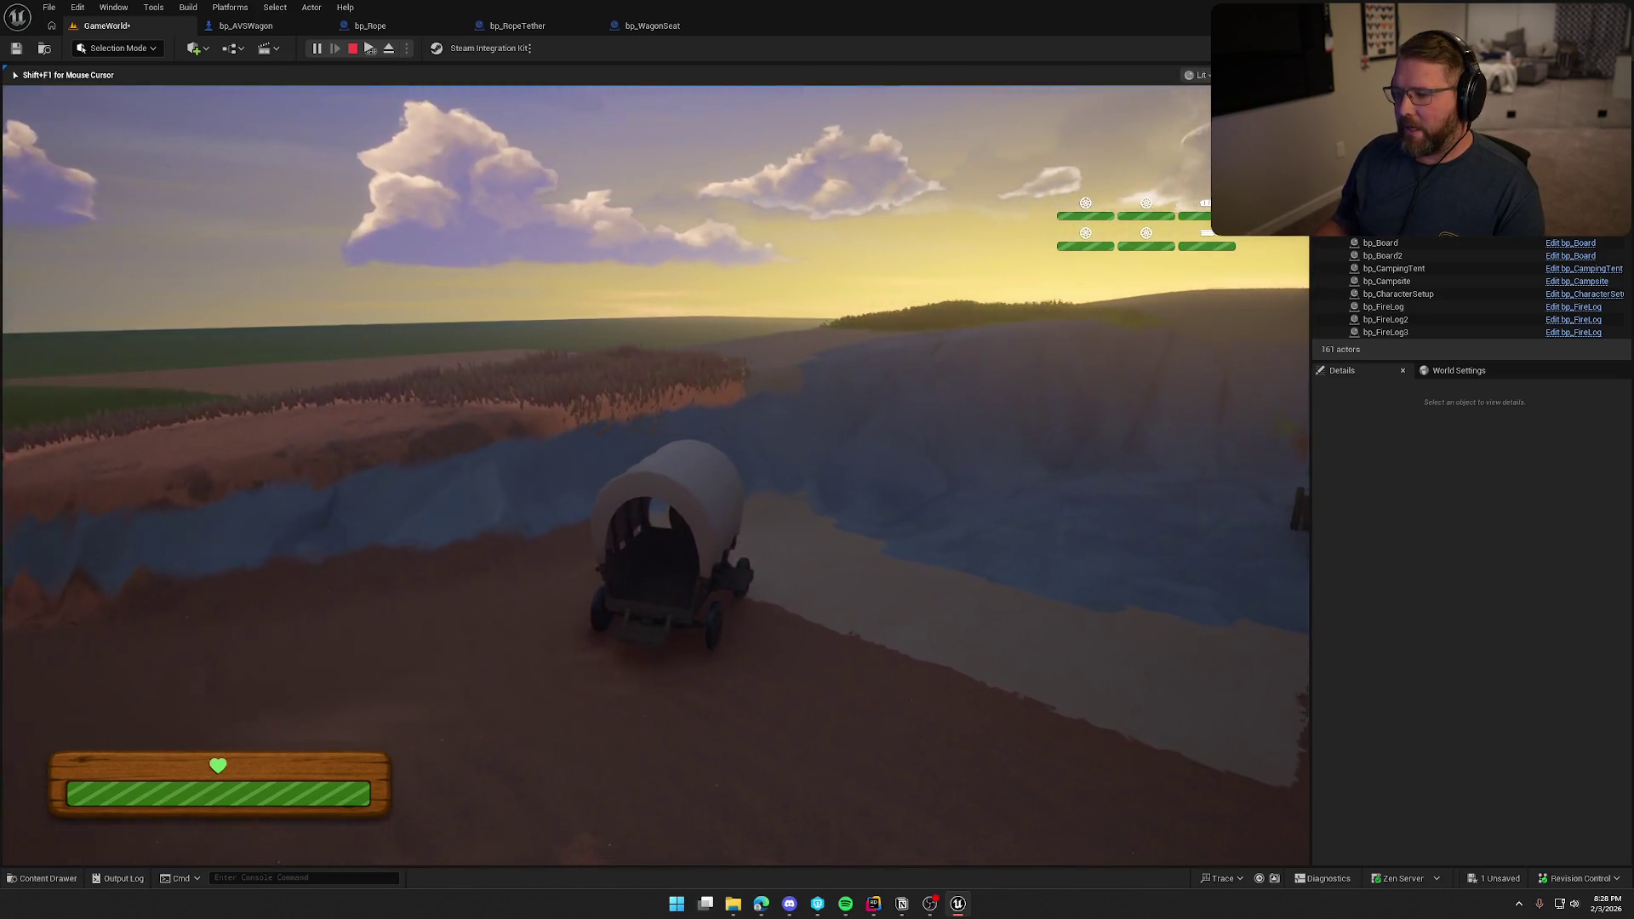
key("d")
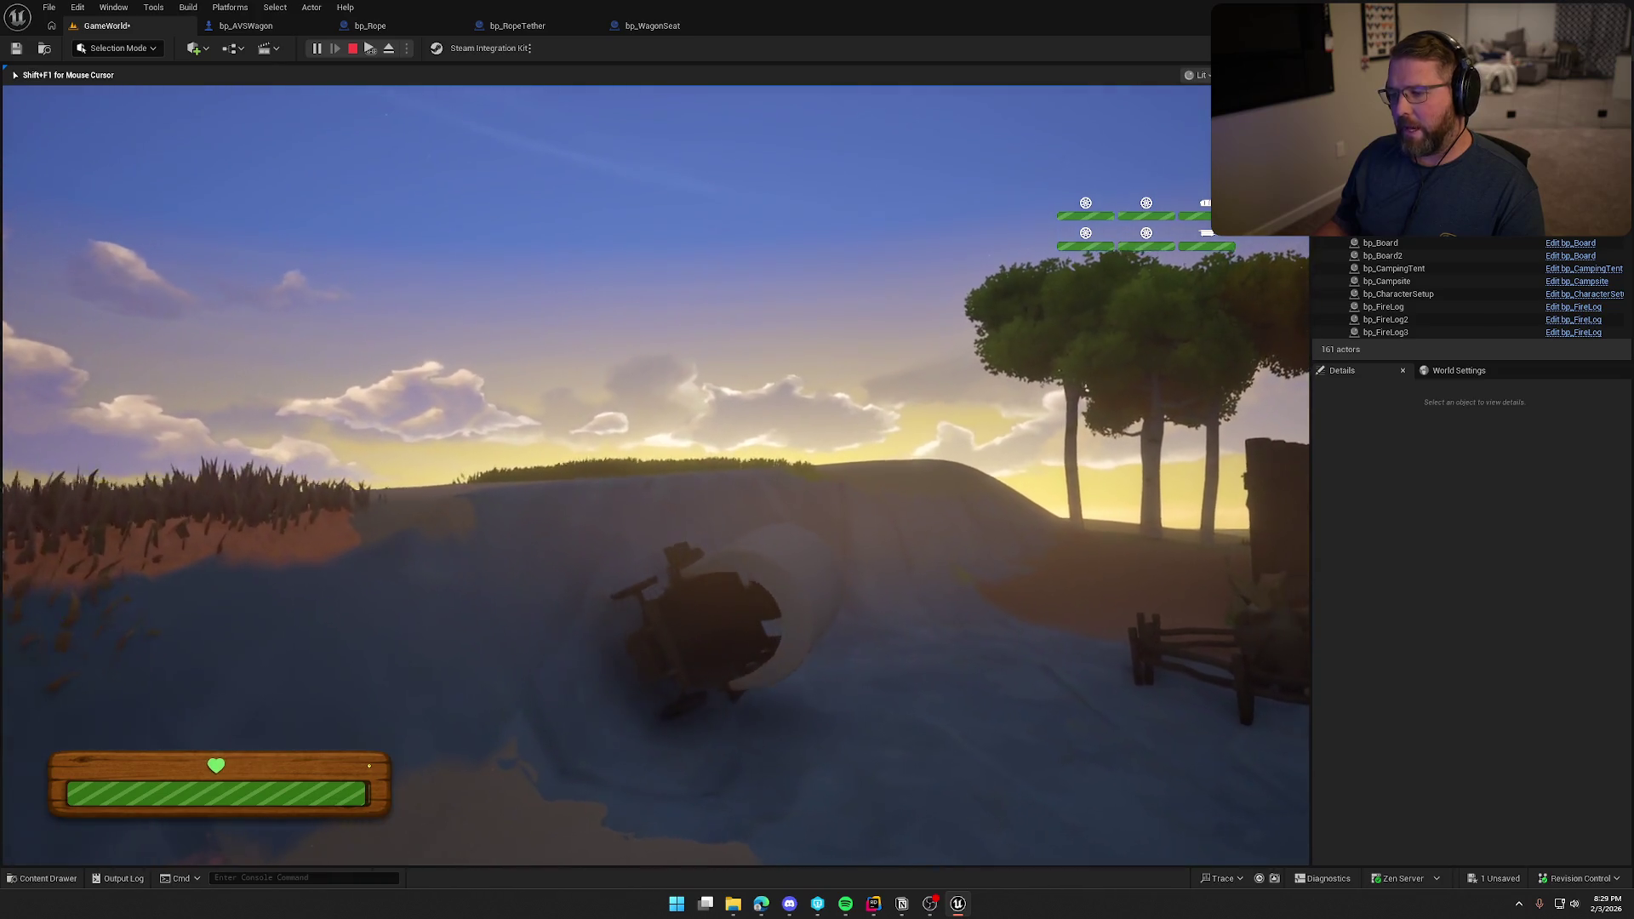
Step out of the tipped wagon, run back to it and retake the driver seat.
key("e")
key("s")
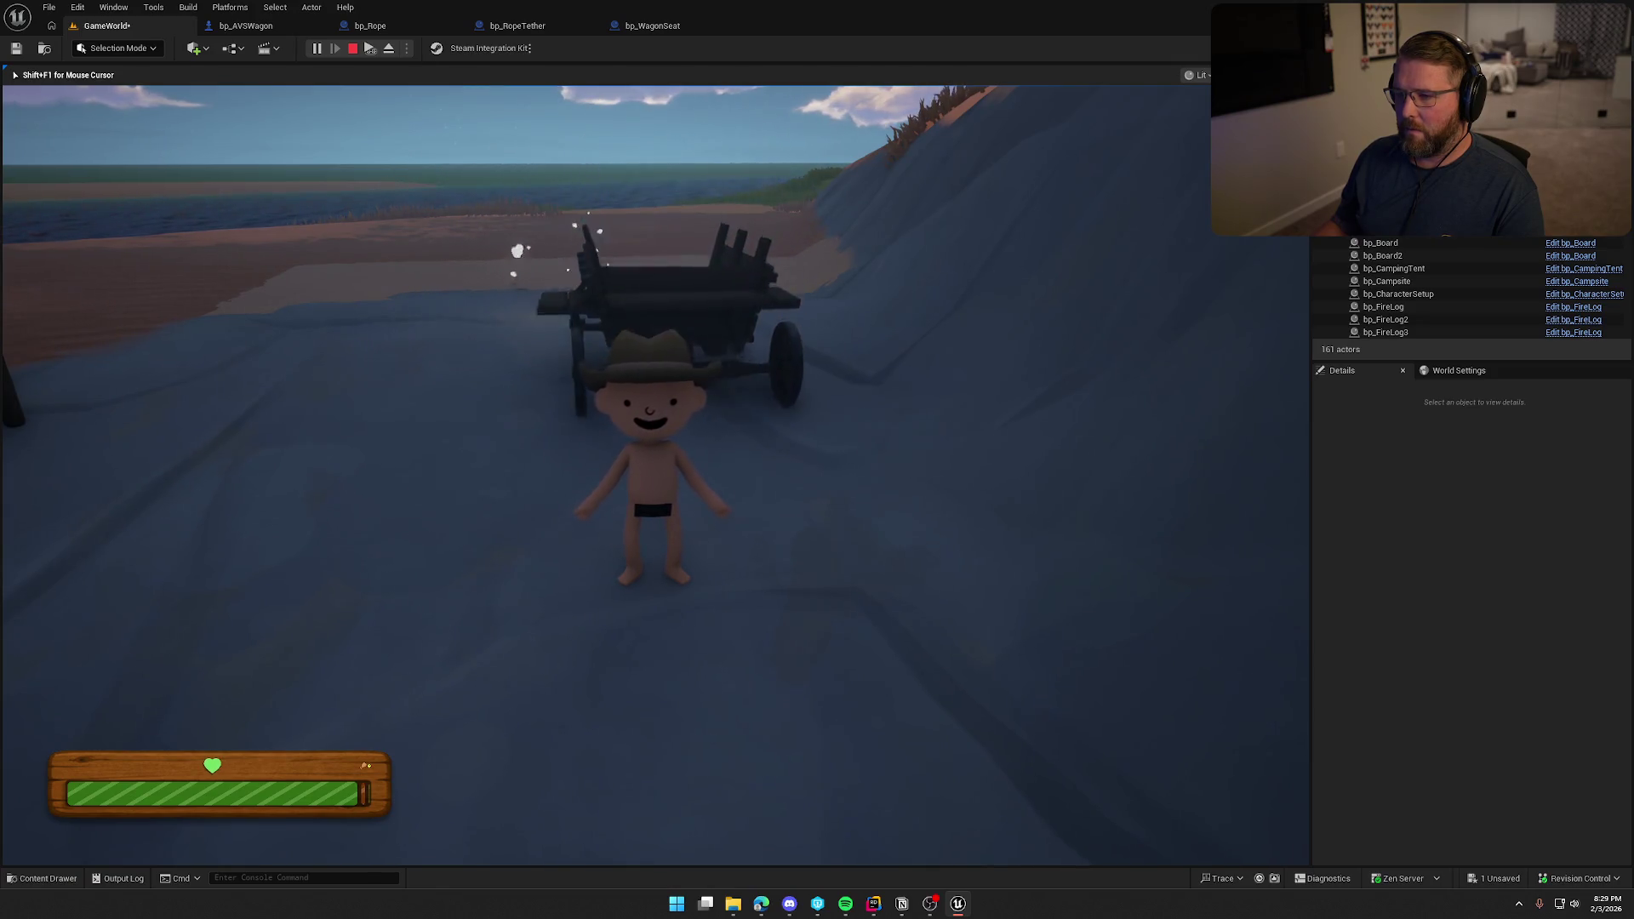
key("w")
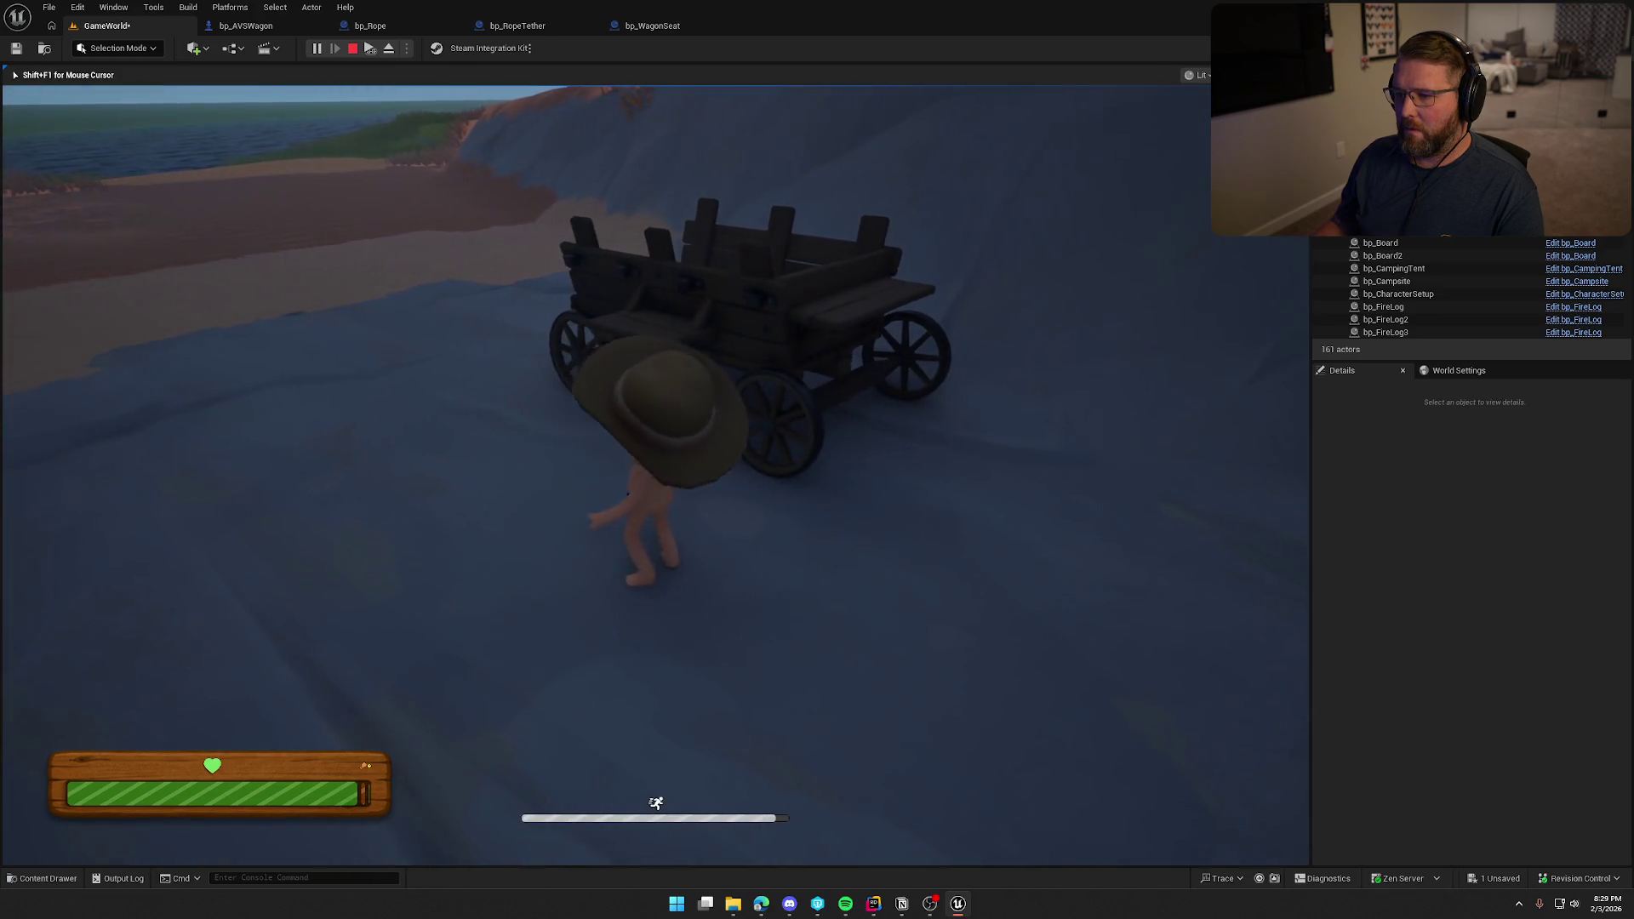
key("e")
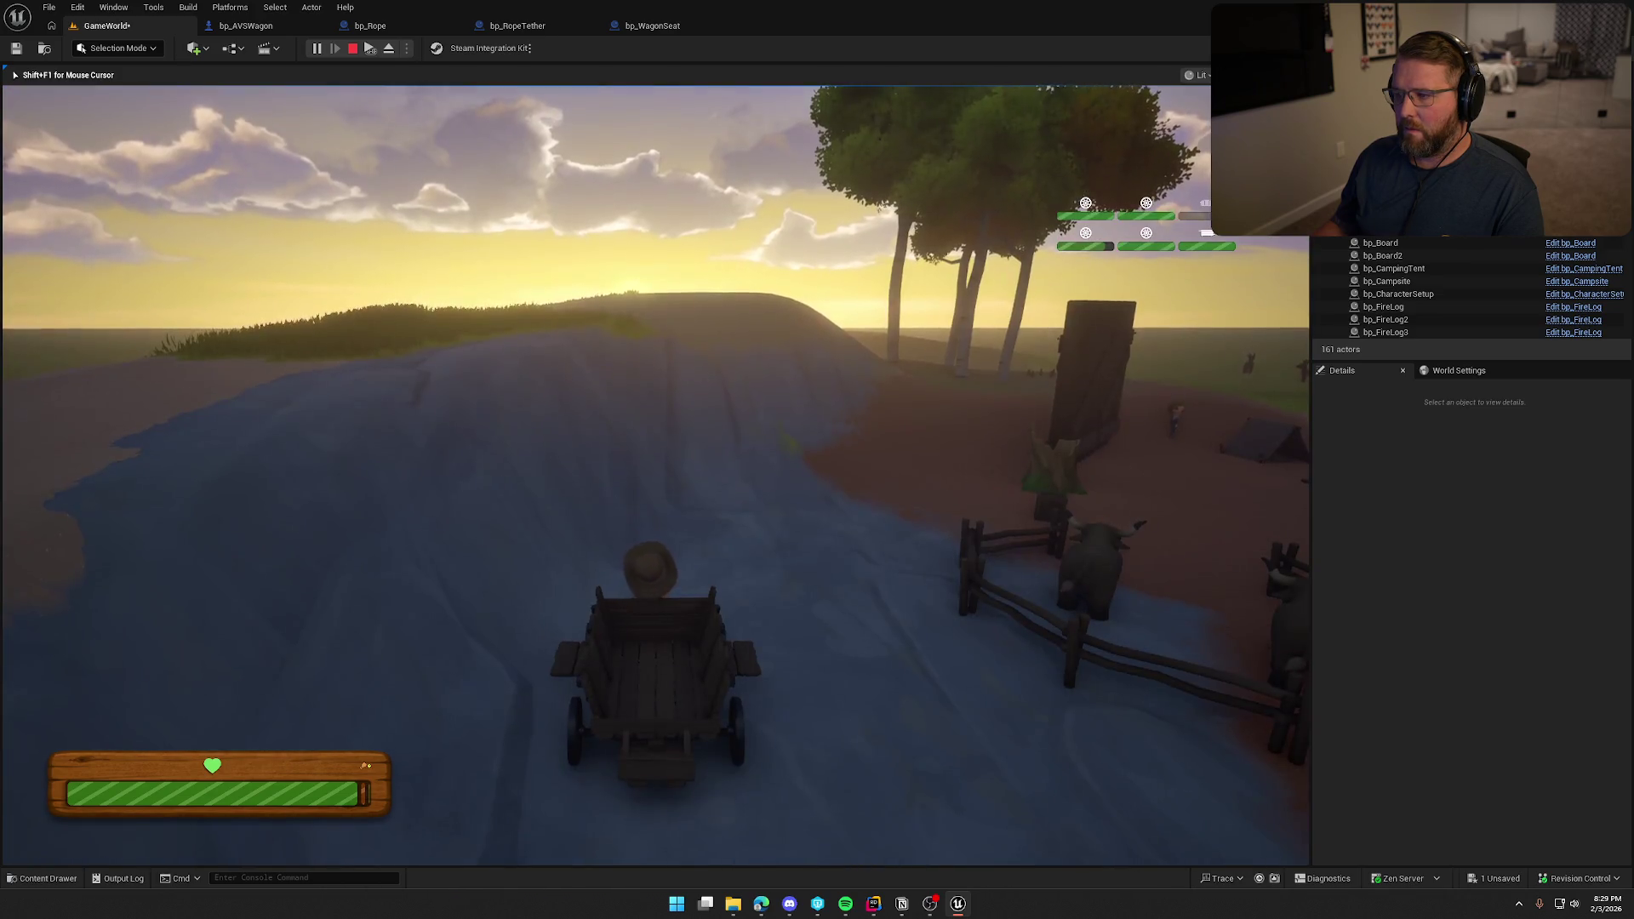
Drive the wagon along the sand path past the cabin and oxen into the shallows, then stop the play-test.
key("w")
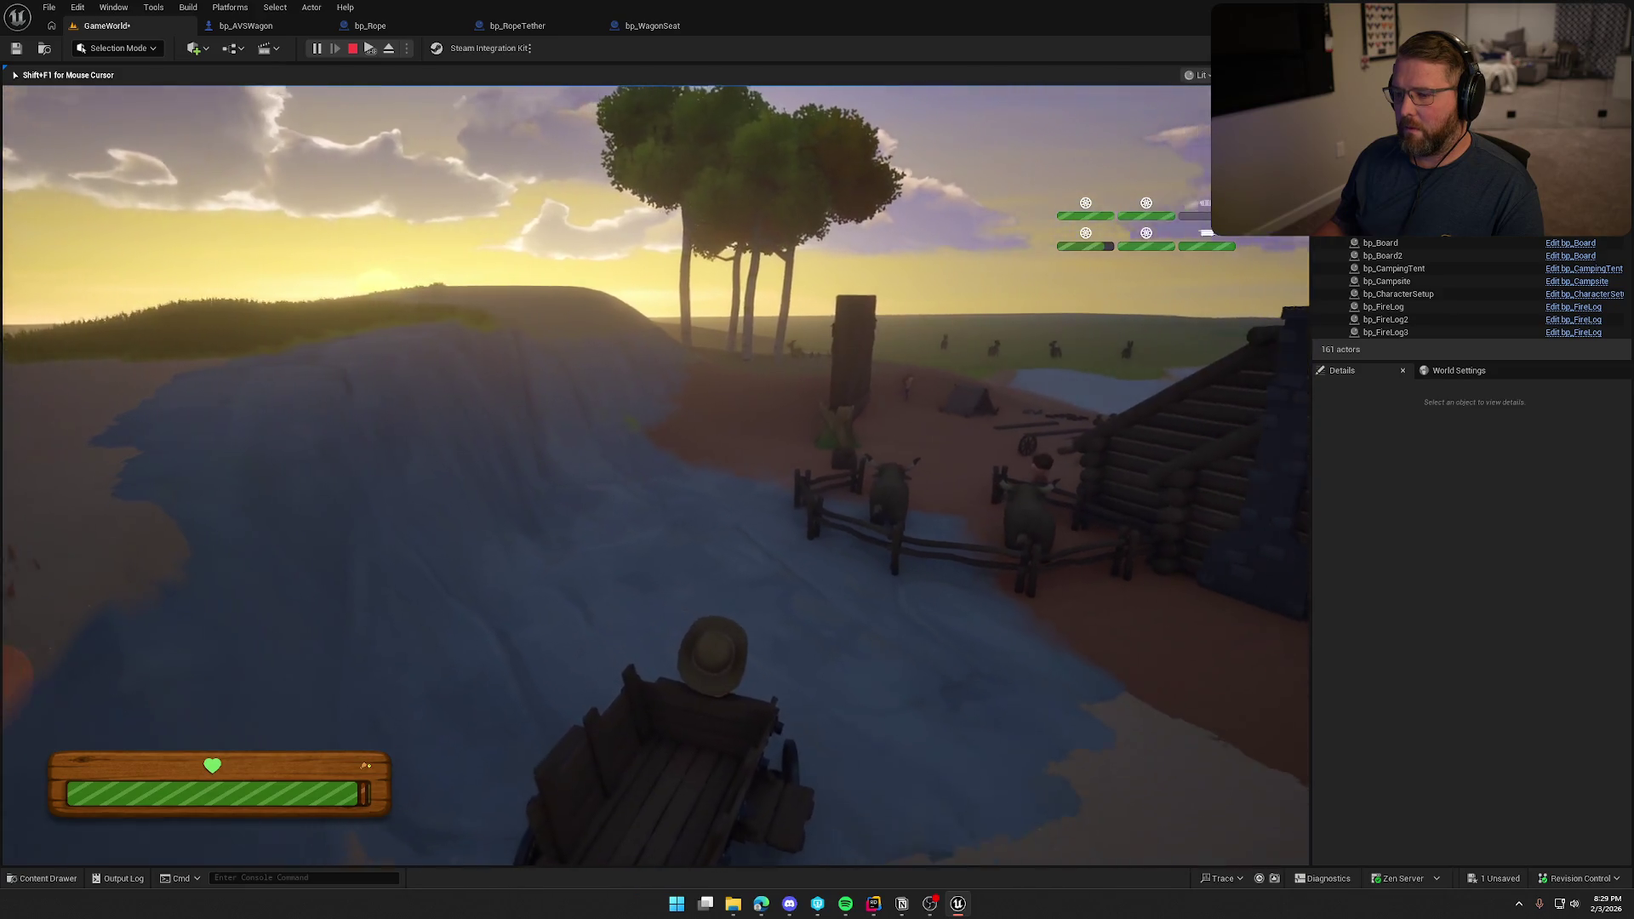
key("d")
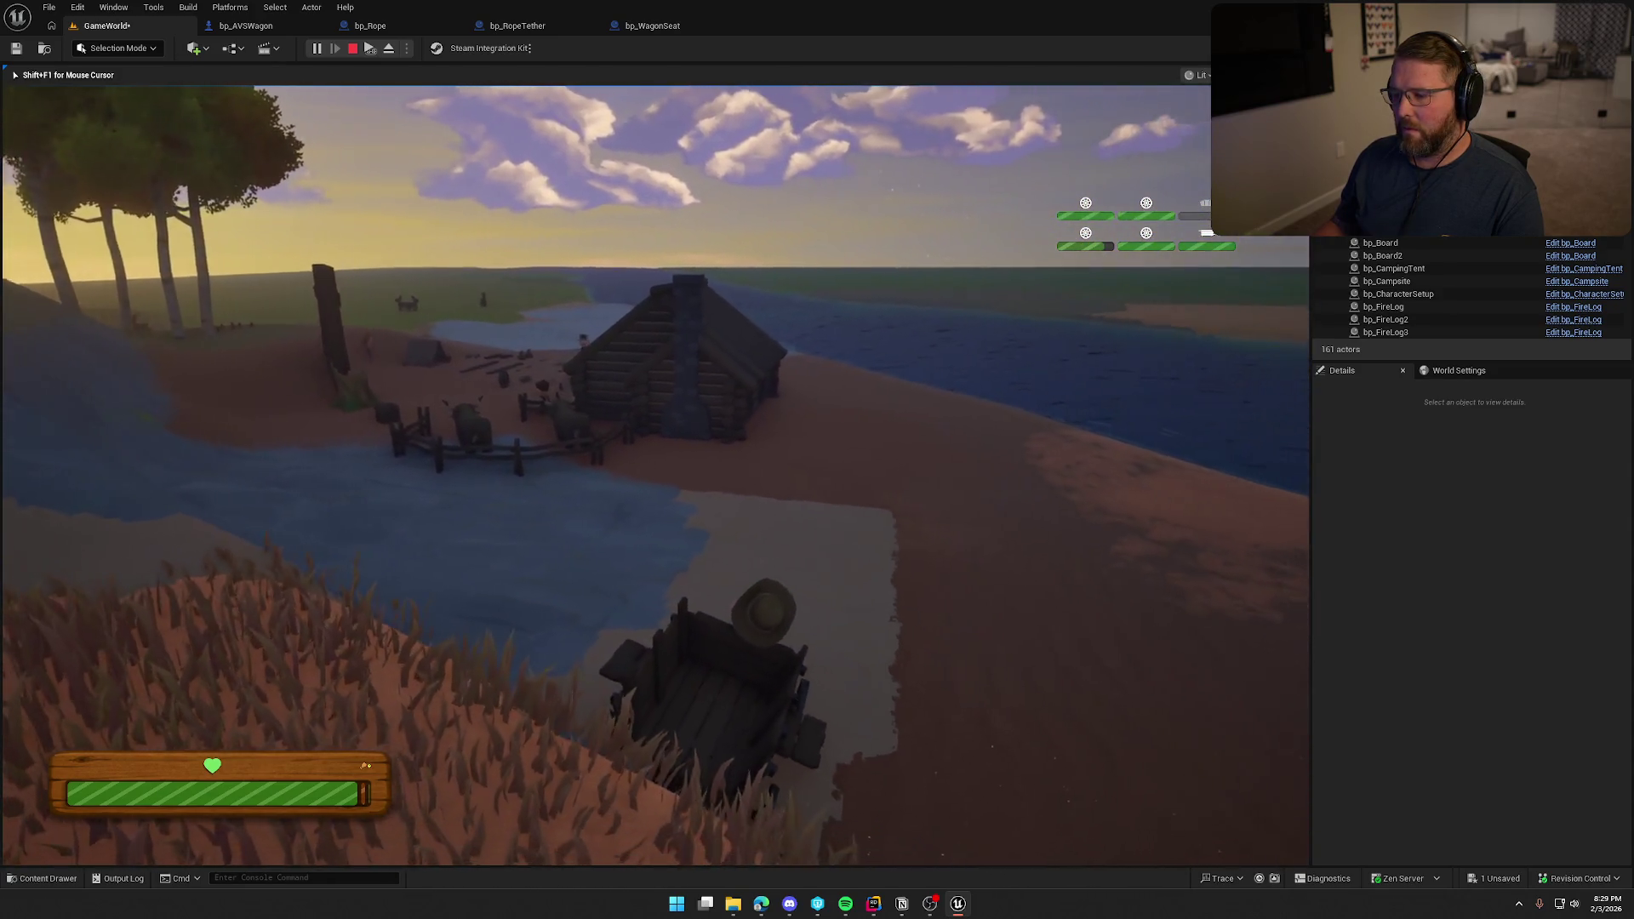
key("w")
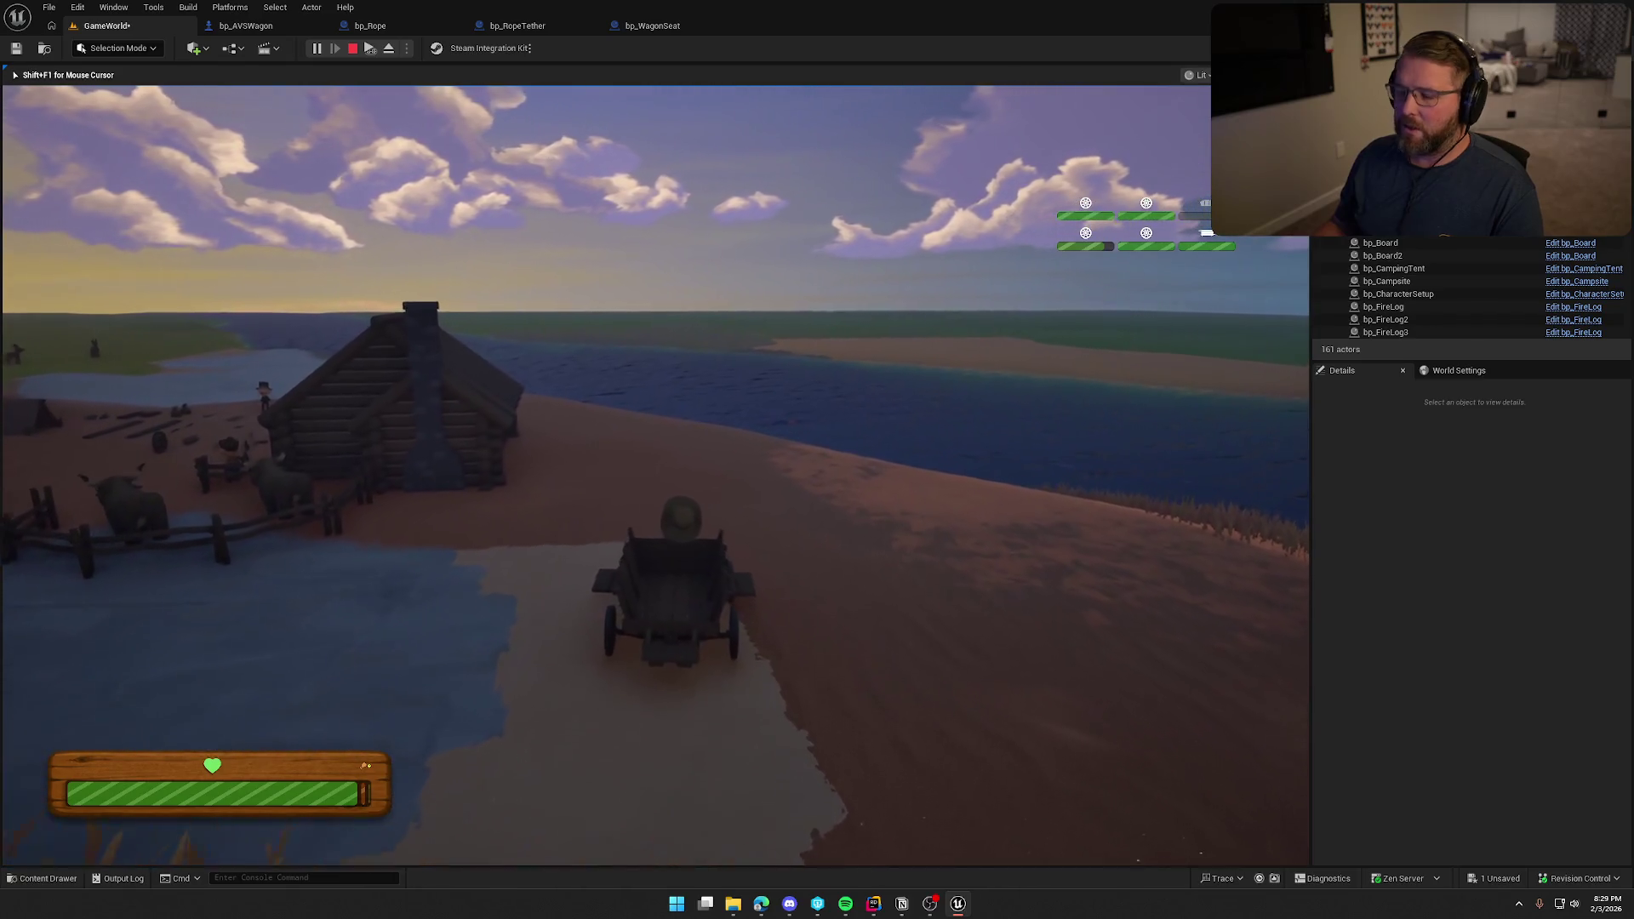
key("w")
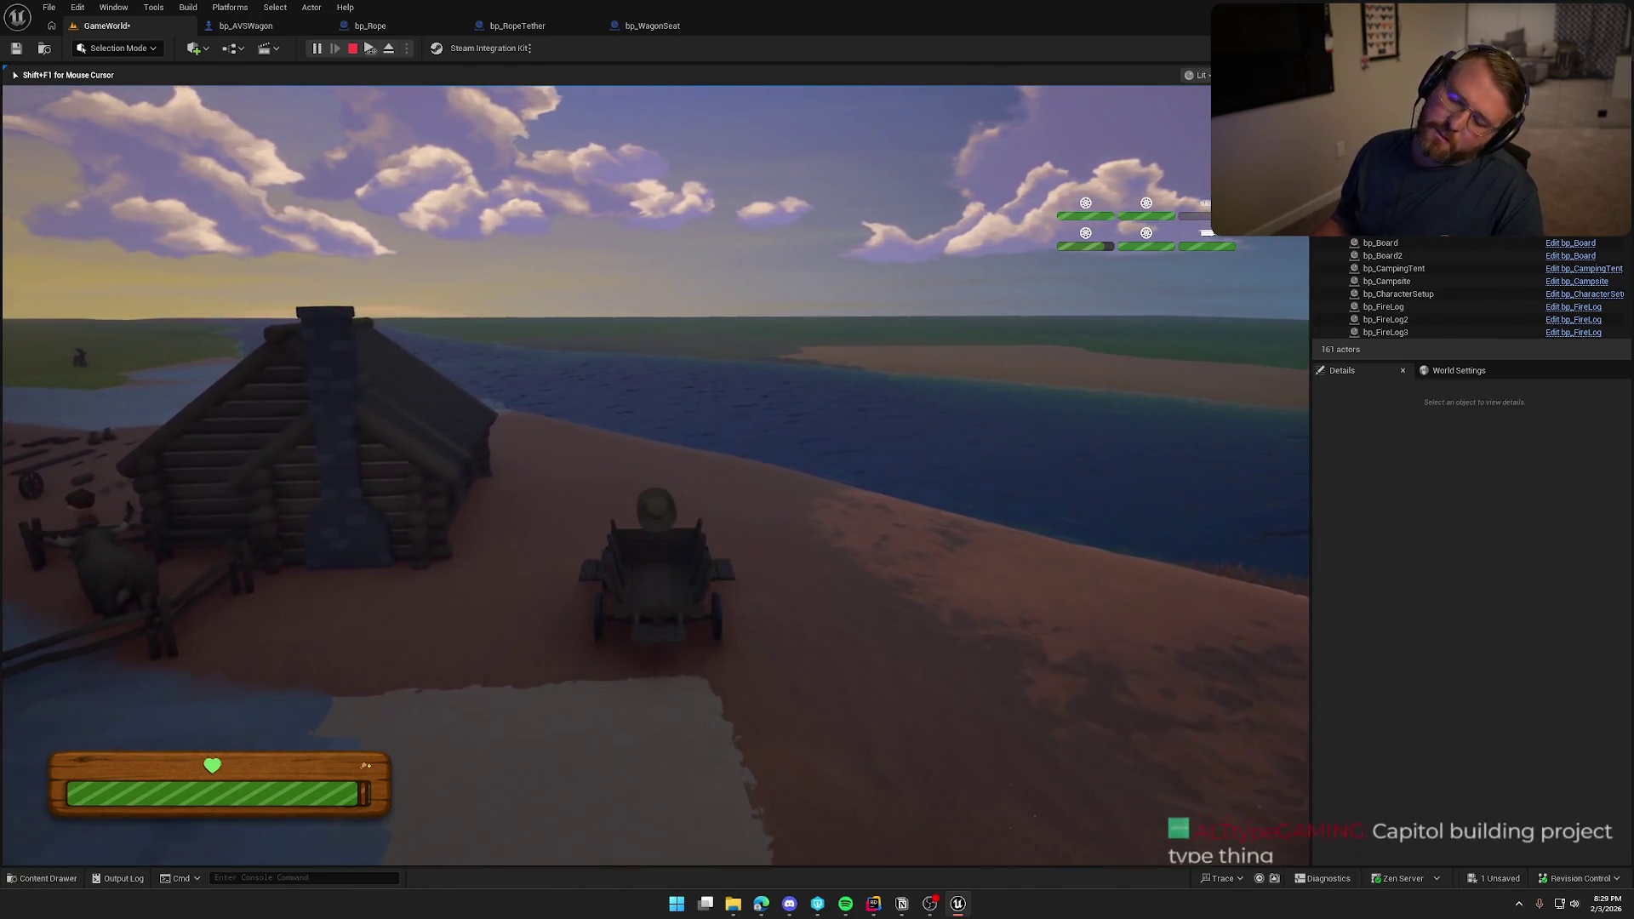
key("w")
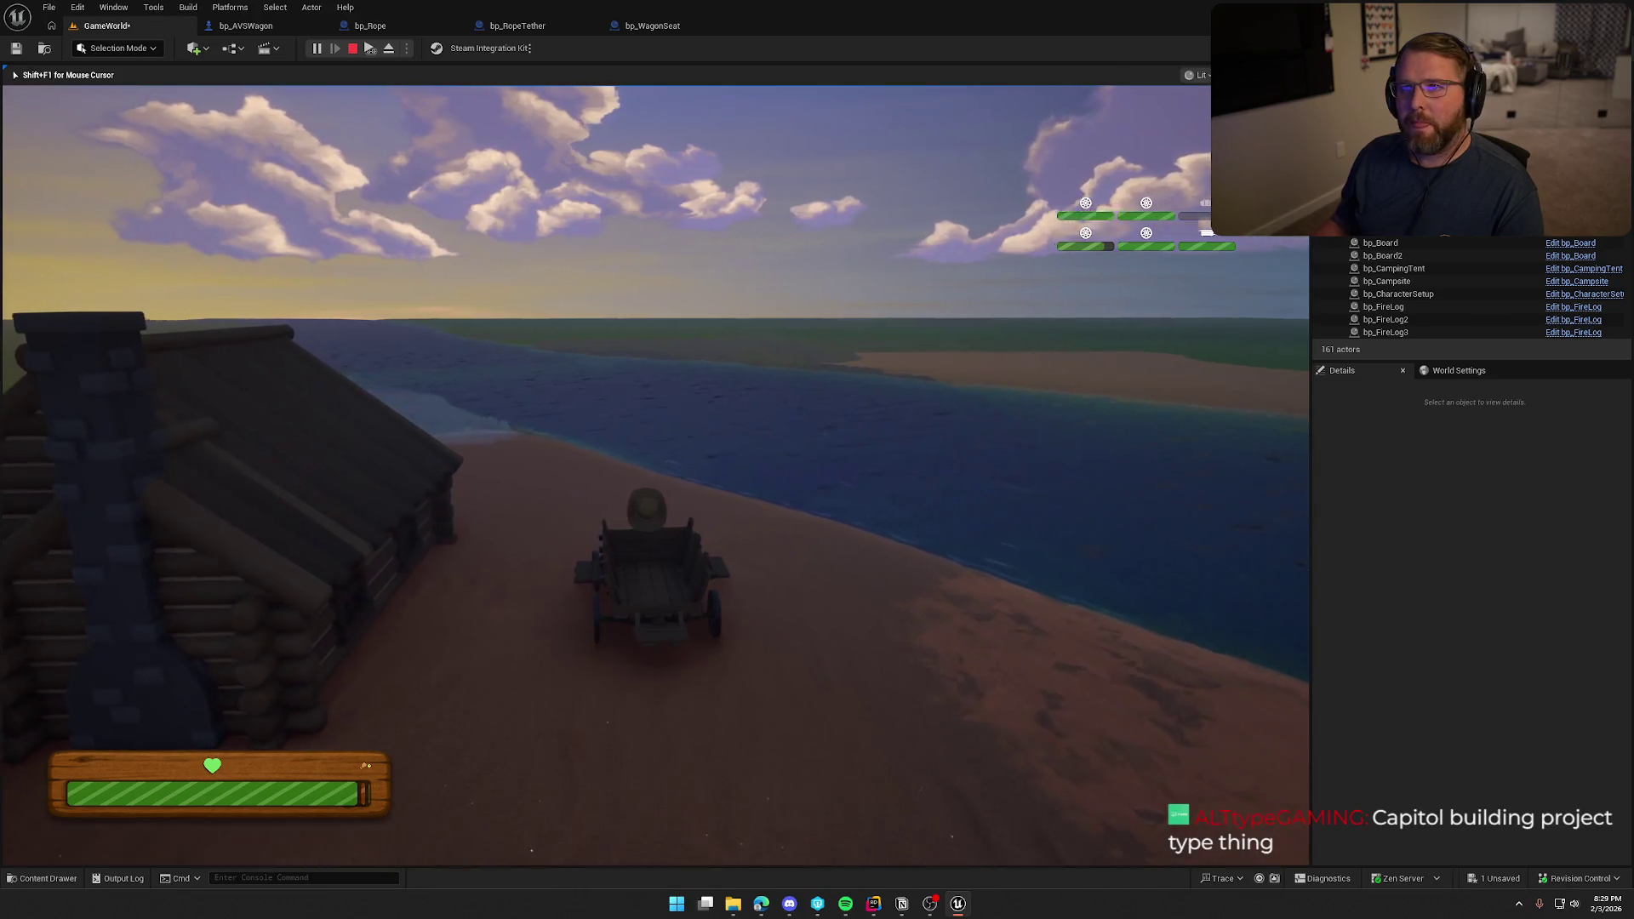
key("w")
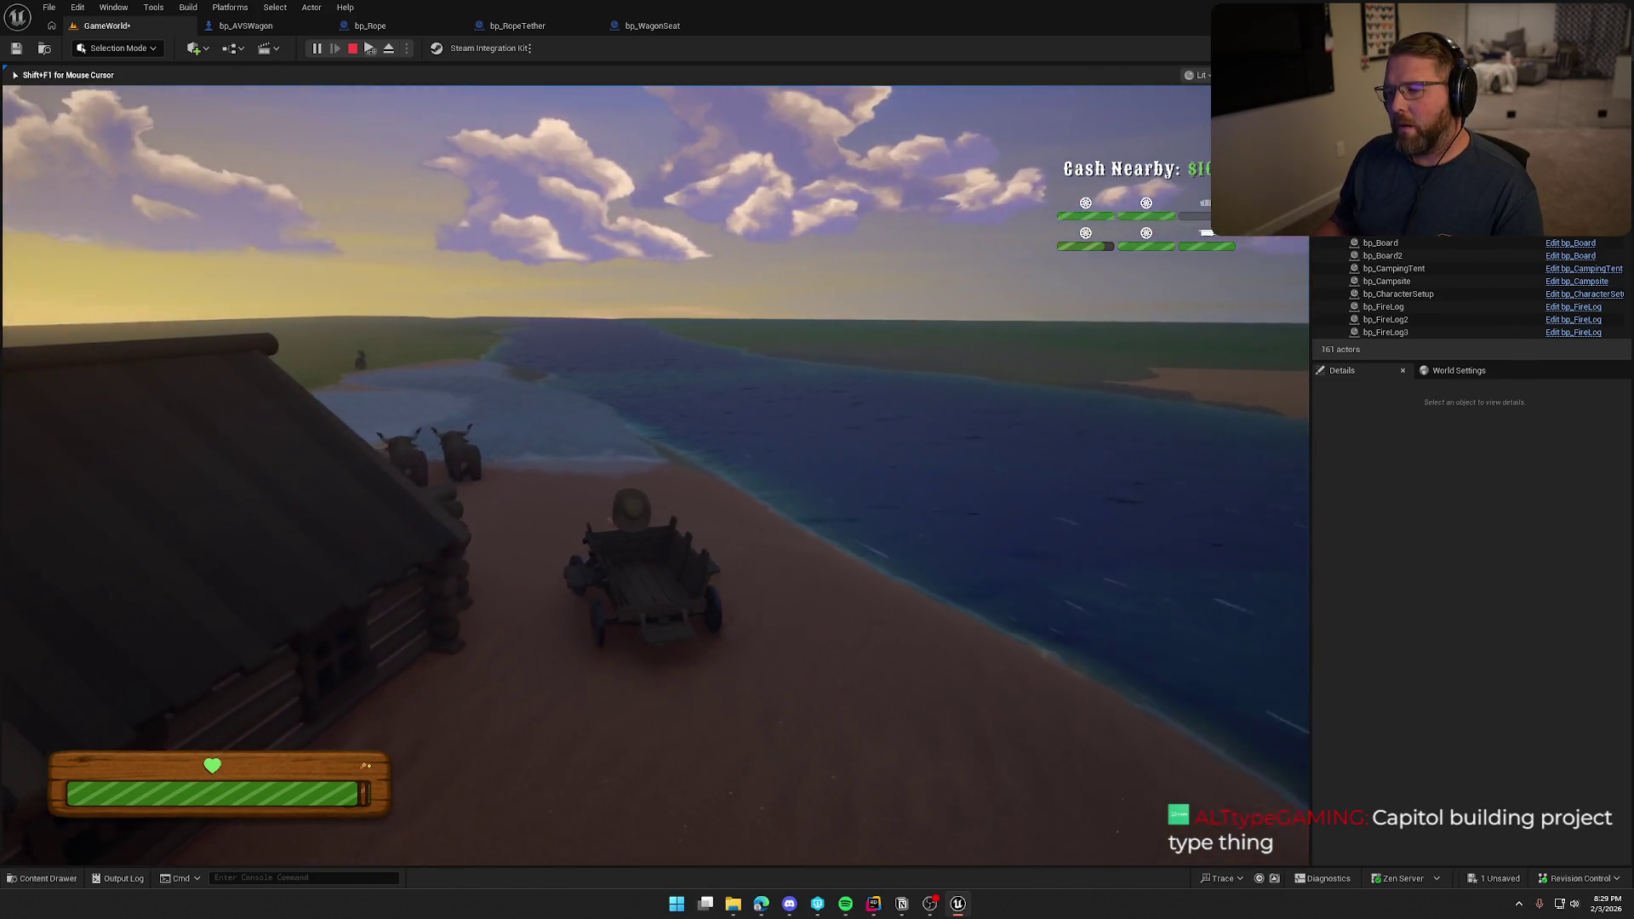
key("w")
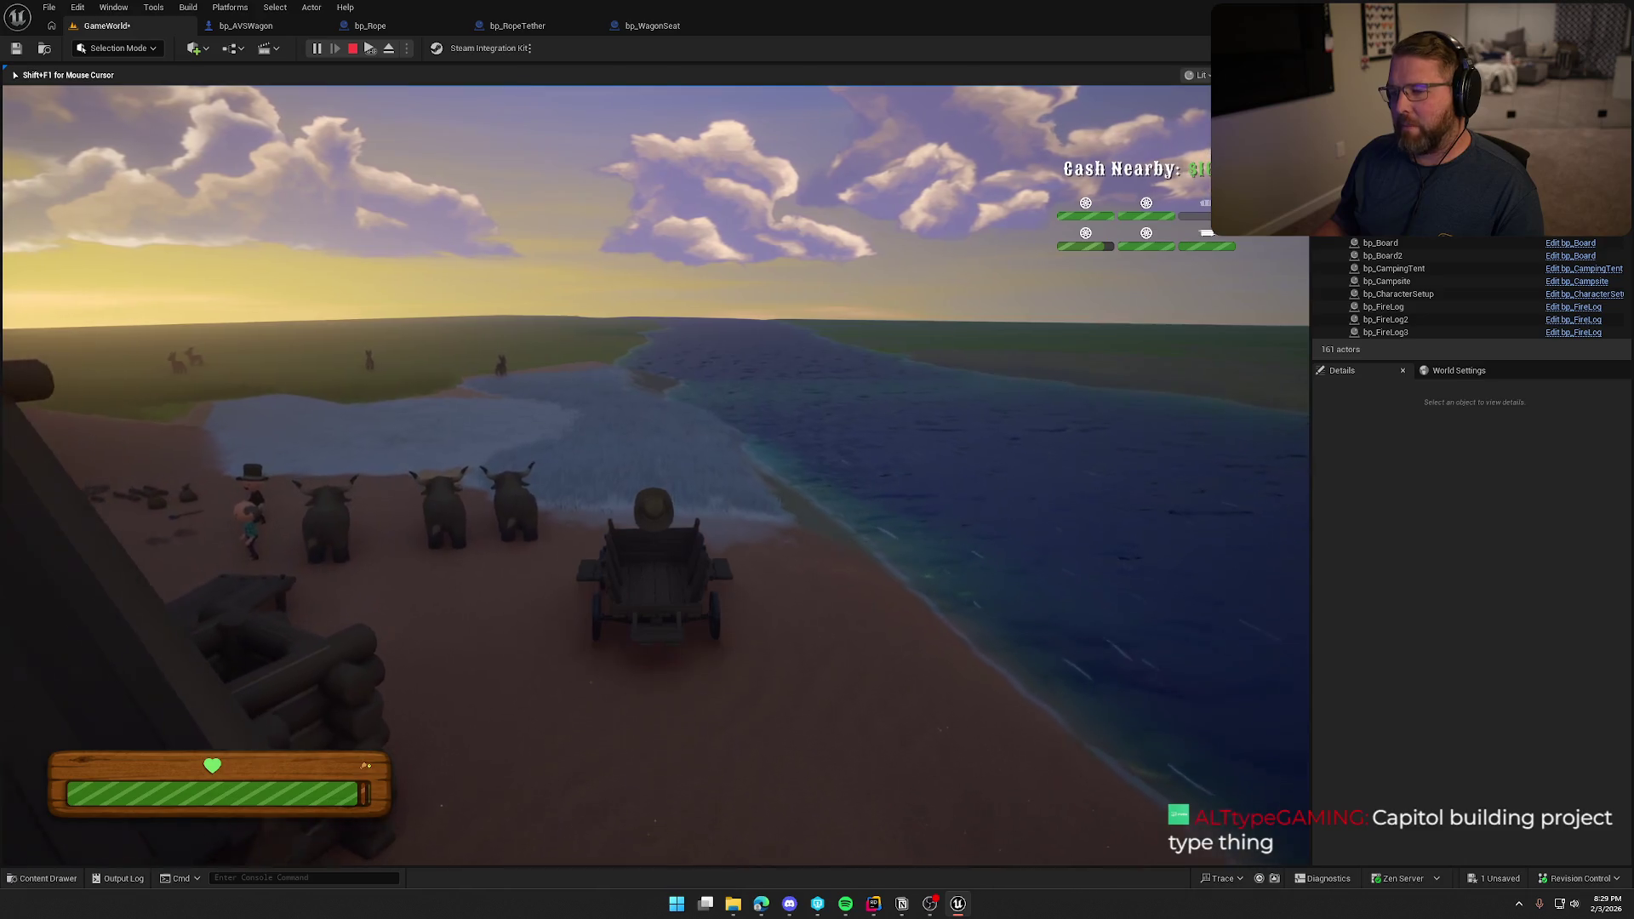
key("w")
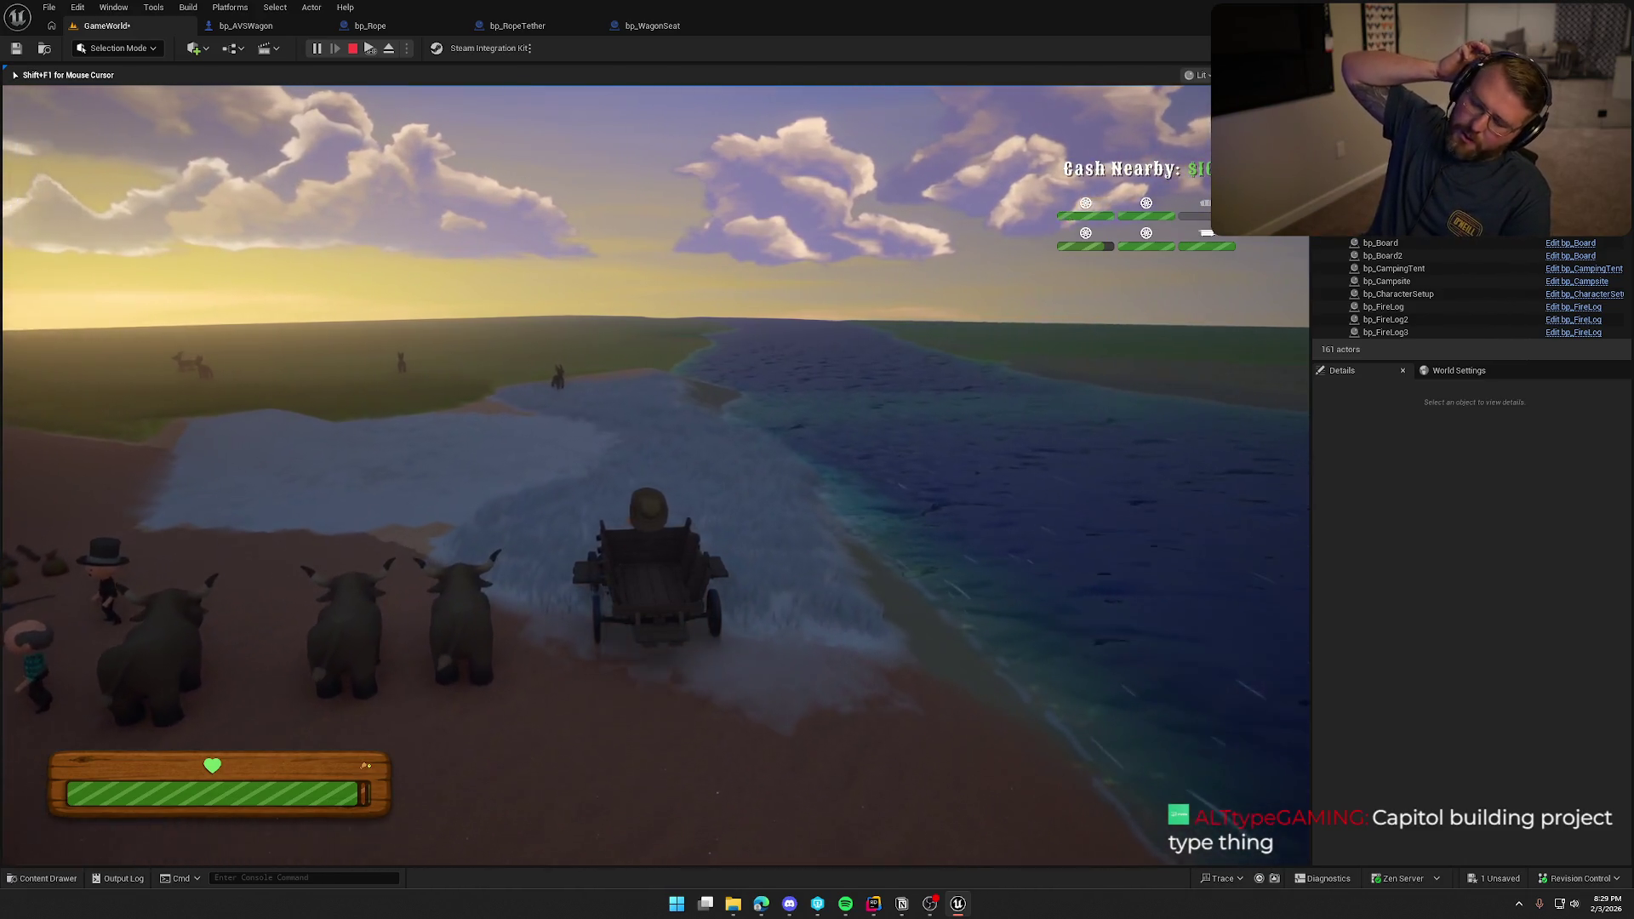
key("w")
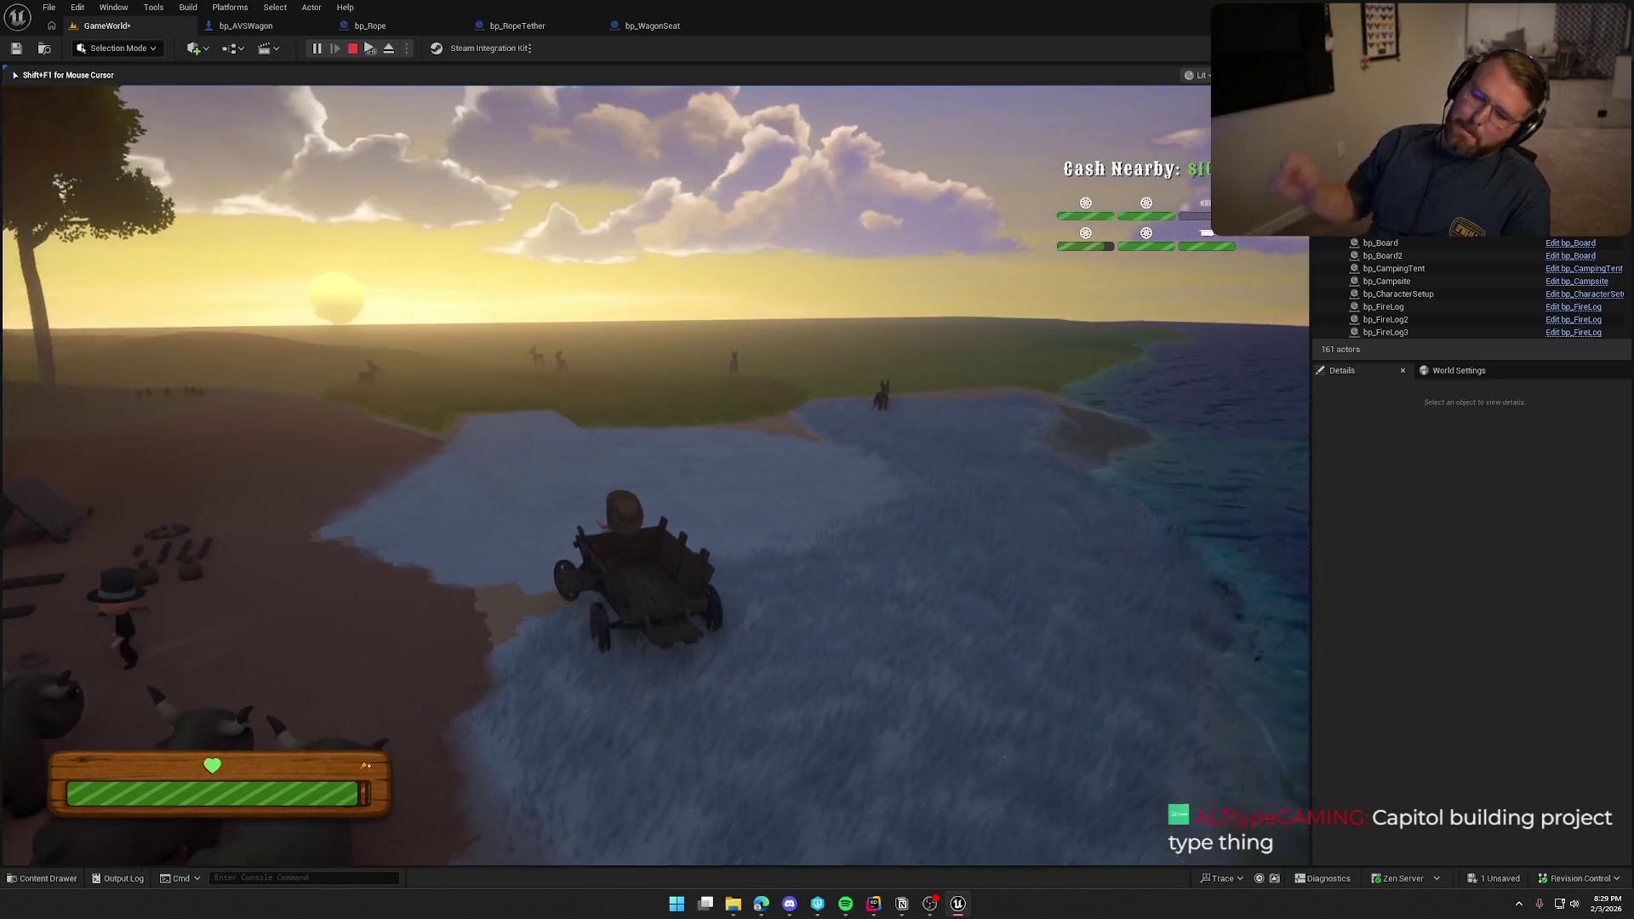
key("Escape")
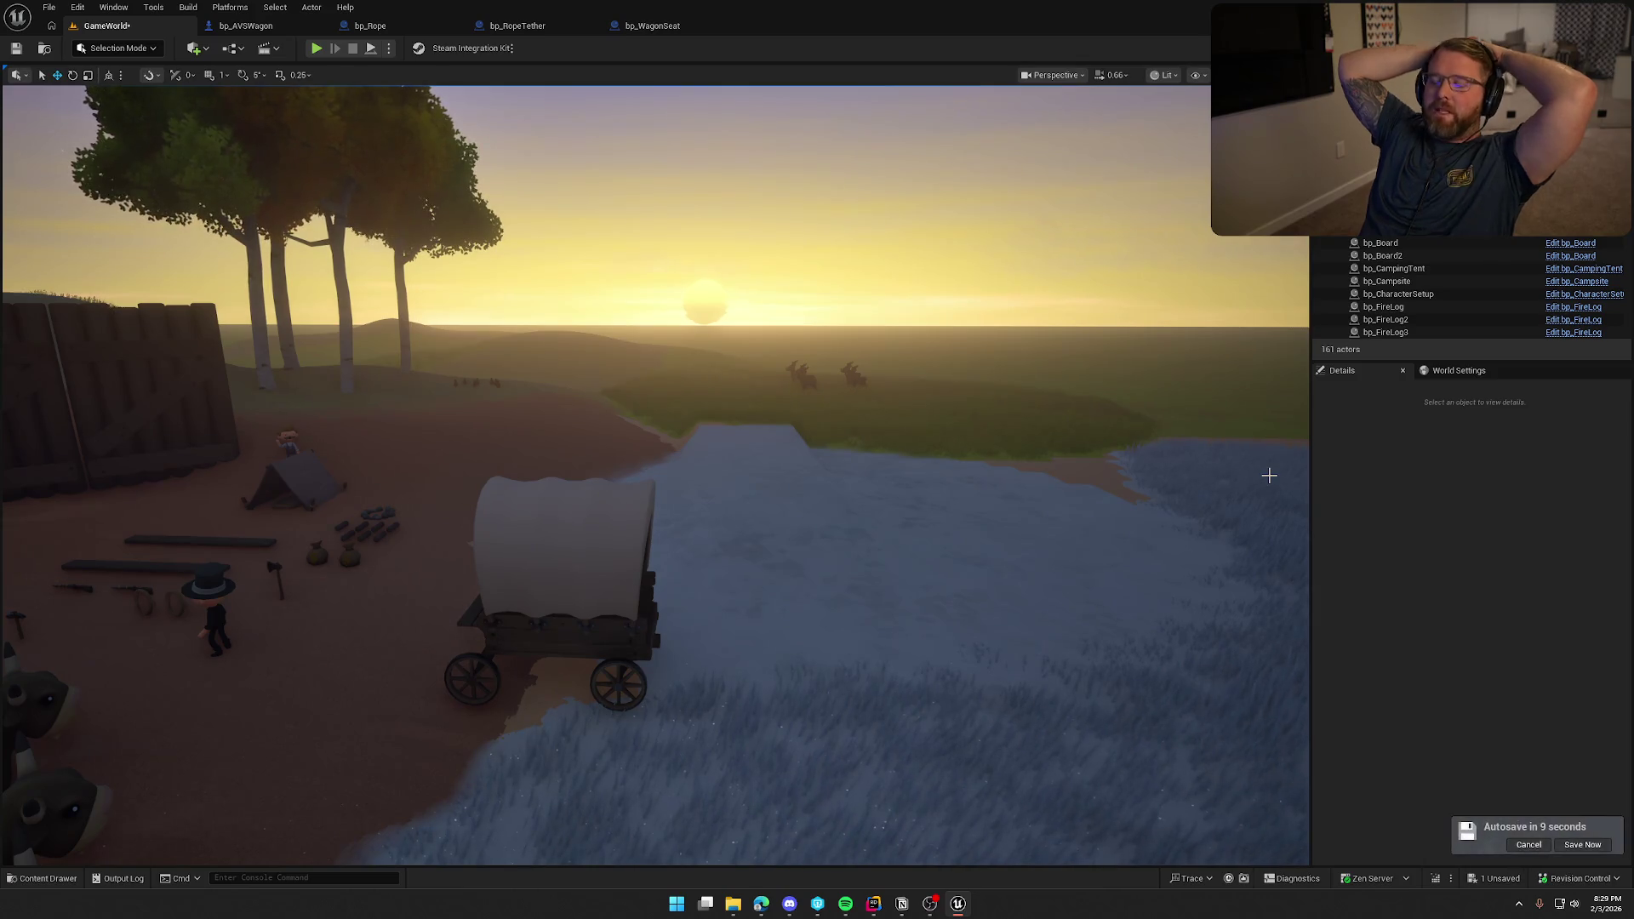
Fly the view over the campsite to the wagon and open the Content Drawer at VehicleAssets HUD.
mouse_move(1032, 485)
left_mouse_down()
mouse_move(851, 545)
mouse_move(809, 595)
mouse_move(1000, 494)
left_mouse_up()
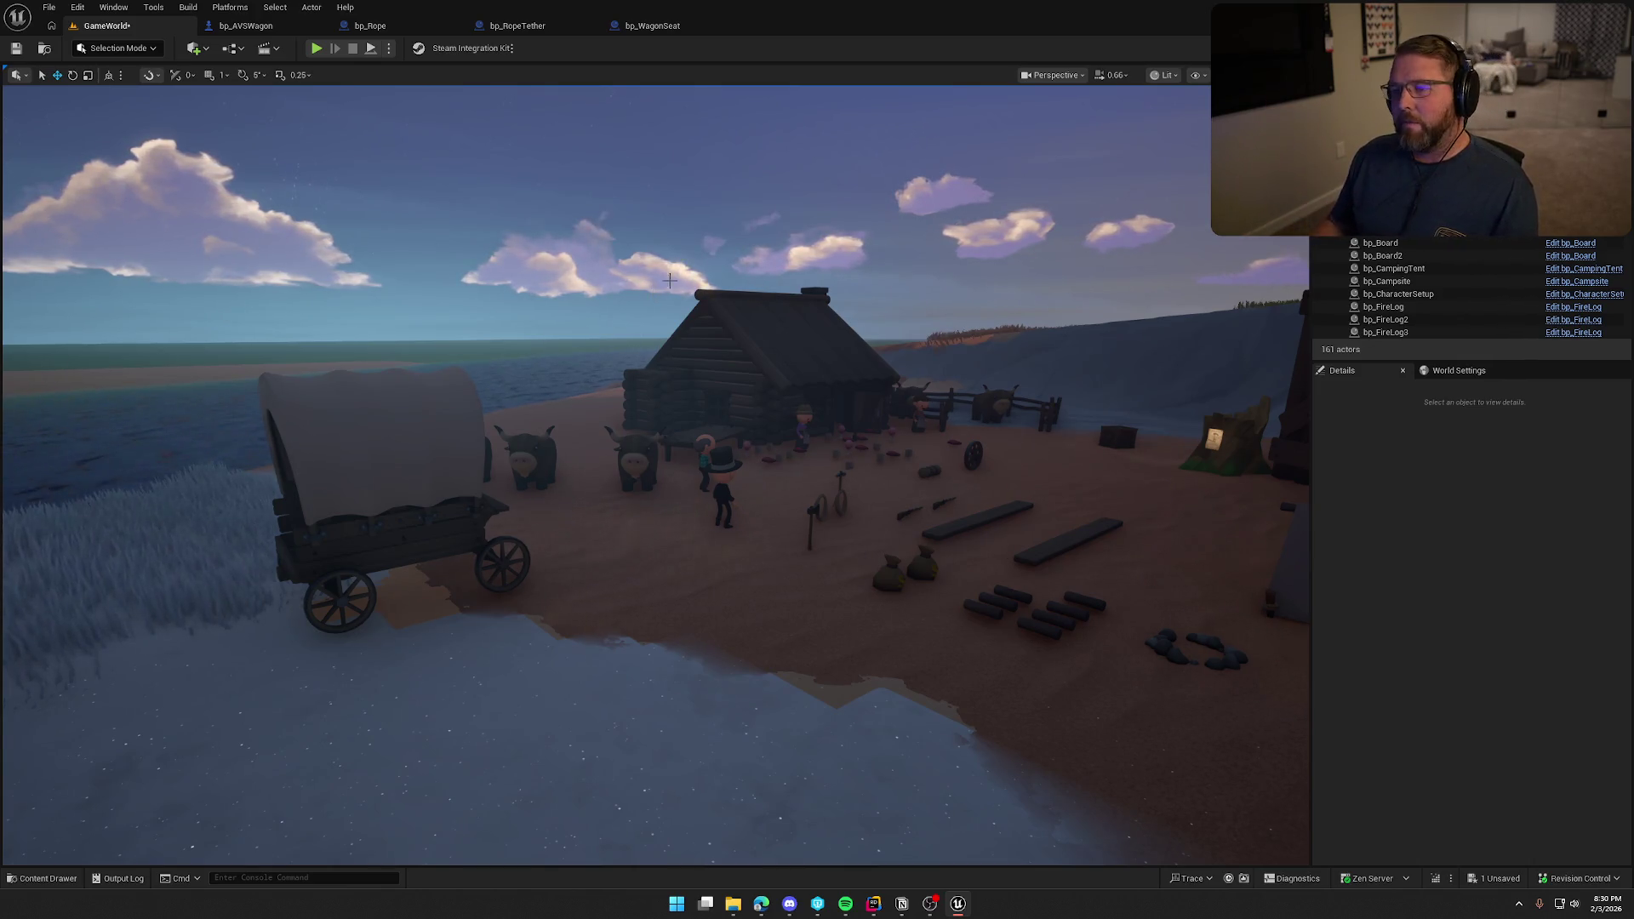
key("ctrl+space")
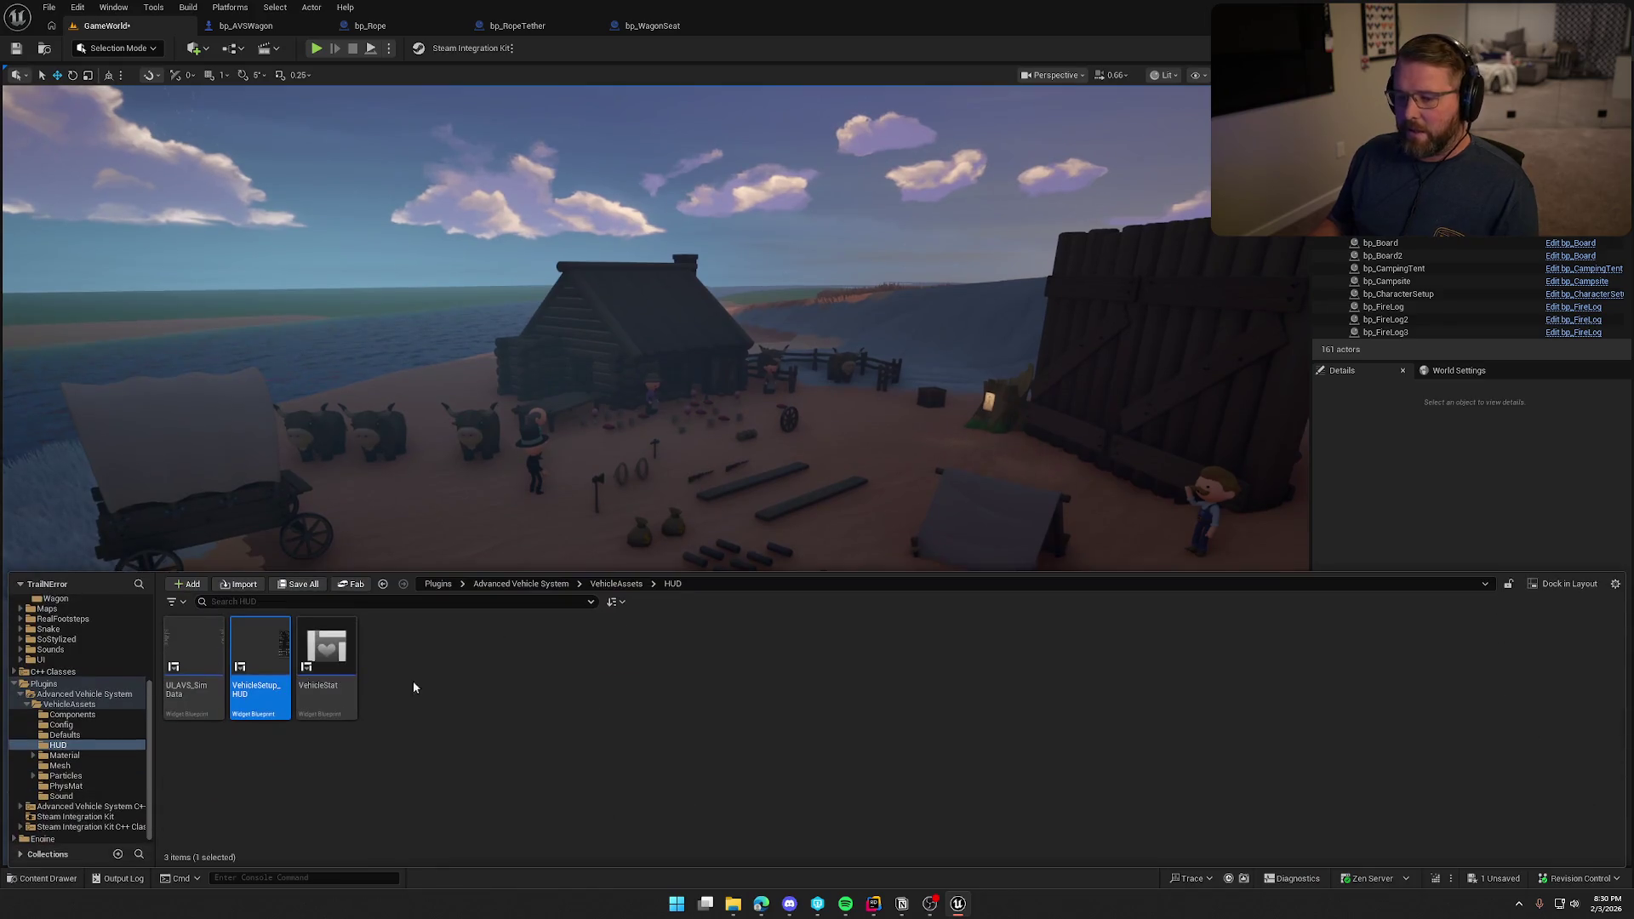
Collapse the Plugins and Logic folders, open Maps, close the drawer and save all changes.
left_click(13, 683)
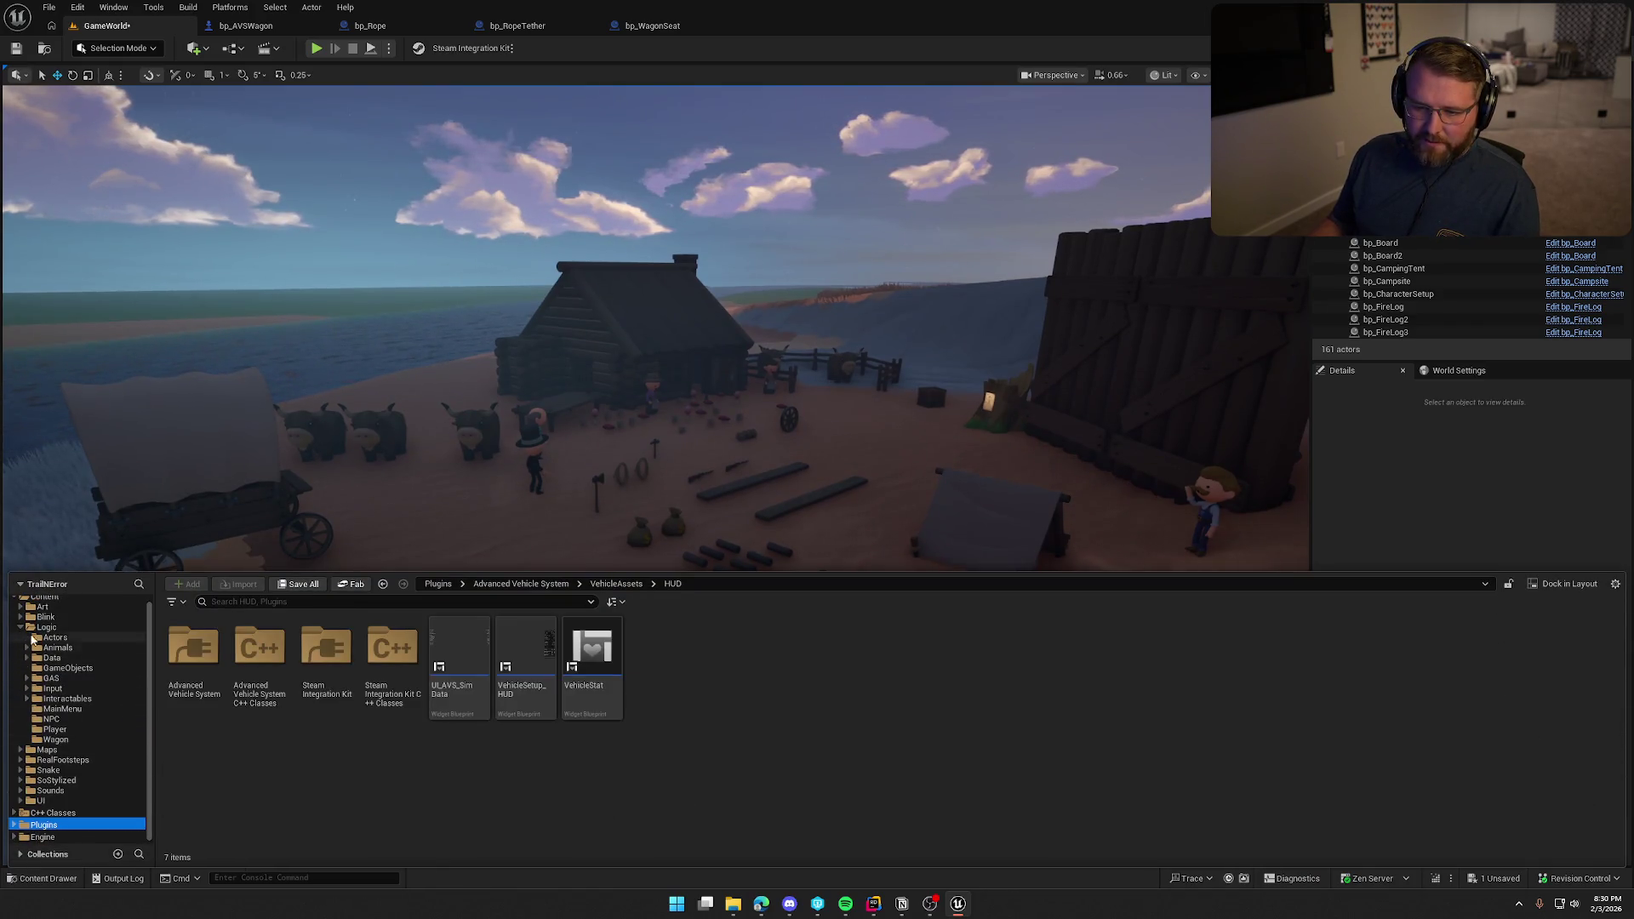
left_click(20, 628)
left_click(46, 644)
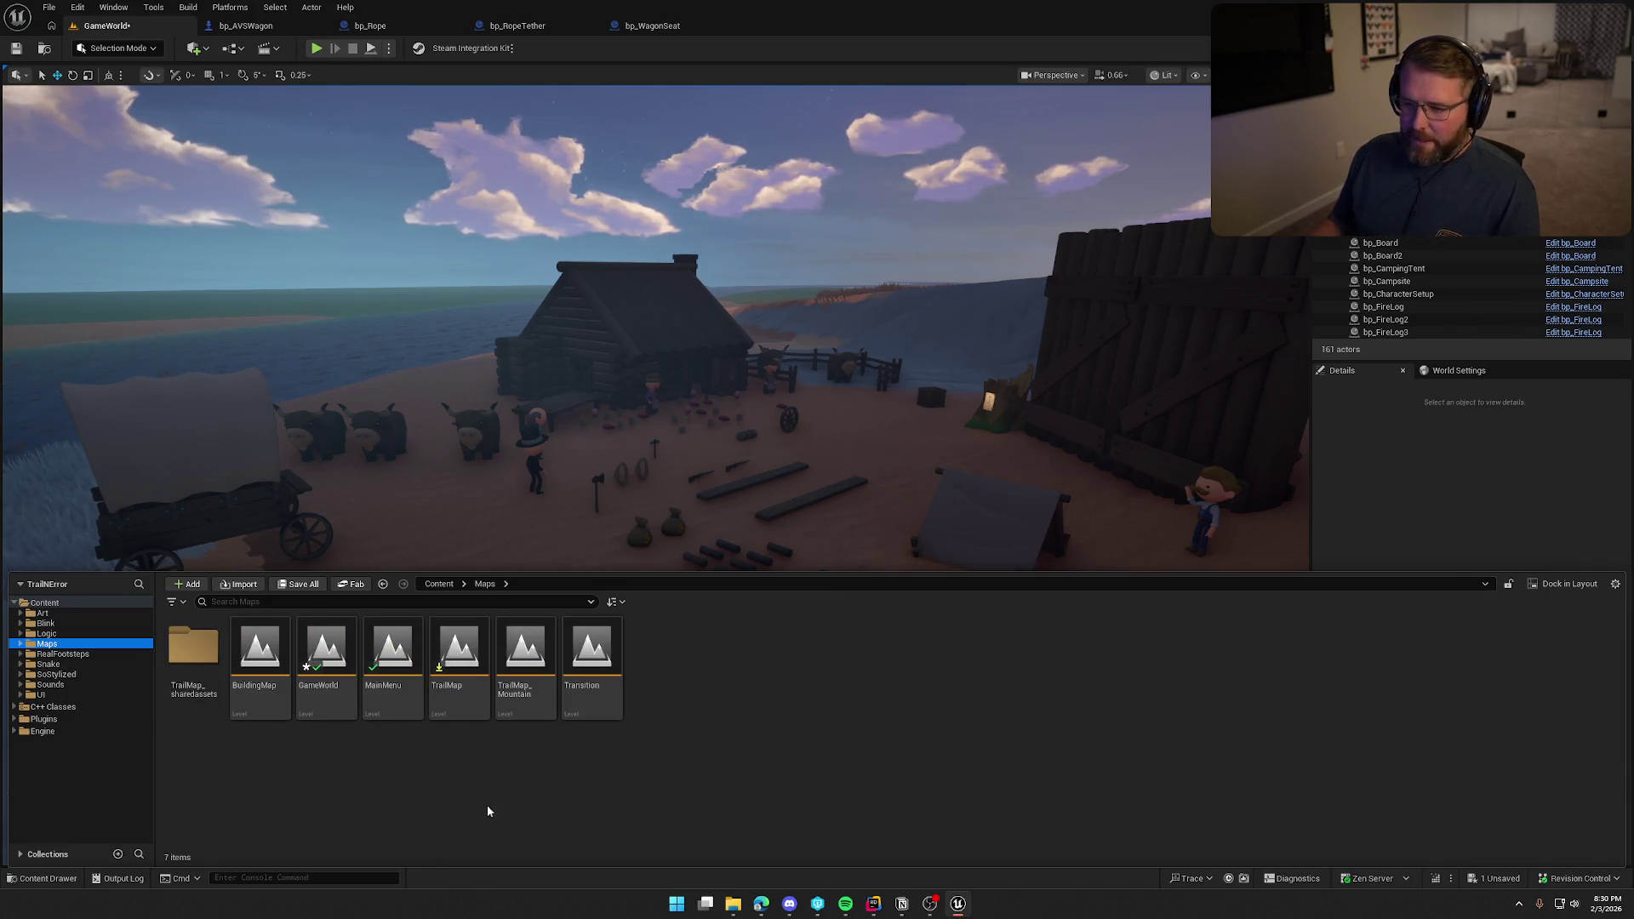
left_click(1467, 555)
key("ctrl+s")
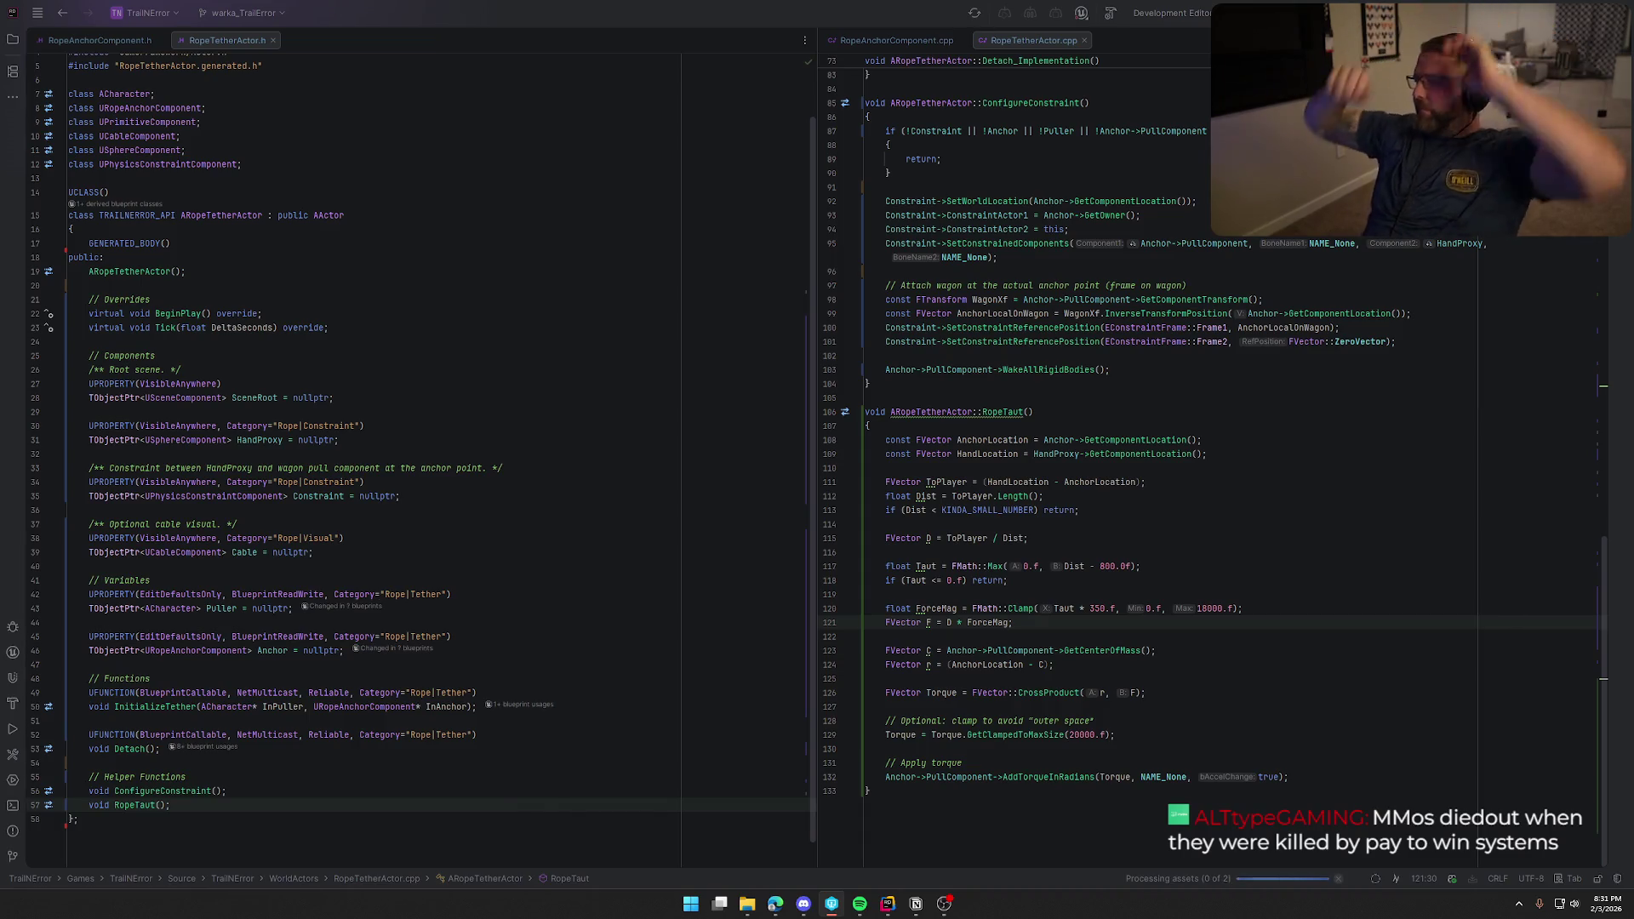
Build the TrailNError project in Rider, hide the log panel, and return to Unreal Editor.
key("alt+Tab")
key("ctrl+shift+b")
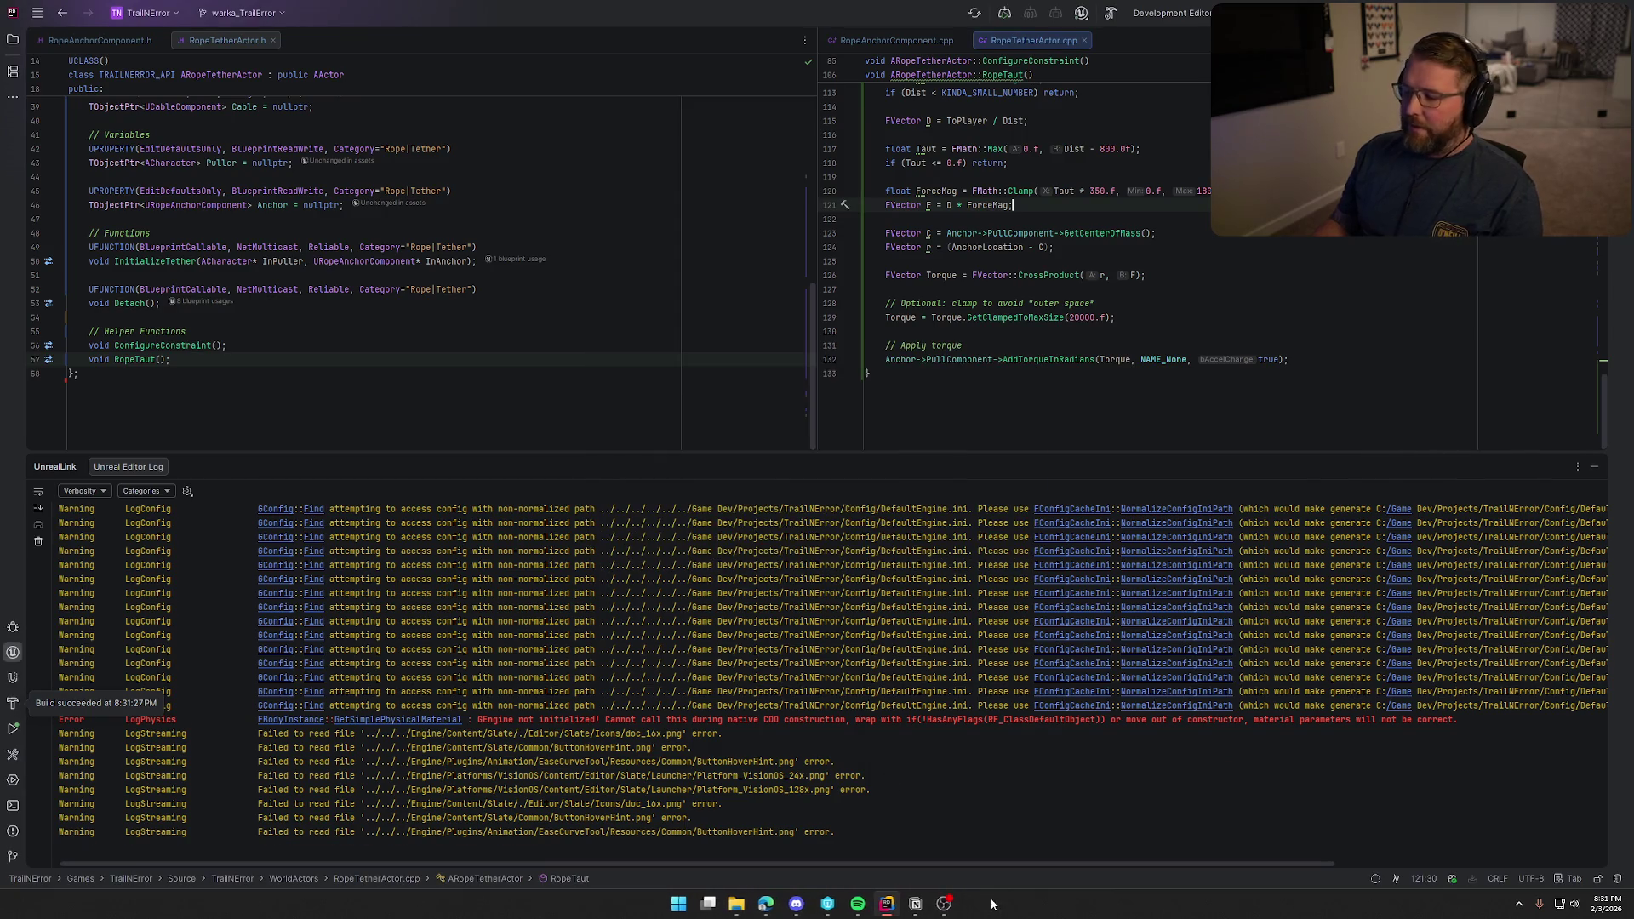
mouse_move(964, 903)
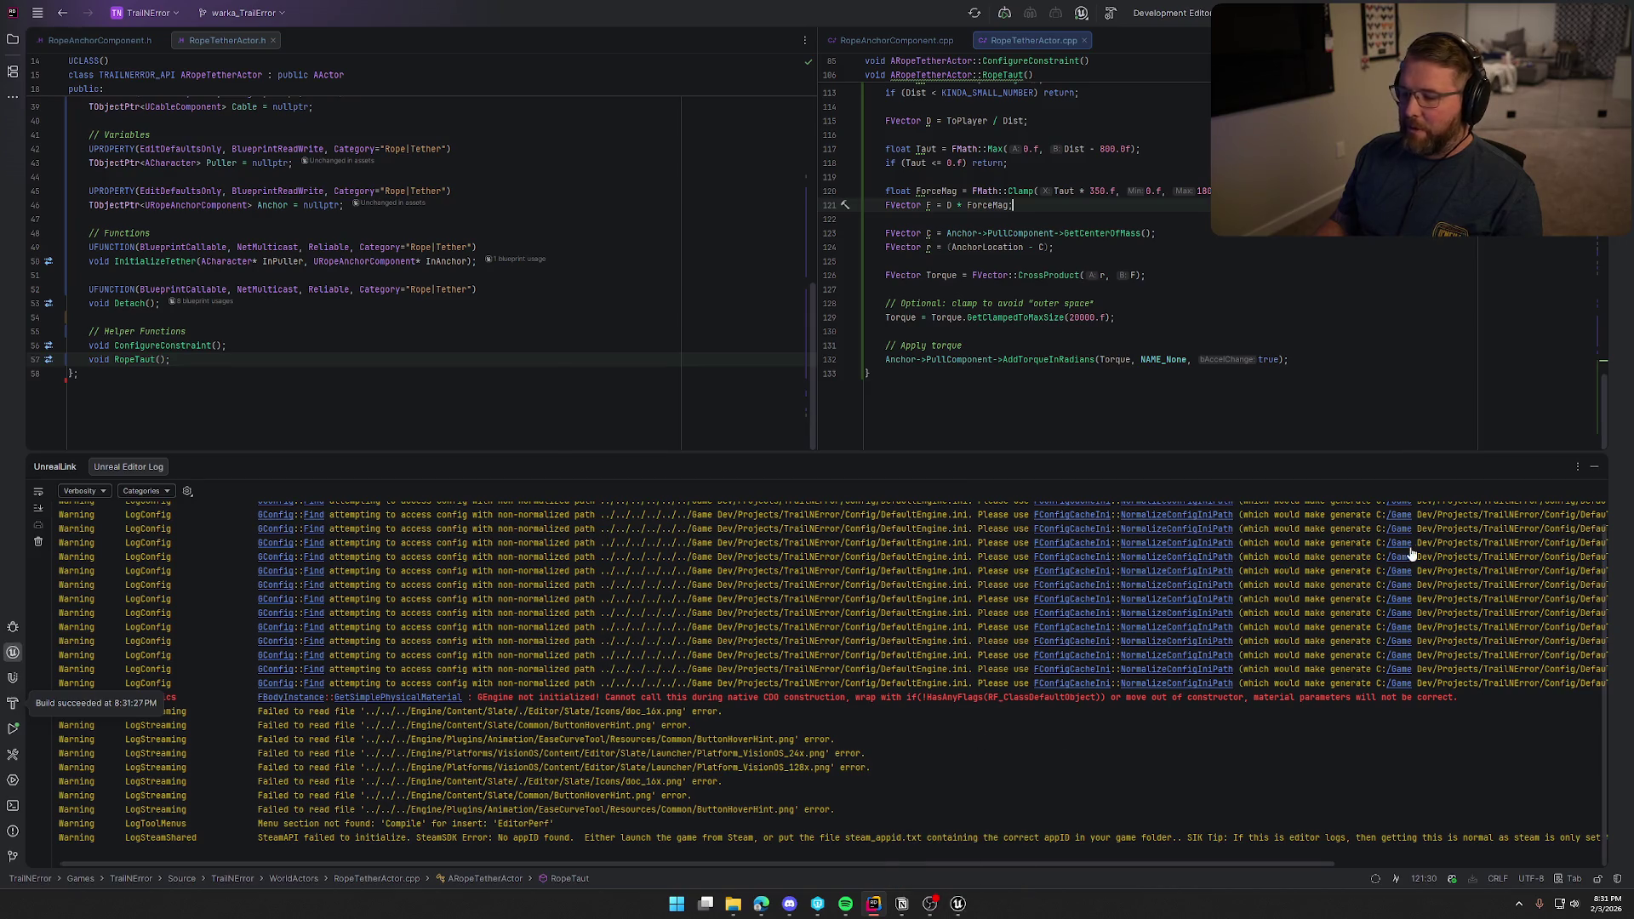
left_click(1593, 469)
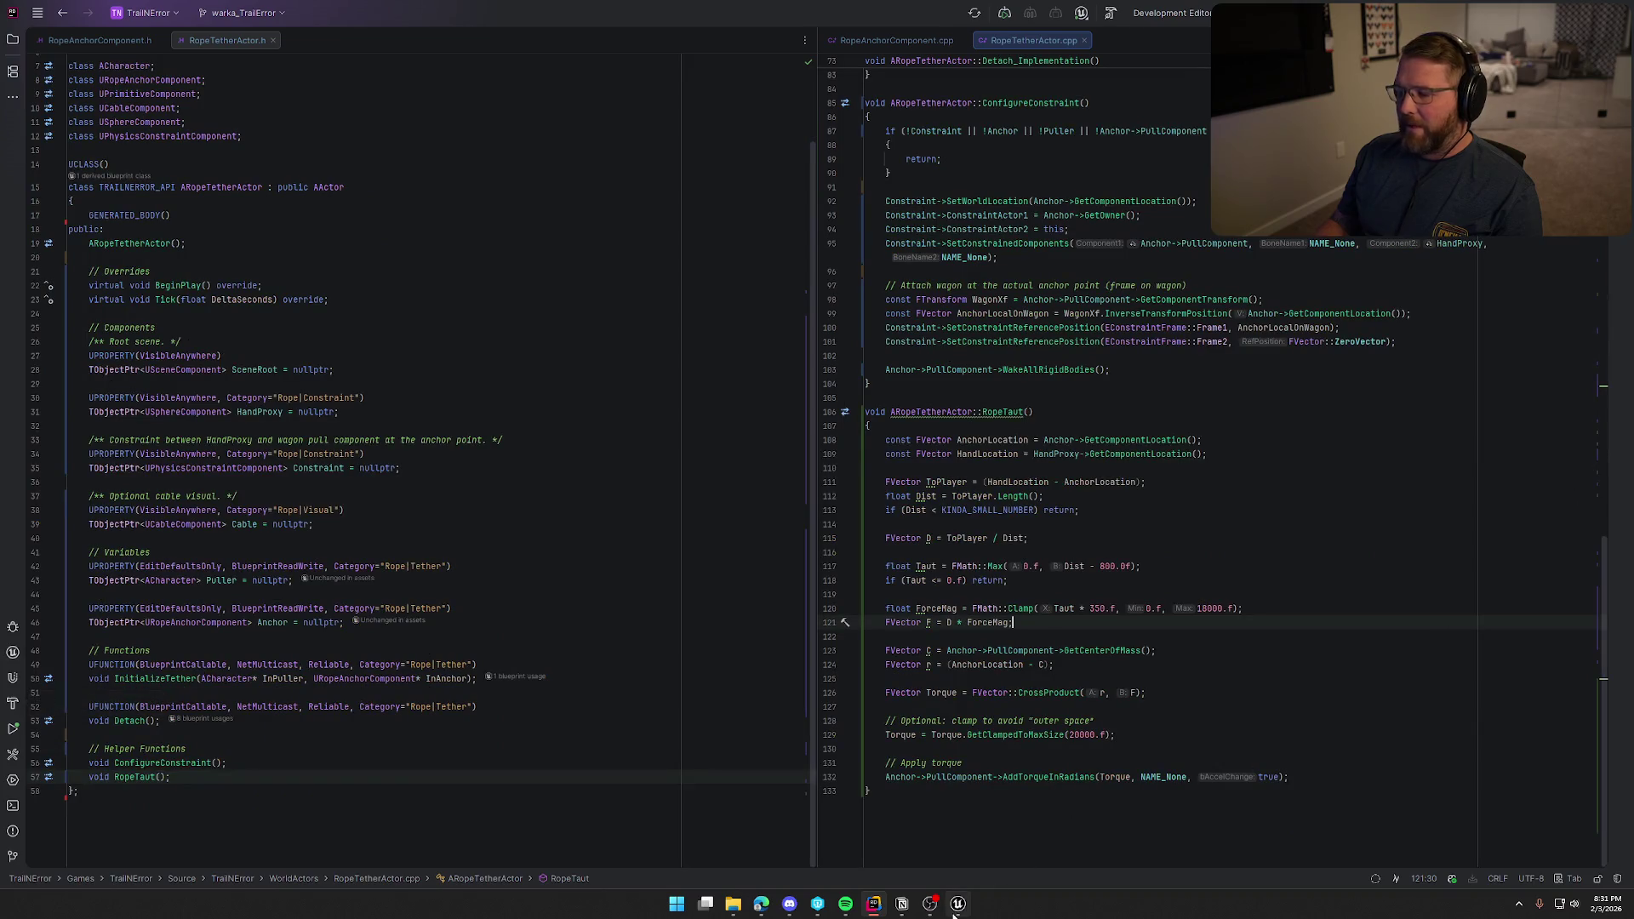
left_click(954, 910)
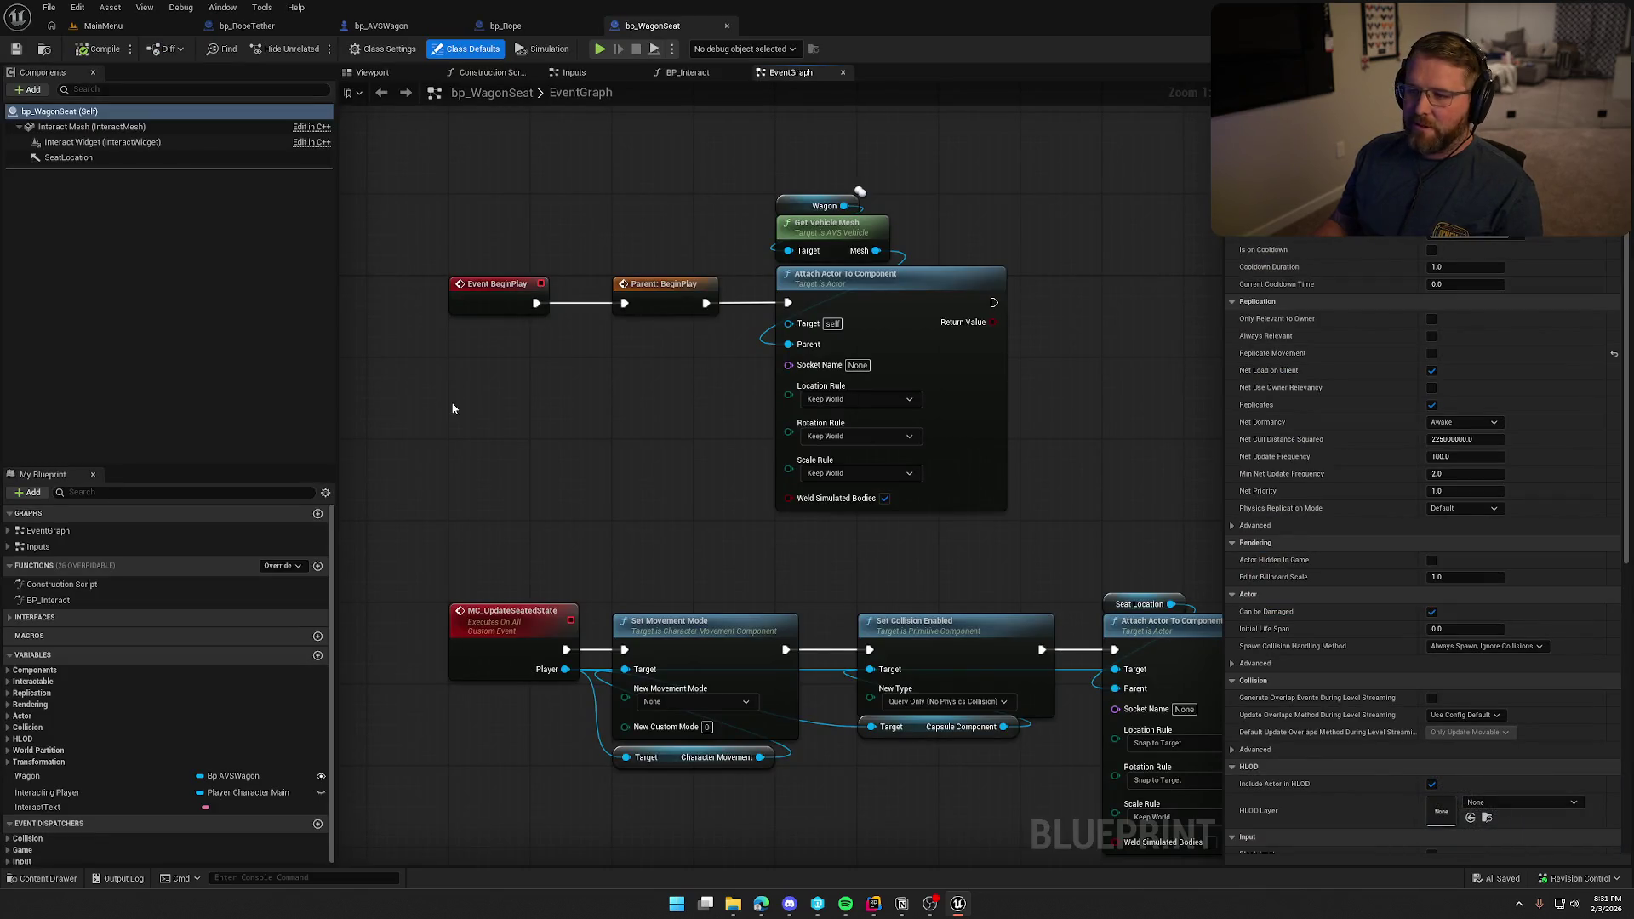
Open the GameWorld level, then open TrailMap from the Content Drawer.
left_click(102, 25)
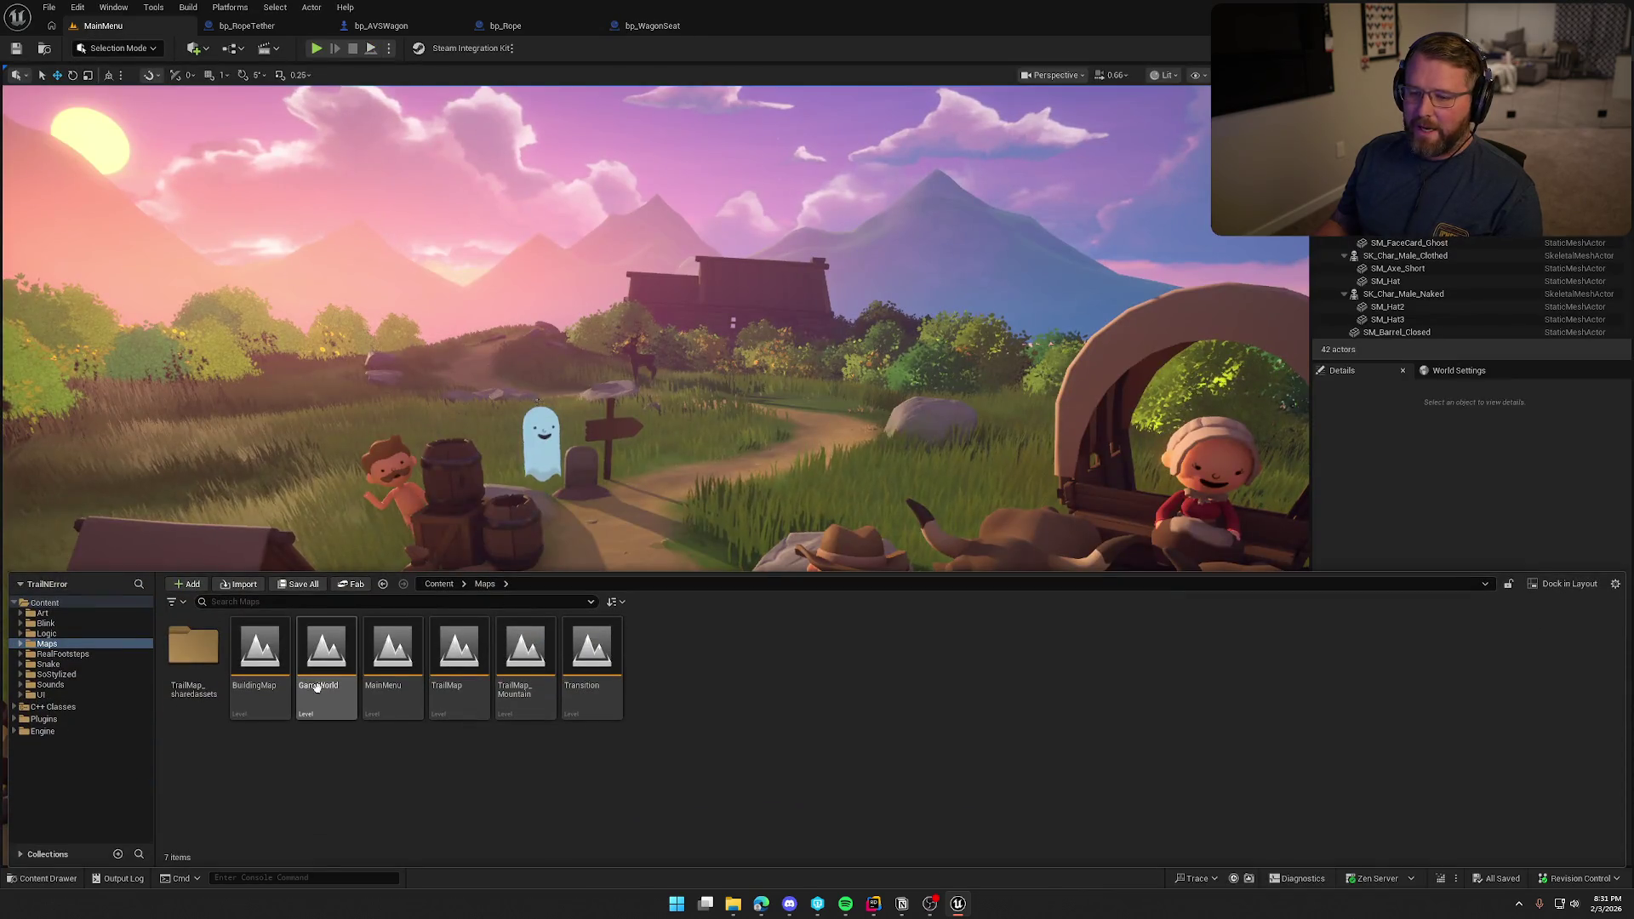
double_click(332, 662)
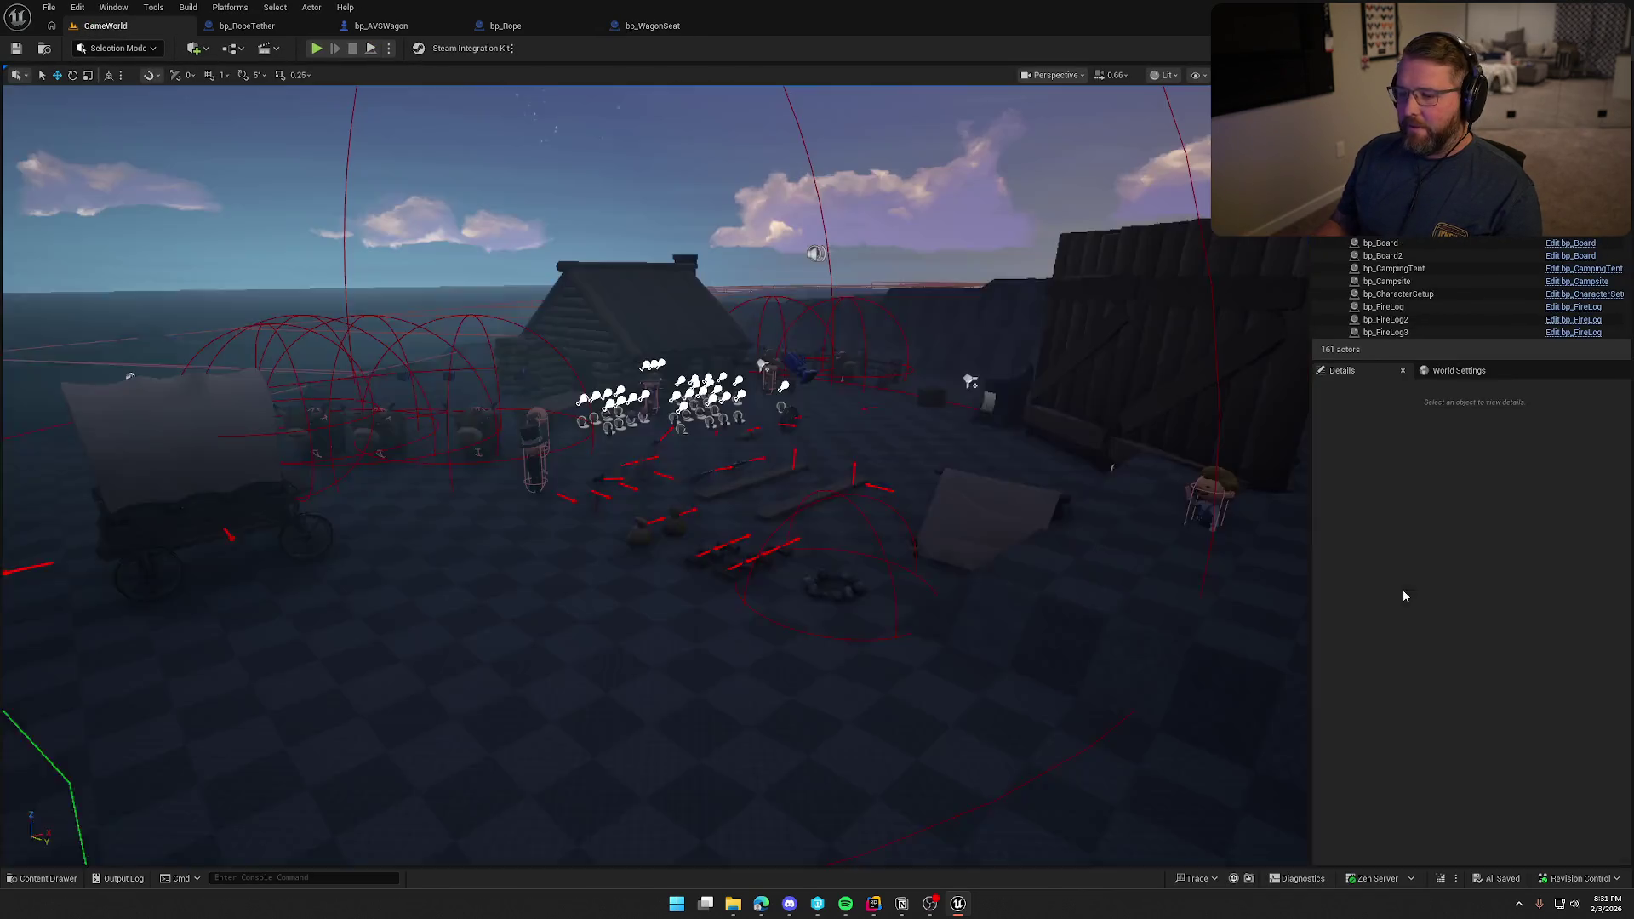
key("ctrl+space")
key("Right")
key("Right")
key("Return")
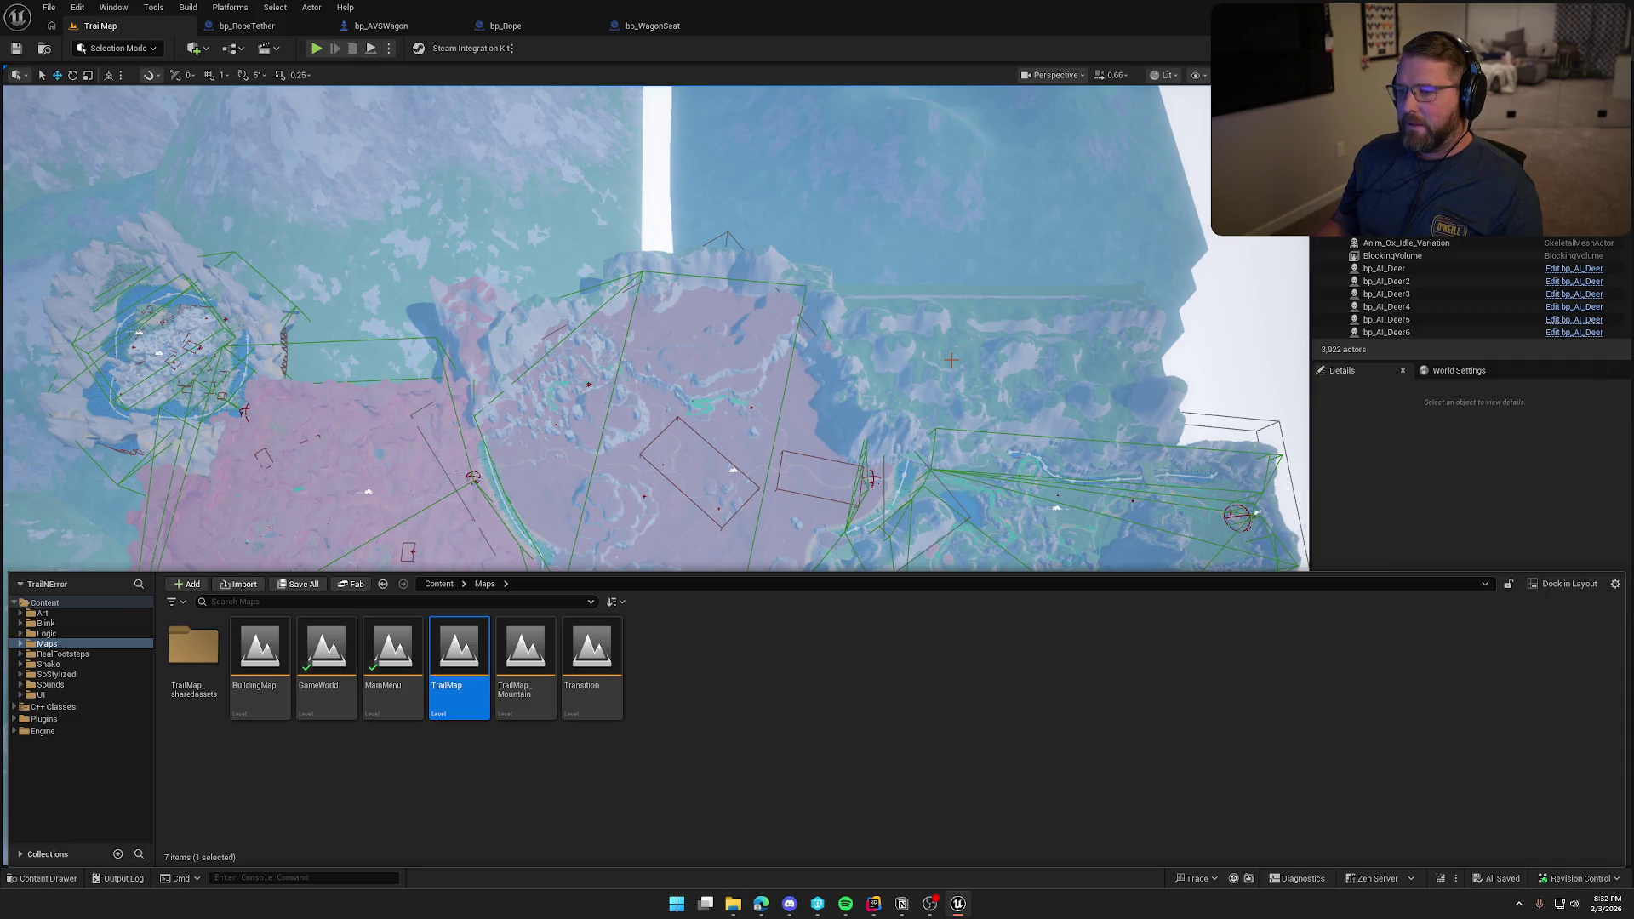
Close the Content Drawer and fly the camera across TrailMap, adjusting speed with the scroll wheel.
left_click(977, 247)
left_click_drag(978, 247, 936, 213)
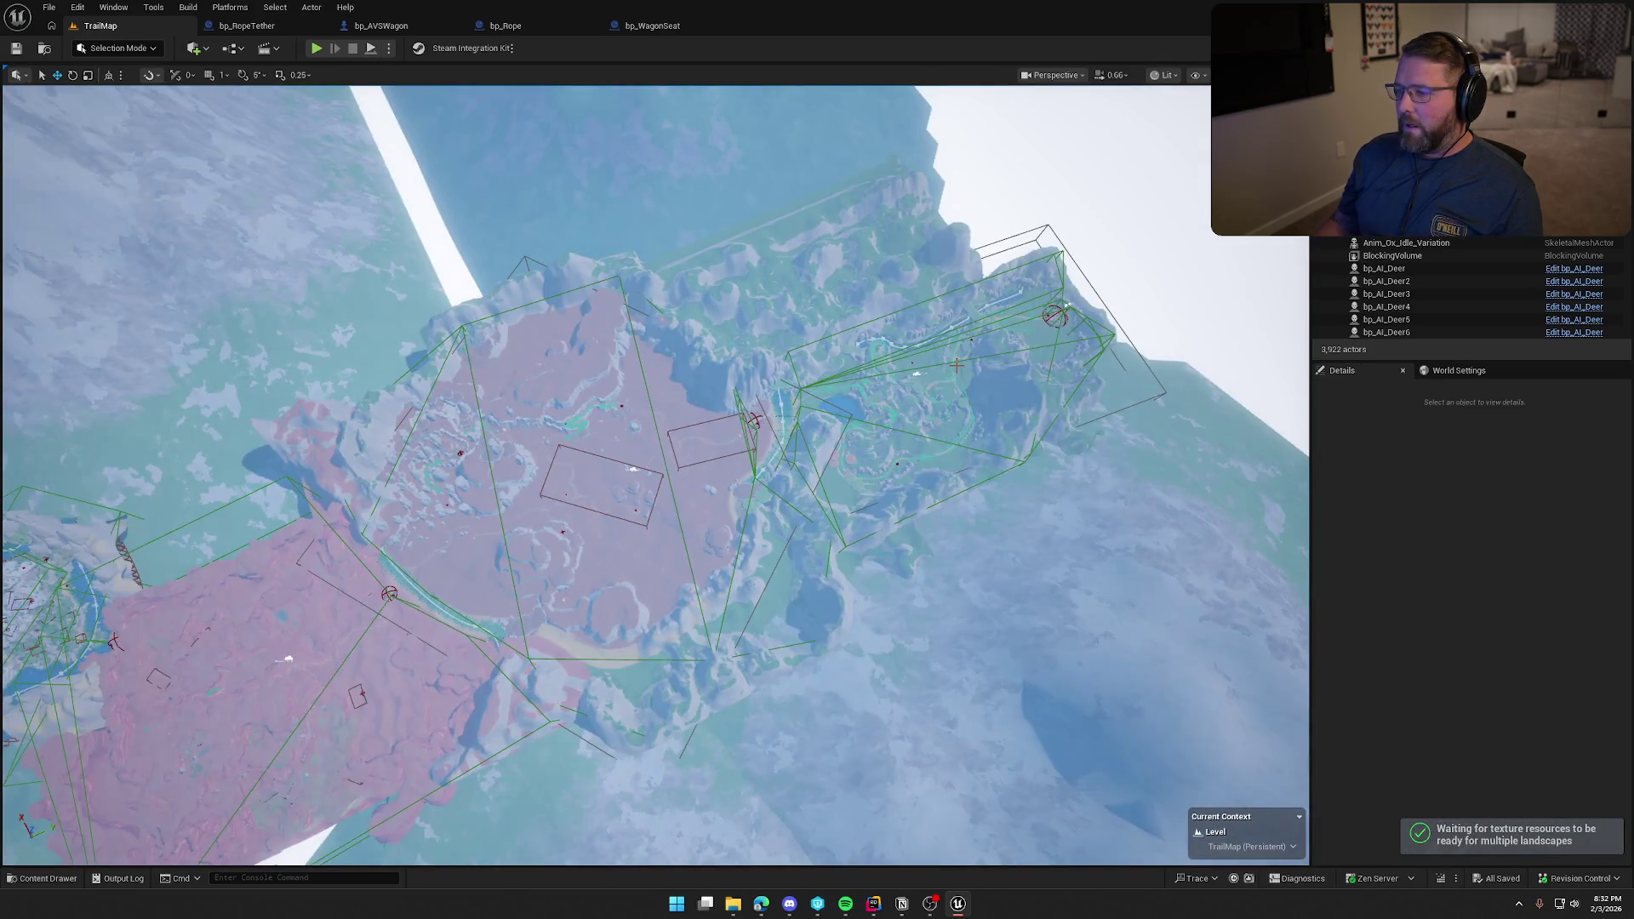
scroll(655, 475, "up", 3)
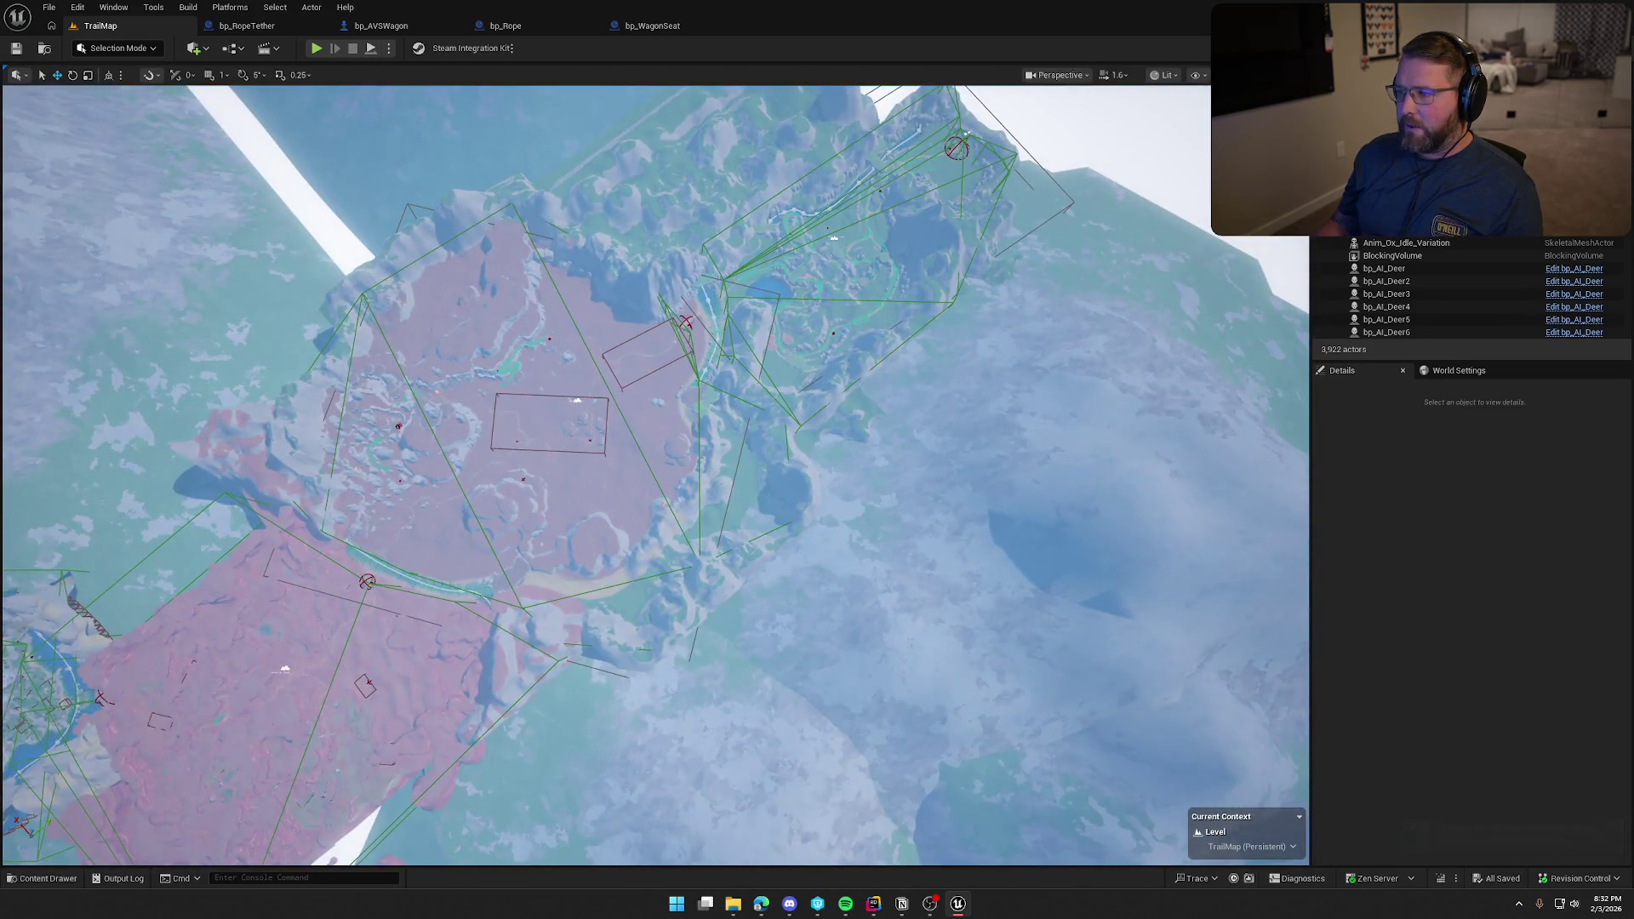
scroll(655, 475, "up", 8)
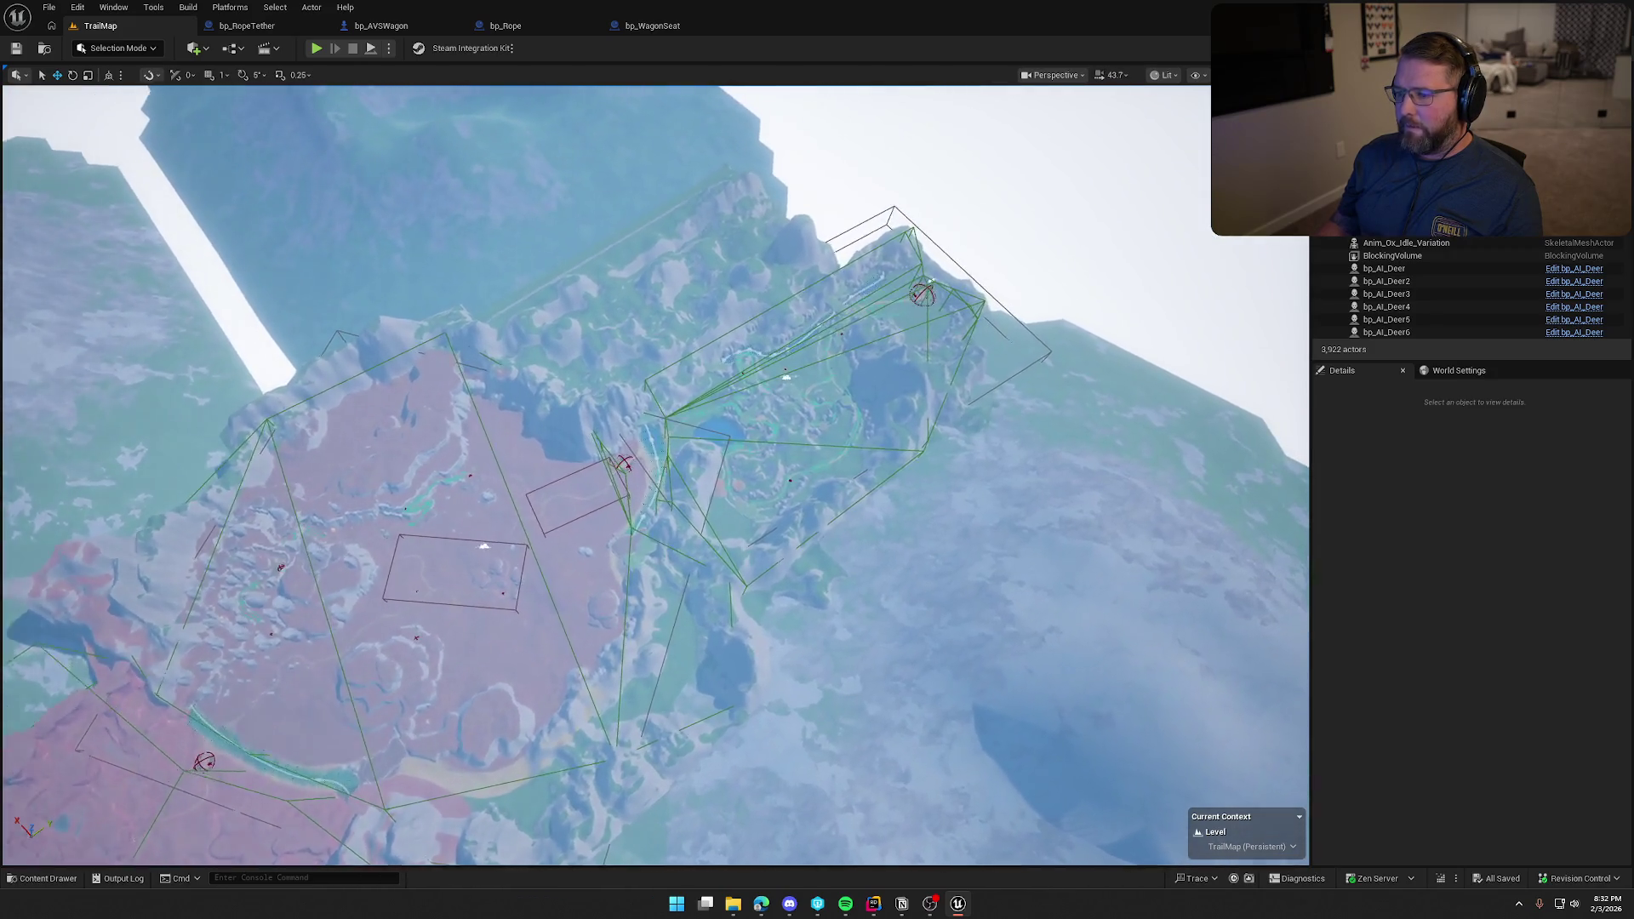
scroll(655, 475, "up", 3)
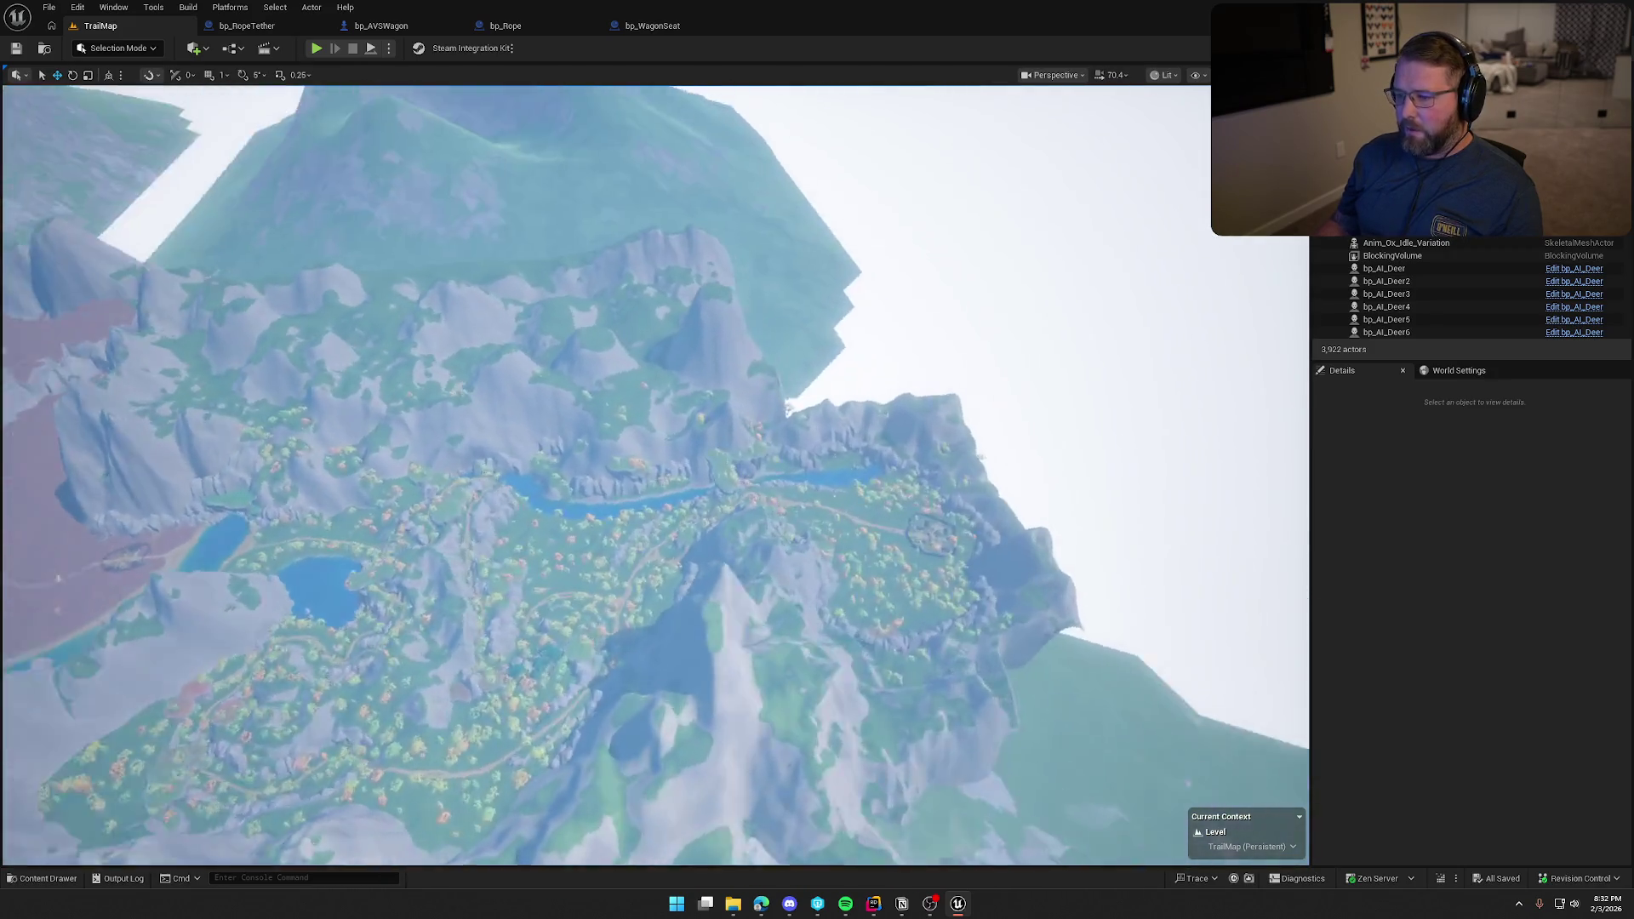
scroll(655, 475, "up", 10)
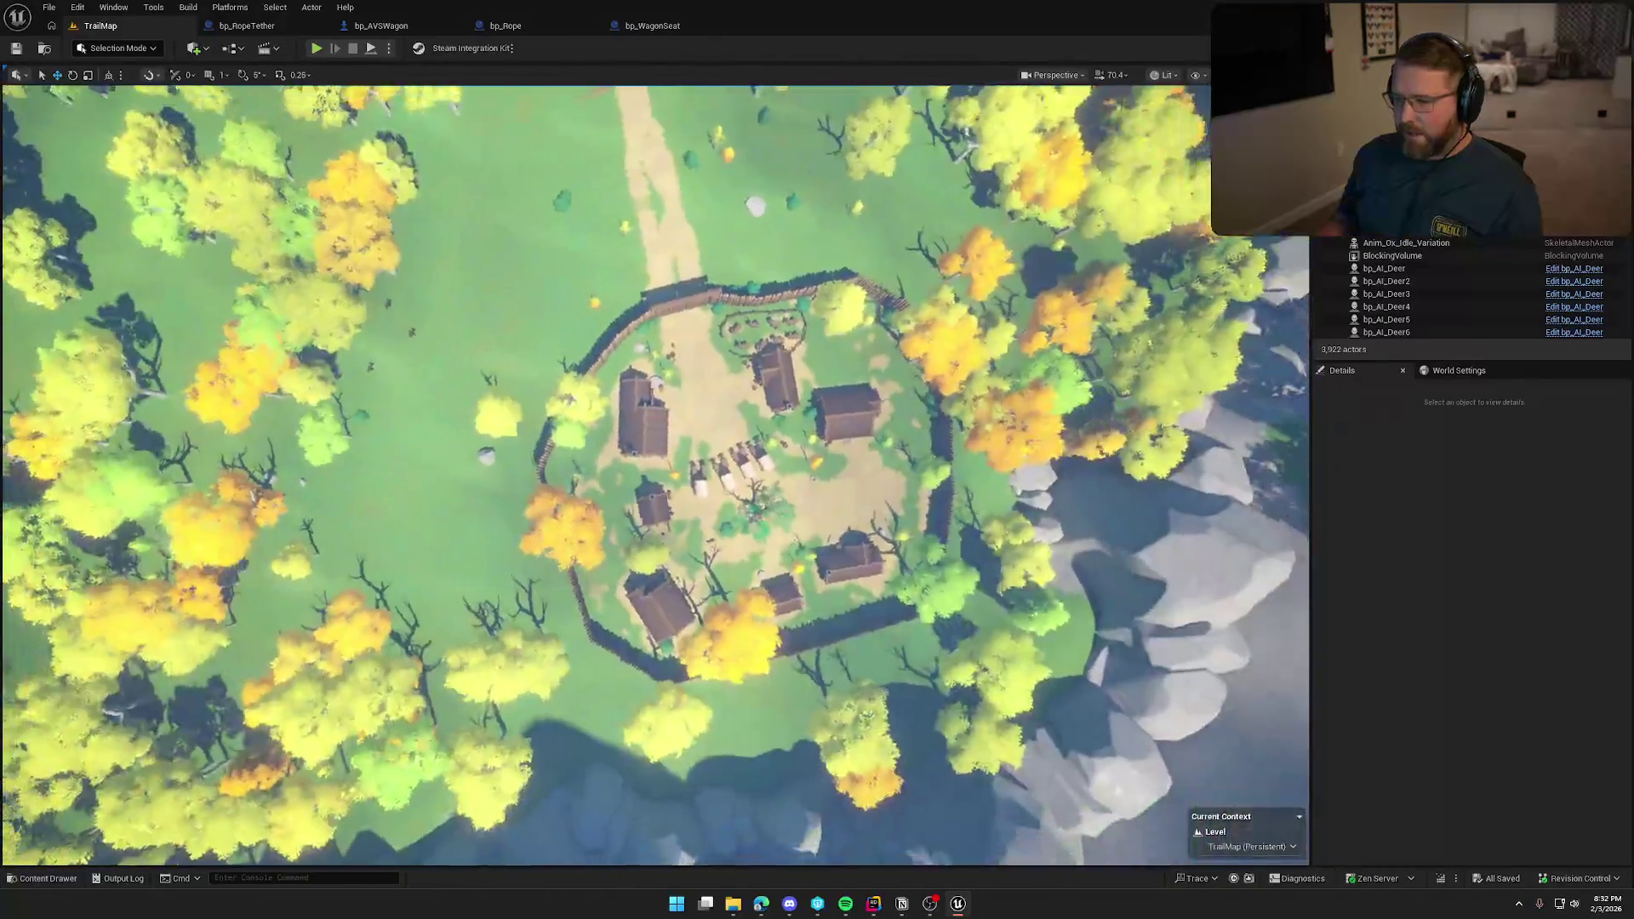
scroll(655, 474, "down", 3)
scroll(655, 475, "down", 2)
scroll(956, 366, "up", 3)
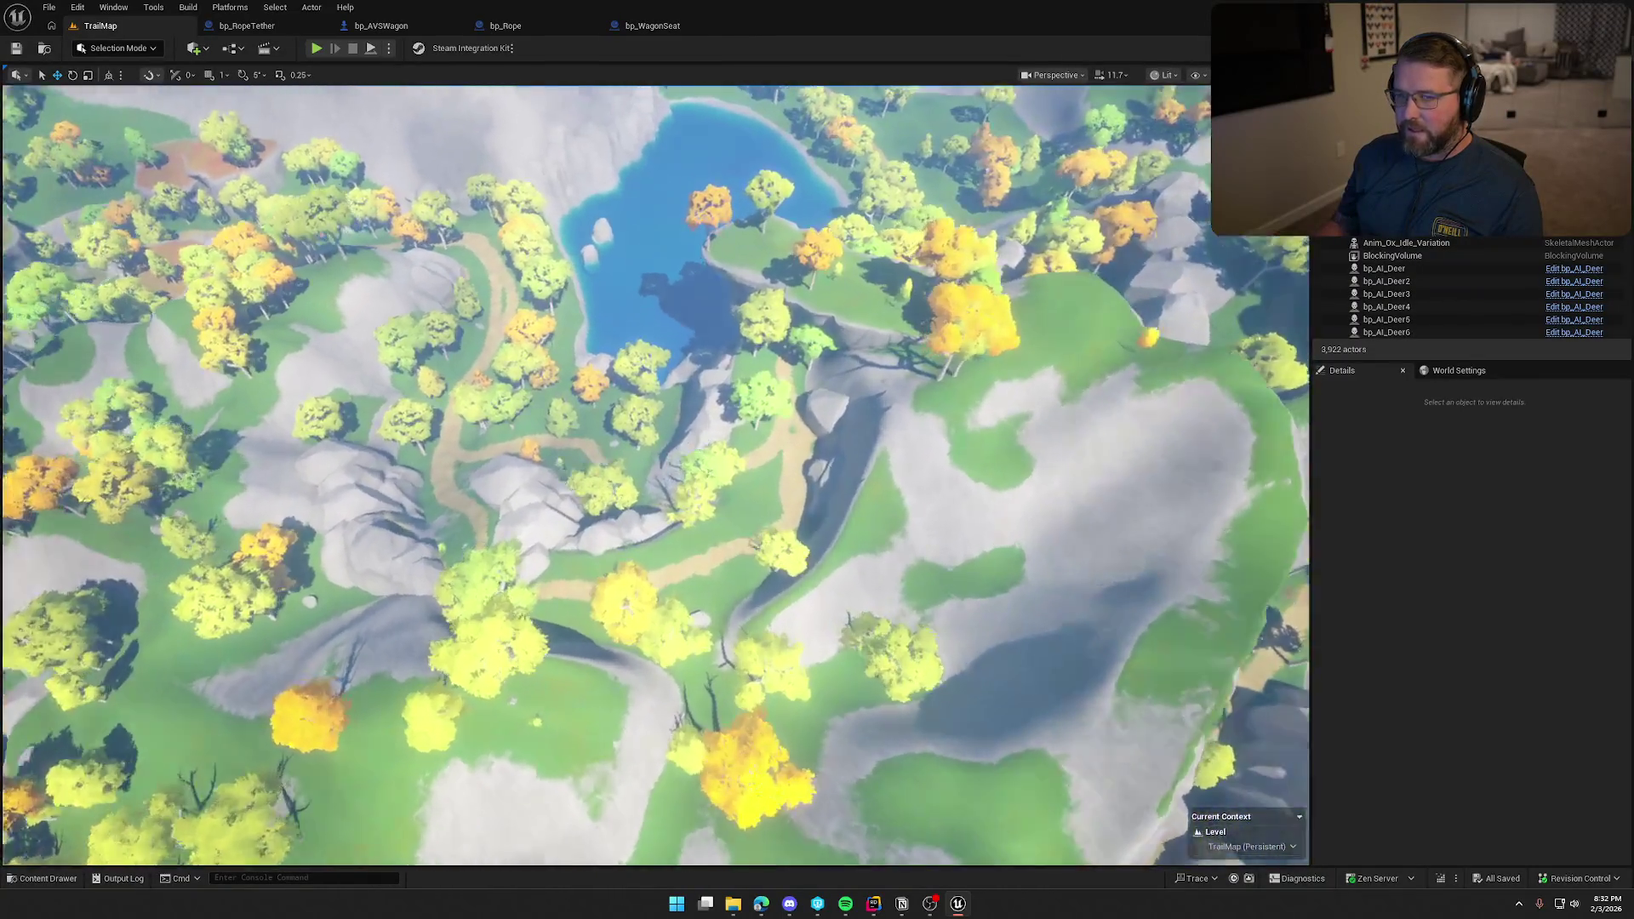
scroll(655, 477, "up", 5)
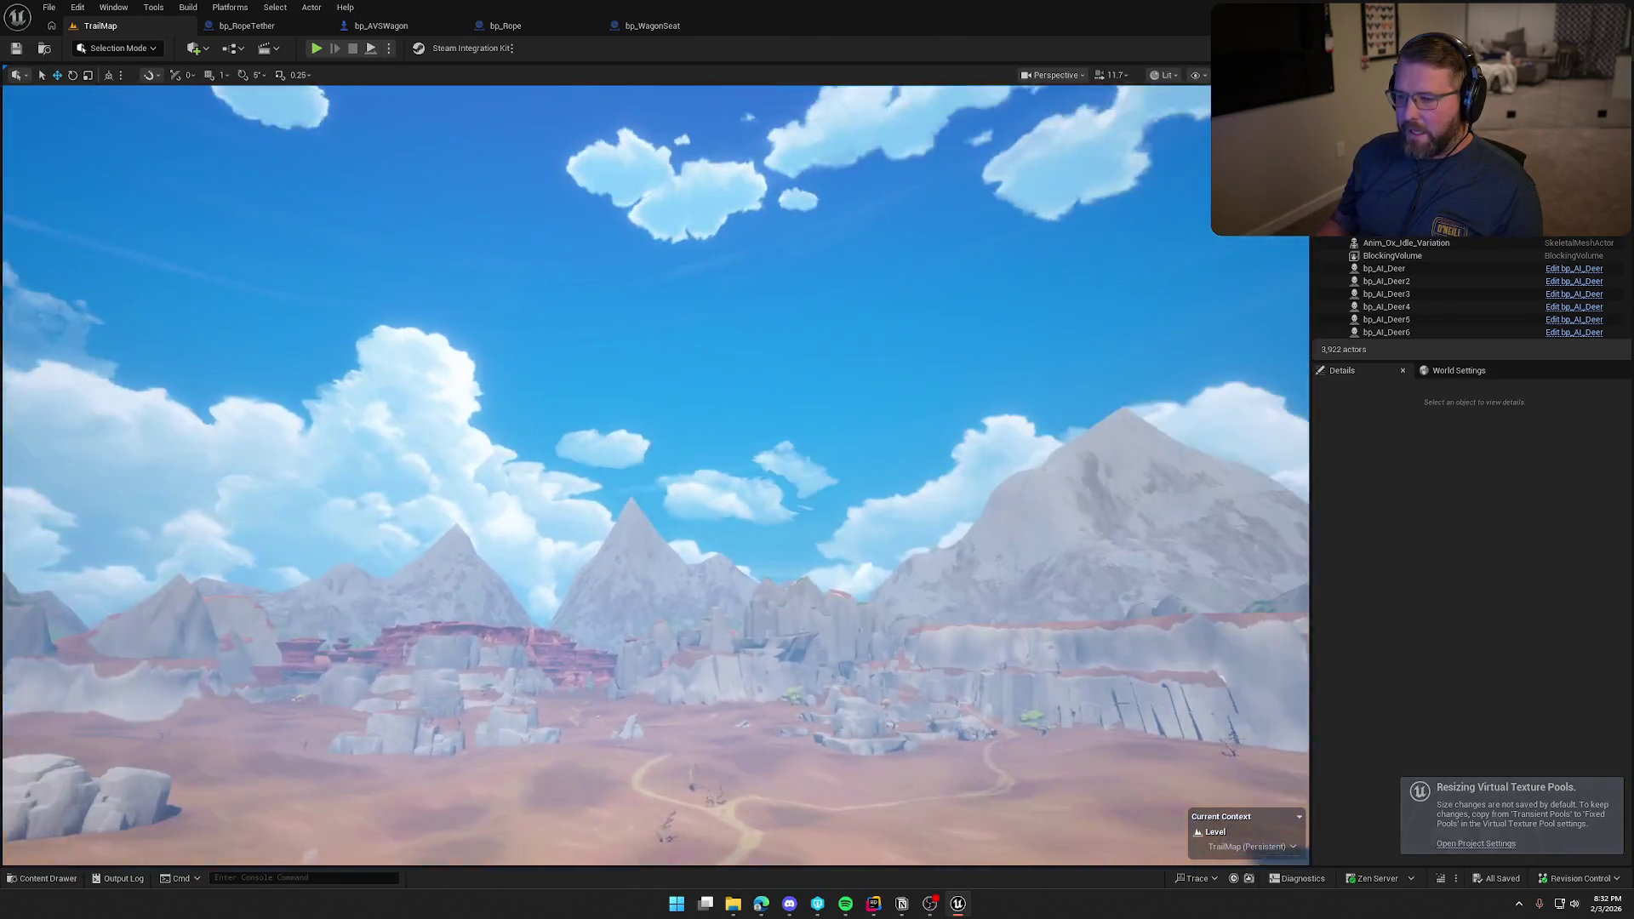
scroll(655, 476, "up", 3)
left_click_drag(655, 510, 655, 443)
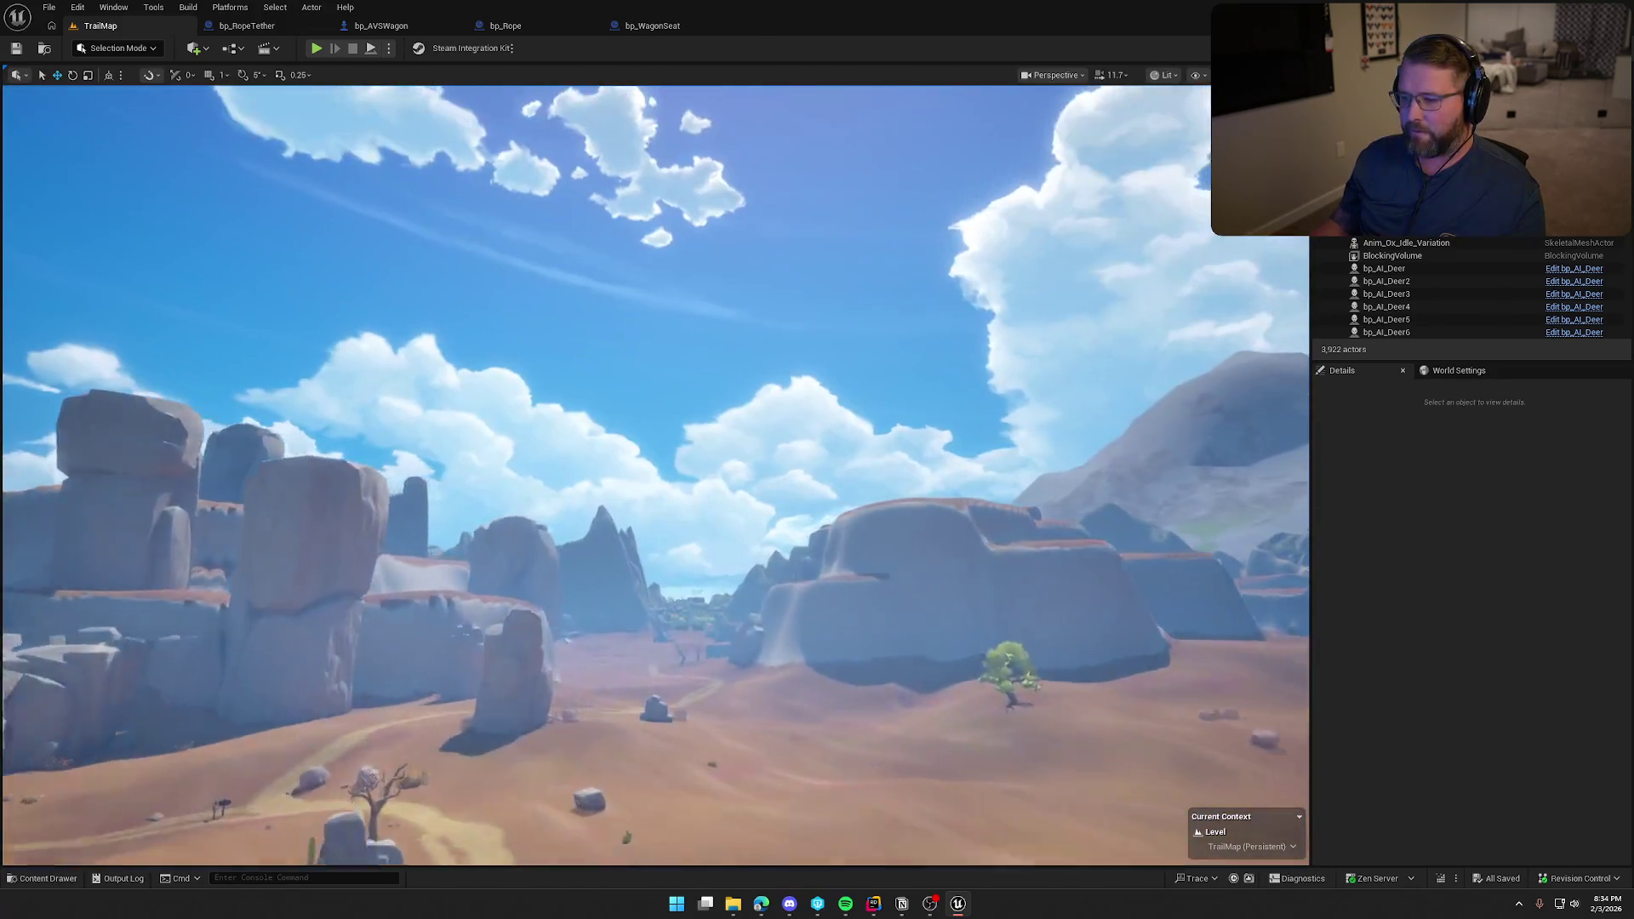
scroll(655, 476, "up", 2)
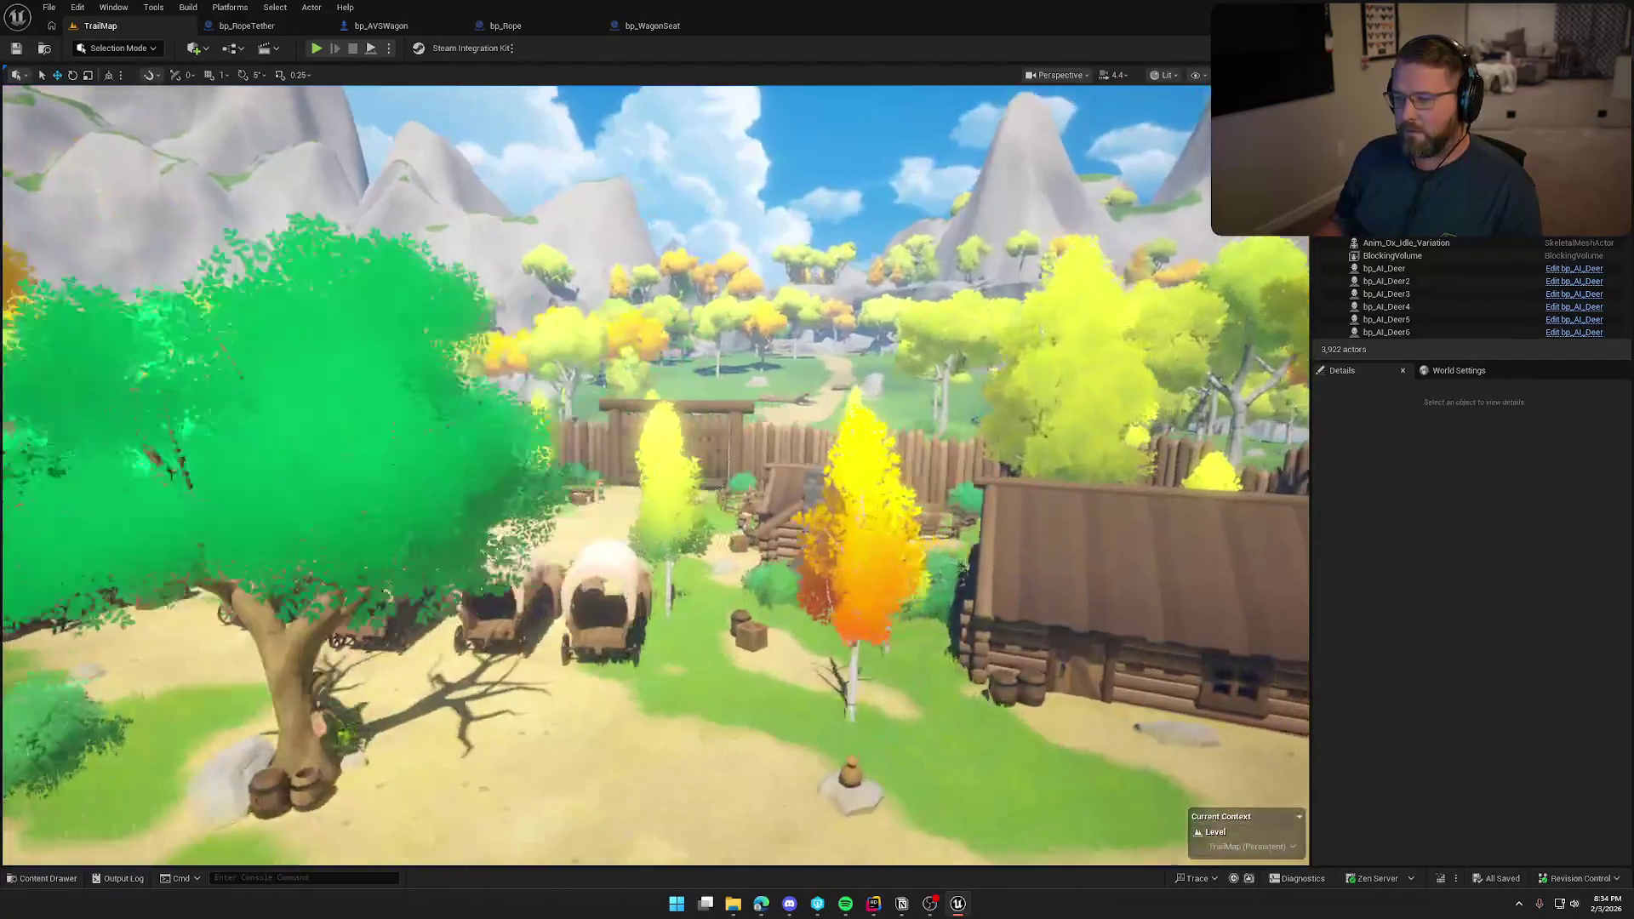
key("ctrl+space")
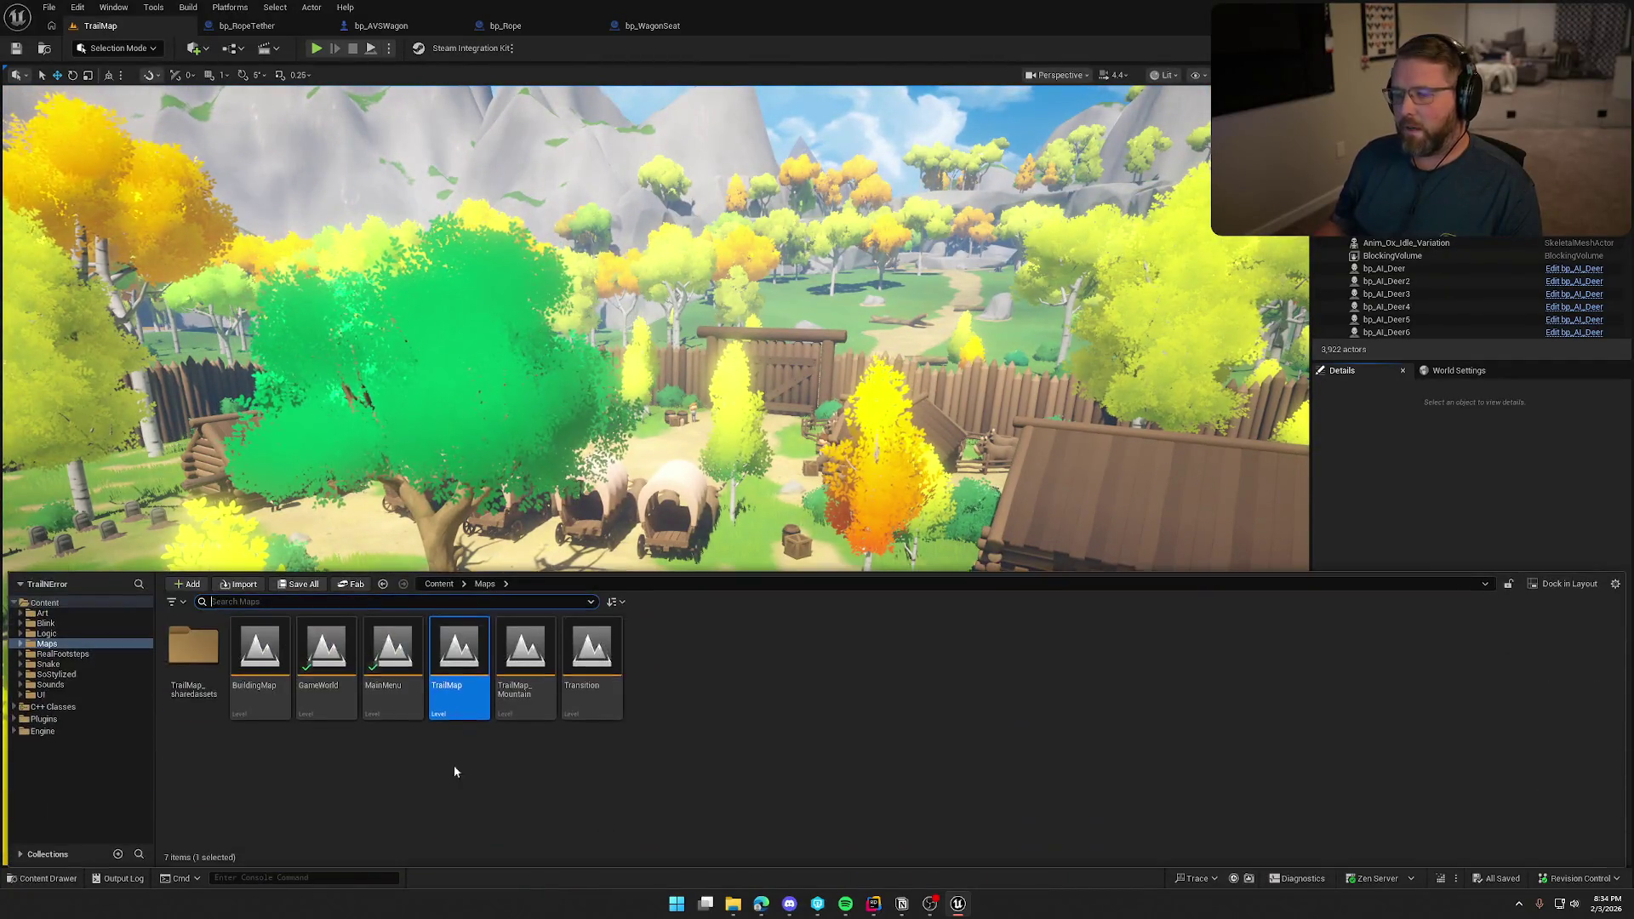
Open the GameWorld level, switch to game view with G, and start Play-in-Editor.
double_click(326, 651)
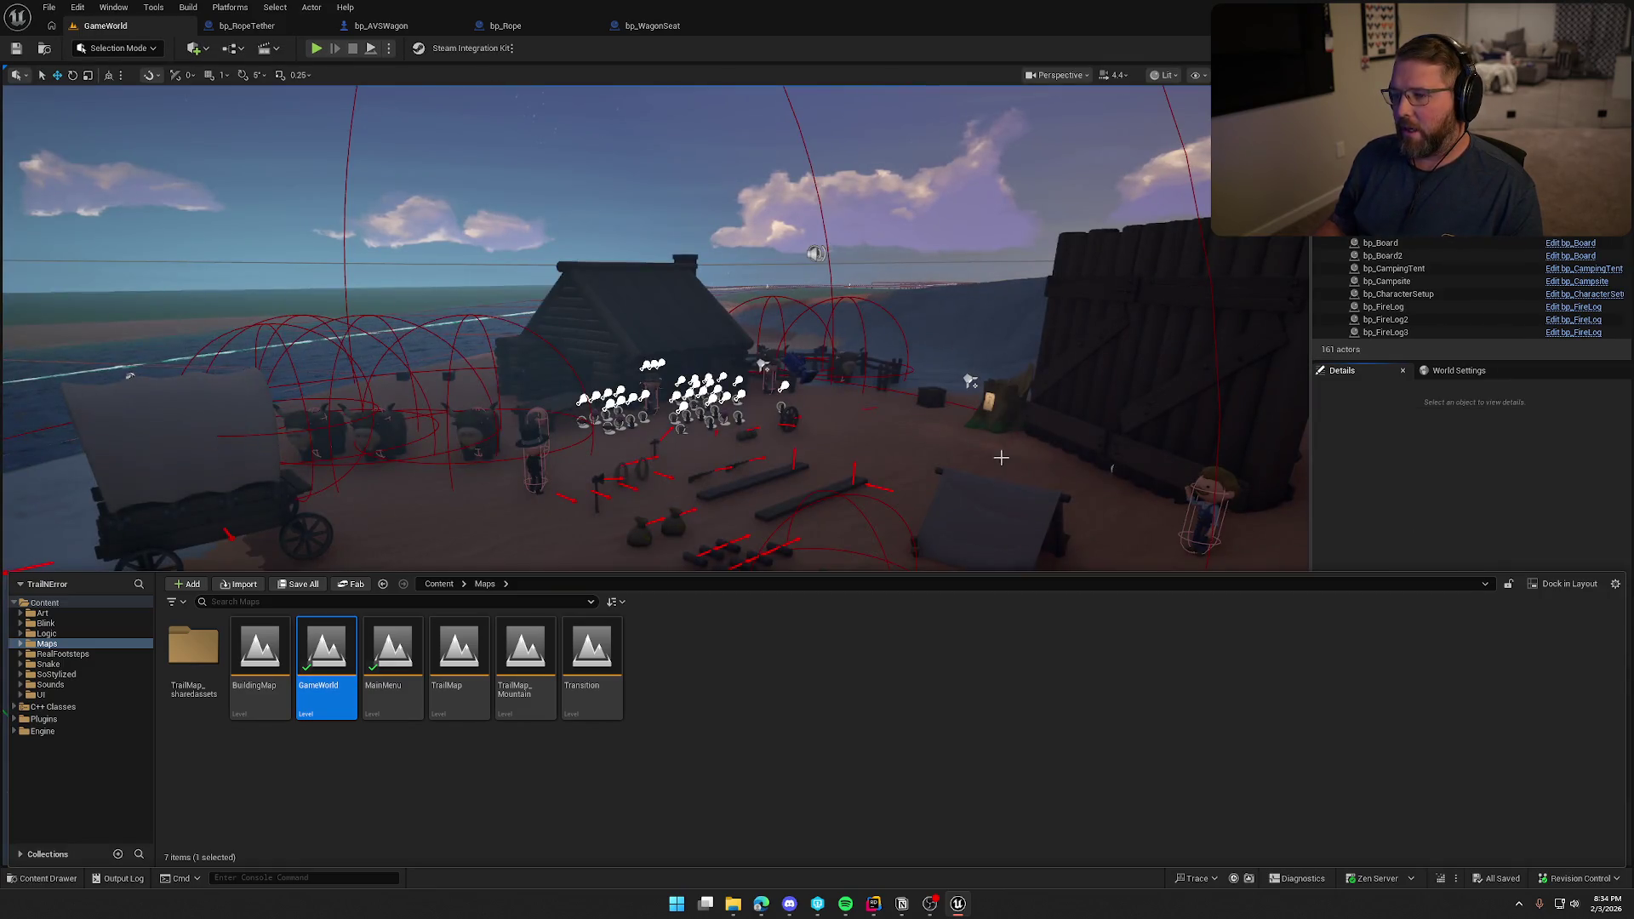
scroll(655, 476, "up", 5)
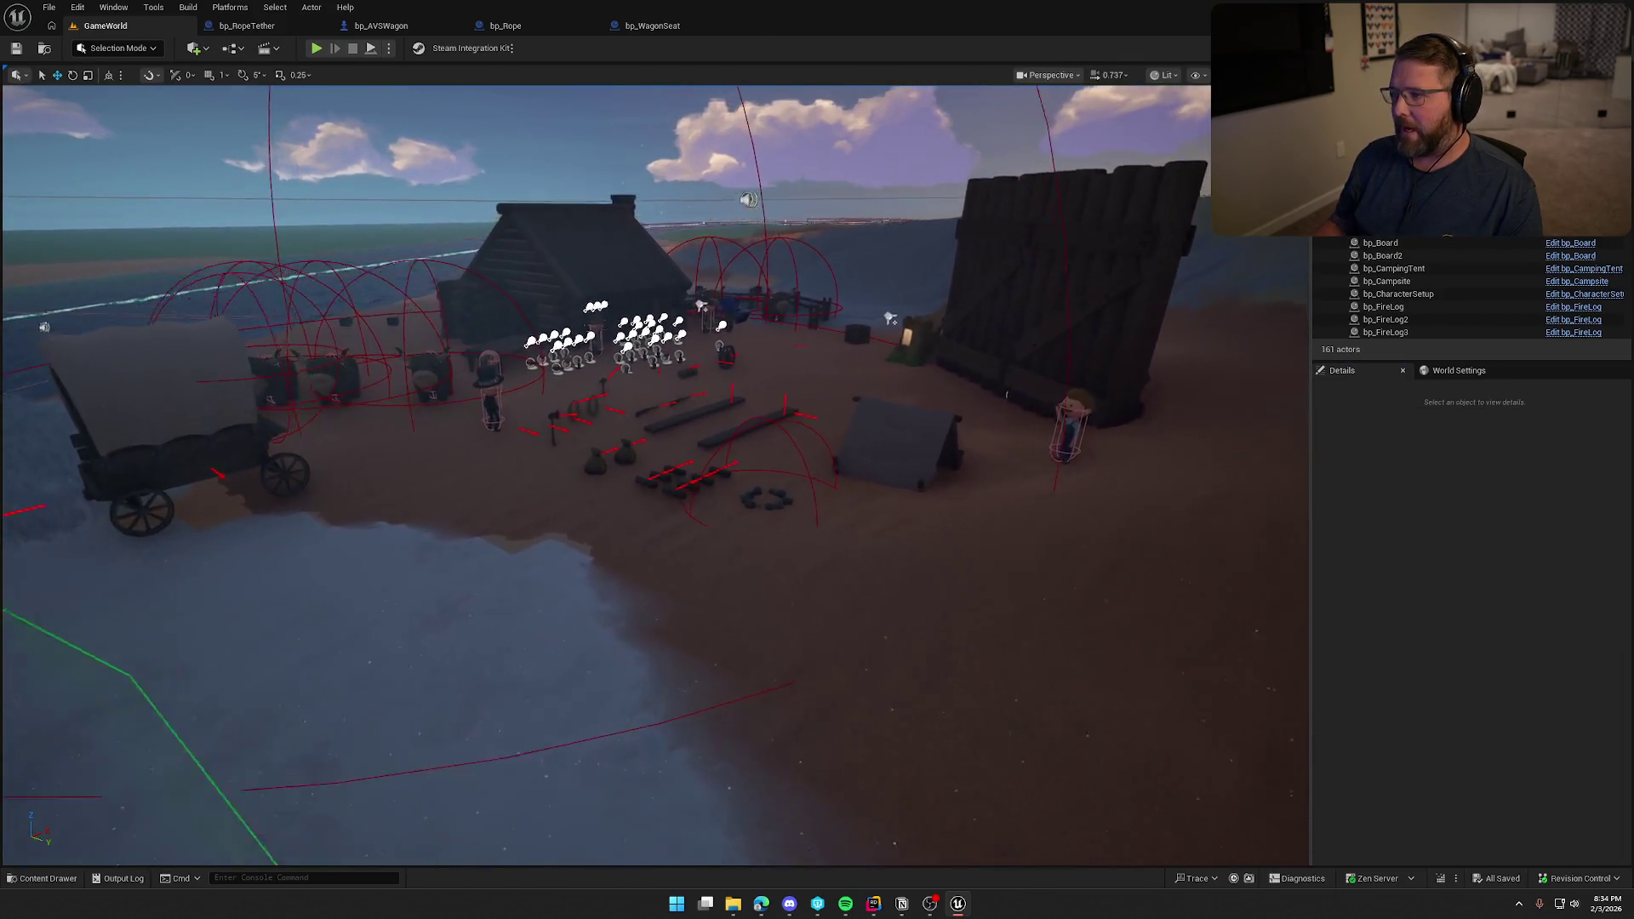
scroll(655, 477, "down", 4)
key("g")
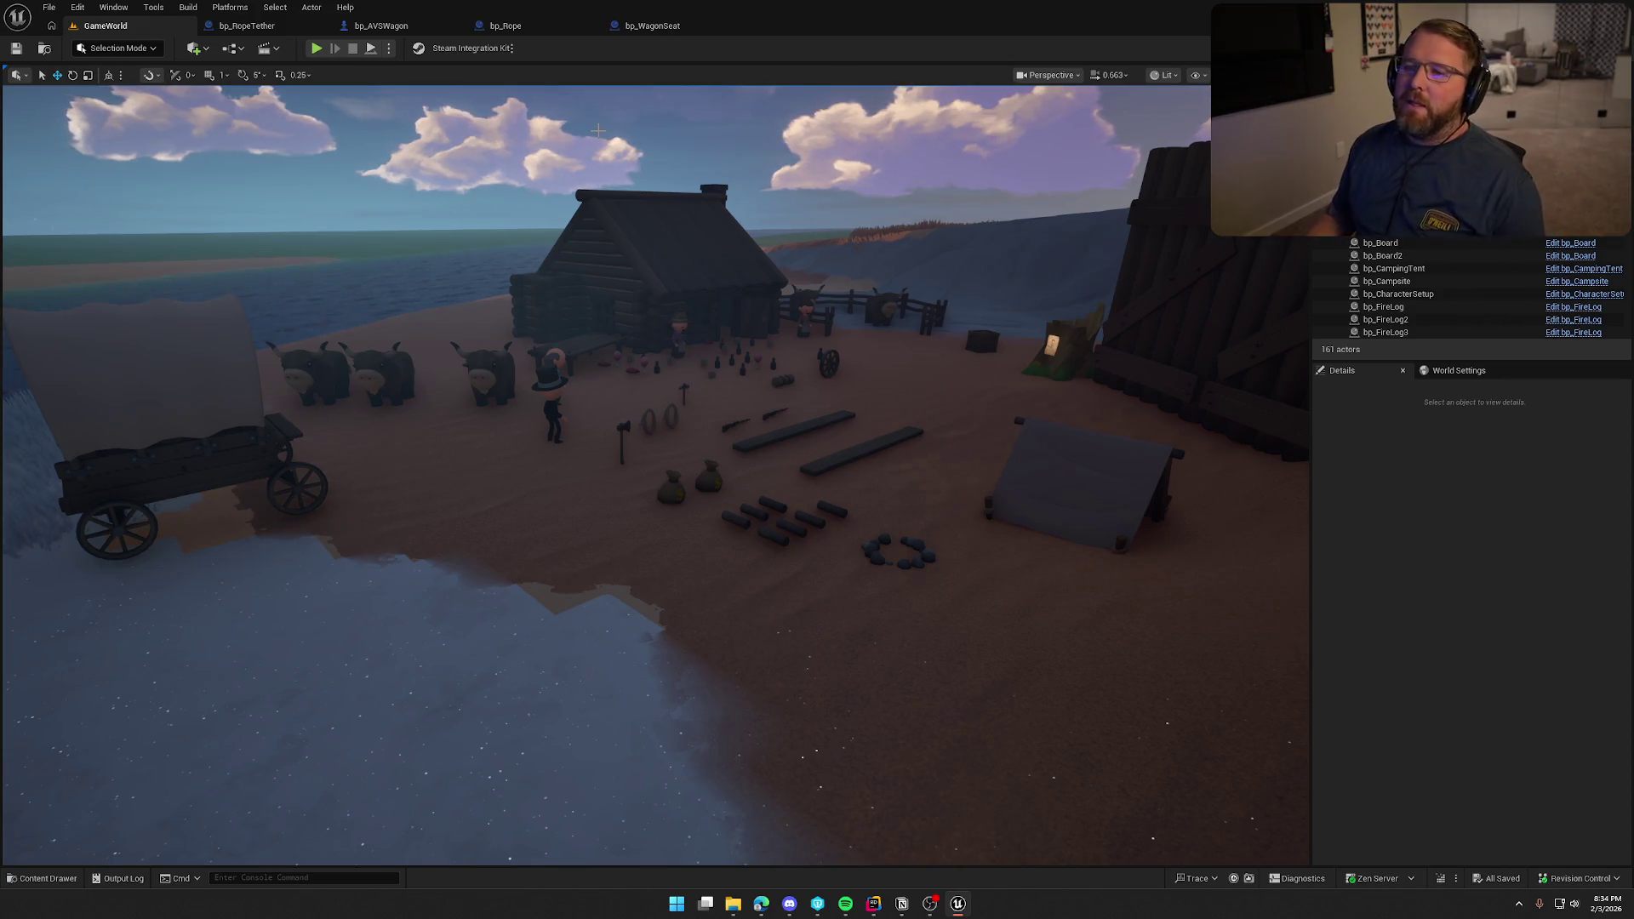
left_click(315, 48)
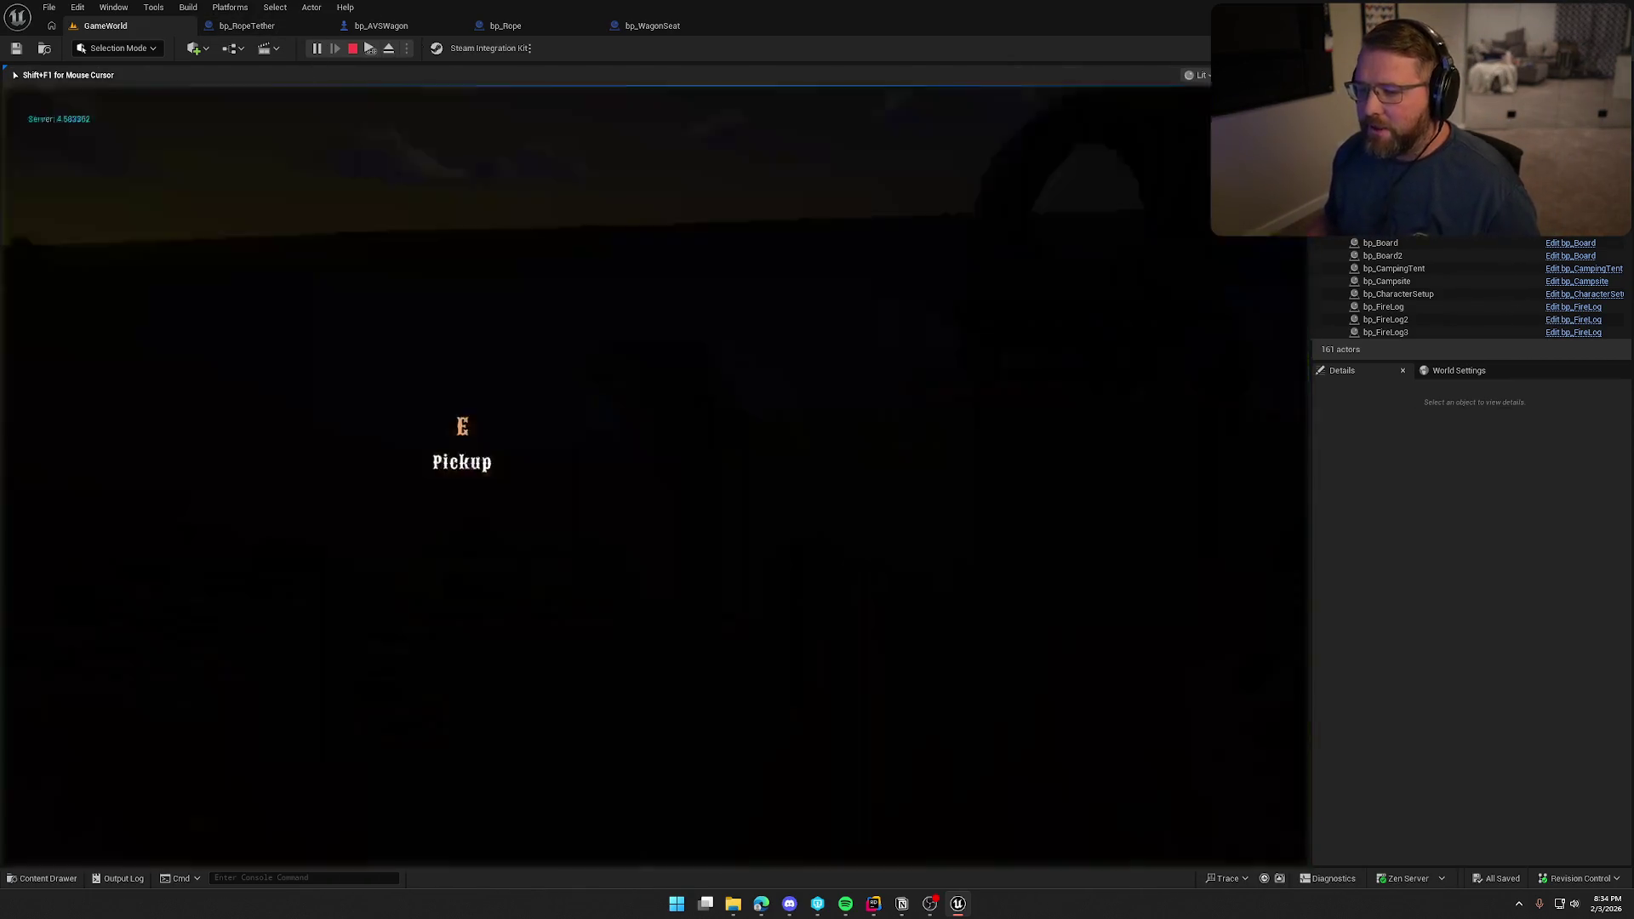
Pick up the money bag and drop it onto the covered wagon's floor.
key("e")
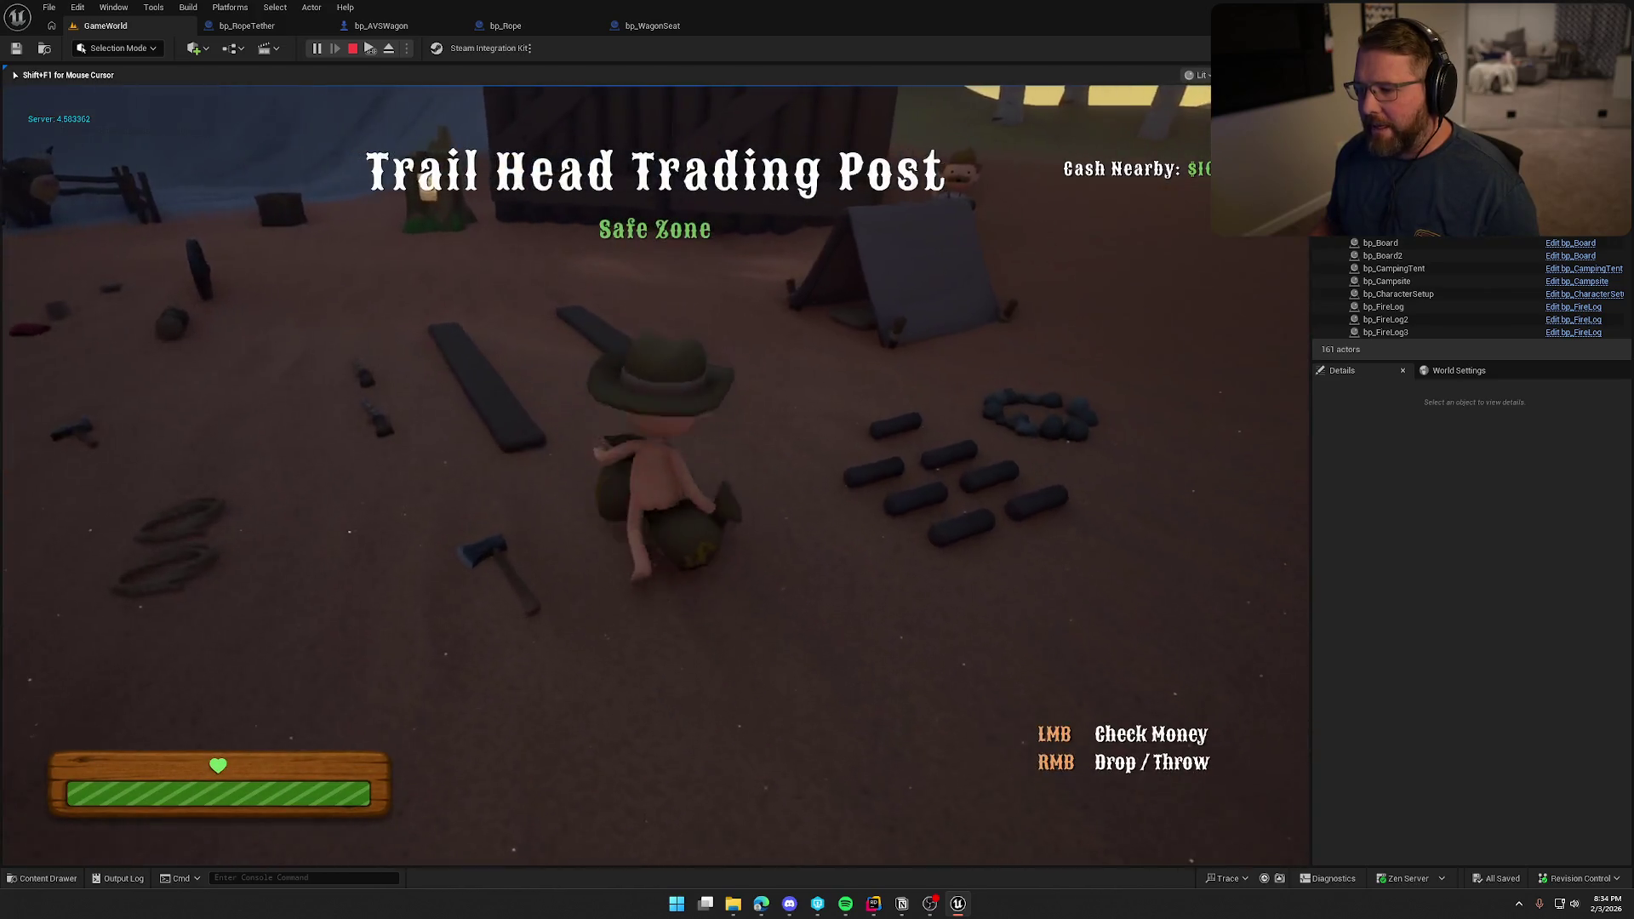
key("shift+w")
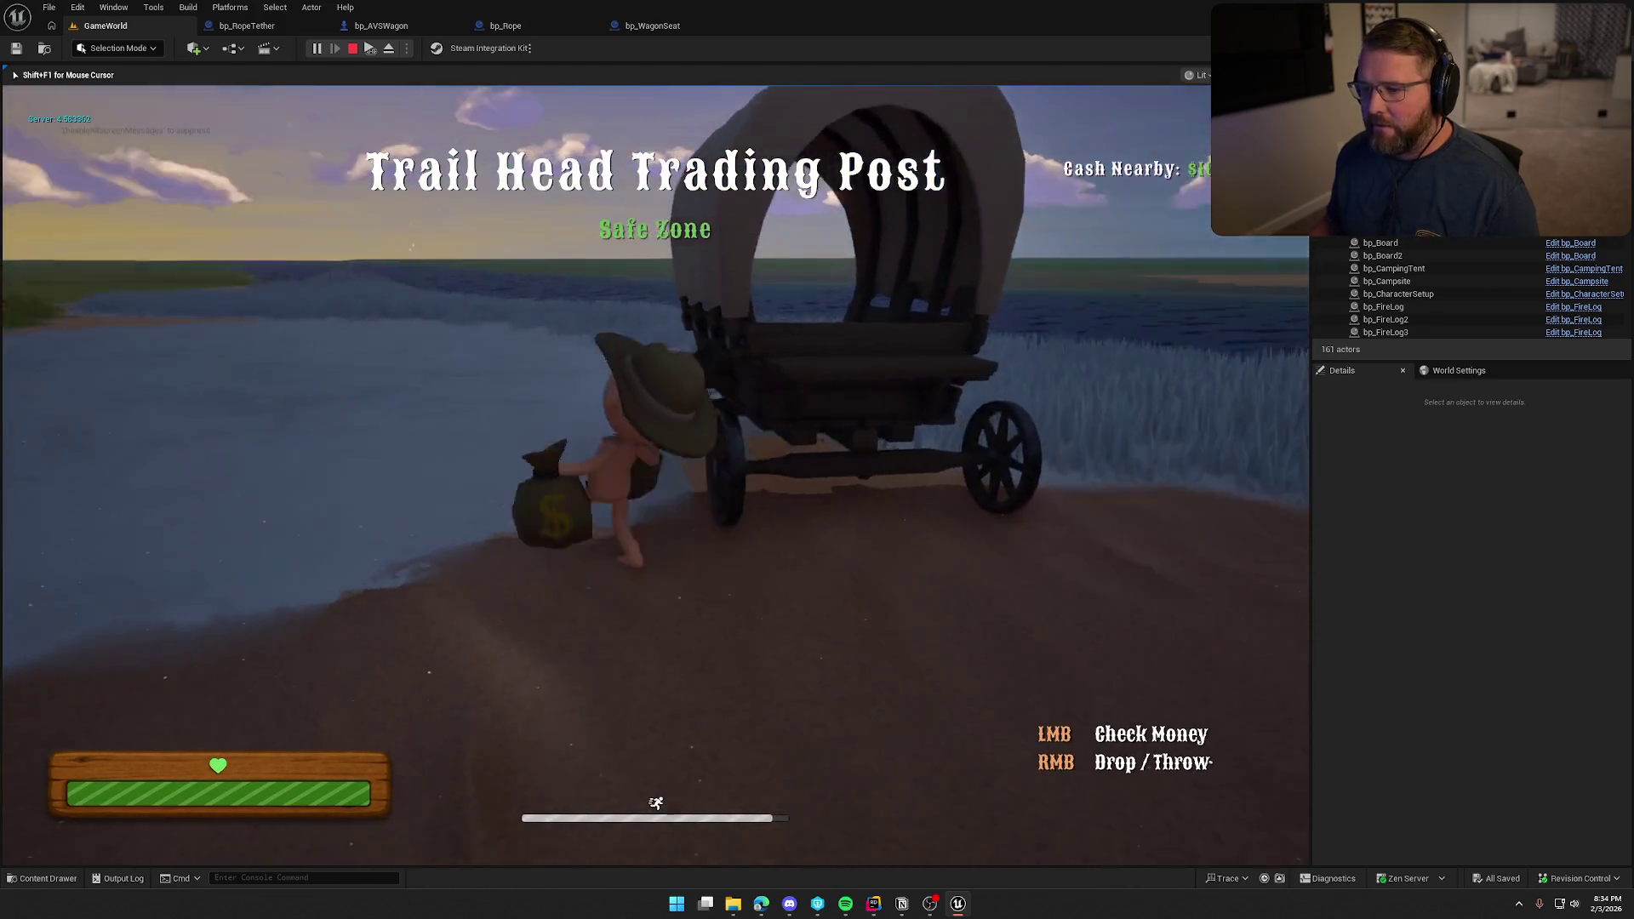
key("w")
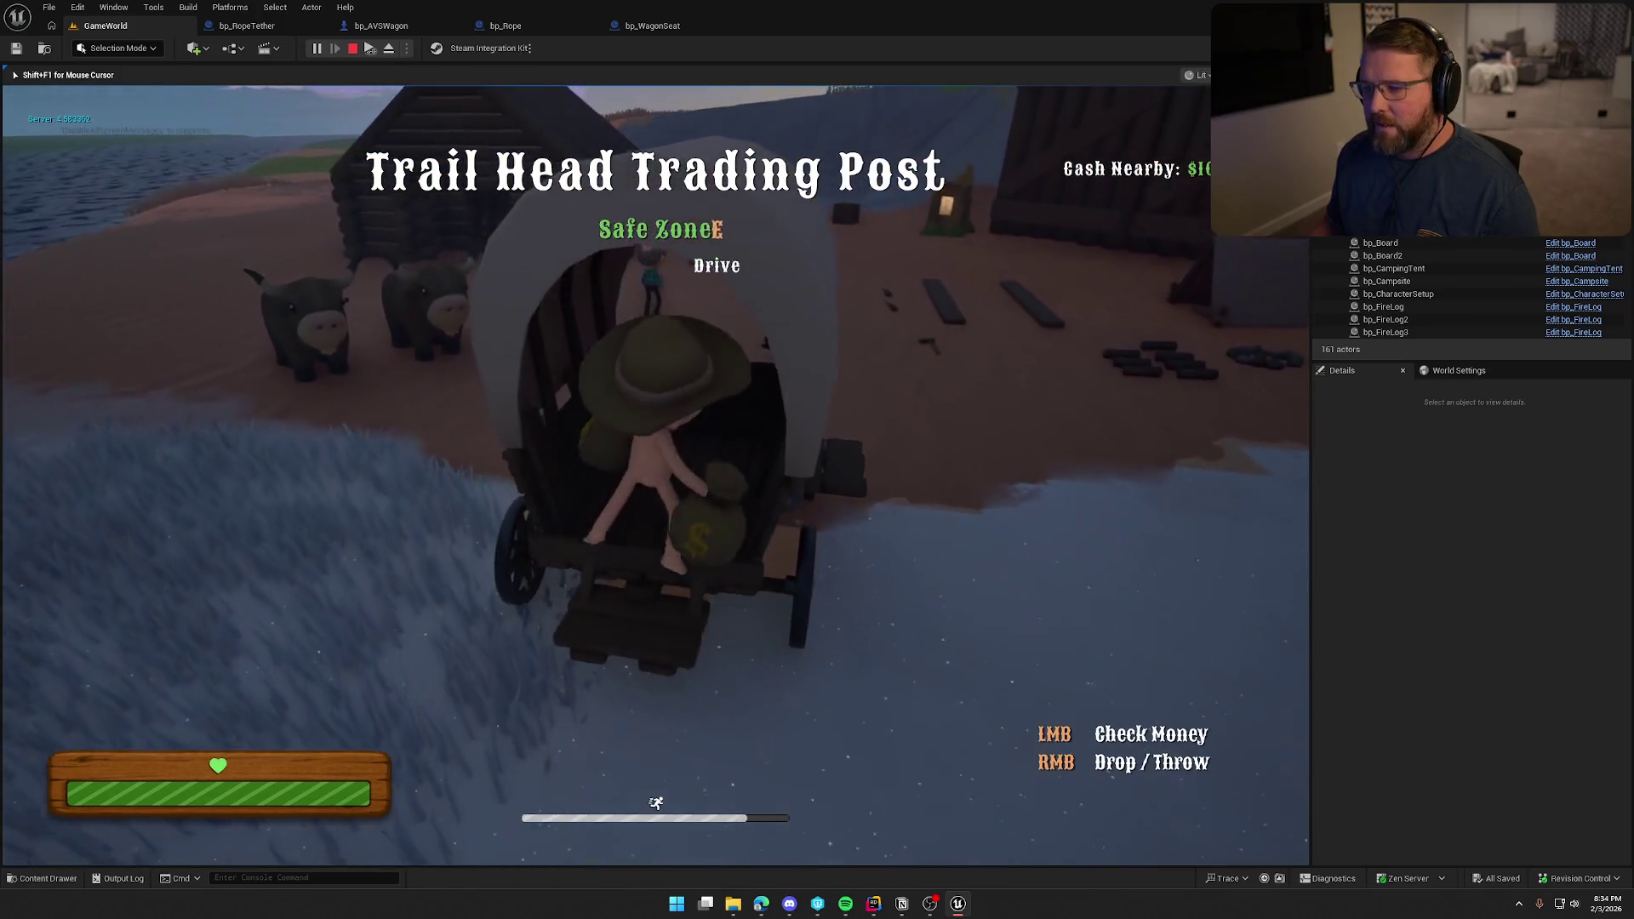
right_click(655, 468)
key("shift+a")
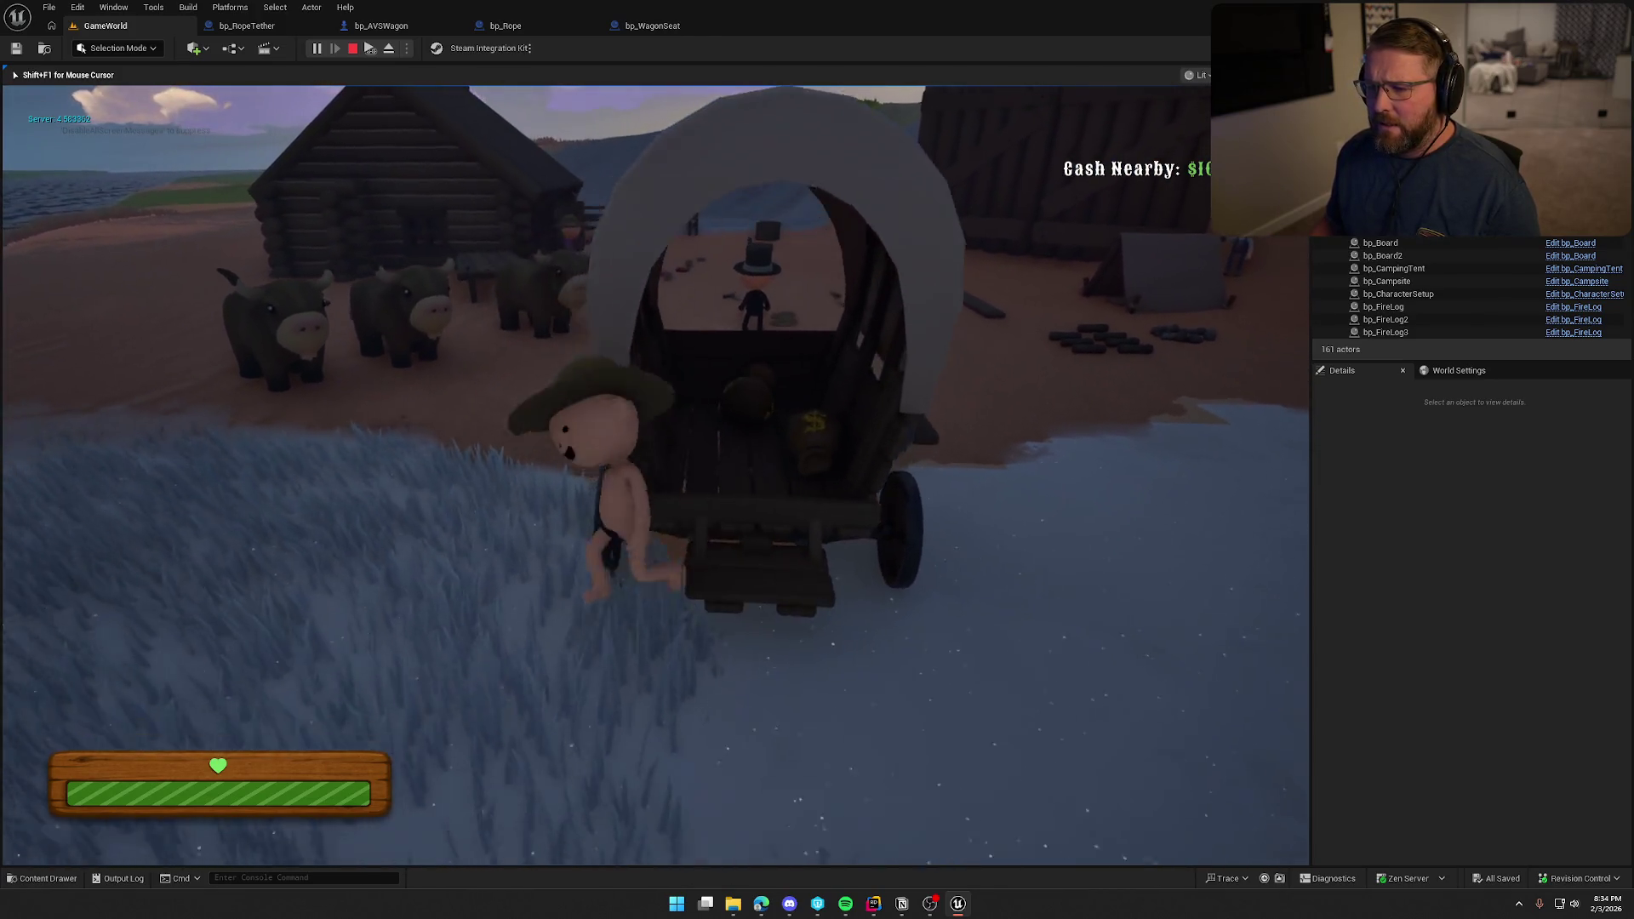
Pick up the axe in camp and carry it to the logs among the birch trees.
key("shift+w")
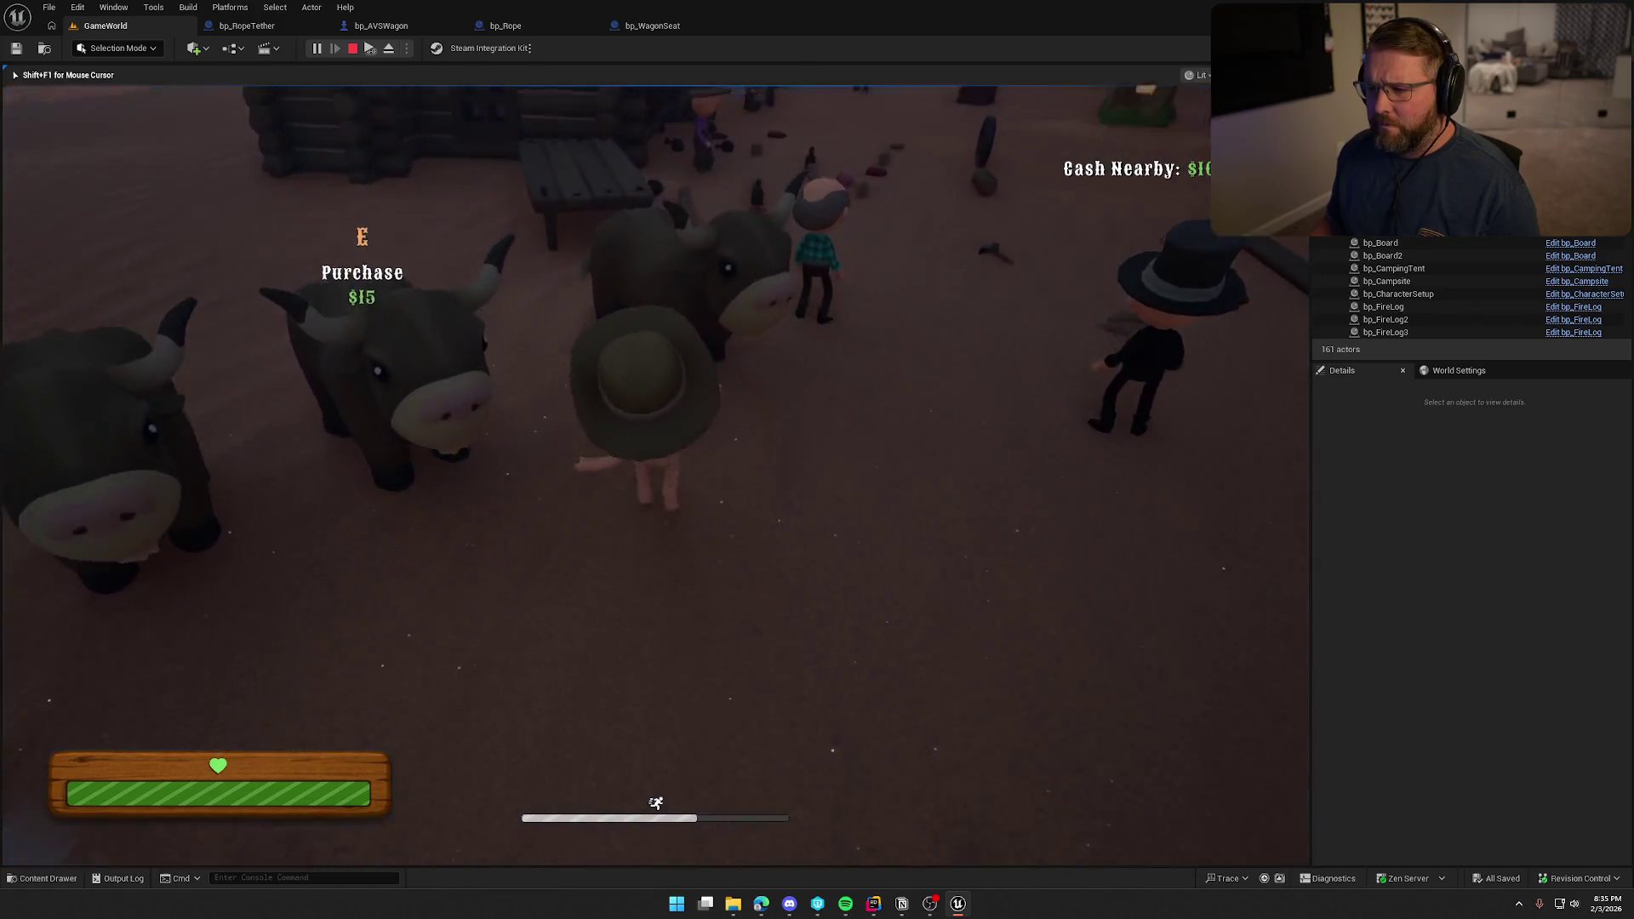
key("w")
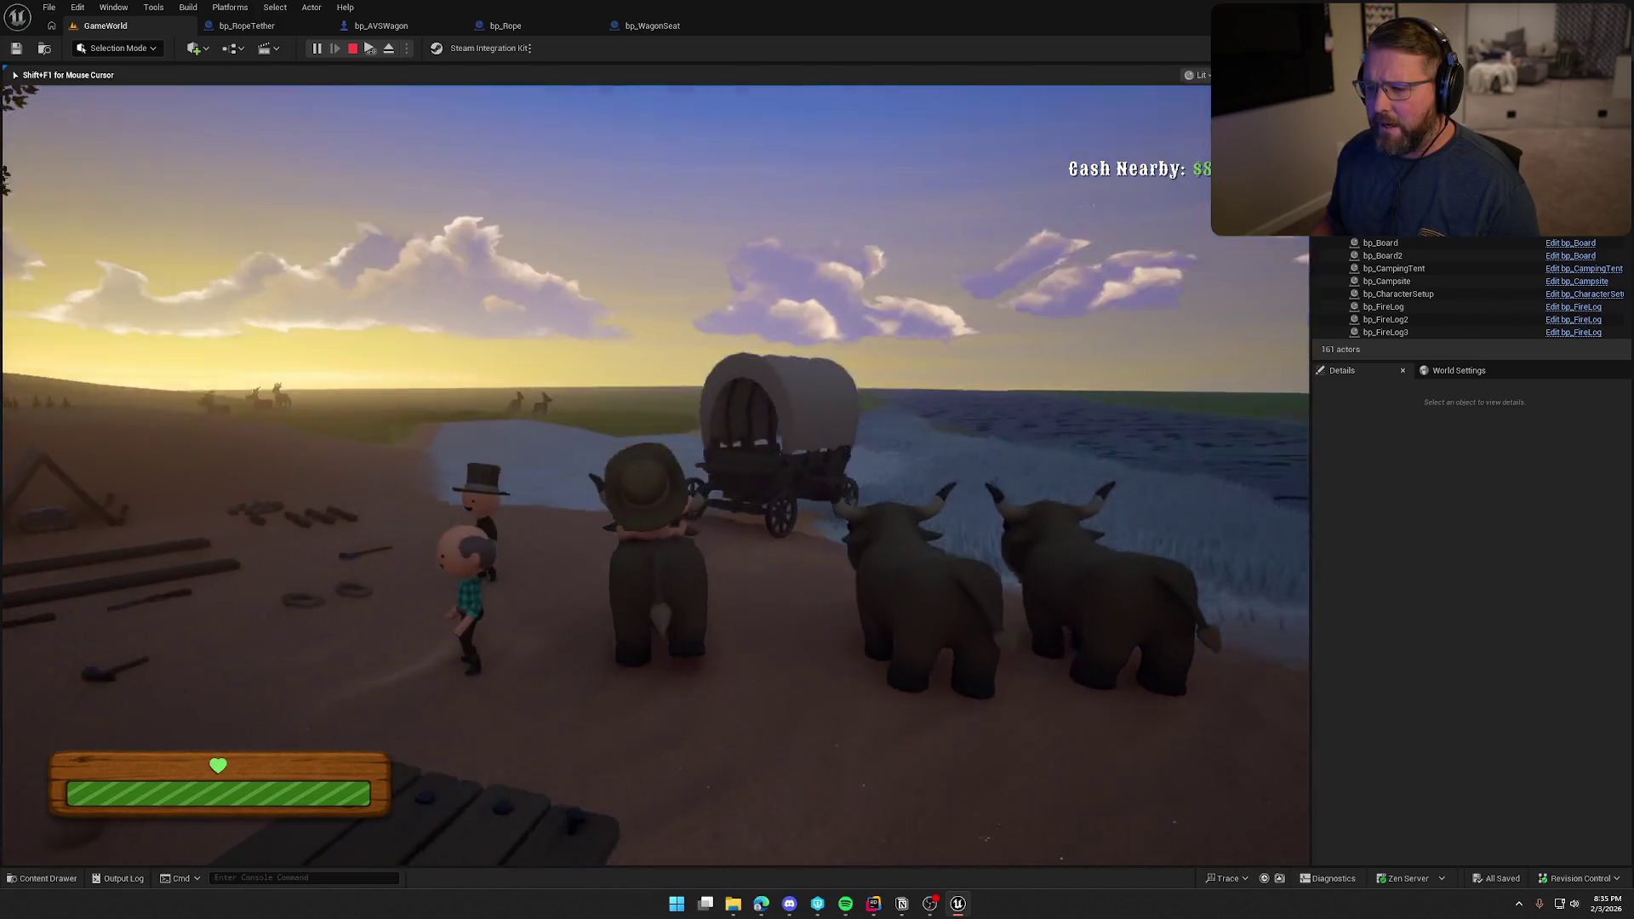
key("w")
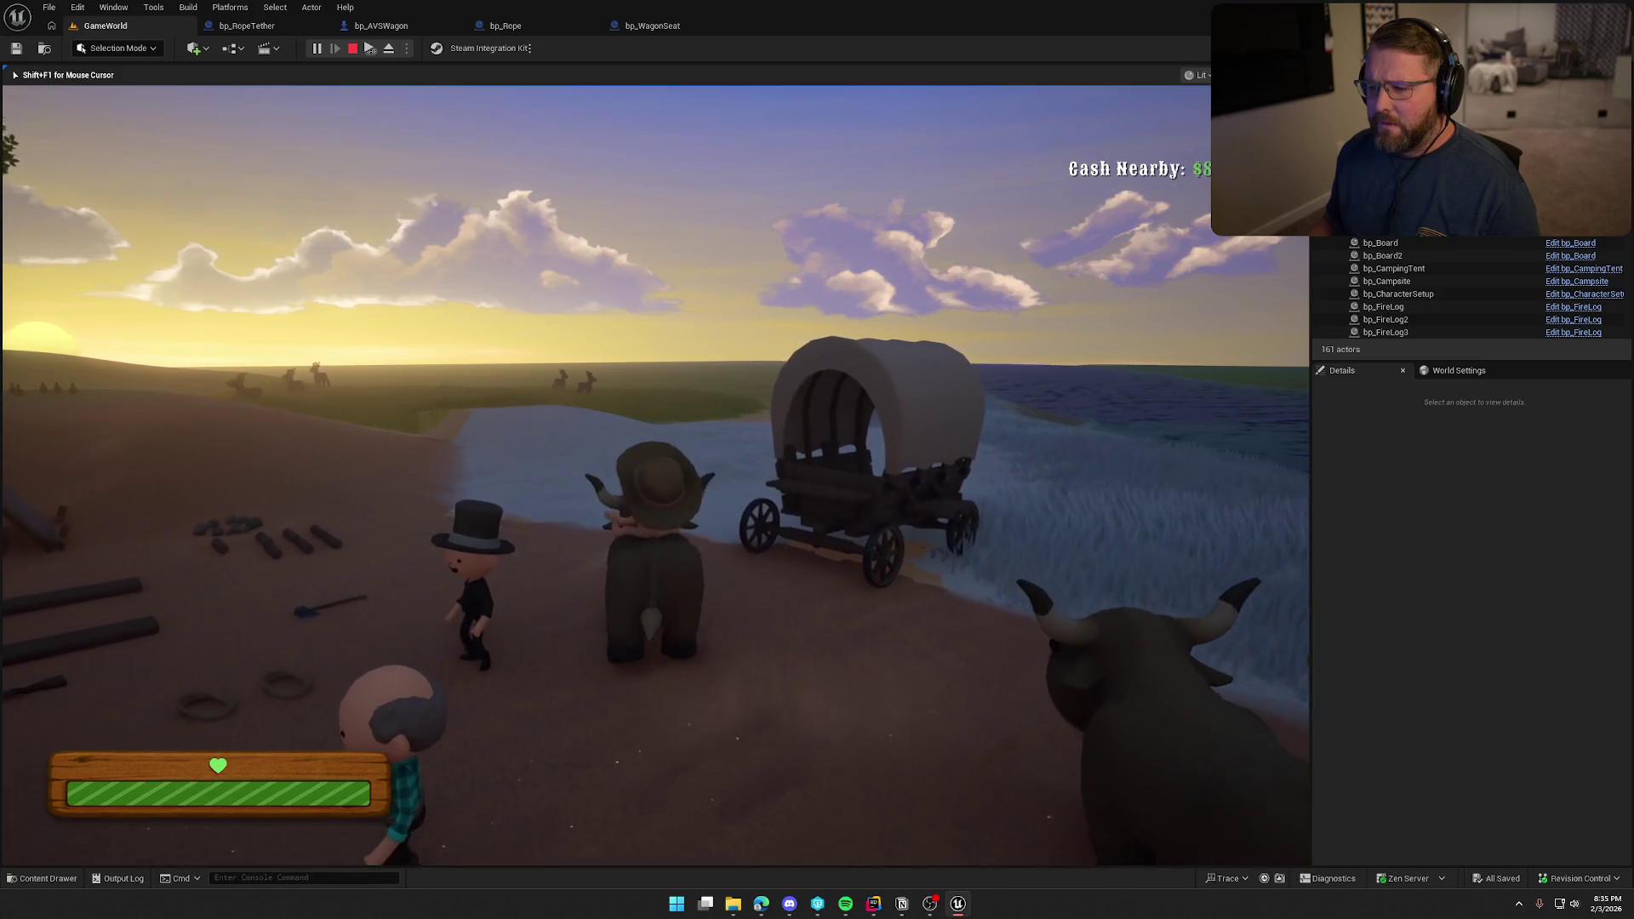
key("w")
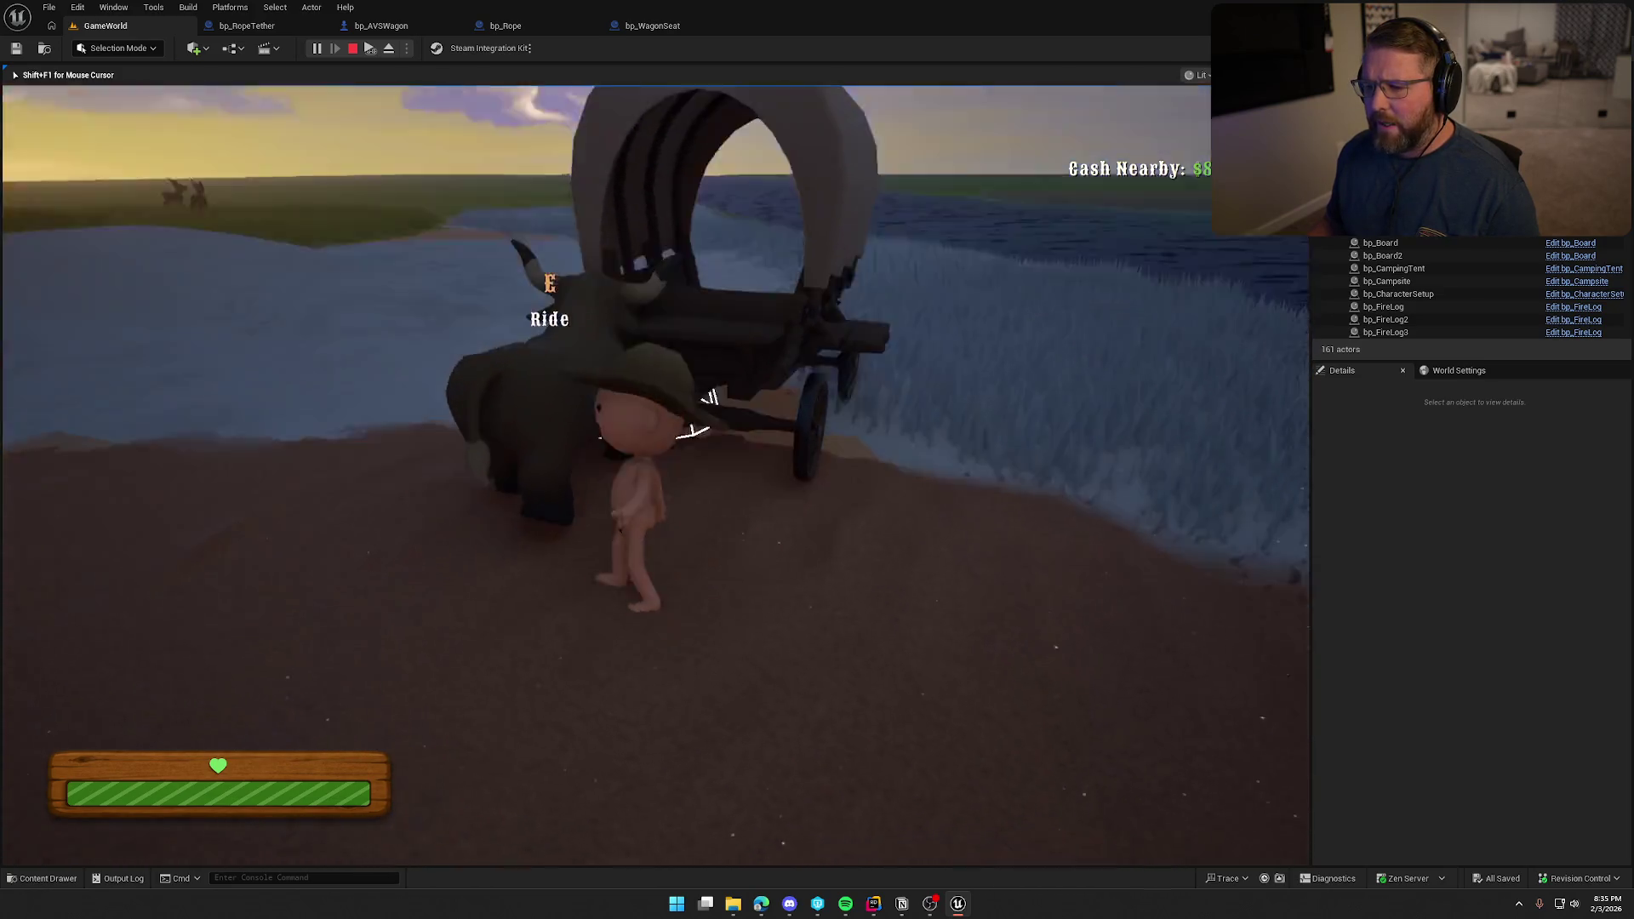
key("w")
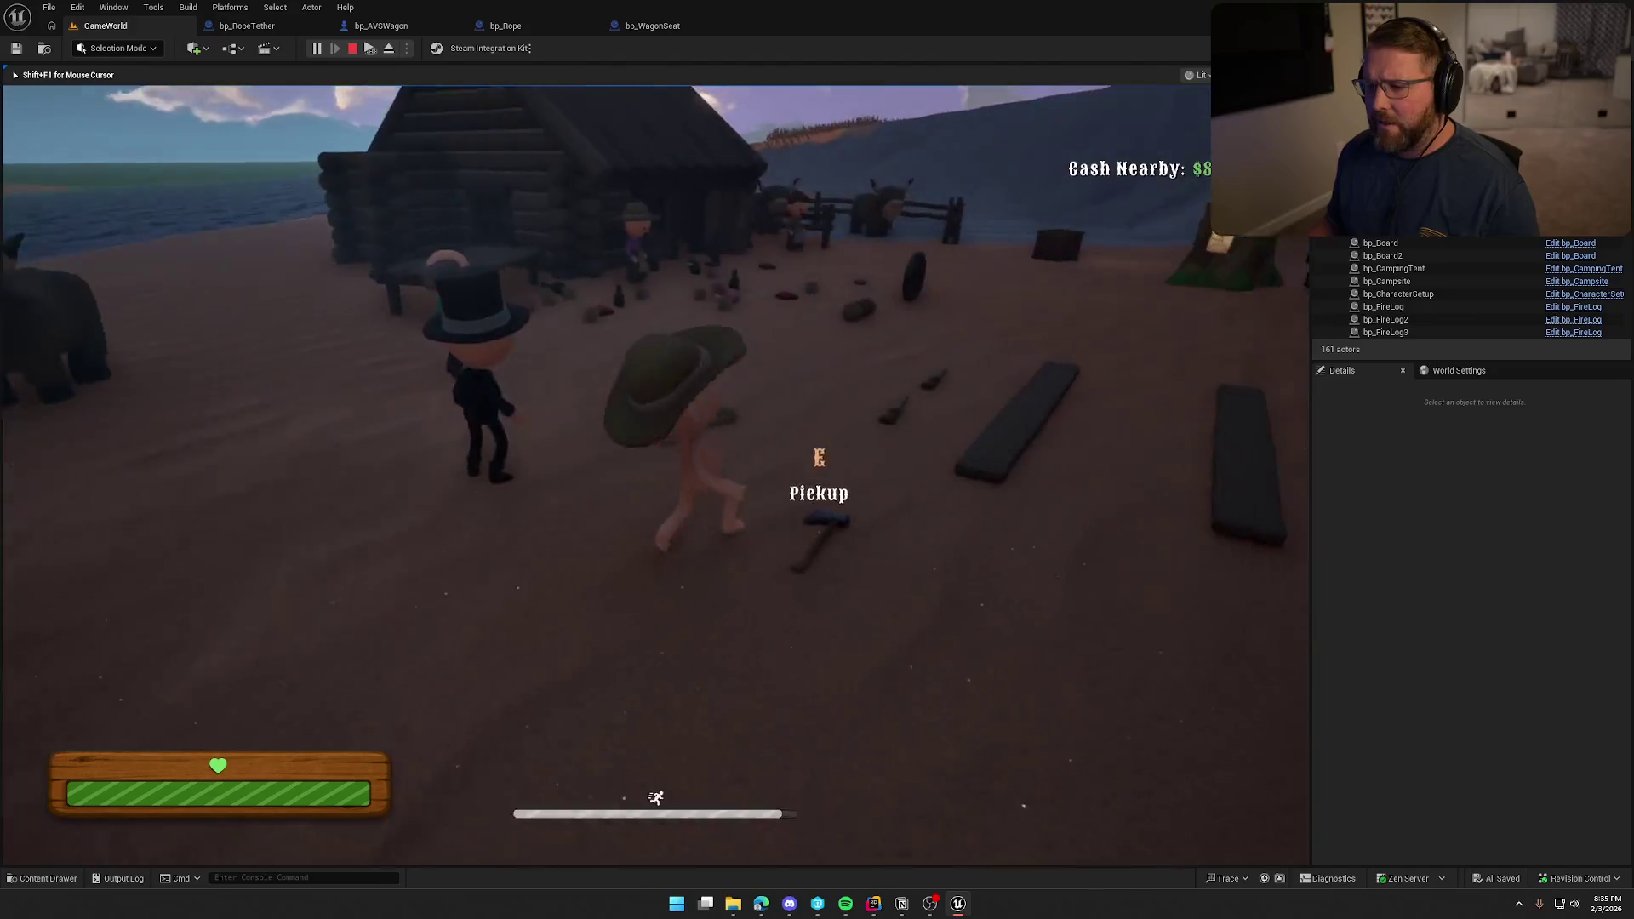
key("e")
key("w")
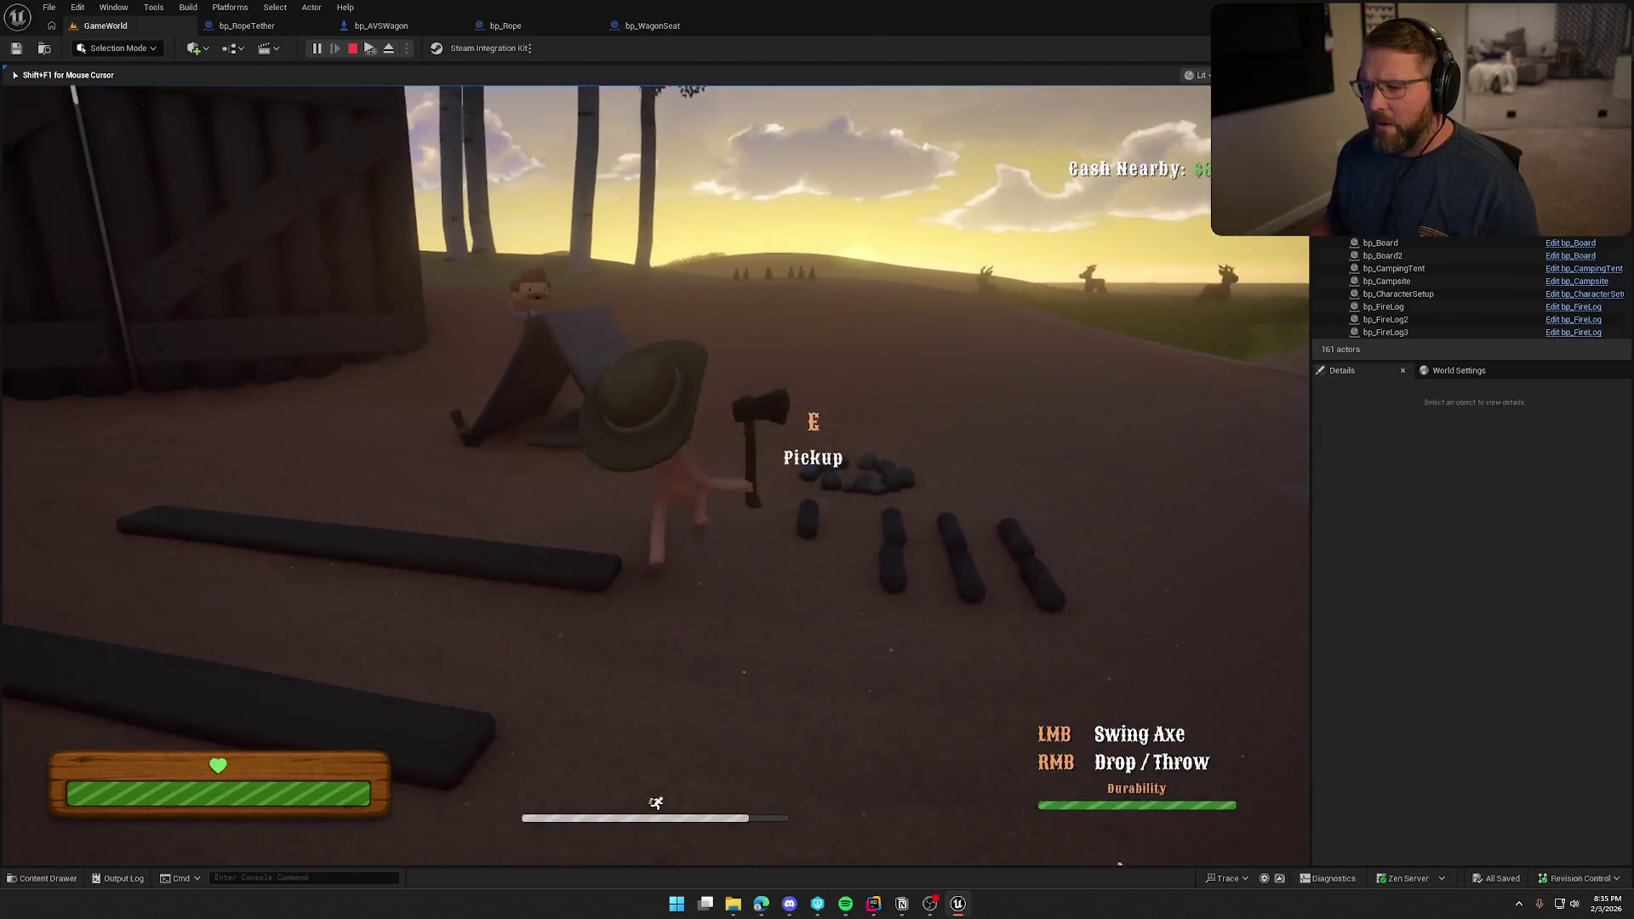
key("w")
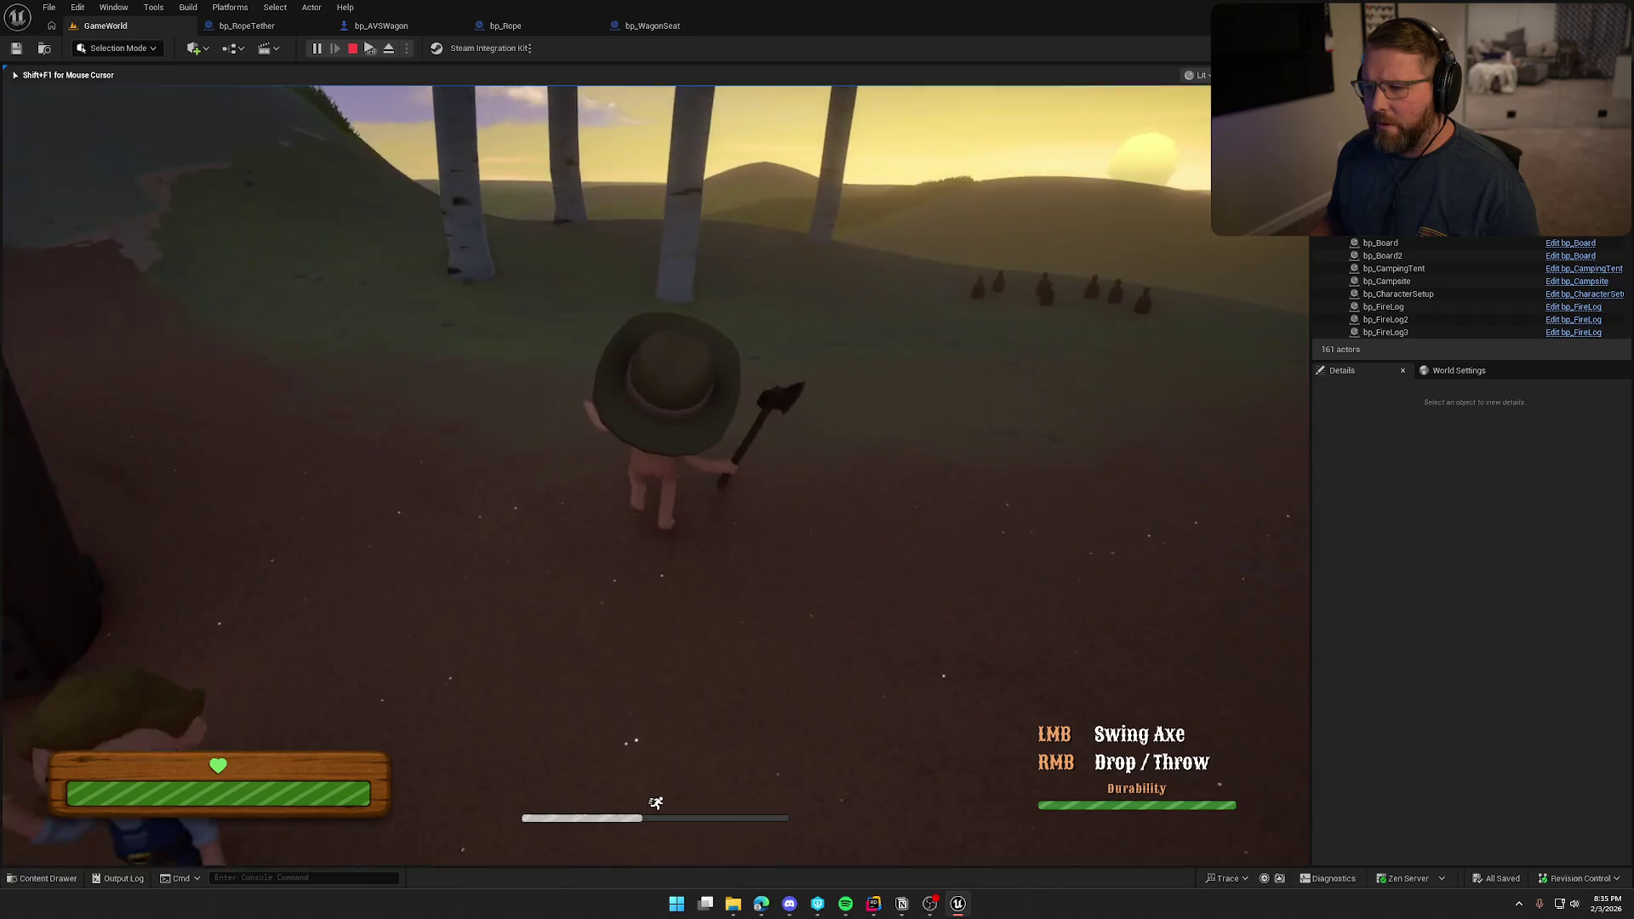
key("w")
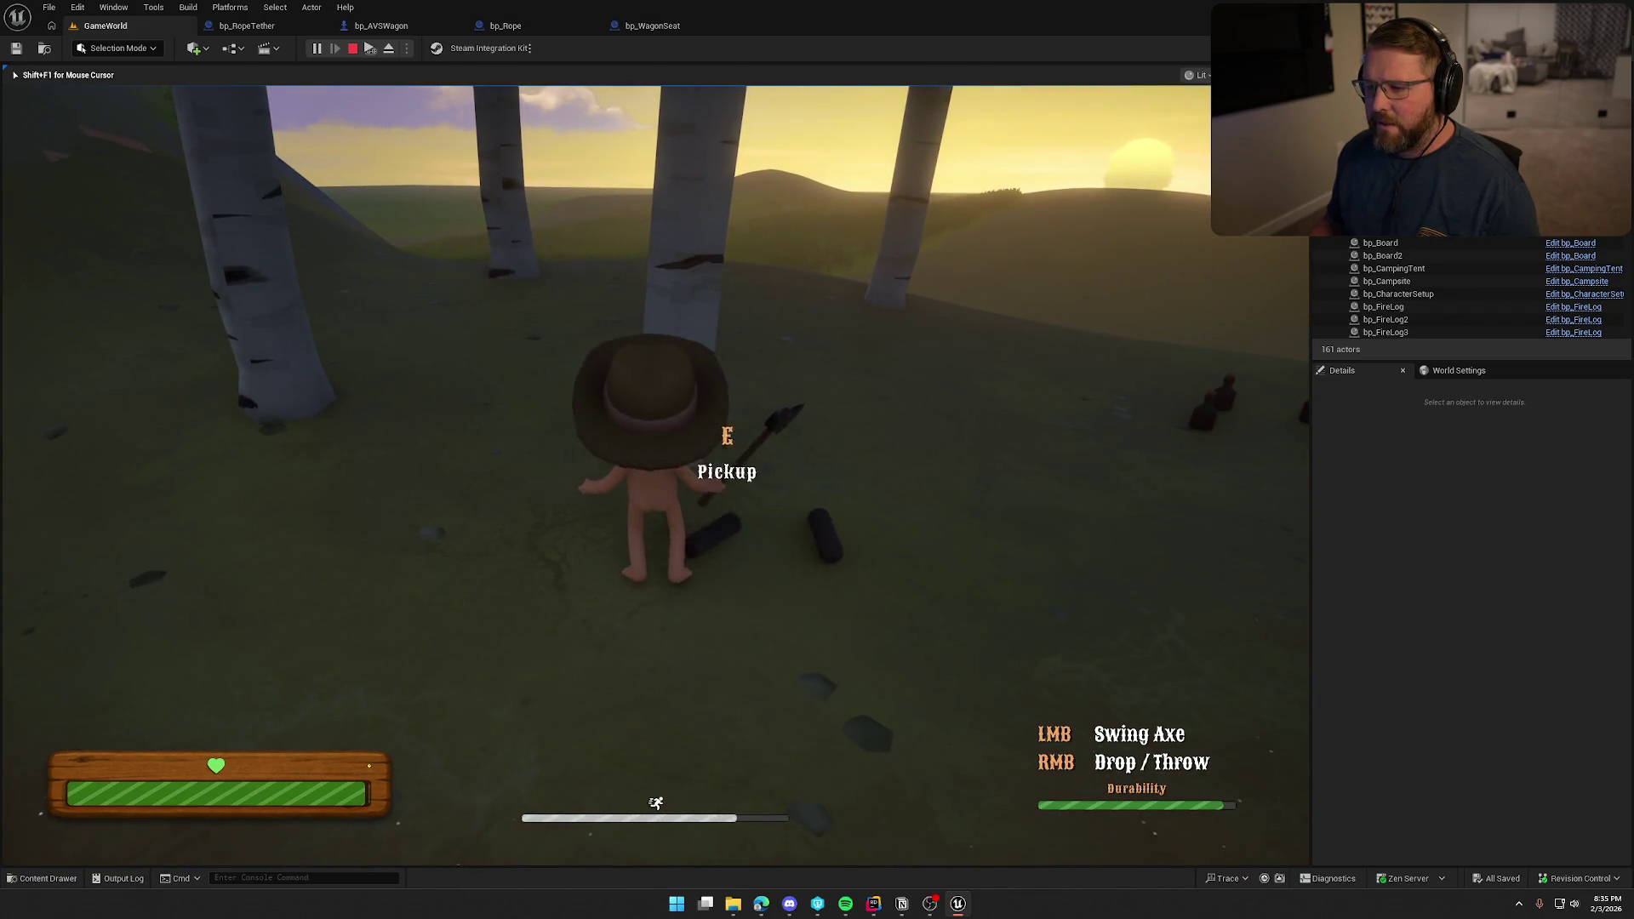
key("w")
right_click(655, 472)
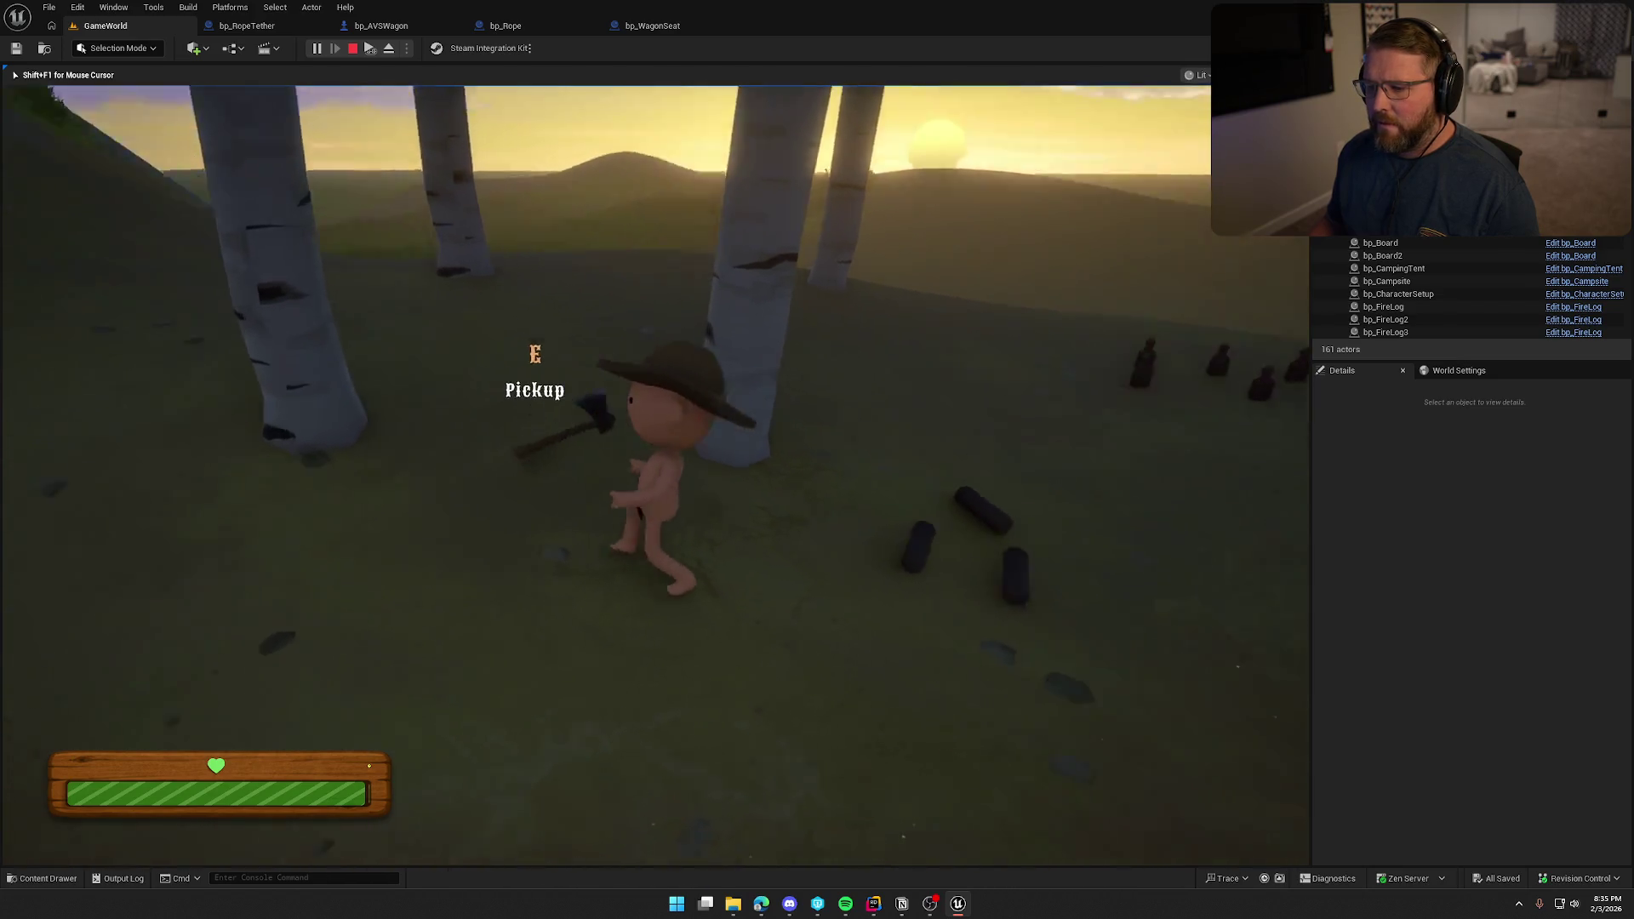
Carry a log to the fire pit, place it in, and light the campfire.
key("e")
key("w")
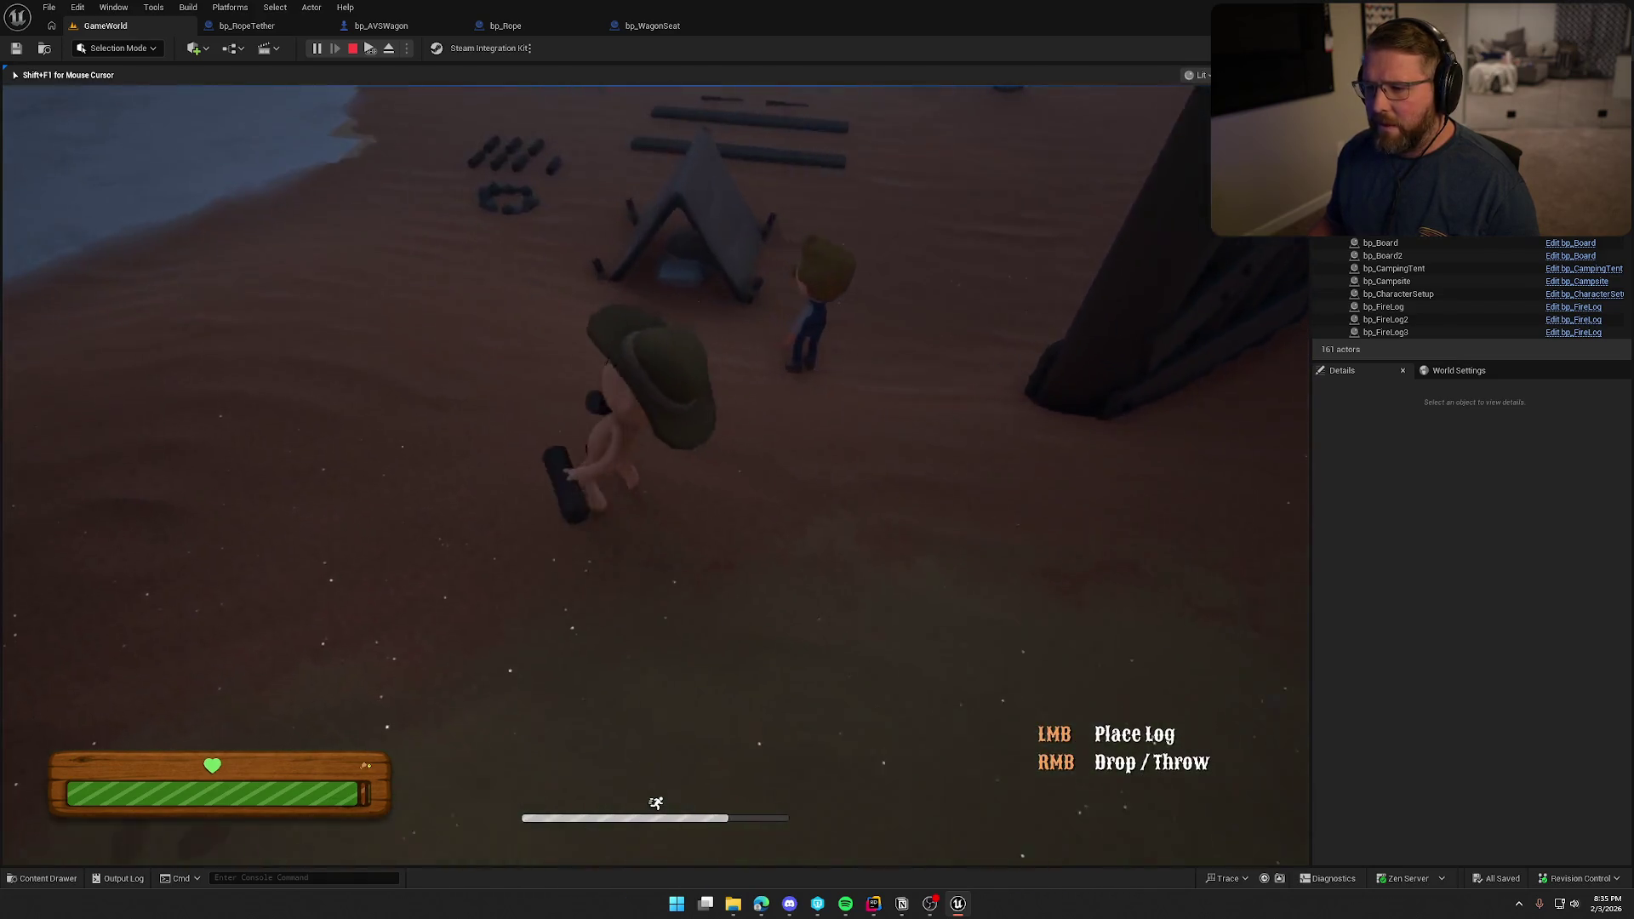
key("w")
left_click(655, 473)
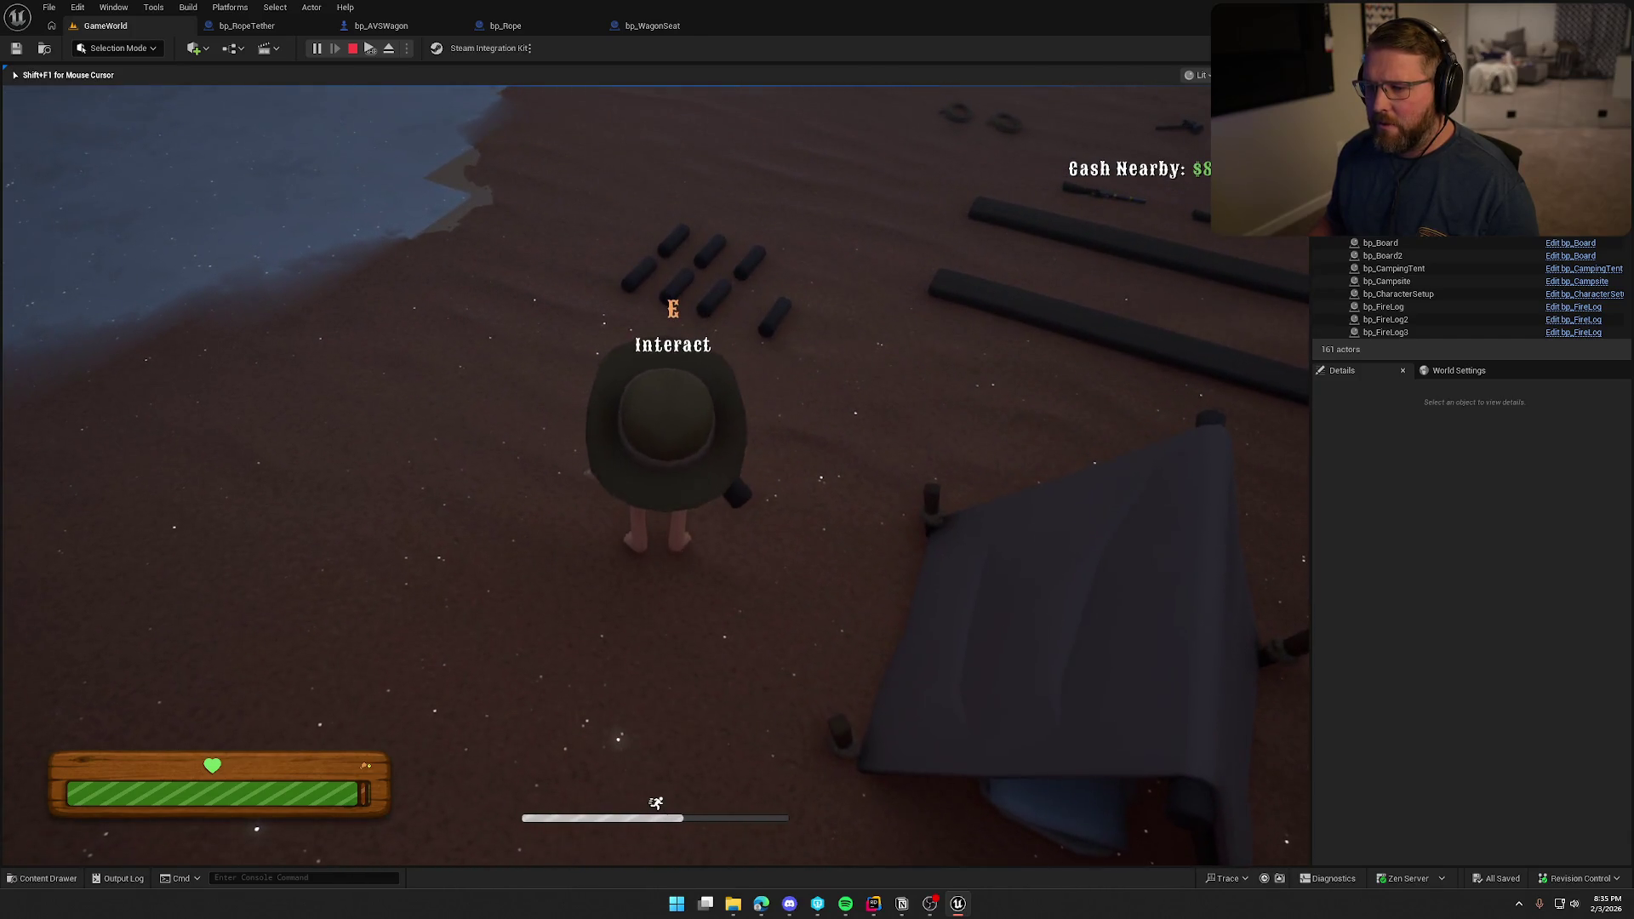
key("w")
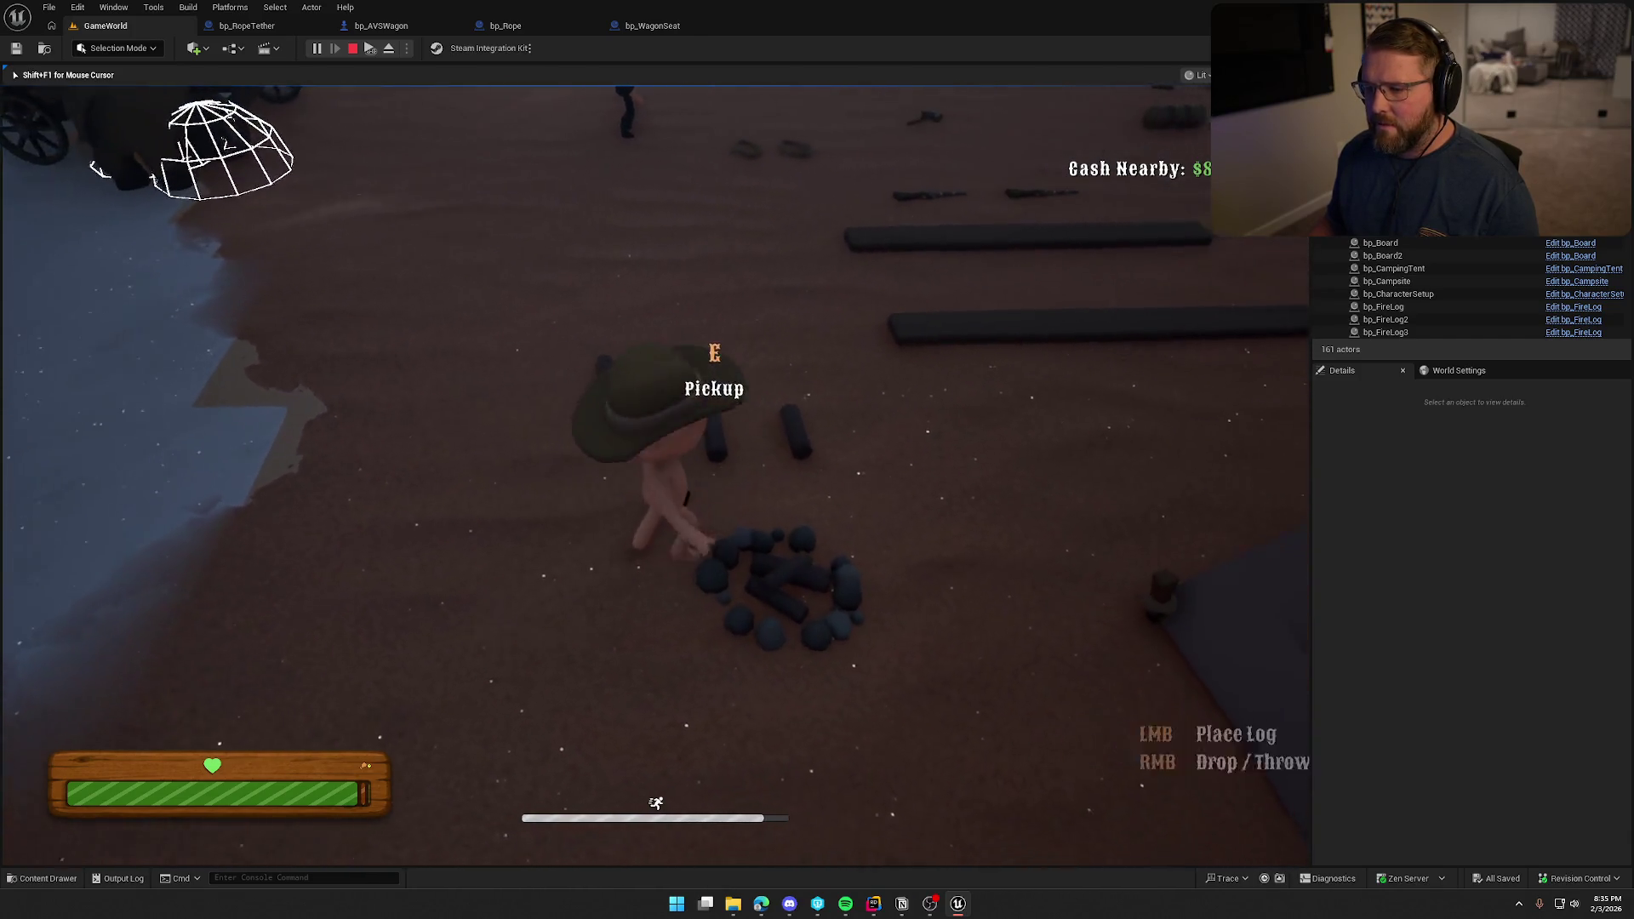
key("w")
key("e")
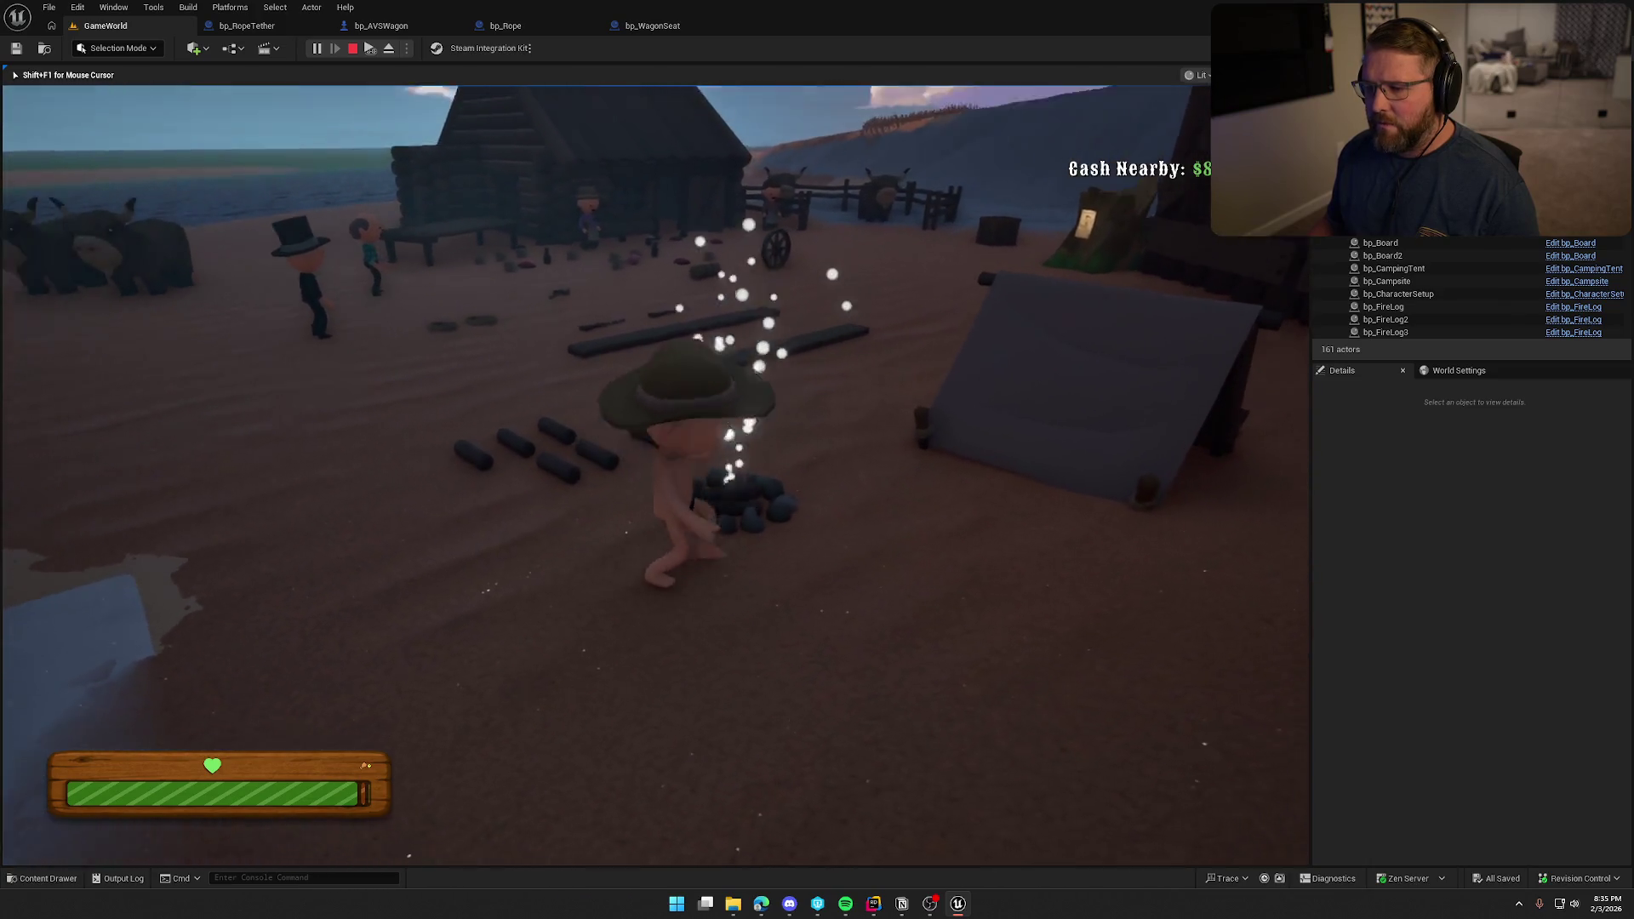
Pick up the red food item, run around the lit campfire, and drop the food near the tent.
key("w")
key("shift")
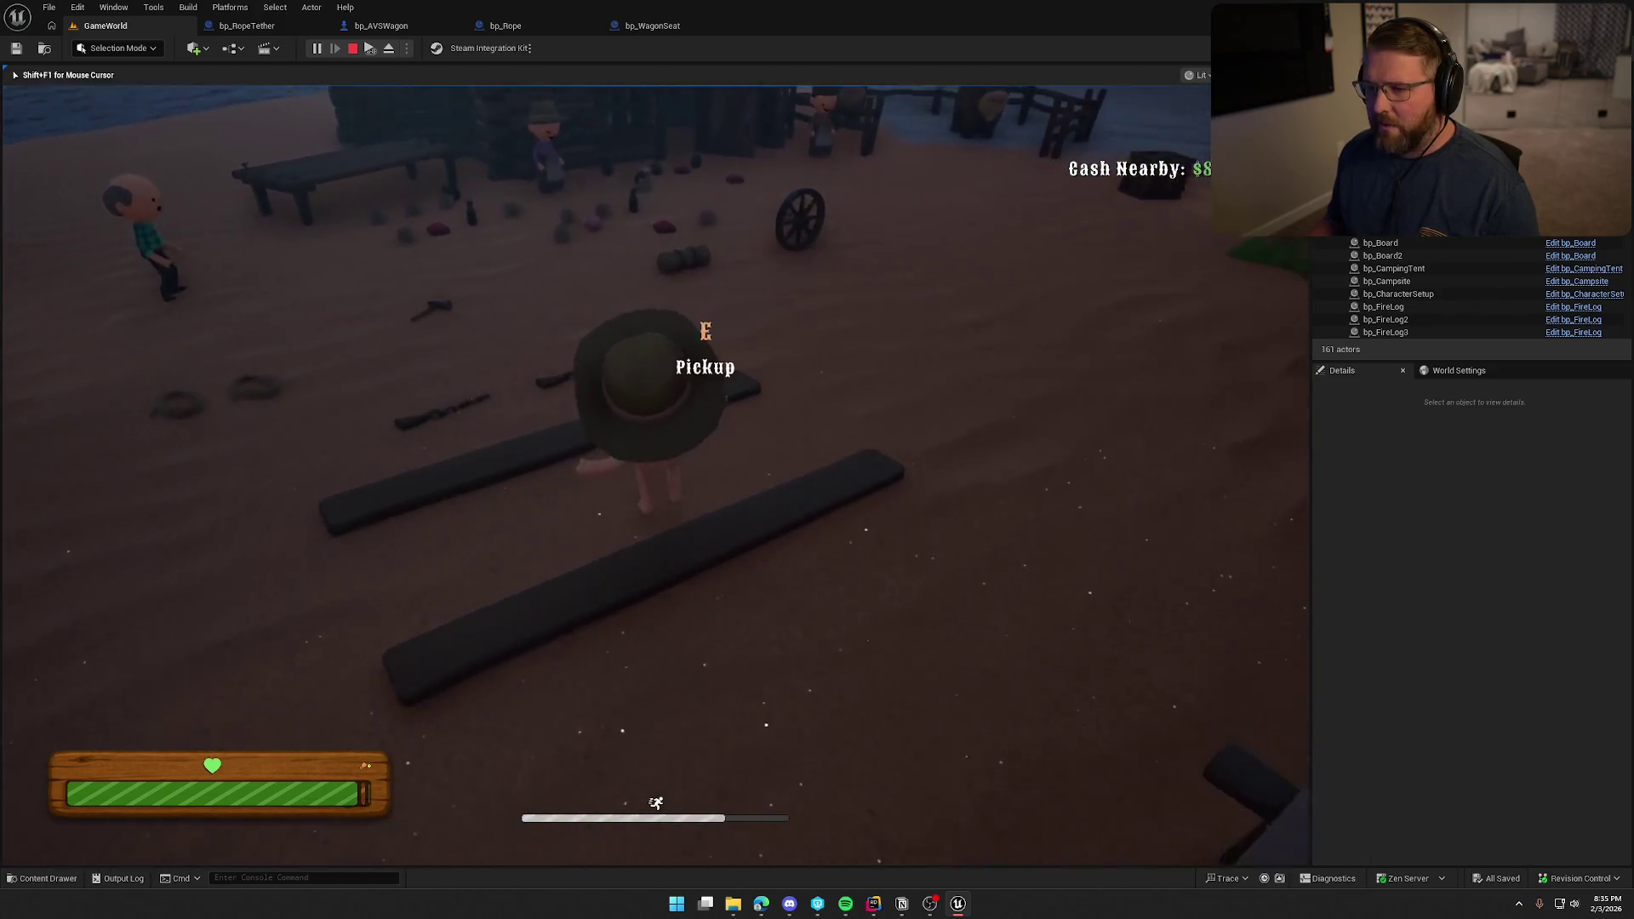
key("w")
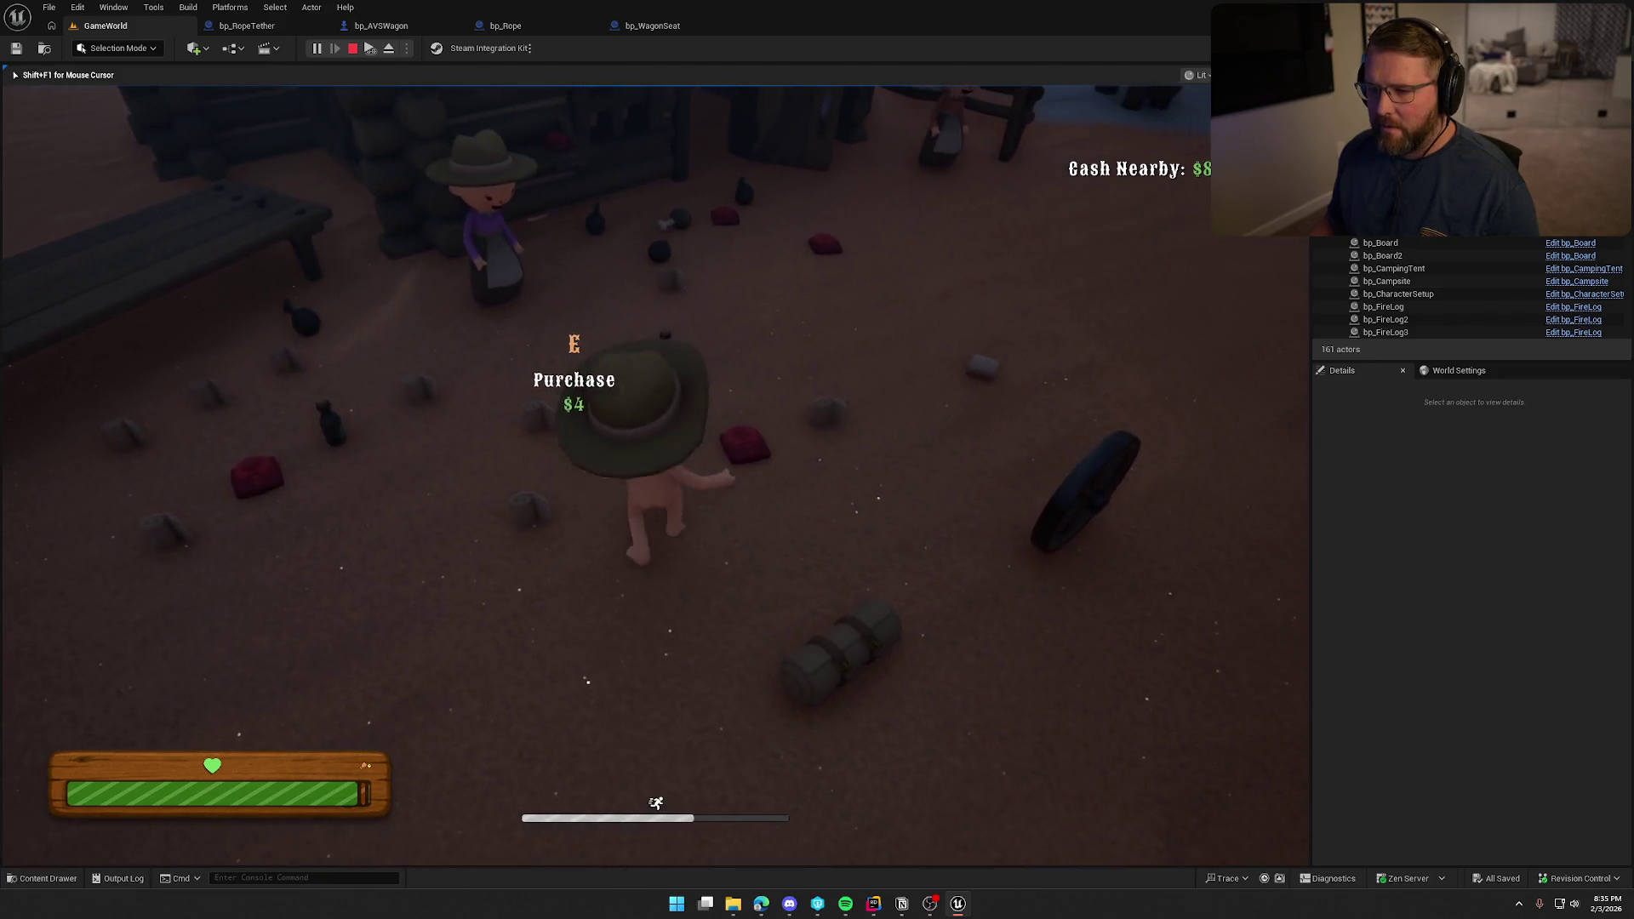
key("e")
key("w")
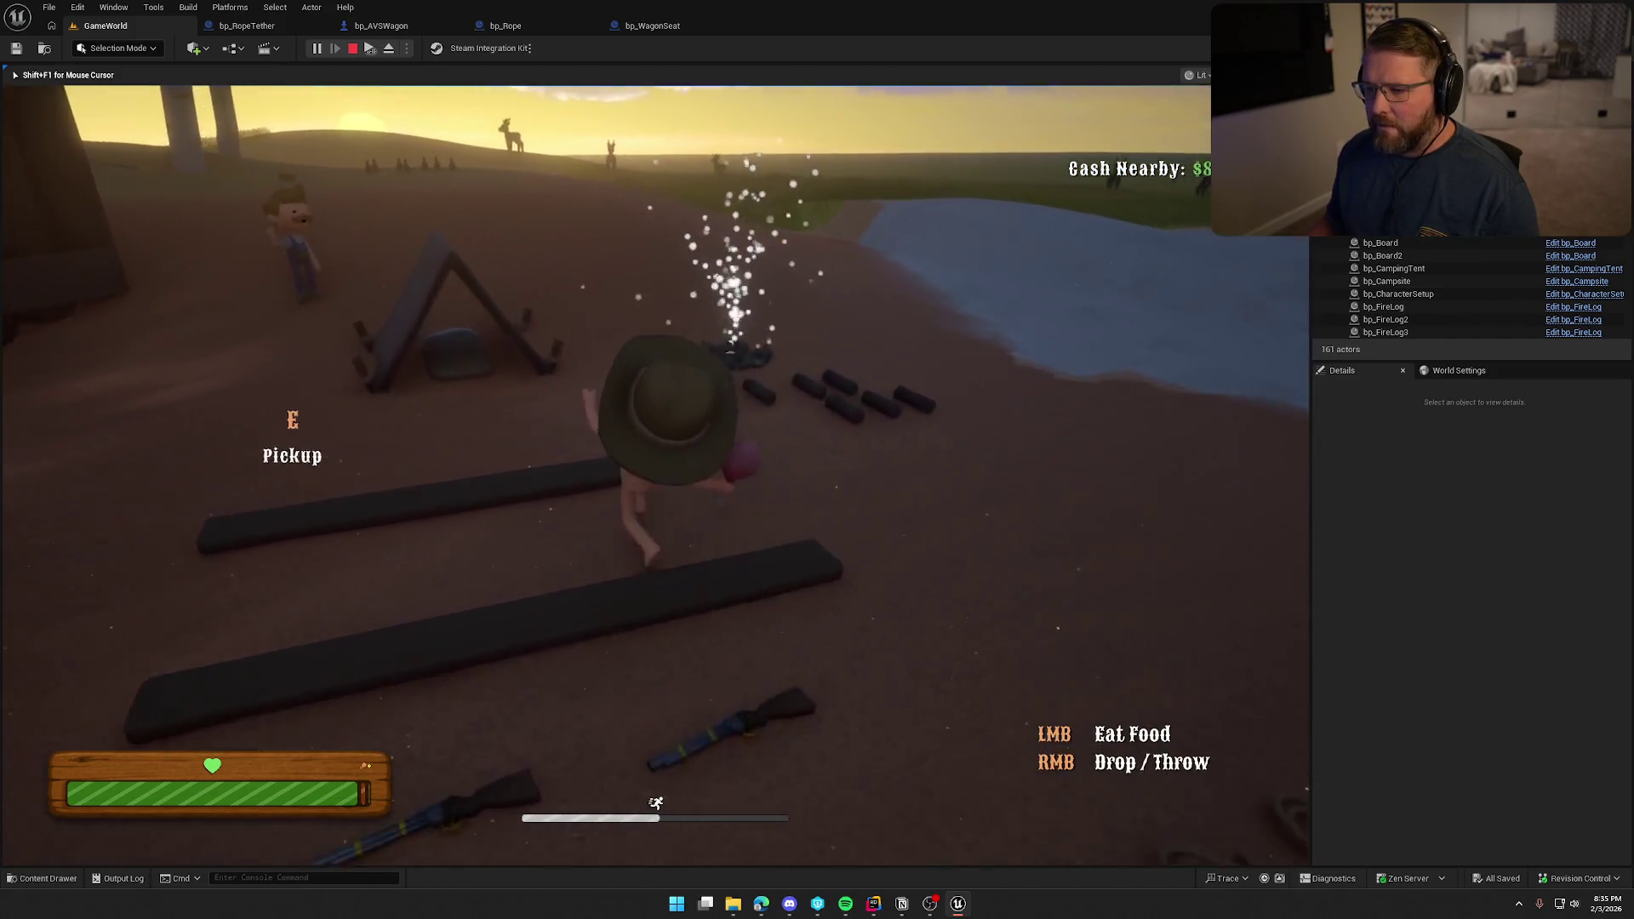
key("w")
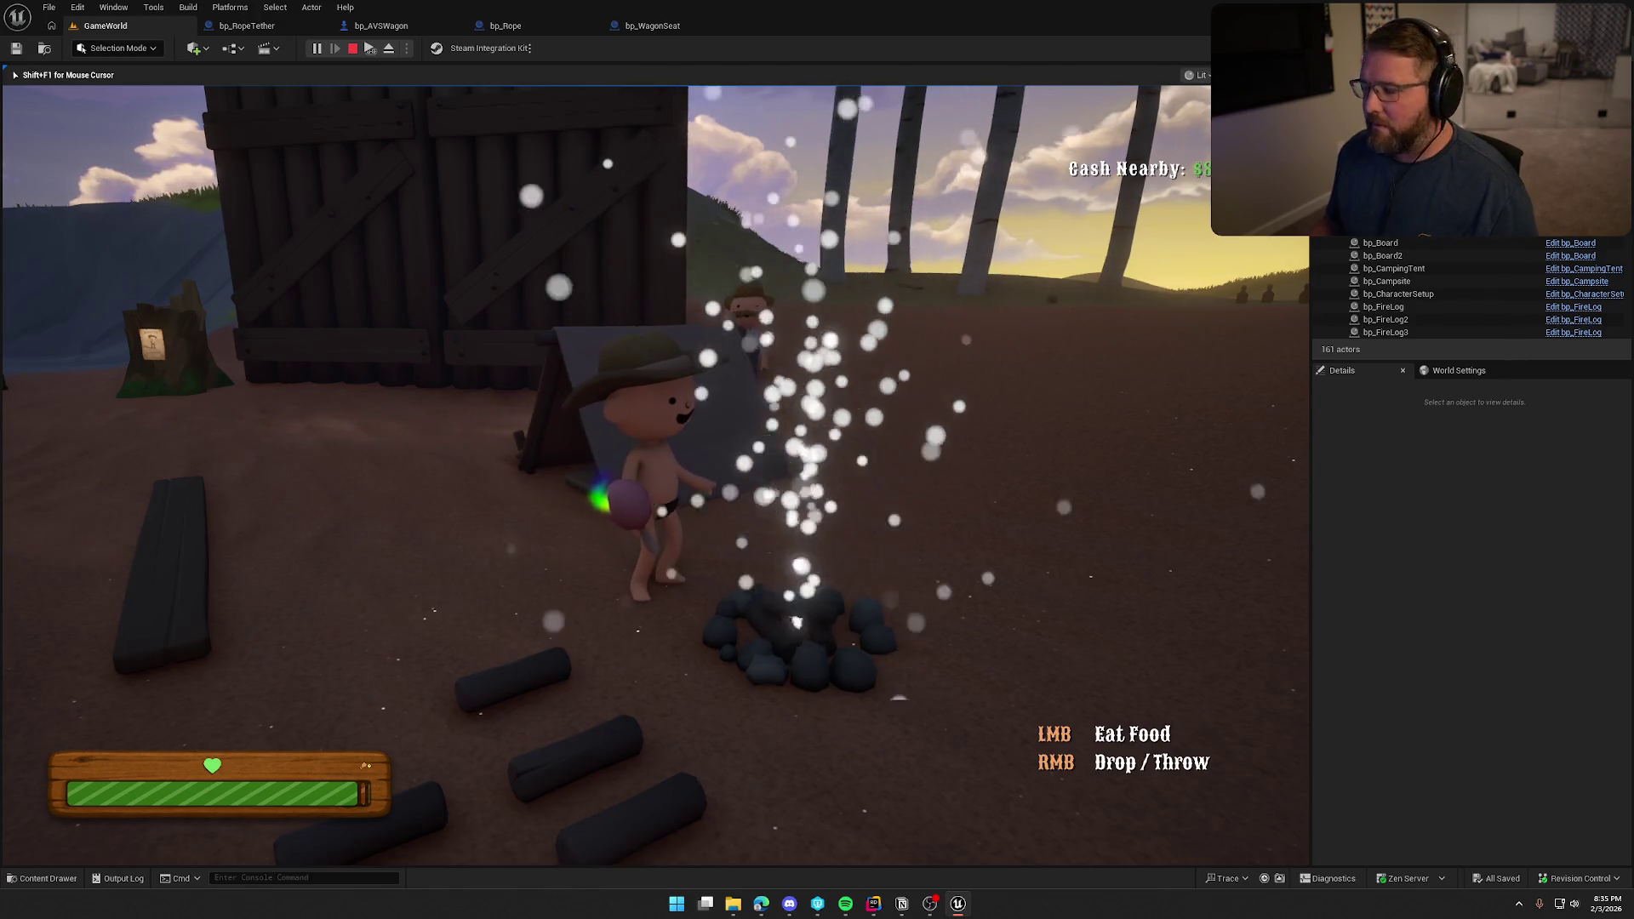
key("a")
key("shift")
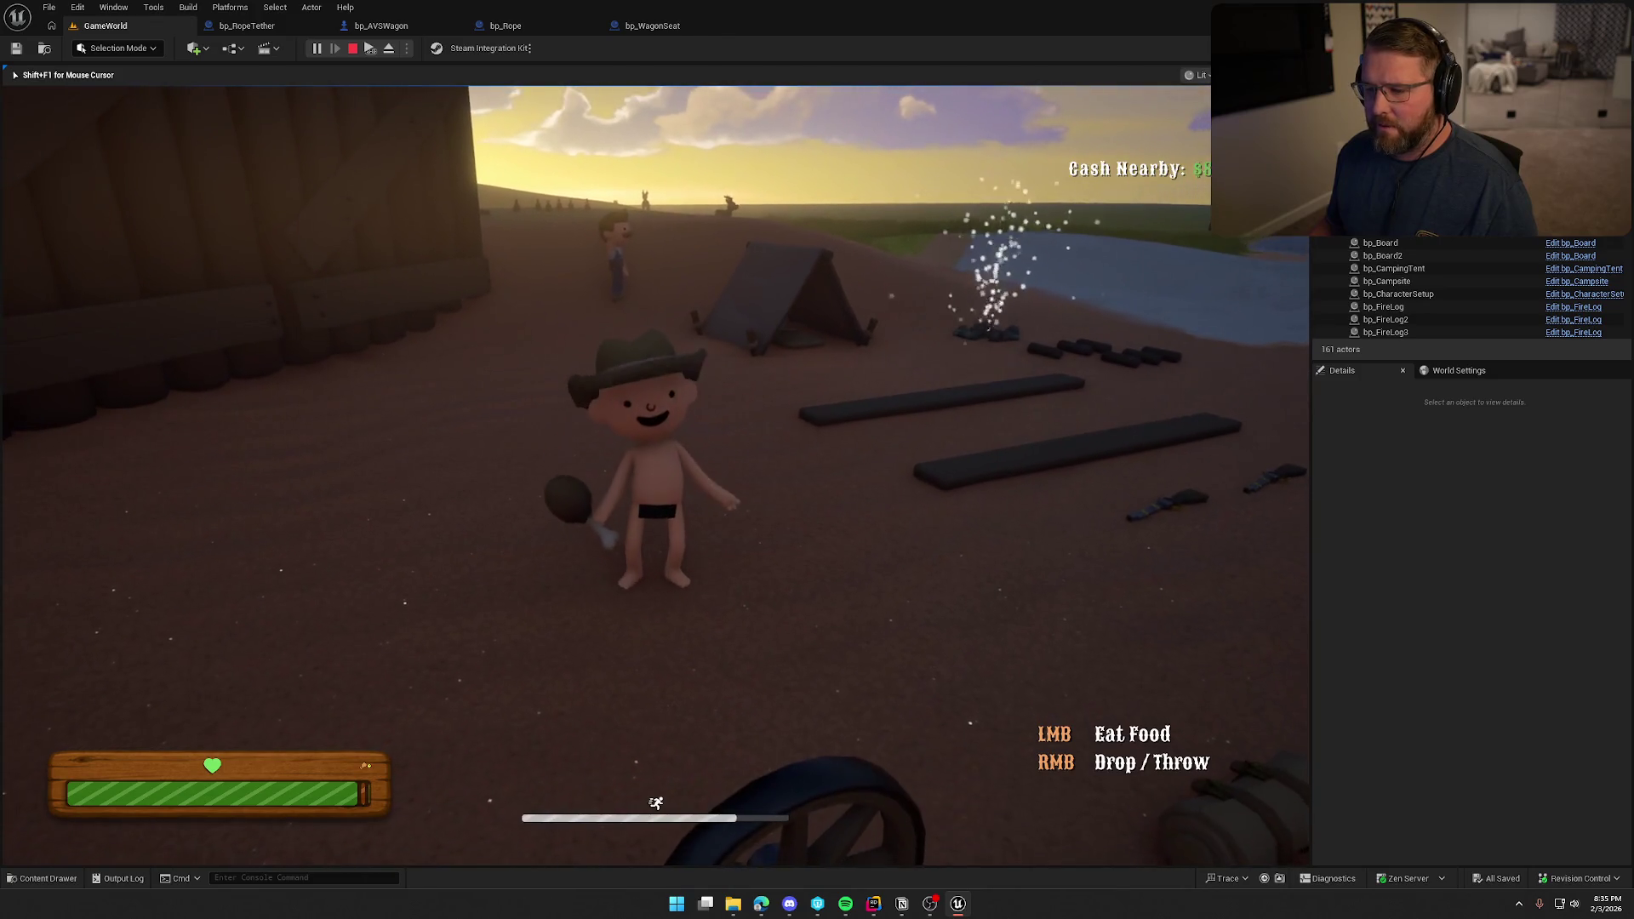
right_click(655, 475)
key("w")
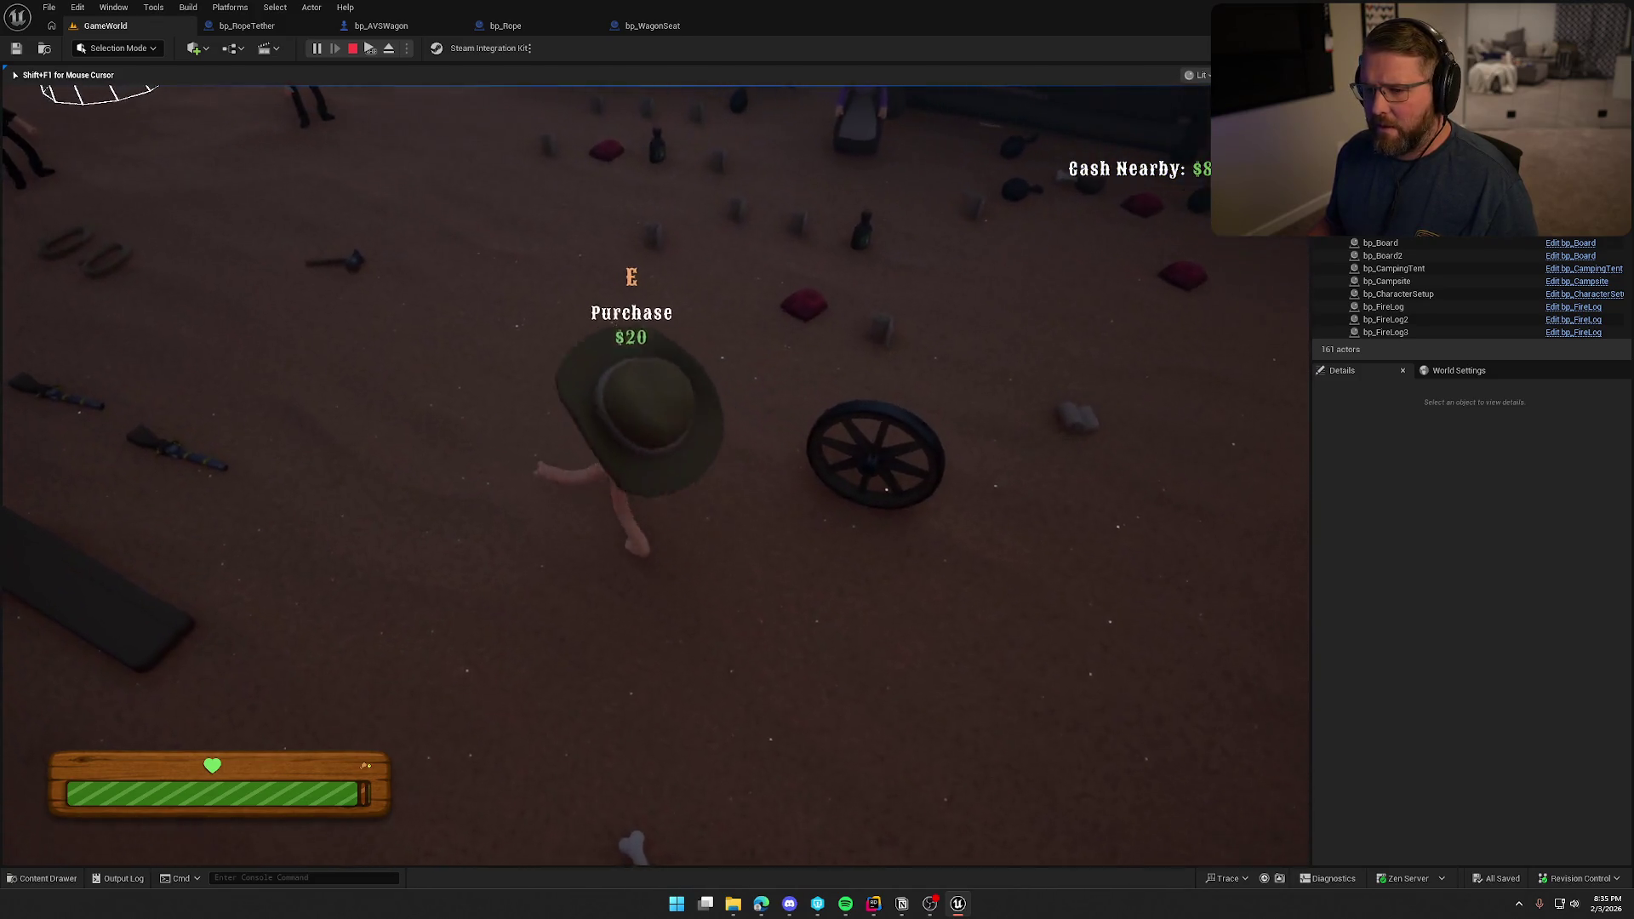
Sprint through the tall grass and shallow lake, then drop the carried gun.
key("shift+w")
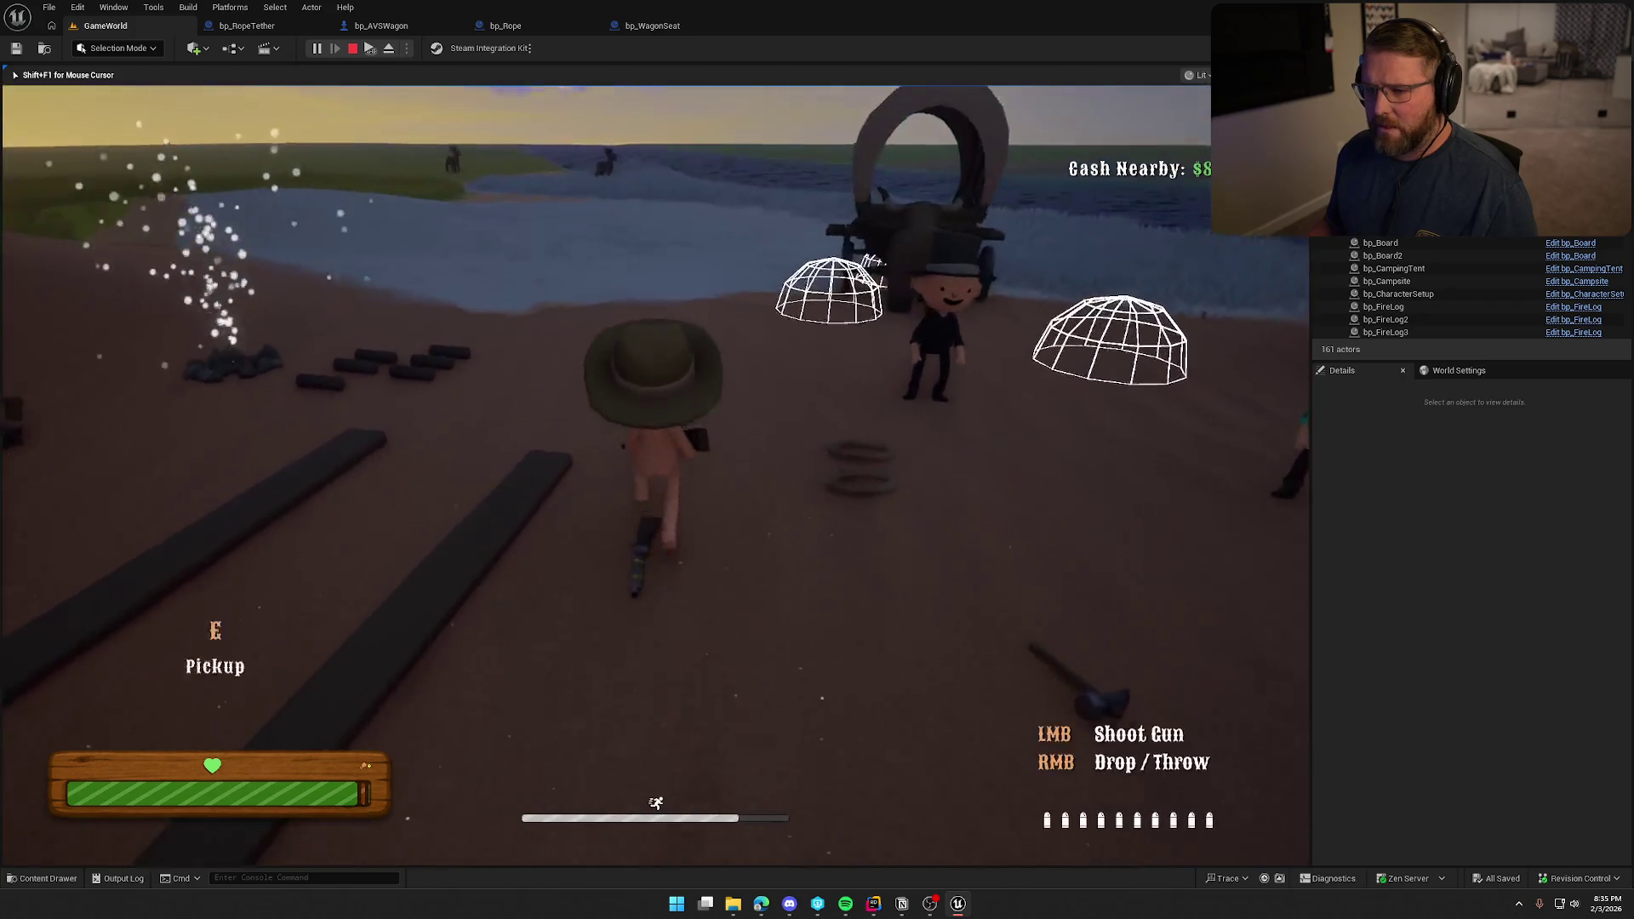
key("shift+w")
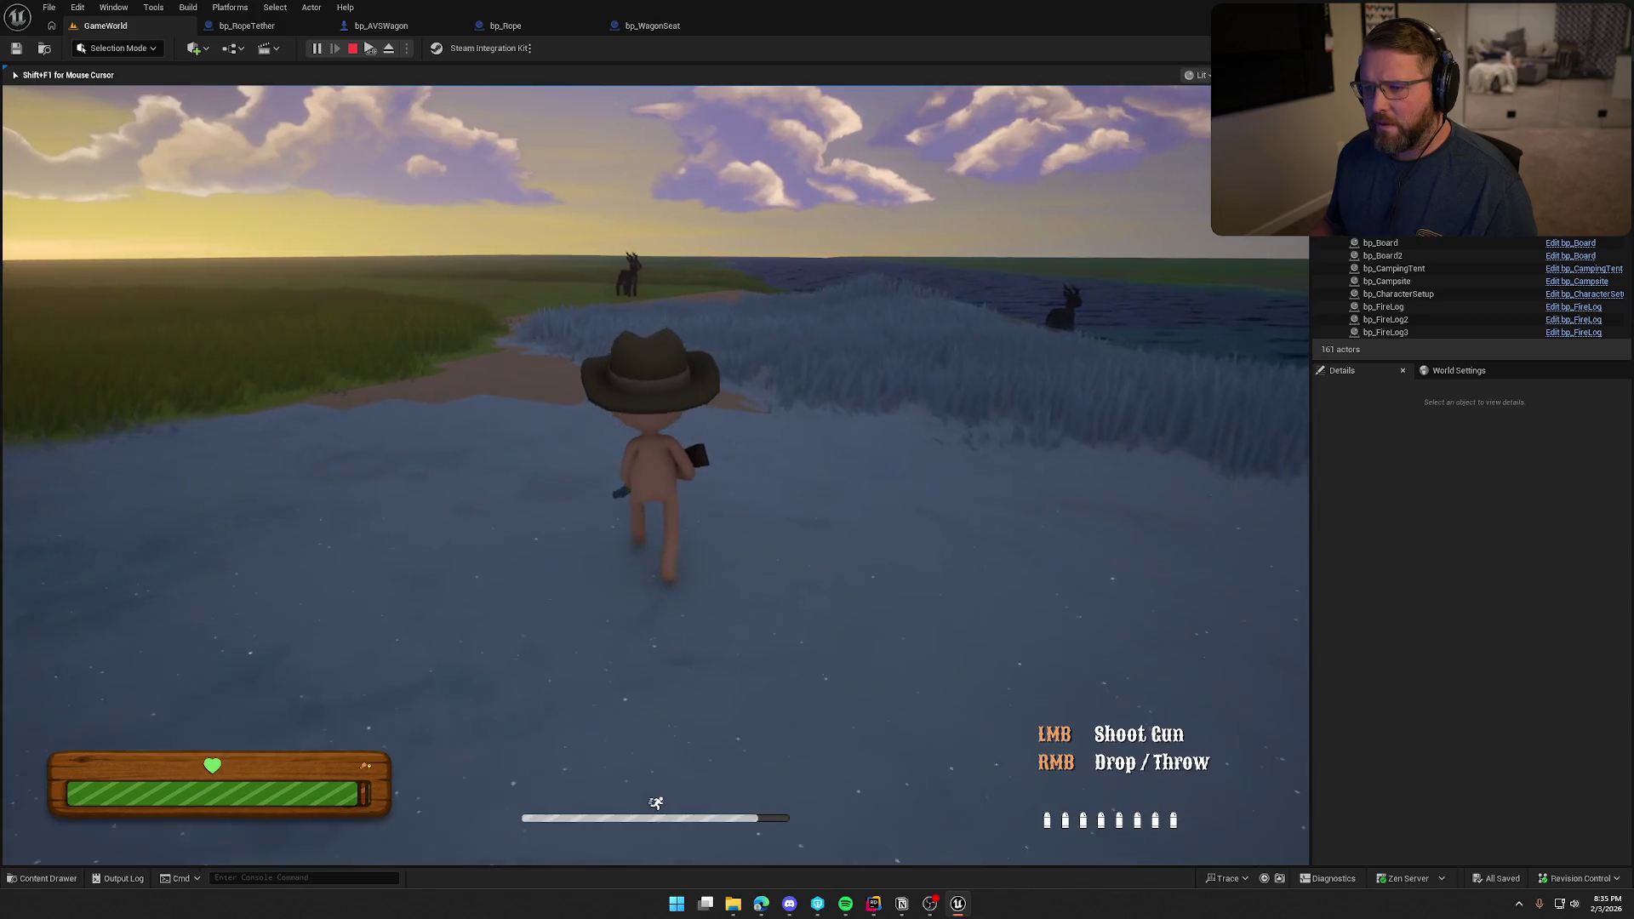
key("shift+w")
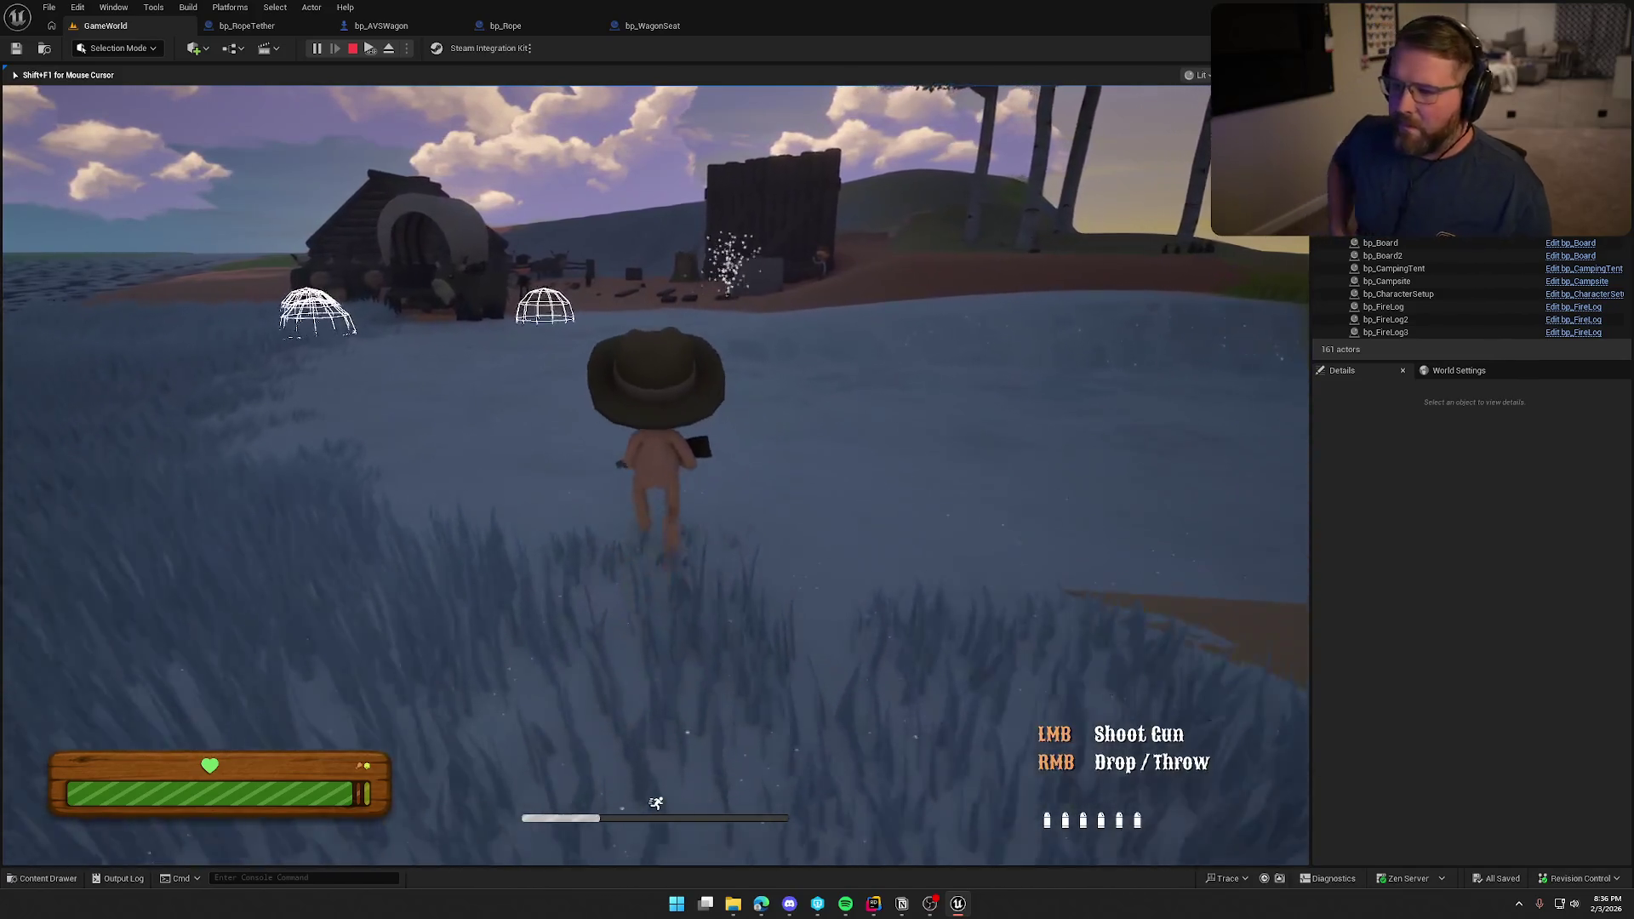
right_click(626, 259)
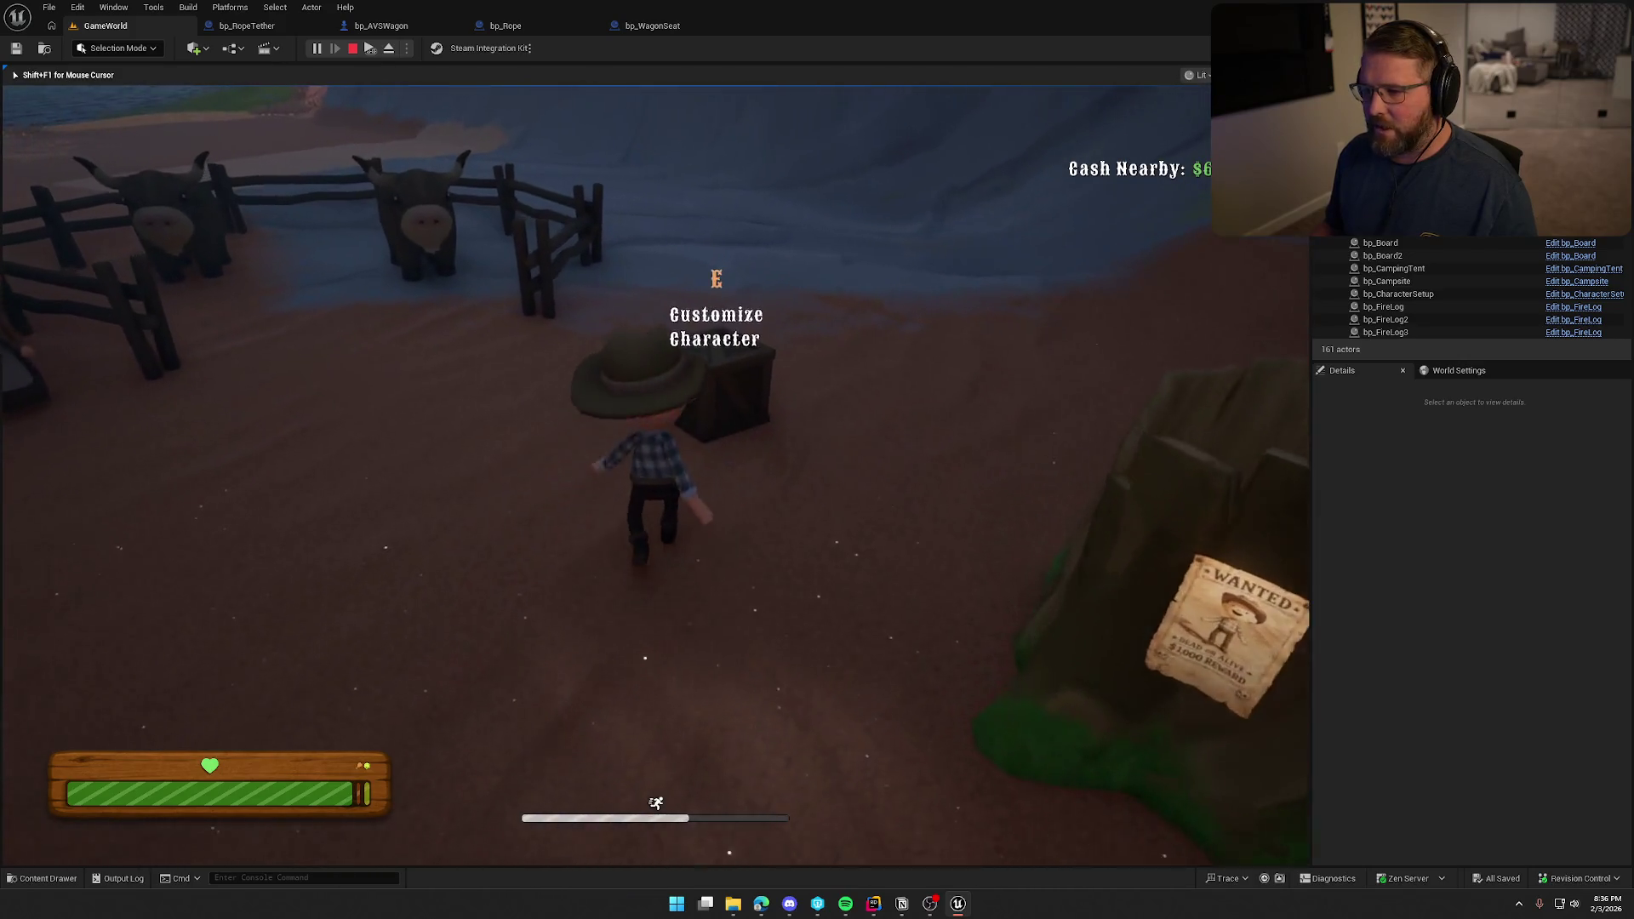
Open character customization at the crate and save the plaid-shirted character.
key("e")
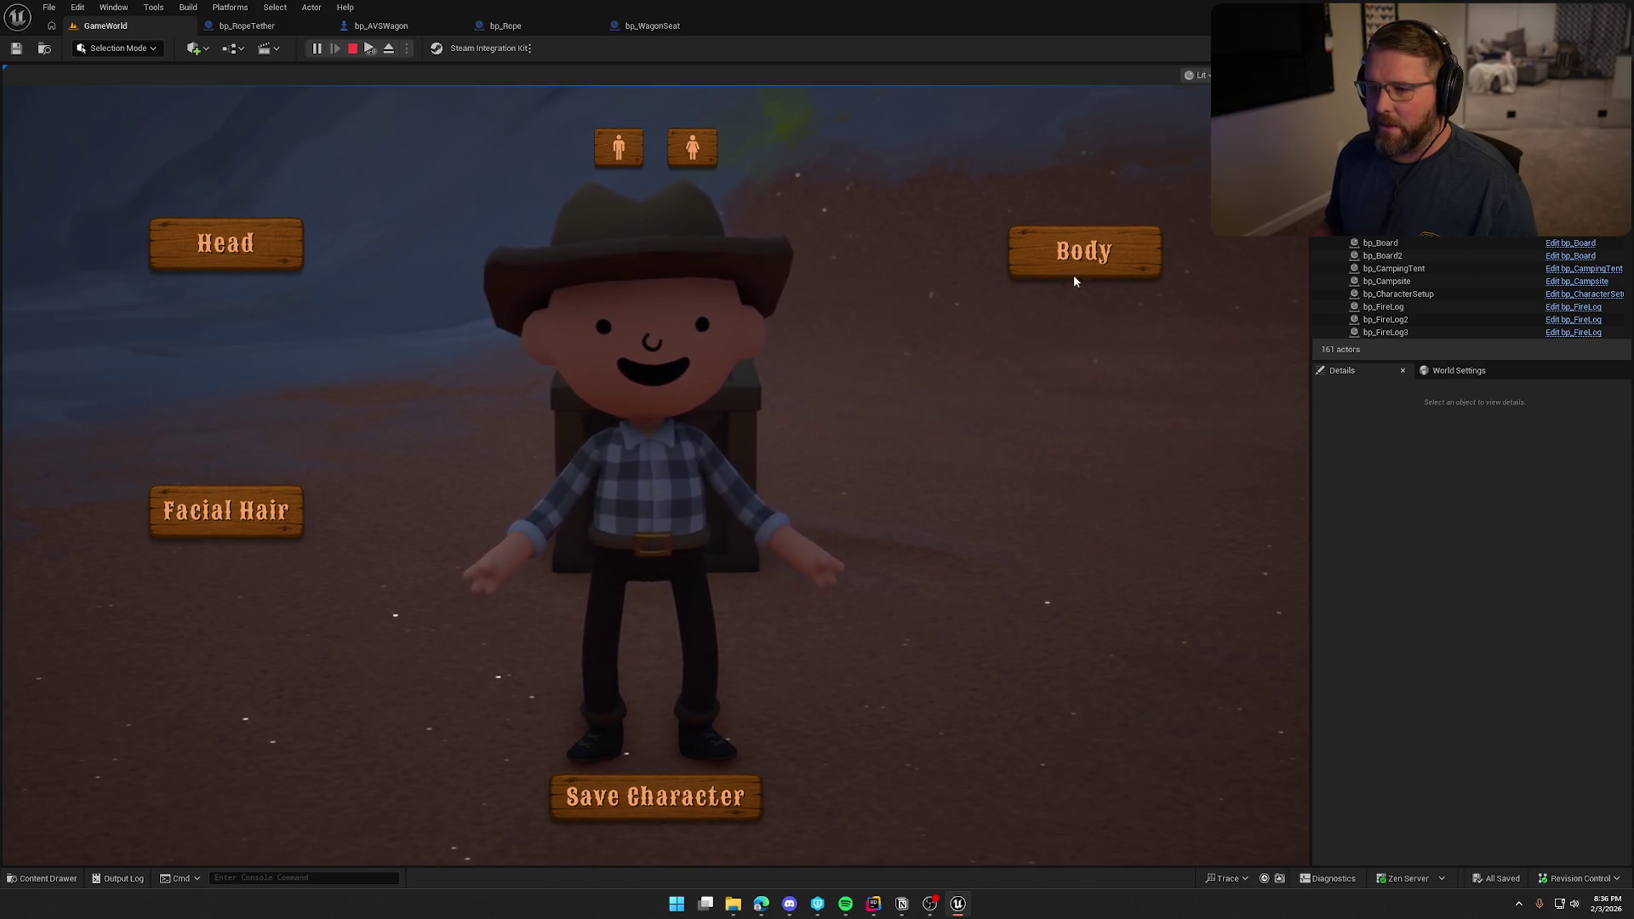
left_click(681, 805)
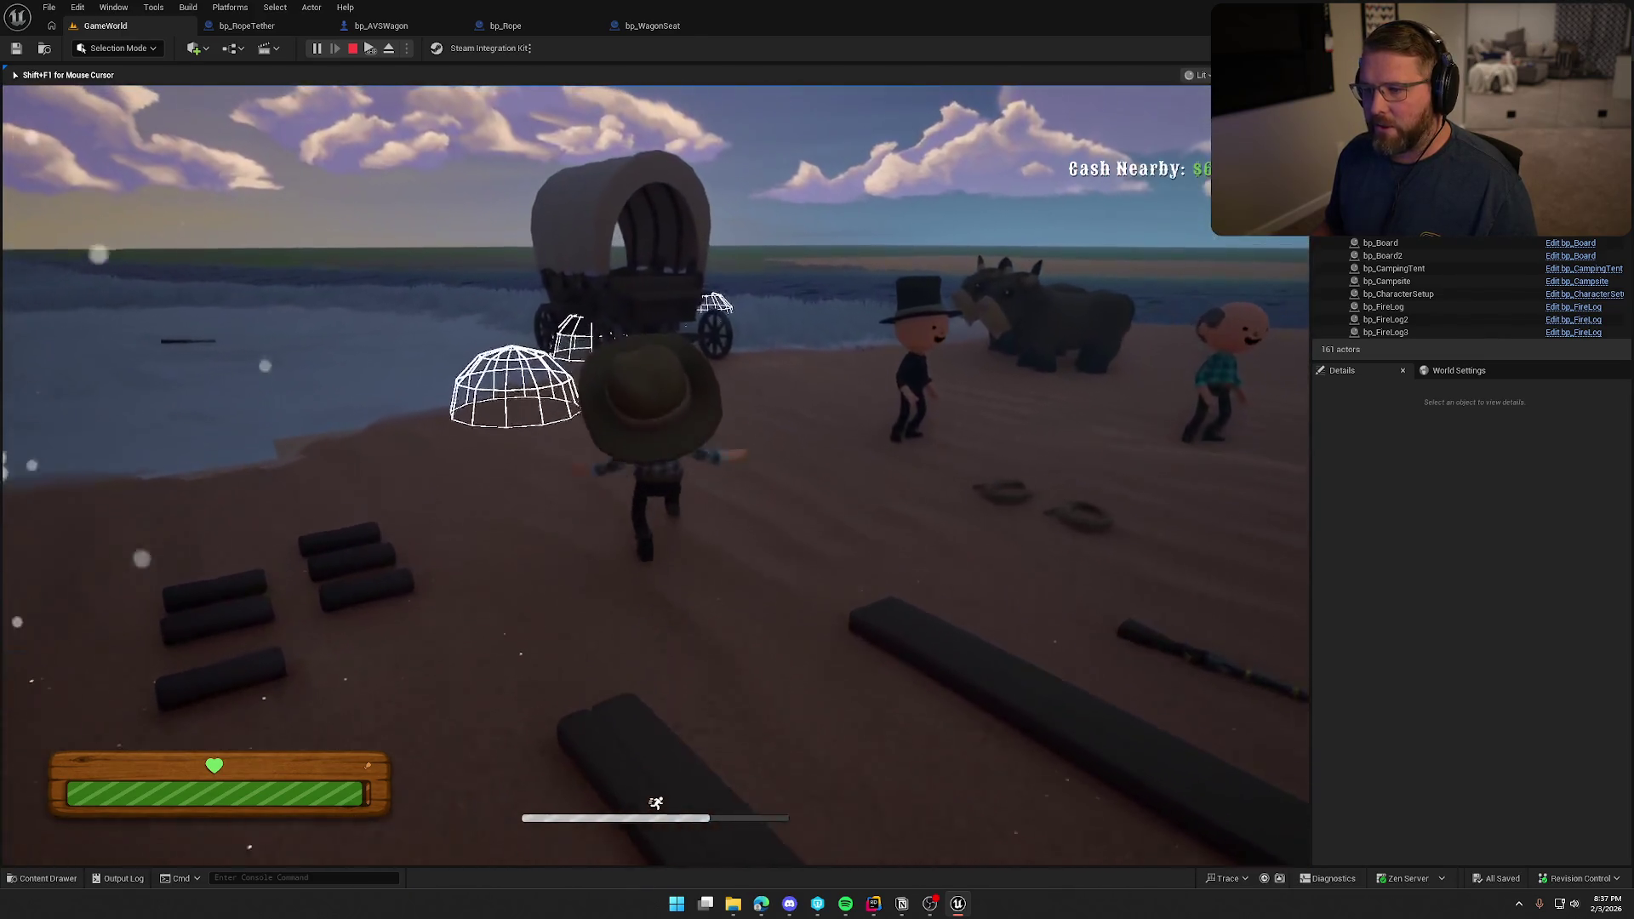
Drive the wagon across the water to the far sandy bank, then get off.
key("e")
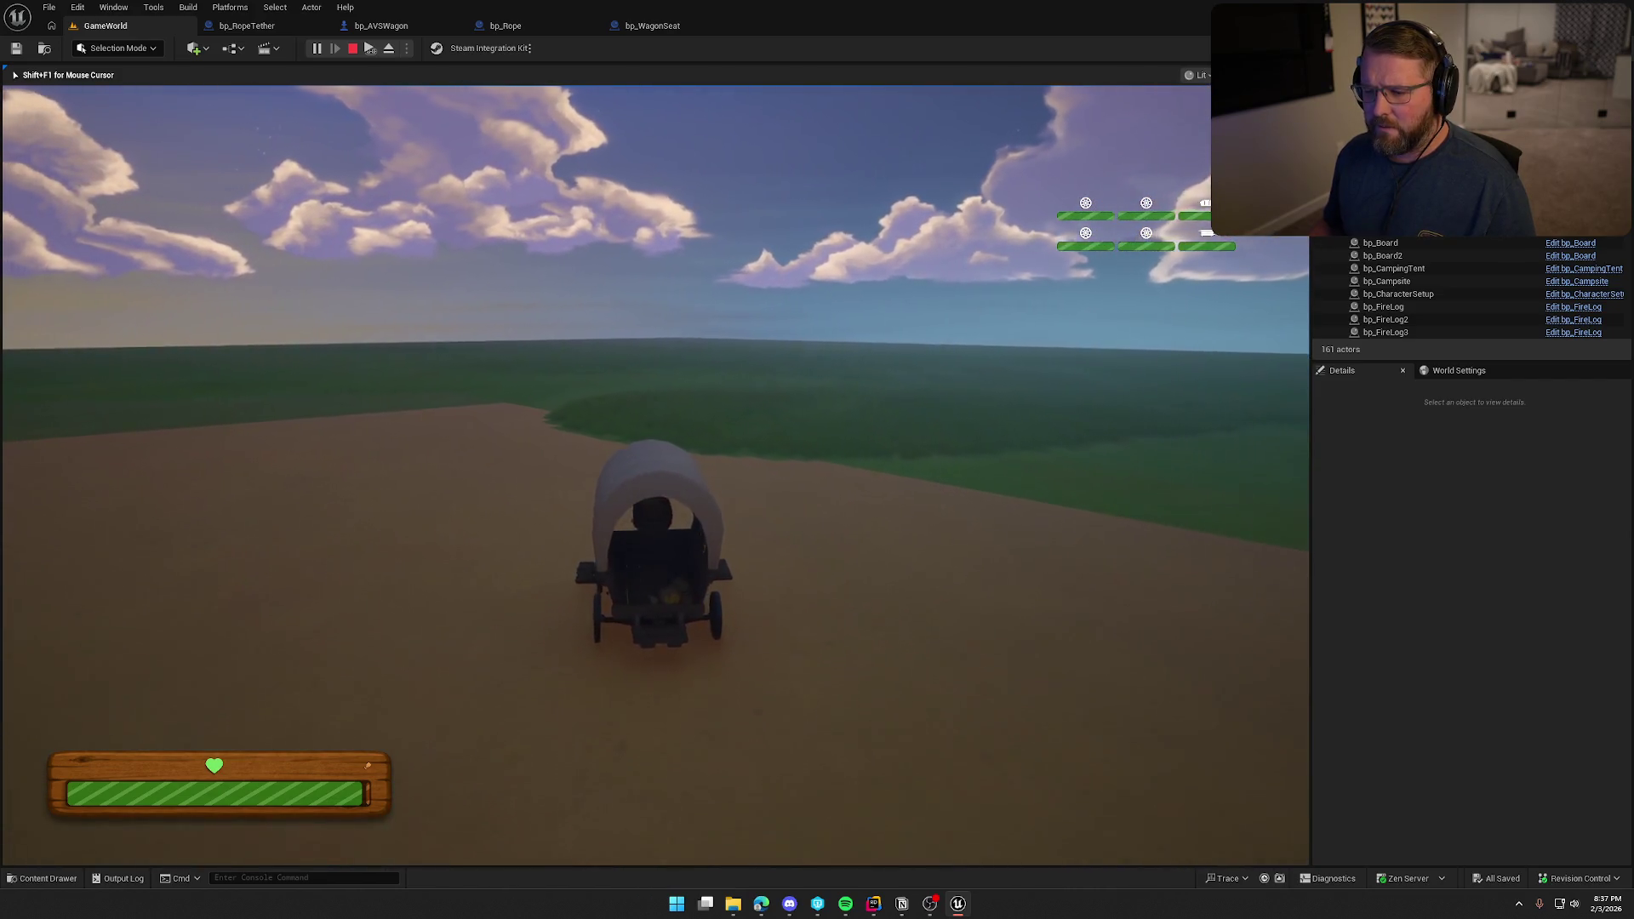
key("e")
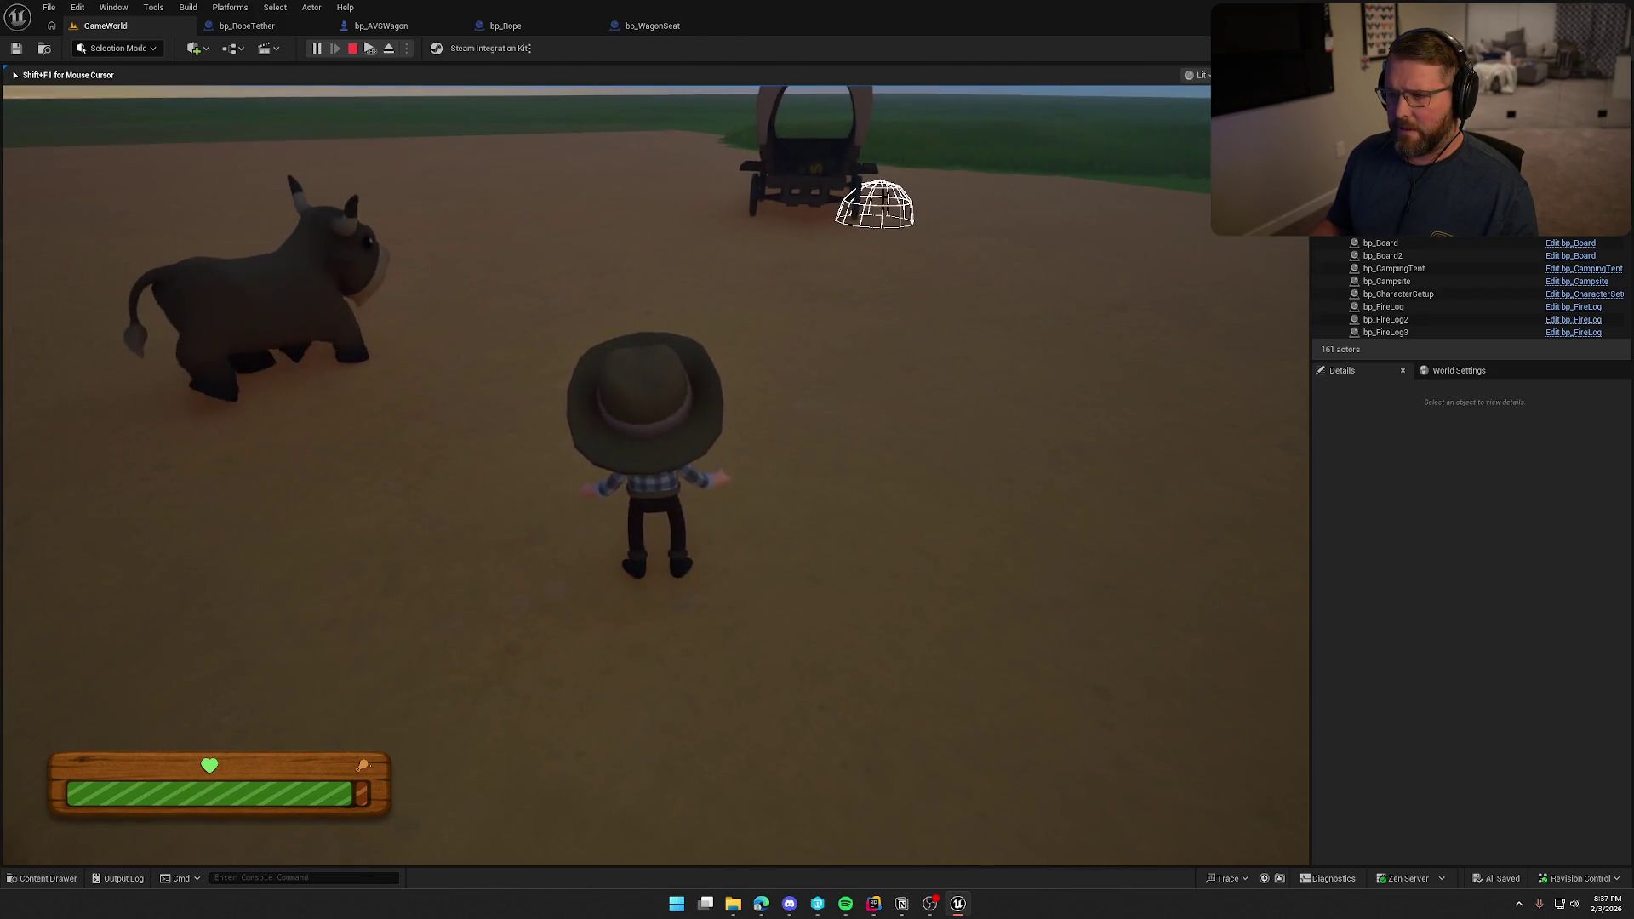
Board the wagon, steer it left, get off, then retake the driver seat.
key("w")
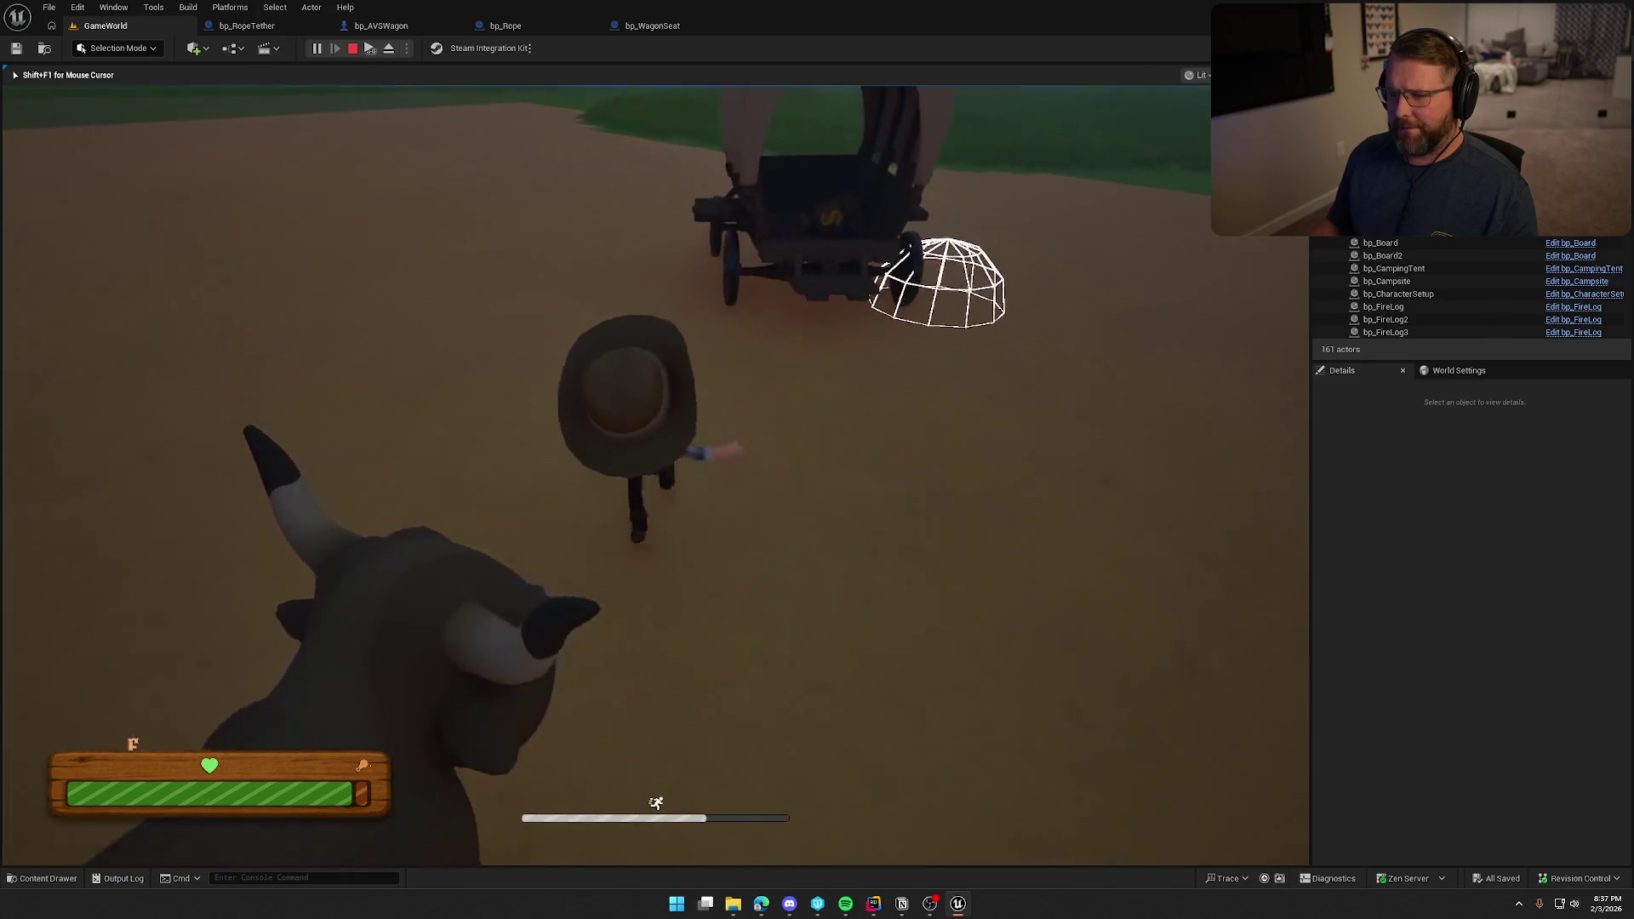
key("e")
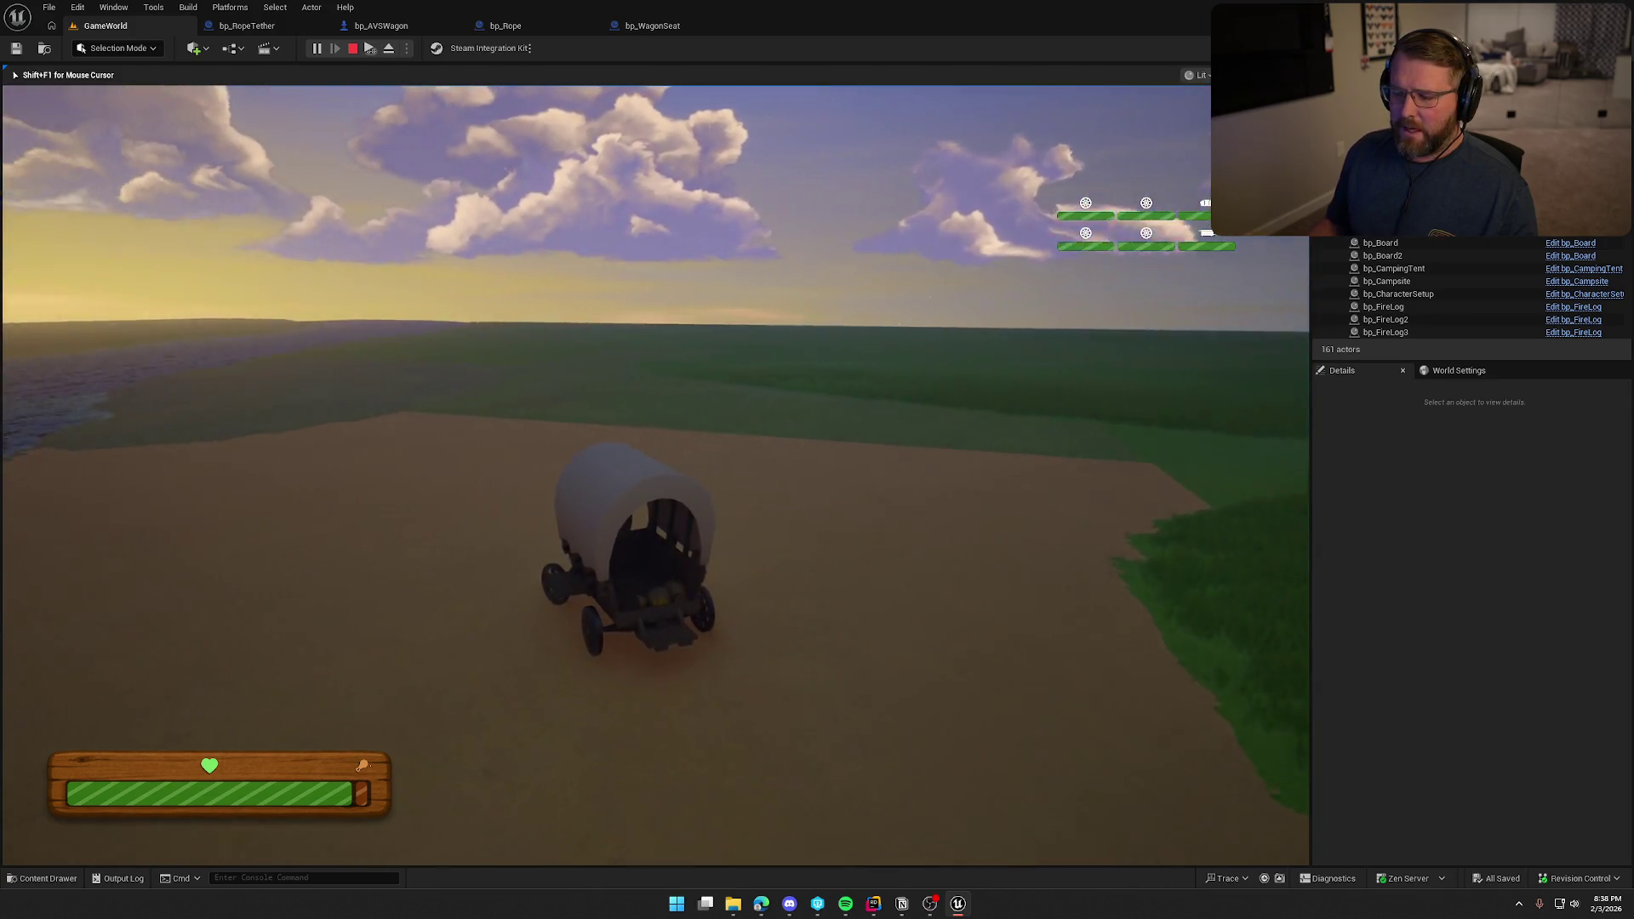
key("a")
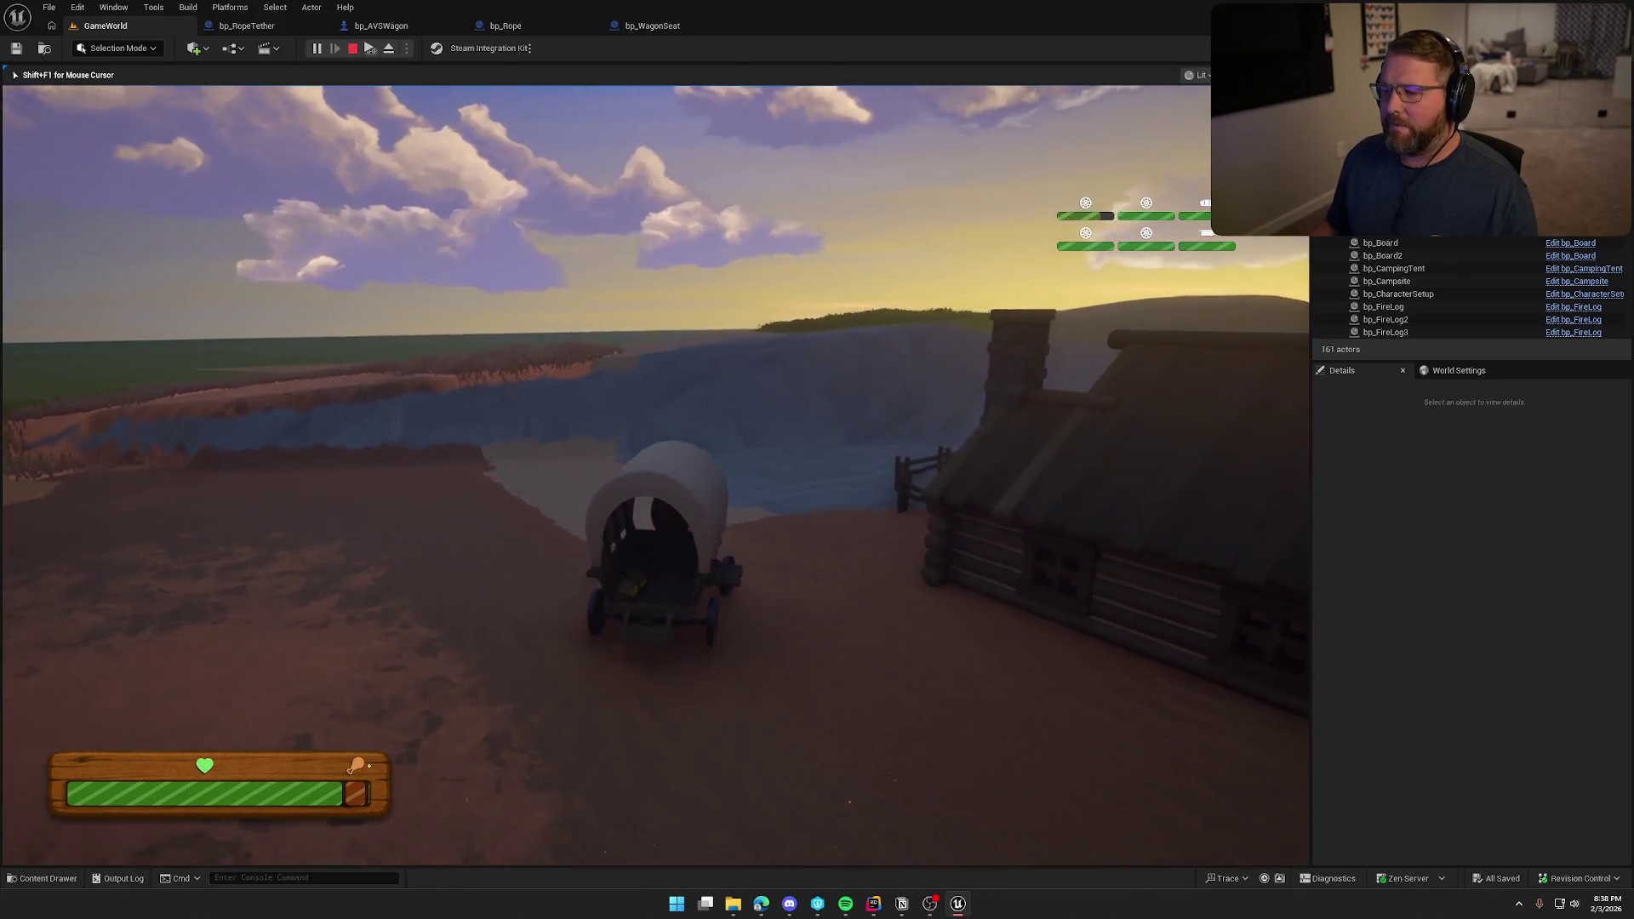
key("e")
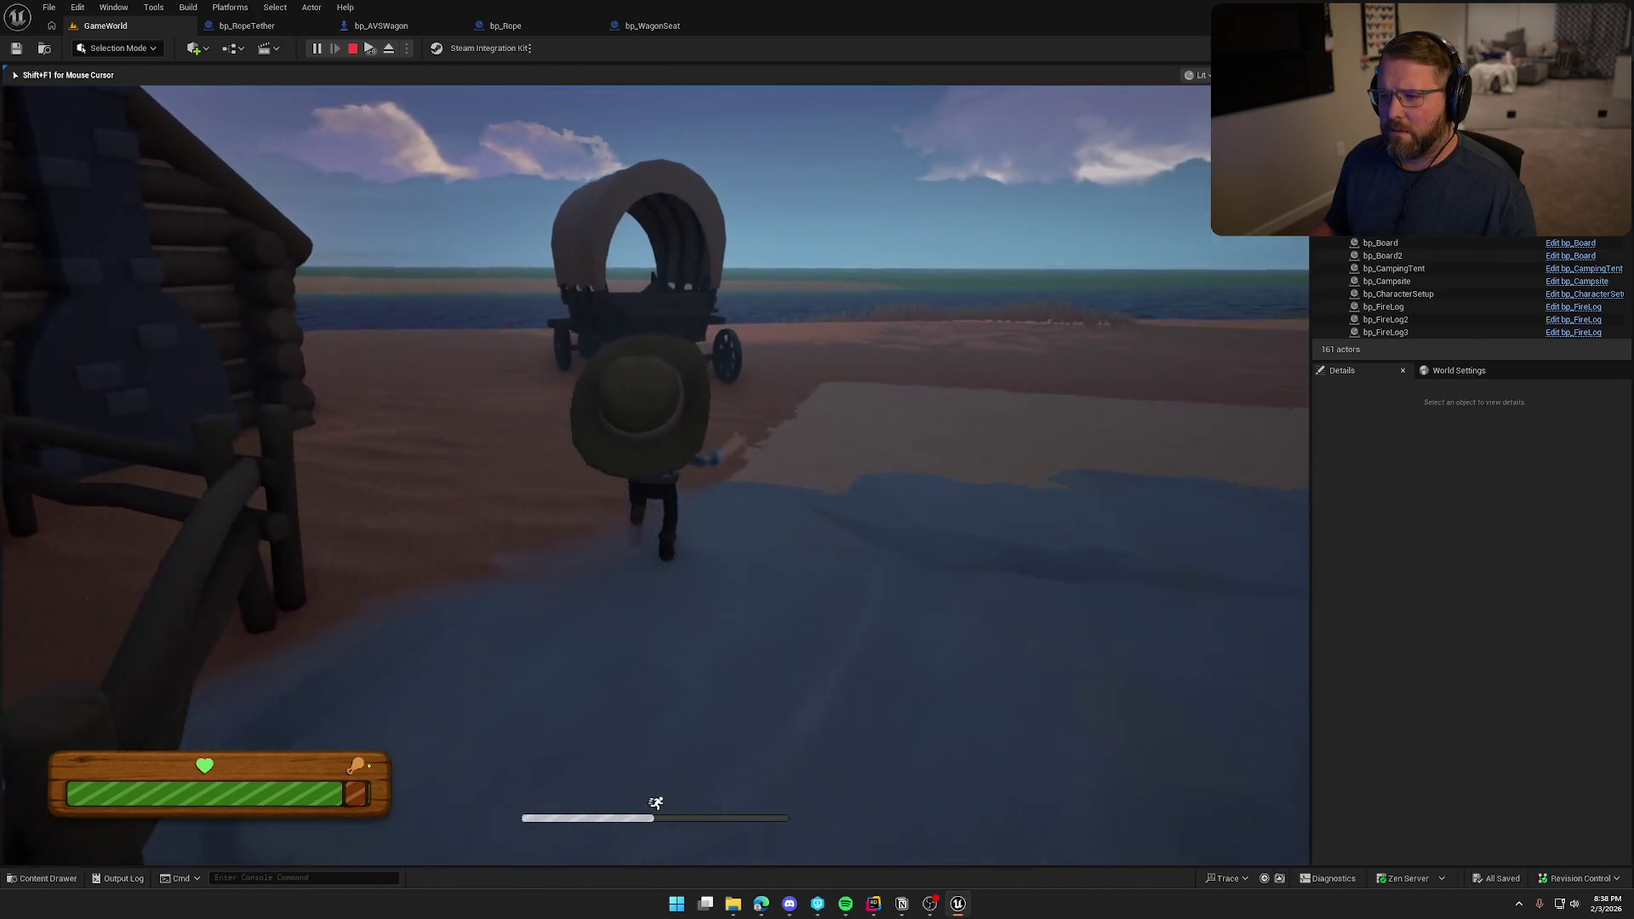
key("e")
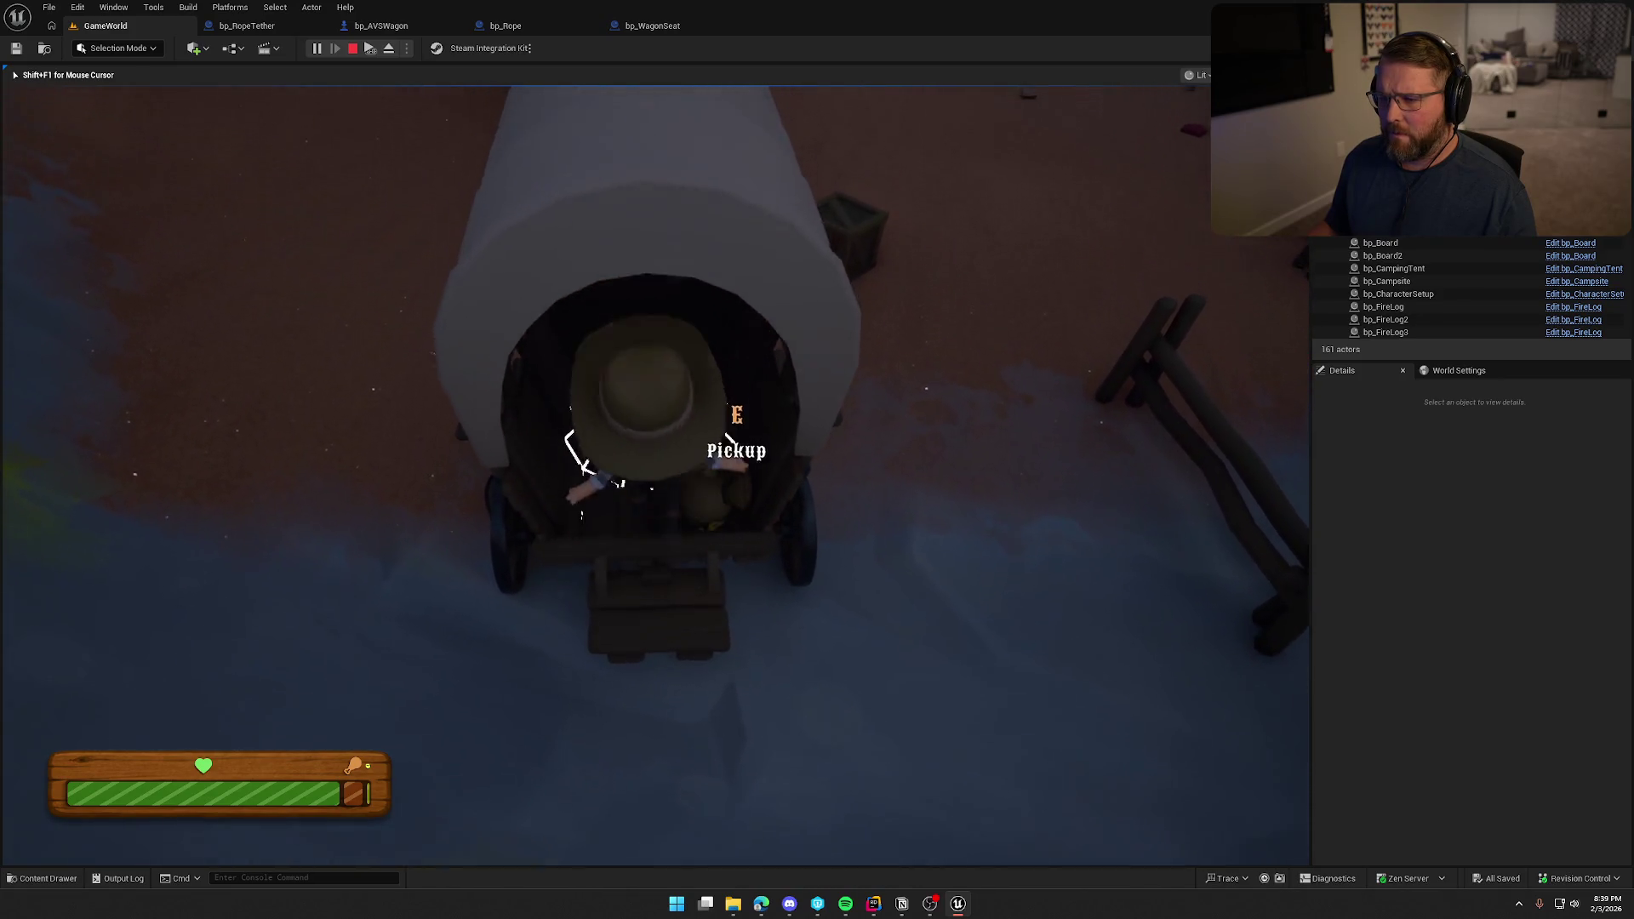
Leave the seat, circle the wagon past the ox and driving spot, and sit again.
key("e")
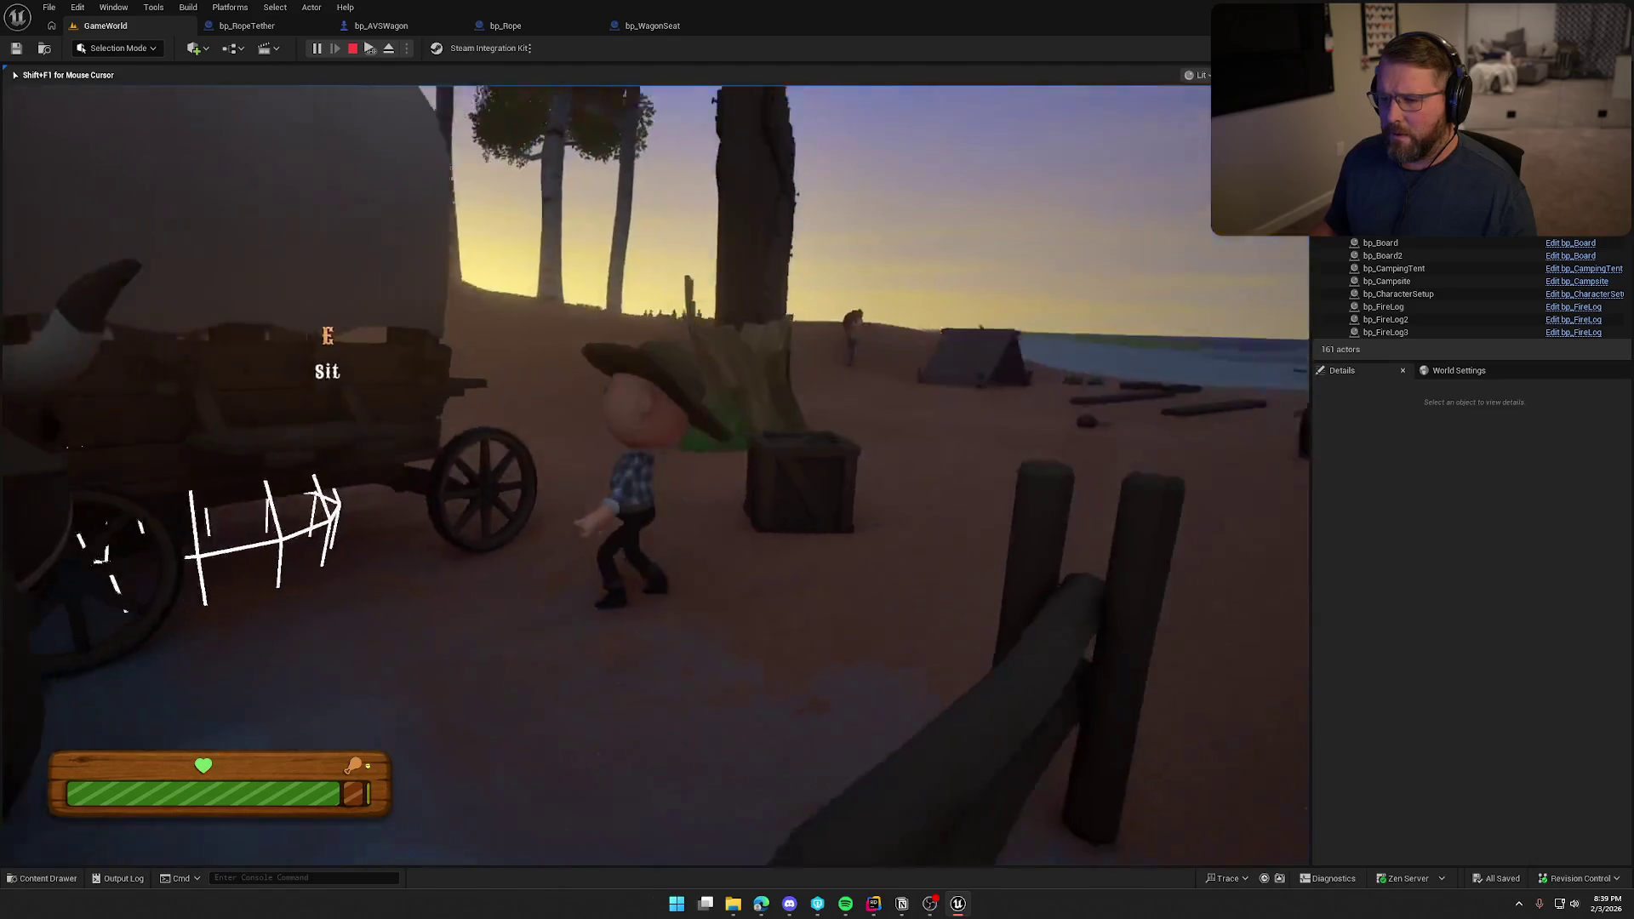
key("w")
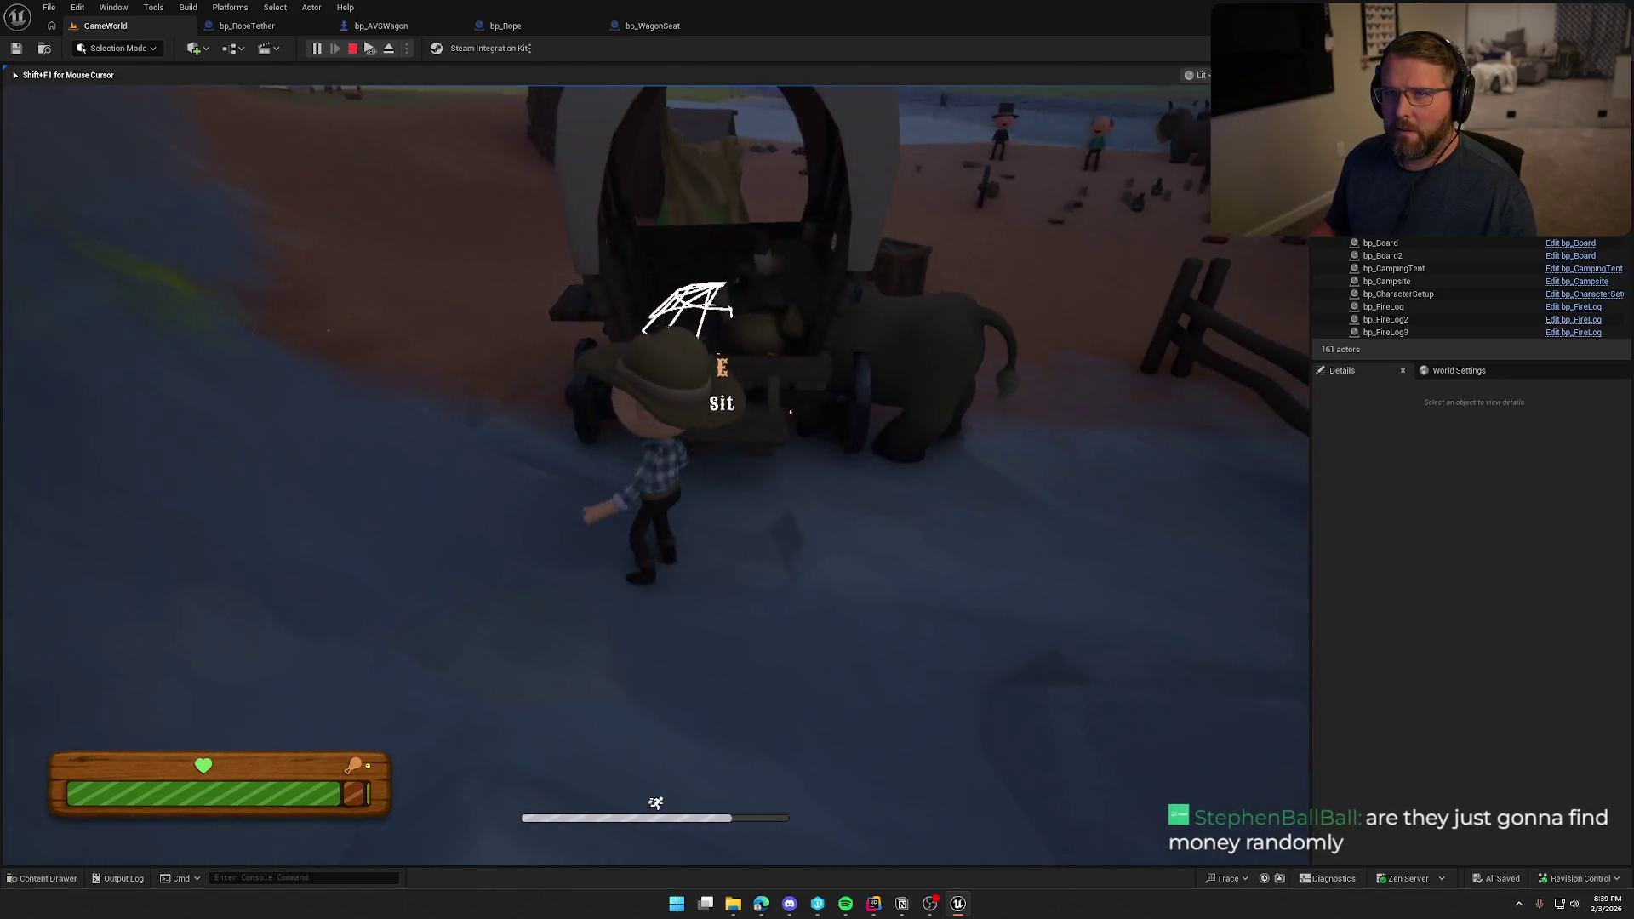
key("w")
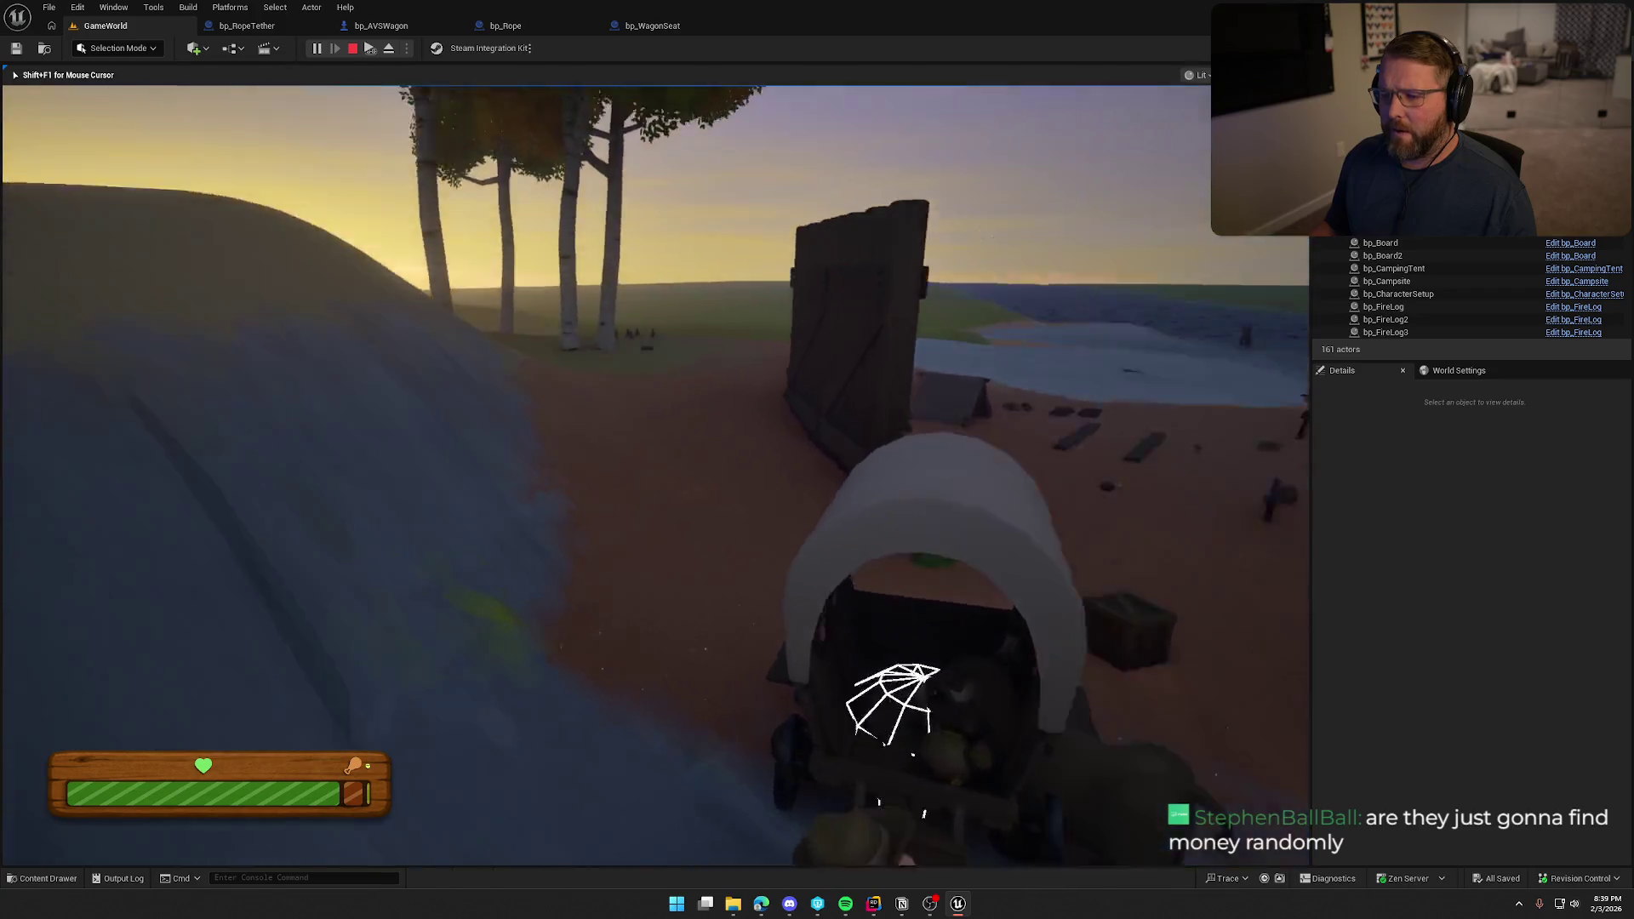
key("w")
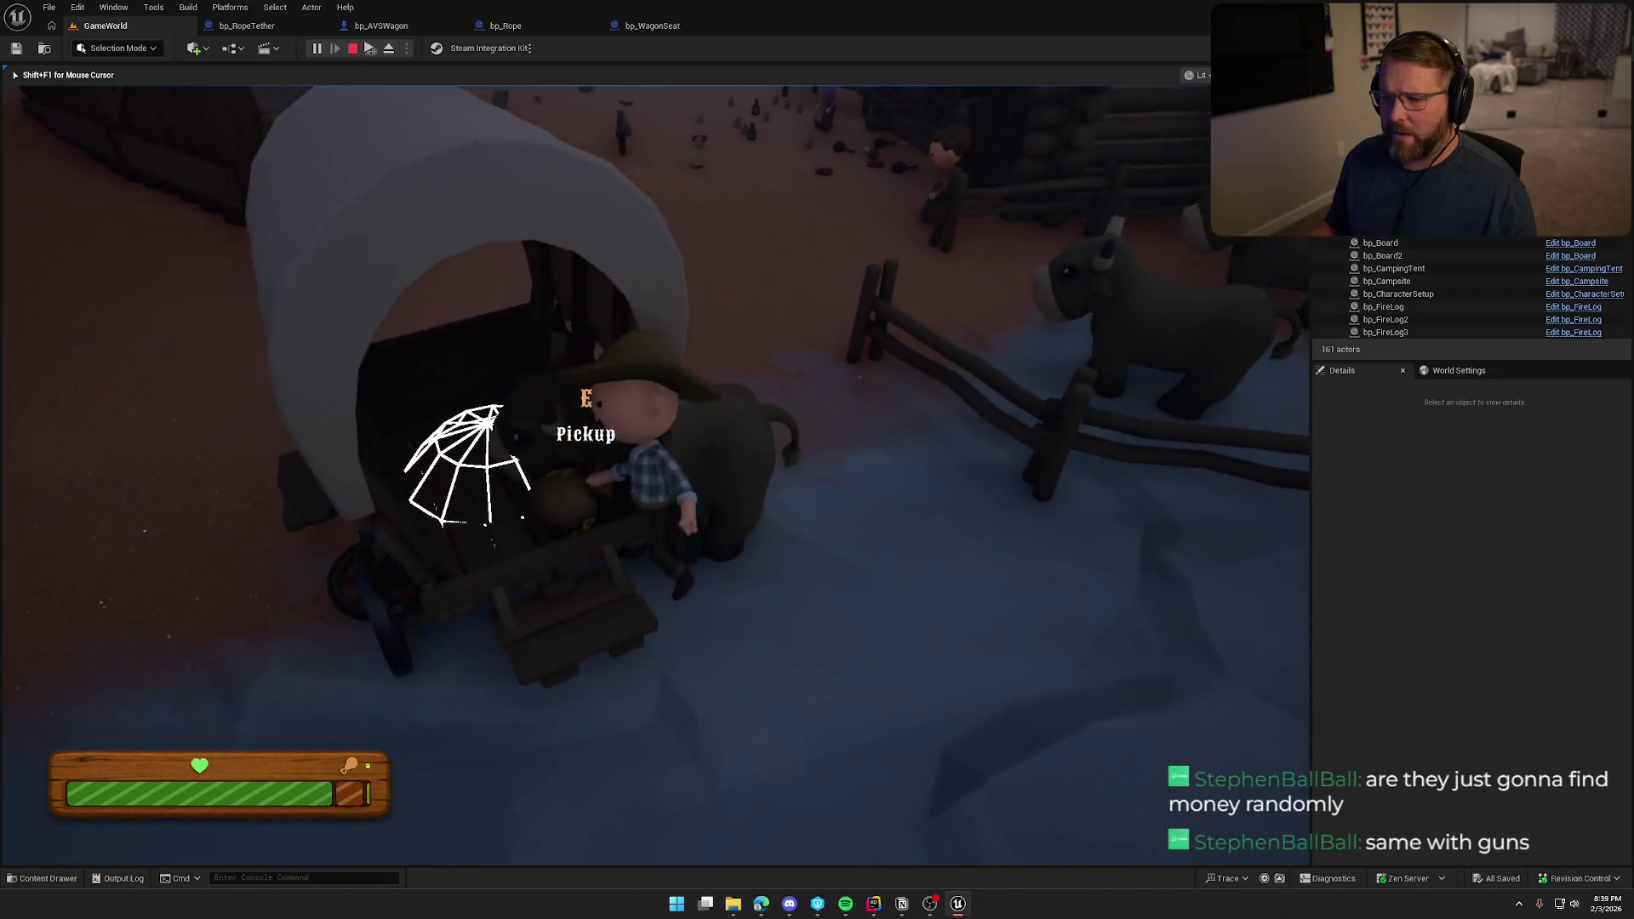
key("w")
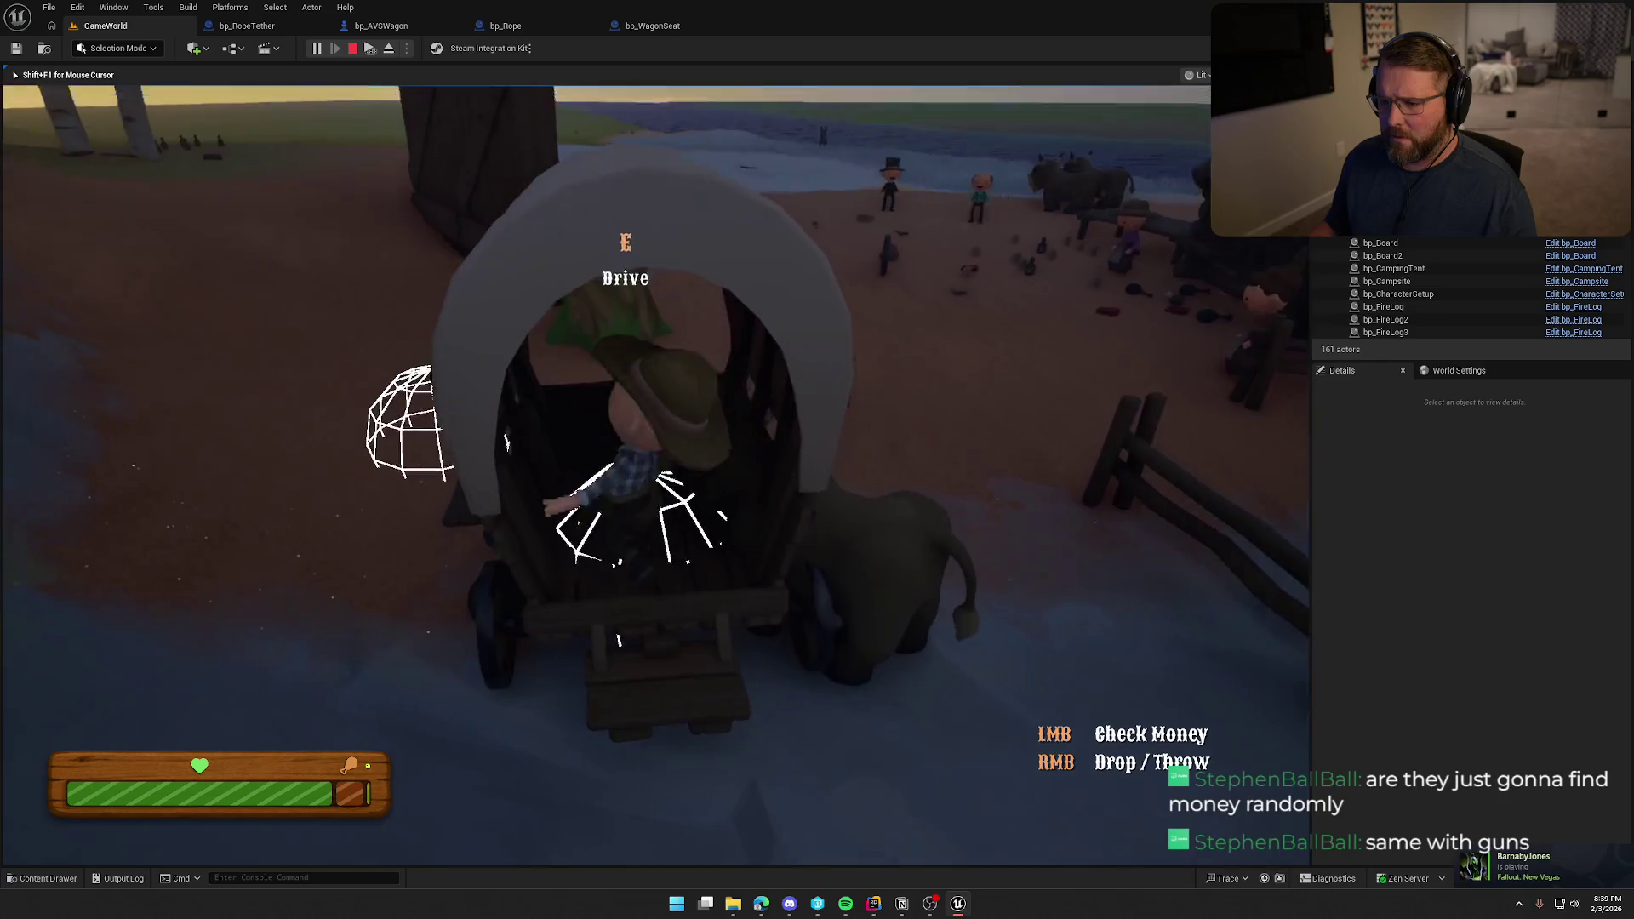
key("w")
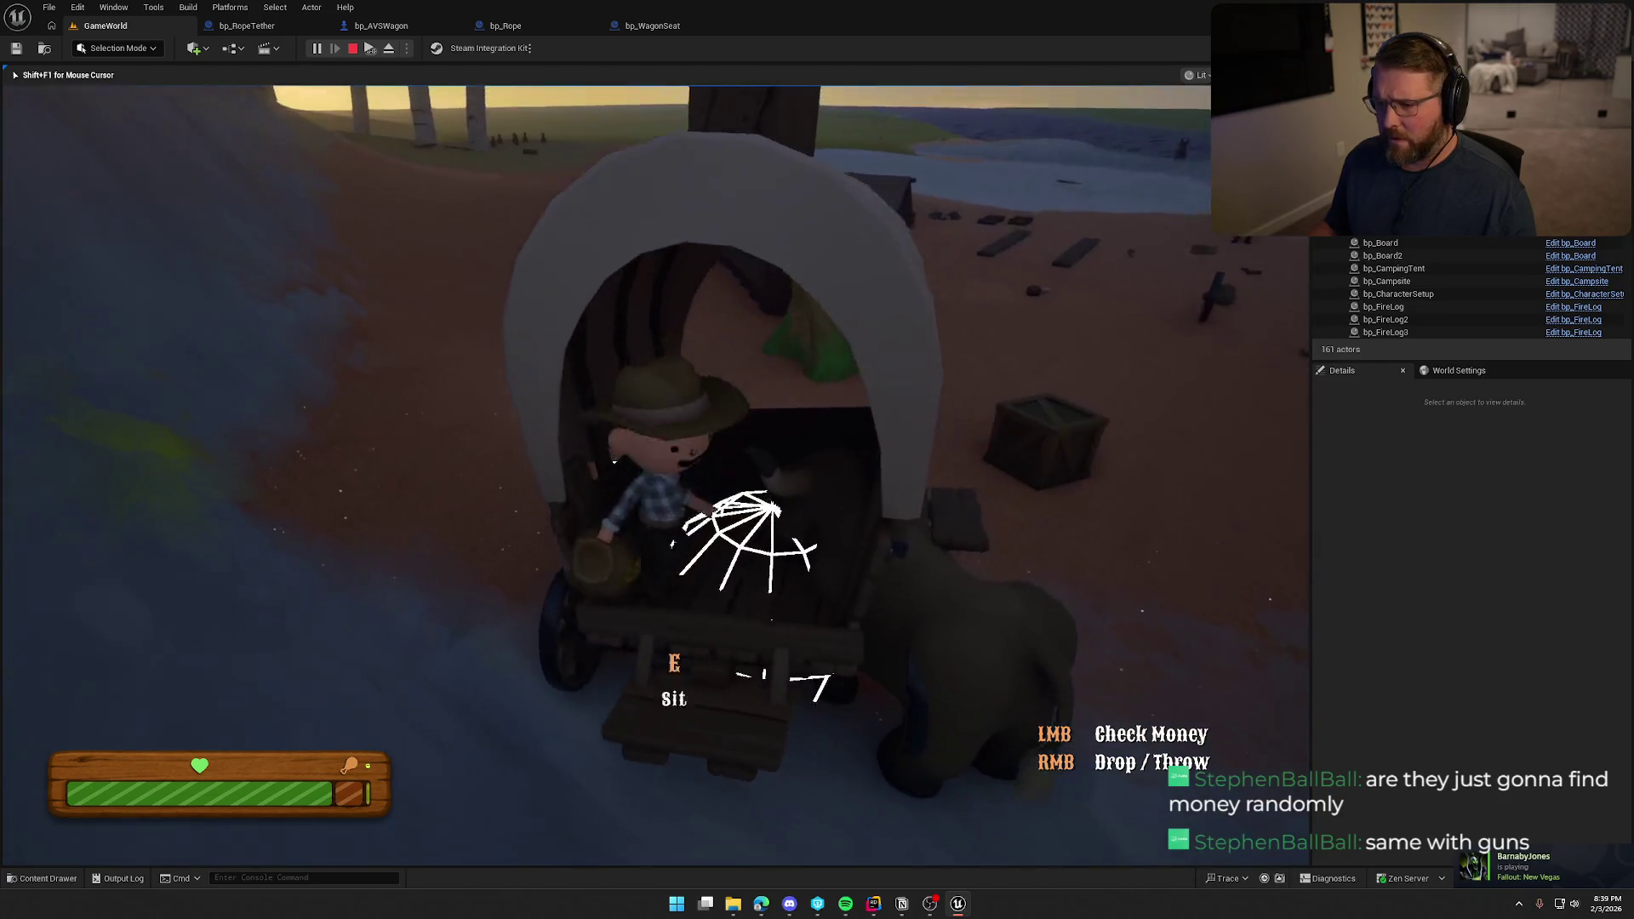
key("w")
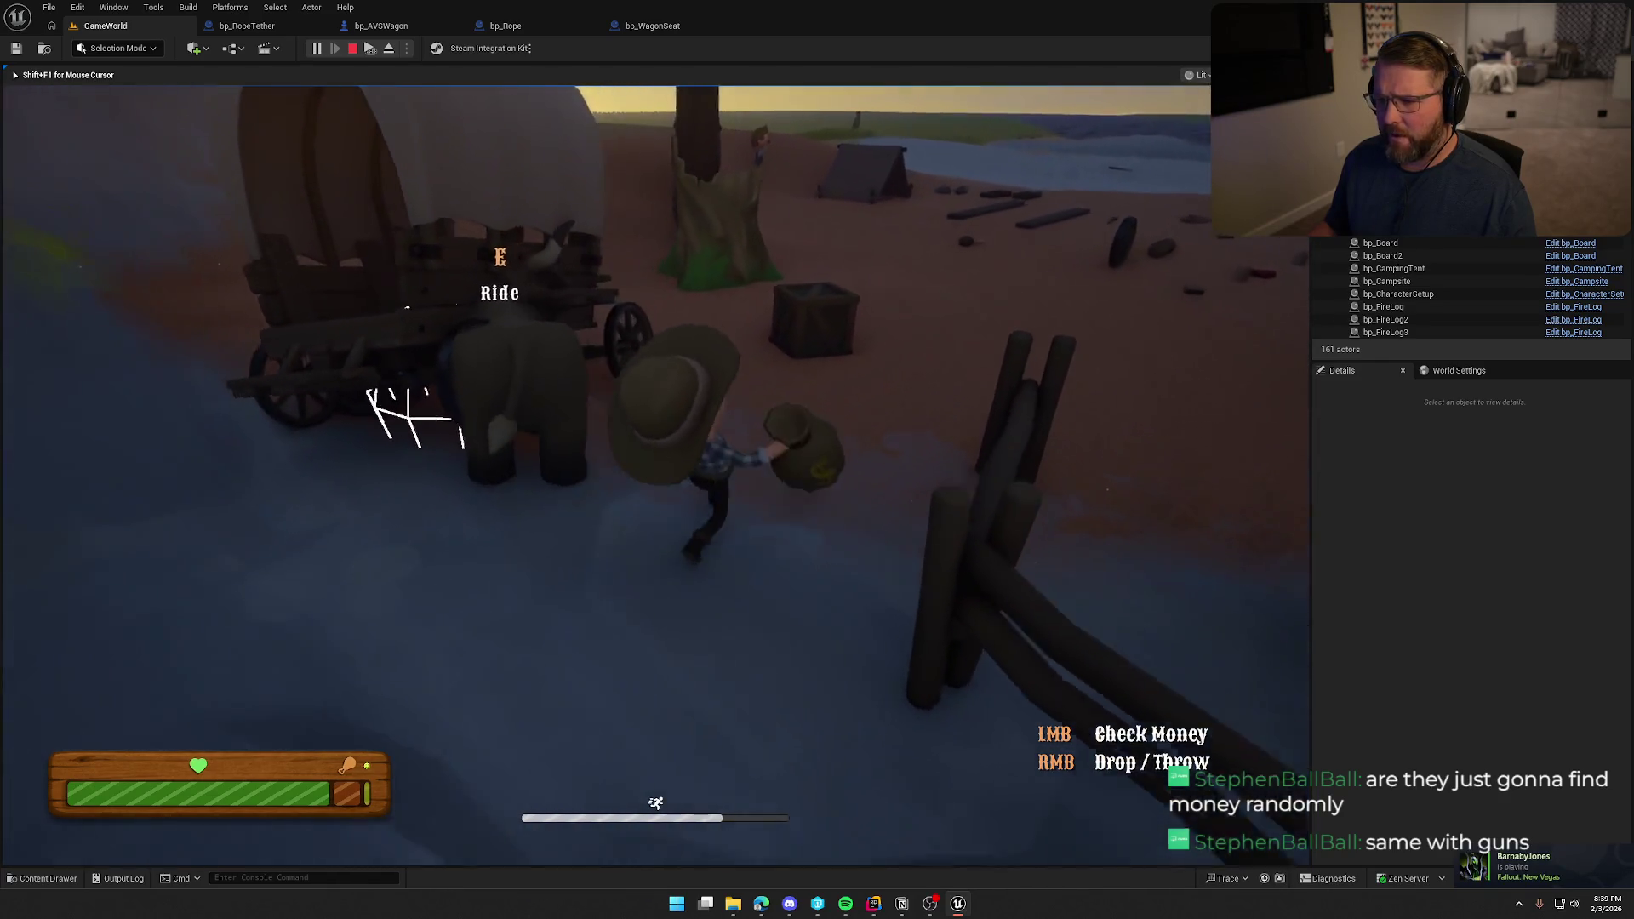
key("w")
key("w")
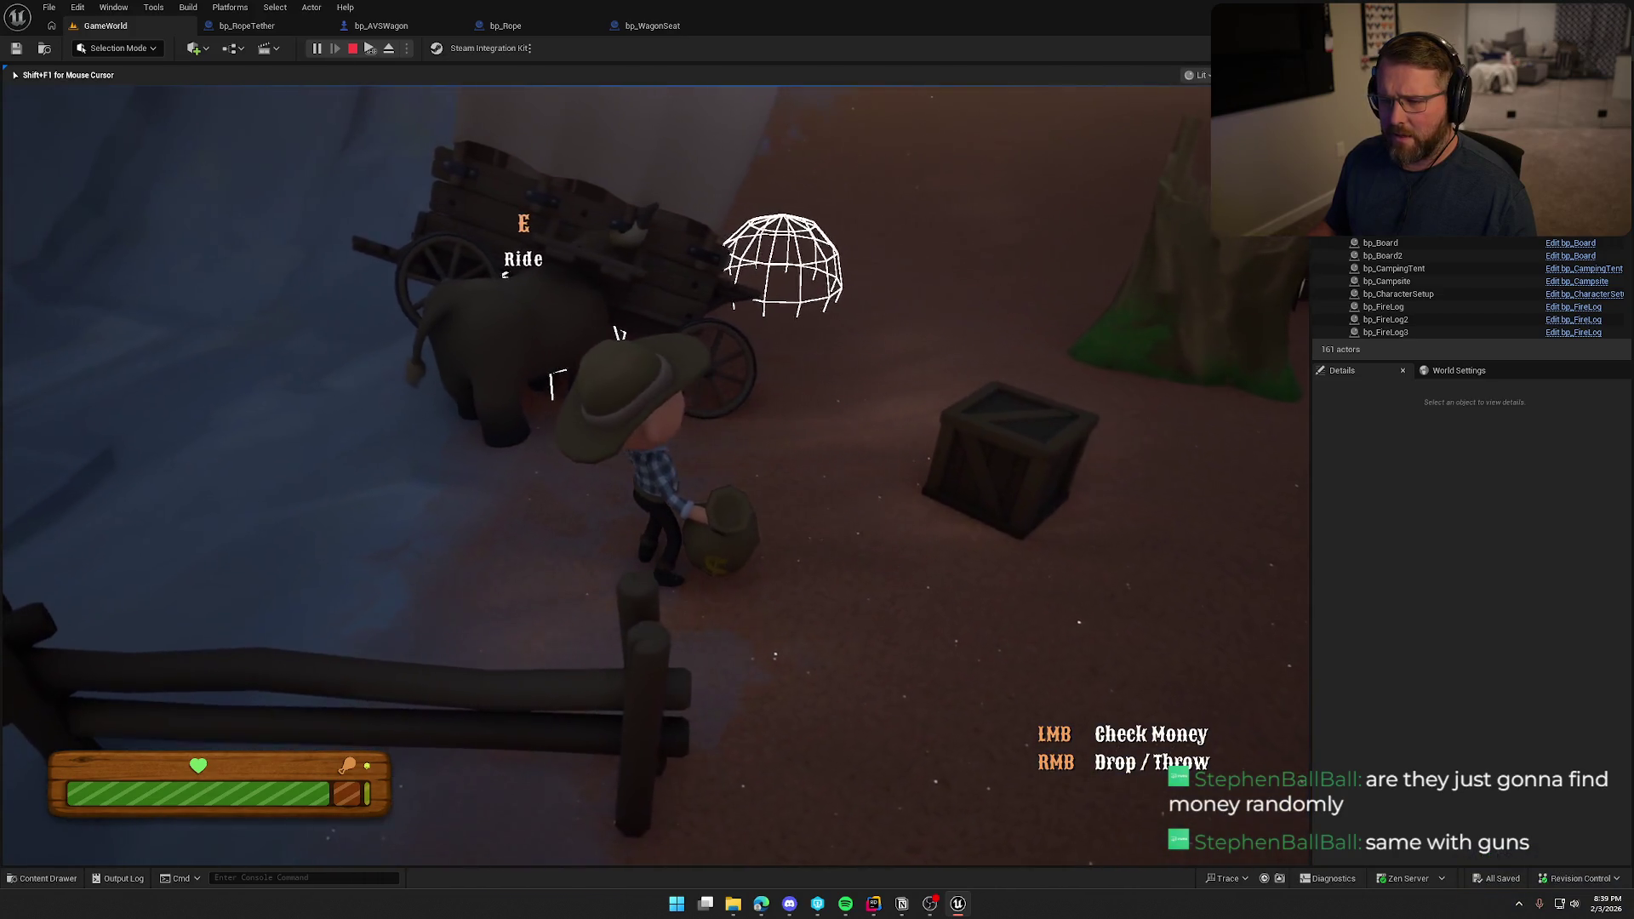
key("e")
Ride the ox toward camp, dismount, and carry the money bag toward the cabin.
key("e")
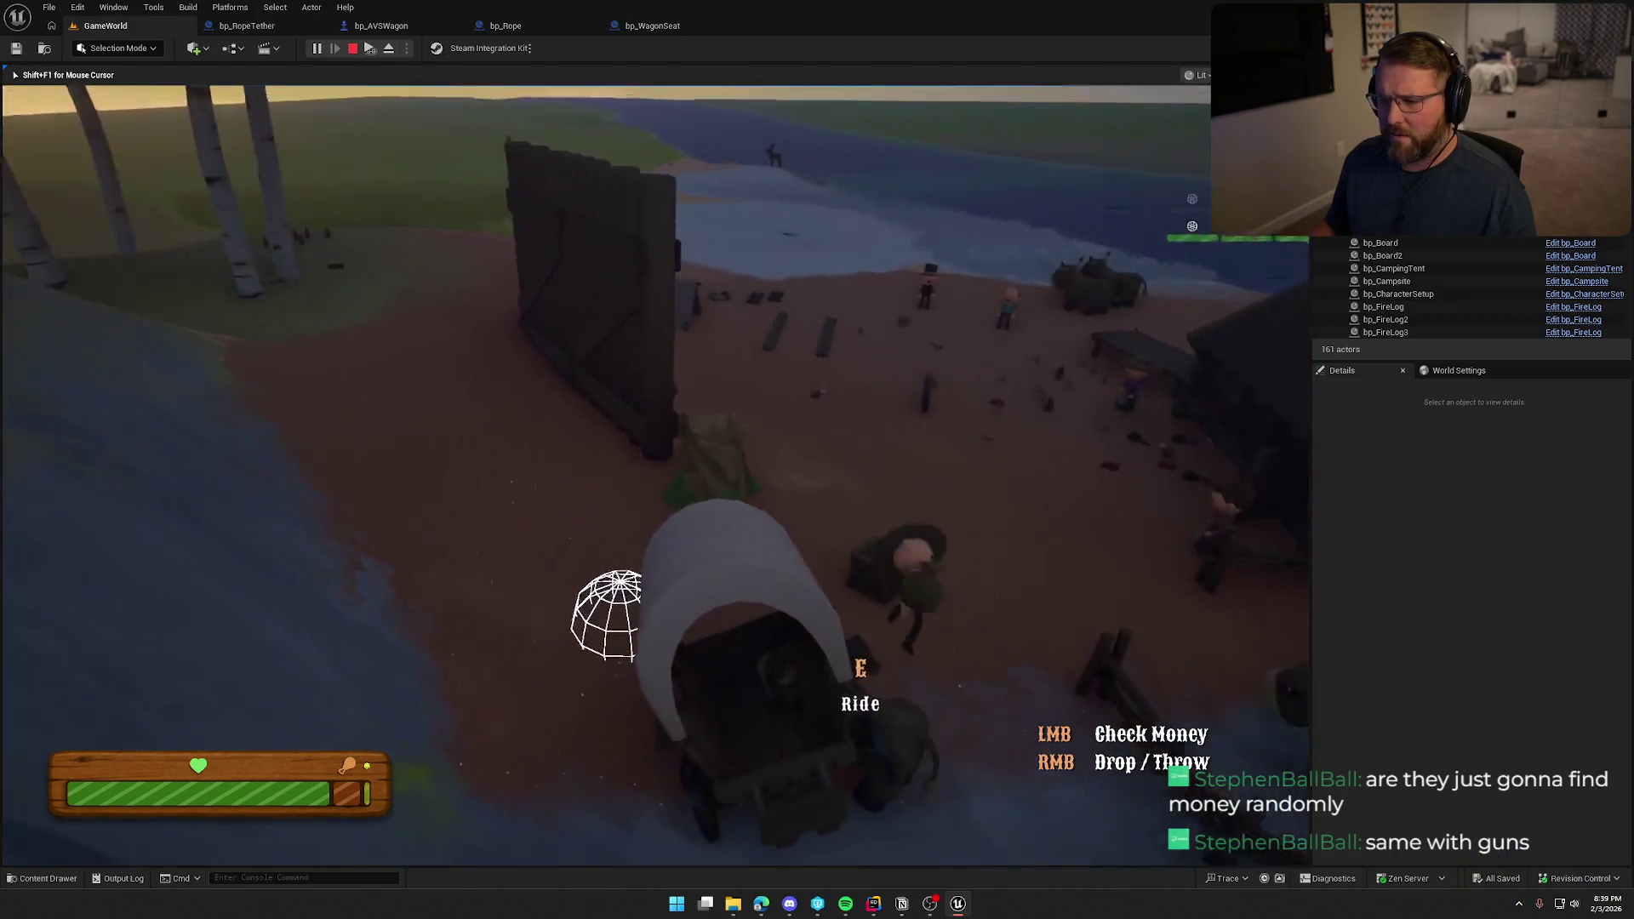
key("w")
key("e")
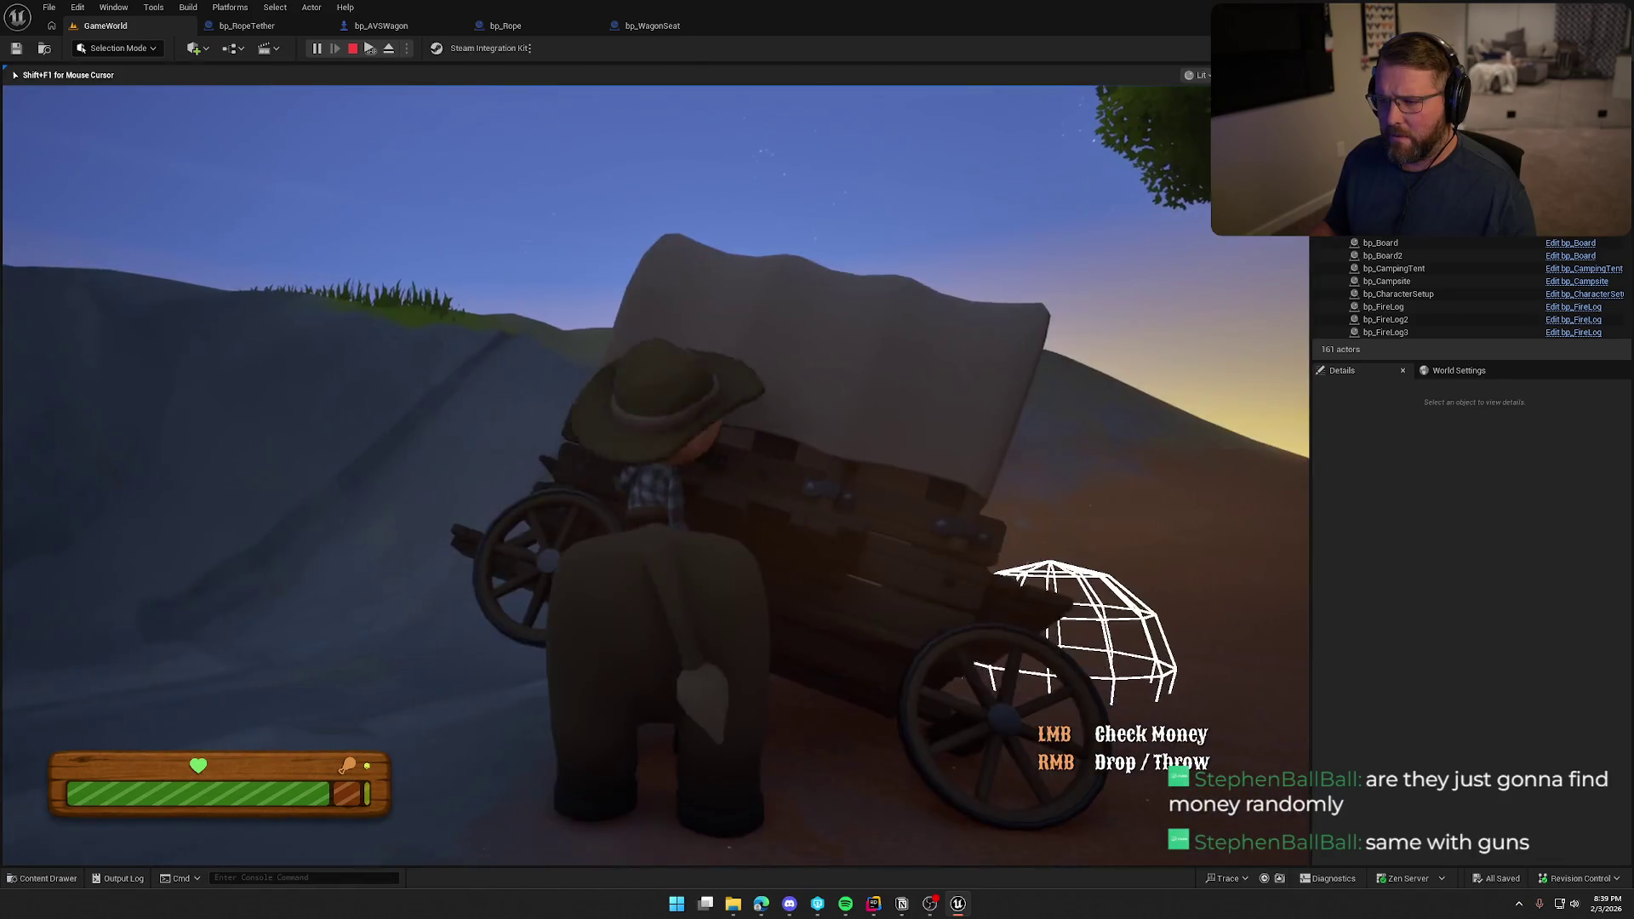
key("w")
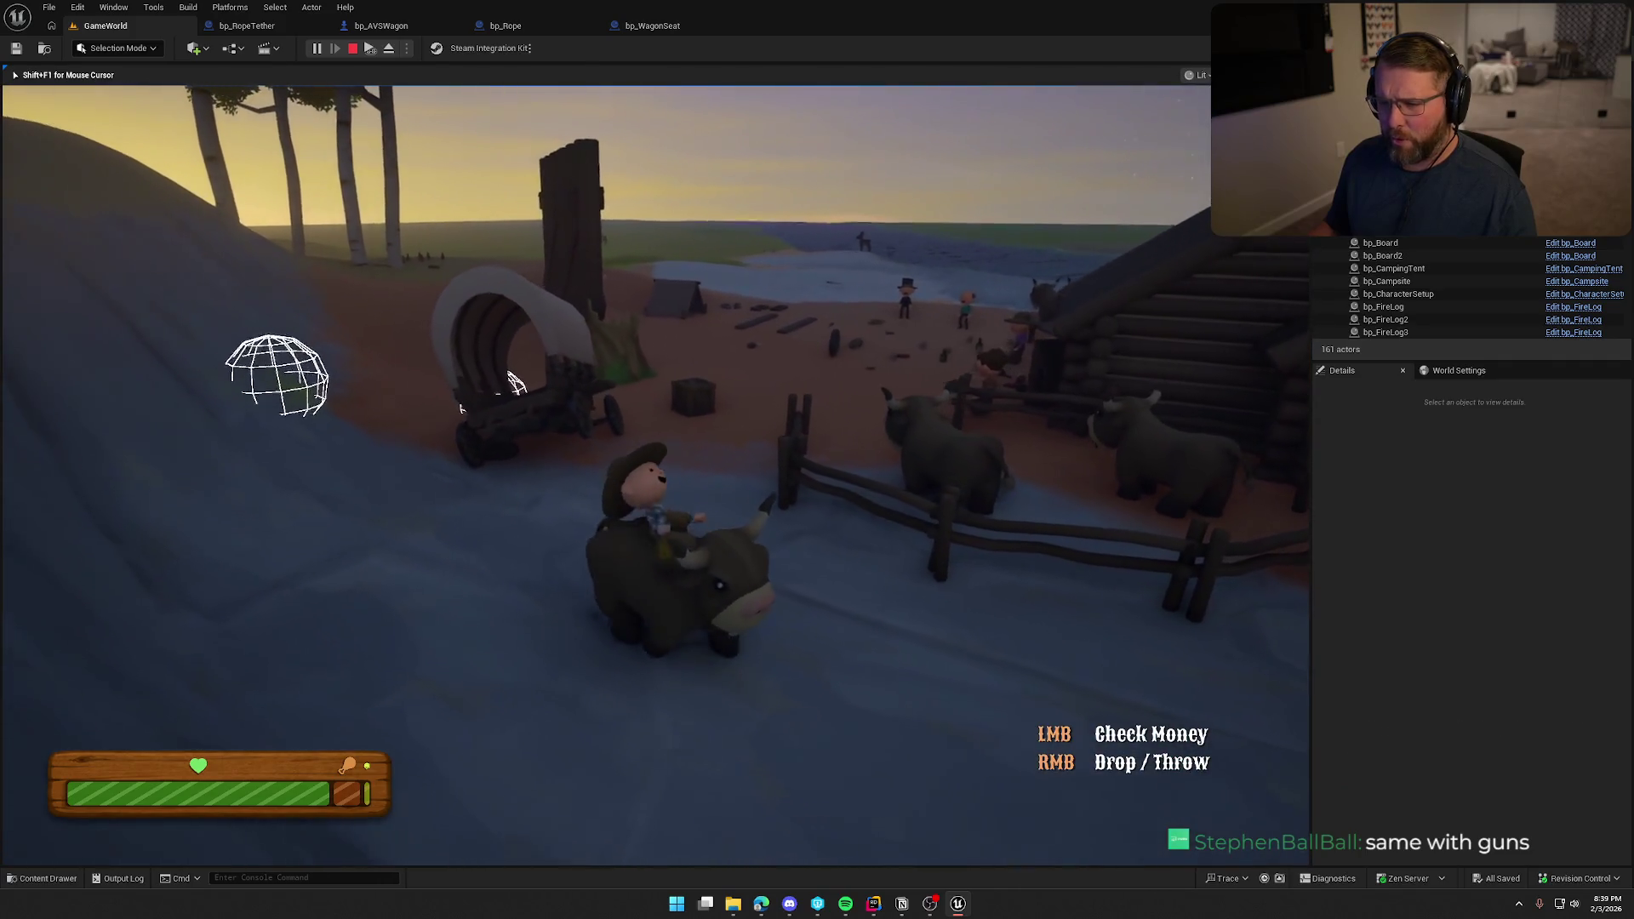
key("e")
key("w")
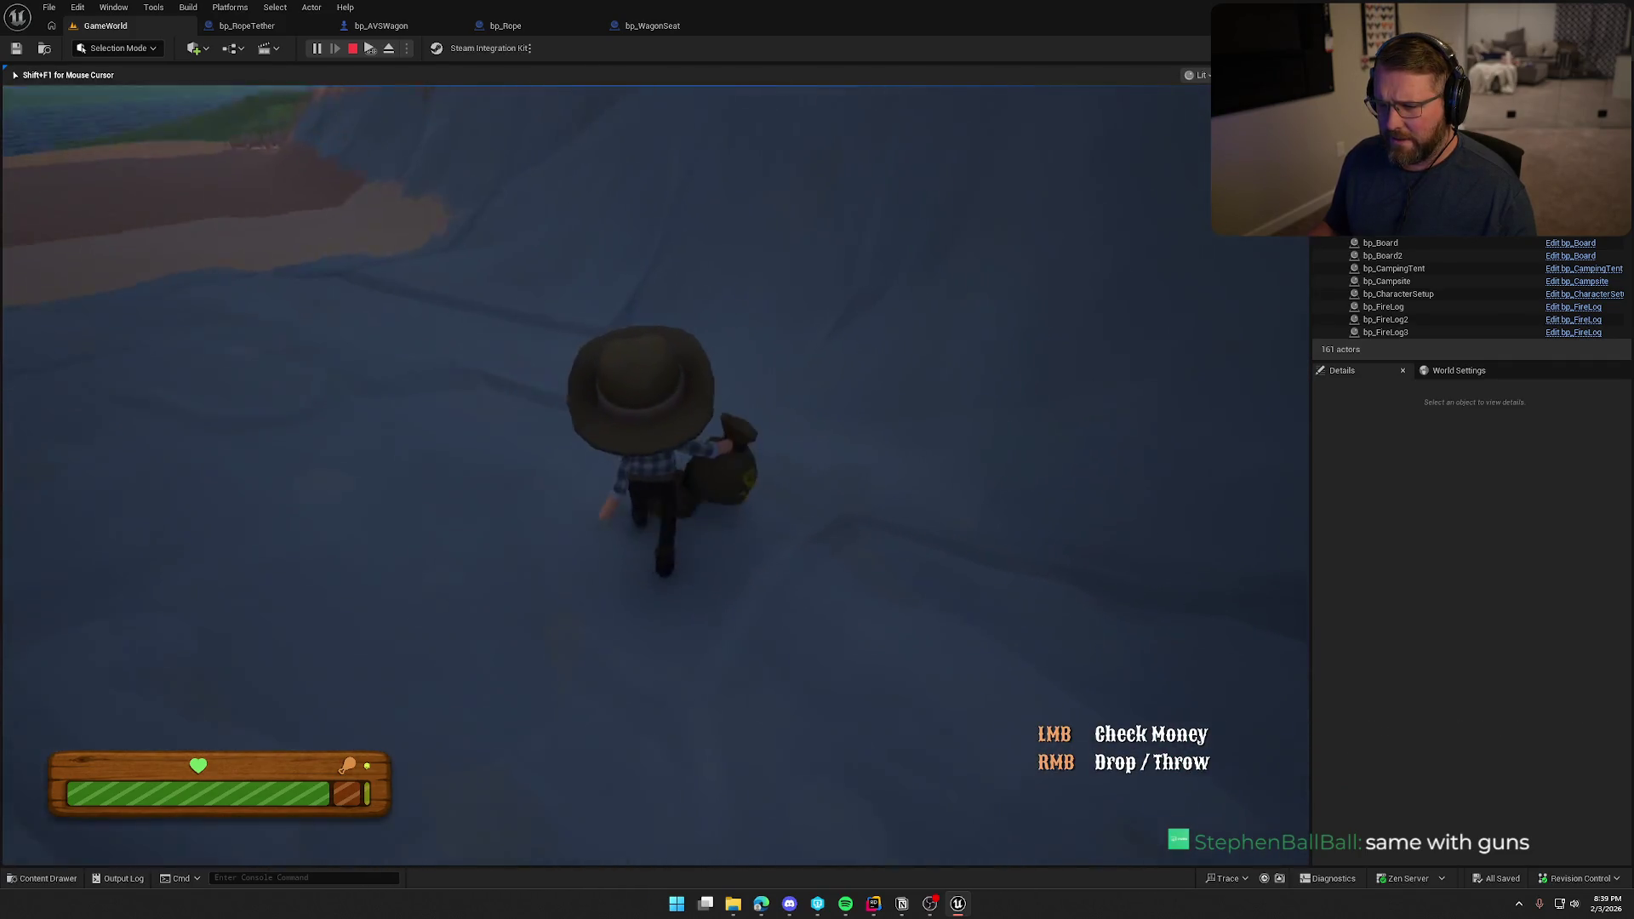
key("w")
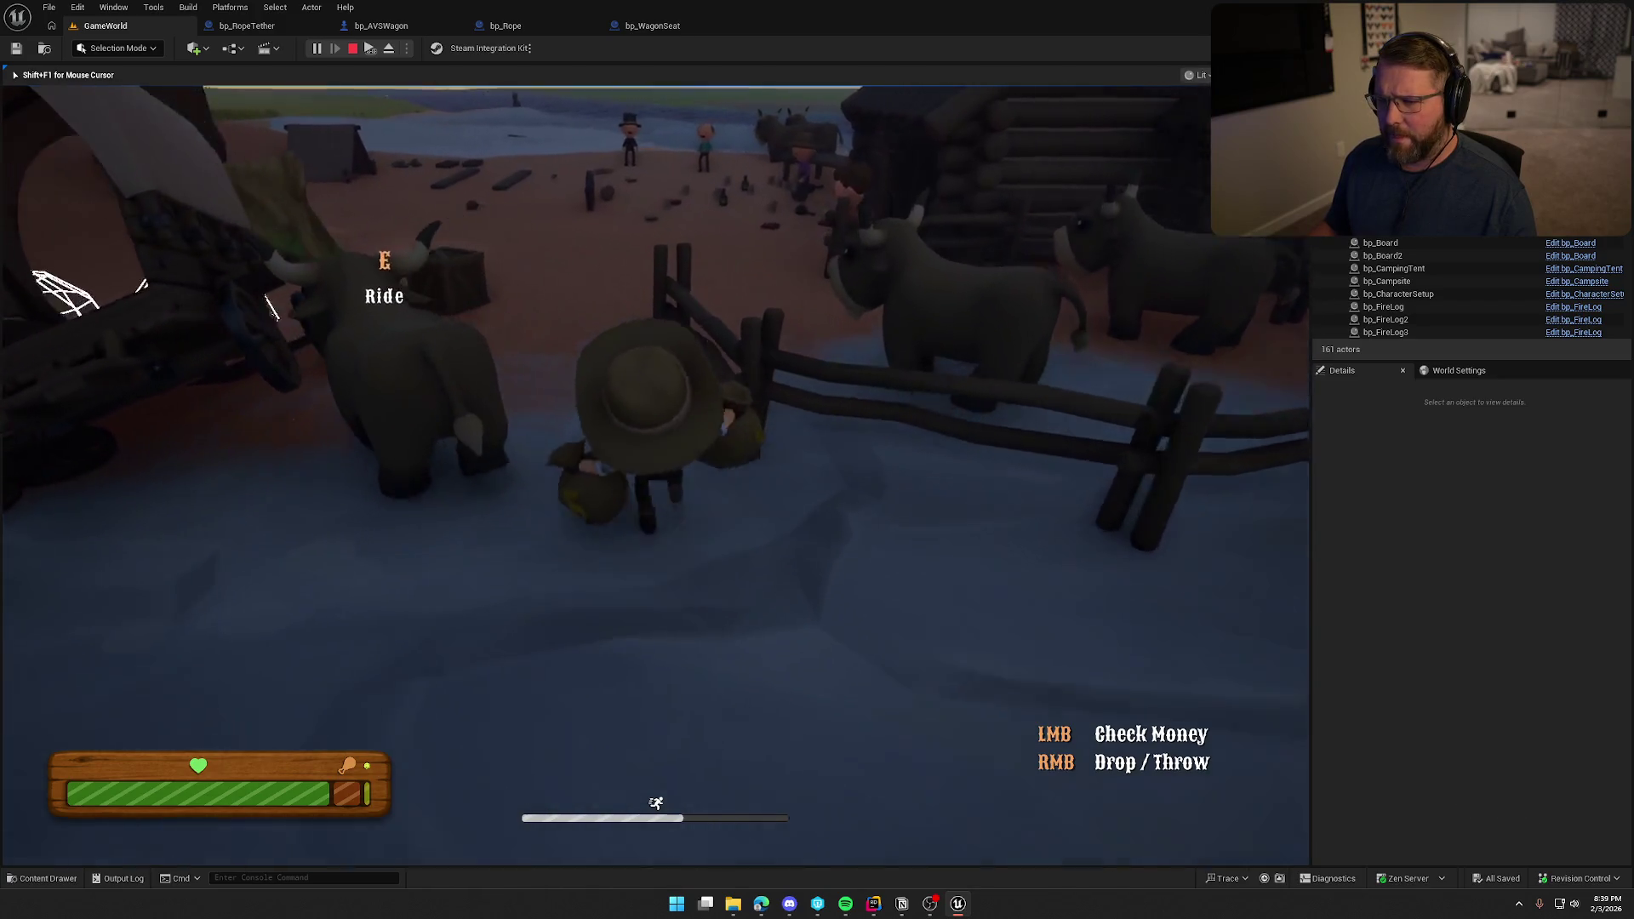
key("w")
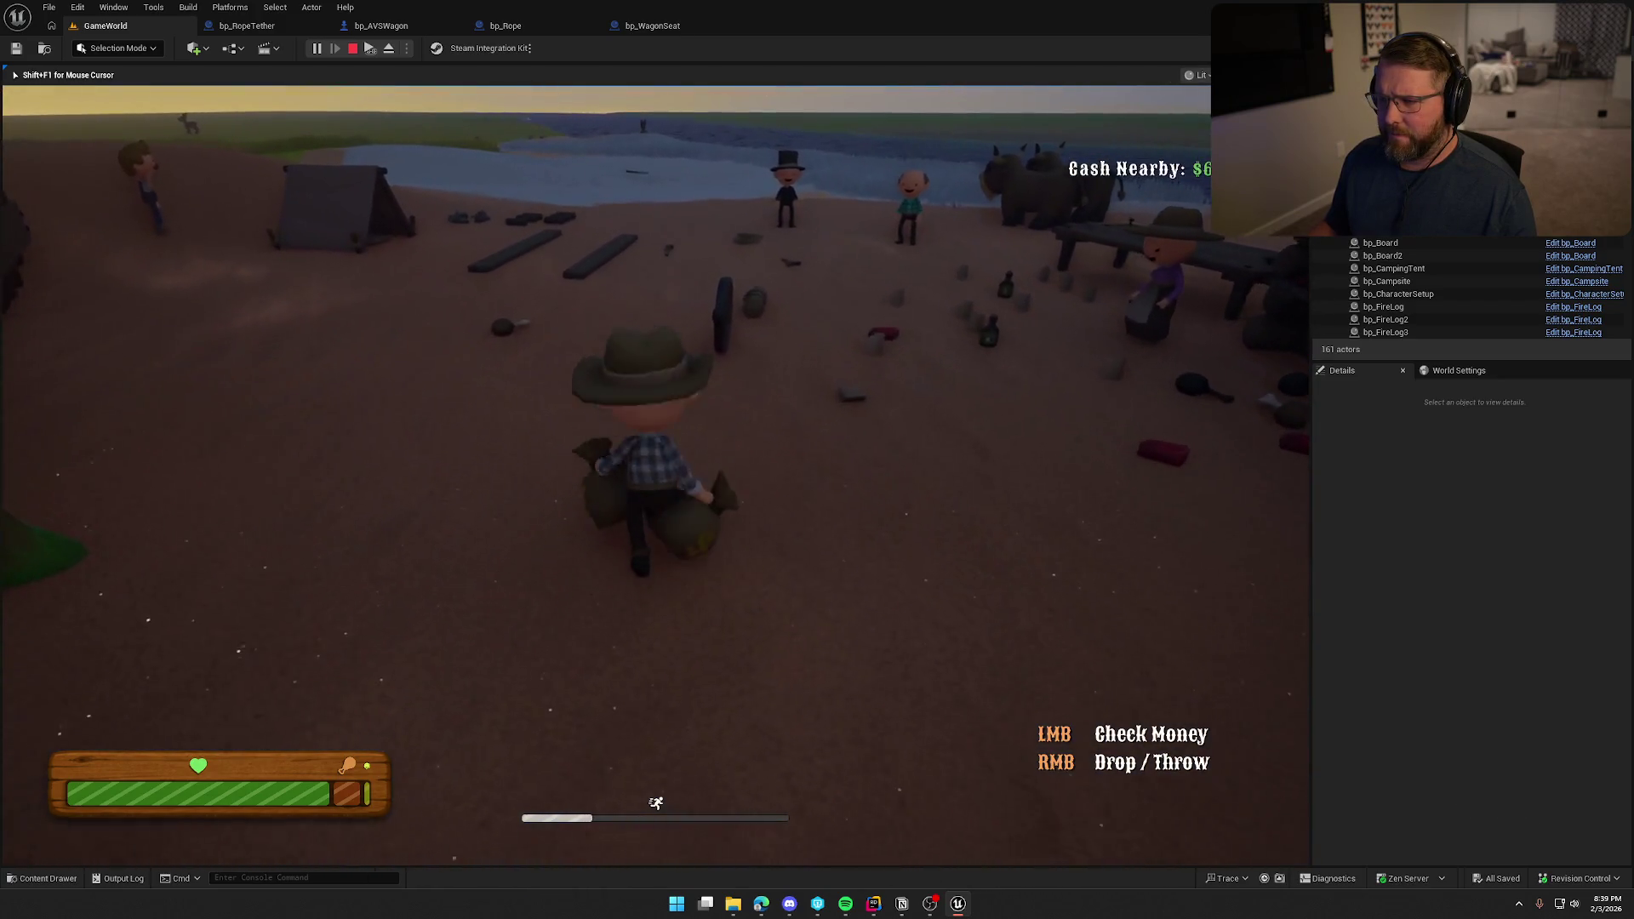
key("w")
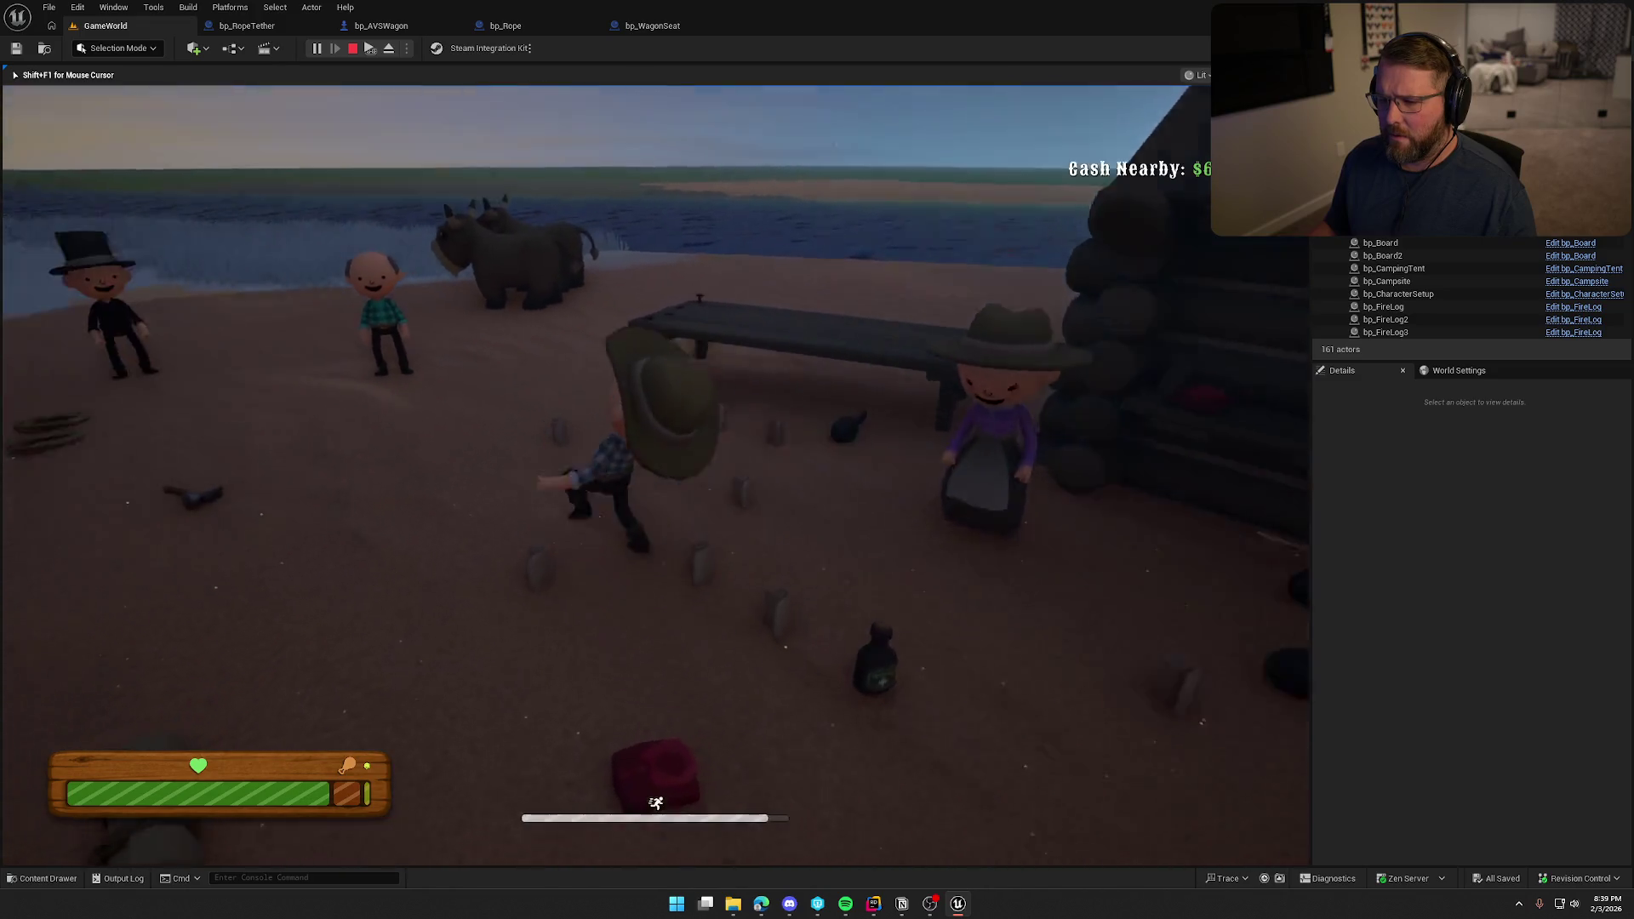
Pick up the bedroll campsite kit and carry it onto grass by the river.
key("e")
key("w")
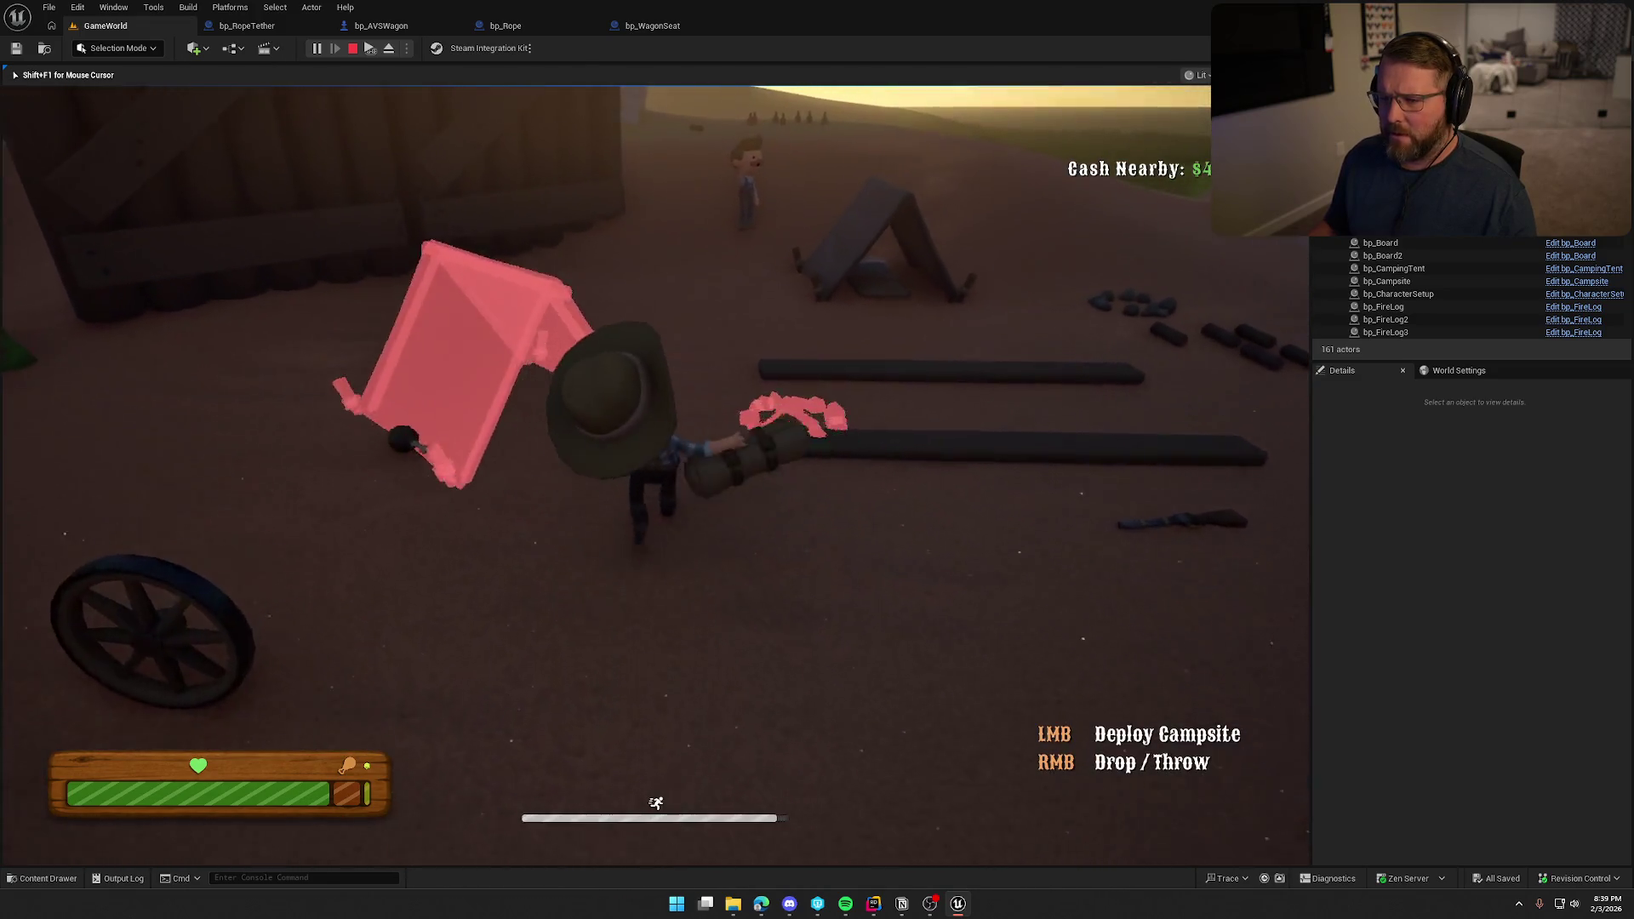
key("w")
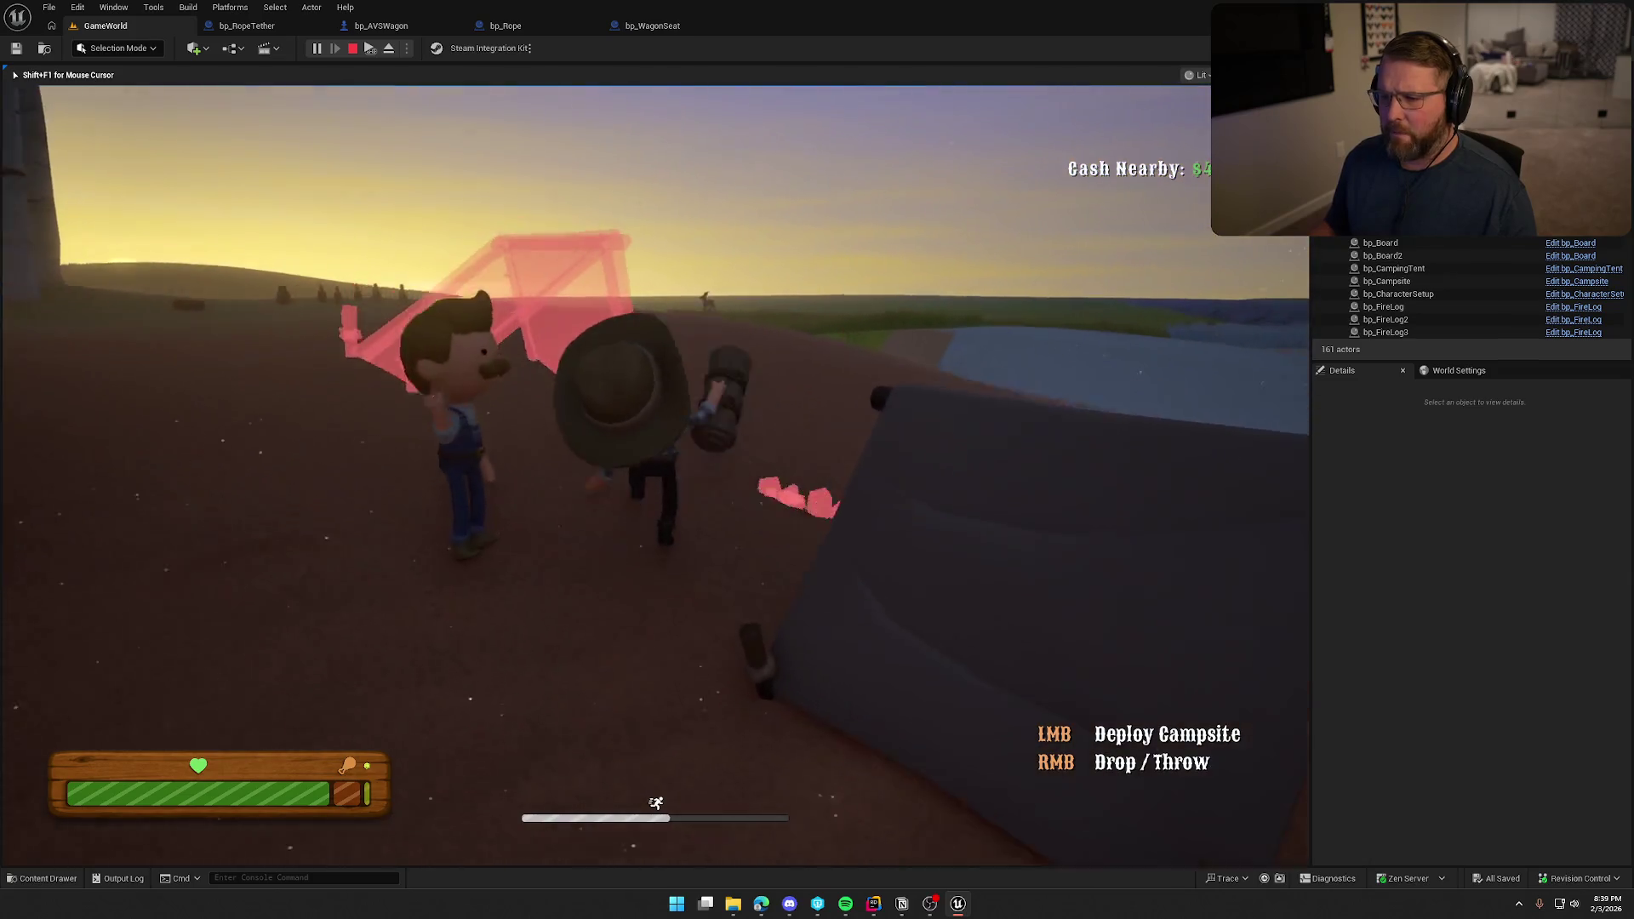
key("w")
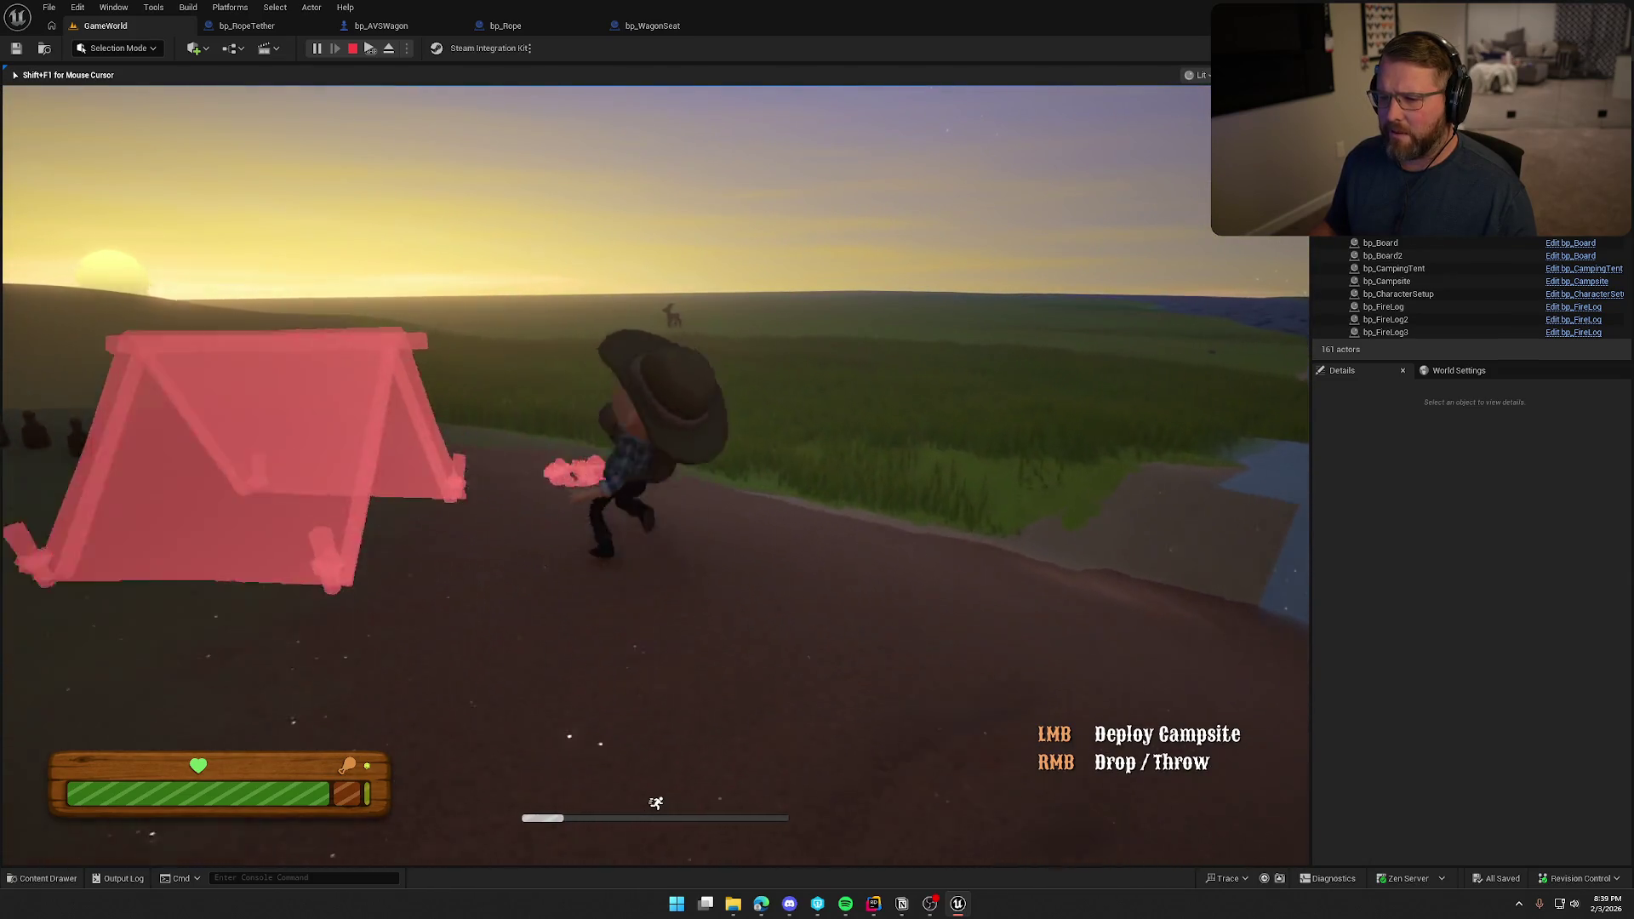
key("w")
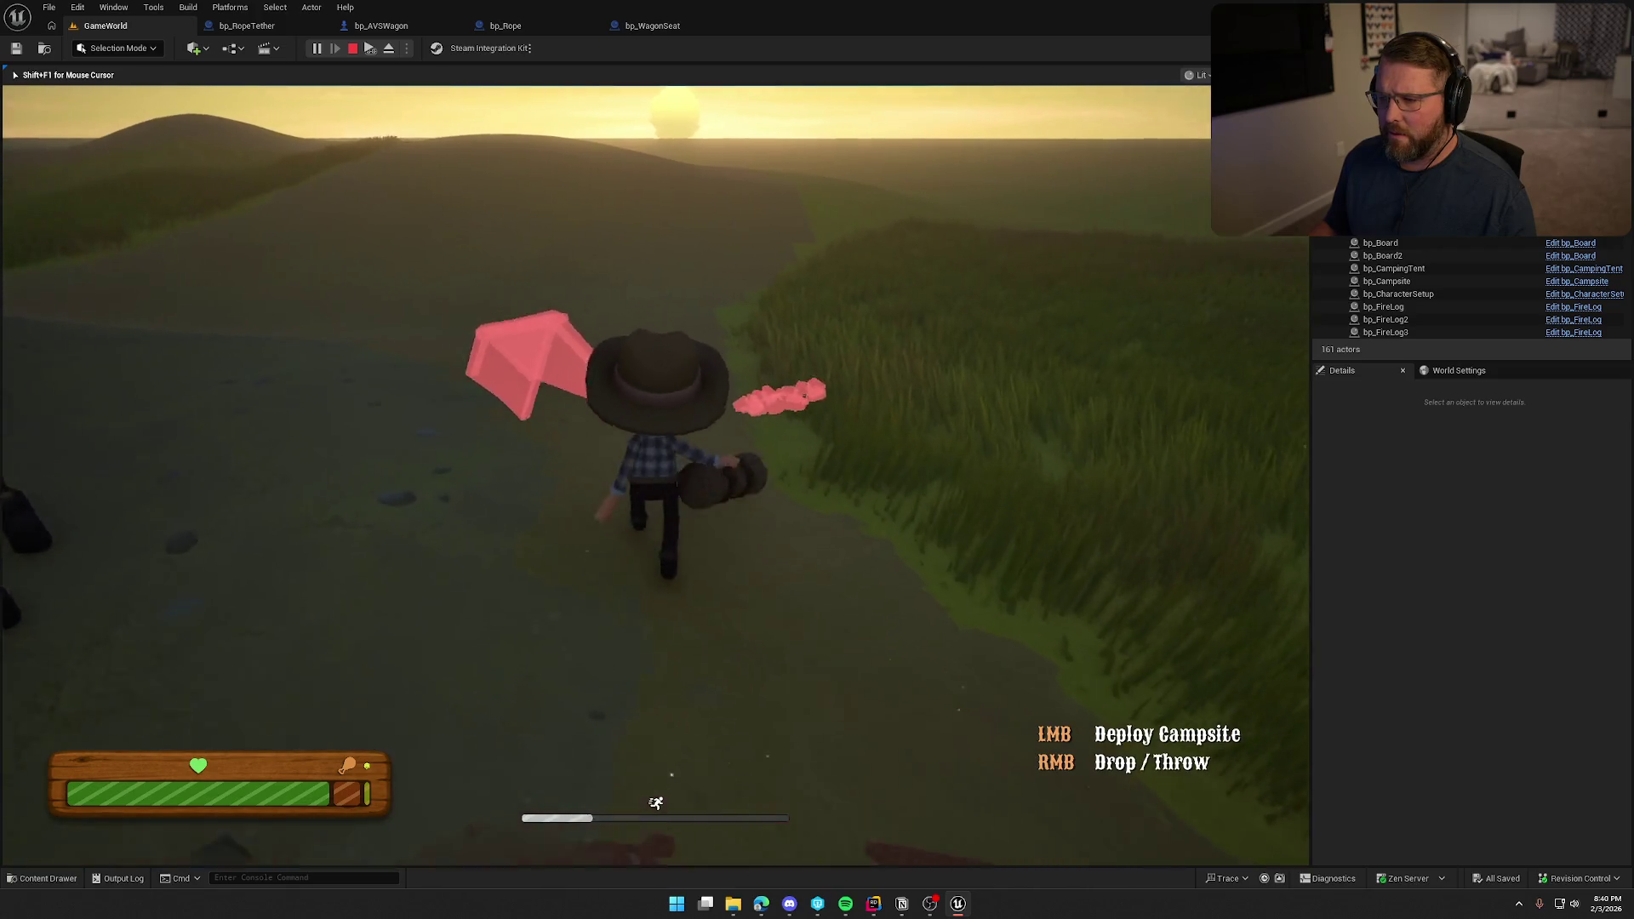
key("w")
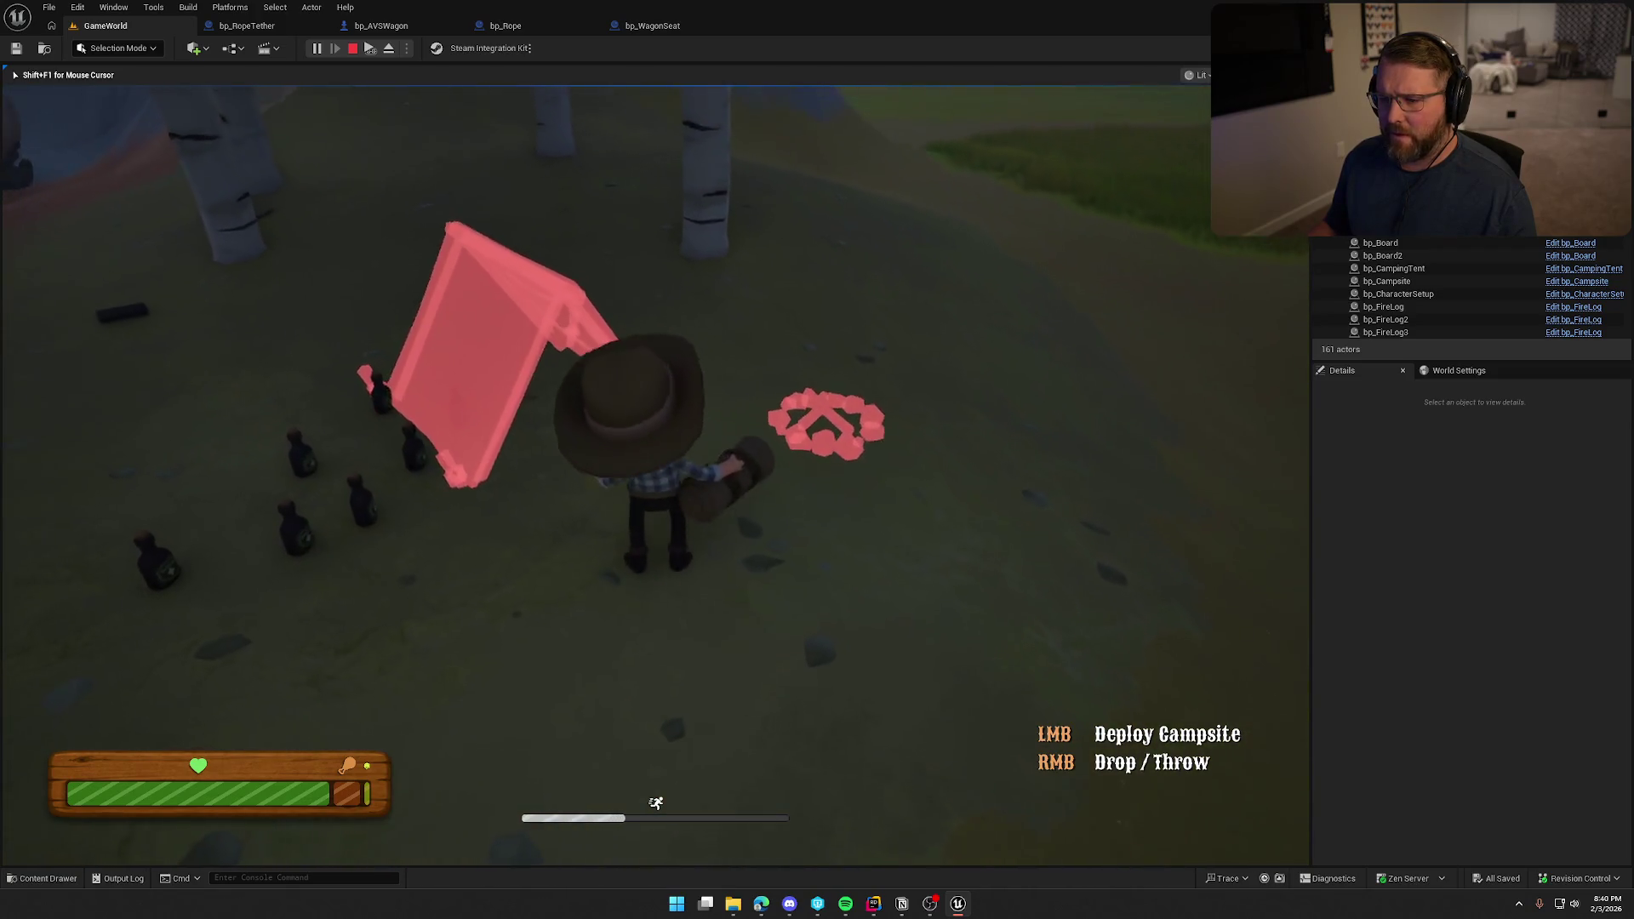
key("w")
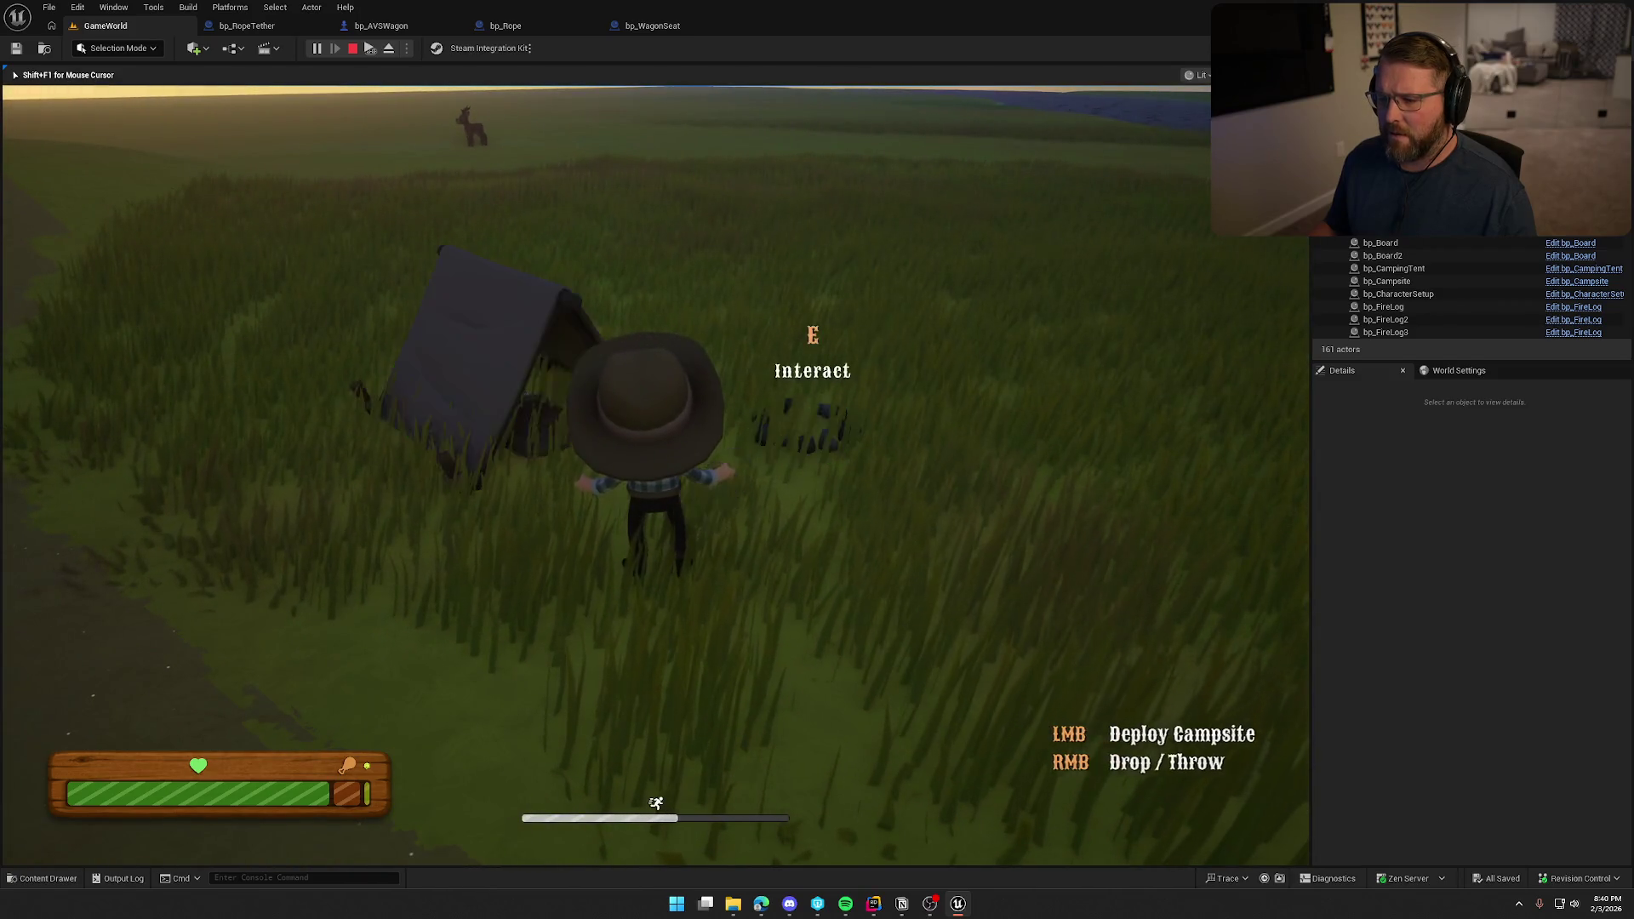
Enter the placed tent, then stop the play-test with Esc.
key("w")
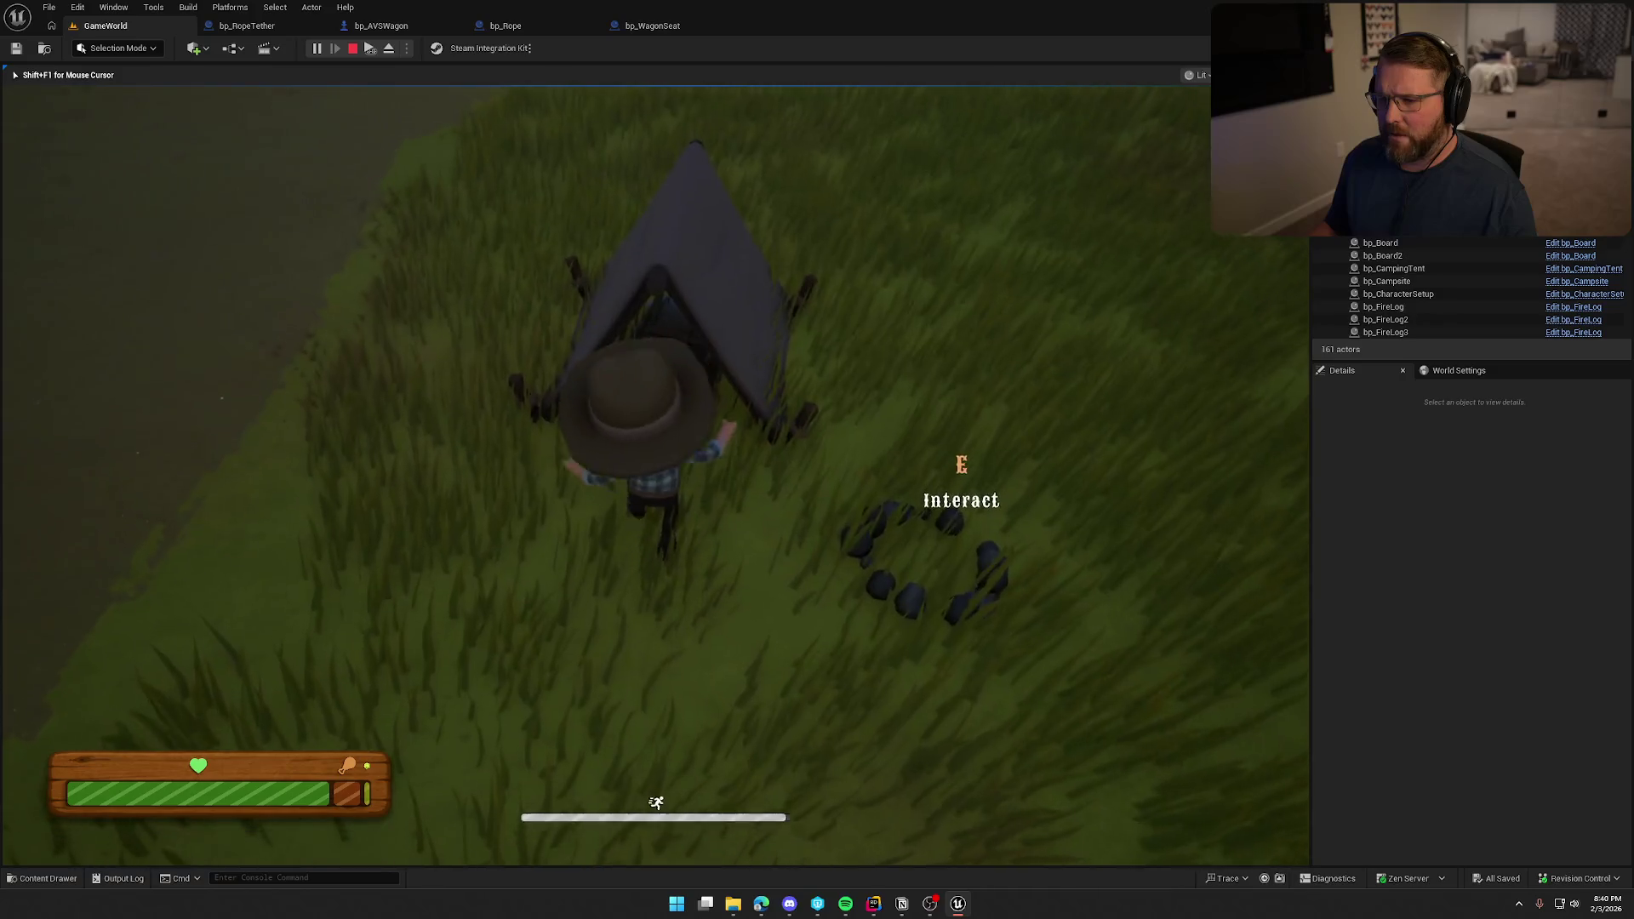
key("e")
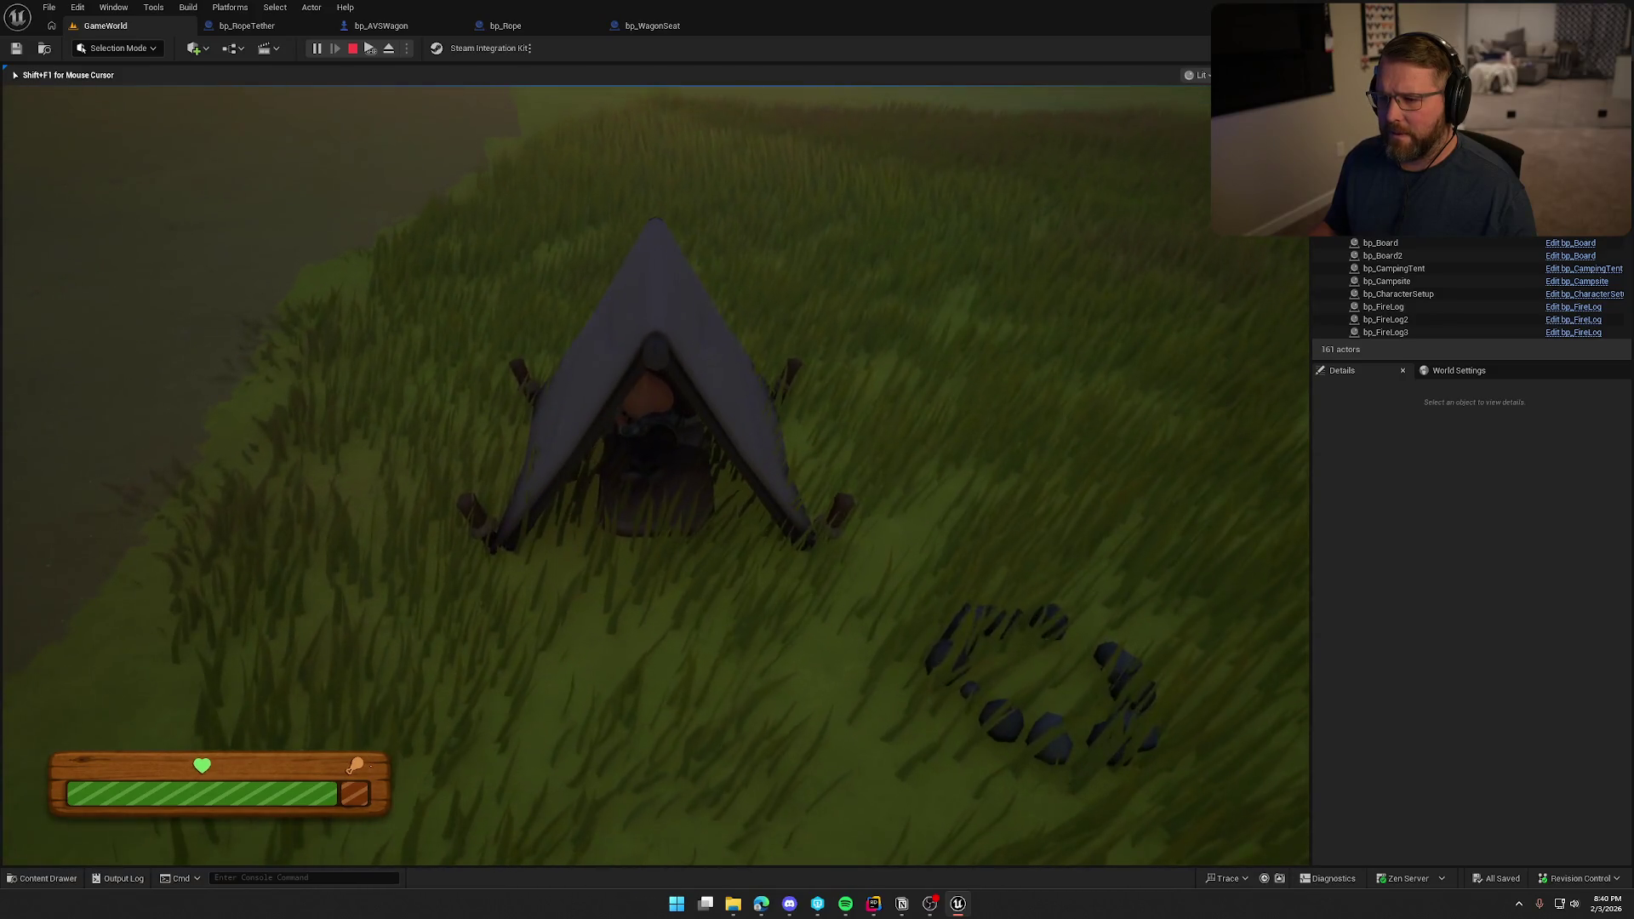
key("Escape")
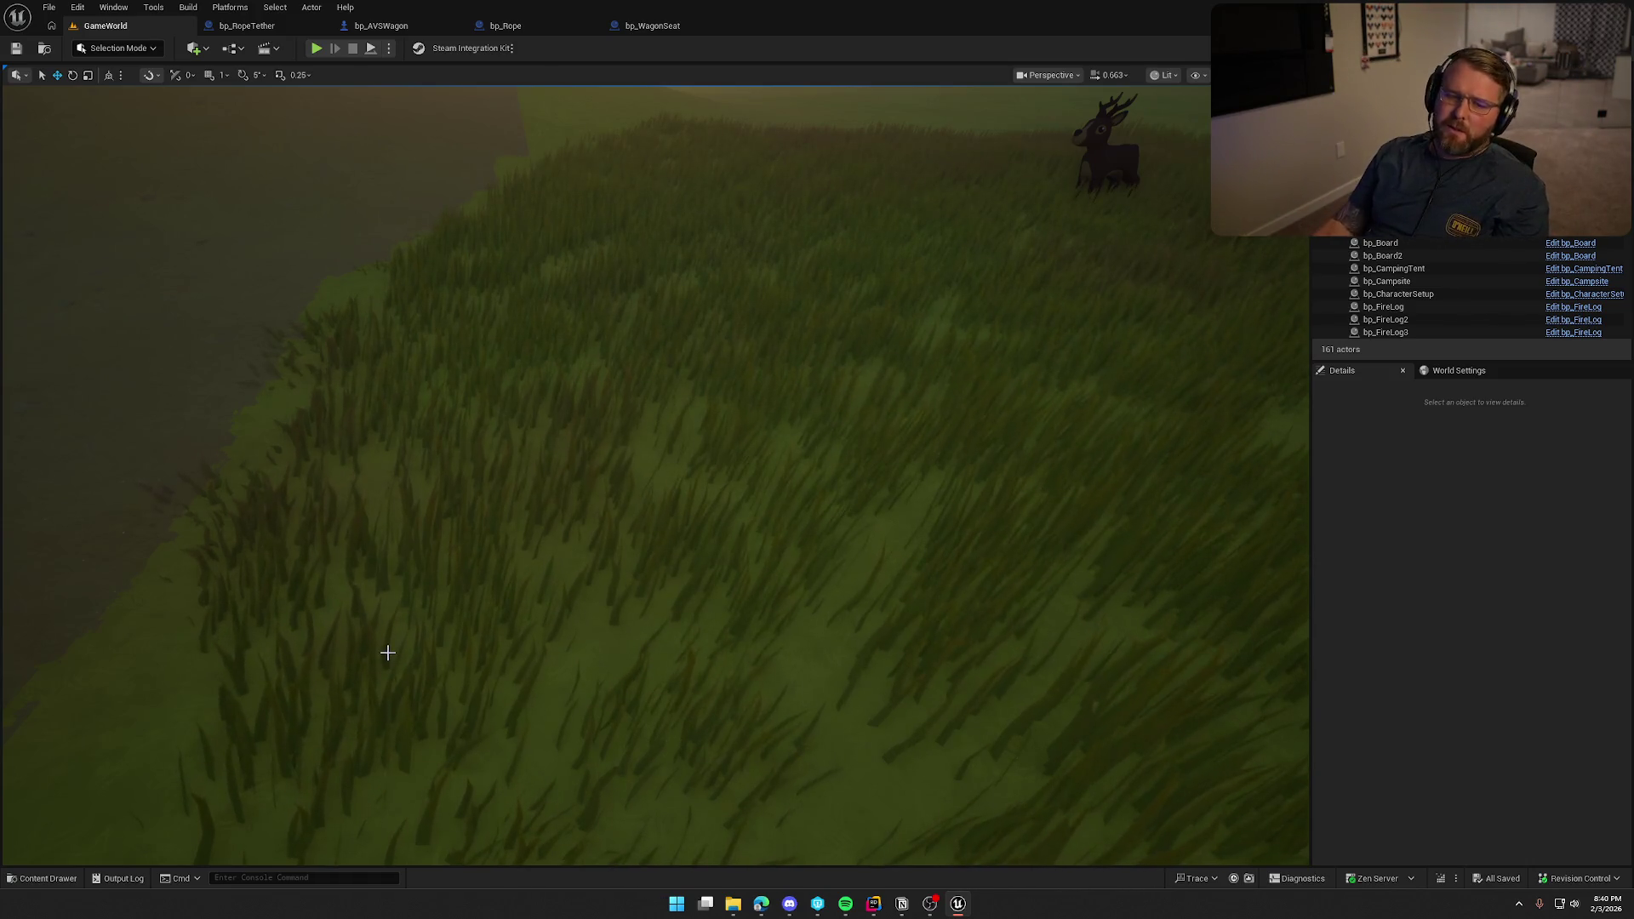
Swing the level view to the wagon camp, start Play, and take the wagon seat.
mouse_move(691, 474)
left_mouse_down()
mouse_move(690, 459)
mouse_move(638, 468)
mouse_move(634, 515)
left_mouse_up()
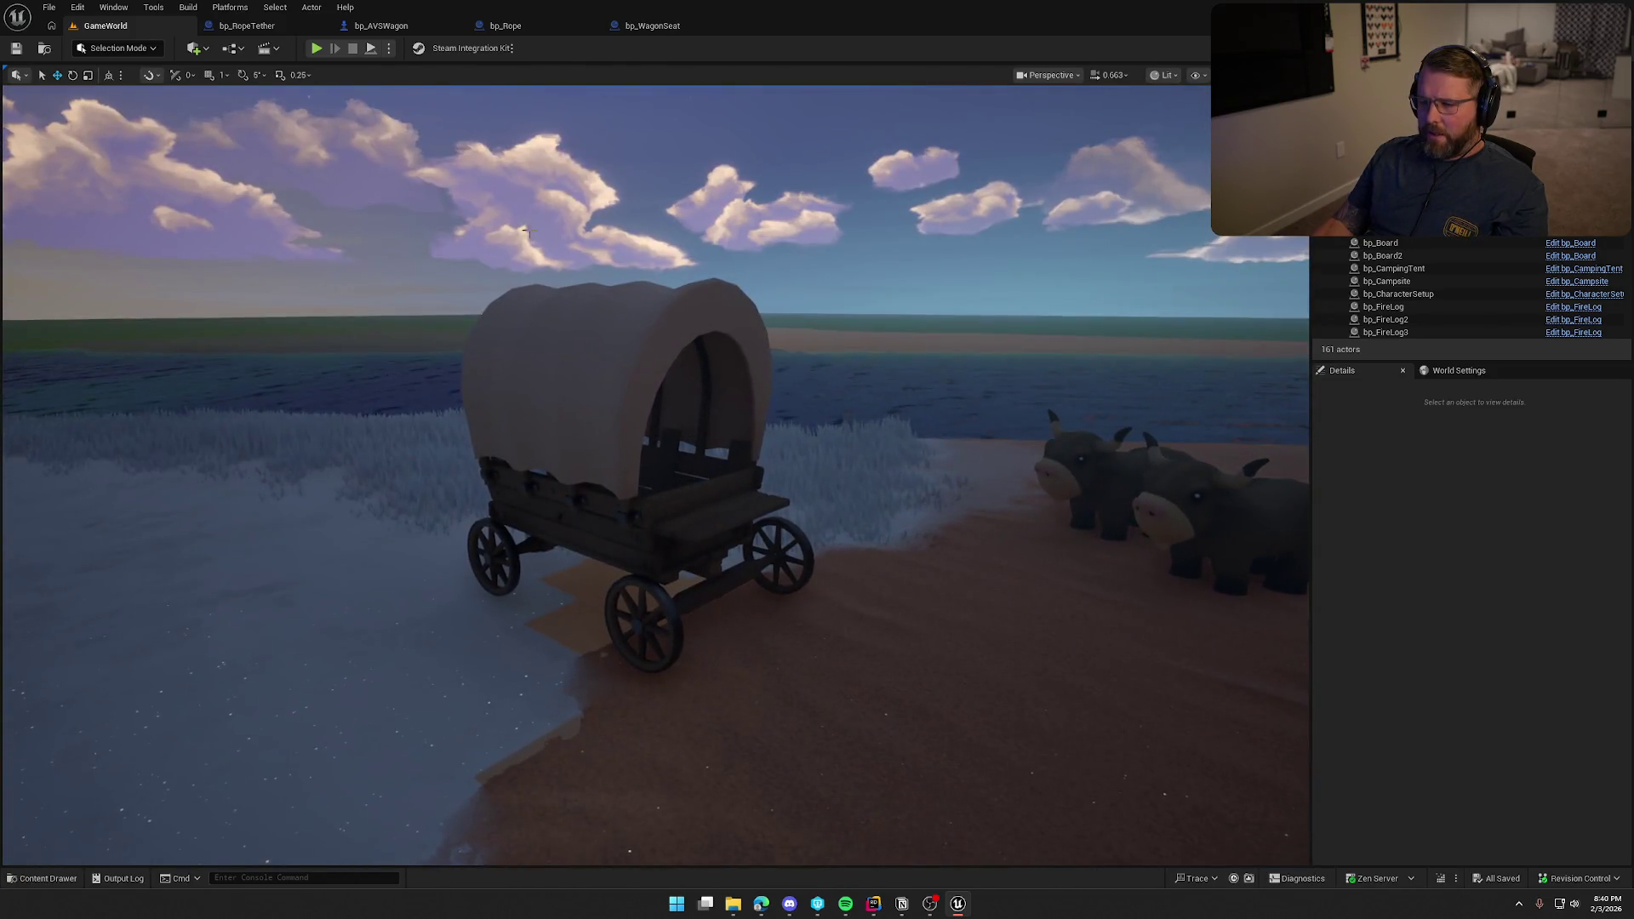
left_click(315, 48)
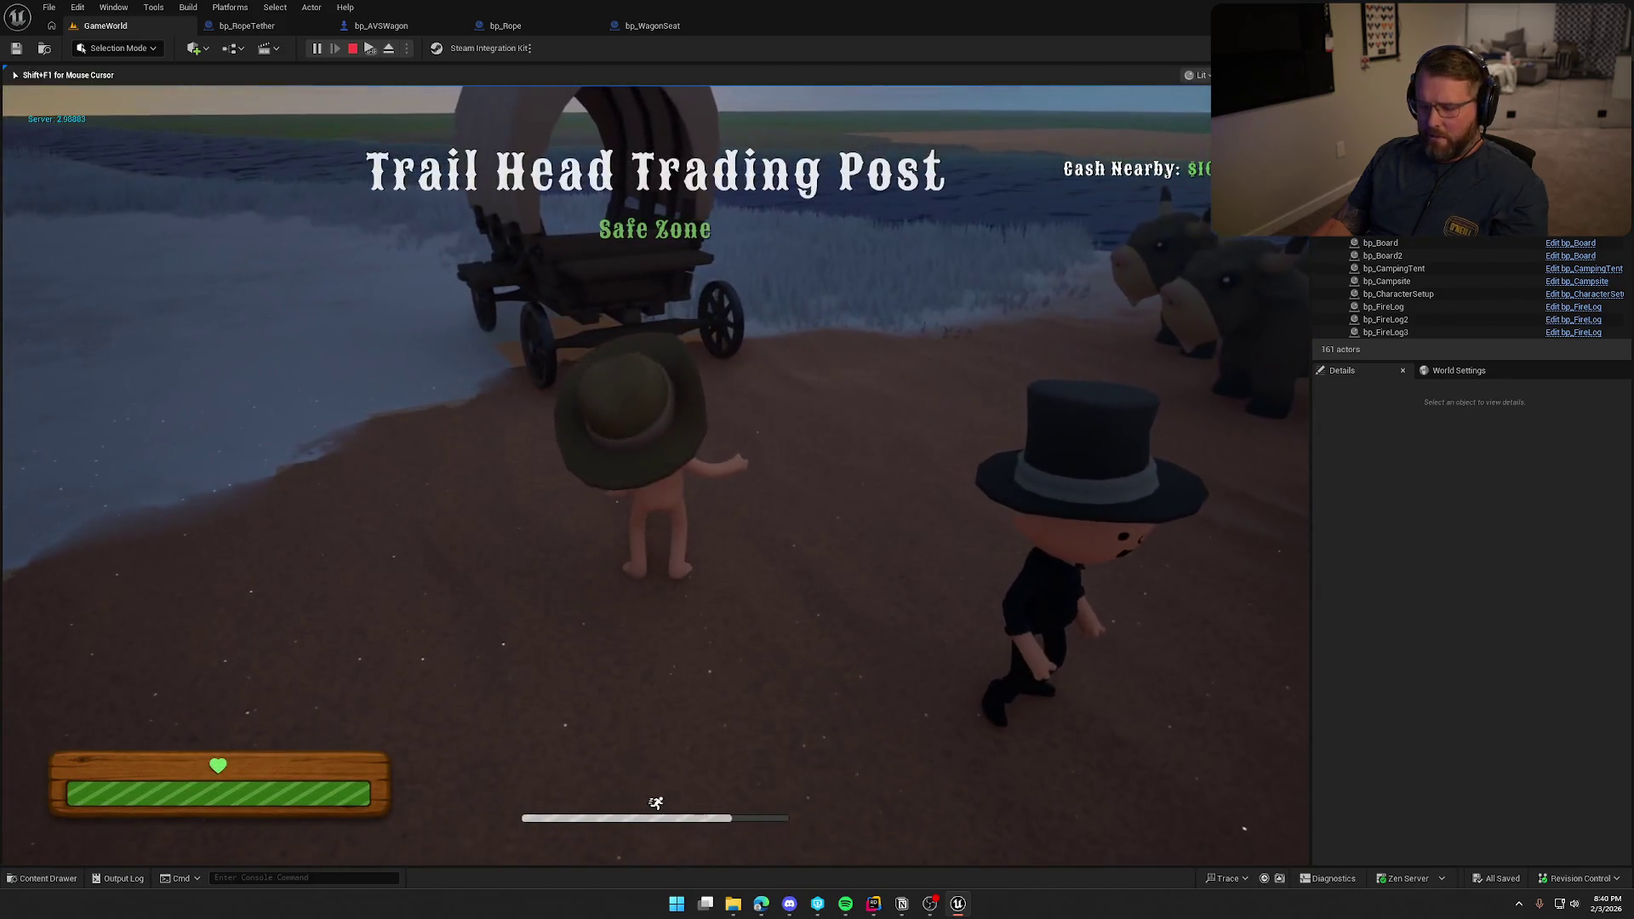
key("super")
key("super")
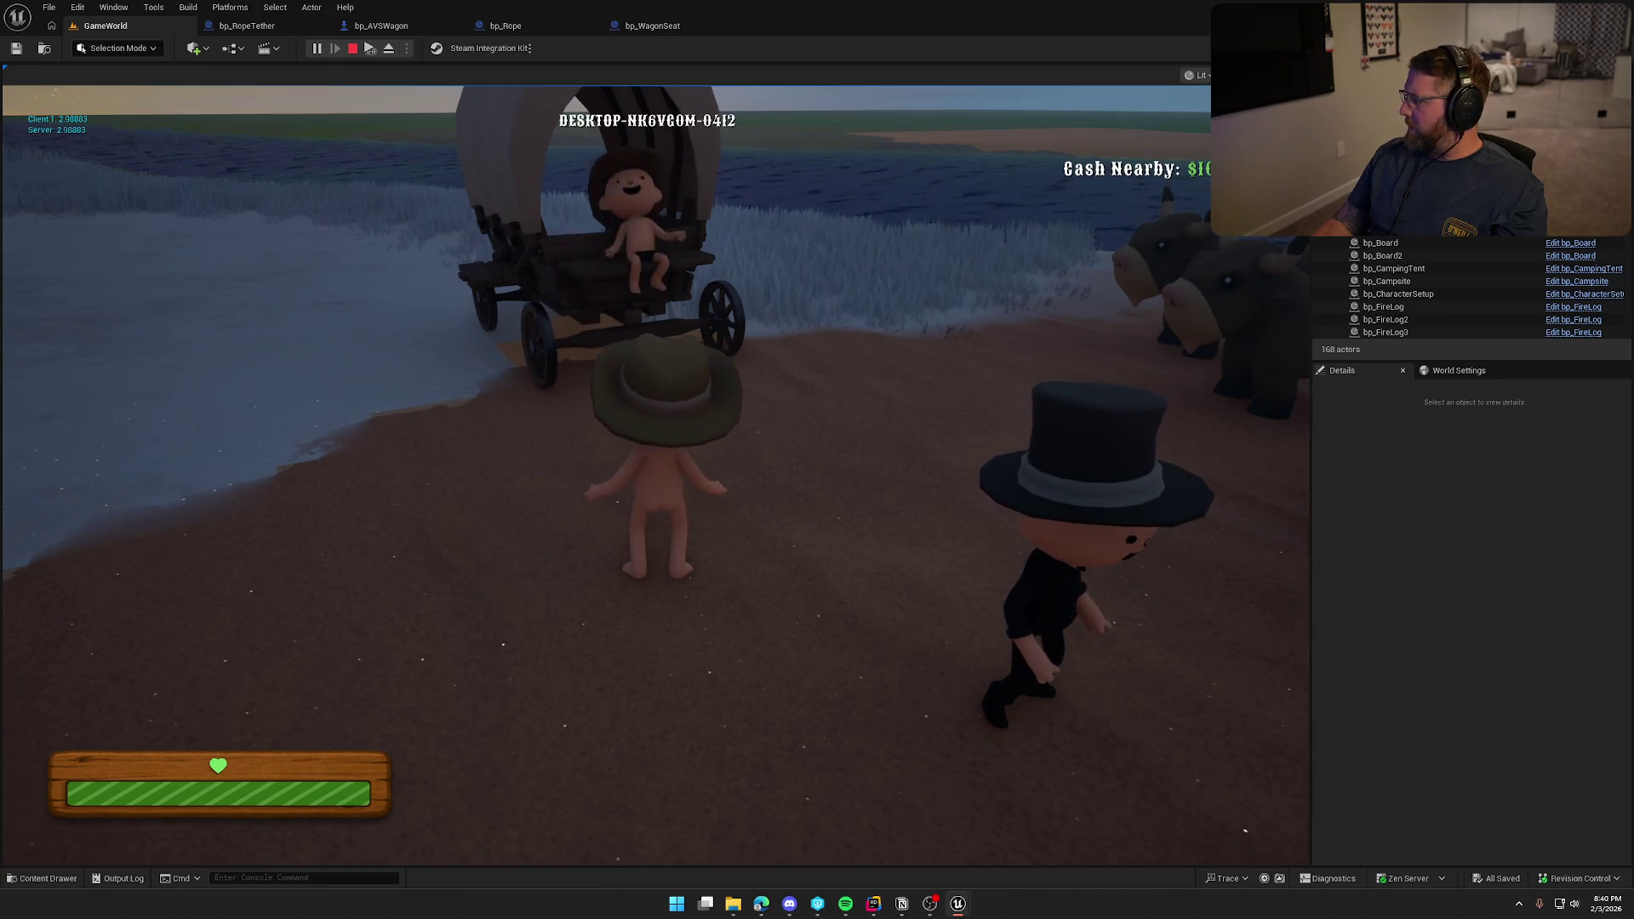
key("super")
left_click(1245, 829)
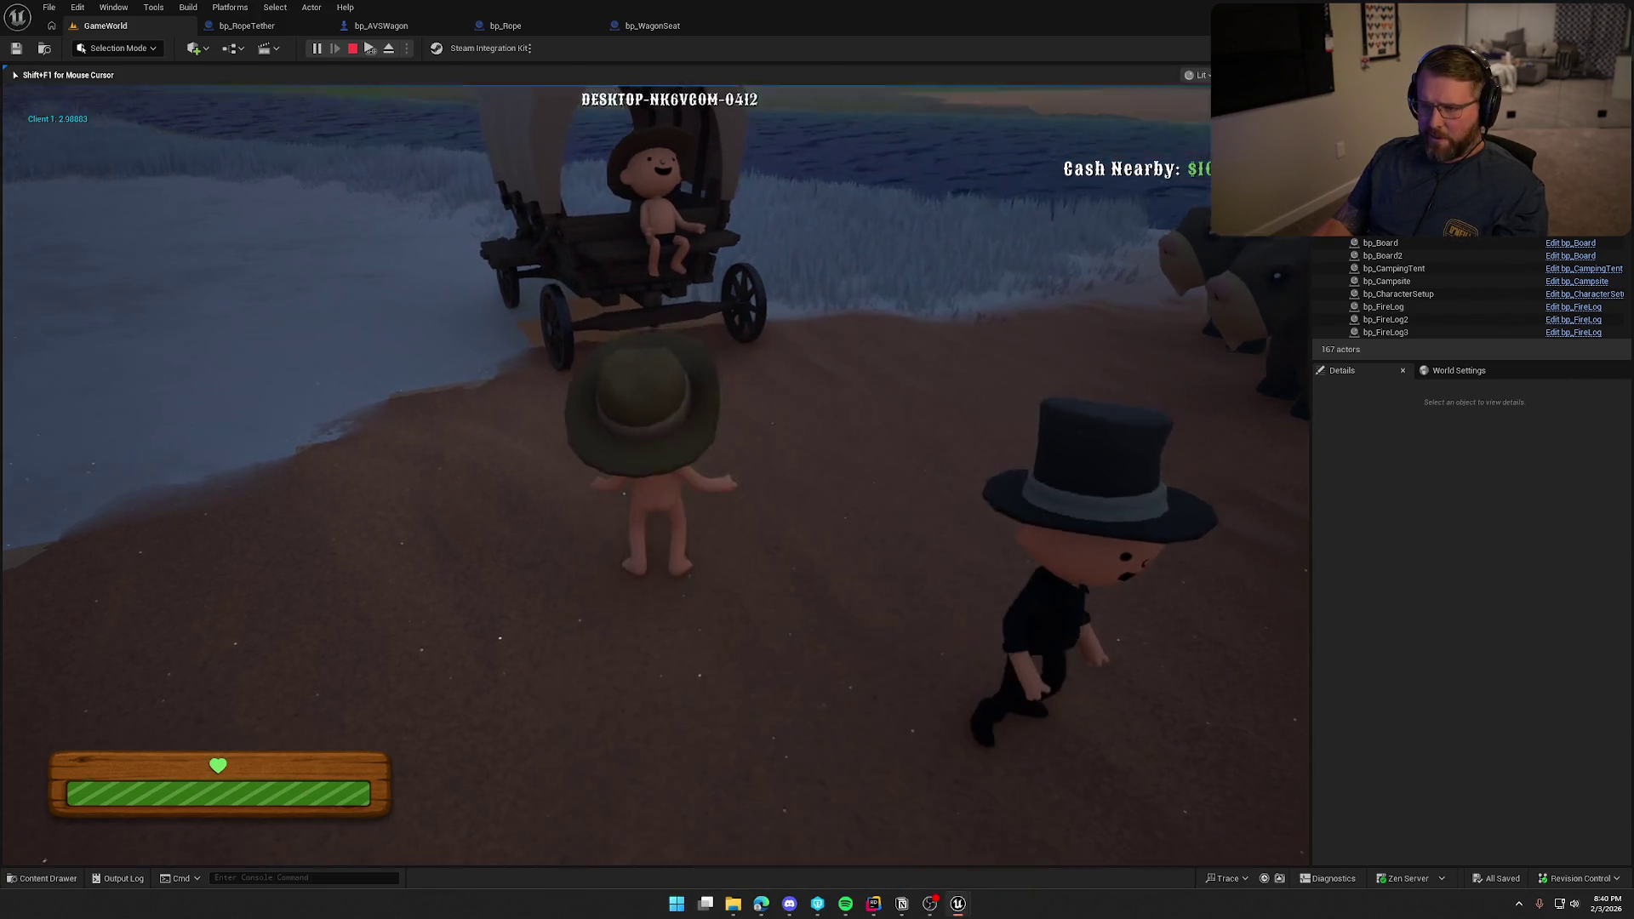
key("e")
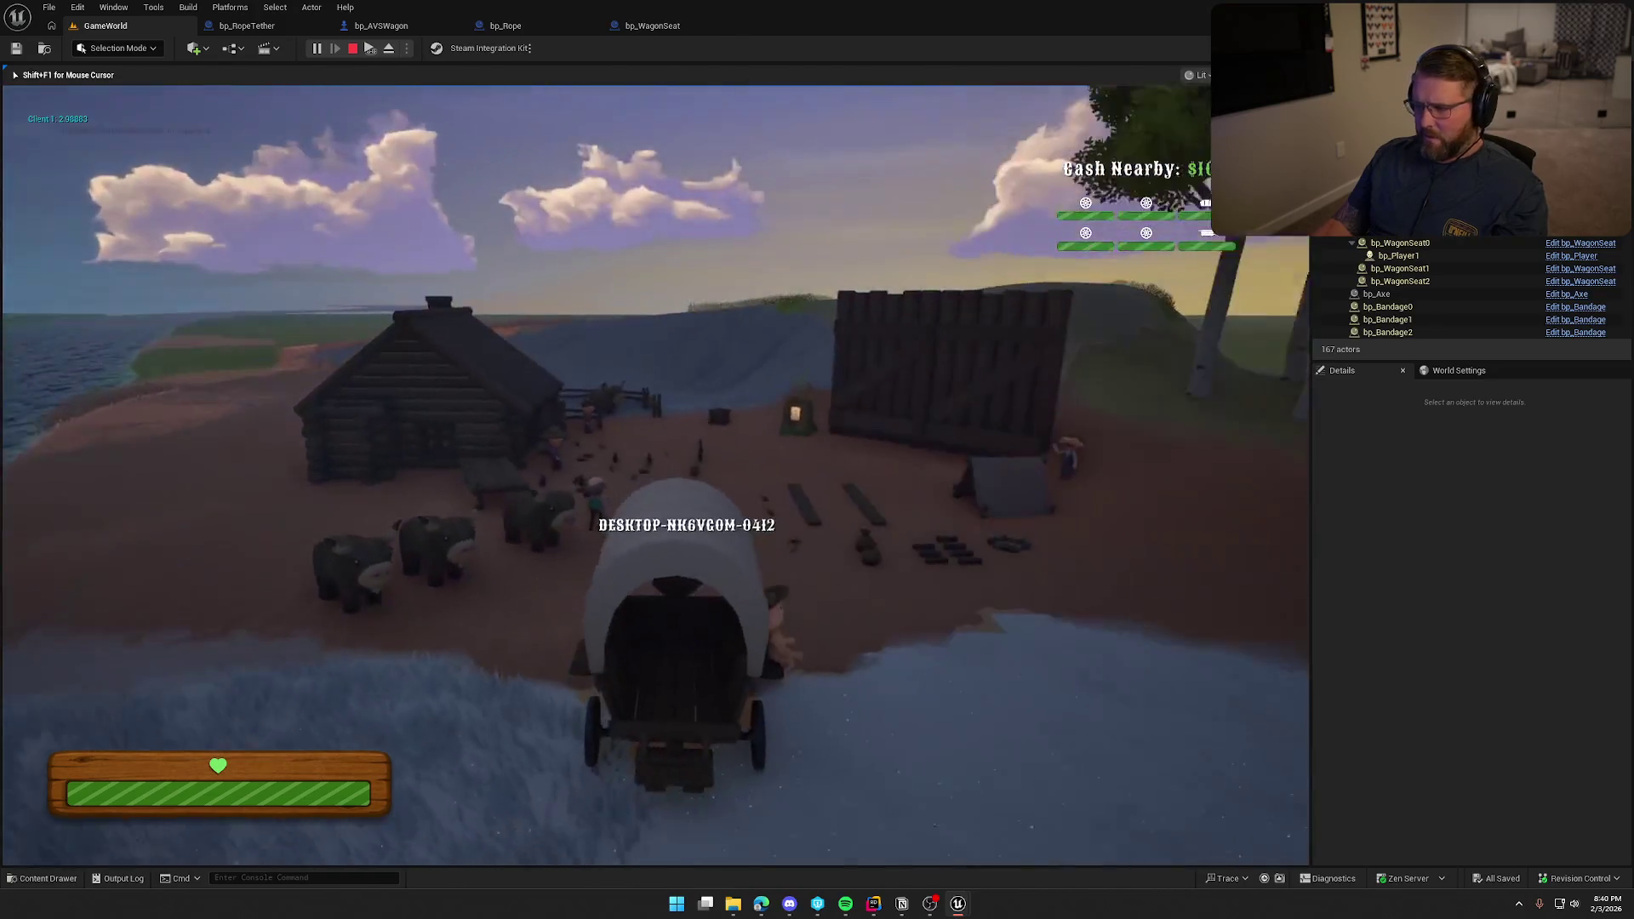
key("super")
key("super")
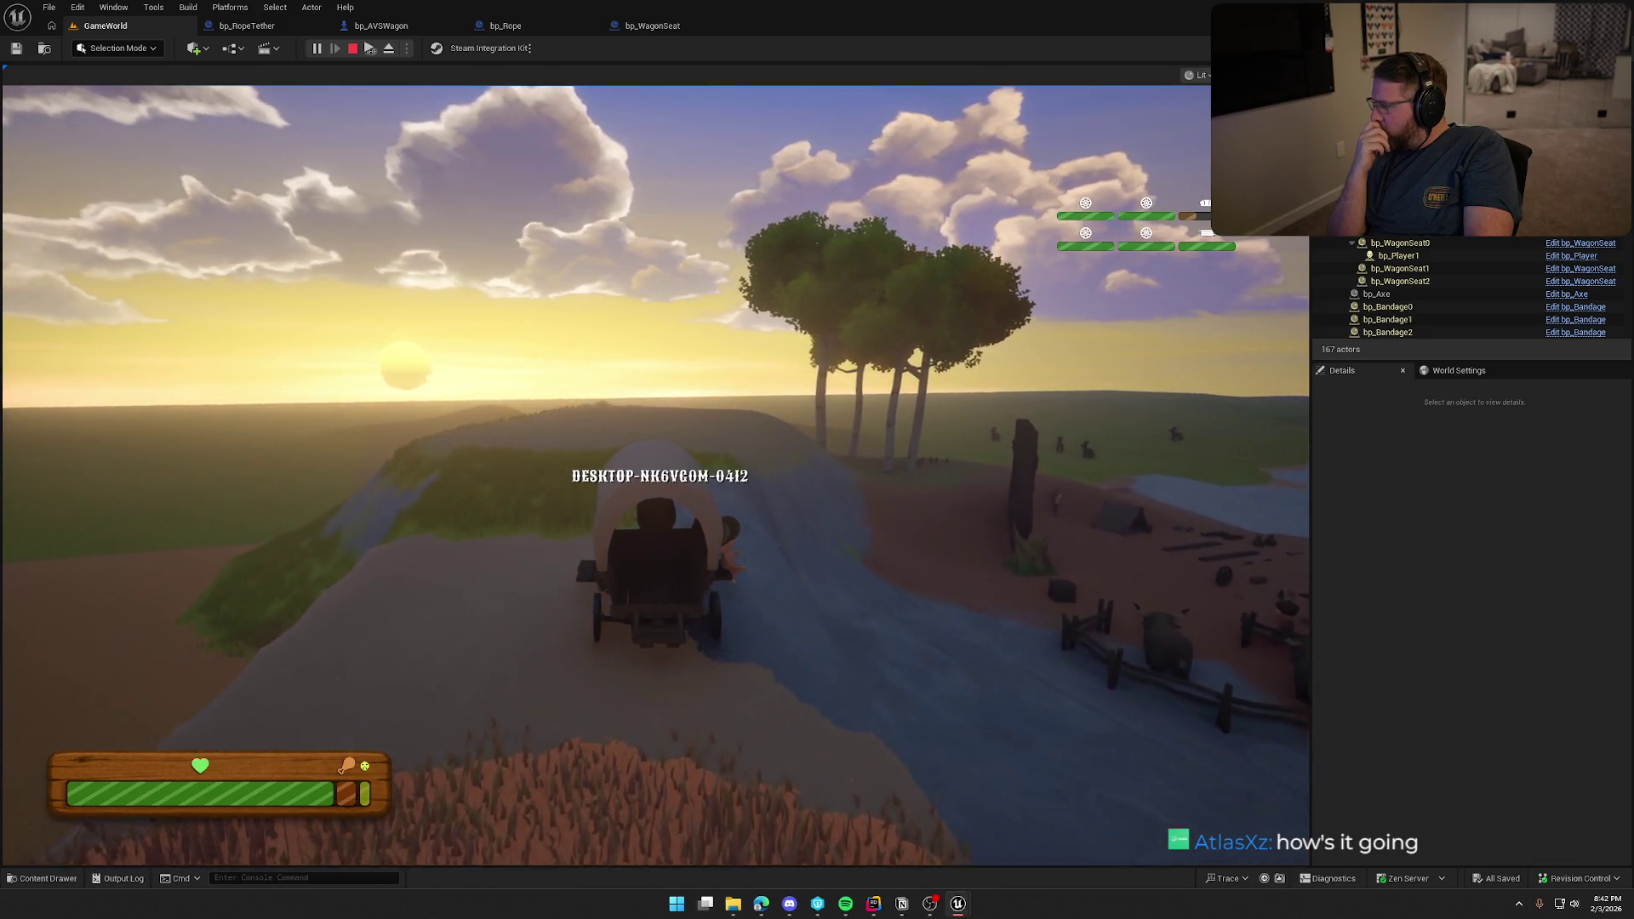
Drive the wagon through the river and steer left onto the dirt field.
key("w")
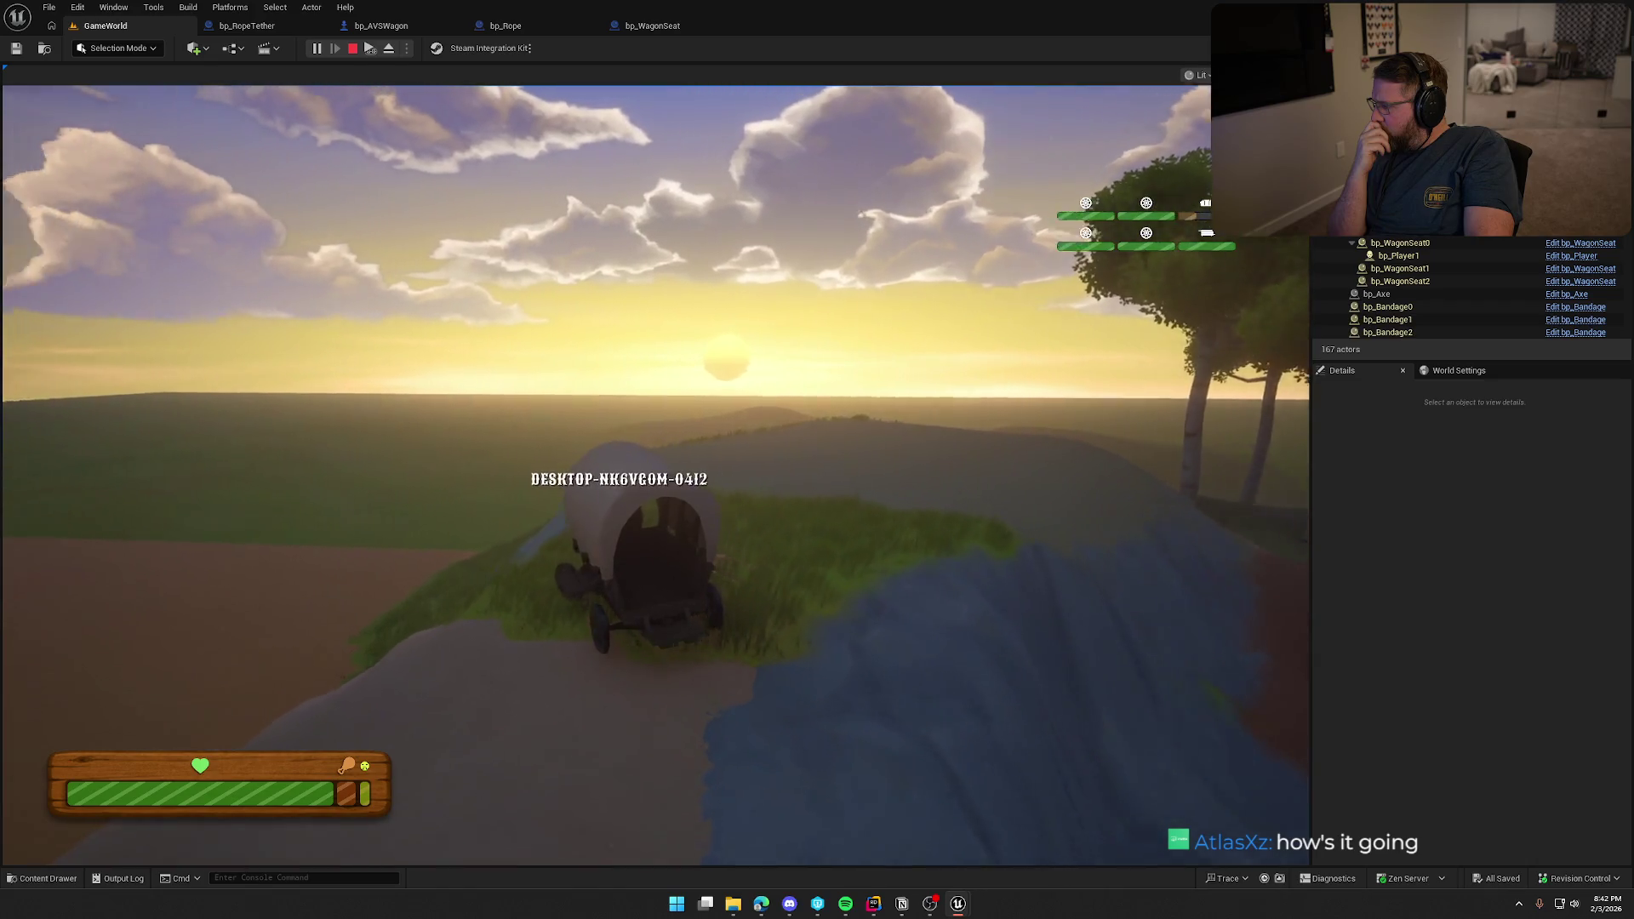
key("a")
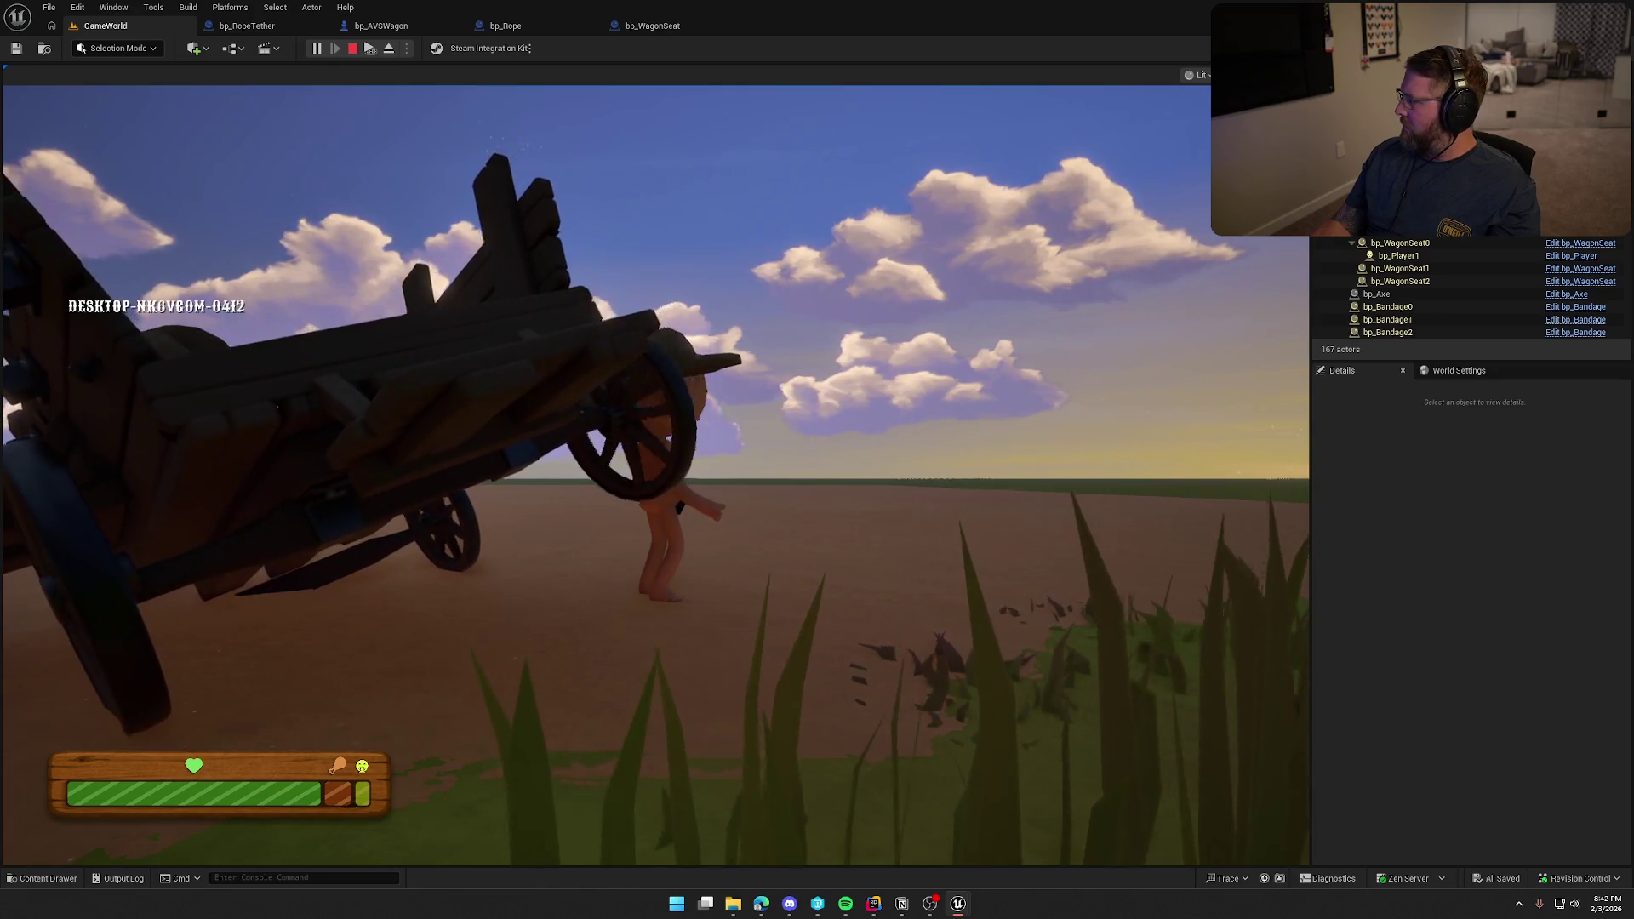
Reboard the righted wagon and drive it forward, turning toward the riverside camp.
key("super")
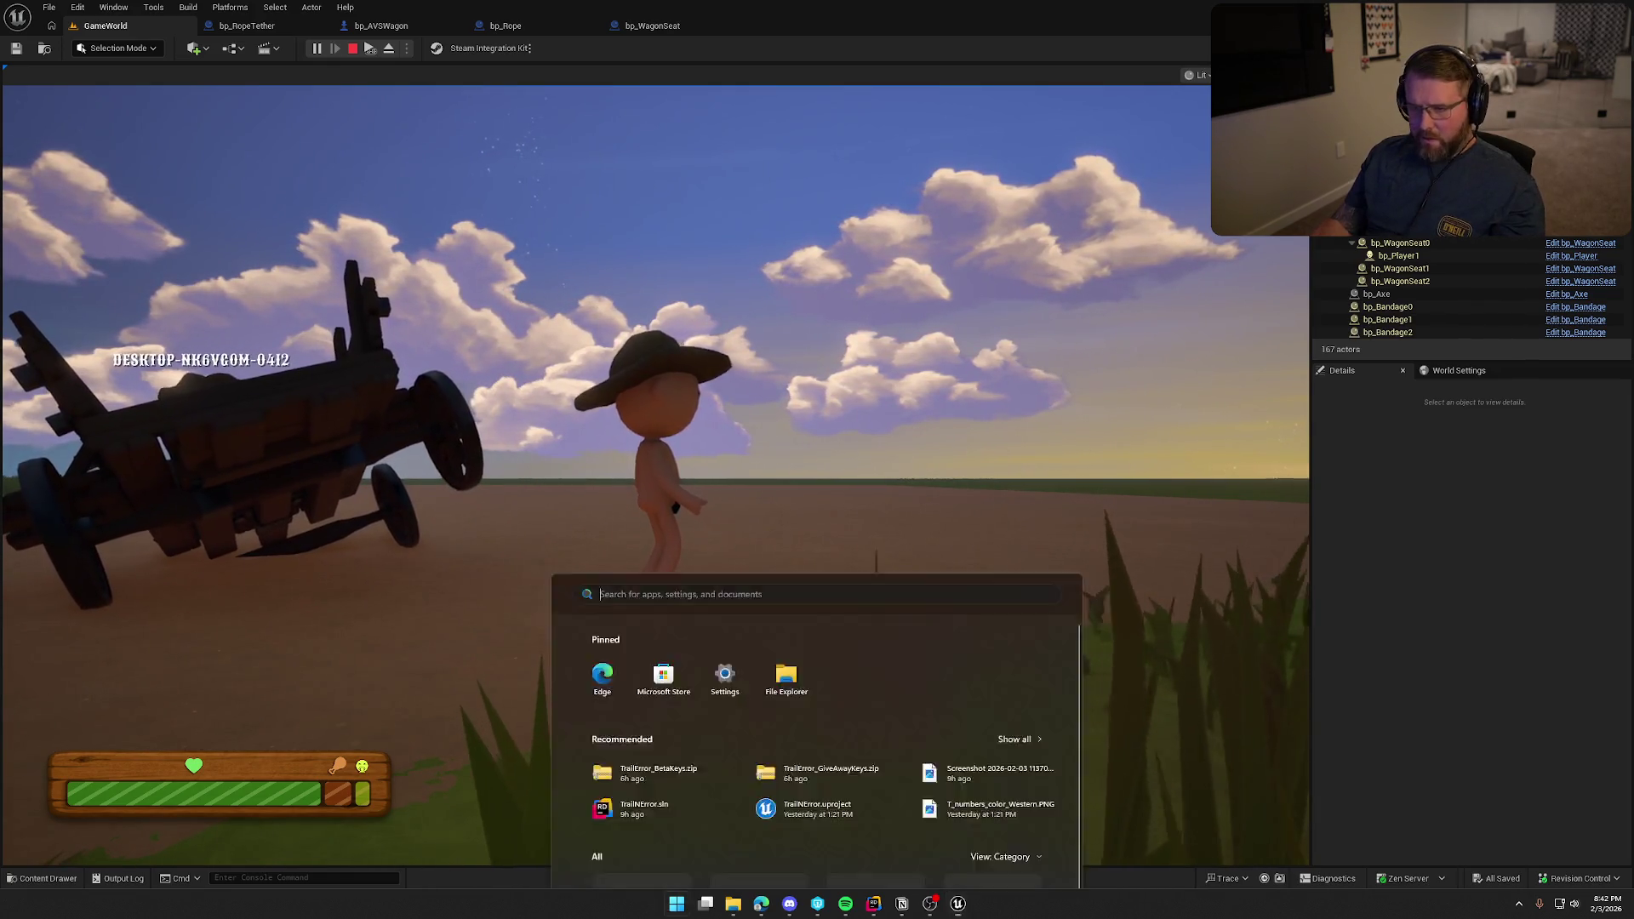
key("super")
key("e")
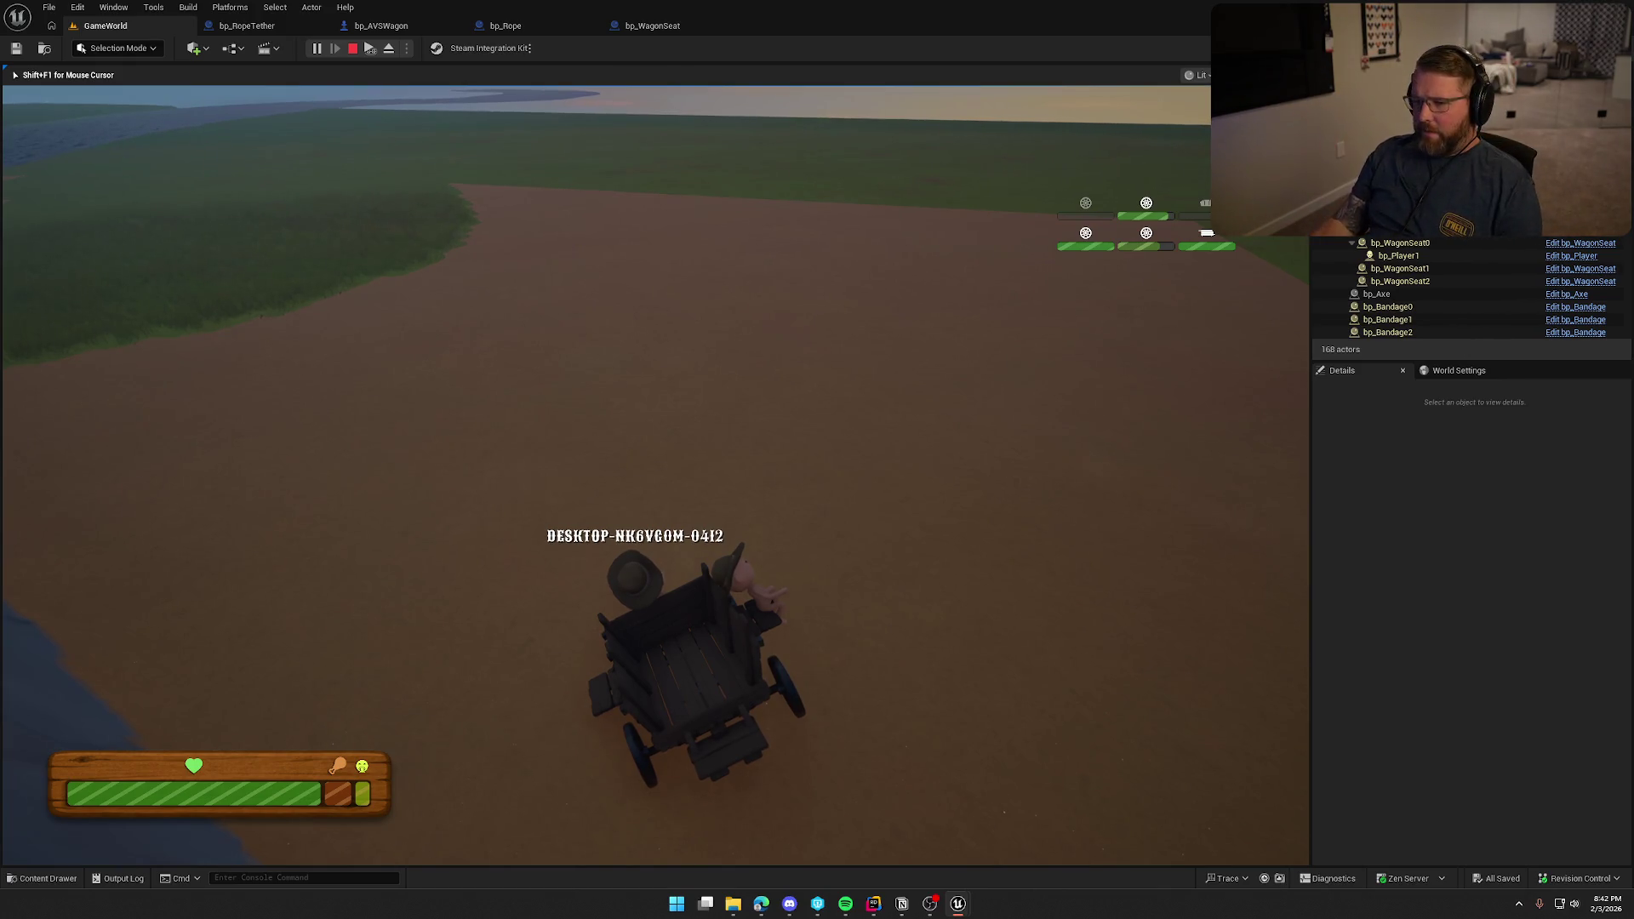
key("super")
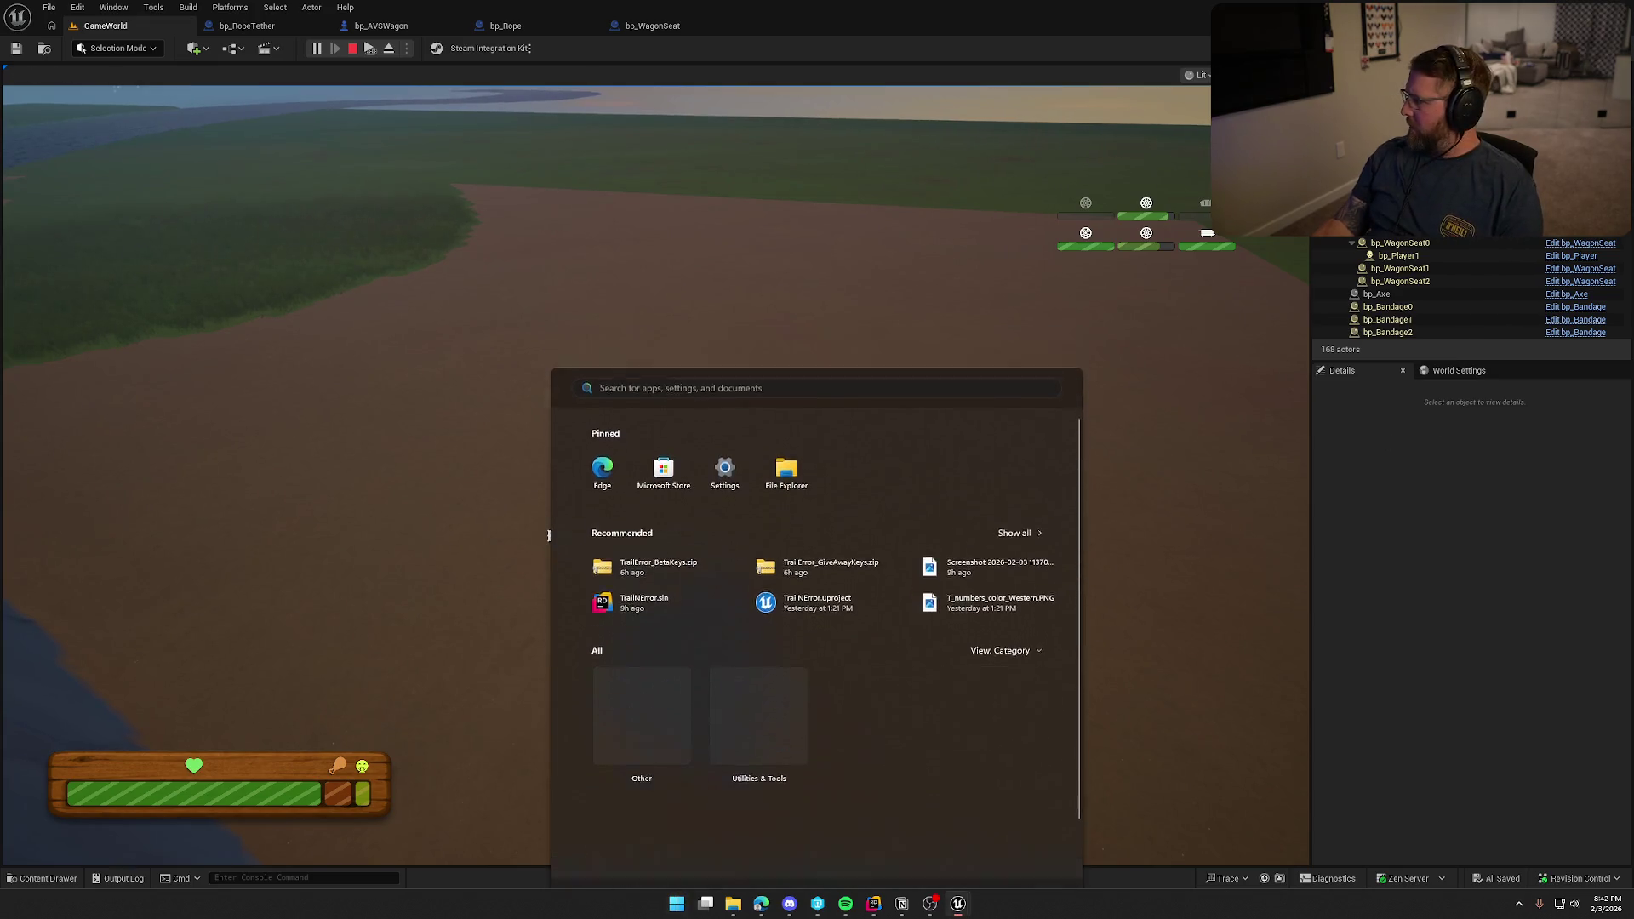
key("super")
key("w")
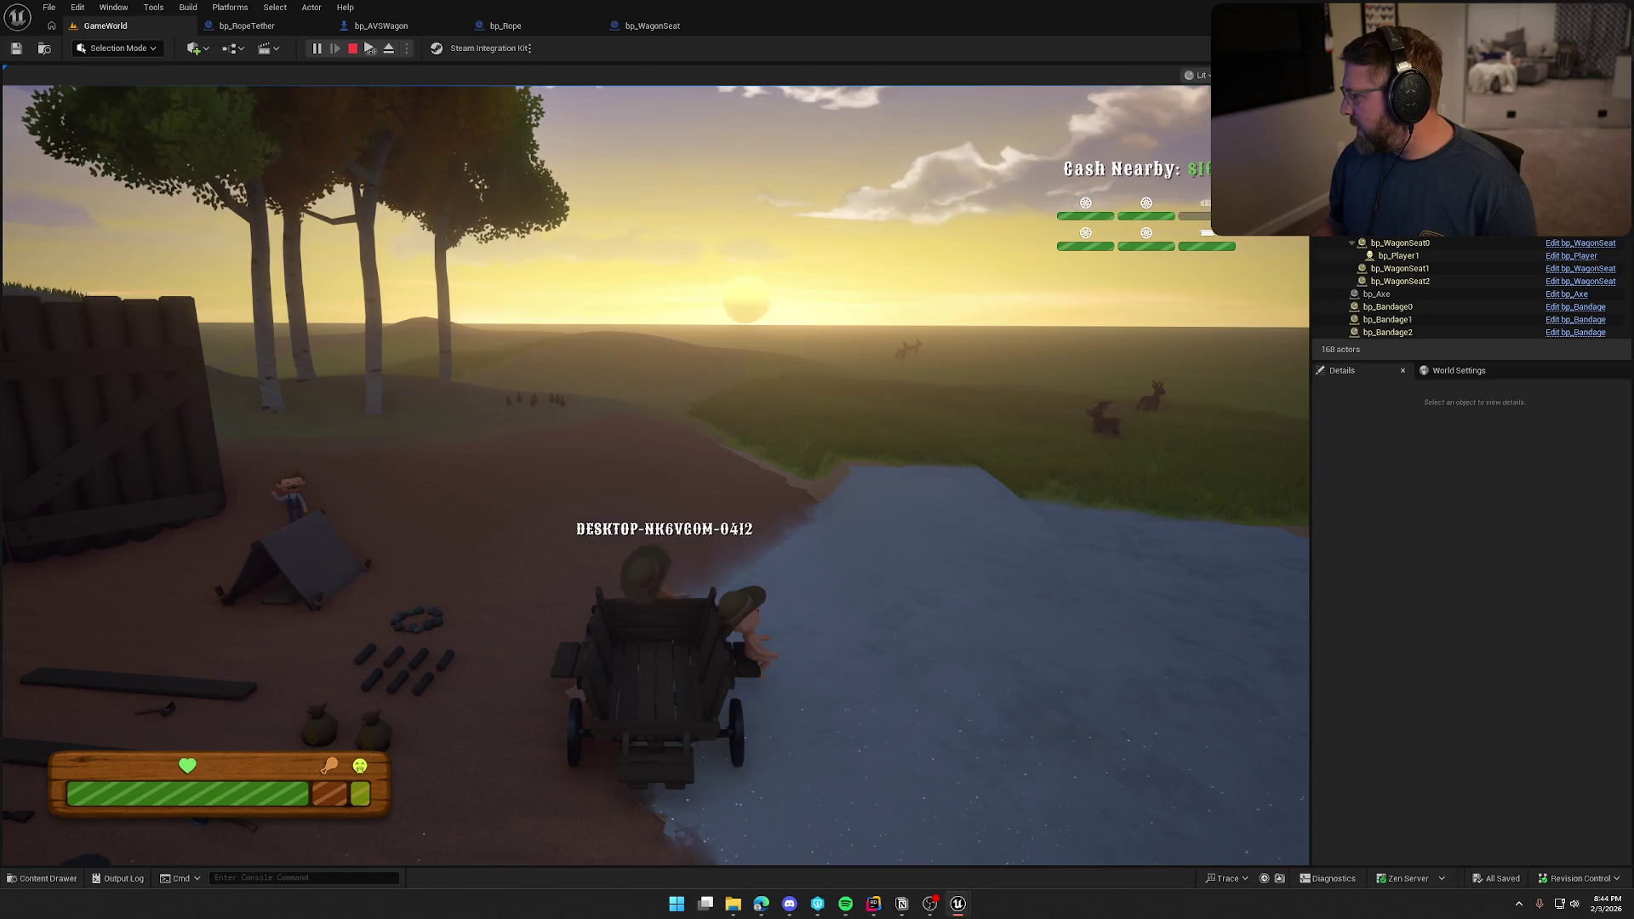
Steer the wagon left toward the trees, then right, and climb out.
key("w")
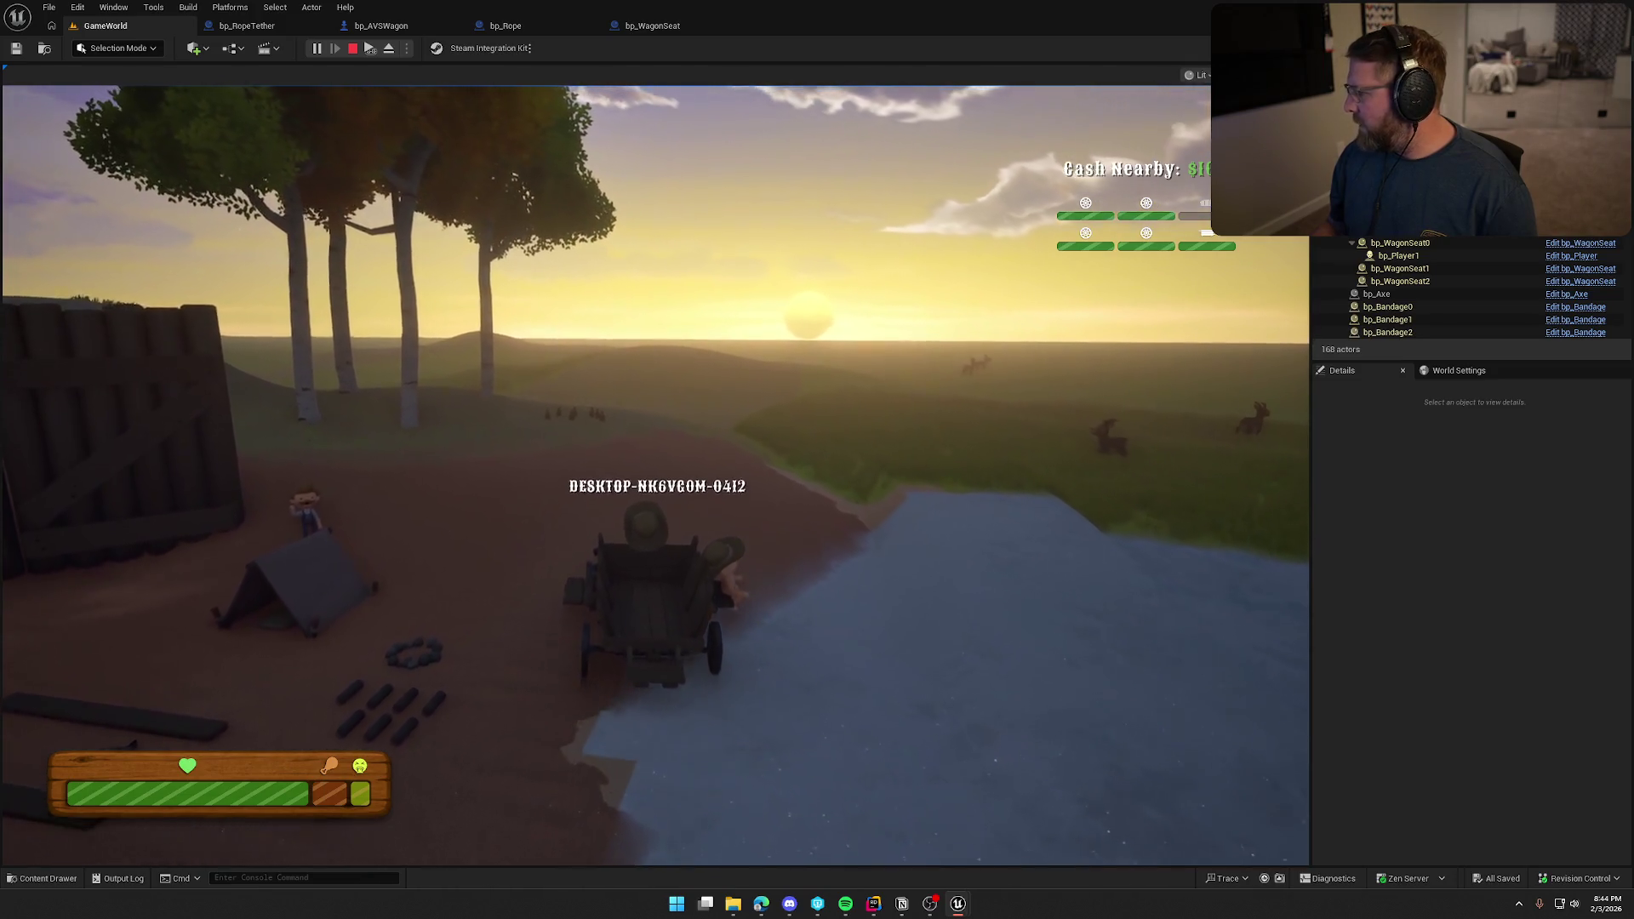
key("a")
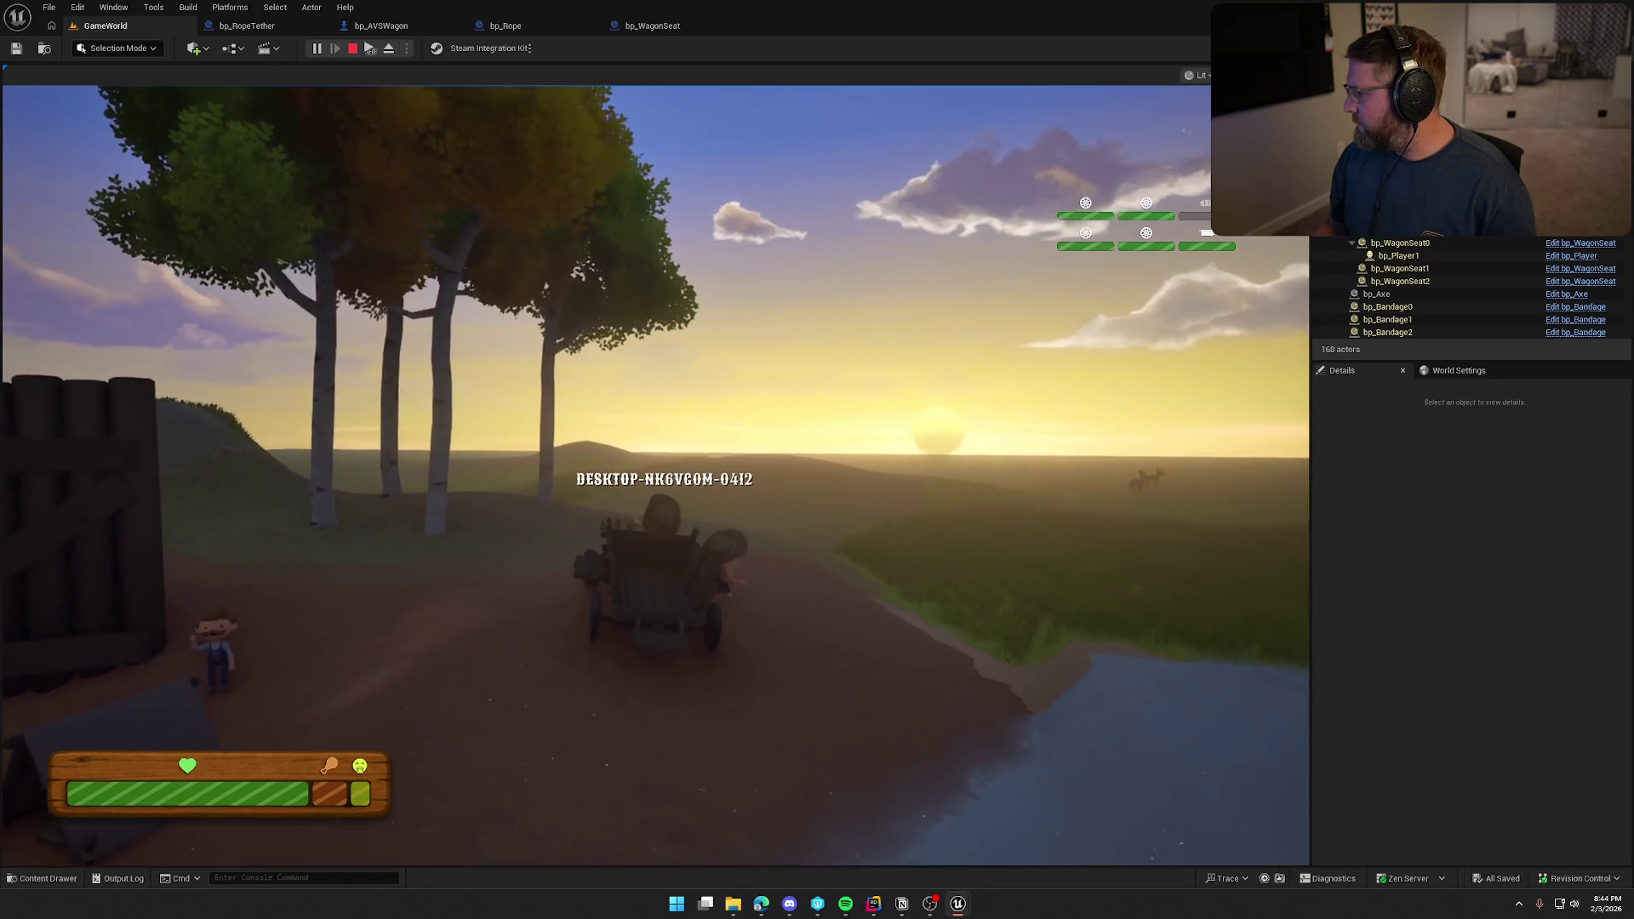
key("a")
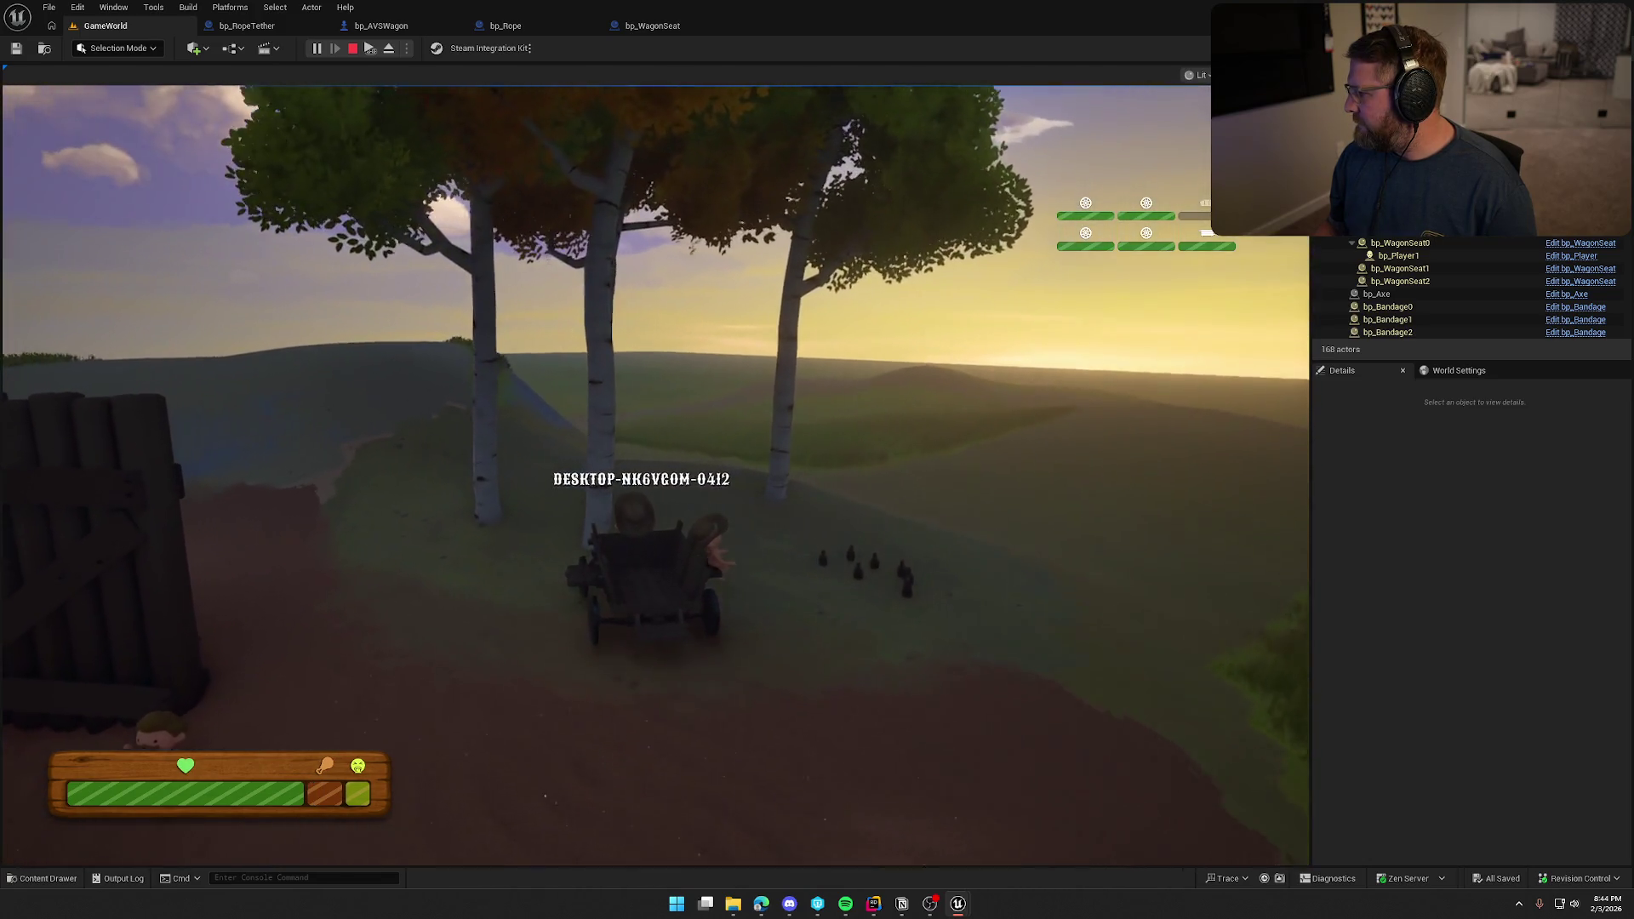
key("w")
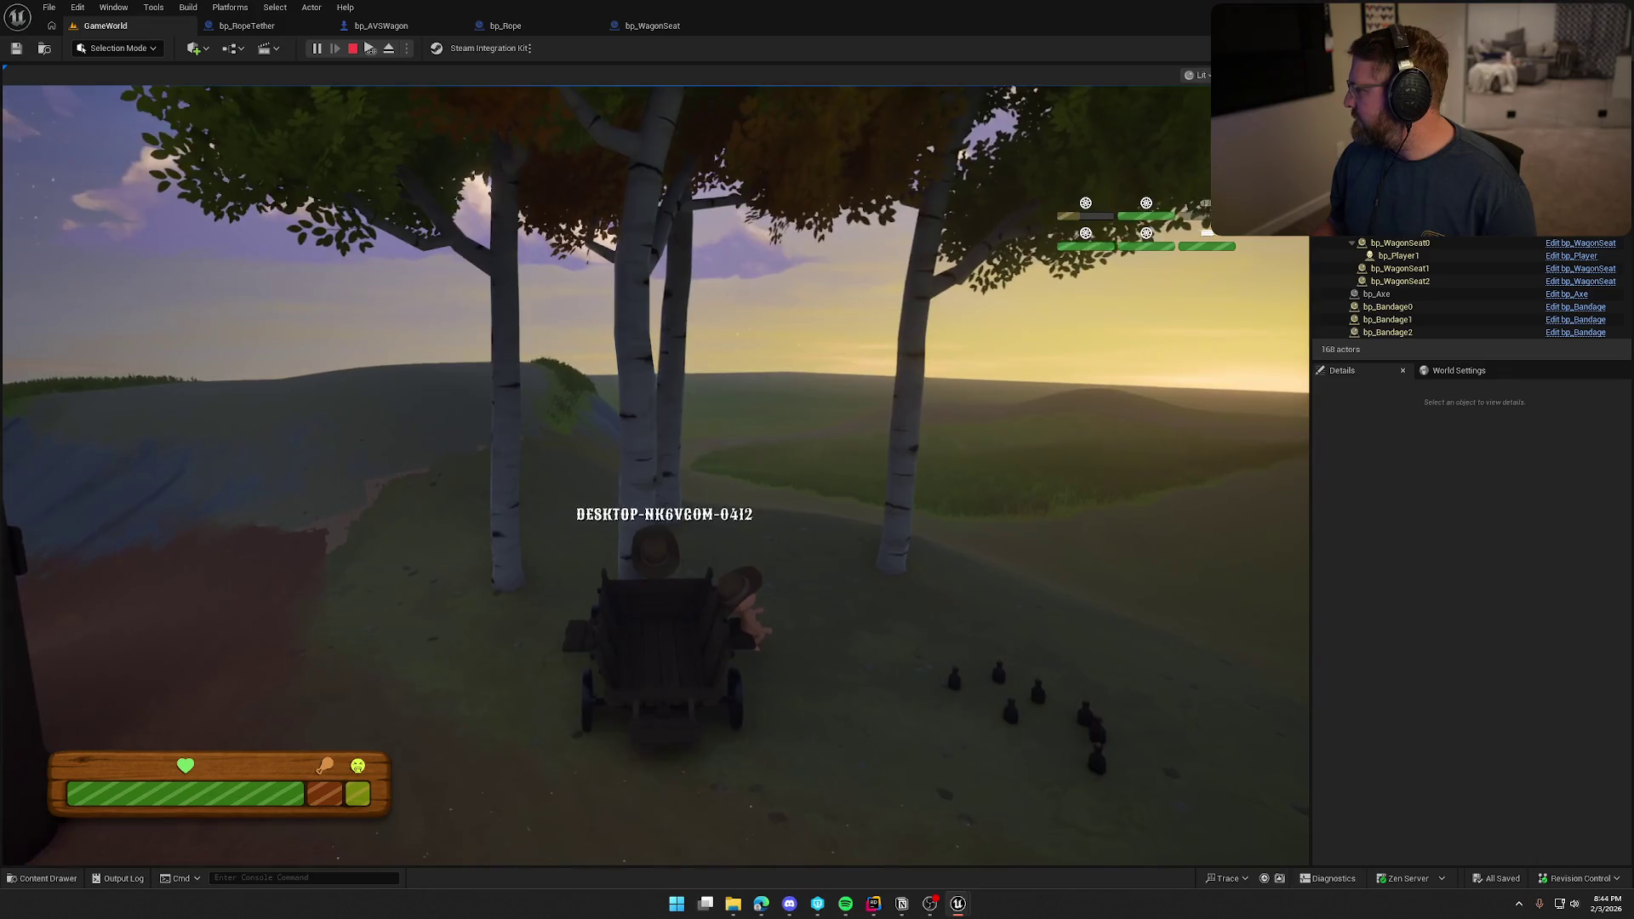
key("d")
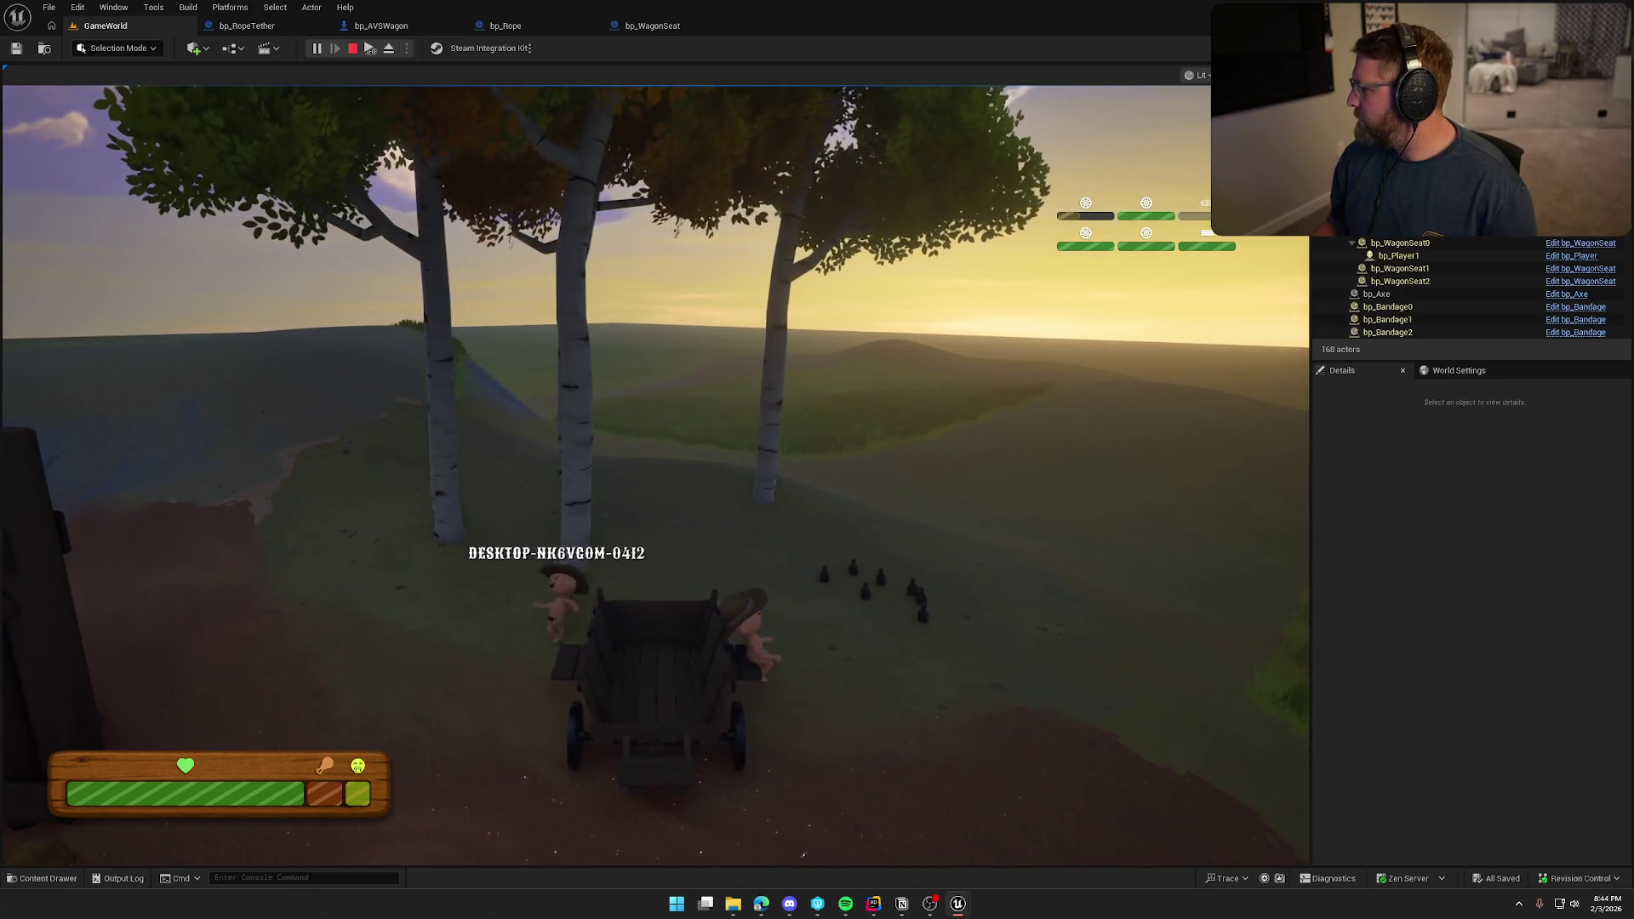
key("super")
key("super")
key("shift")
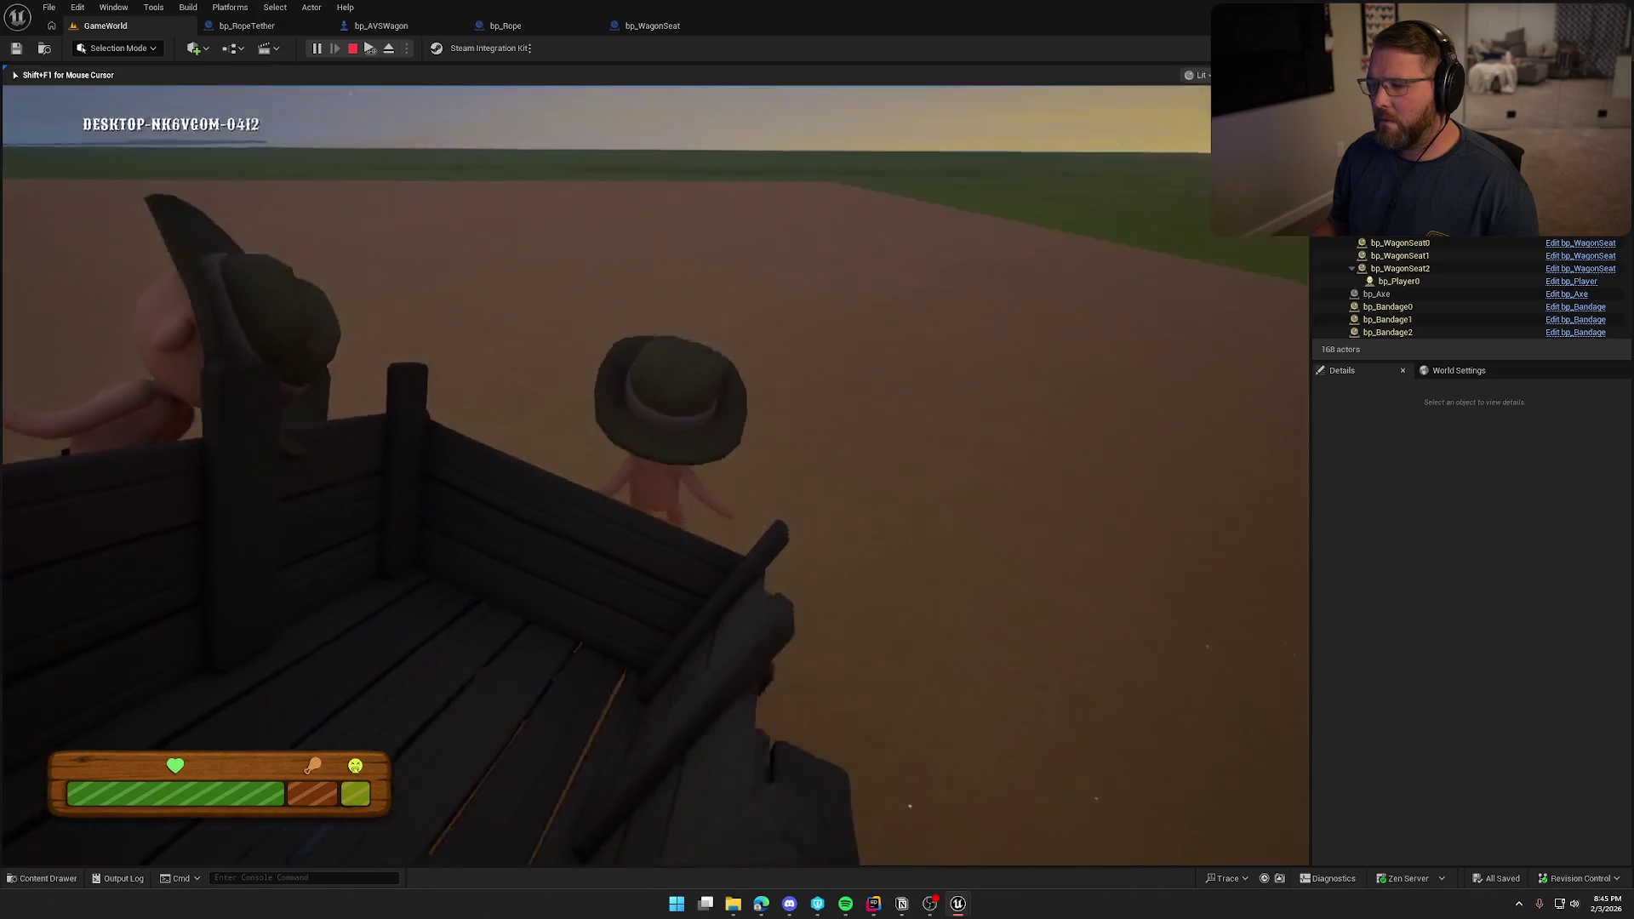
Pick up the loose wagon wheel, bring it back, and sit on the seat.
key("shift+w")
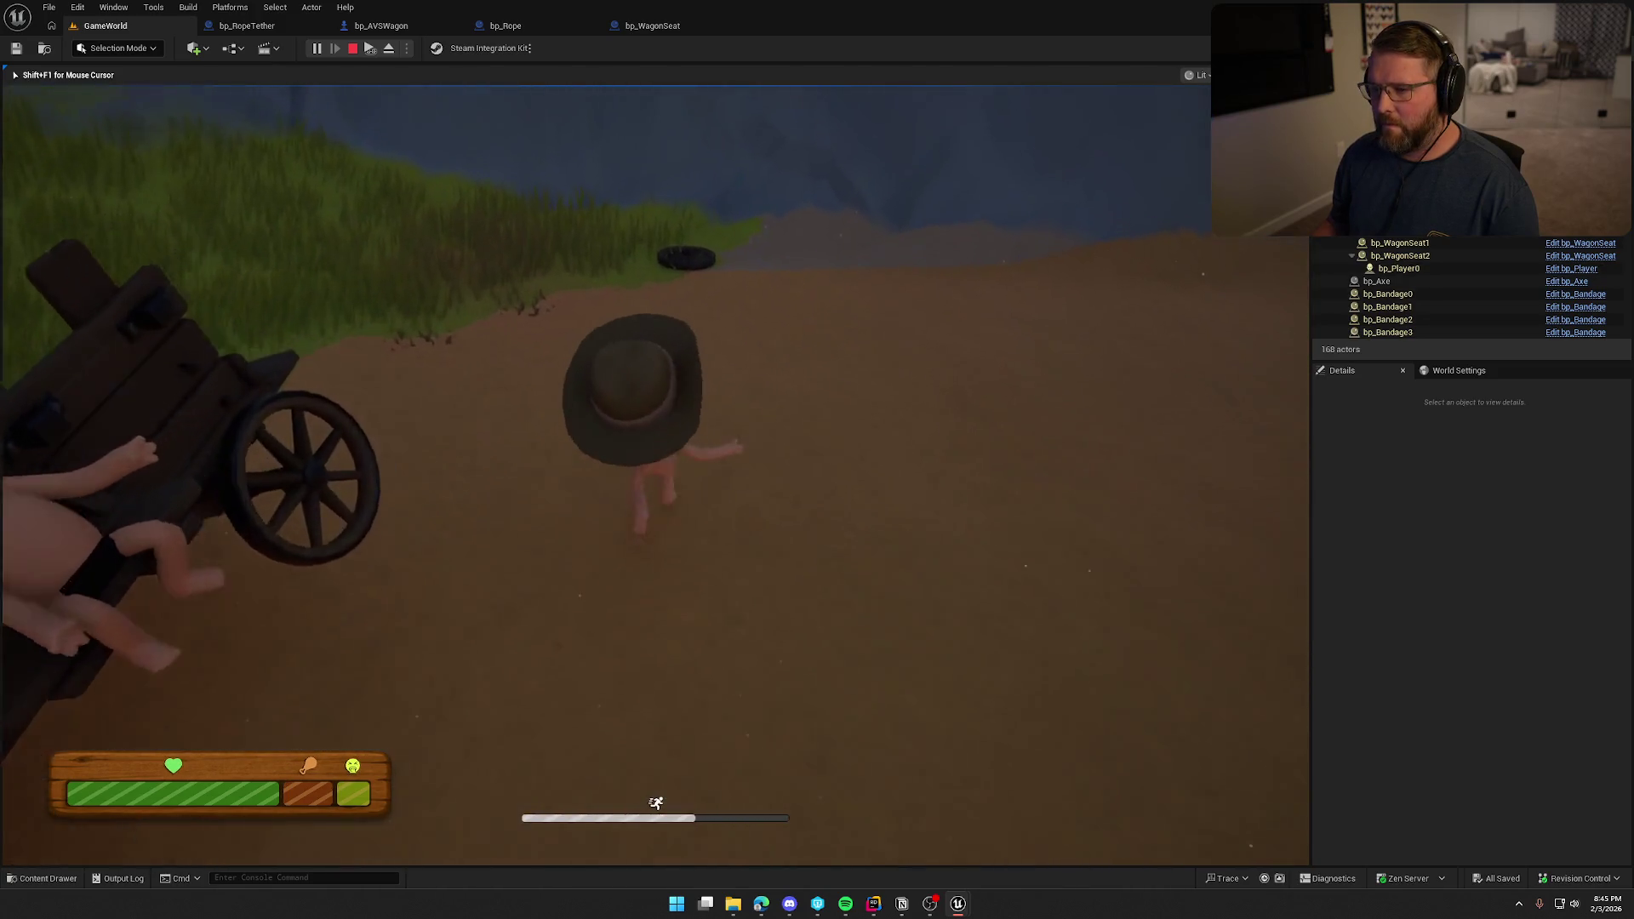
key("e")
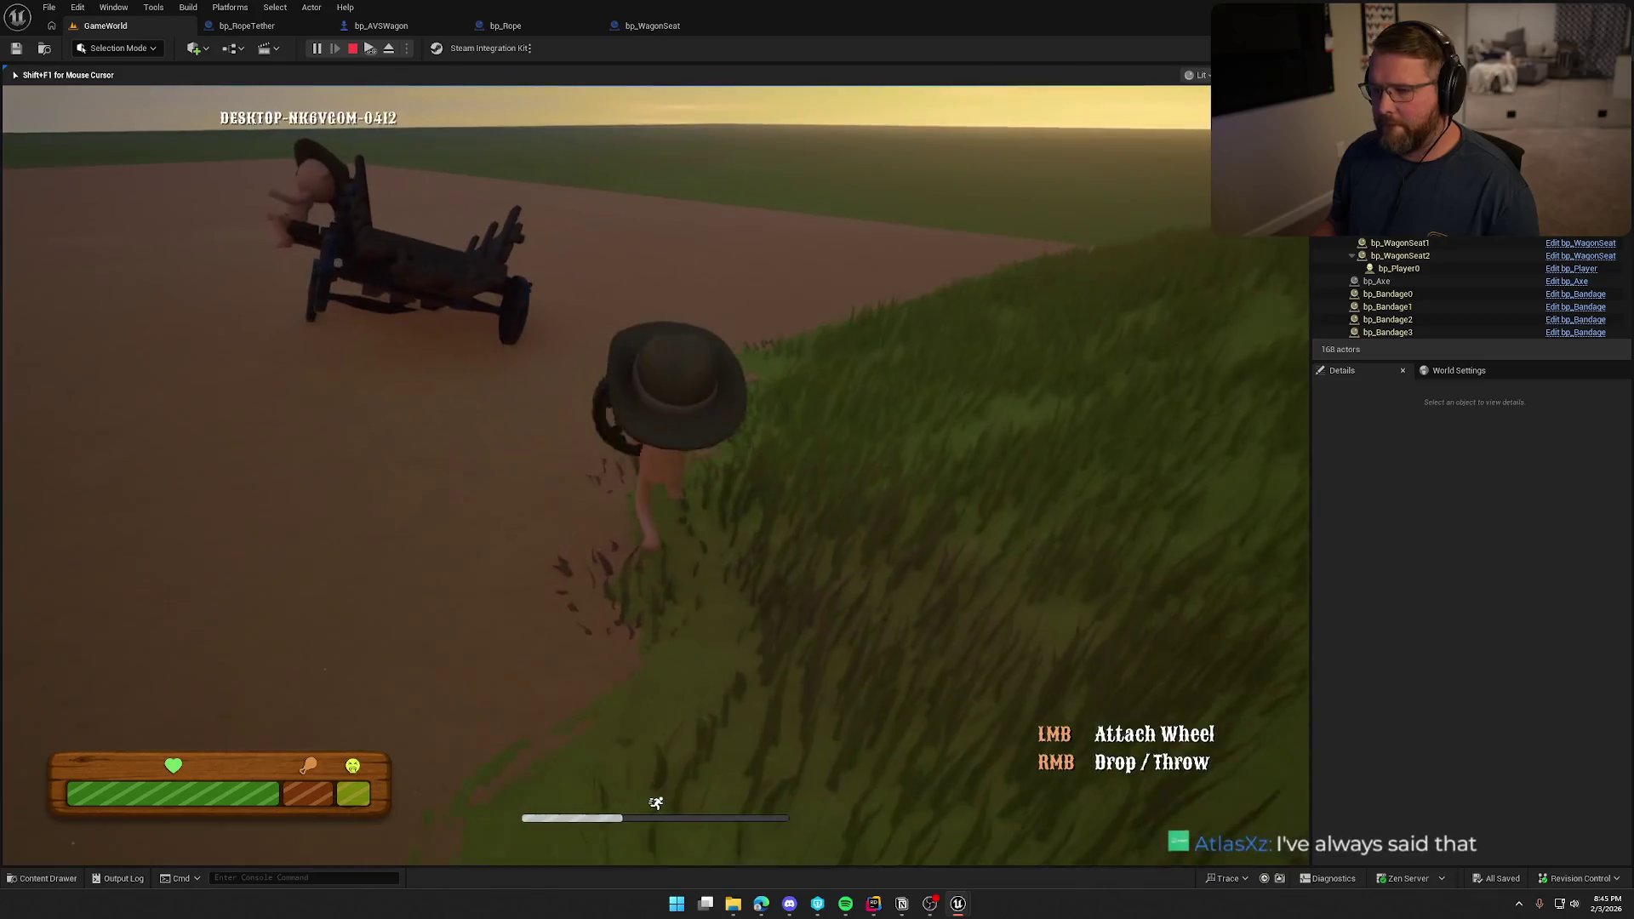
key("w")
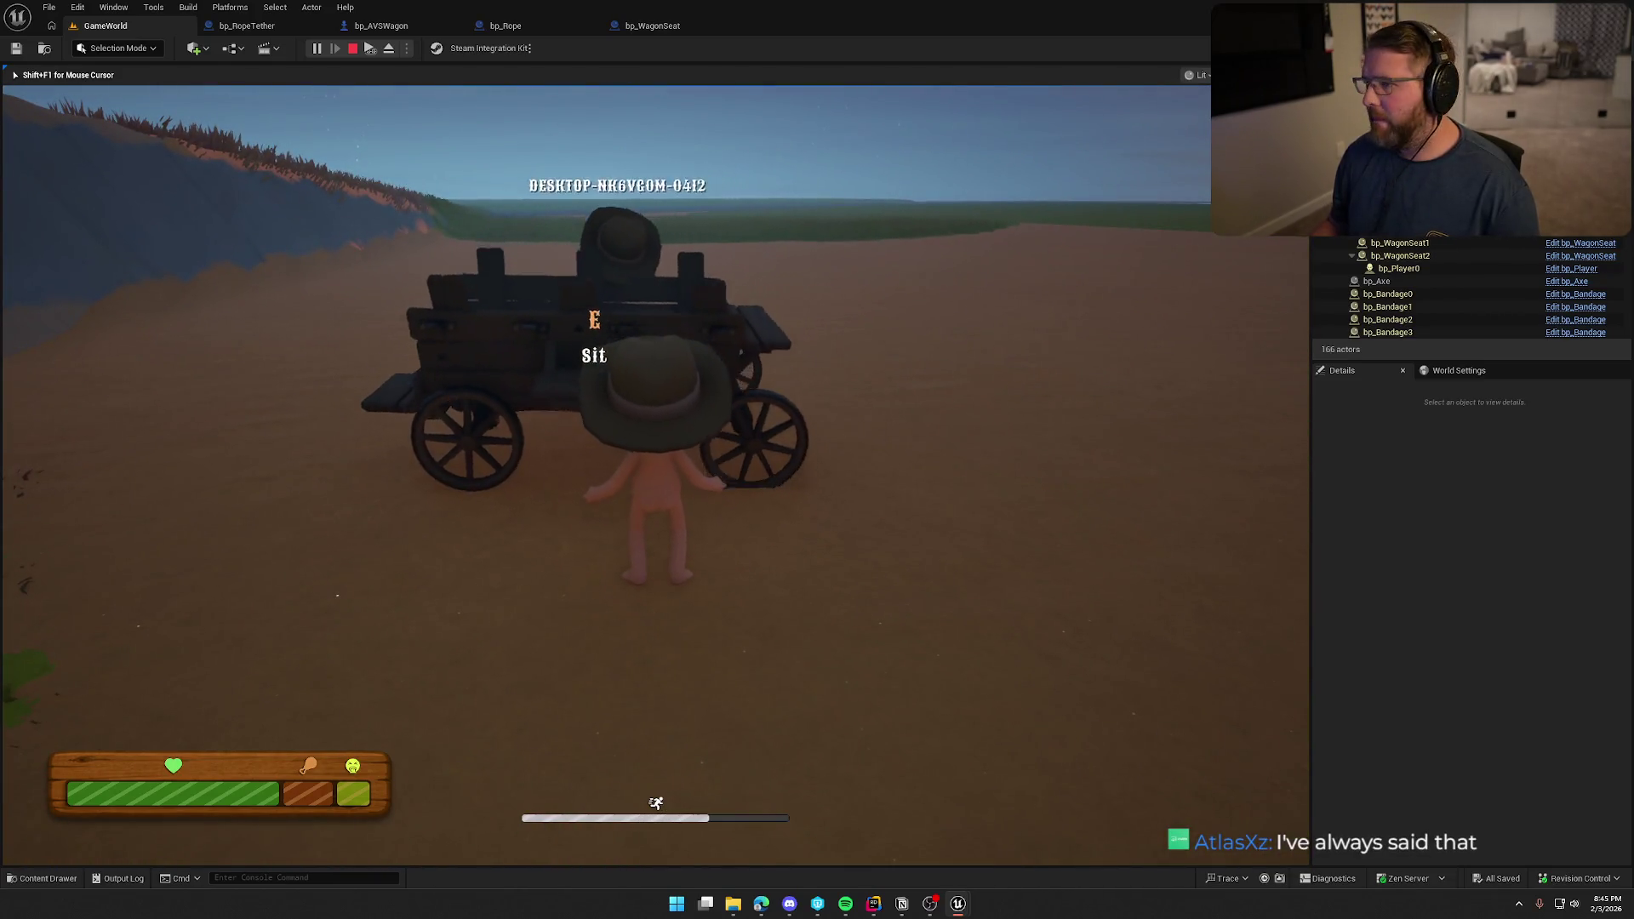
key("e")
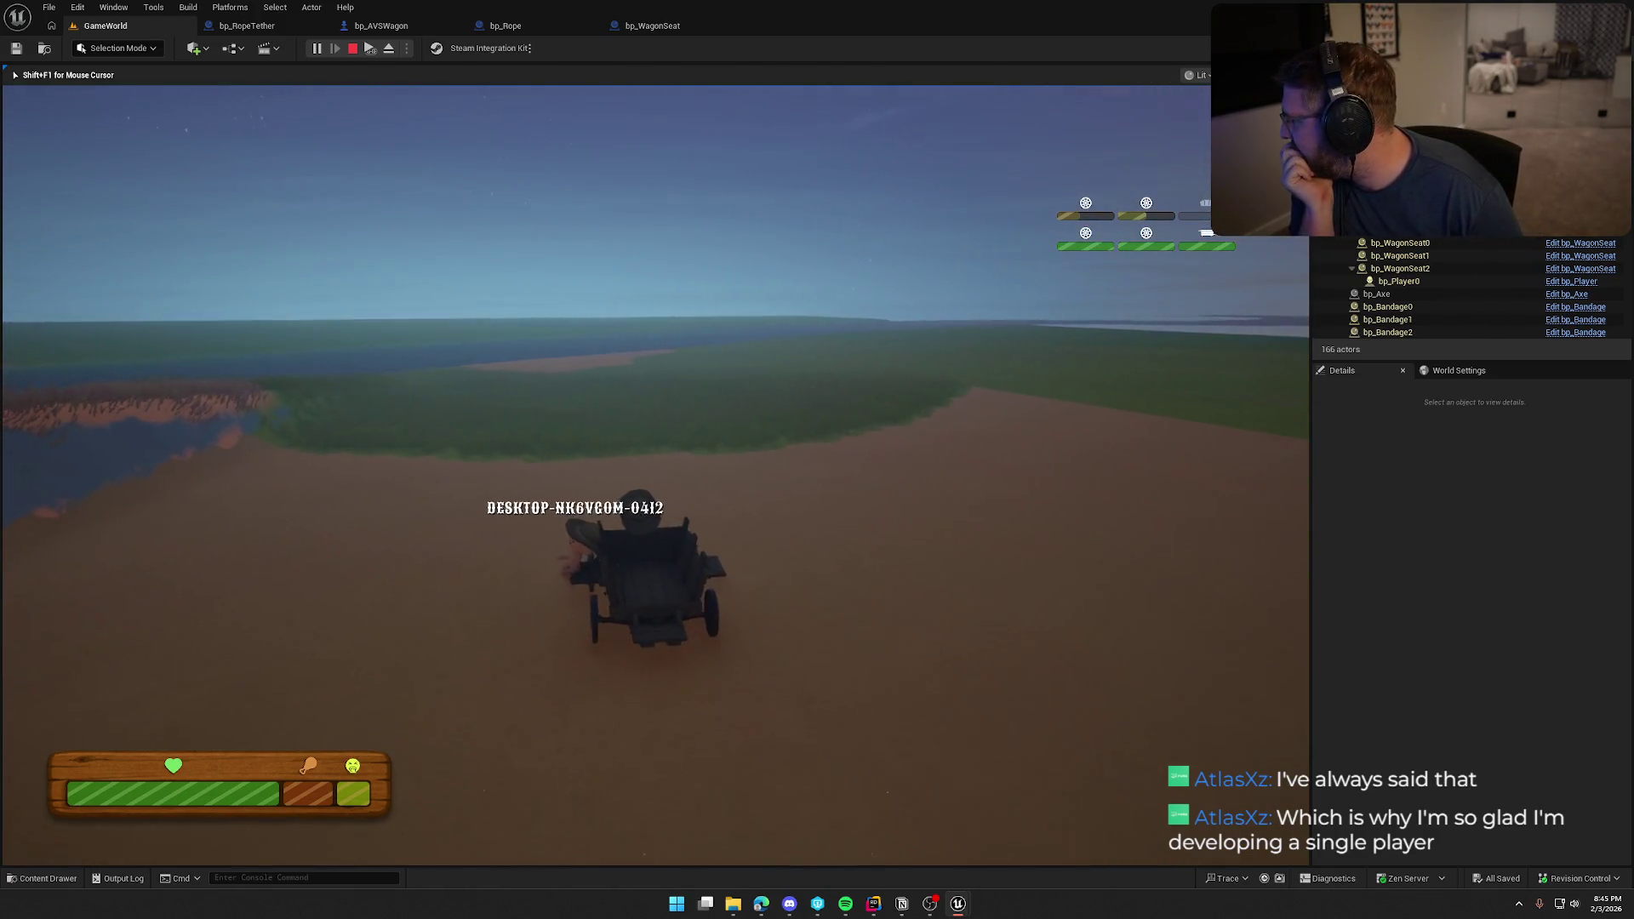
Drive the wagon along the riverbank past the hut and into the river.
key("w")
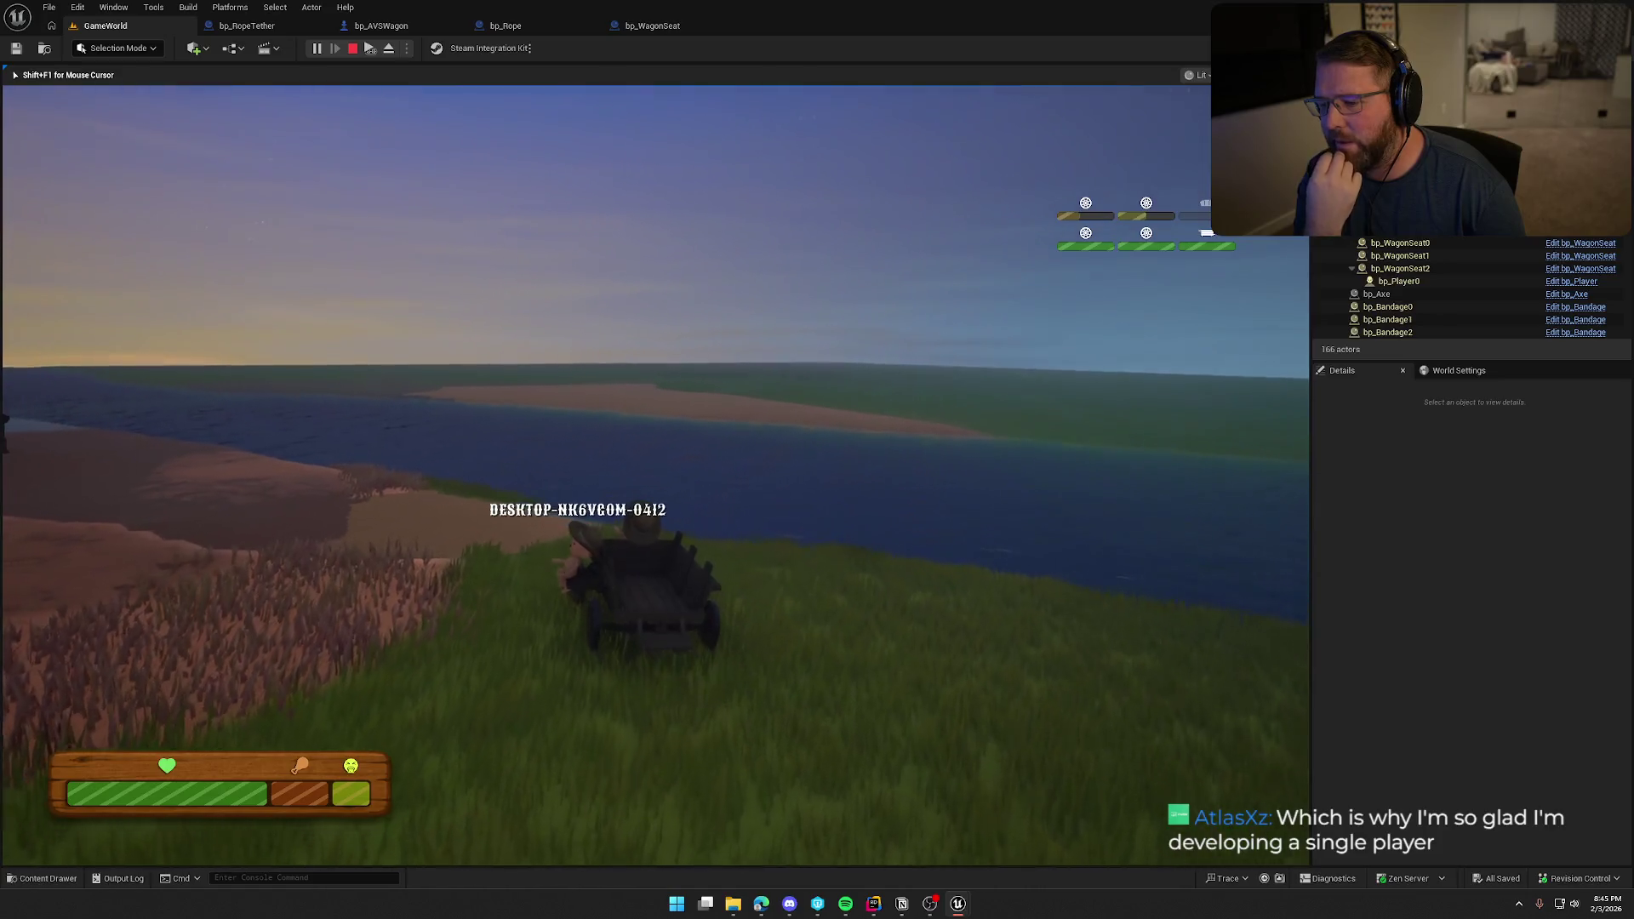
key("a")
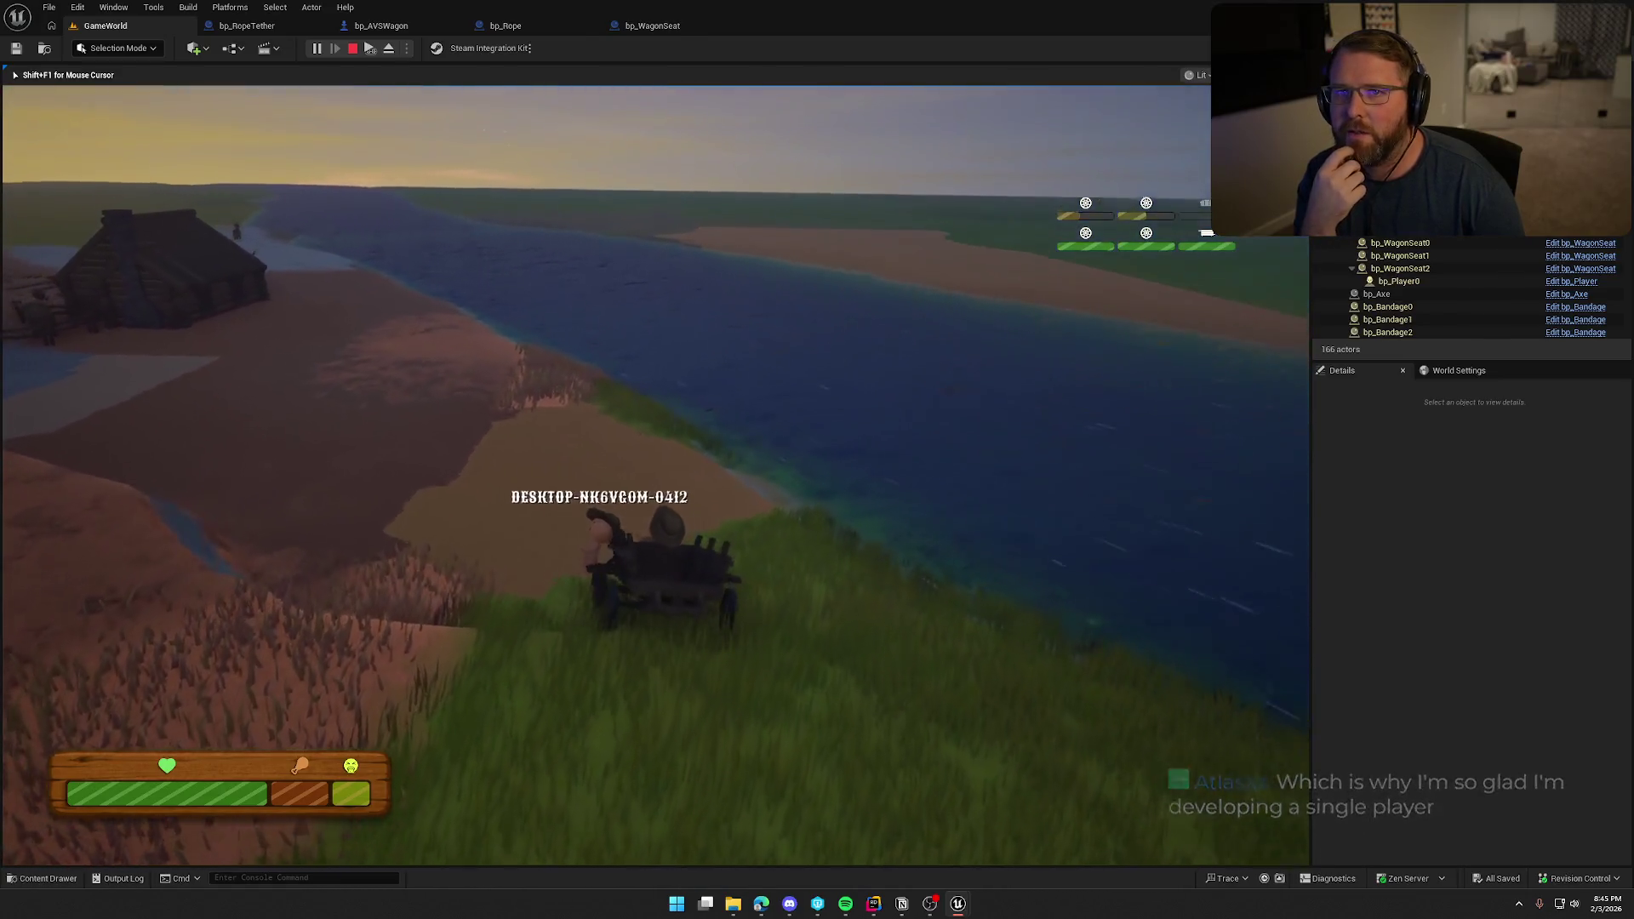
key("w")
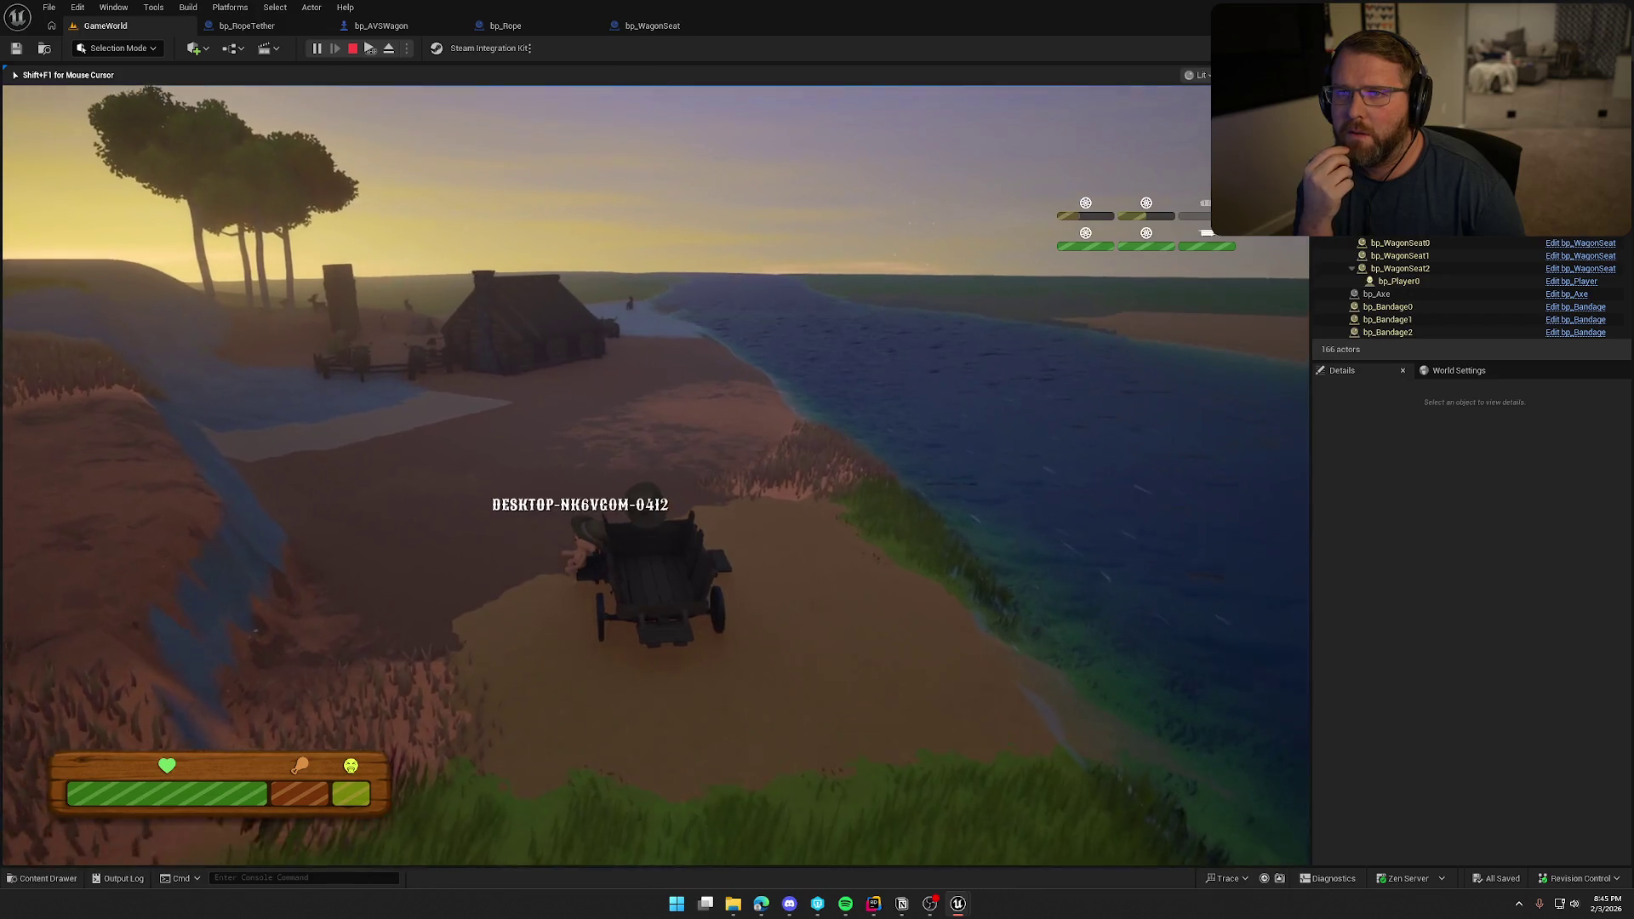
key("w")
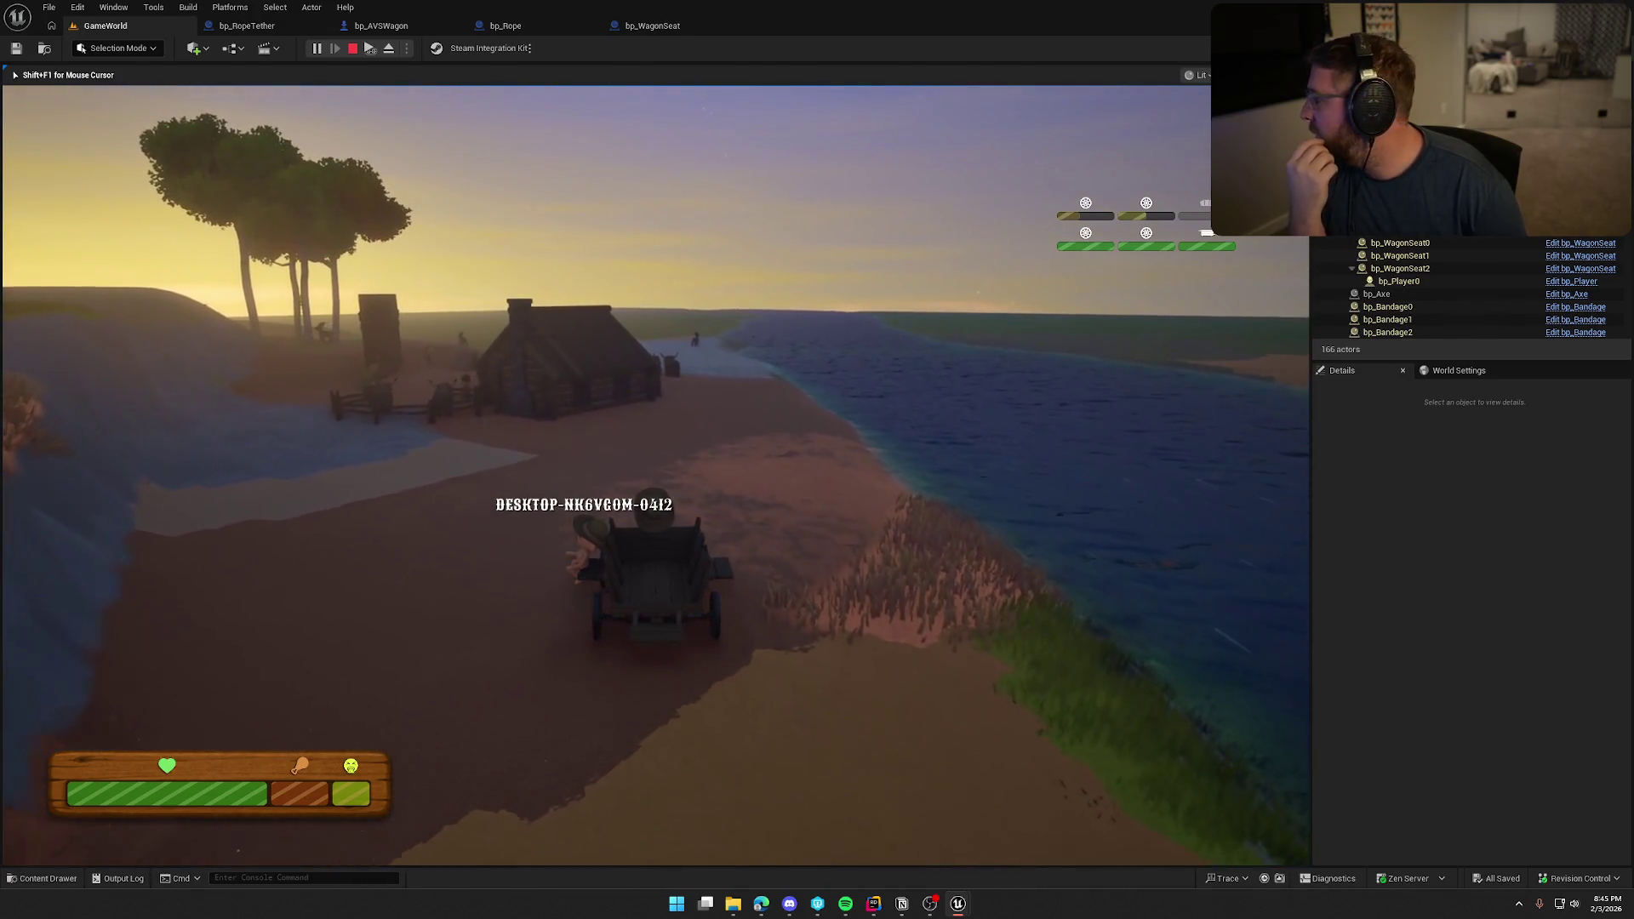
key("w")
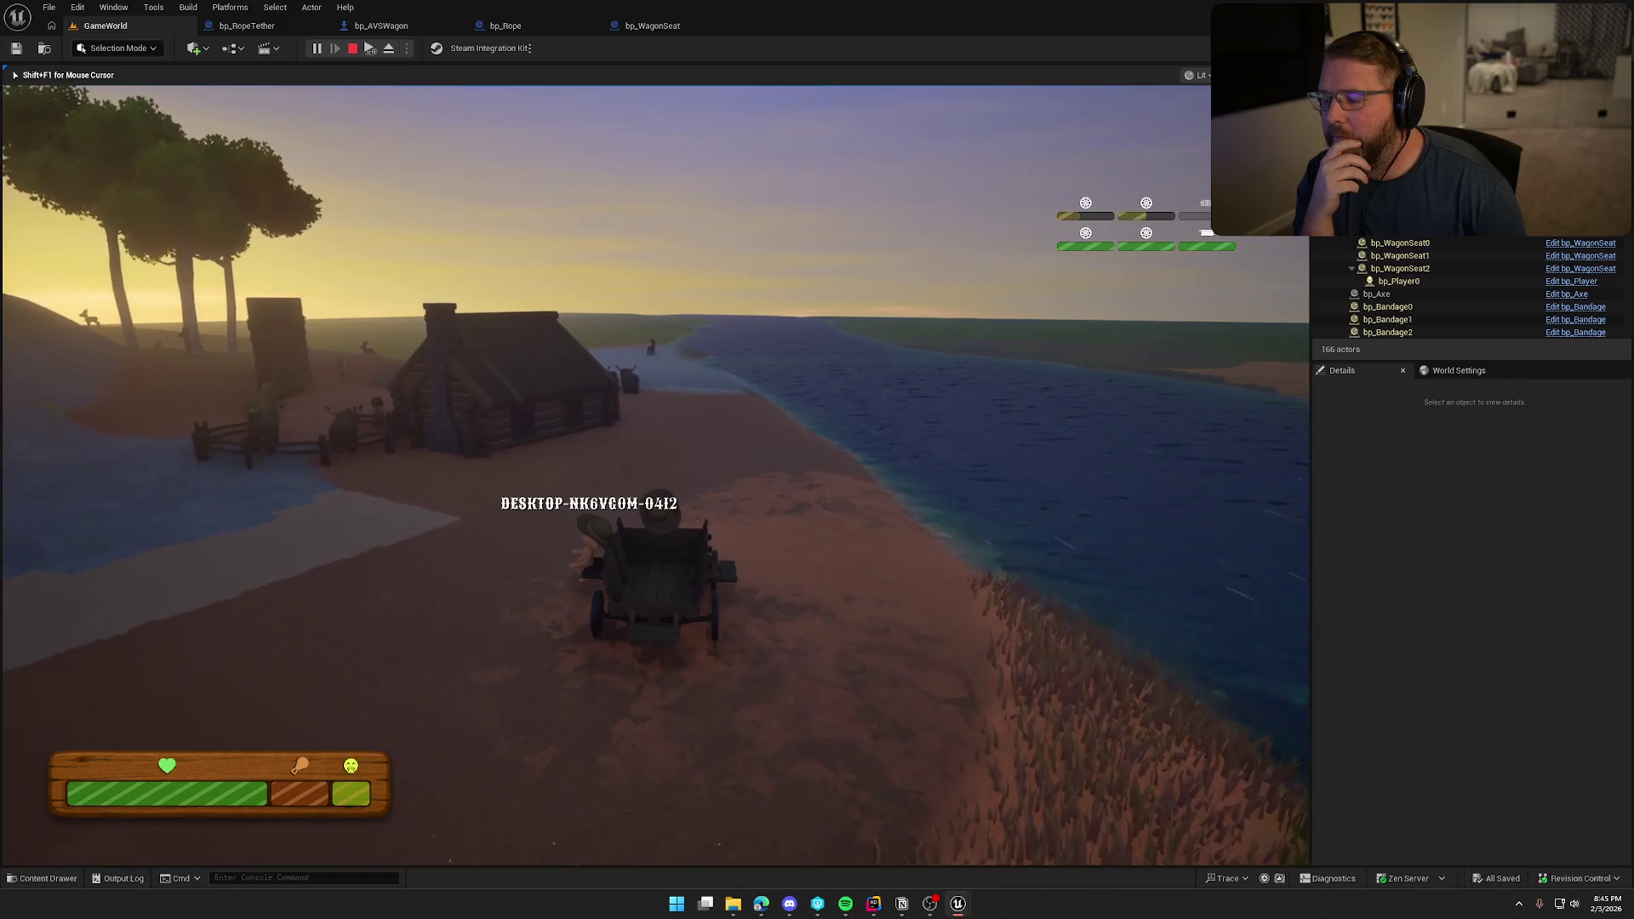
key("w")
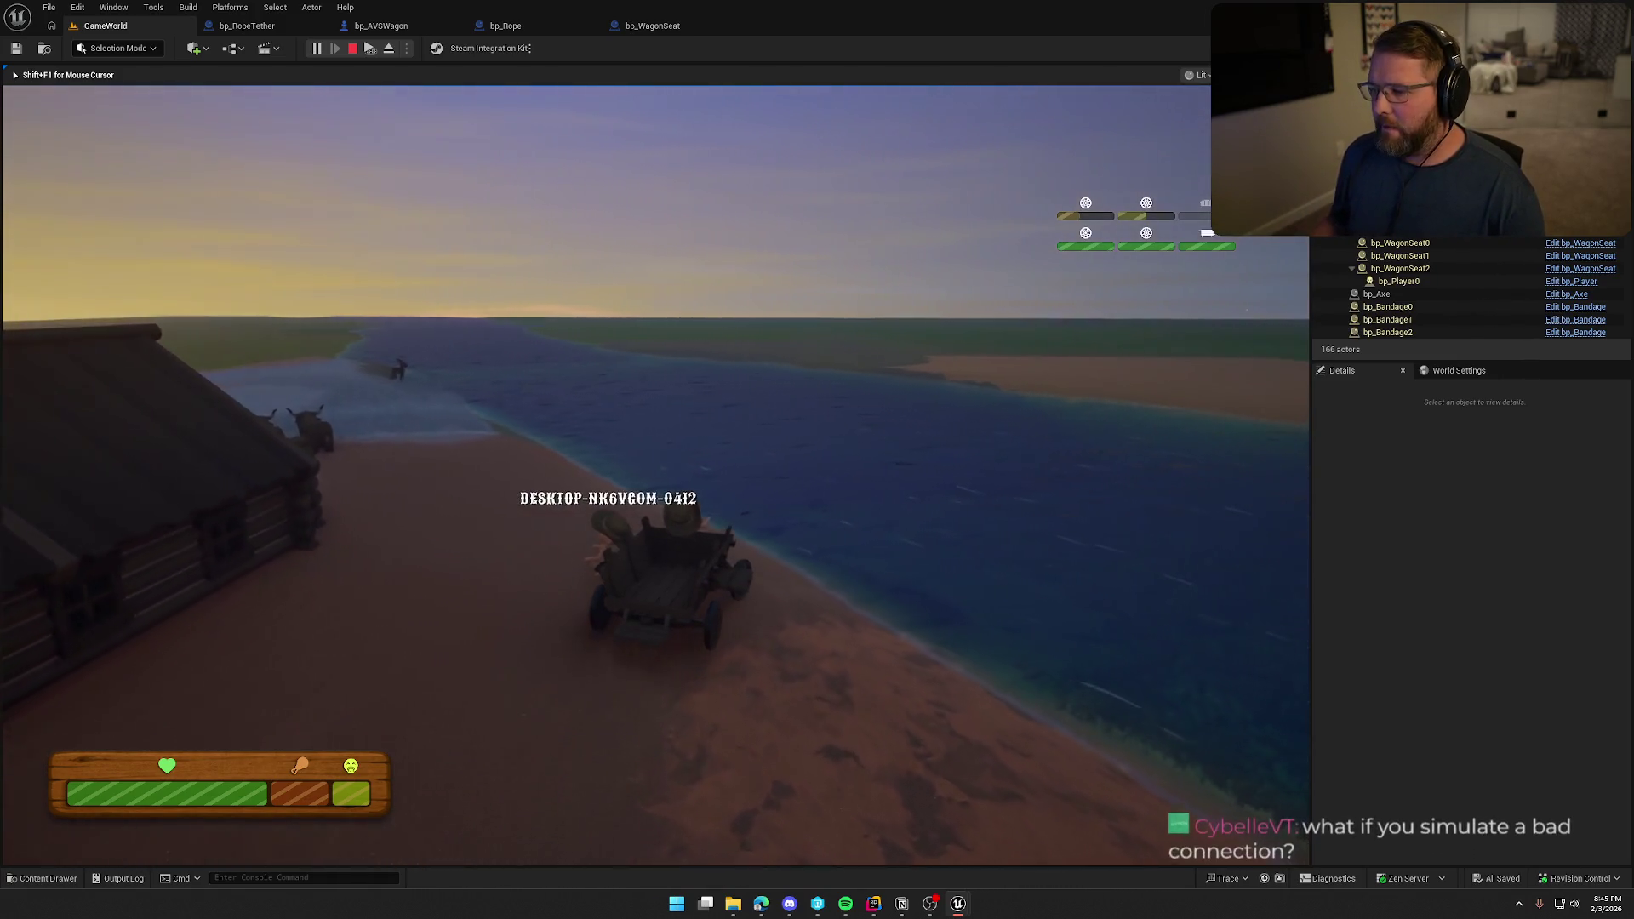
key("w")
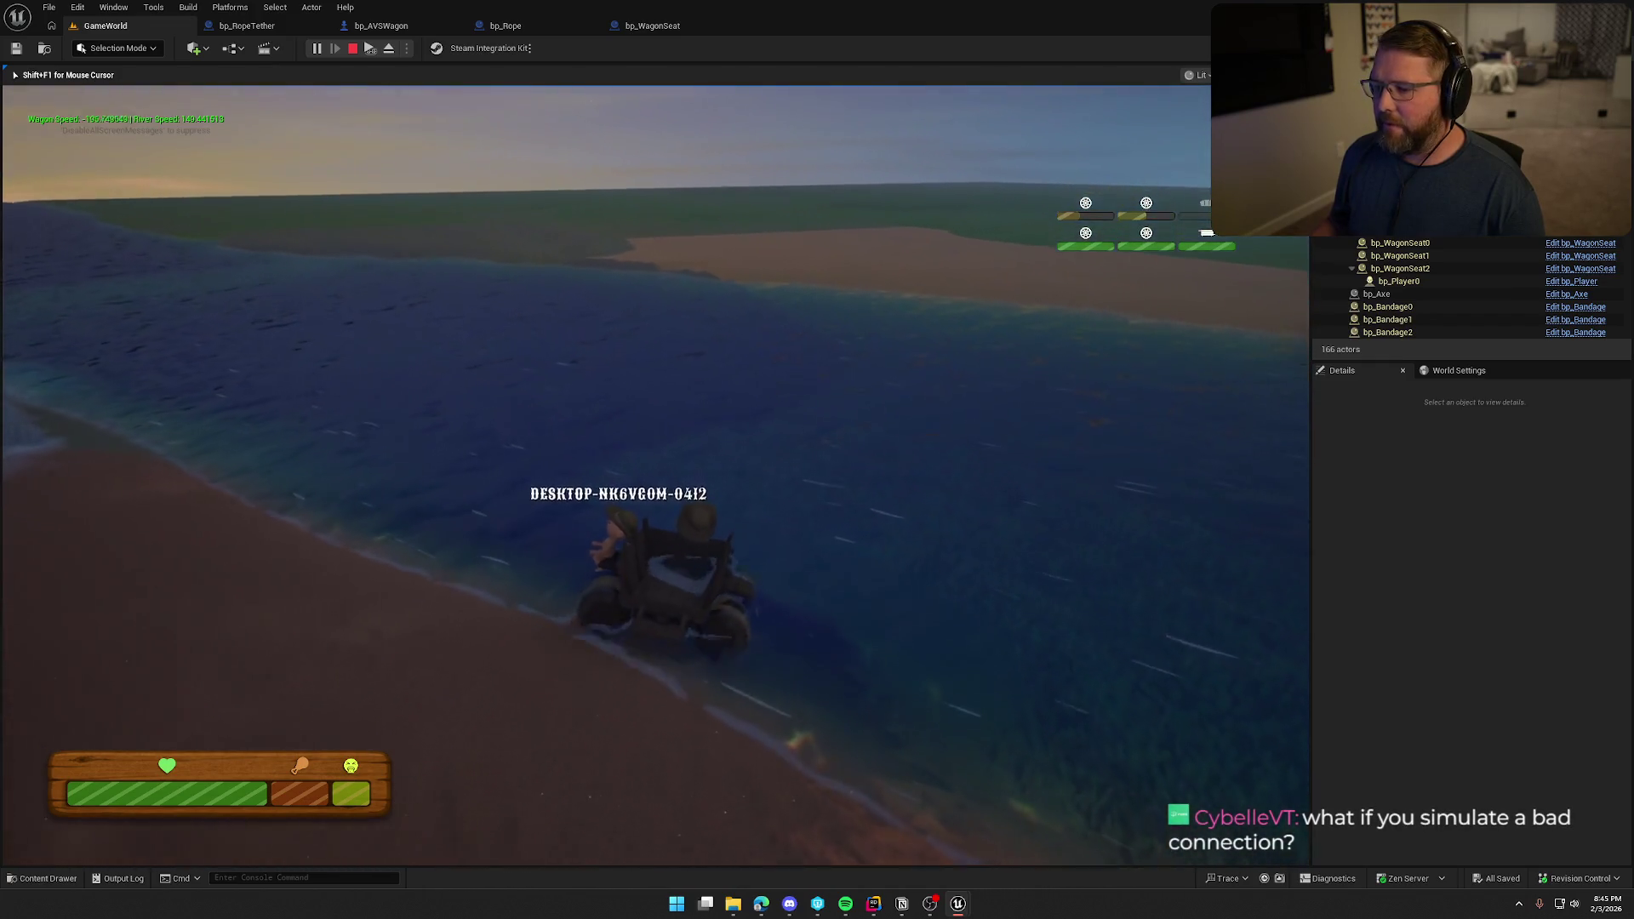
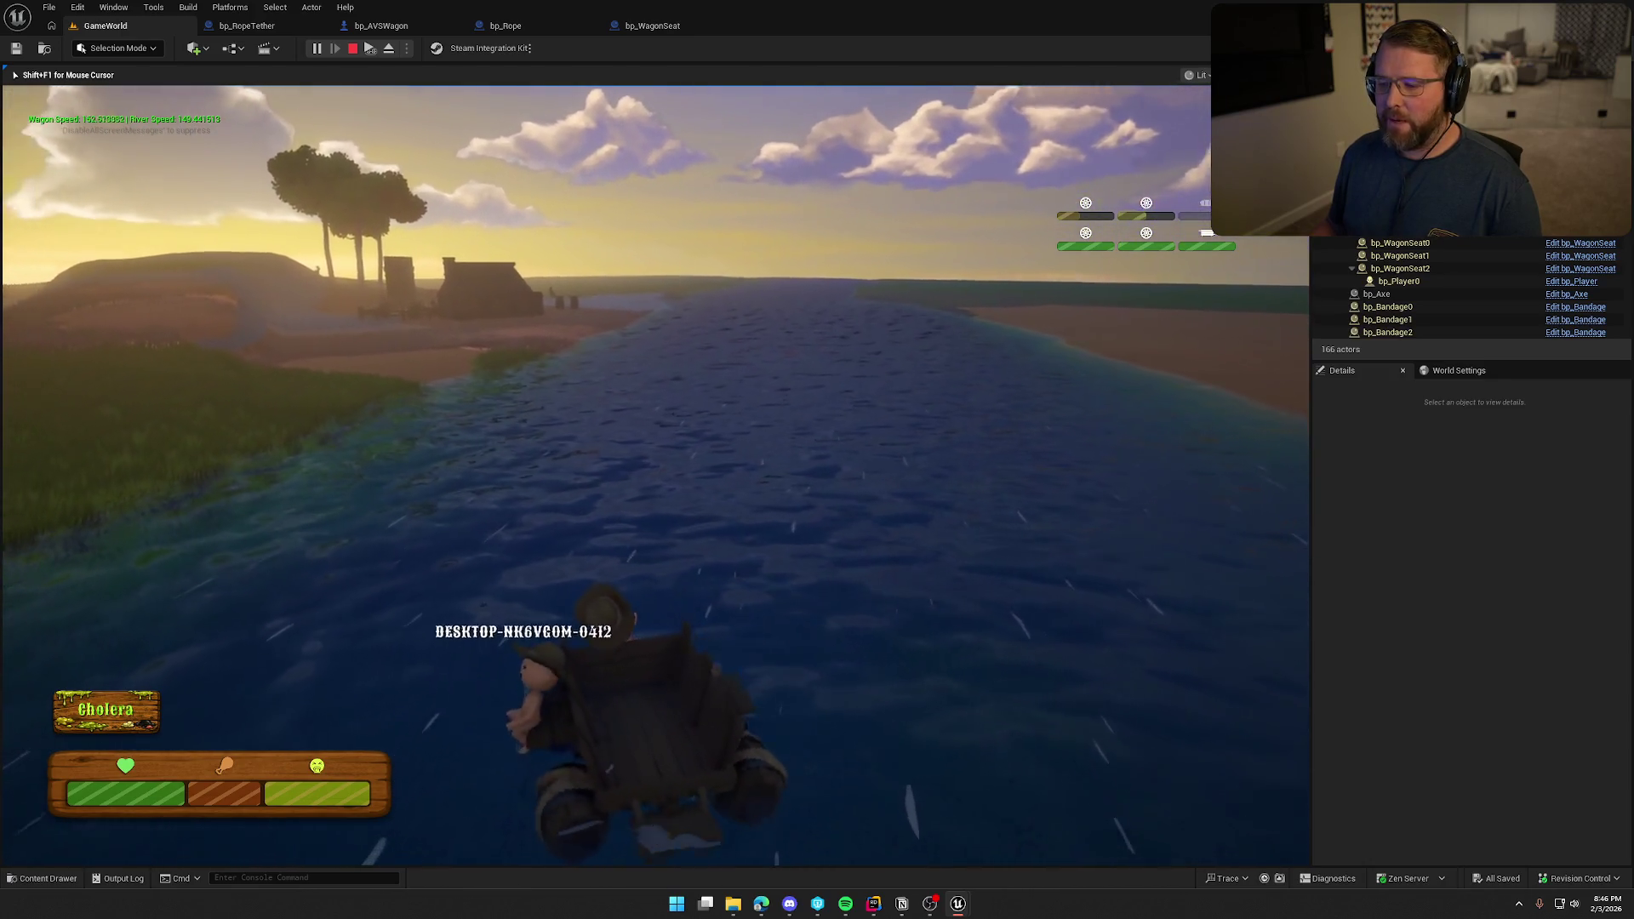
Stop the running game and enable Network Emulation in the Advanced play settings' Multiplayer Options.
key("Escape")
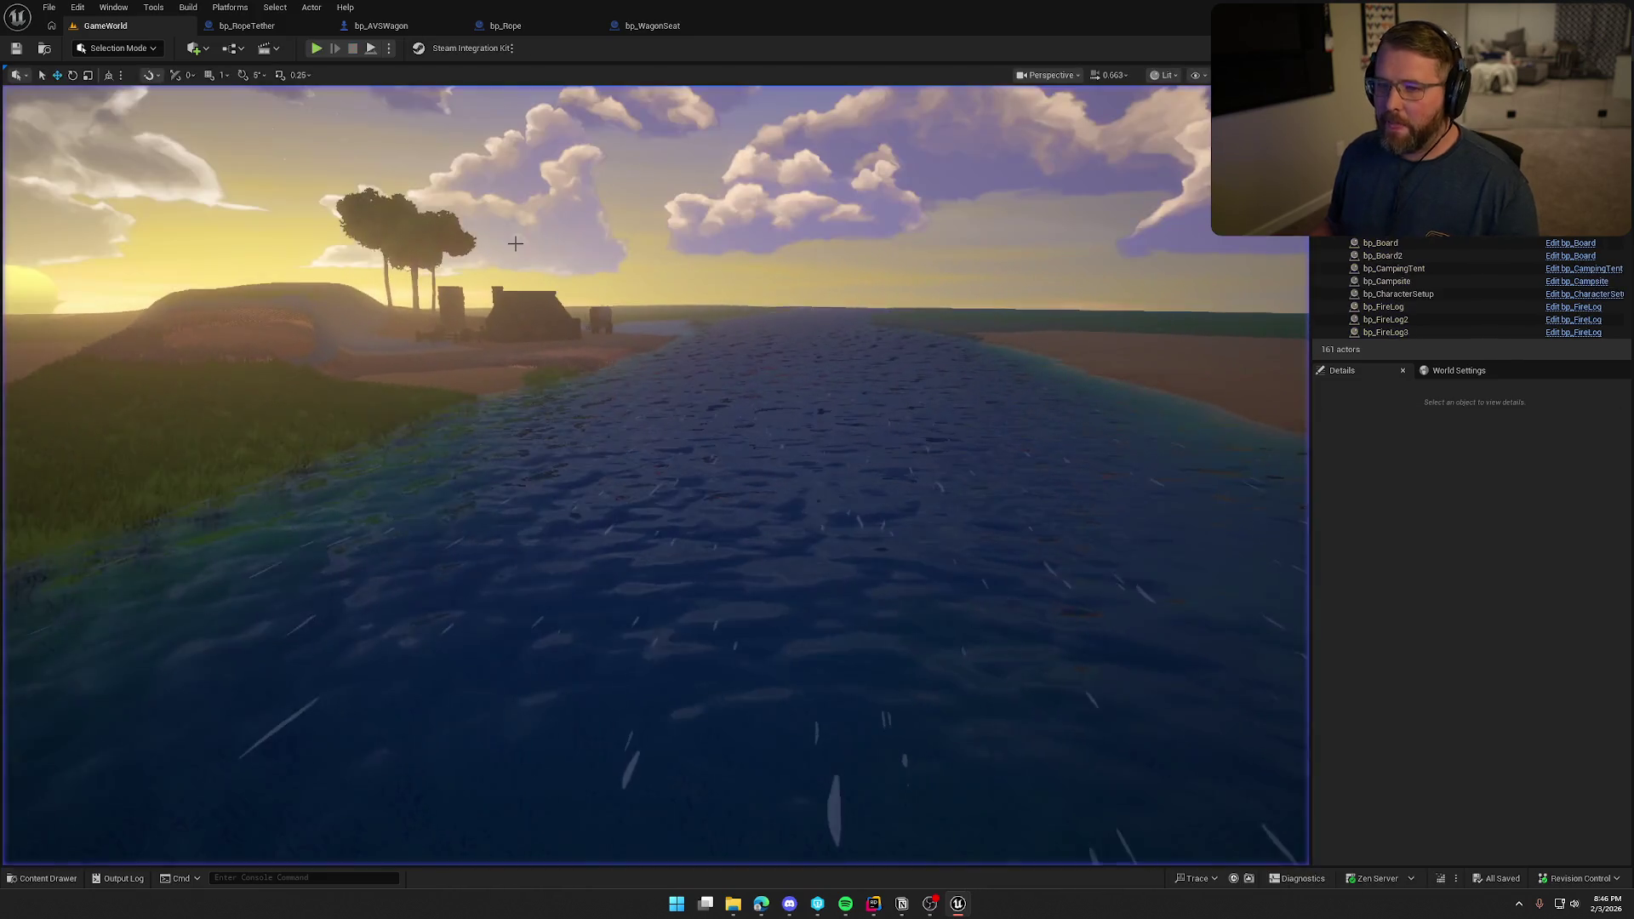
left_click(389, 49)
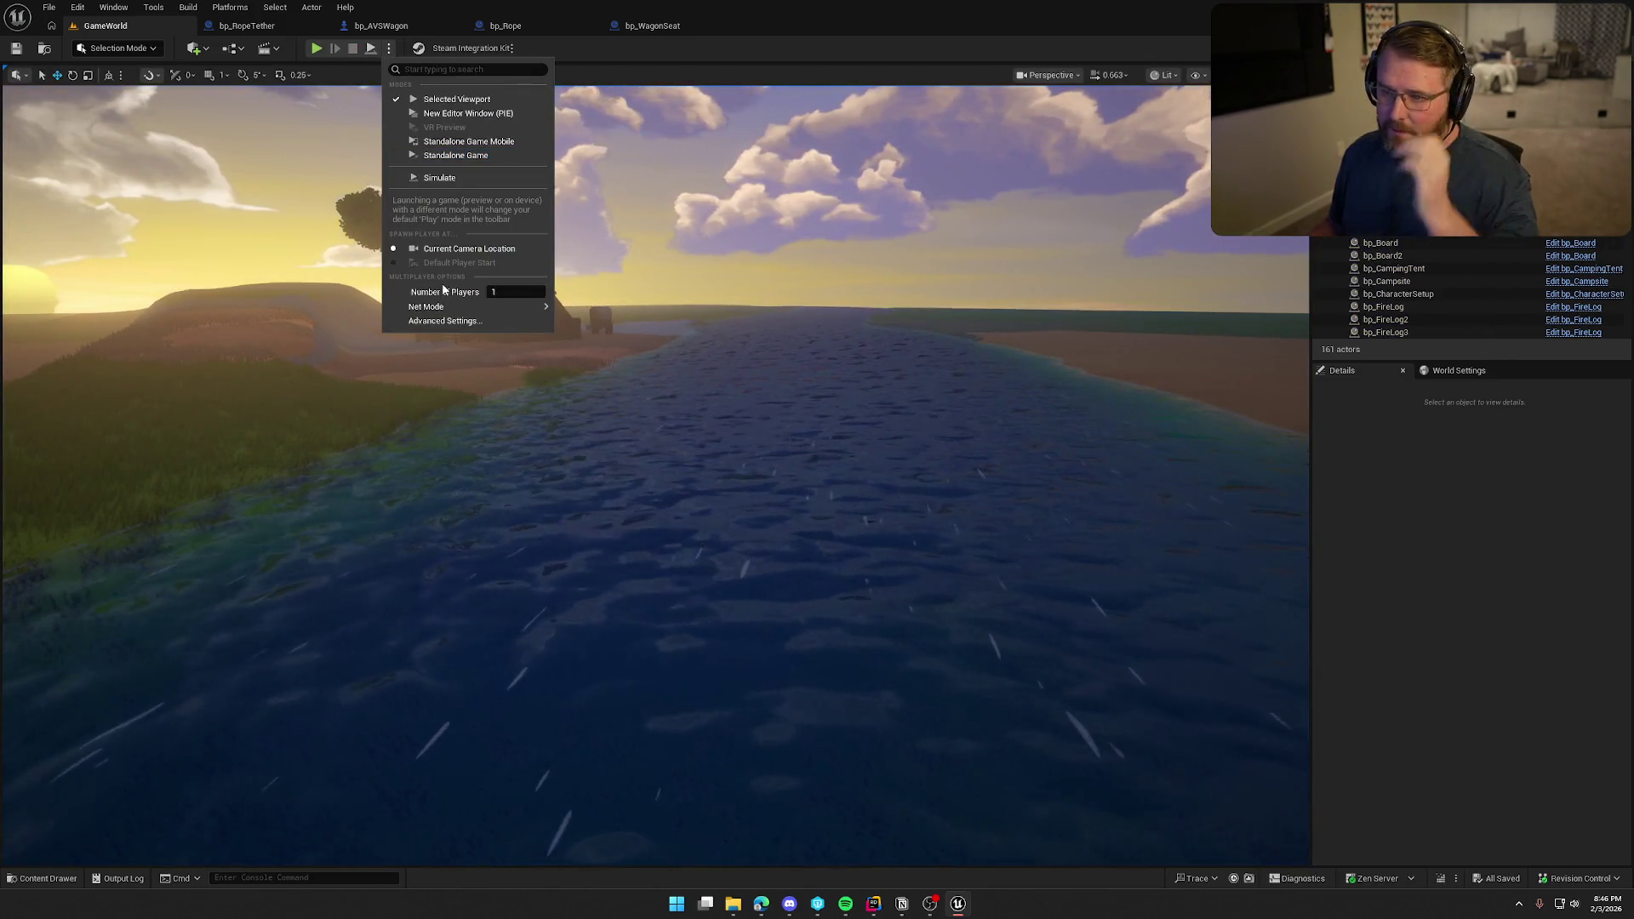
left_click(729, 363)
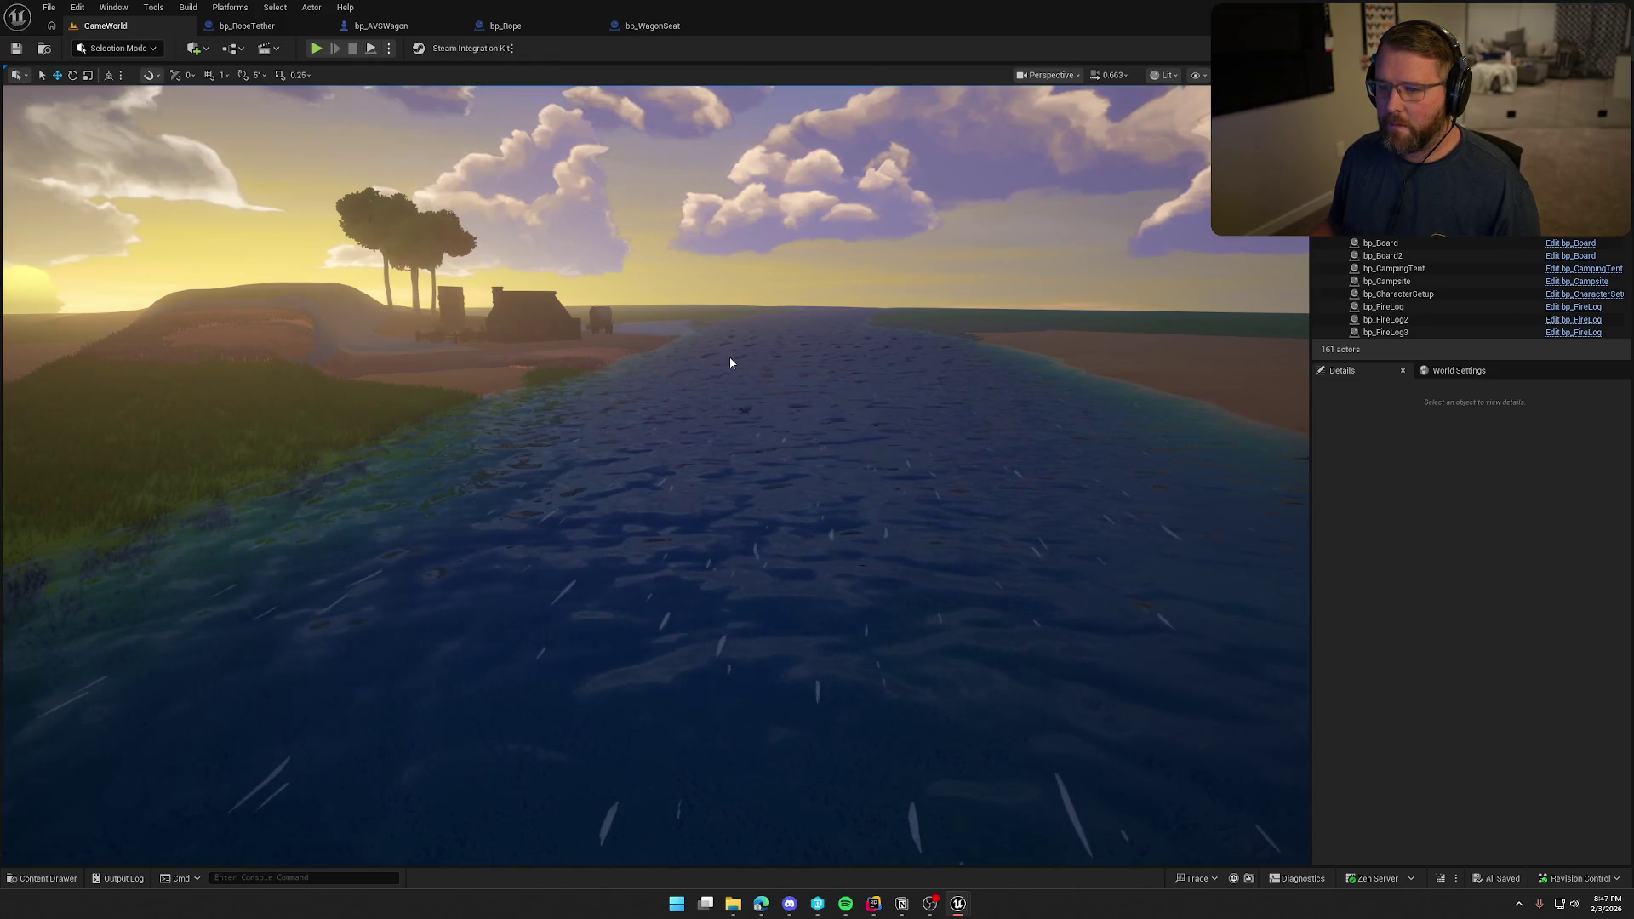
scroll(999, 565, "down", 10)
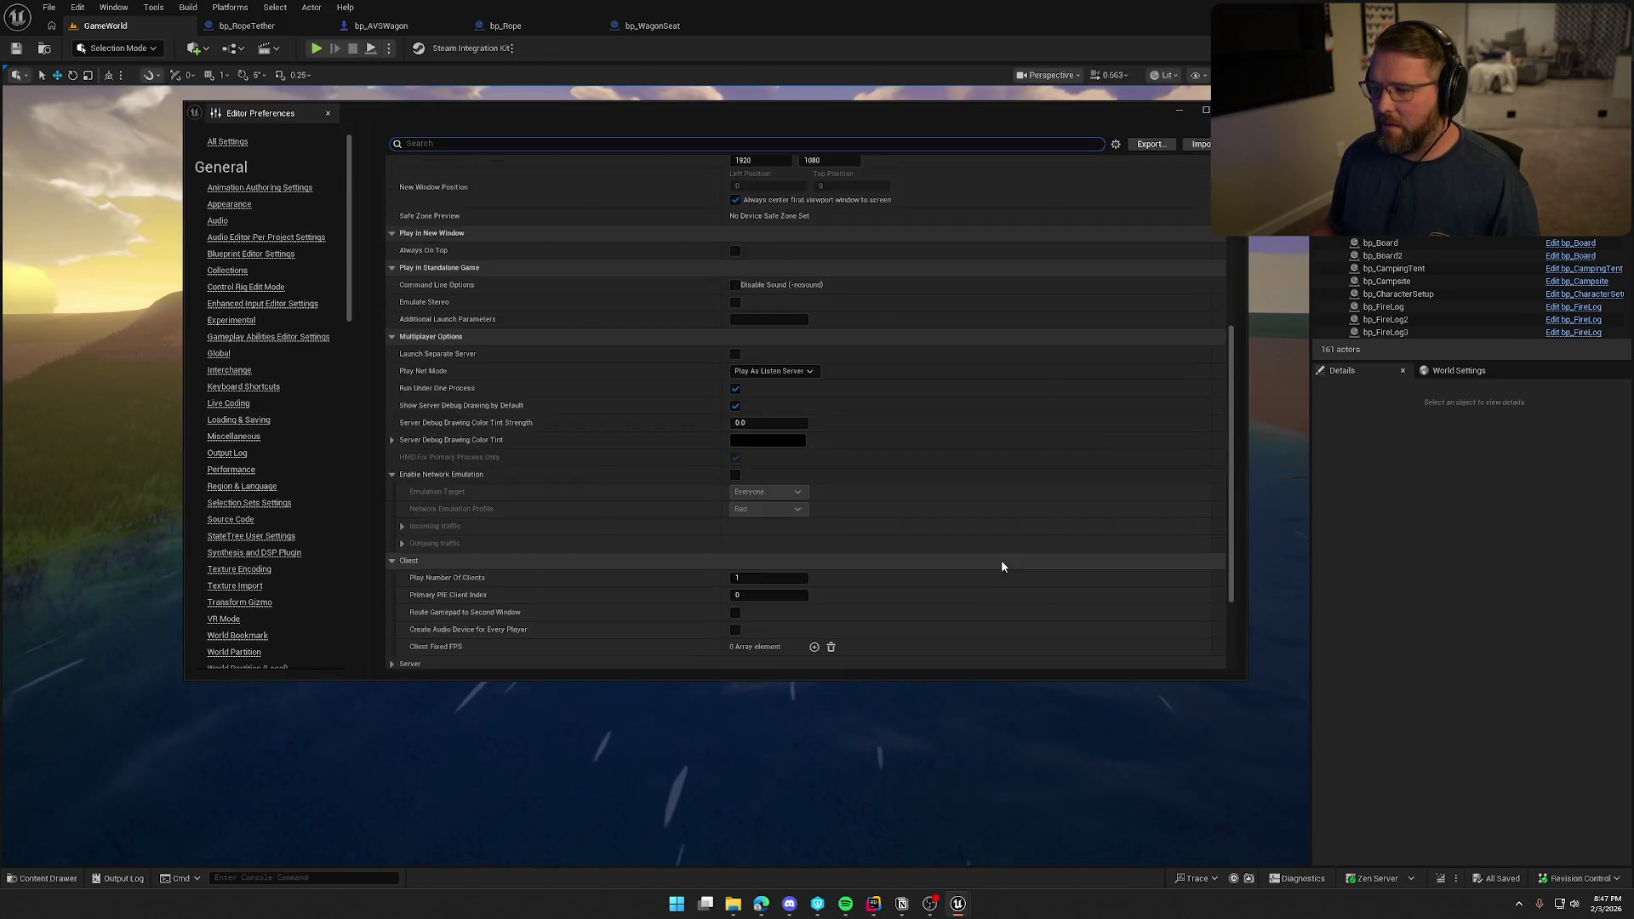
scroll(1002, 565, "up", 3)
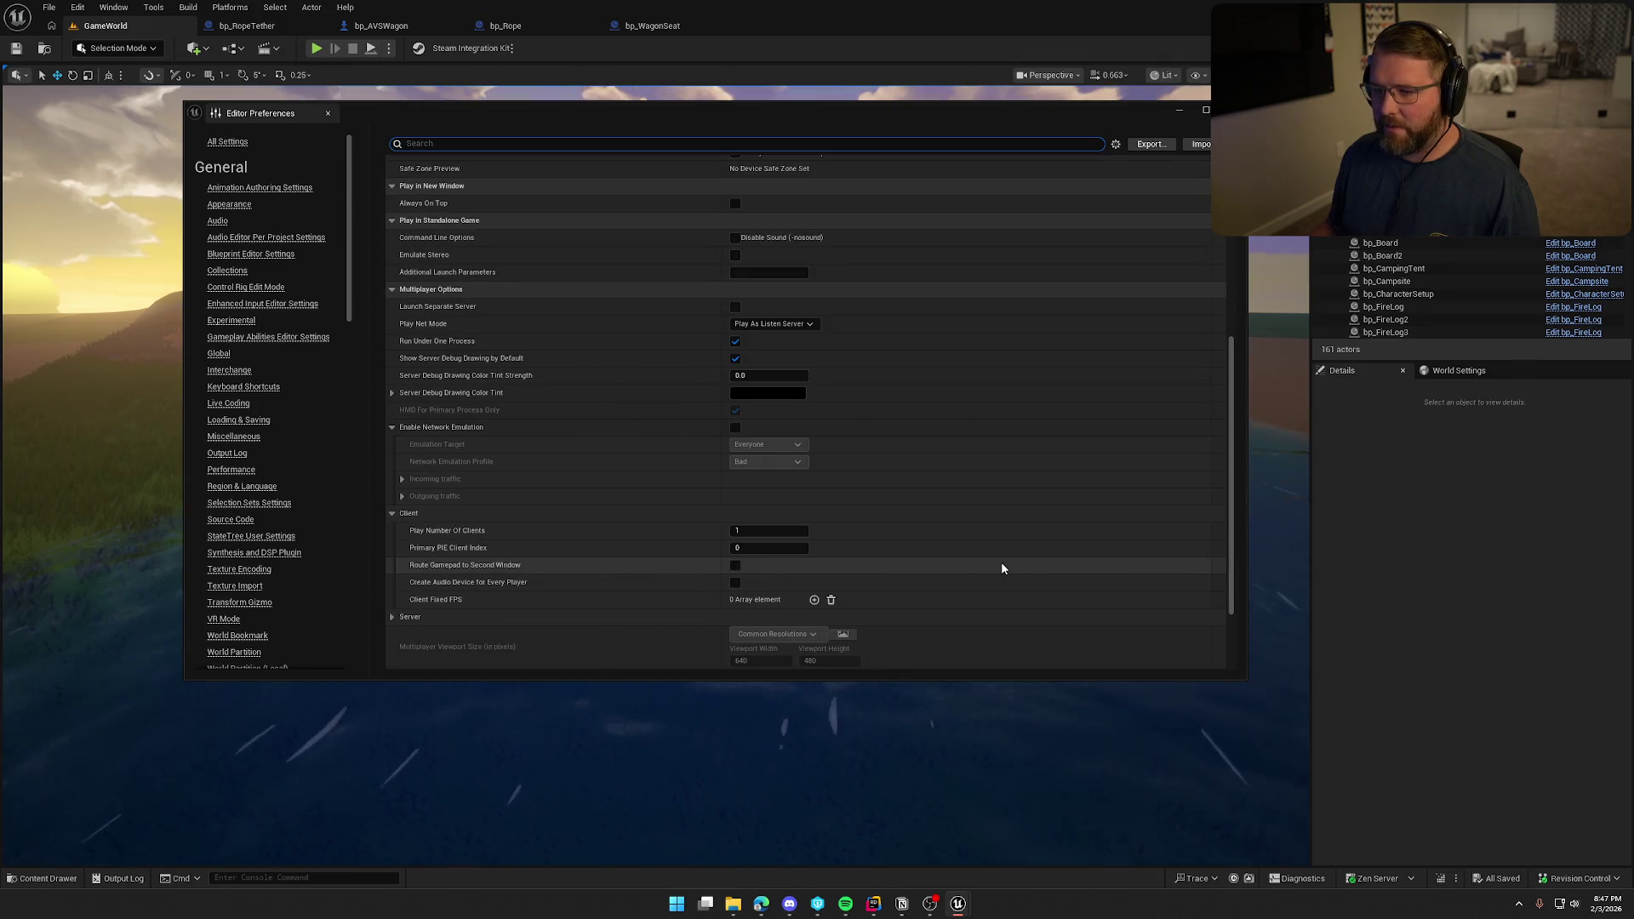
scroll(1002, 567, "up", 3)
scroll(1001, 568, "down", 2)
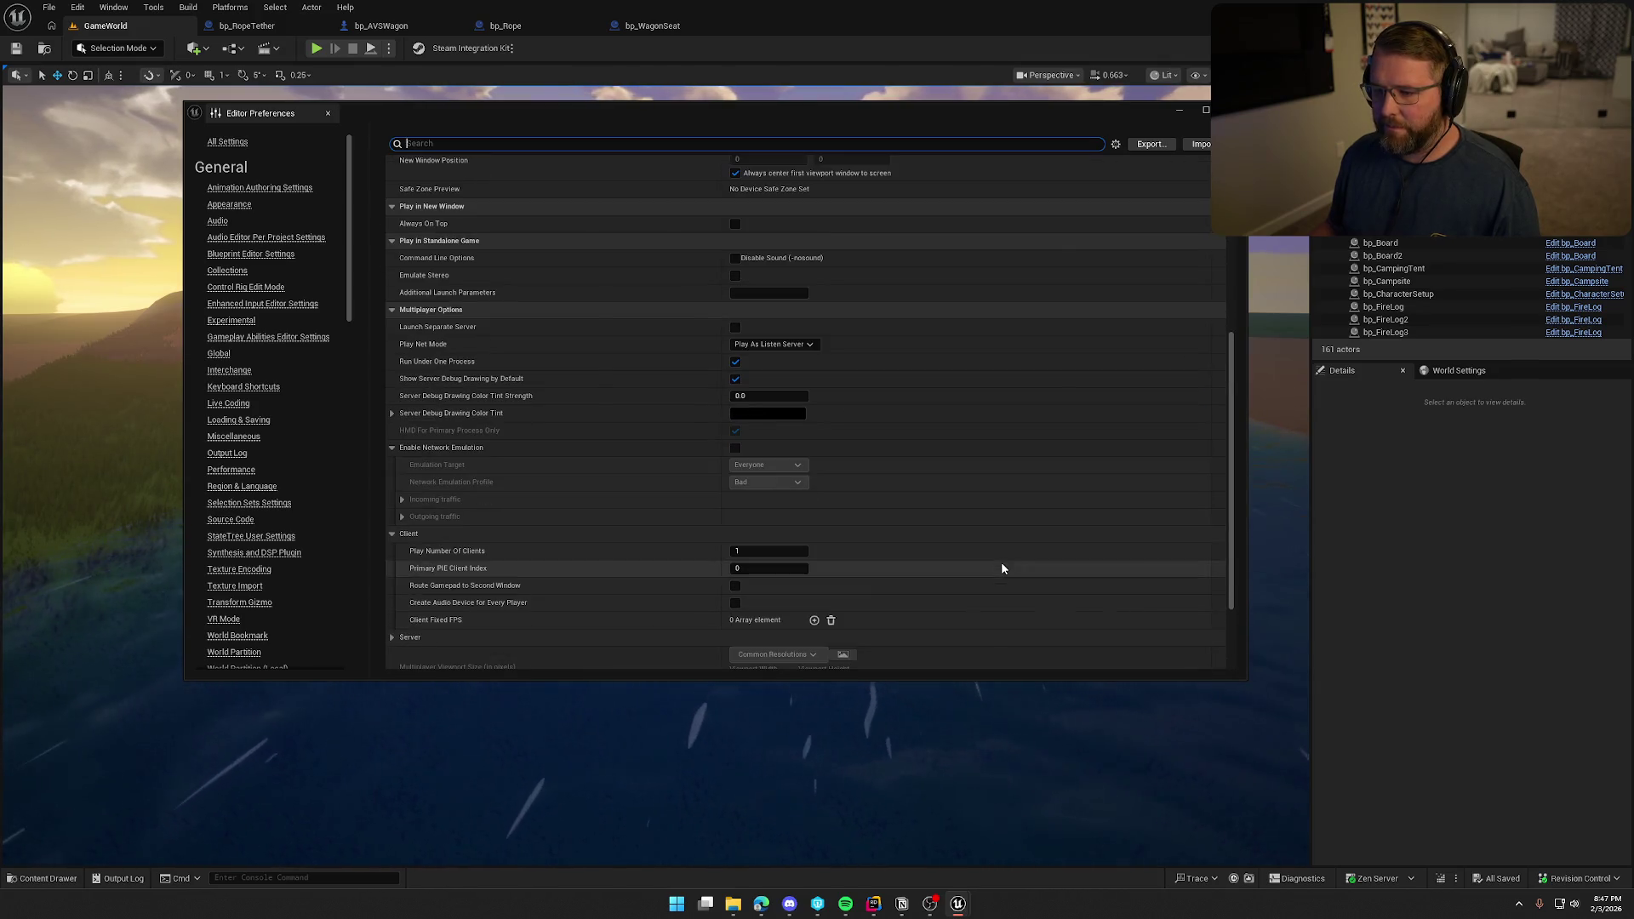
left_click(735, 447)
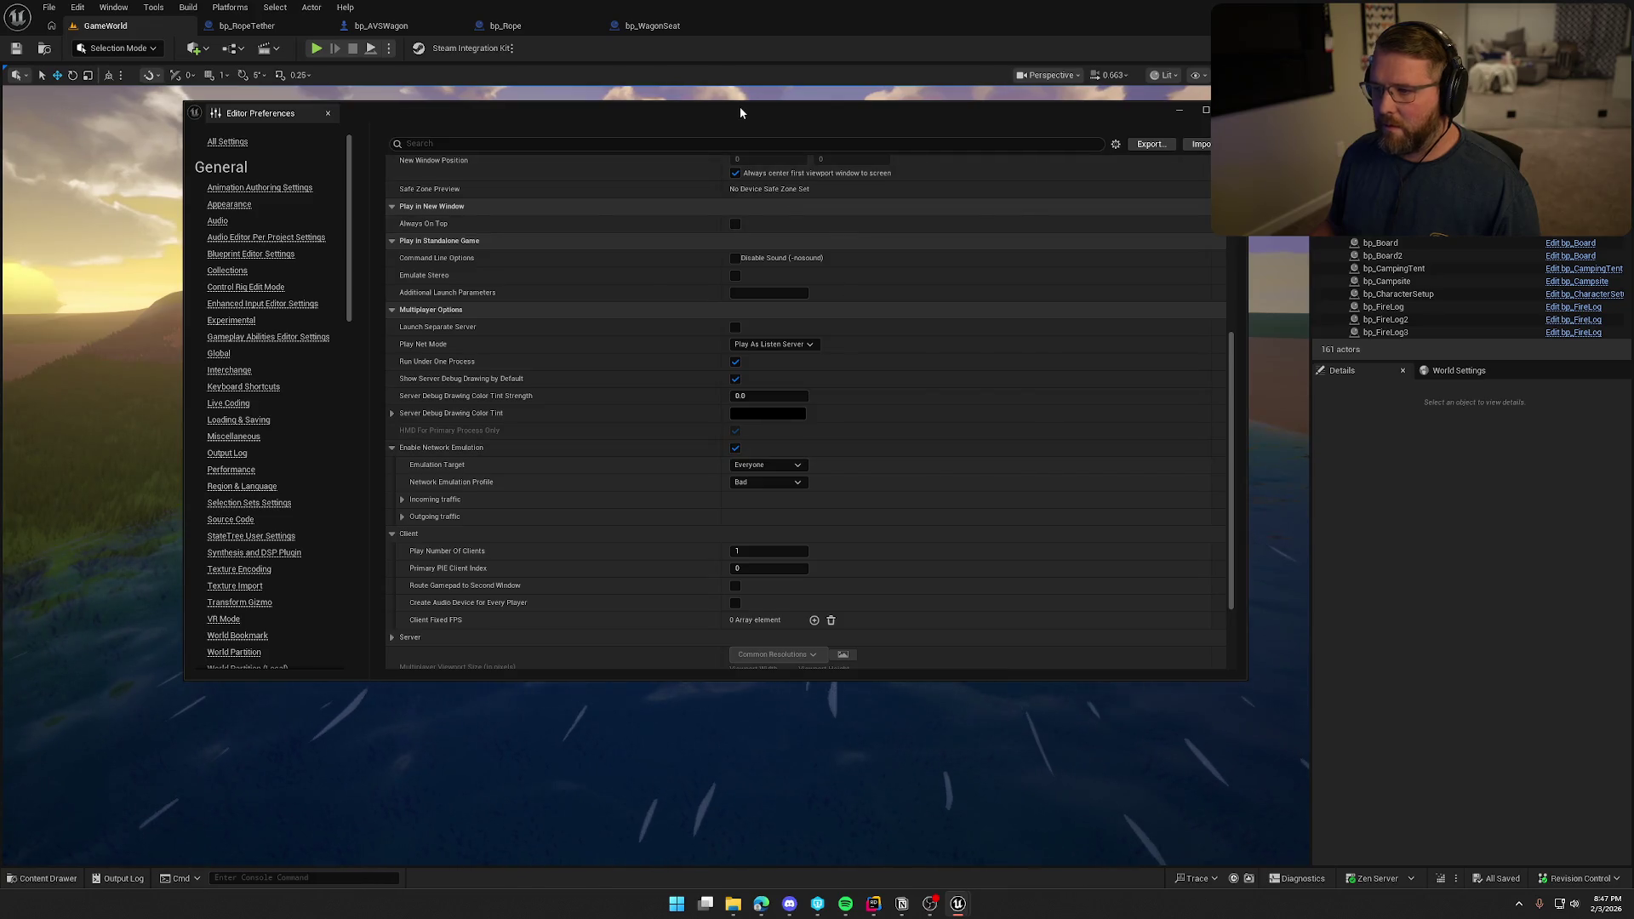
right_click(738, 106)
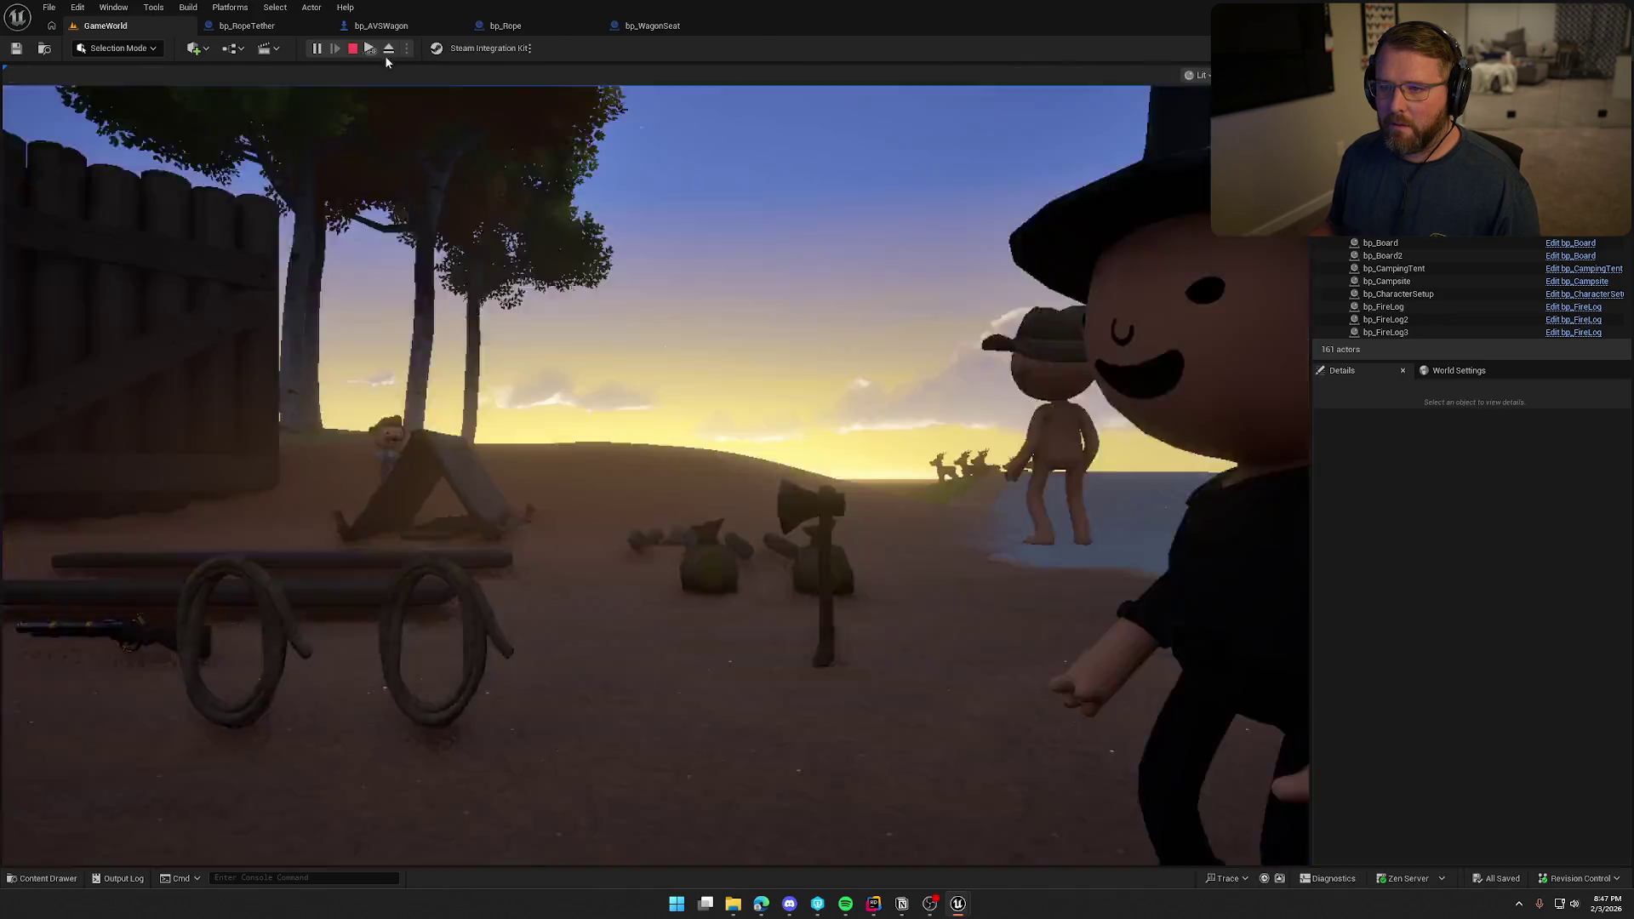
Start a Play-in-Editor session and return focus to the game view.
left_click(317, 48)
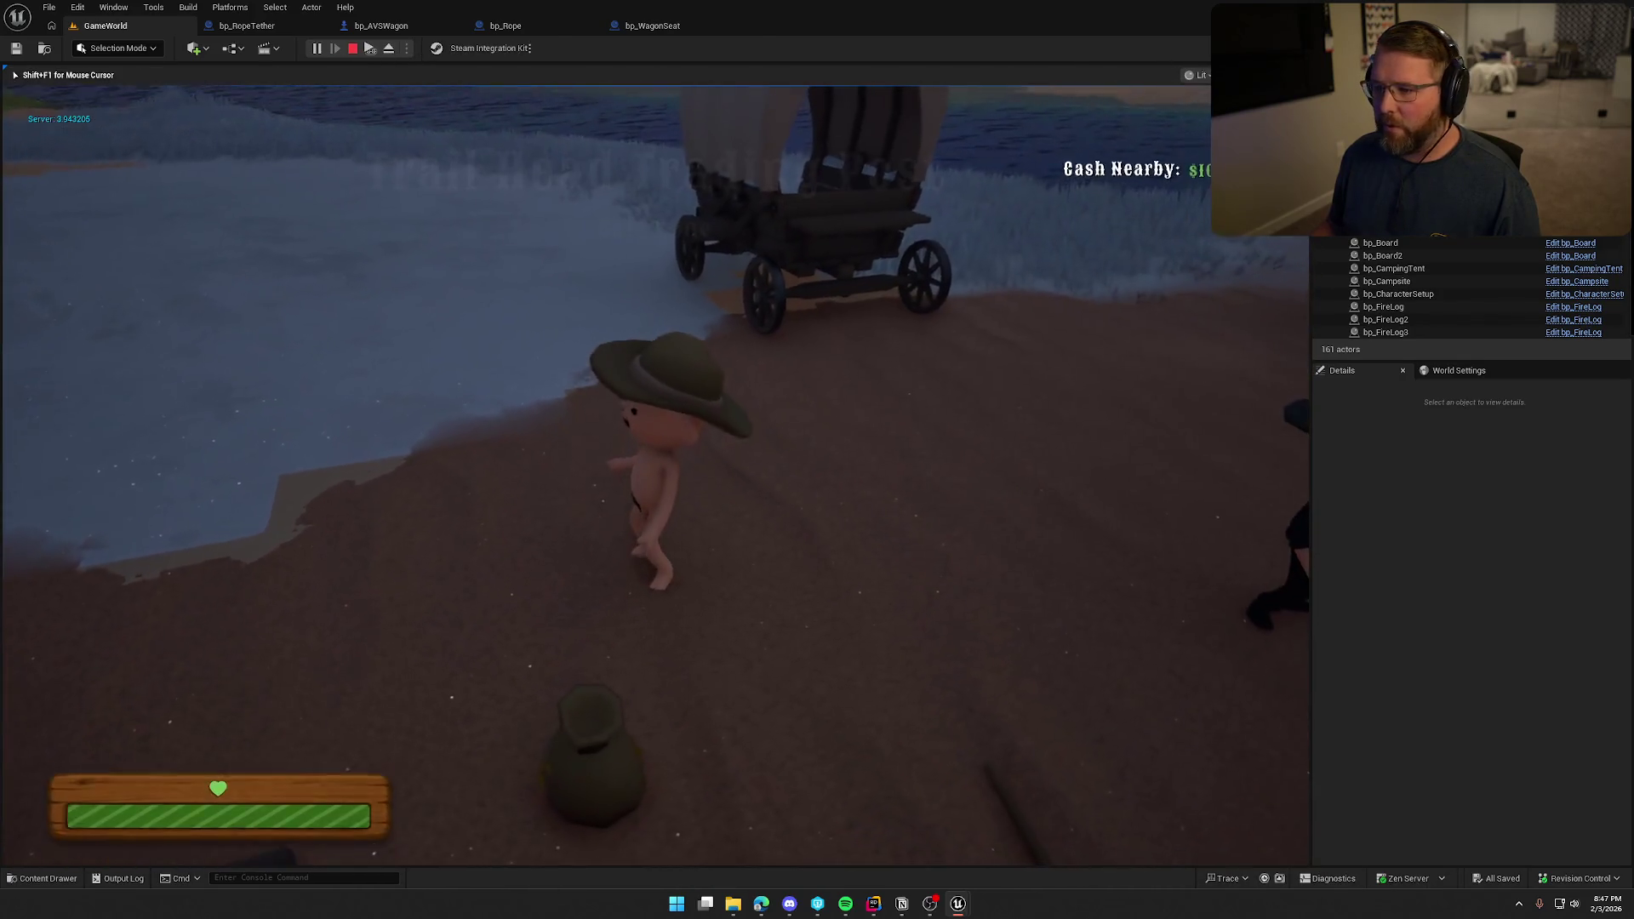
key("super")
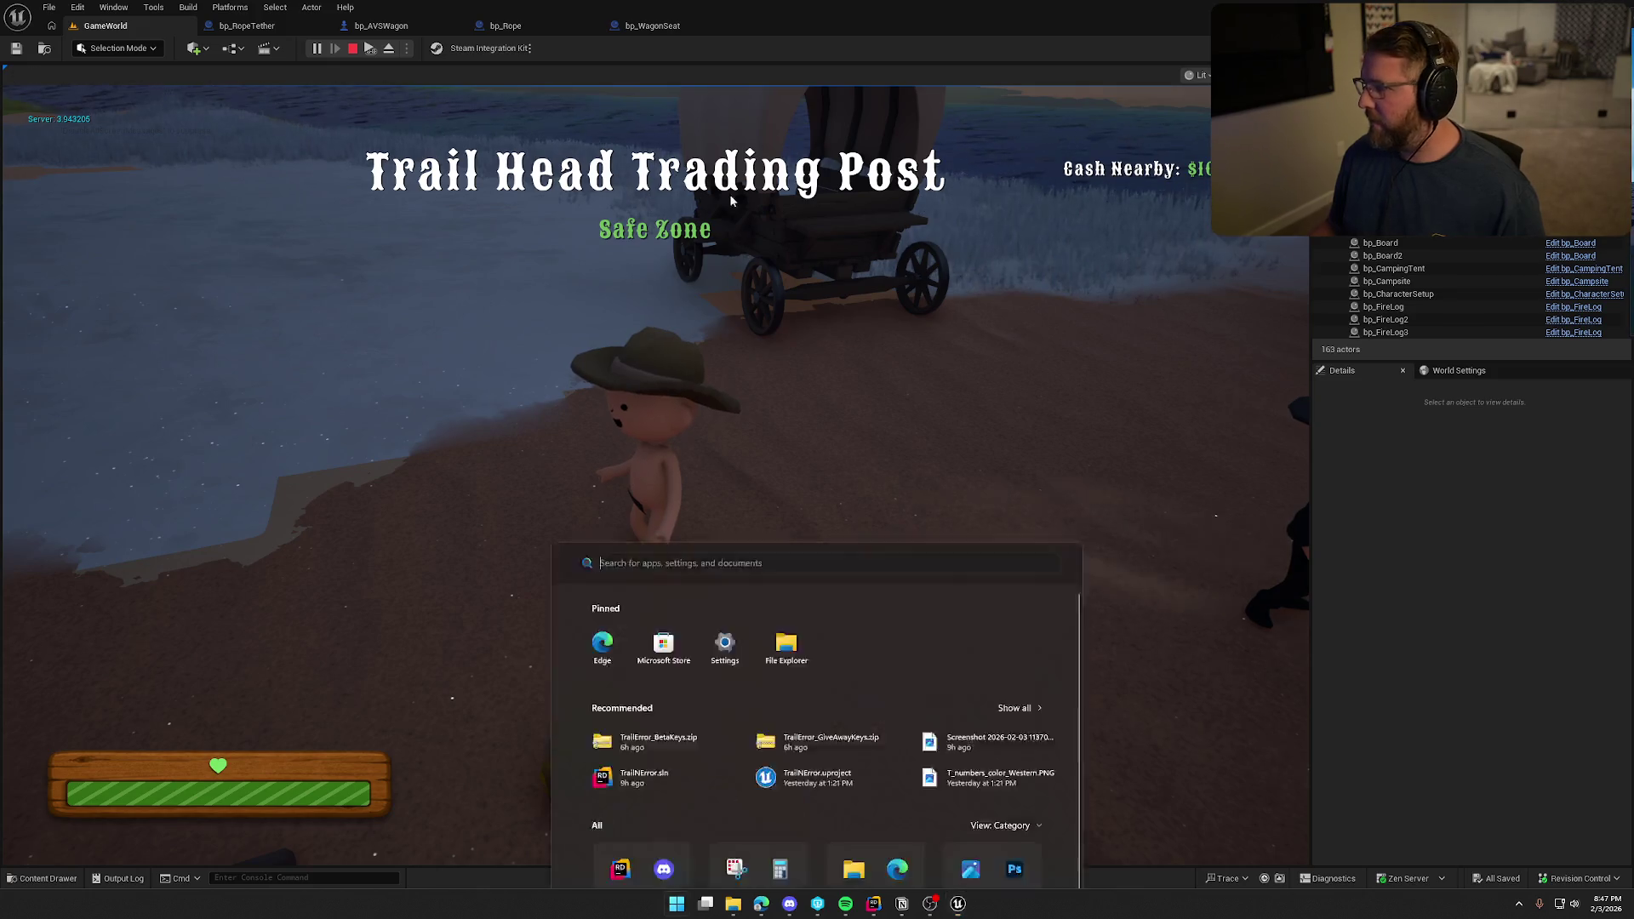
key("Escape")
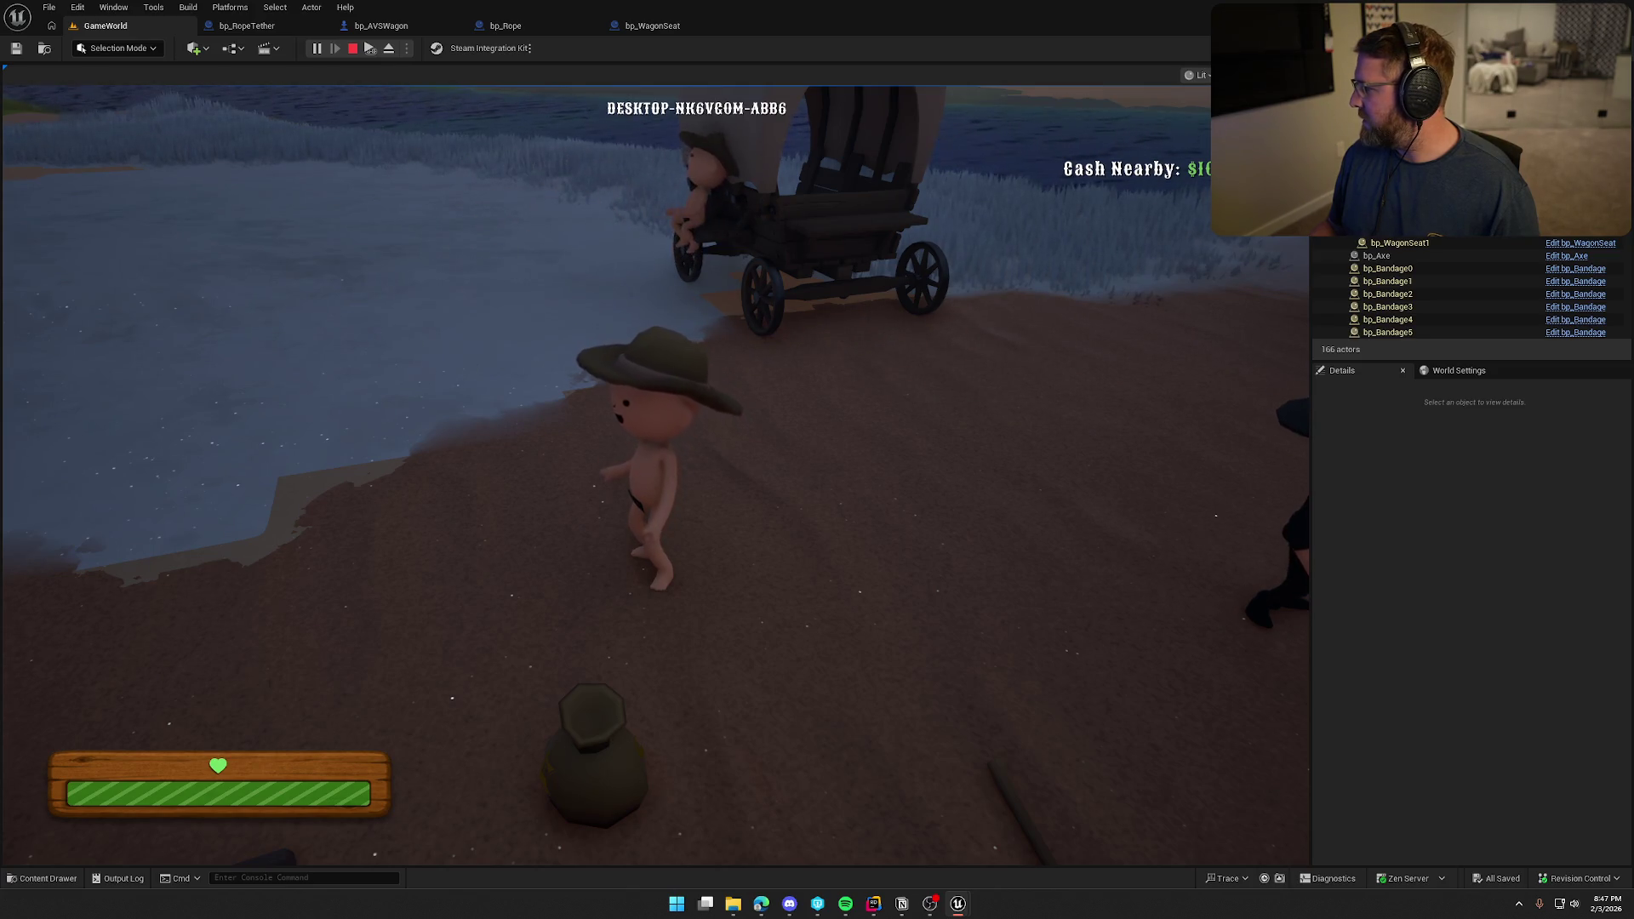
key("super")
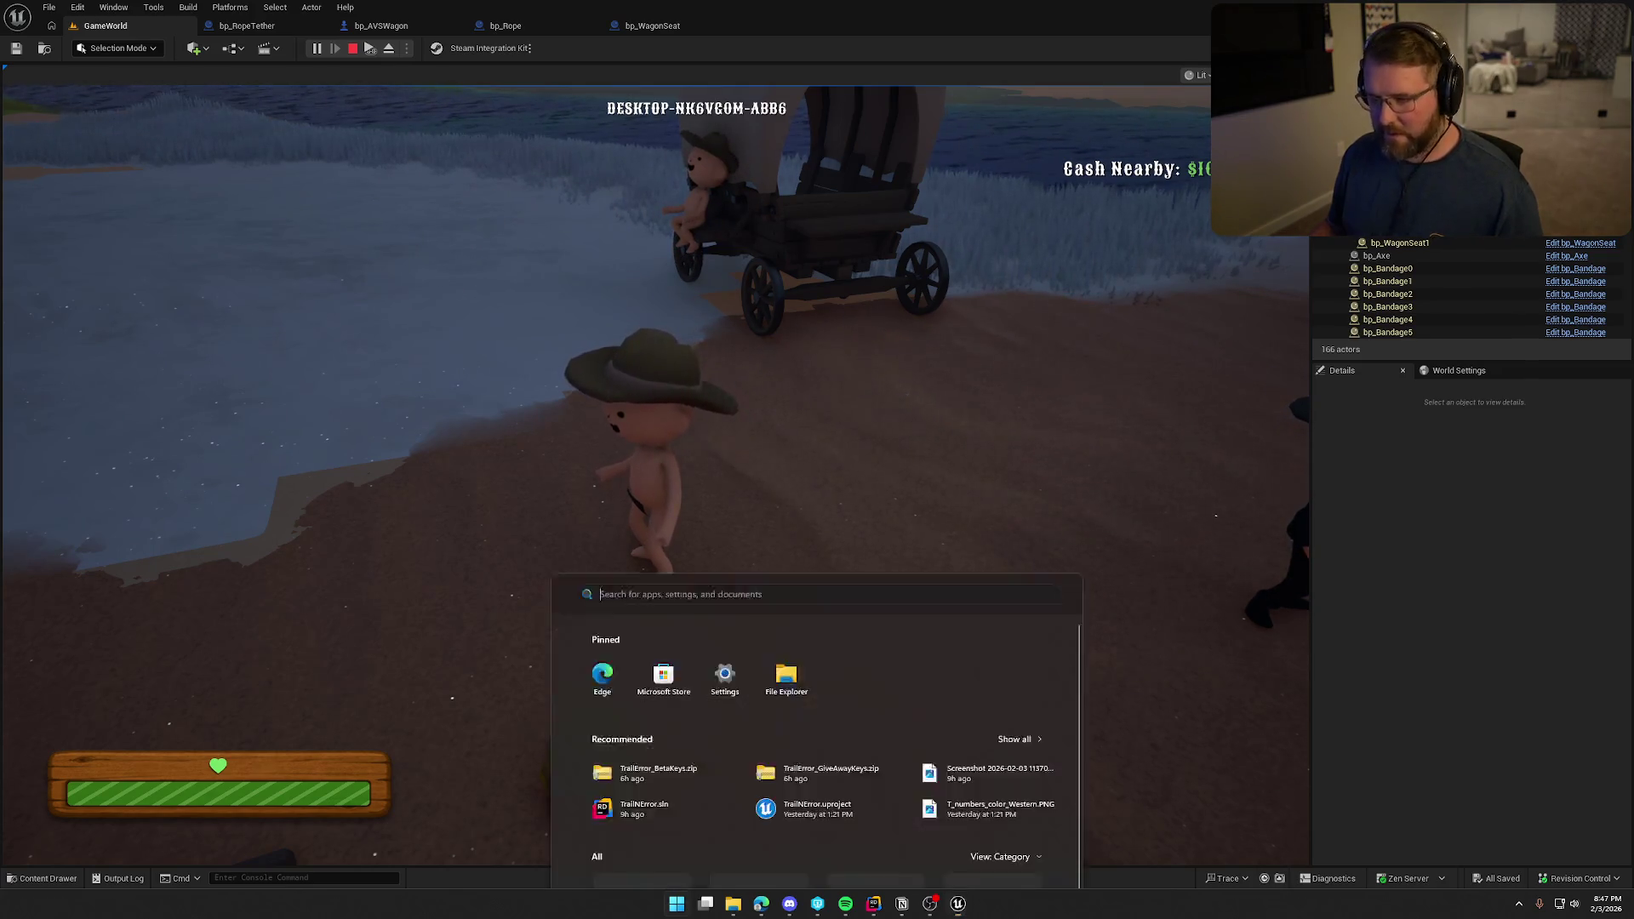
left_click(959, 310)
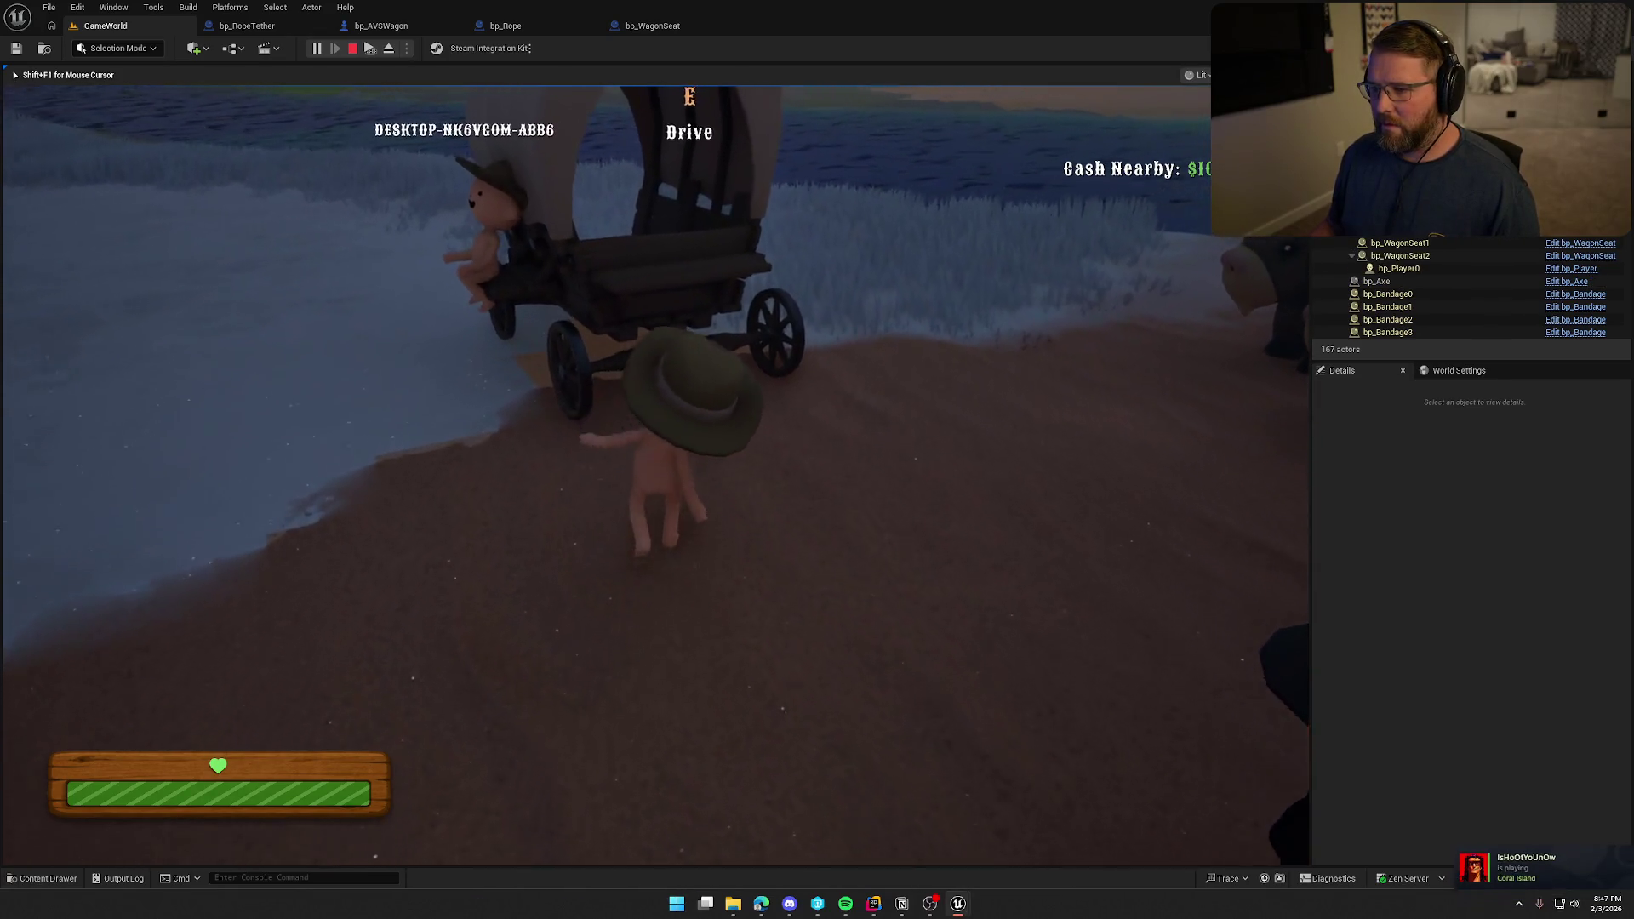
Board the wagon and drive it along the beach and up the bank until it flips.
key("e")
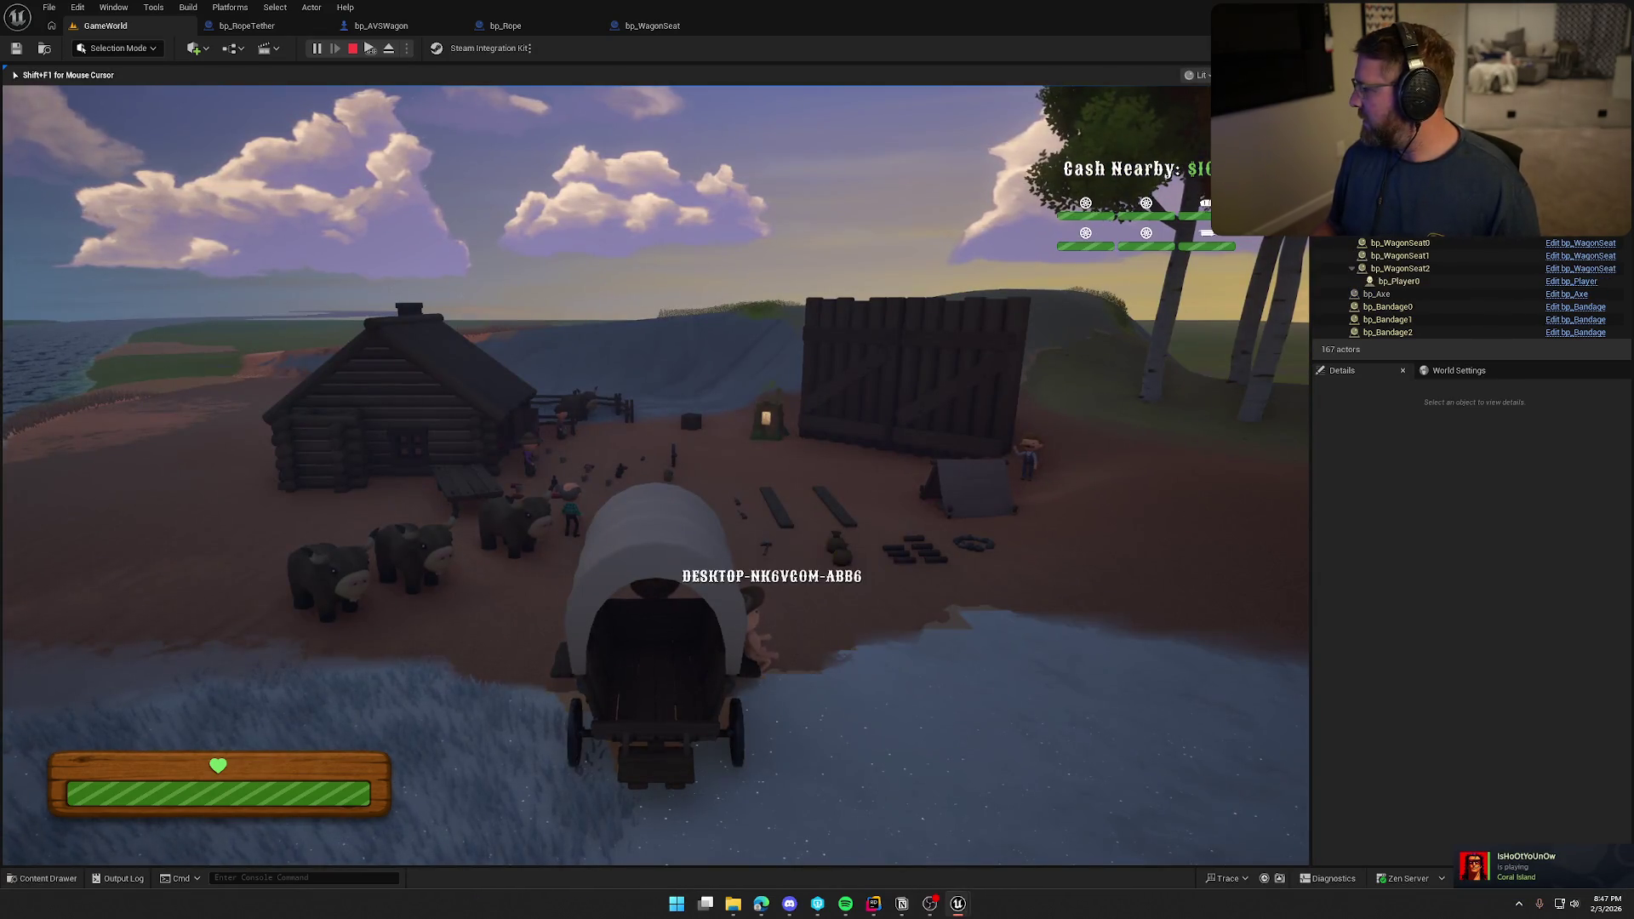
key("a")
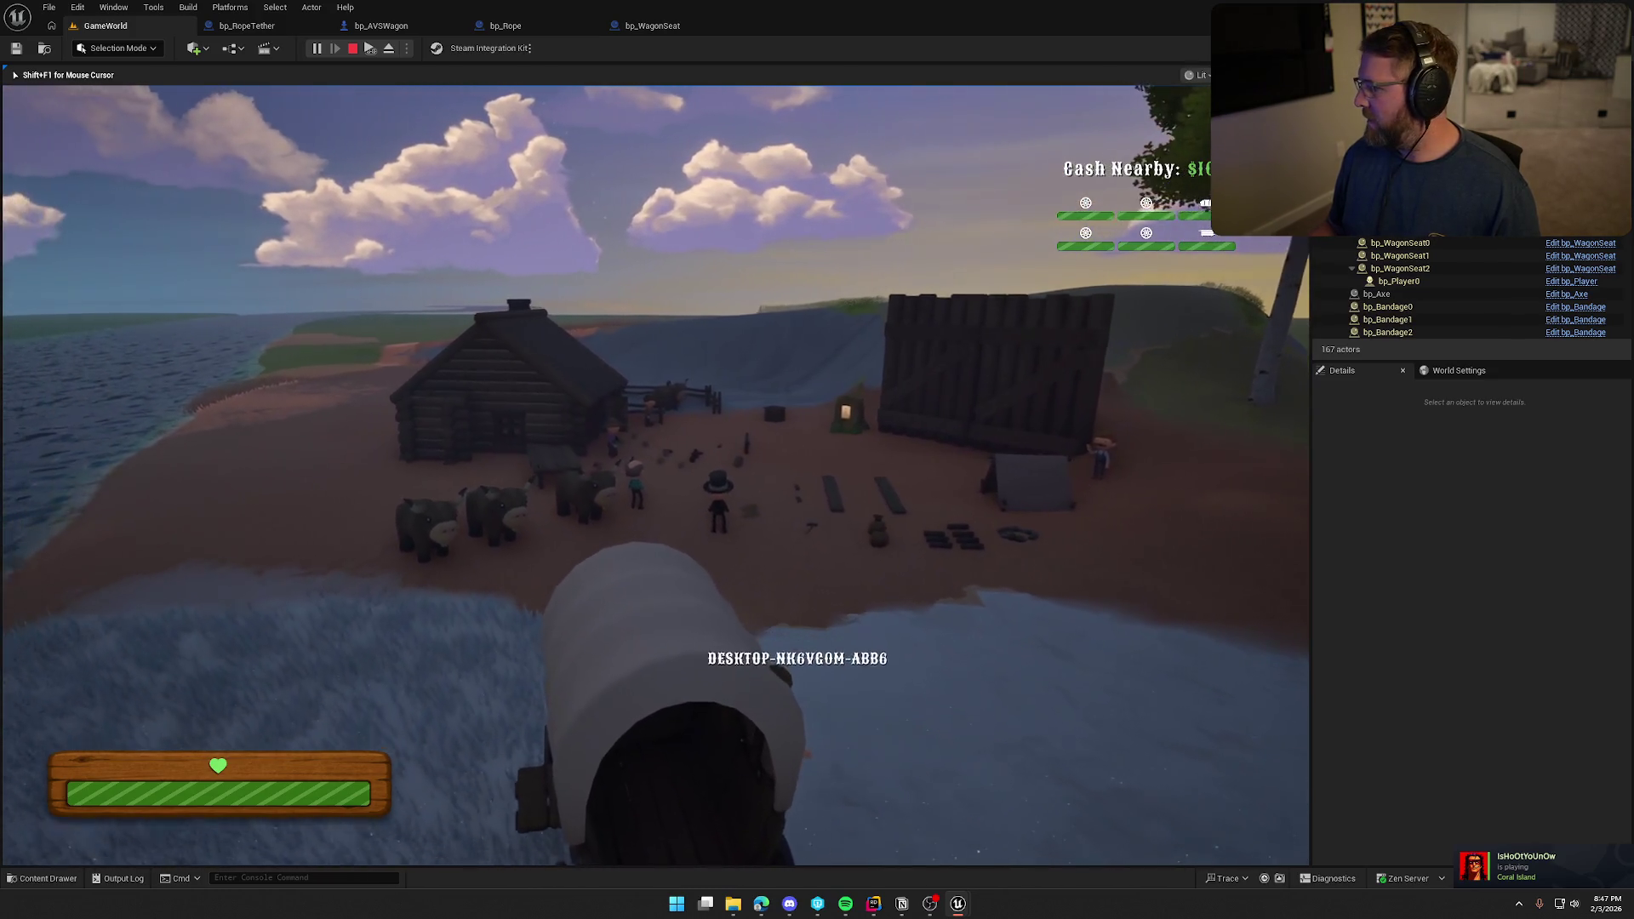
key("a")
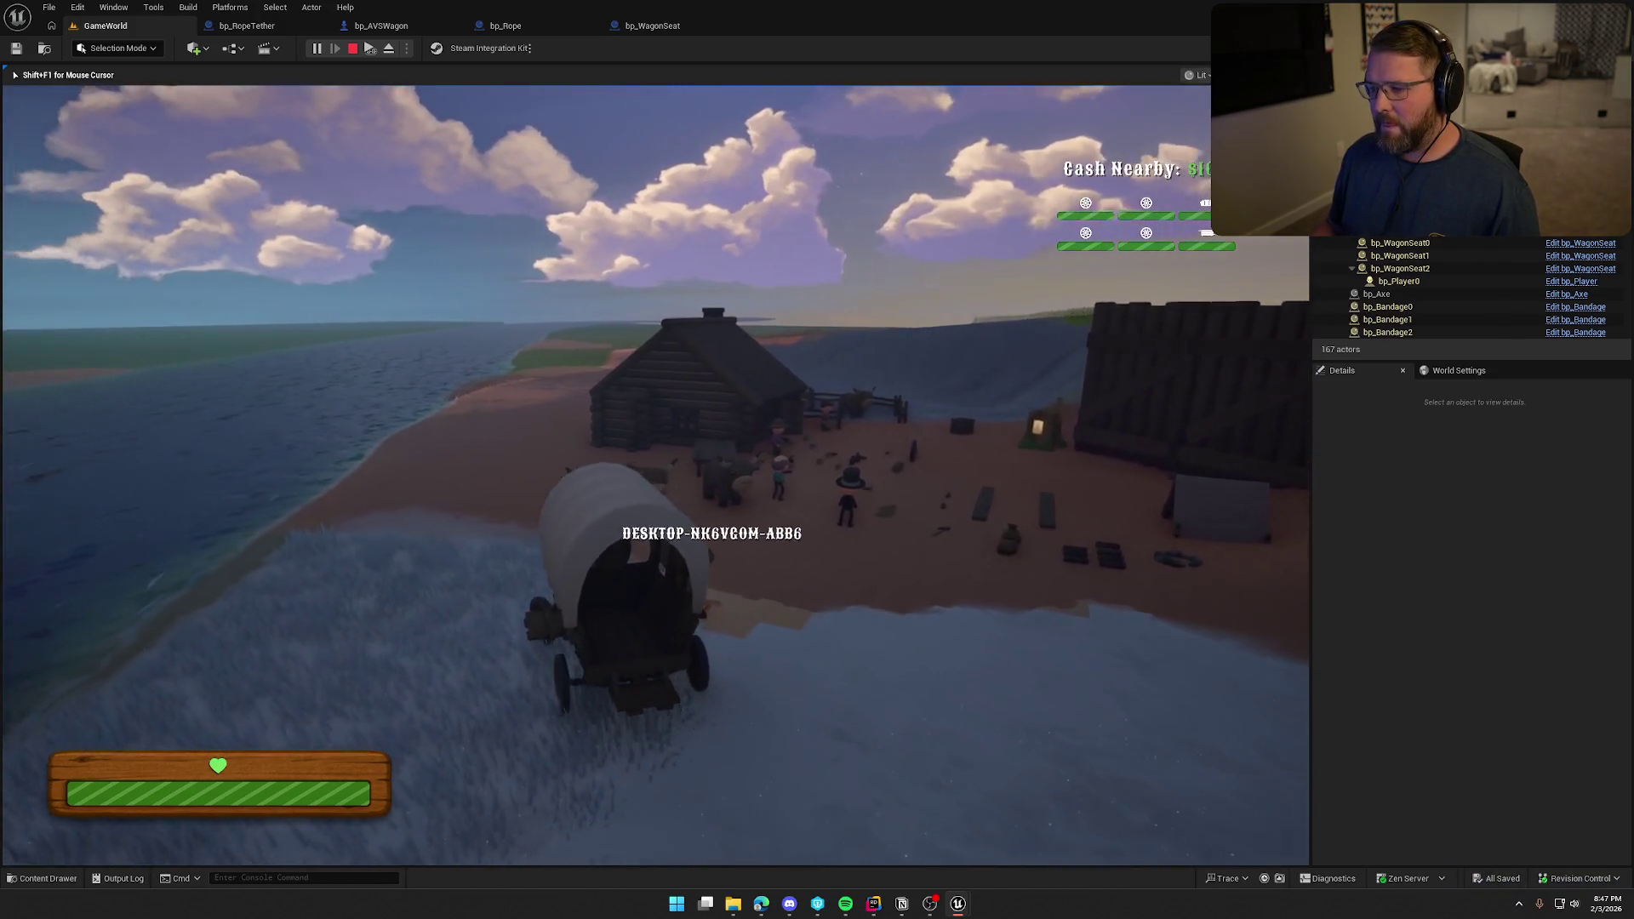
key("a")
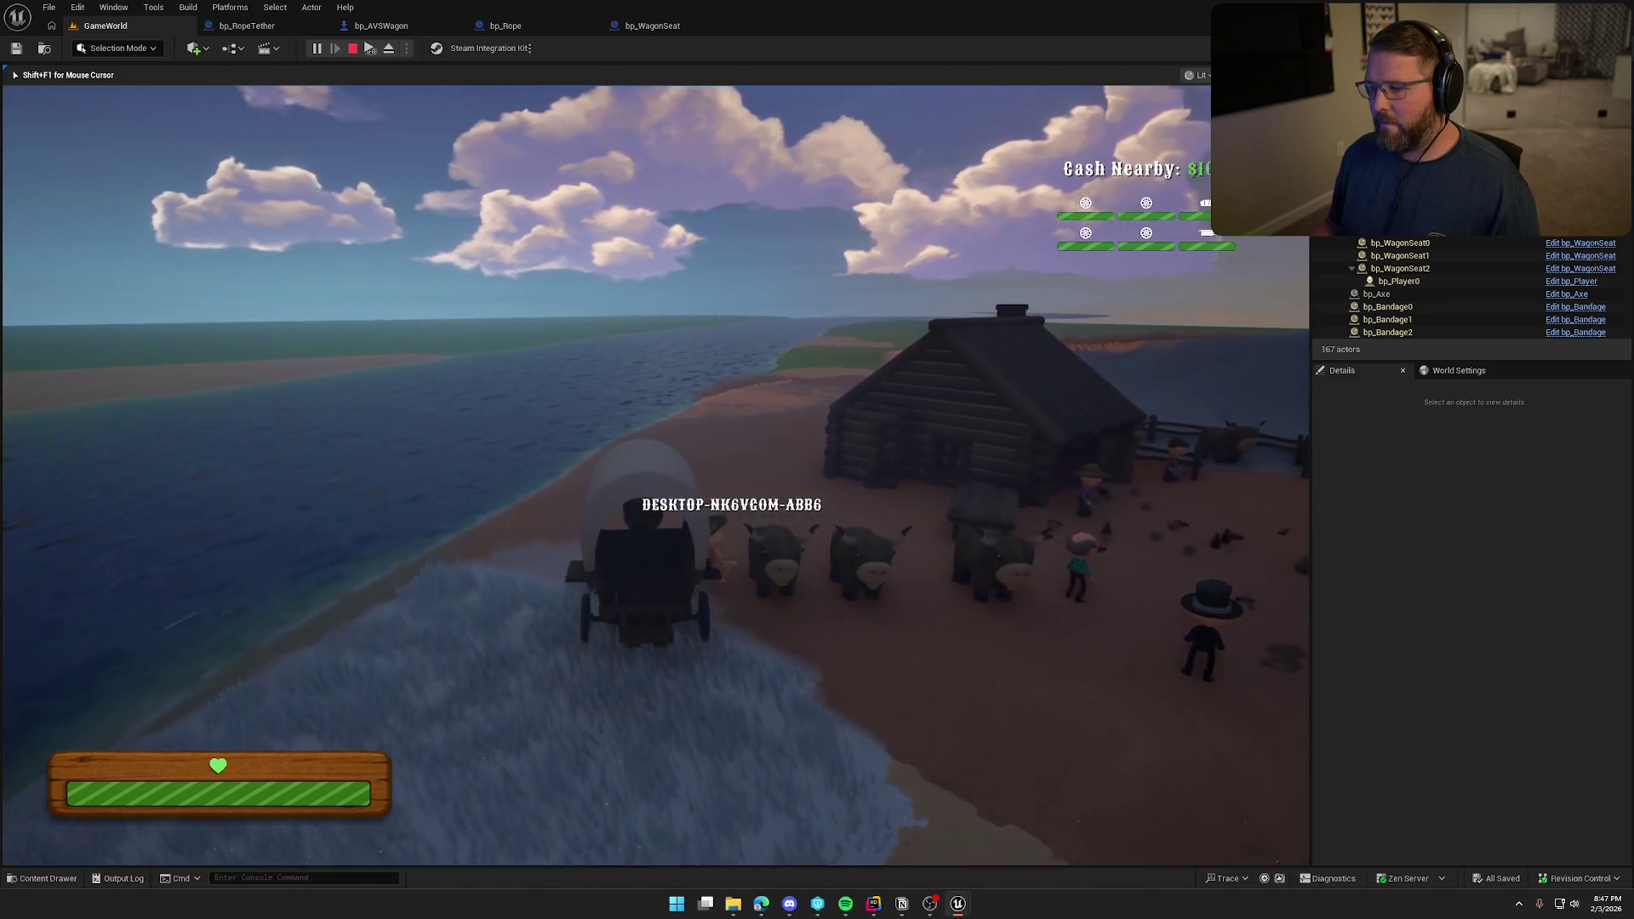
key("d")
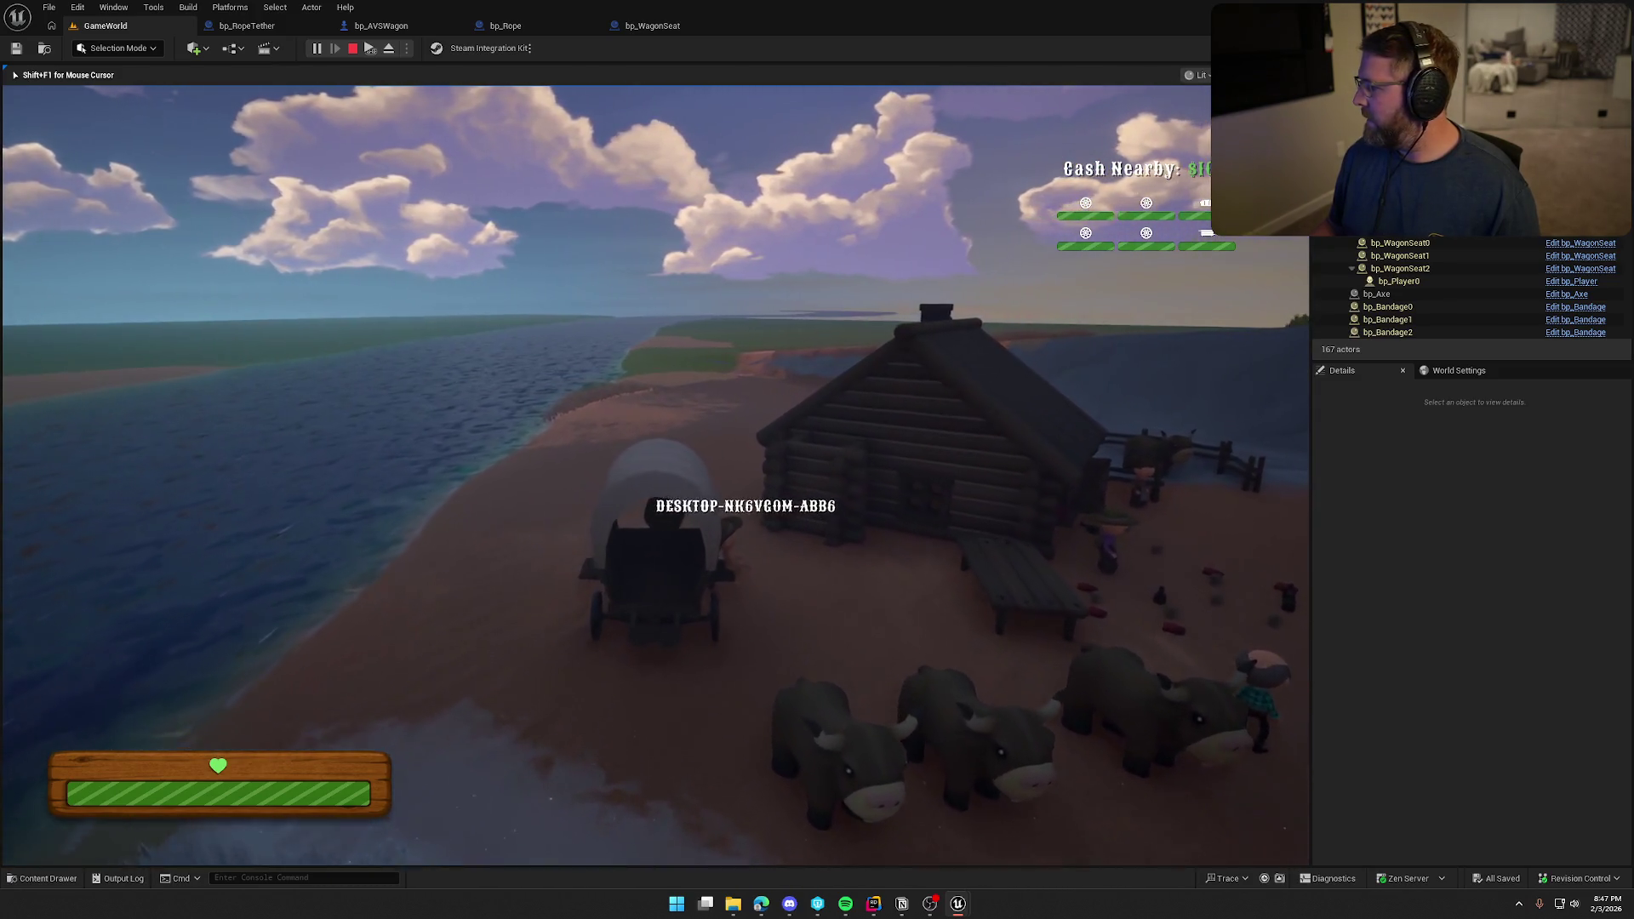
key("w")
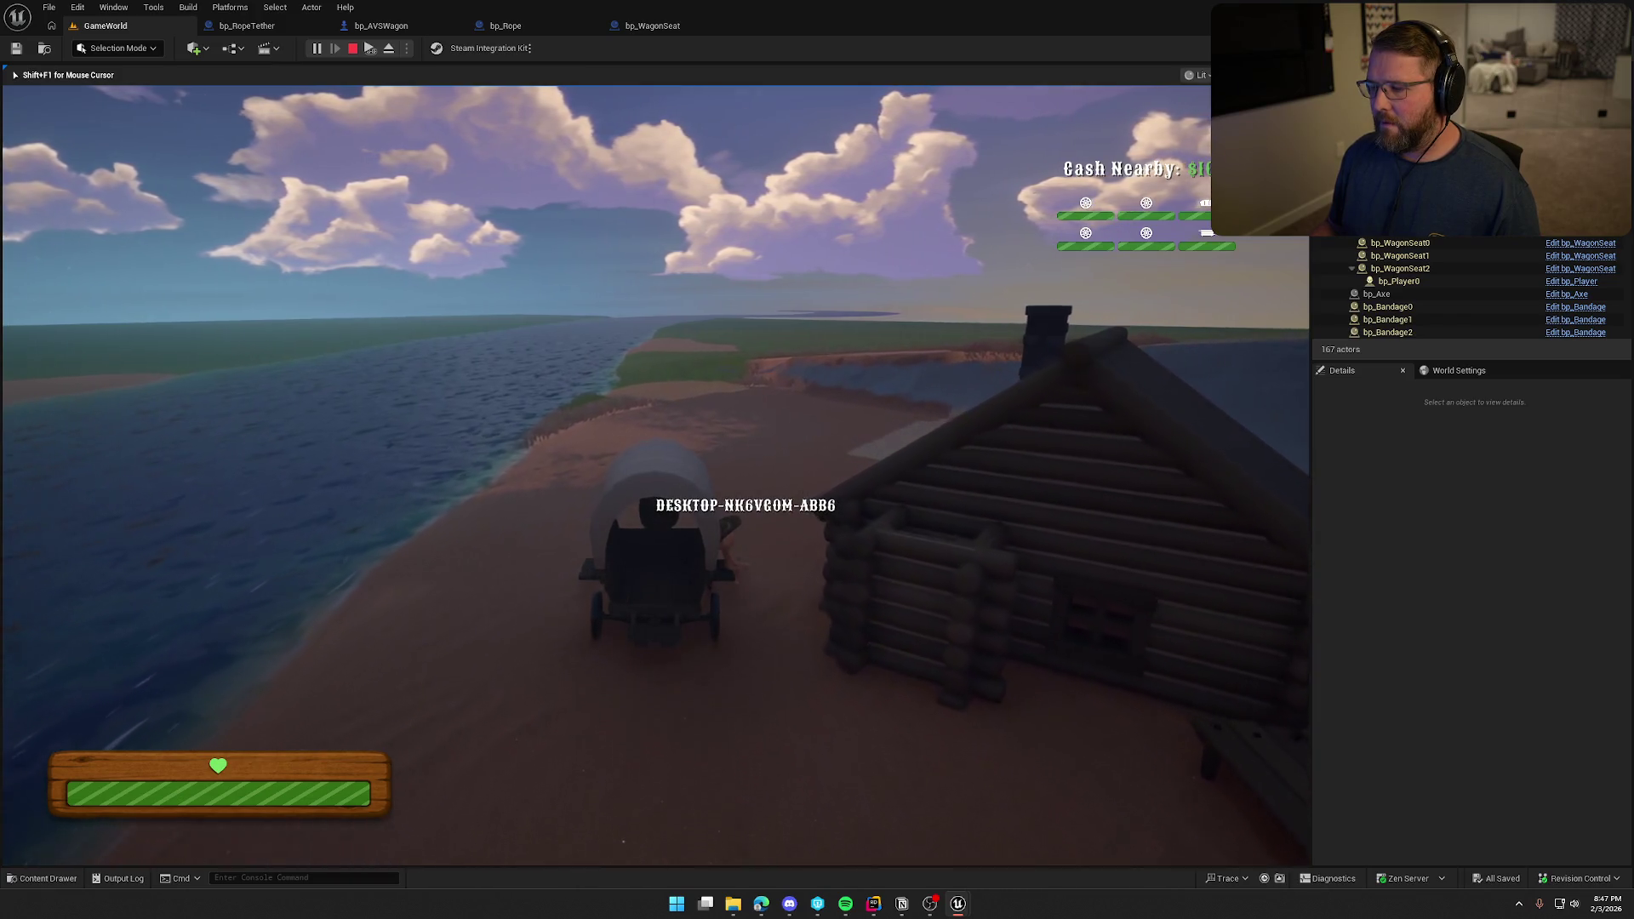
key("w")
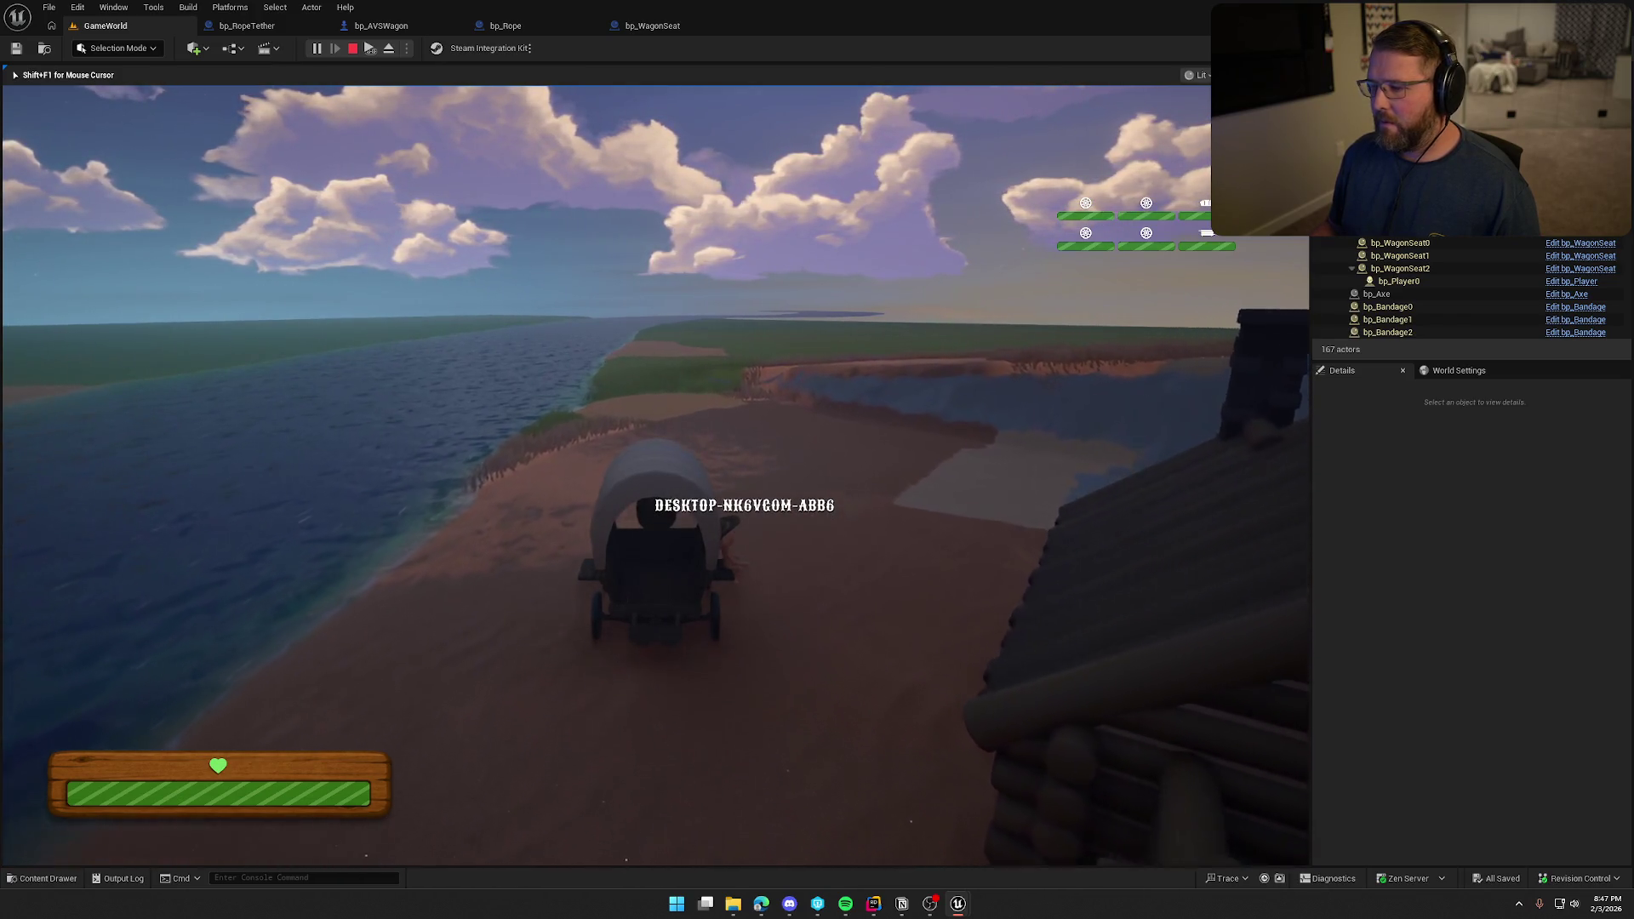
key("w")
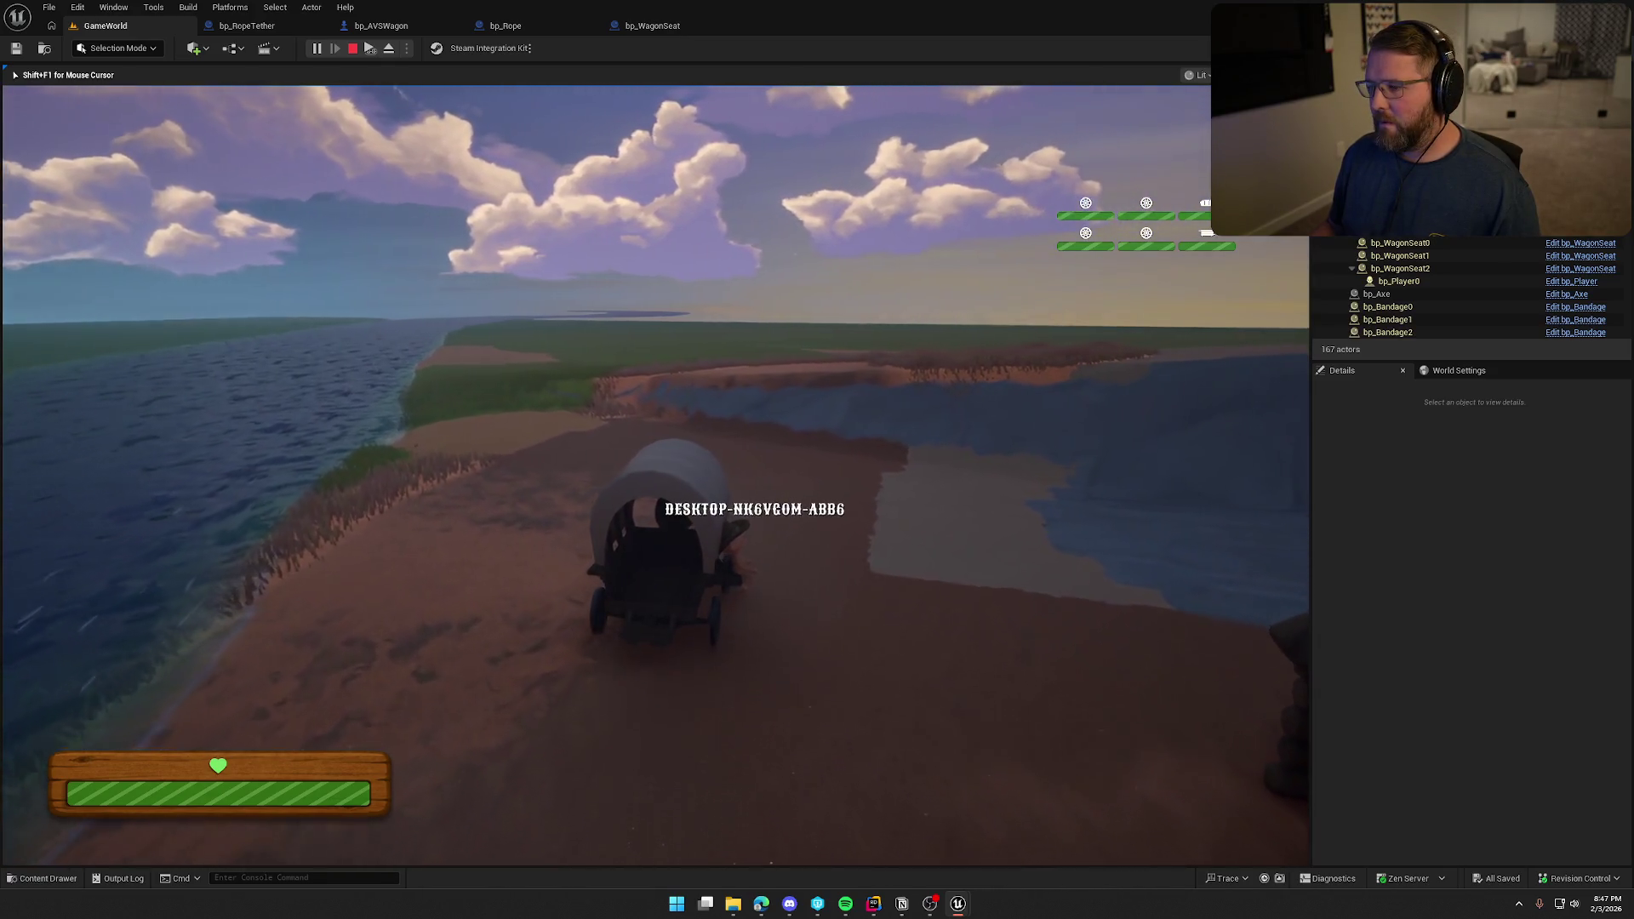
key("w")
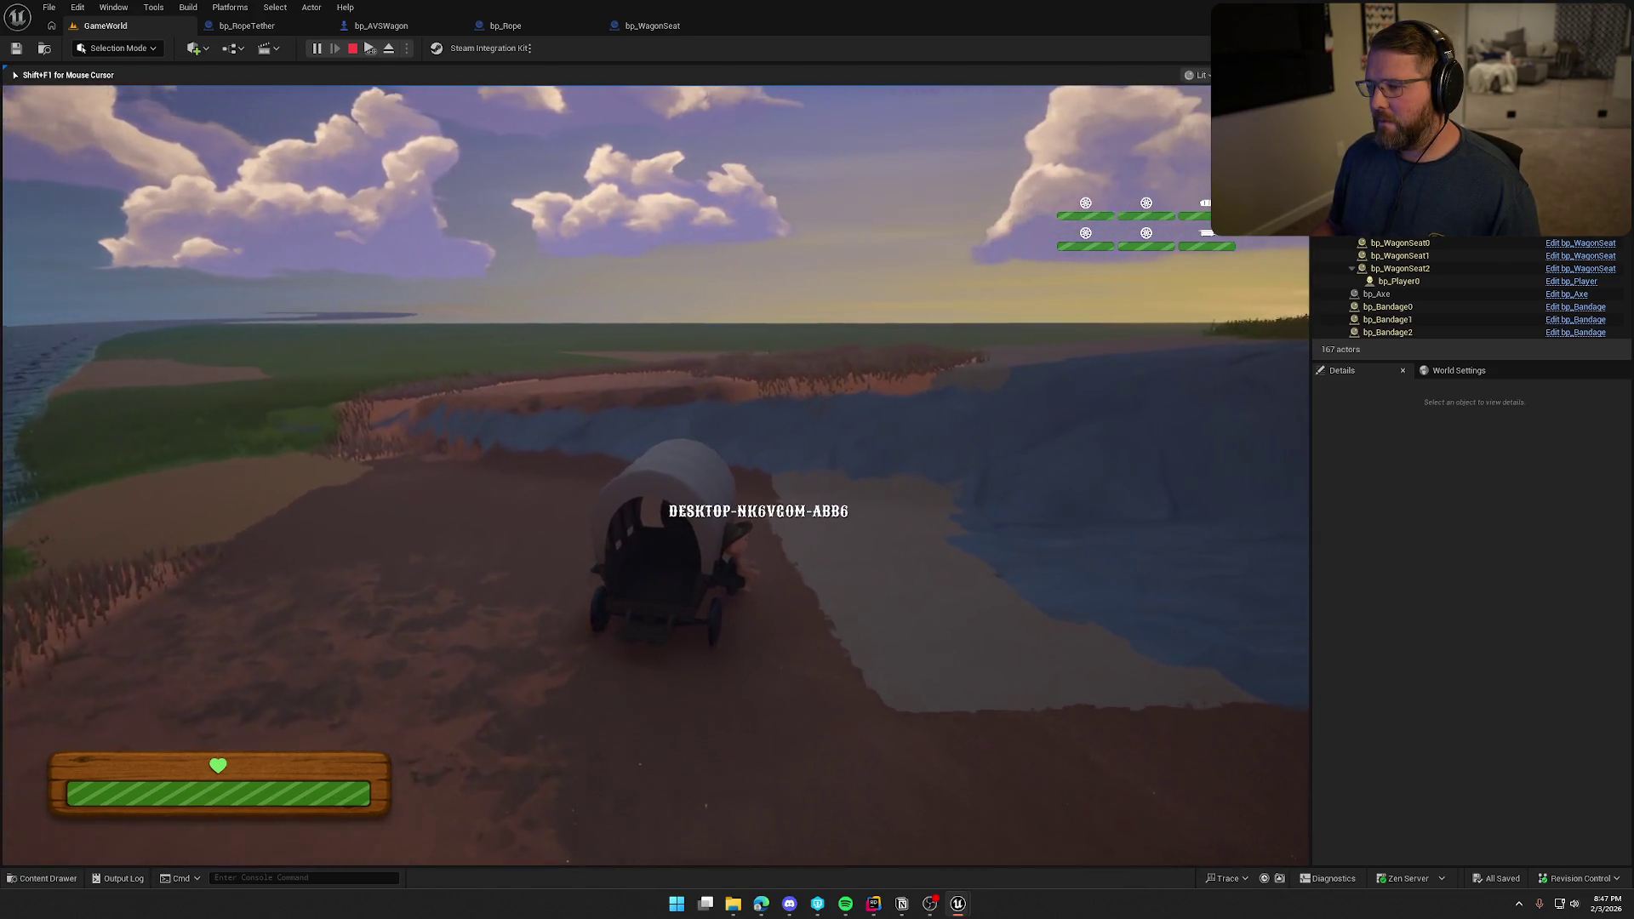
key("w")
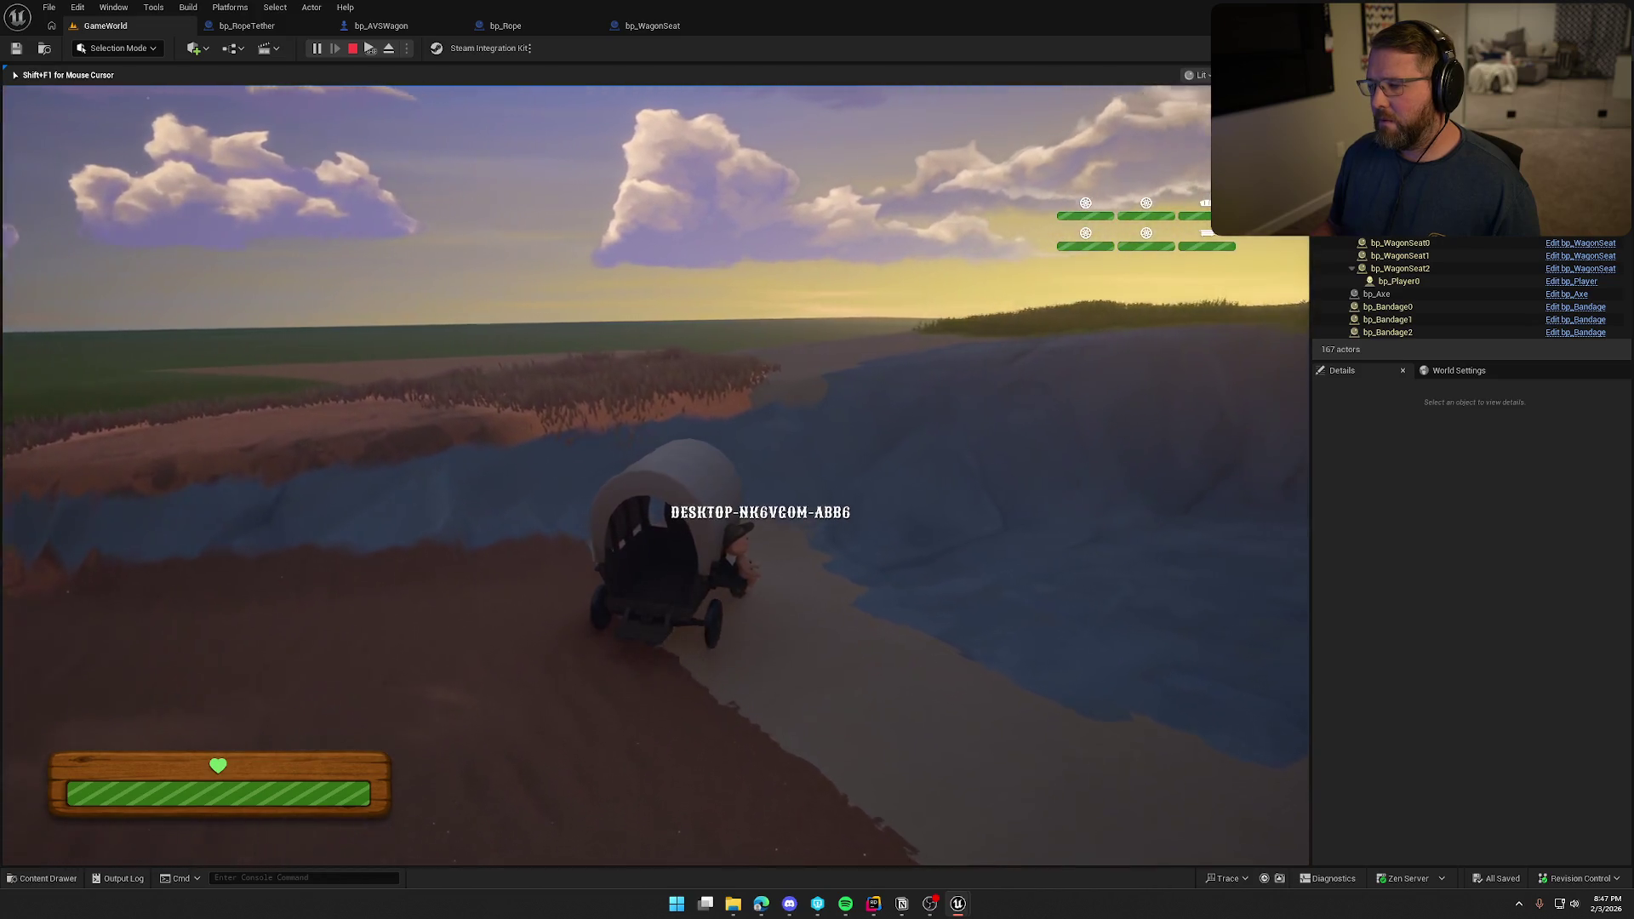
key("w")
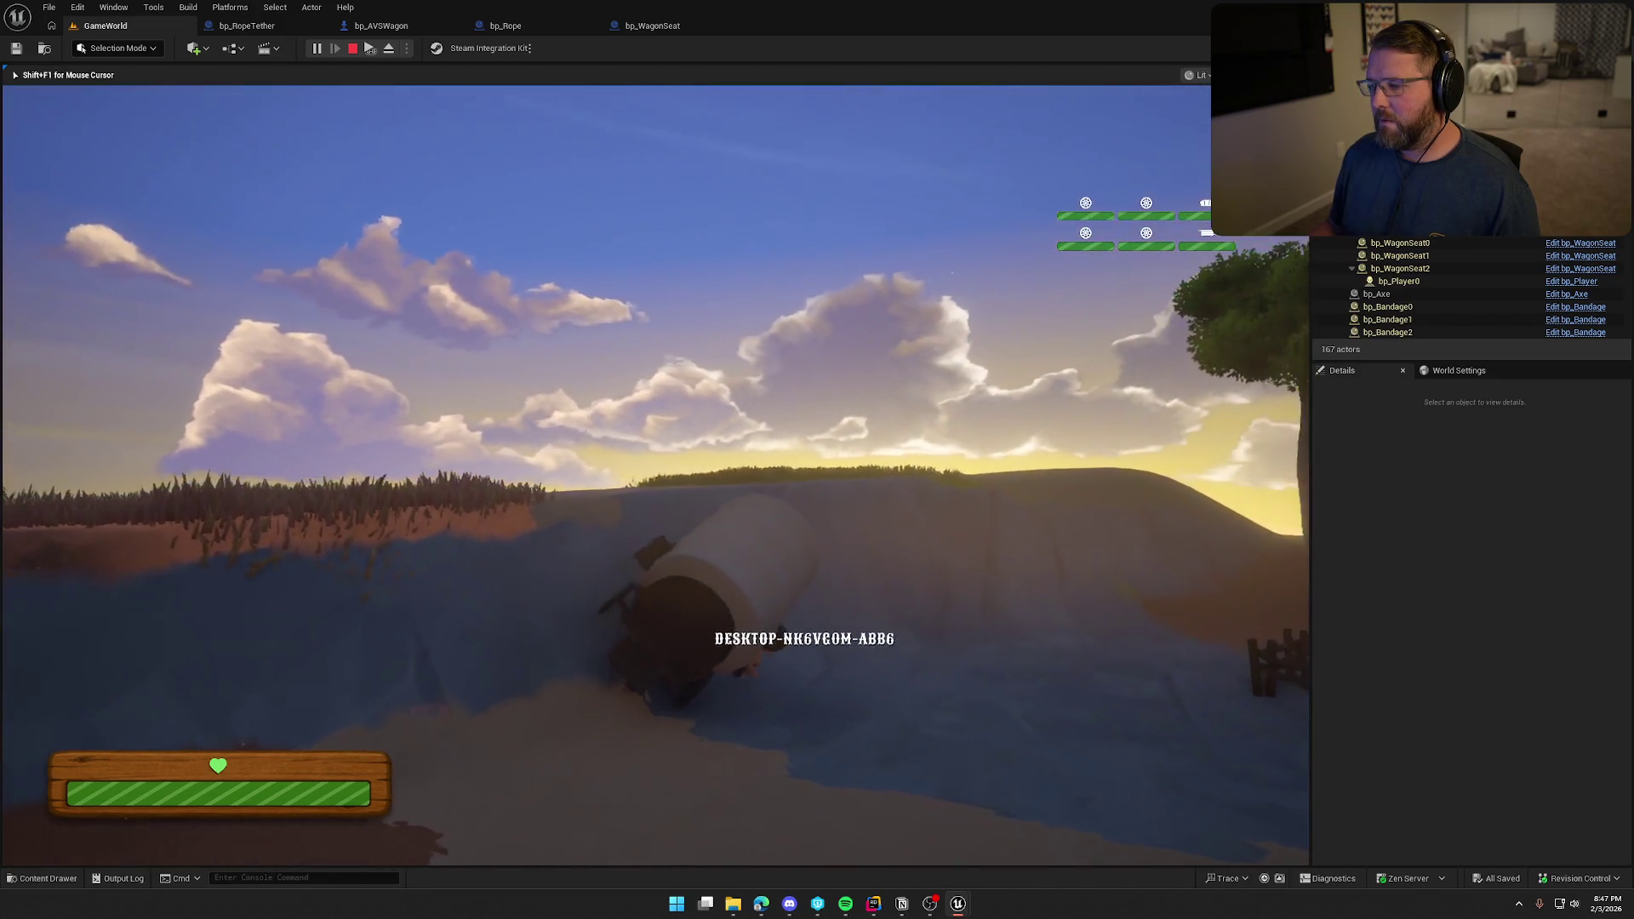
key("w")
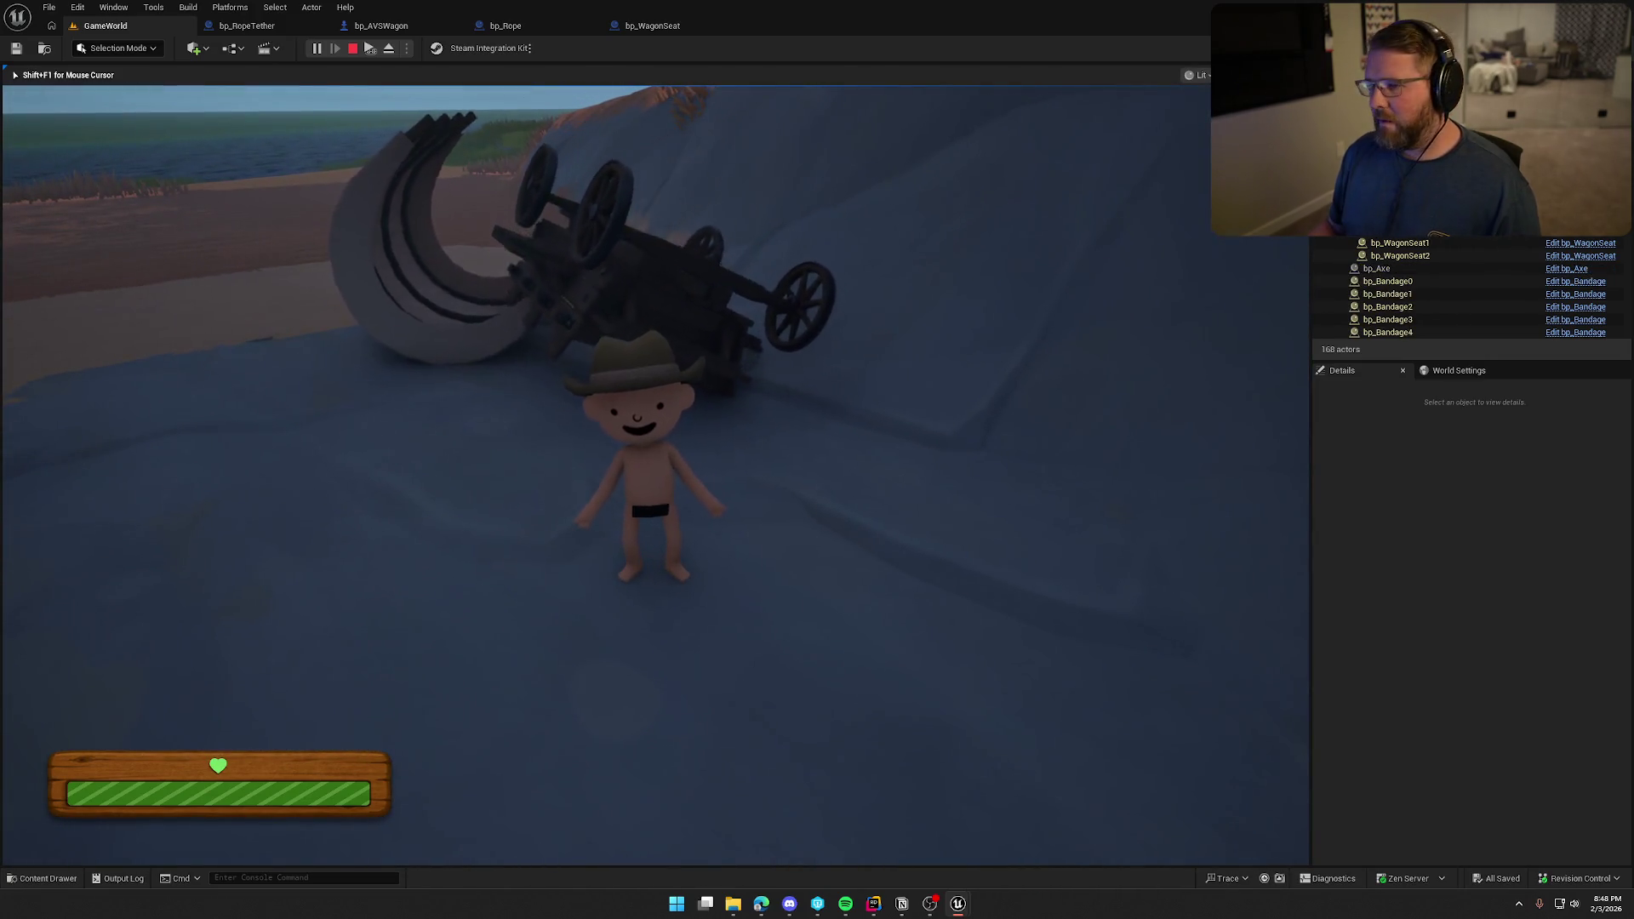
Set the overturned wagon upright, stop the play session, and launch a new one.
key("w")
key("e")
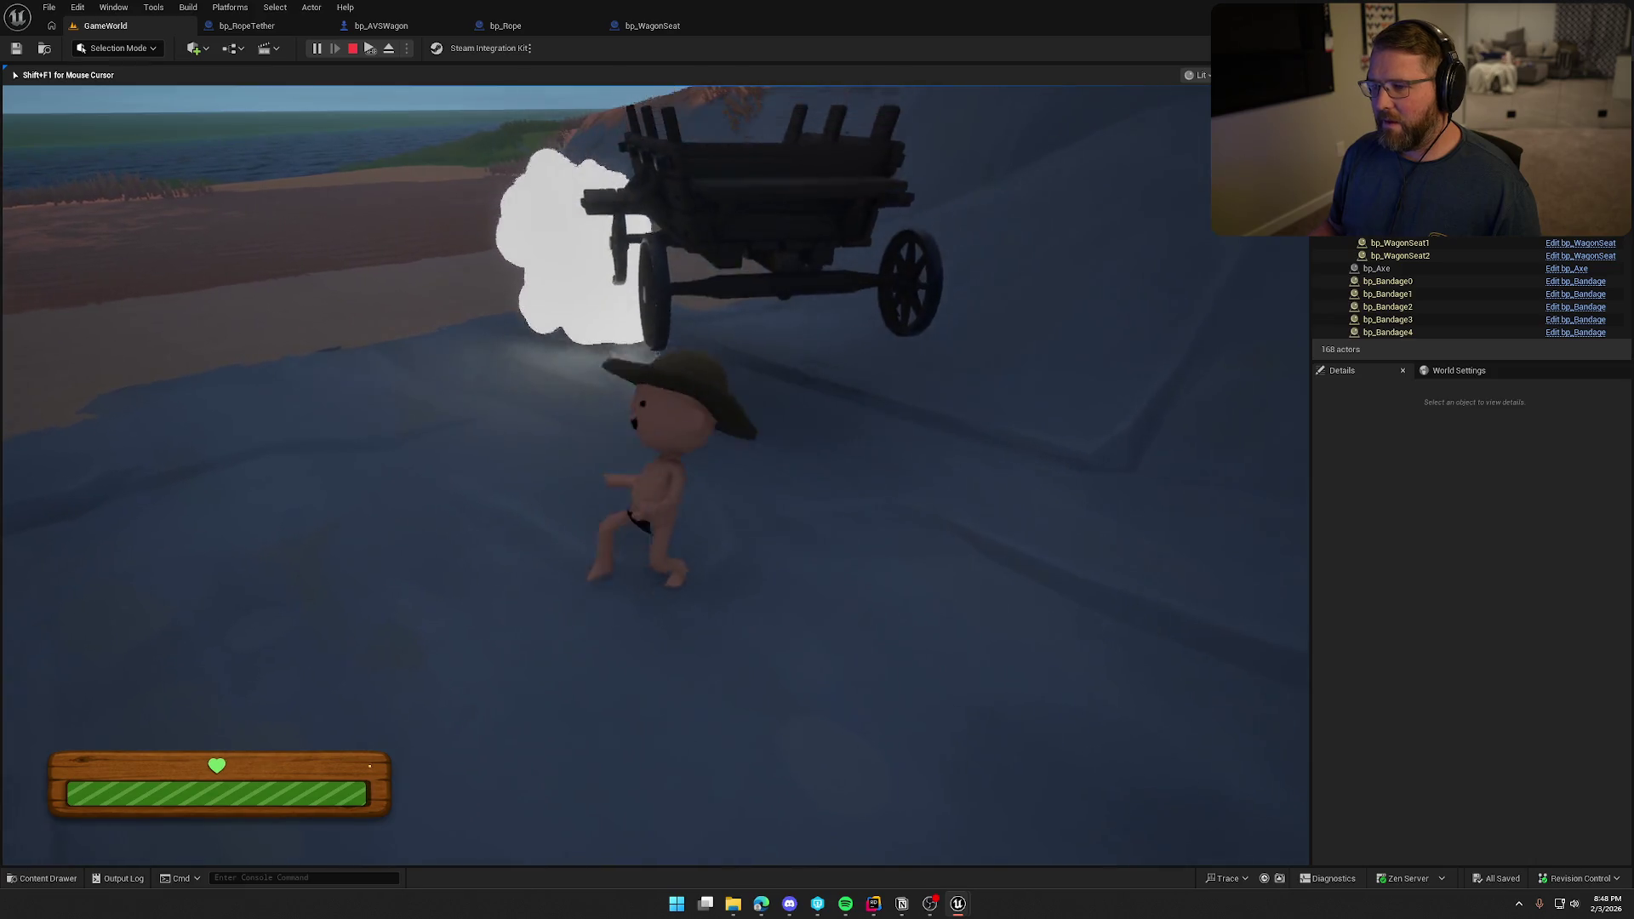
key("super")
key("Escape")
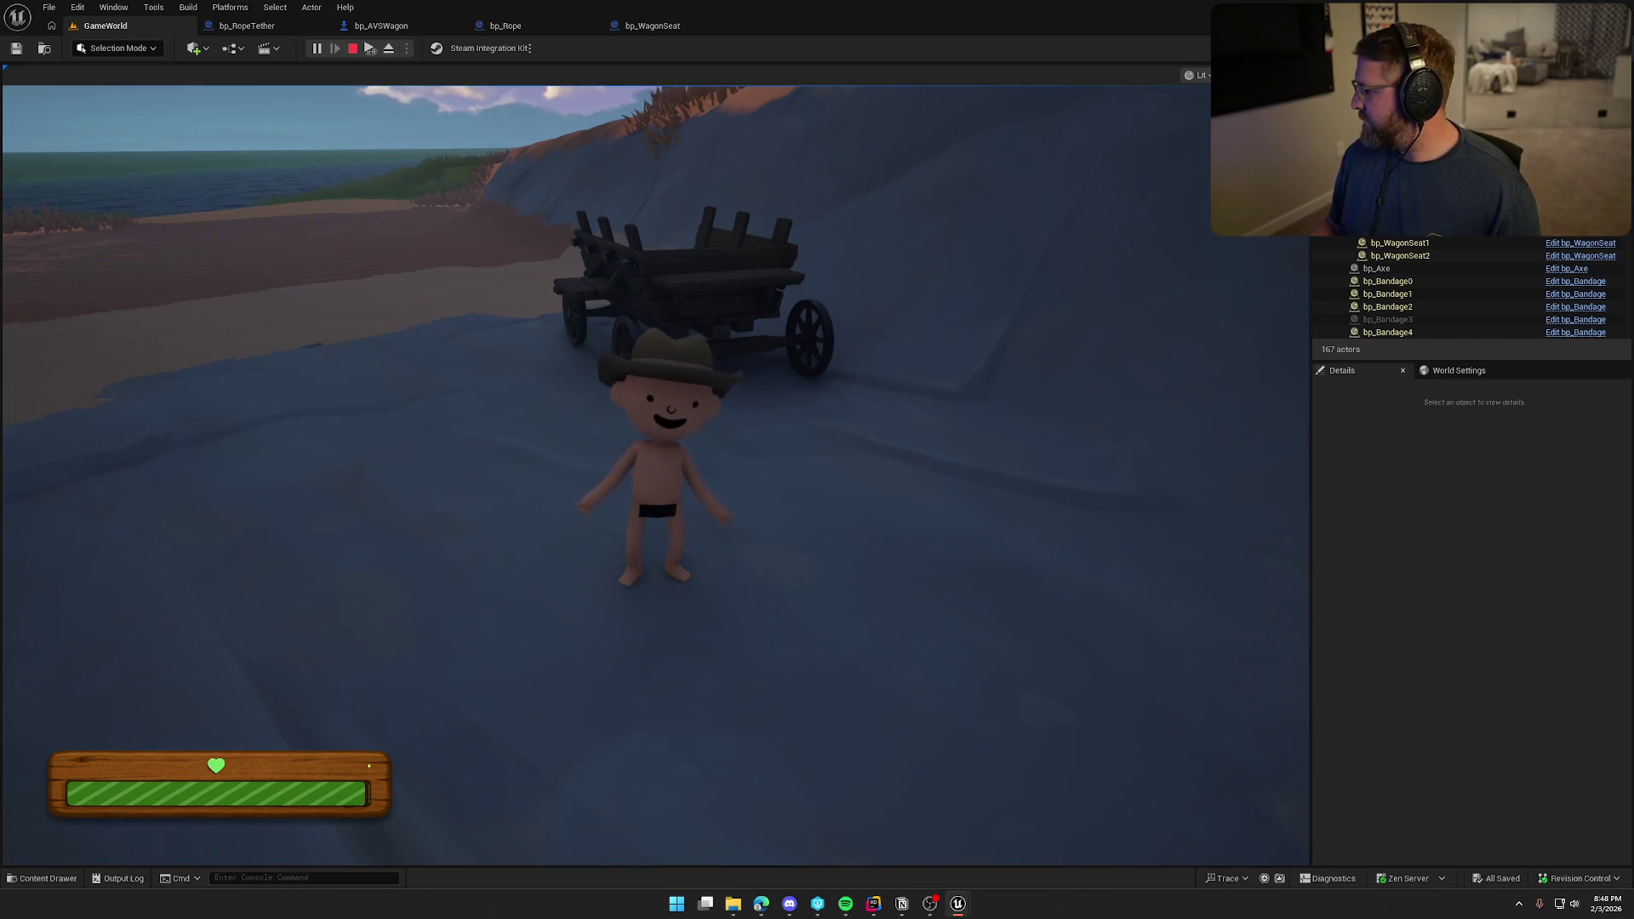
key("Escape")
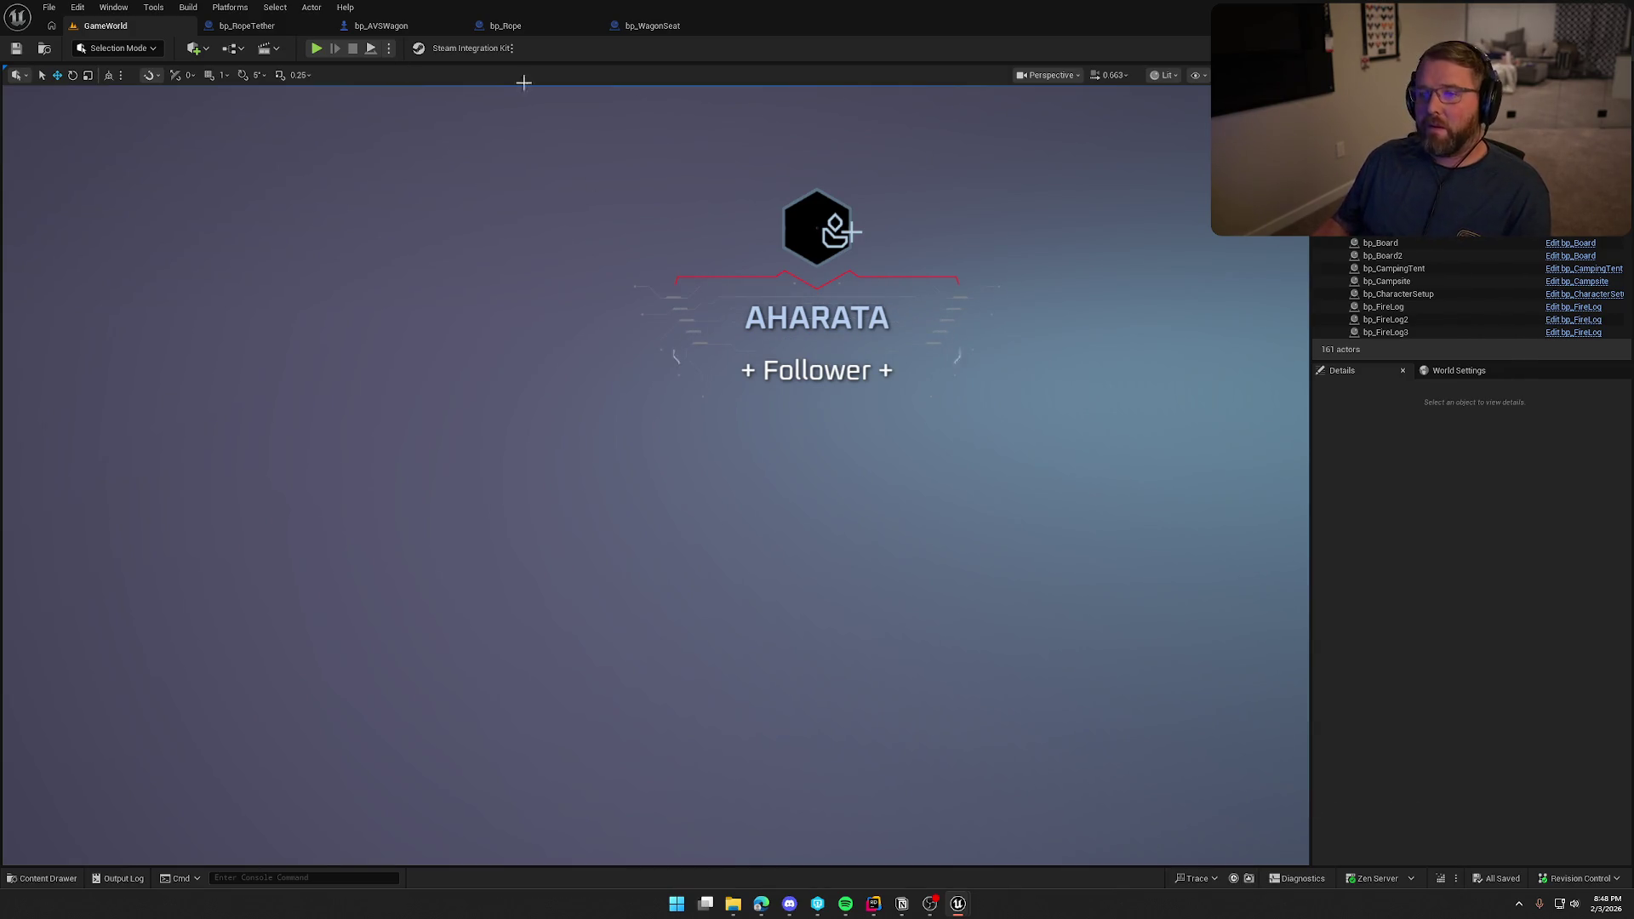
left_click(314, 48)
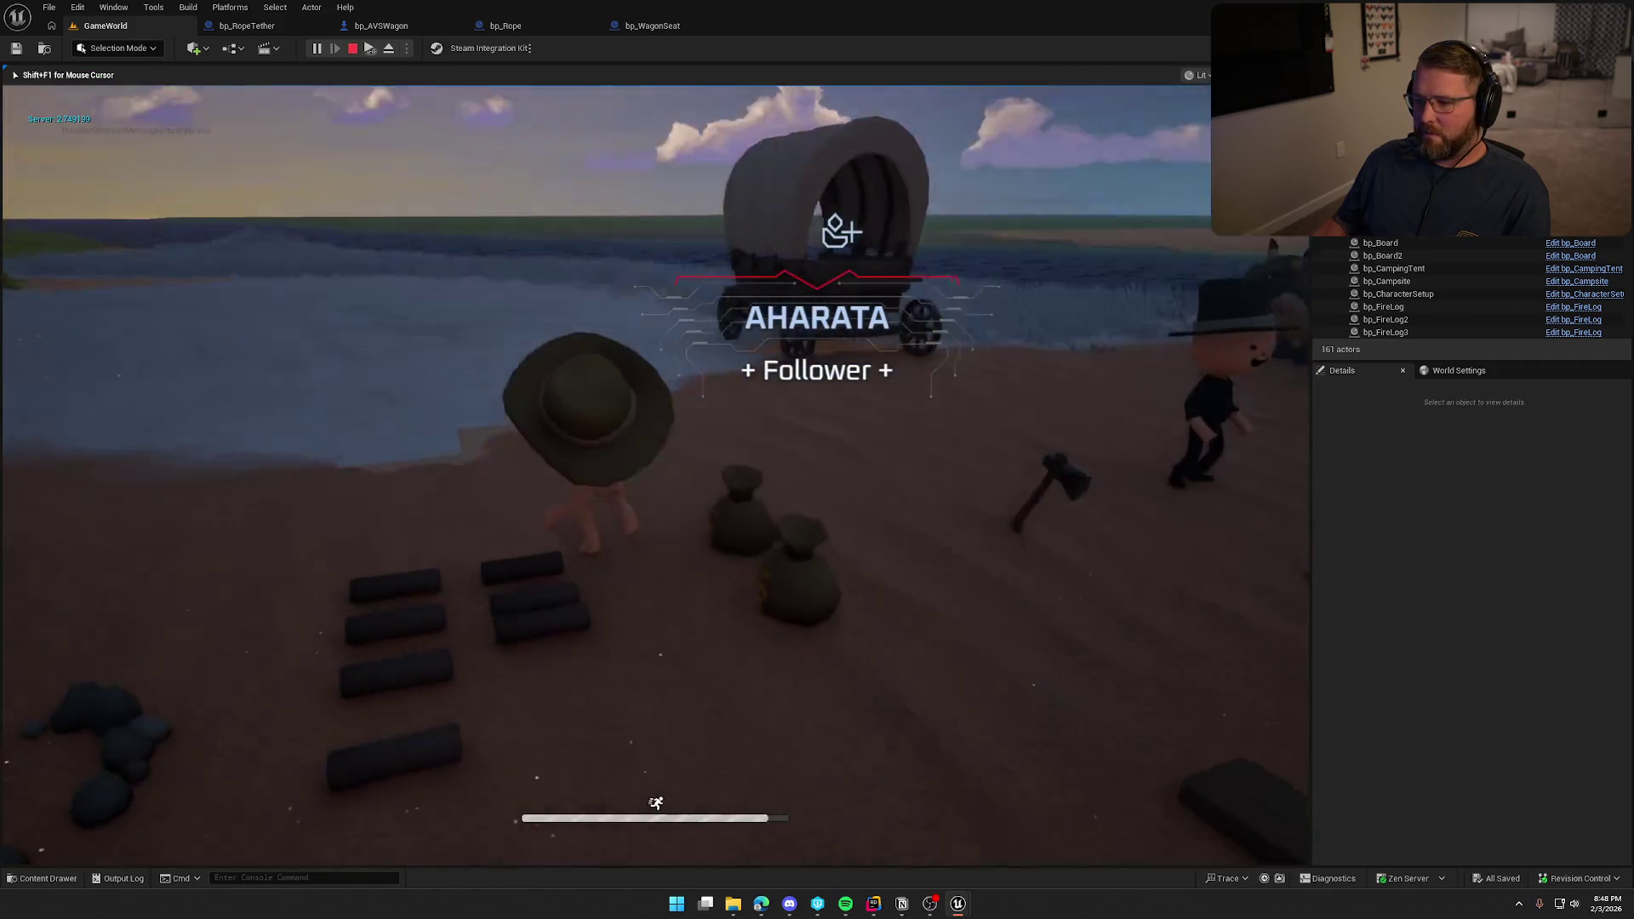
Walk to the wagon, take the driver seat, and steer it around the camp.
key("super")
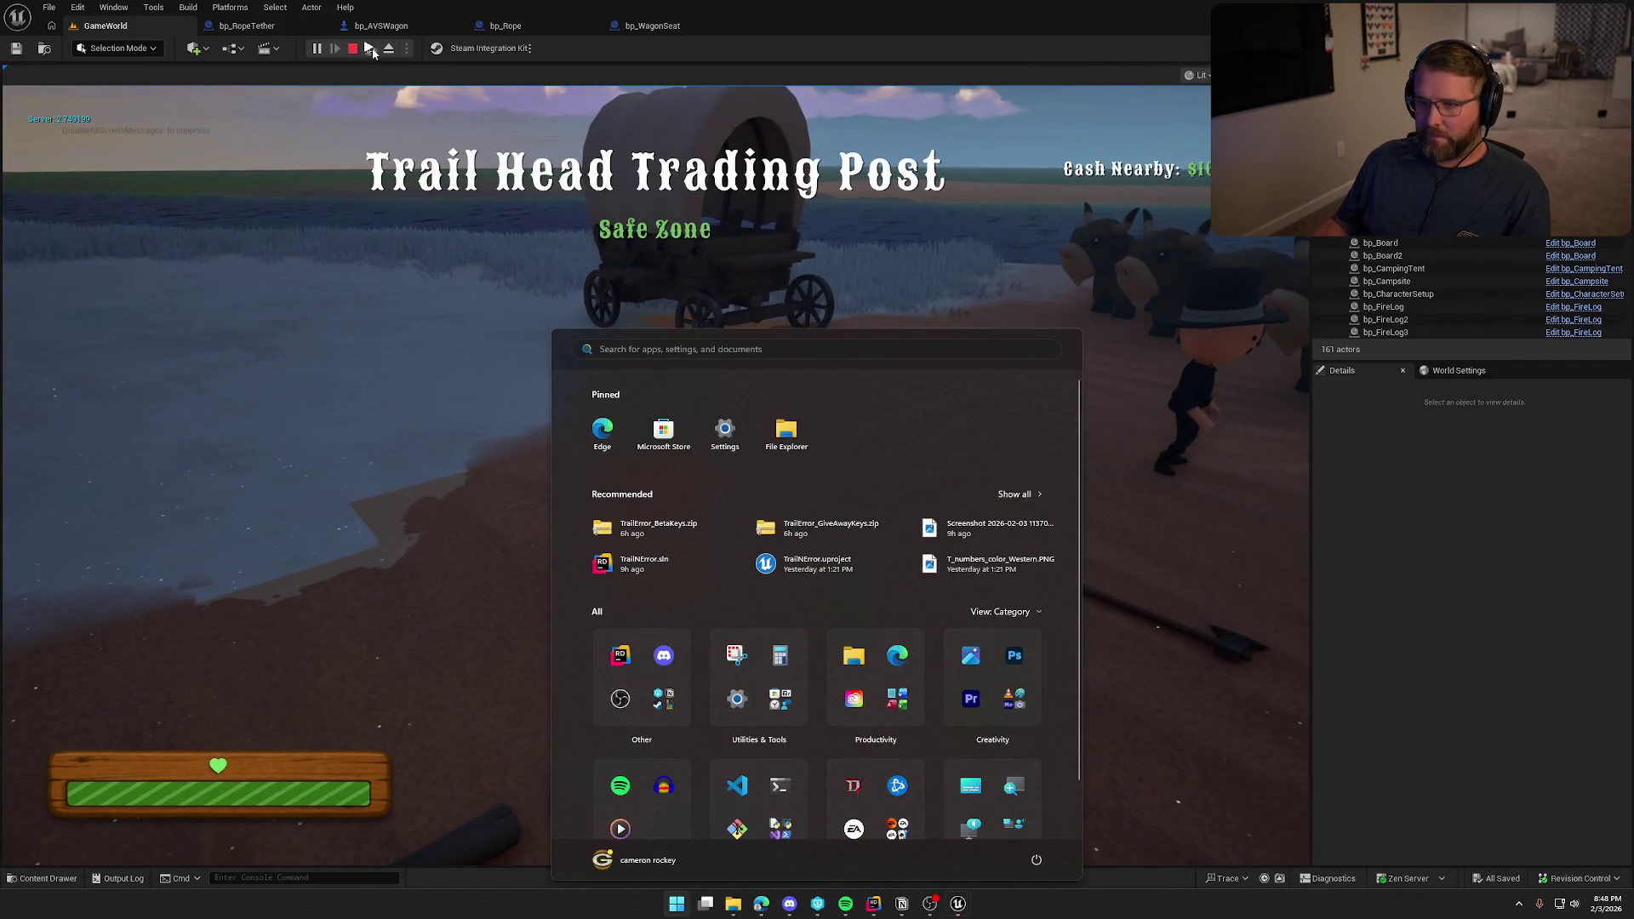
key("super")
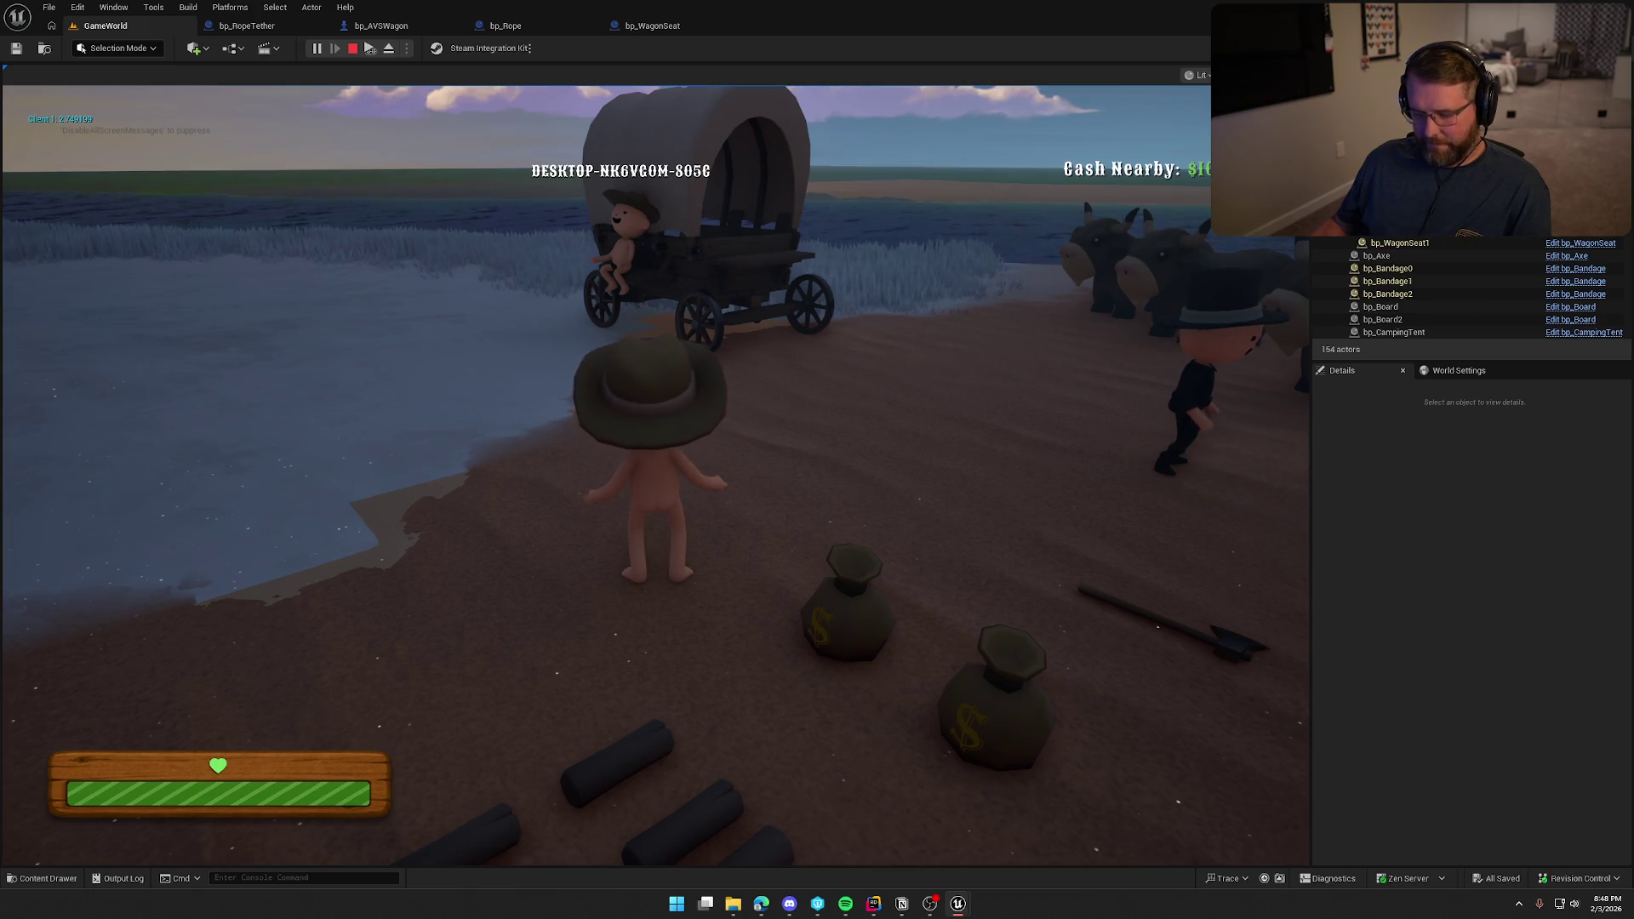
key("super")
key("super")
key("w")
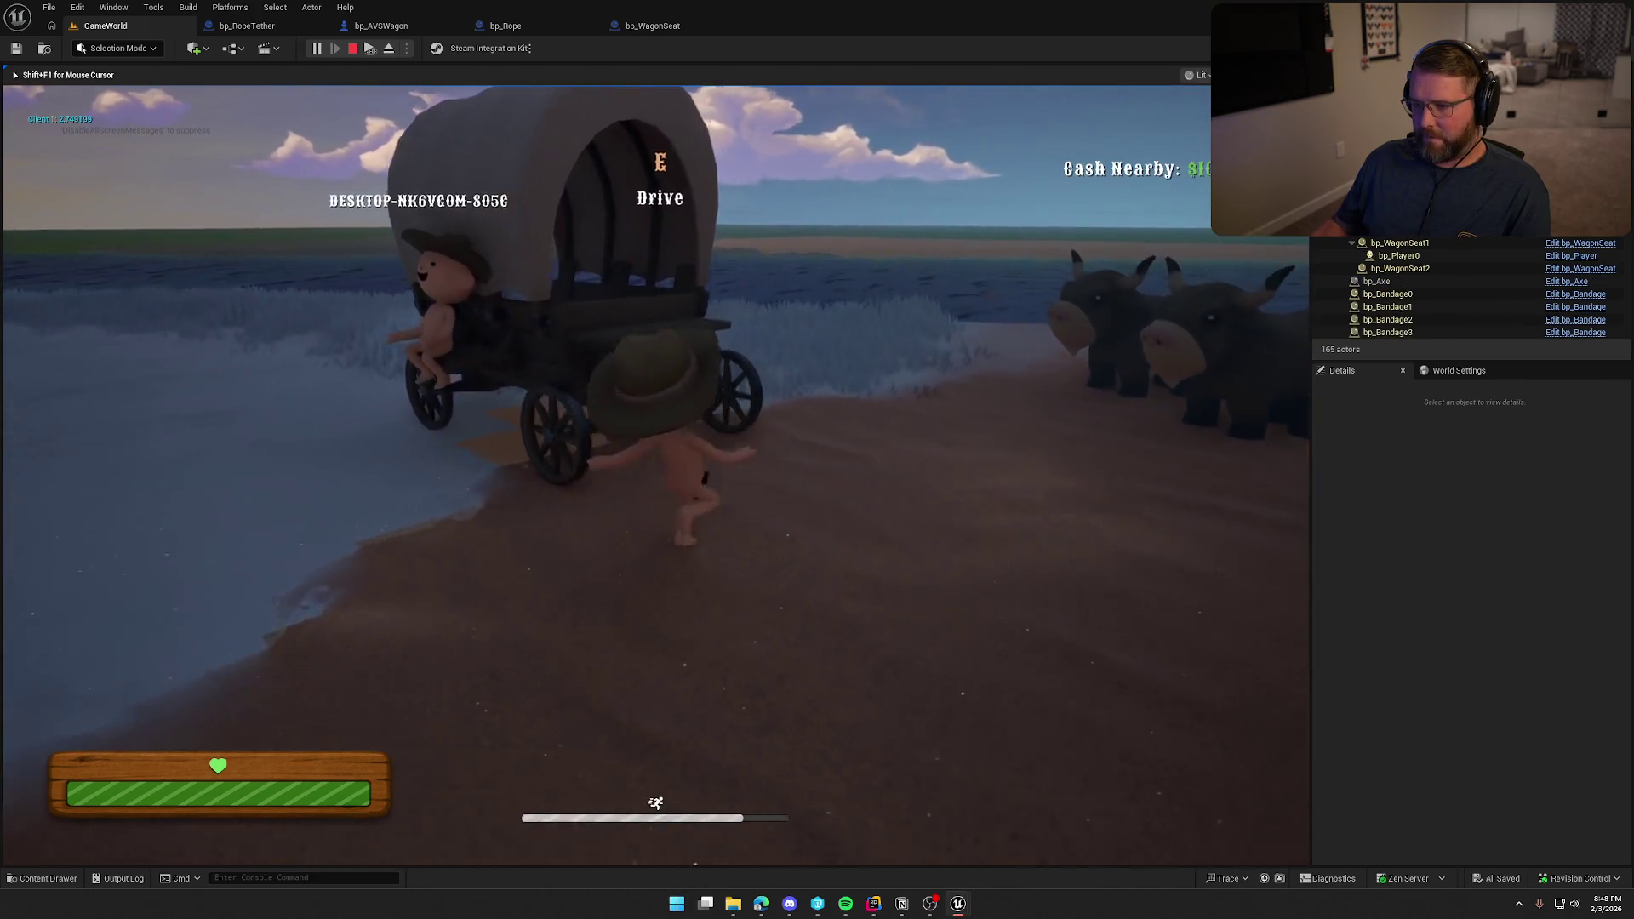
key("e")
key("w")
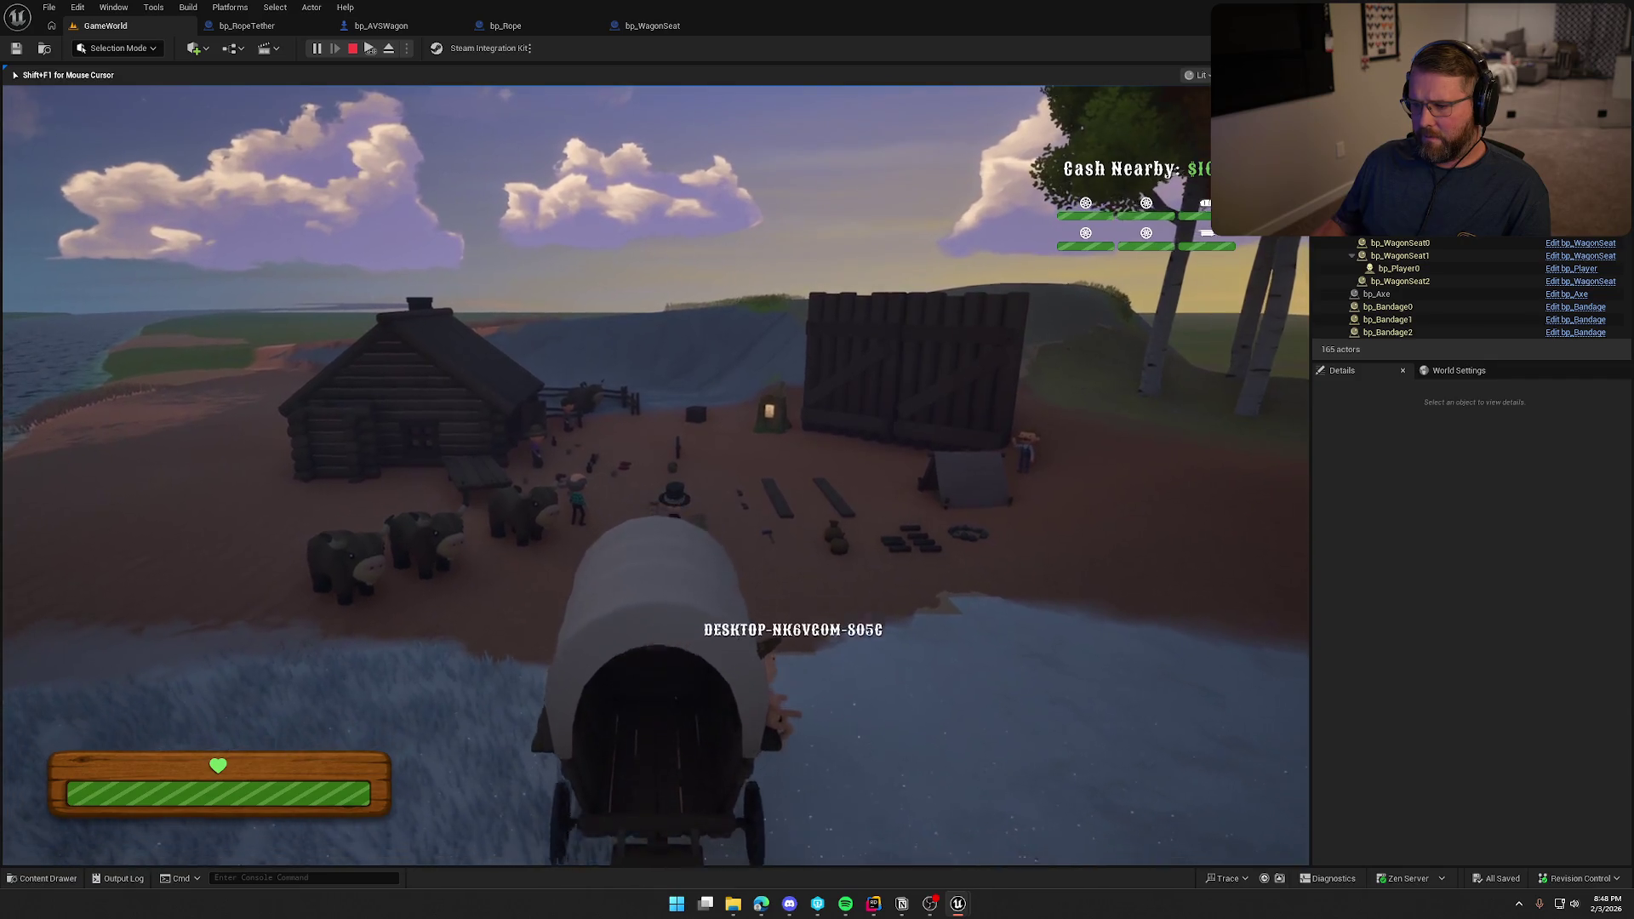
key("d")
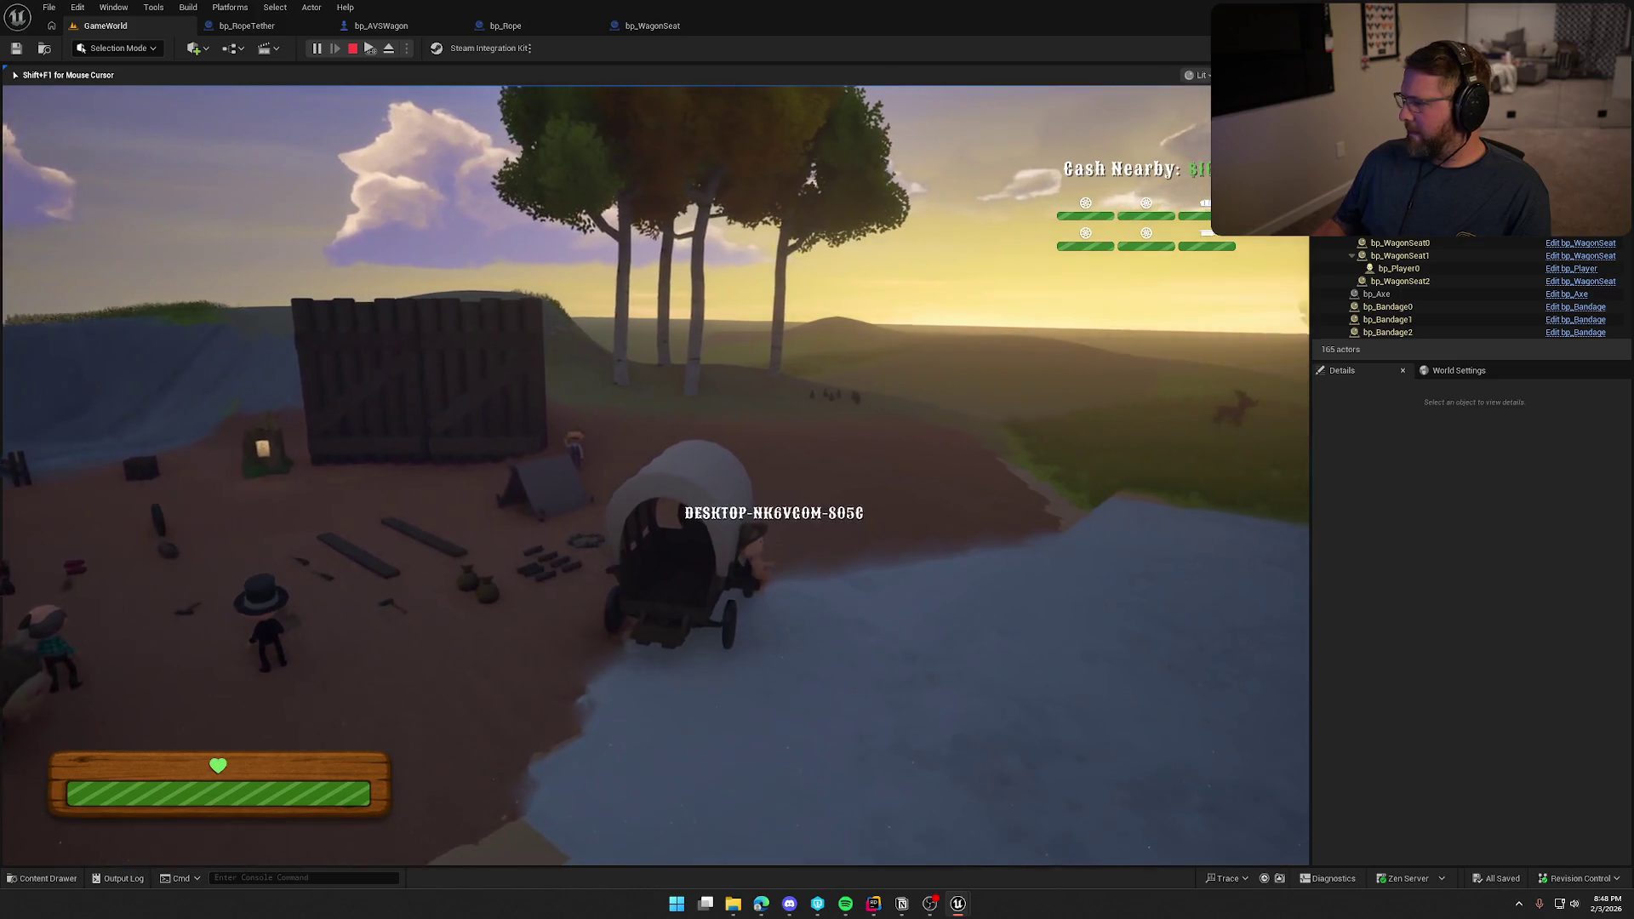
key("a")
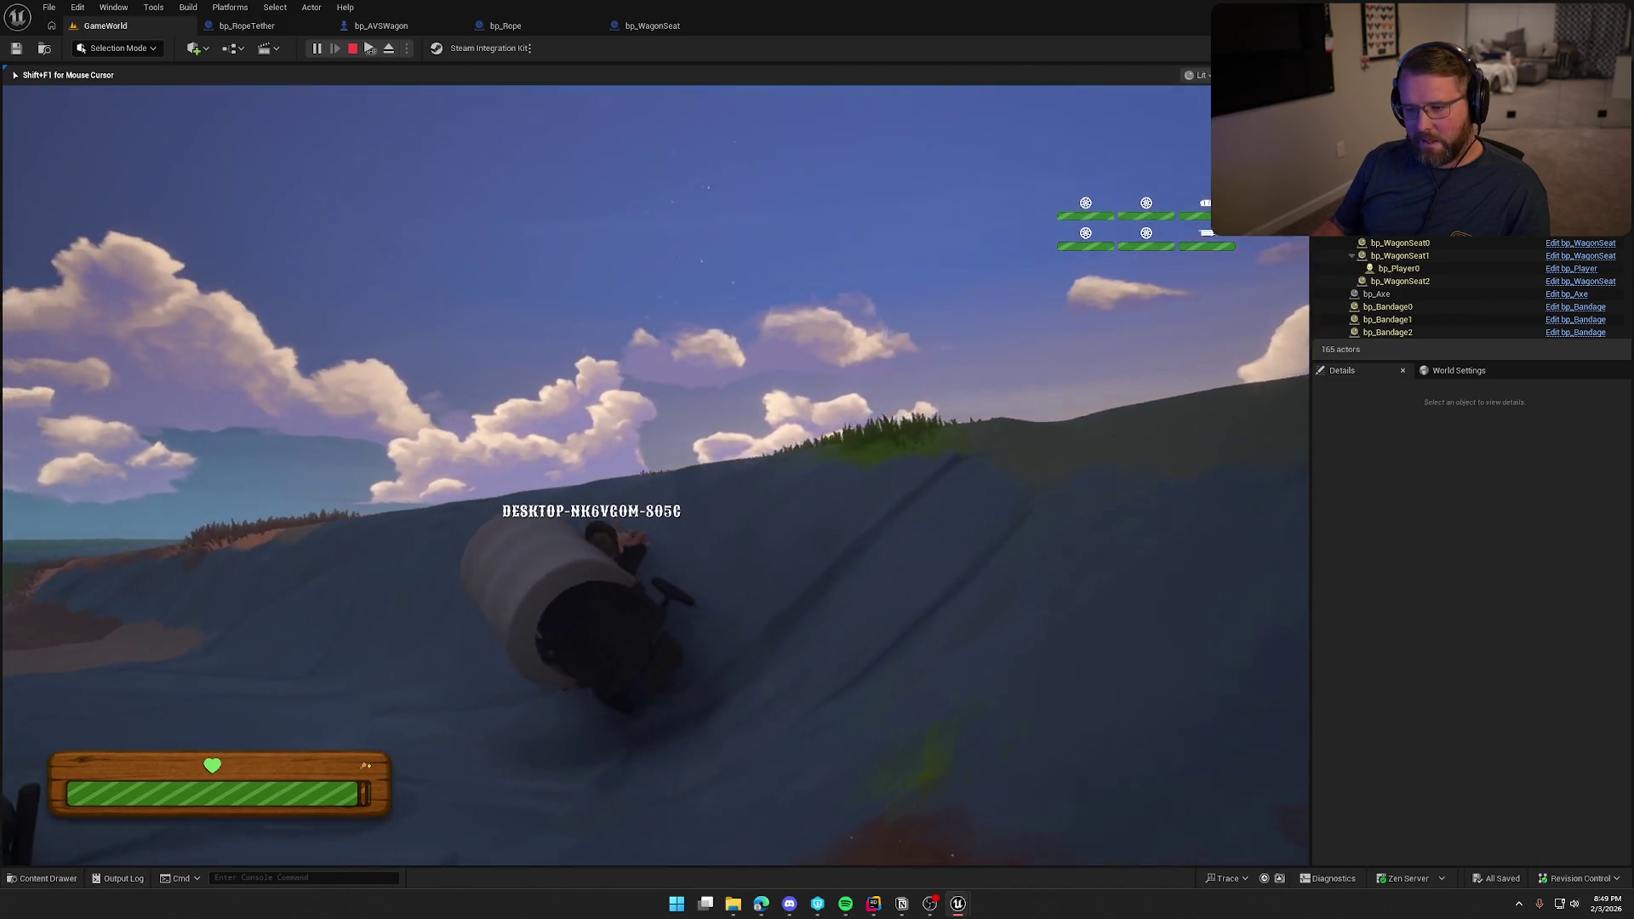
Hop off the wagon, climb back aboard, and bring up the Client 1 window.
key("e")
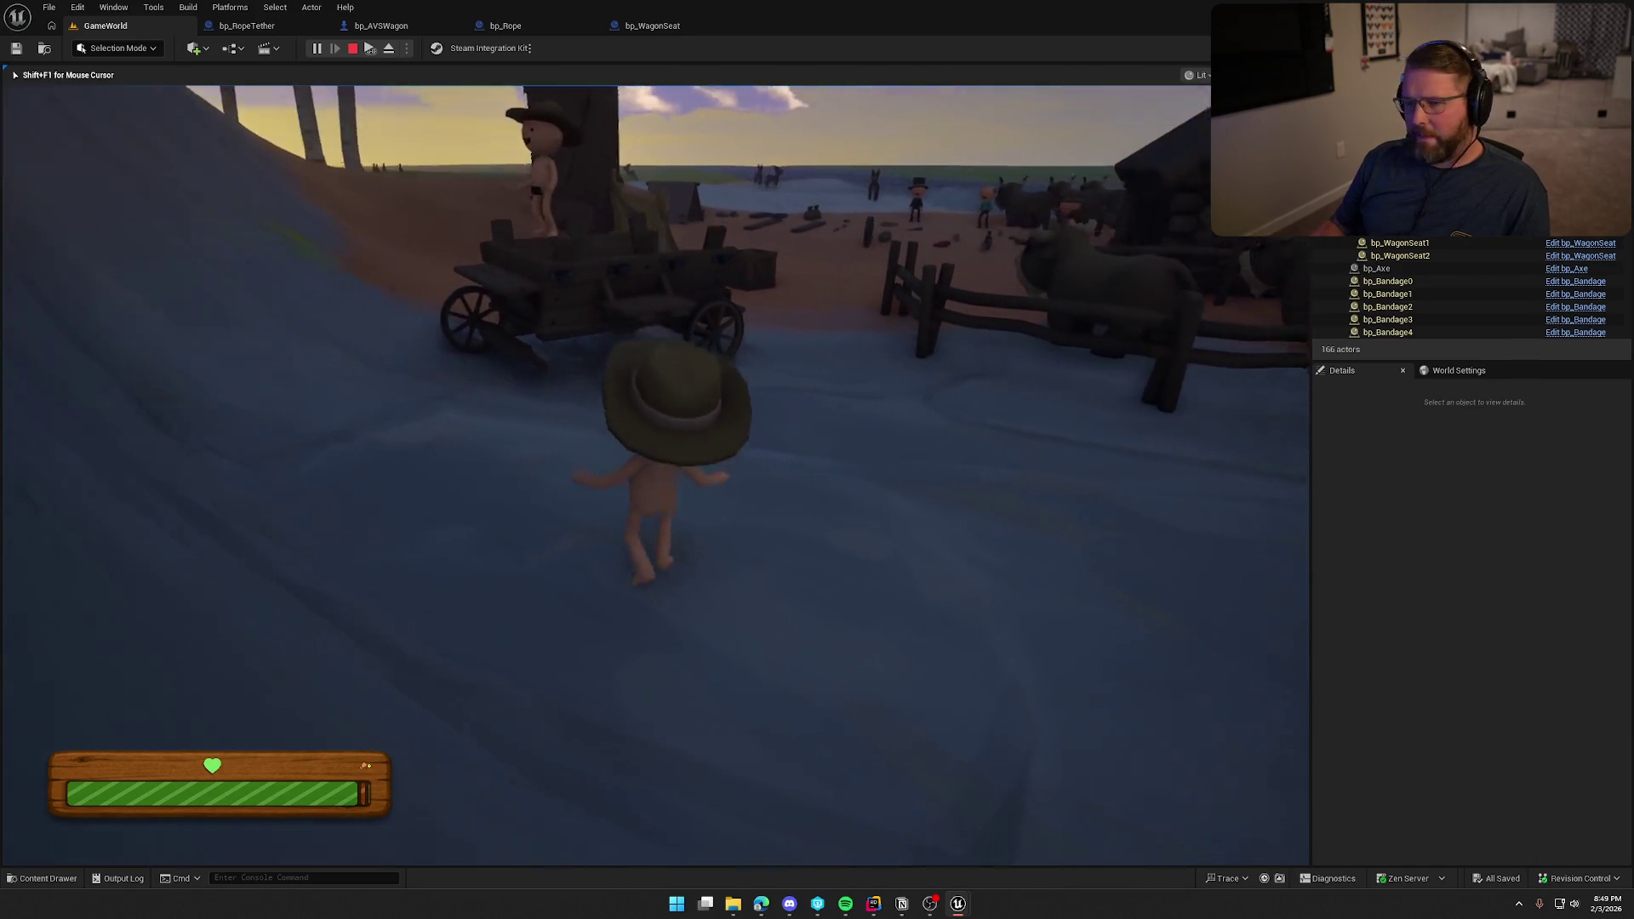
key("e")
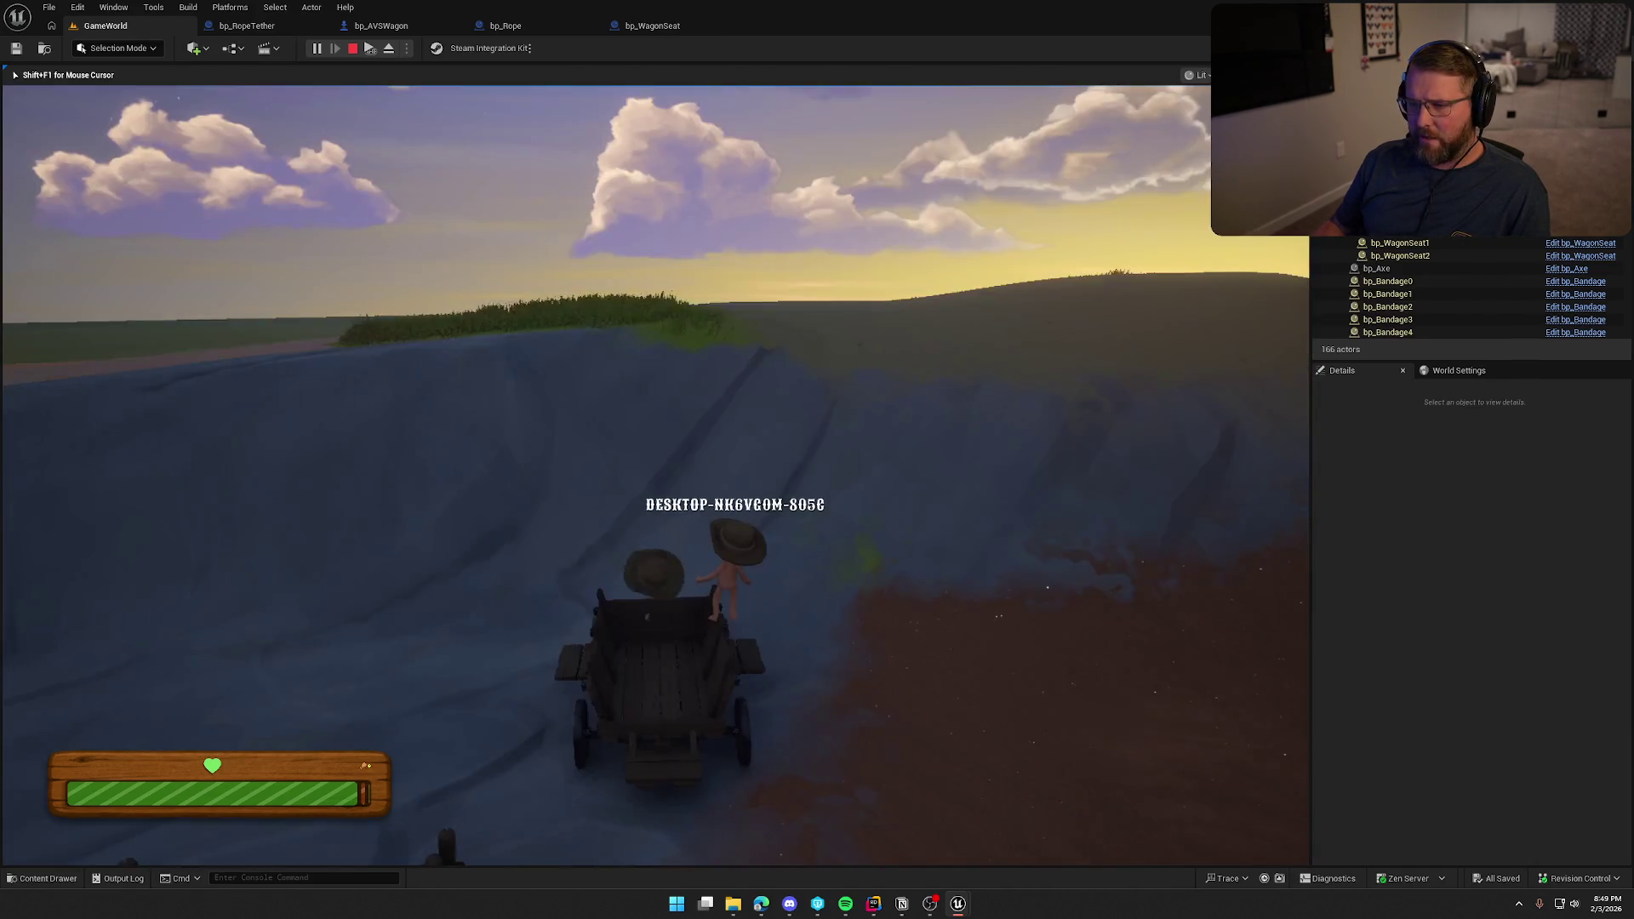
key("super")
key("super")
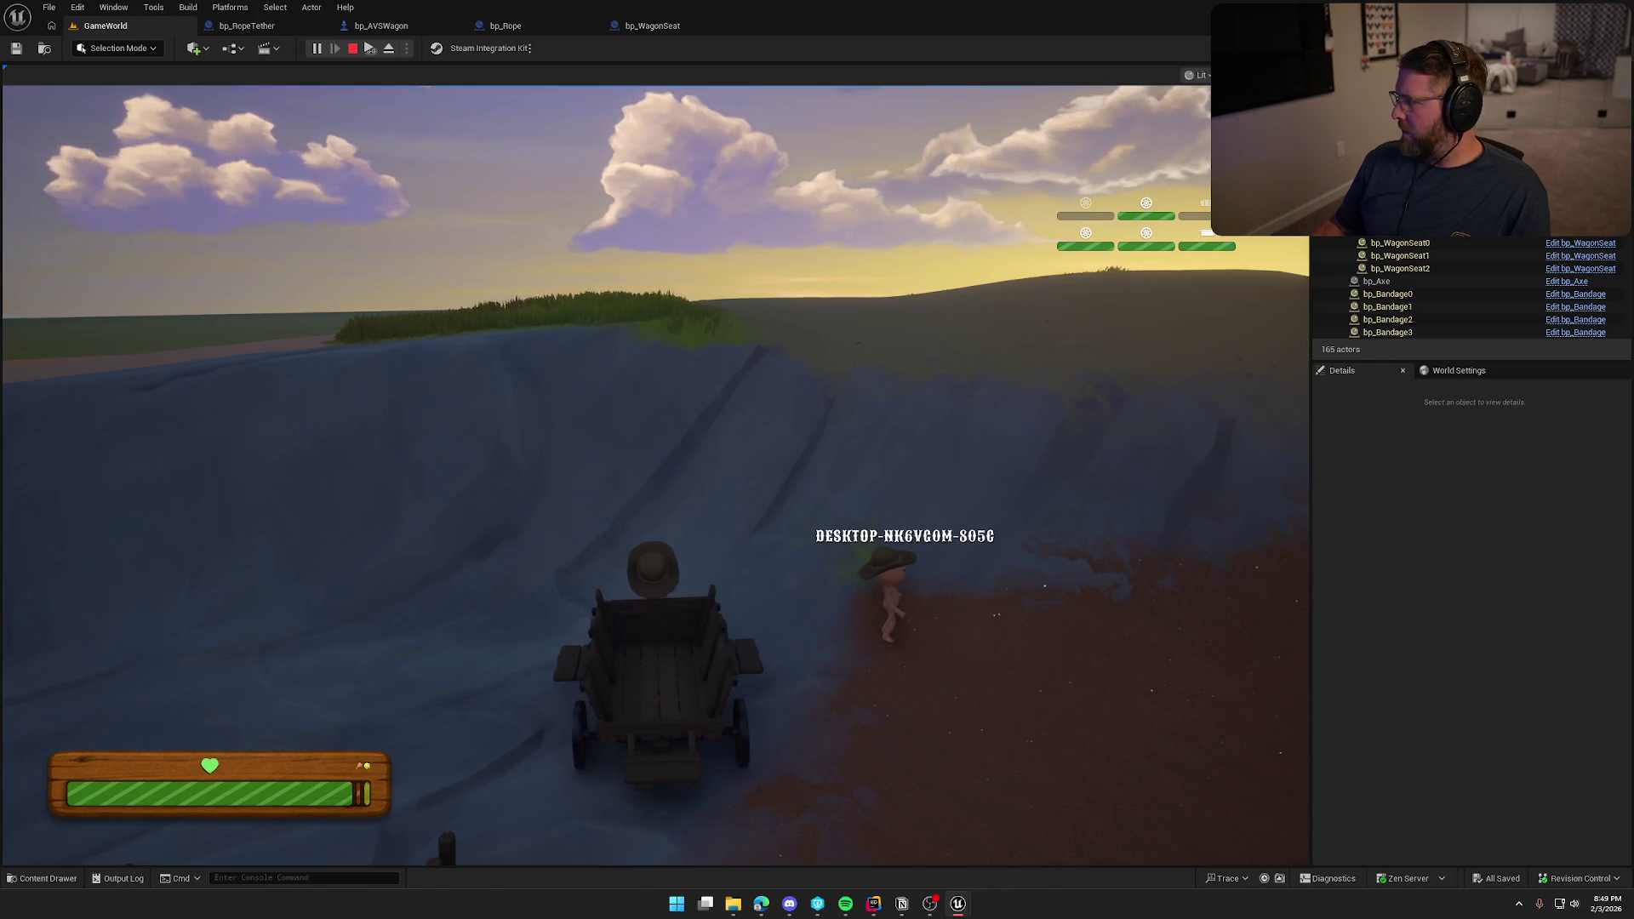
key("super")
key("super")
Maximize the Client 1 window to inspect the wagon, then stop the play session from the editor.
left_click_drag(1495, 337, 491, 102)
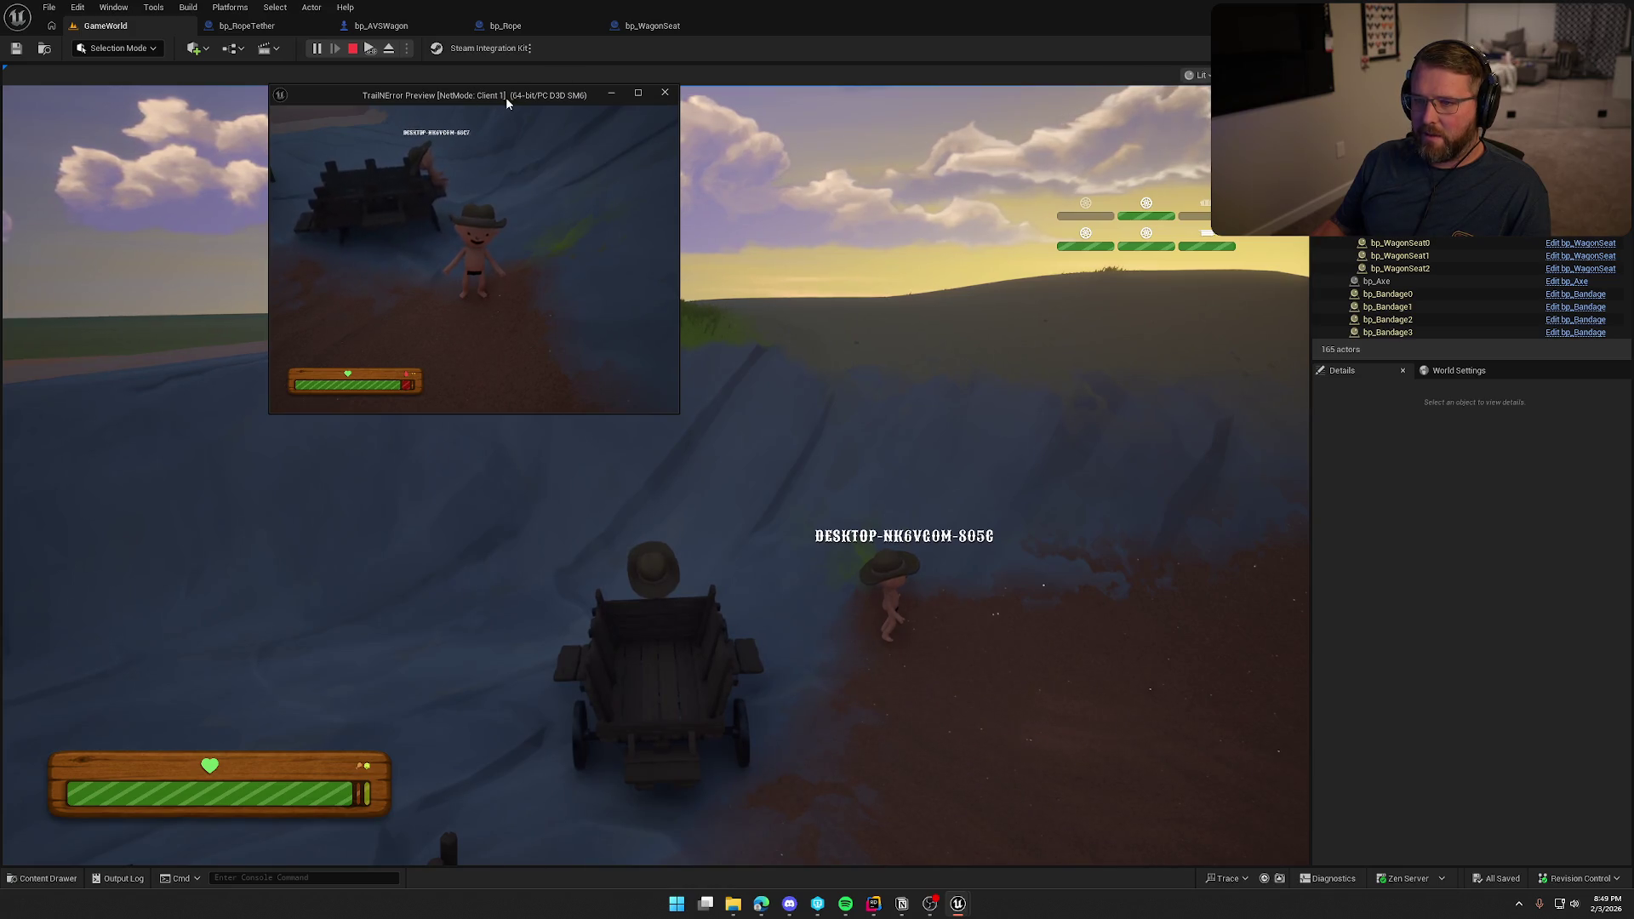
double_click(502, 99)
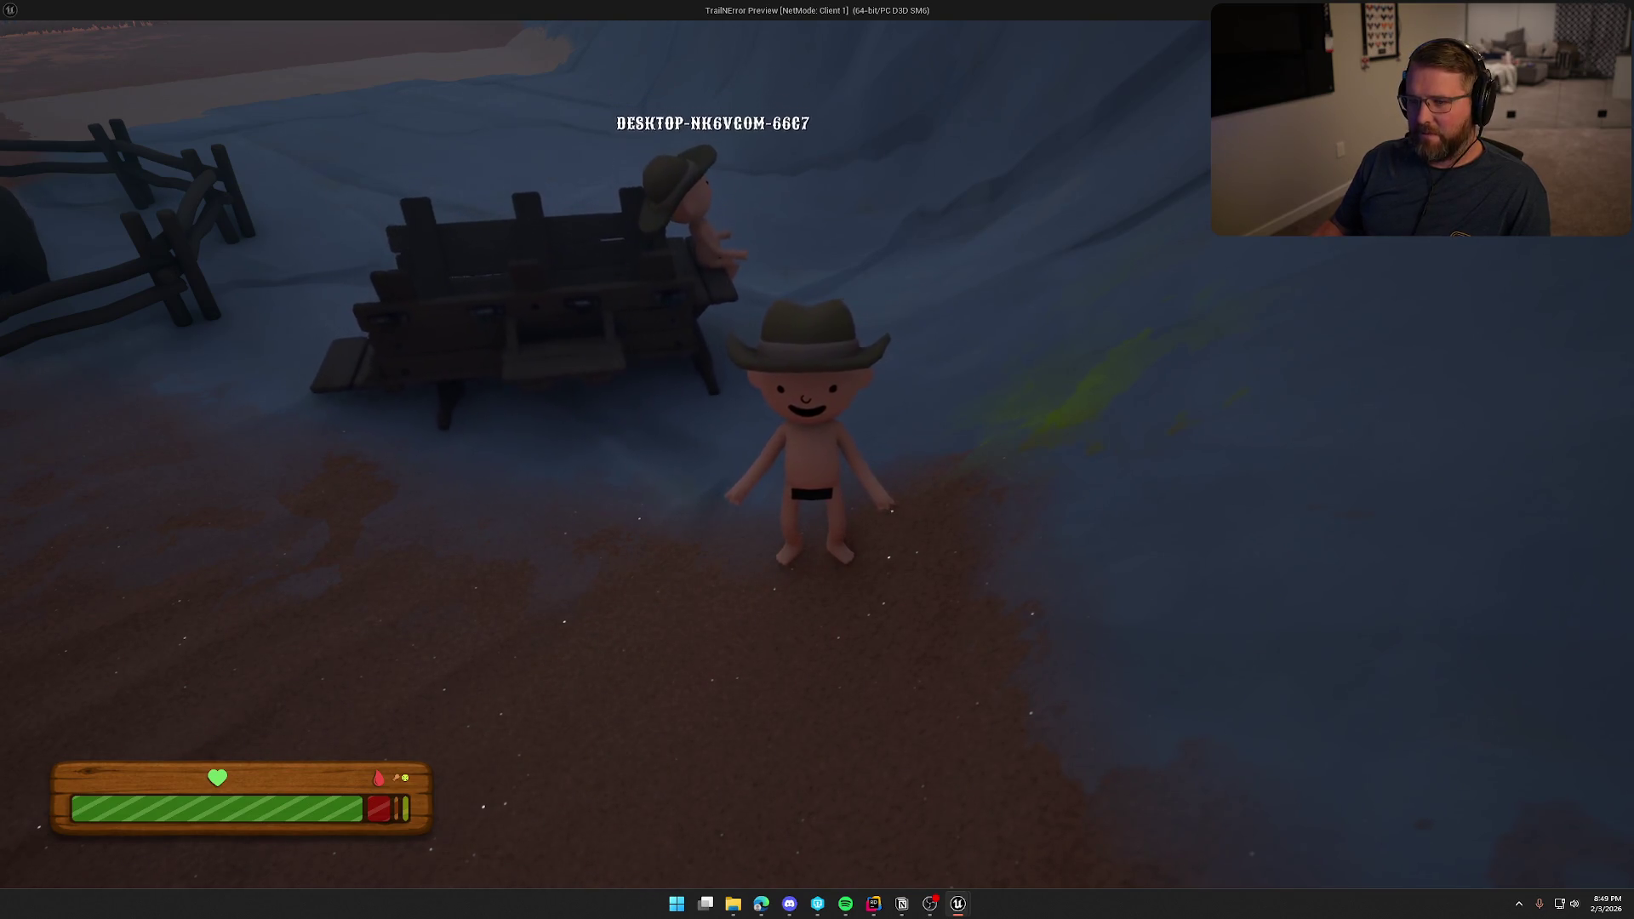
key("super")
key("alt+Tab")
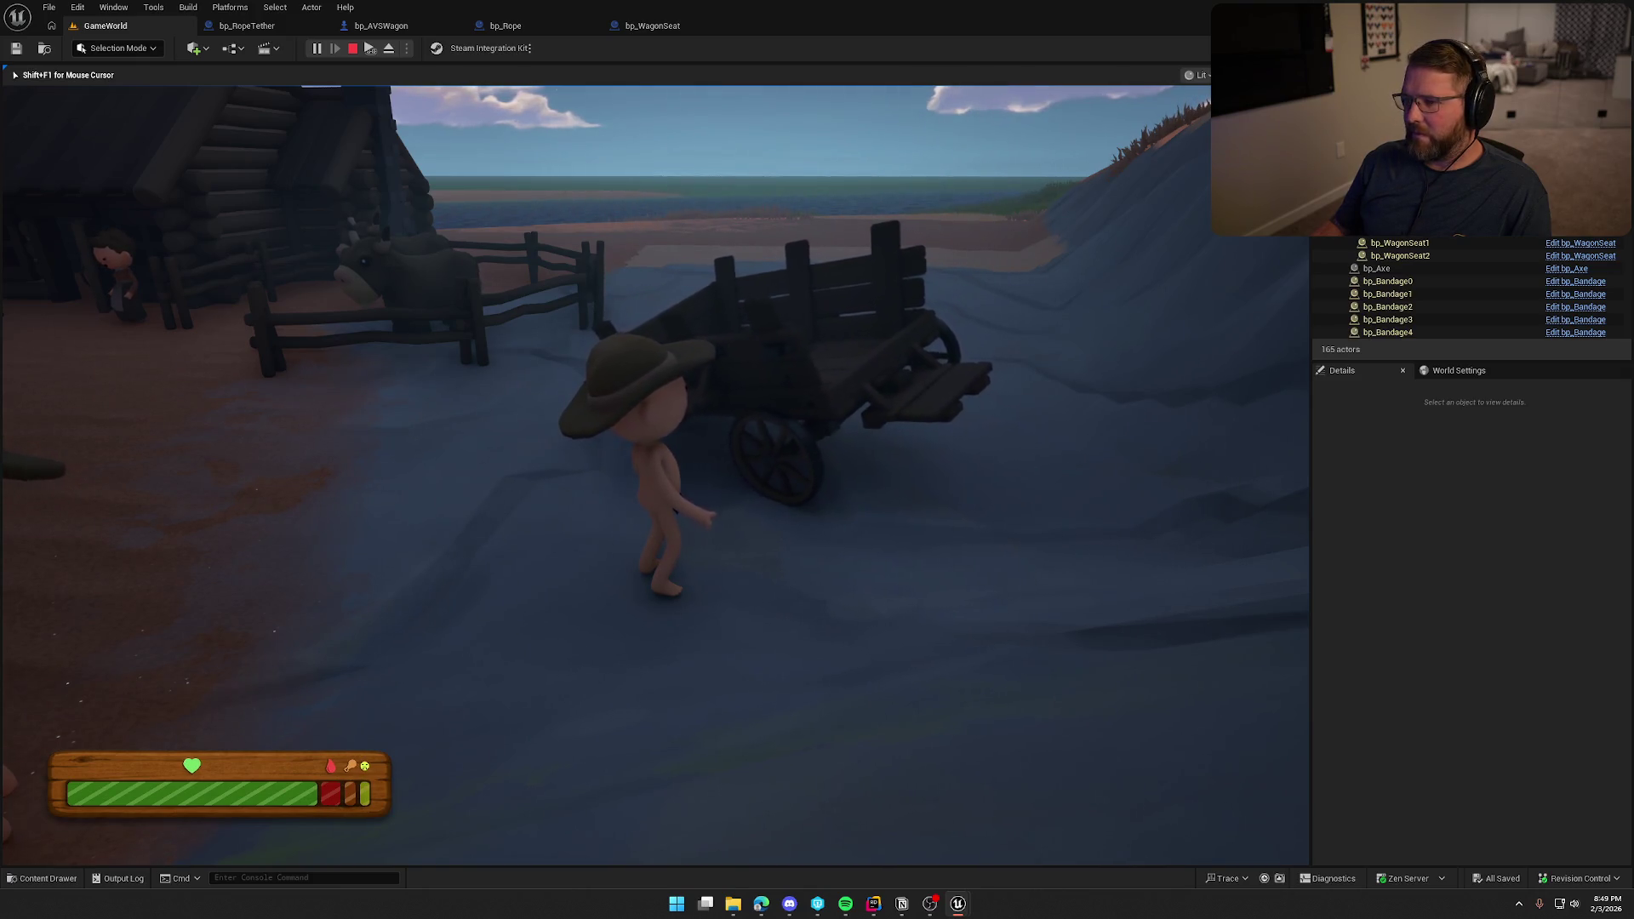
key("shift+F1")
key("Escape")
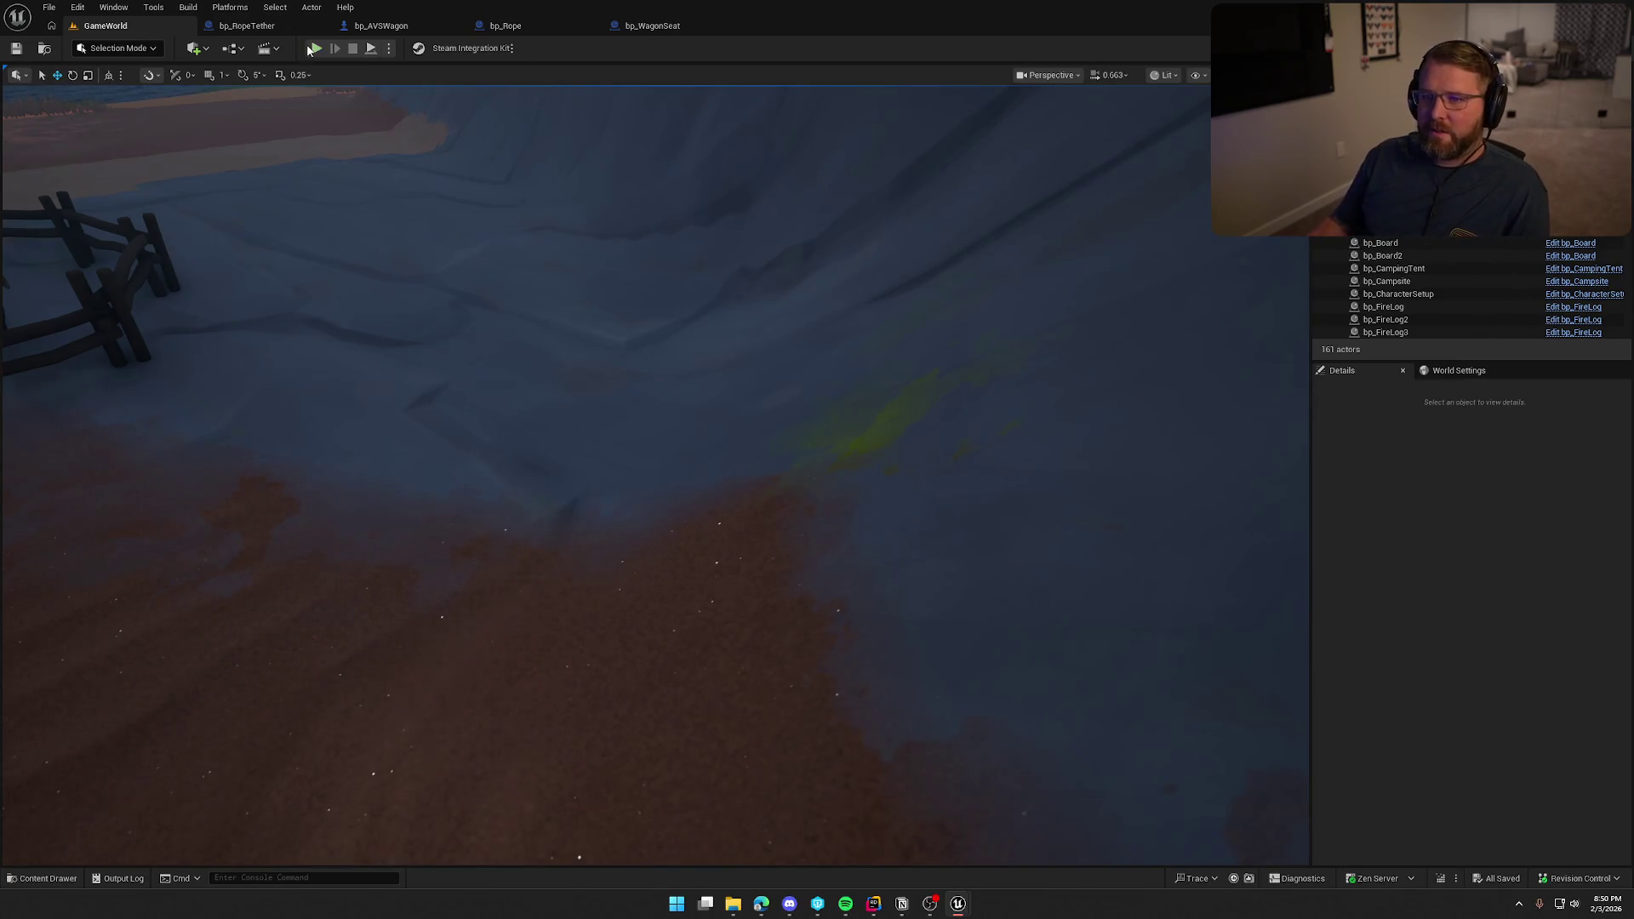
Start a new play session with Alt+P and walk the character toward the wagon.
key("alt+p")
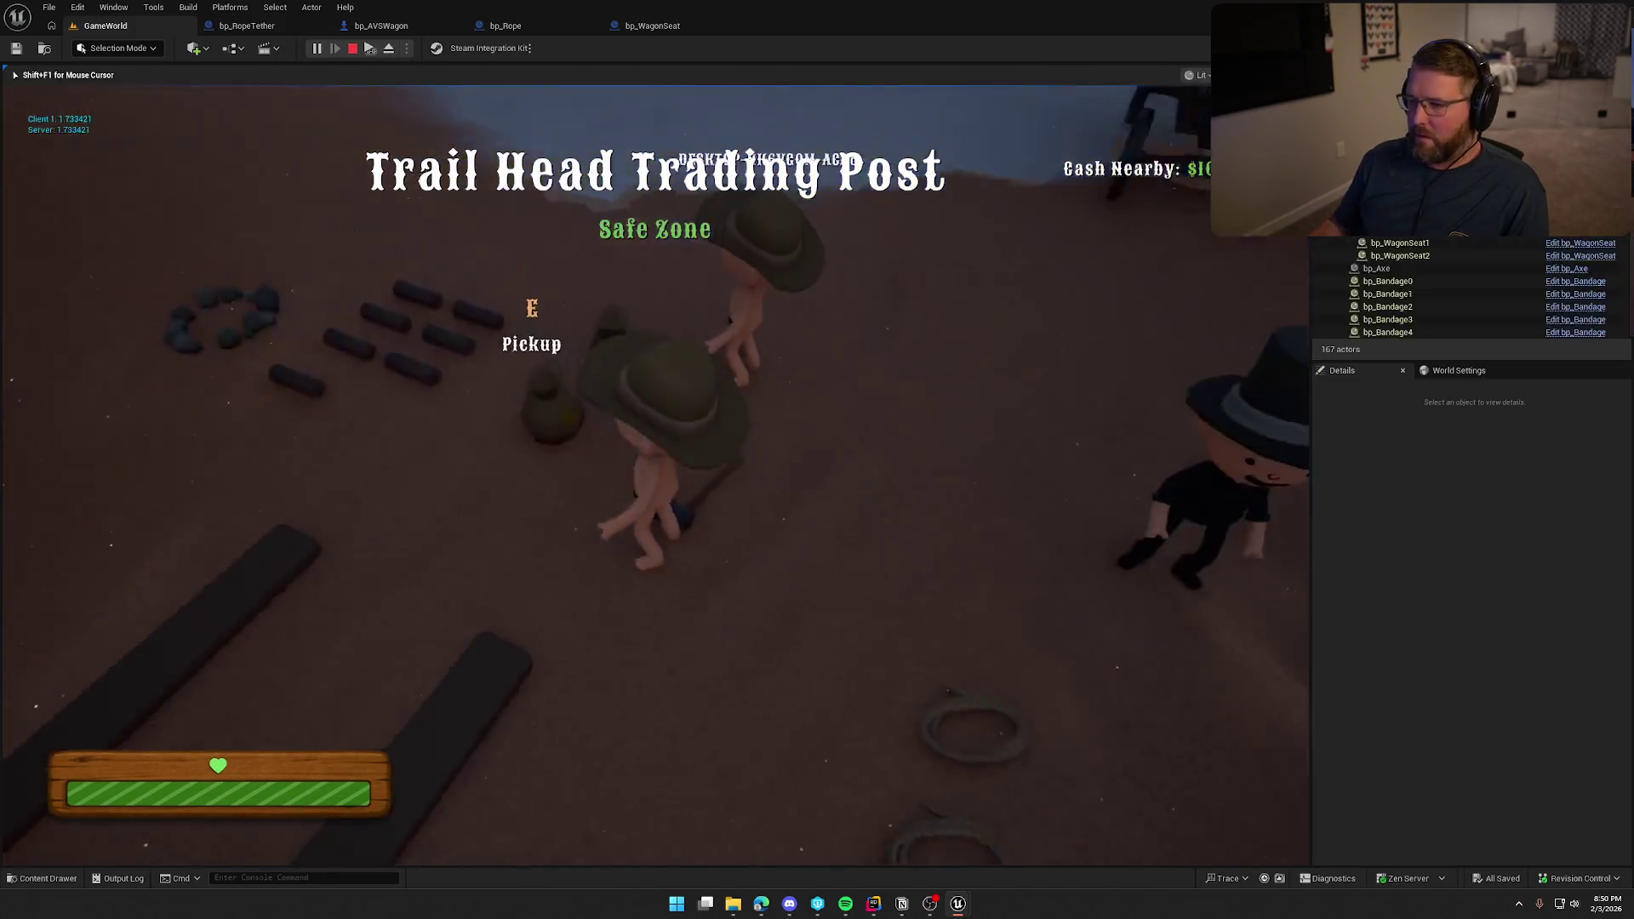
key("super")
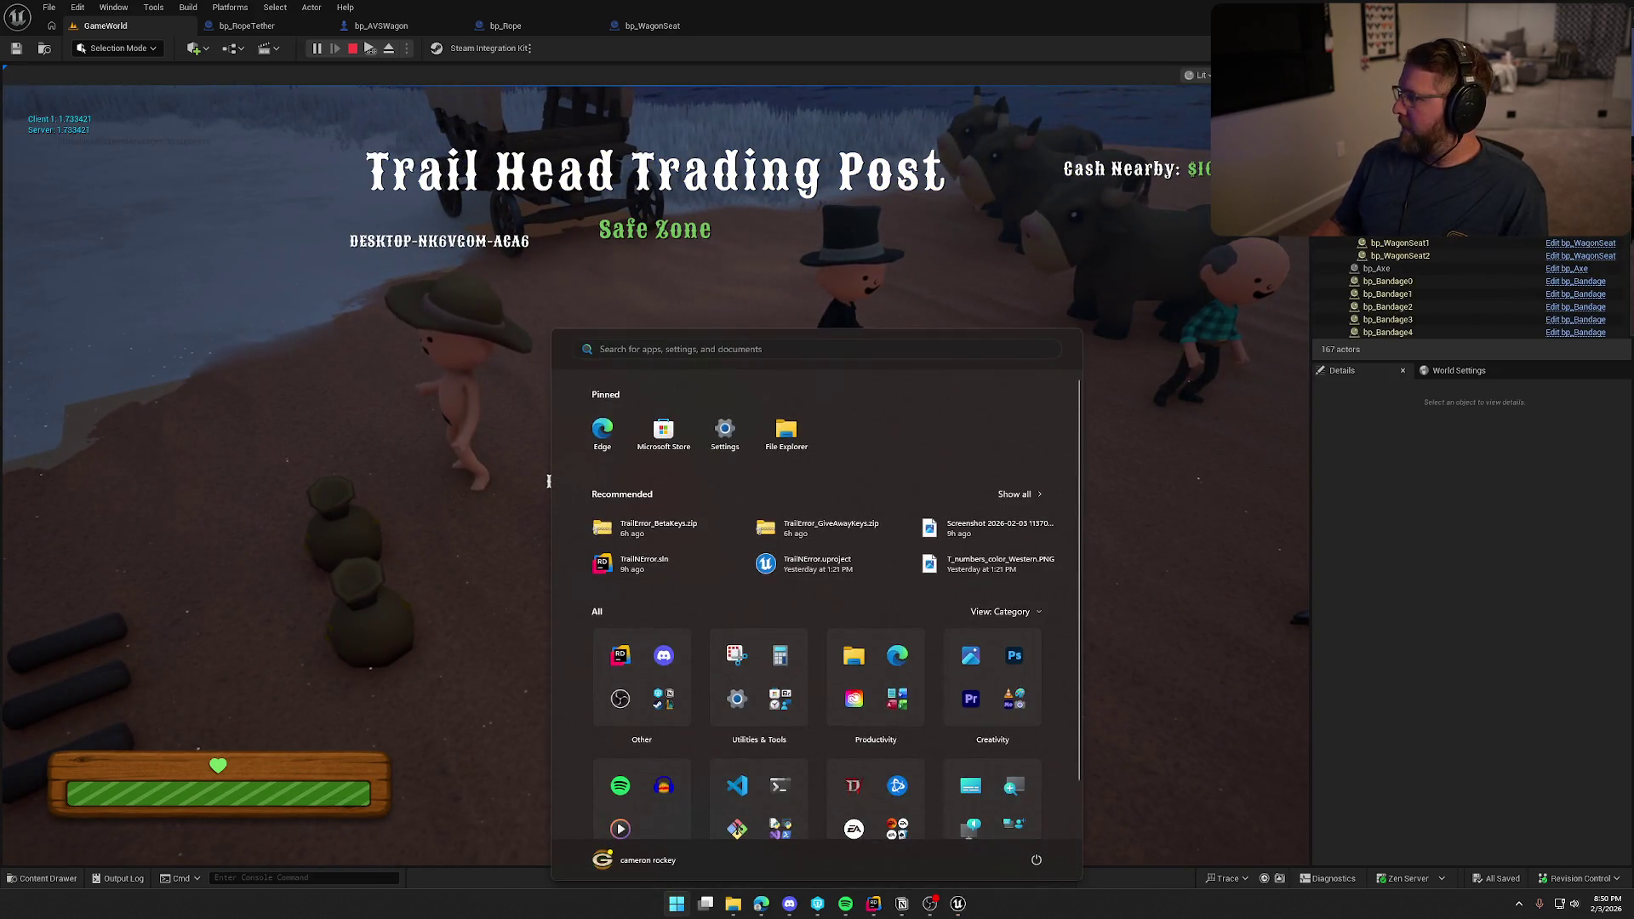
left_click(548, 481)
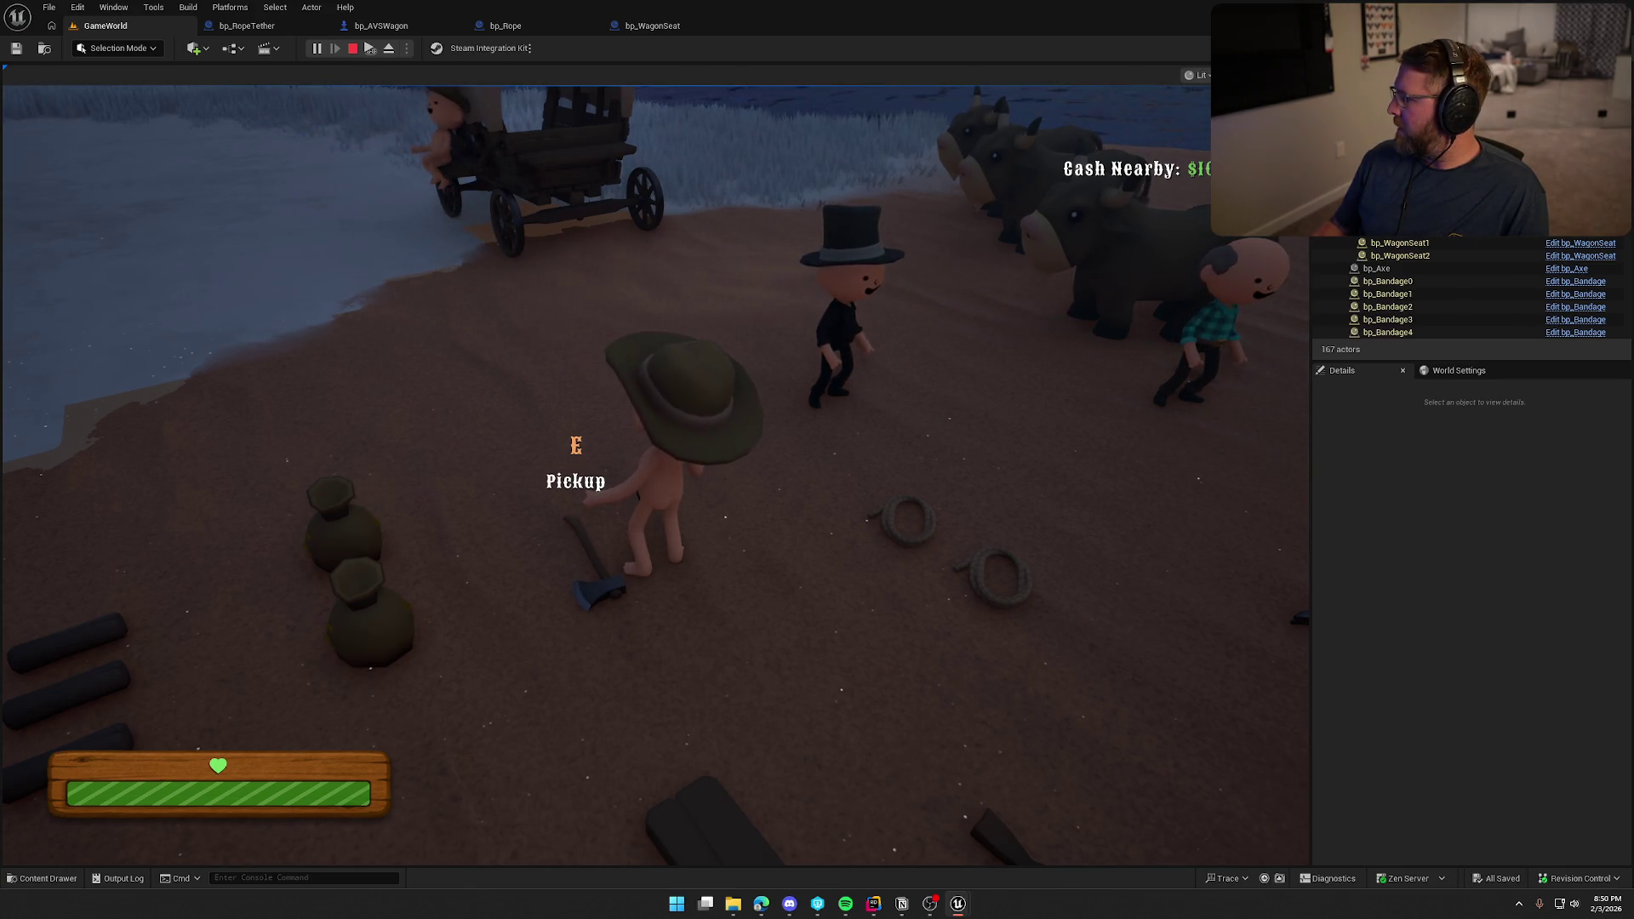
key("super")
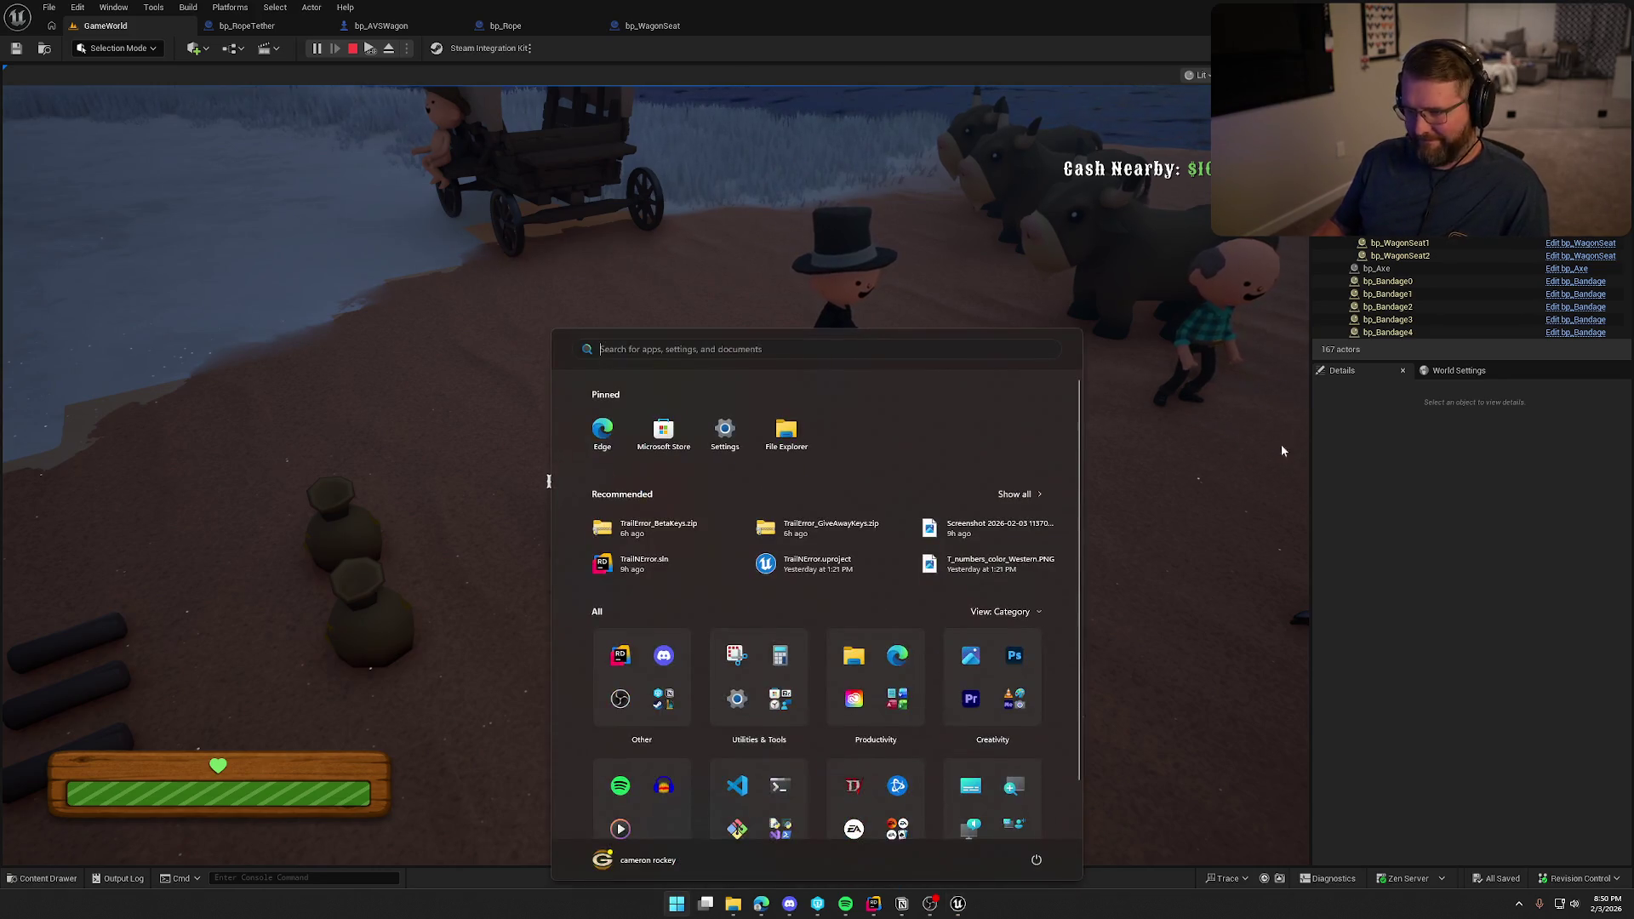
key("super")
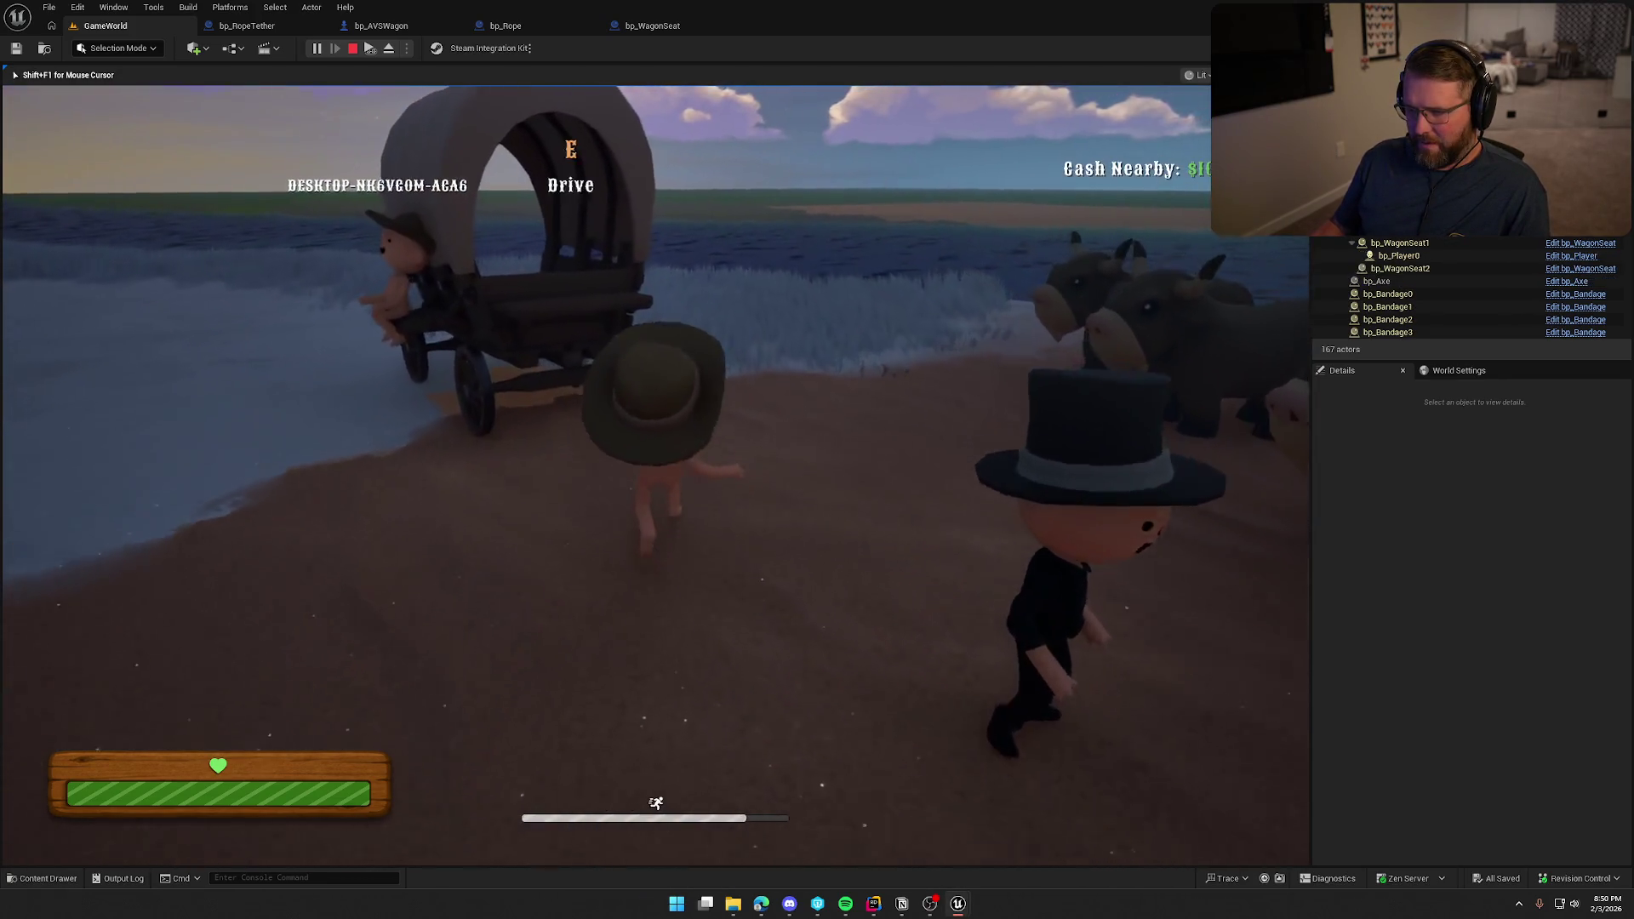
Get into the wagon and ride it, then stop the Play-In-Editor session.
key("e")
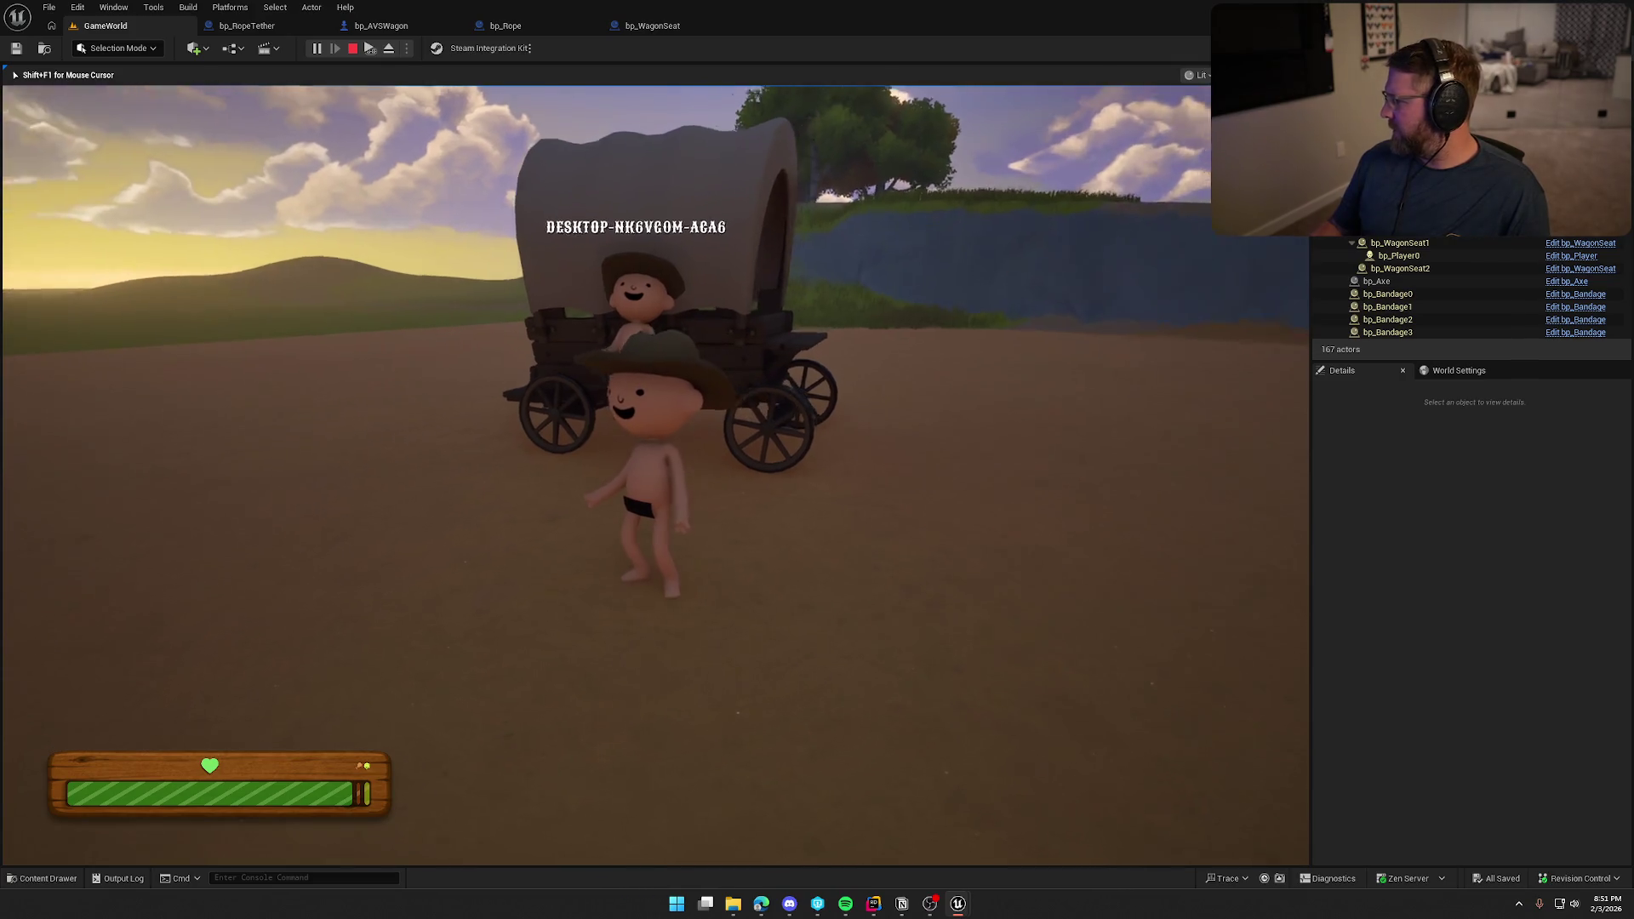
key("Escape")
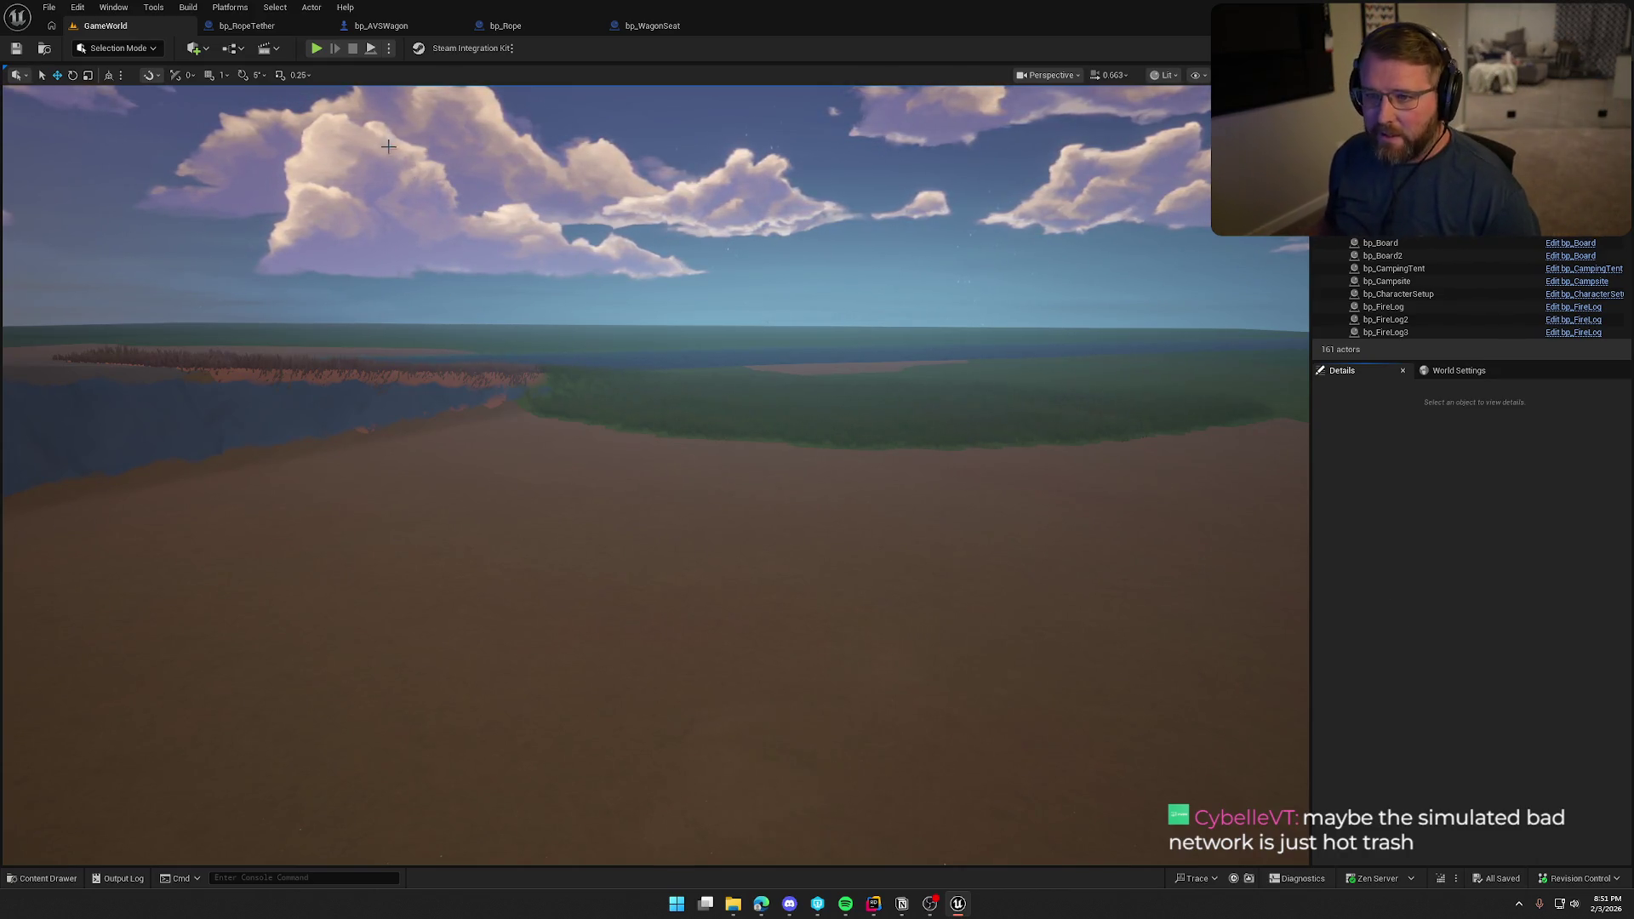
left_click(314, 48)
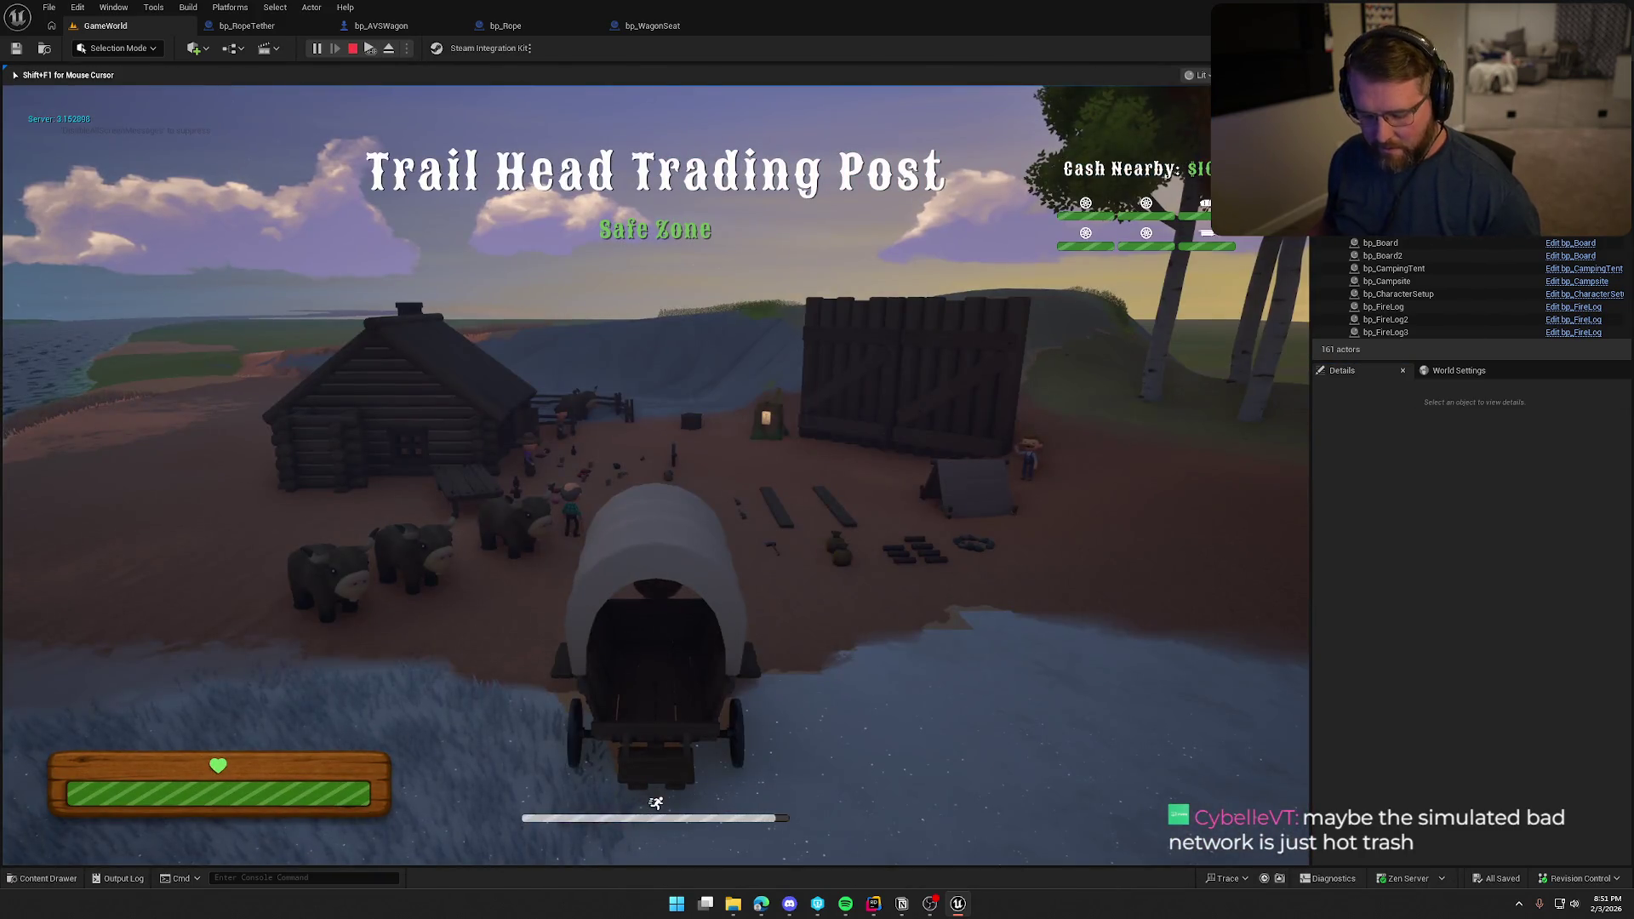
key("super")
key("super")
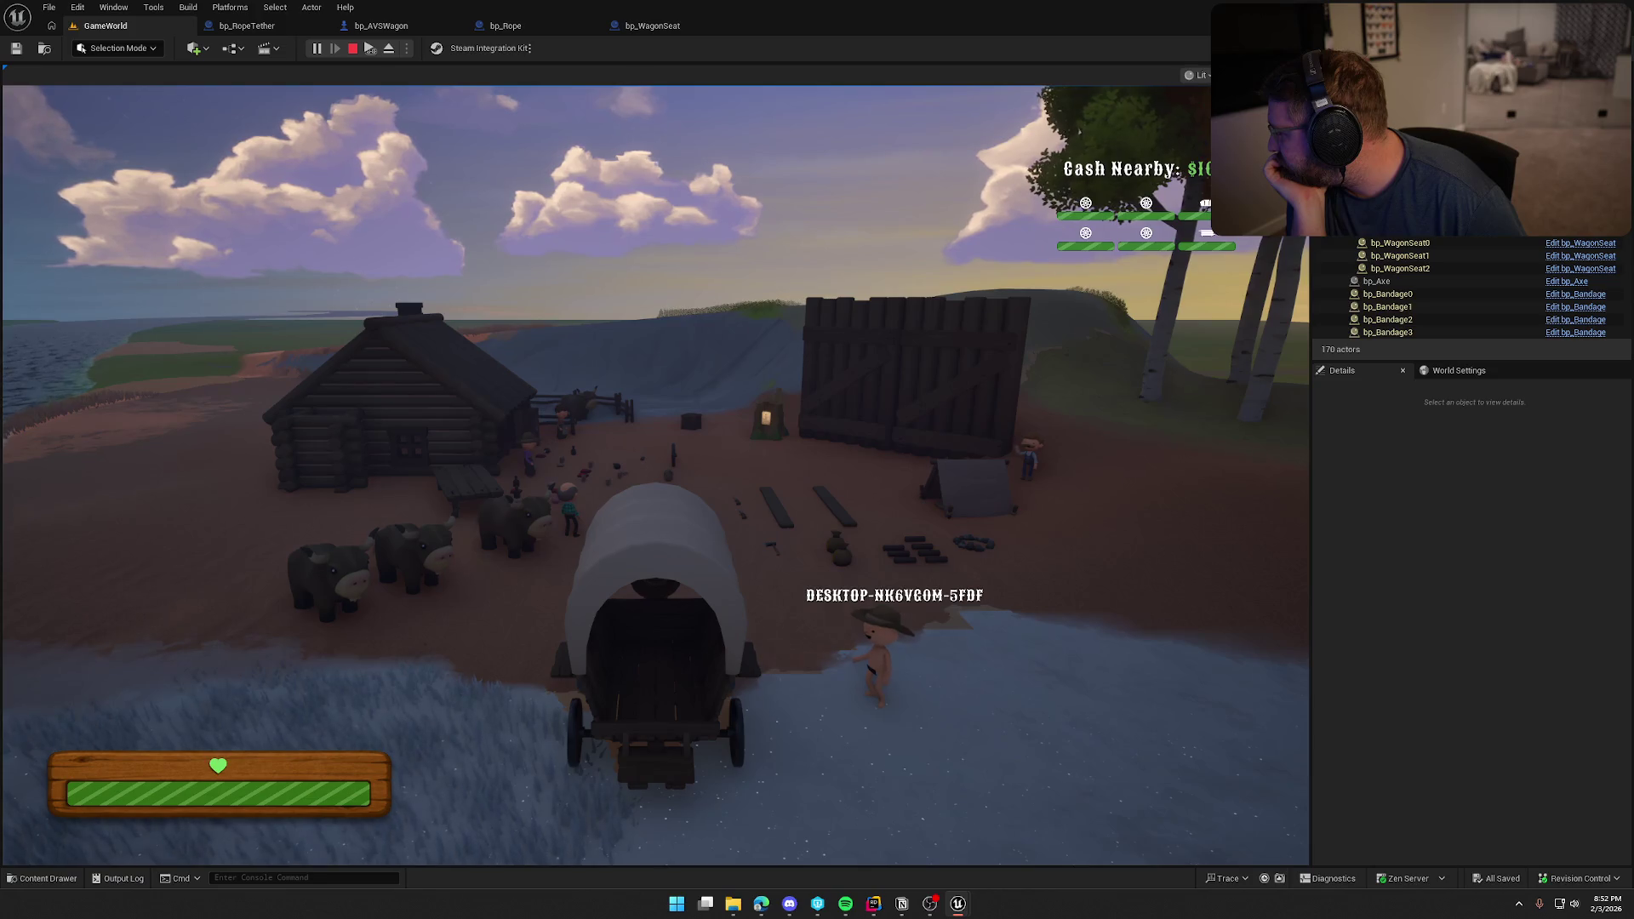
key("Escape")
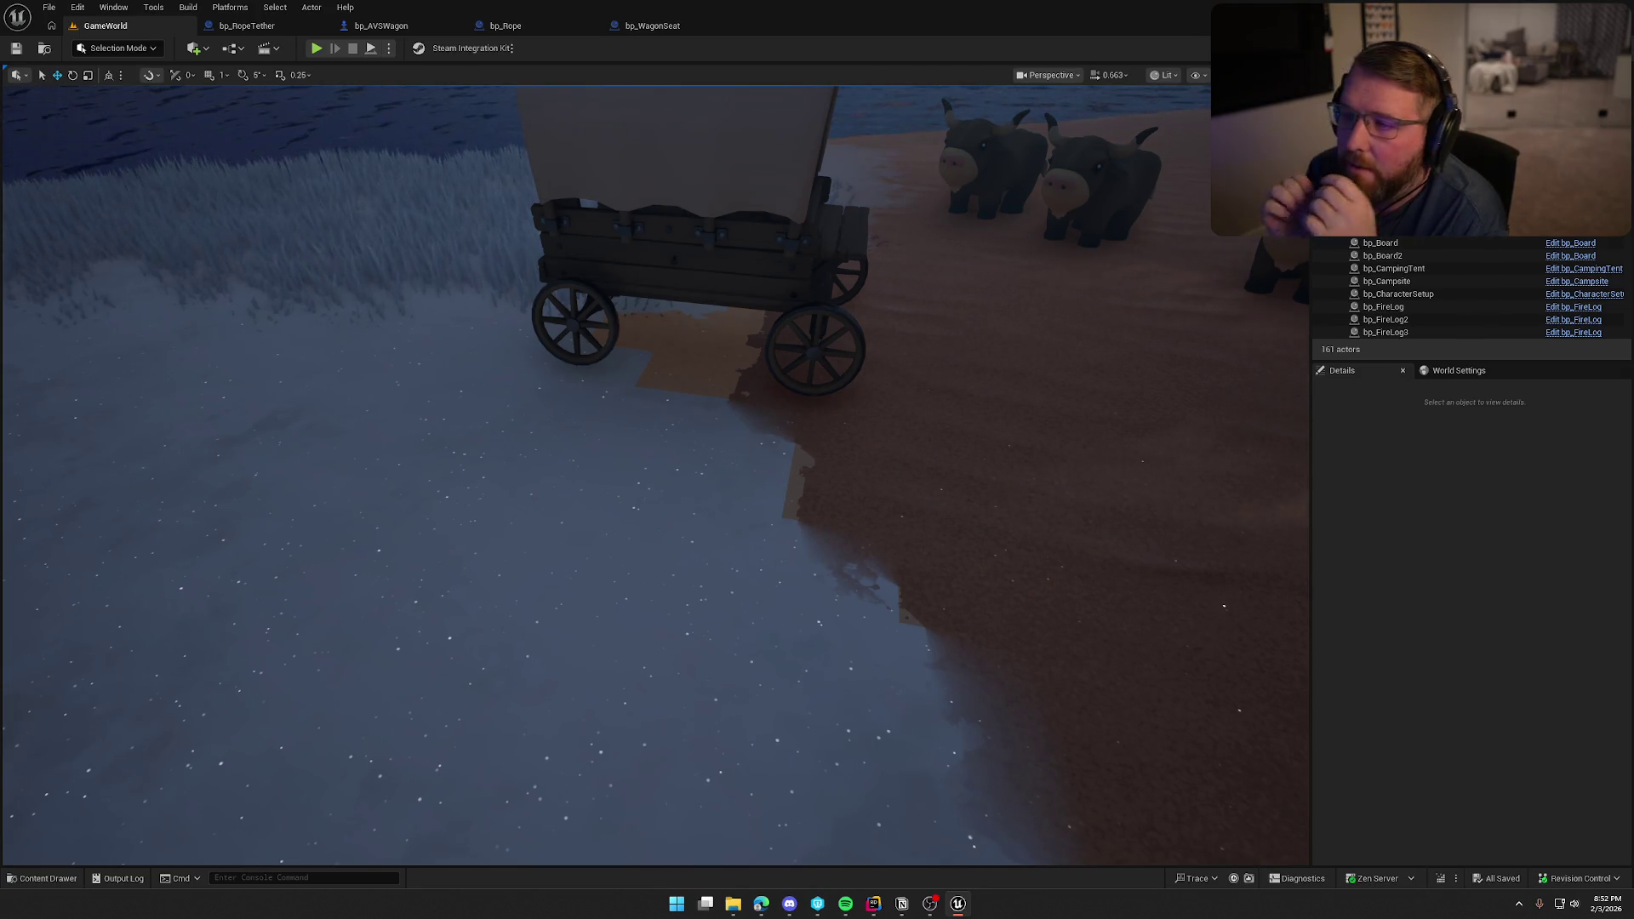
left_click(642, 27)
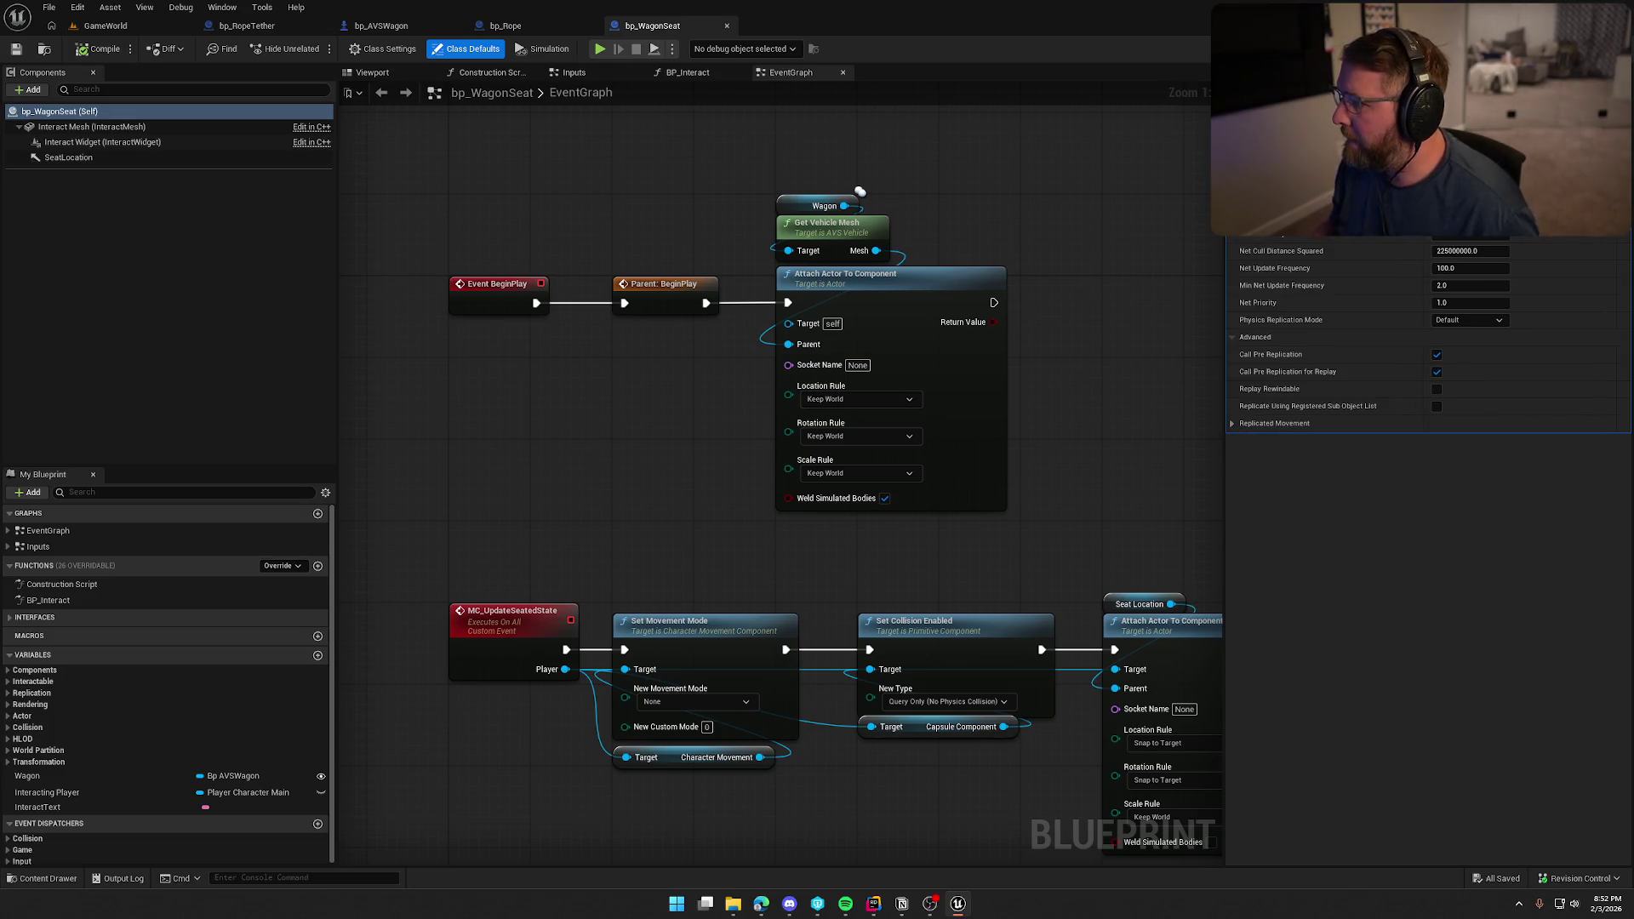
left_click(100, 29)
left_click(489, 262)
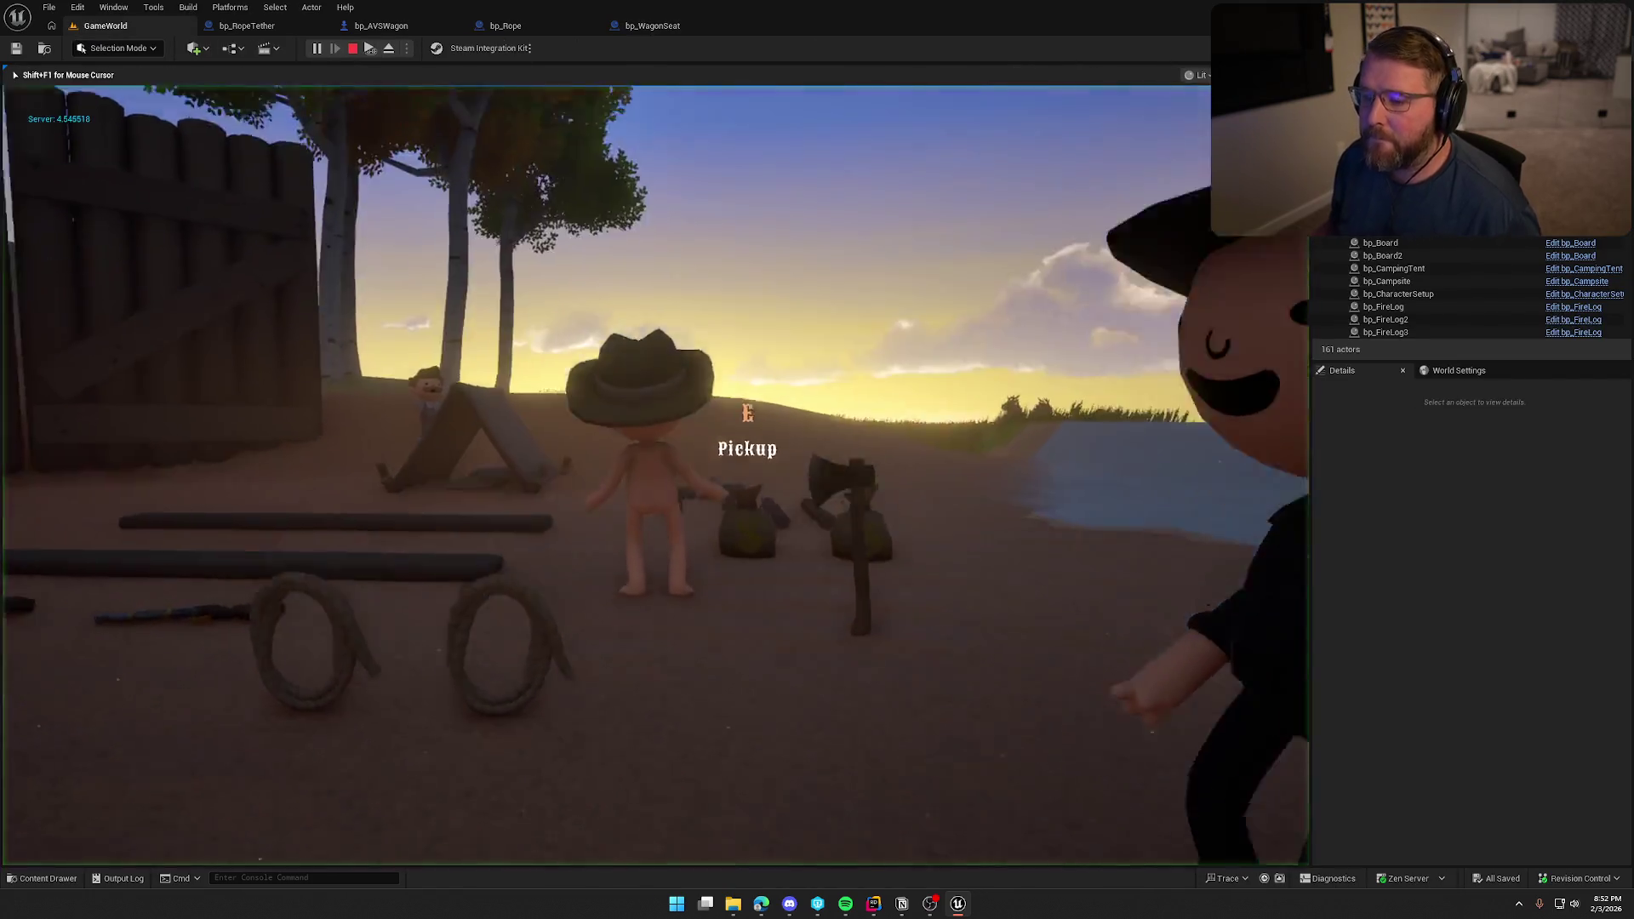
key("w")
key("e")
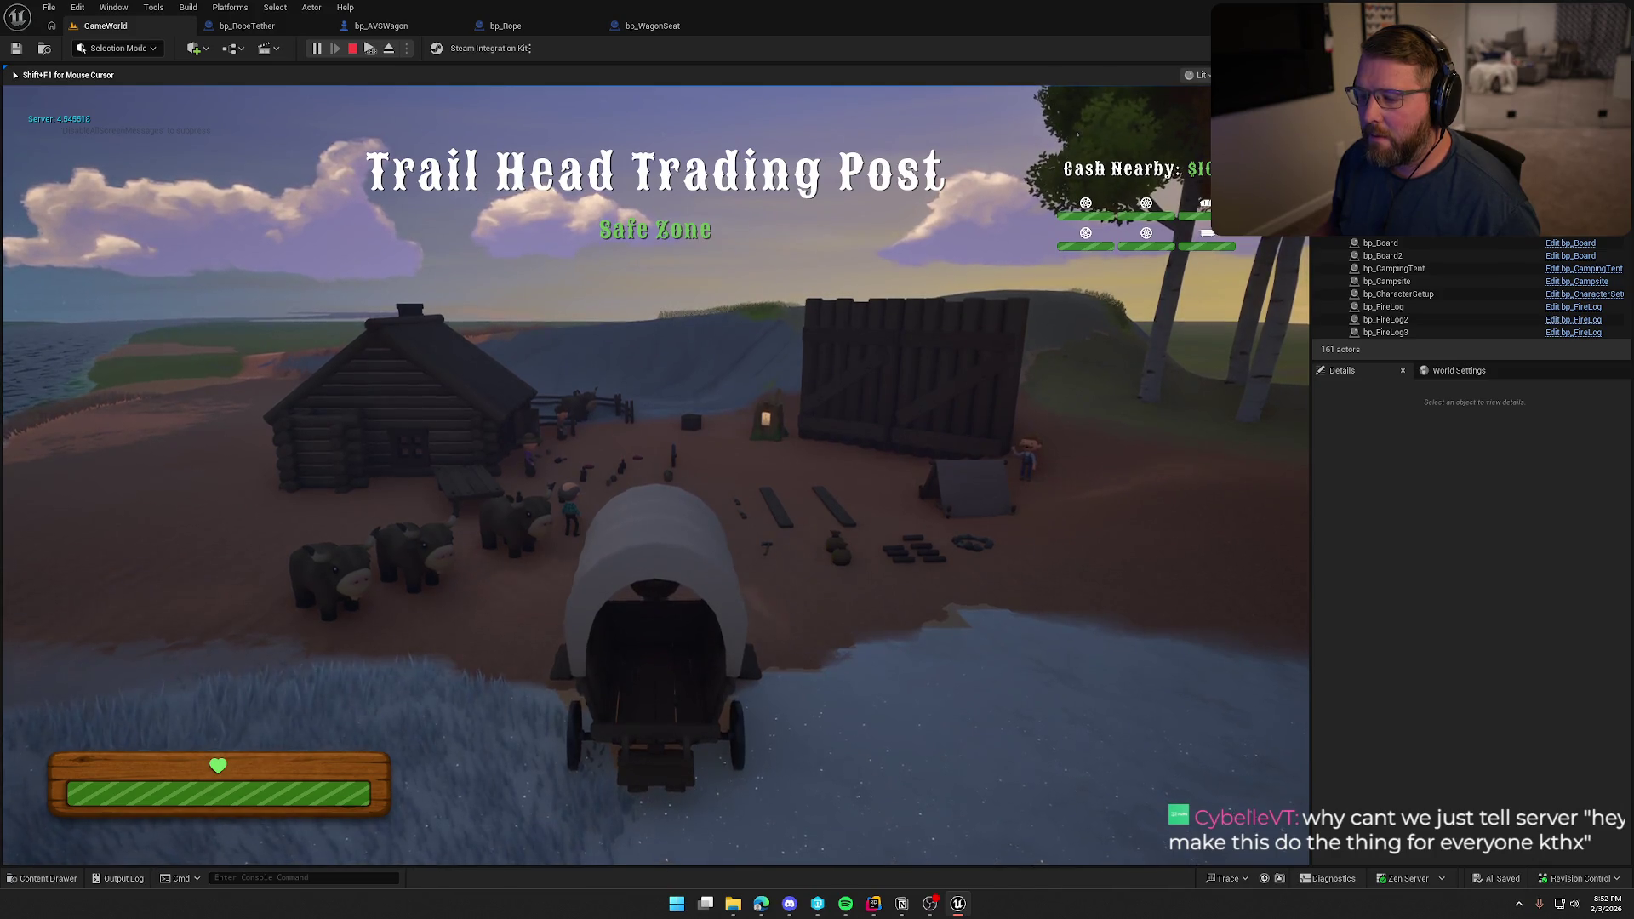
key("super")
key("super")
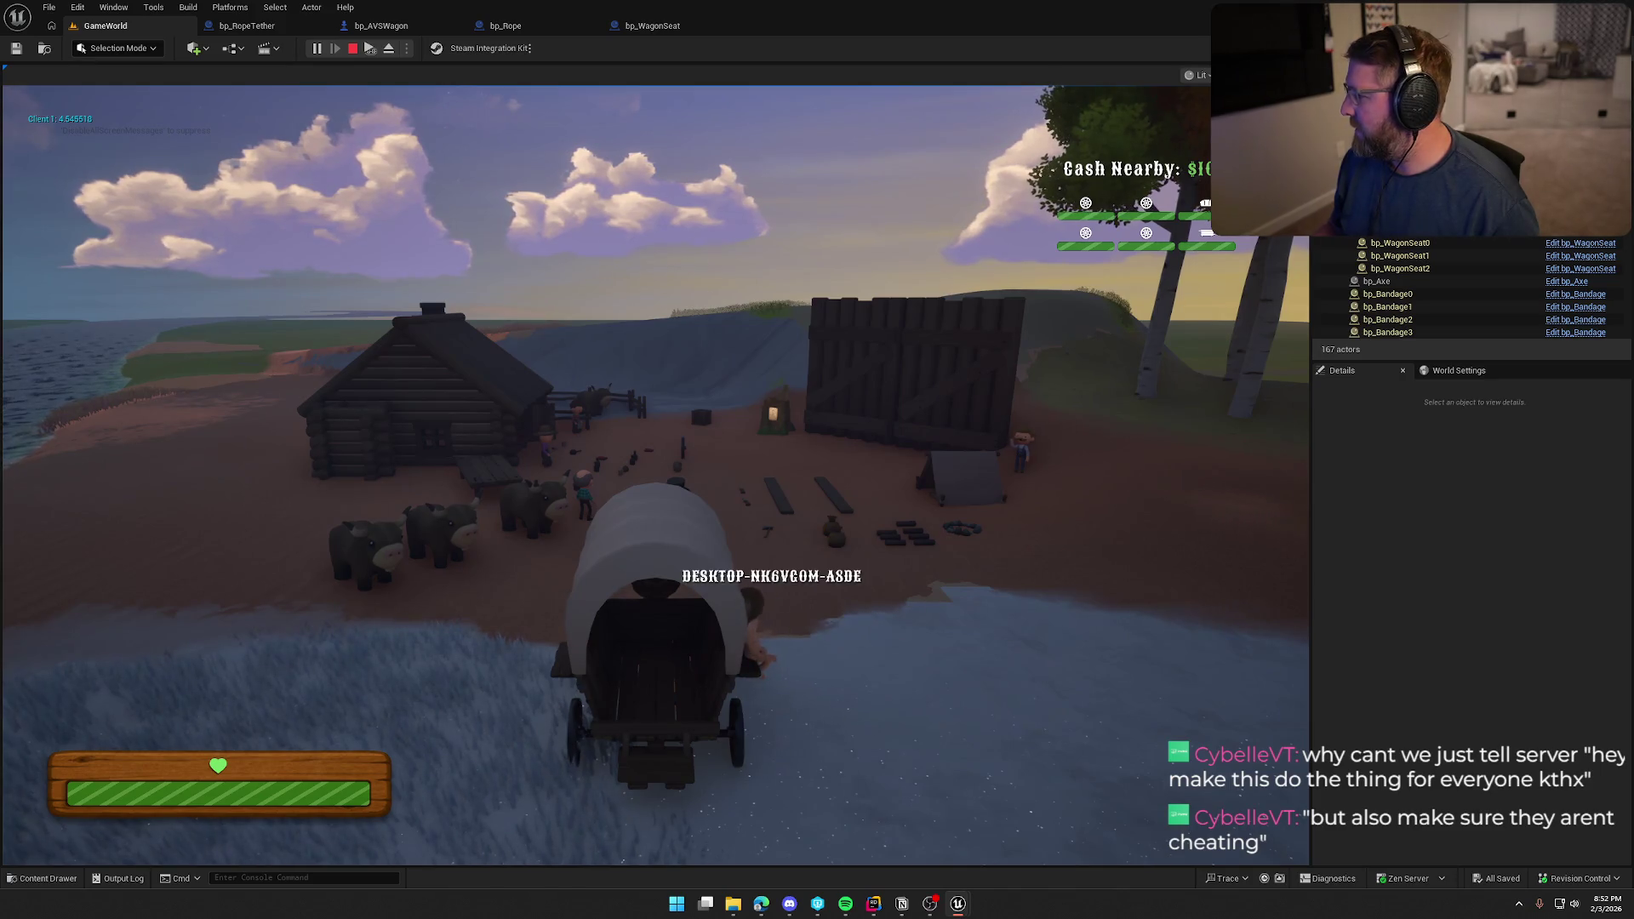
key("Escape")
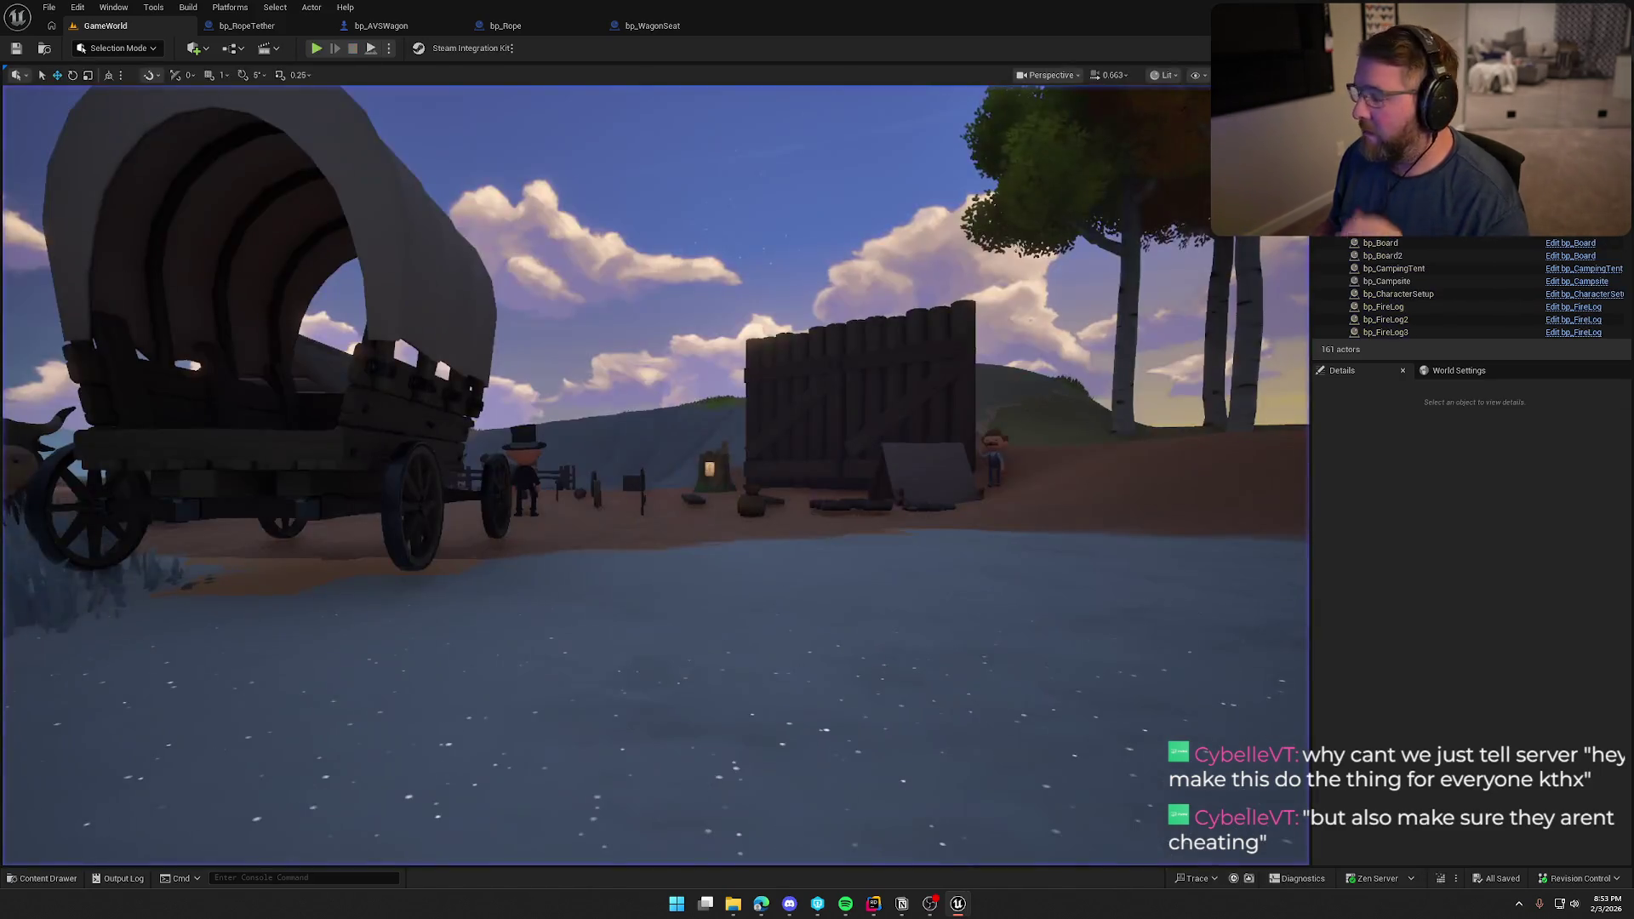
Visit the bp_WagonSeat blueprint, then return to the GameWorld level view.
left_click(653, 26)
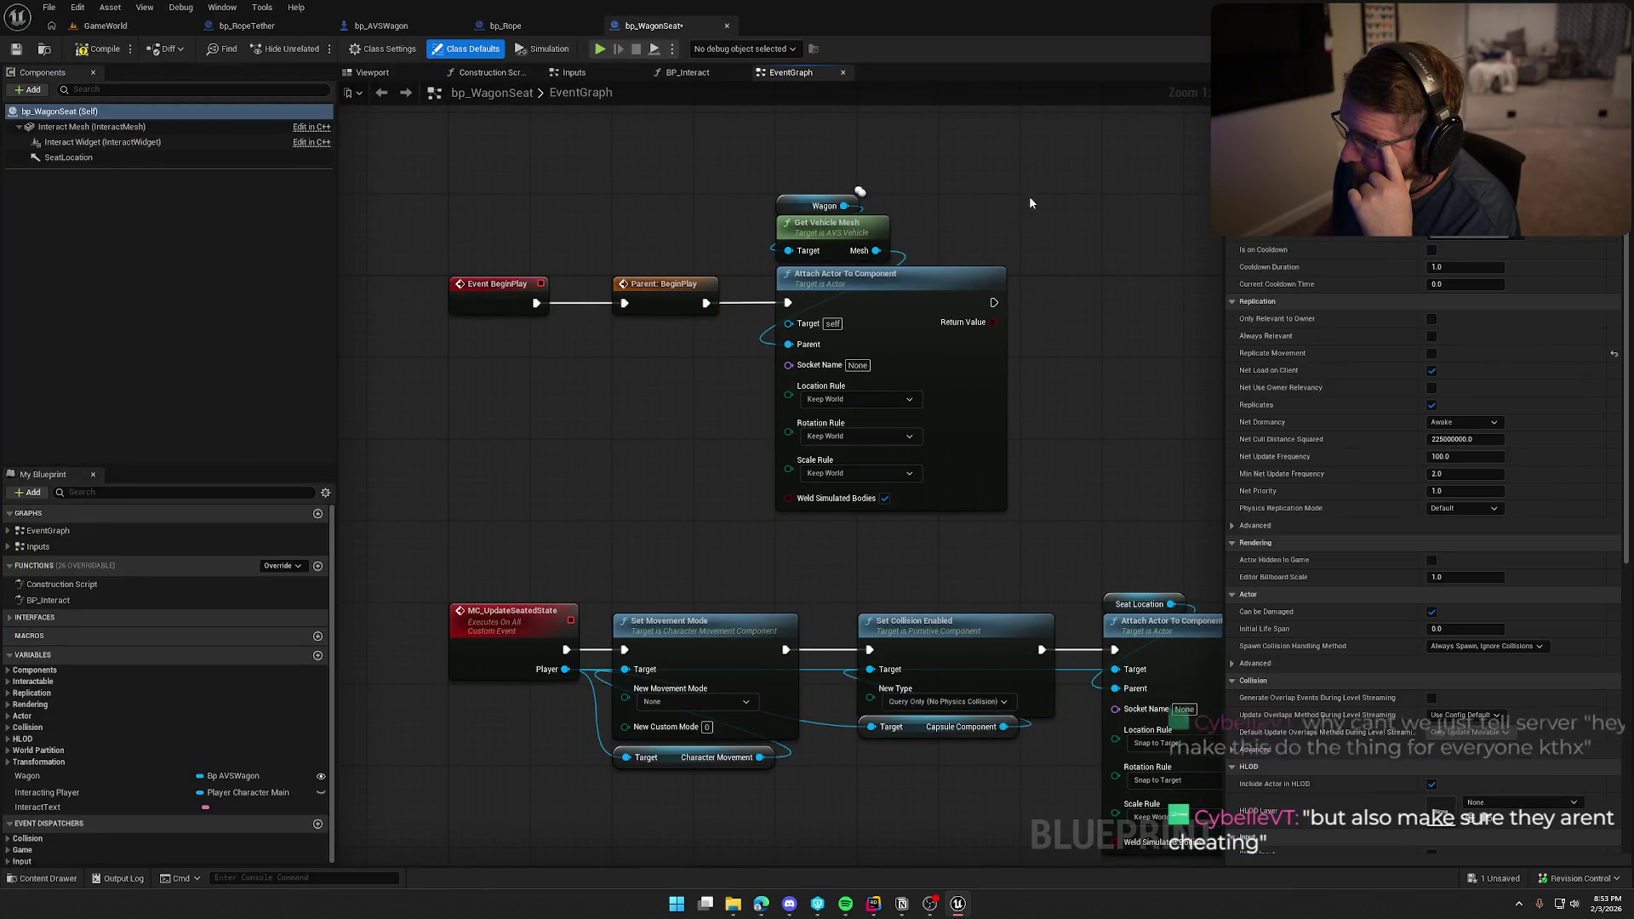
left_click(105, 25)
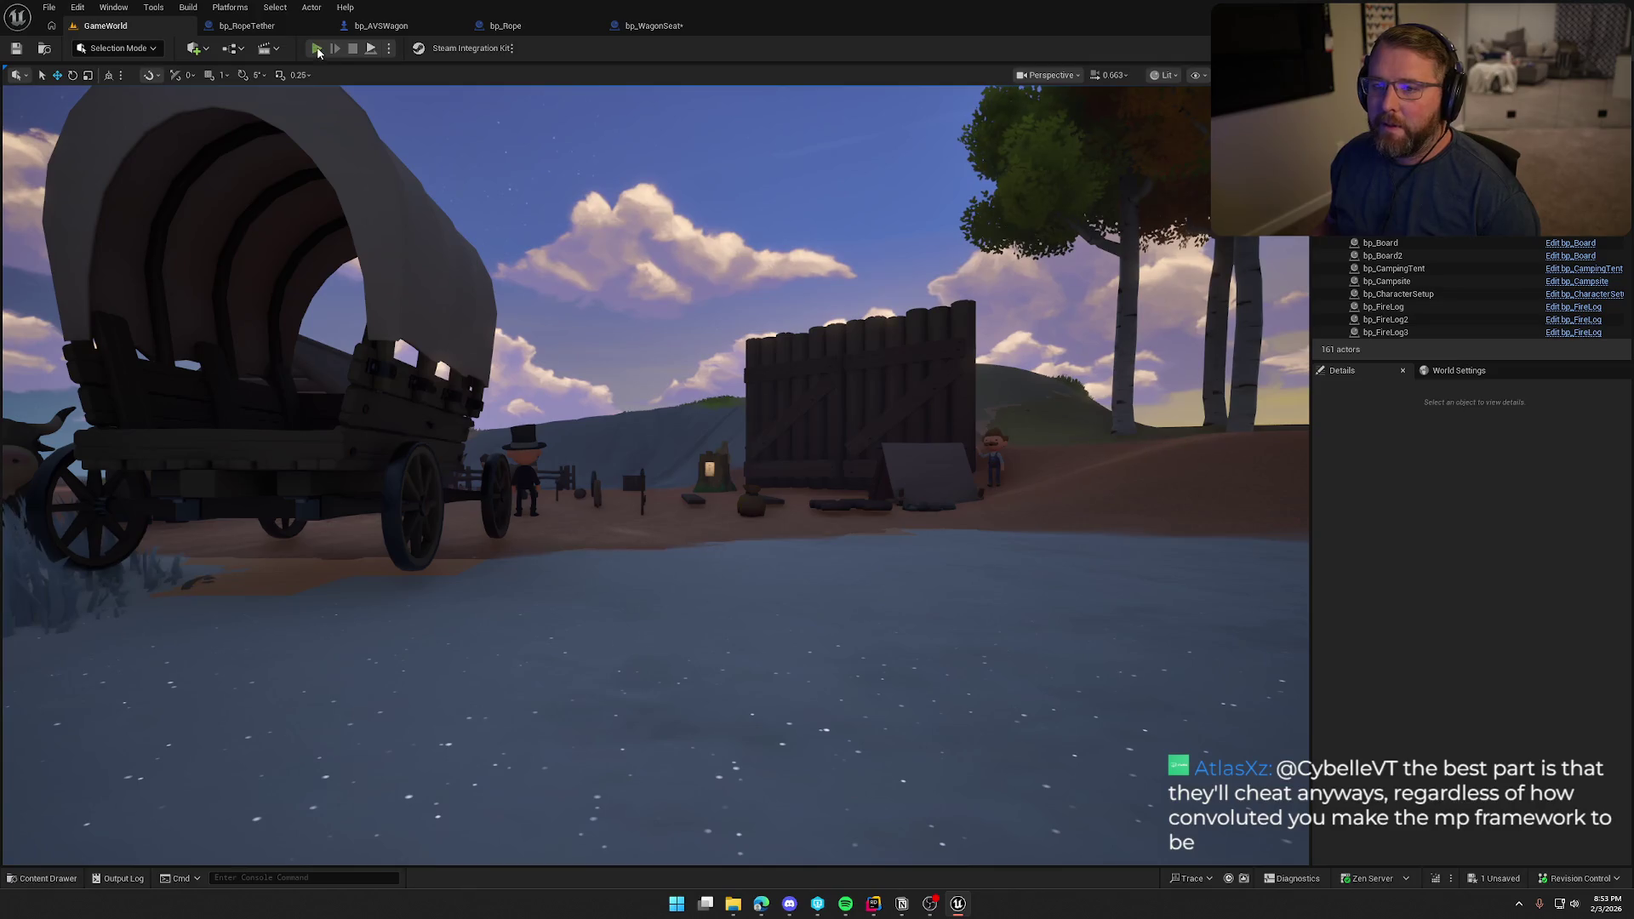
Play-test the level, driving the wagon along the shore toward the trading post and stepping off.
key("alt+p")
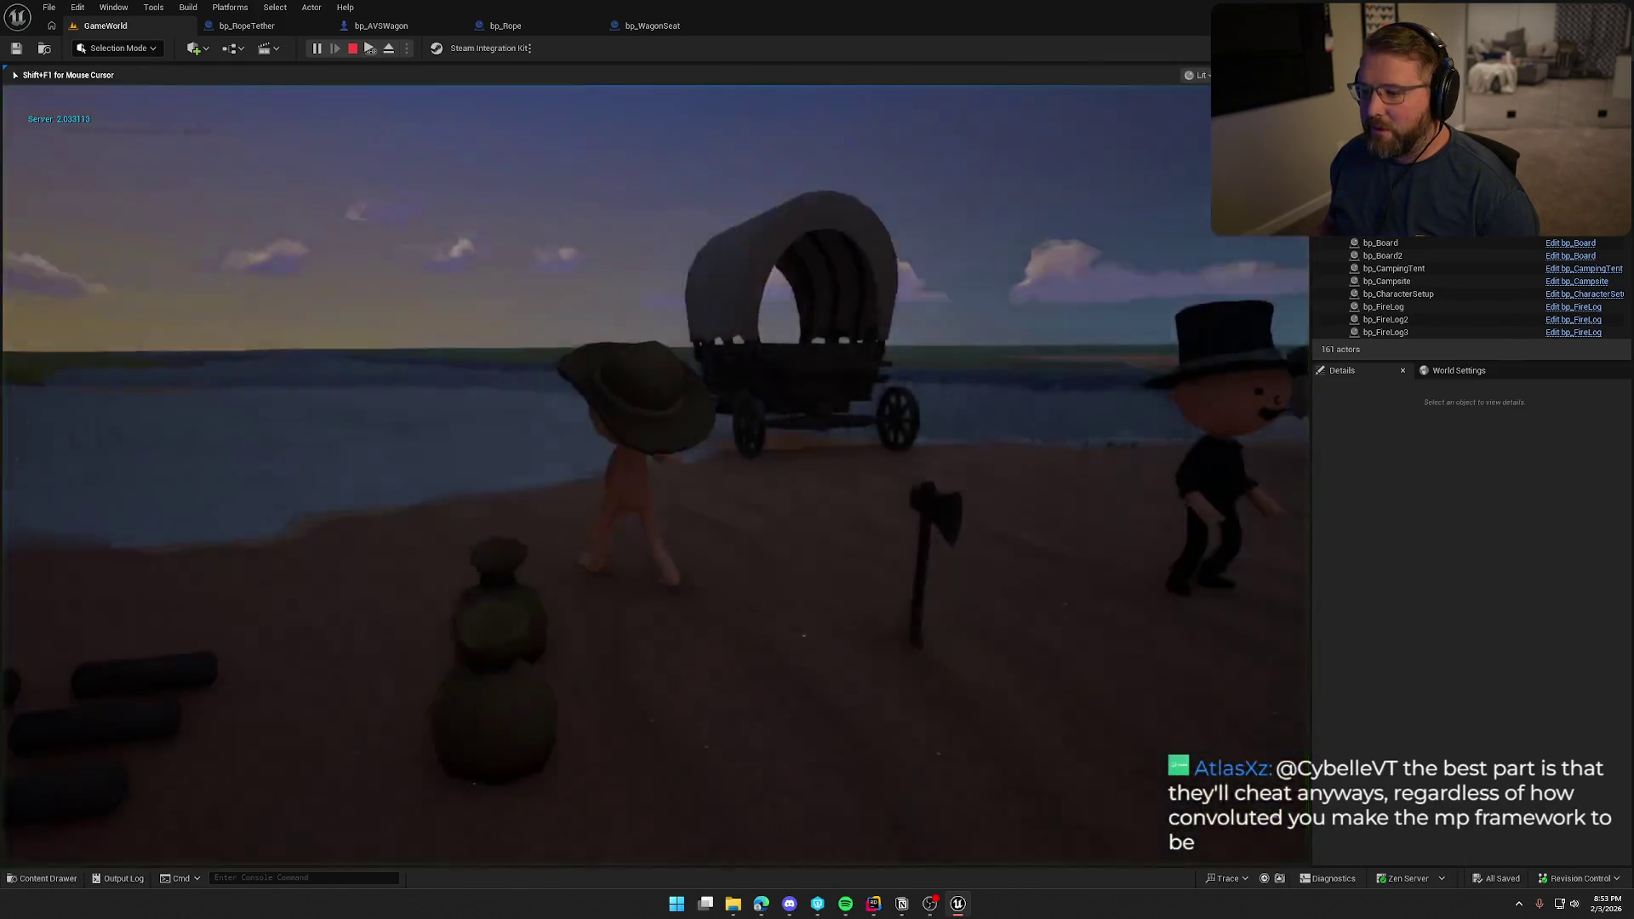
key("e")
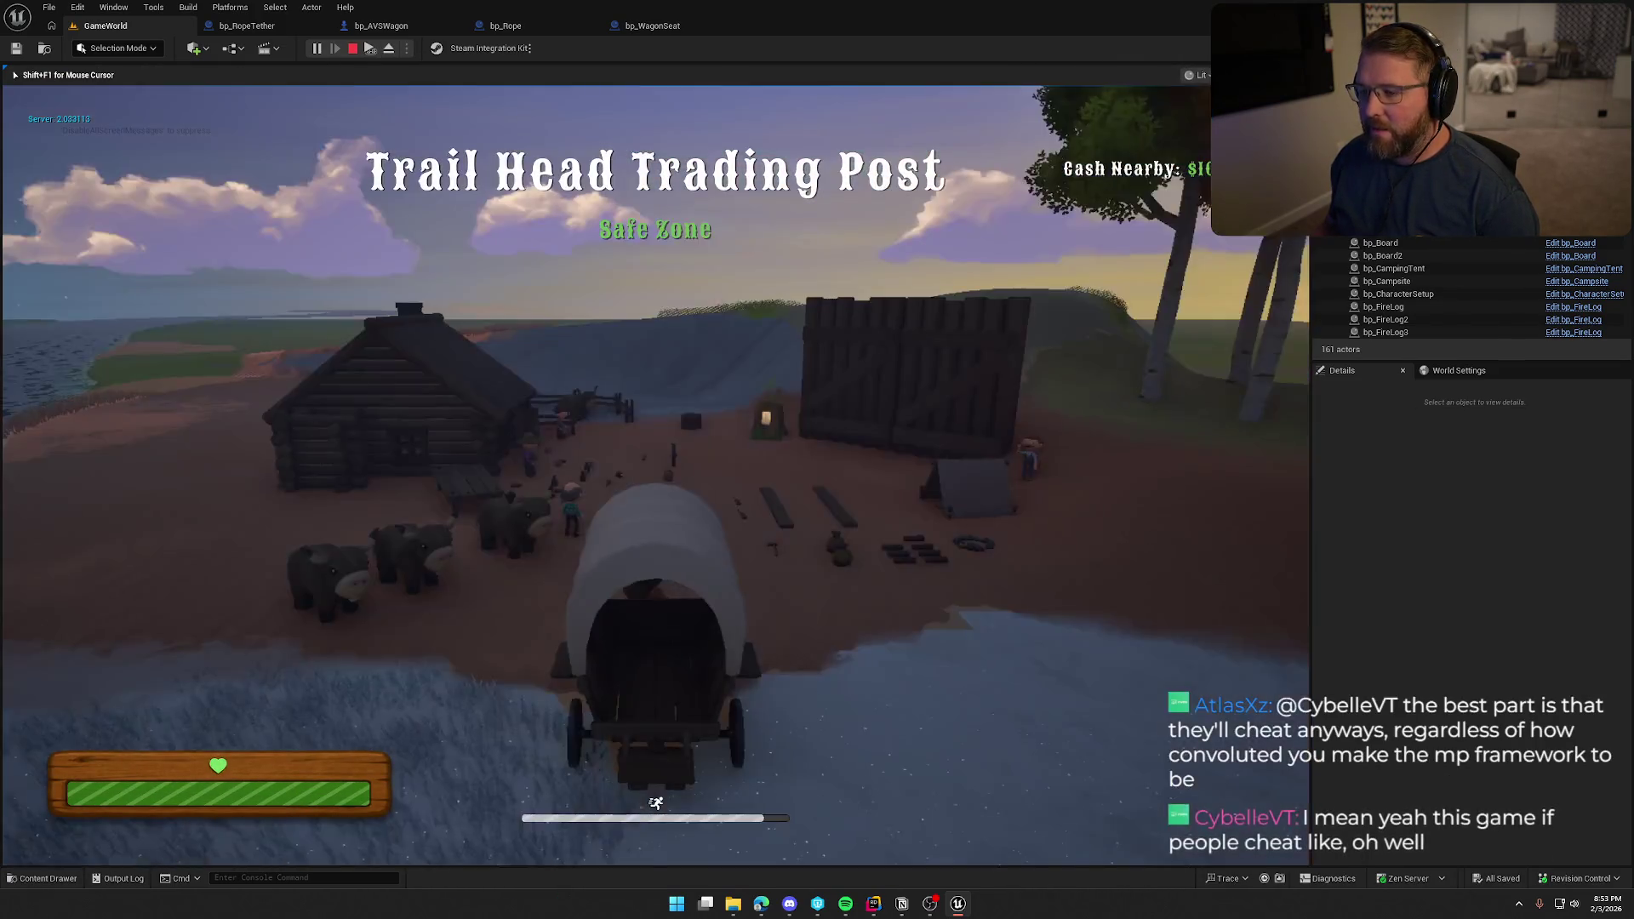
key("a")
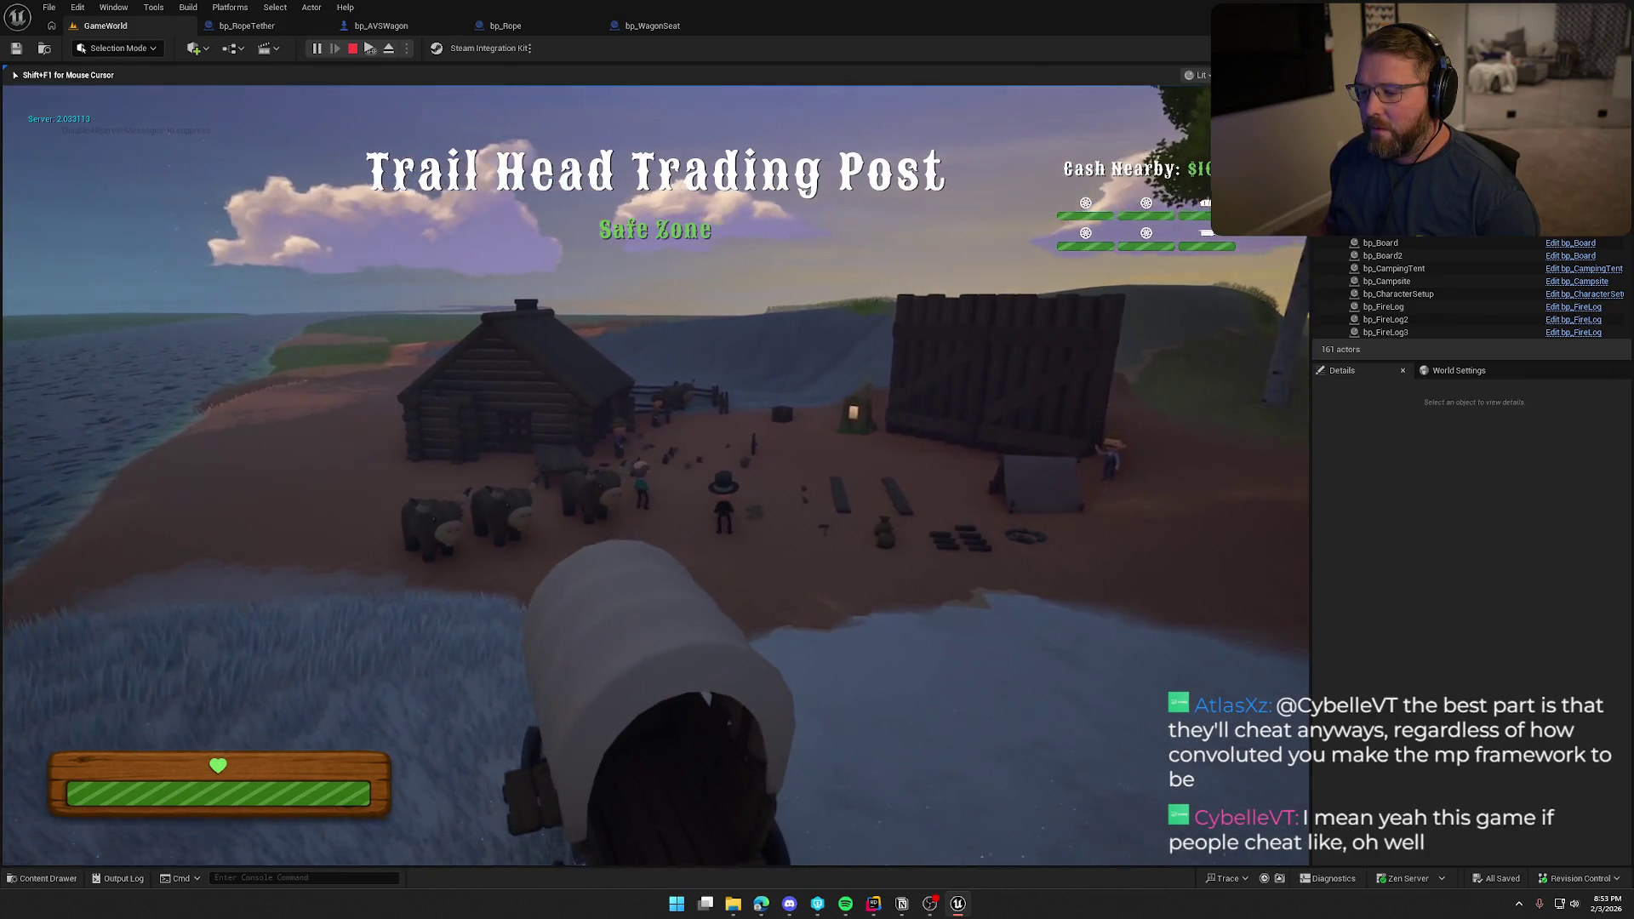
key("a")
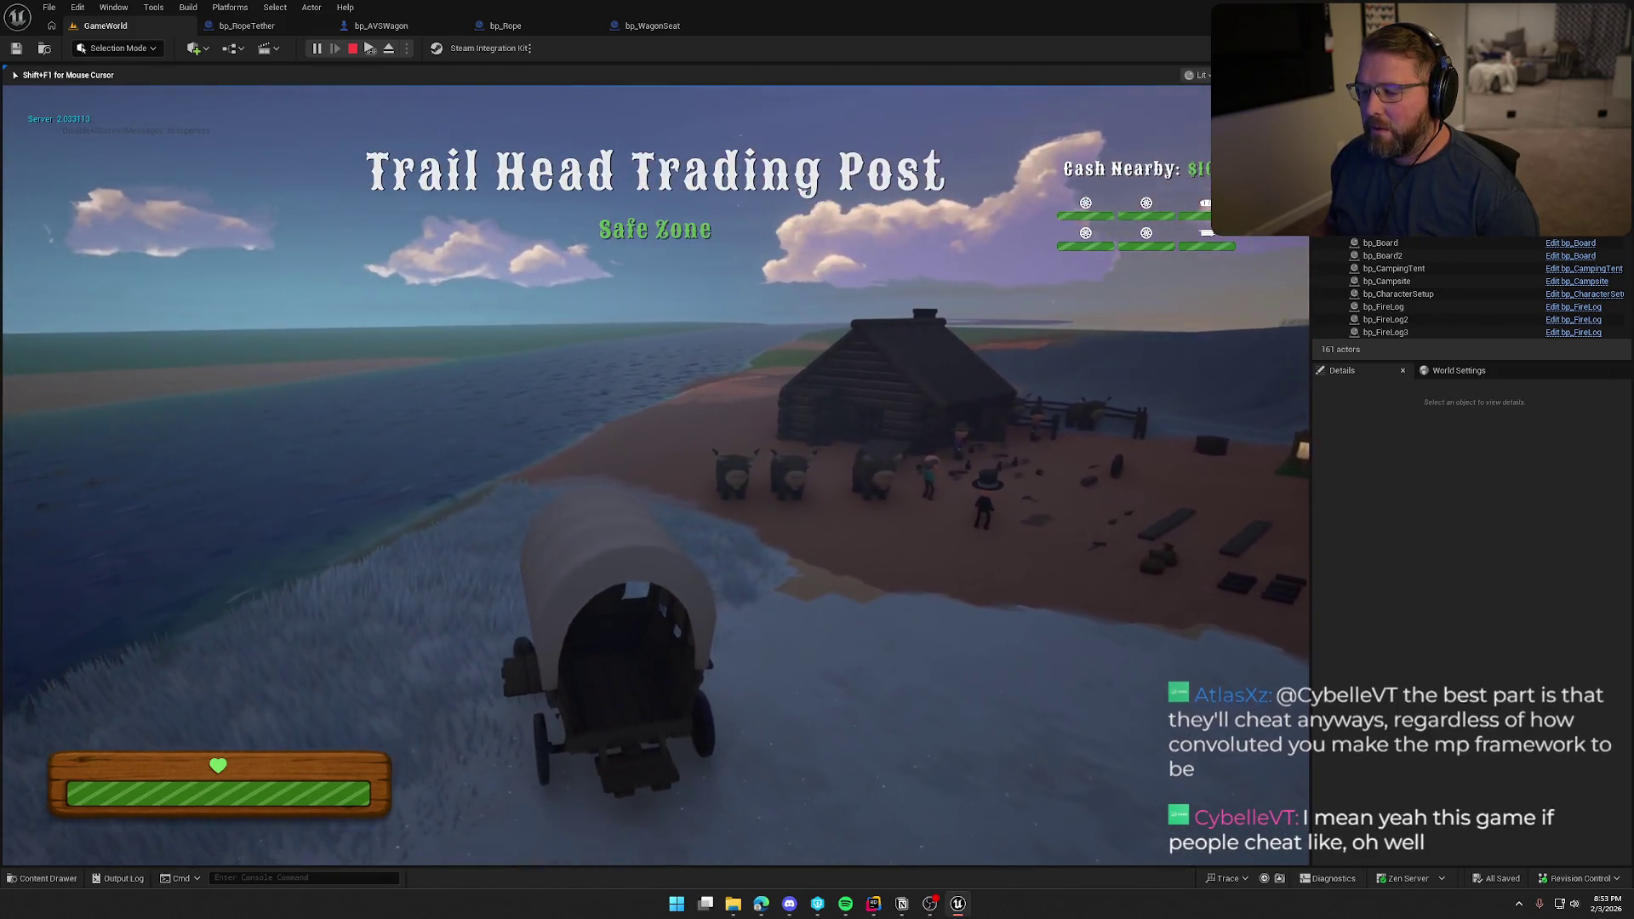
key("a")
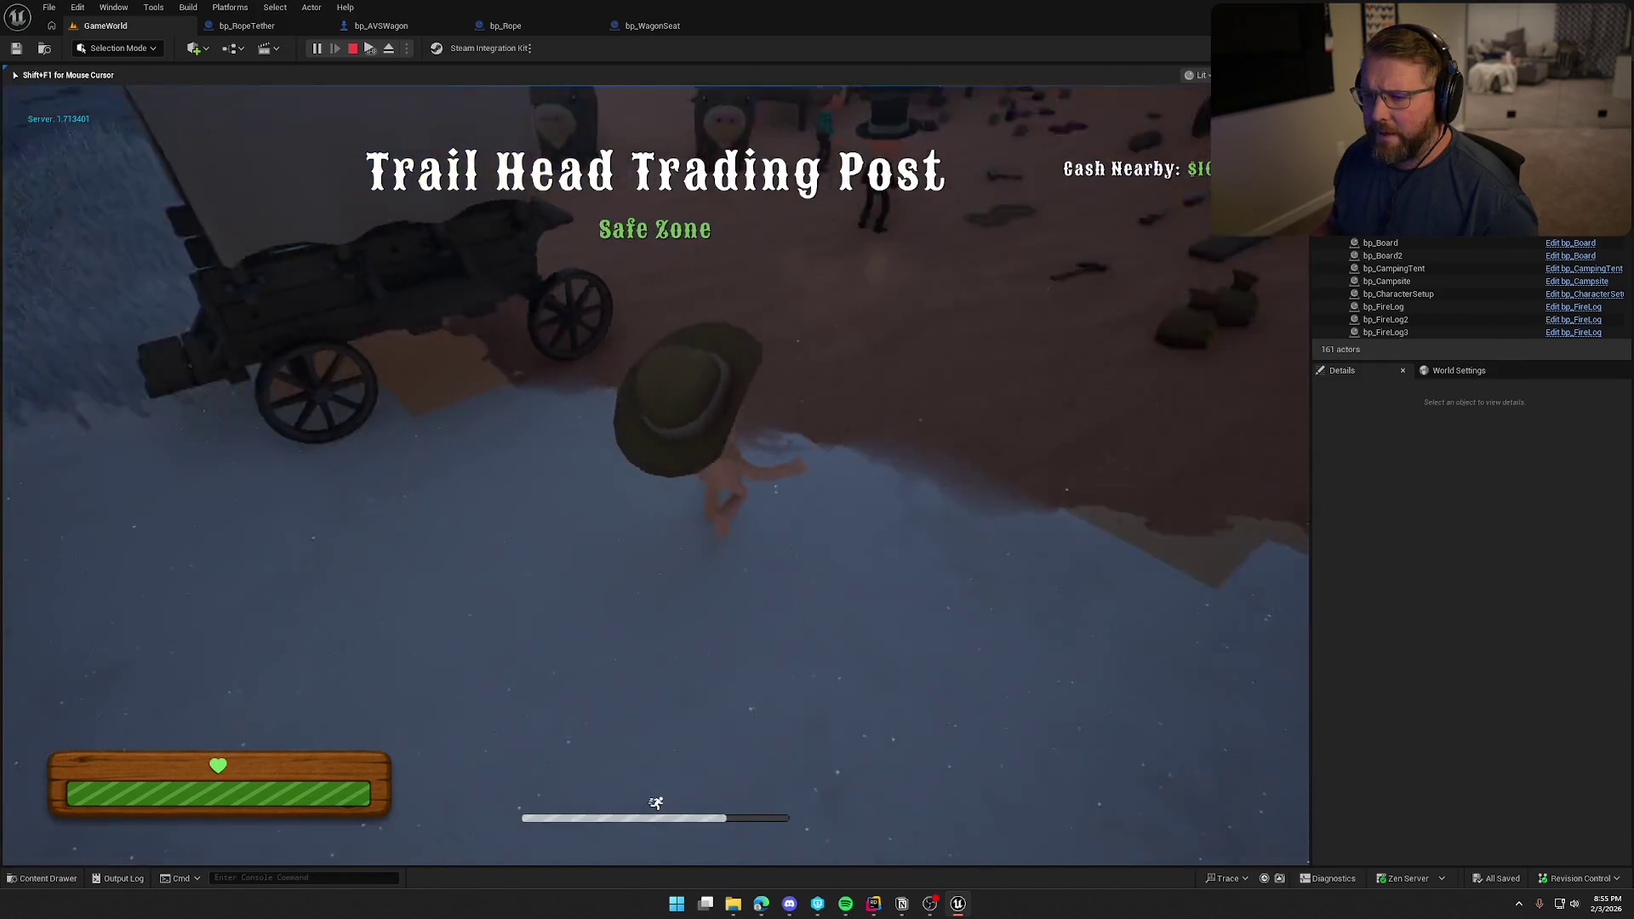
key("w")
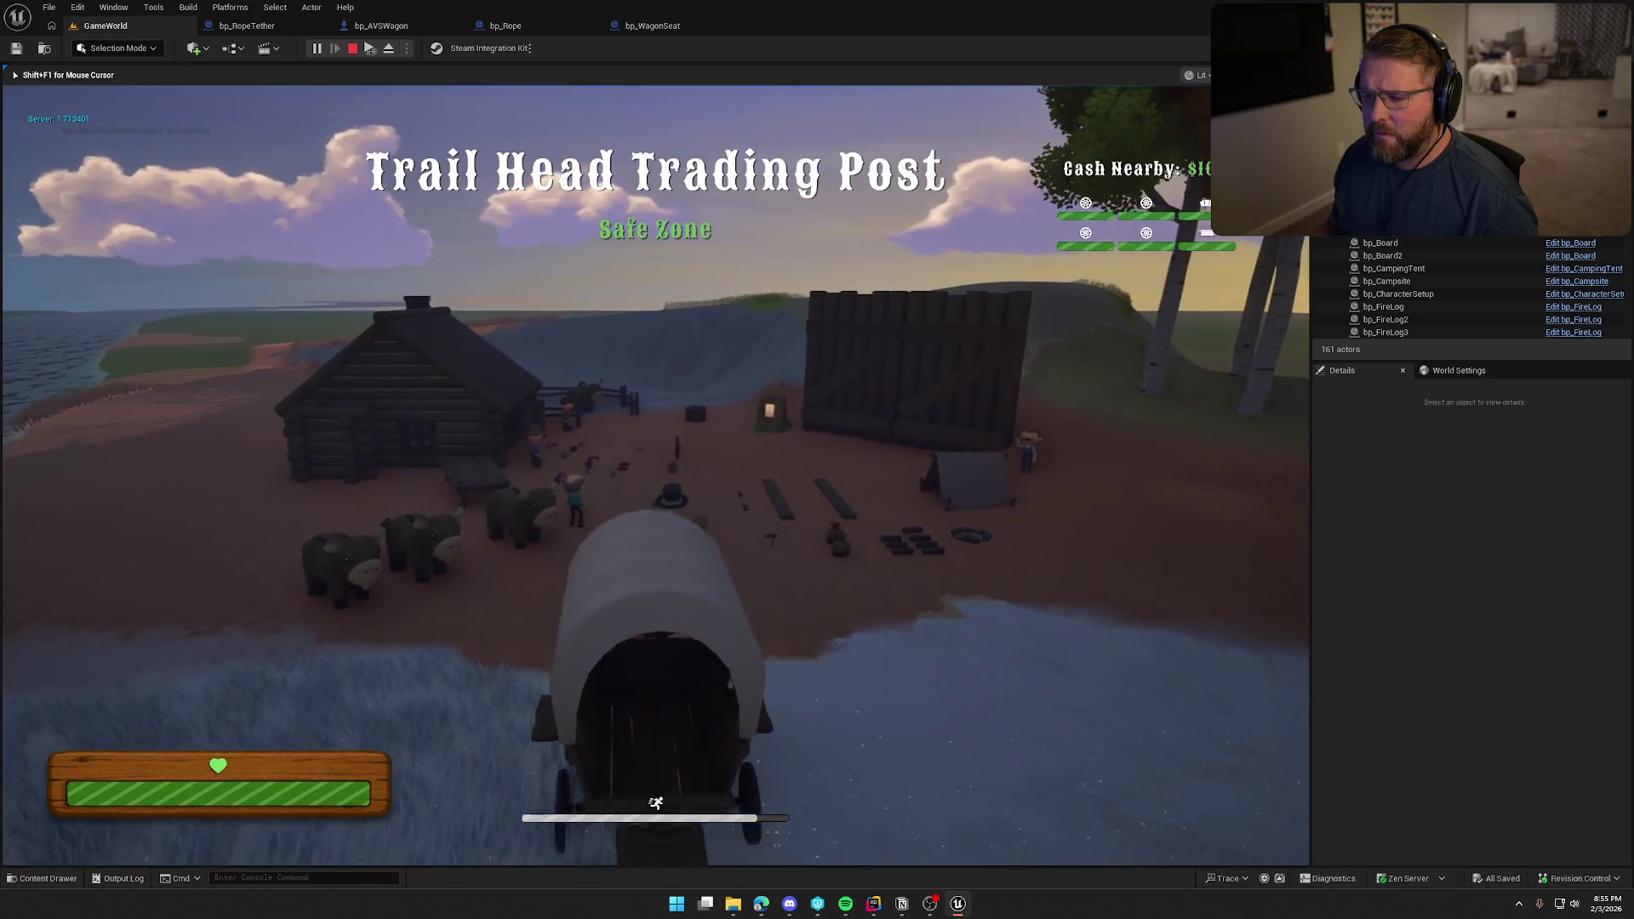
key("e")
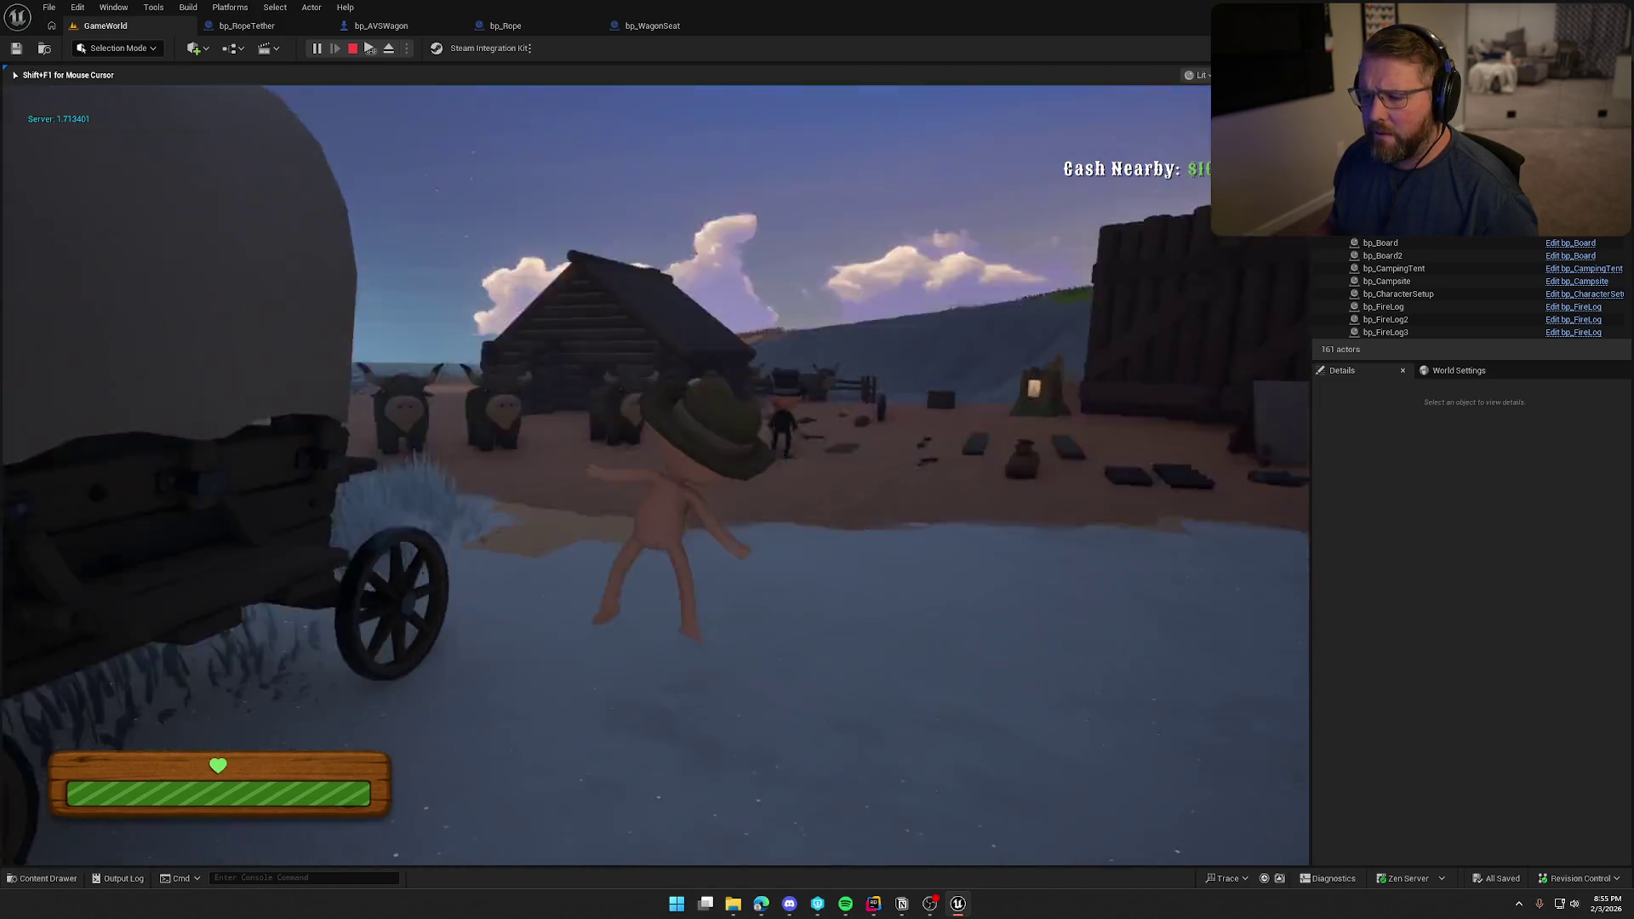
Stop the play session, restart it, and stop it again.
key("super")
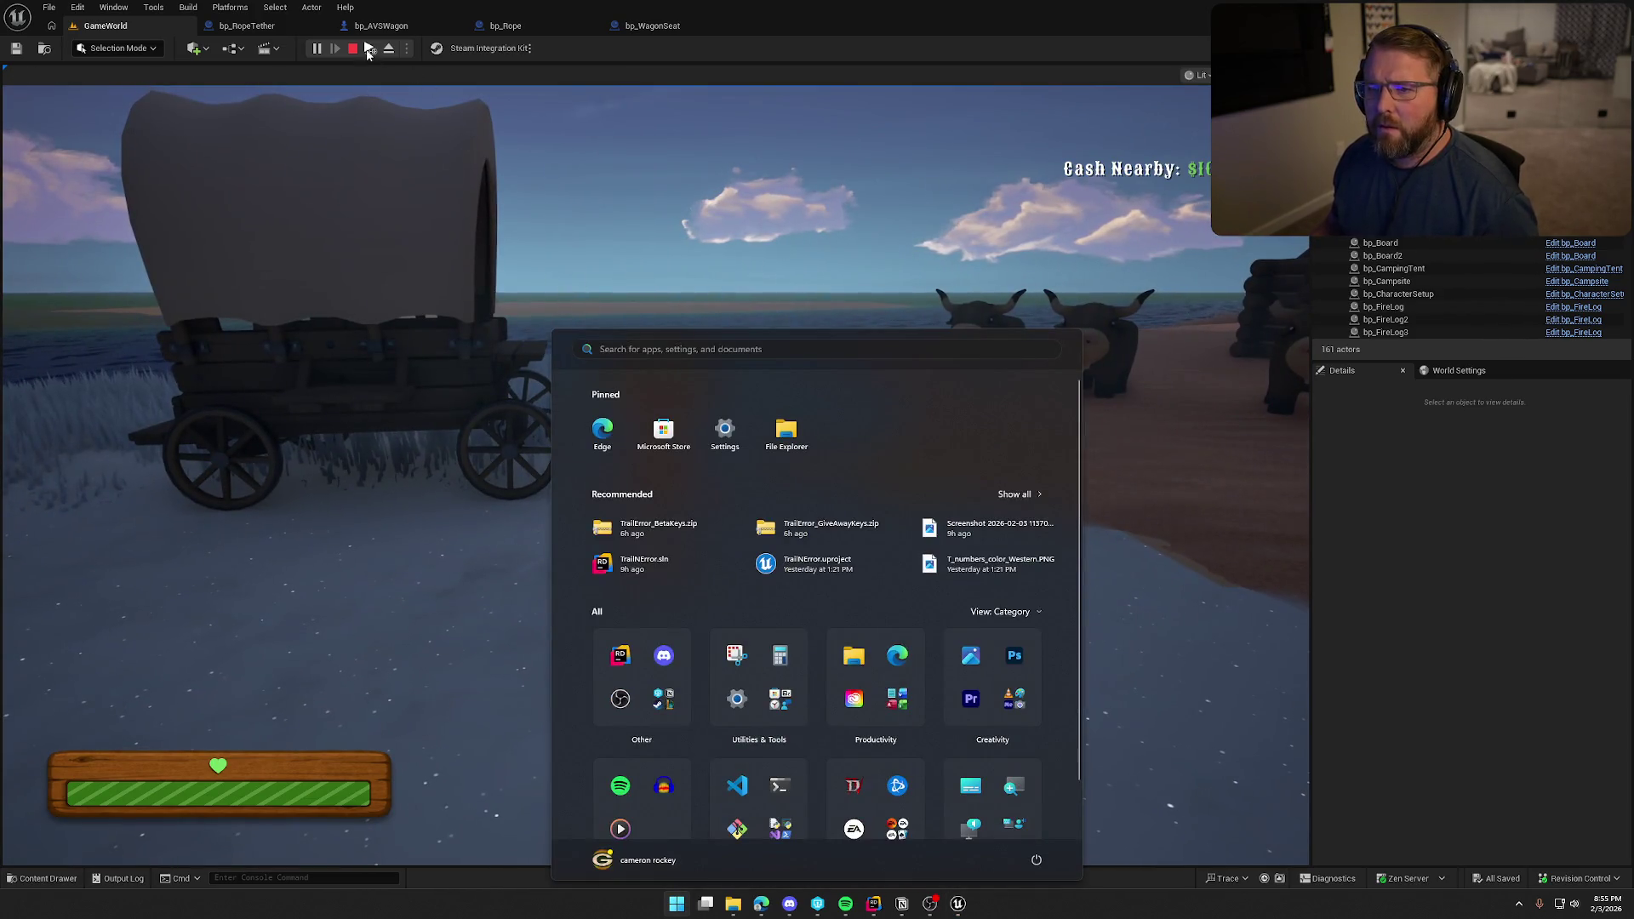
key("super")
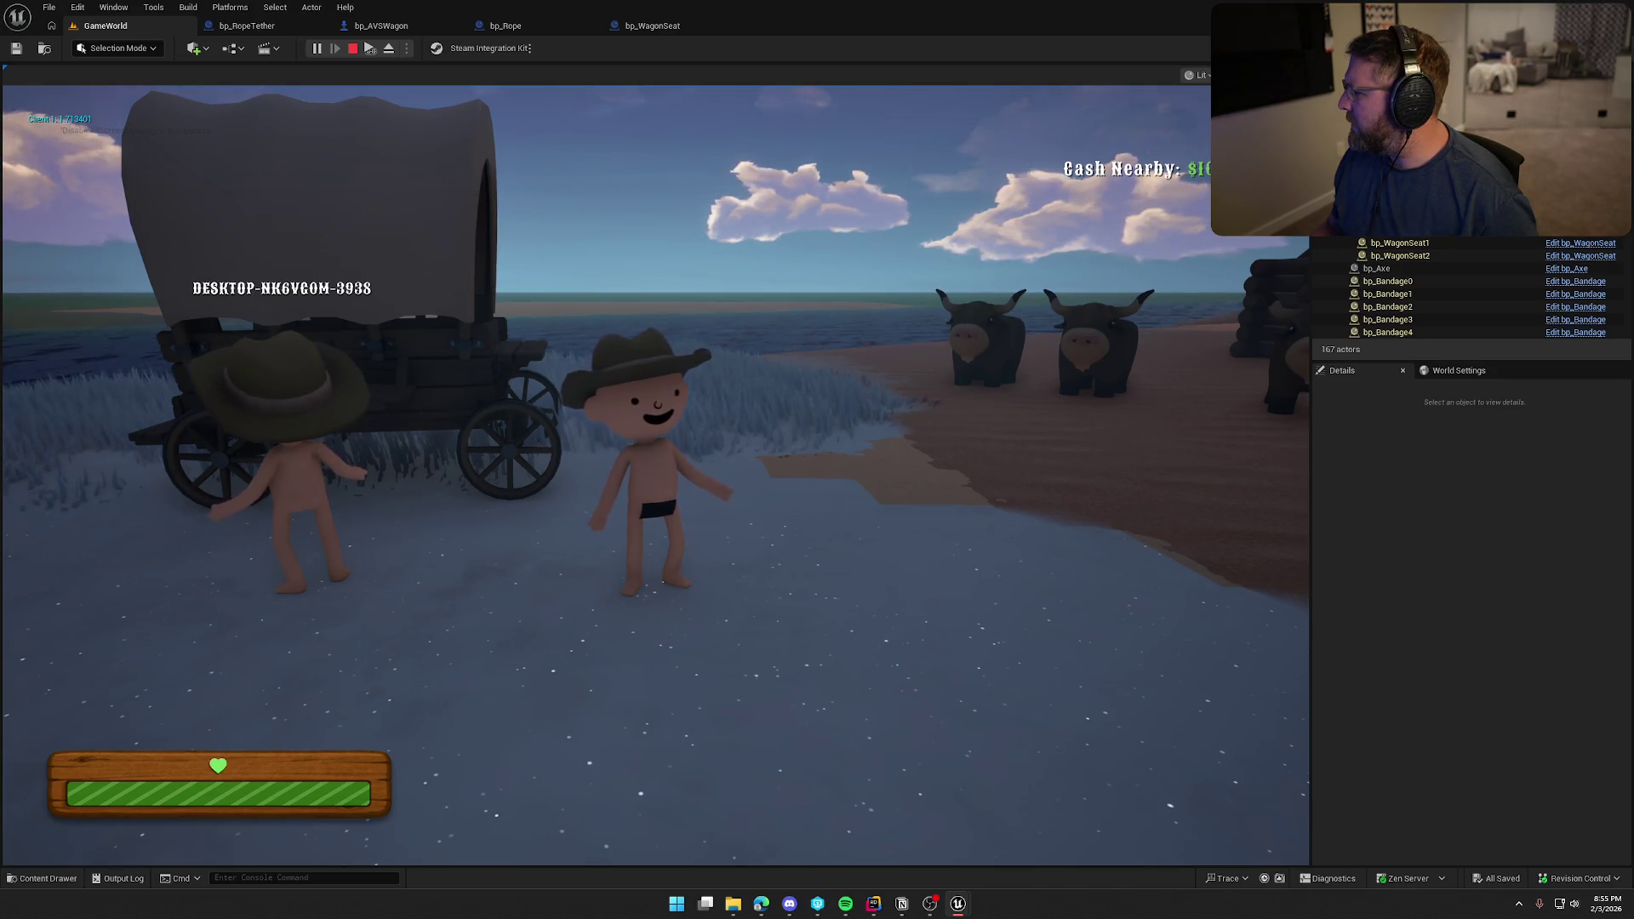
key("Escape")
left_click(315, 49)
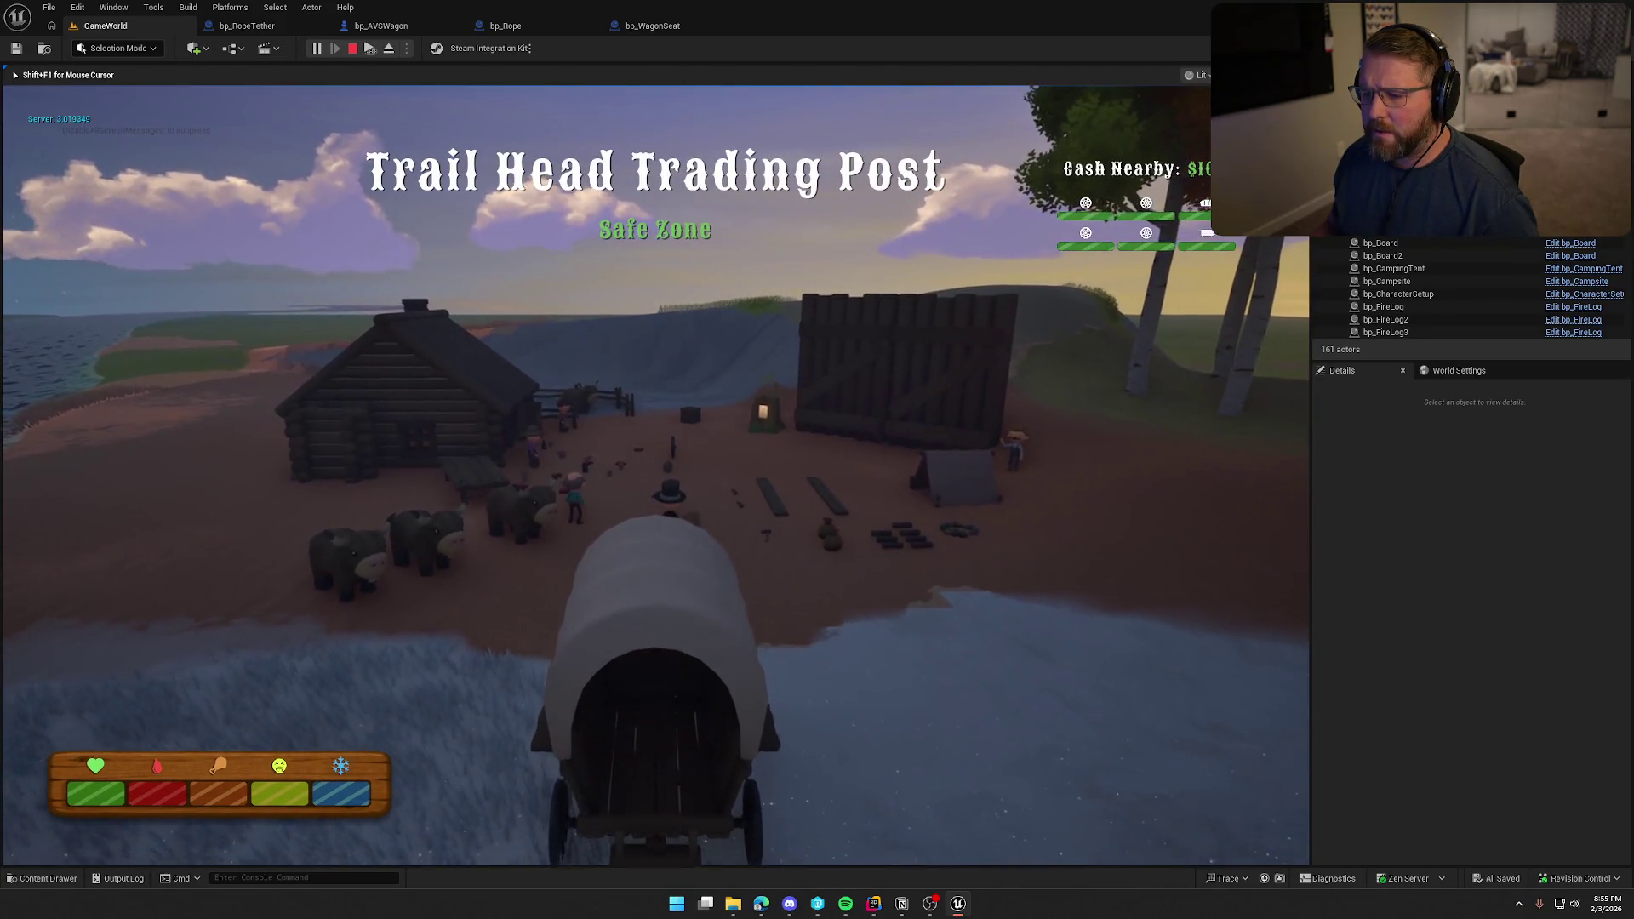
key("Escape")
Test-drive the wagon toward the camp, end the session, and fly the viewport back over the camp.
left_click(316, 49)
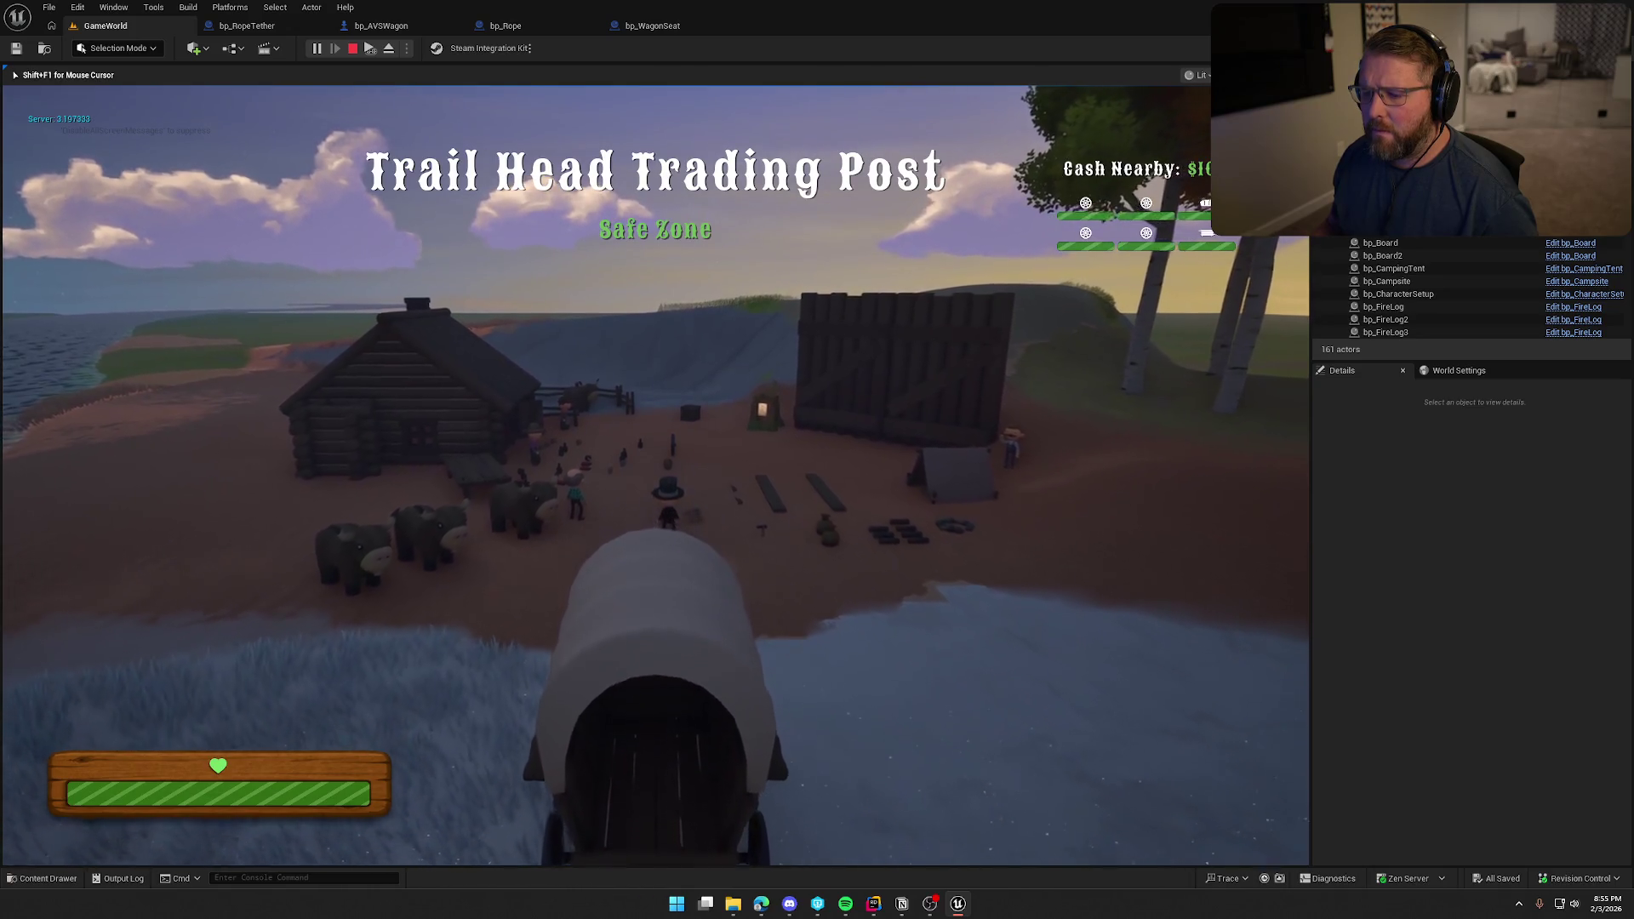
key("super")
key("super")
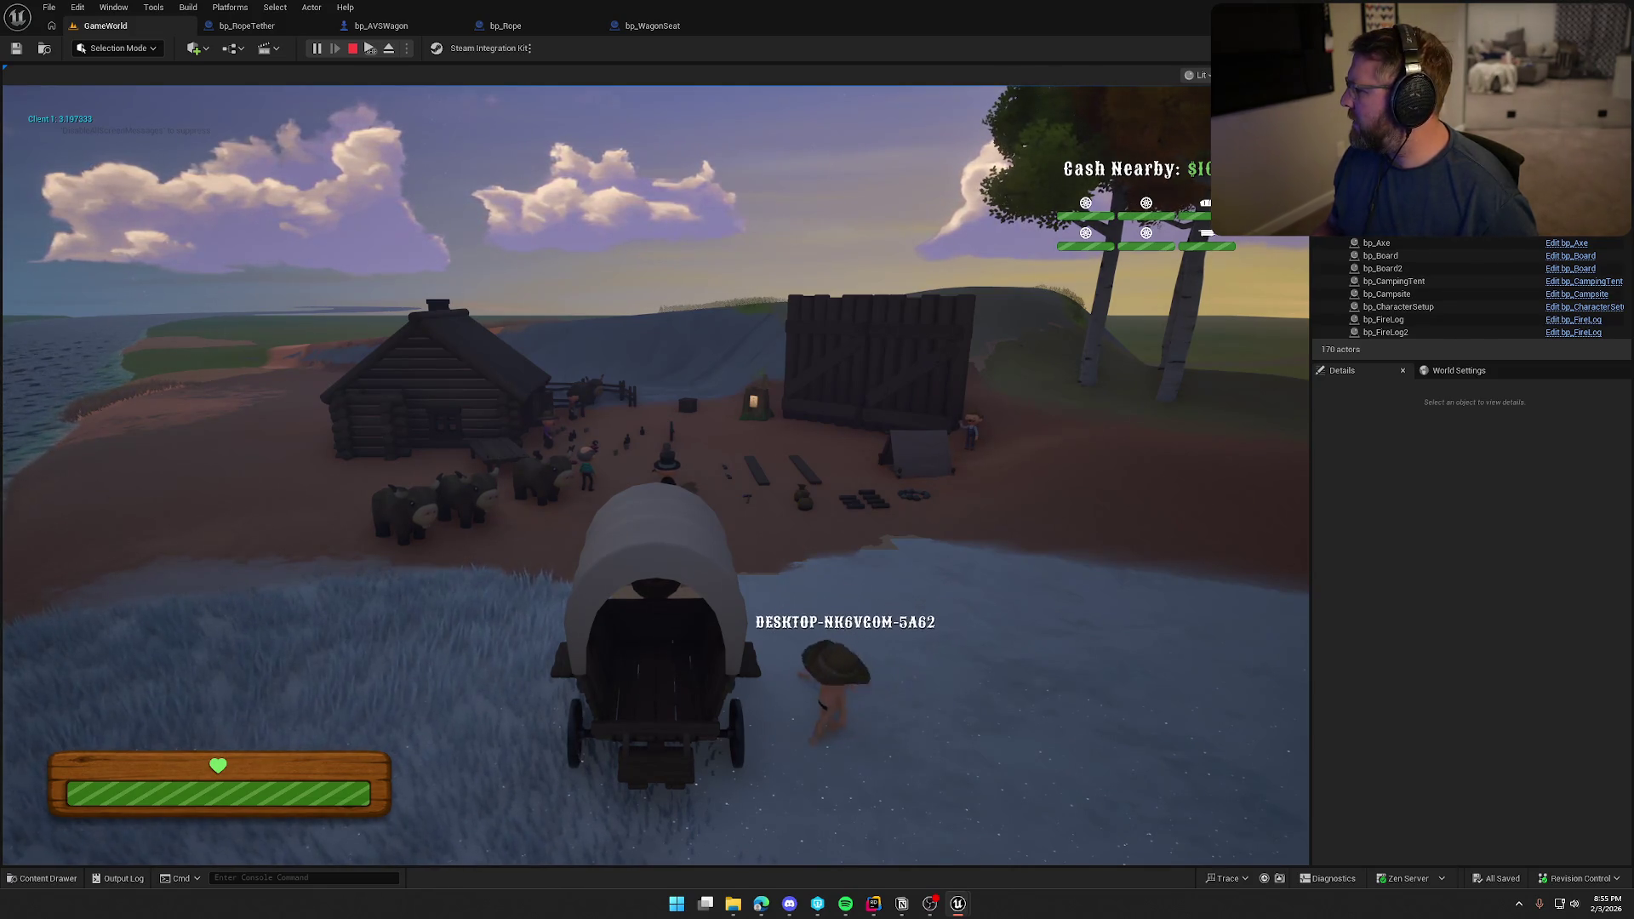
key("super")
key("super")
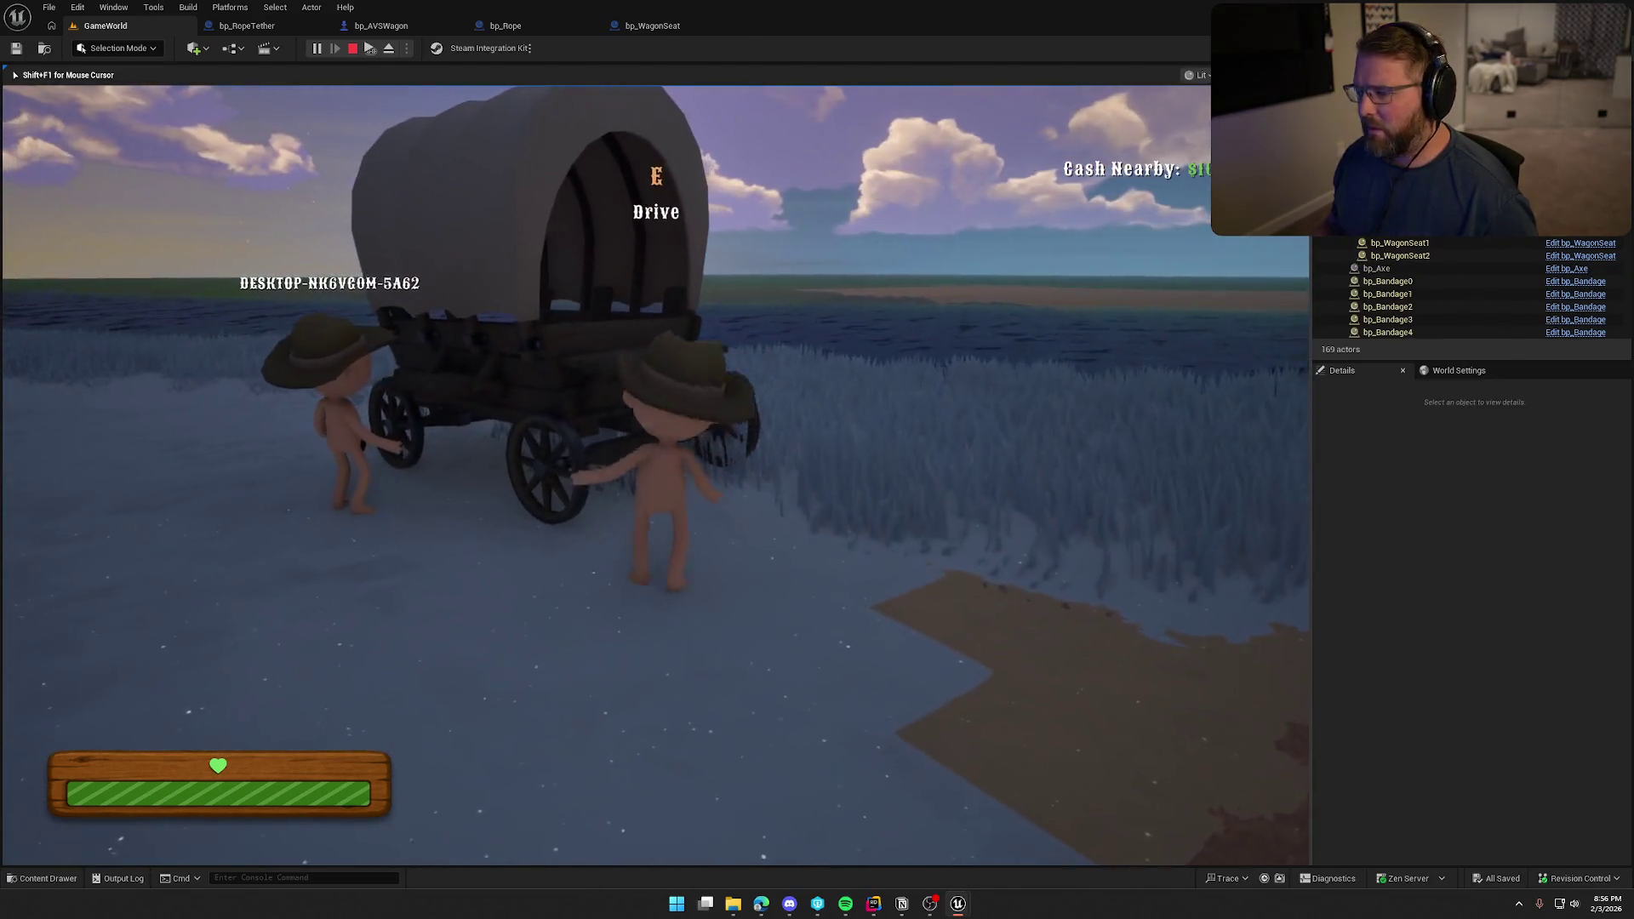
key("e")
key("w")
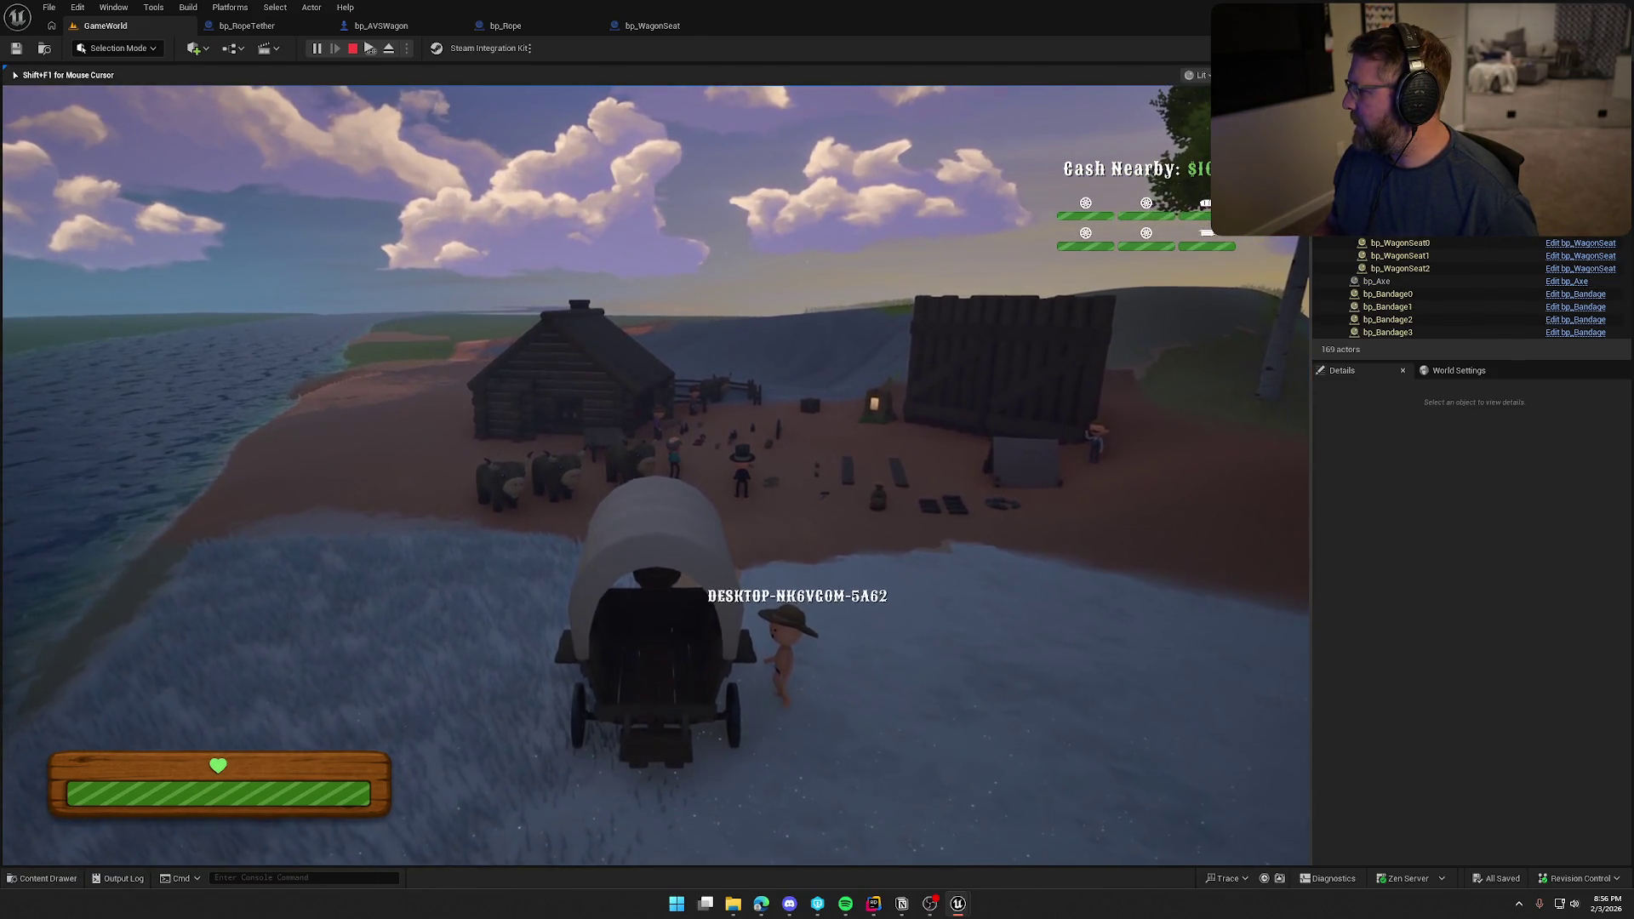
key("Escape")
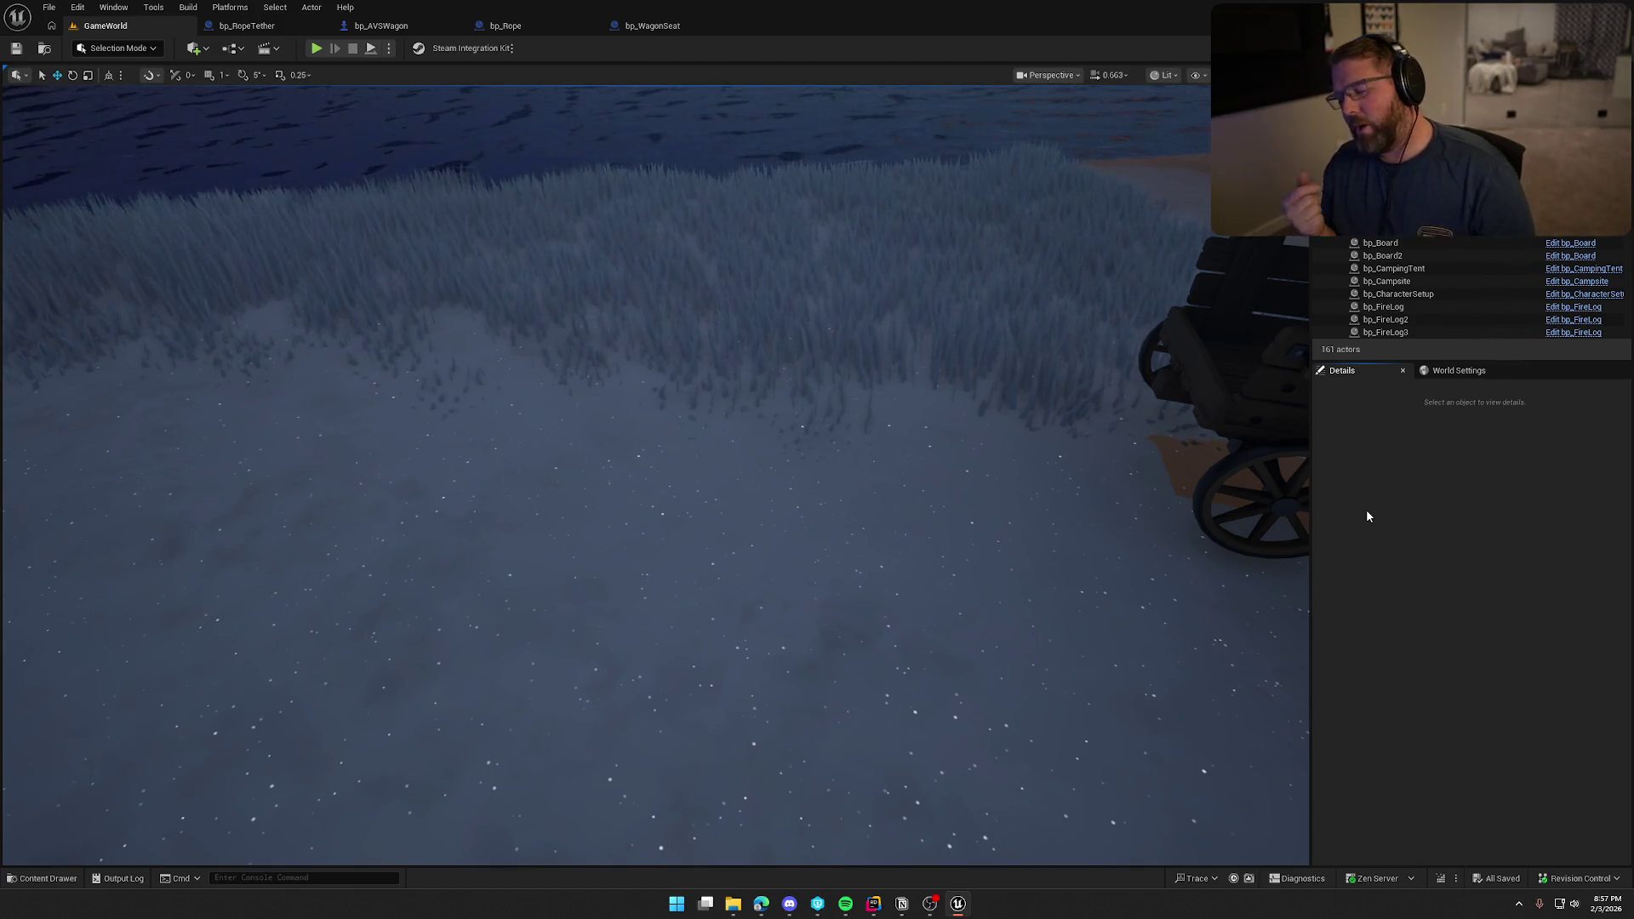
left_click_drag(1260, 510, 1260, 511)
left_click_drag(704, 556, 704, 557)
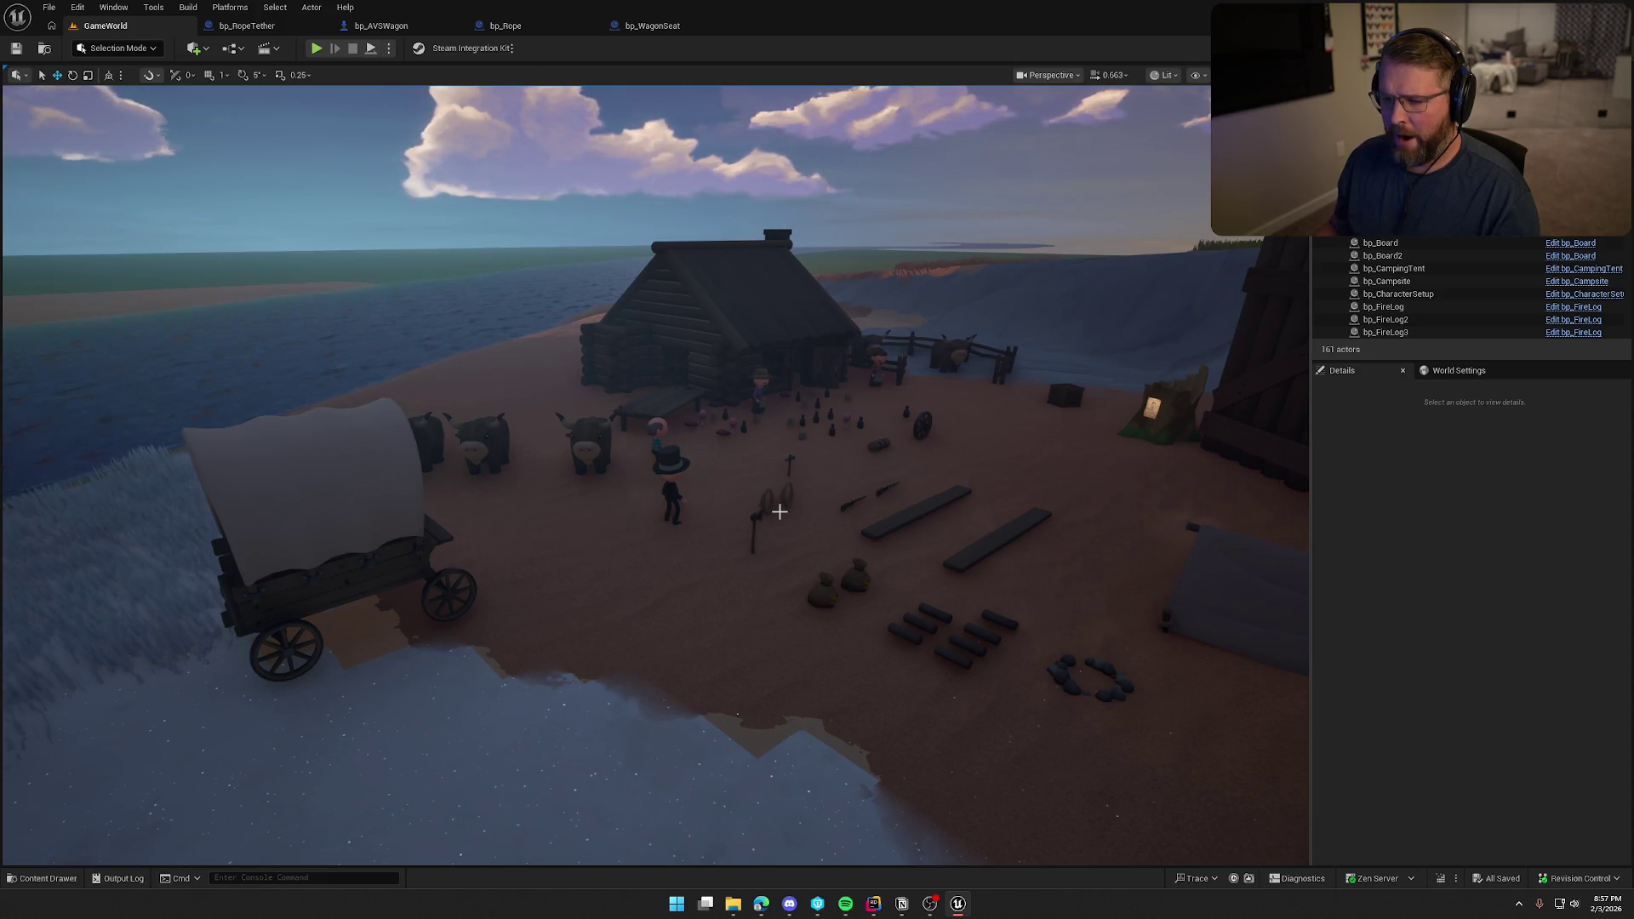
In bp_AVSWagon, inspect the Driver, DriverInteraction and WagonPartsHealth variables' properties.
left_click(381, 25)
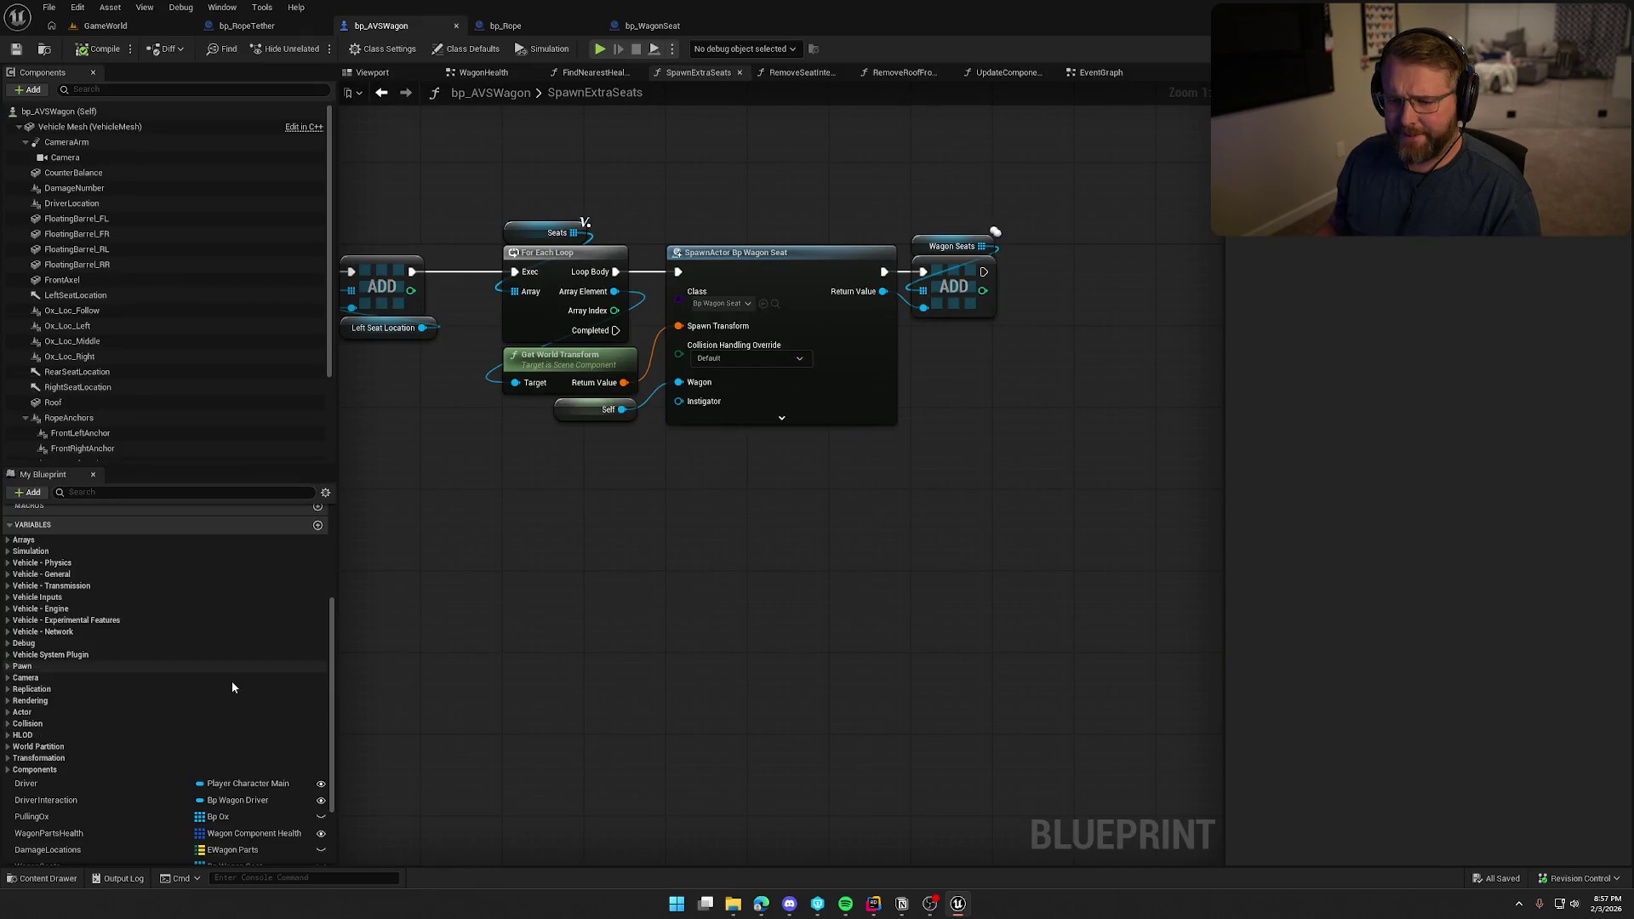
left_click(44, 675)
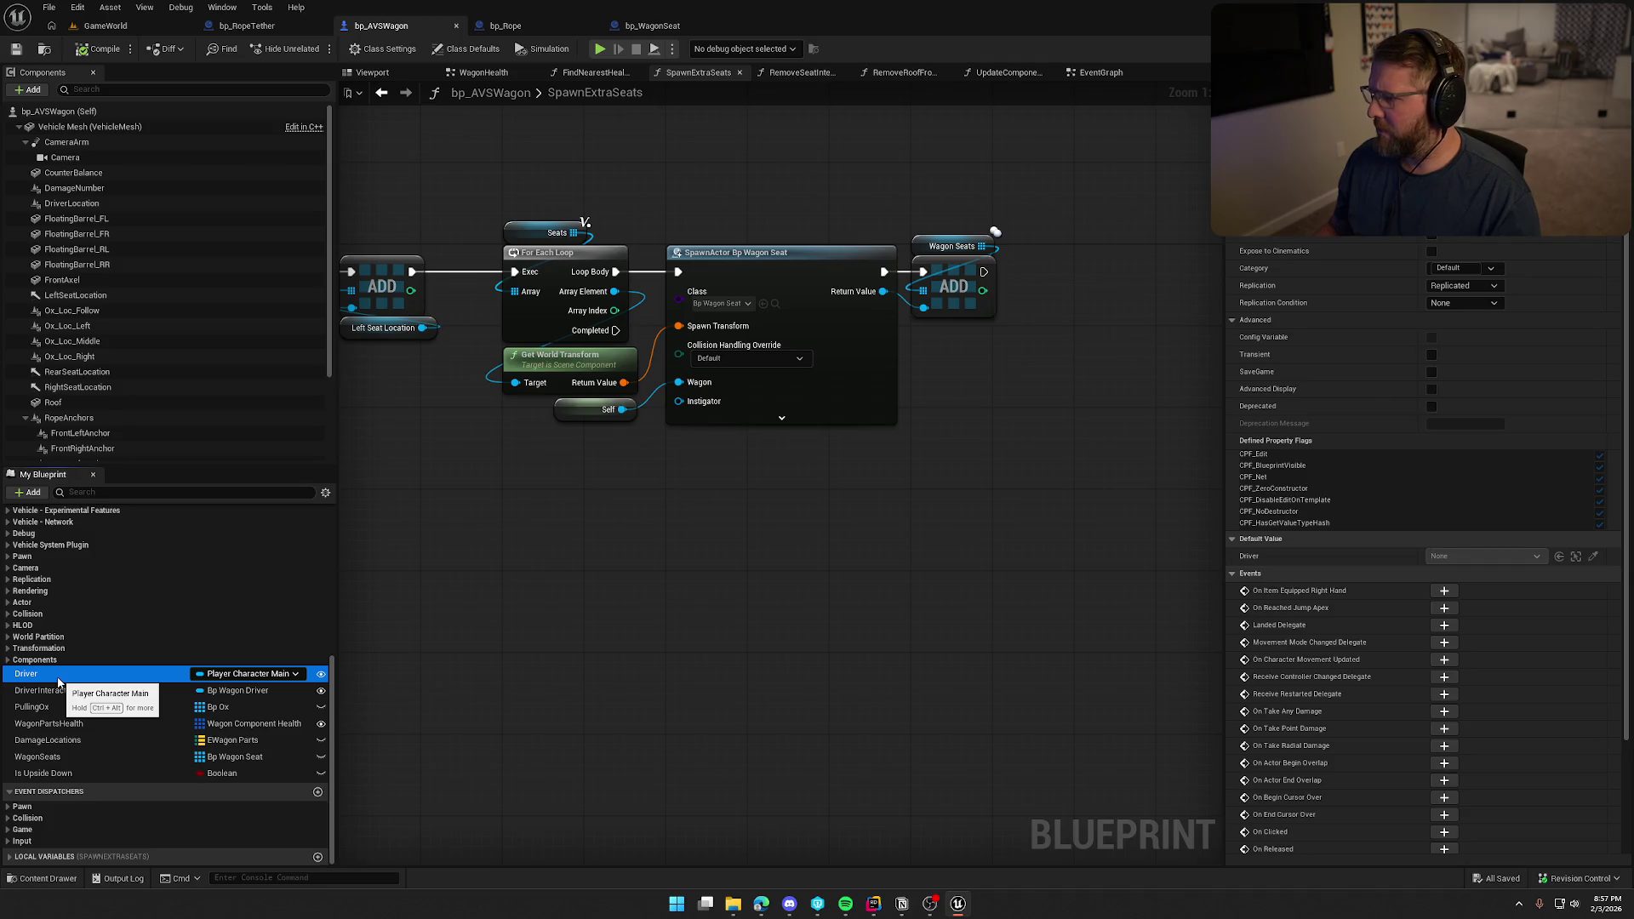
left_click(61, 691)
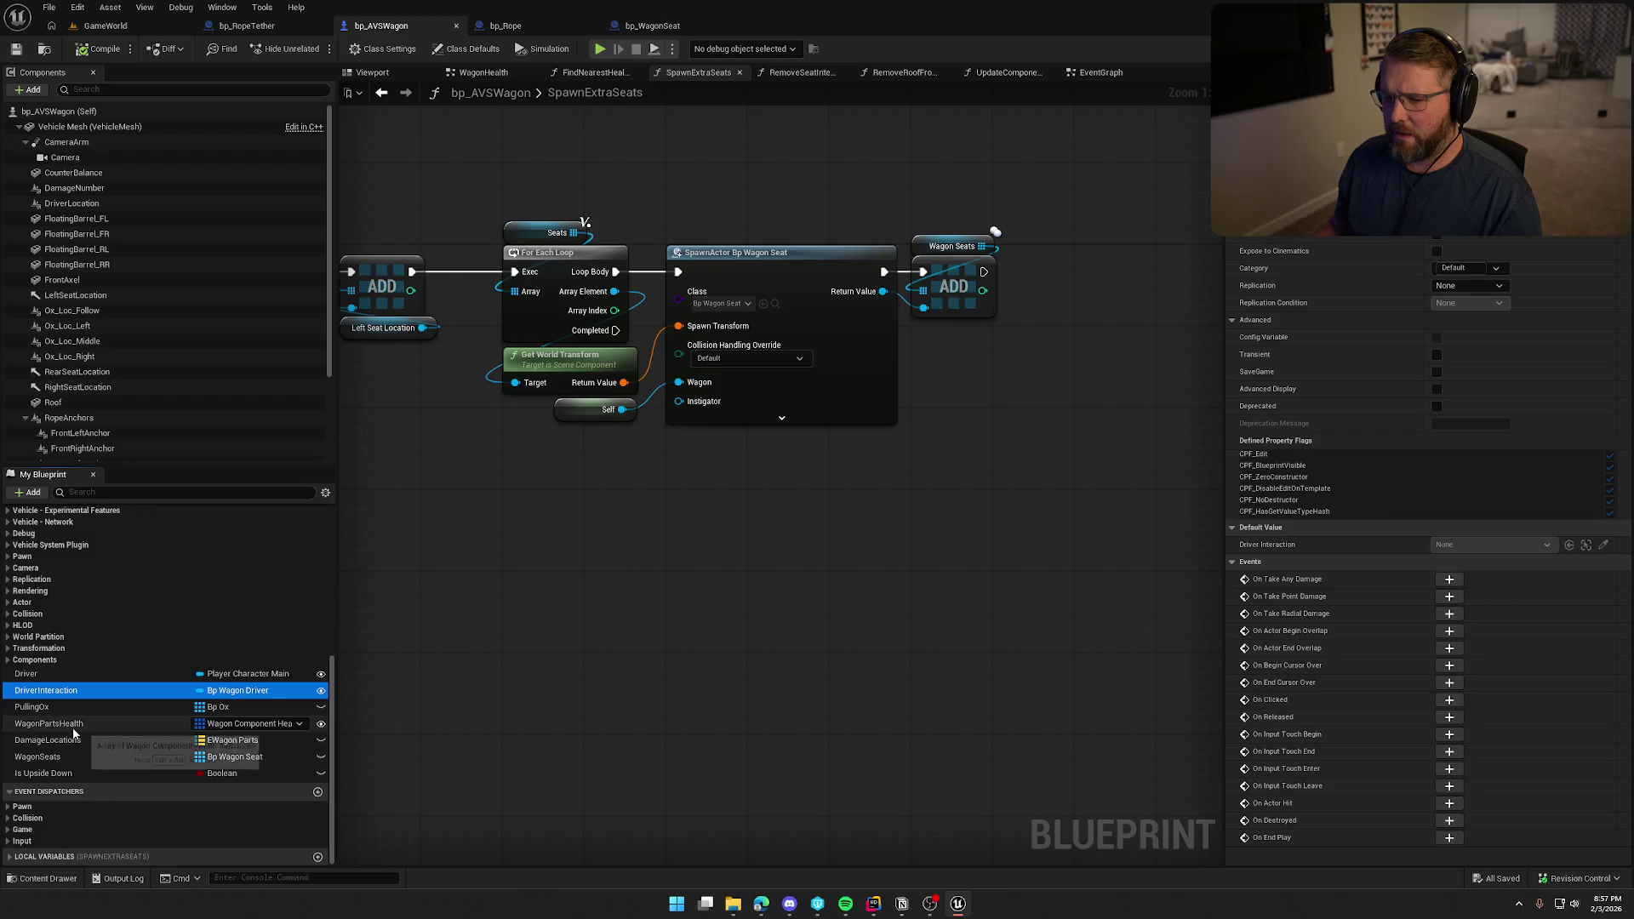
left_click(73, 725)
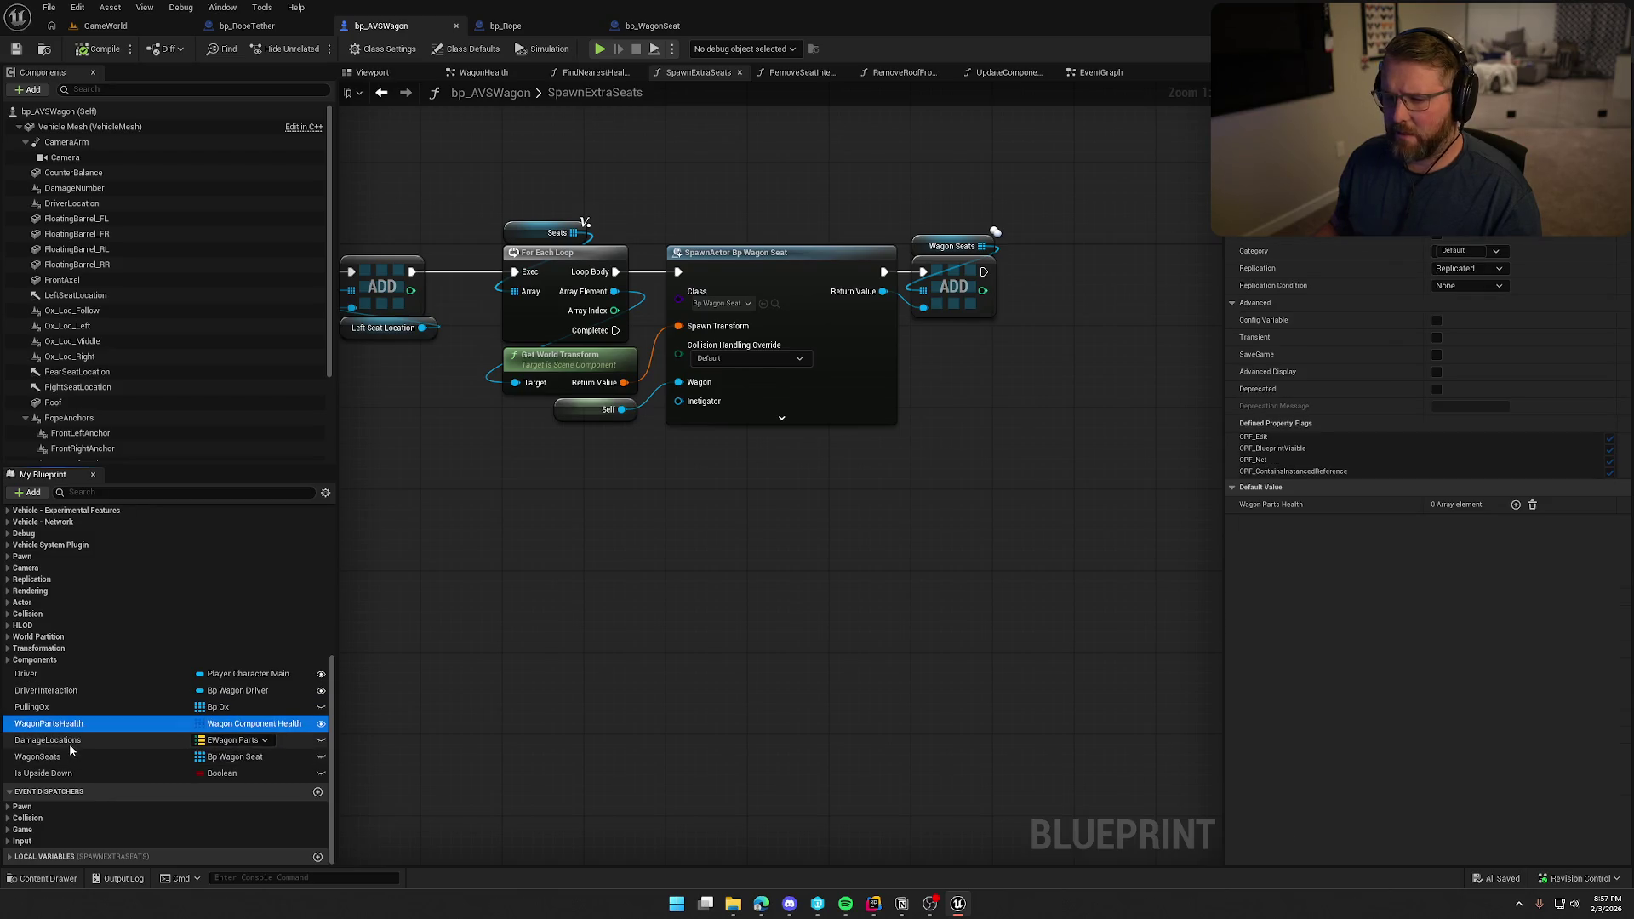
left_click(51, 674)
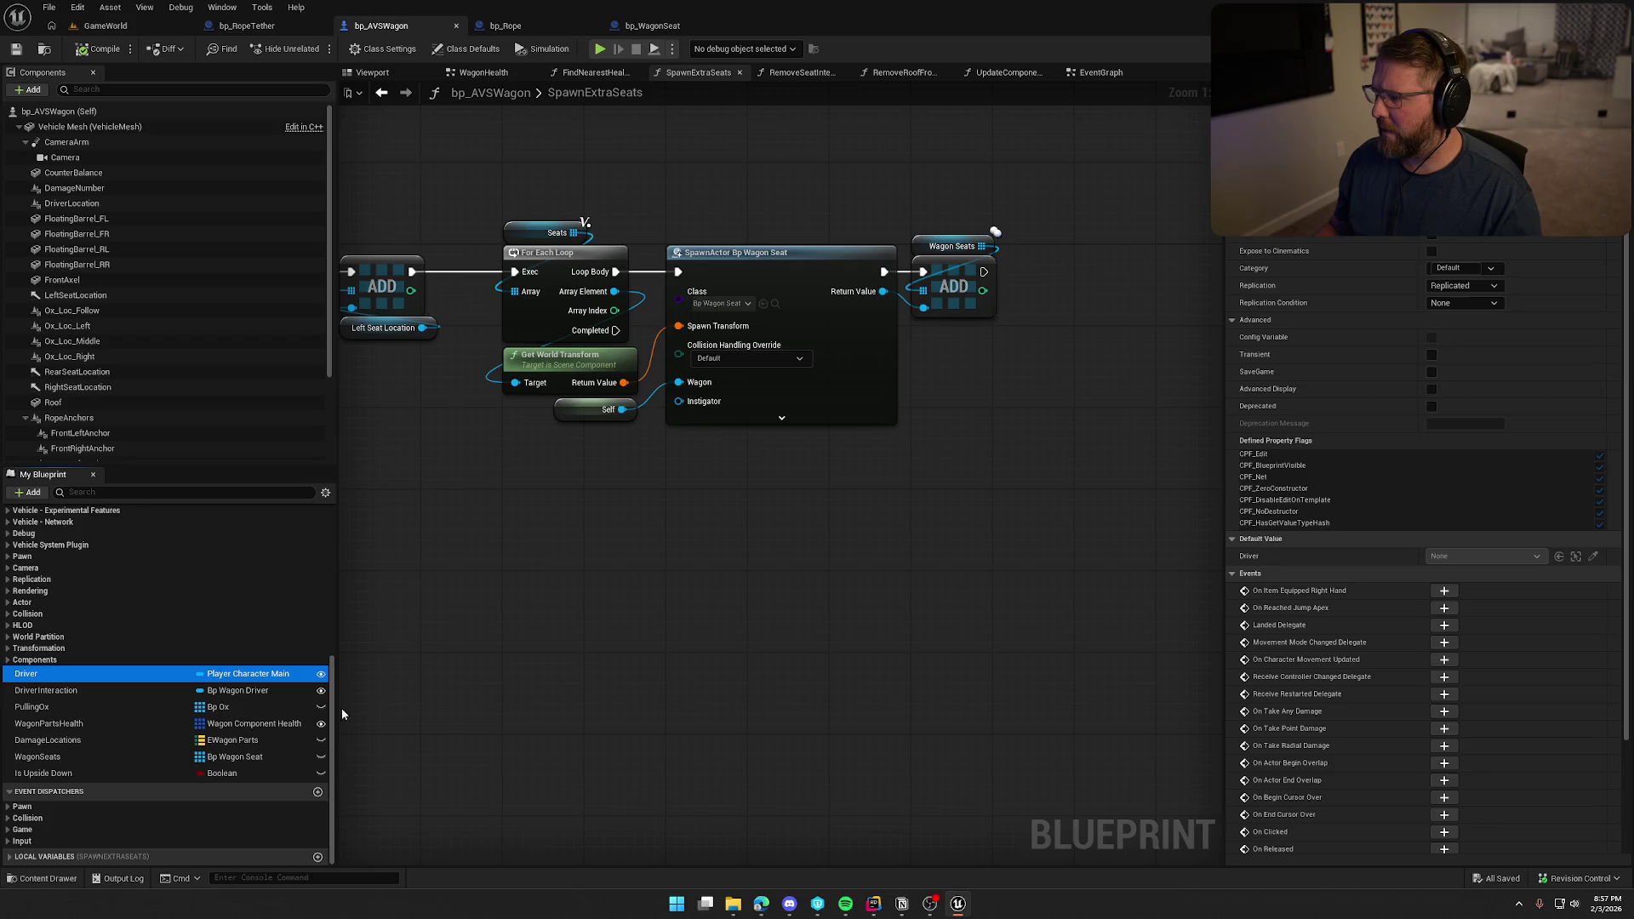
Go back to the GameWorld level and start a play test with Alt+P.
scroll(214, 690, "up", 4)
scroll(214, 690, "up", 5)
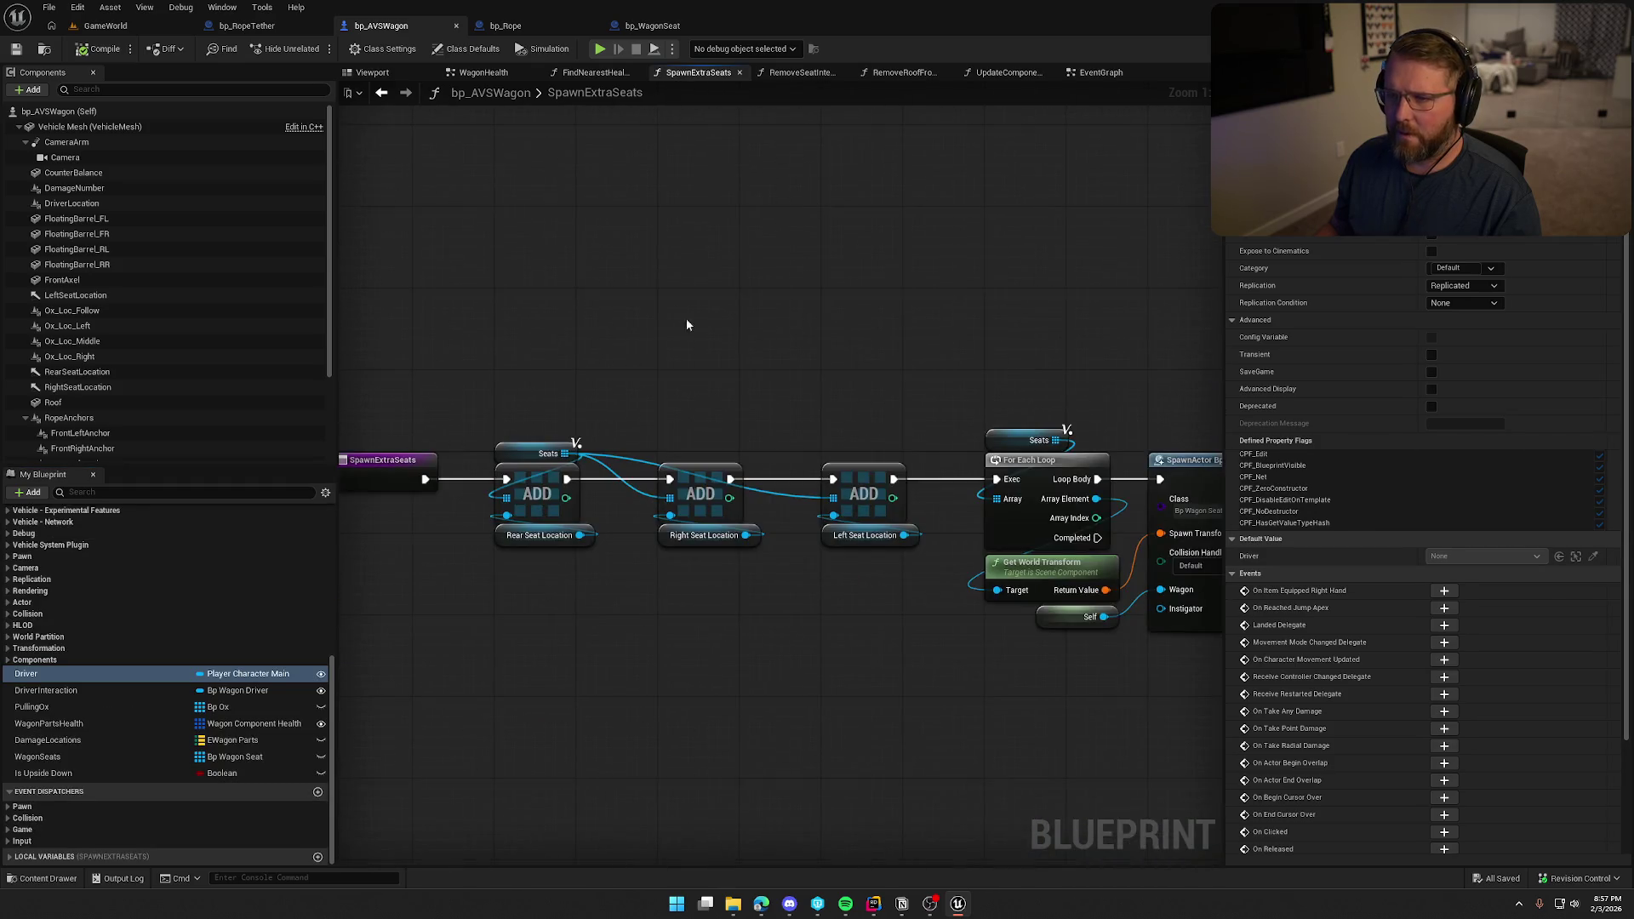
left_click(106, 26)
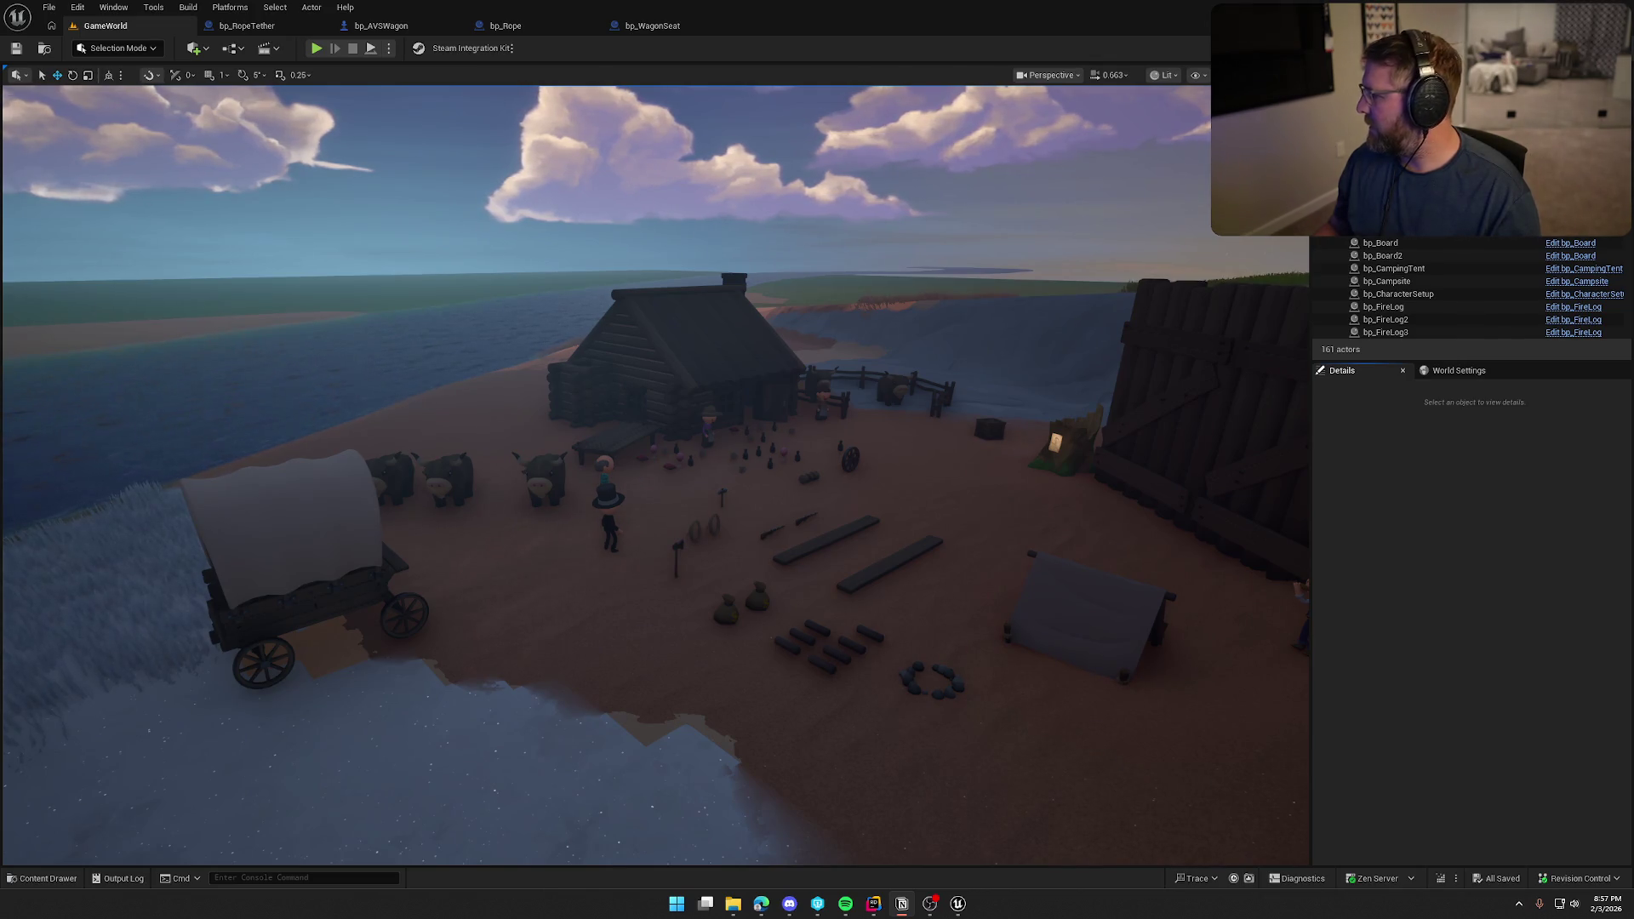
key("alt+p")
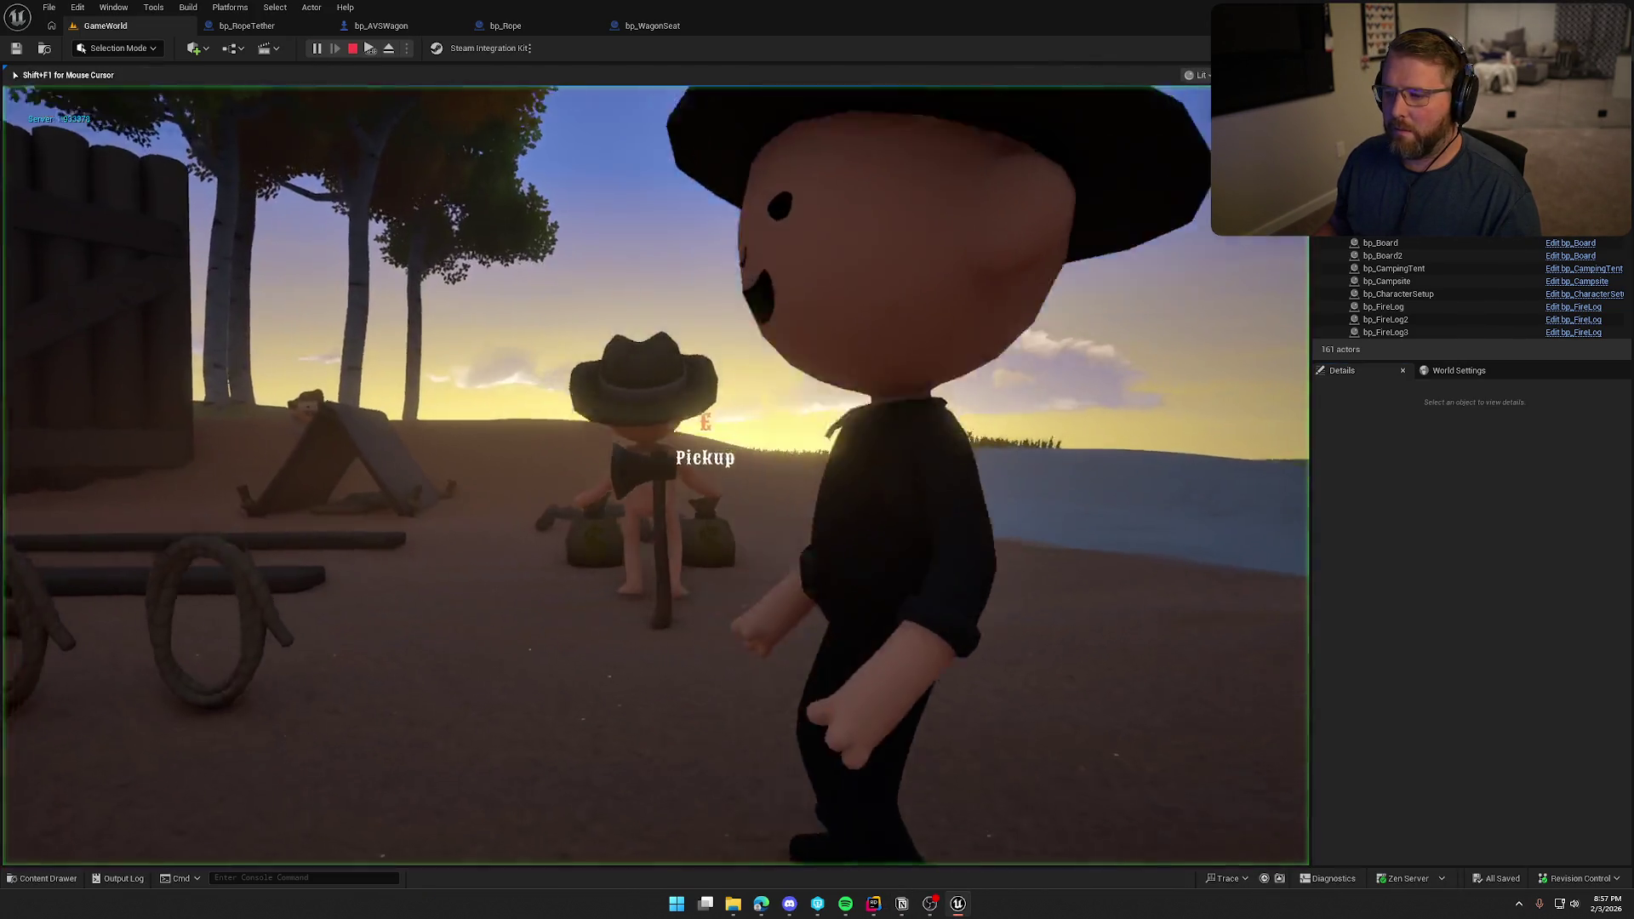
Pick up the rope and walk away from the wagon to pull it taut.
key("e")
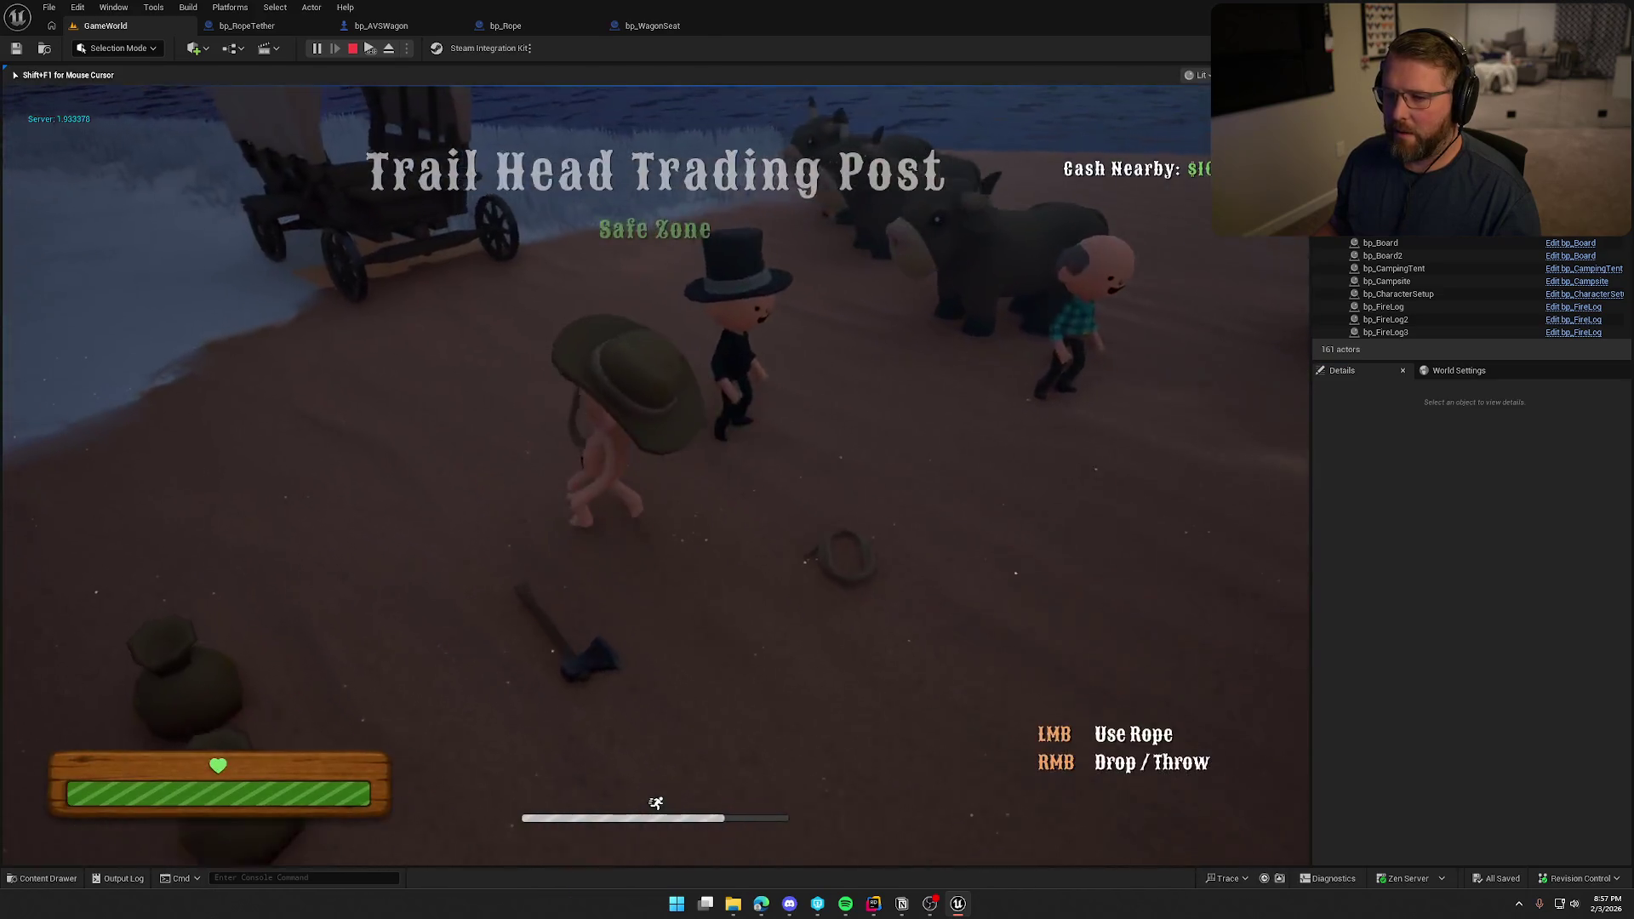
key("w")
key("s")
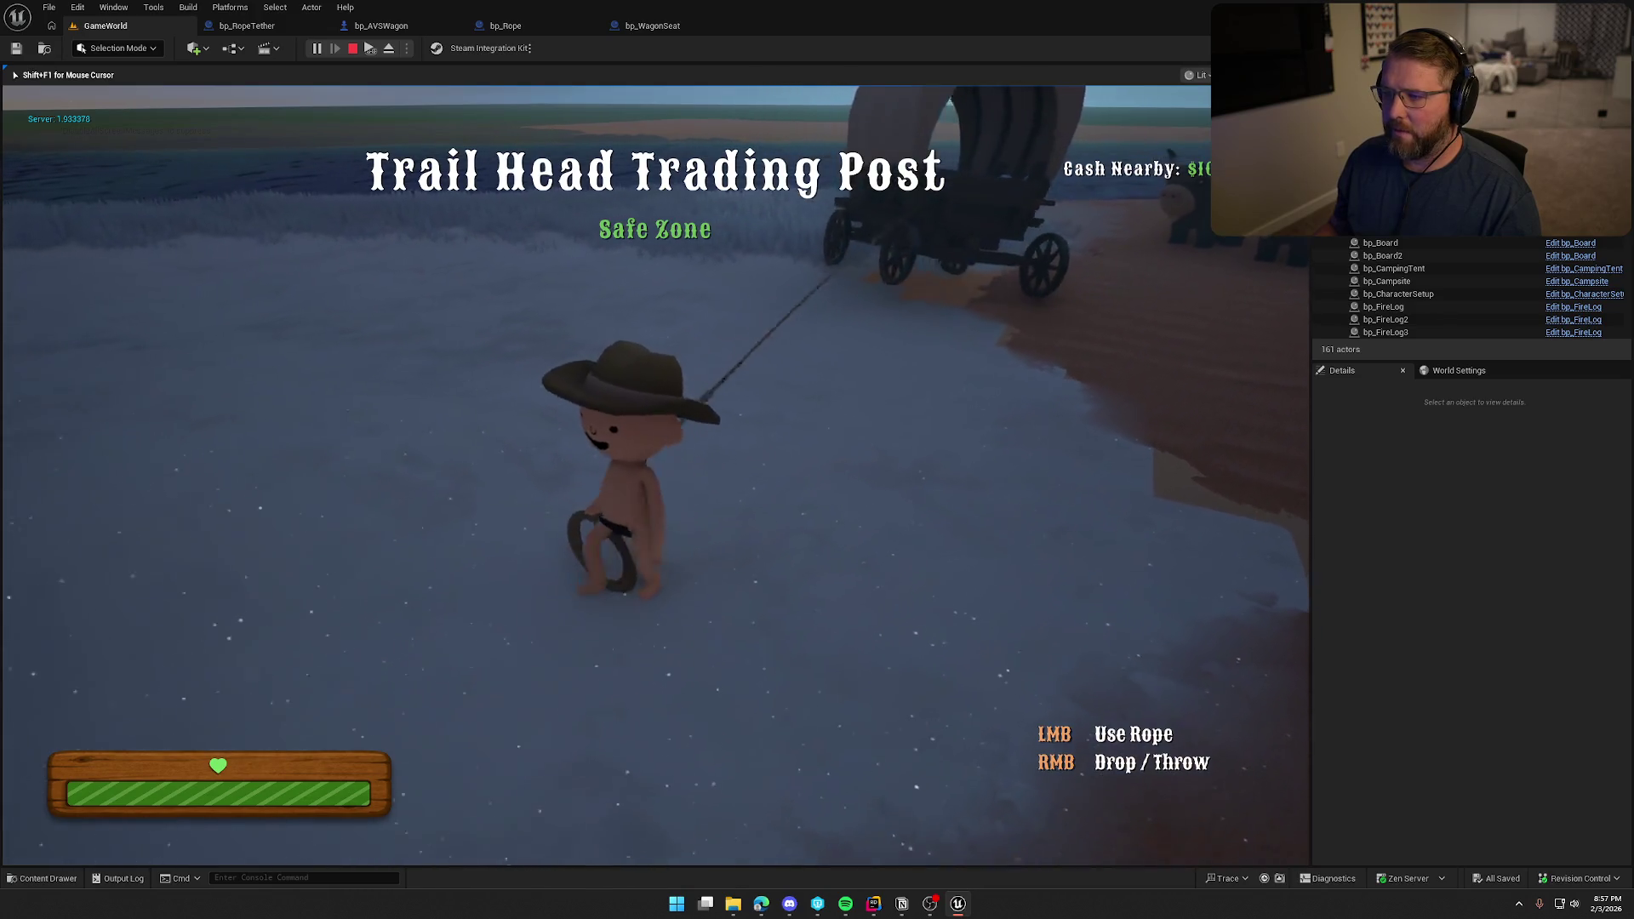
Stop the play session and select the RopeTaut function in RopeTetherActor.cpp in Rider.
key("Escape")
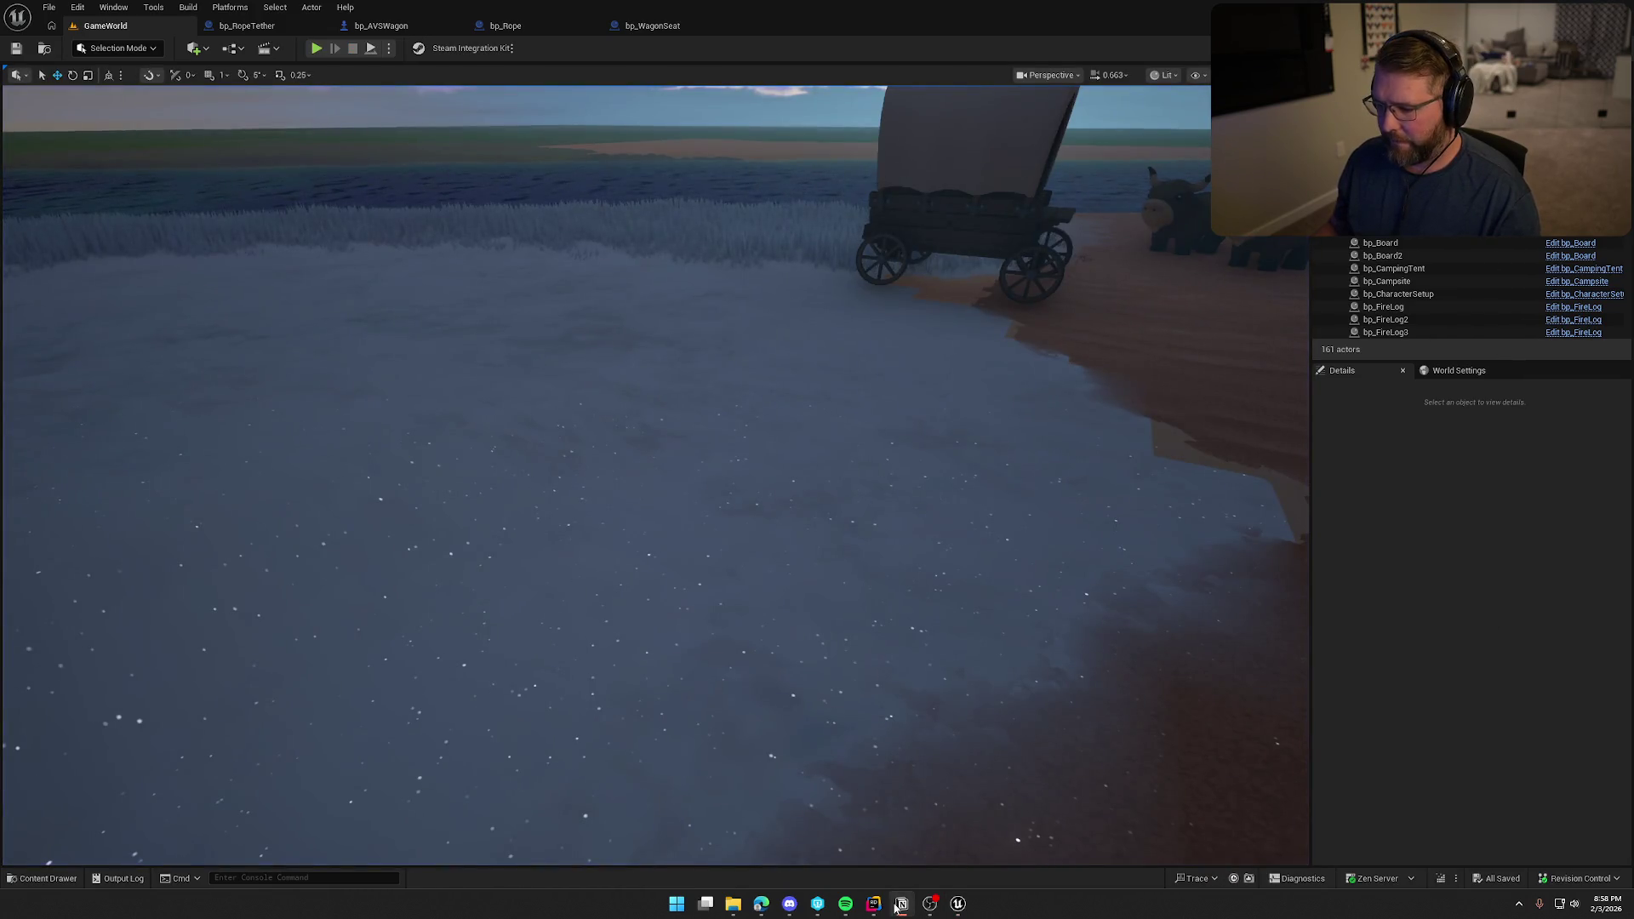
left_click(873, 903)
left_click(885, 790)
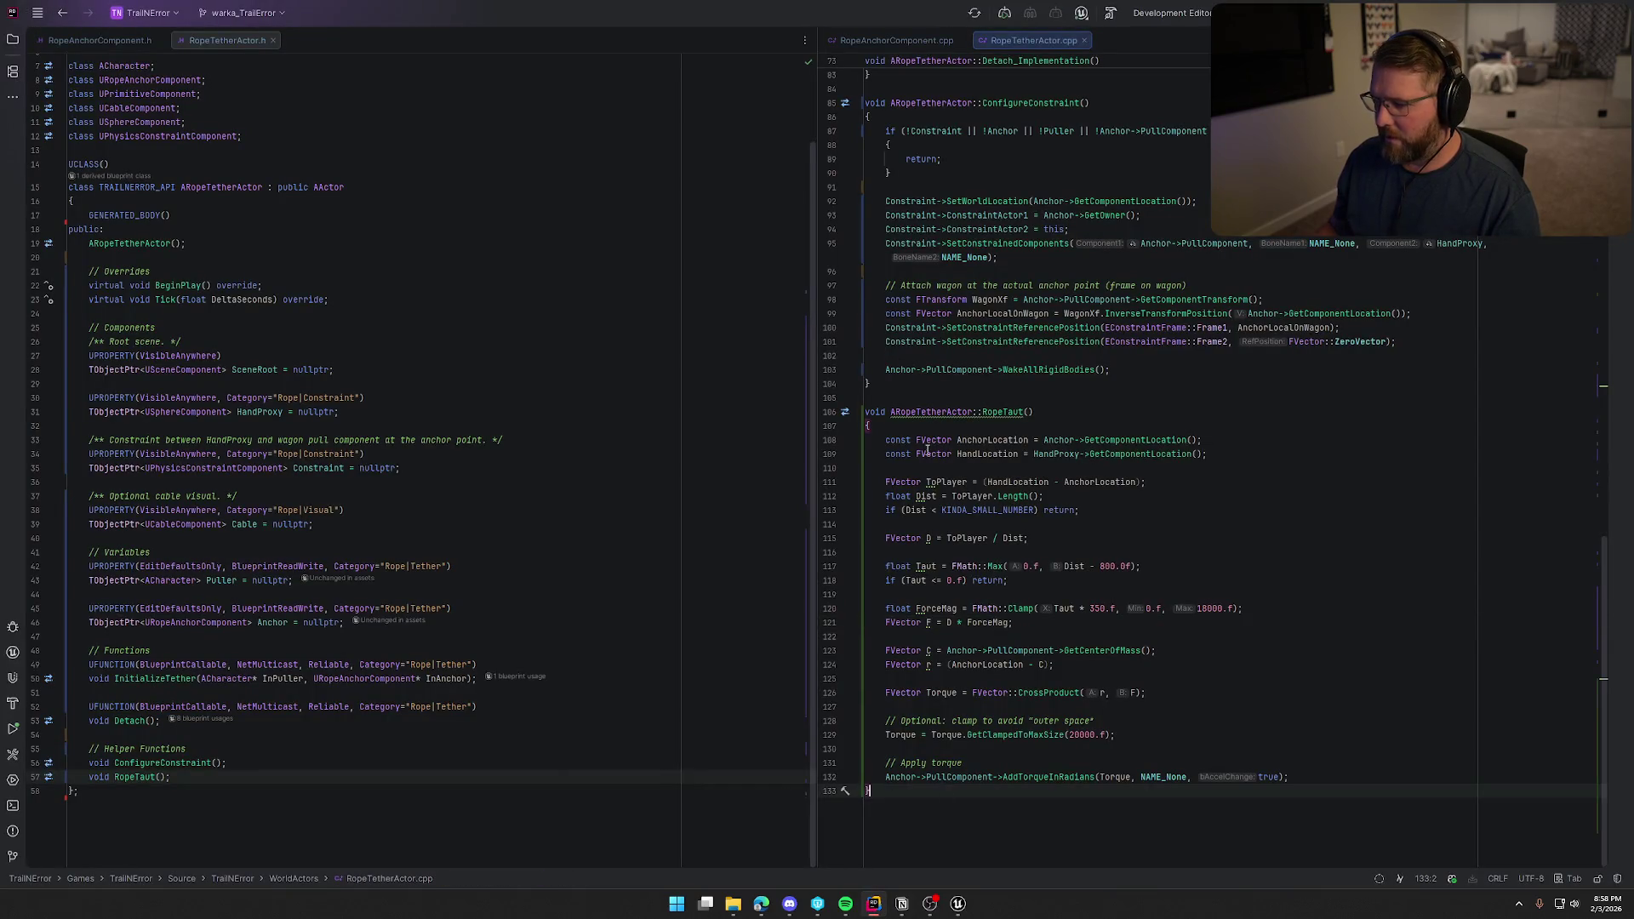
Delete the RopeTaut function definition and cut its declaration from the header.
key("ctrl+w")
key("ctrl+w")
key("ctrl+w")
key("Delete")
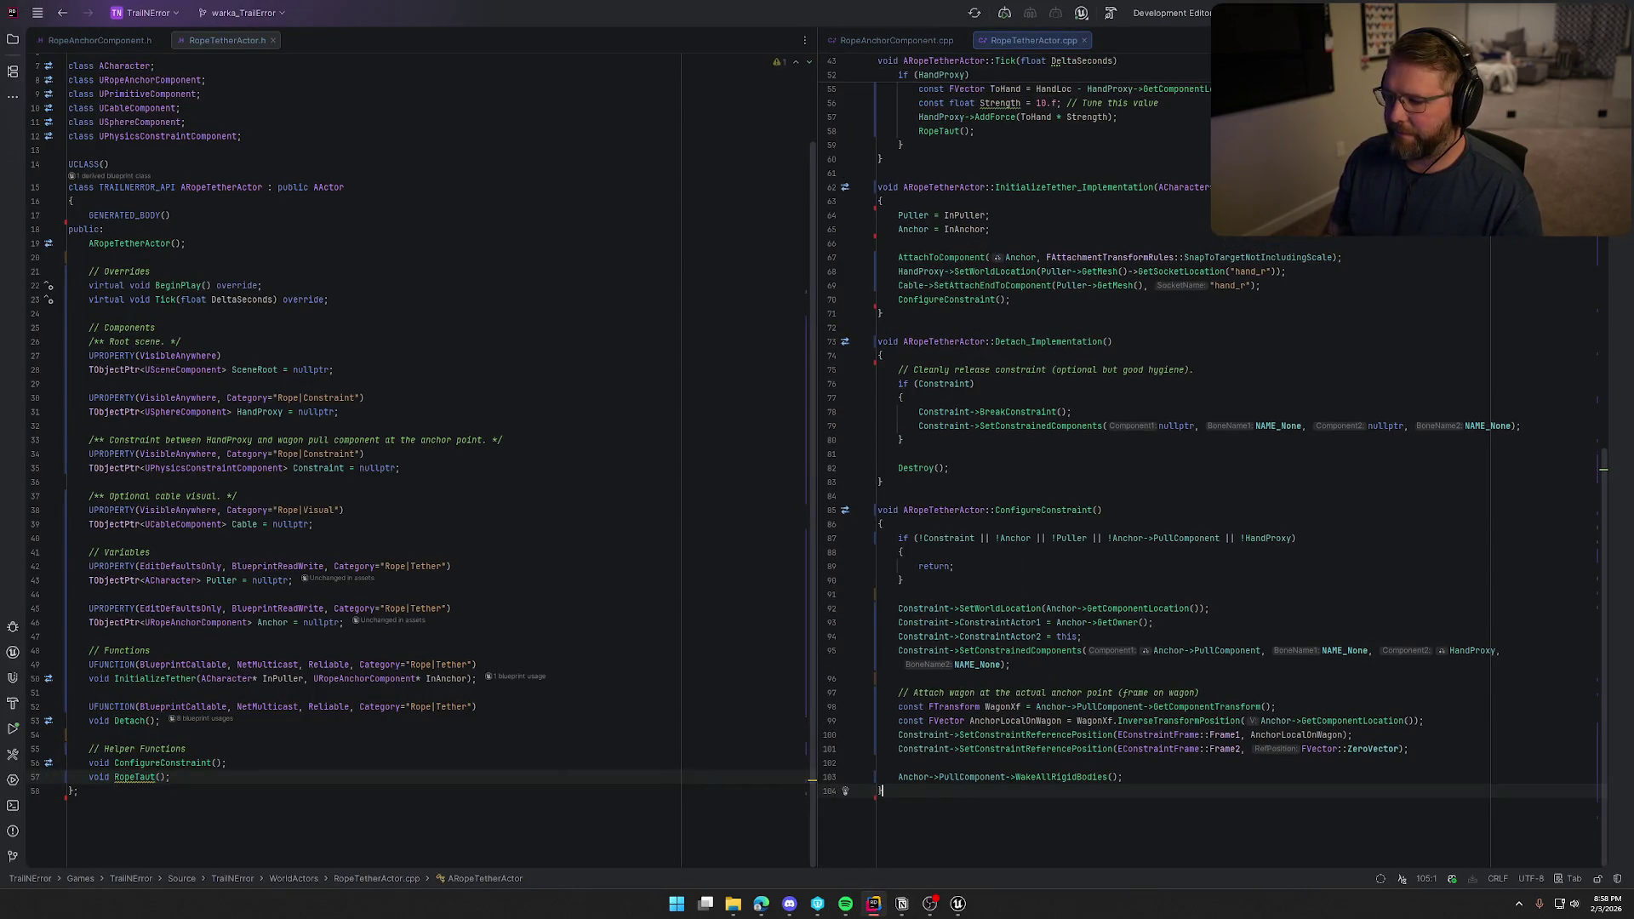
key("ctrl+x")
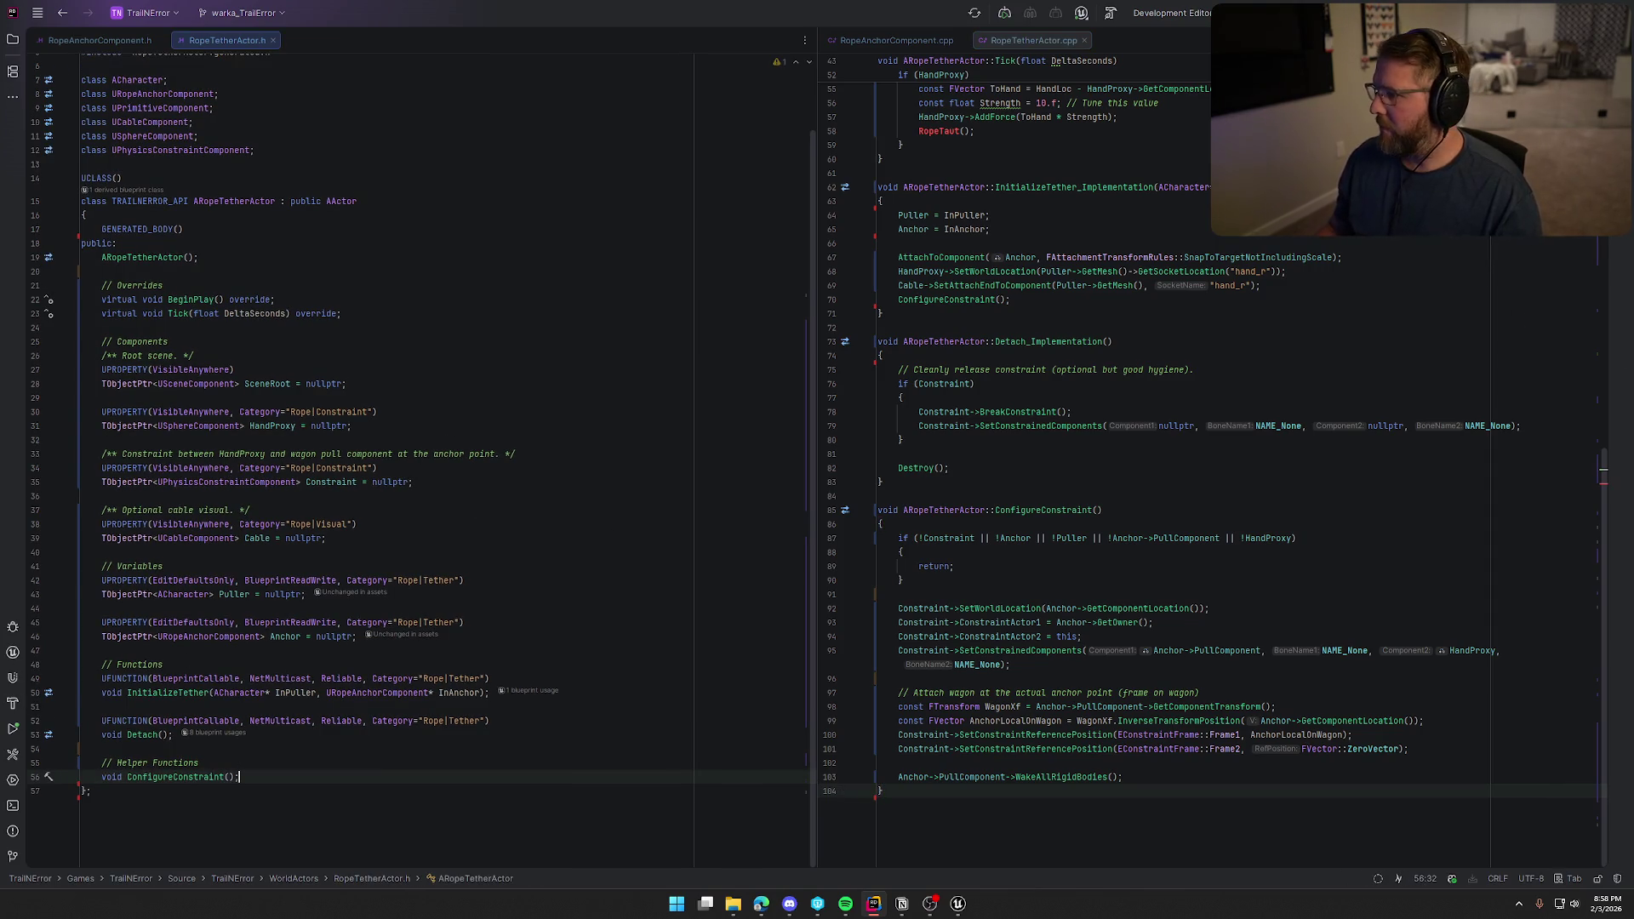
Remove the RopeTaut() call line from ARopeTetherActor::Tick, then go back to Unreal Editor.
scroll(1420, 537, "up", 5)
left_click(997, 300)
key("shift+Home")
key("BackSpace")
key("BackSpace")
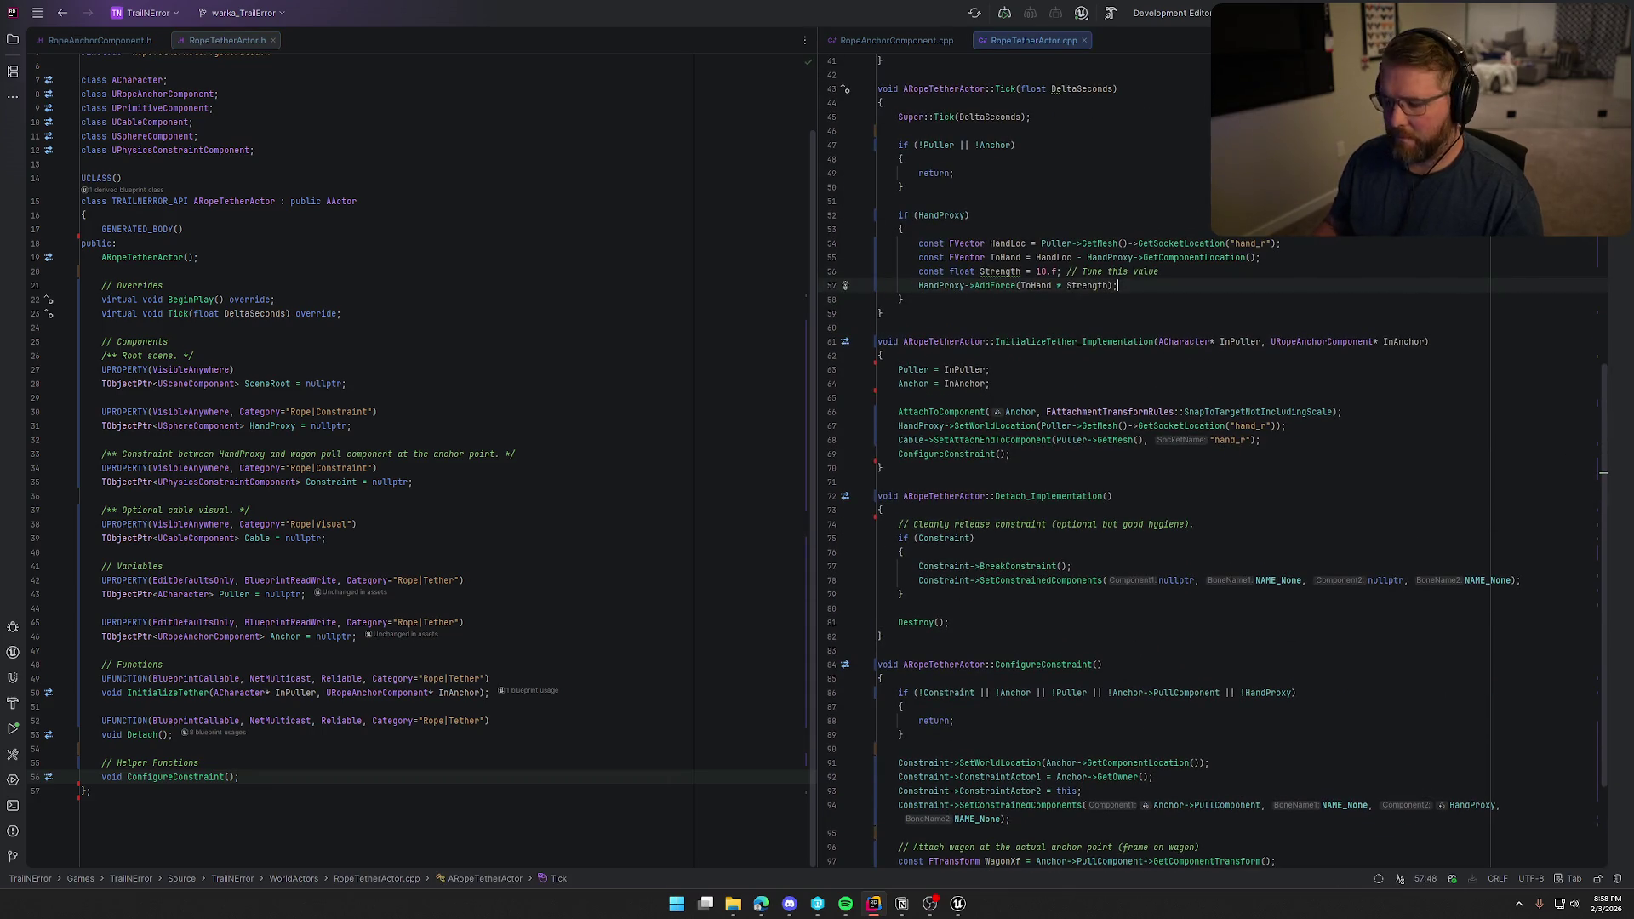
left_click(958, 903)
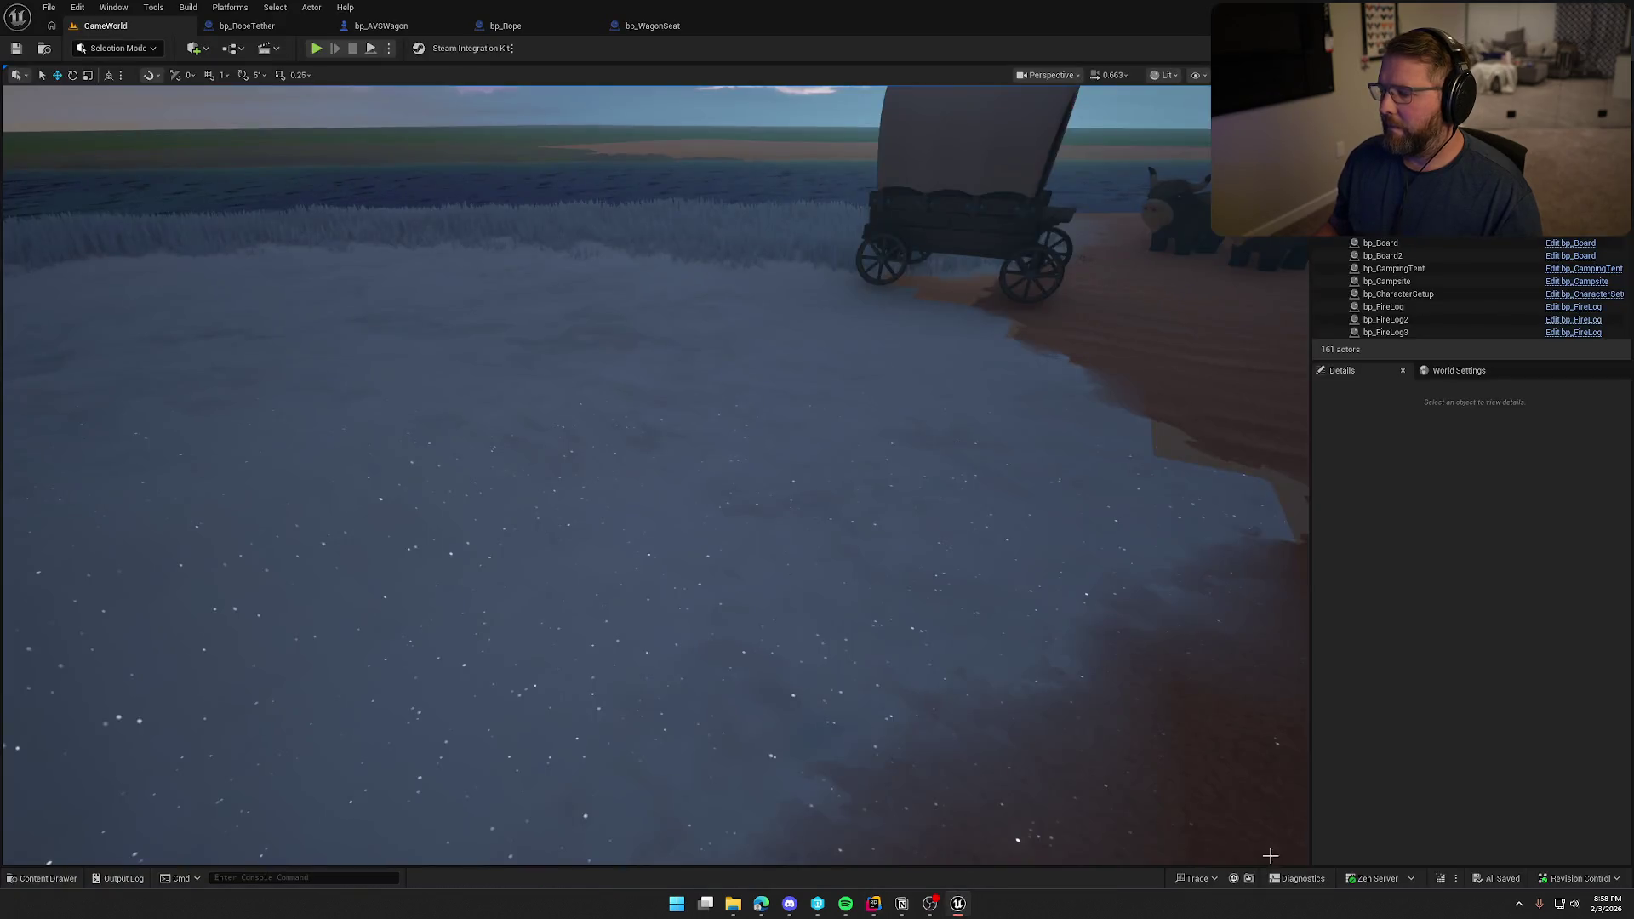
Live Code compile the rope changes, close the successful log, and start Play.
left_click(1439, 881)
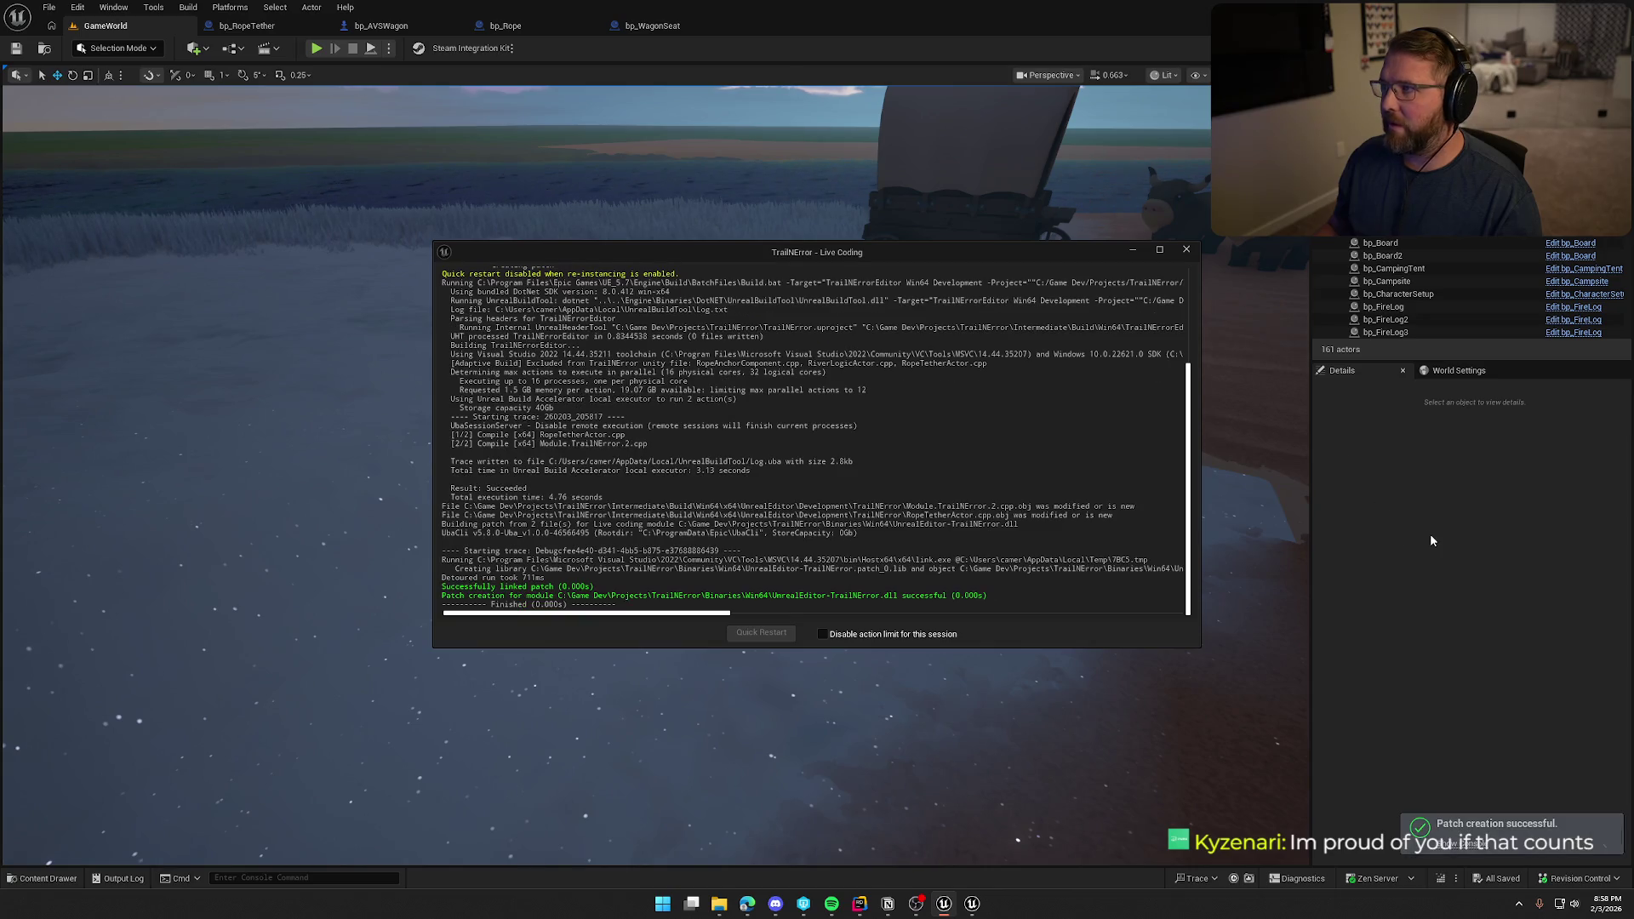
left_click(1186, 249)
left_click(315, 48)
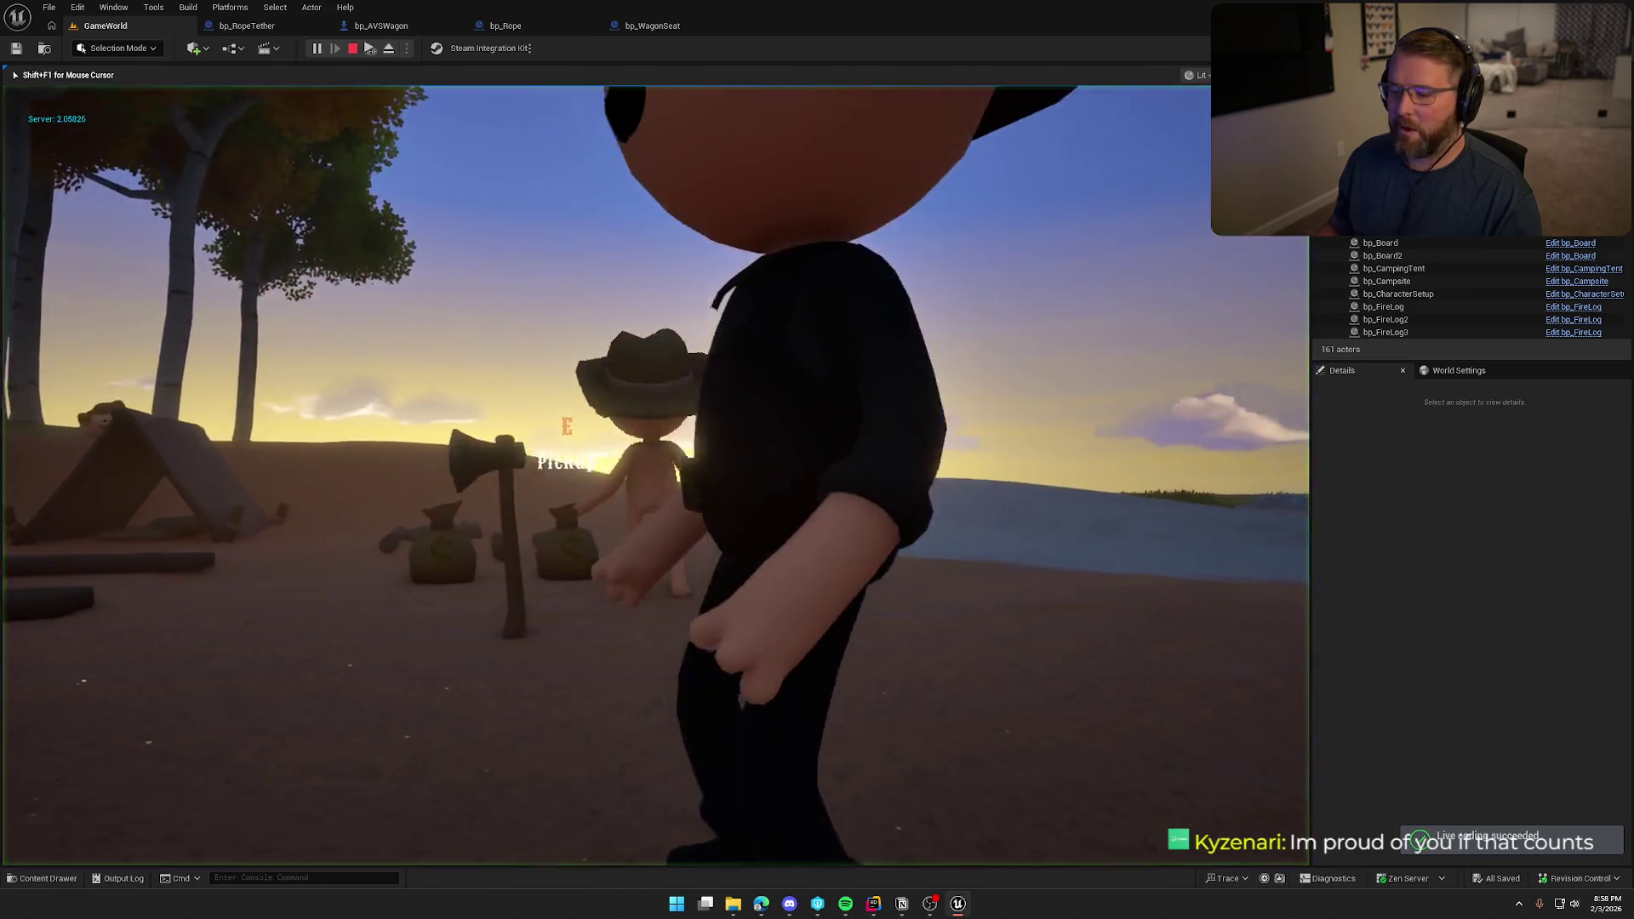
Run the character through the snow with the rope and back up to the wagon.
key("shift+w")
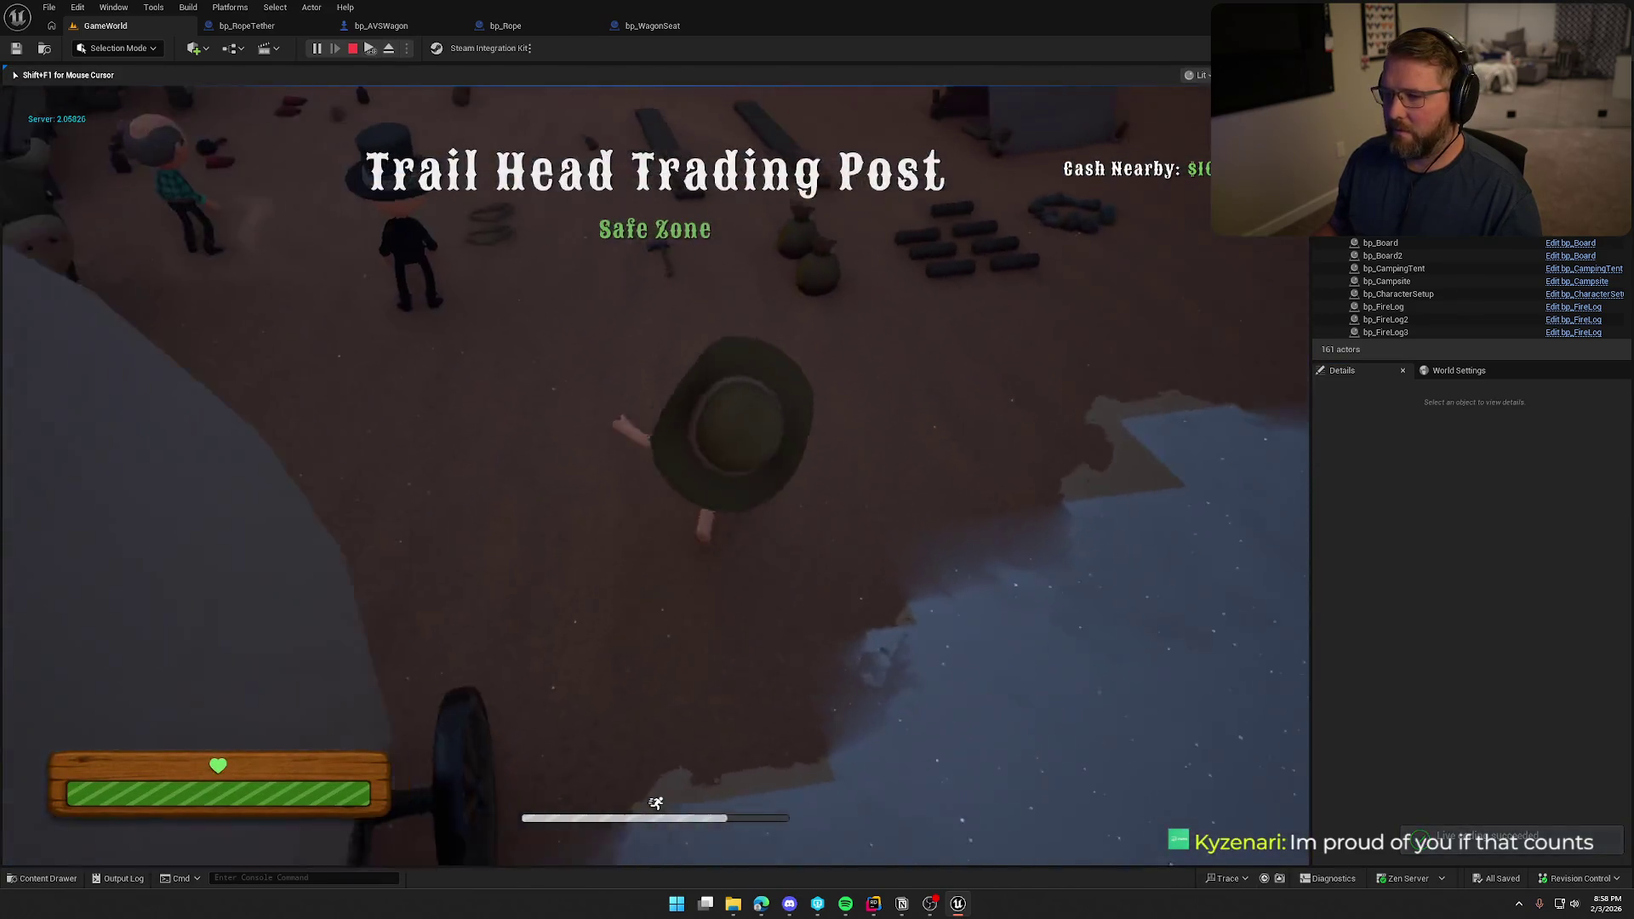
key("e")
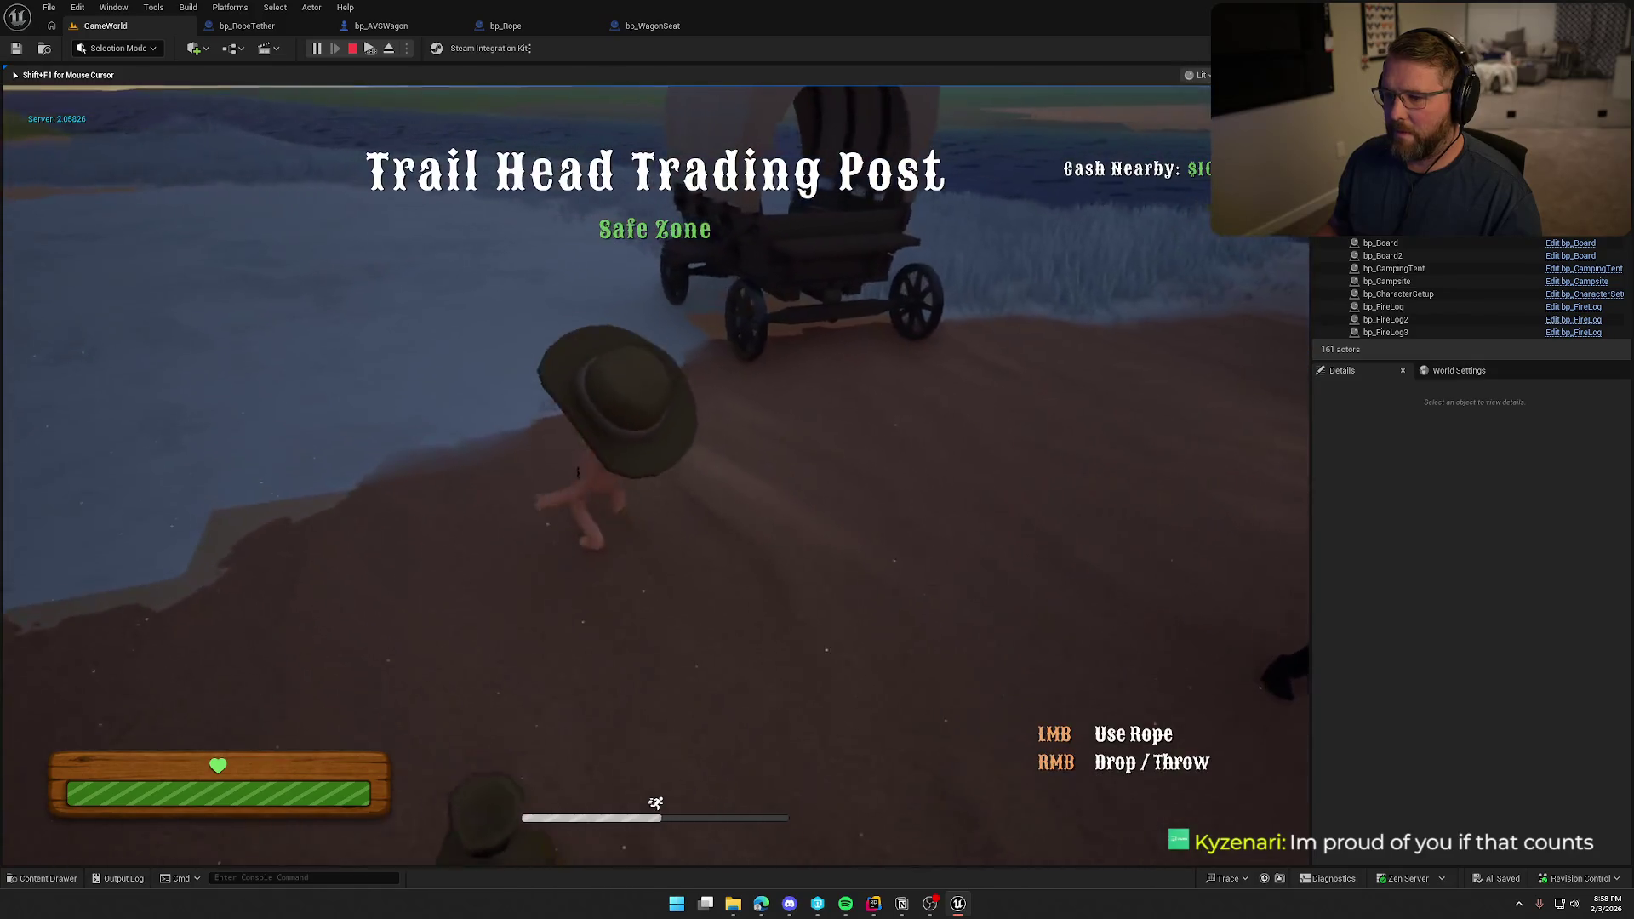
key("shift+s")
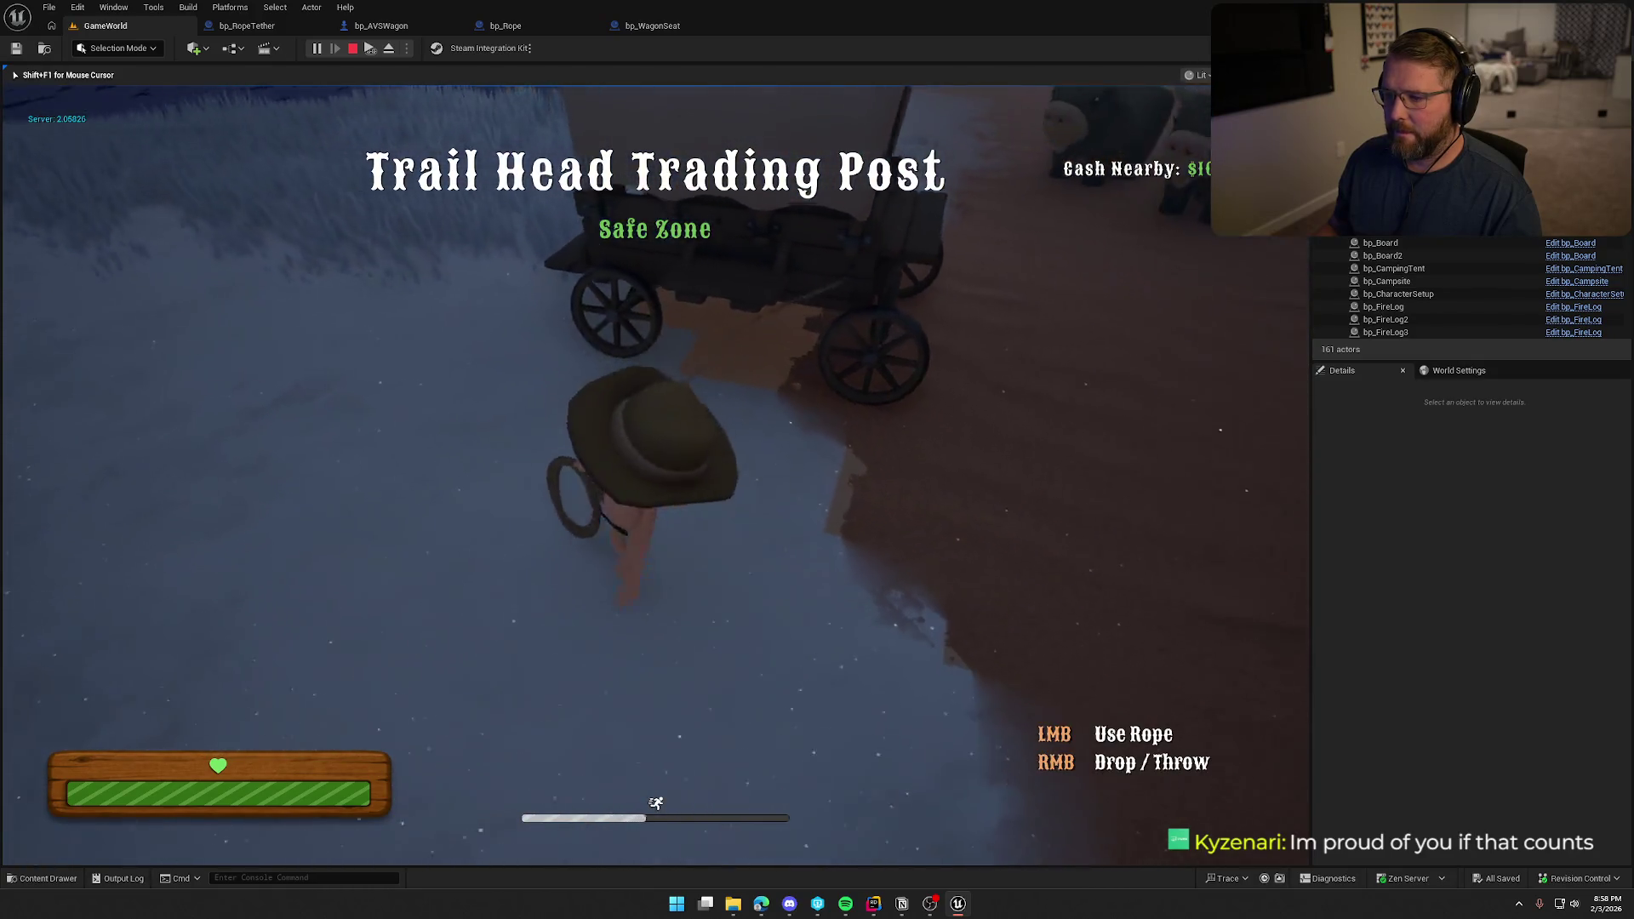
key("shift+s")
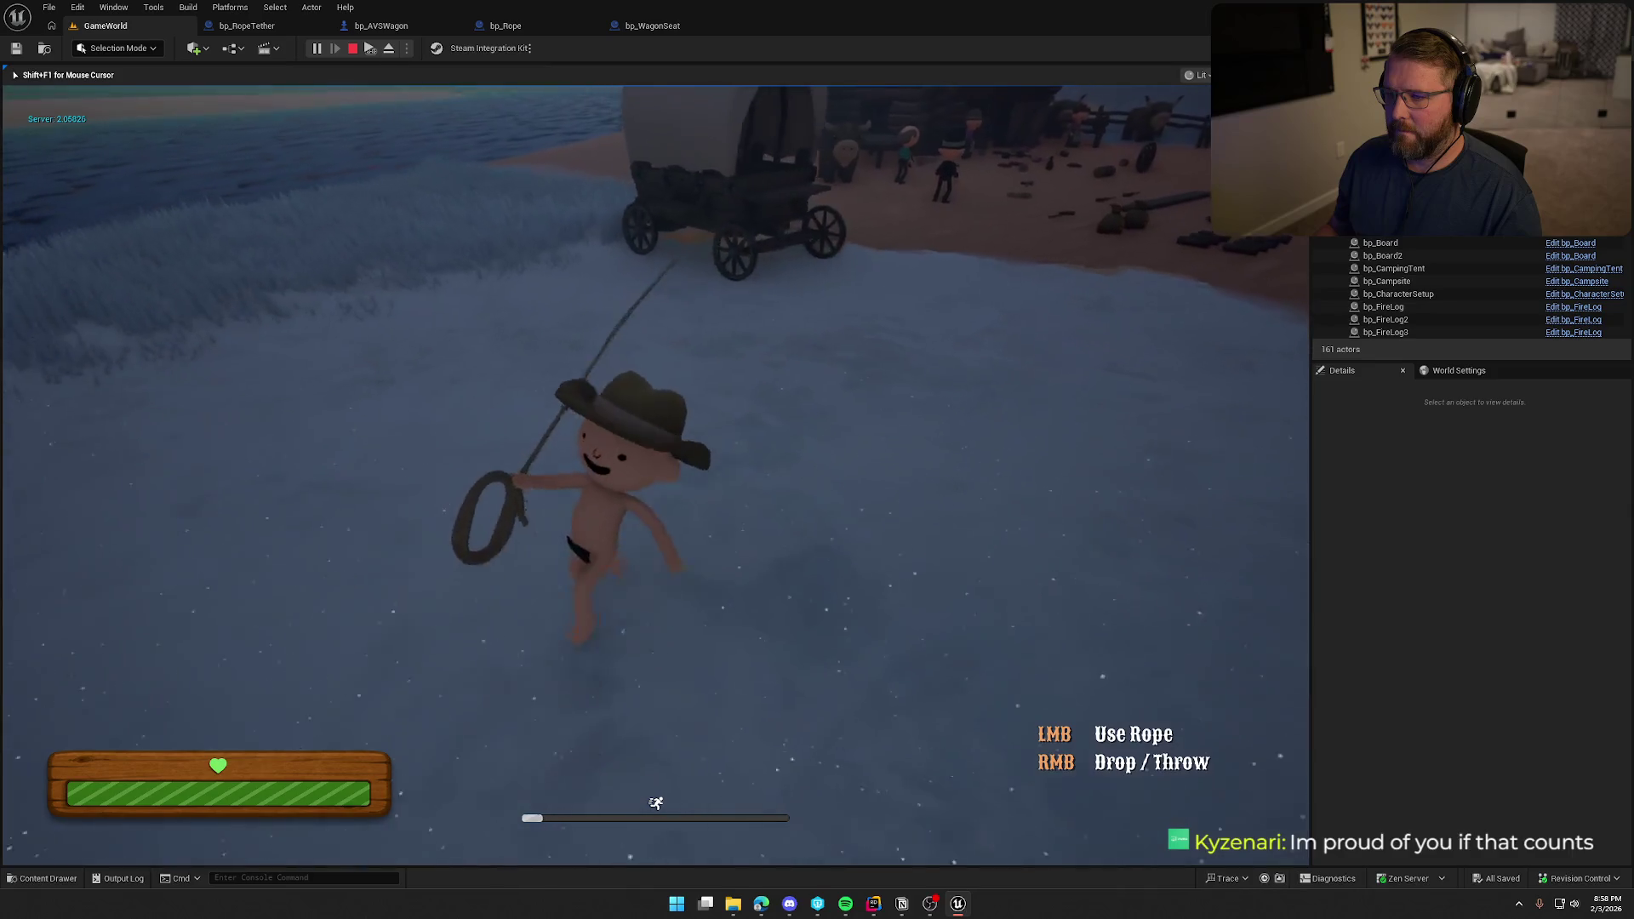
key("s")
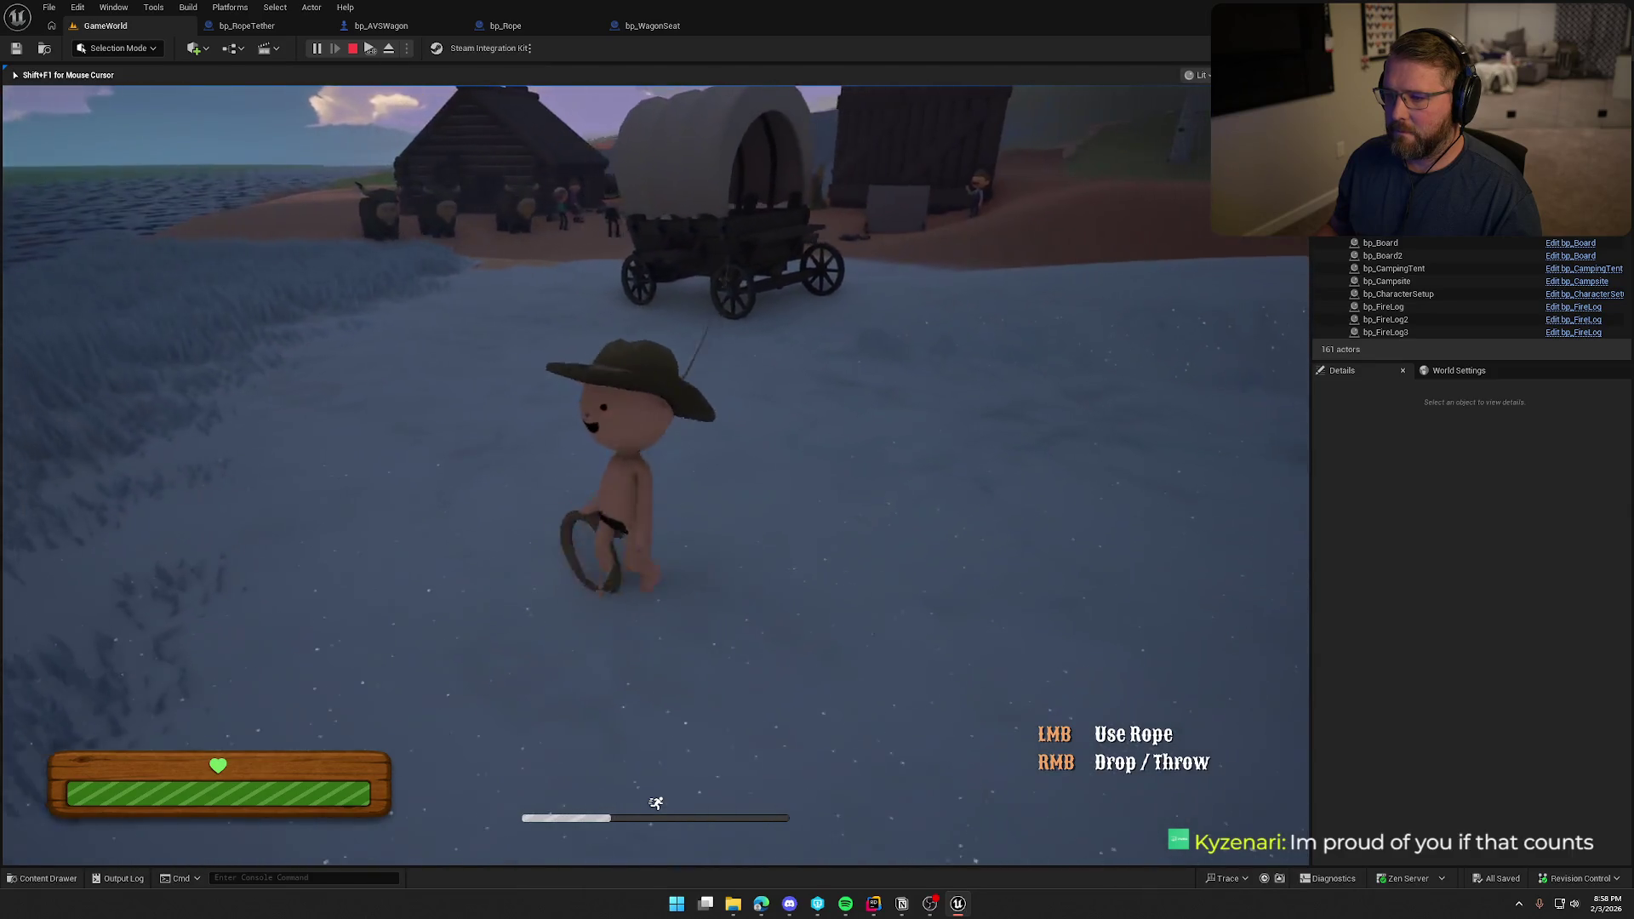
key("w")
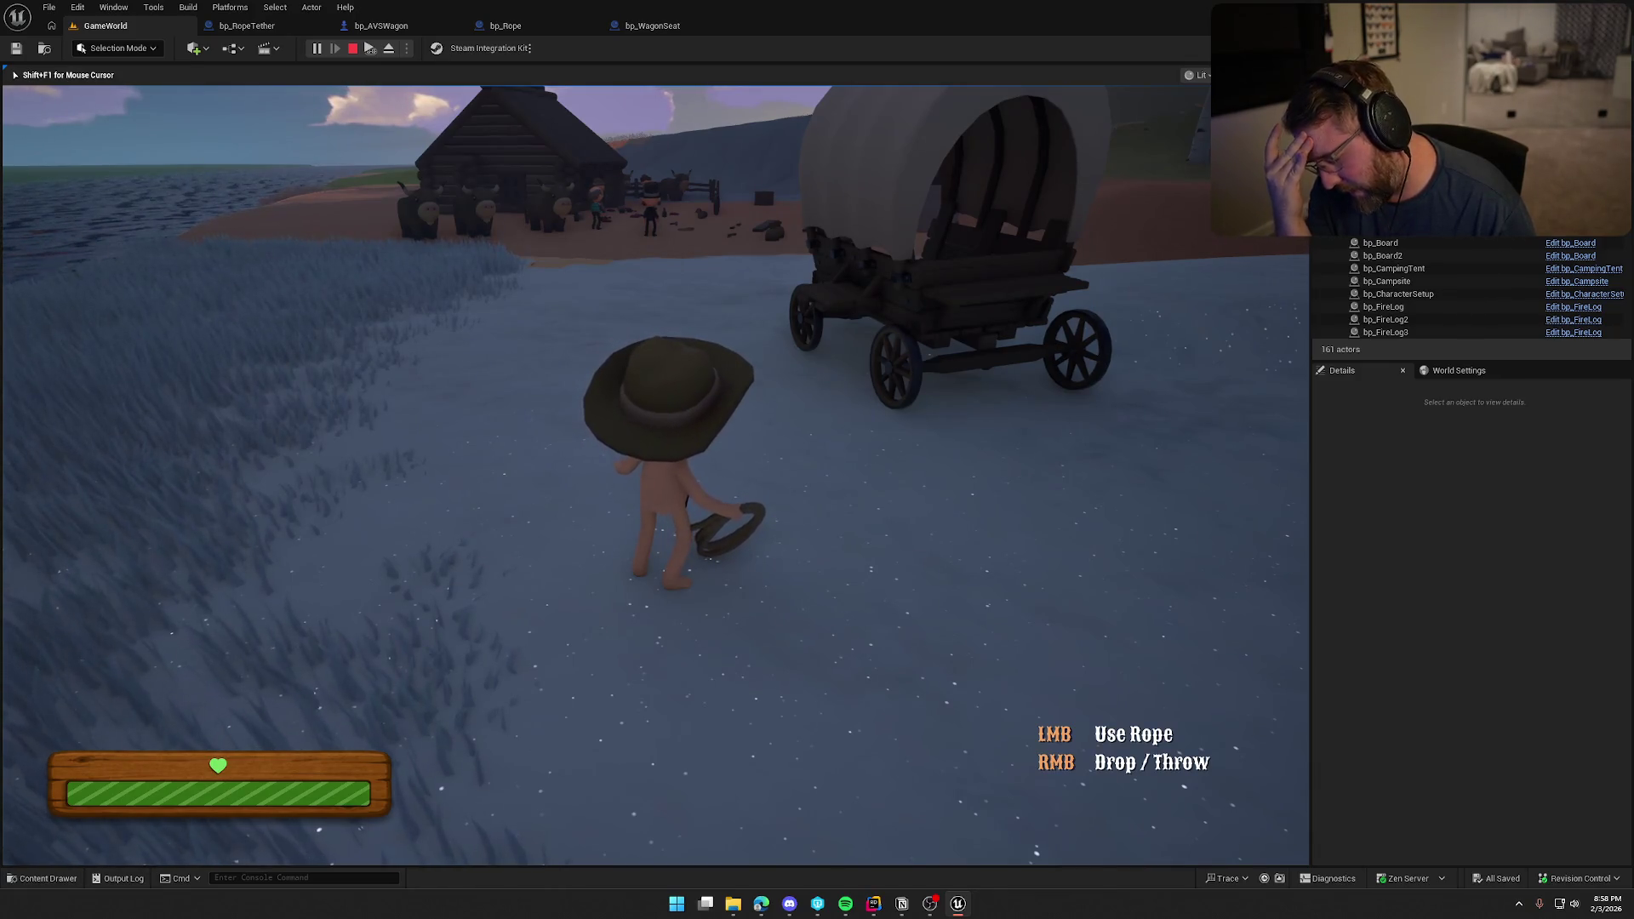
key("w")
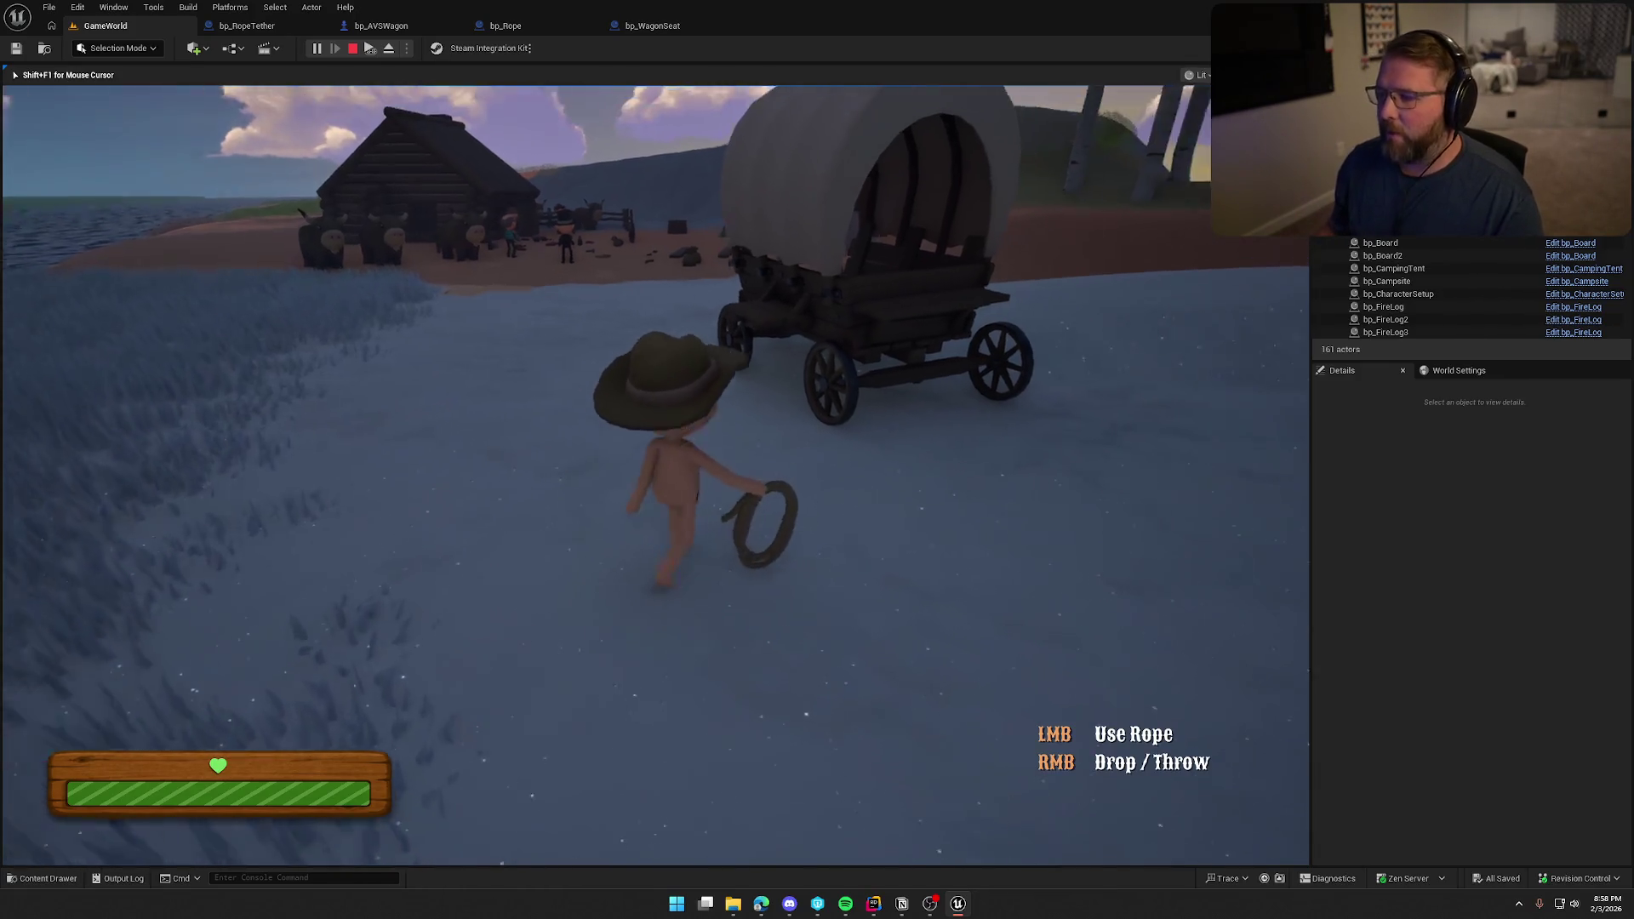
Tie the rope to the wagon, drop it, pick it back up, pull it taut, then detach.
left_click(655, 475)
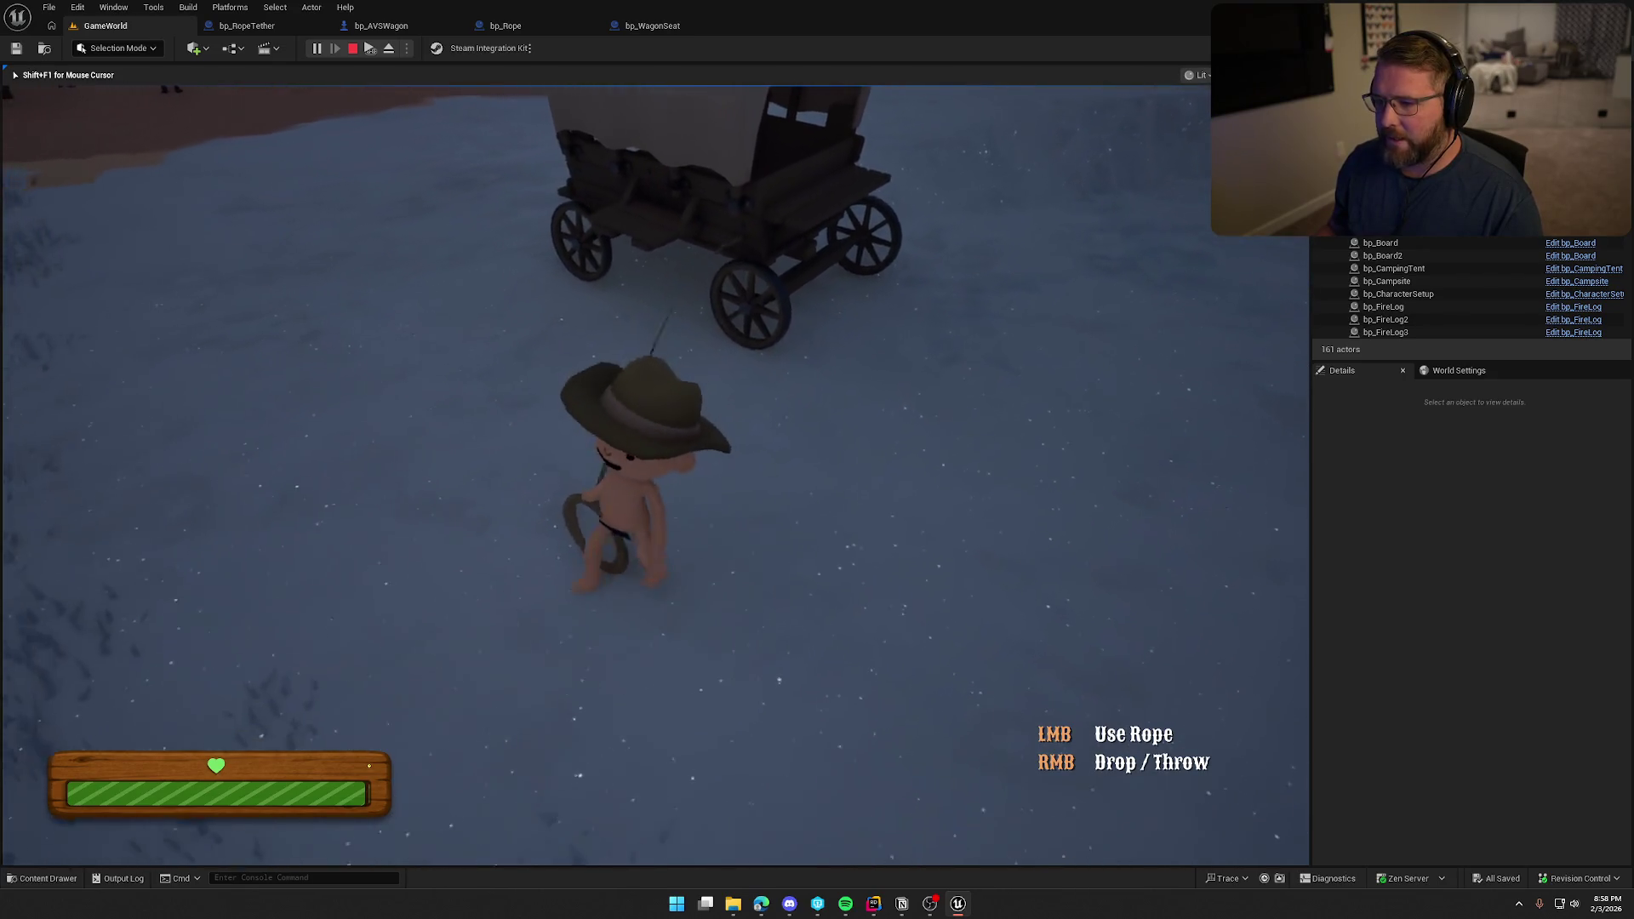
right_click(656, 475)
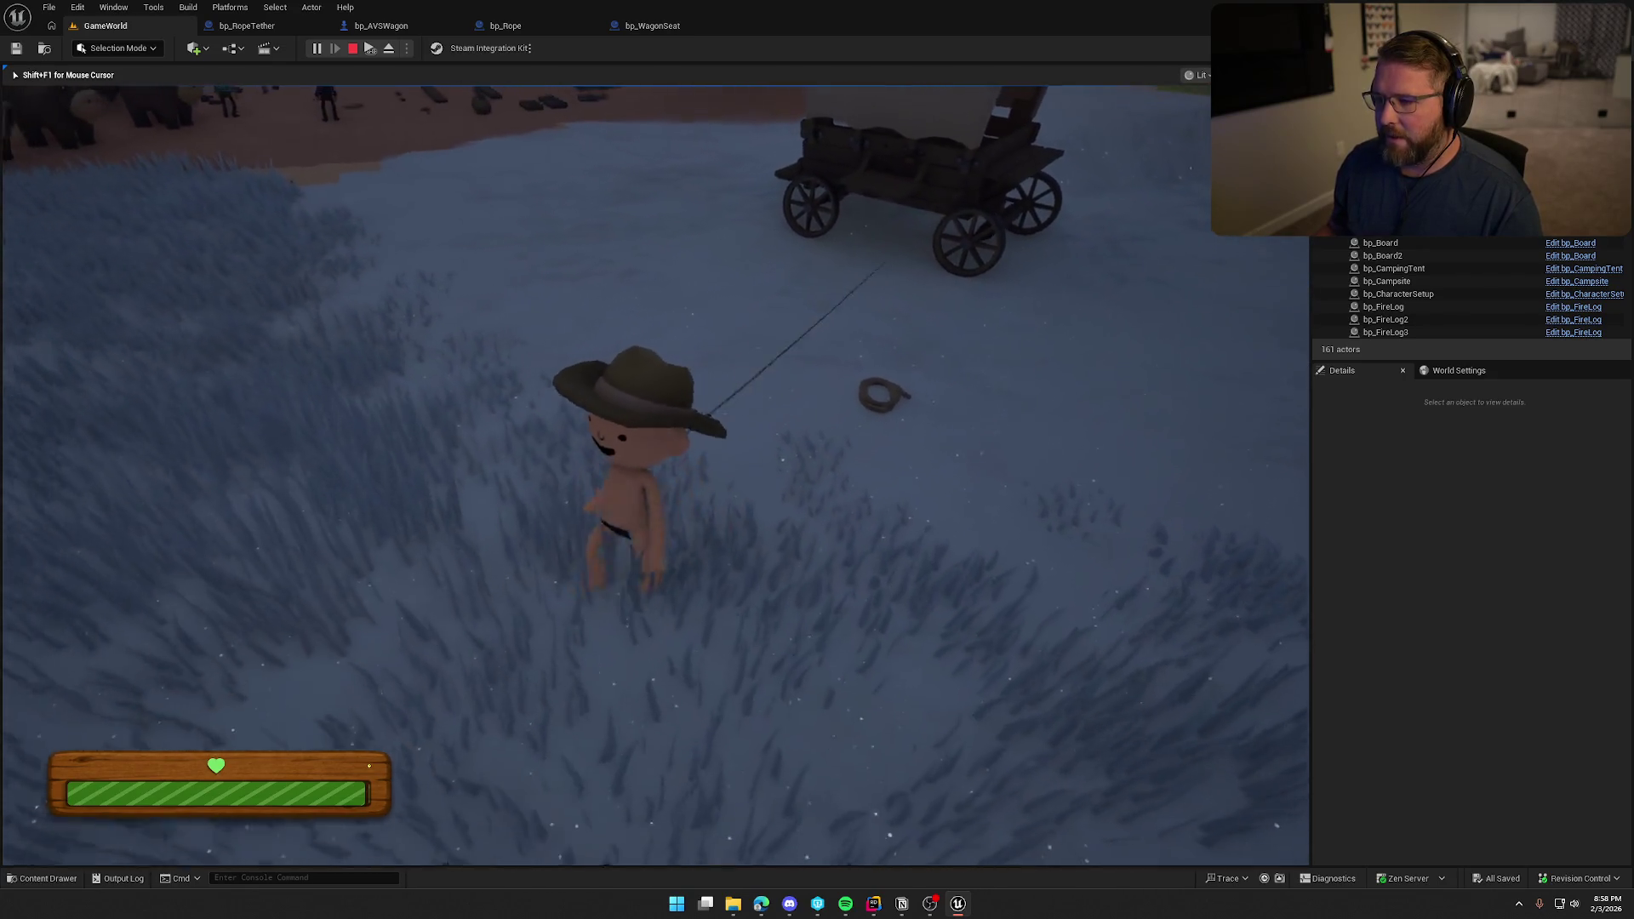
key("w")
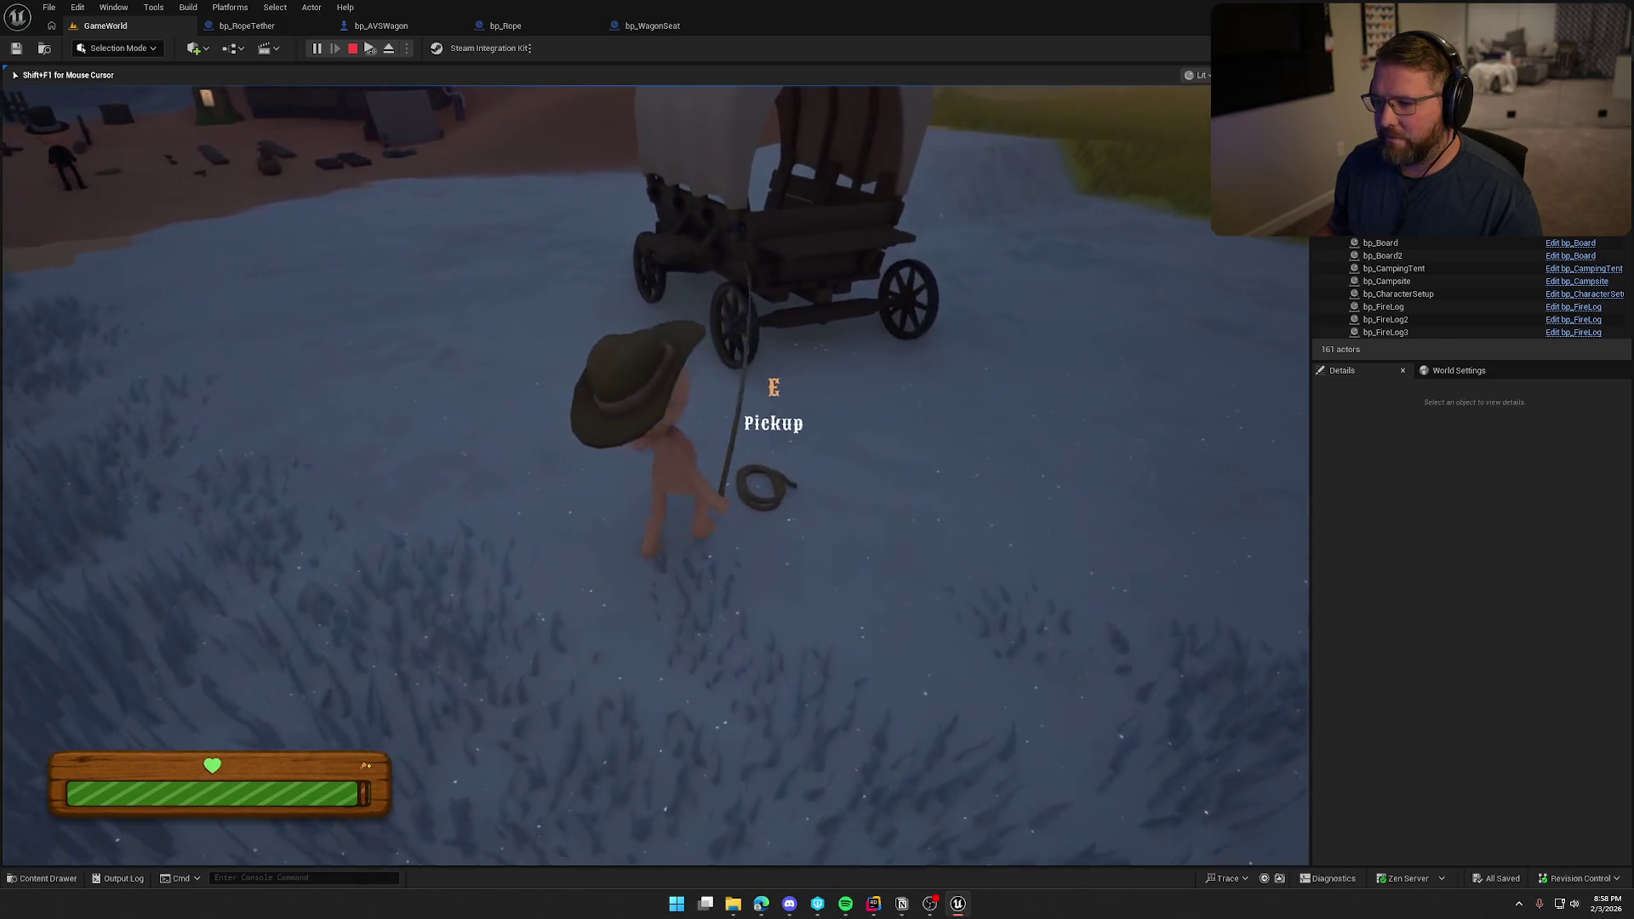
key("e")
key("a")
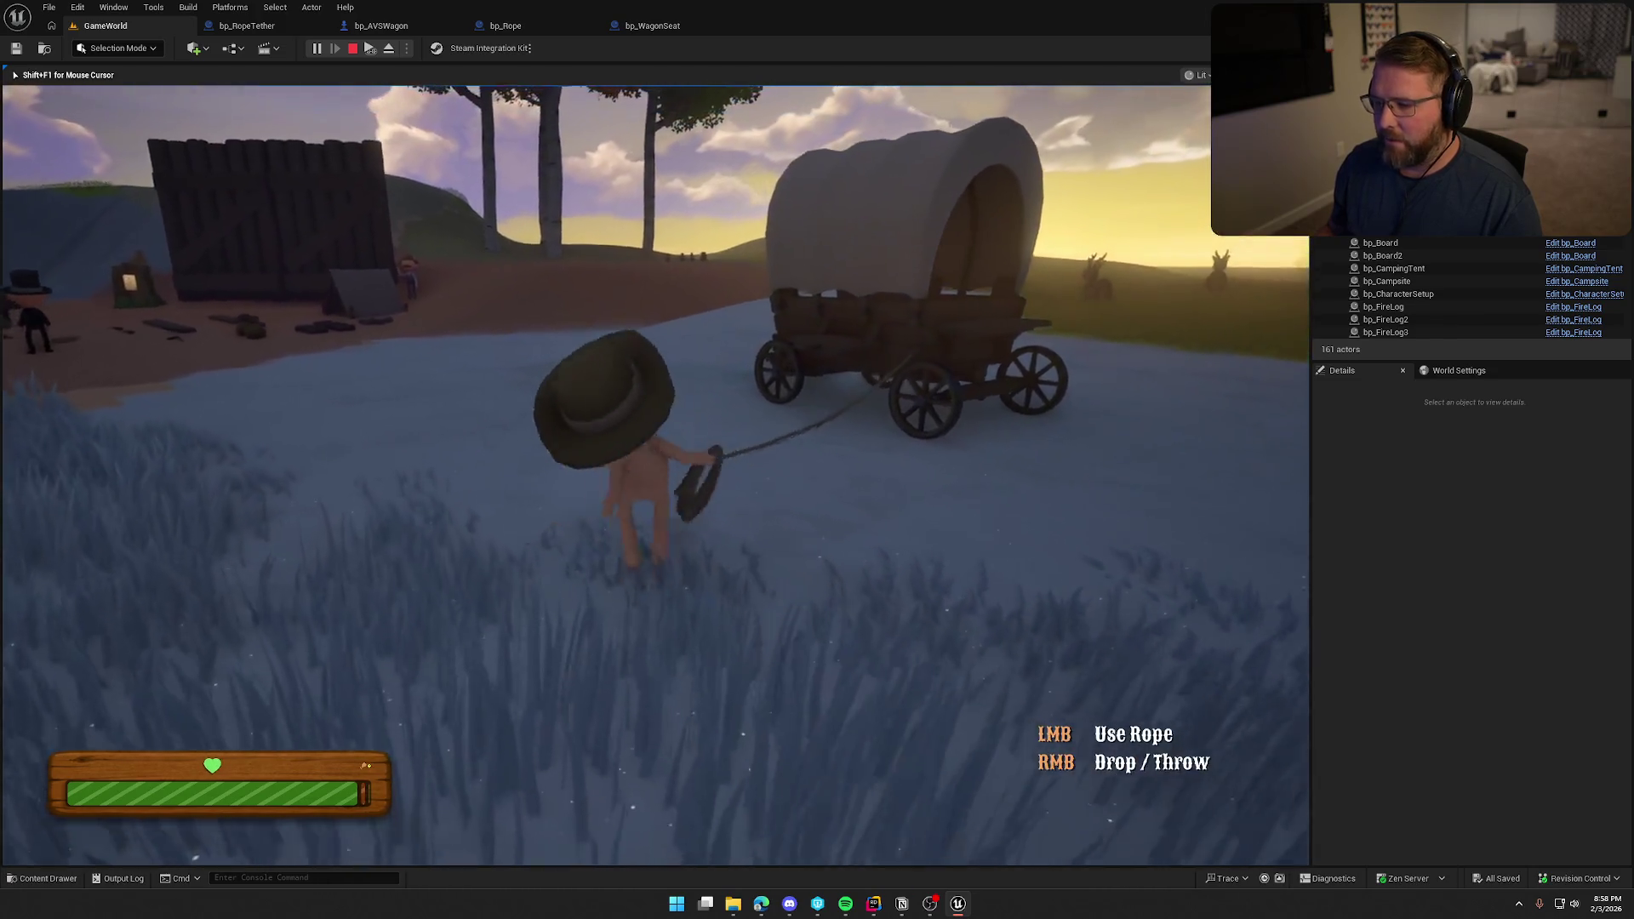
left_click(655, 474)
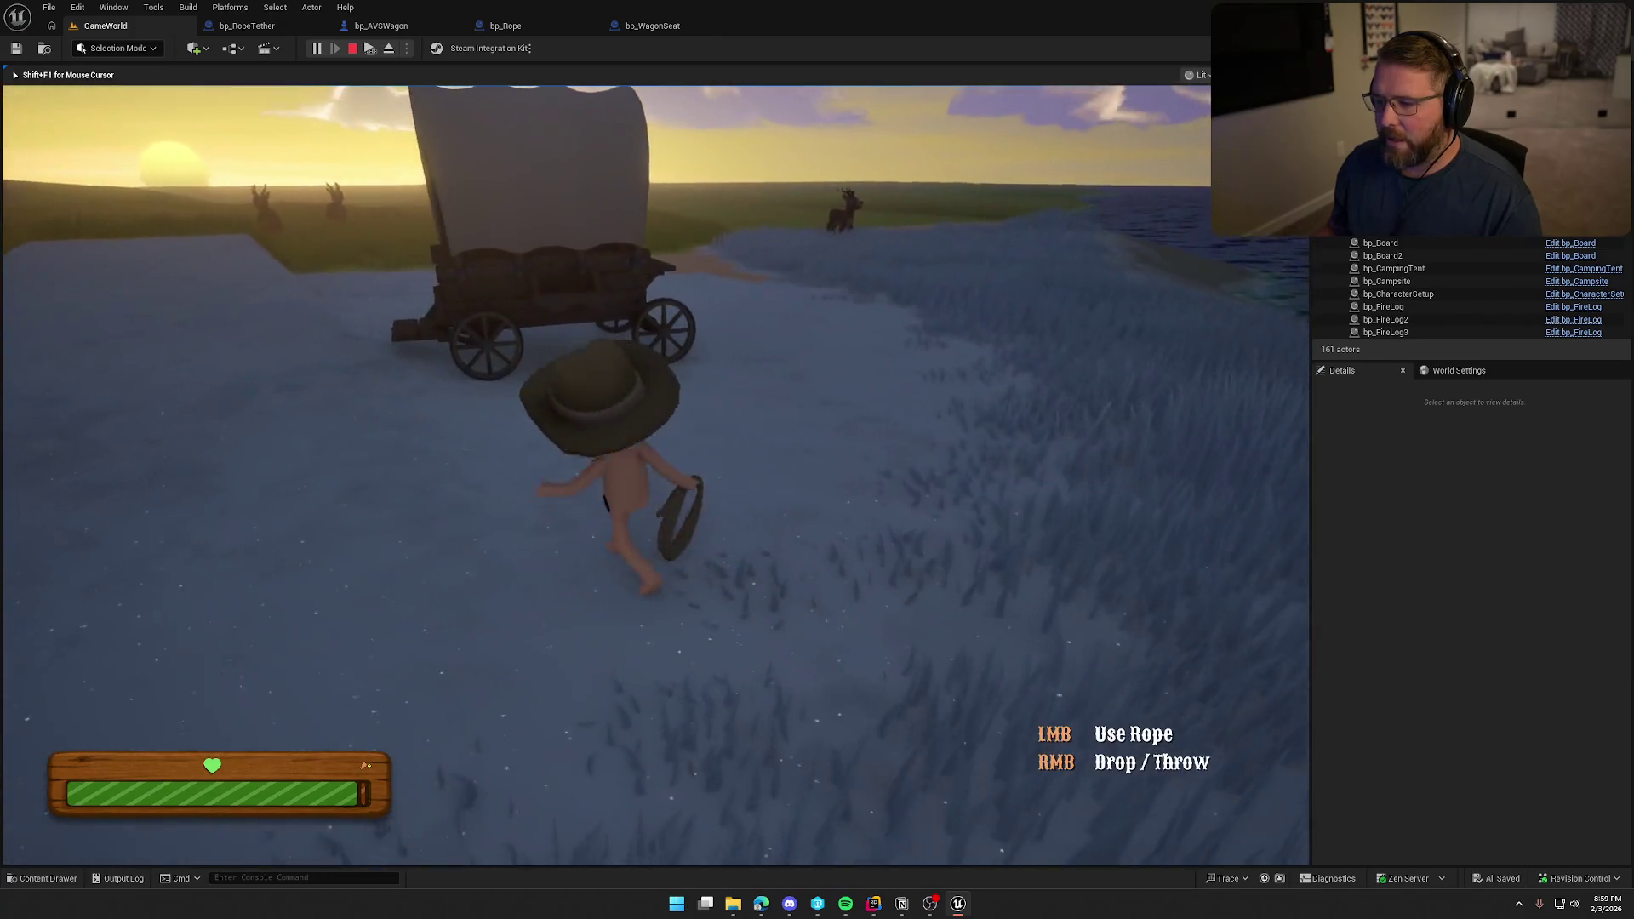
Move around the wagon, drop the rope on the ground and pick it back up.
key("w")
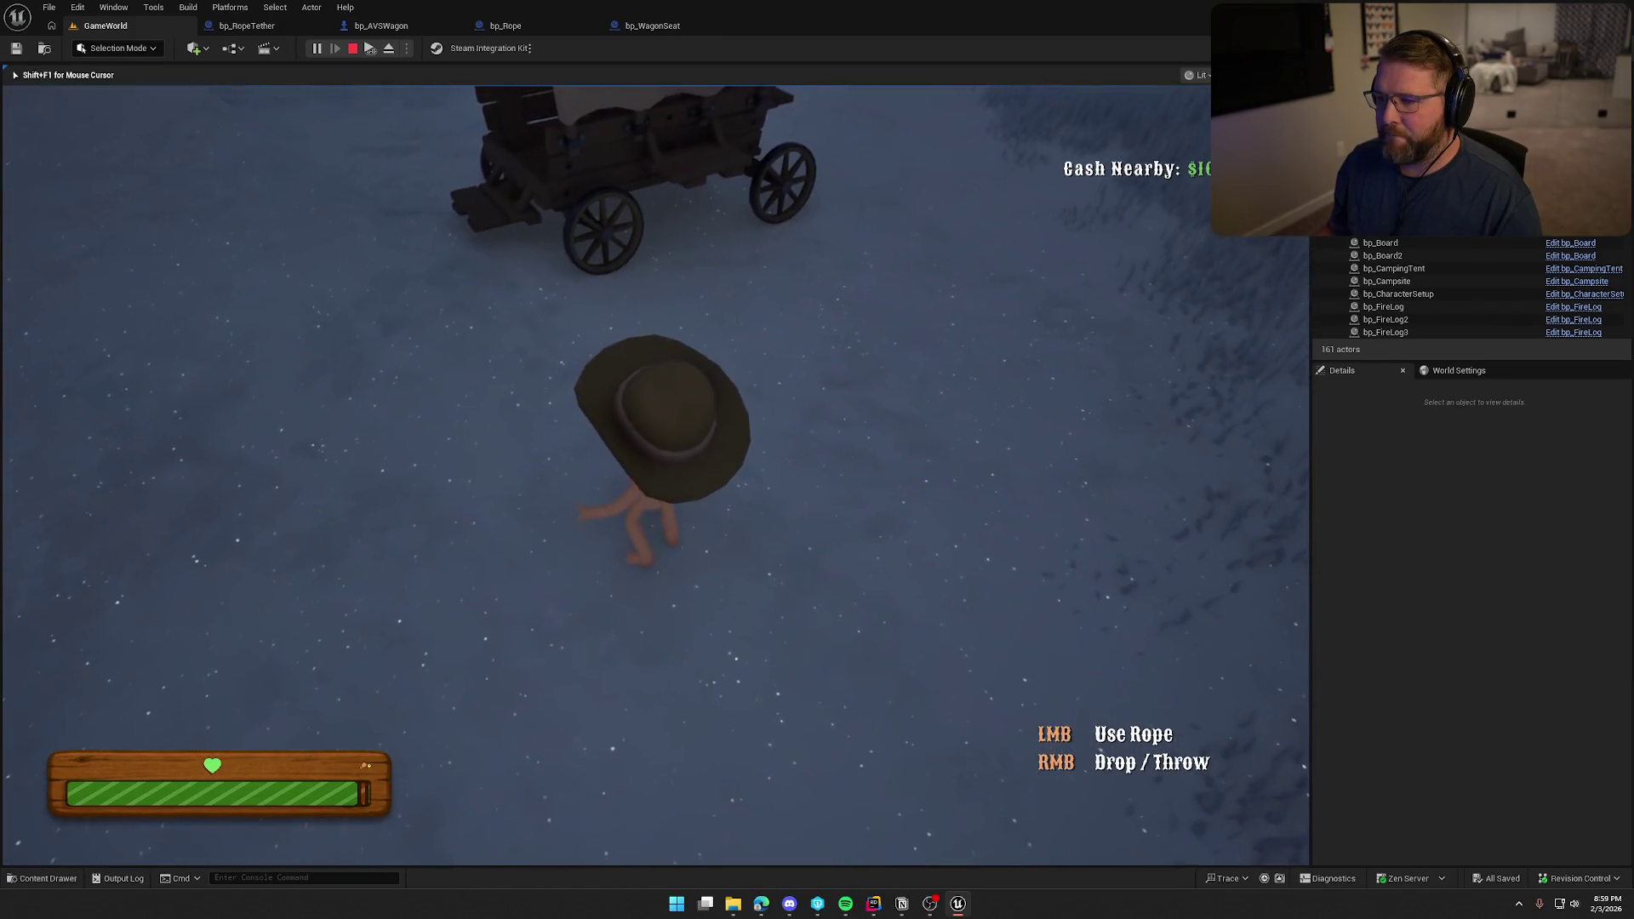
key("shift")
key("s")
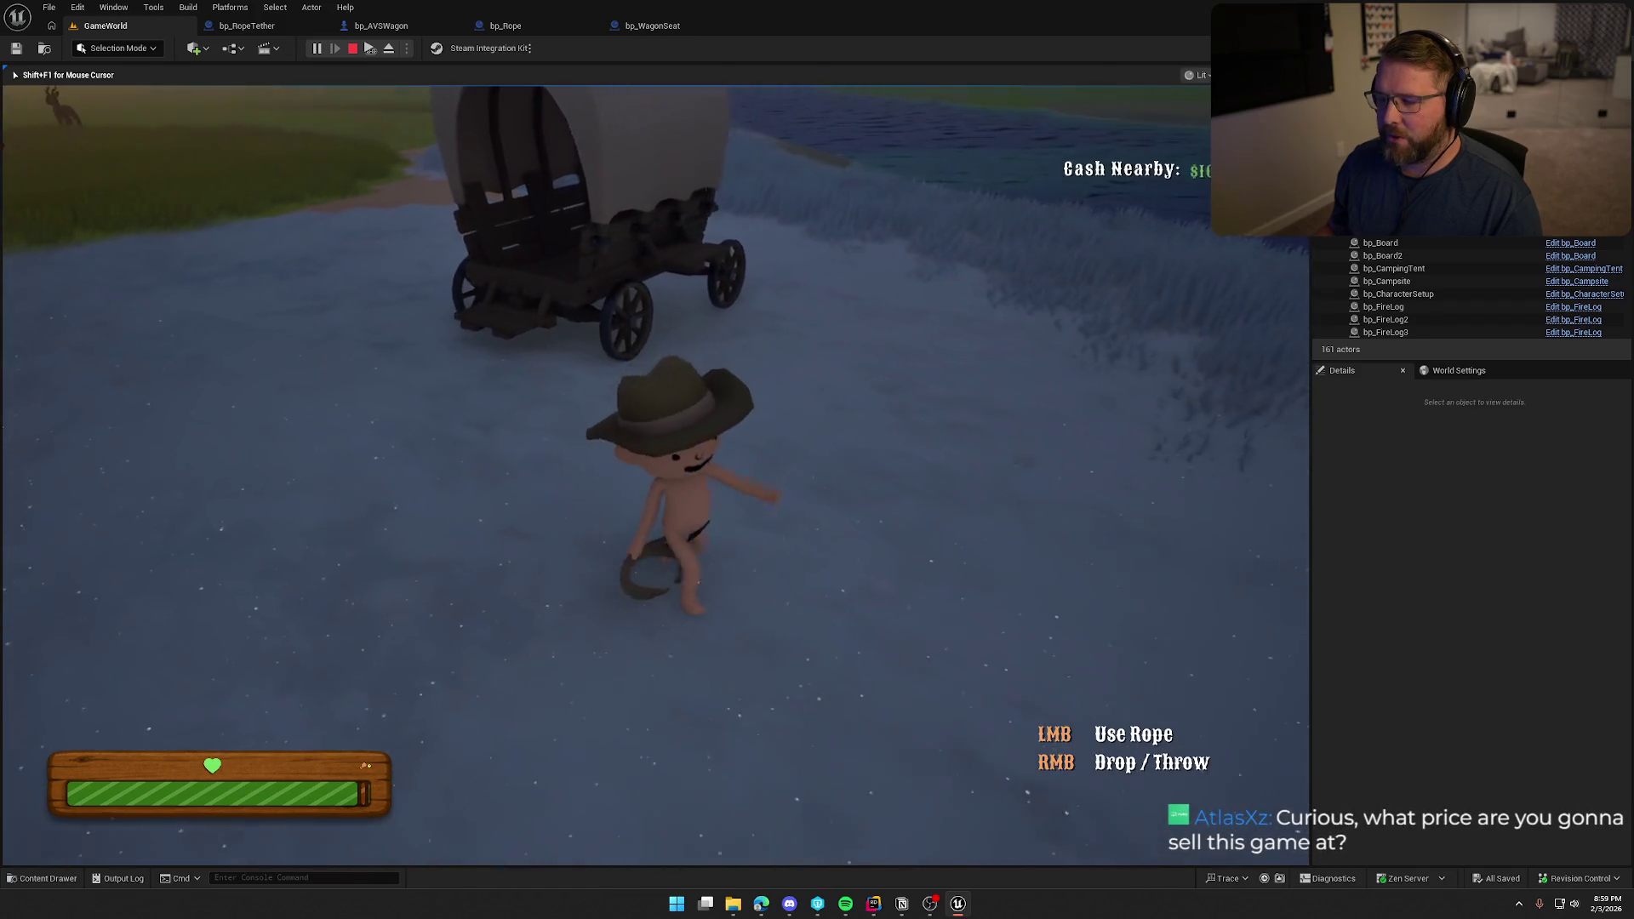
key("w")
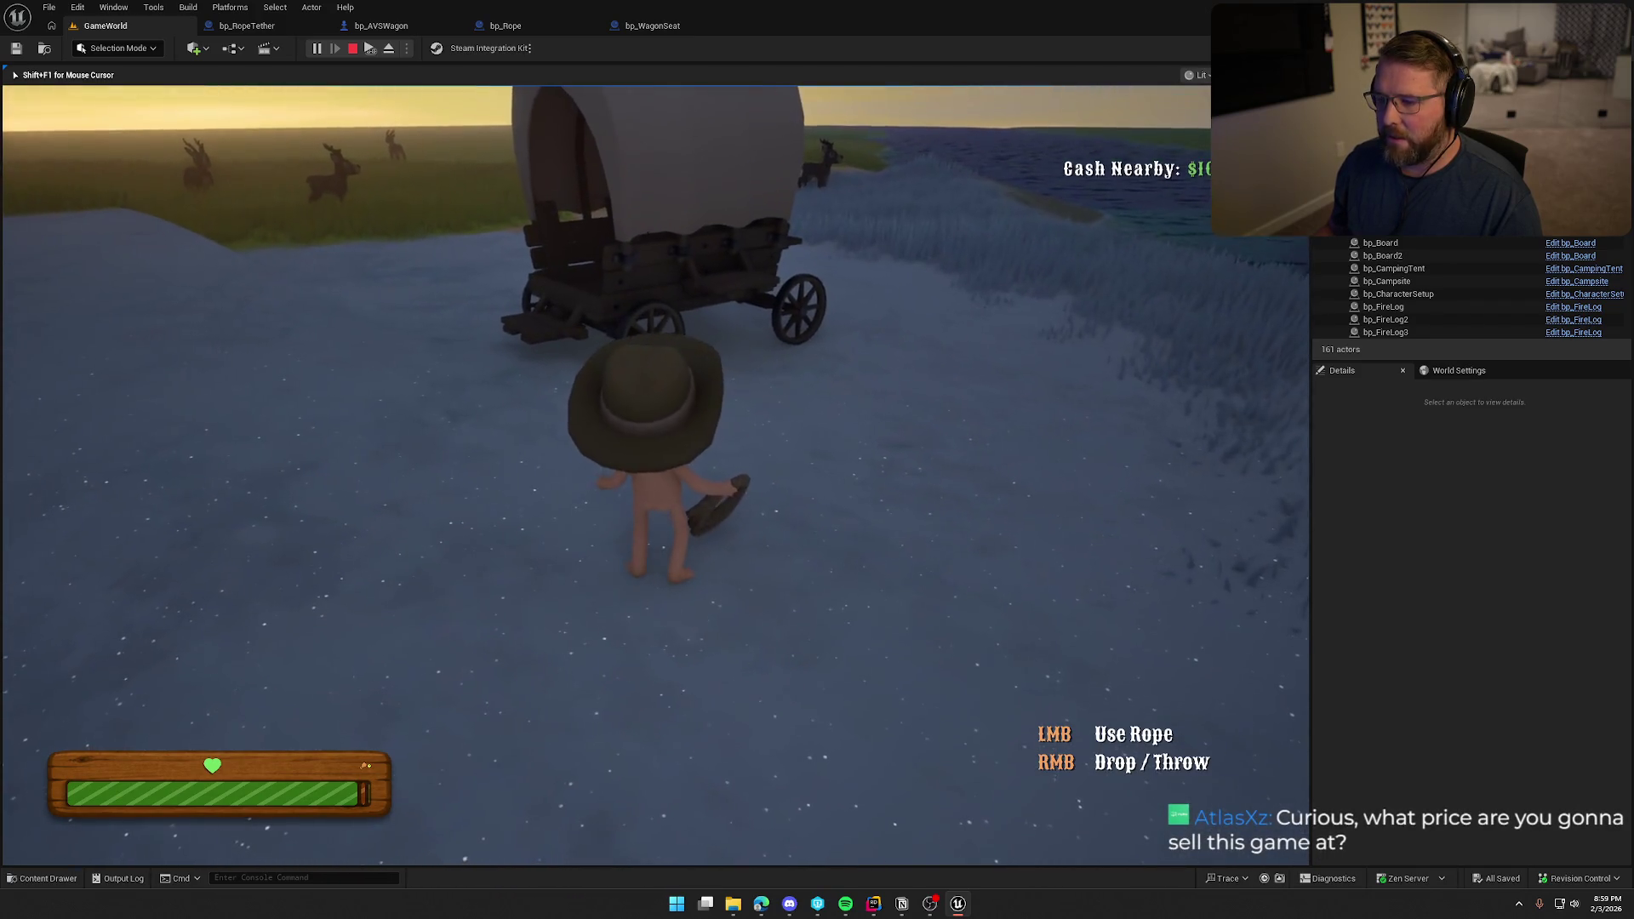
key("w")
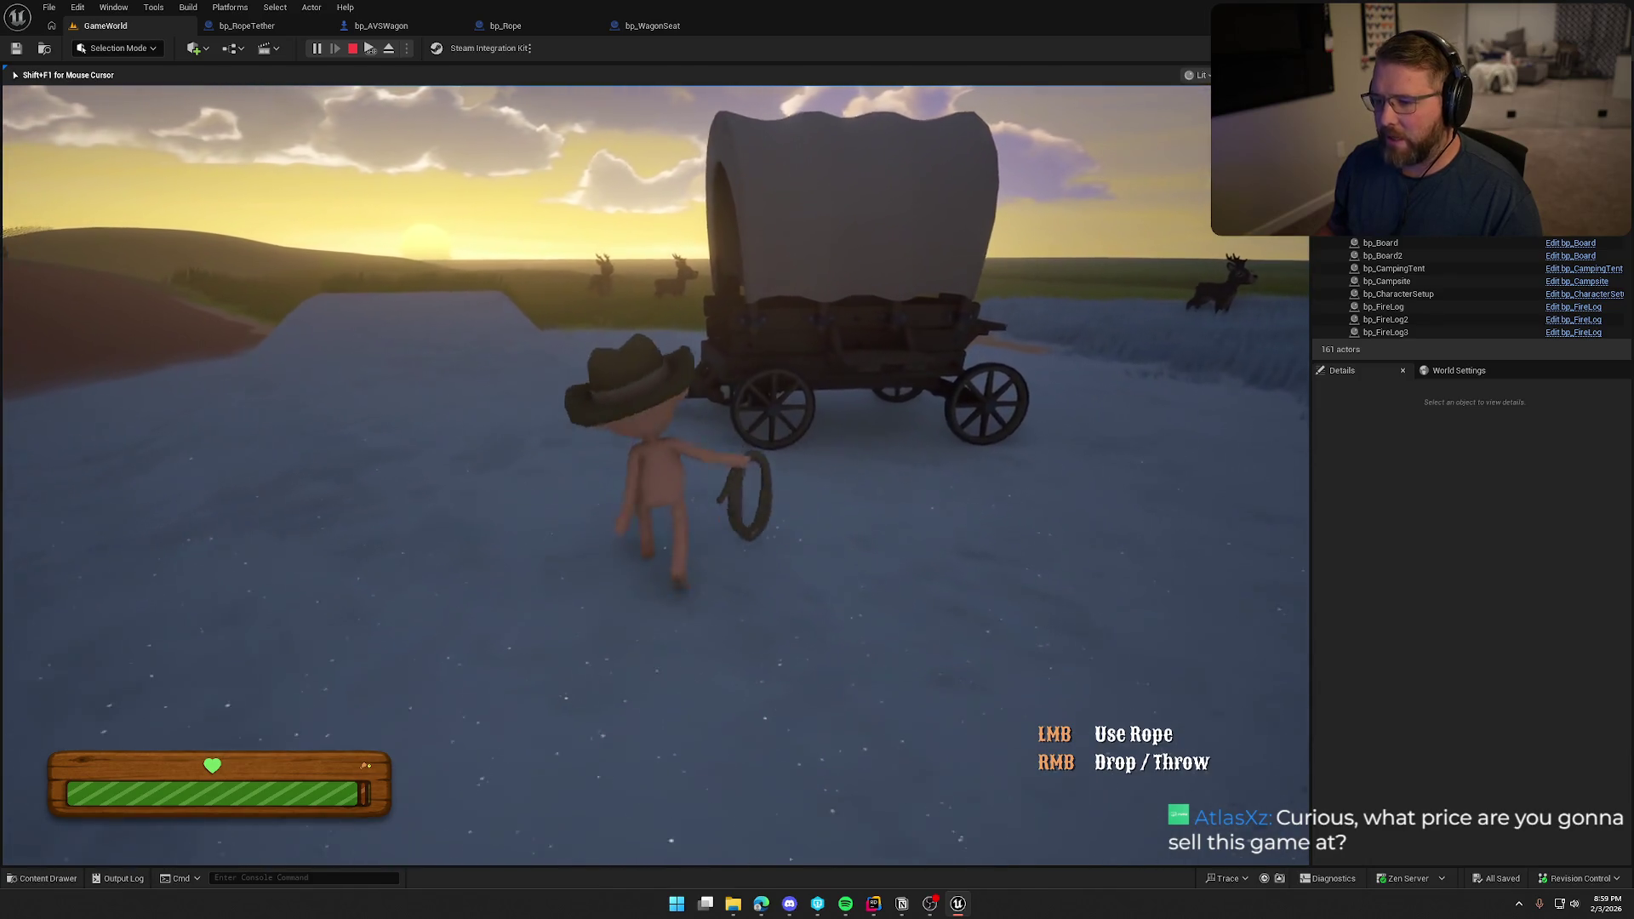
key("a")
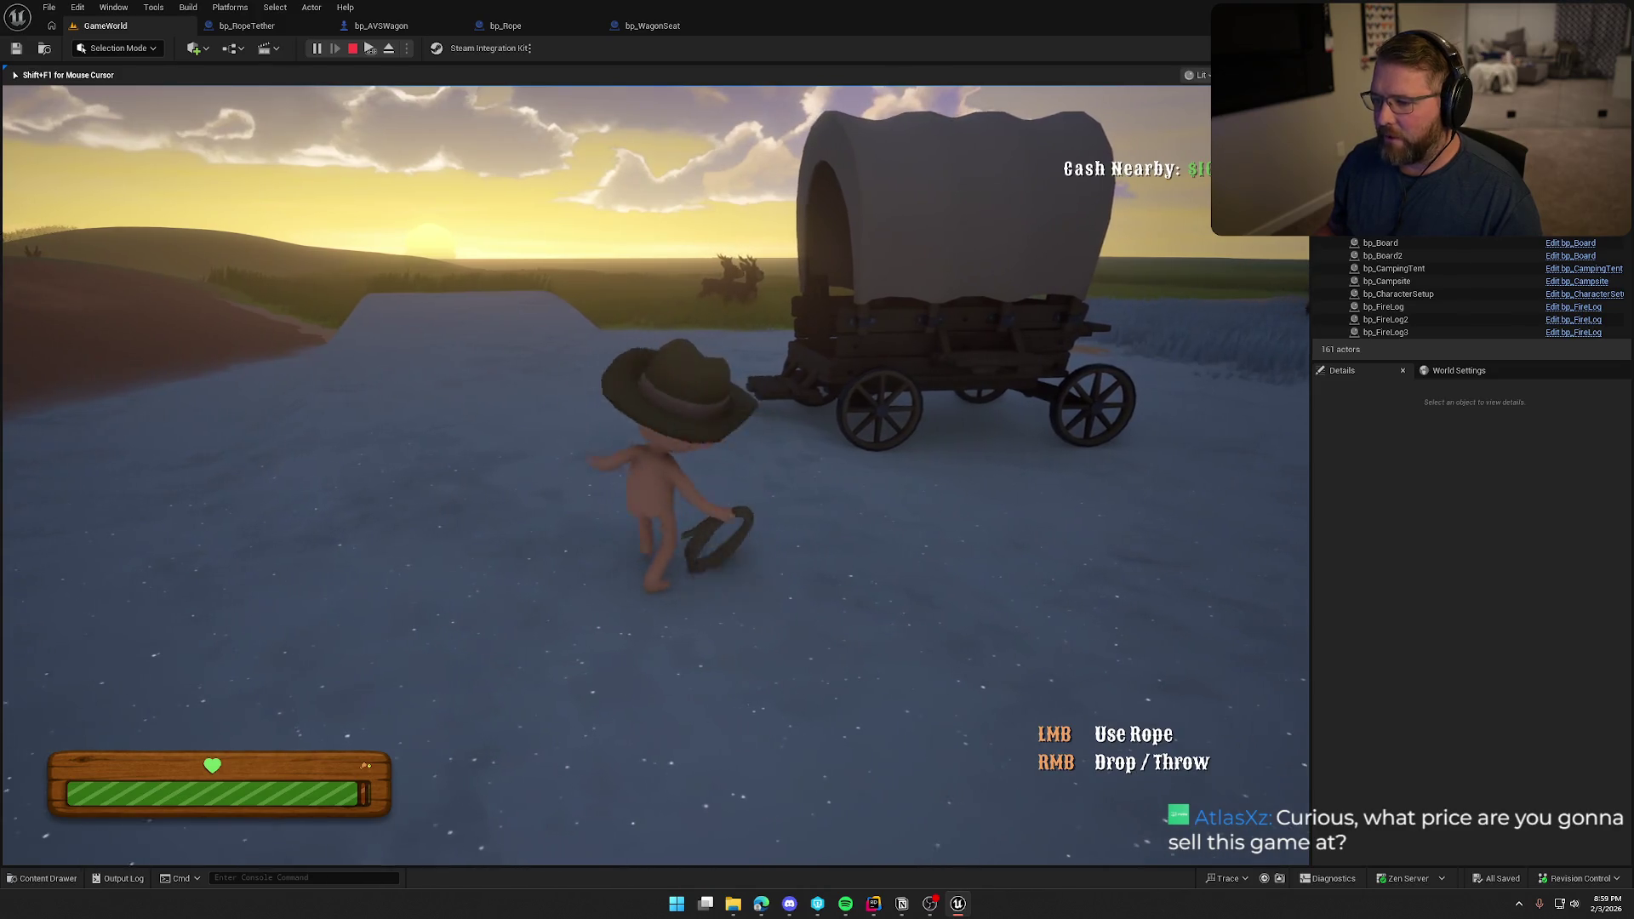
right_click(655, 475)
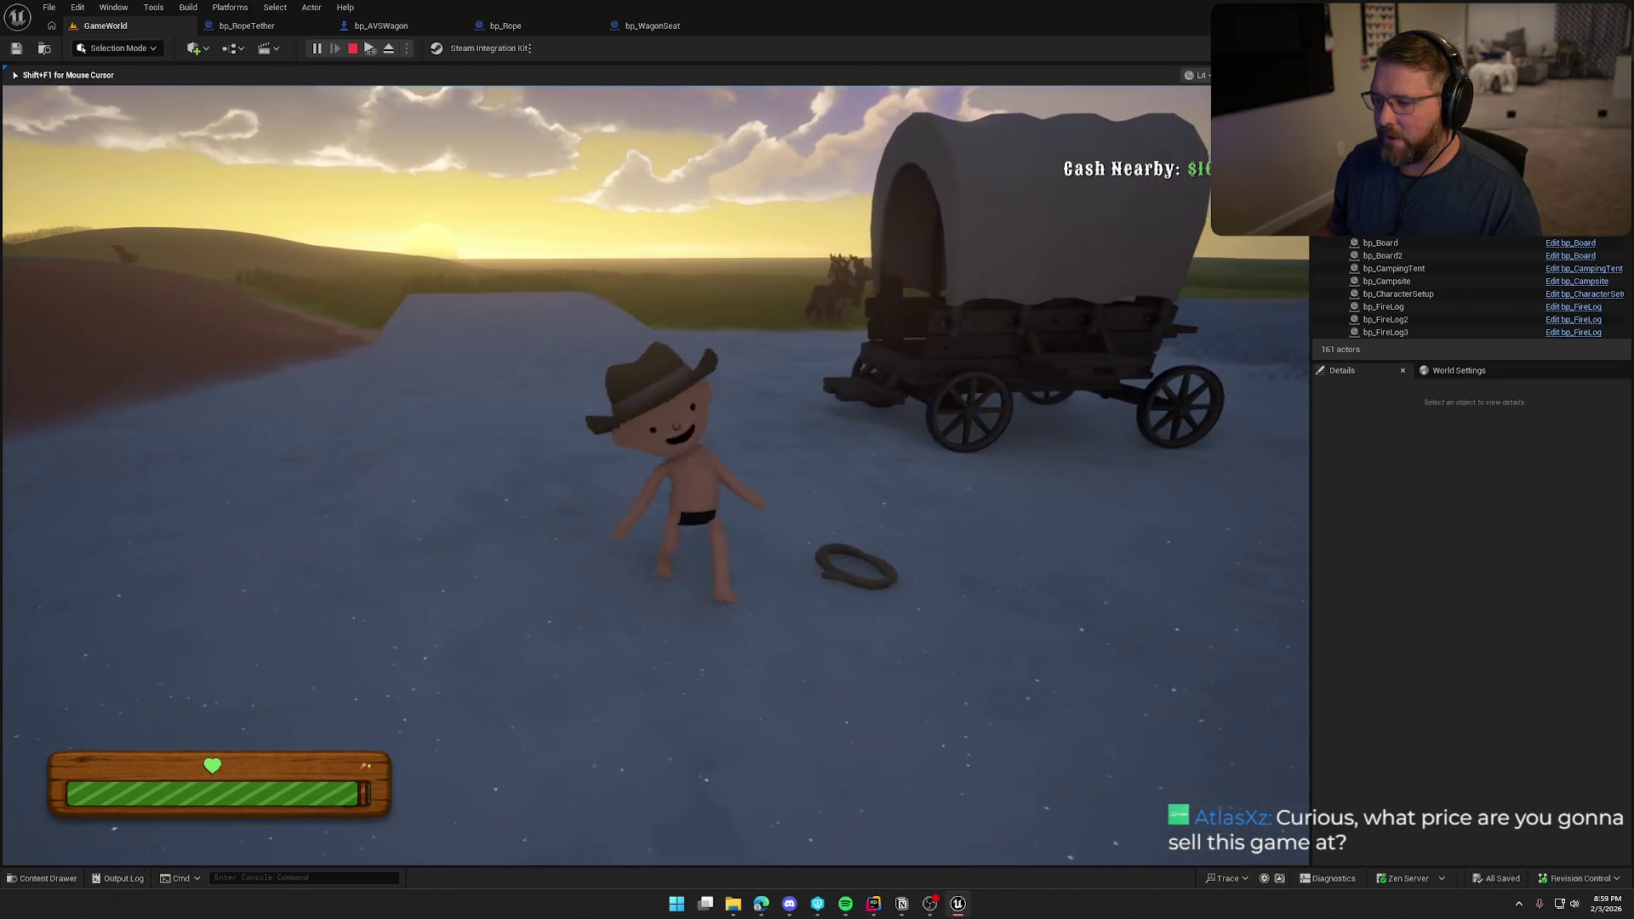
key("e")
Sit on the wagon, get up, walk back to it, and stop the play session.
key("w")
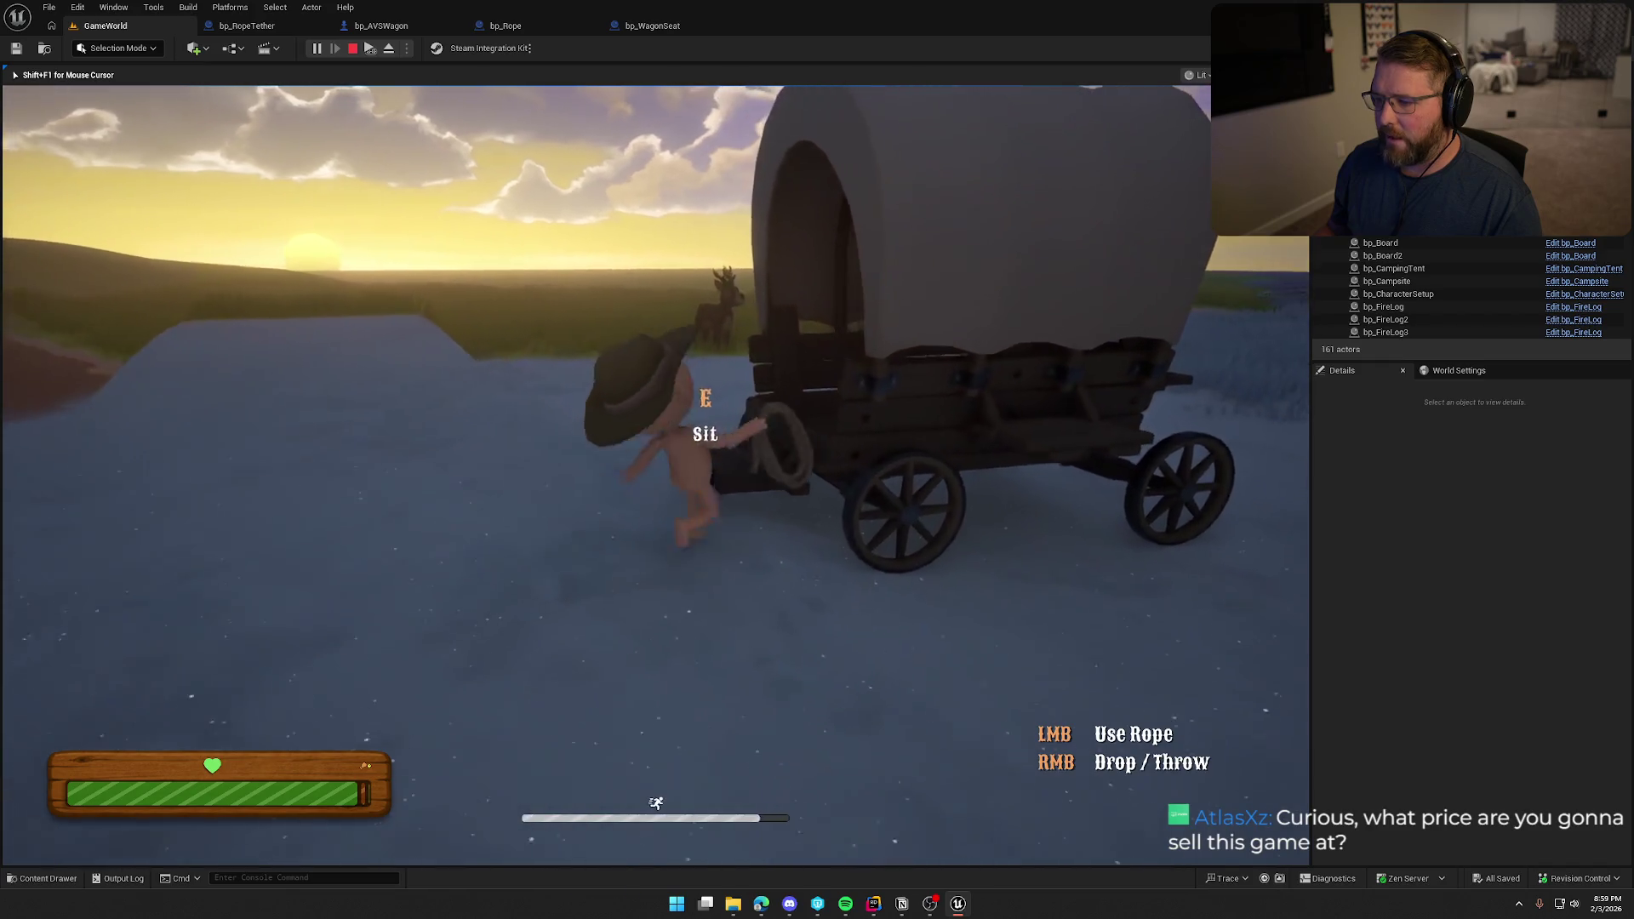
key("e")
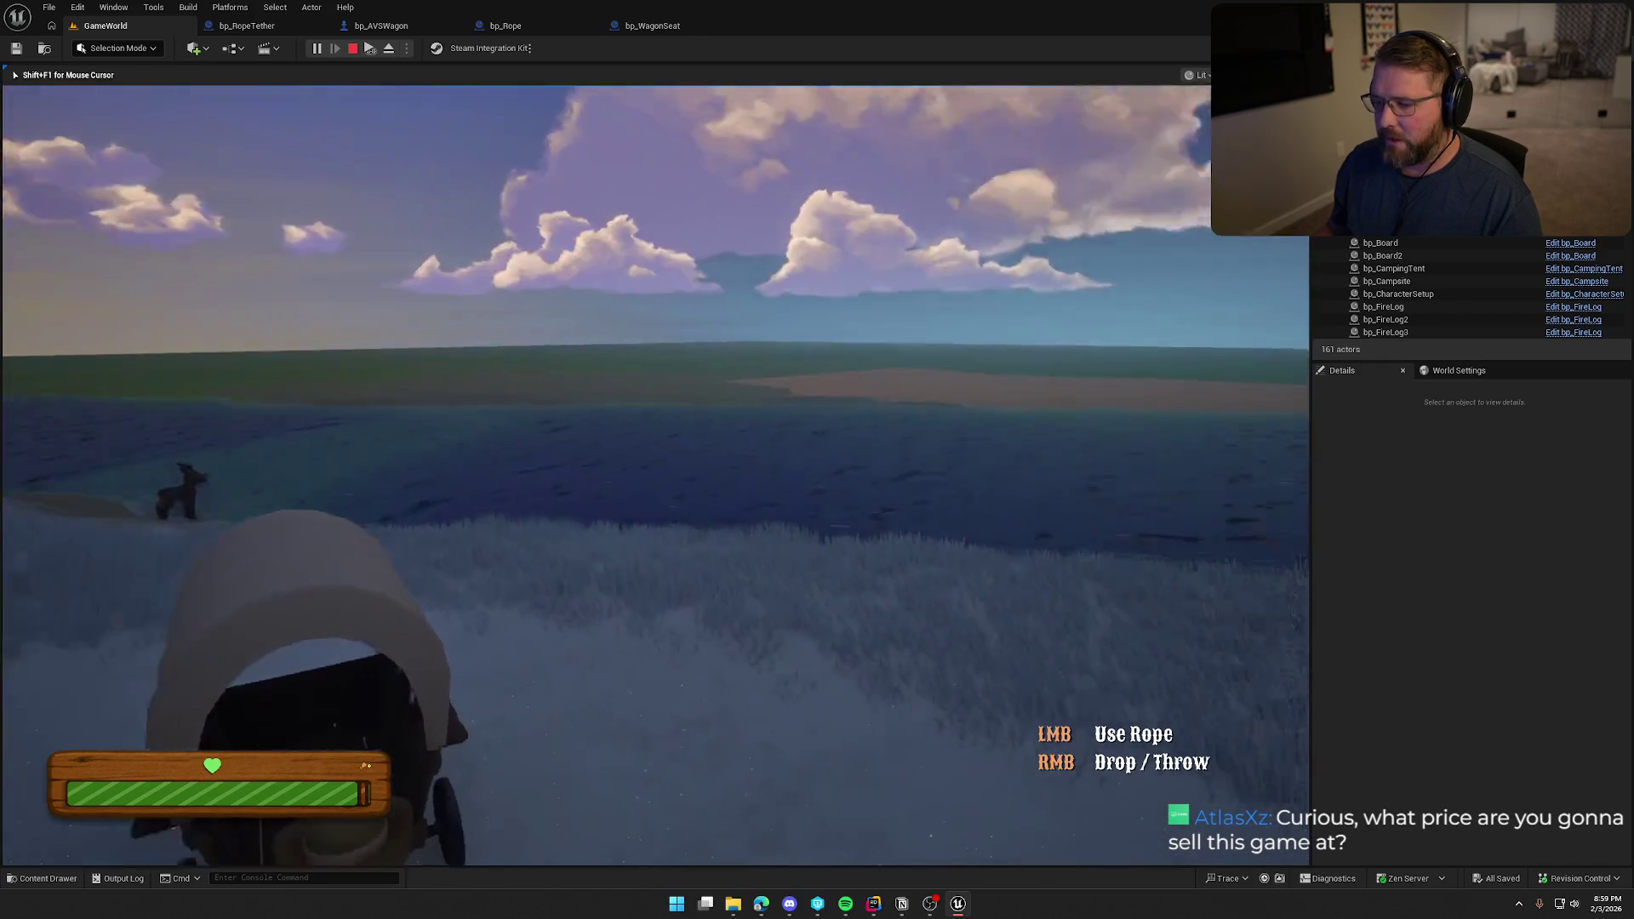
key("e")
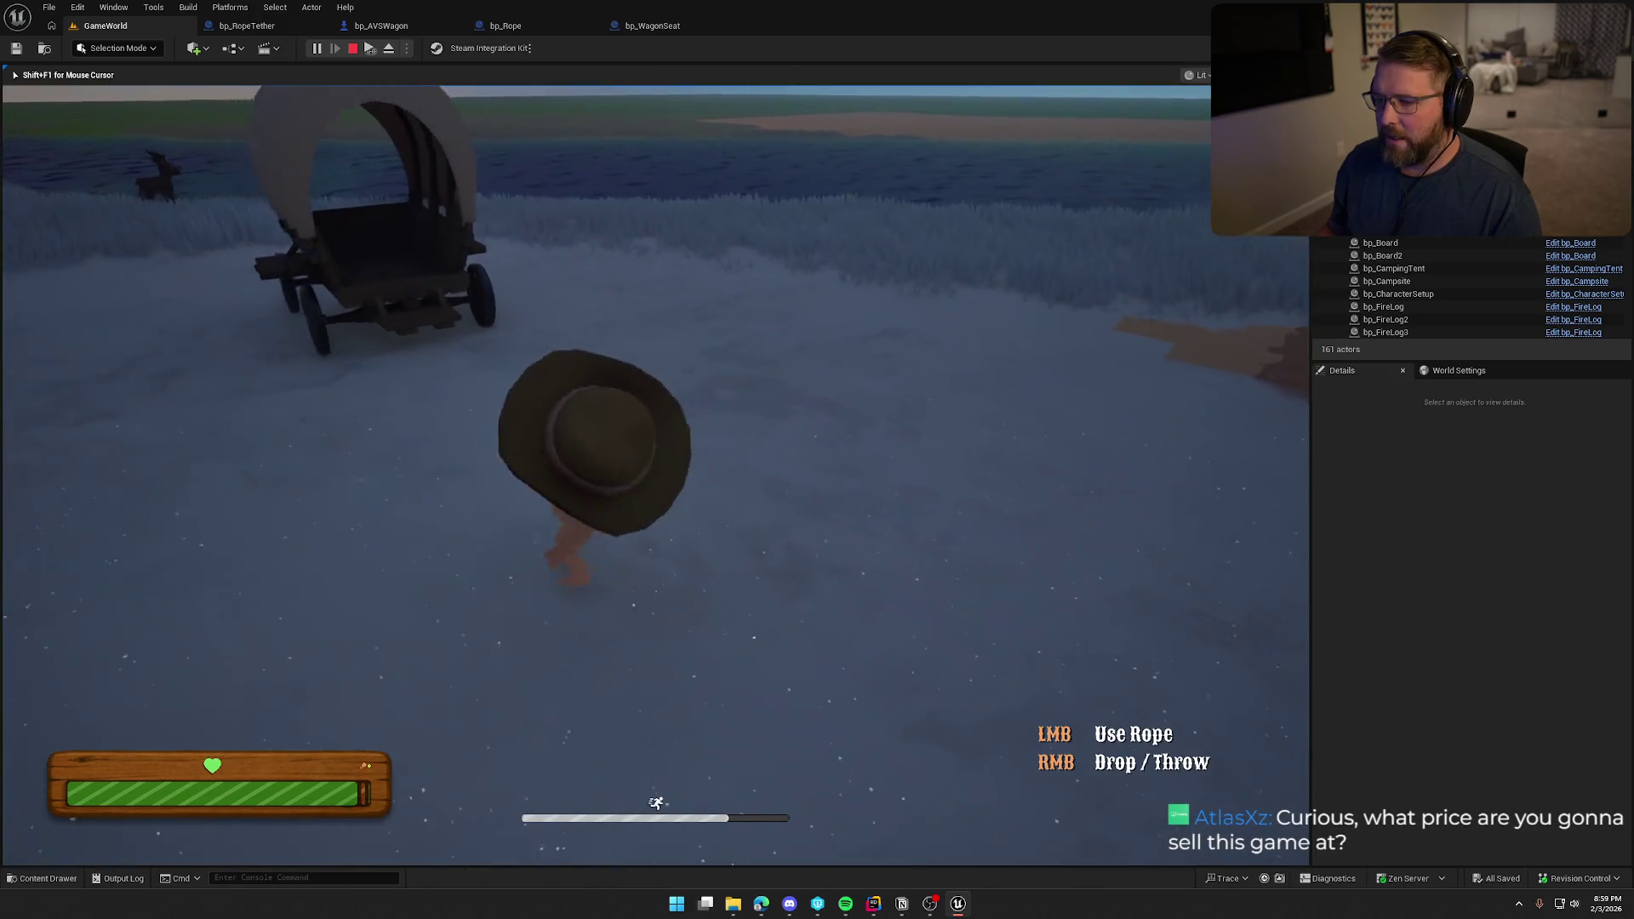
key("d")
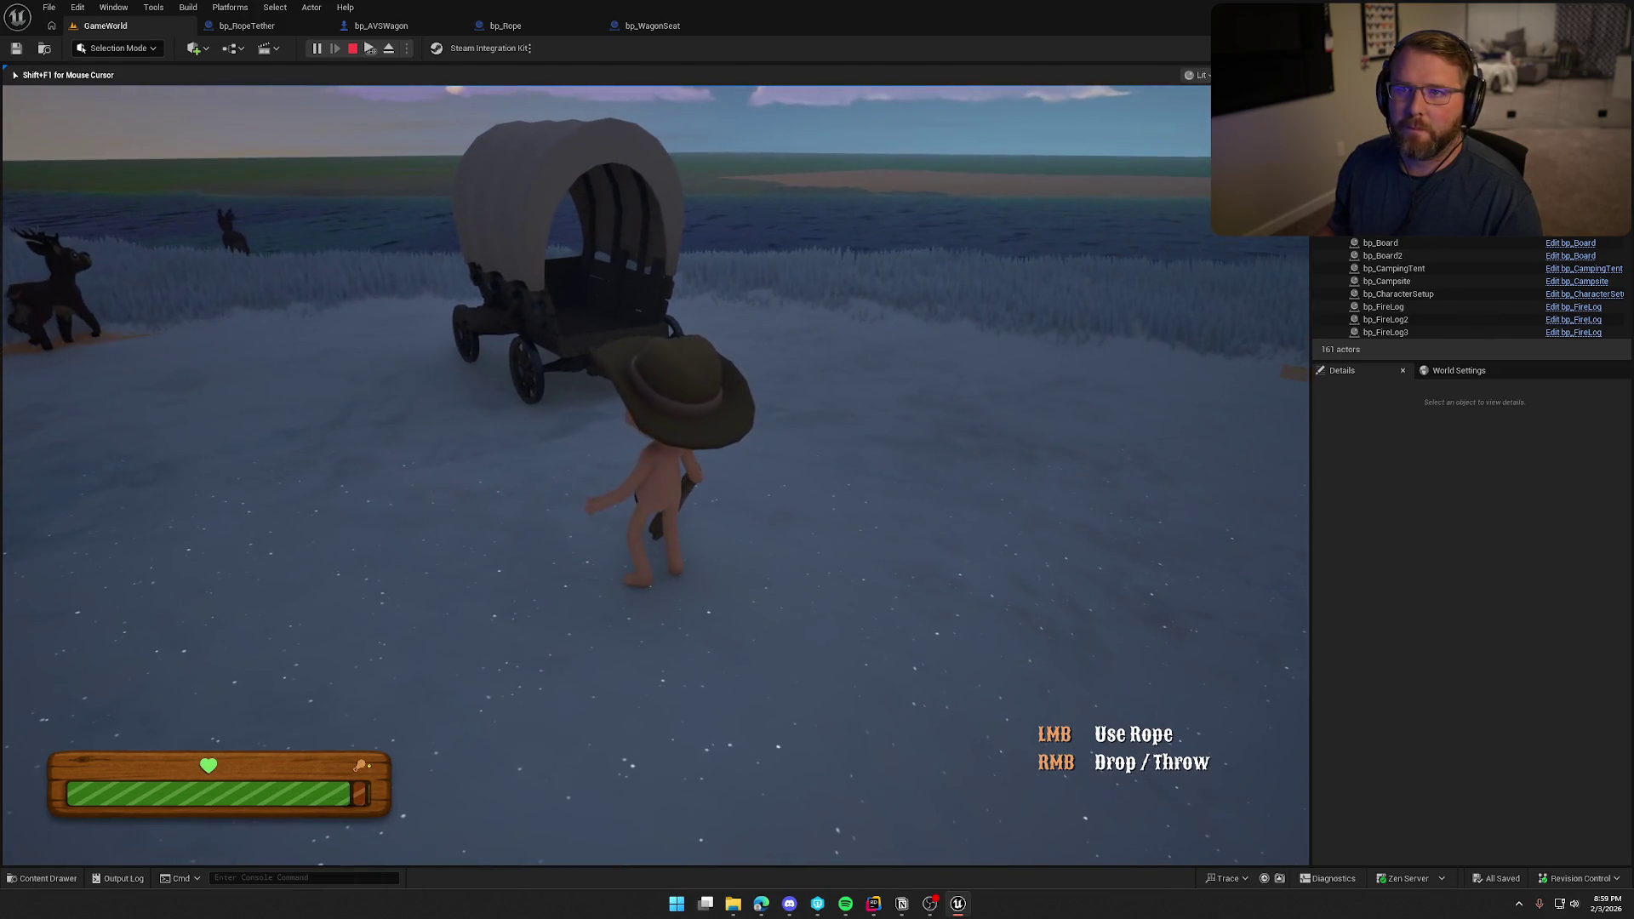
key("Escape")
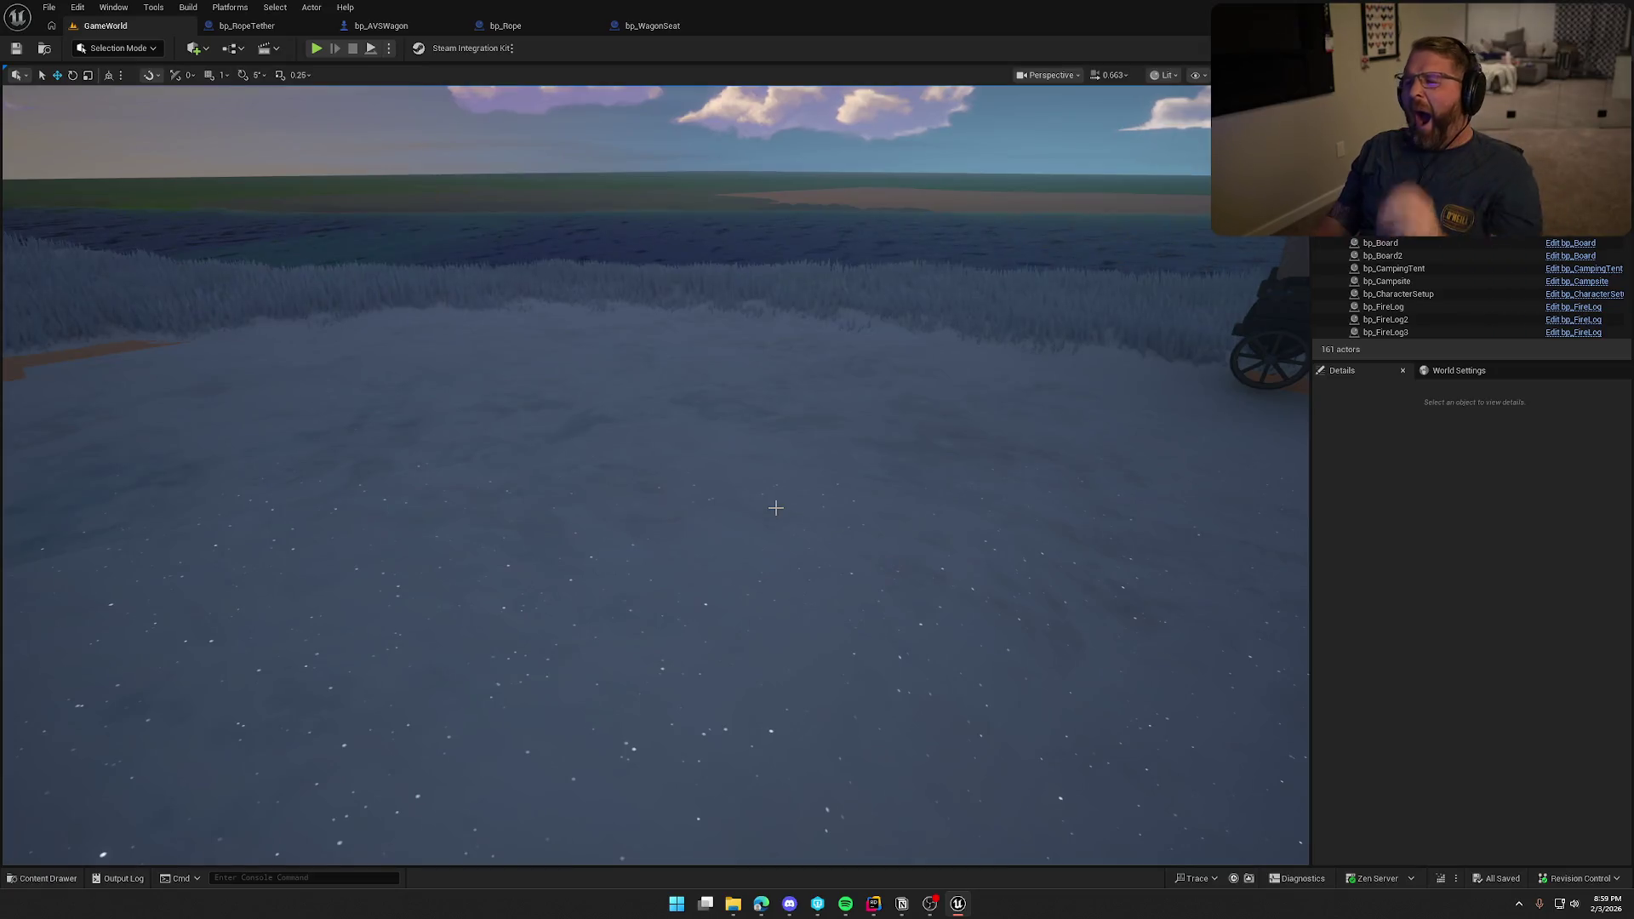
left_click_drag(795, 485, 794, 522)
Open the bp_Rope event graph and browse the overridable functions list without adding any.
key("ctrl+space")
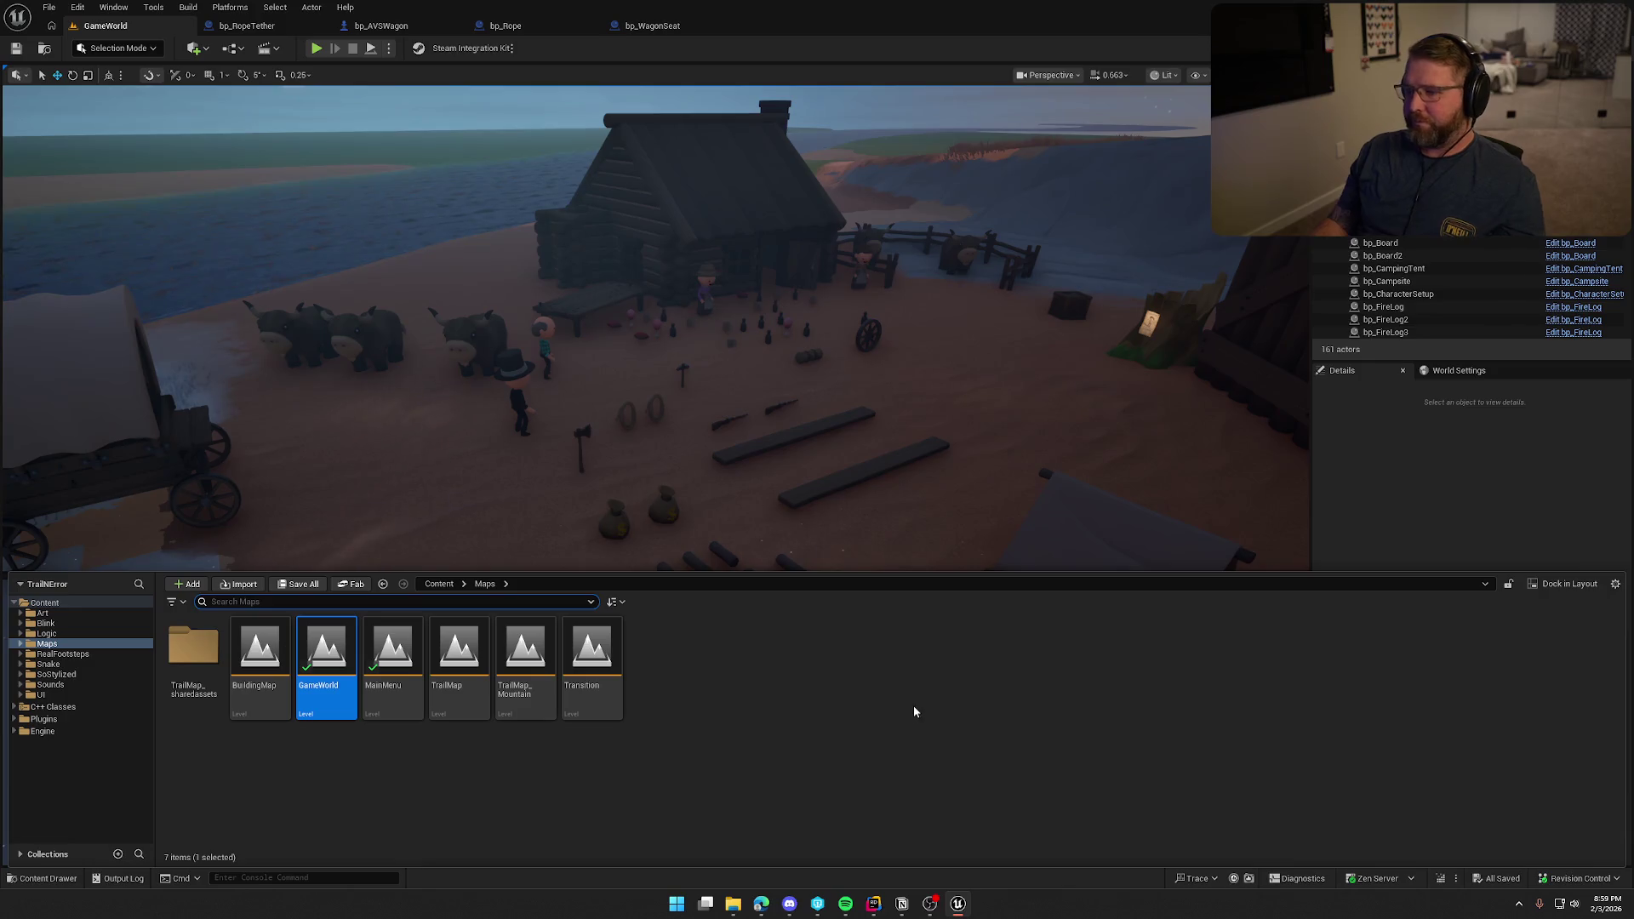
key("ctrl+space")
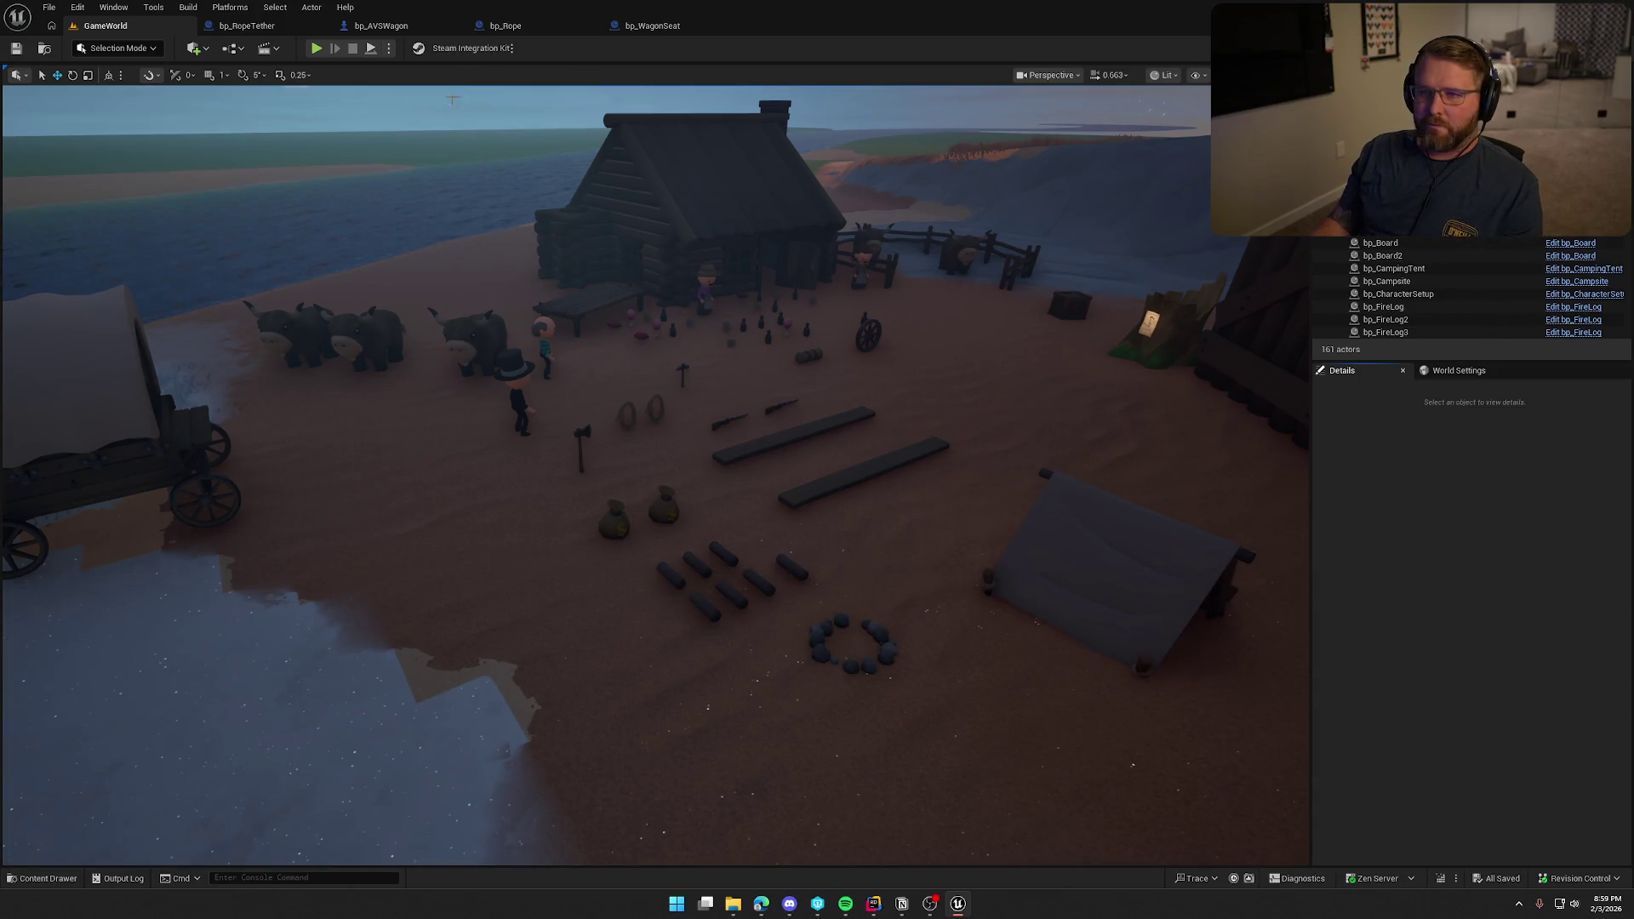
left_click(505, 25)
scroll(566, 575, "up", 2)
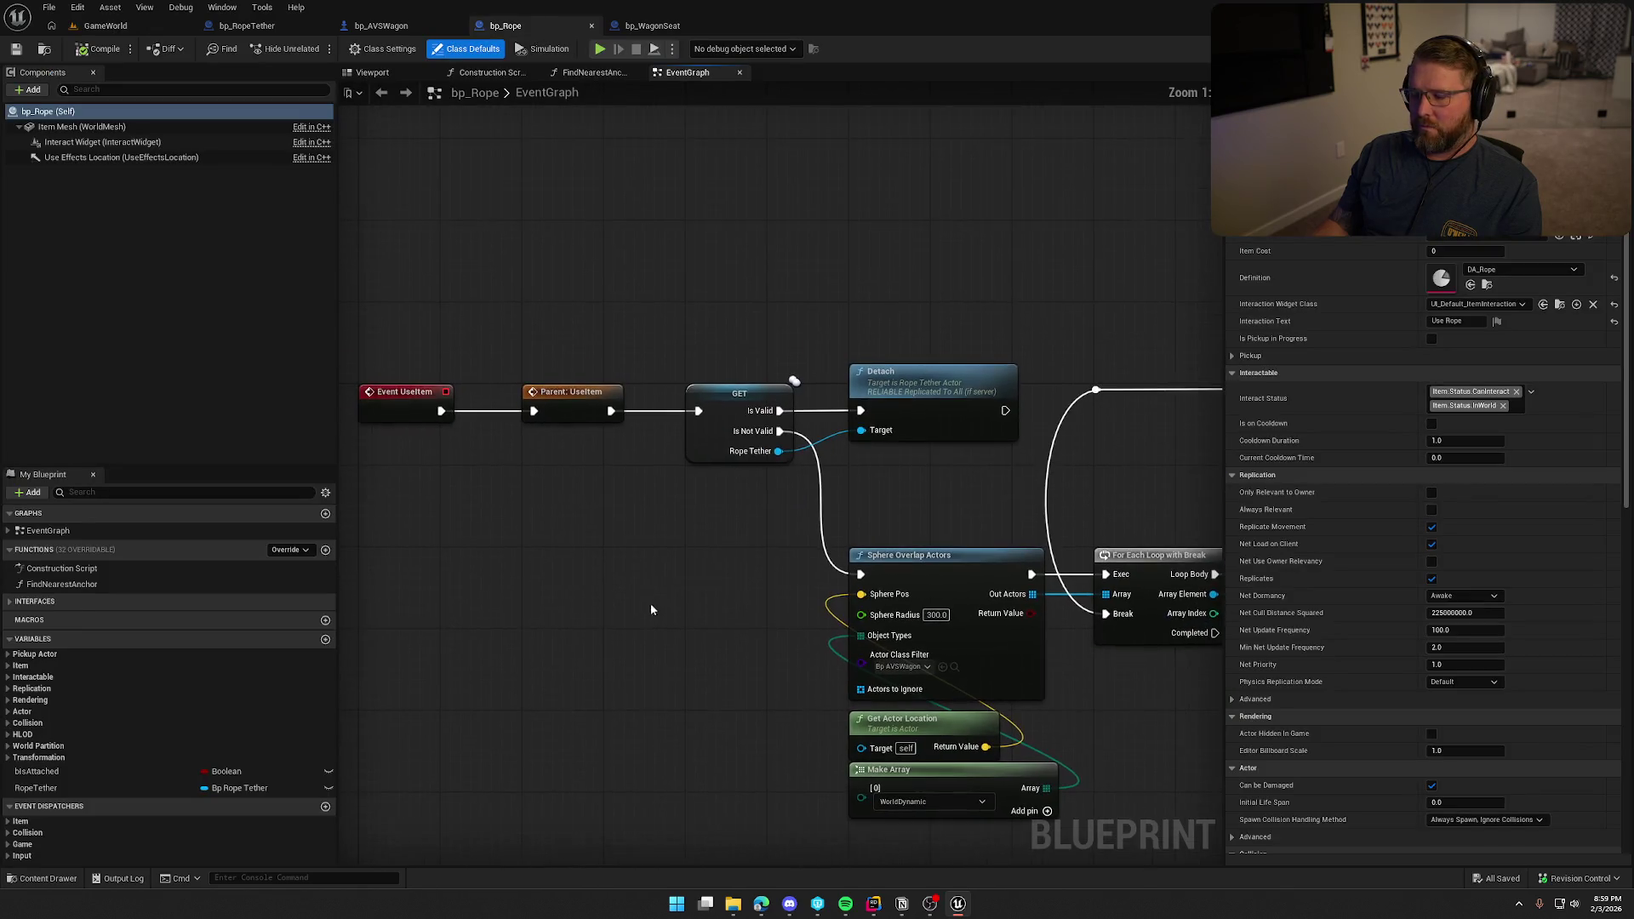
left_click(854, 333)
left_click(265, 549)
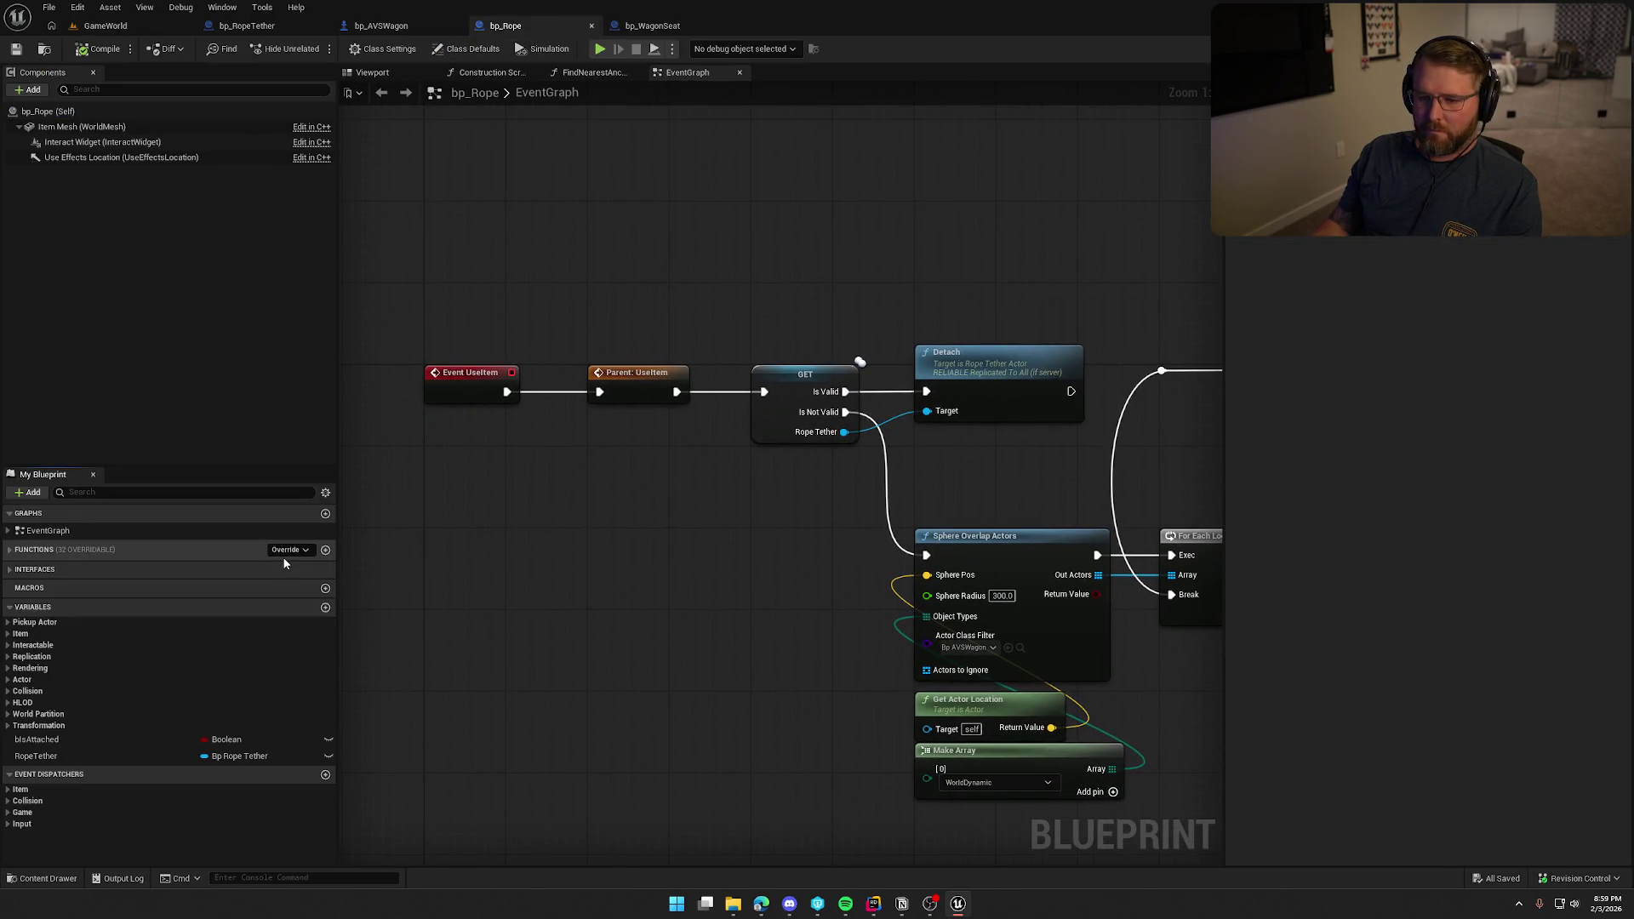
left_click(266, 569)
left_click(288, 550)
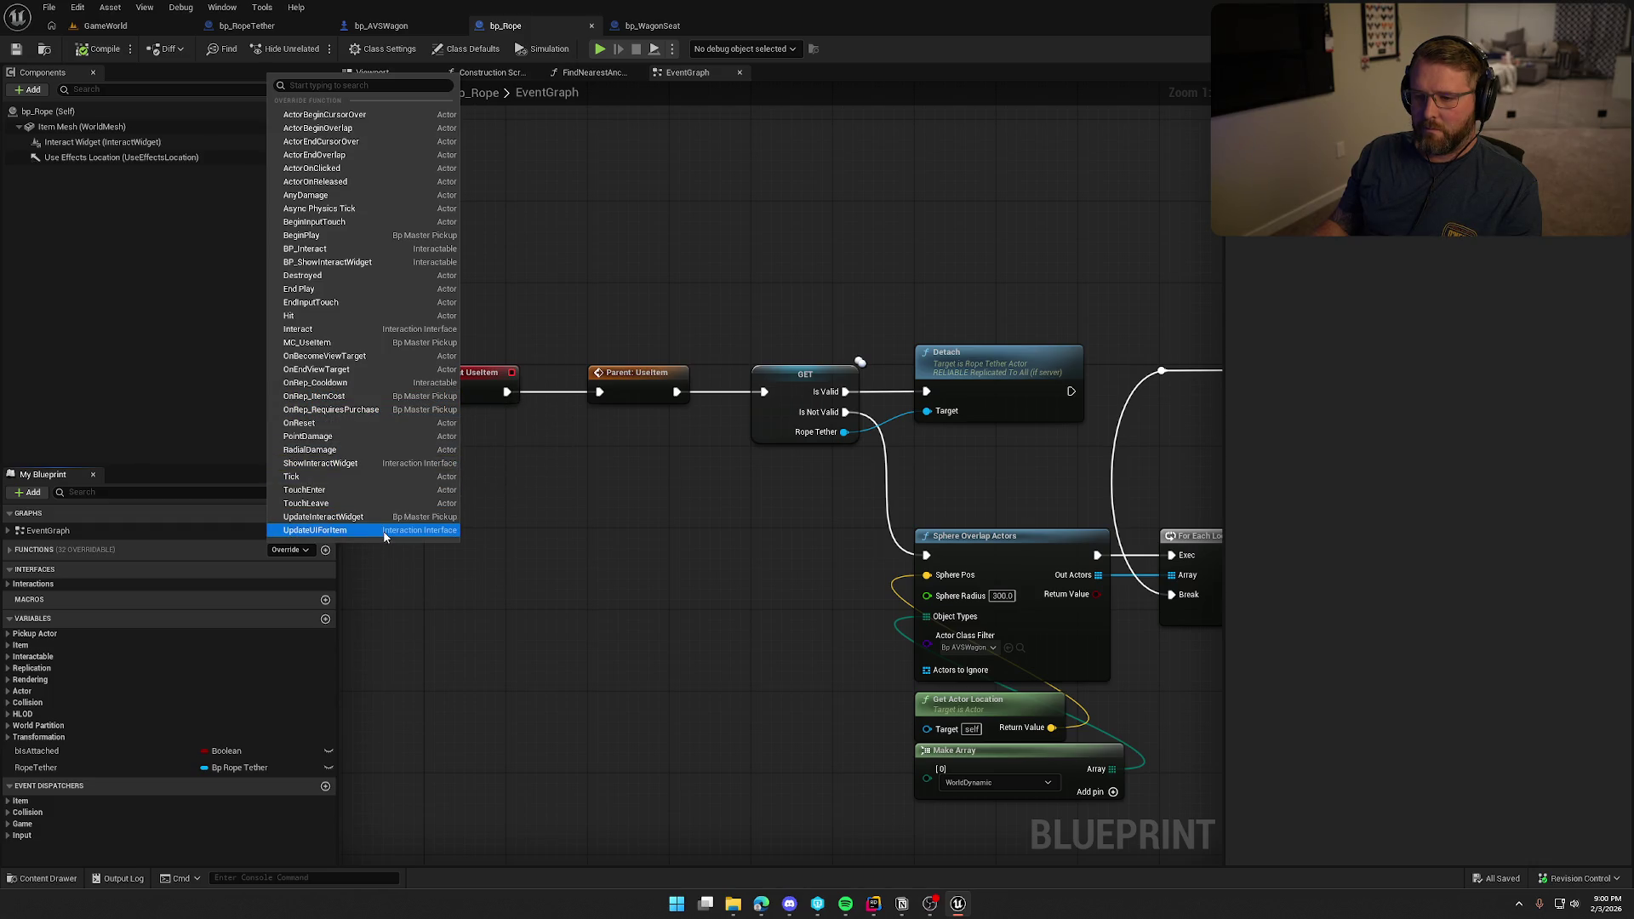
left_click(621, 524)
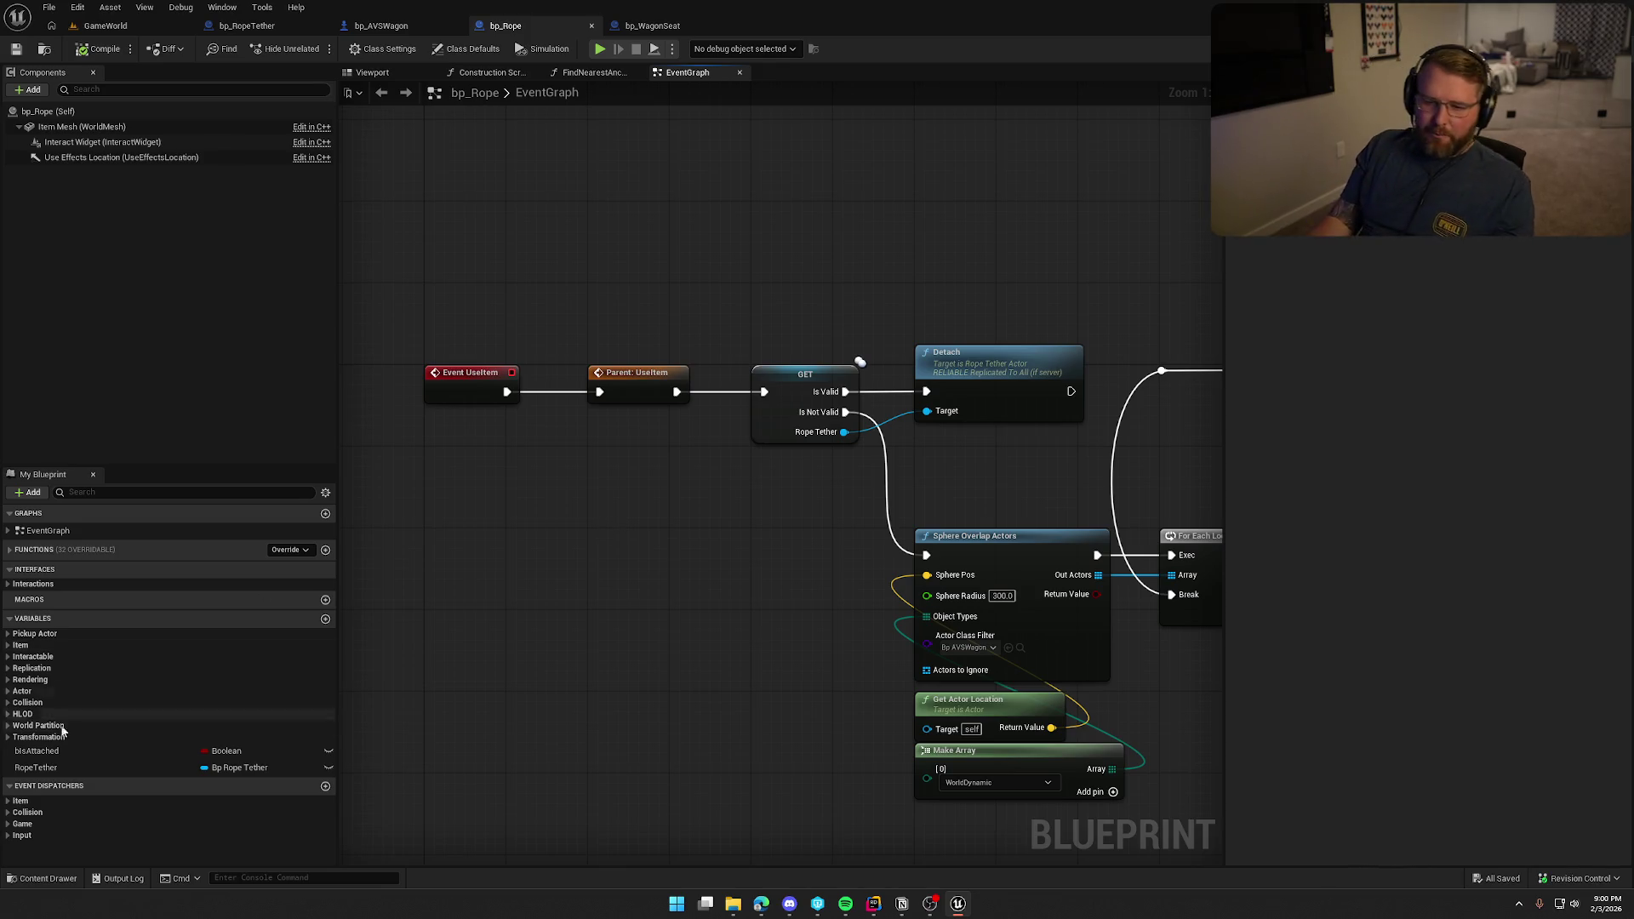
Expand the Item event dispatchers and inspect the UseItem, Parent, GET and Detach nodes.
left_click(18, 803)
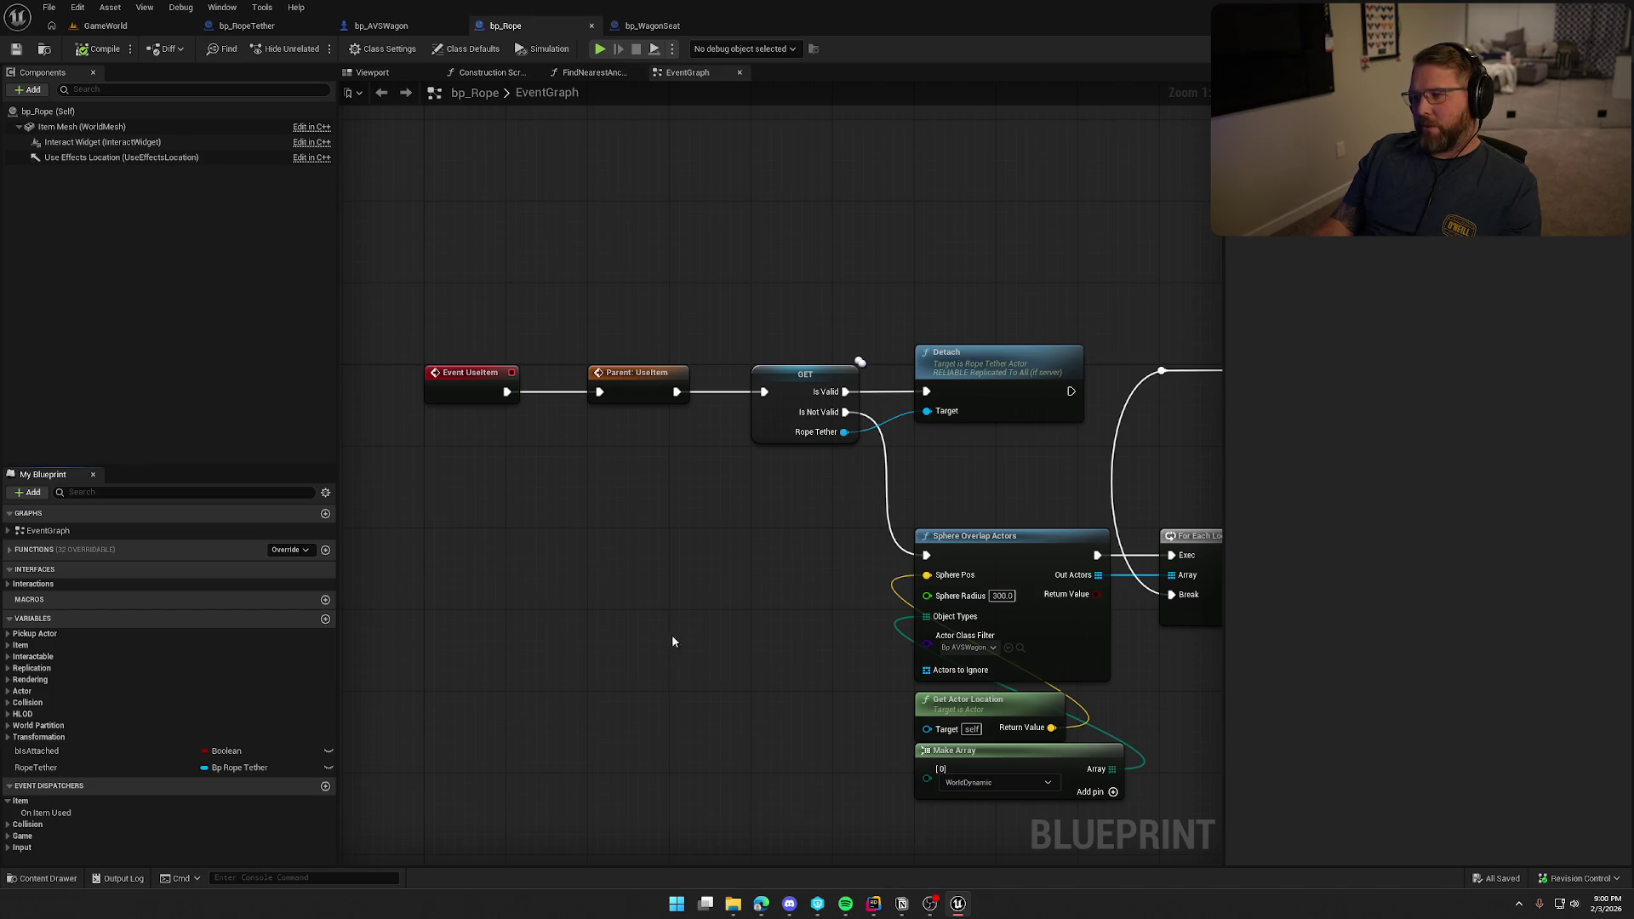
left_click_drag(810, 310, 1008, 460)
mouse_move(651, 326)
left_mouse_down()
mouse_move(776, 460)
mouse_move(1007, 473)
left_mouse_up()
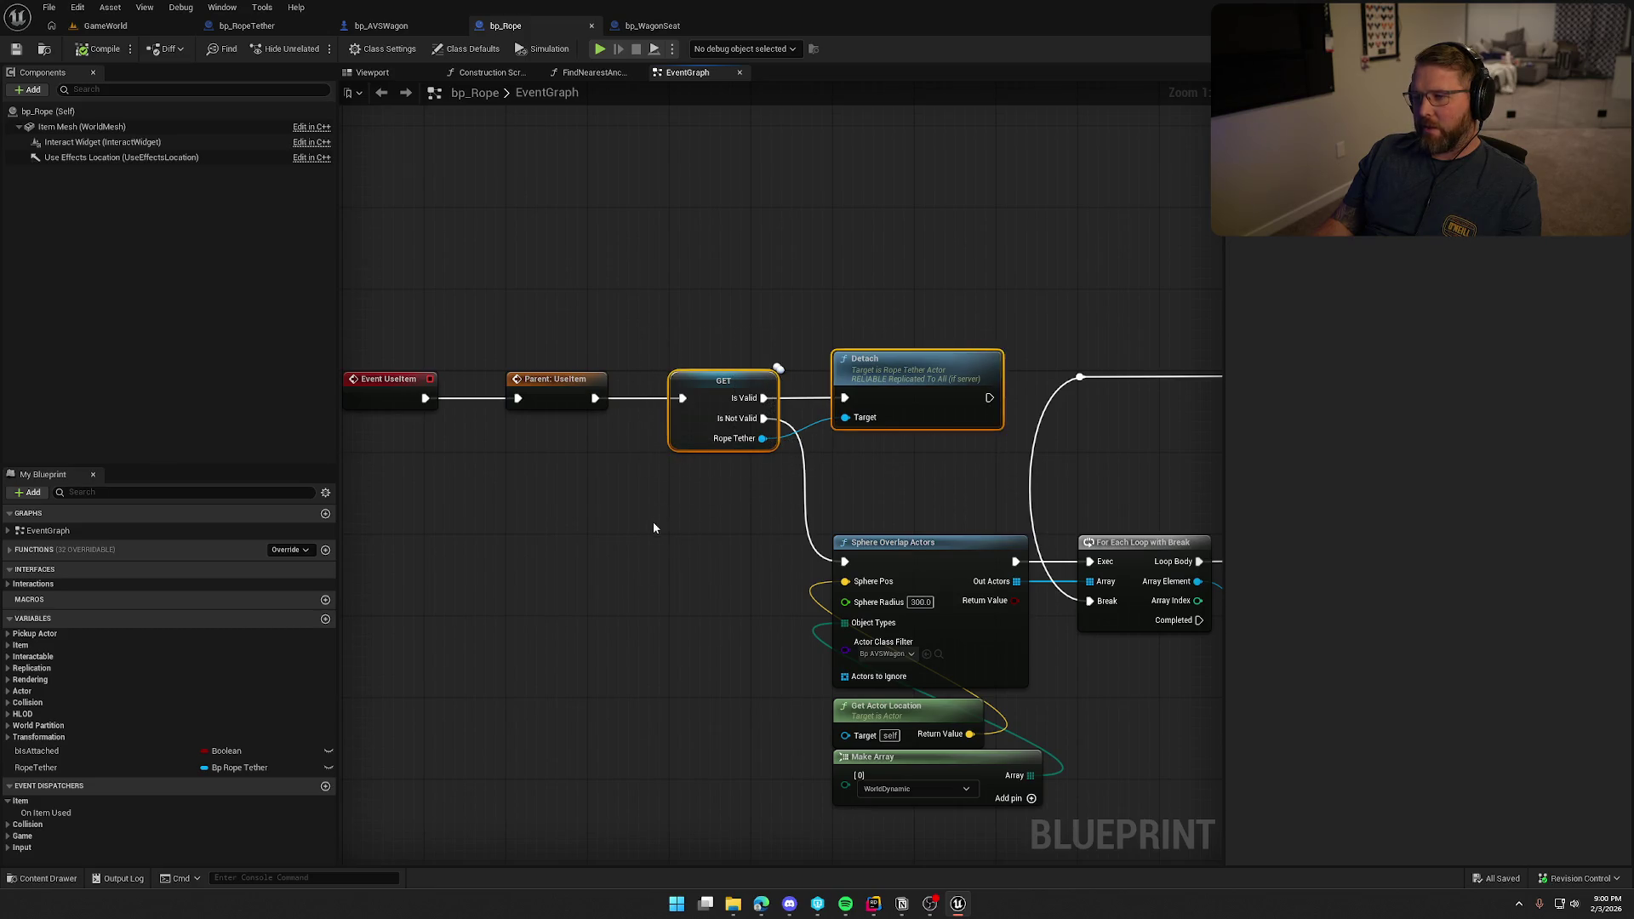
left_click(654, 525)
mouse_move(514, 599)
left_mouse_down()
mouse_move(558, 448)
mouse_move(601, 474)
mouse_move(499, 514)
mouse_move(523, 503)
left_mouse_up()
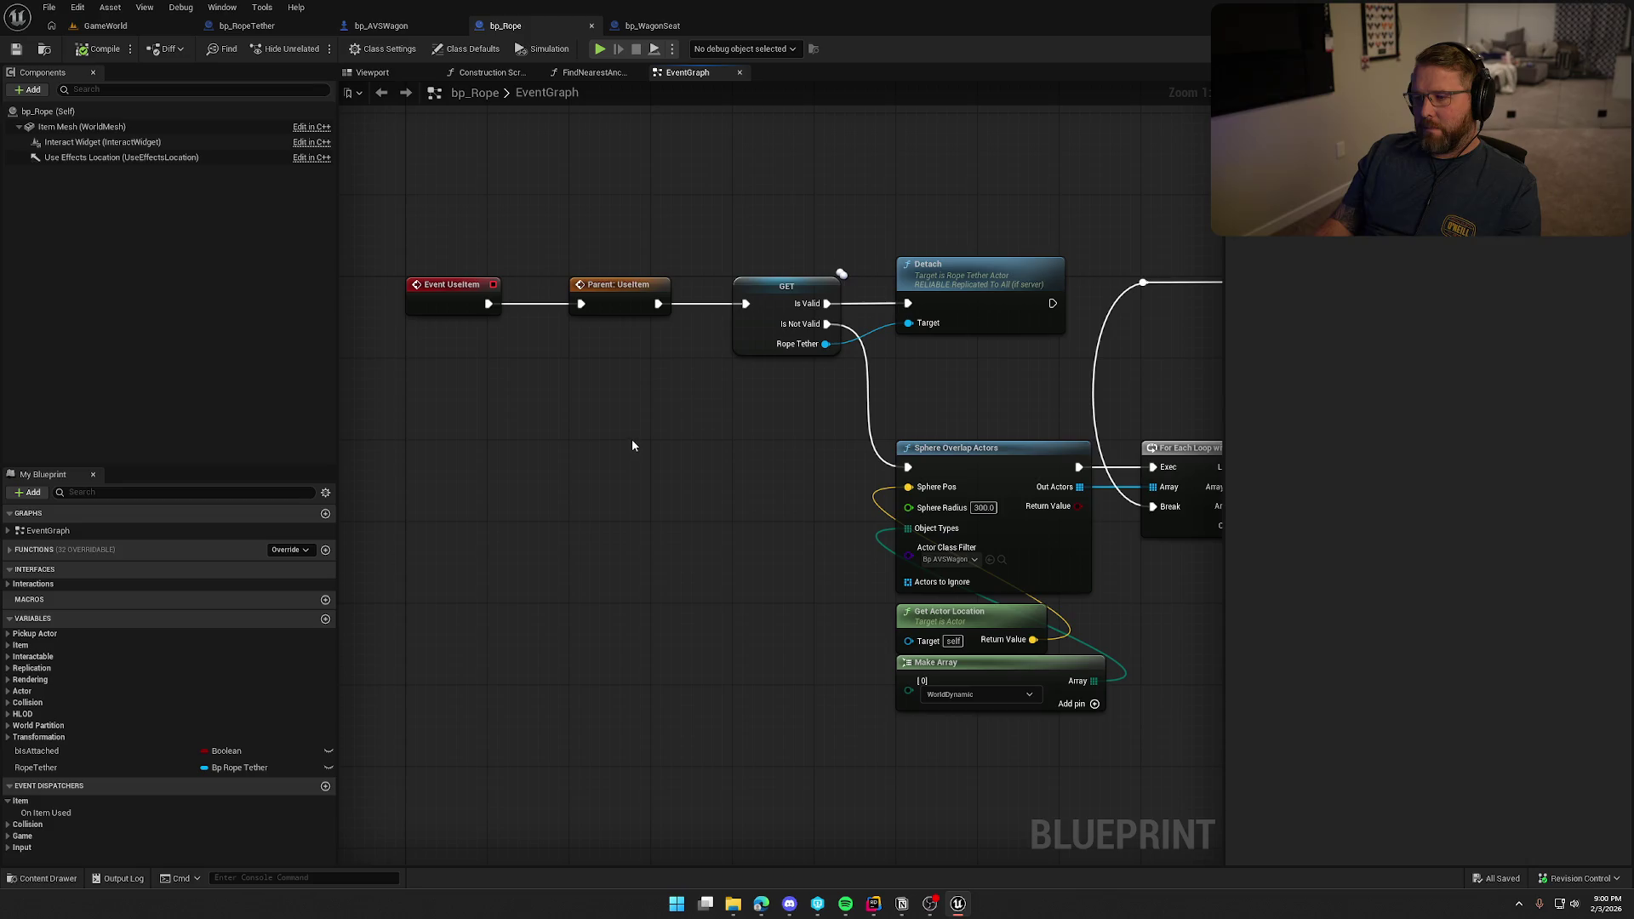
mouse_move(630, 445)
left_mouse_down()
mouse_move(652, 576)
mouse_move(653, 463)
left_mouse_up()
left_click_drag(458, 228, 1028, 390)
left_click(630, 485)
Pan to the Get Owner, Cast, Initialize Tether and For Each Loop nodes, then switch to Rider.
mouse_move(1021, 502)
left_mouse_down()
mouse_move(612, 523)
mouse_move(851, 511)
mouse_move(341, 487)
mouse_move(726, 525)
left_mouse_up()
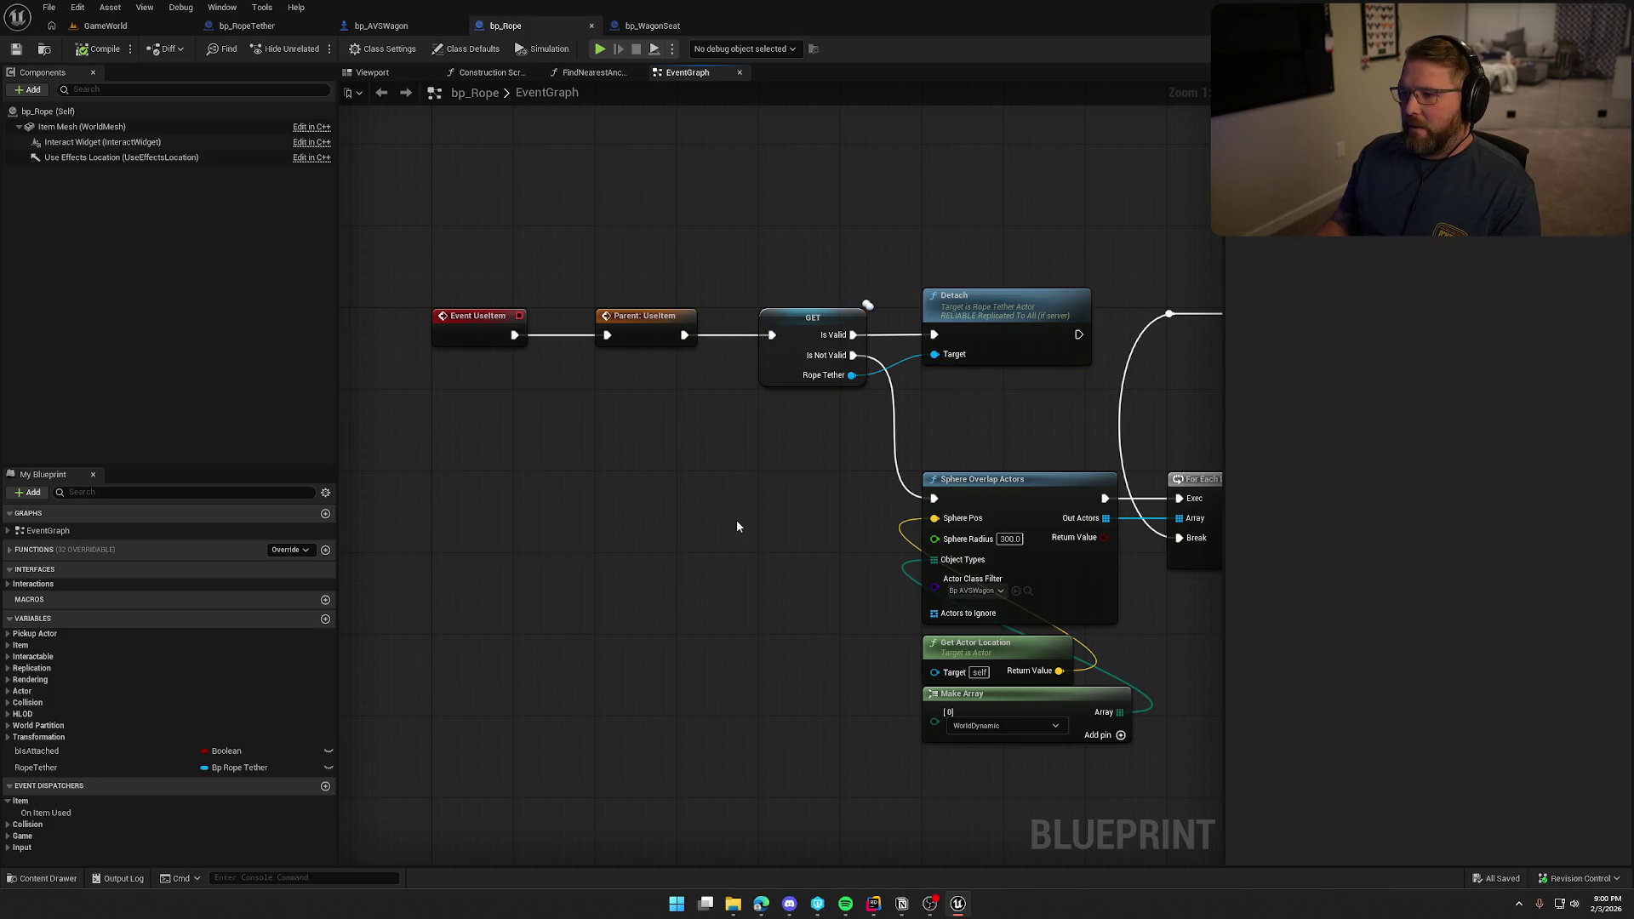
left_click_drag(737, 526, 631, 520)
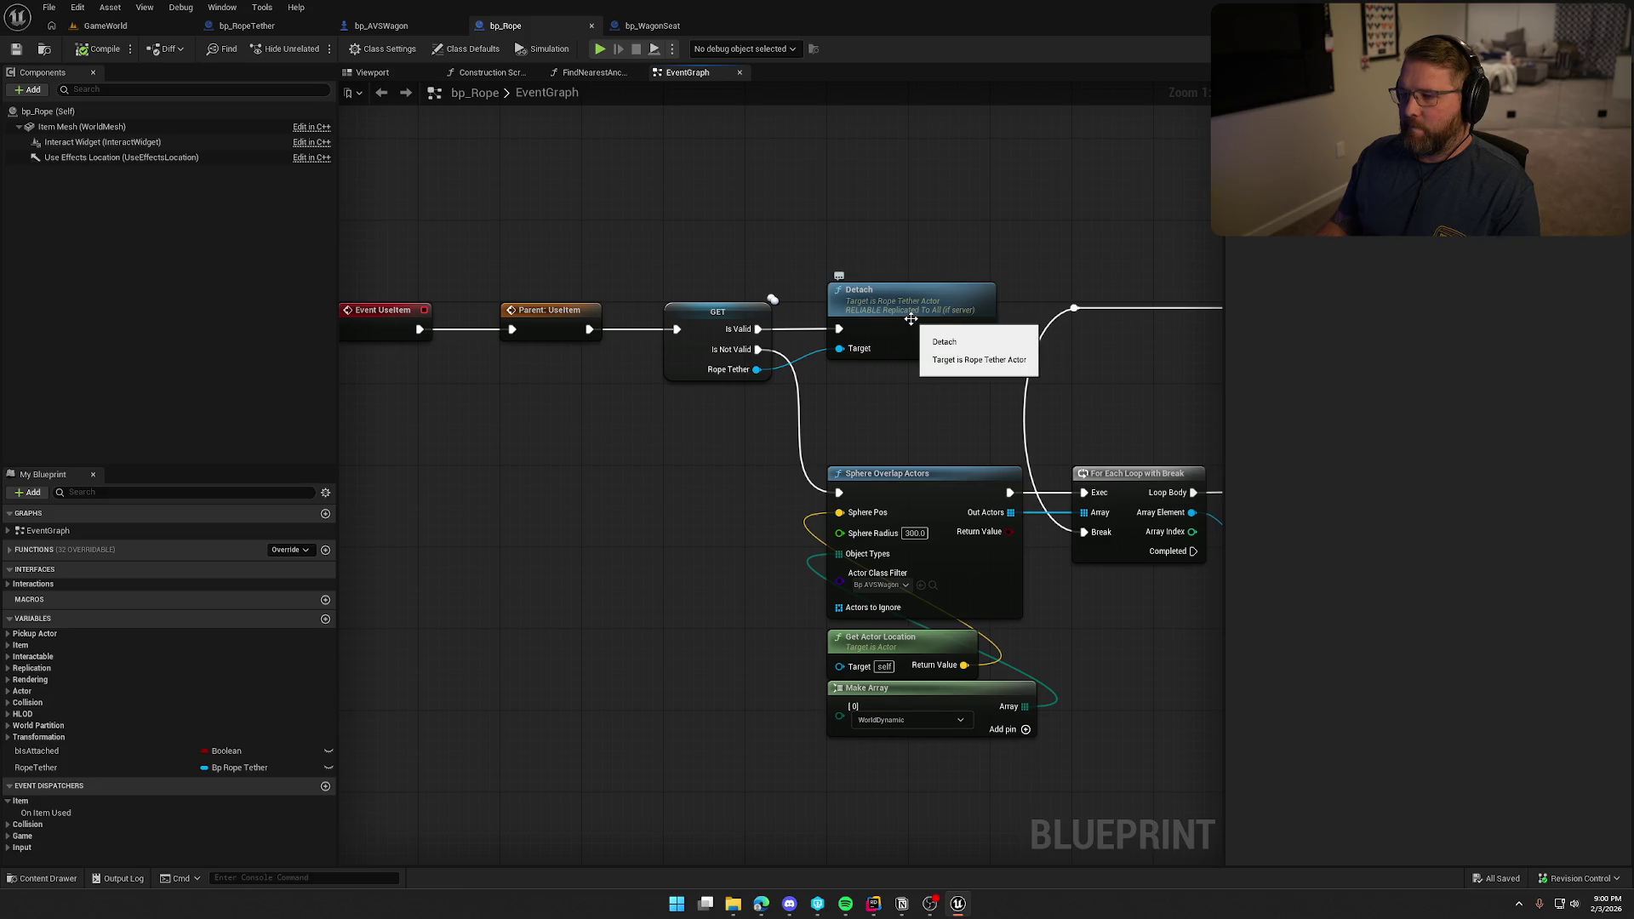
left_click(874, 908)
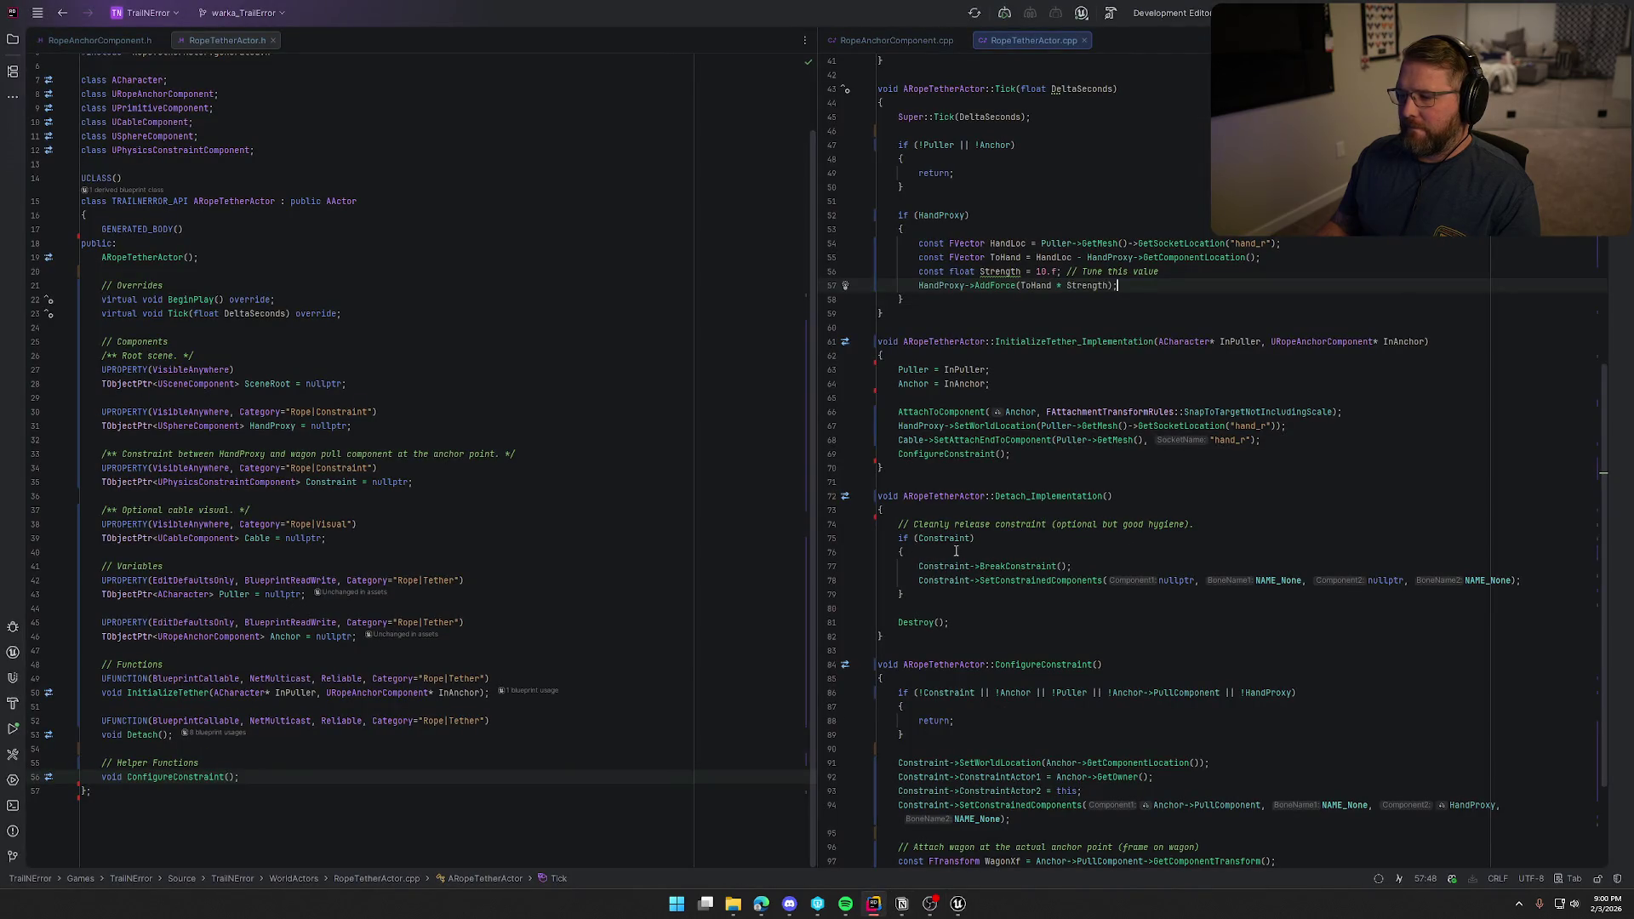
Jump from ThrowItem in PickupActor.h to PickupActor.cpp and split it beside the header.
key("alt+Tab")
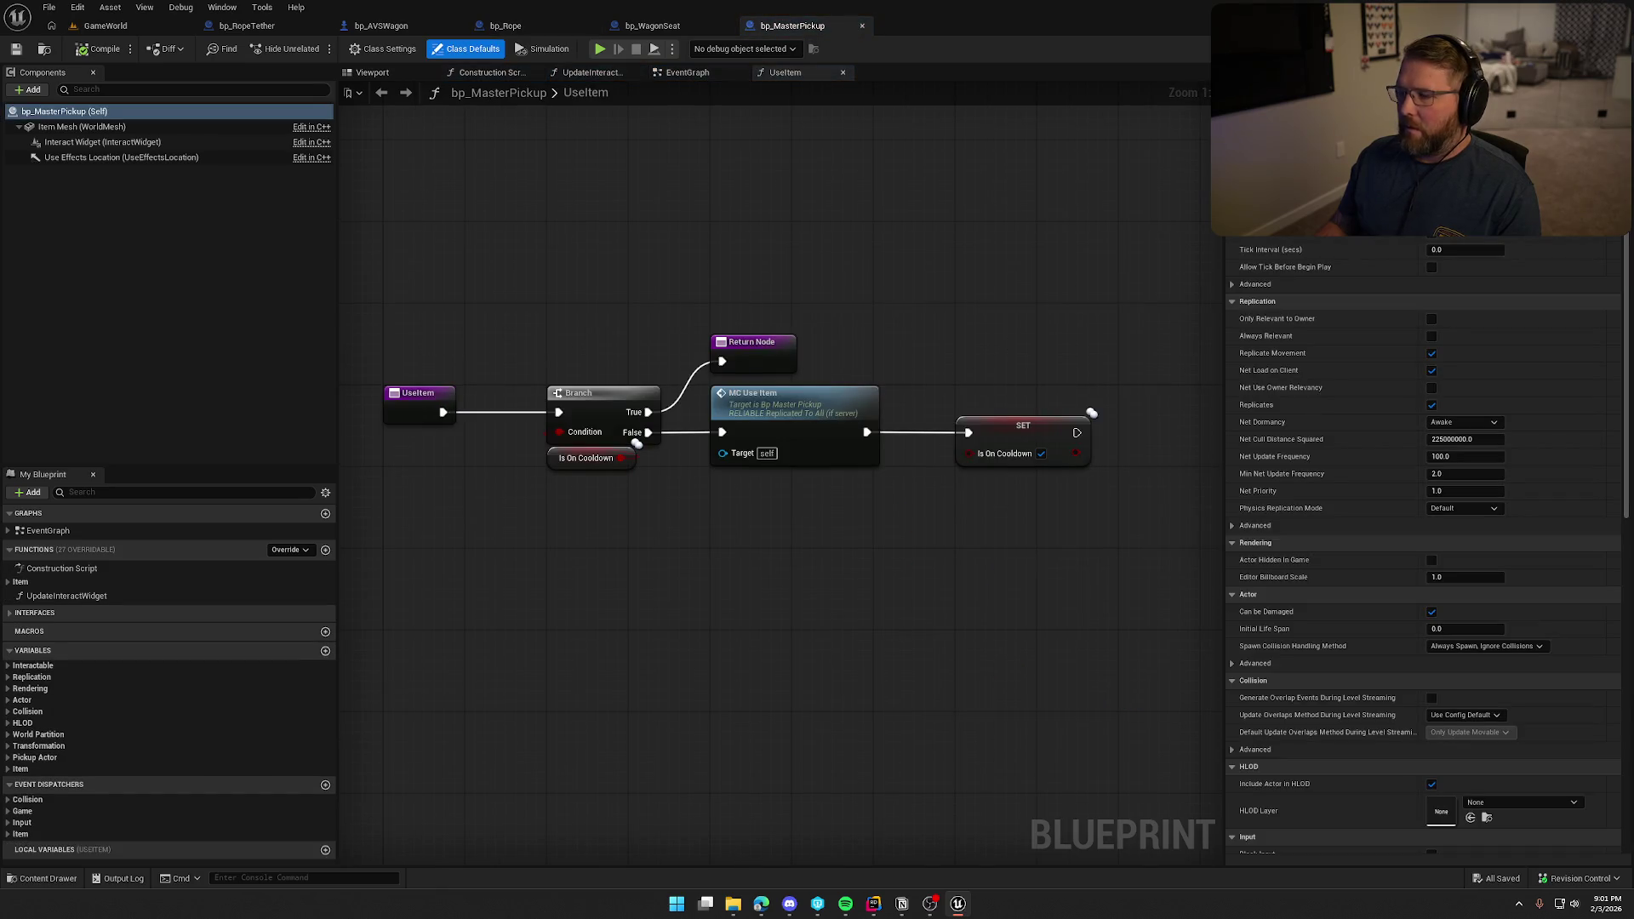
left_click(874, 902)
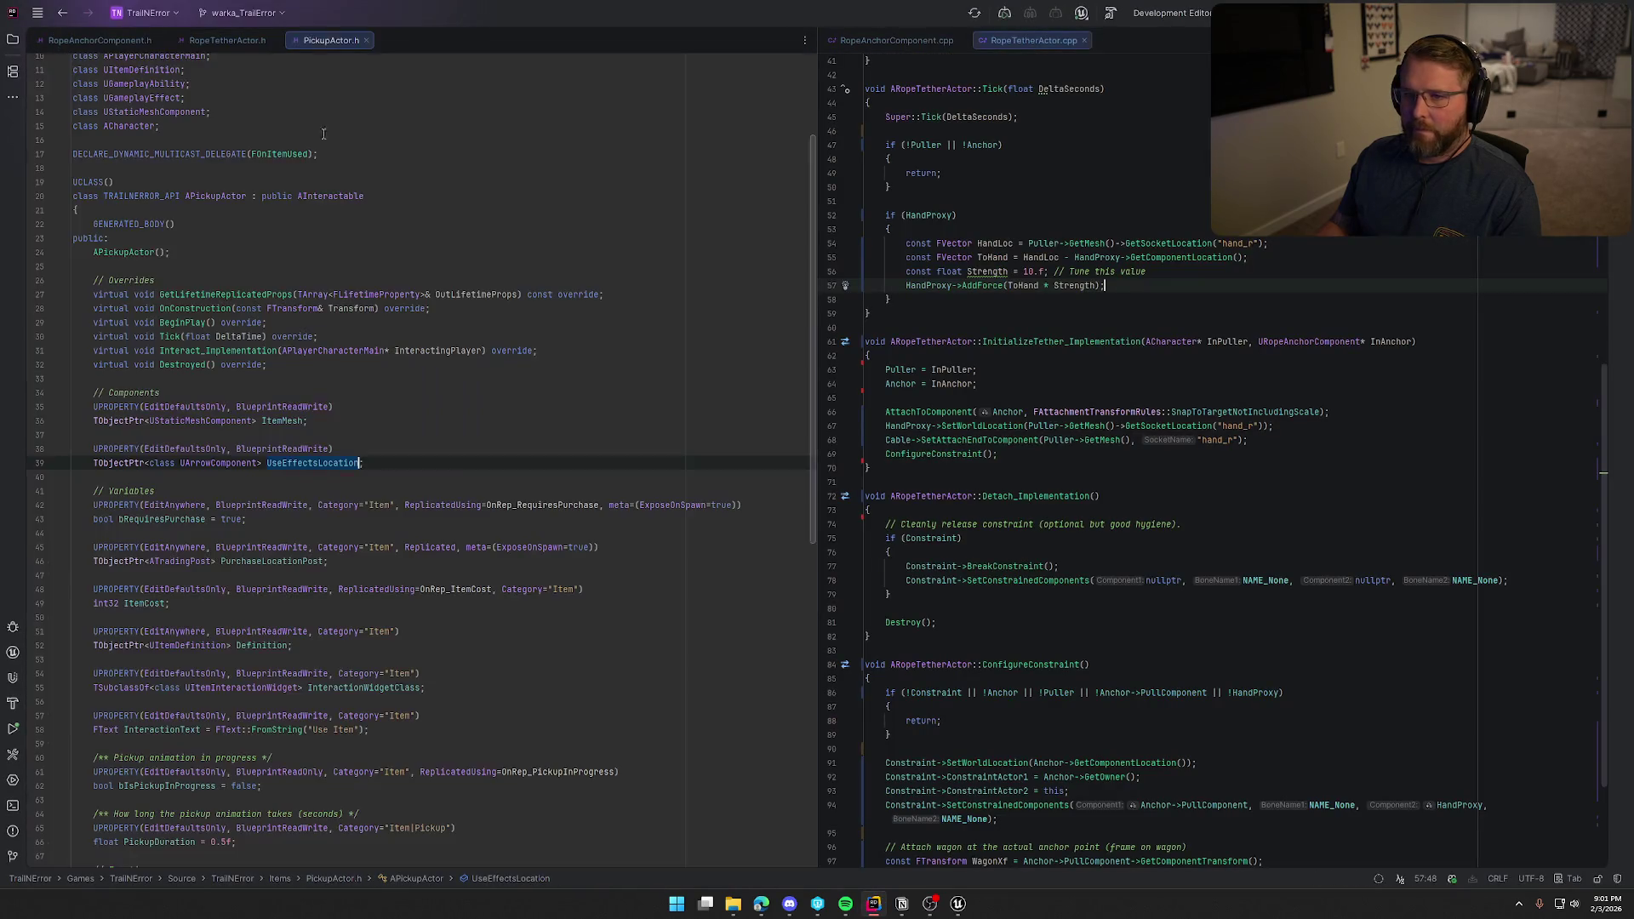
scroll(323, 548, "down", 8)
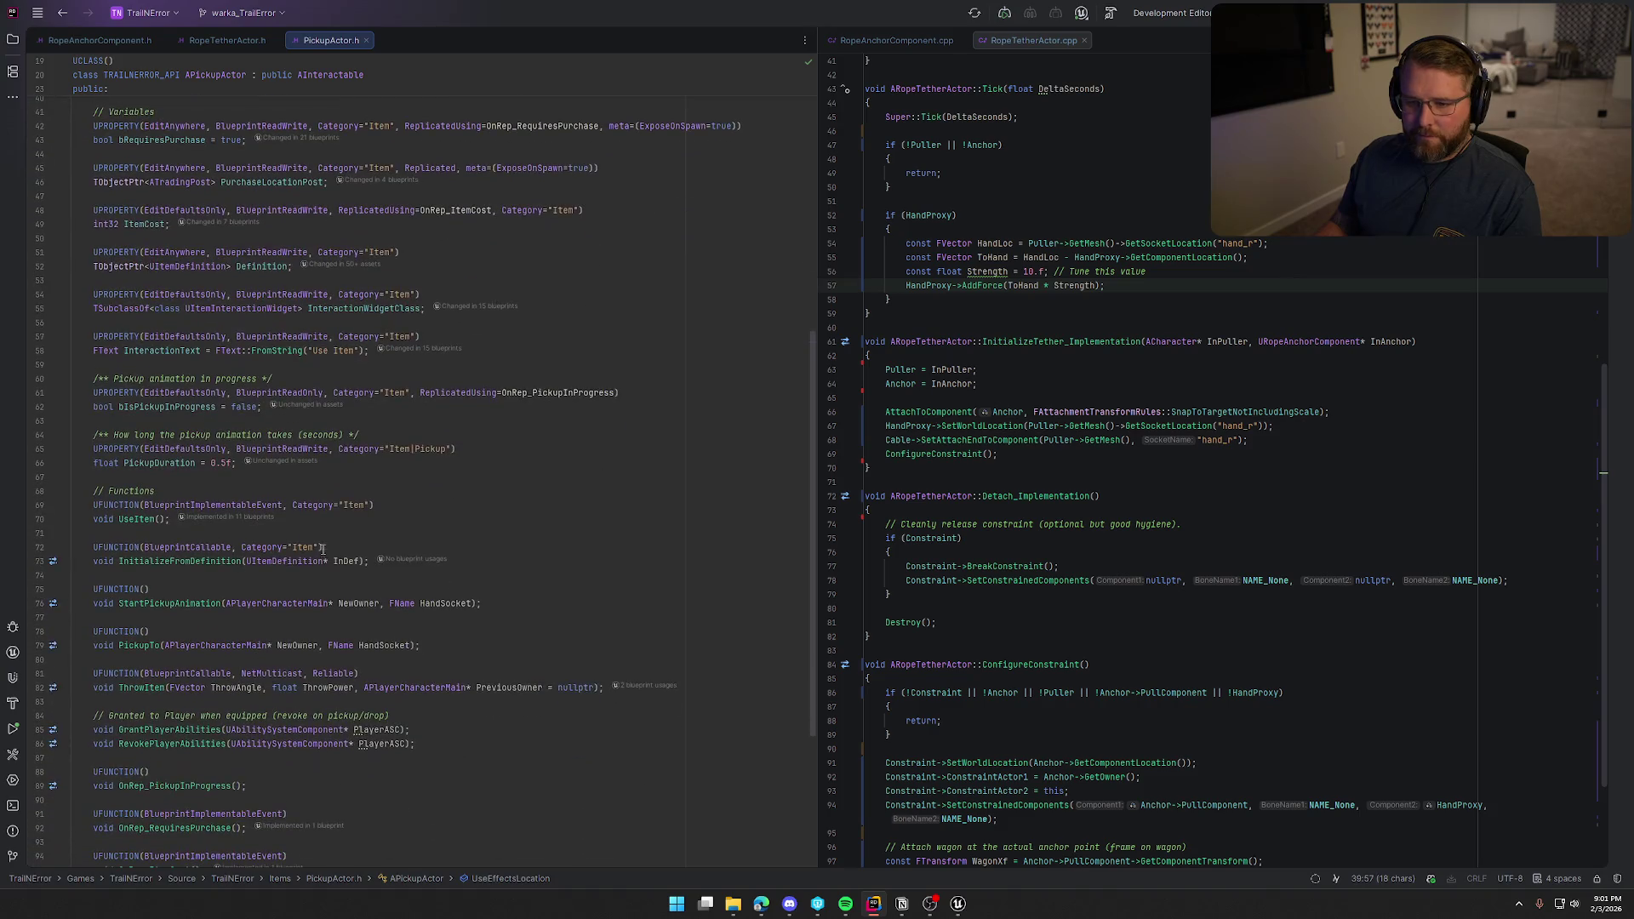
scroll(323, 547, "down", 5)
left_click(145, 478)
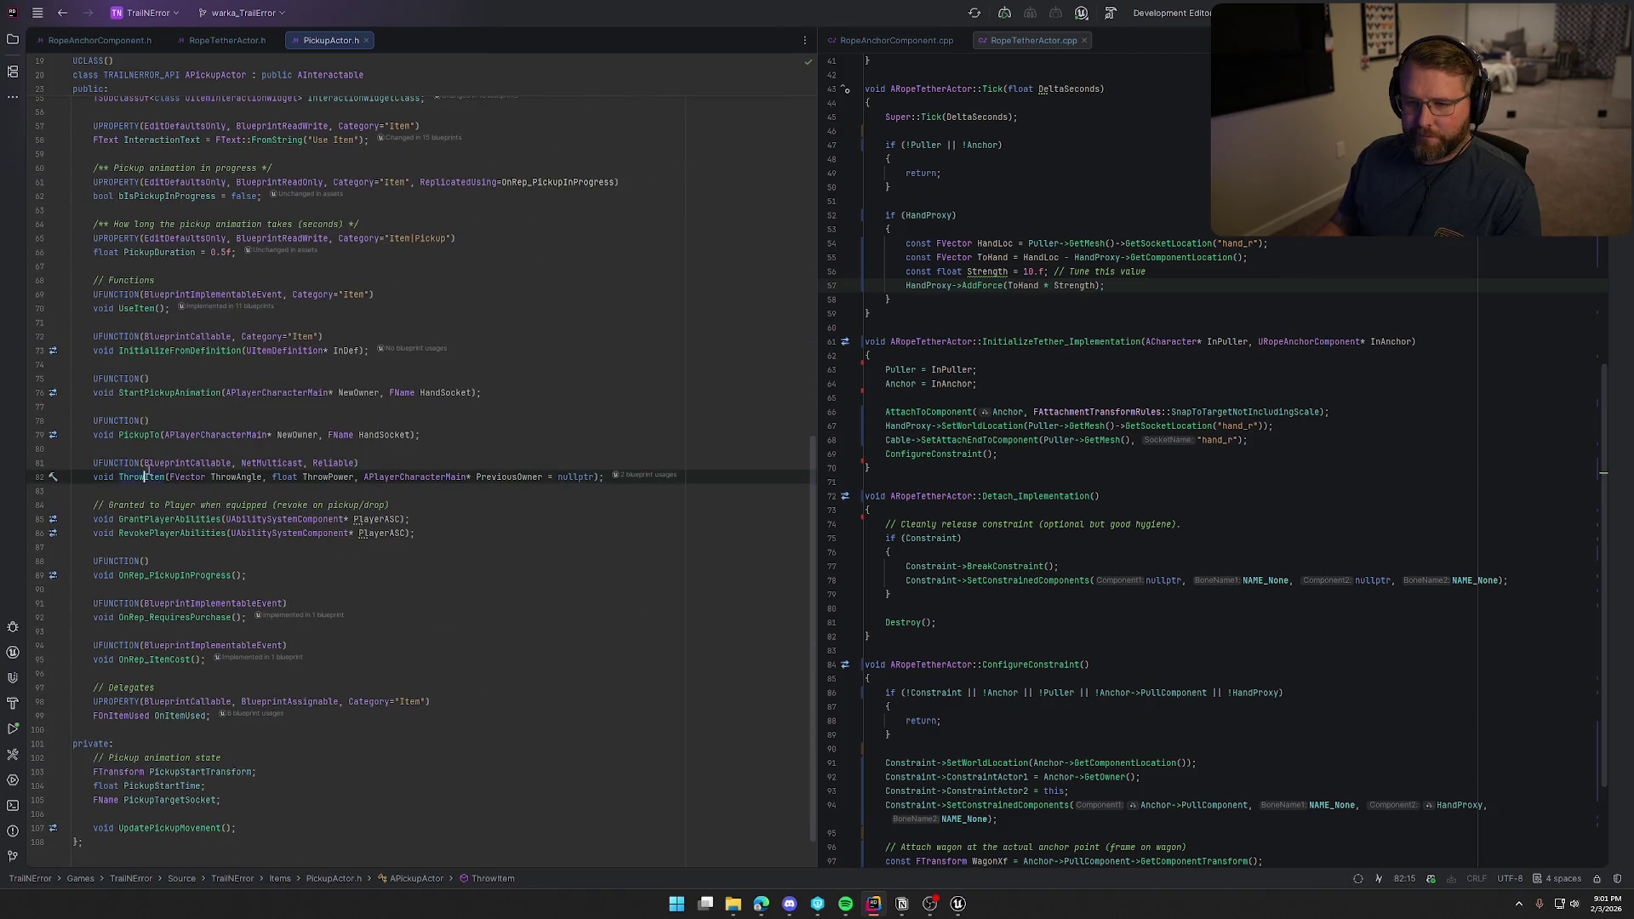
key("ctrl+b")
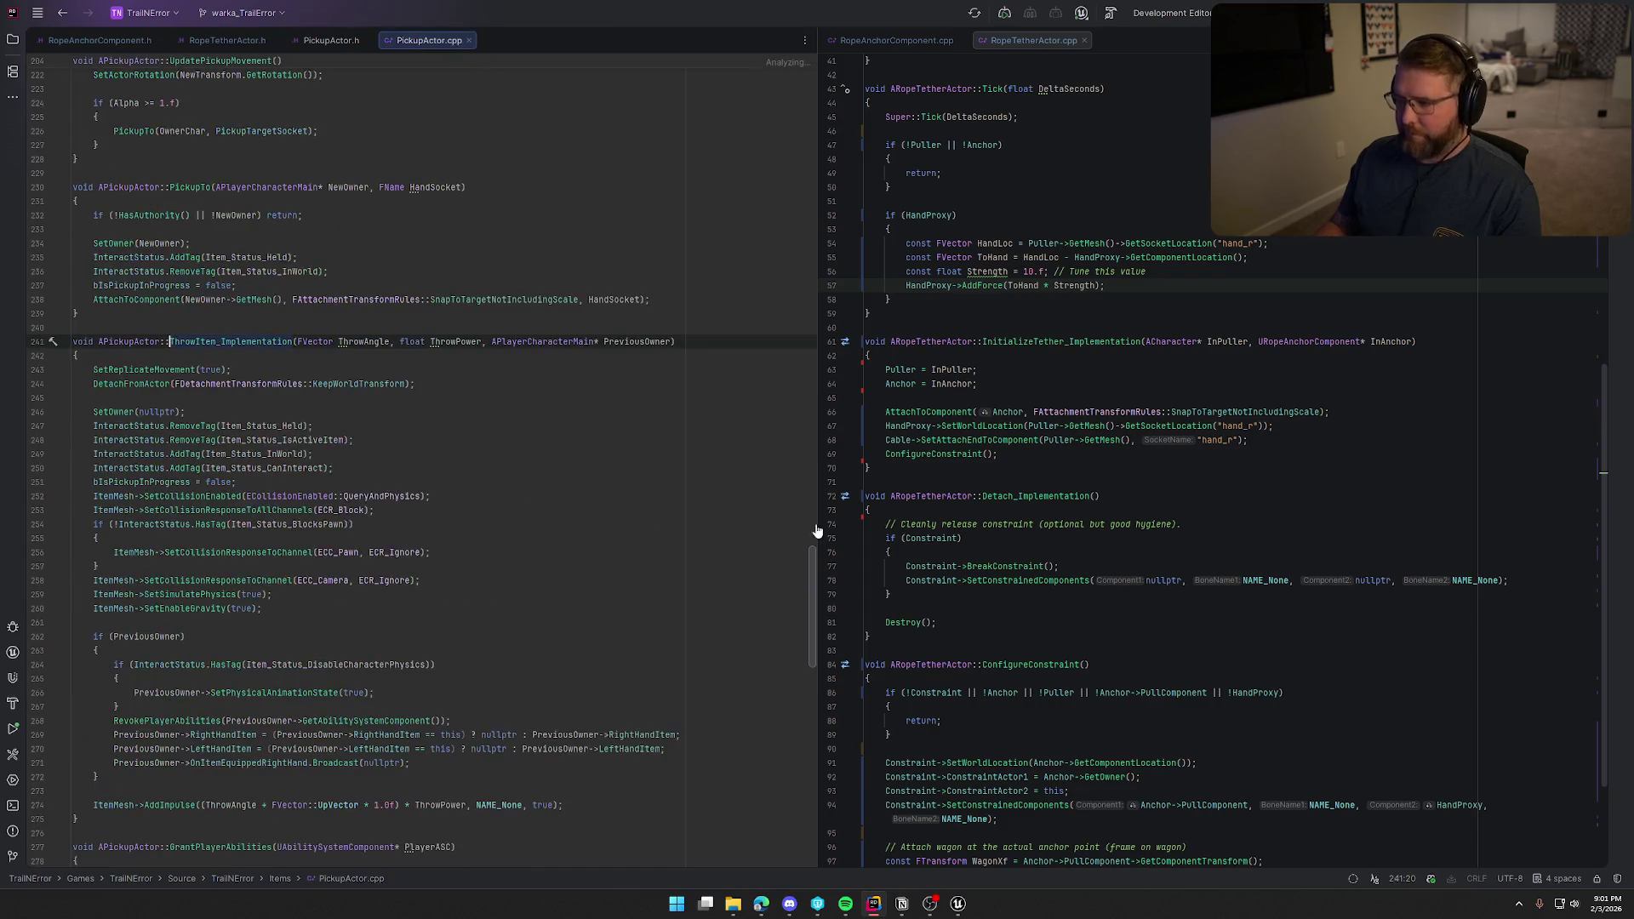
left_click_drag(1208, 255, 1239, 412)
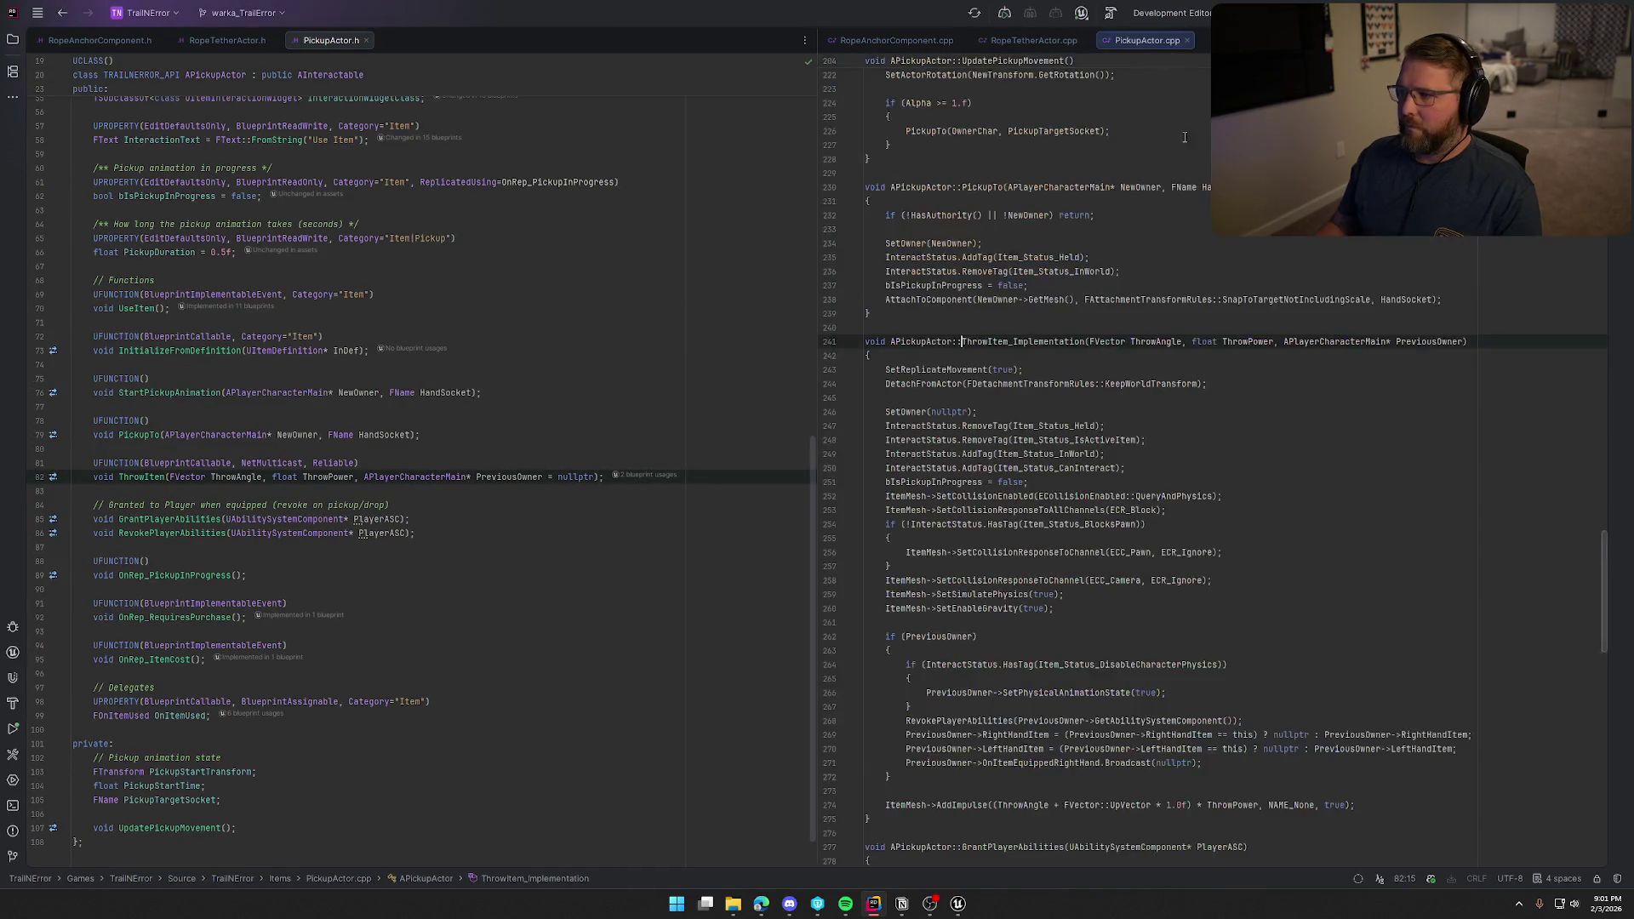
scroll(1239, 412, "down", 2)
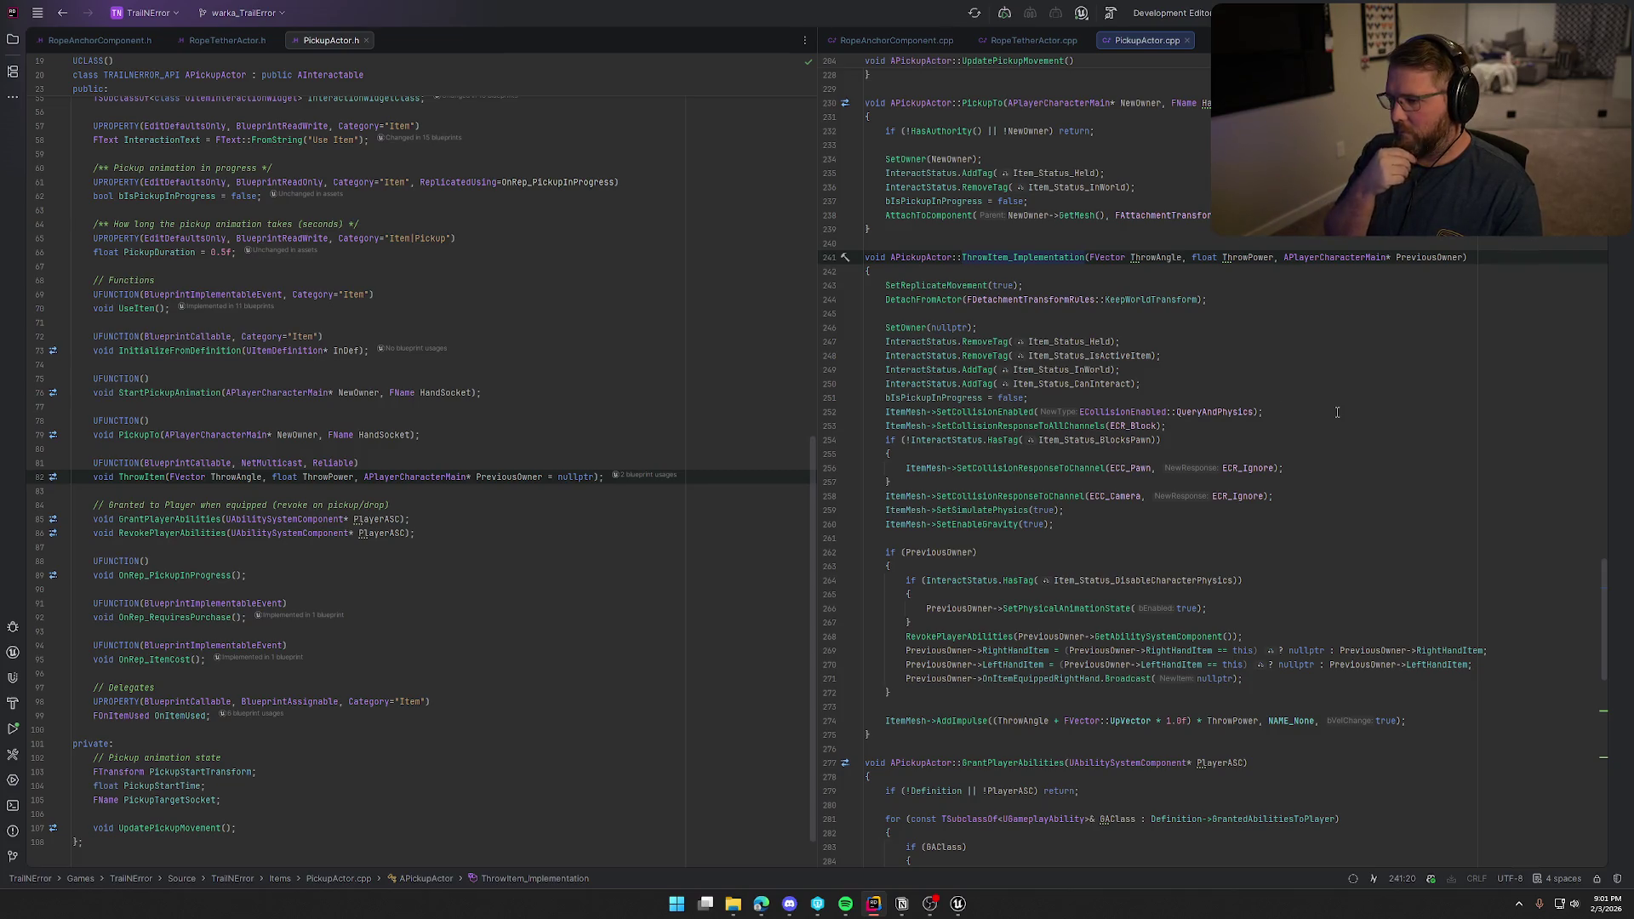
scroll(333, 365, "up", 15)
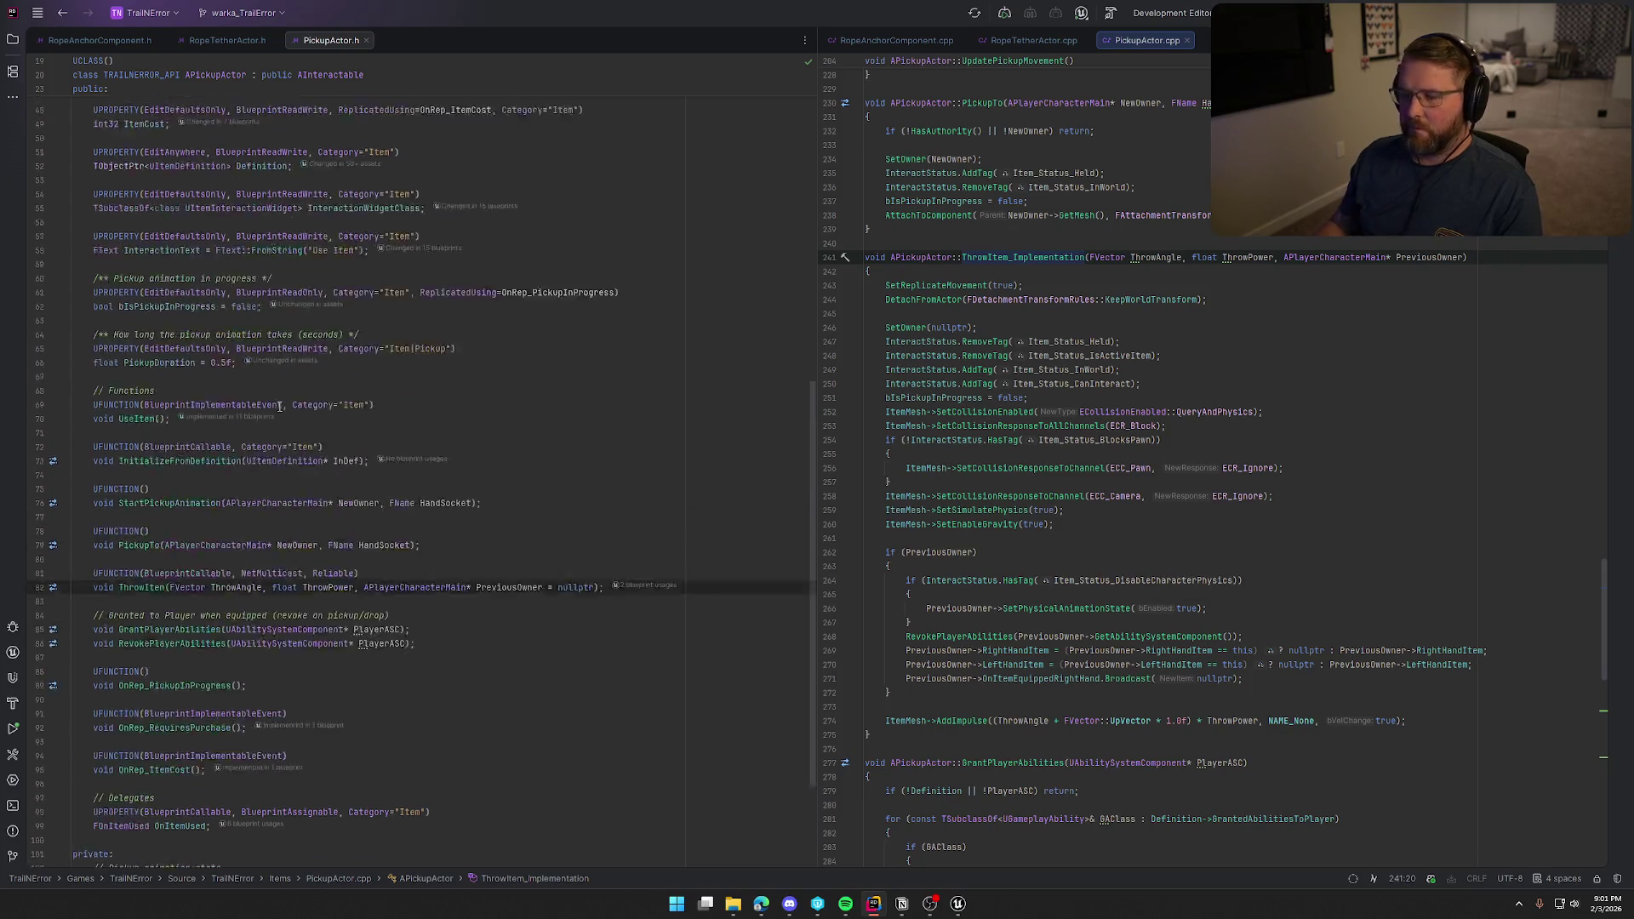
left_click(341, 279)
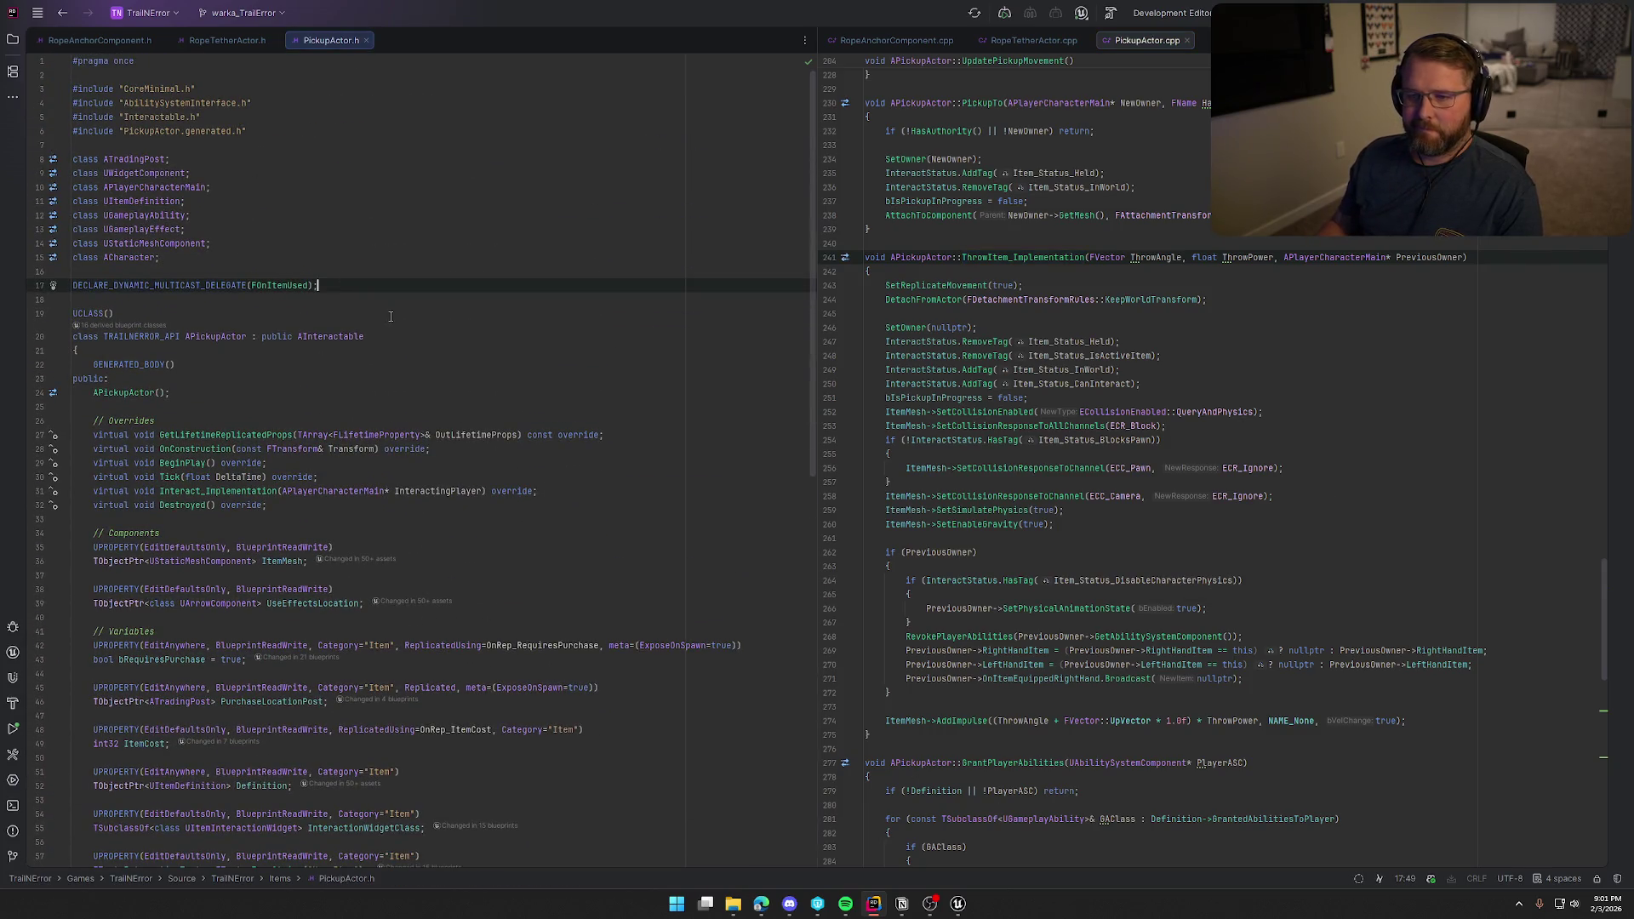
Add DECLARE_DYNAMIC_MULTICAST_DELEGATE(FOnDropped); below the FOnItemUsed delegate in PickupActor.h.
key("Return")
type("DECLA")
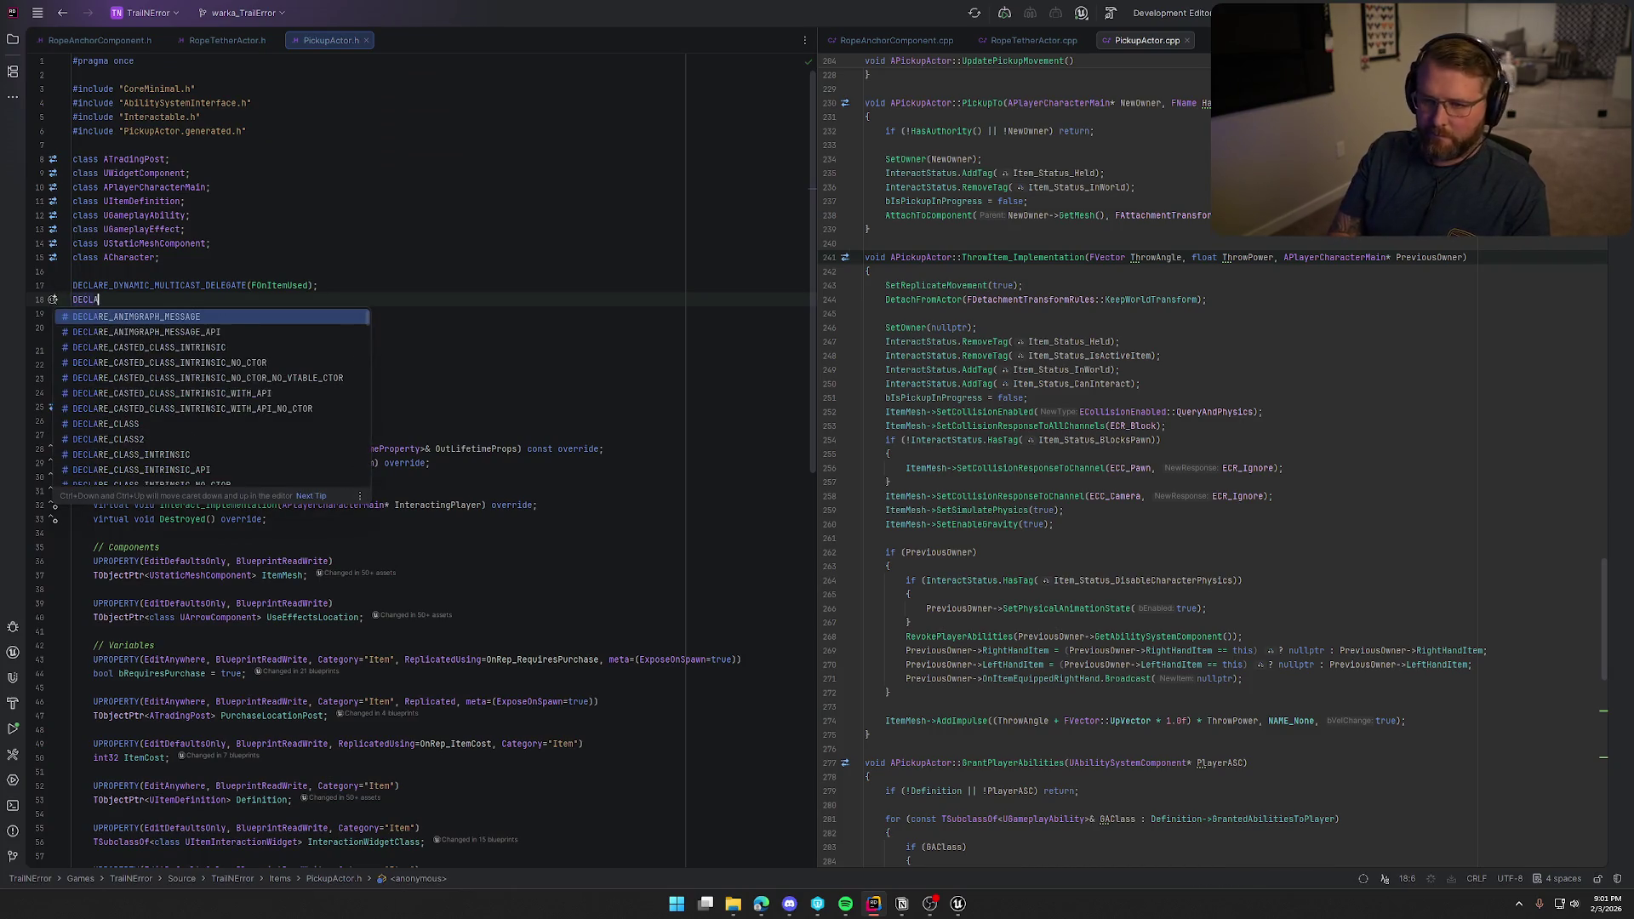
type("RE_DYNA")
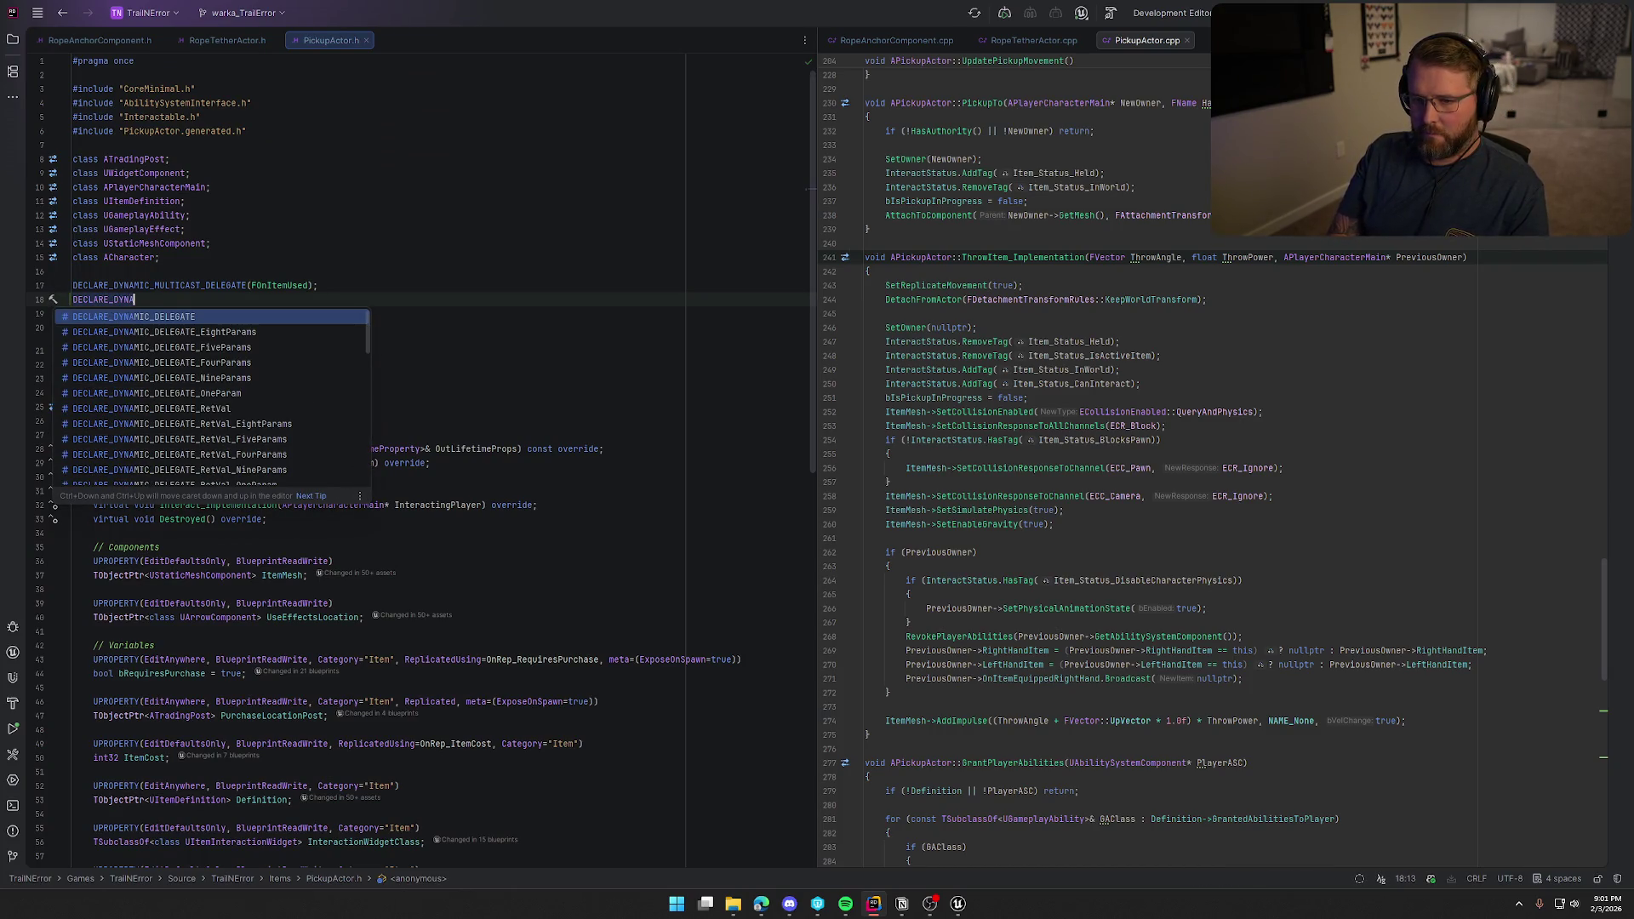
type("MIC_")
type("MUL")
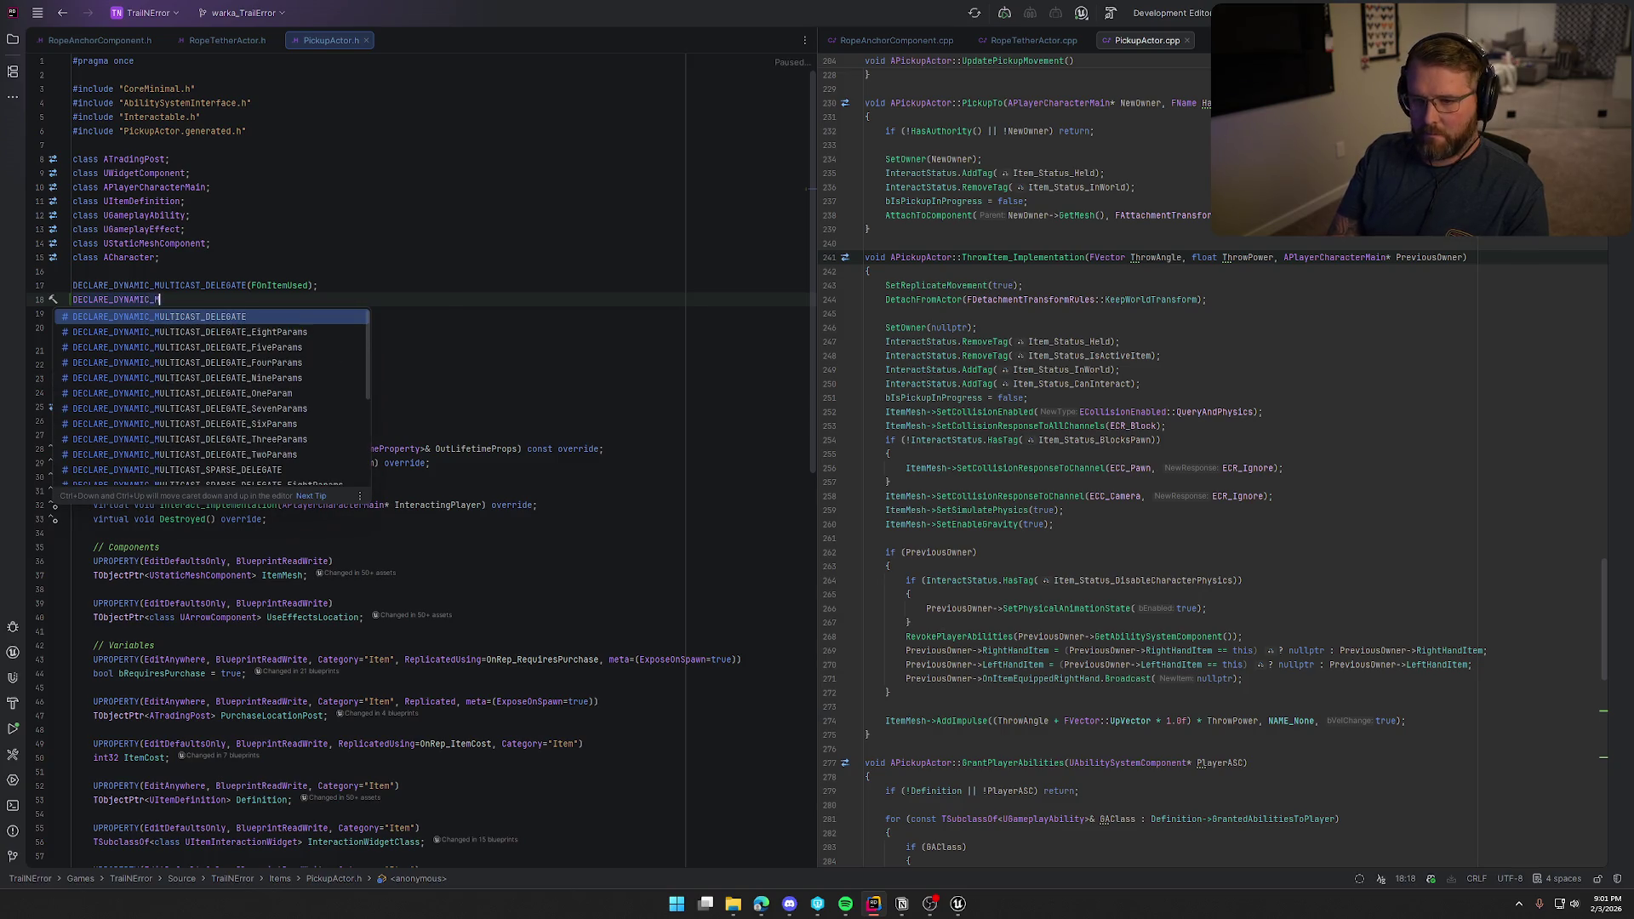
key("Return")
type("FOnDropp")
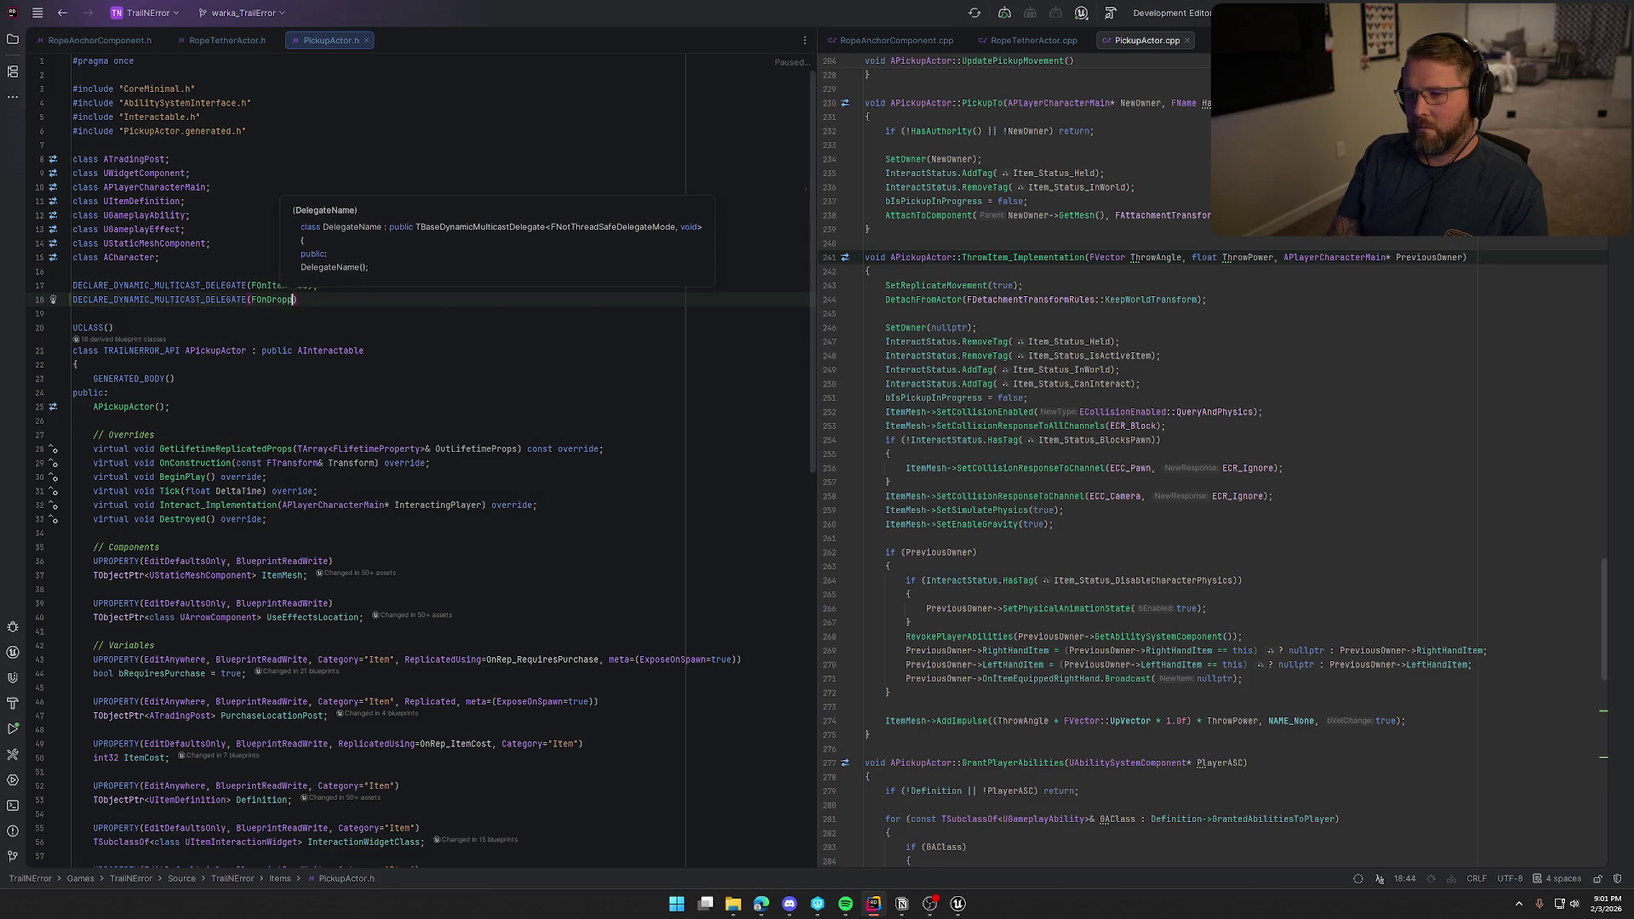
key("End")
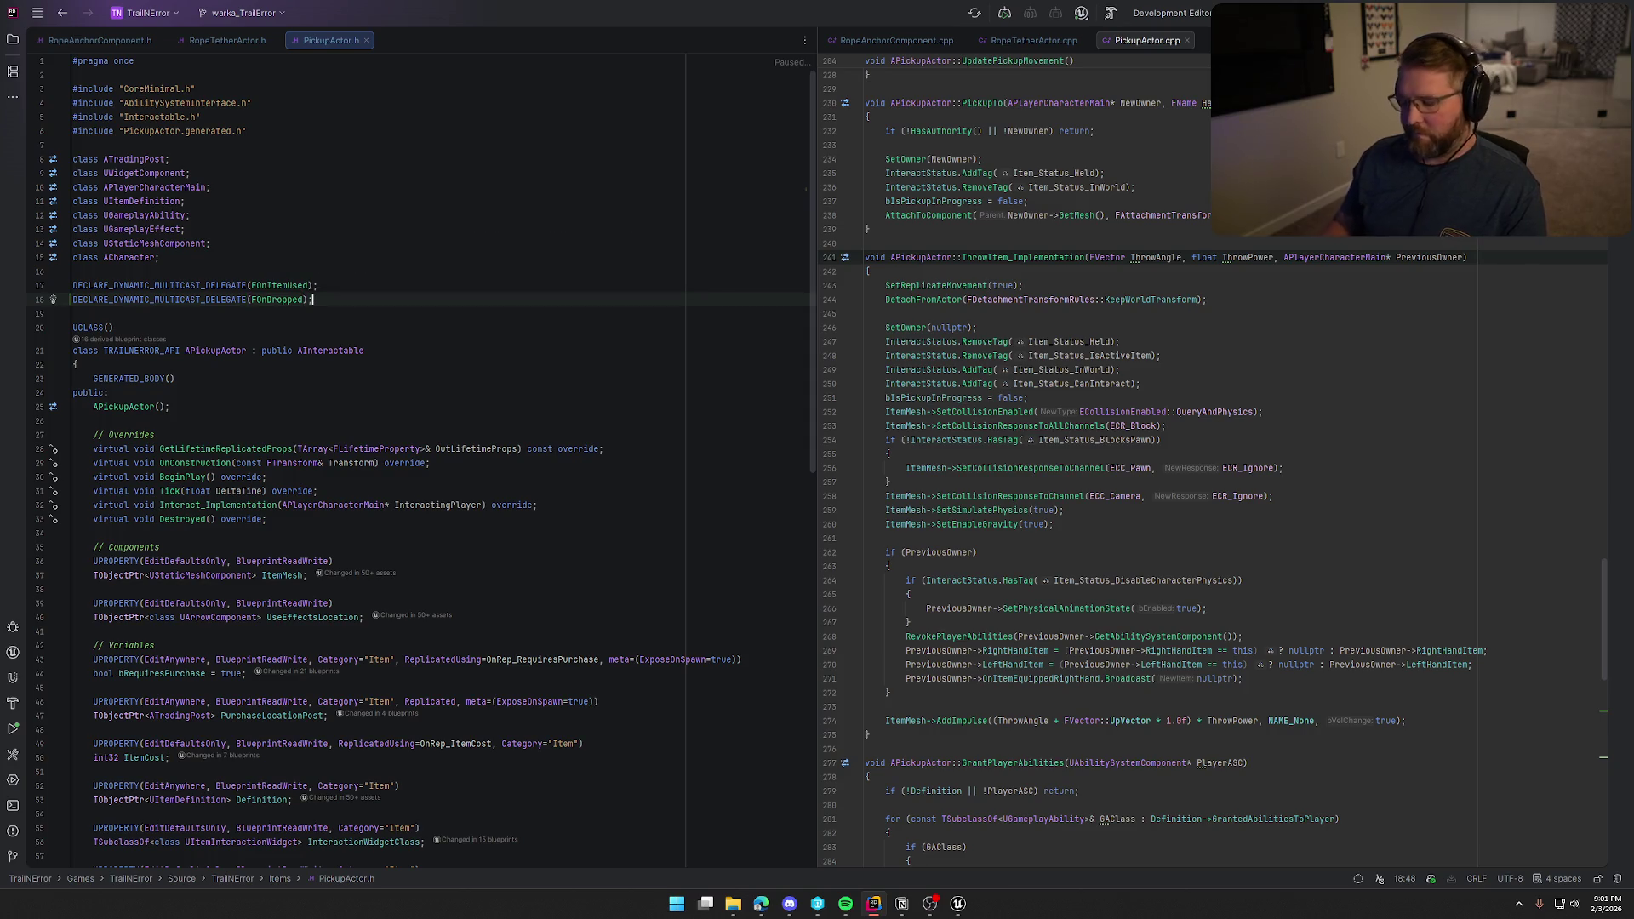
key("ctrl+End")
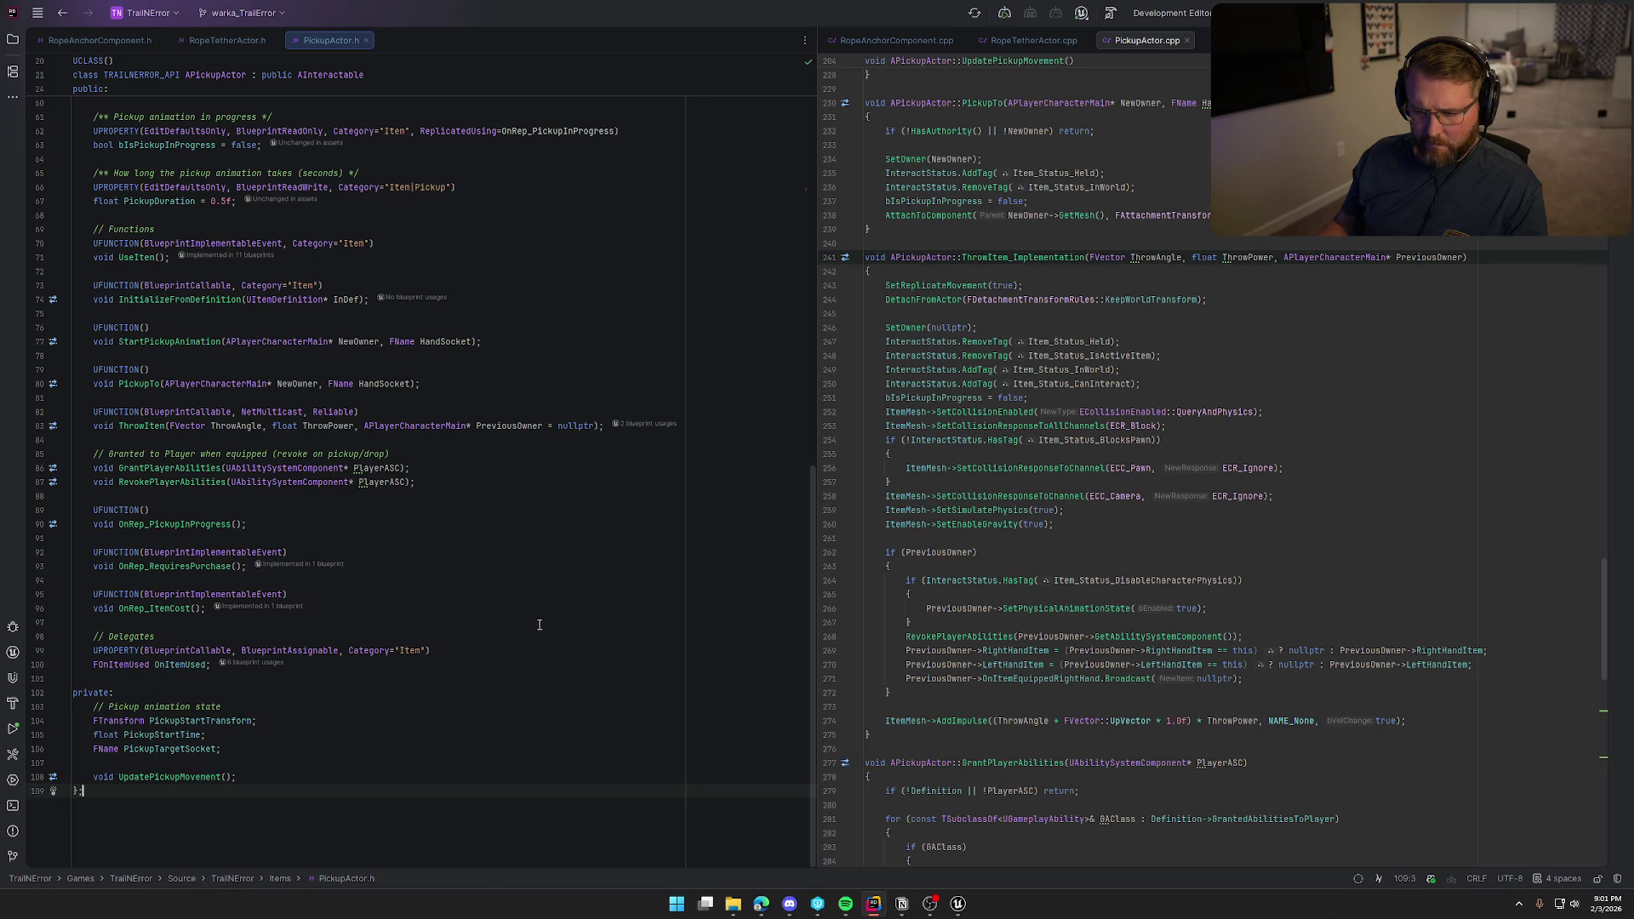
Add a Blueprint-assignable FOnDropped OnDropped property after the OnItemUsed property.
left_click(211, 665)
key("Return")
key("Return")
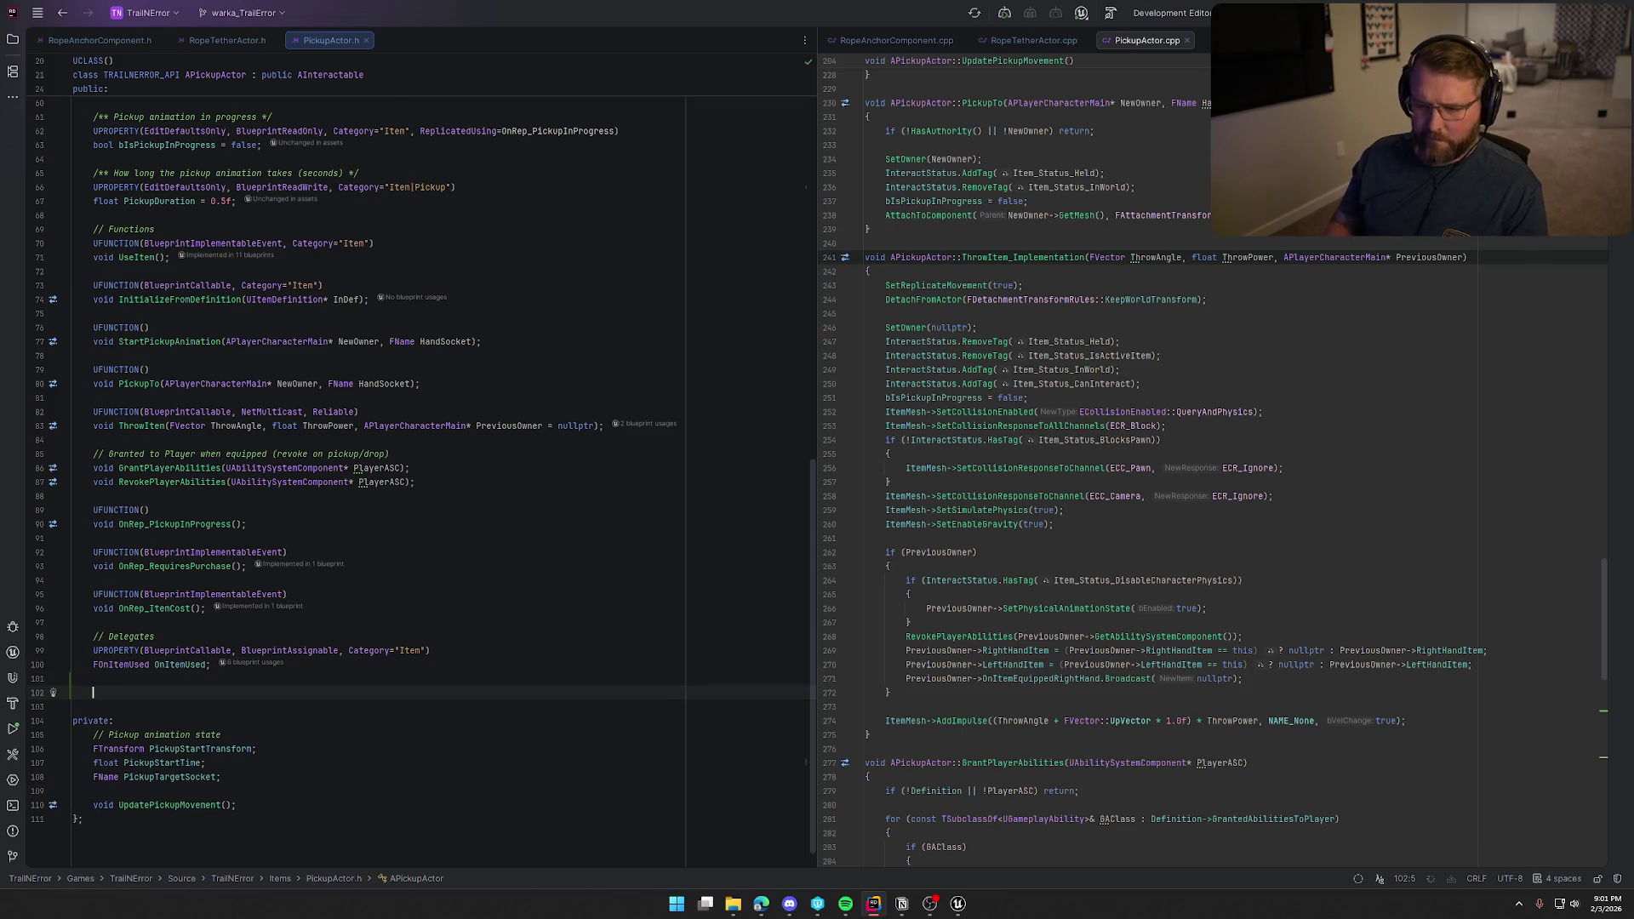
key("Tab")
key("Return")
key("Tab")
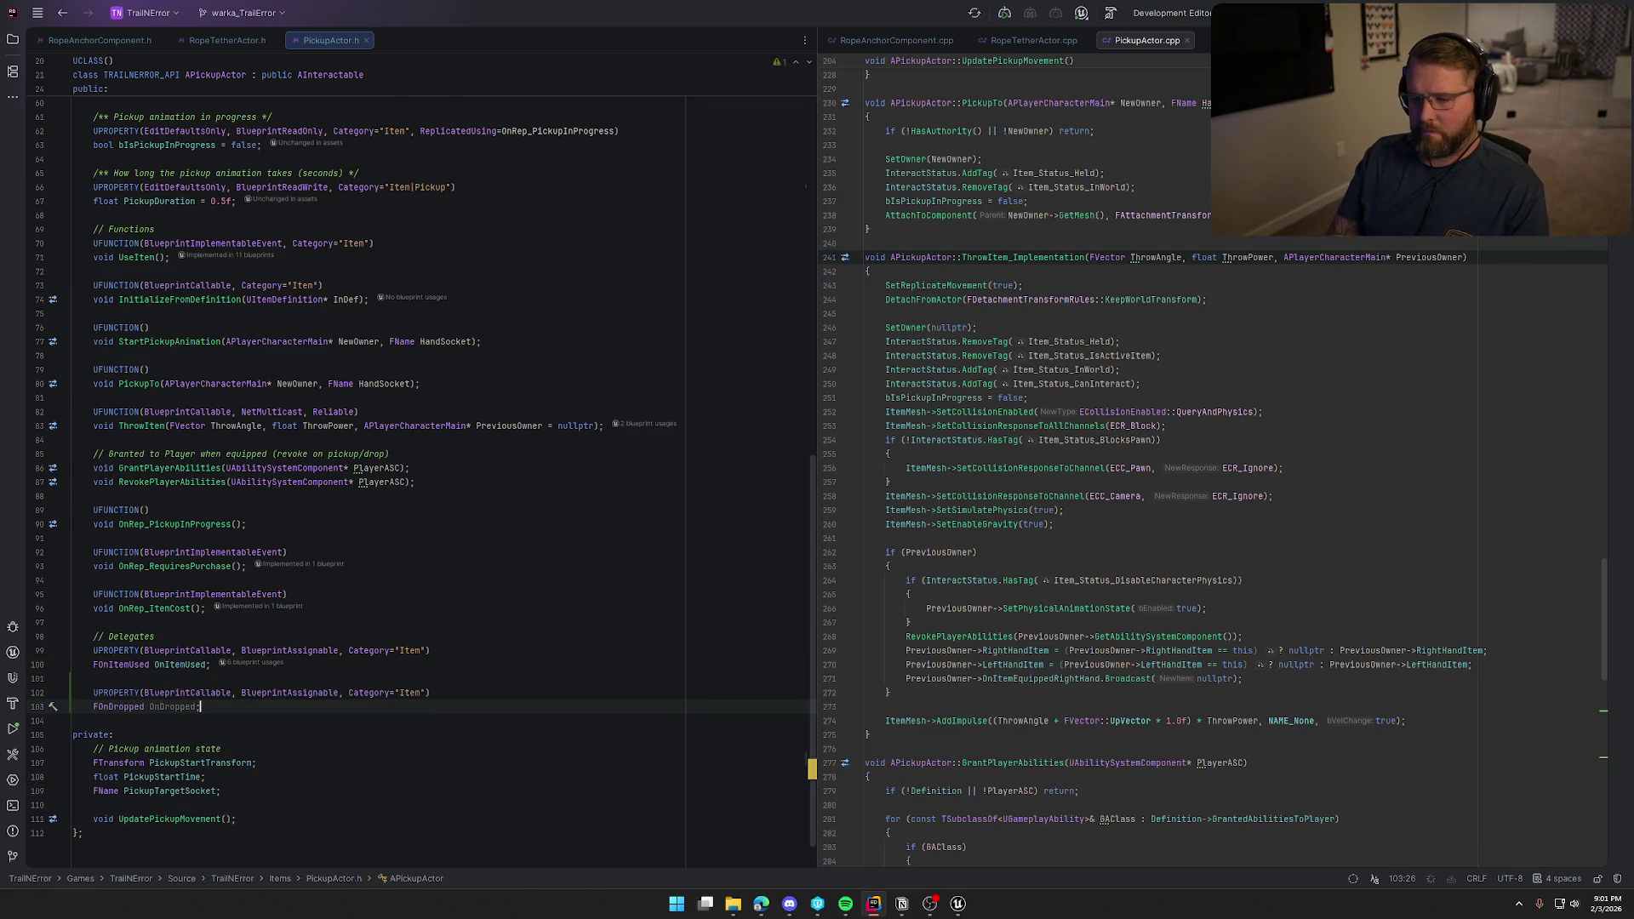
Add OnDropped.Broadcast(); after the AddImpulse call in ThrowItem_Implementation.
left_click(1434, 728)
key("Return")
key("Return")
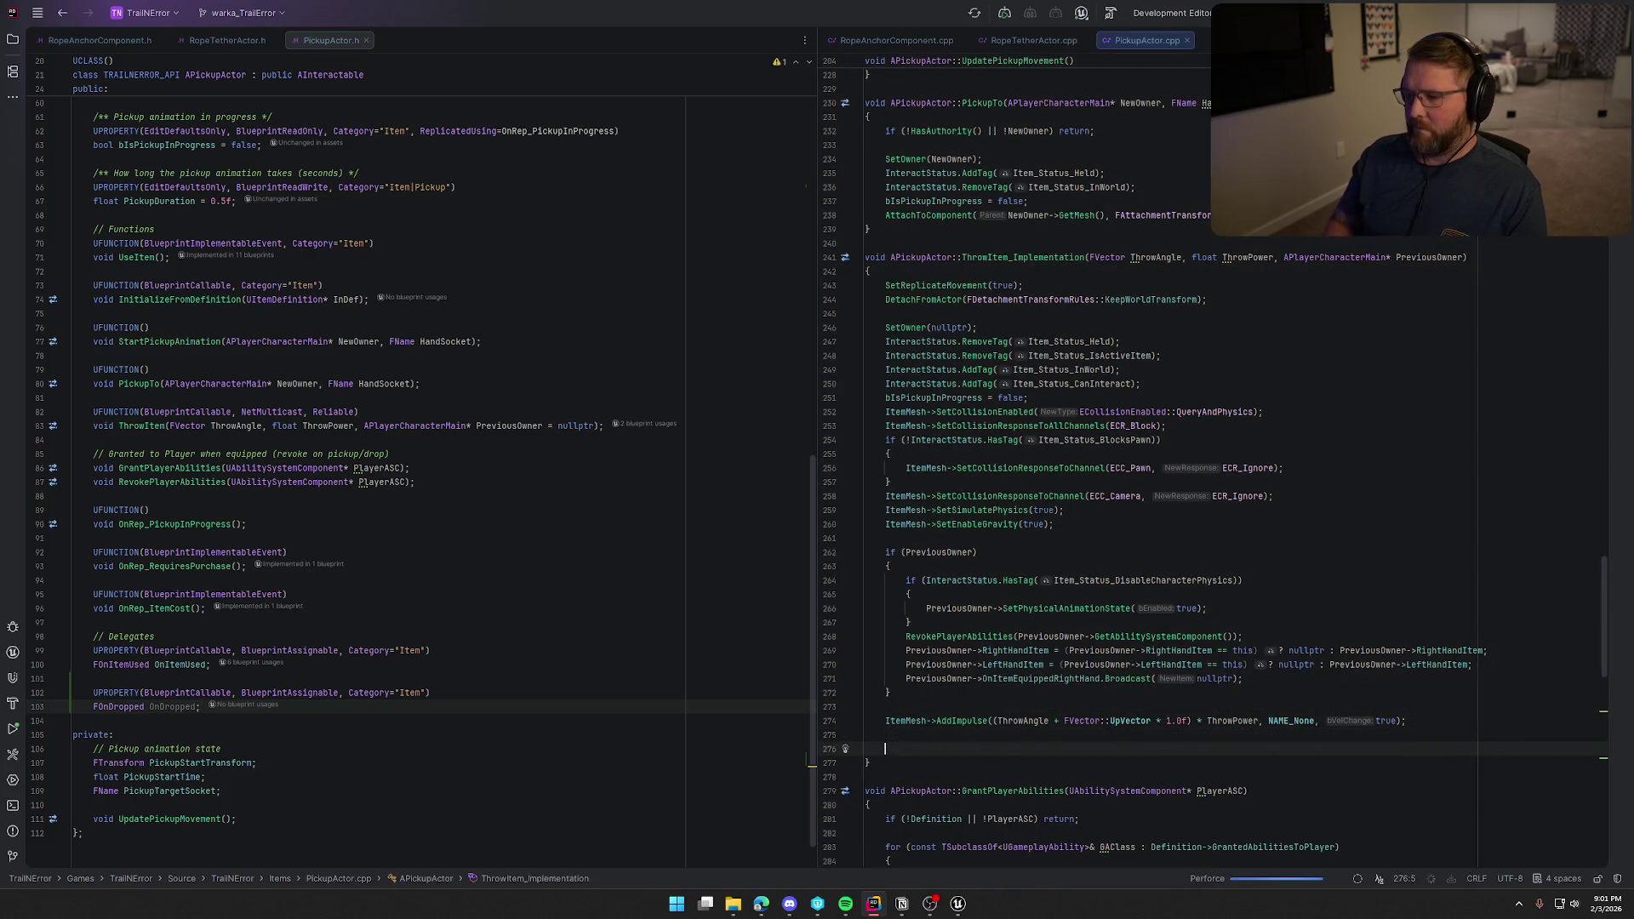
key("Tab")
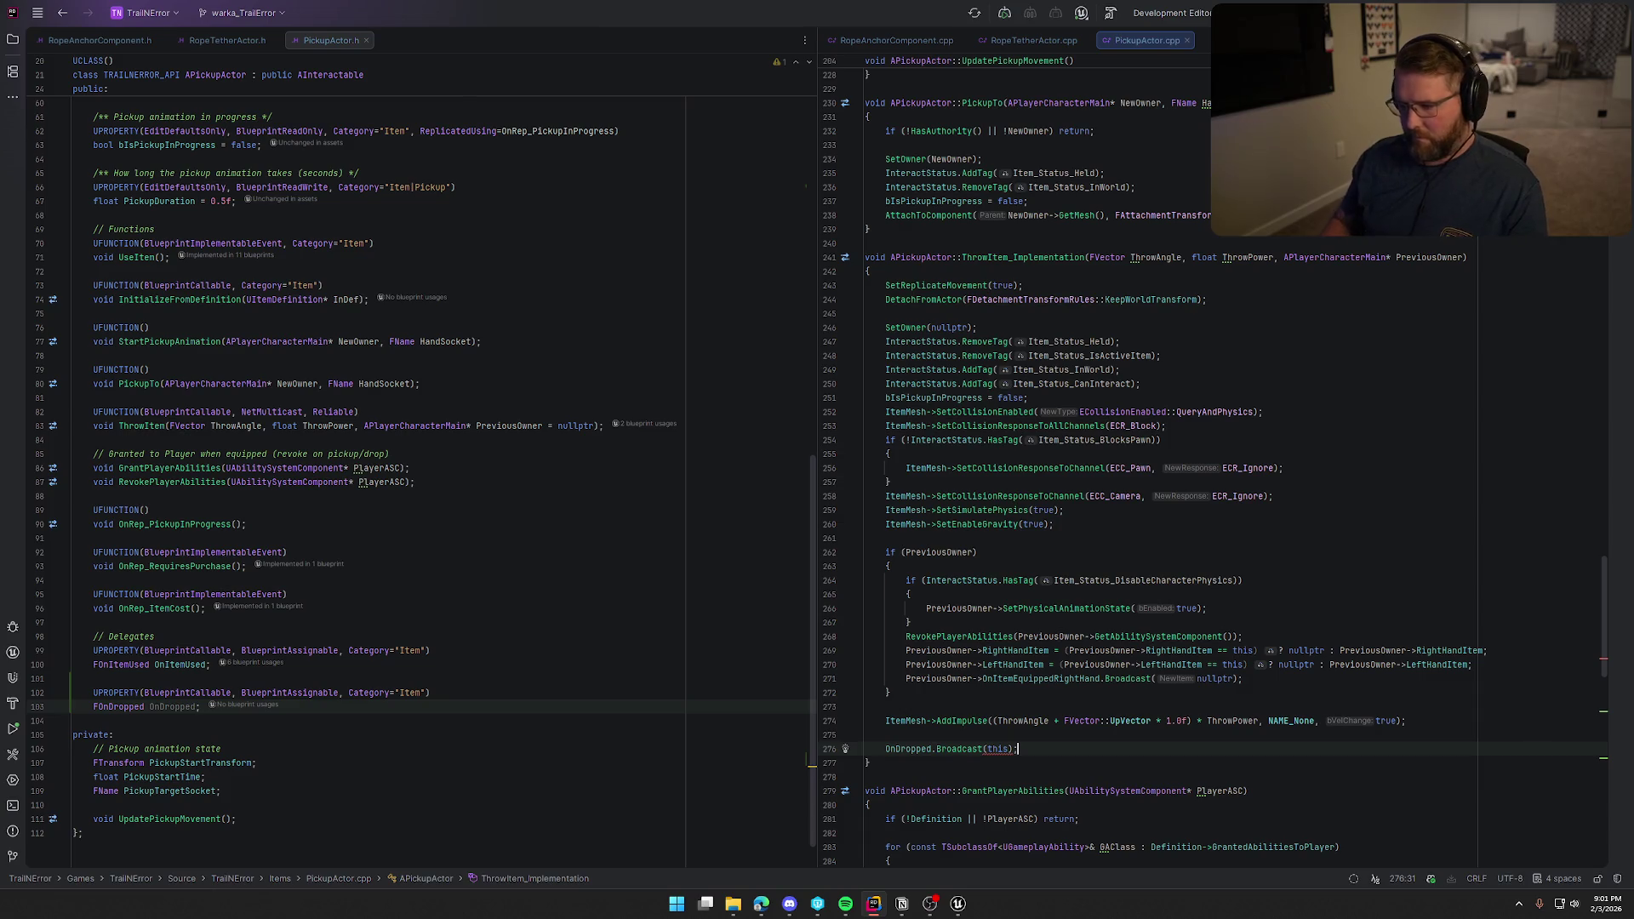
key("BackSpace")
key("BackSpace")
key("BackSpace")
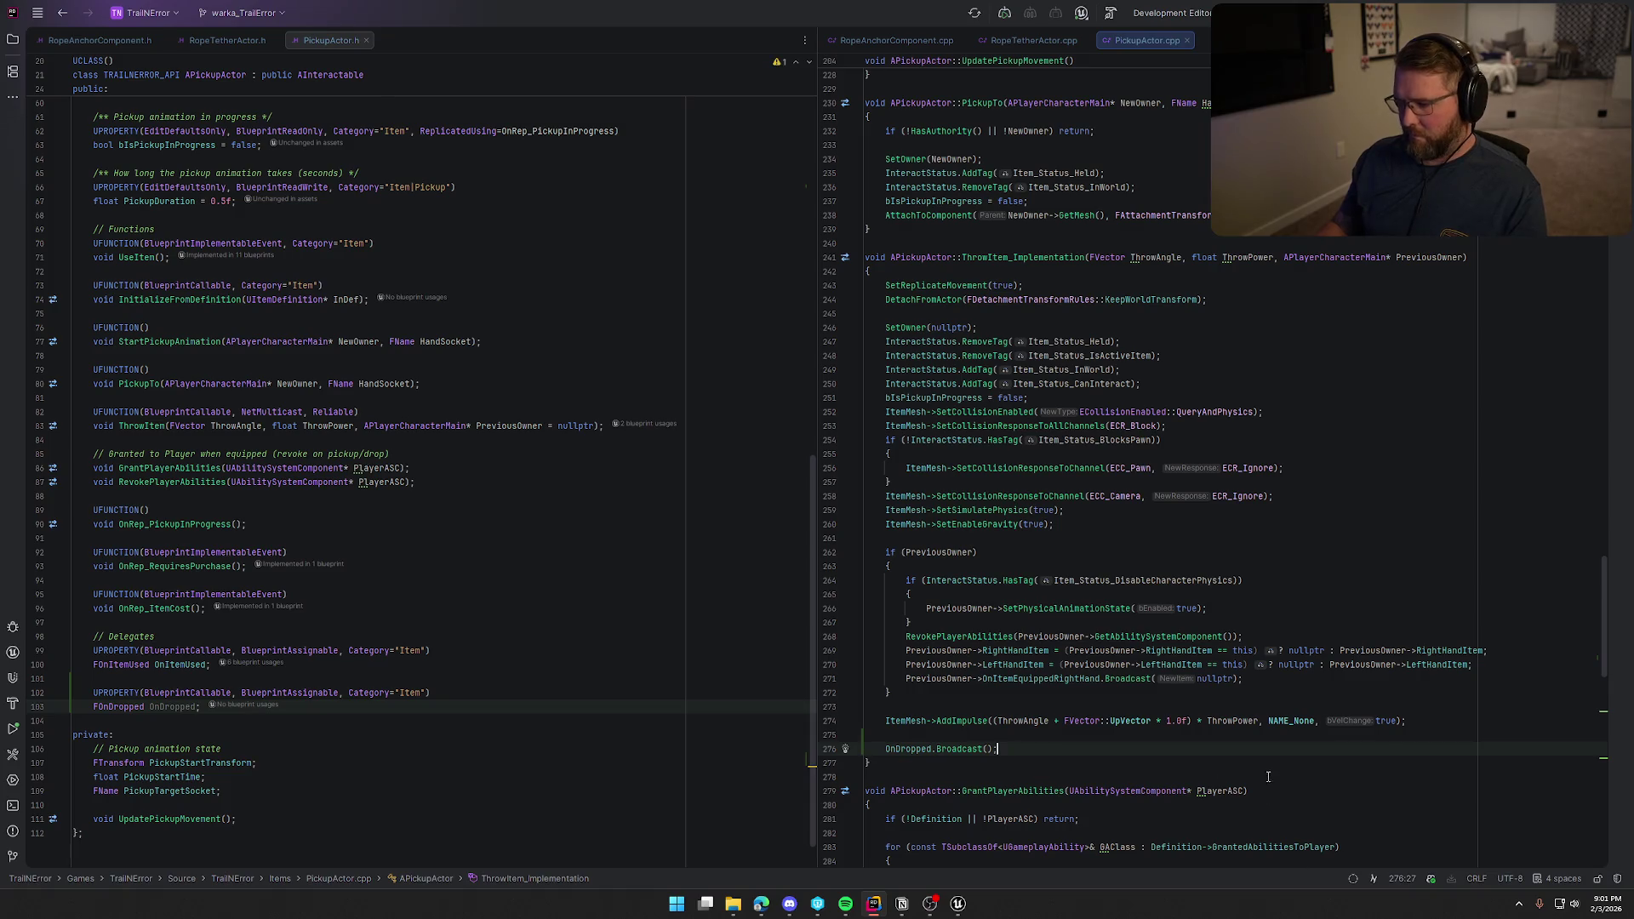
left_click(960, 904)
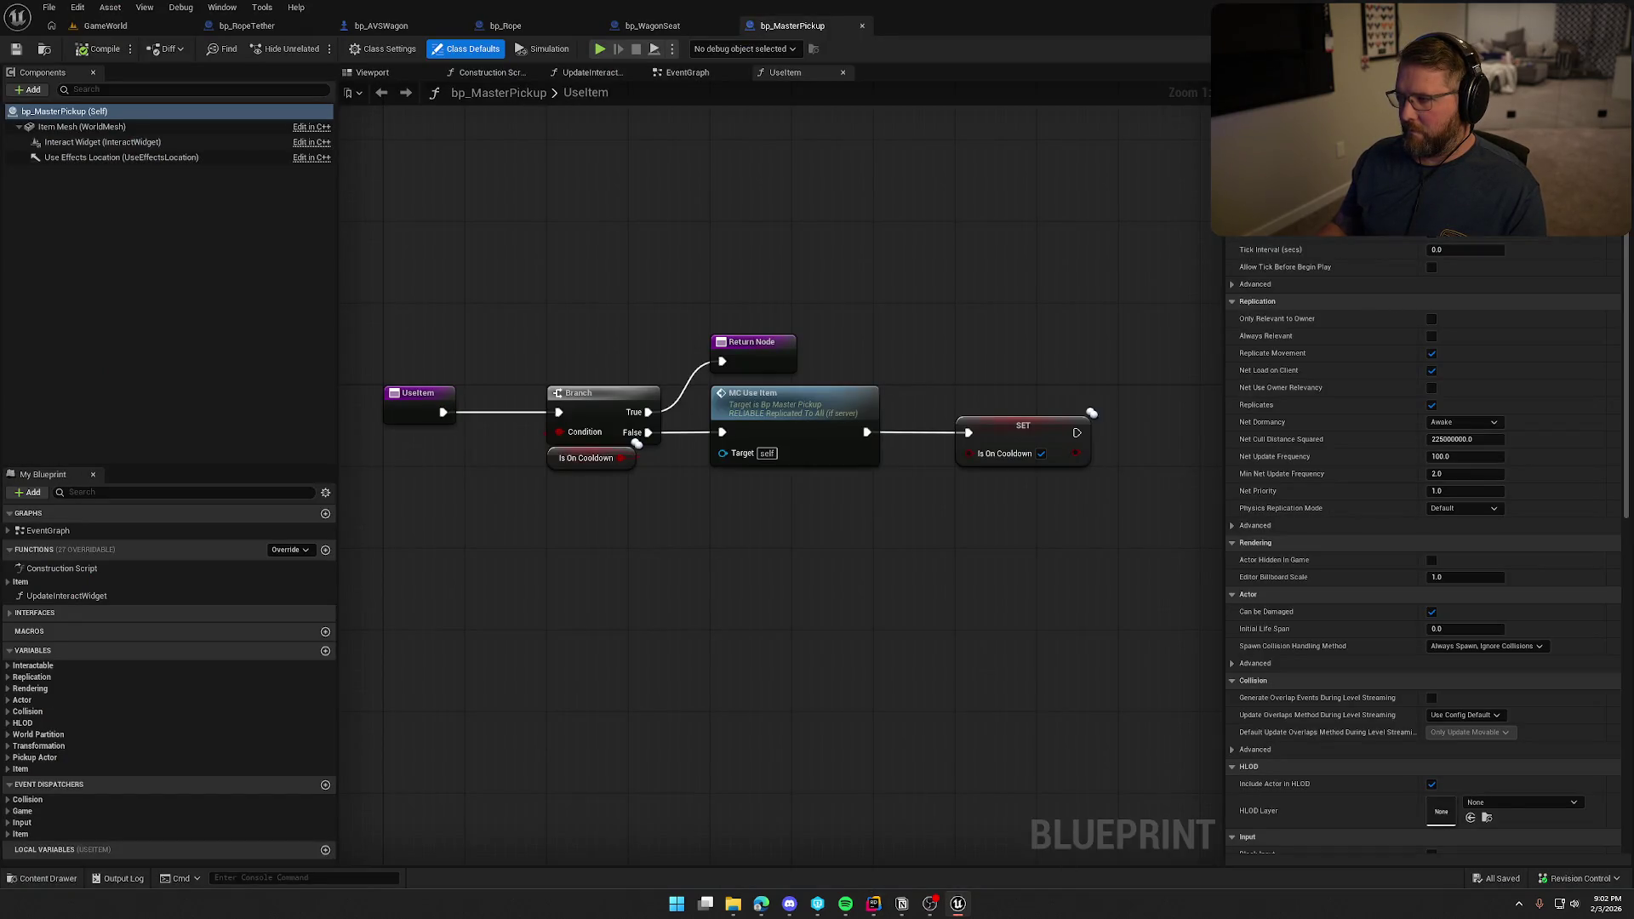
Build the project in Rider with Ctrl+F9 and hide the build log once it succeeds.
key("alt+Tab")
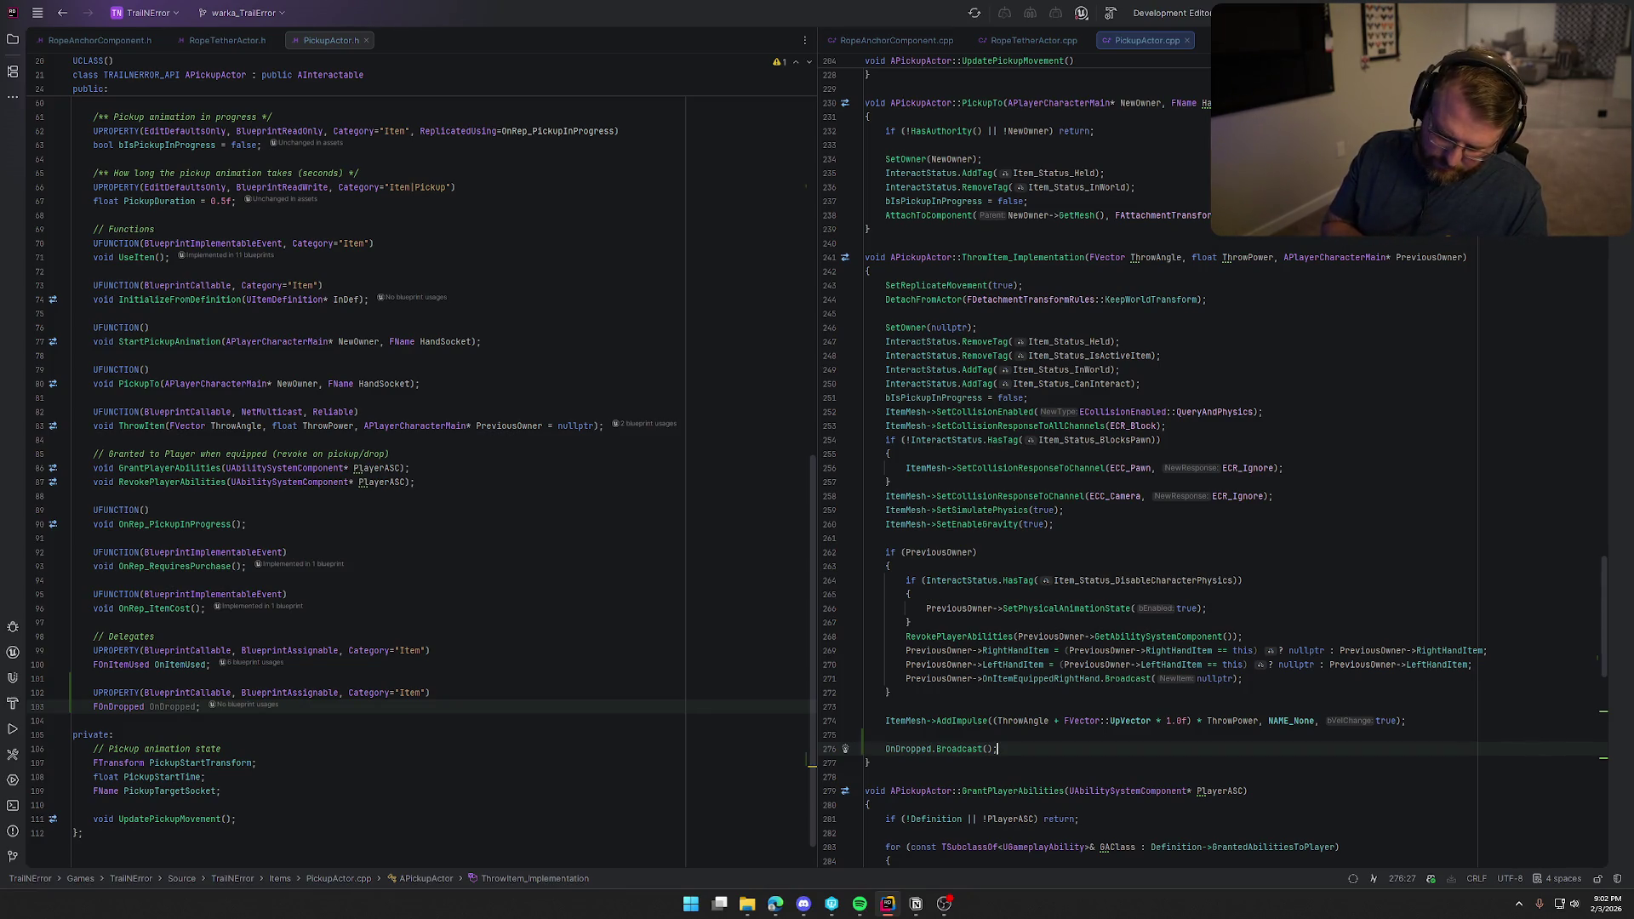
key("ctrl+F9")
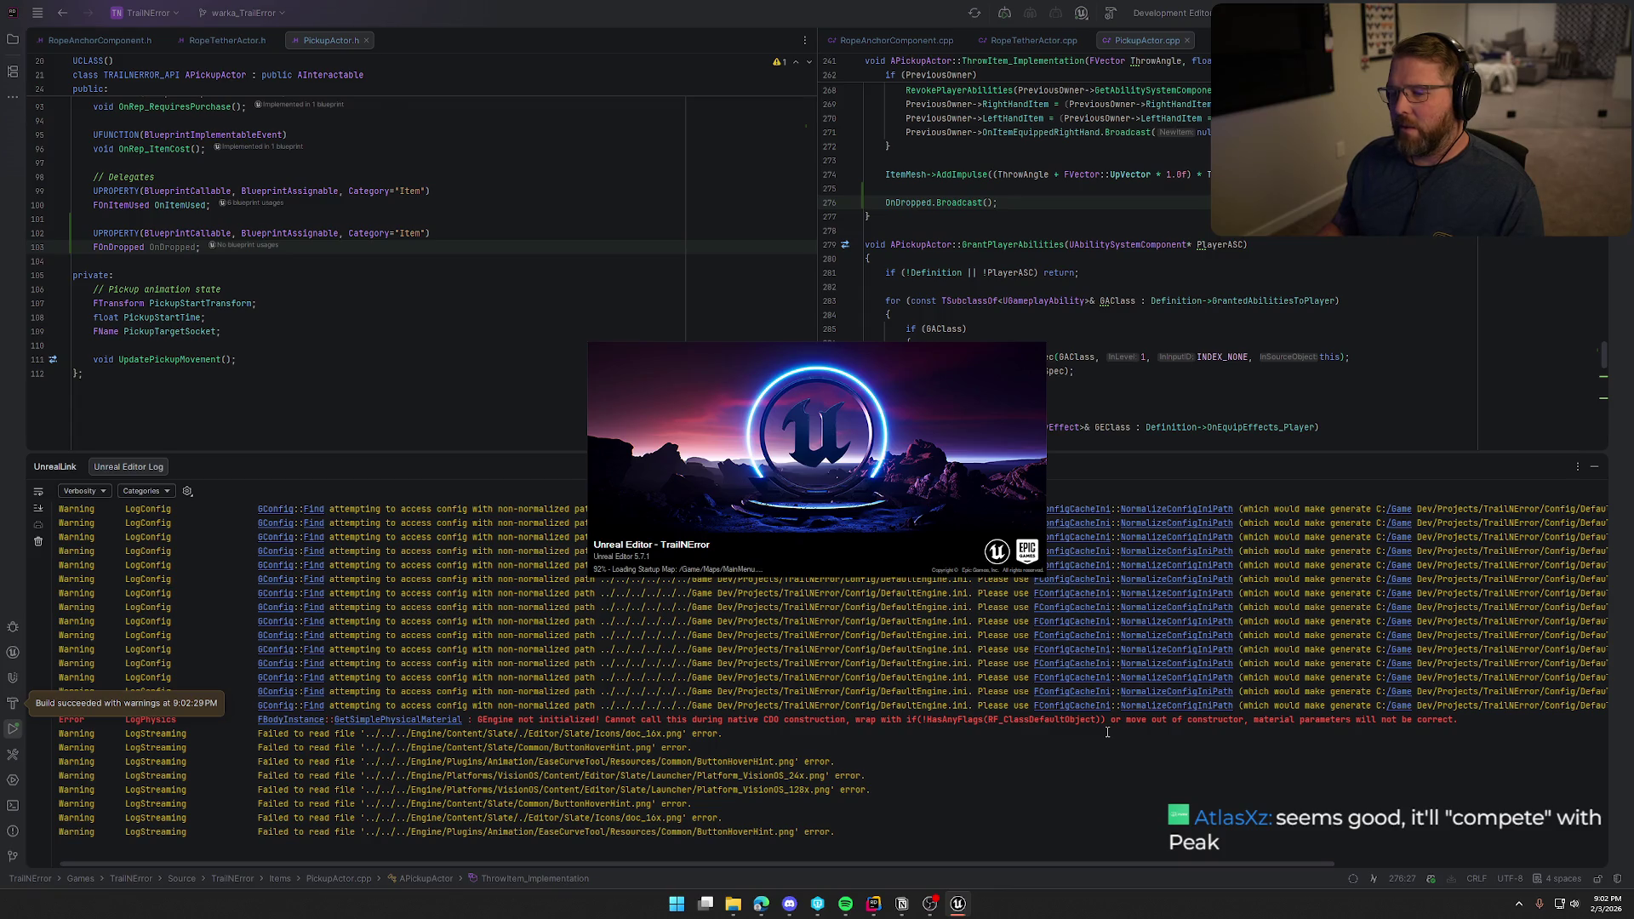
left_click(1594, 466)
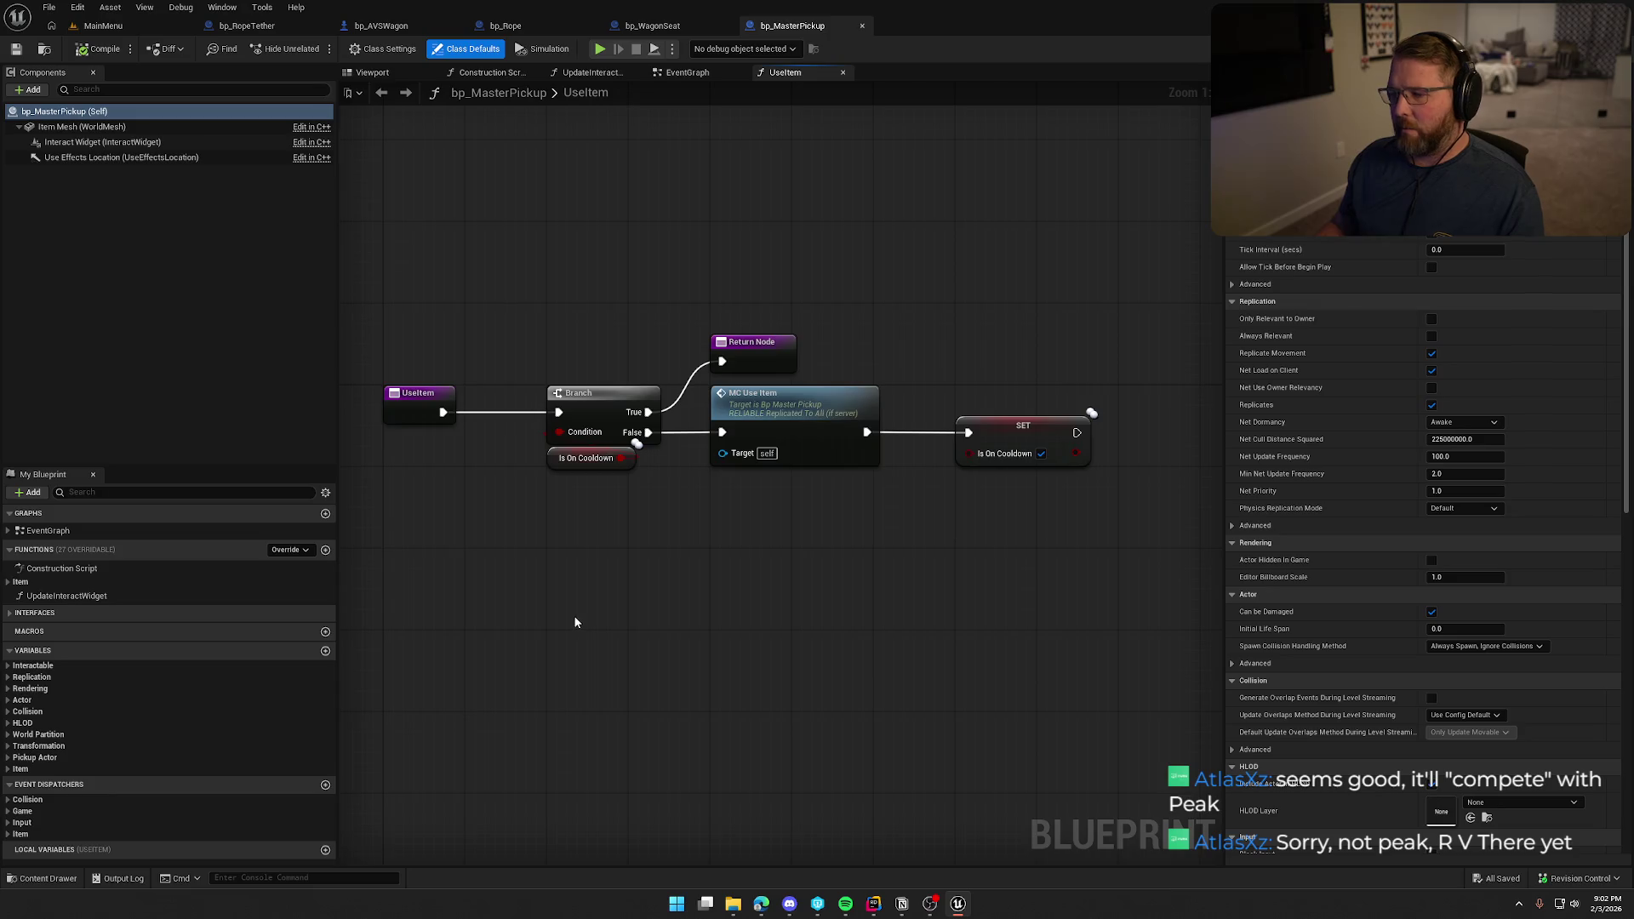
In bp_Rope, check the override list, then add a Bind Event to On Dropped with a custom event.
left_click_drag(574, 615, 673, 643)
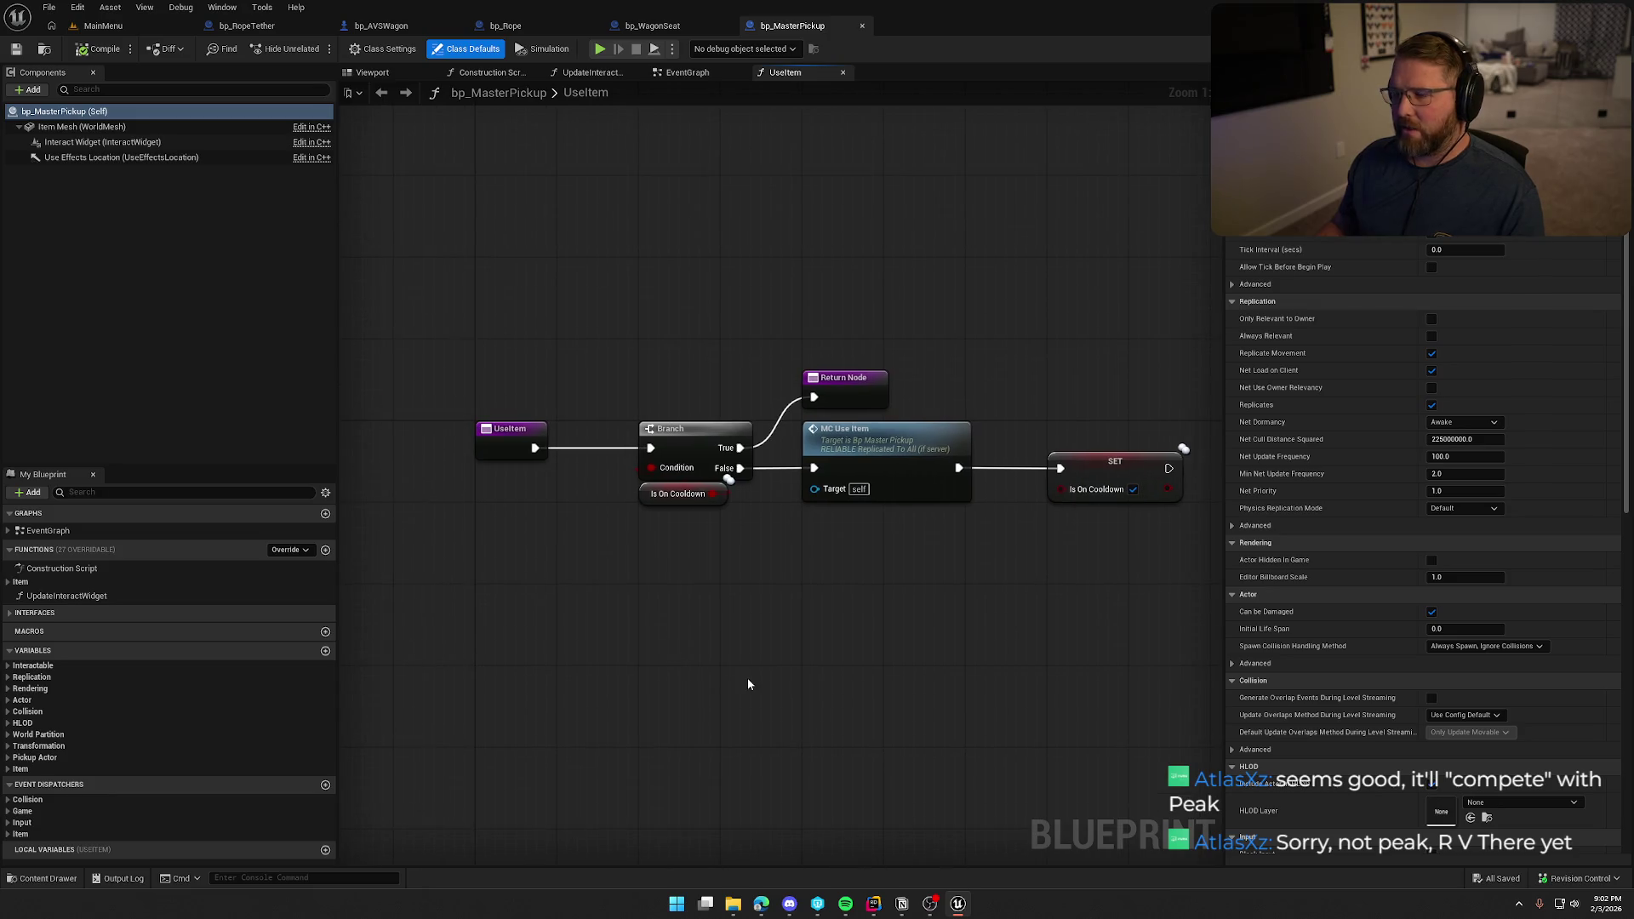
left_click(523, 27)
mouse_move(599, 286)
left_mouse_down()
mouse_move(618, 141)
mouse_move(572, 356)
left_mouse_up()
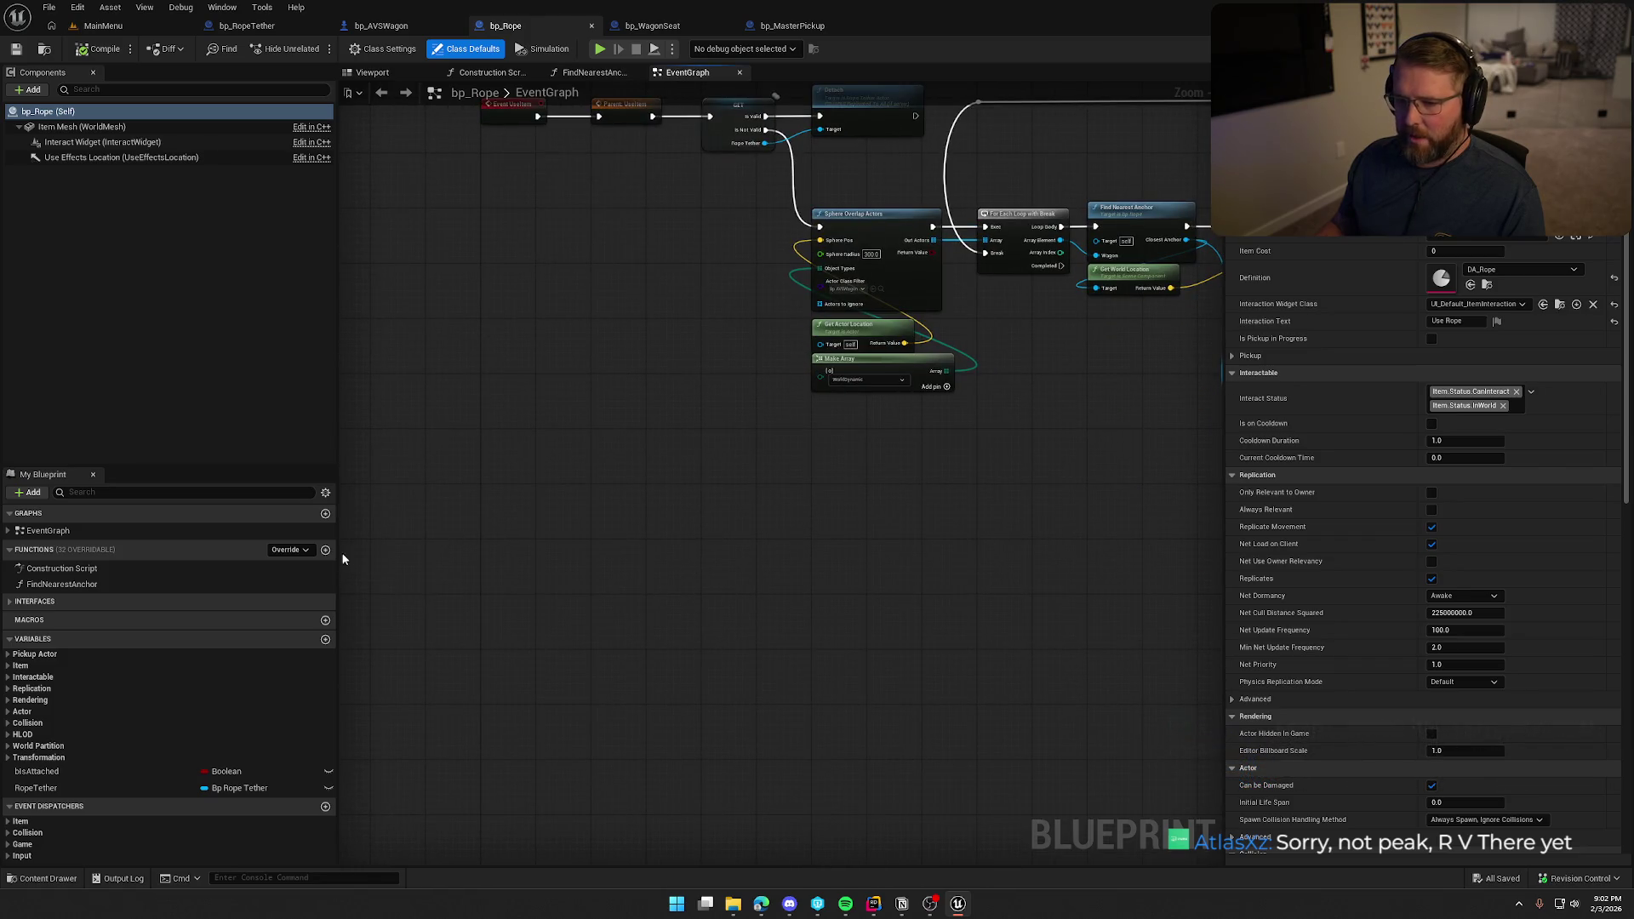
left_click(289, 550)
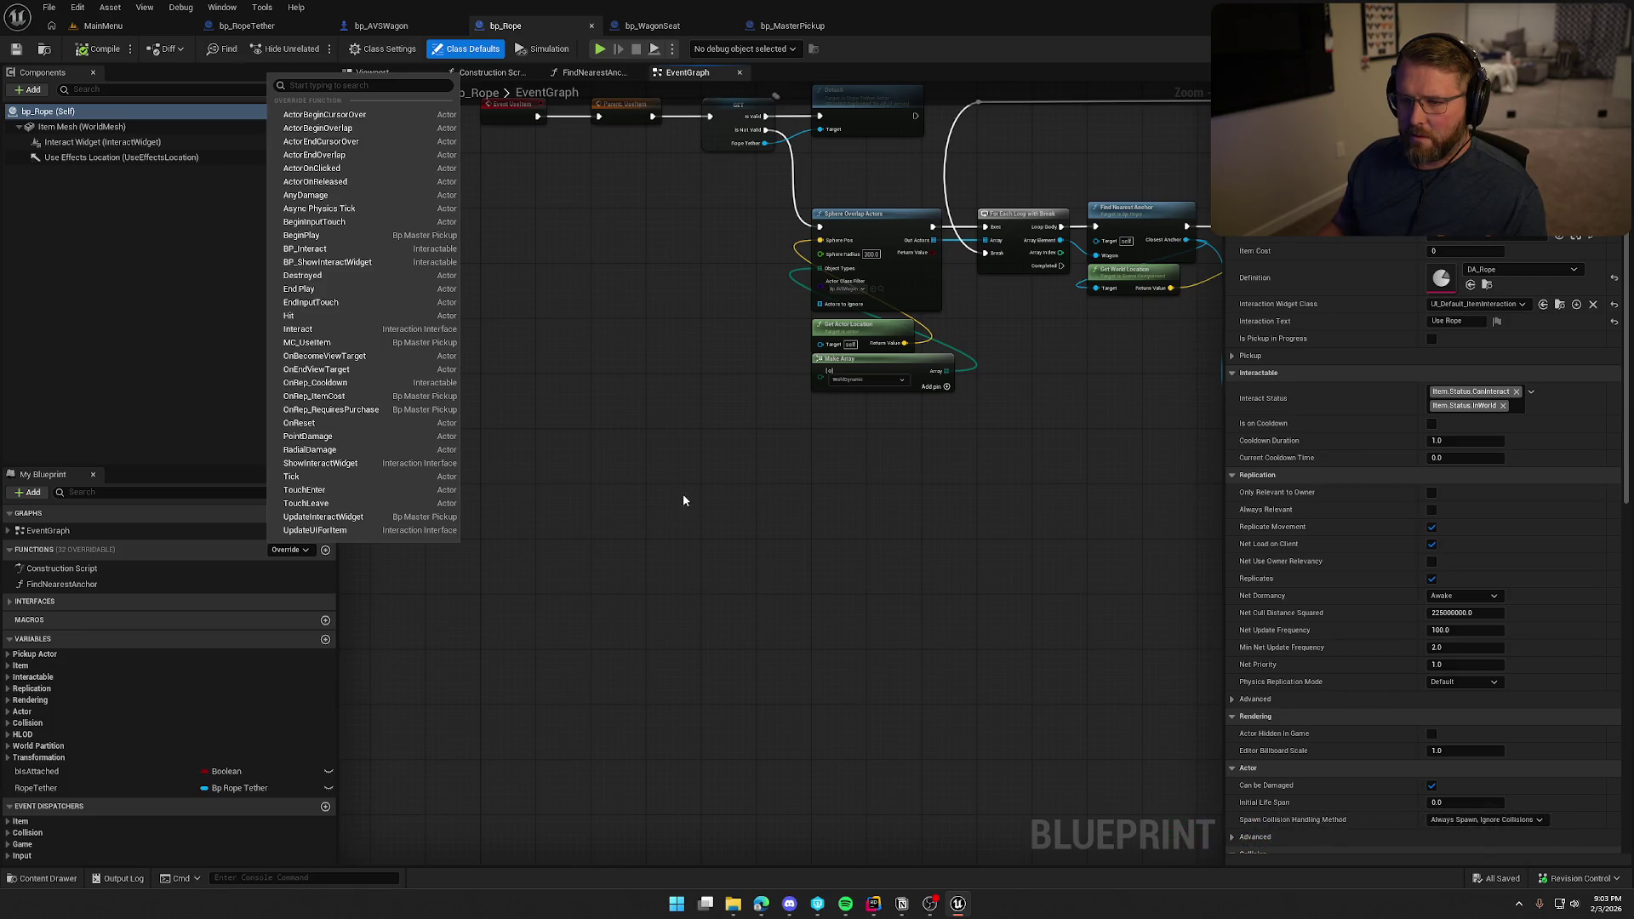
left_click(647, 527)
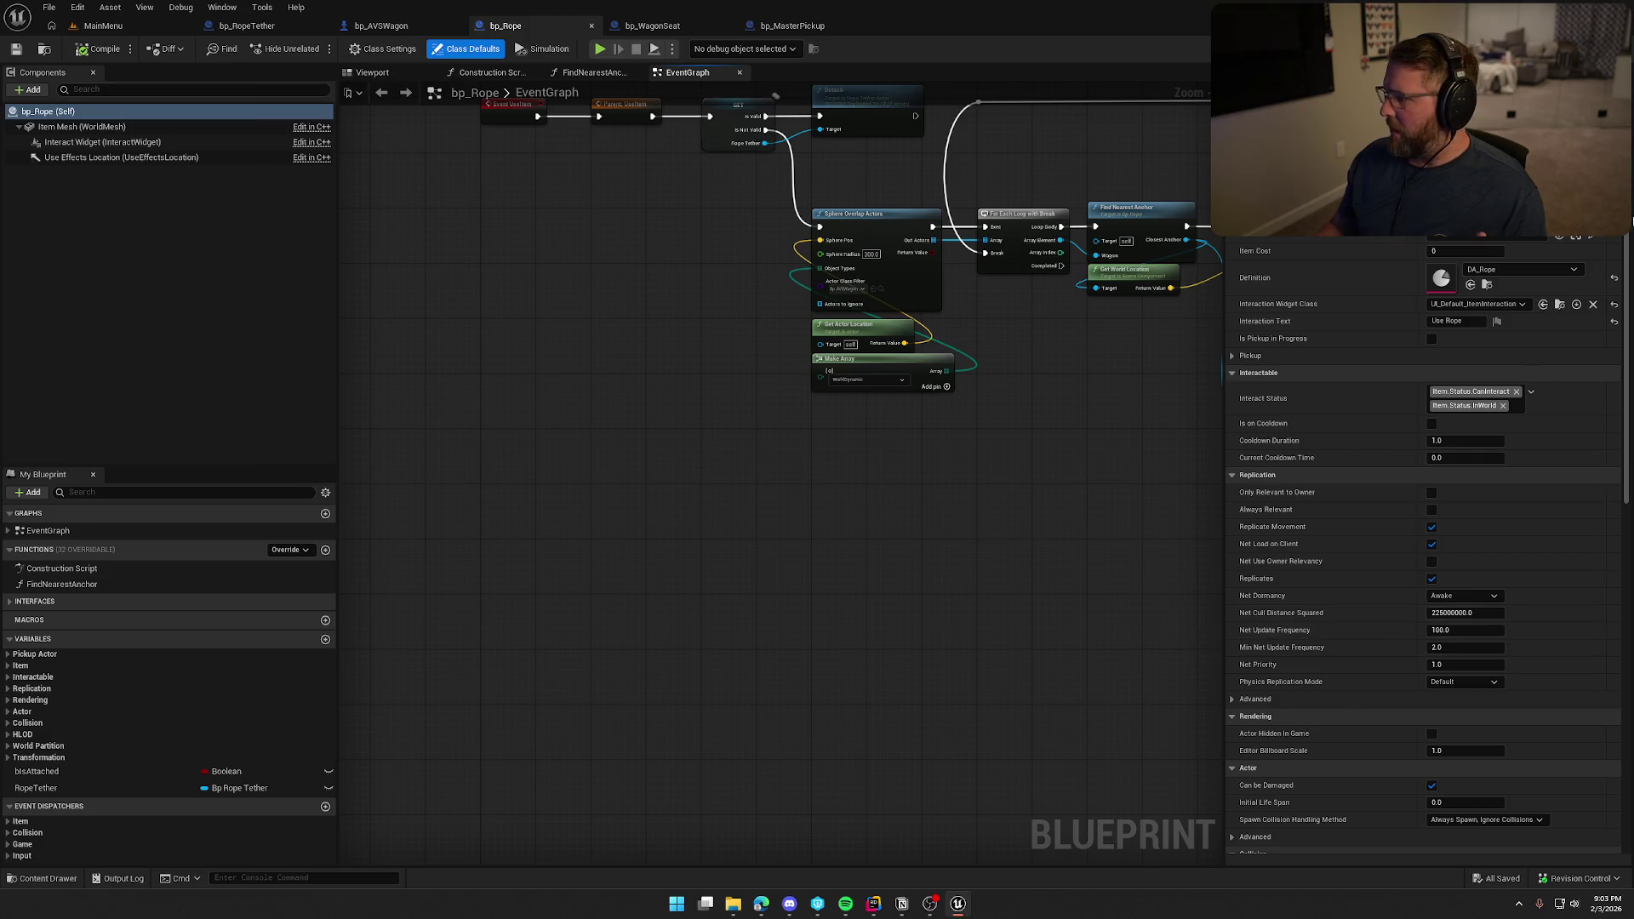
scroll(1398, 758, "down", 8)
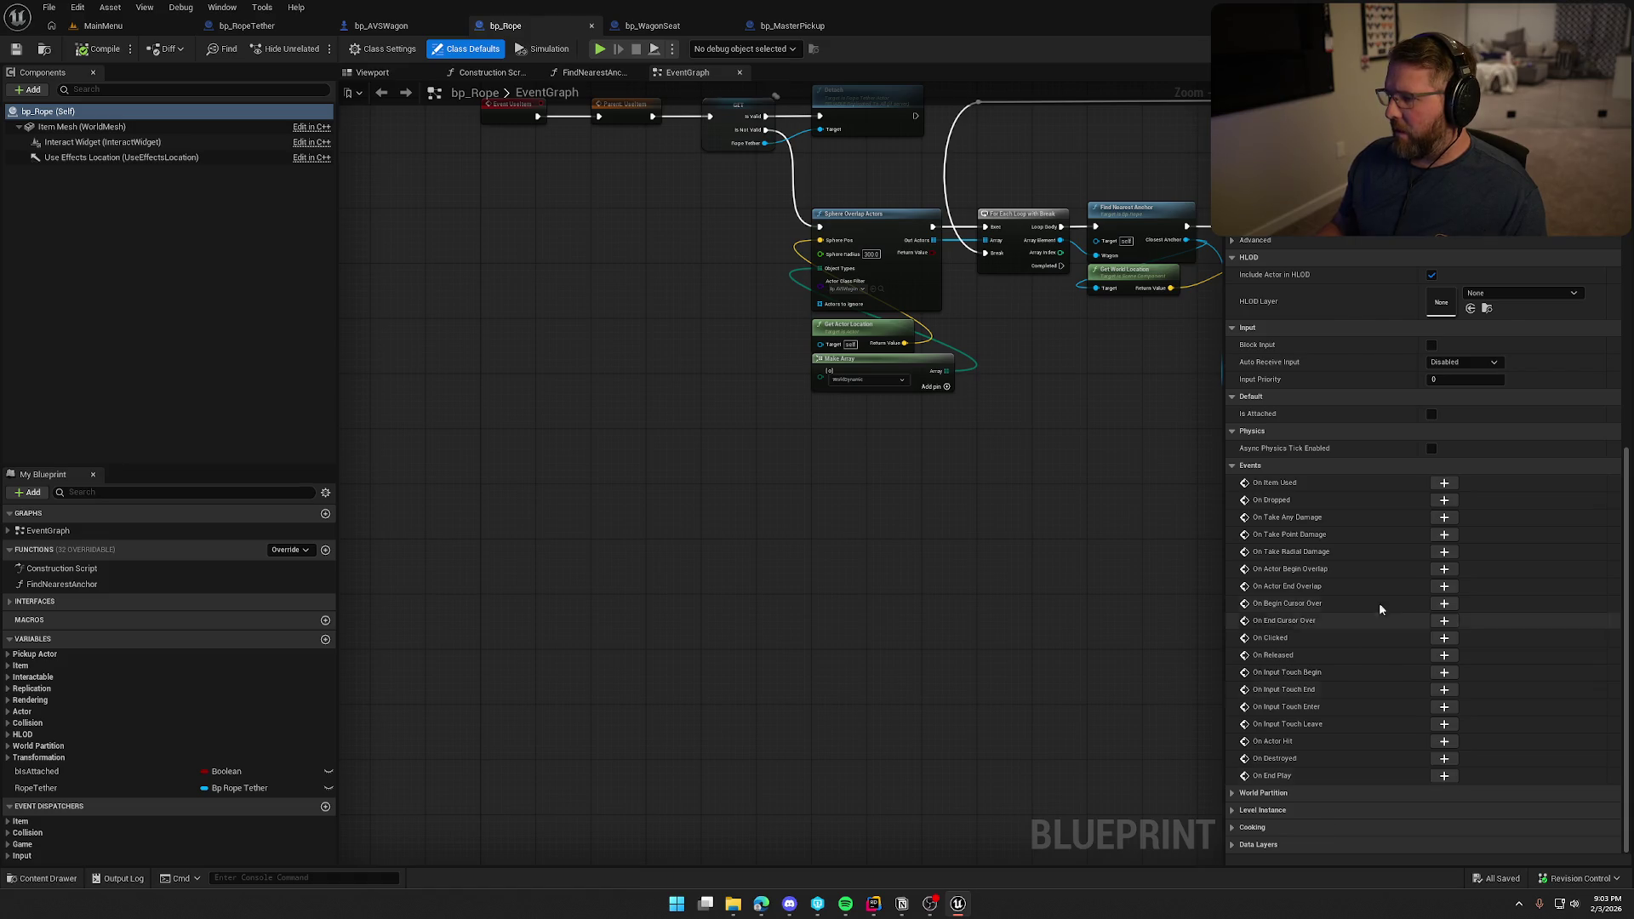
left_click(1443, 500)
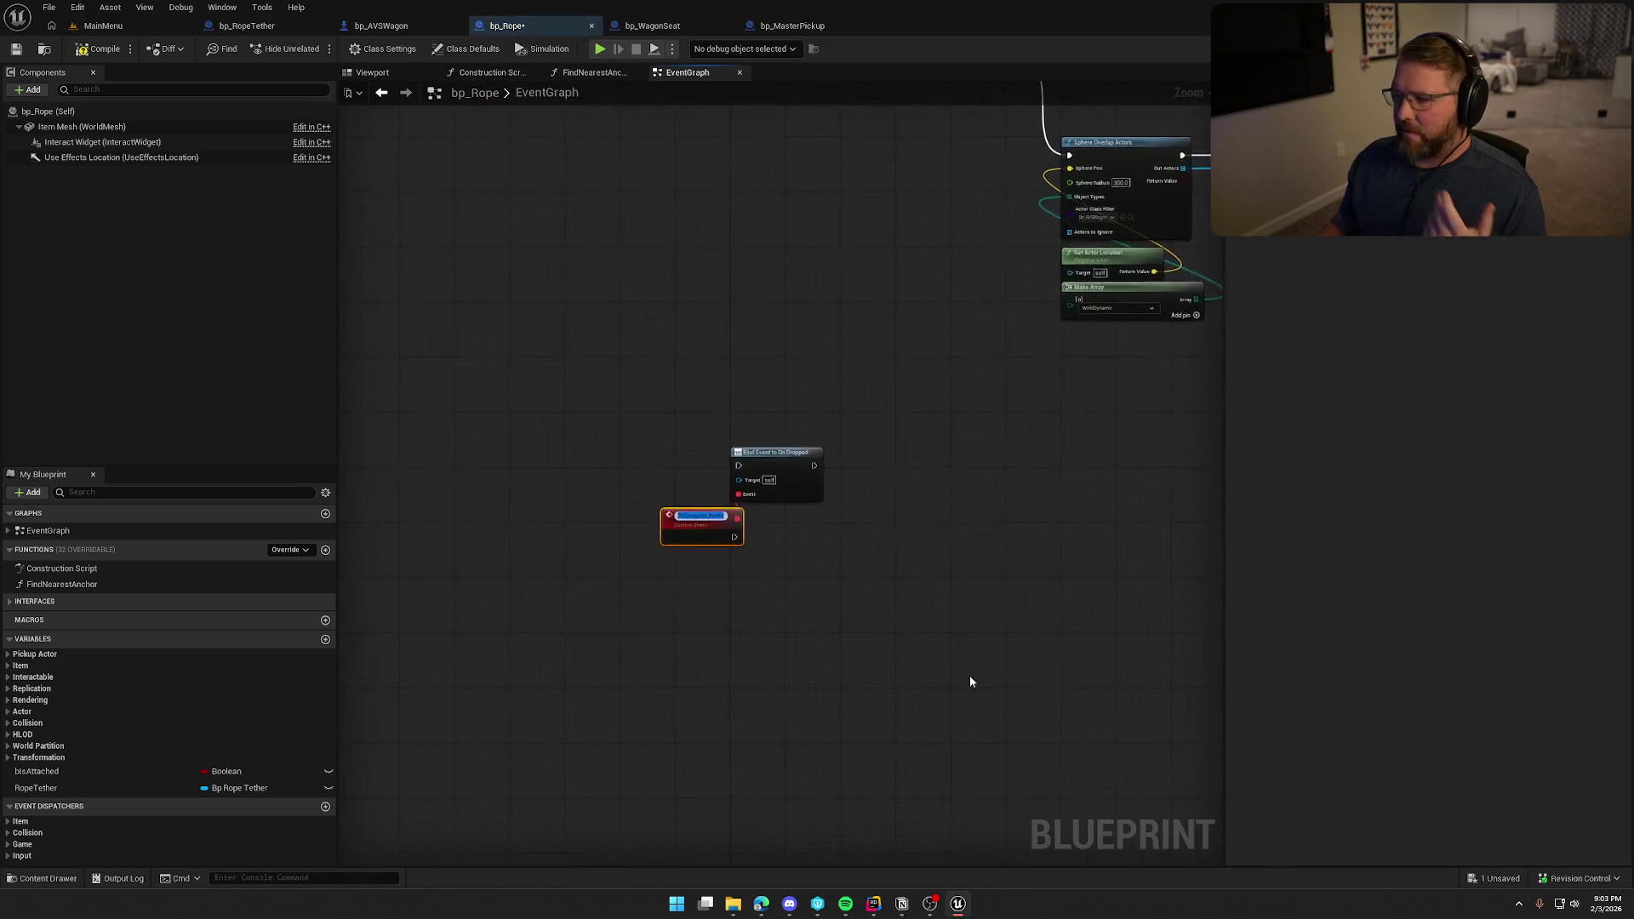
Delete the new bind and custom event nodes and add an Event BeginPlay override.
left_click(937, 618)
scroll(937, 619, "down", 4)
left_click_drag(916, 621, 757, 502)
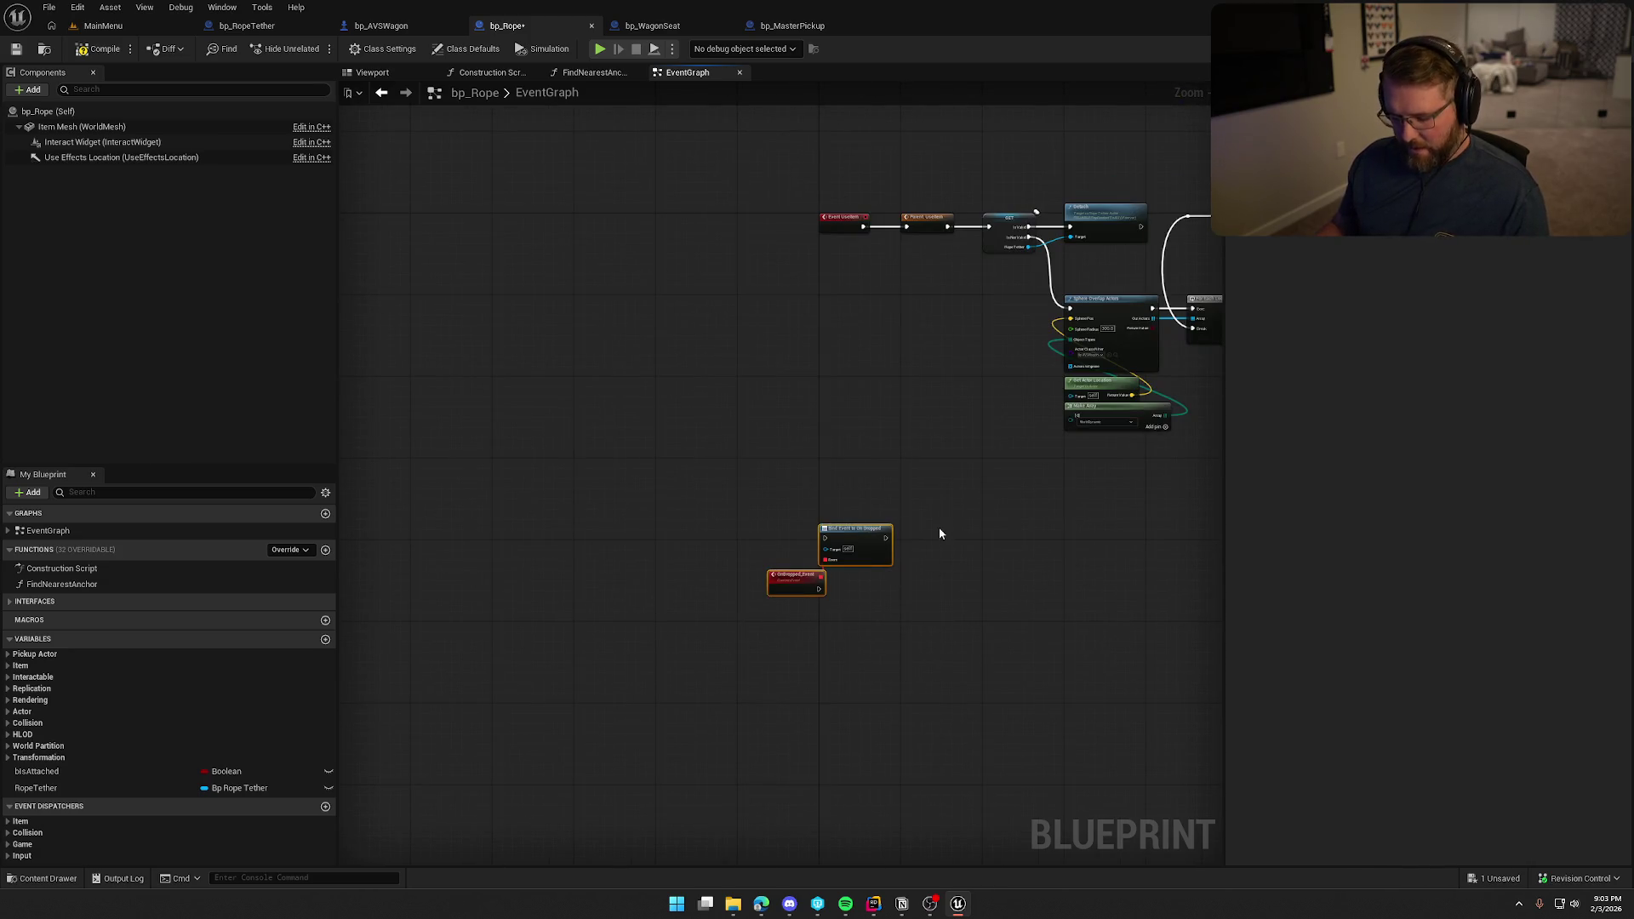
key("Delete")
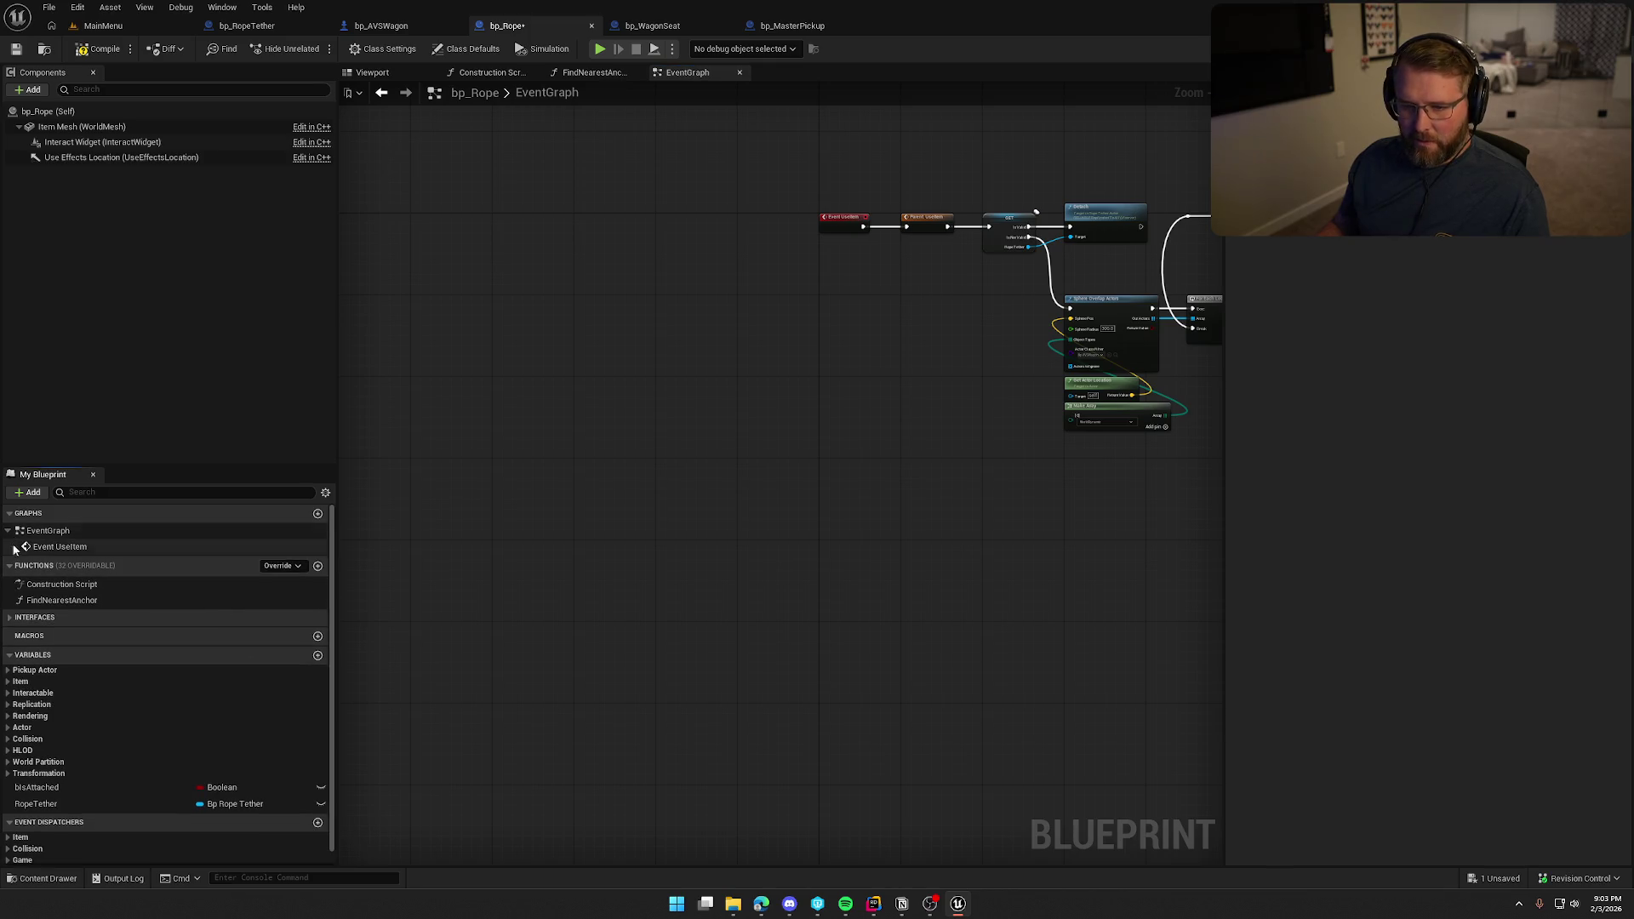
left_click(287, 567)
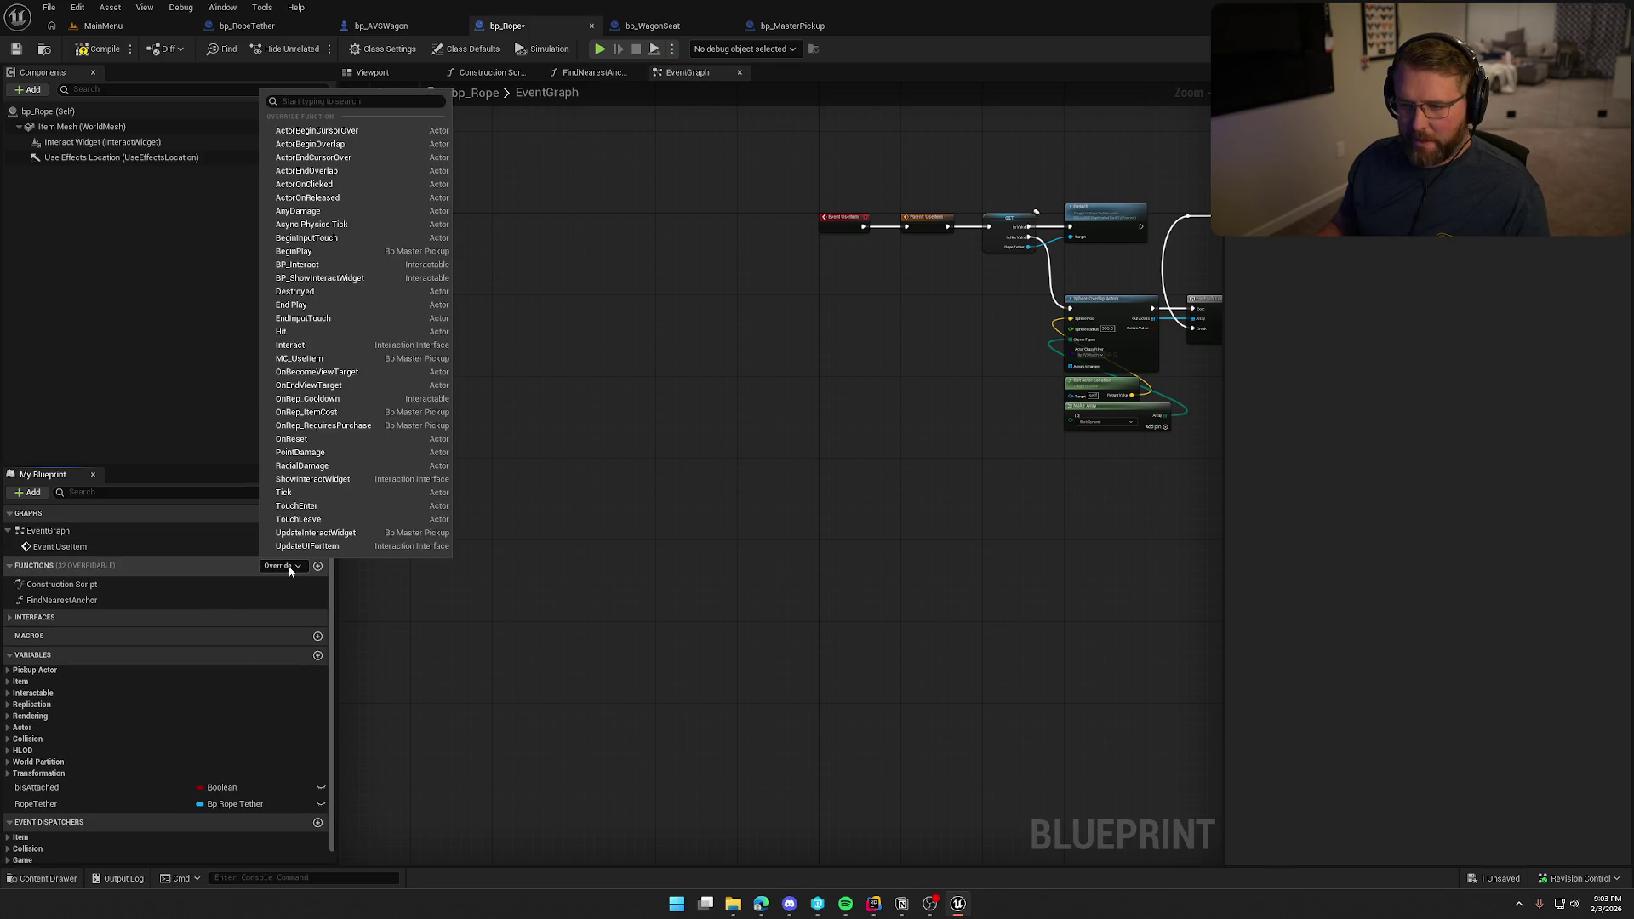
left_click(293, 251)
Paste the On Dropped bind and OnDropped_Event back, wired from BeginPlay, and tidy the layout.
scroll(839, 482, "up", 4)
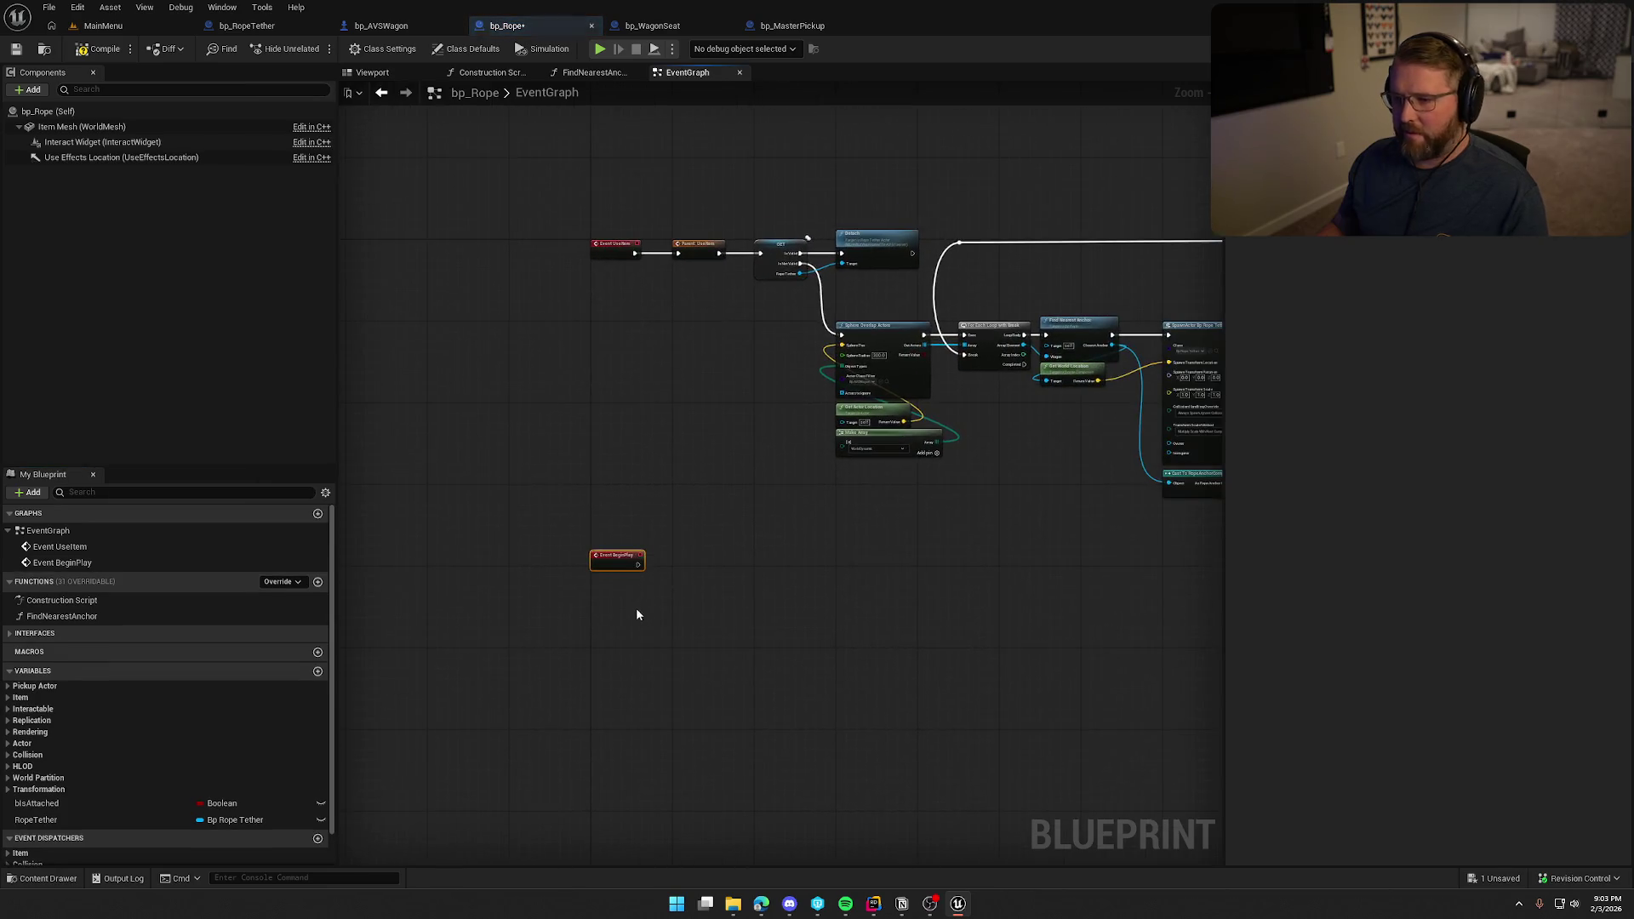
key("ctrl+v")
left_click_drag(674, 497, 535, 454)
left_click_drag(728, 477, 678, 427)
mouse_move(610, 516)
left_mouse_down()
mouse_move(623, 488)
mouse_move(482, 548)
left_mouse_up()
left_click(594, 592)
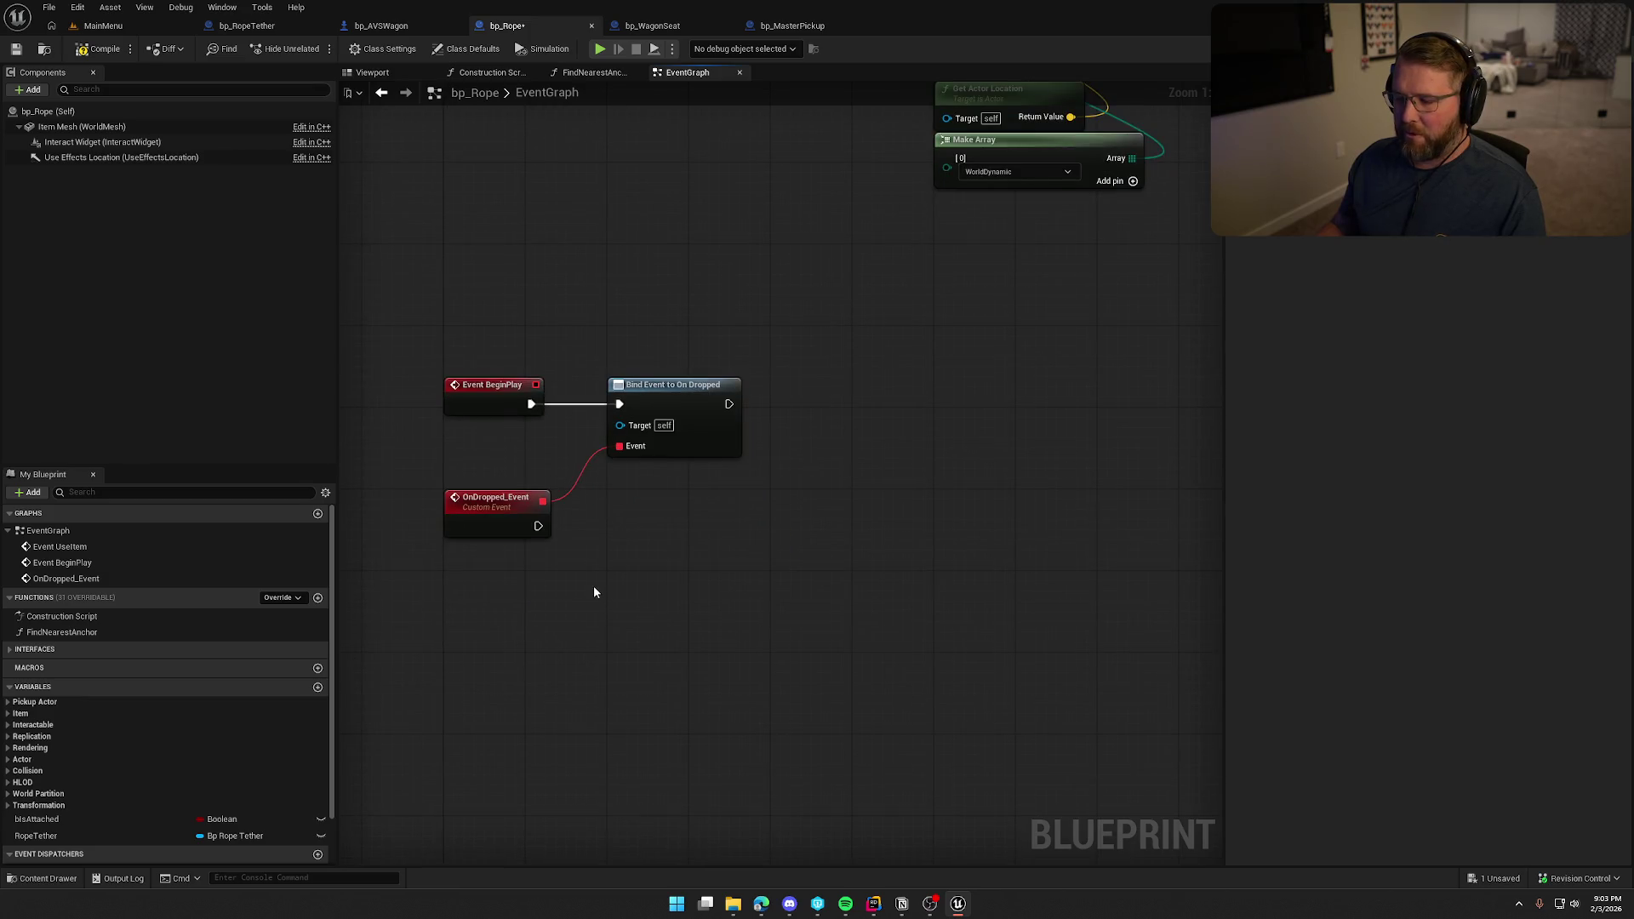
left_click_drag(475, 415, 595, 511)
left_click_drag(472, 523, 472, 553)
mouse_move(580, 632)
left_mouse_down()
mouse_move(621, 563)
mouse_move(708, 609)
mouse_move(682, 692)
left_mouse_up()
scroll(732, 621, "down", 1)
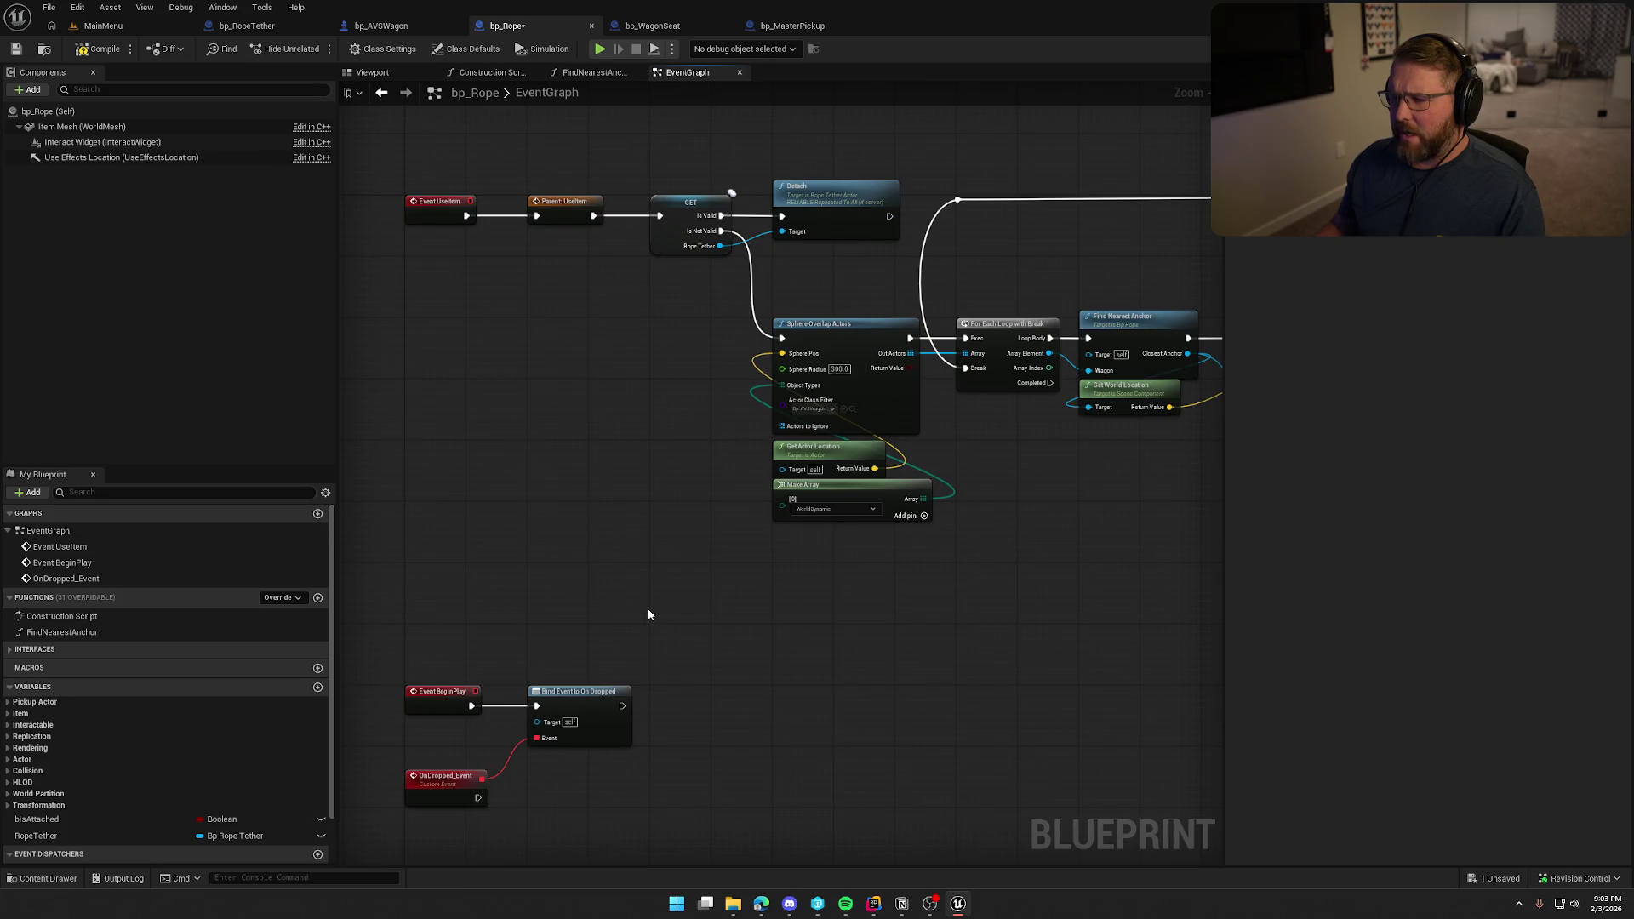
Move the Rope Tether GET and Detach nodes under OnDropped_Event and wire them to it.
left_click_drag(654, 145, 820, 261)
key("ctrl+x")
mouse_move(616, 819)
left_mouse_down()
mouse_move(624, 581)
mouse_move(524, 539)
left_mouse_up()
scroll(625, 580, "up", 2)
key("ctrl+v")
right_click(524, 539)
left_click(549, 548)
mouse_move(605, 593)
left_mouse_down()
mouse_move(654, 531)
mouse_move(815, 507)
mouse_move(788, 496)
left_mouse_up()
left_click(779, 639)
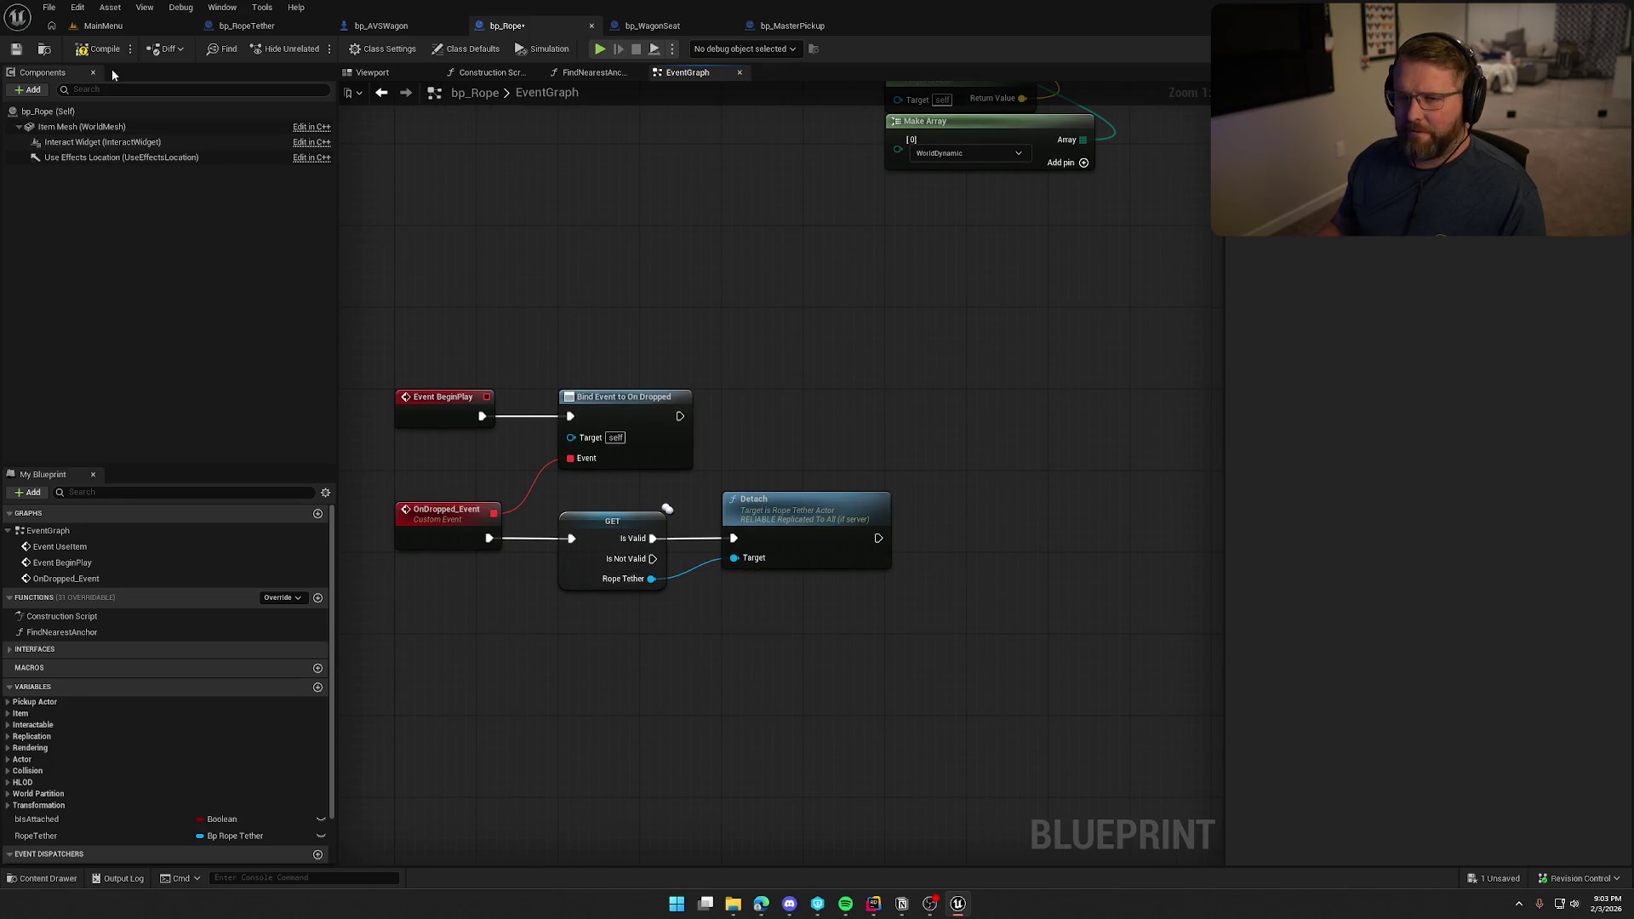
Save bp_Rope, then return to the MainMenu level and select the GameWorld map.
key("ctrl+s")
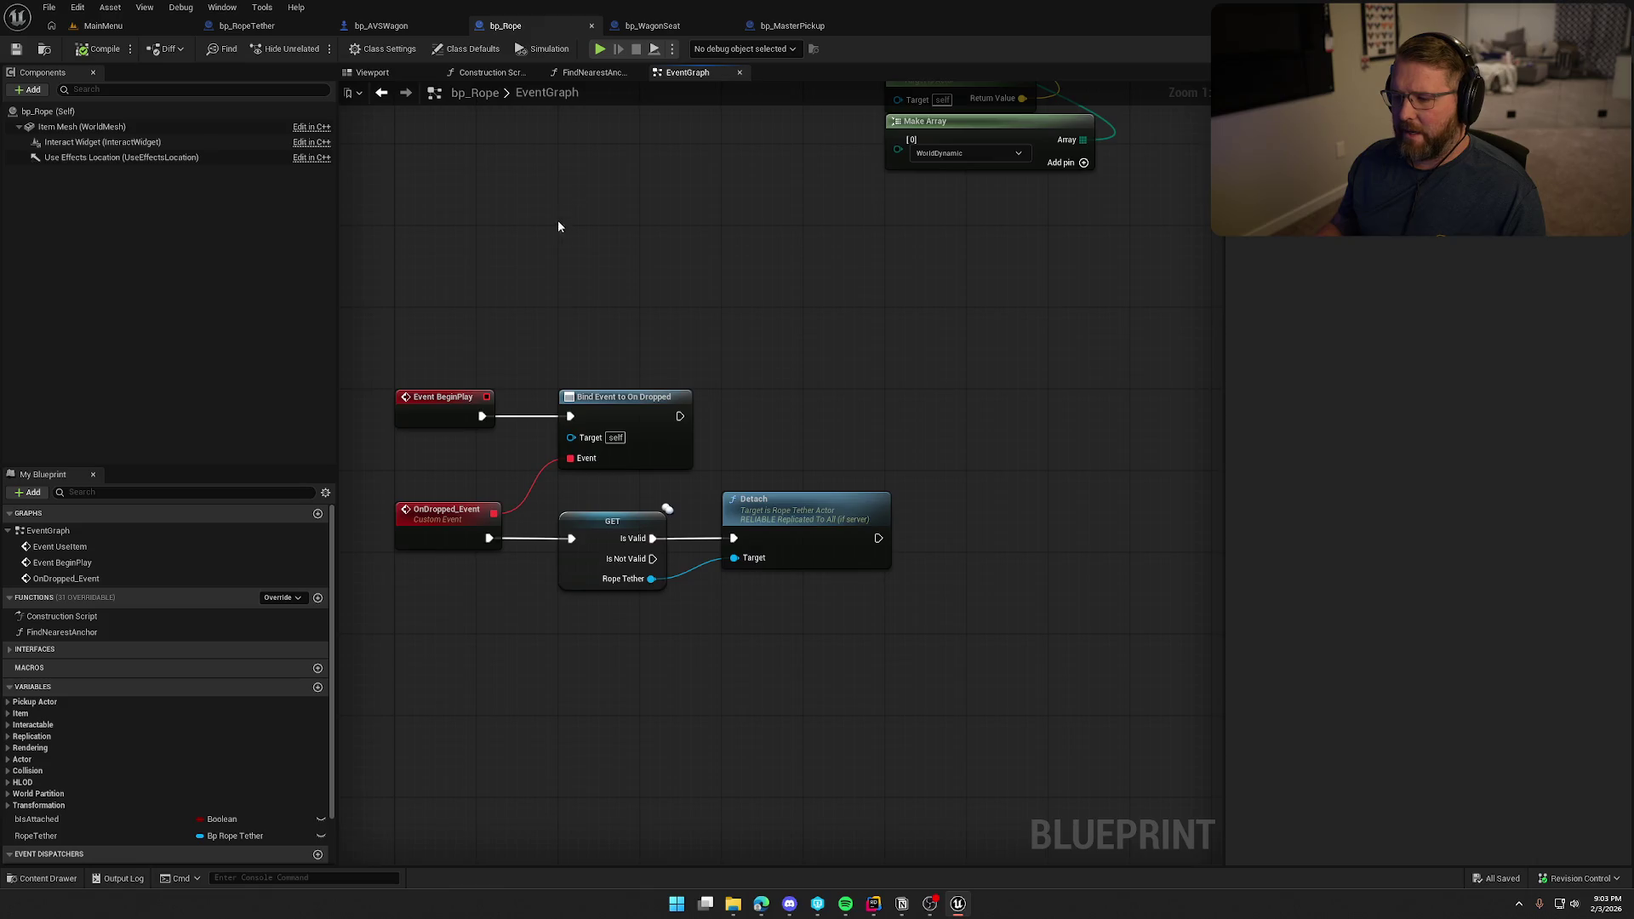
left_click_drag(563, 213, 605, 225)
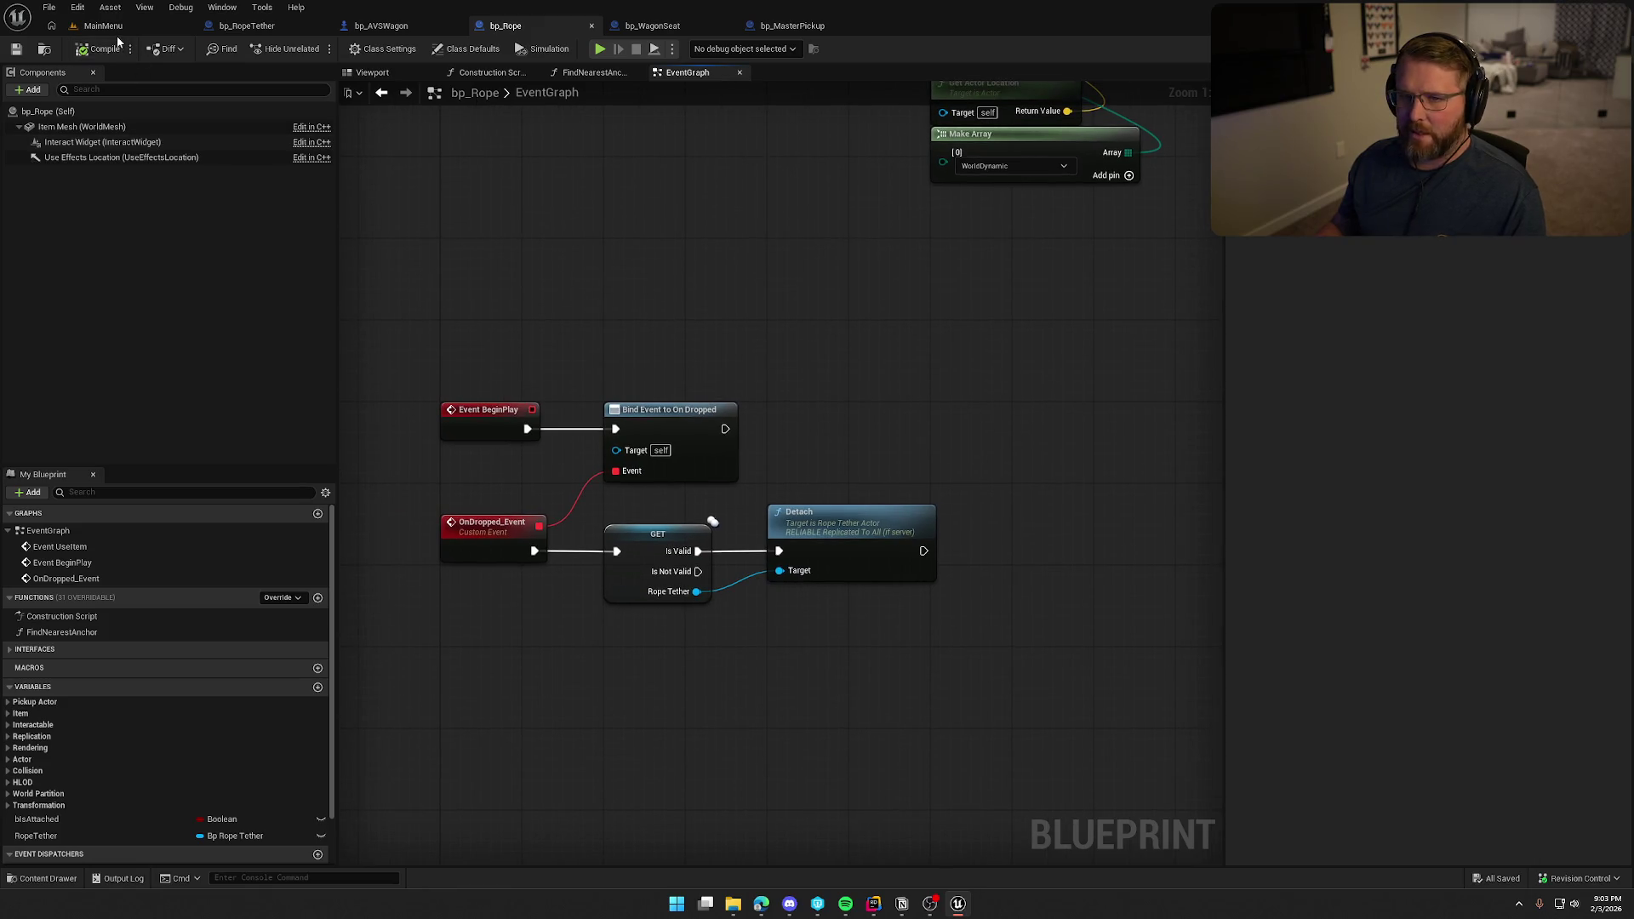
left_click(106, 26)
left_click(326, 656)
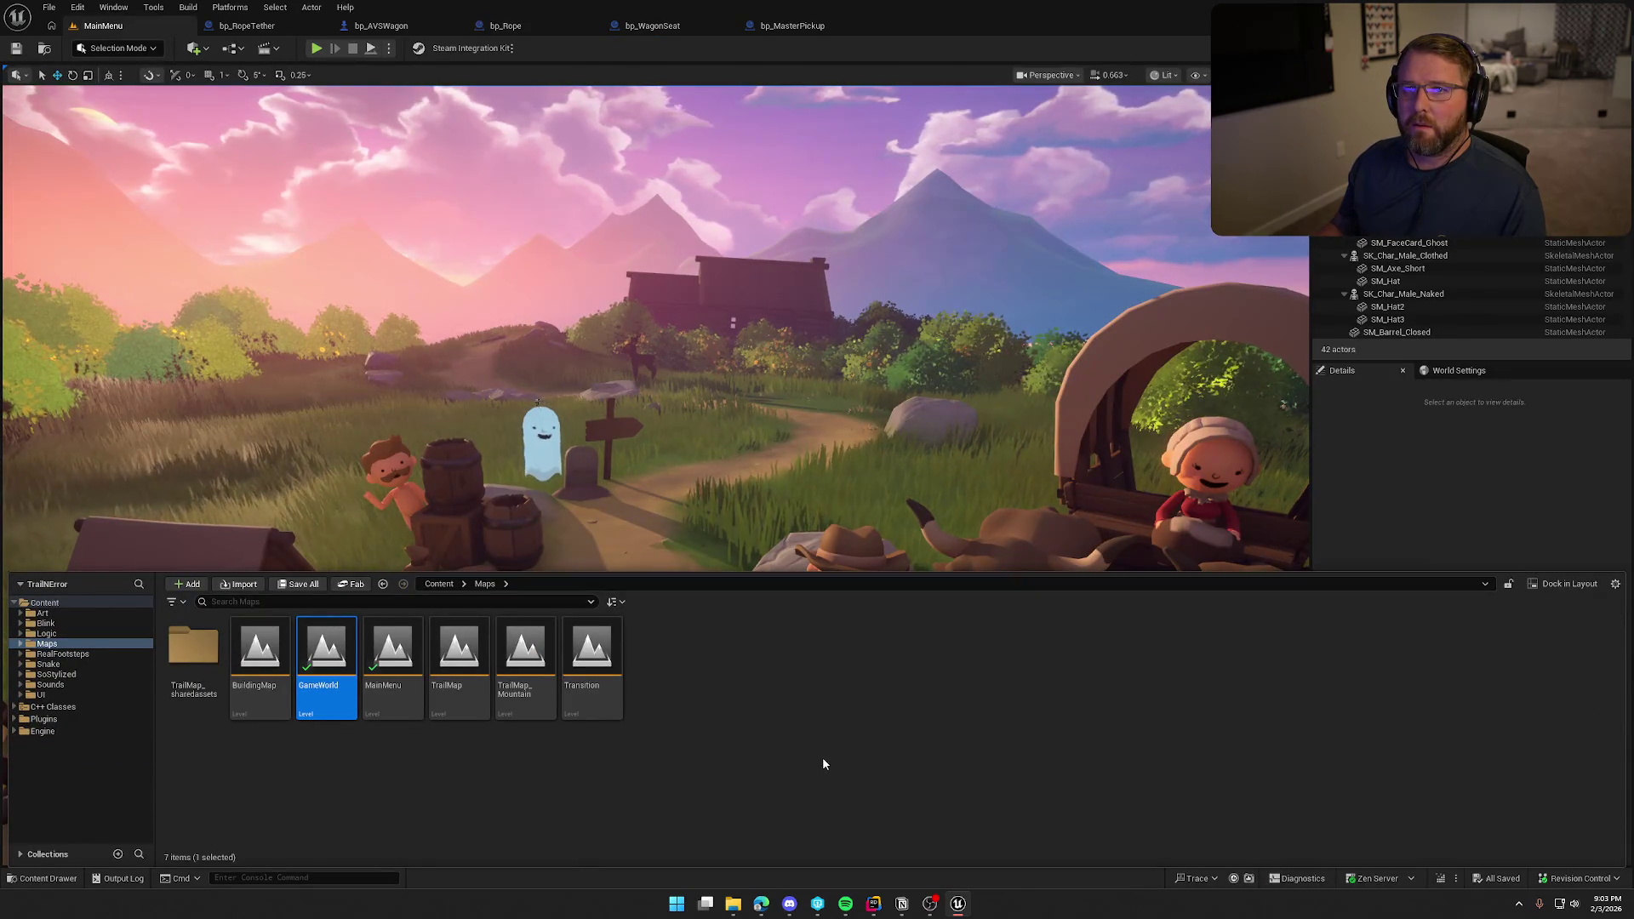
Open the GameWorld map and pull the camera back over the beach camp.
double_click(324, 659)
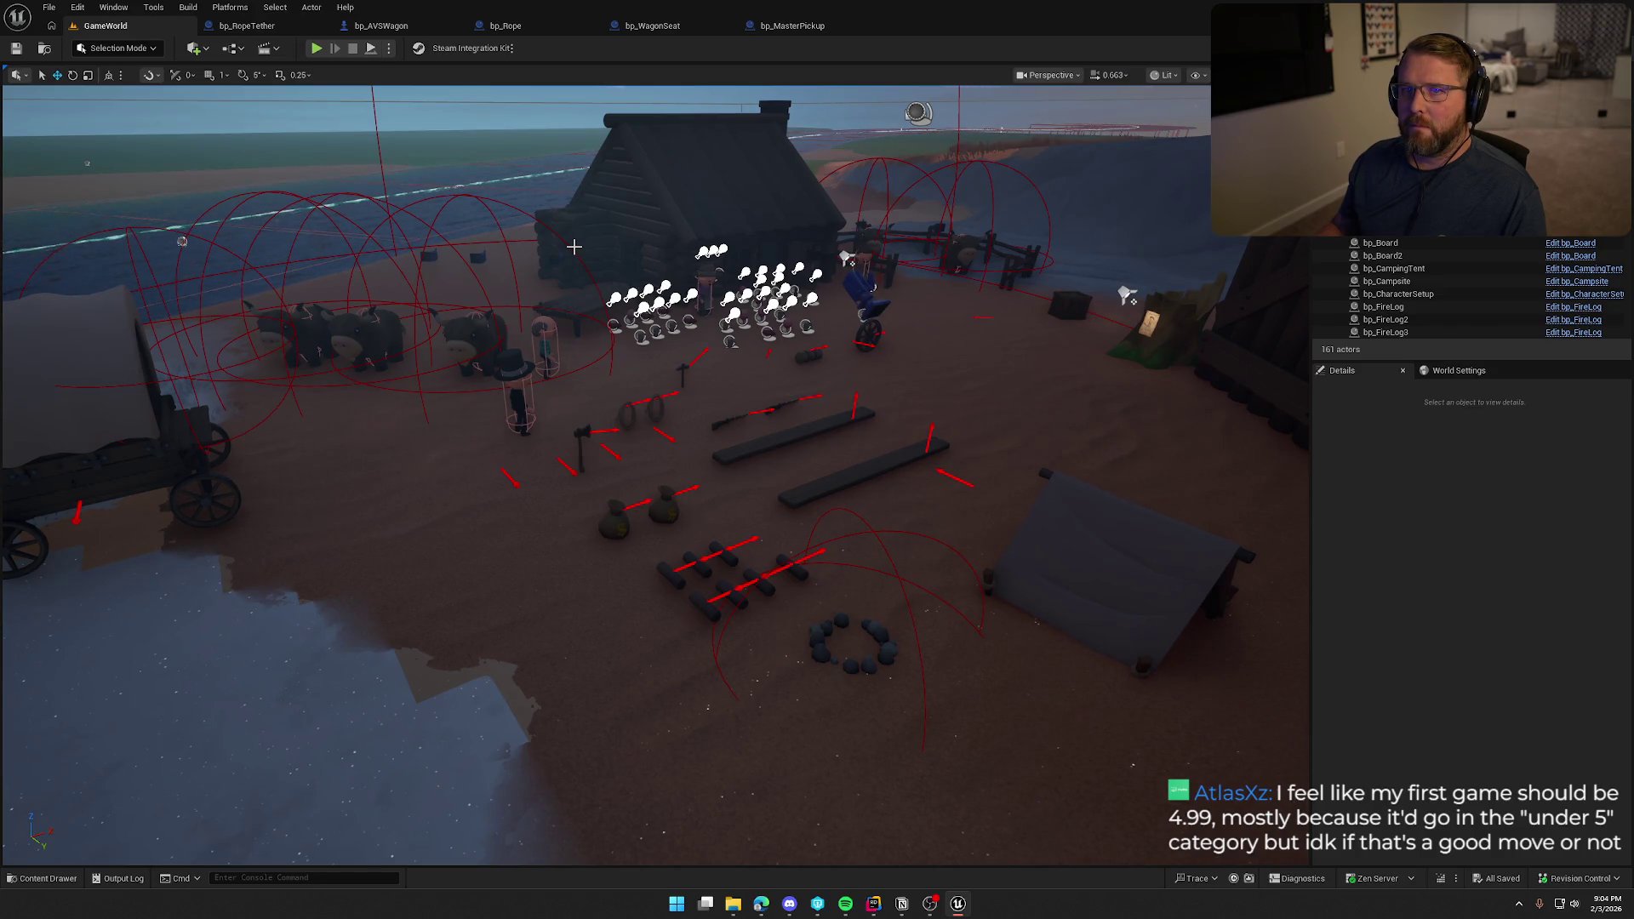
left_click_drag(574, 247, 635, 379)
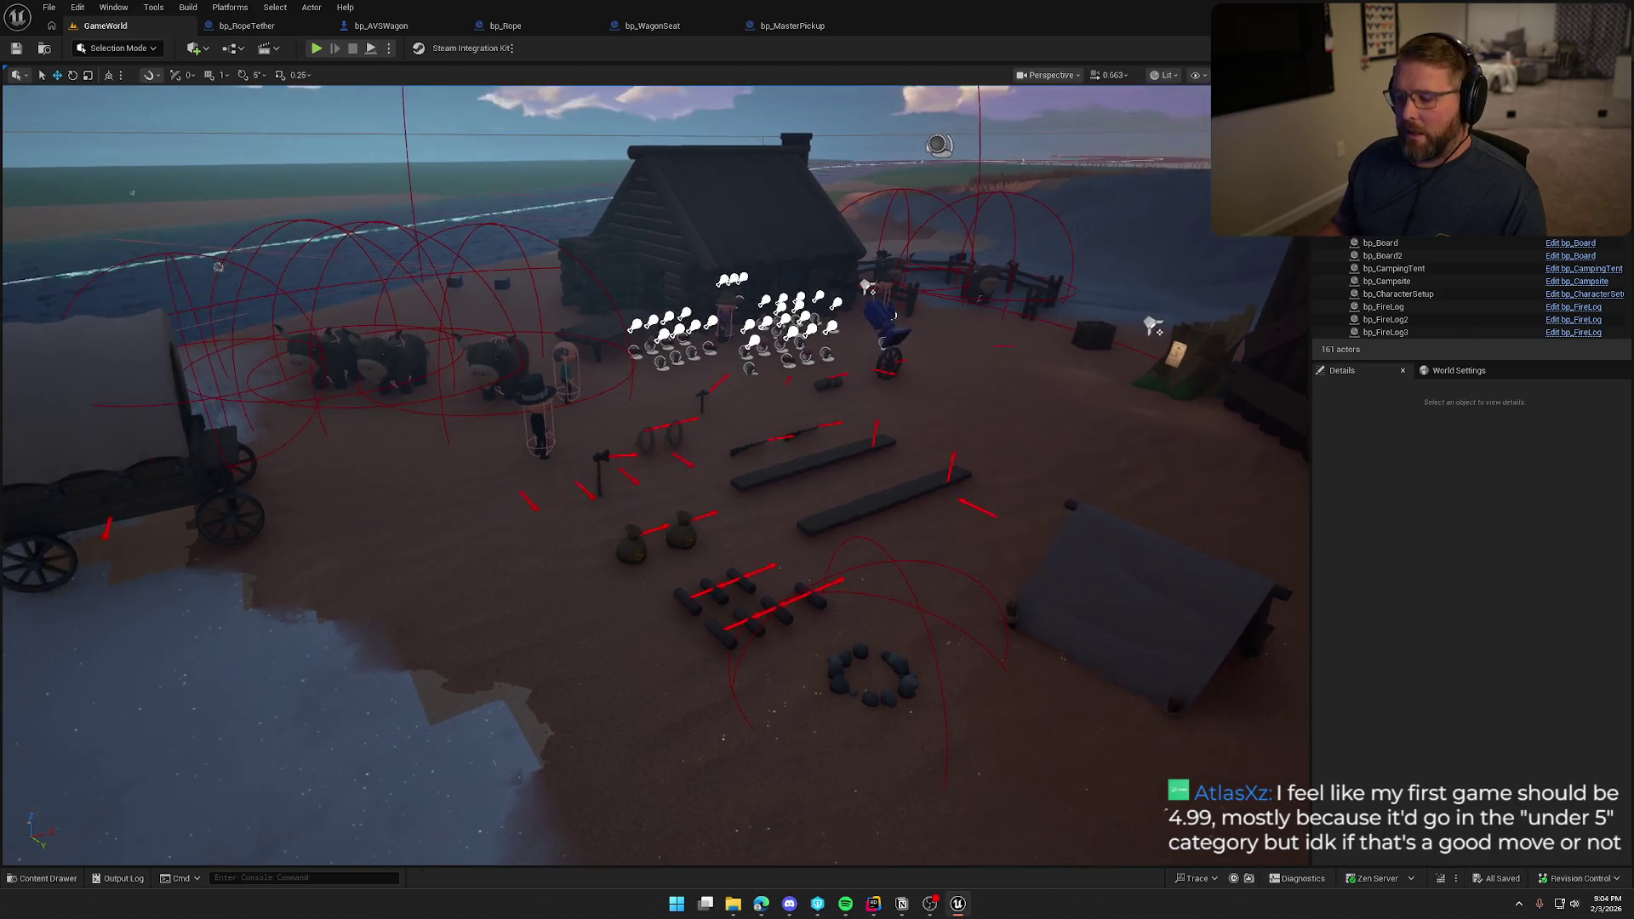
Switch to game view, play and walk the character to the rope, then stop and select the rope.
key("g")
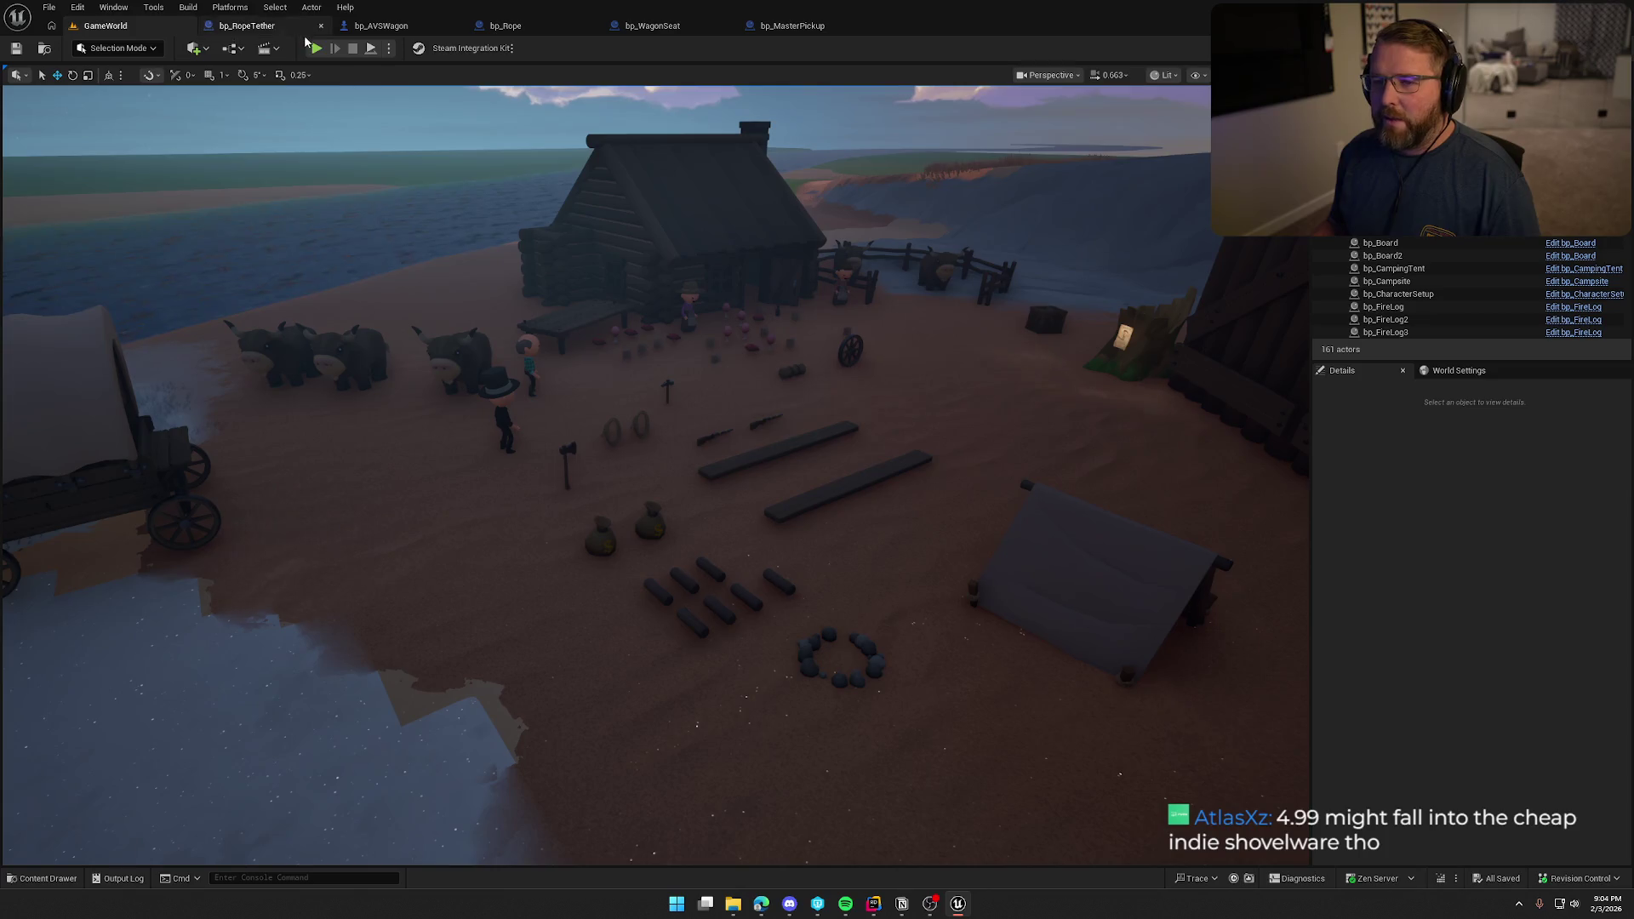
left_click(316, 48)
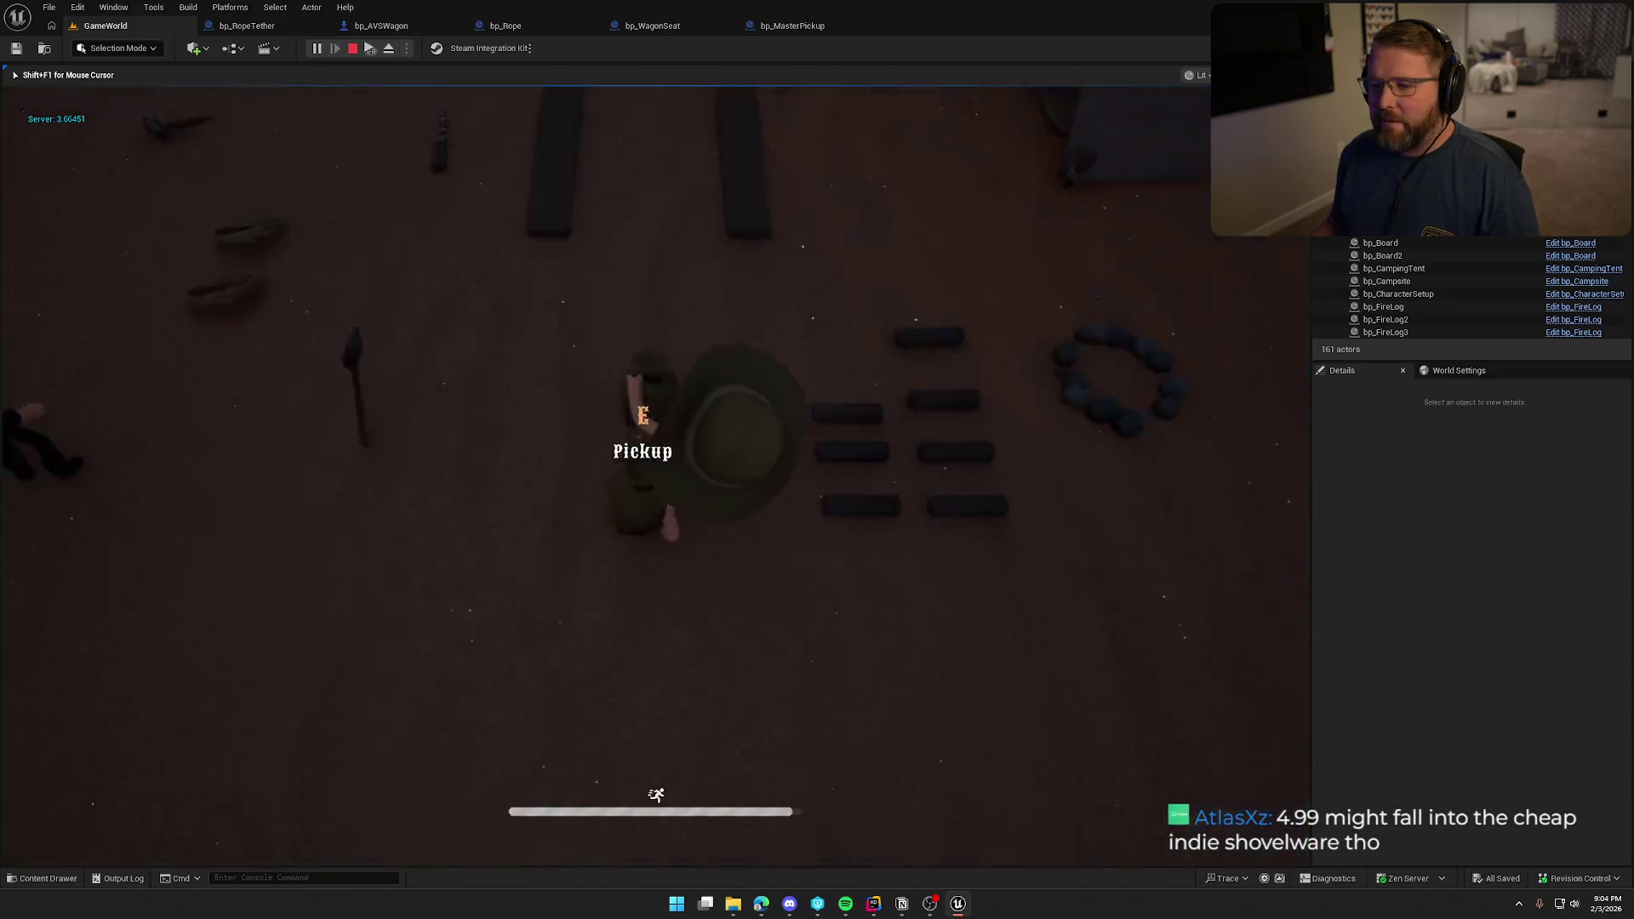
key("w")
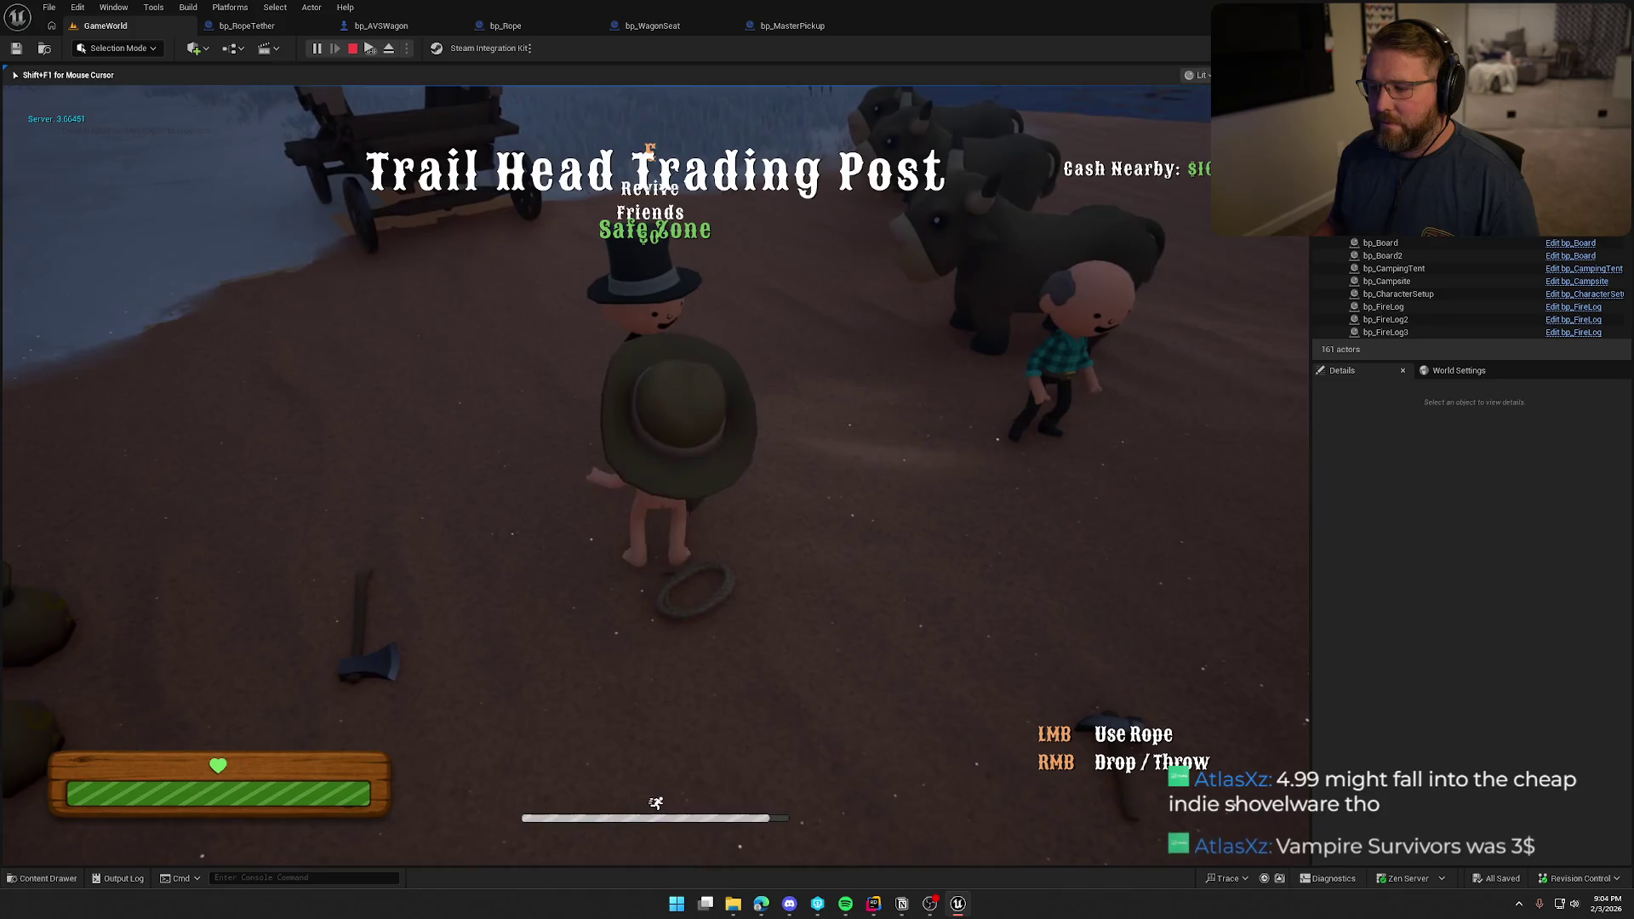
key("w")
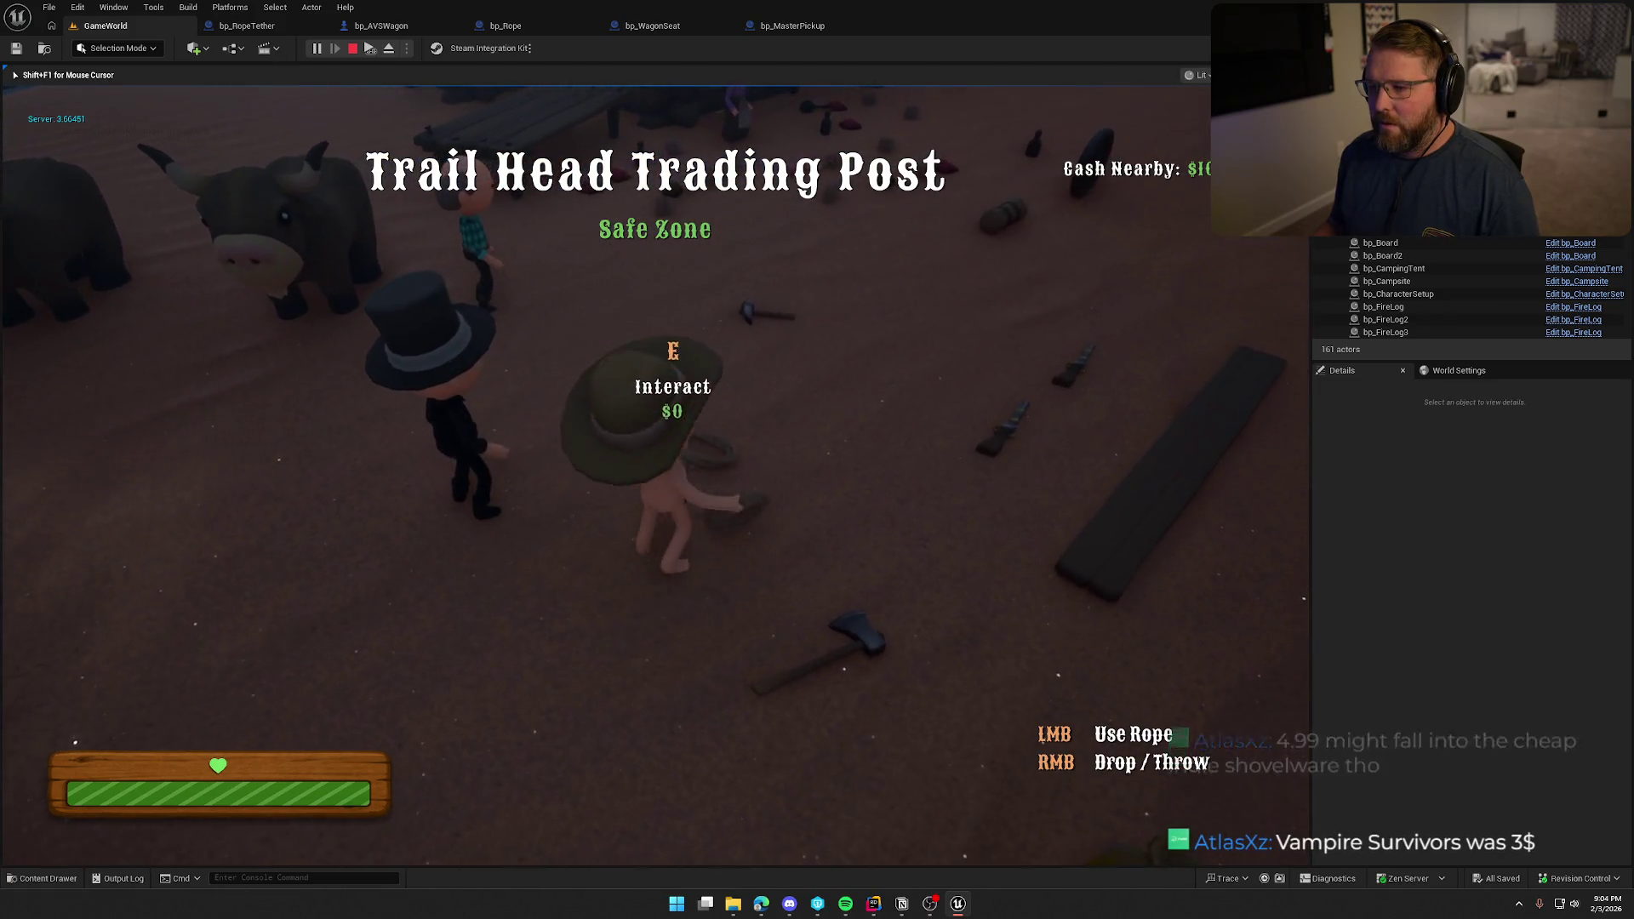
key("Escape")
left_click(491, 644)
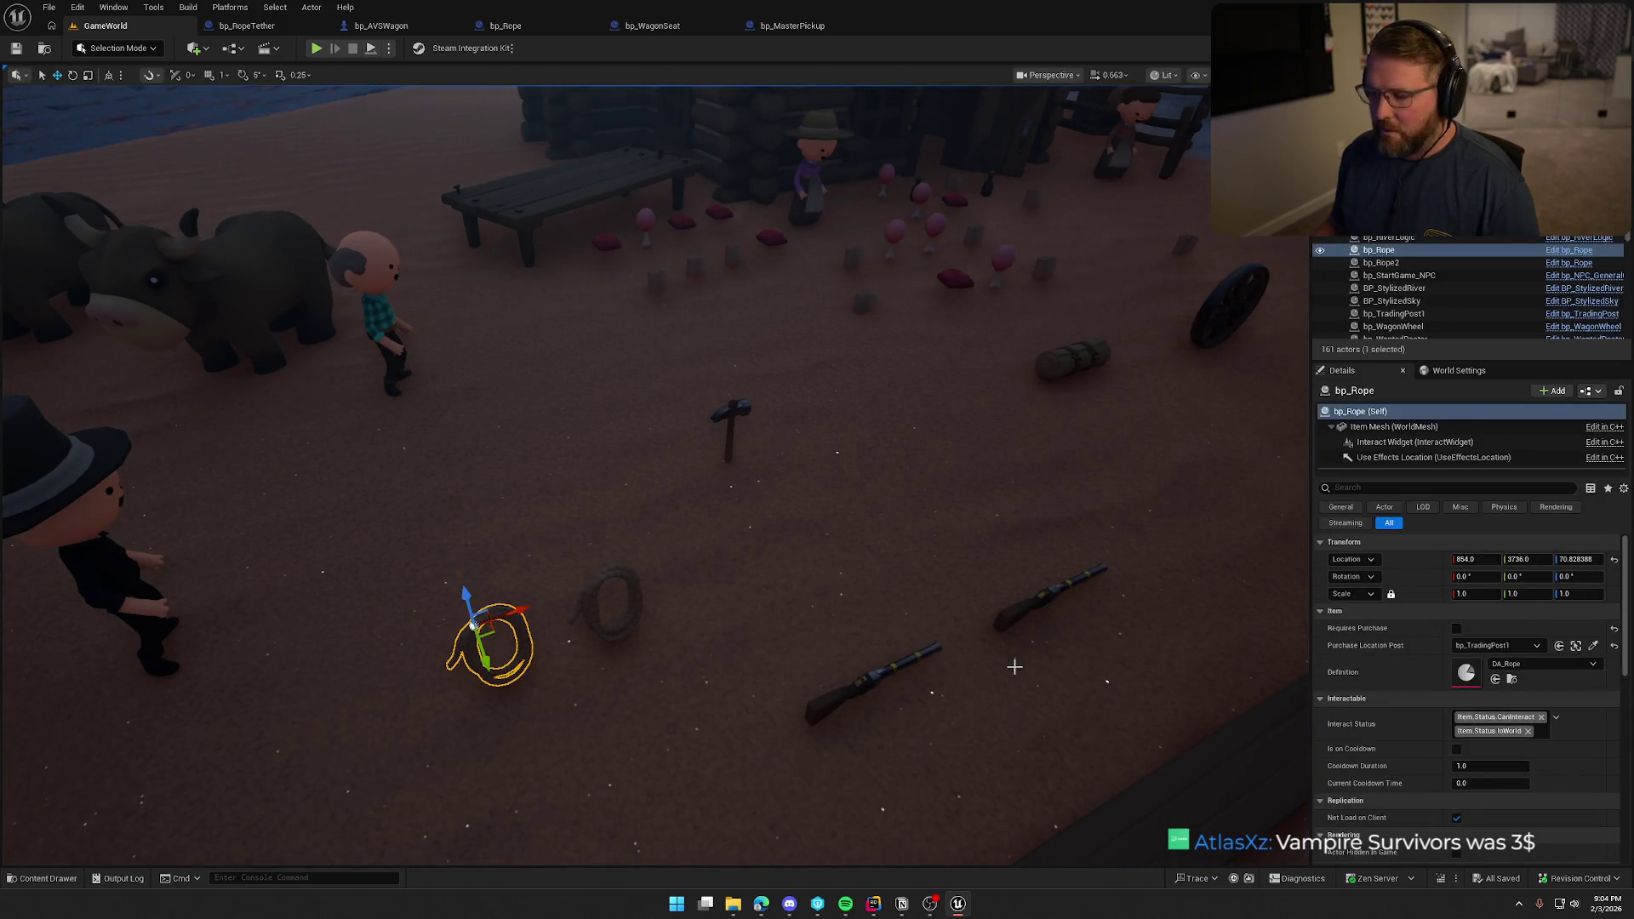
Insert a Parent: BeginPlay call between Event BeginPlay and the On Dropped bind, then compile and save.
left_click(545, 29)
left_click_drag(675, 417, 757, 416)
right_click(484, 422)
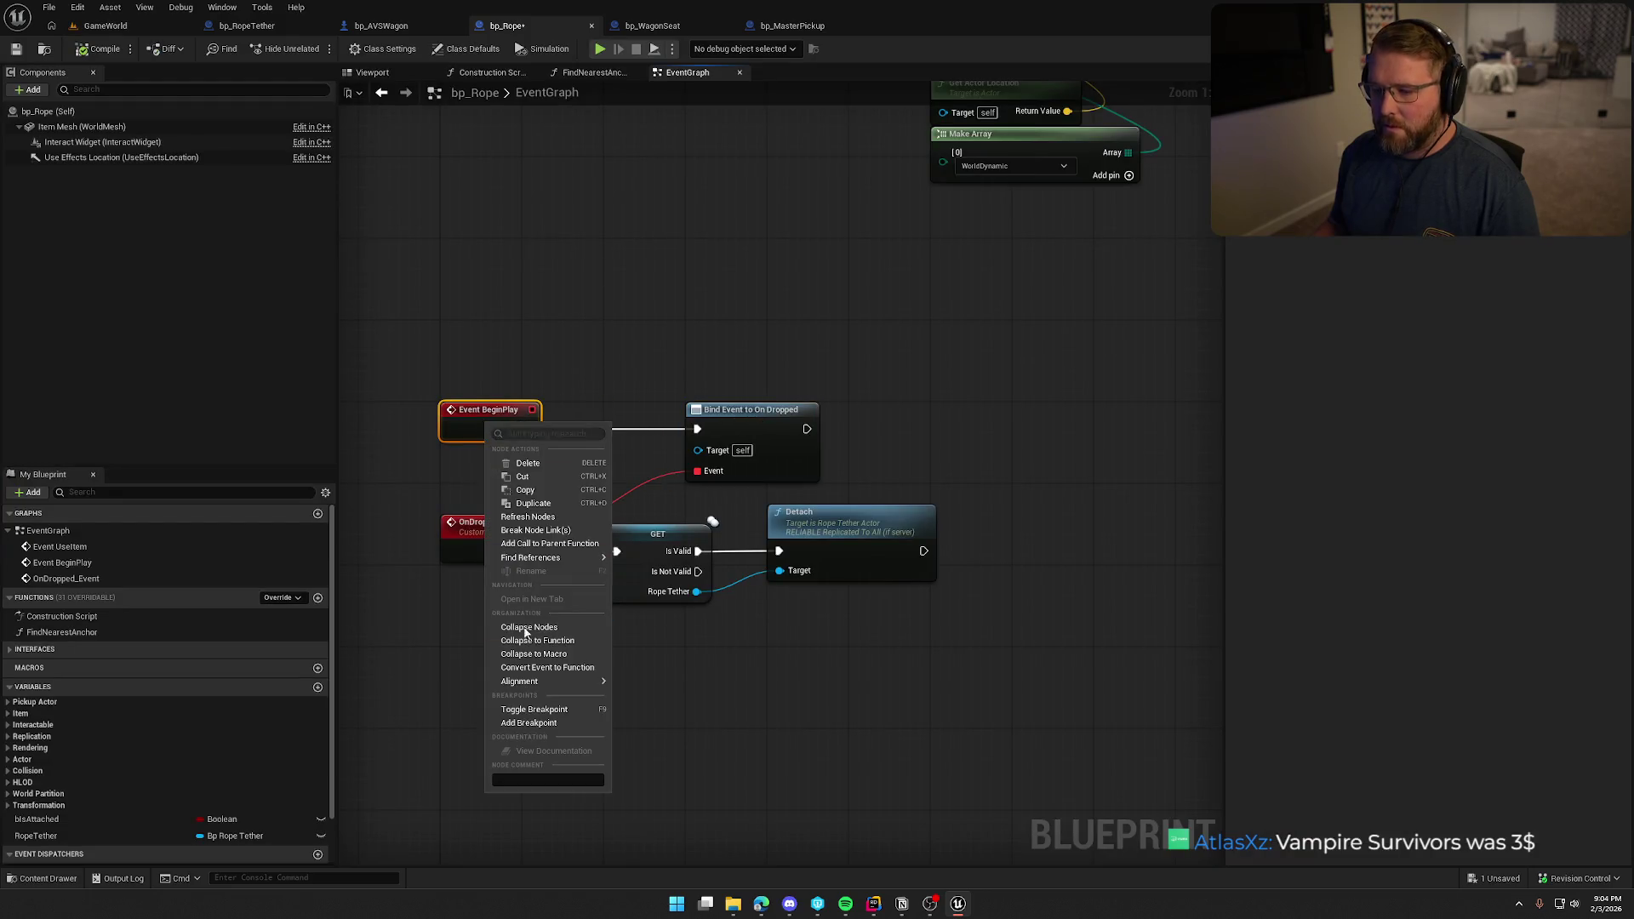
mouse_move(529, 685)
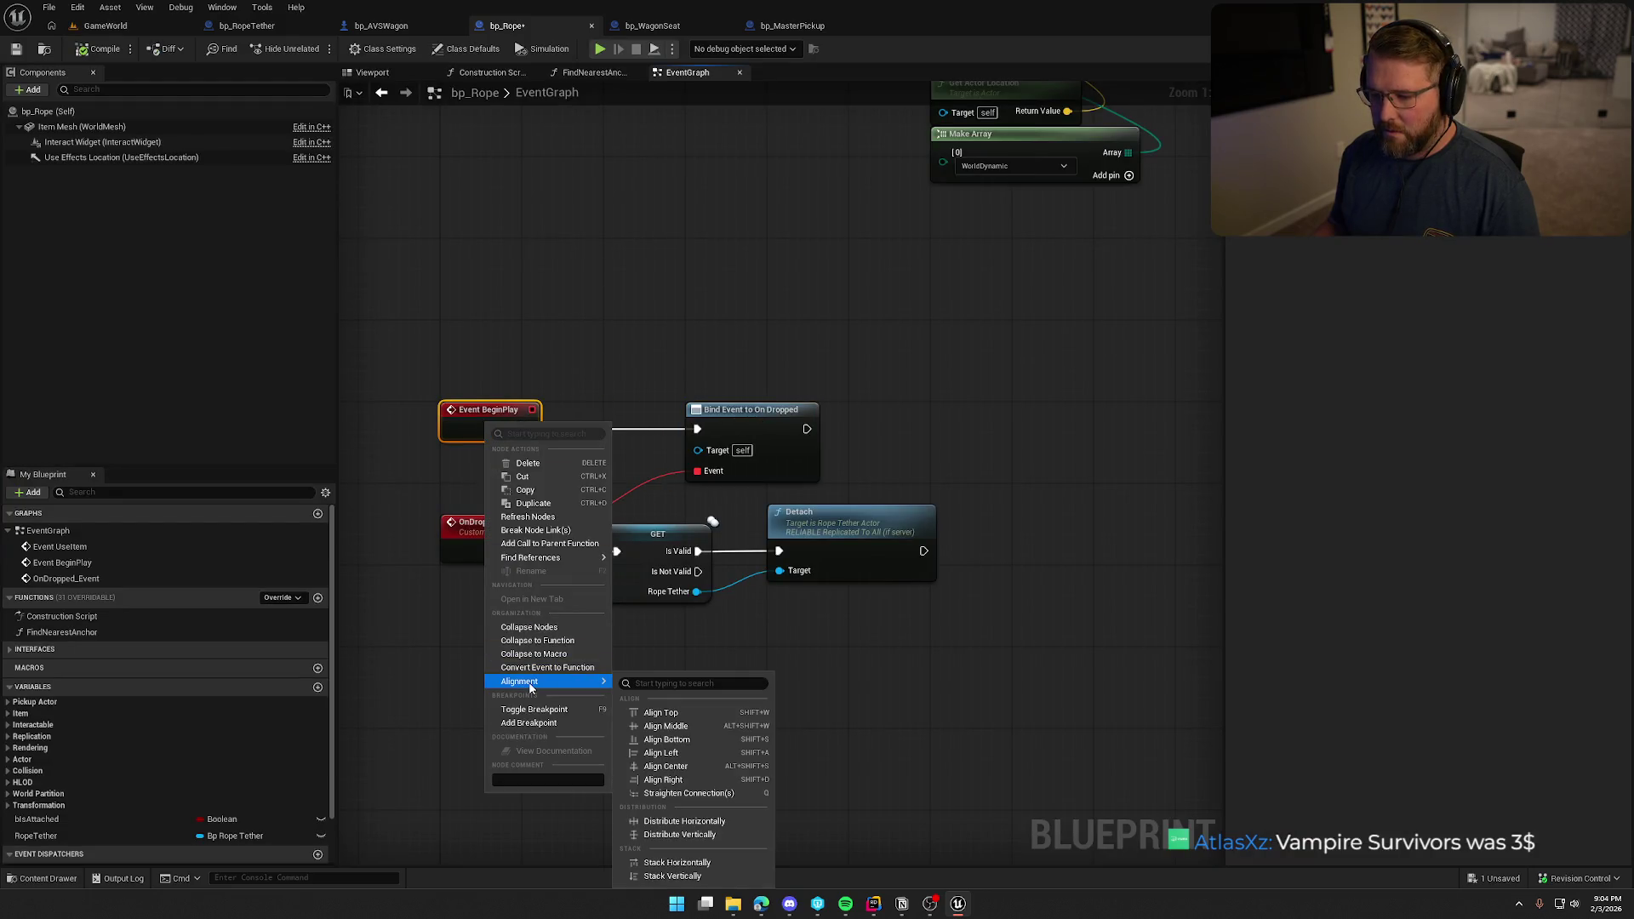
left_click(538, 544)
mouse_move(527, 428)
left_mouse_down()
mouse_move(452, 478)
mouse_move(647, 519)
mouse_move(696, 429)
left_mouse_up()
mouse_move(514, 464)
left_mouse_down()
mouse_move(669, 420)
mouse_move(839, 423)
left_mouse_up()
left_click(768, 379)
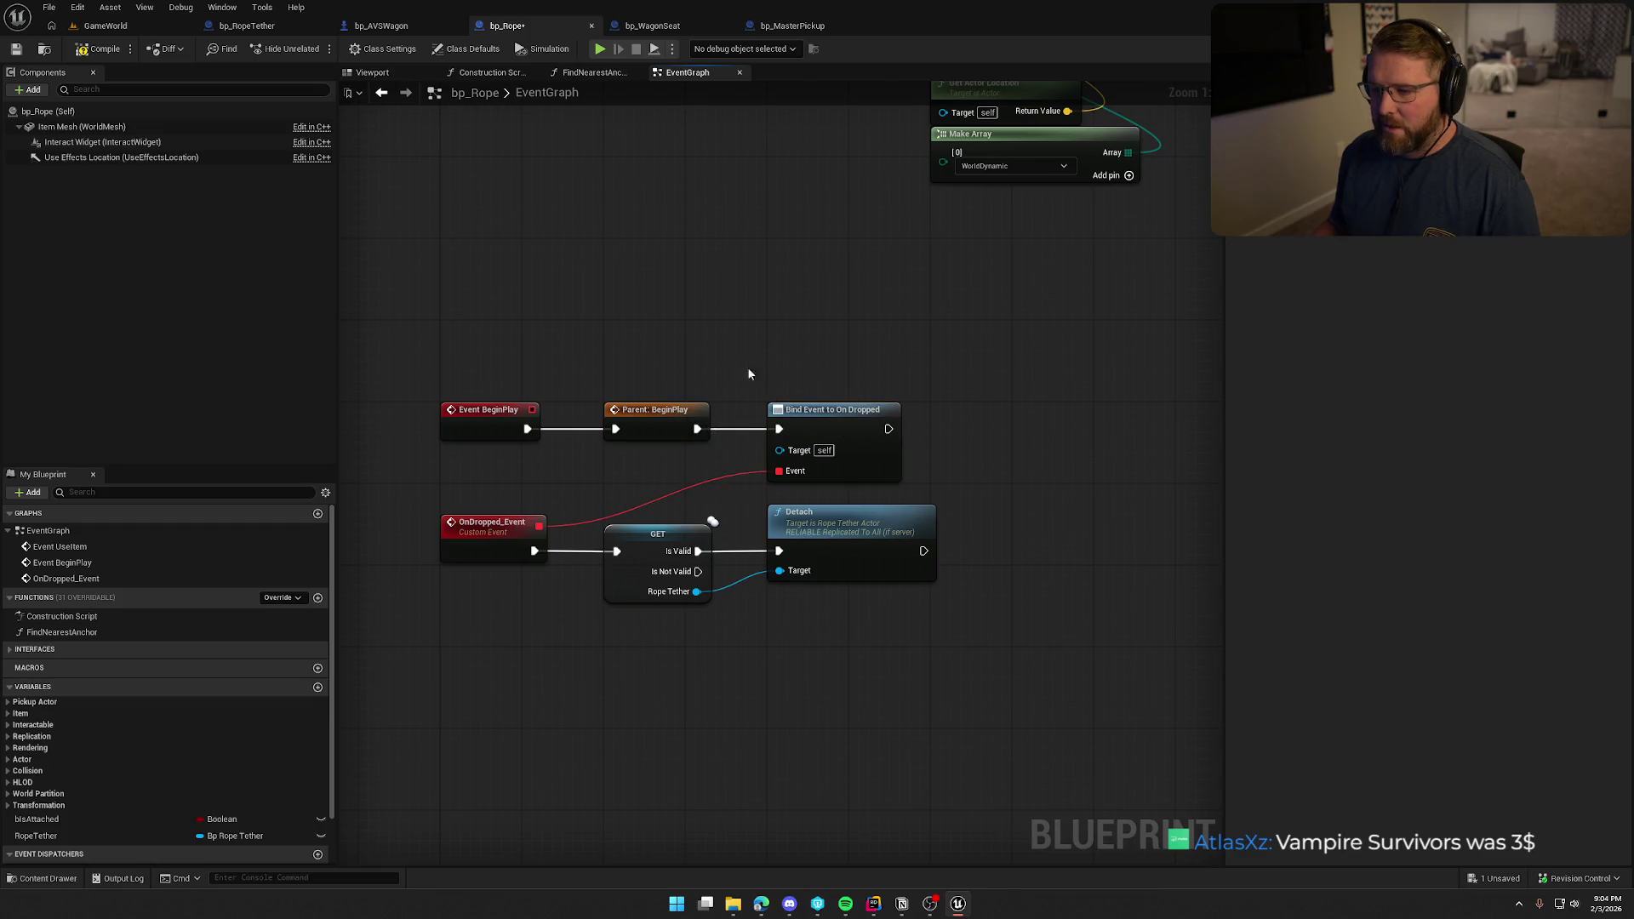
left_click(98, 48)
left_click(105, 26)
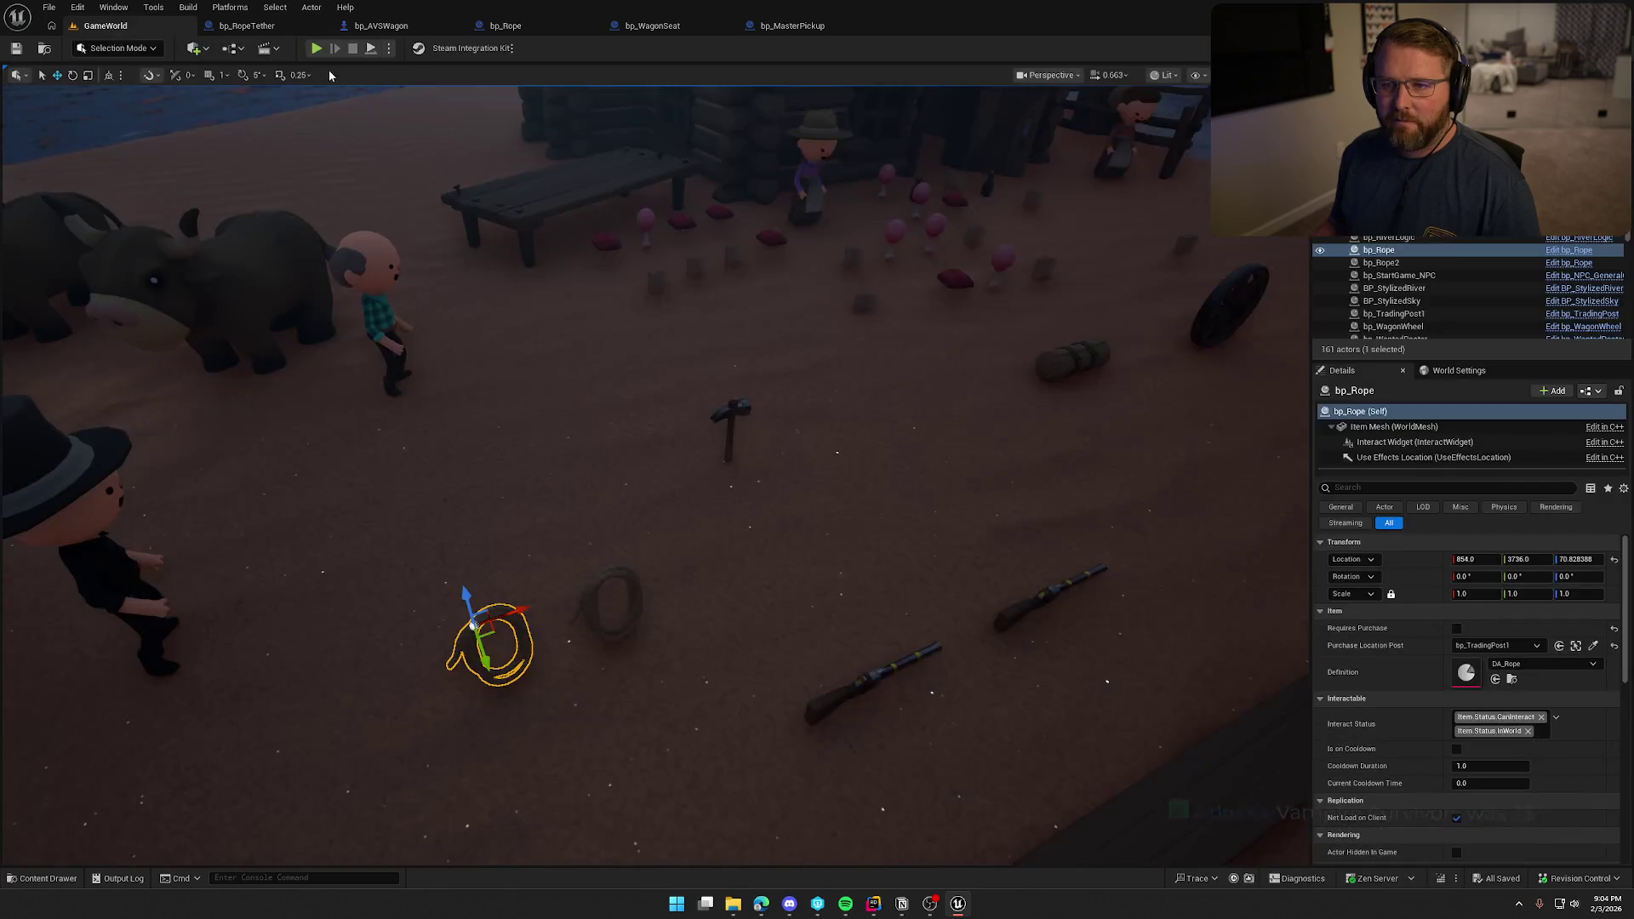
Start Play-in-Editor, pick up the rope, tether it to the wagon, then drop it.
key("alt+p")
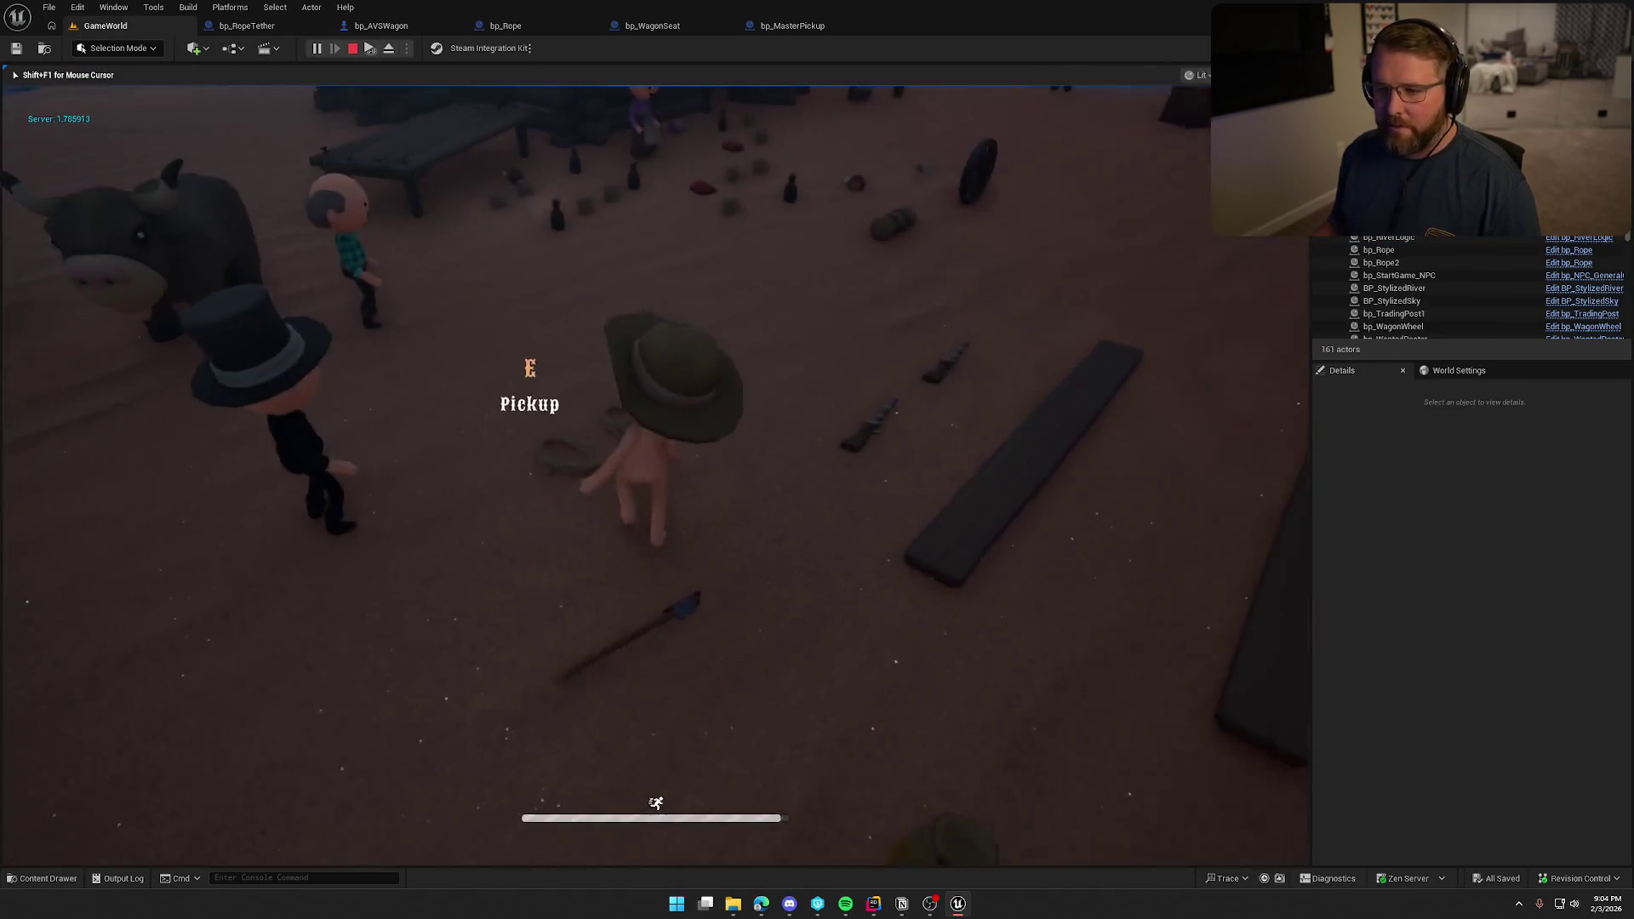
key("e")
key("shift+w")
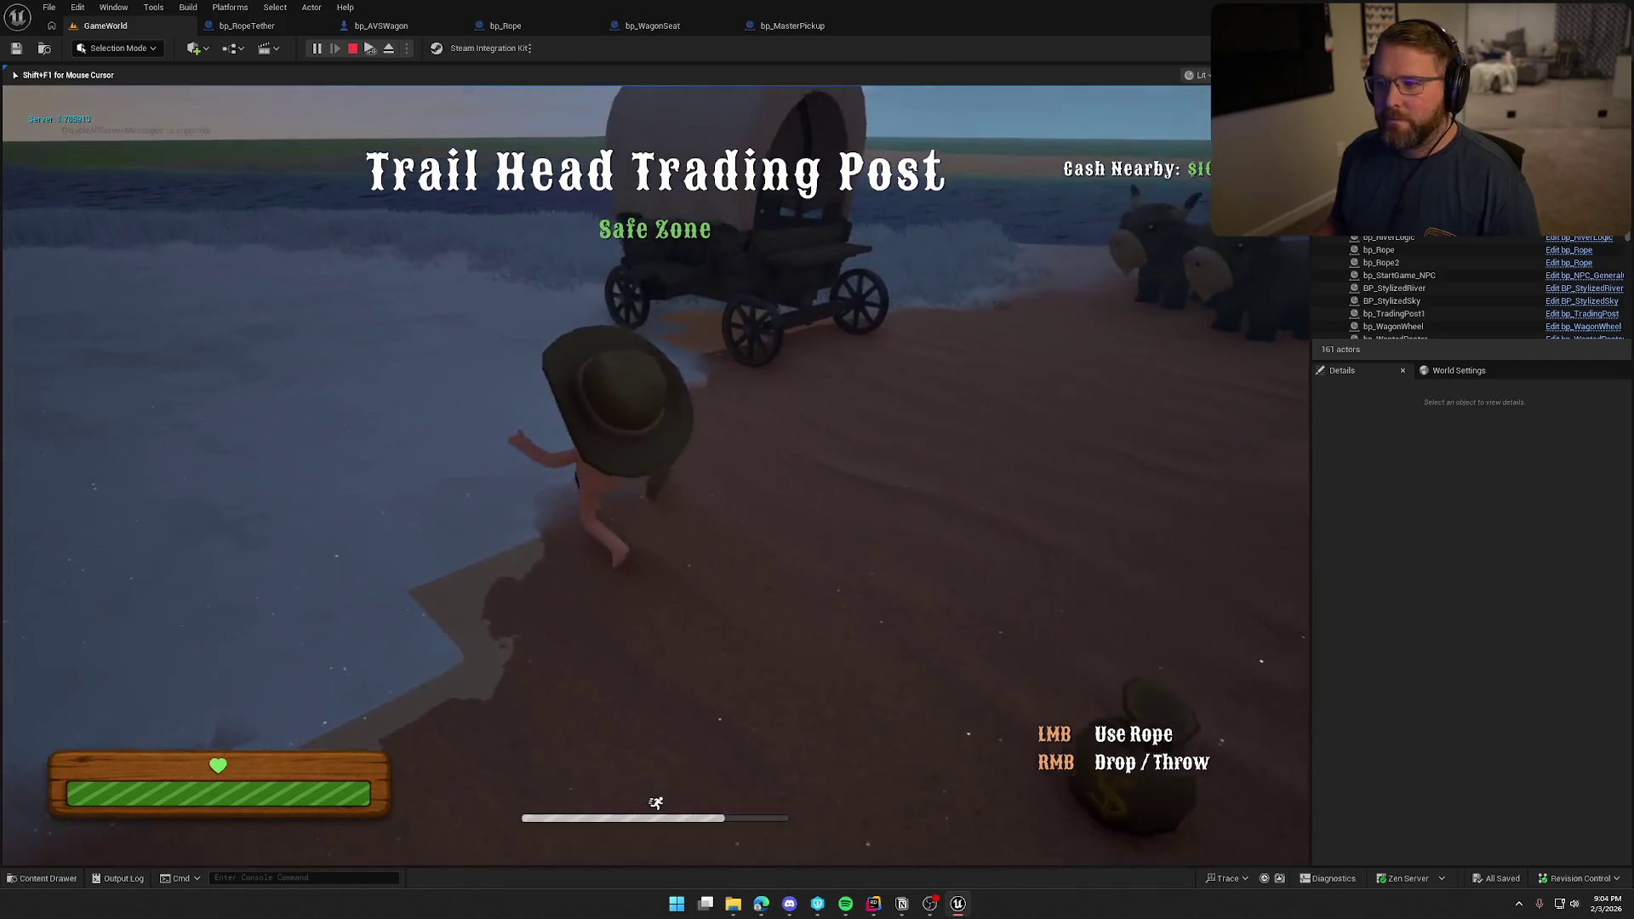
left_click(655, 472)
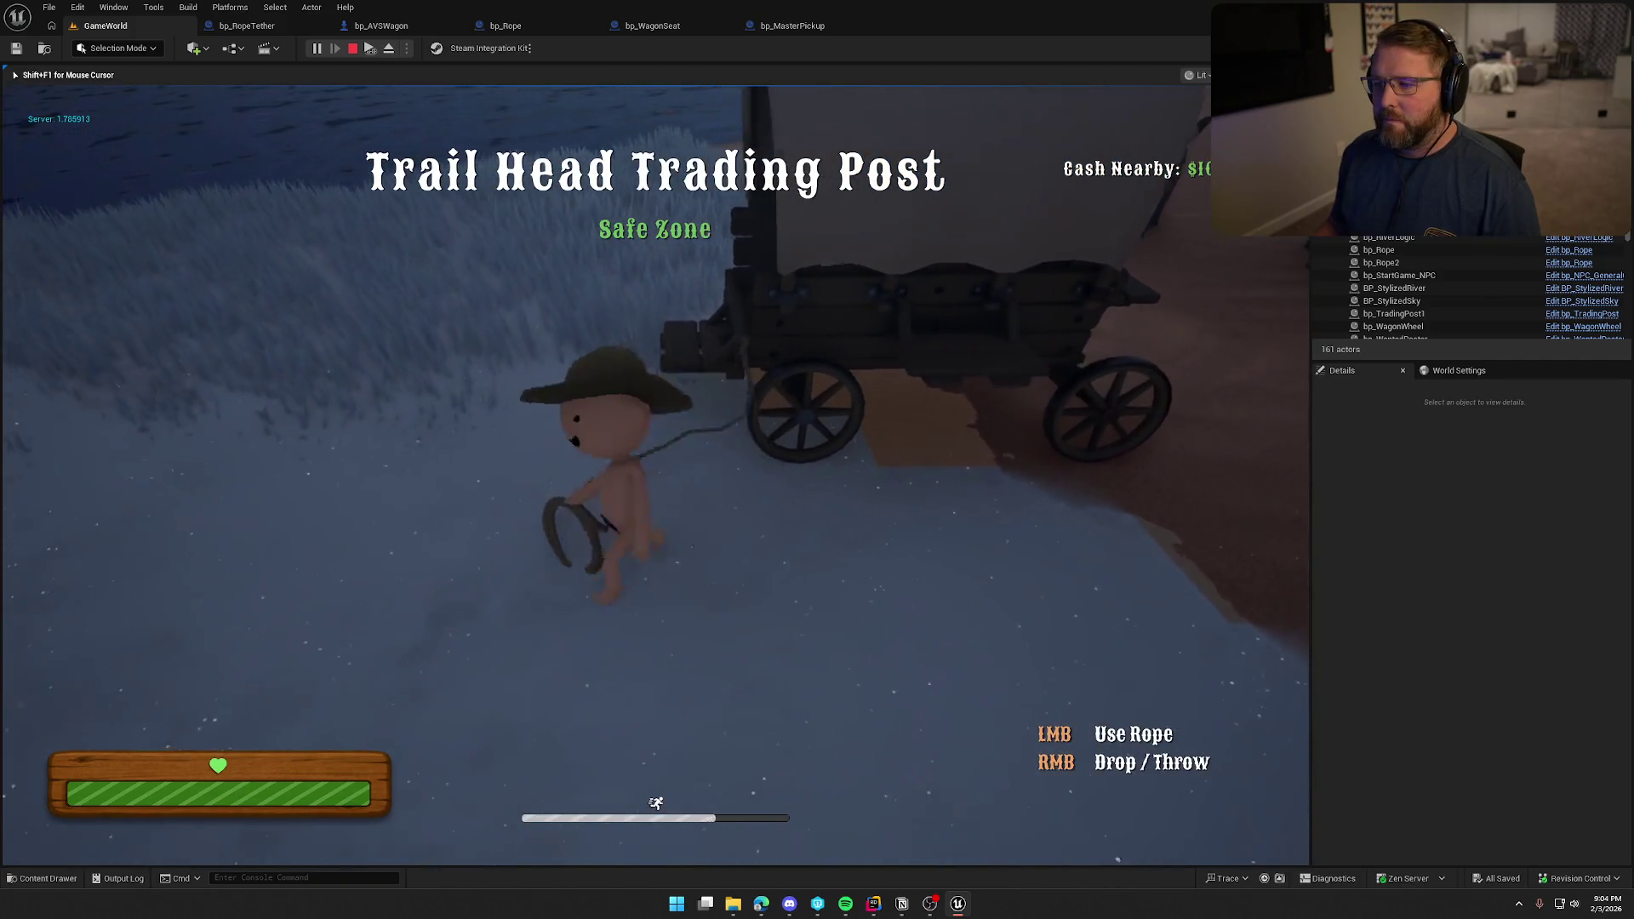
right_click(655, 472)
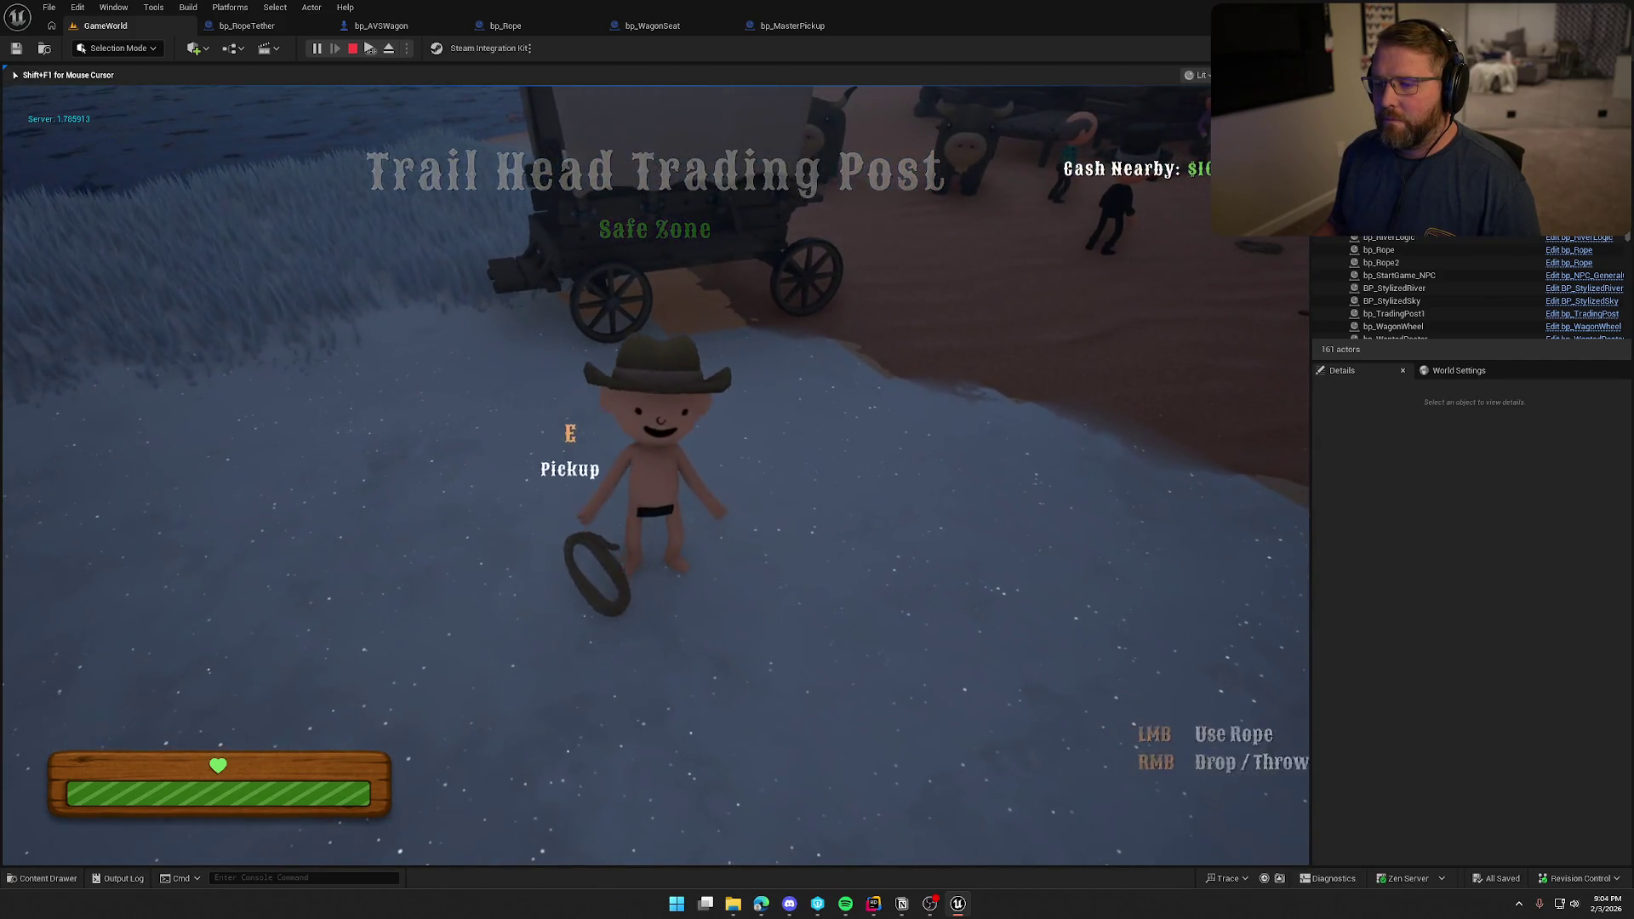
Pick the dropped rope back up, carry it toward the wagon, and drop it again.
key("shift+s")
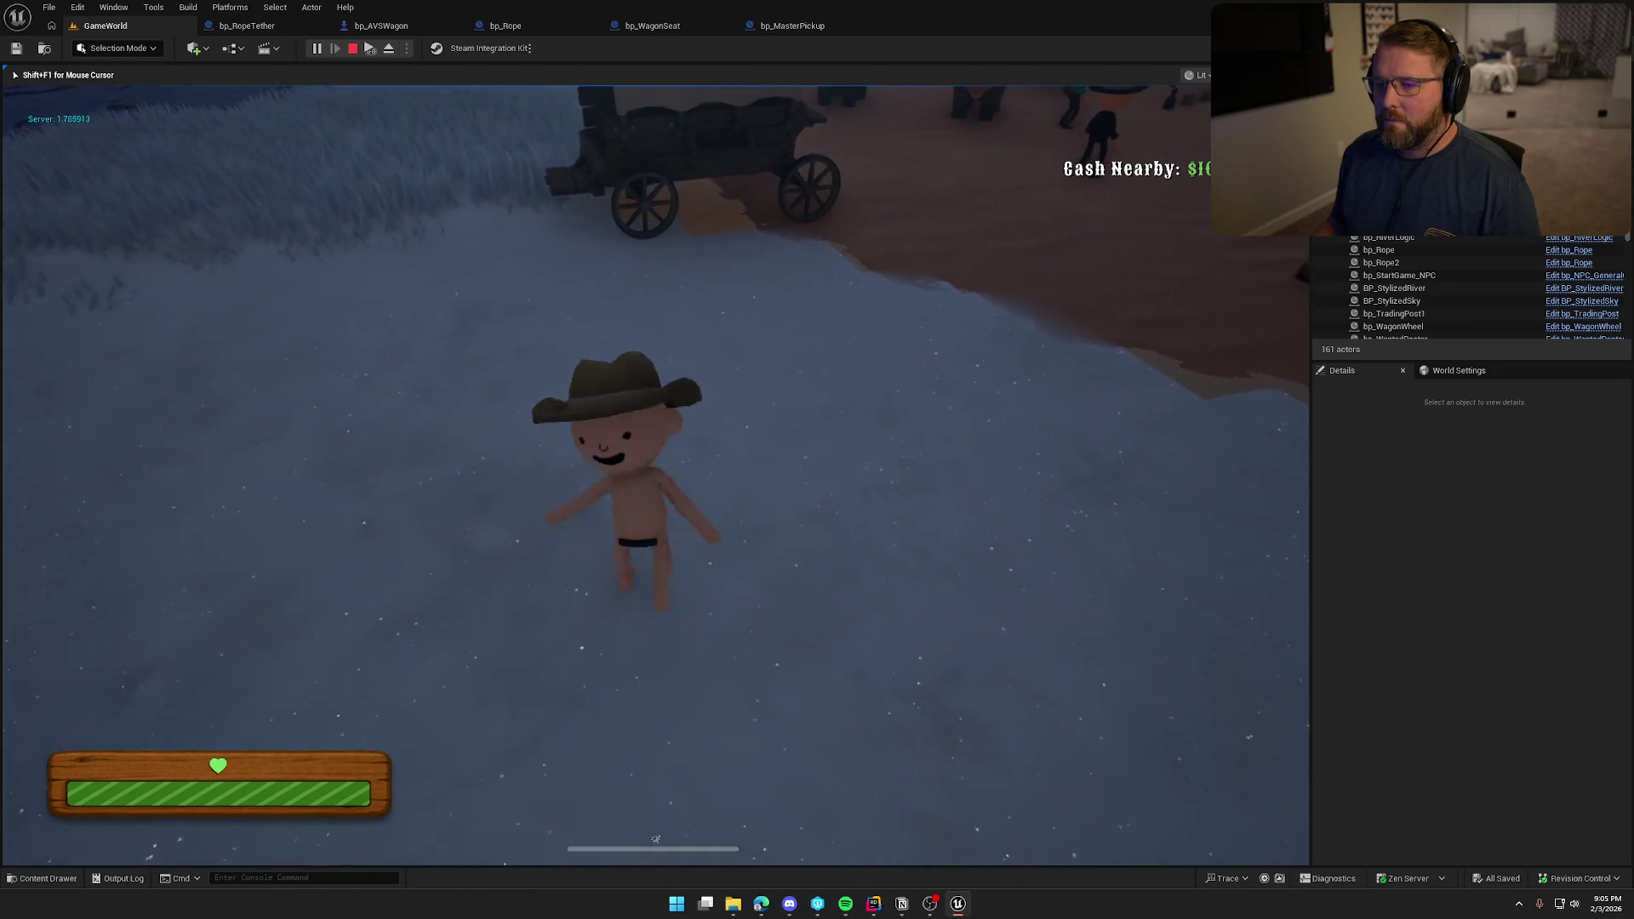
key("shift+w")
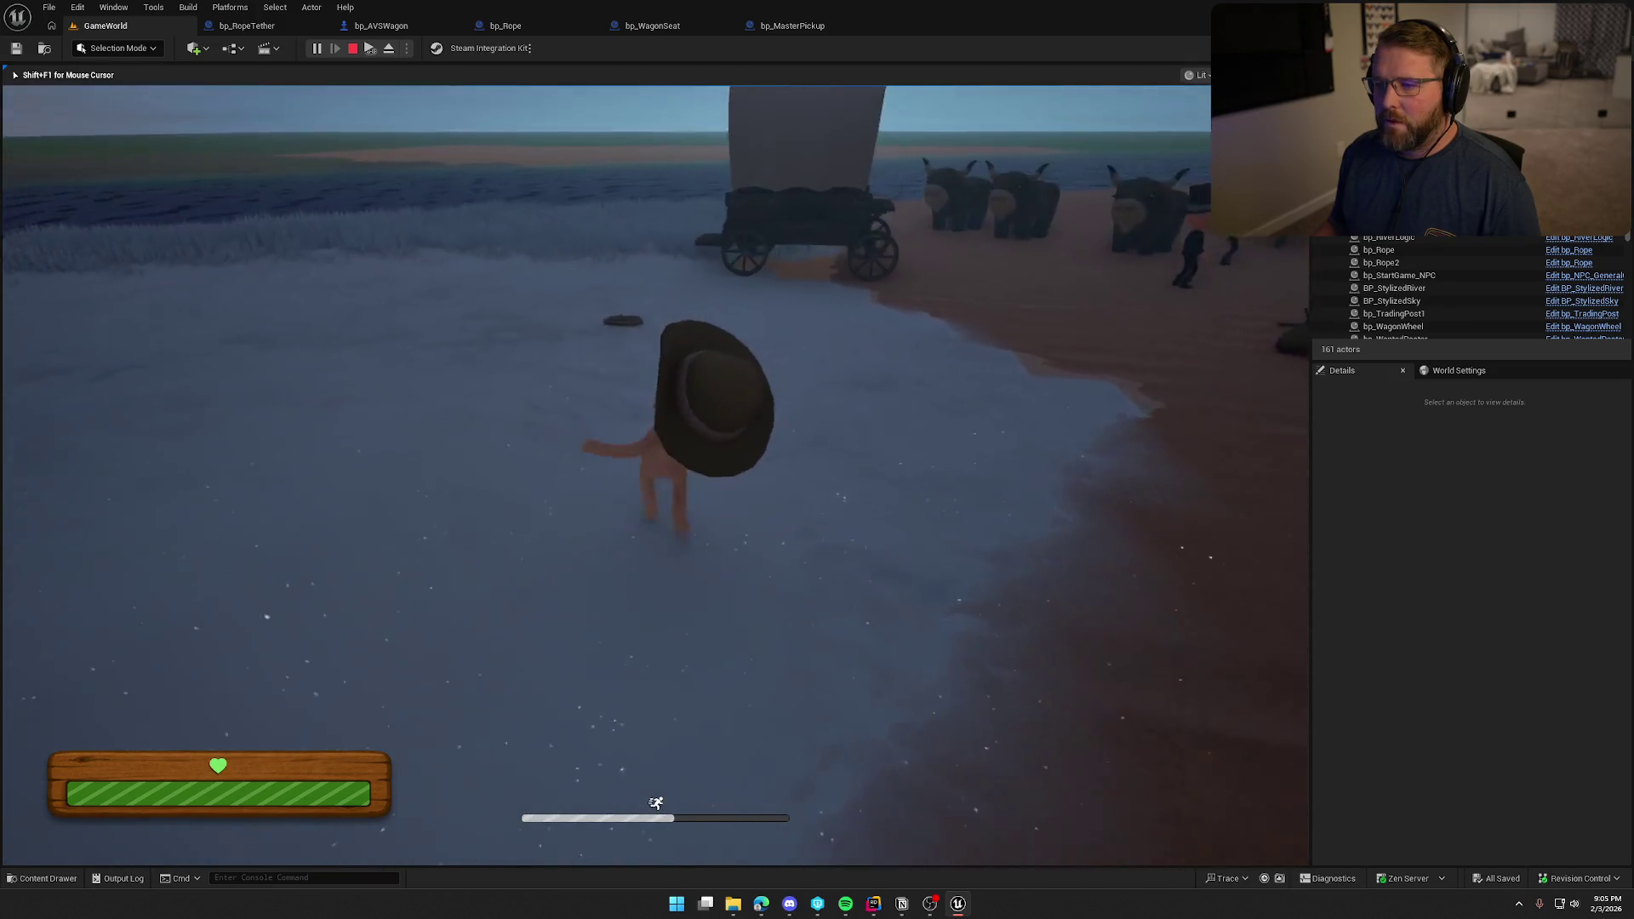
key("e")
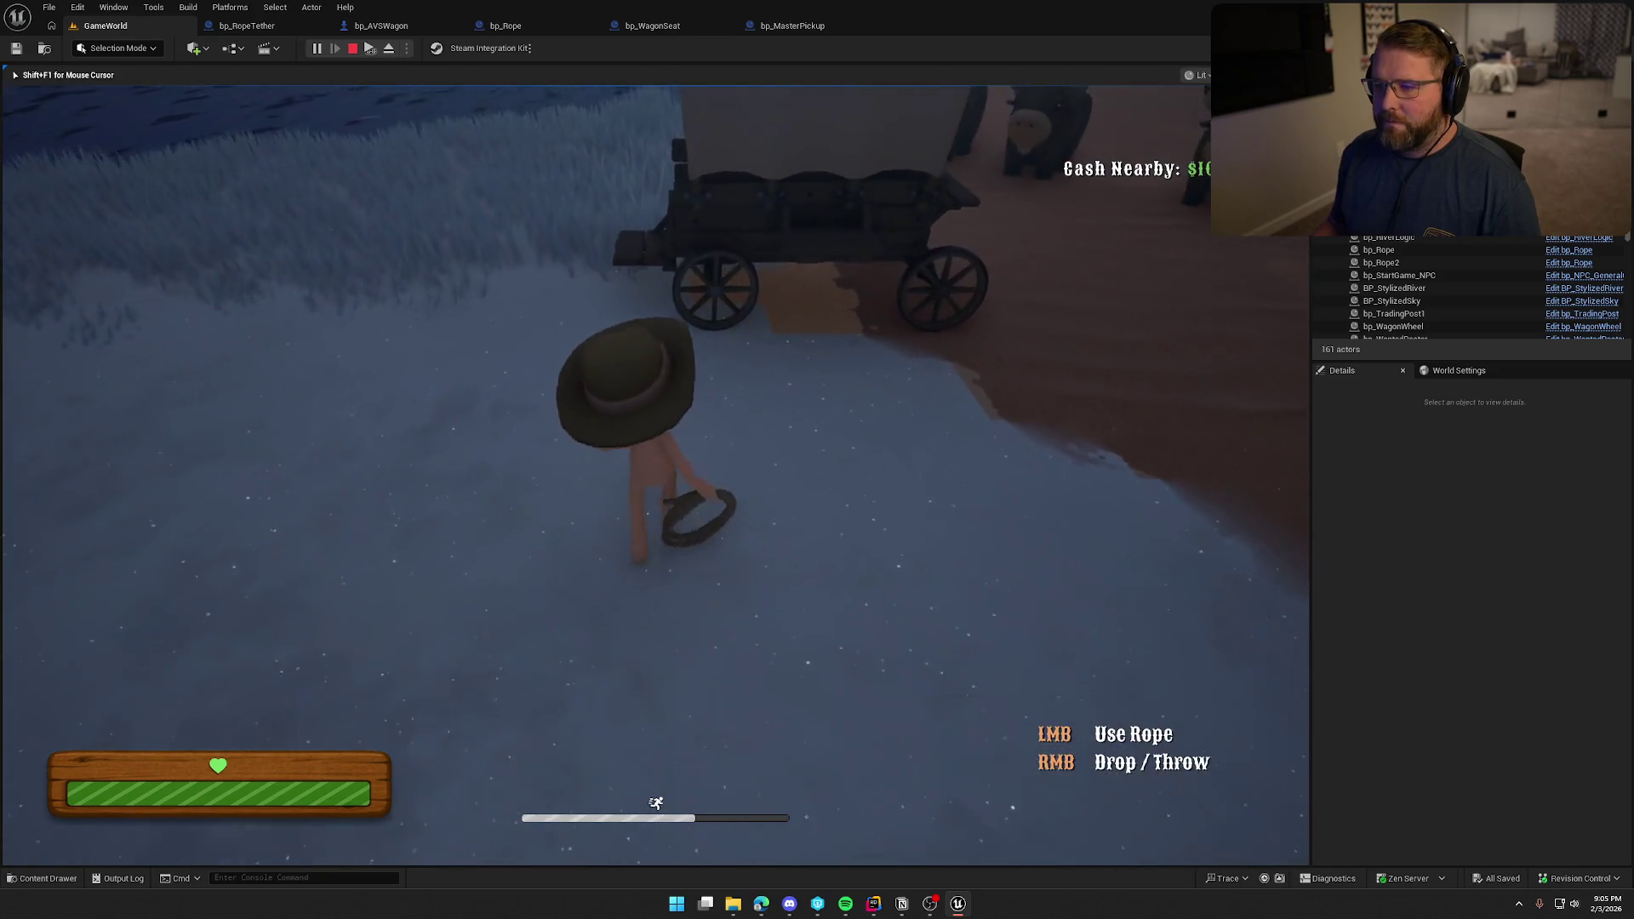
key("s")
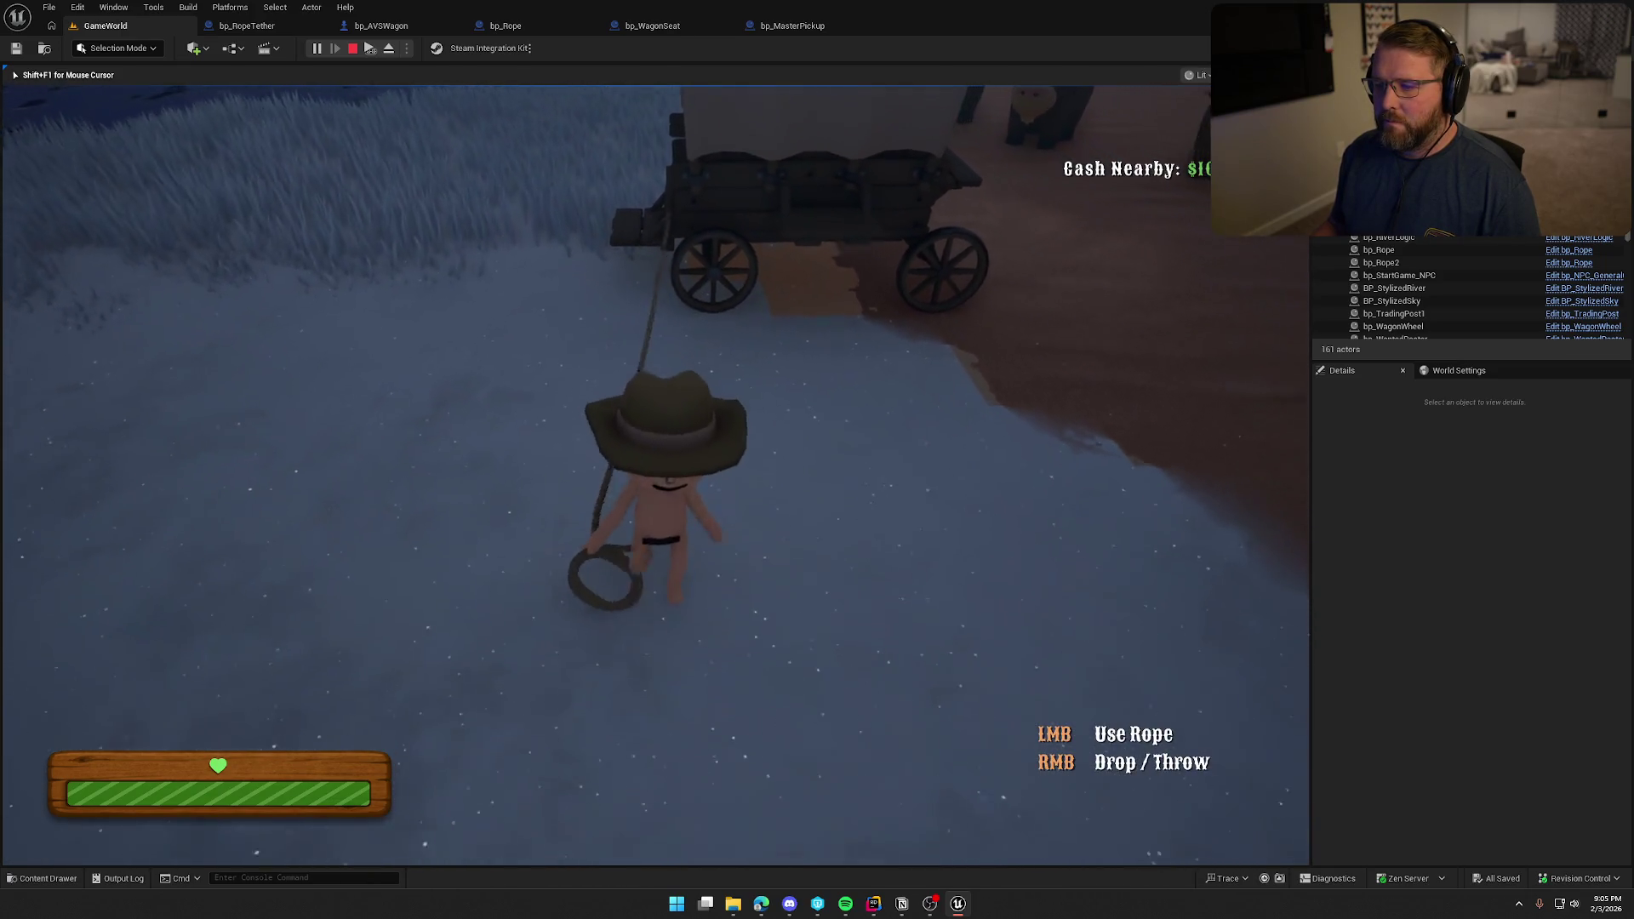
key("w")
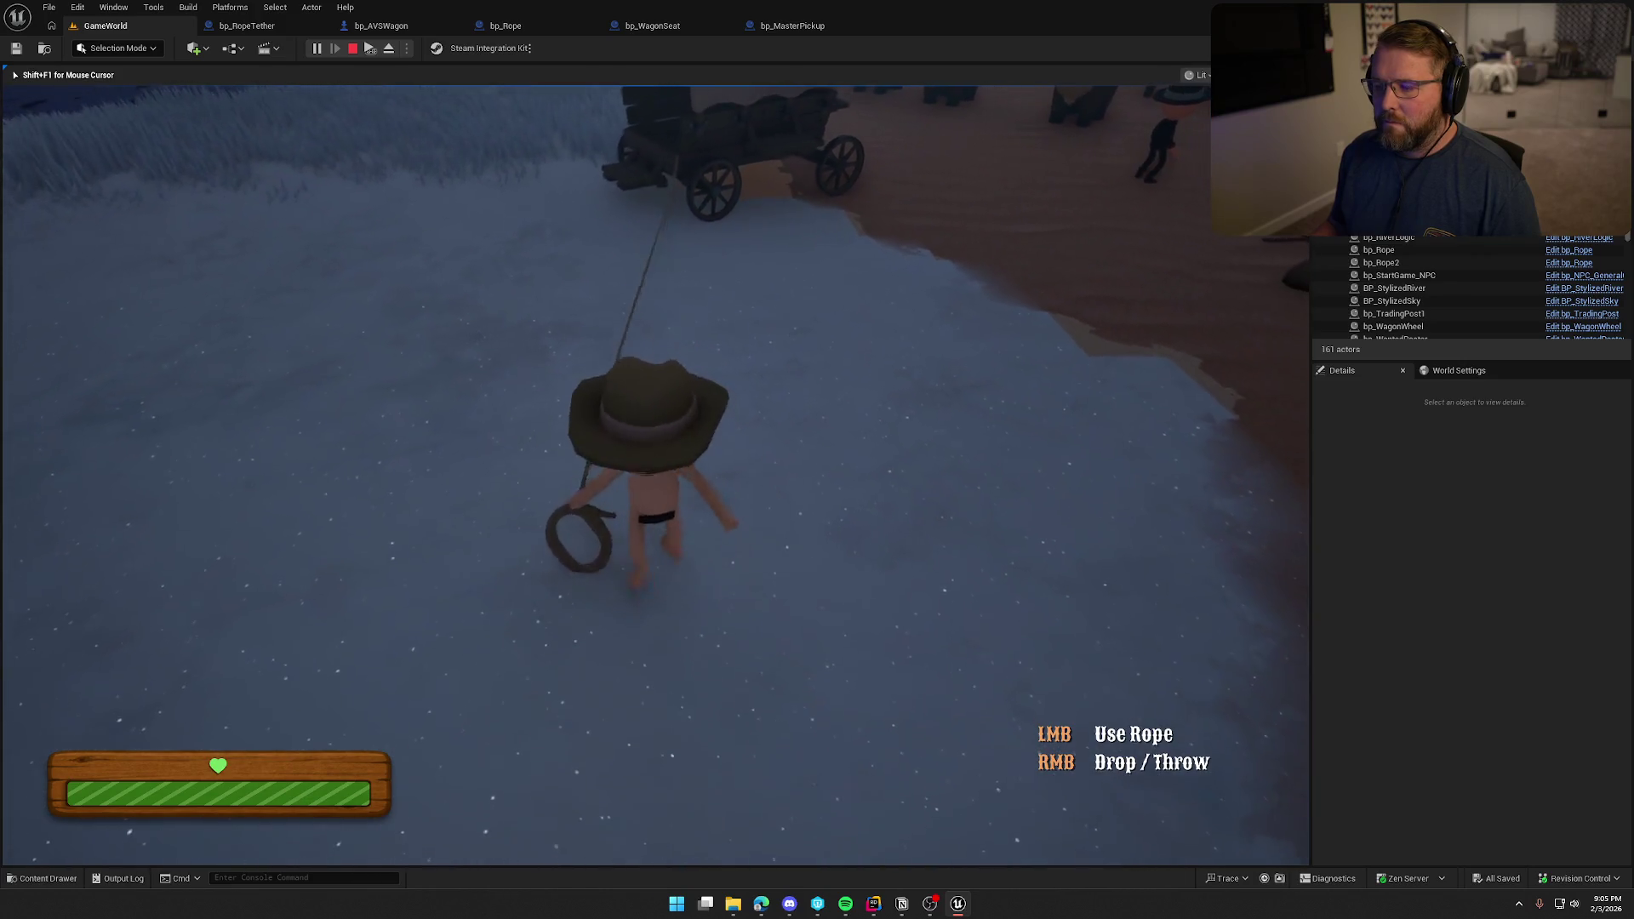
key("w")
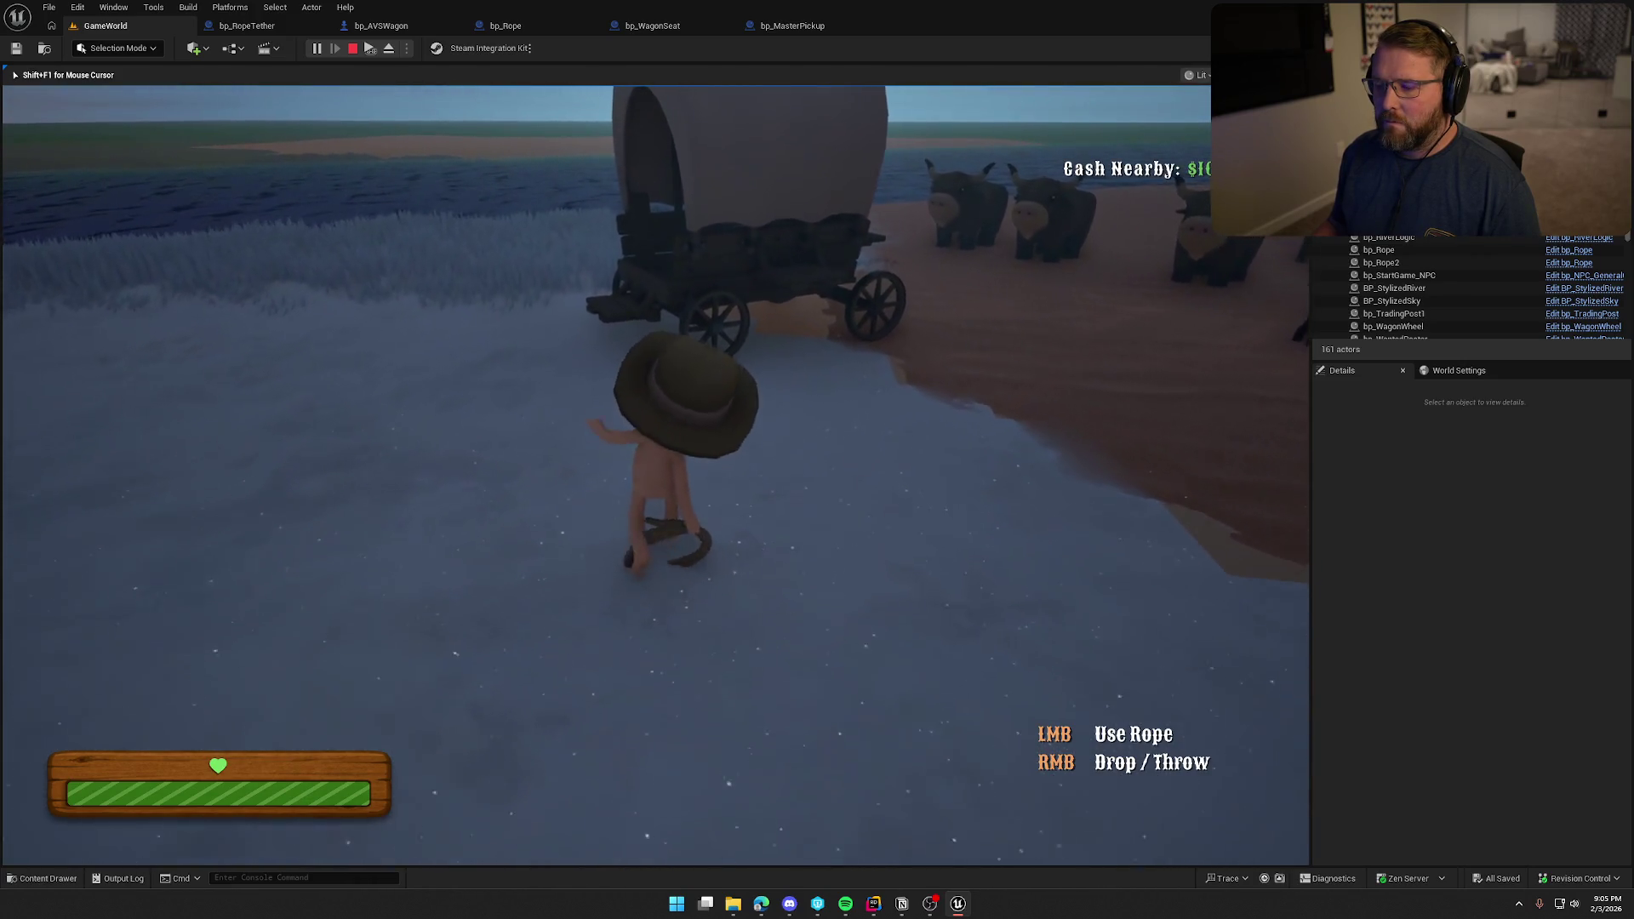
right_click(655, 475)
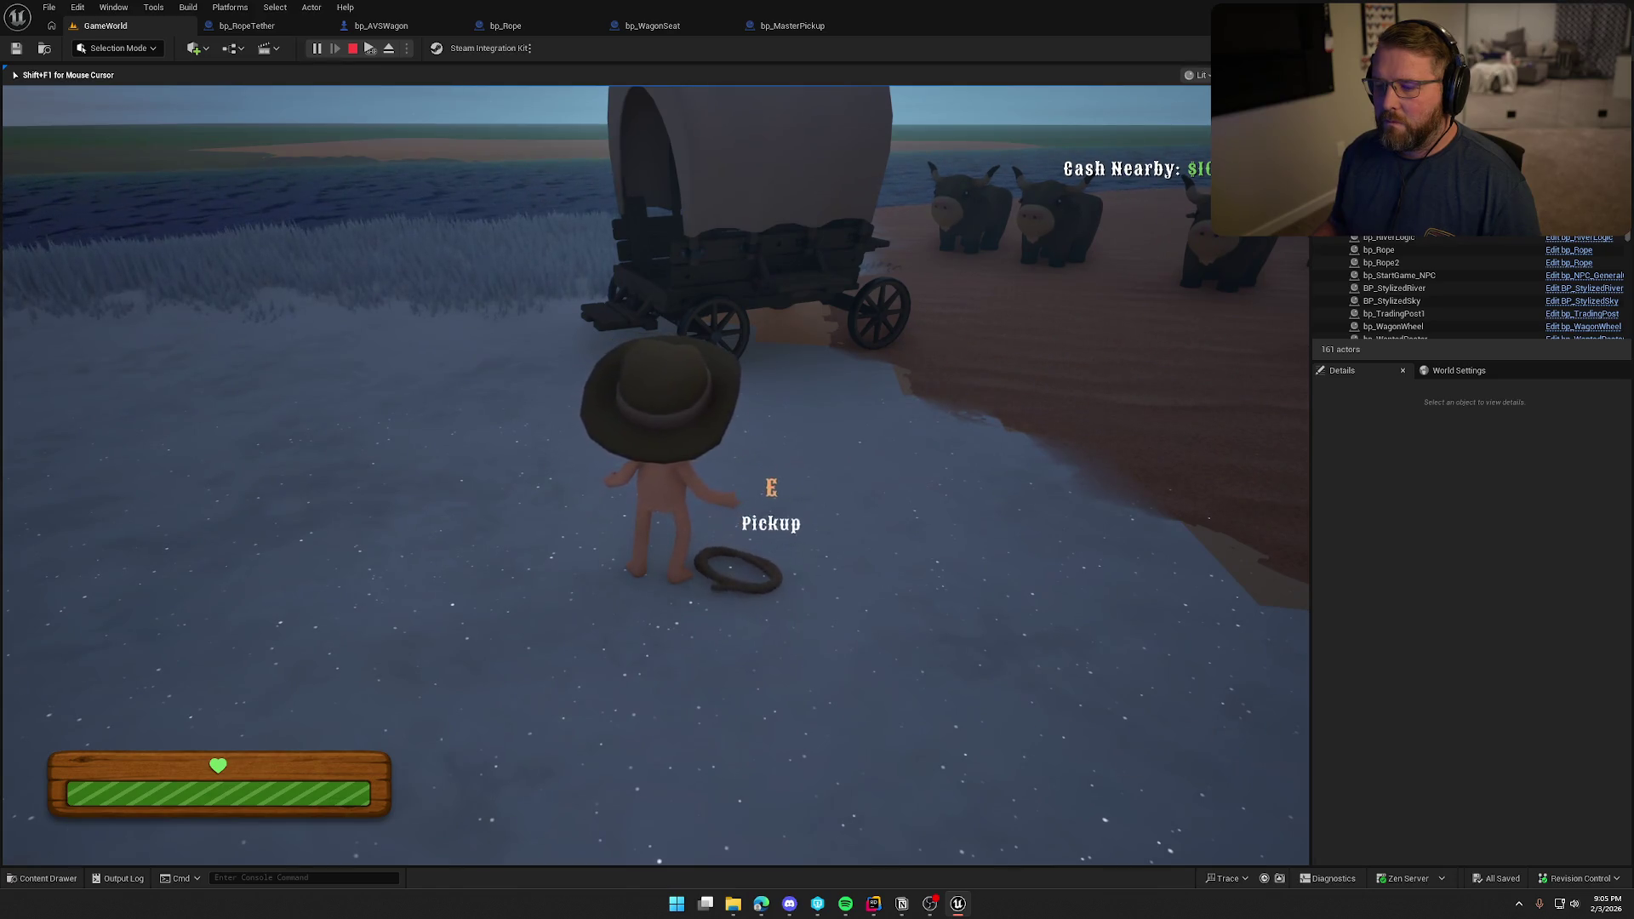
Pick up the rope once more, drop it, stop, and start a fresh play session.
key("e")
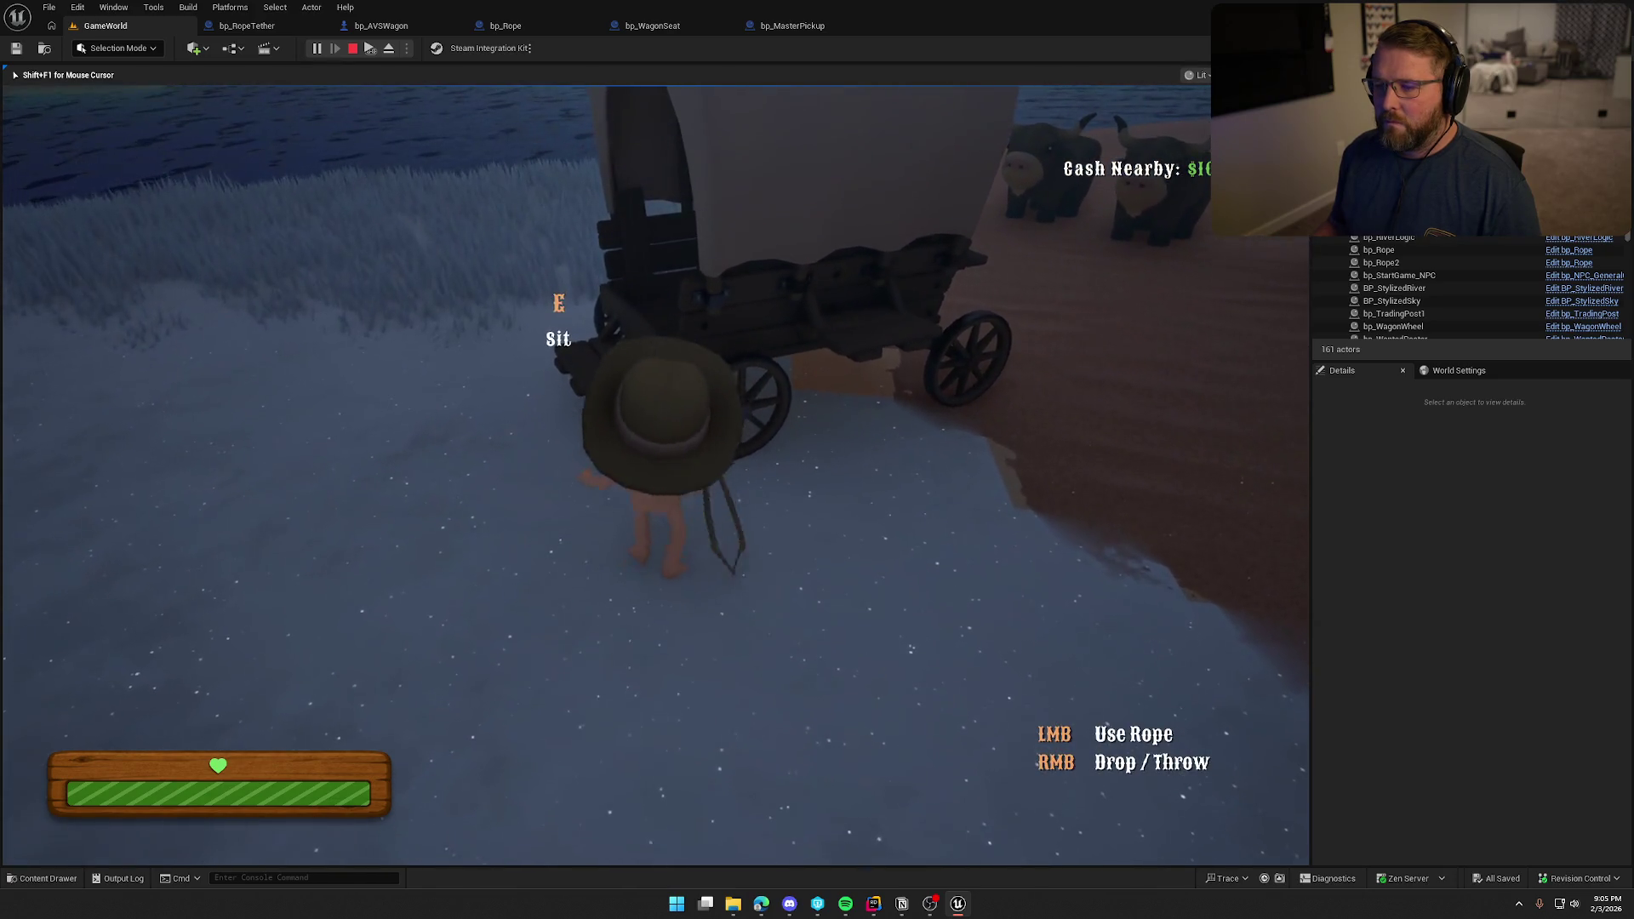
key("s")
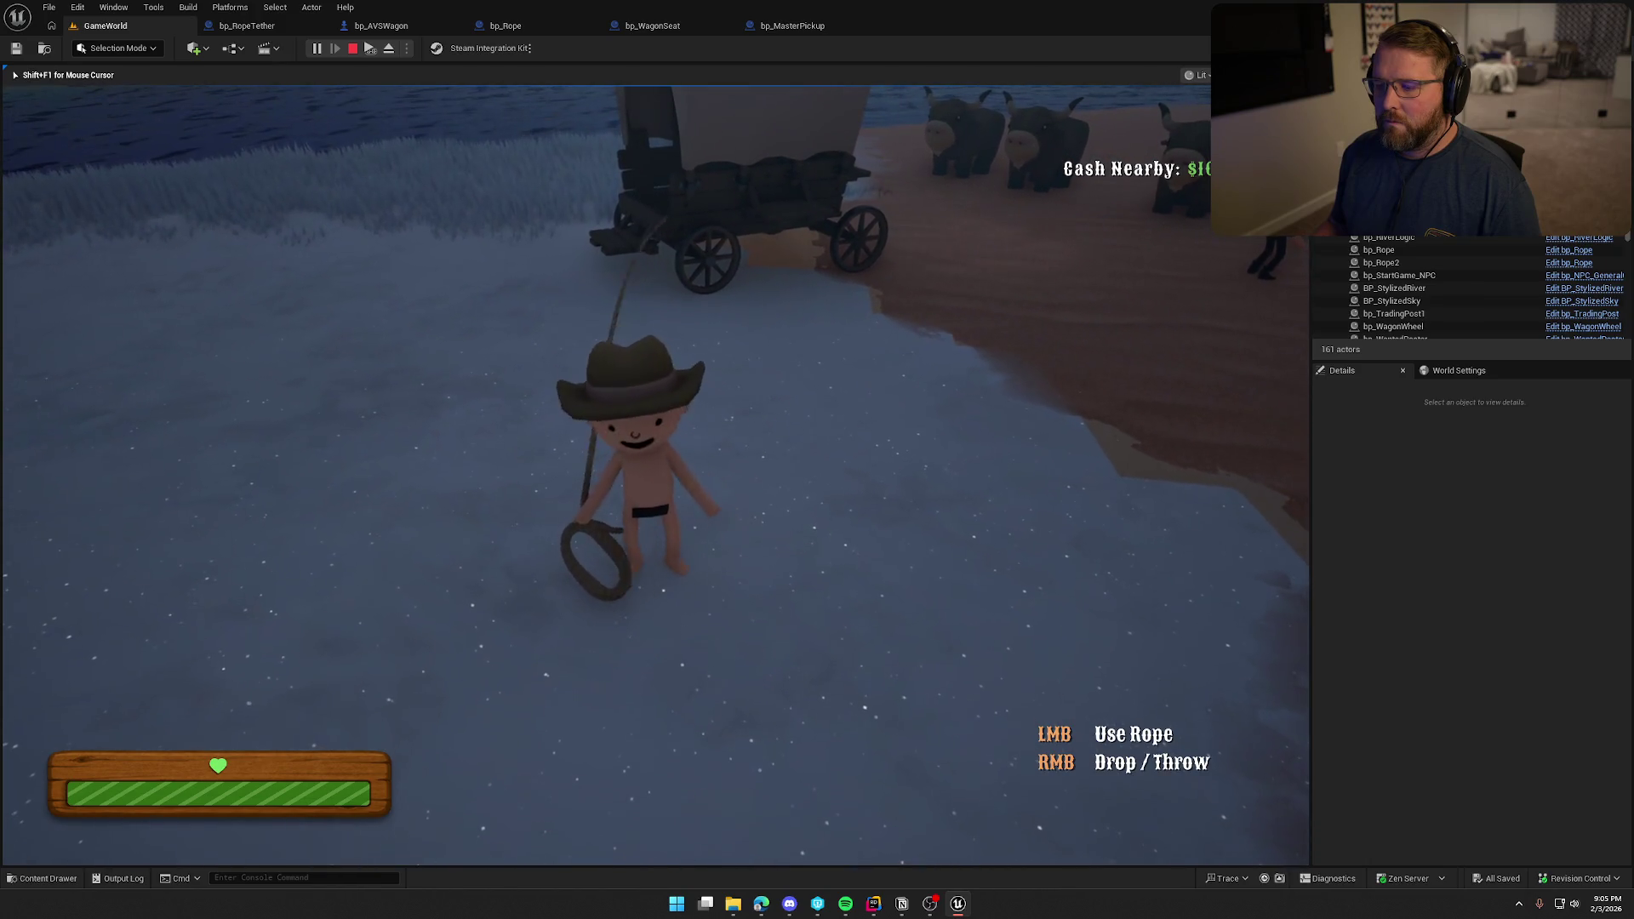
right_click(655, 474)
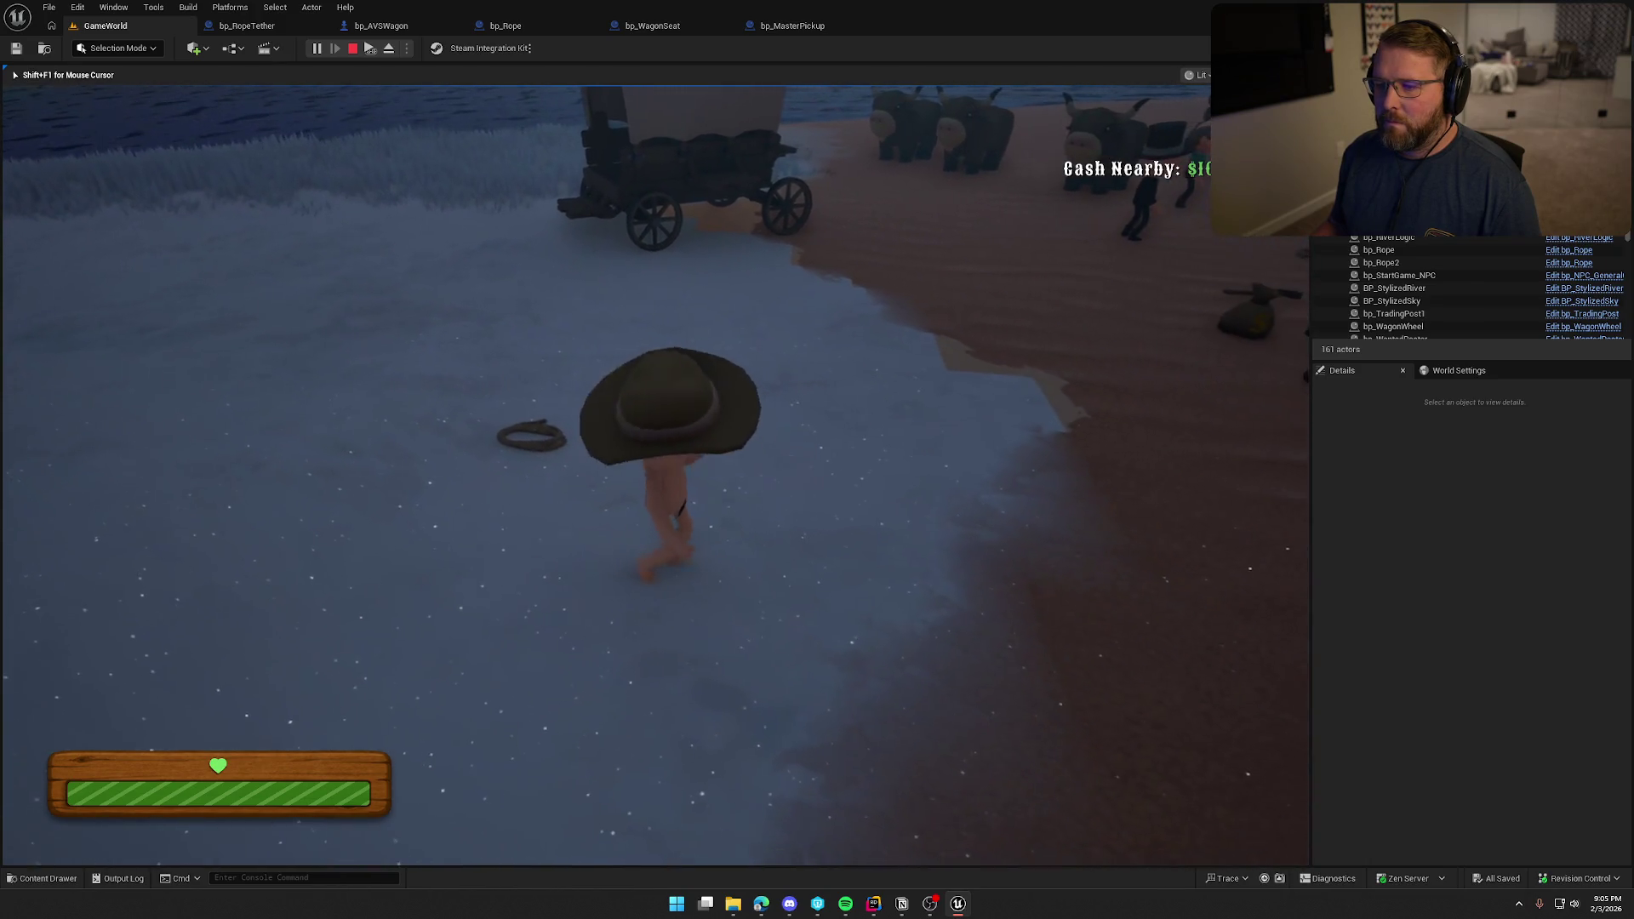
key("Escape")
left_click(316, 48)
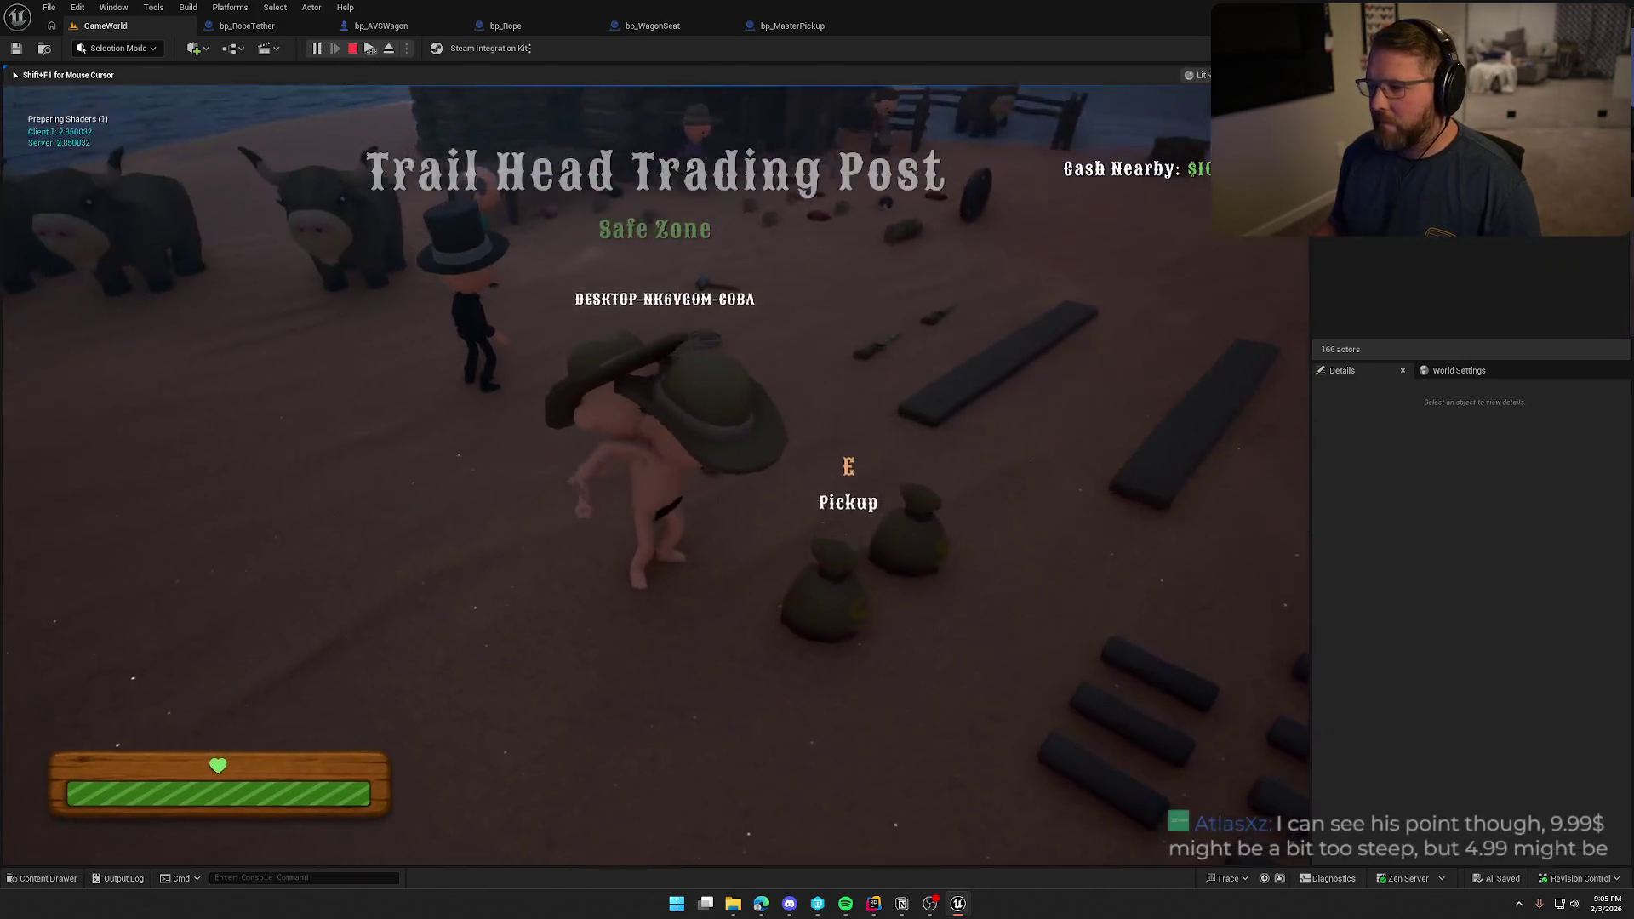
Turn the game camera toward the wagon and the other characters.
key("super")
key("Escape")
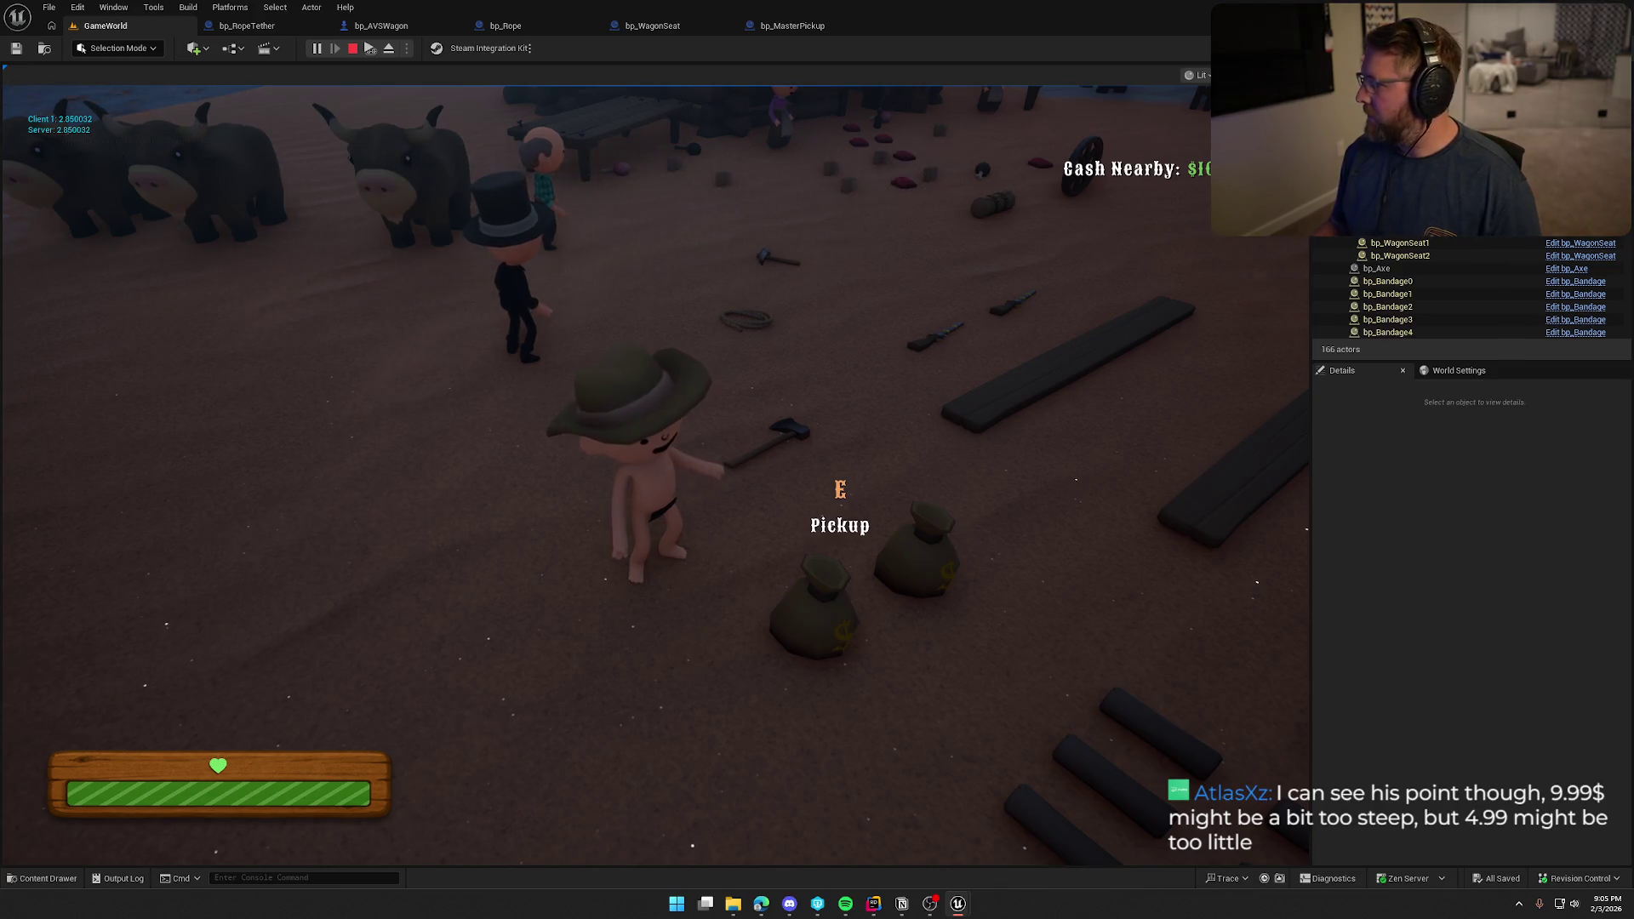
key("super")
key("Escape")
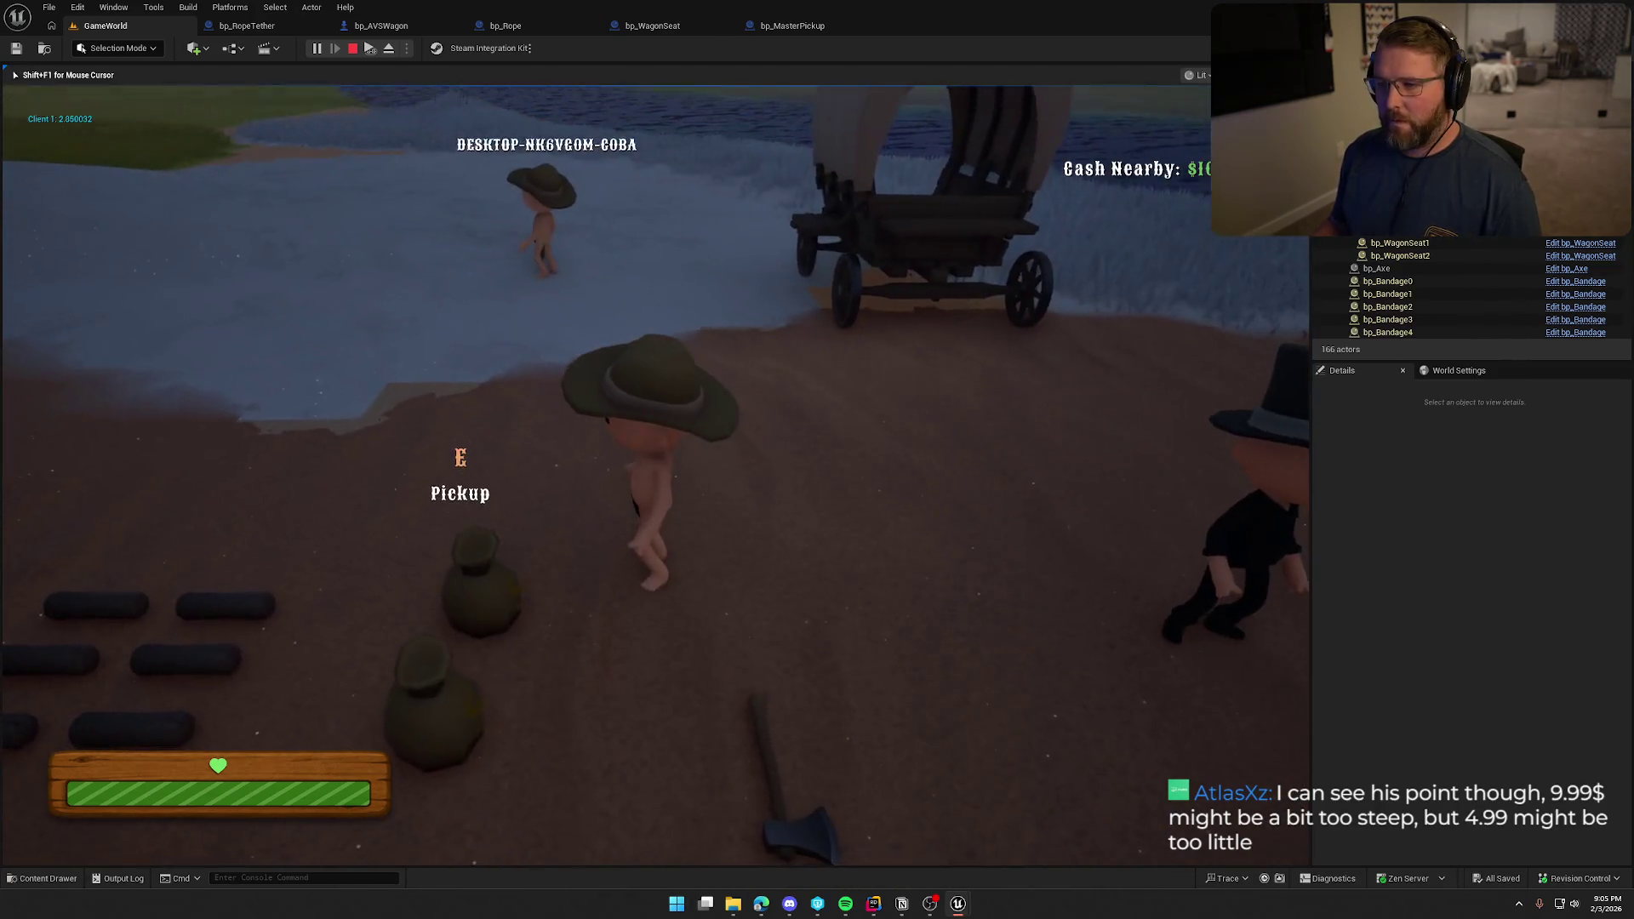
key("super")
key("Escape")
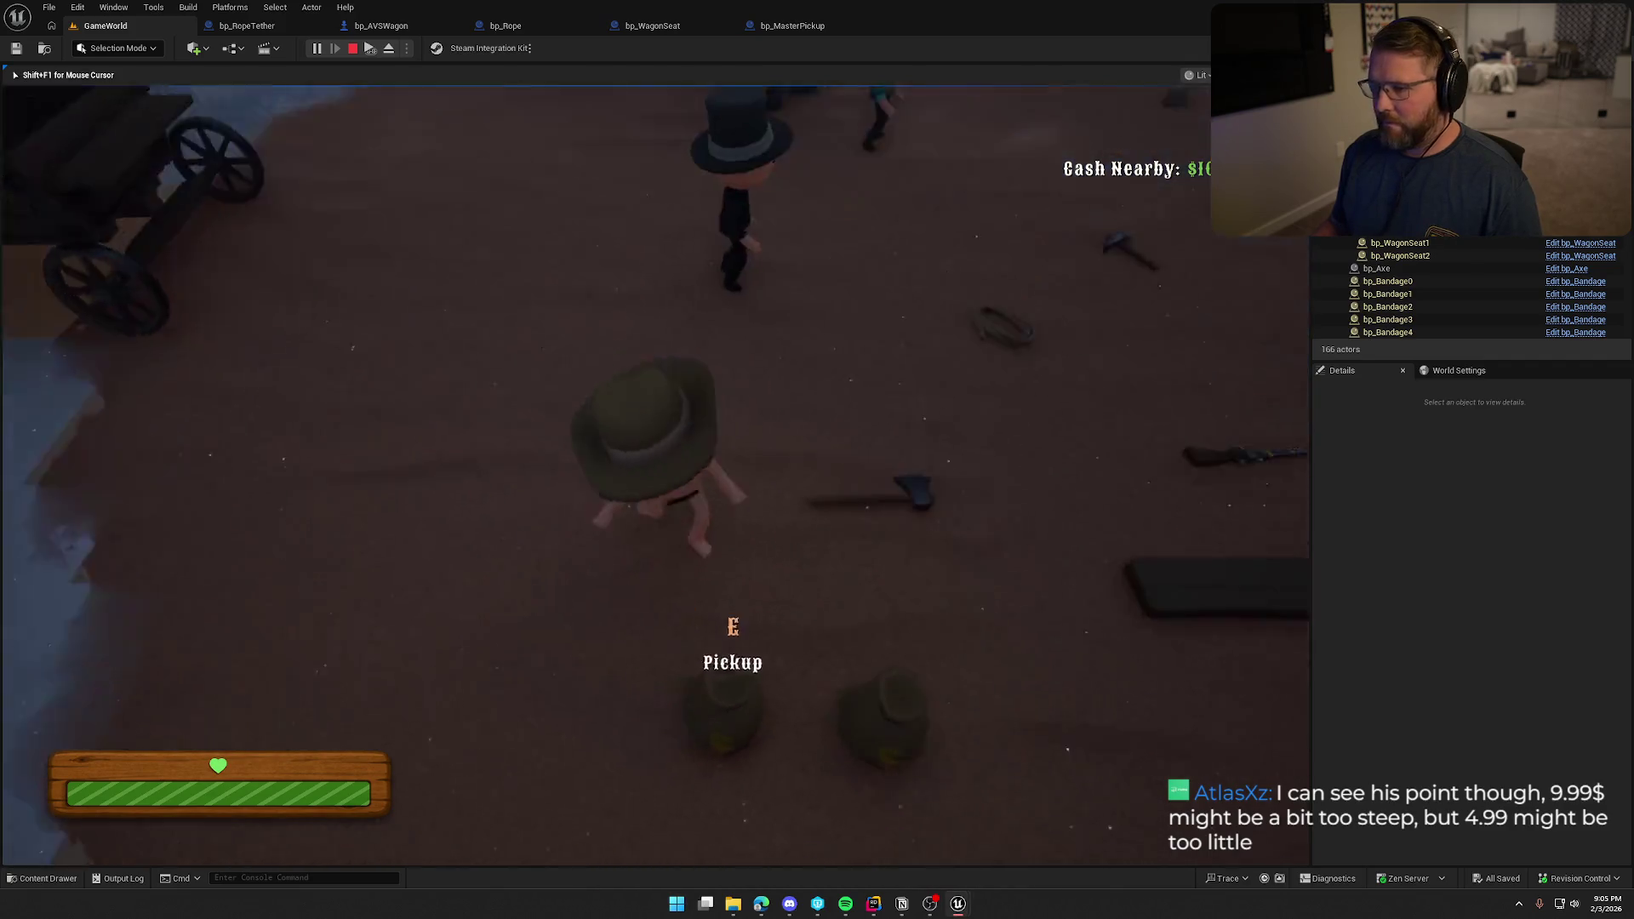
Pick up the rope near the wagon, carry it, drop it, and end the session.
key("e")
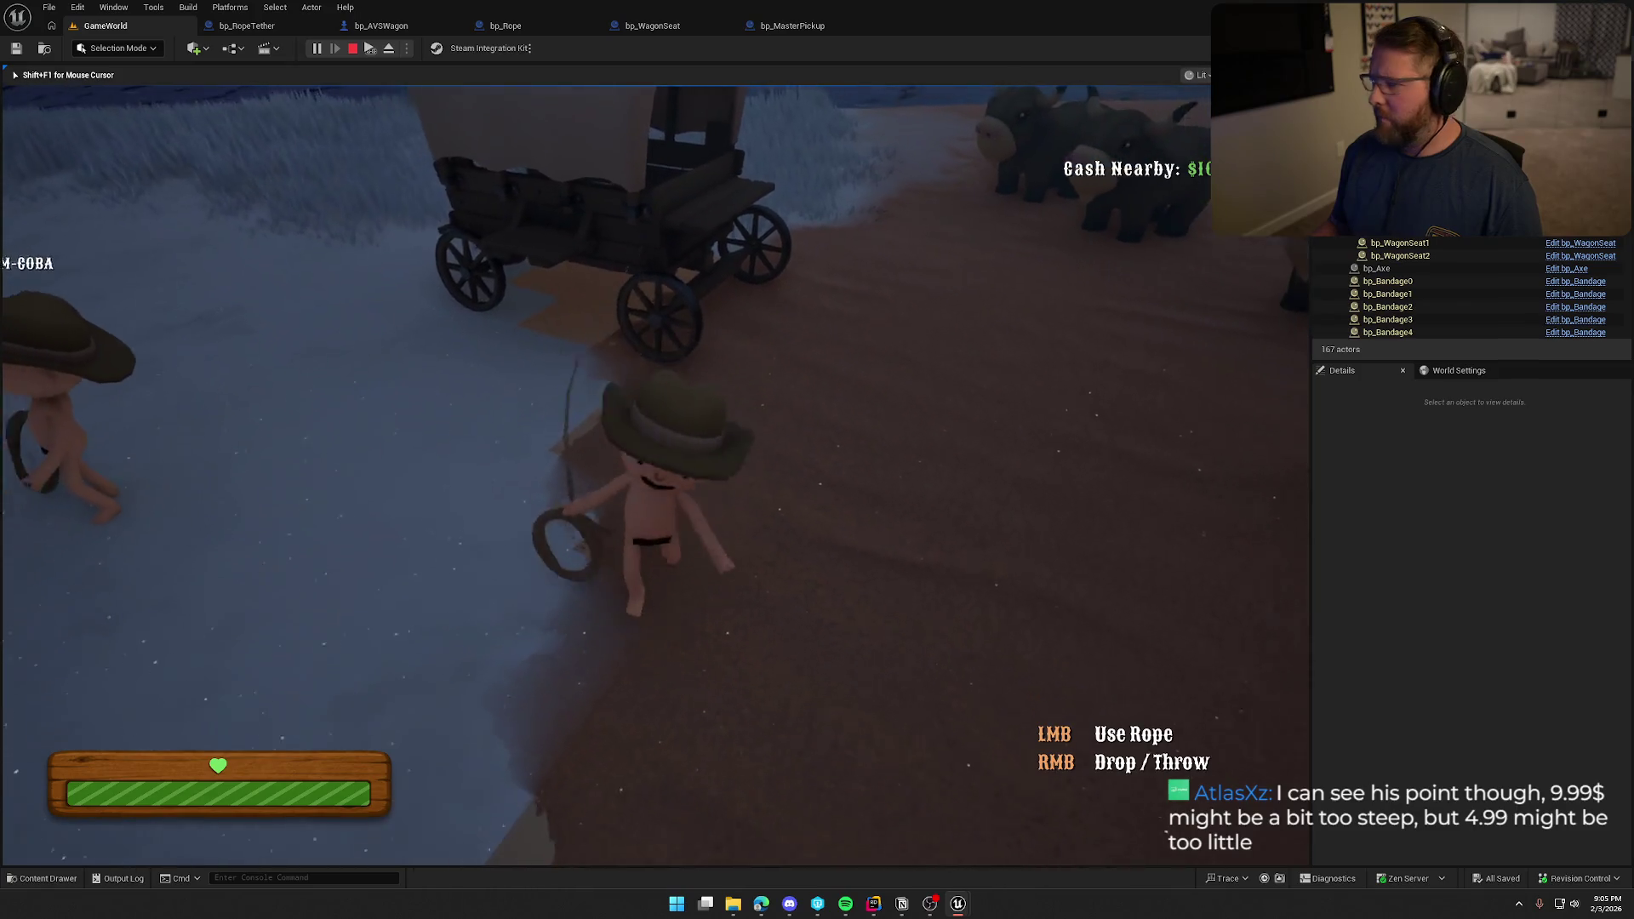
key("w")
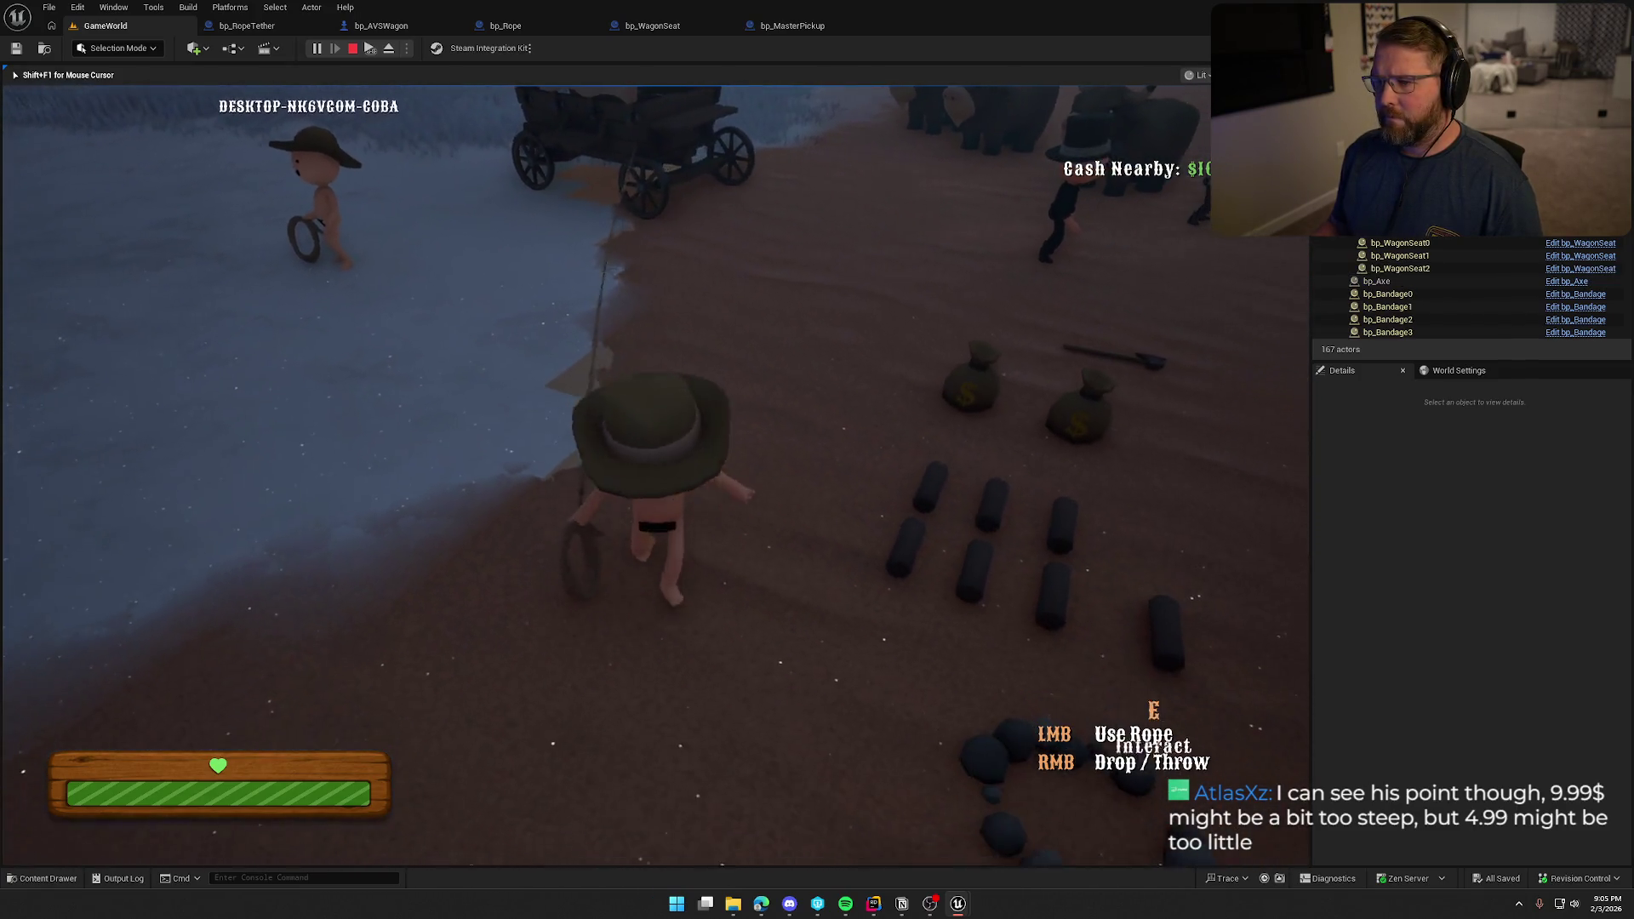
key("w")
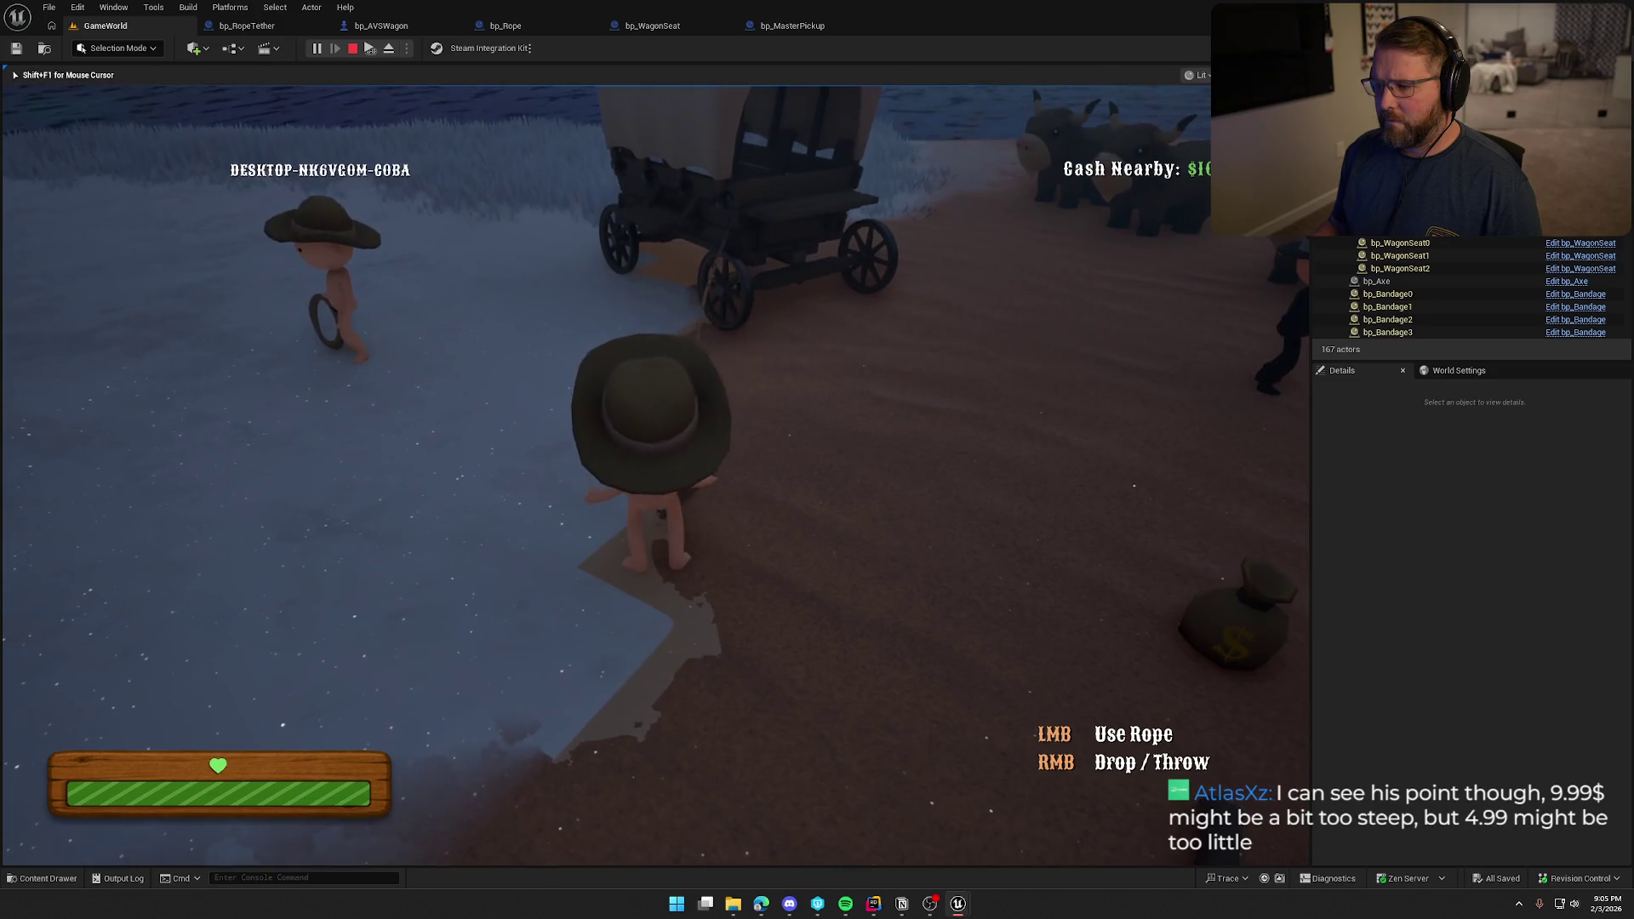
right_click(655, 474)
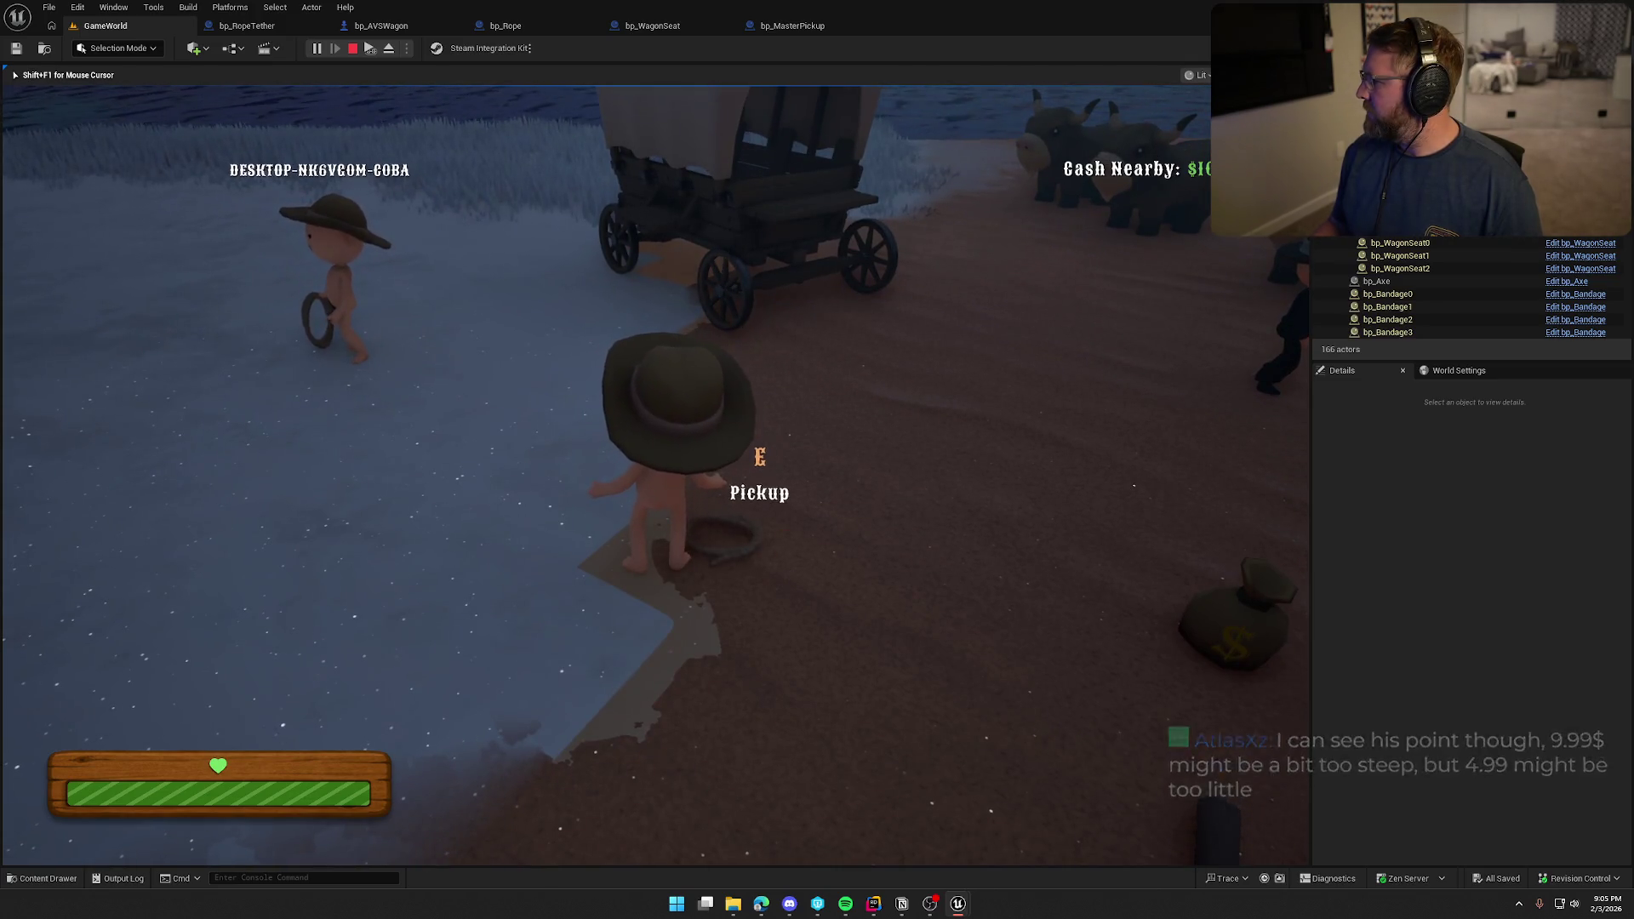
key("super")
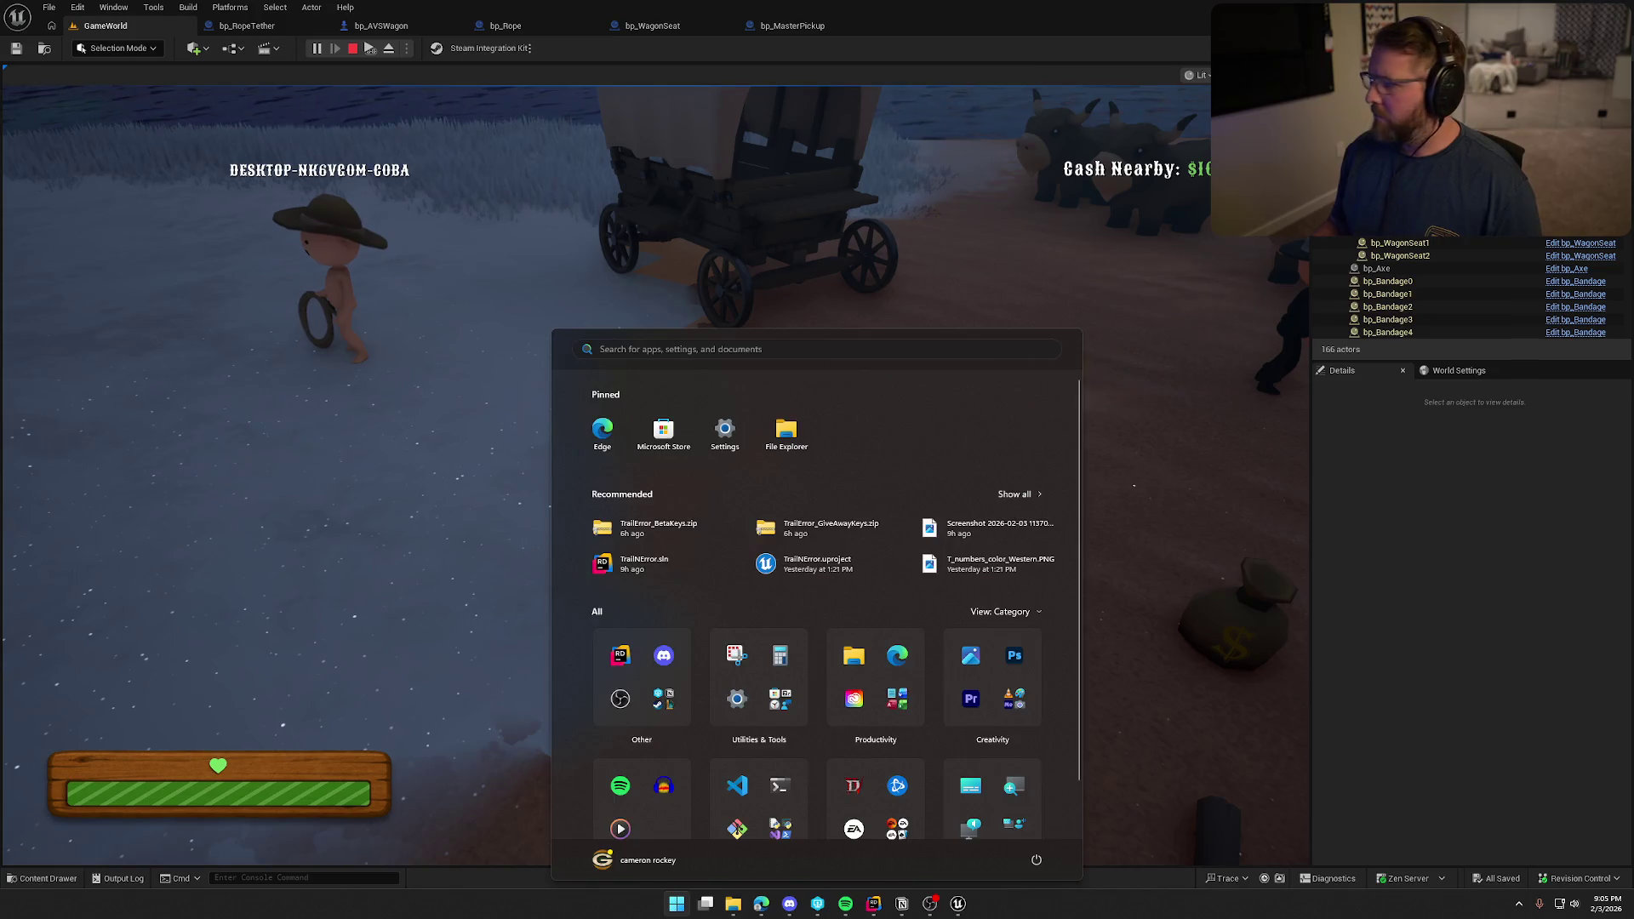
key("super")
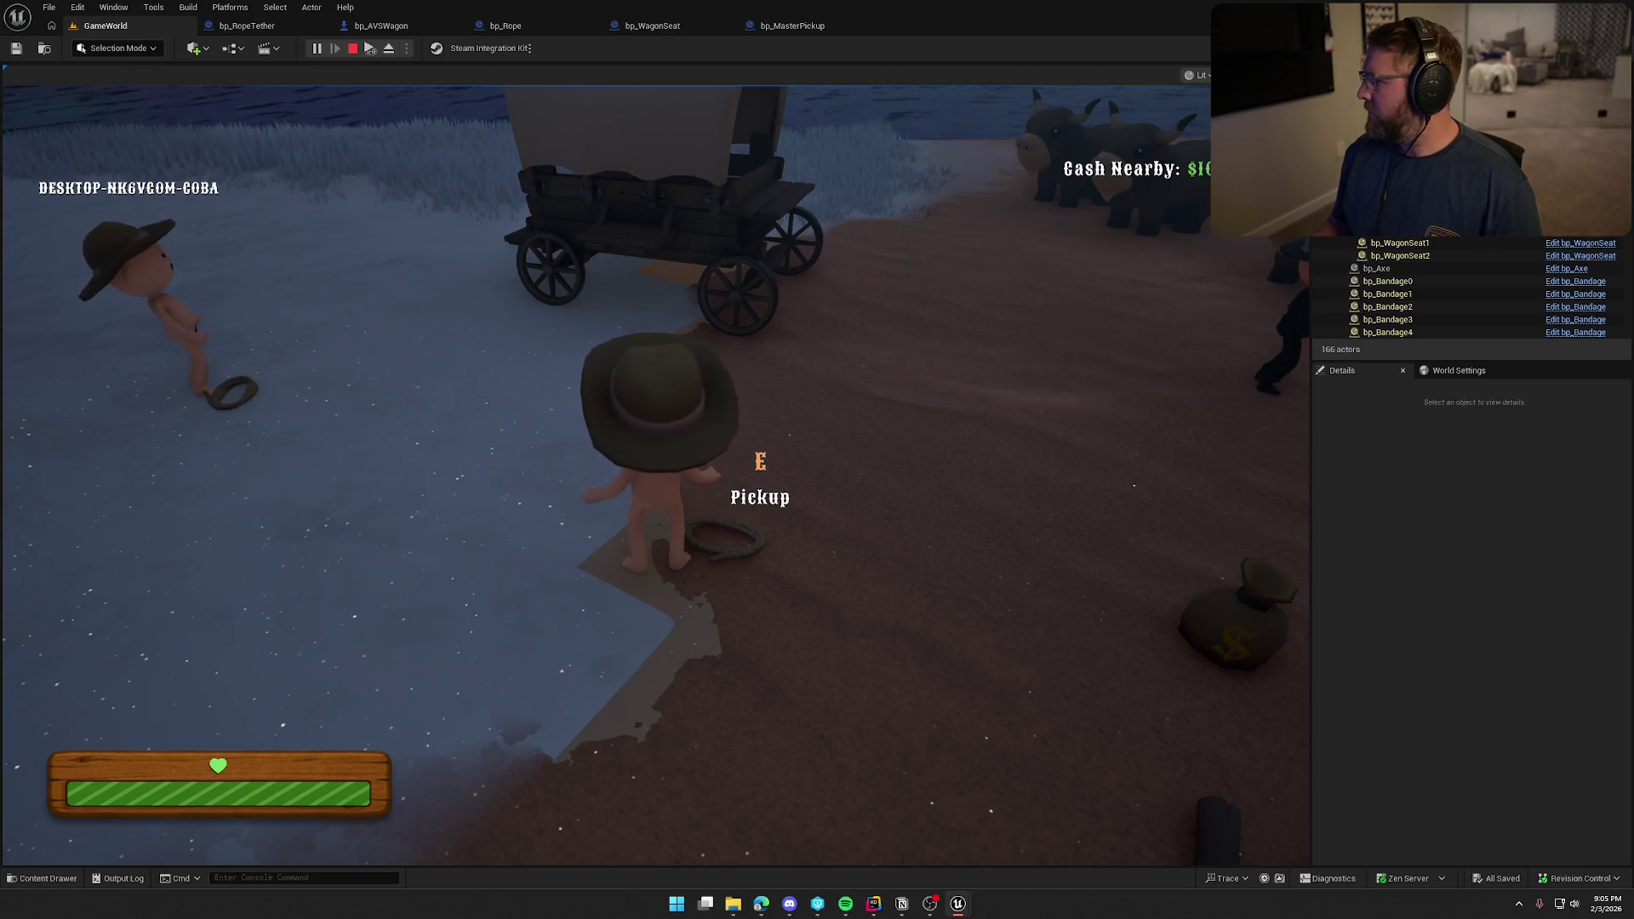
key("Escape")
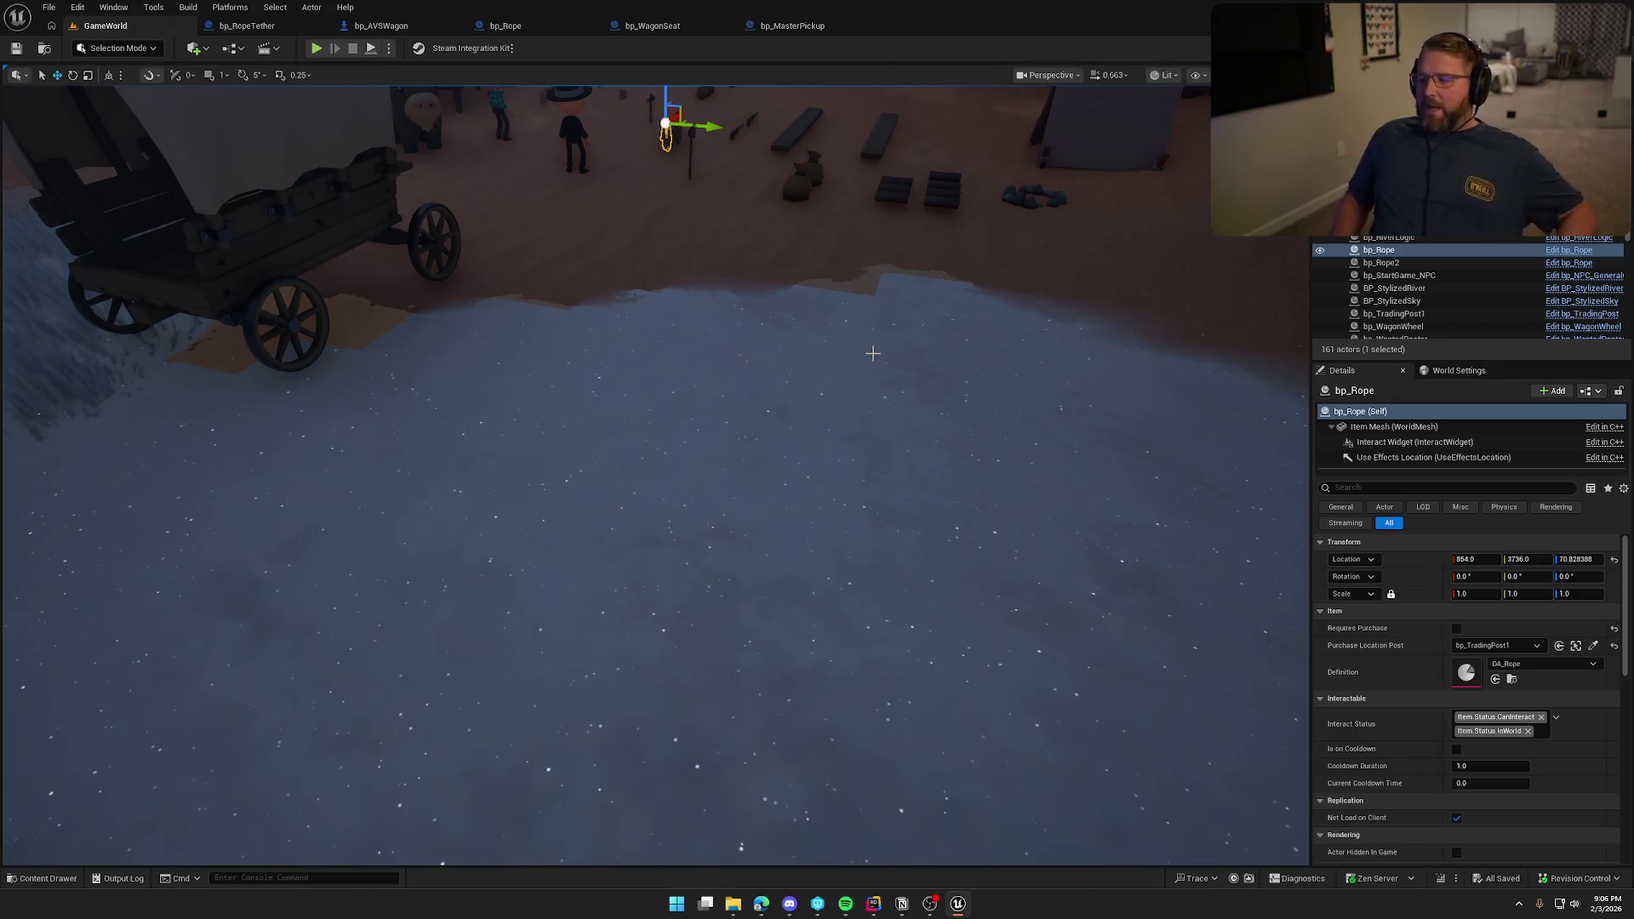
scroll(872, 353, "down", 5)
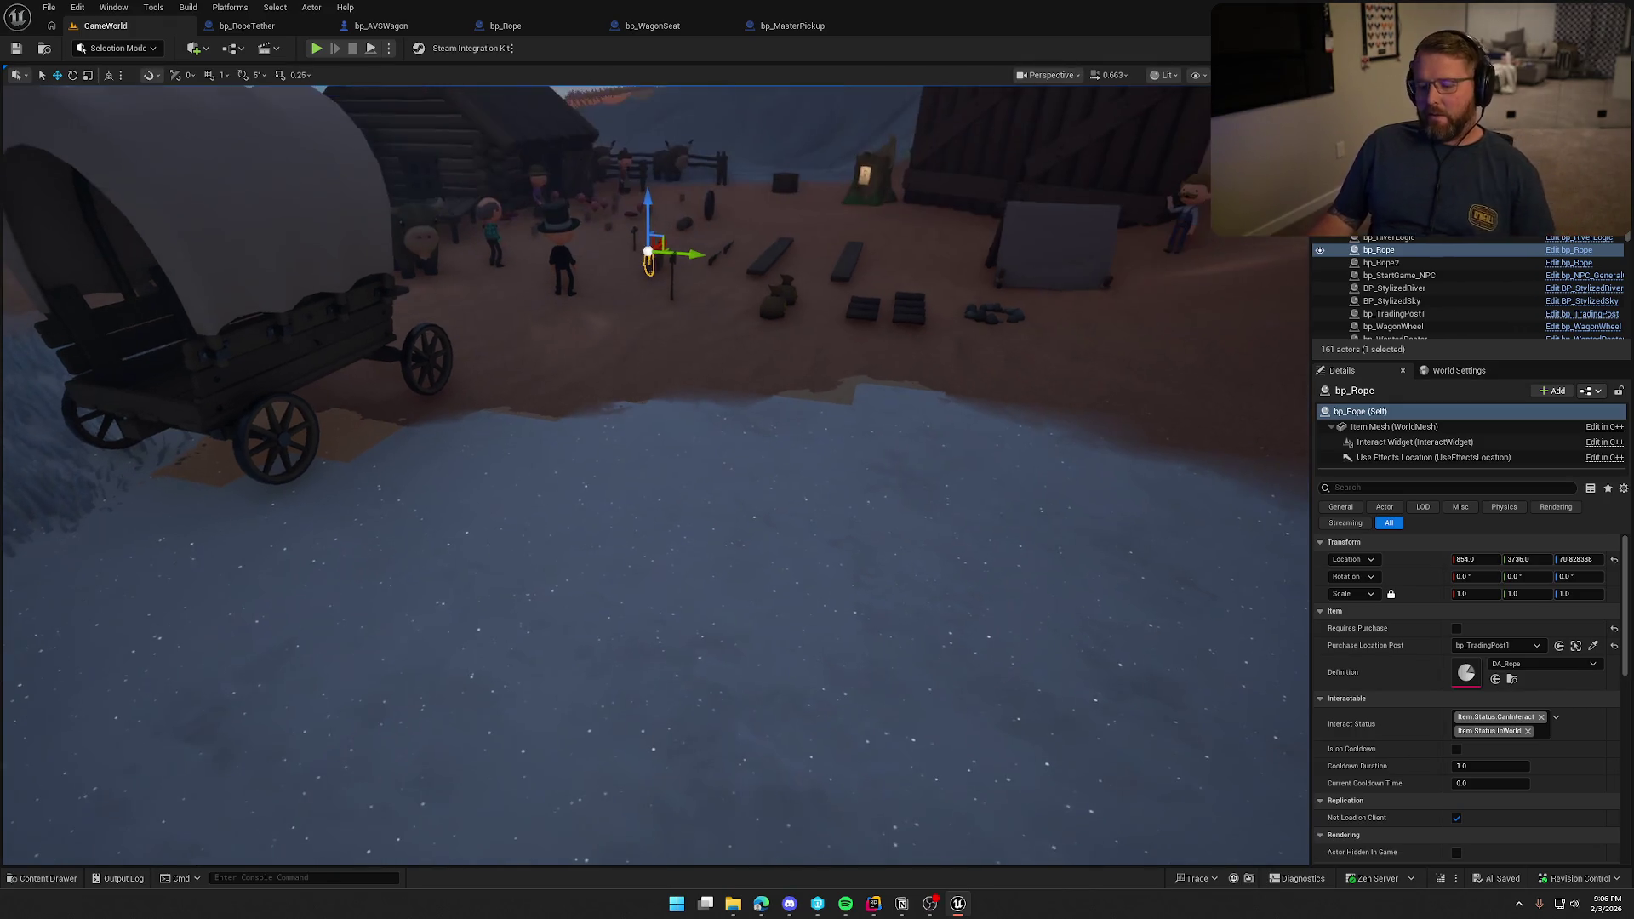
key("Escape")
mouse_move(820, 359)
left_mouse_down()
mouse_move(820, 485)
mouse_move(836, 490)
left_mouse_up()
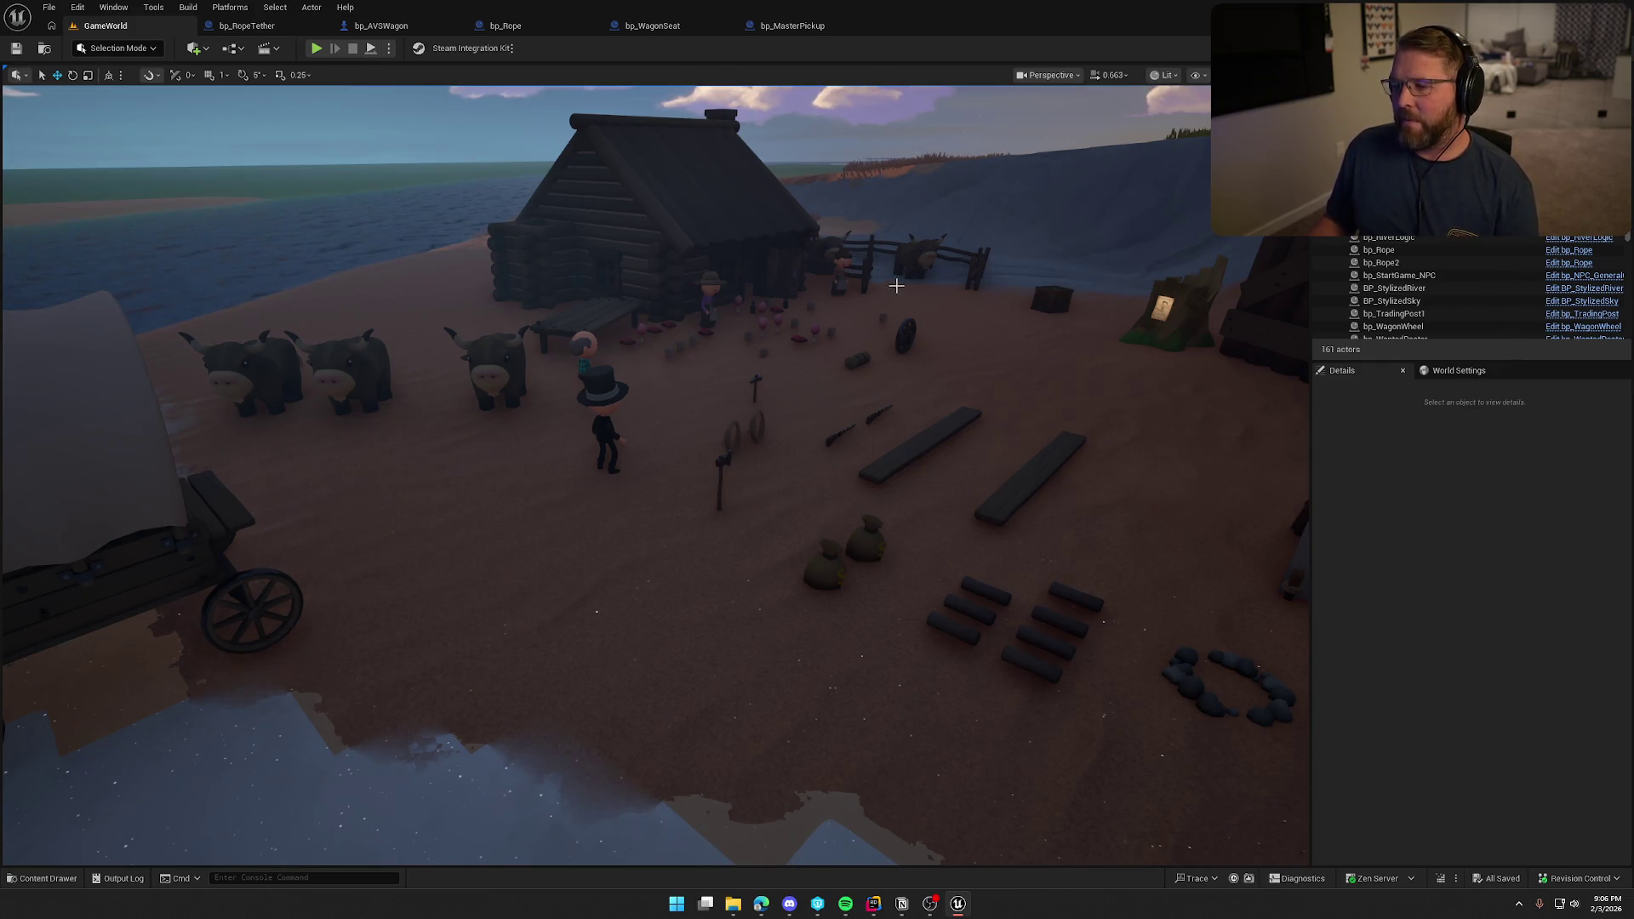
scroll(899, 278, "down", 5)
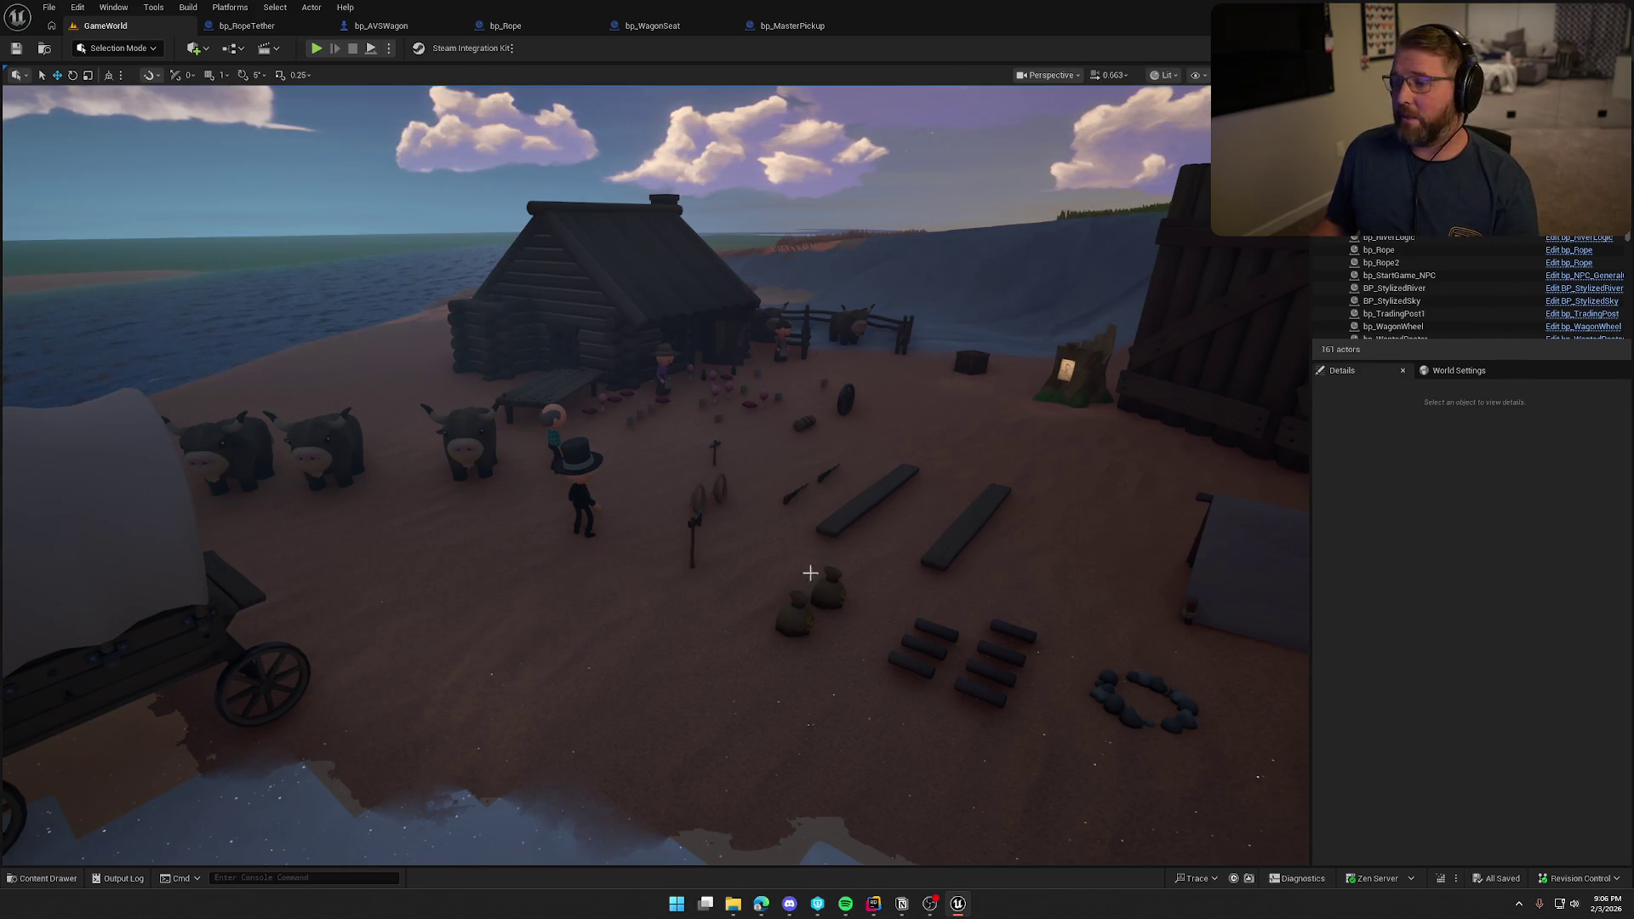
left_click_drag(711, 474, 739, 456)
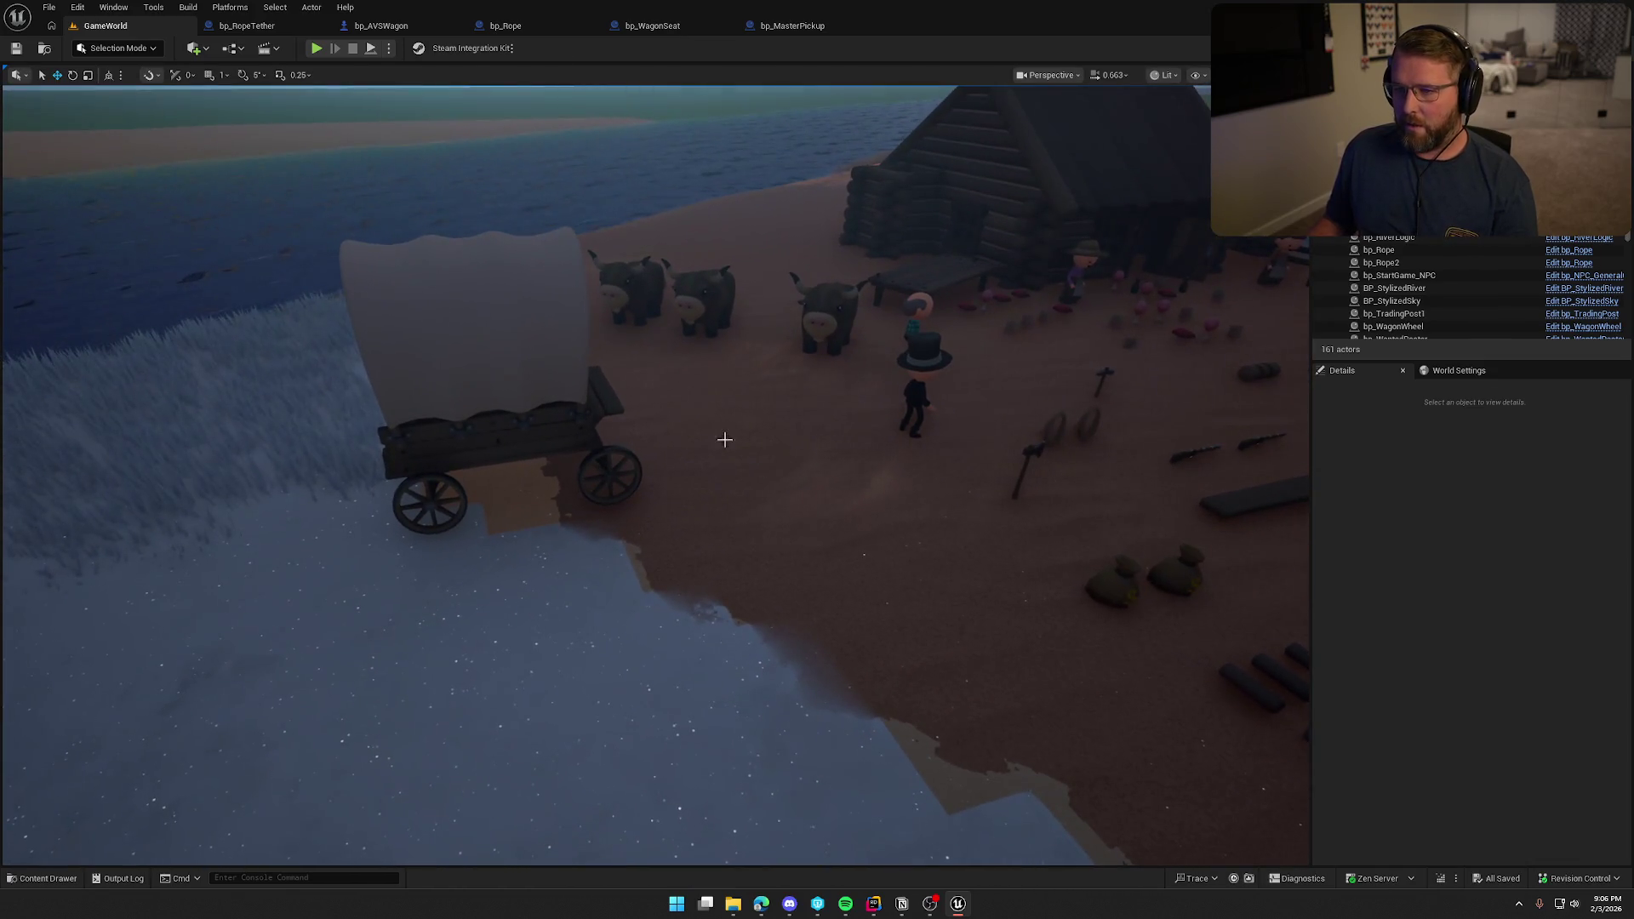
left_click_drag(629, 294, 615, 348)
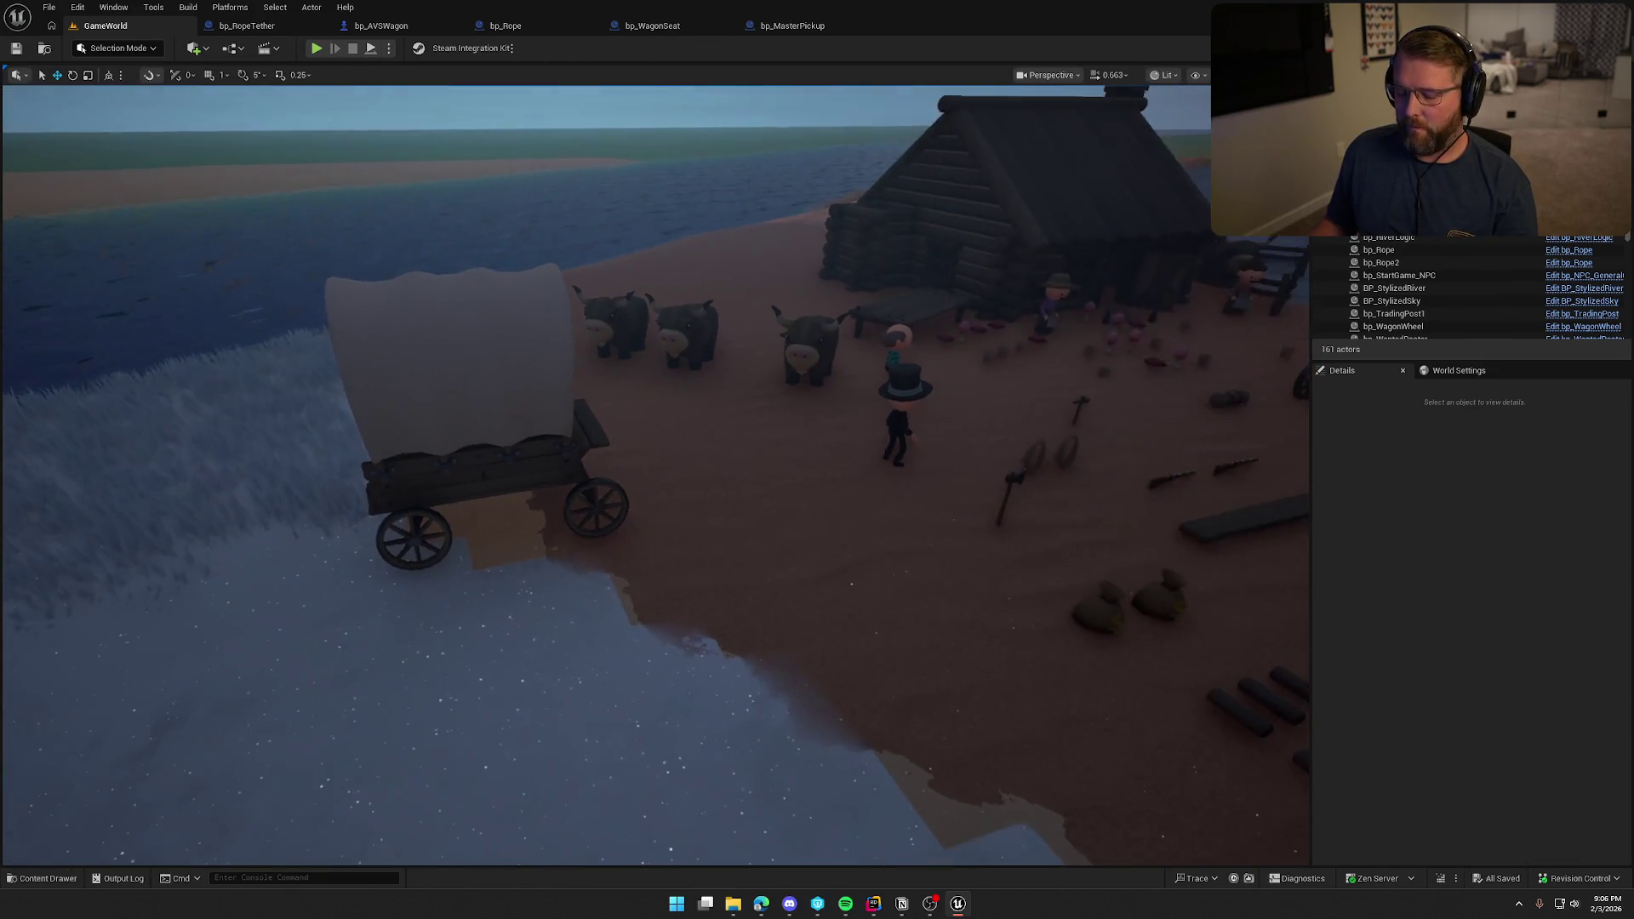
key("g")
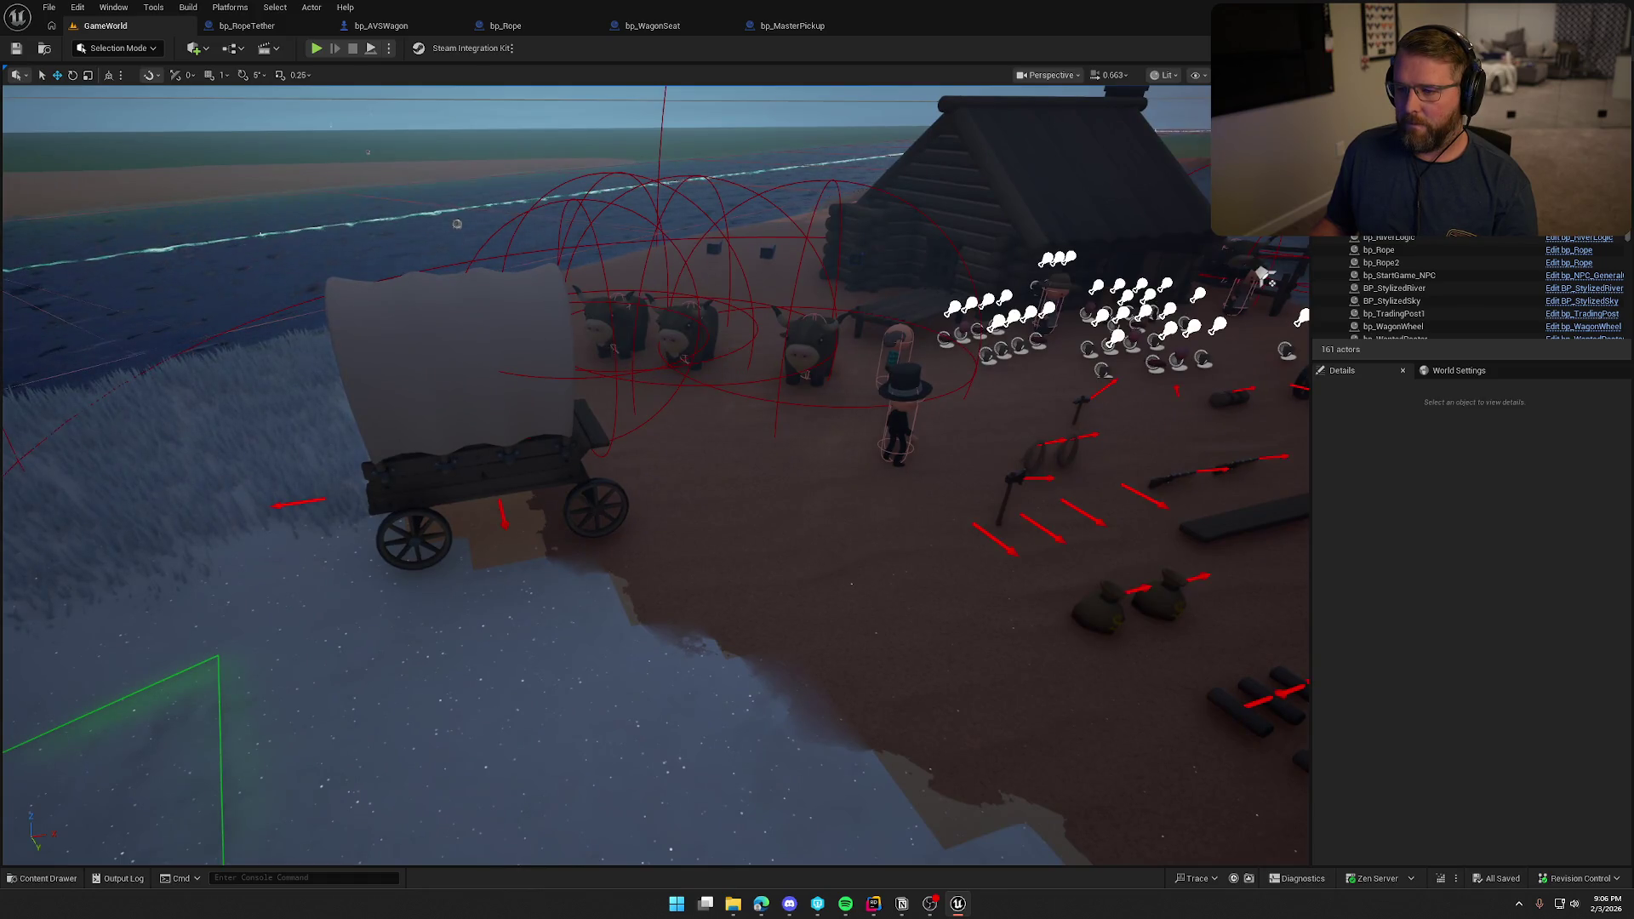
Open bp_WagonDriver from the level, review its driver-state event graph, then switch to bp_Rope.
left_click(587, 328)
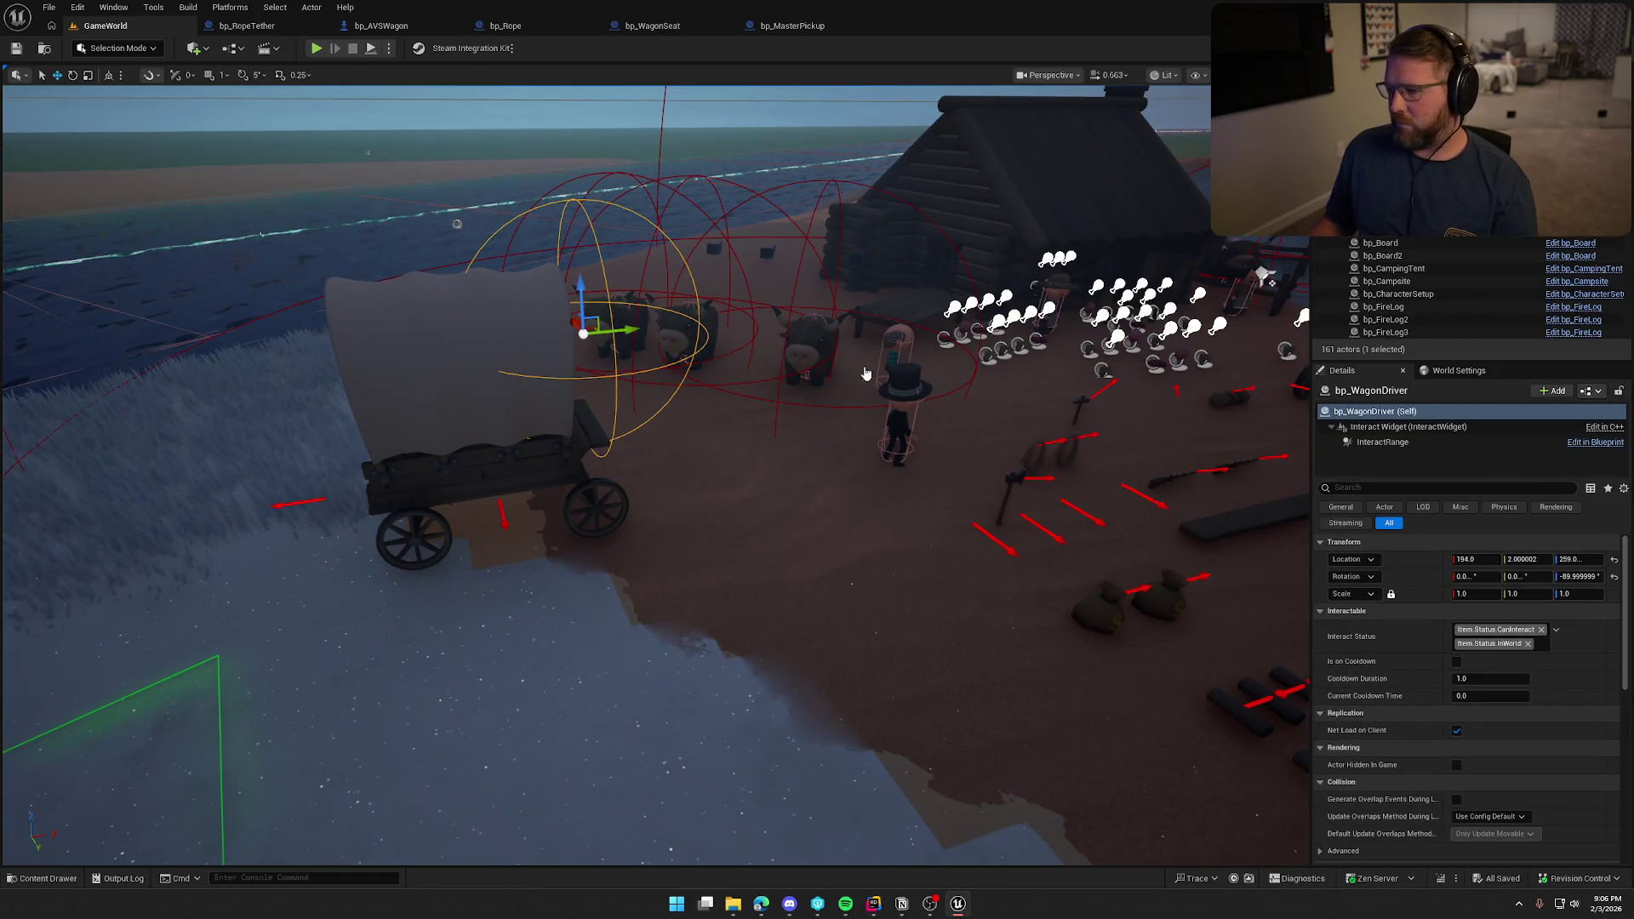
double_click(923, 386)
scroll(1023, 654, "down", 3)
scroll(764, 468, "up", 3)
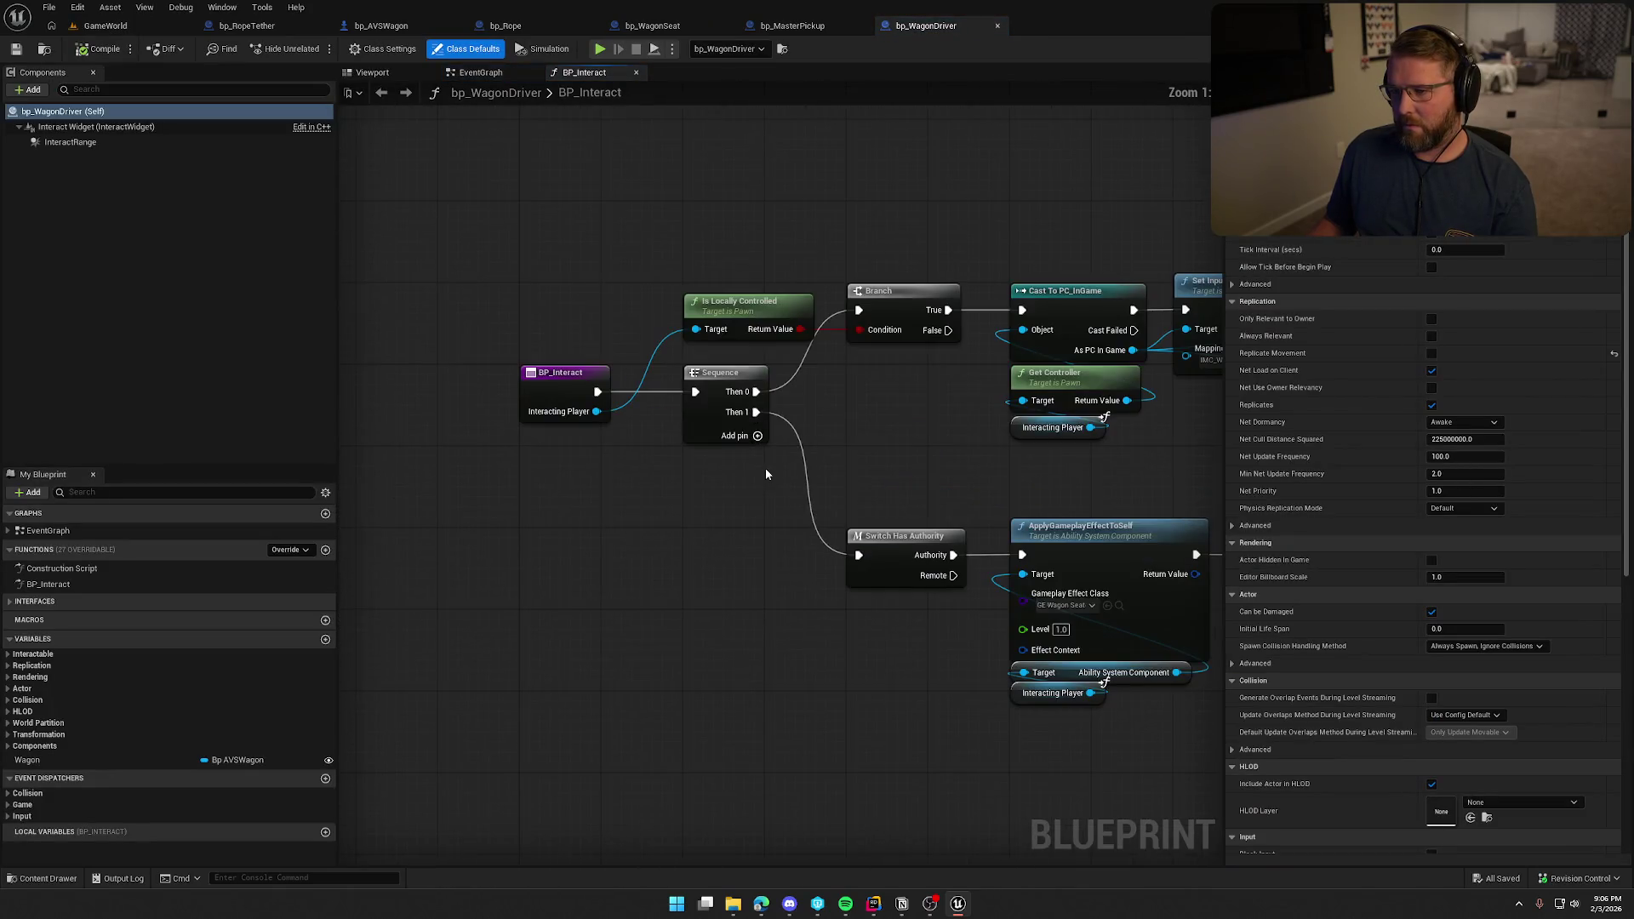
left_click(481, 72)
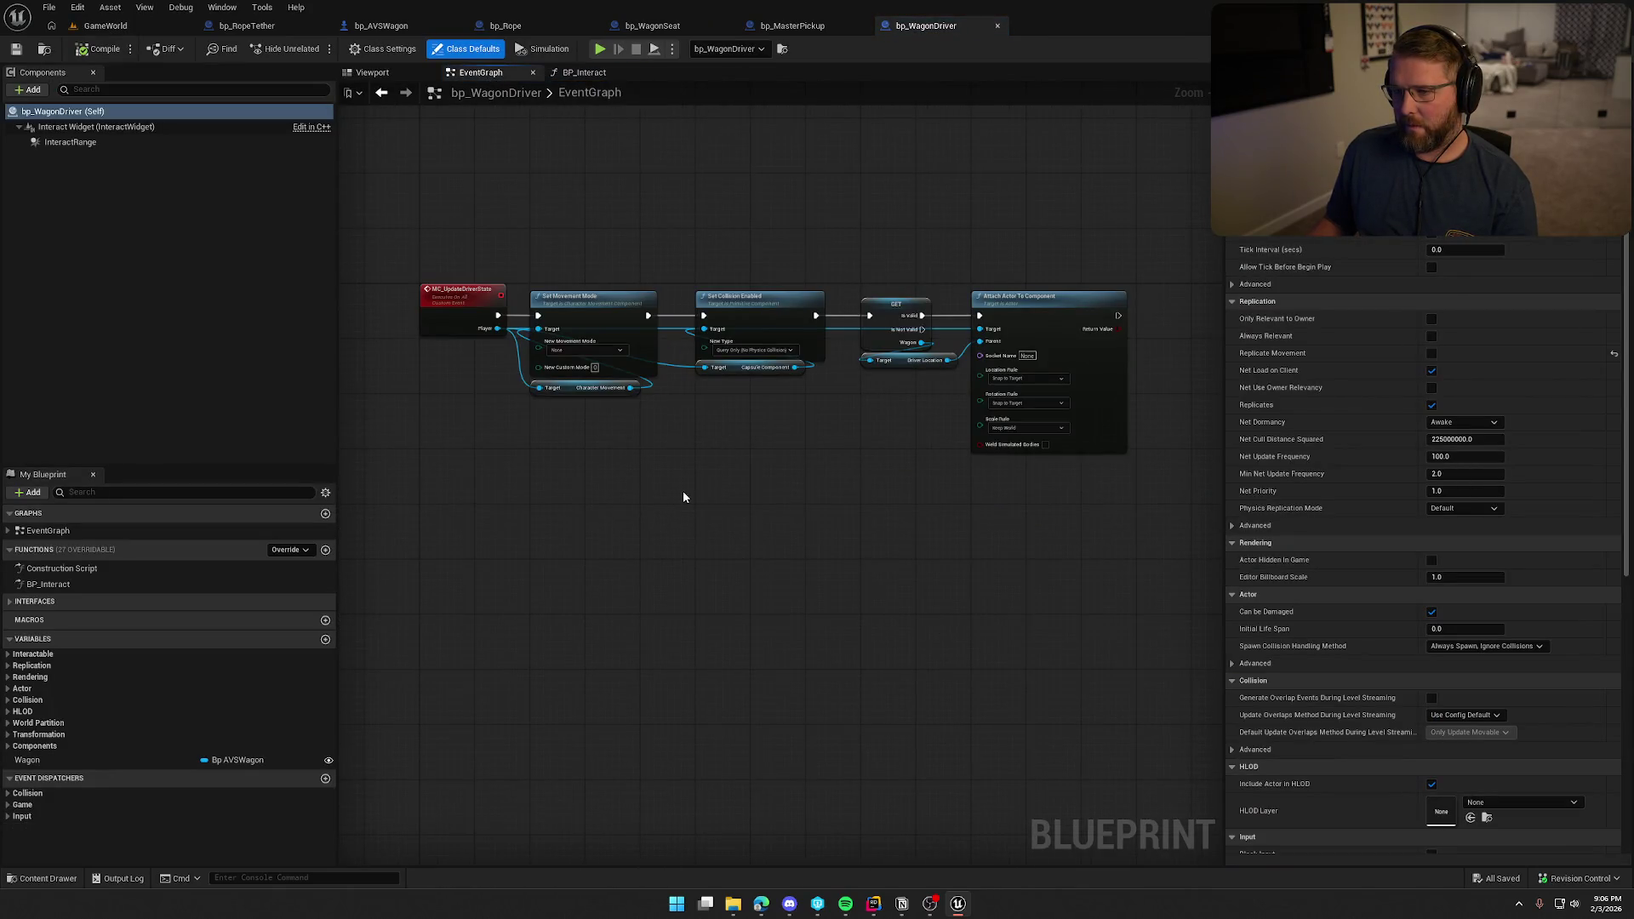
scroll(681, 474, "up", 2)
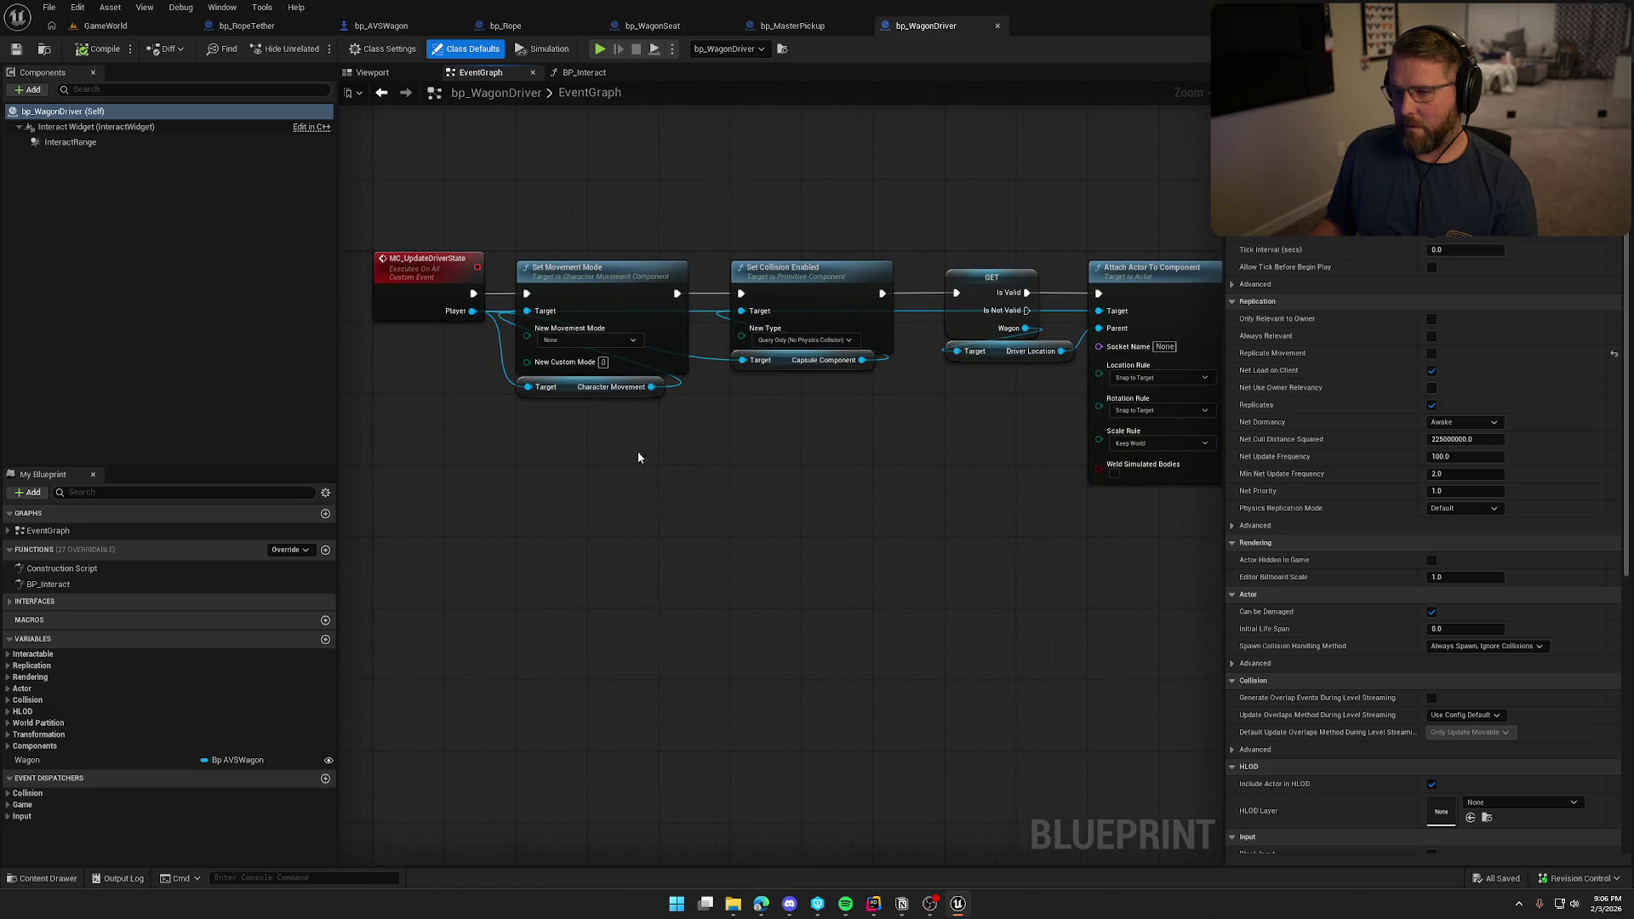
scroll(831, 544, "down", 2)
left_click_drag(391, 226, 1093, 614)
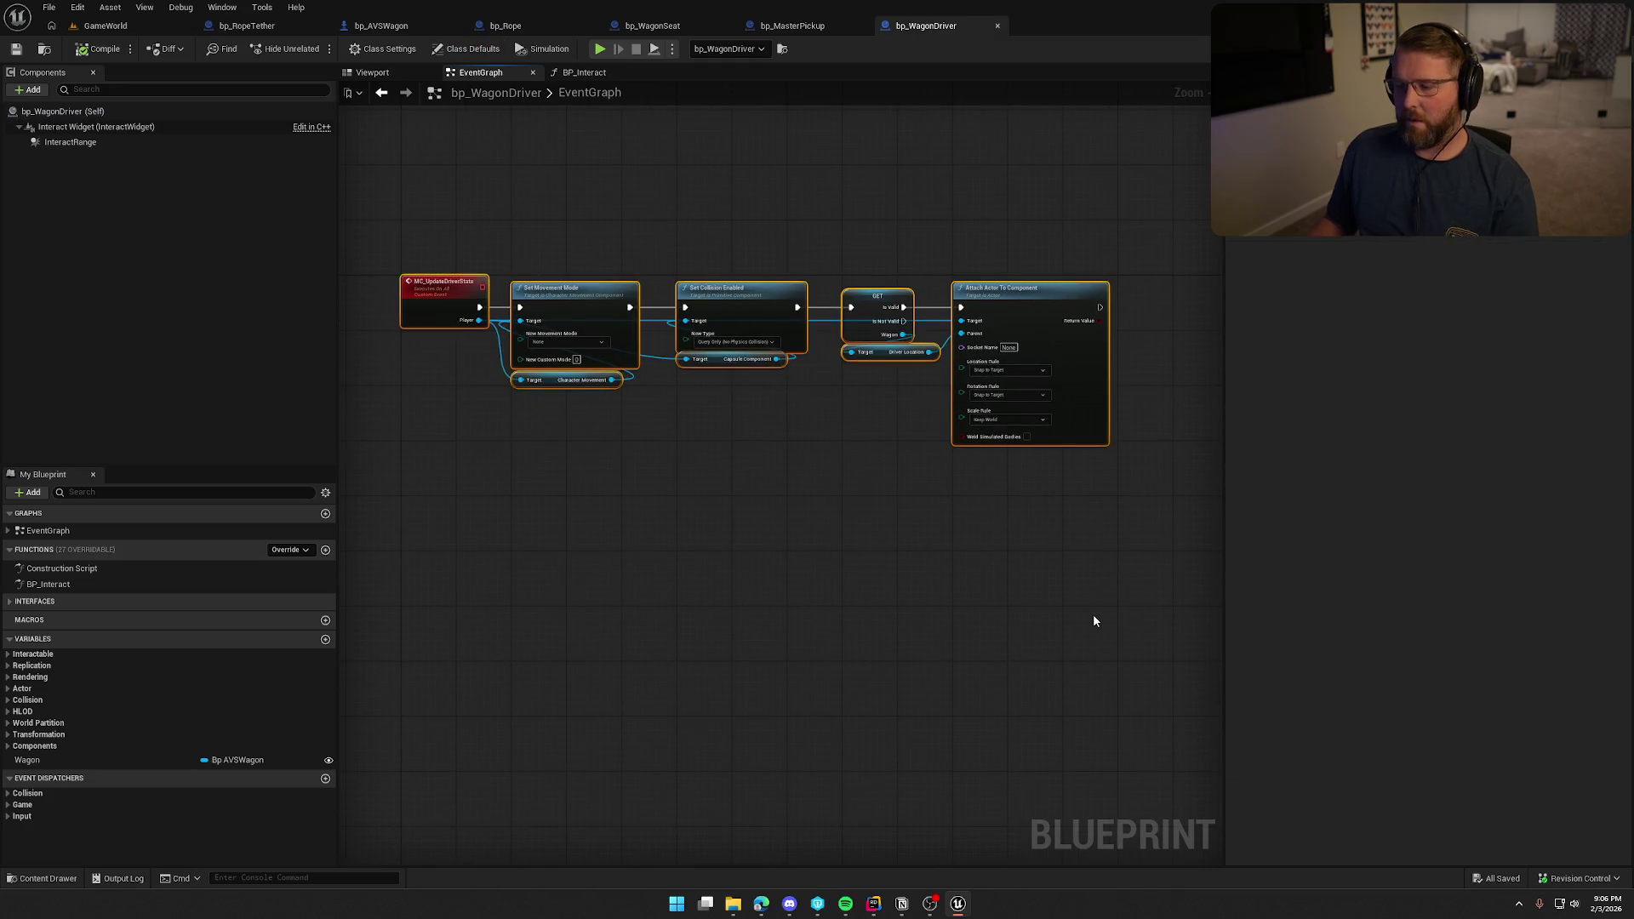
left_click(1093, 614)
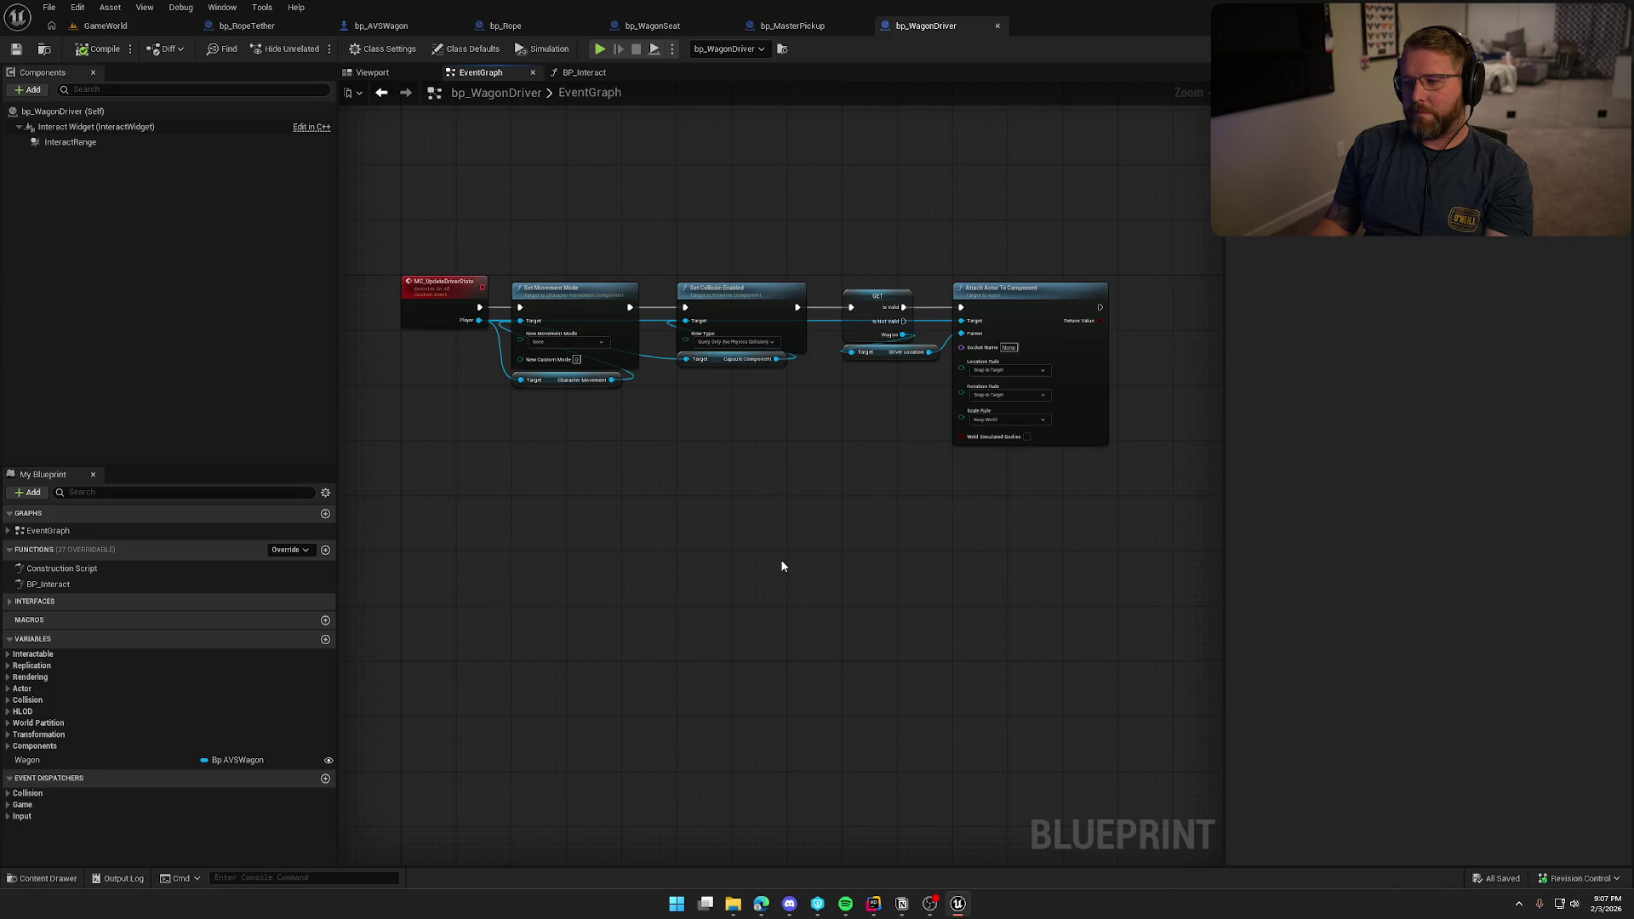
left_click(512, 23)
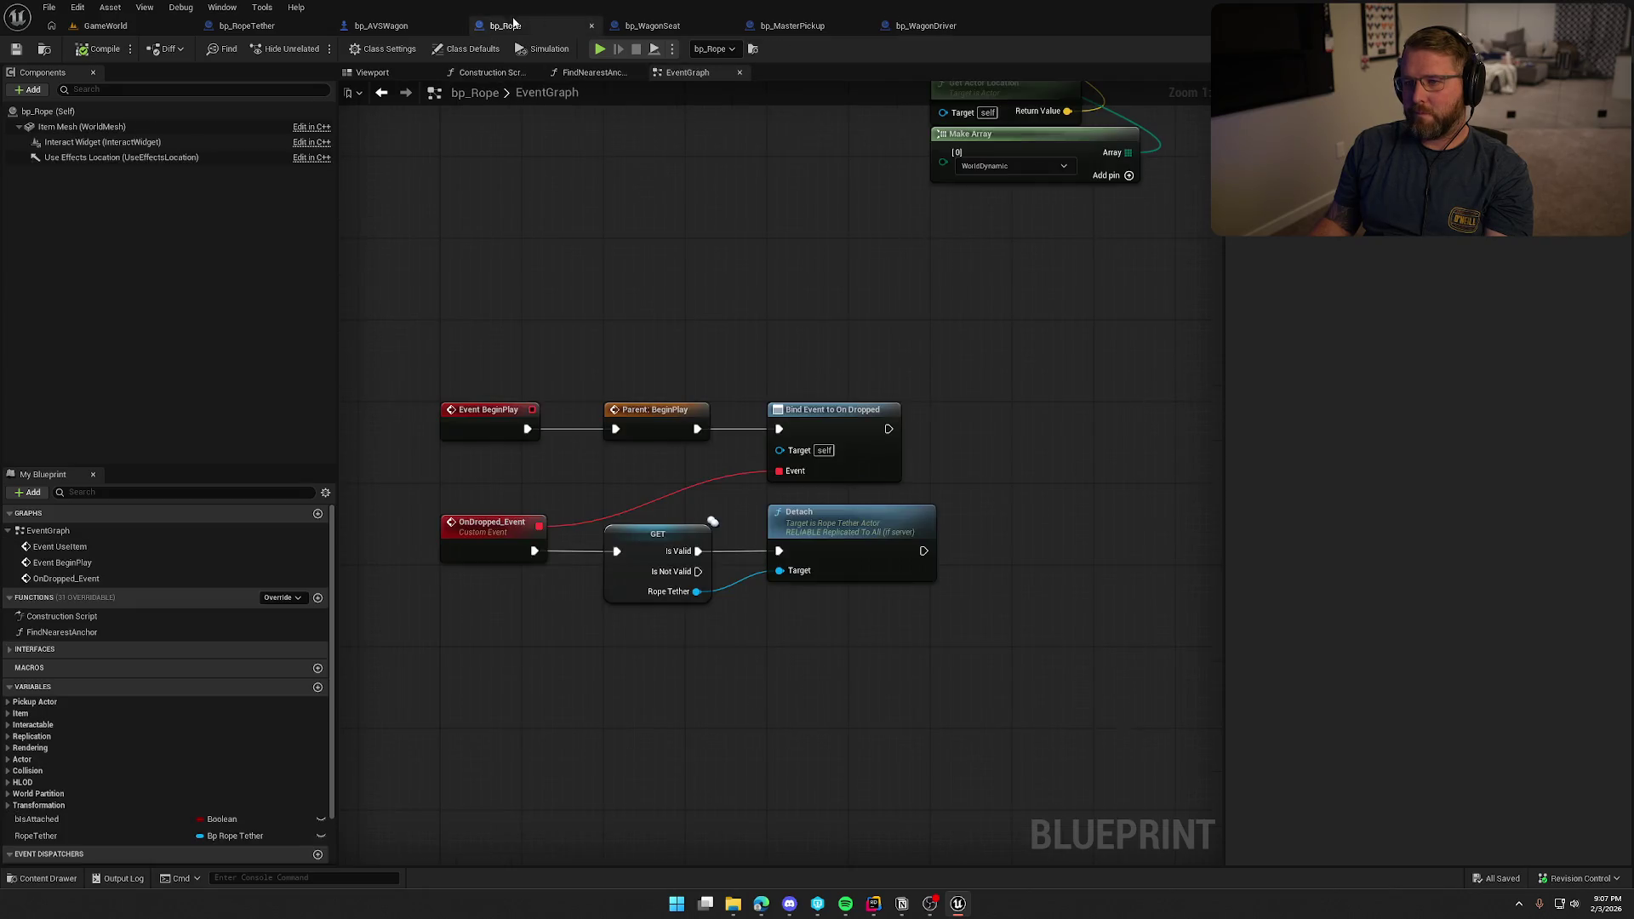
Pan bp_Rope to UseItem and Sphere Overlap, browse bp_RopeTether and bp_AVSWagon, then open bp_WagonDriver.
left_click(997, 530)
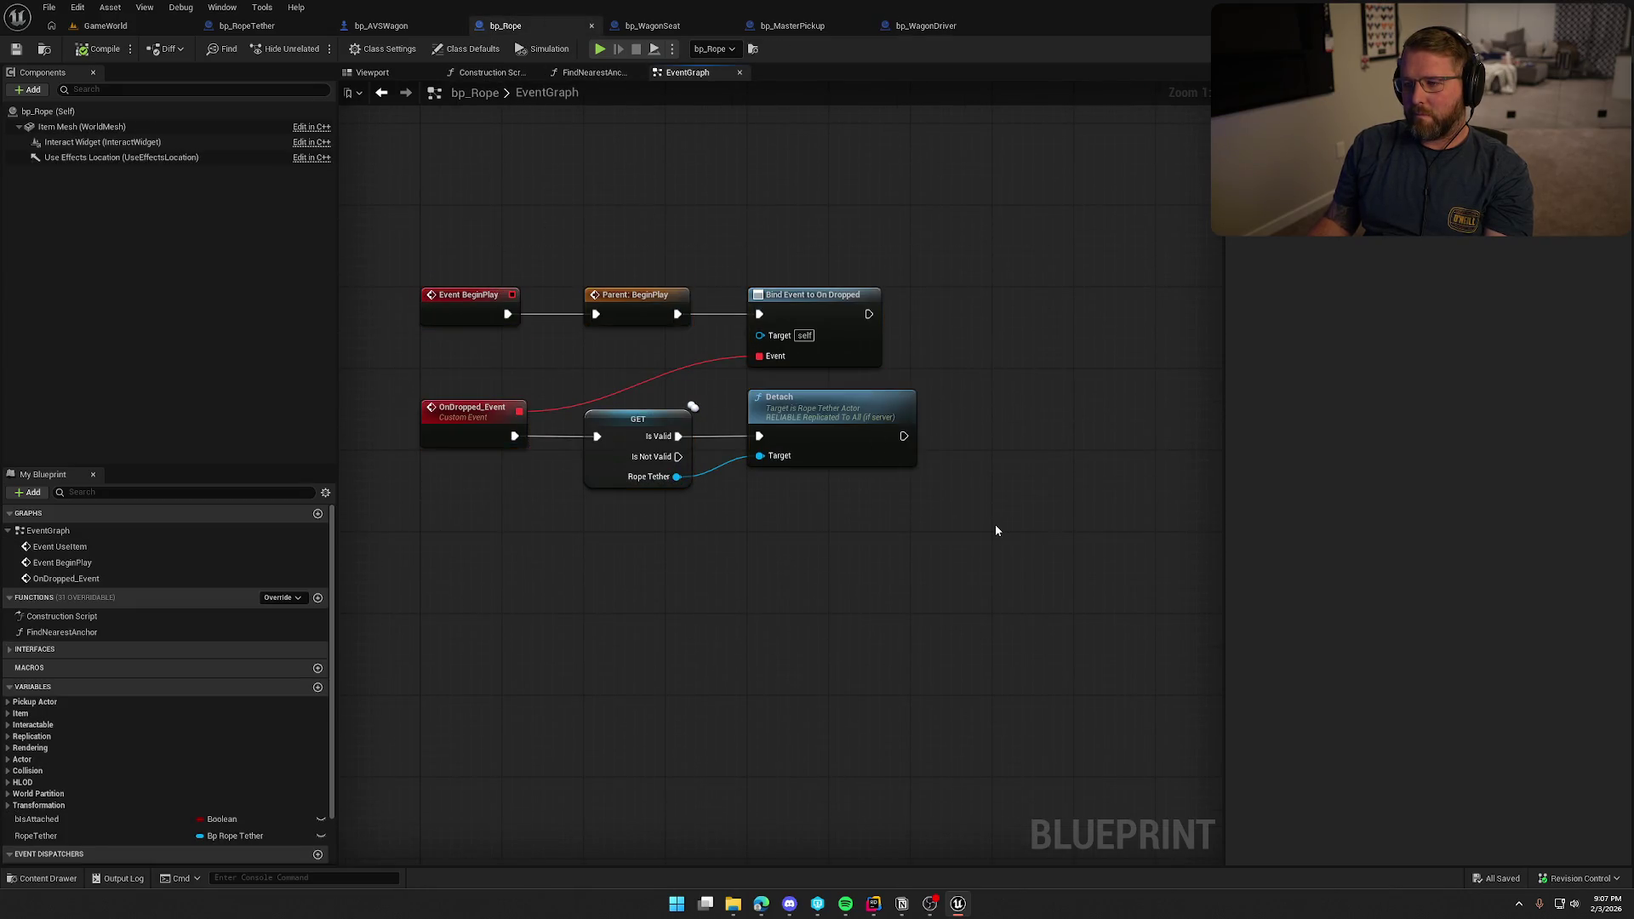
mouse_move(1010, 445)
left_mouse_down()
mouse_move(1014, 708)
mouse_move(1008, 676)
mouse_move(902, 758)
mouse_move(948, 490)
mouse_move(945, 804)
mouse_move(975, 707)
left_mouse_up()
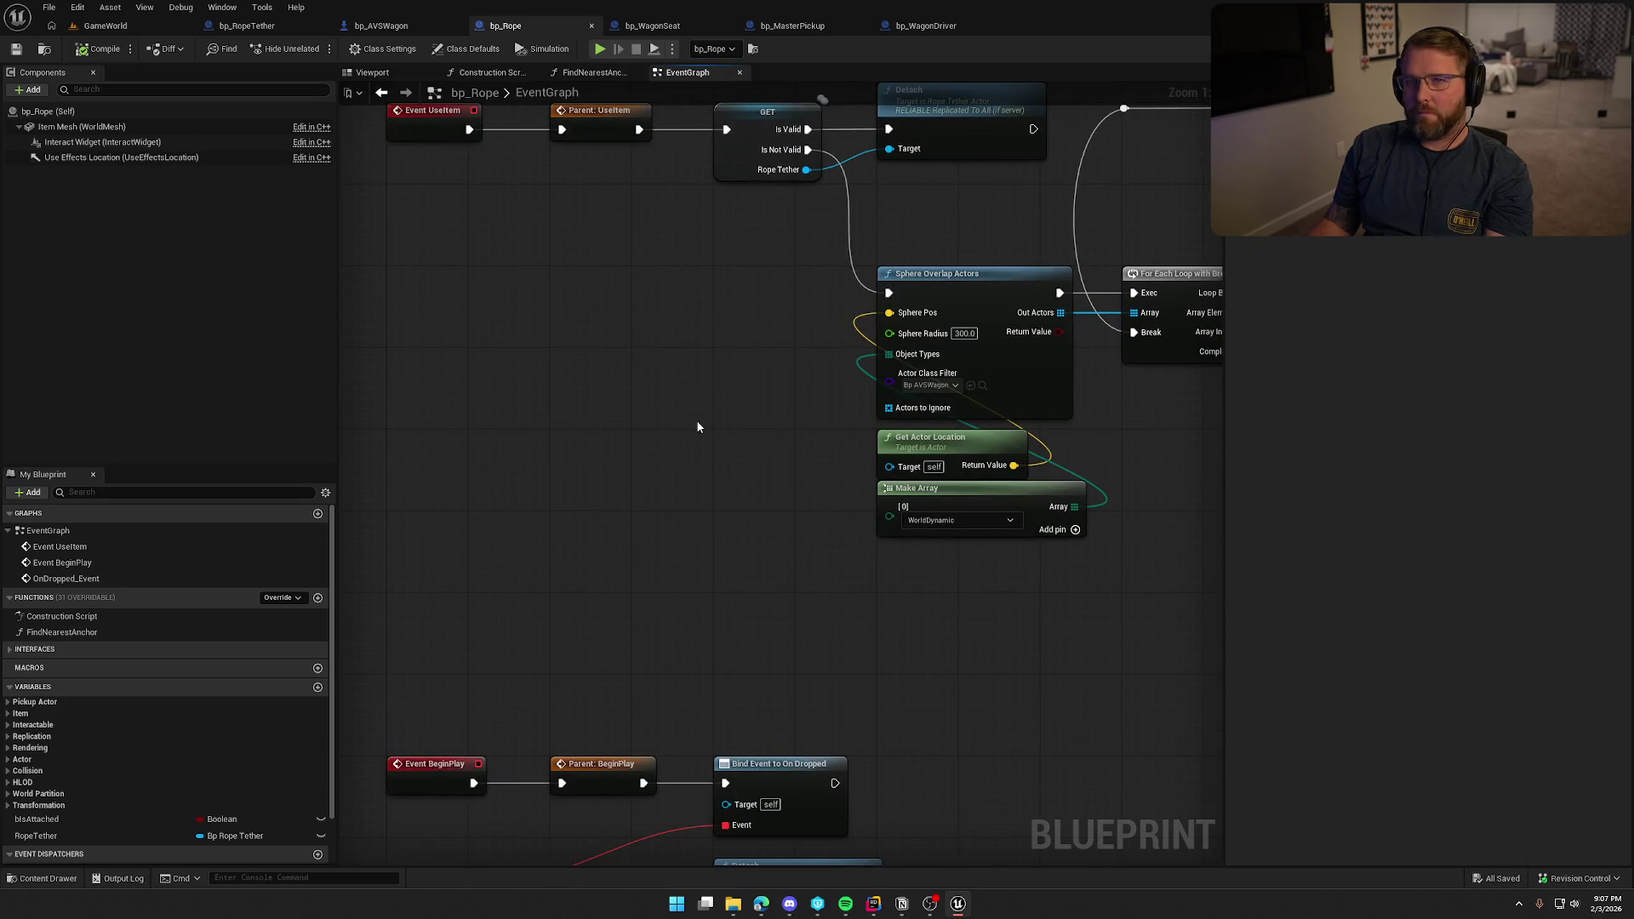
left_click(242, 24)
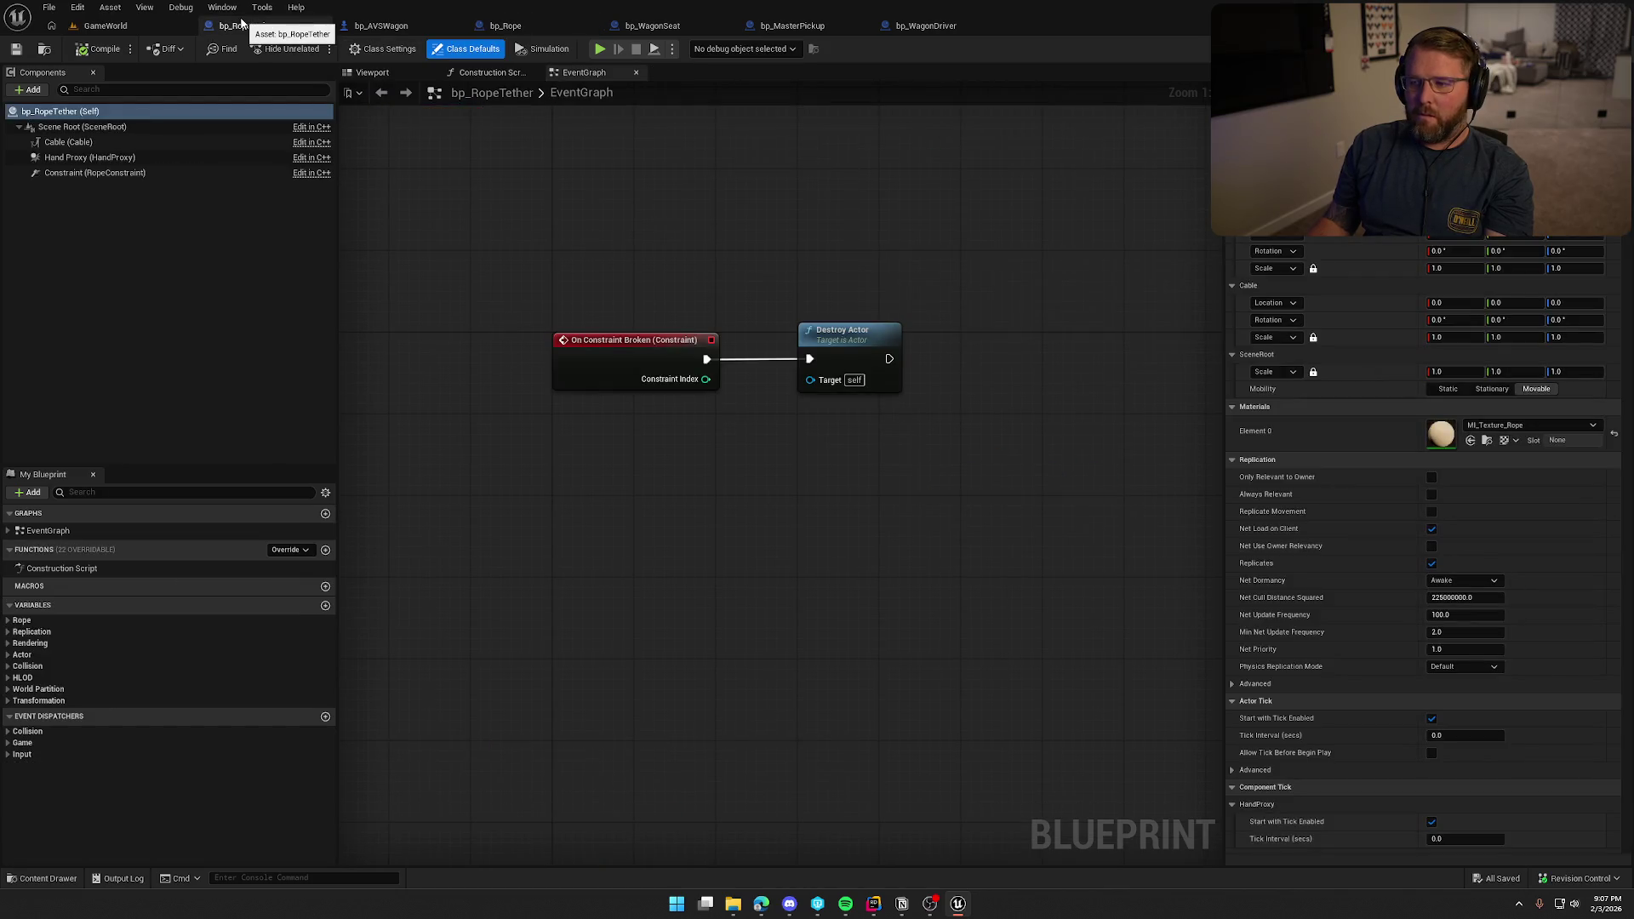
left_click(385, 27)
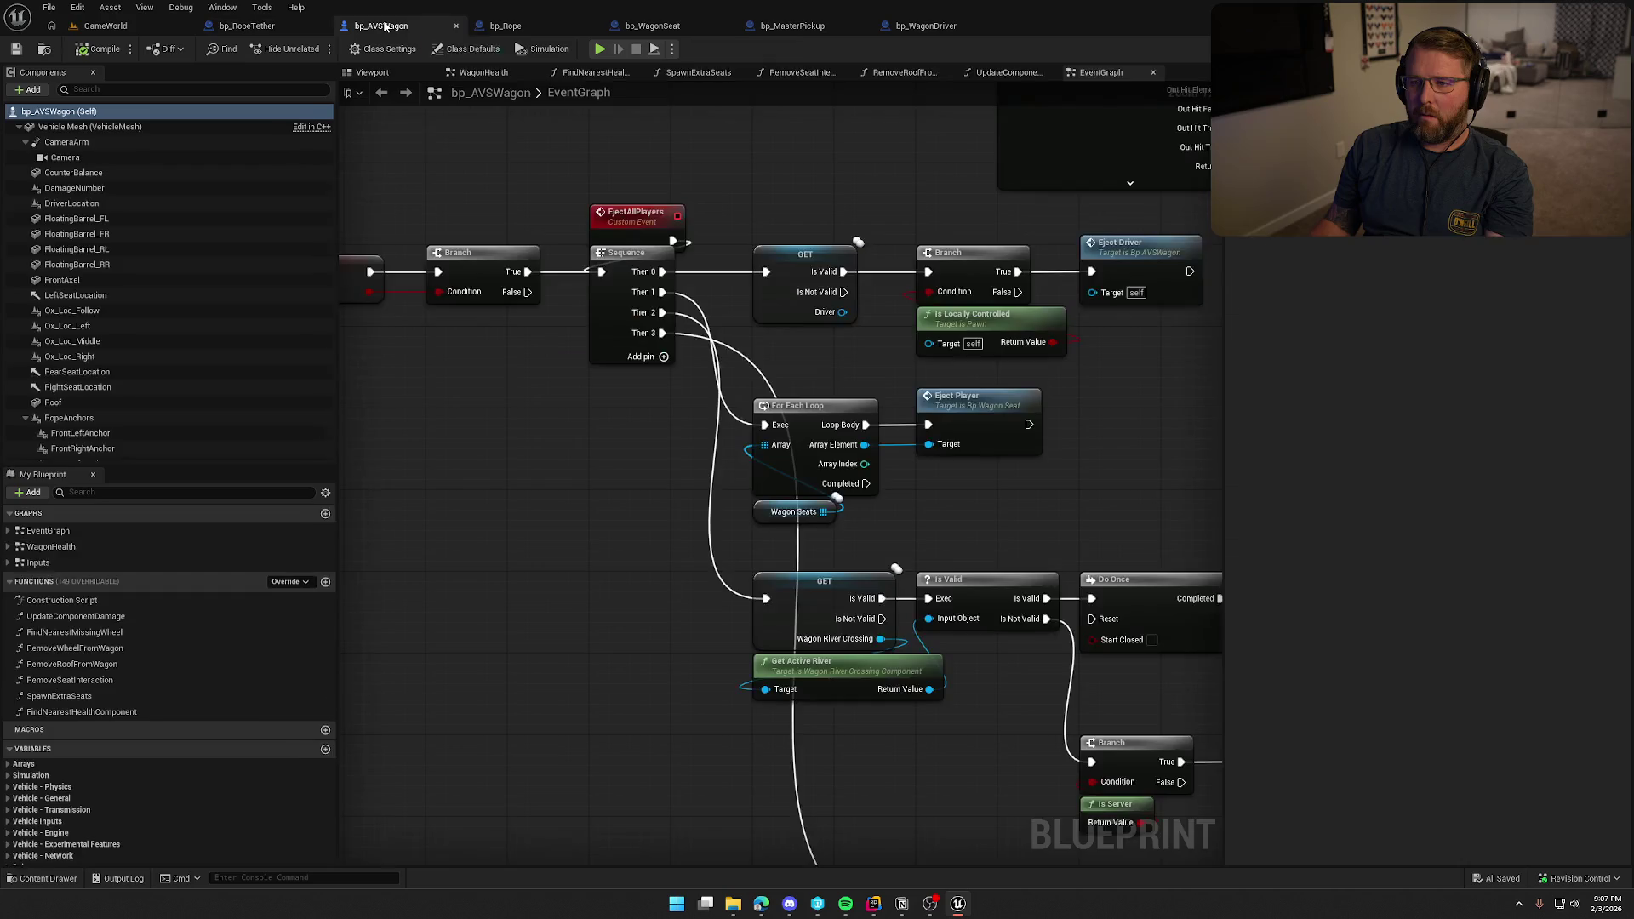
scroll(453, 181, "down", 5)
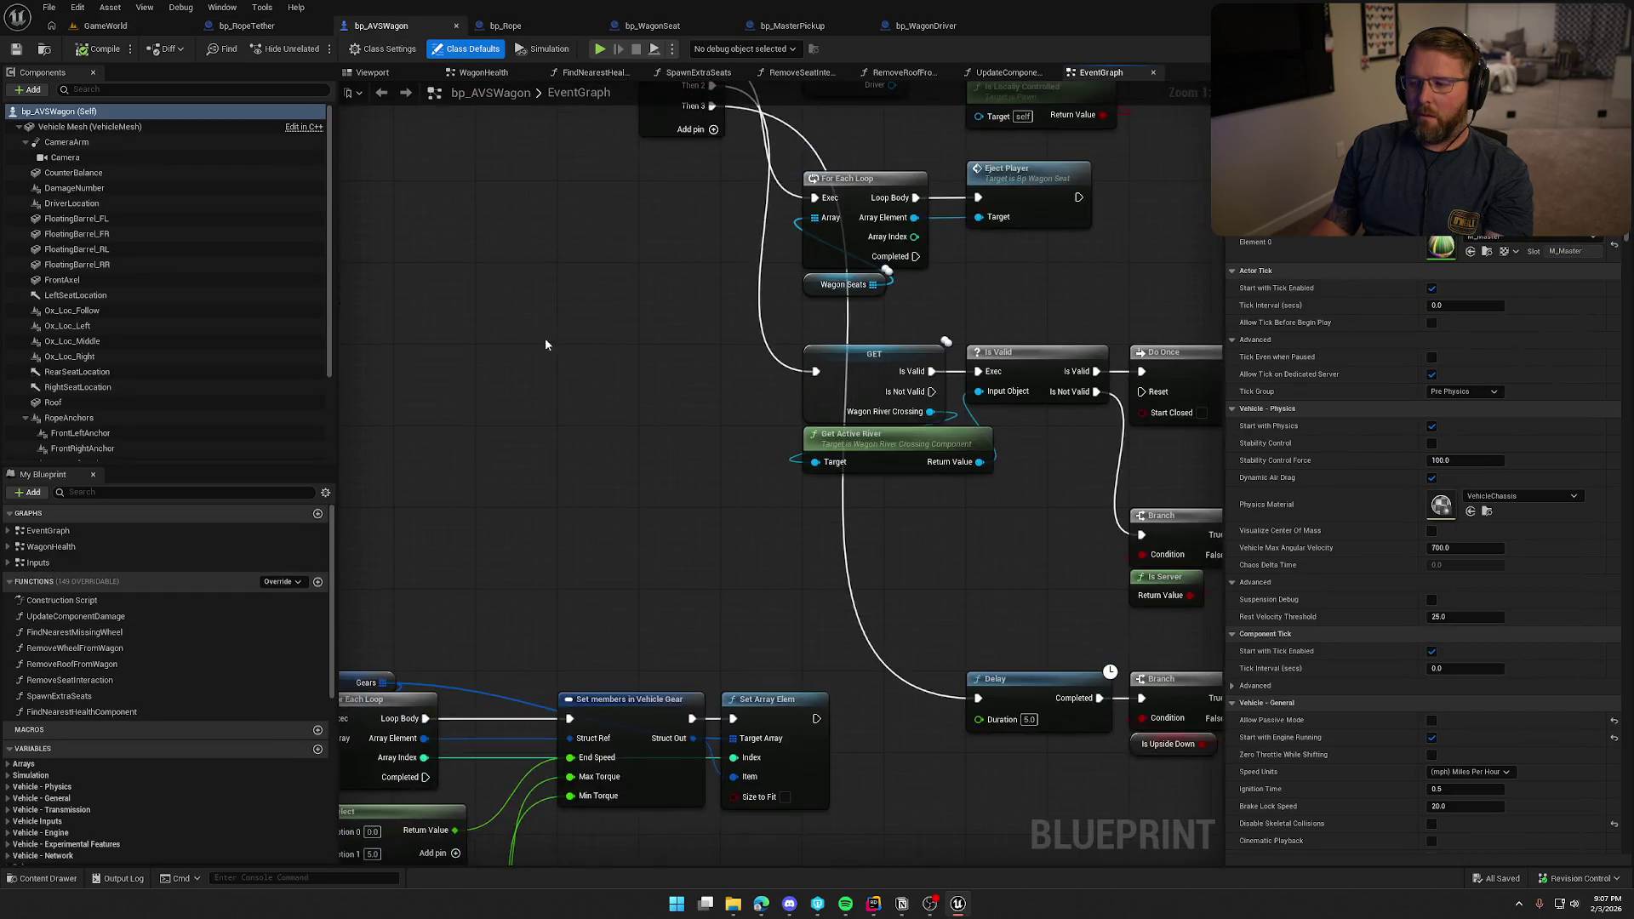
scroll(384, 306, "down", 3)
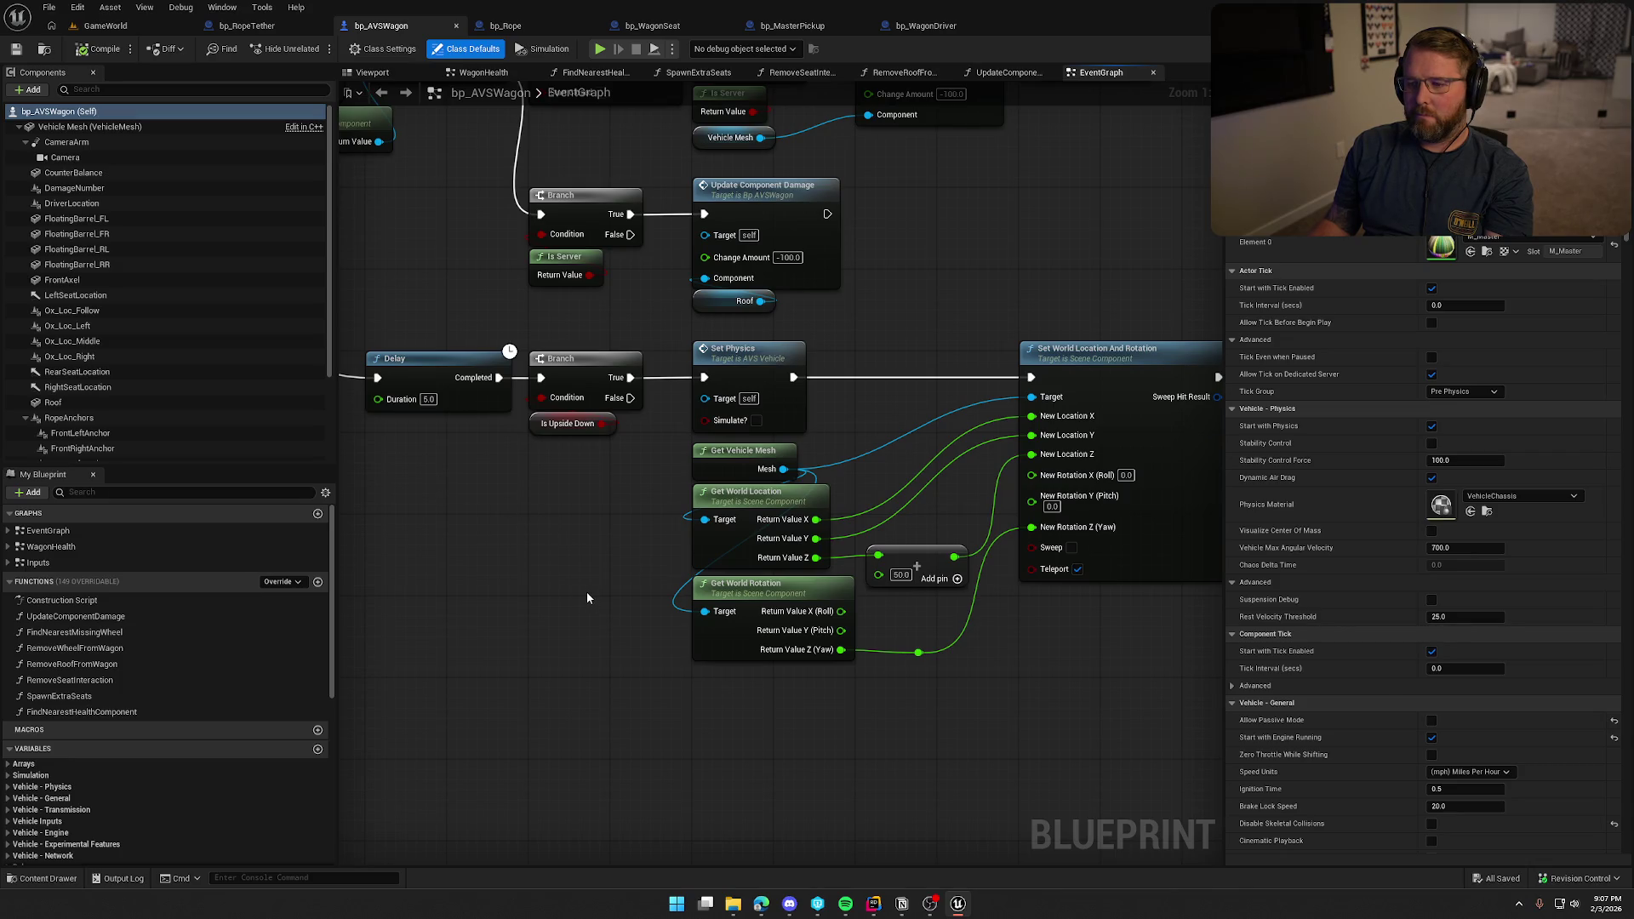
scroll(554, 584, "right", 3)
scroll(423, 572, "right", 3)
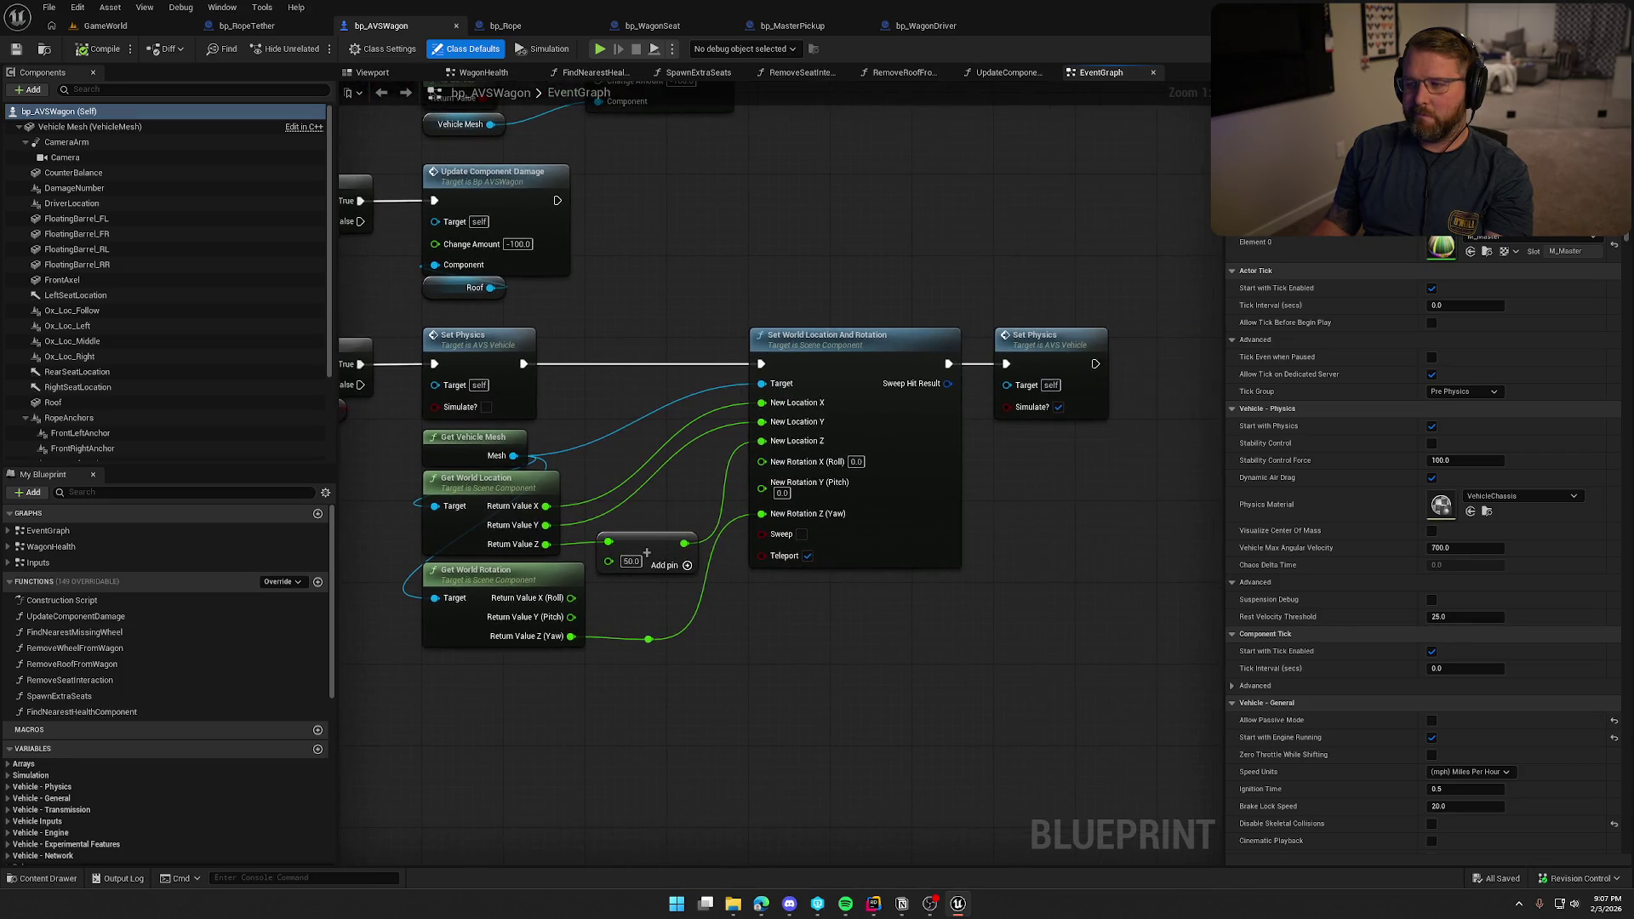
scroll(445, 584, "up", 10)
scroll(737, 606, "up", 5)
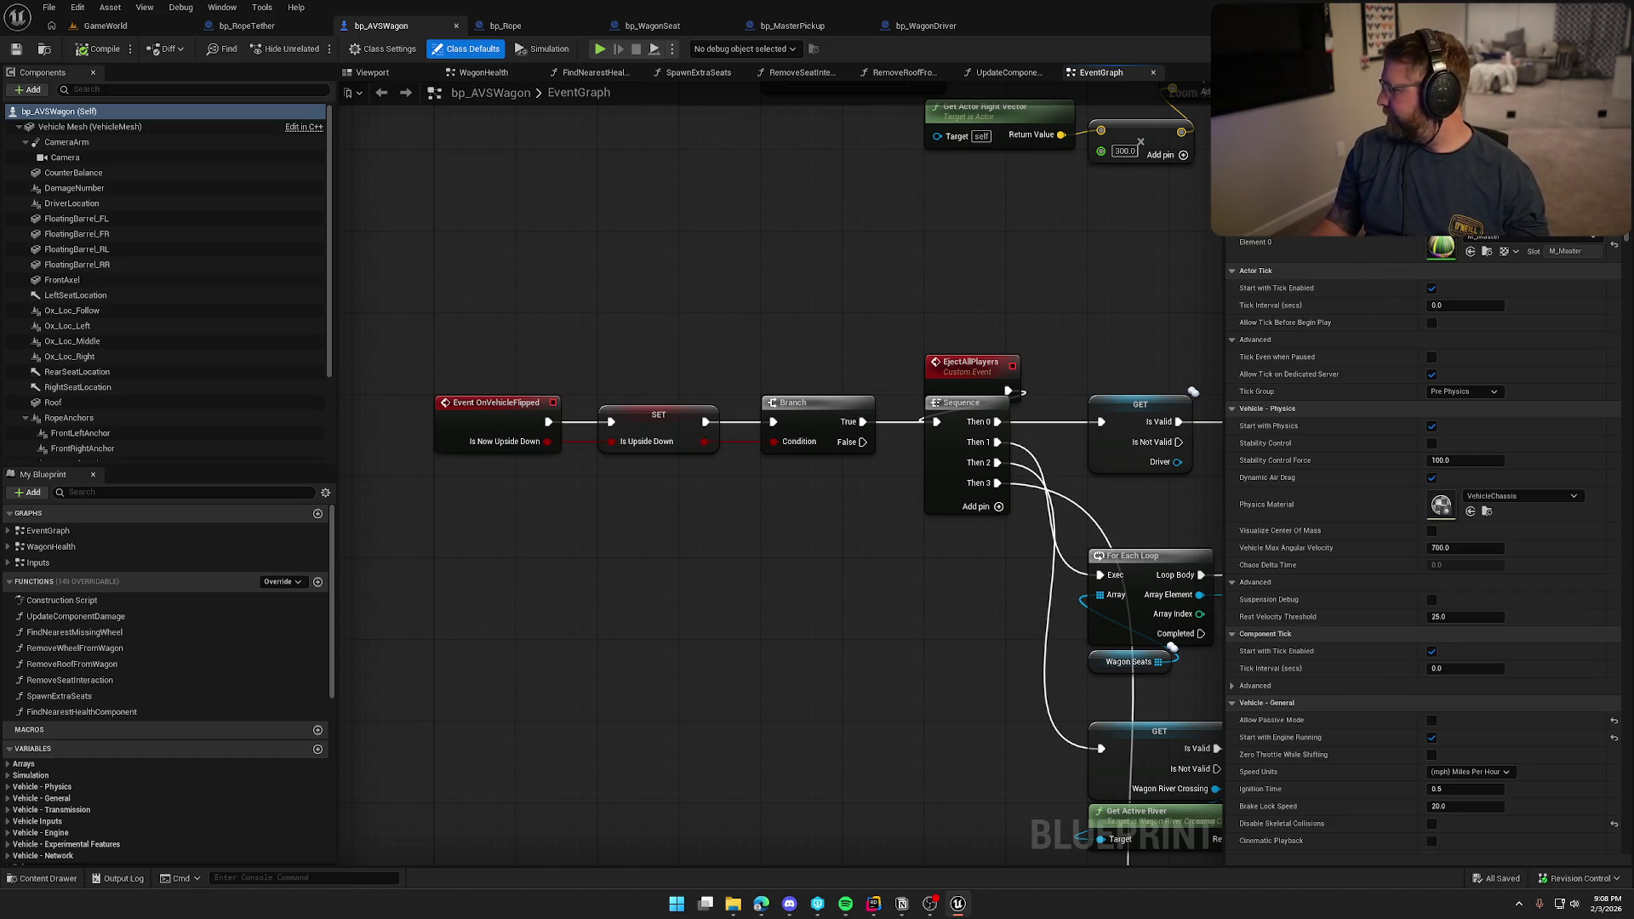
key("alt+Tab")
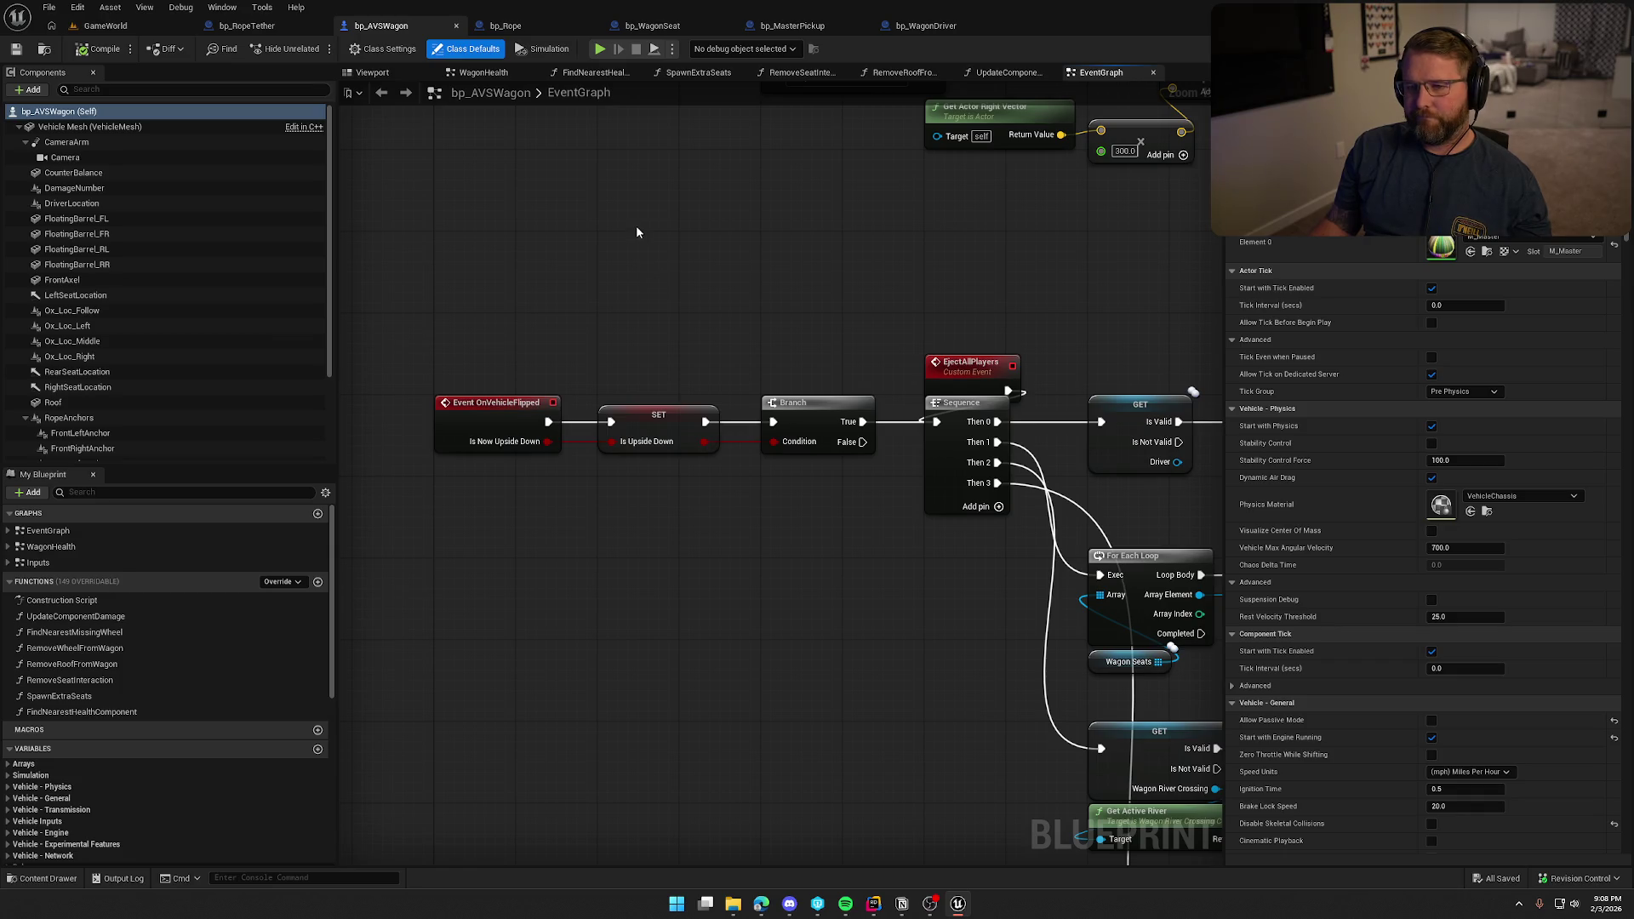
left_click(934, 26)
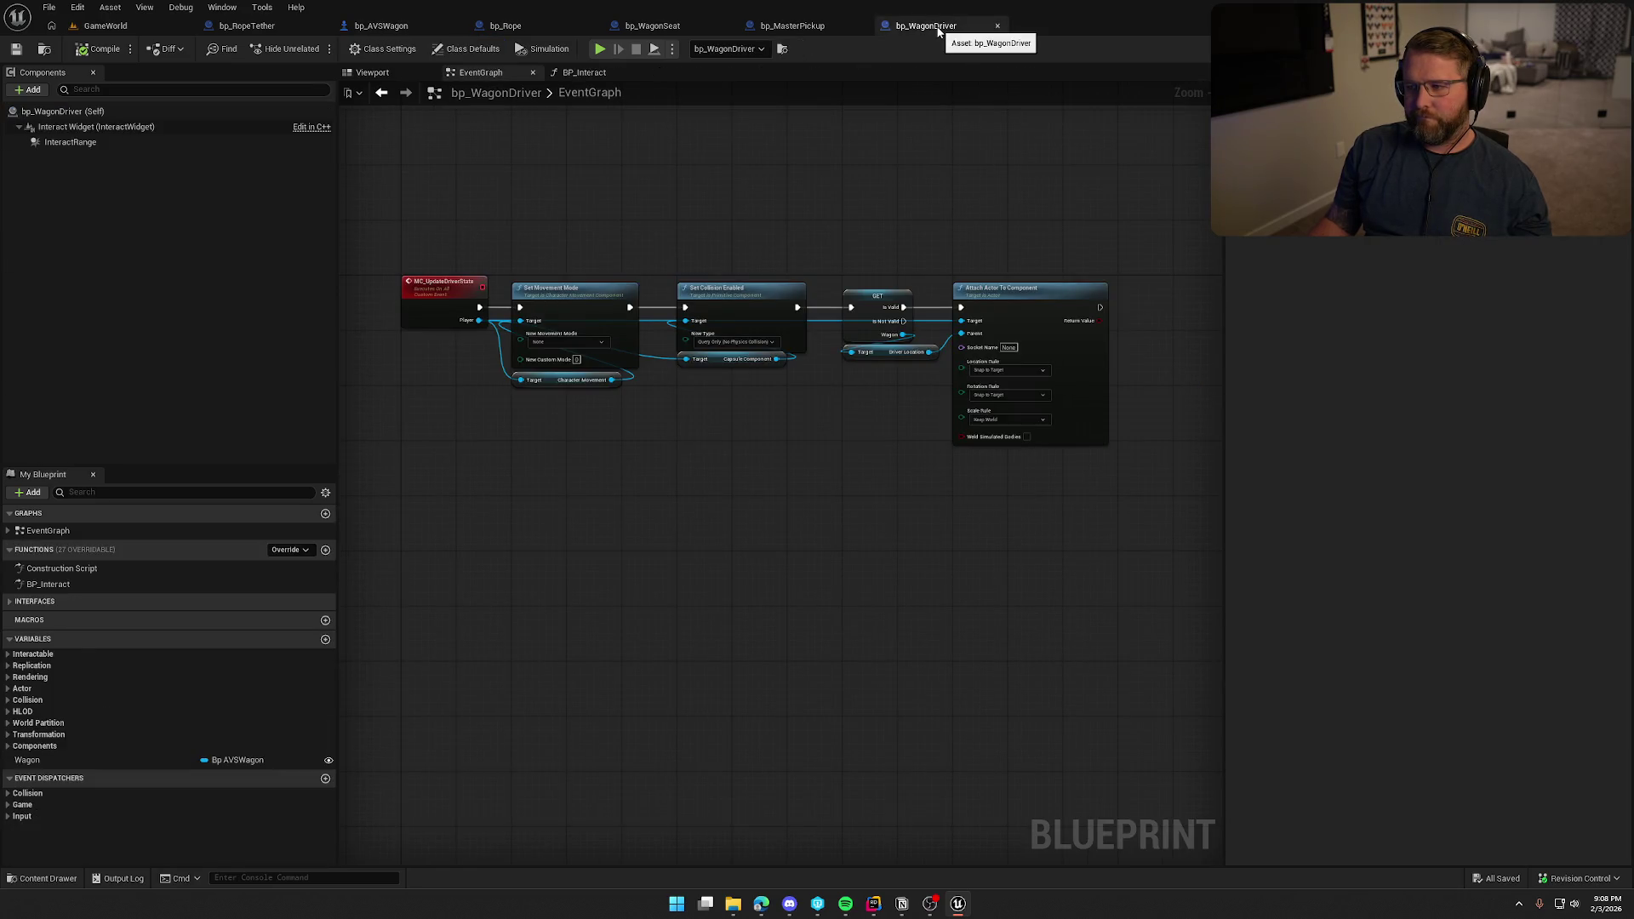
Return to the GameWorld level and deselect the wagon driver actor.
left_click(146, 29)
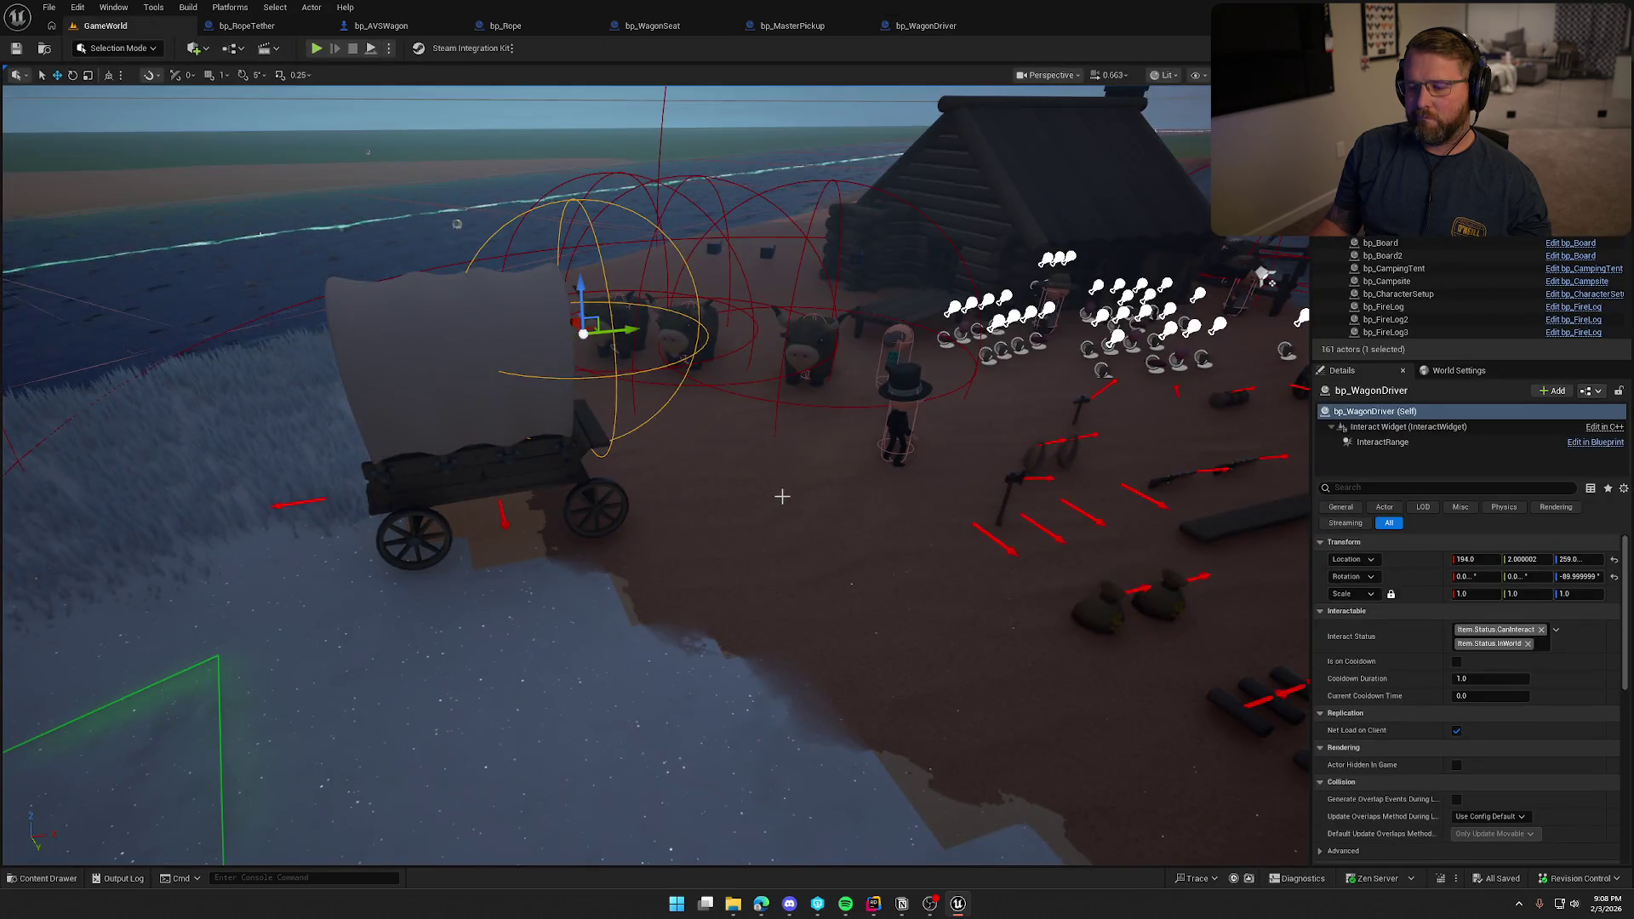
scroll(780, 492, "up", 1)
key("Escape")
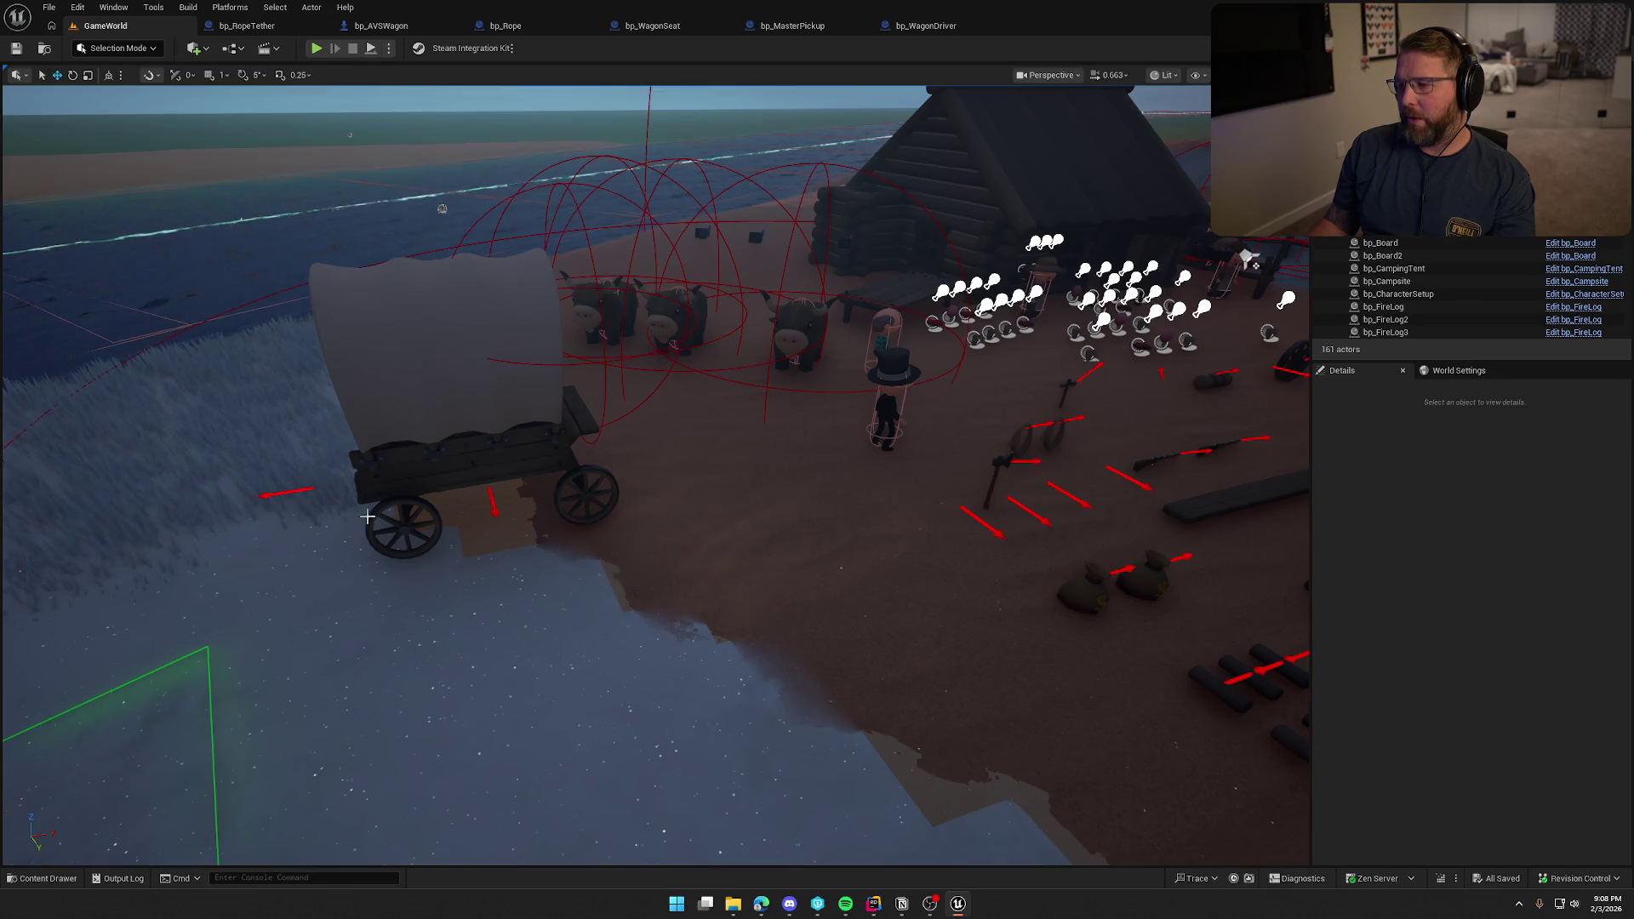
In bp_Rope, pan to SpawnActor, SET and Initialize Tether and center the player cast node.
left_click(519, 26)
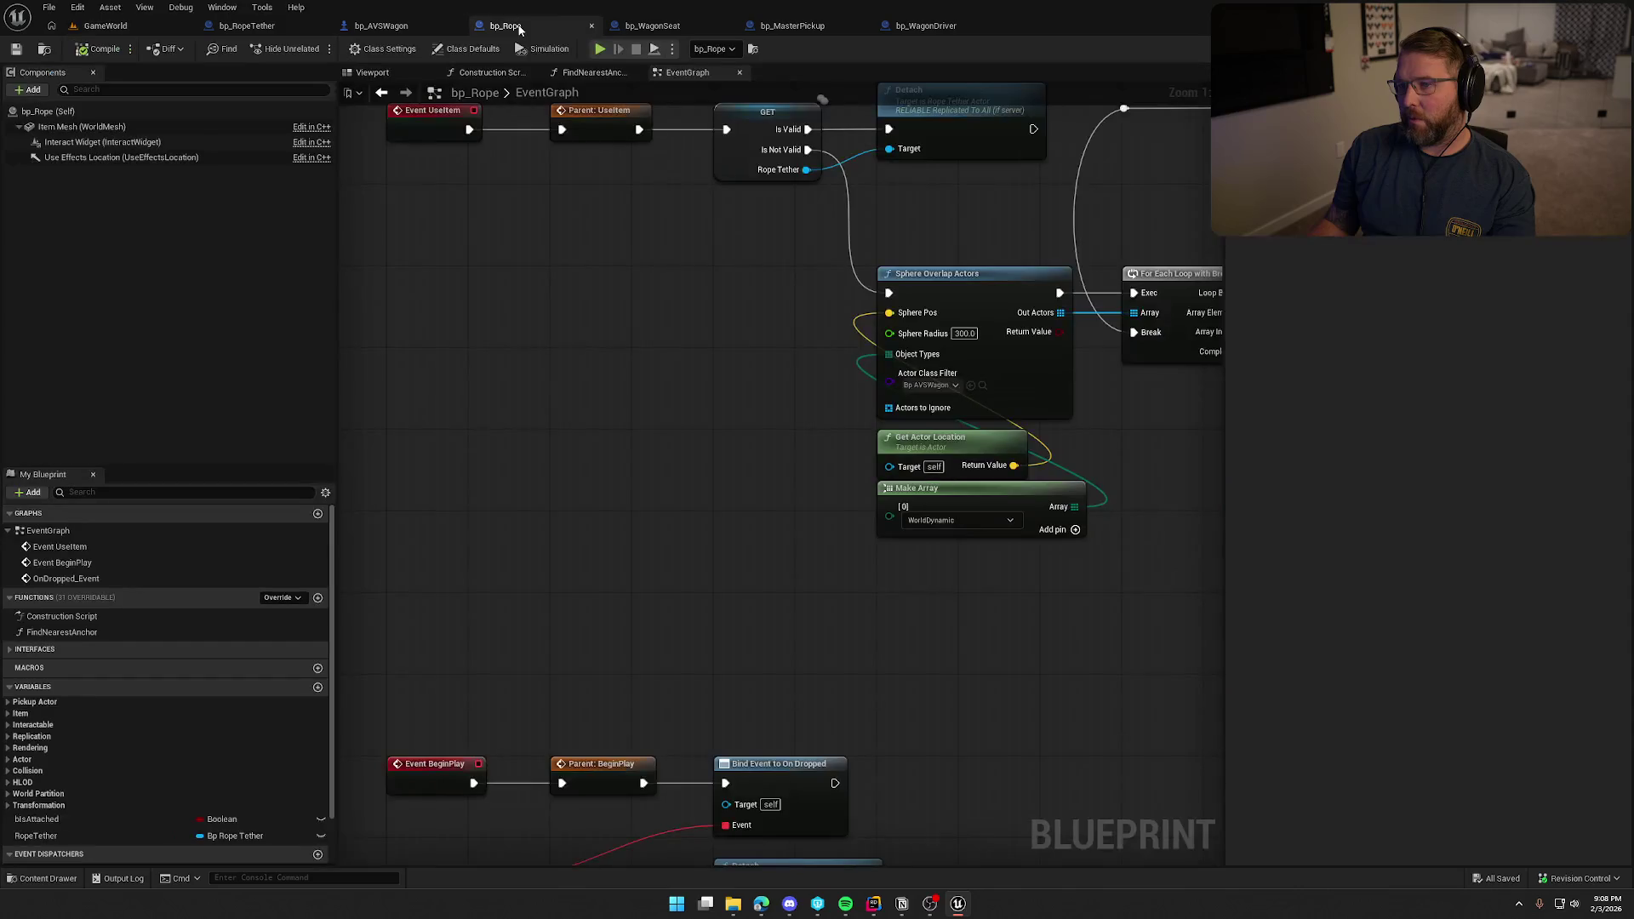
mouse_move(577, 349)
left_mouse_down()
mouse_move(1123, 641)
mouse_move(1228, 660)
mouse_move(876, 650)
left_mouse_up()
mouse_move(1037, 651)
left_mouse_down()
mouse_move(1137, 626)
mouse_move(1030, 633)
mouse_move(1103, 645)
mouse_move(876, 532)
mouse_move(1047, 521)
left_mouse_up()
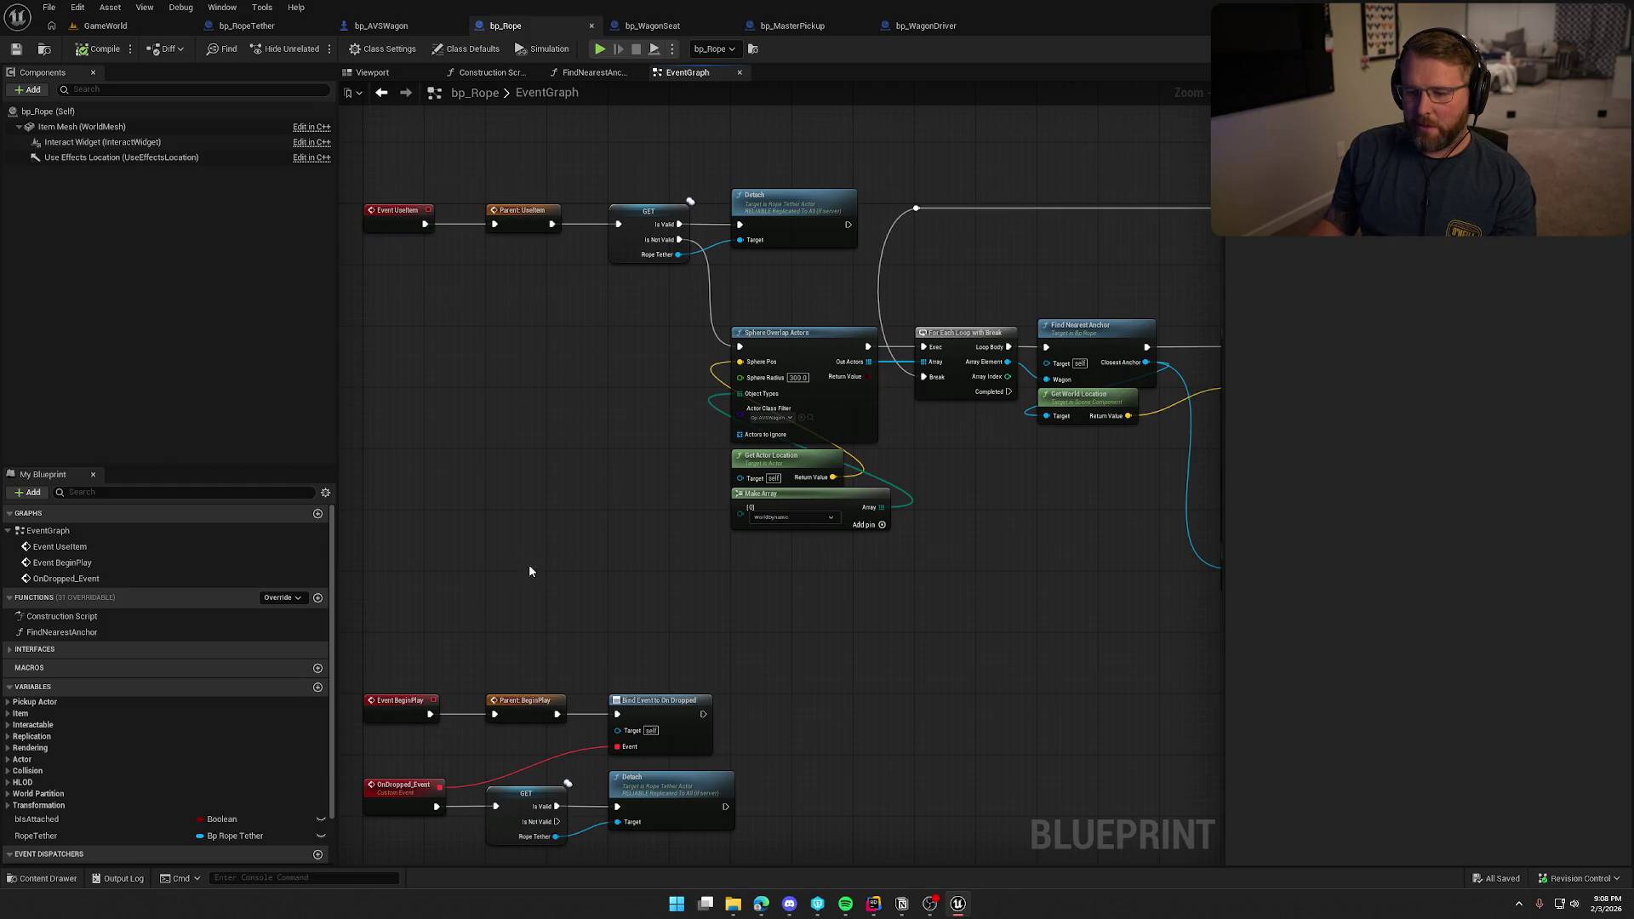
scroll(242, 701, "down", 2)
mouse_move(358, 650)
left_mouse_down()
mouse_move(742, 645)
mouse_move(869, 668)
left_mouse_up()
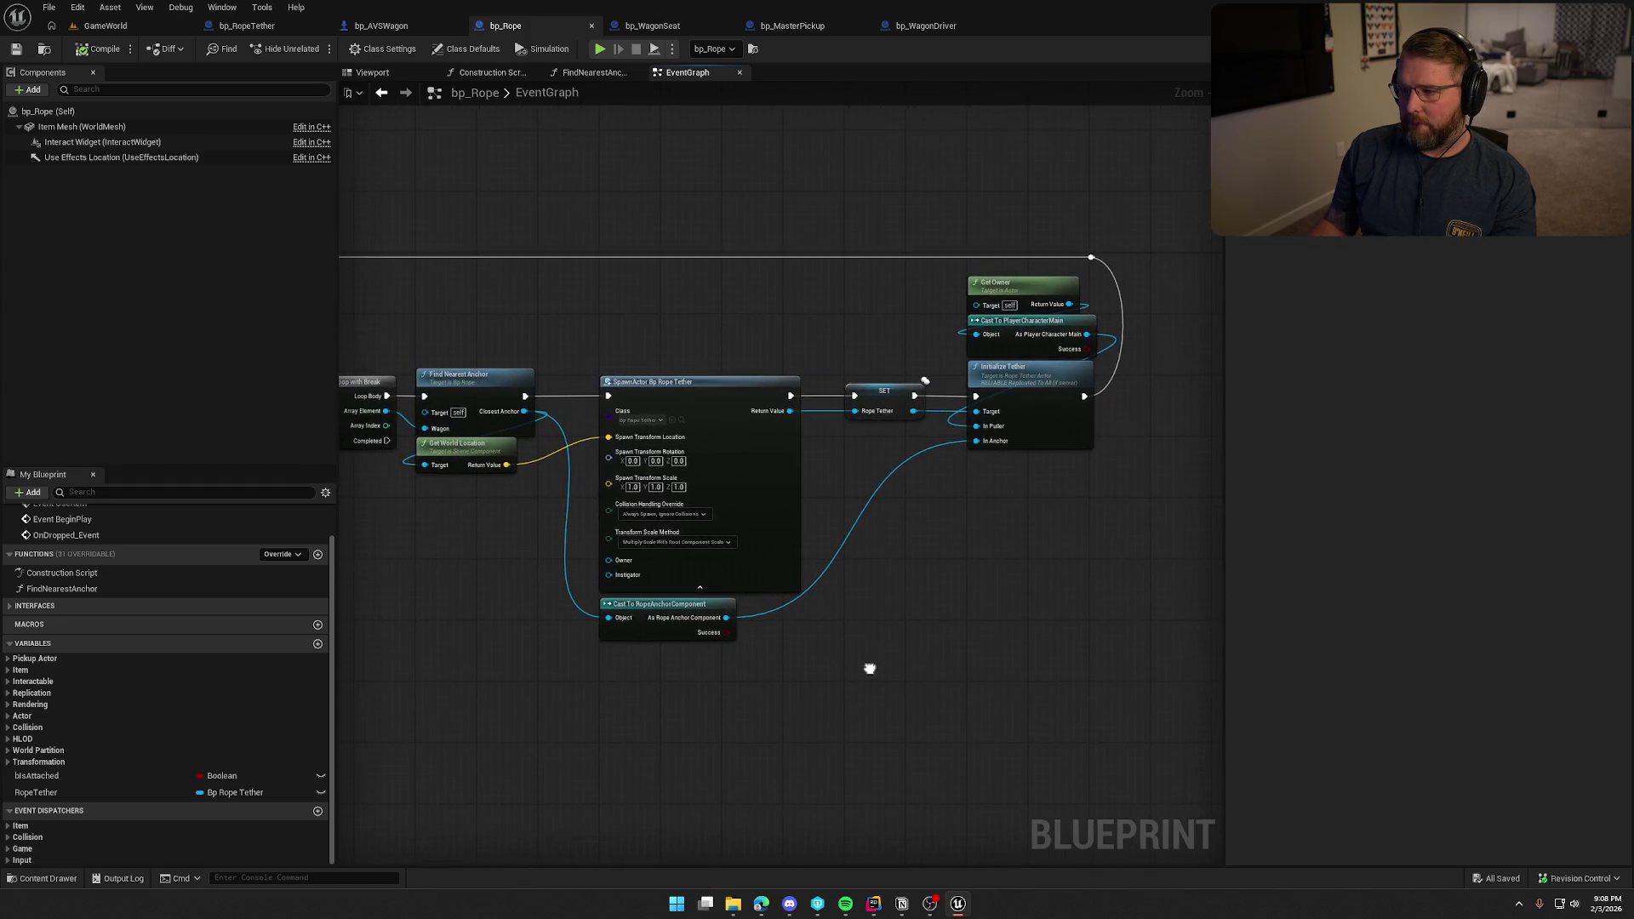
scroll(764, 609, "up", 2)
left_click_drag(764, 609, 598, 635)
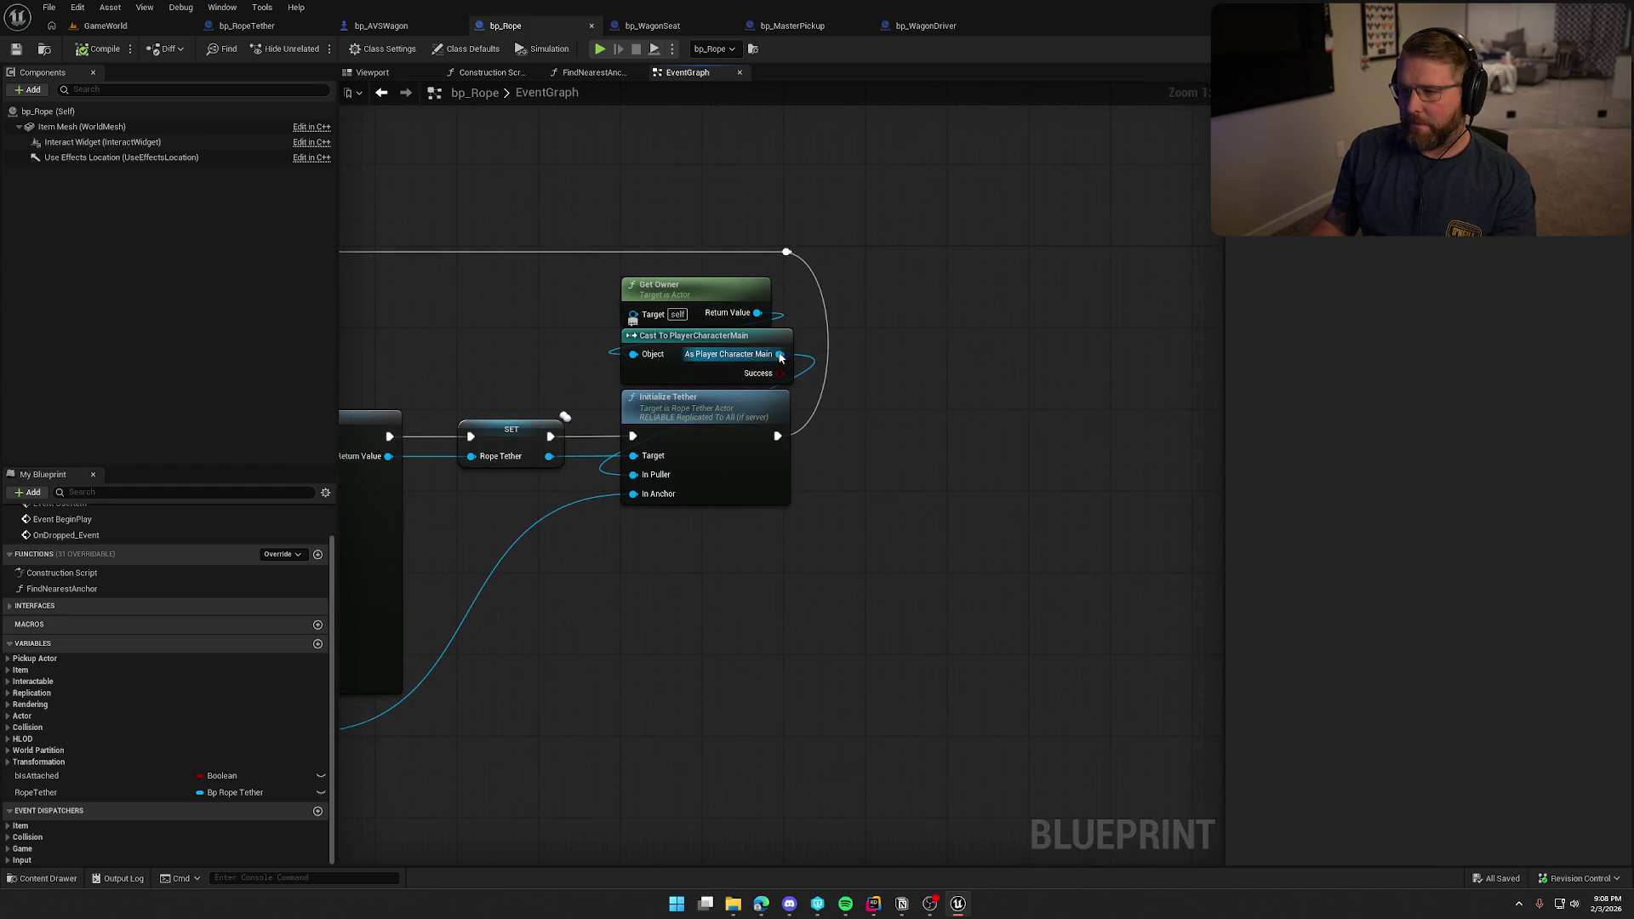
Try a Get Ability System Component node off the player cast, then delete it.
left_click_drag(780, 354, 869, 438)
type("get a")
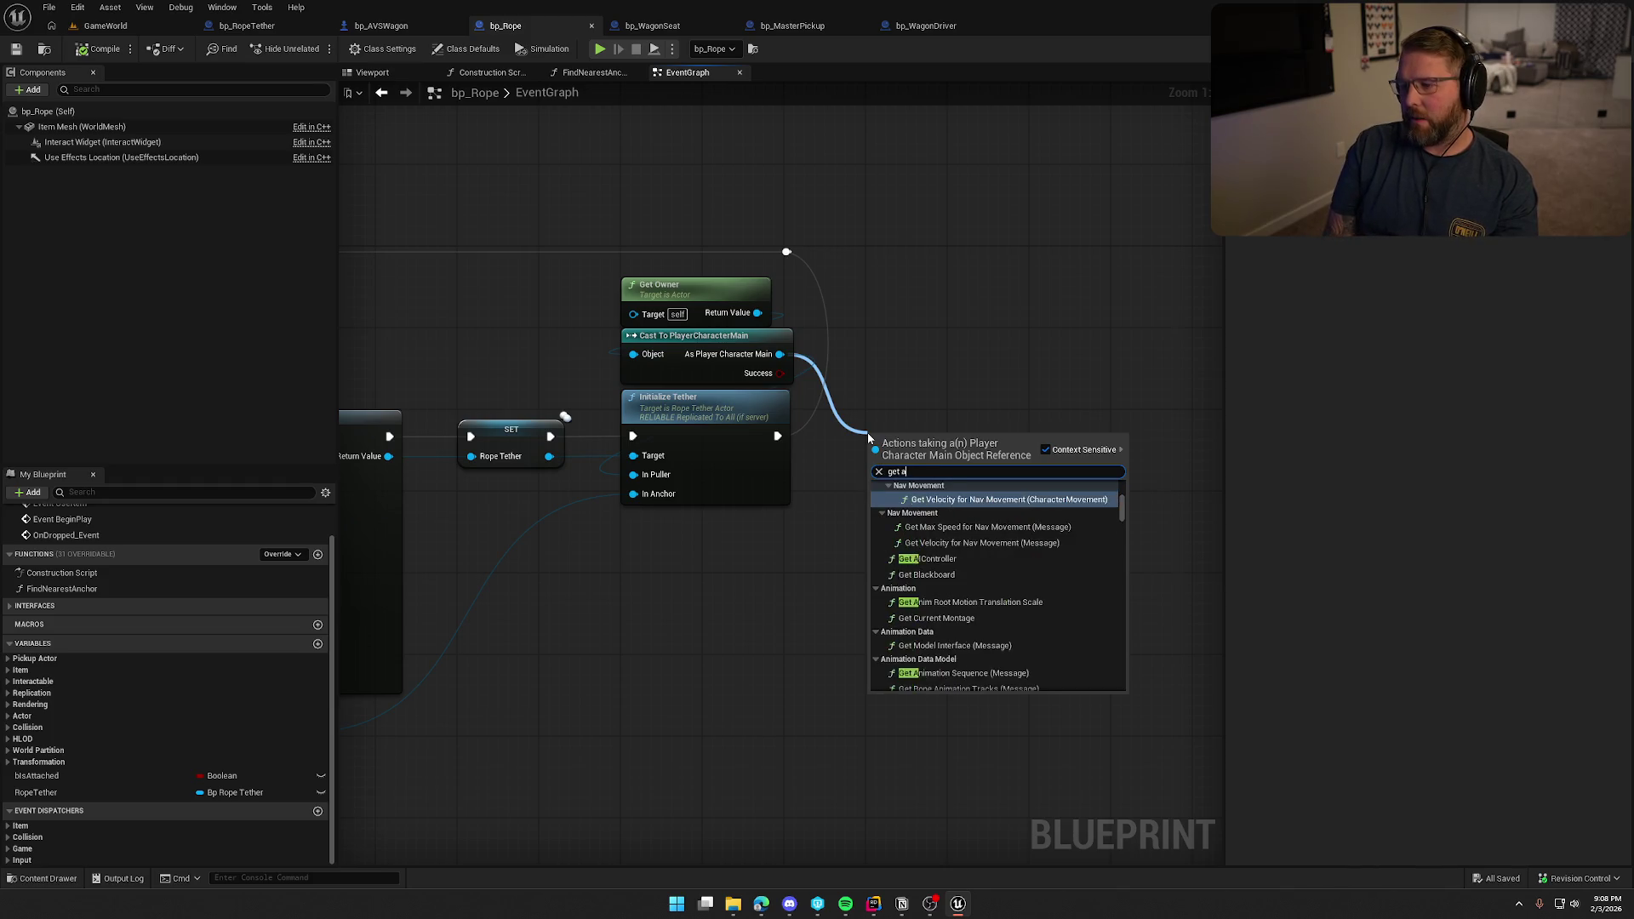
type("bility sys")
key("Return")
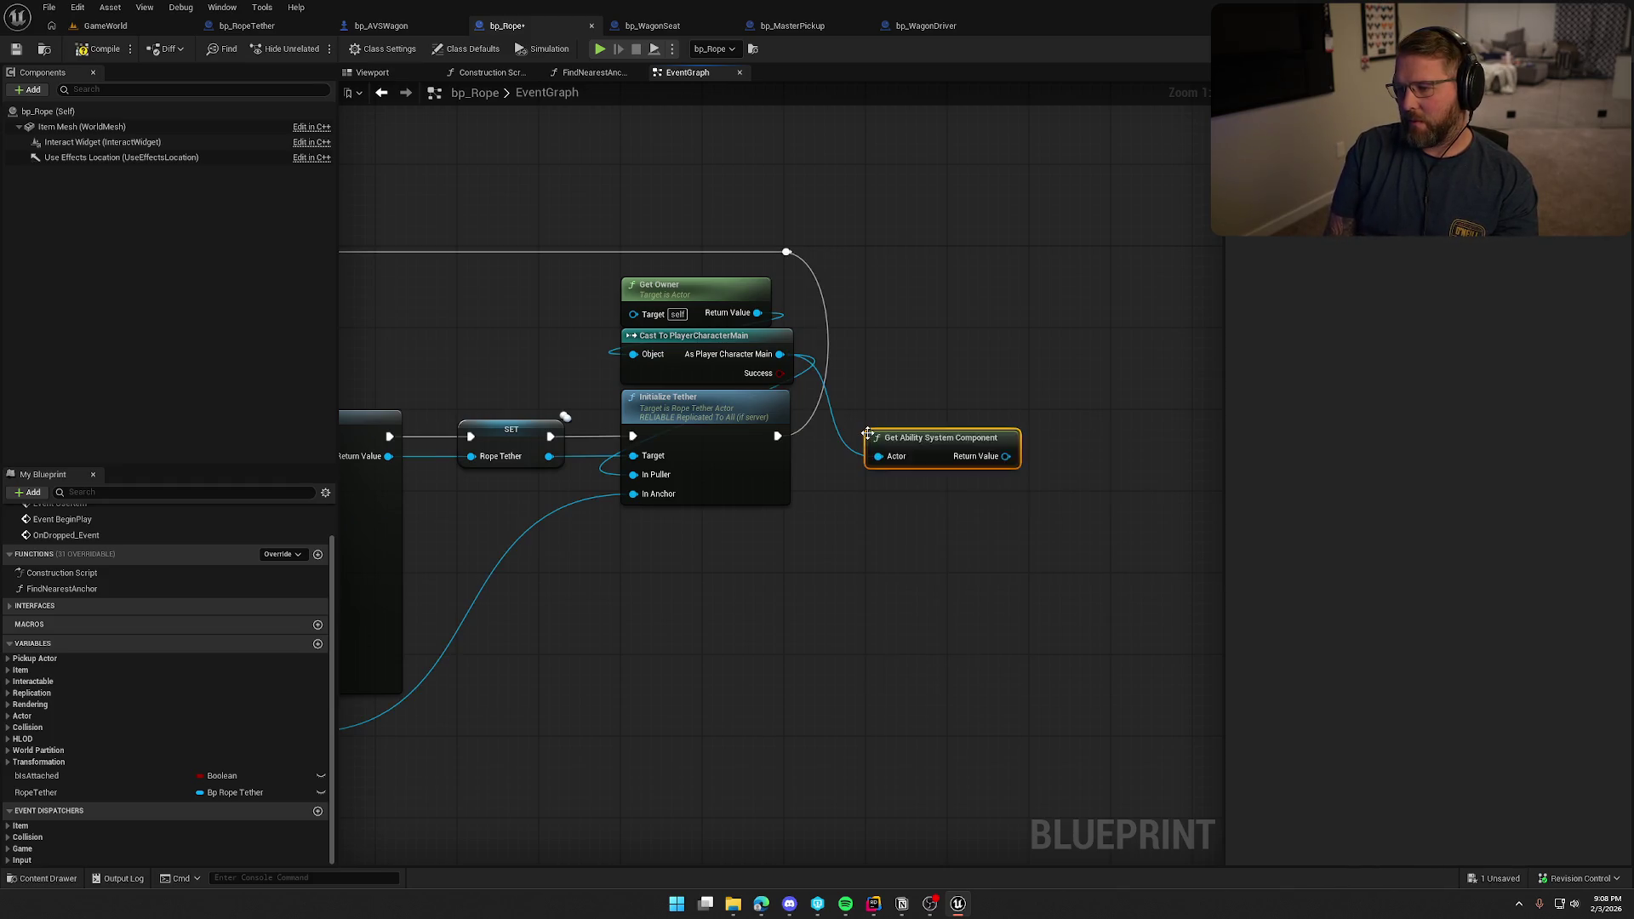
mouse_move(933, 441)
left_mouse_down()
mouse_move(872, 339)
mouse_move(951, 366)
mouse_move(965, 400)
left_mouse_up()
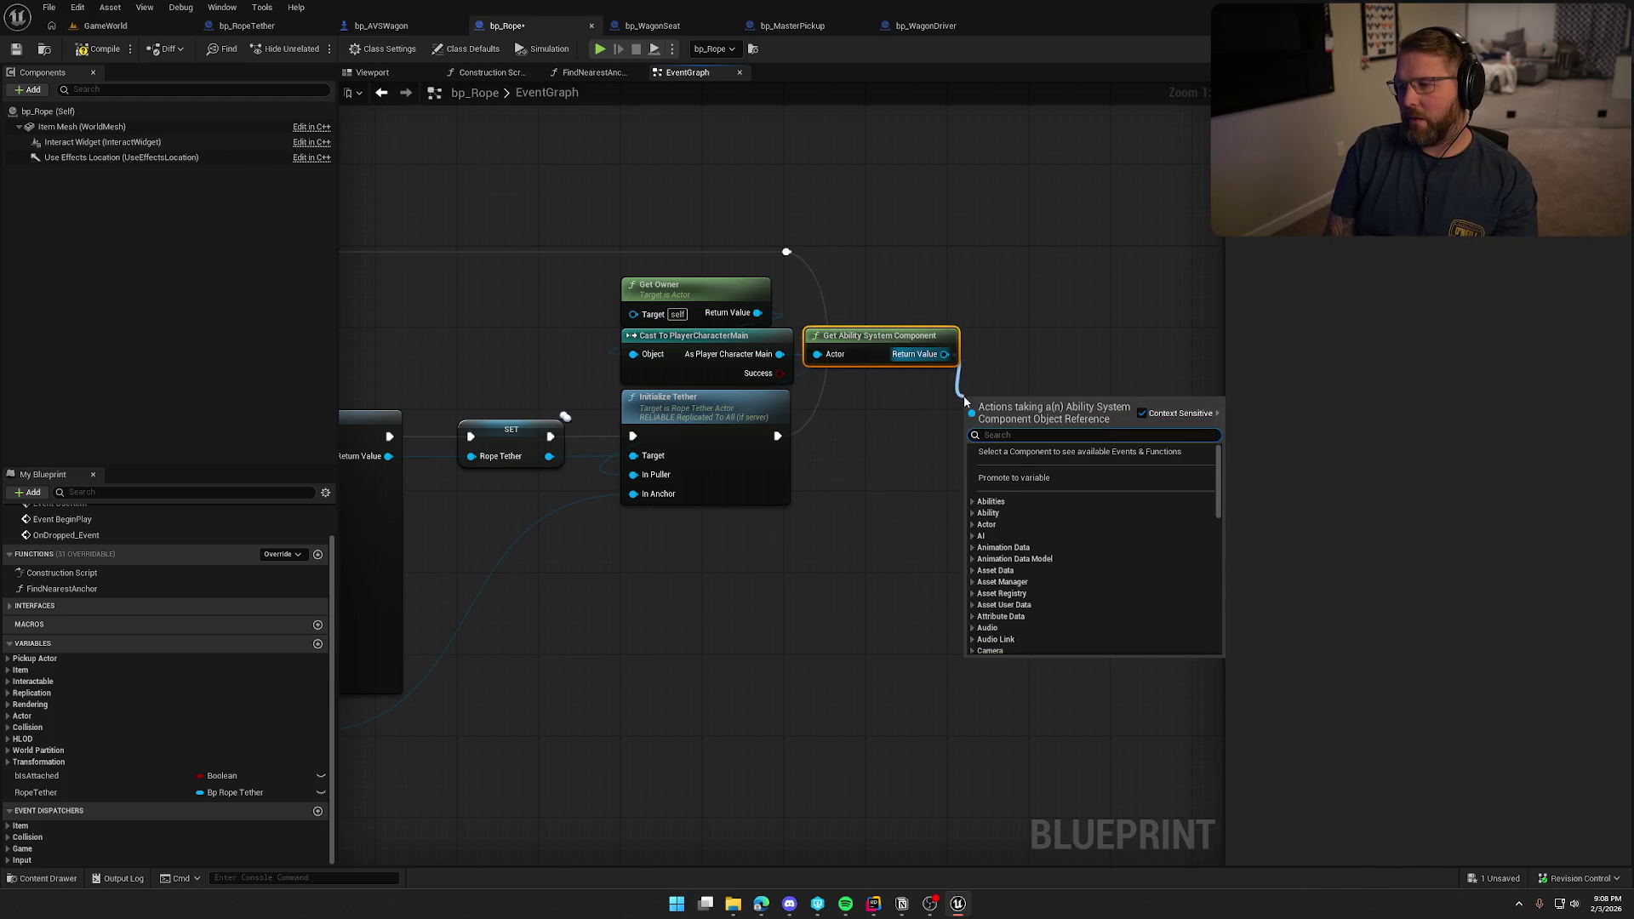
left_click(934, 421)
left_click_drag(917, 297, 1014, 488)
key("Delete")
Add an Add Loose Gameplay Tags node wired from the As Player Character Main output.
left_click_drag(780, 354, 867, 438)
type("add loose")
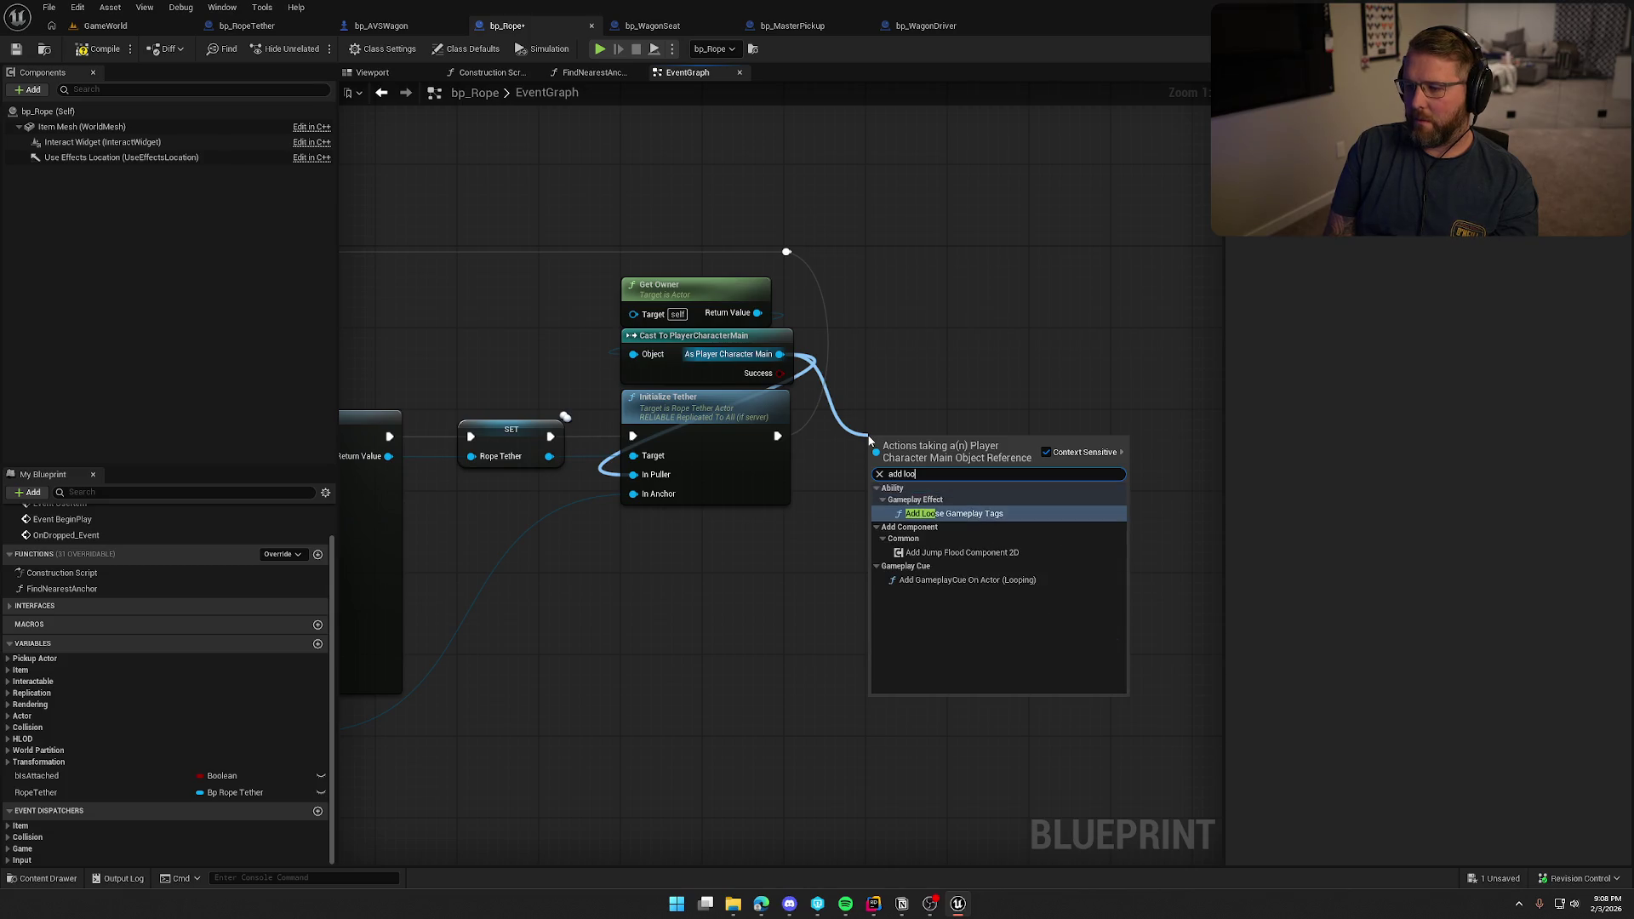
key("Return")
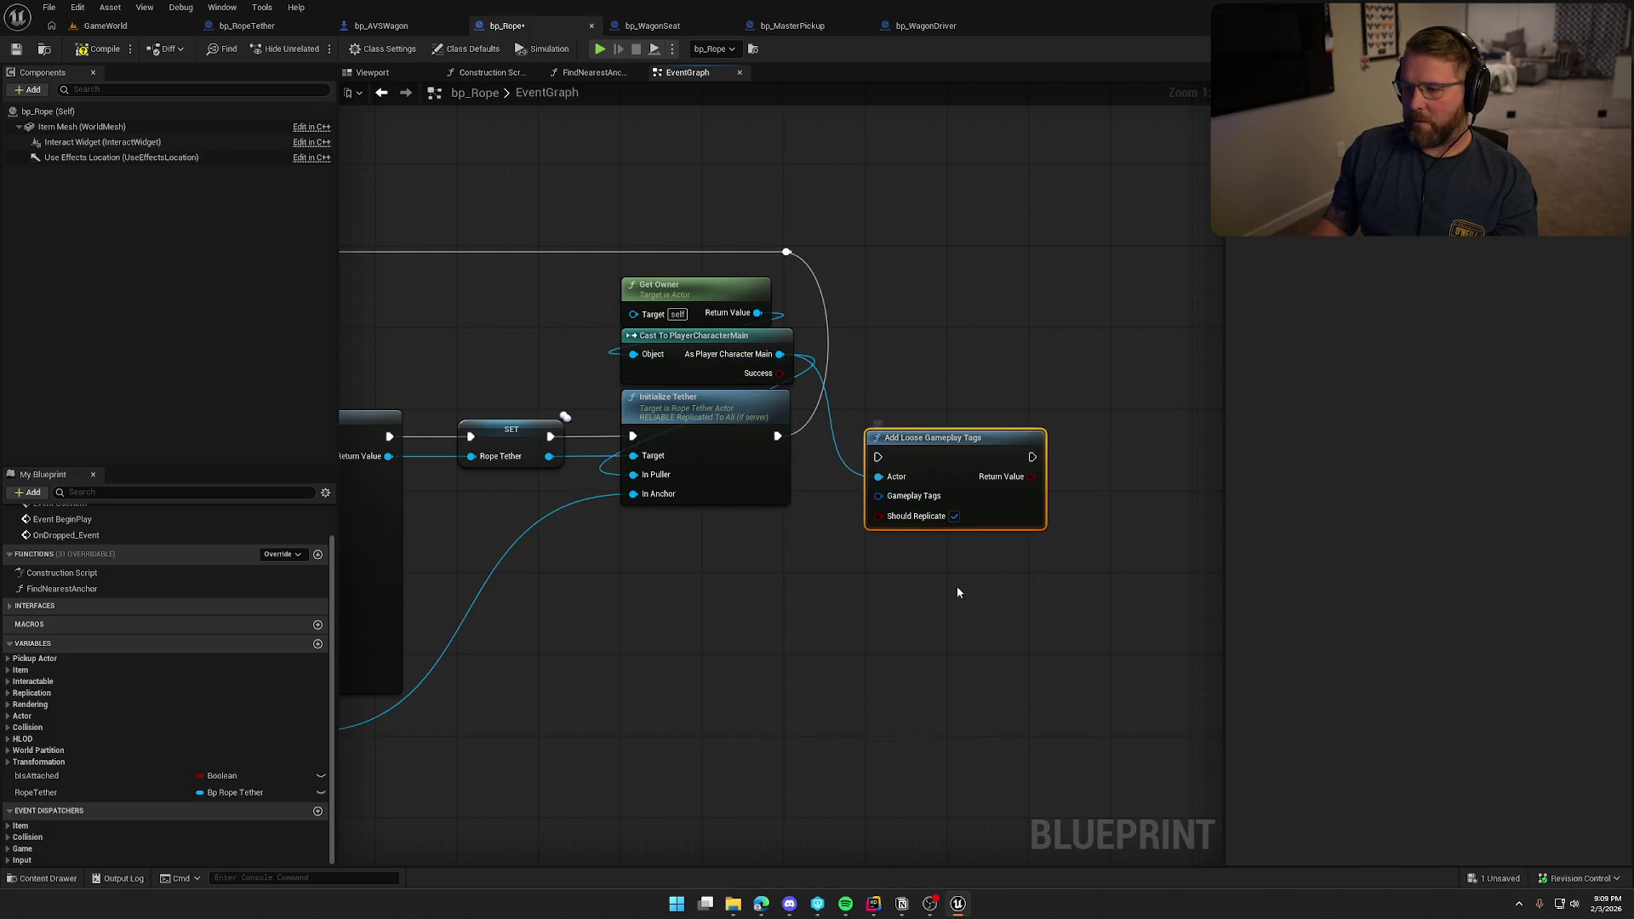
left_click_drag(878, 495, 810, 563)
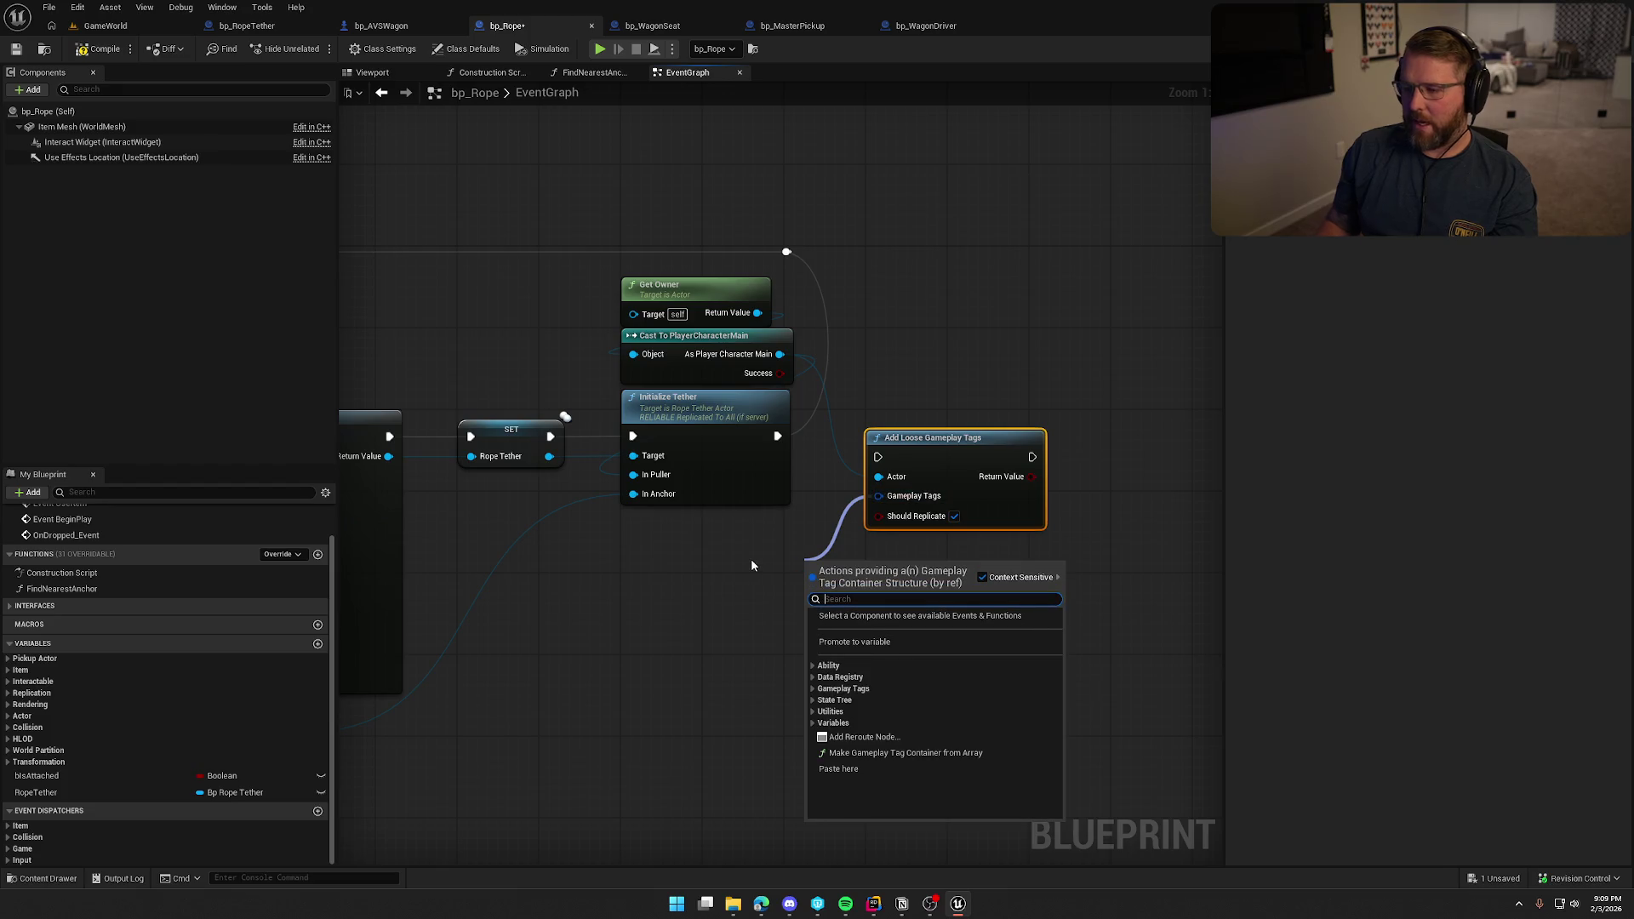
left_click(855, 507)
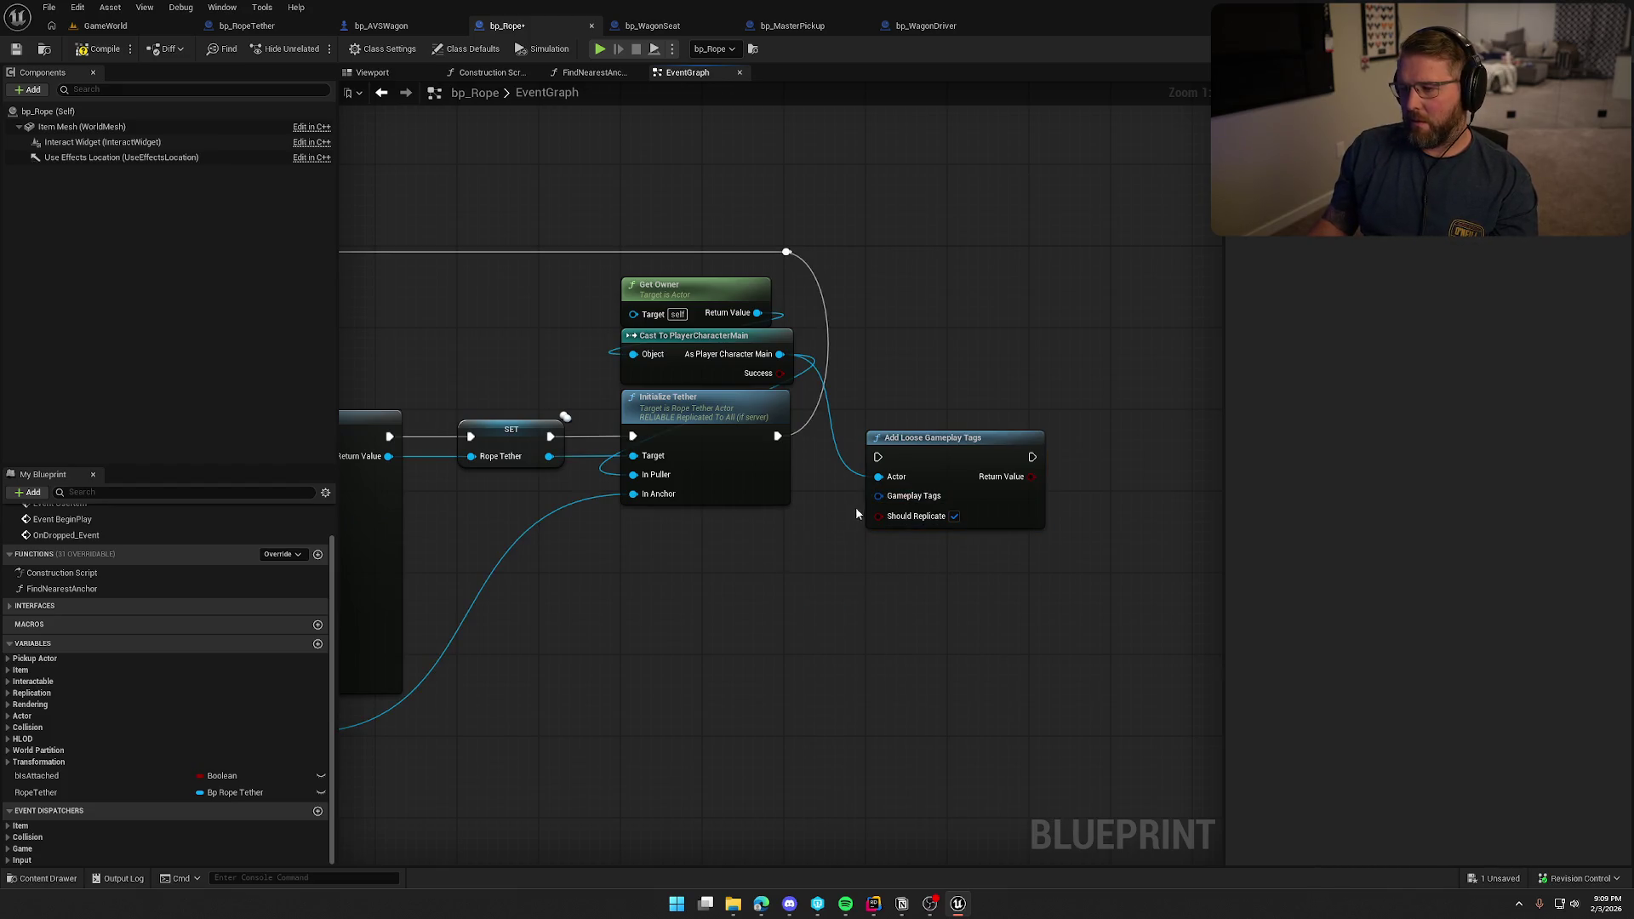
left_click_drag(780, 353, 943, 329)
type("add loos")
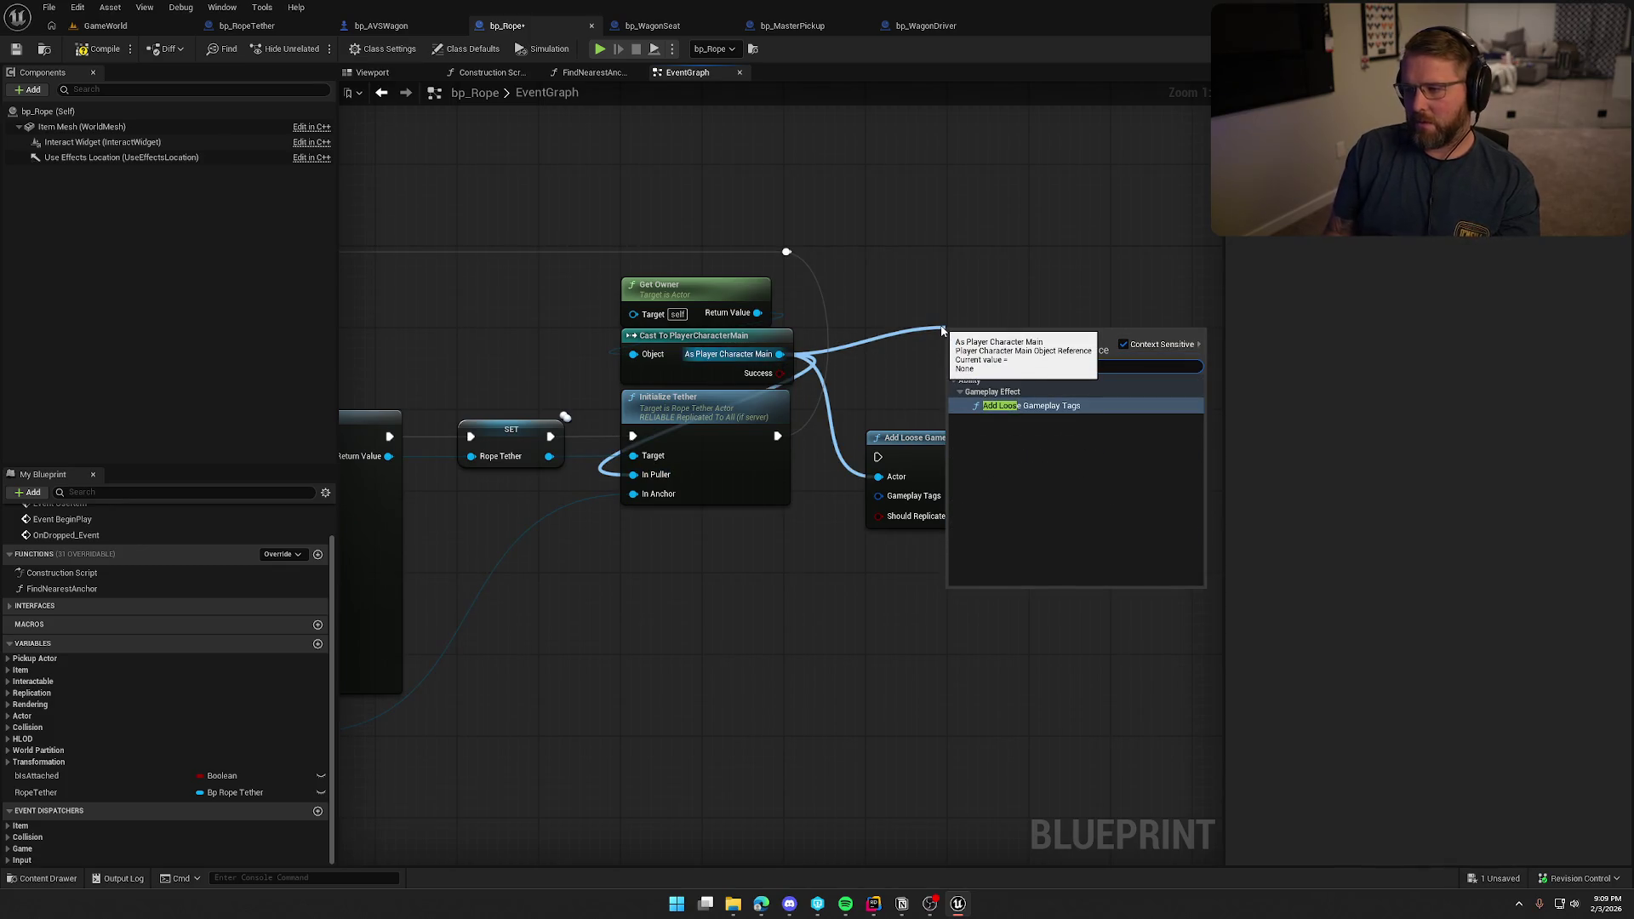
key("Return")
Feed its Gameplay Tags input from a Make Gameplay Tag Container from Tag node, leaving Single Tag unset.
left_click_drag(878, 495, 798, 543)
type("make")
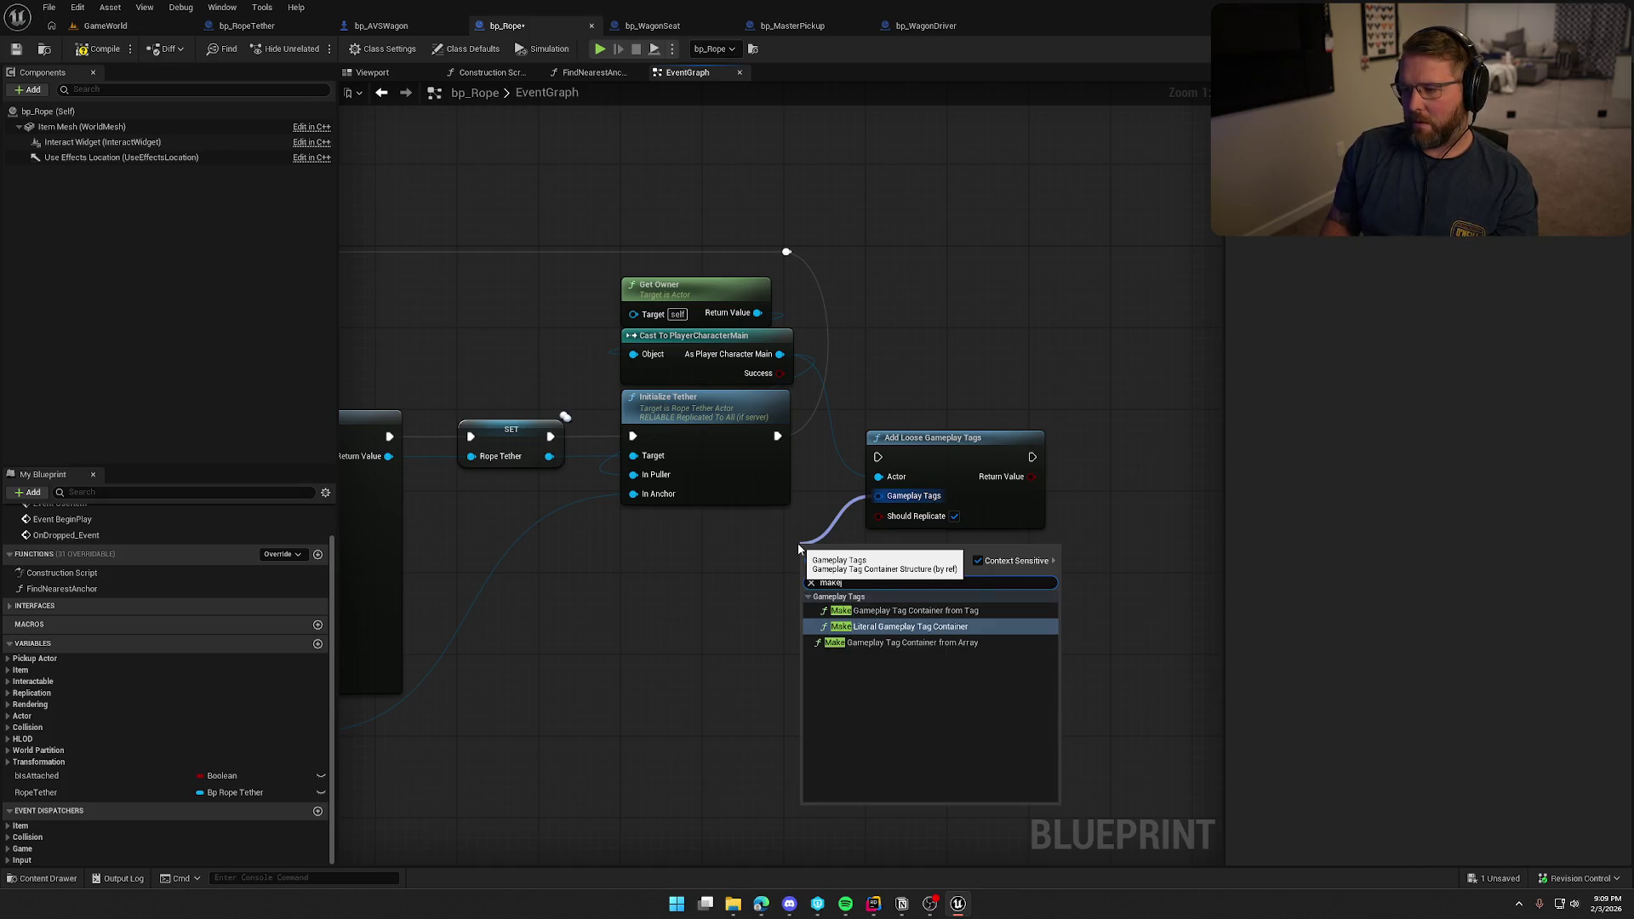
key("Up")
key("Return")
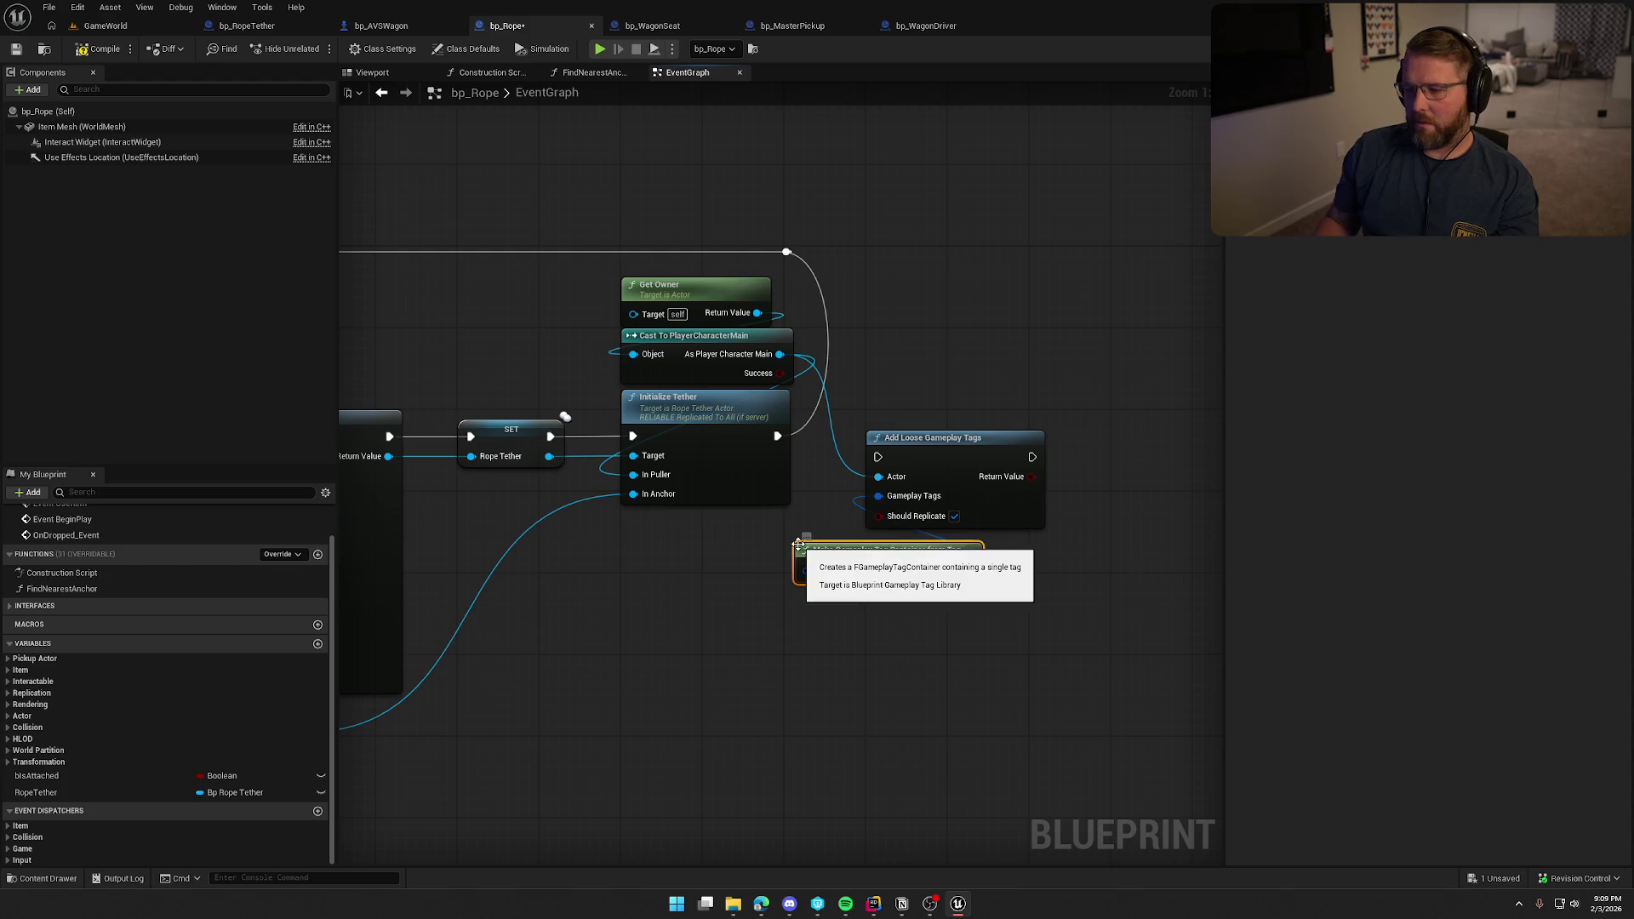
left_click(874, 570)
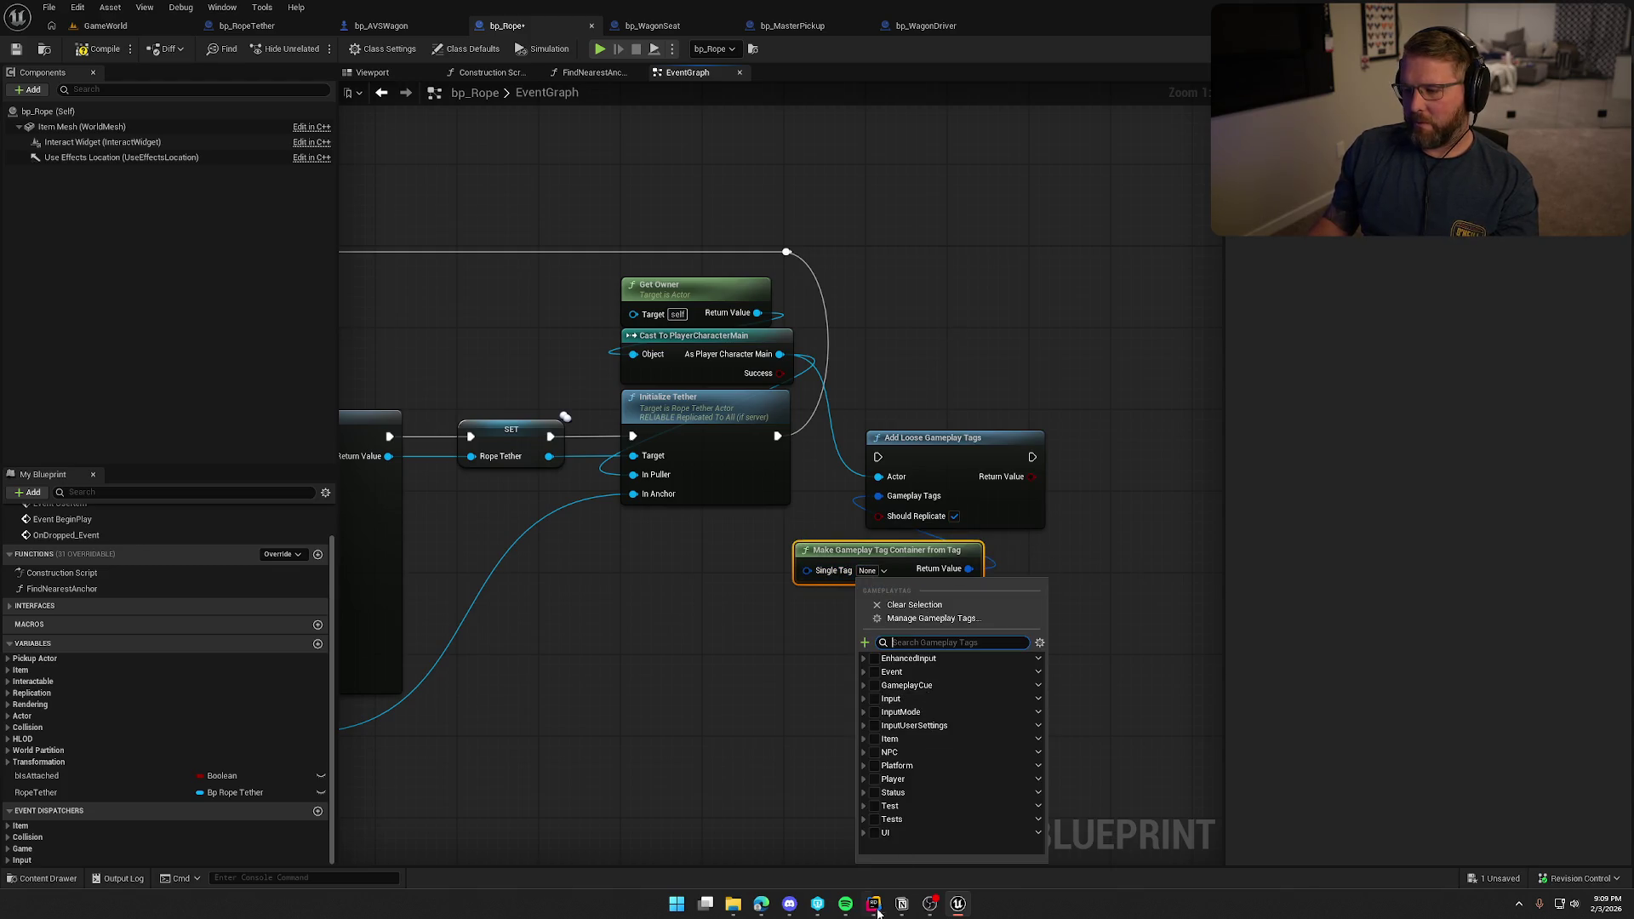
type("rope")
left_click(732, 678)
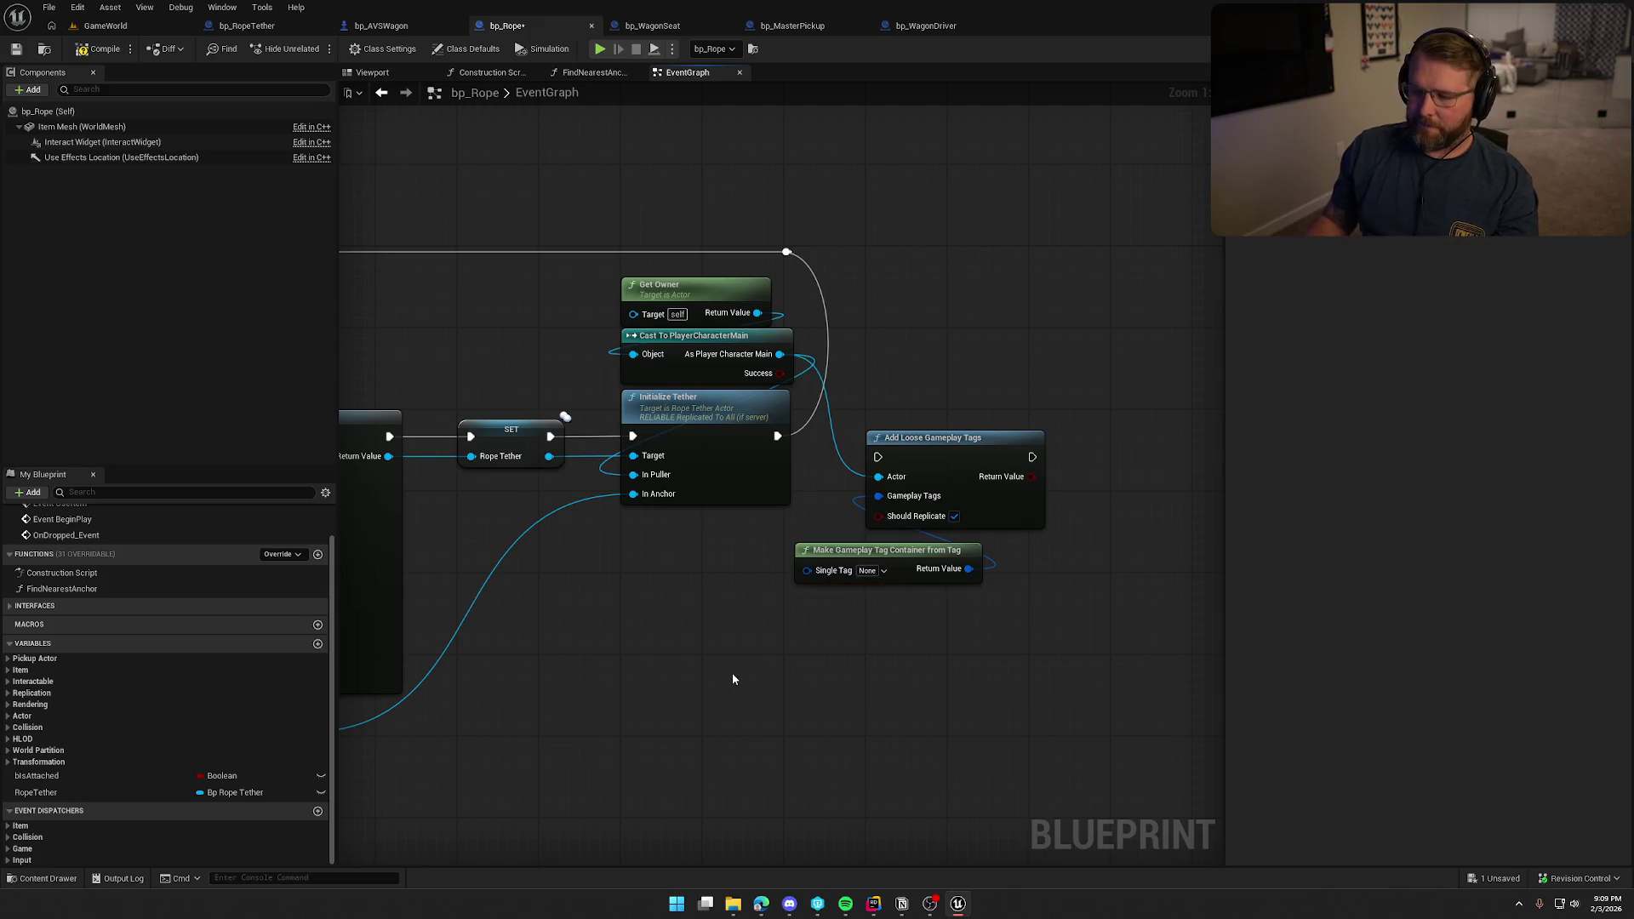
left_click(873, 903)
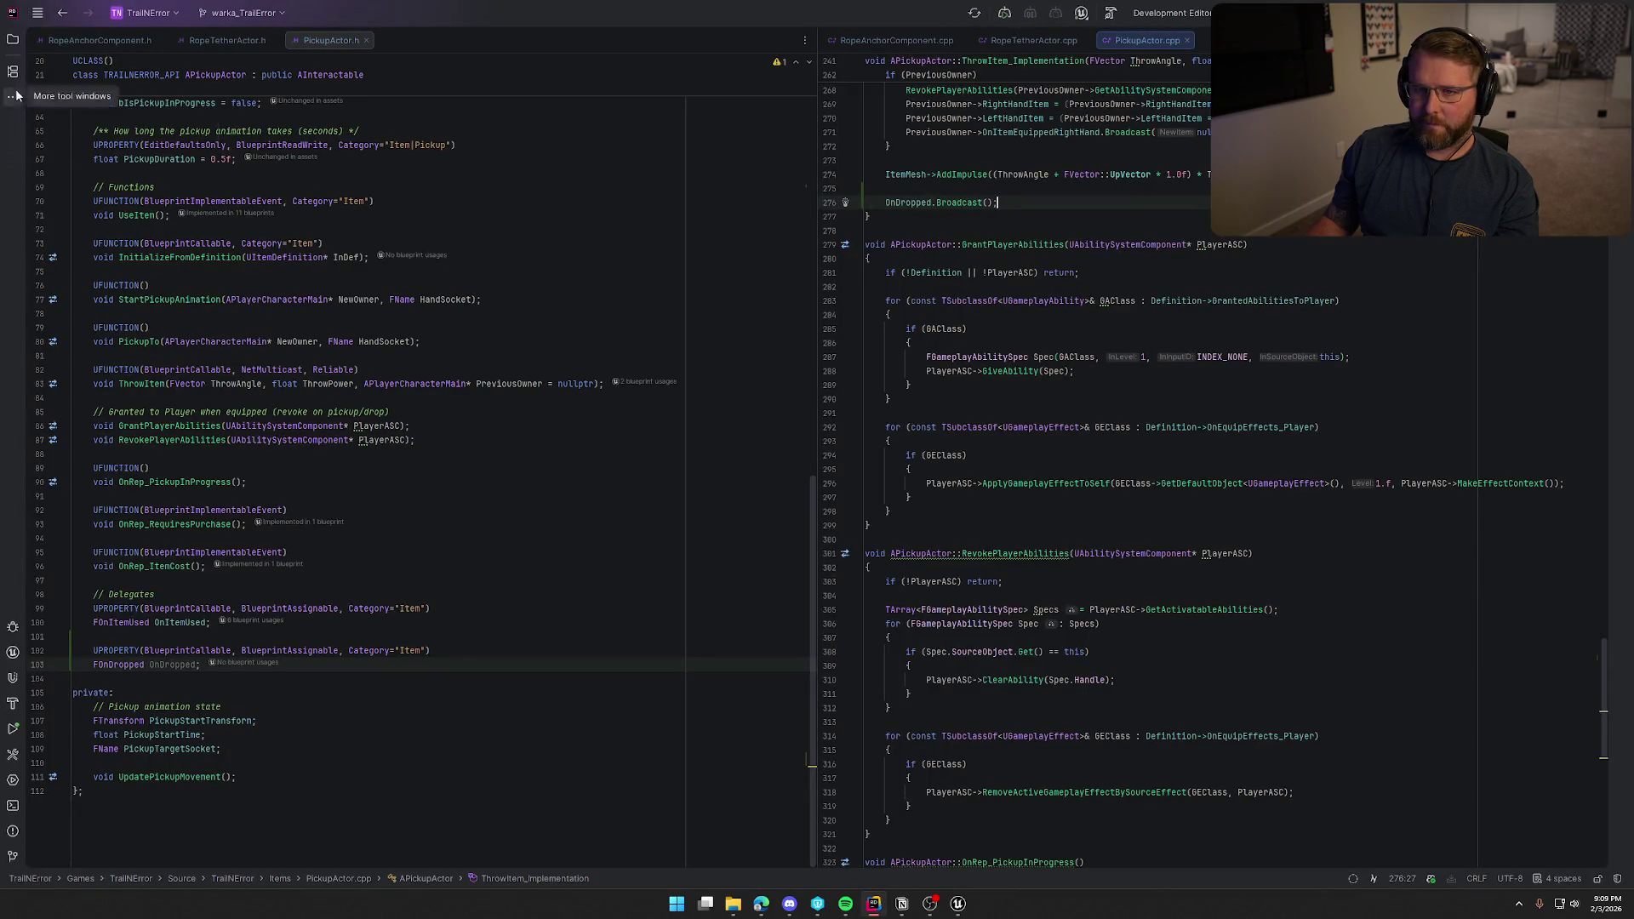
Close the PickupActor tabs and open TrailErrorTags.h and TrailErrorTags.cpp side by side.
middle_click(73, 40)
middle_click(73, 40)
middle_click(73, 40)
middle_click(73, 40)
middle_click(73, 40)
middle_click(73, 40)
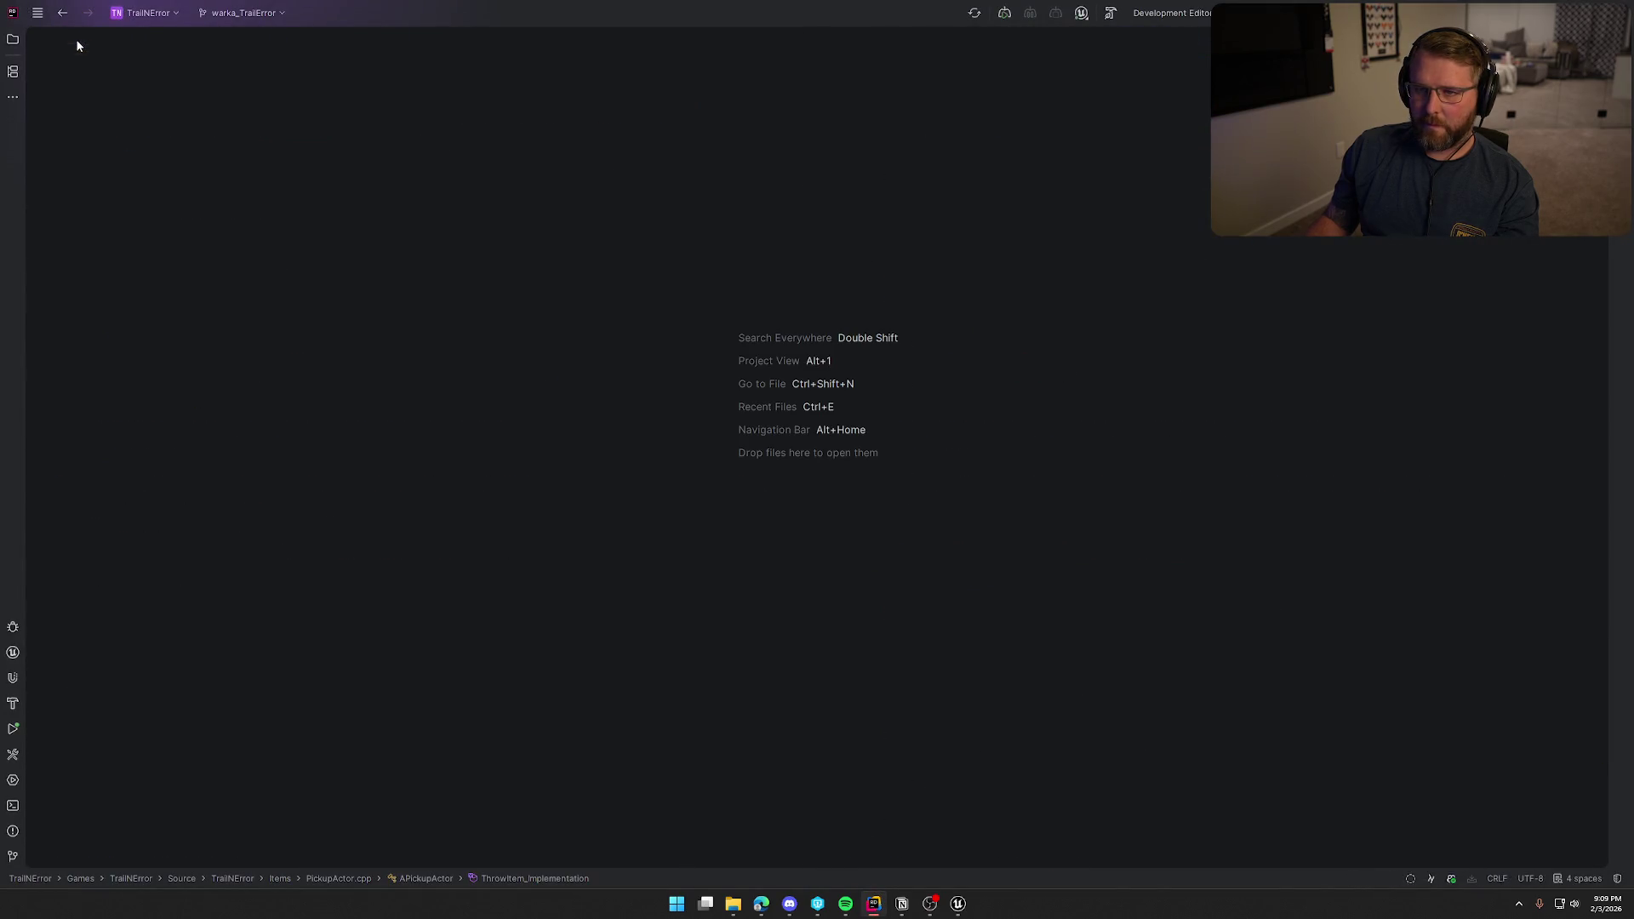
left_click(16, 44)
double_click(178, 575)
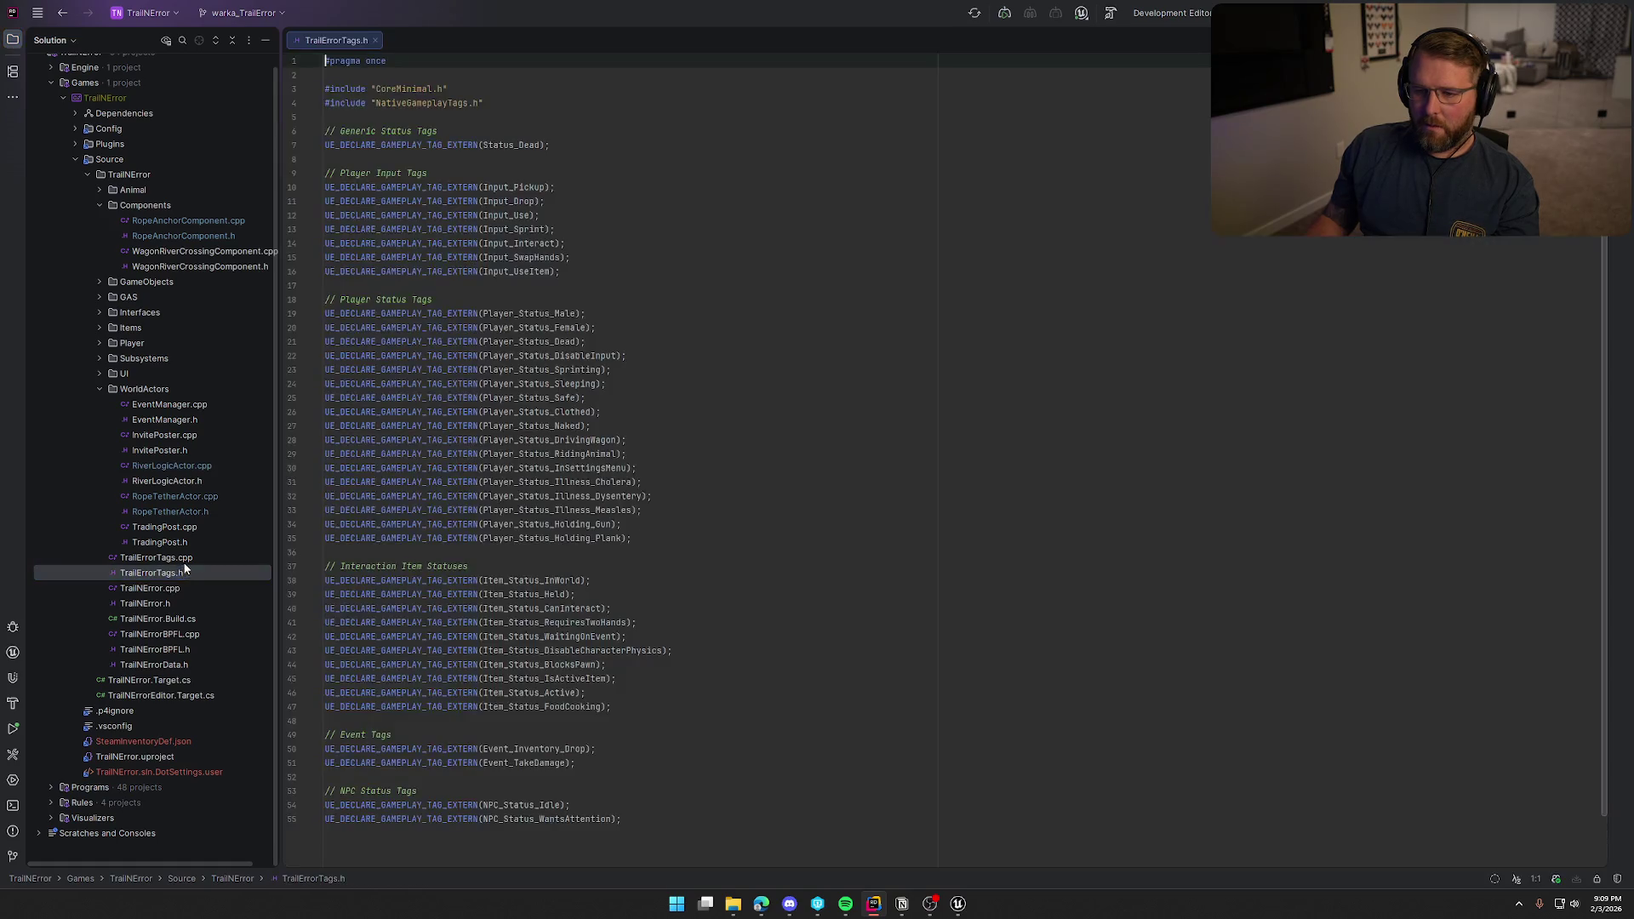
double_click(172, 557)
left_click(13, 40)
mouse_move(178, 40)
left_mouse_down()
mouse_move(102, 61)
mouse_move(814, 284)
mouse_move(1349, 301)
left_mouse_up()
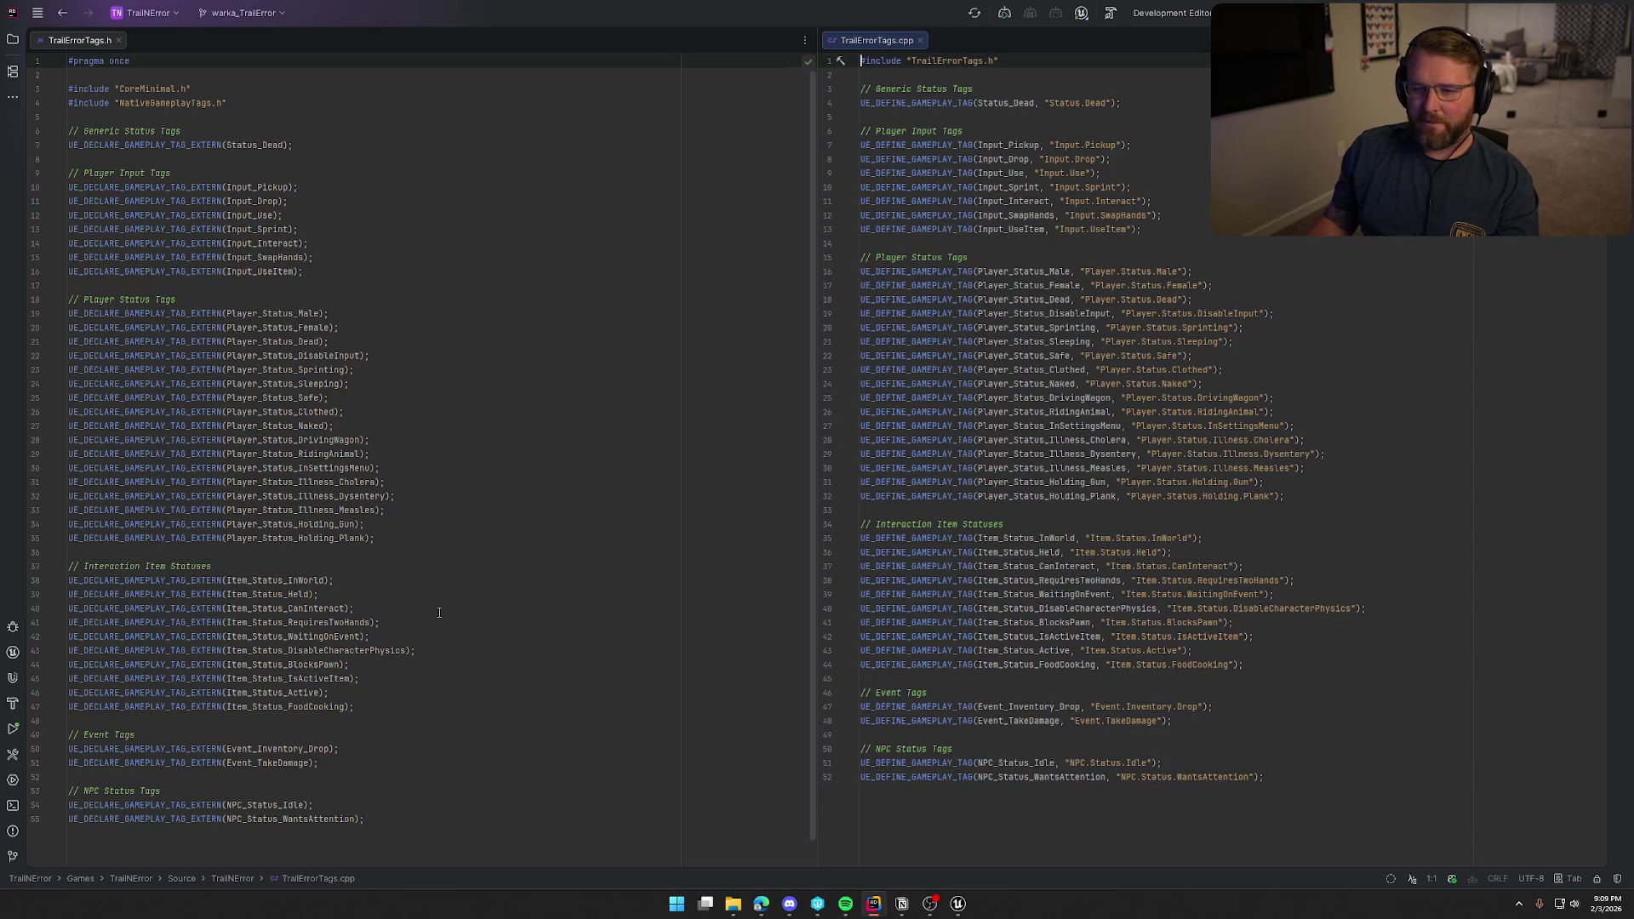
Add a UE_DECLARE_GAMEPLAY_TAG_EXTERN line for Player_Status_Using_Rope in TrailErrorTags.h.
left_click(398, 538)
key("Return")
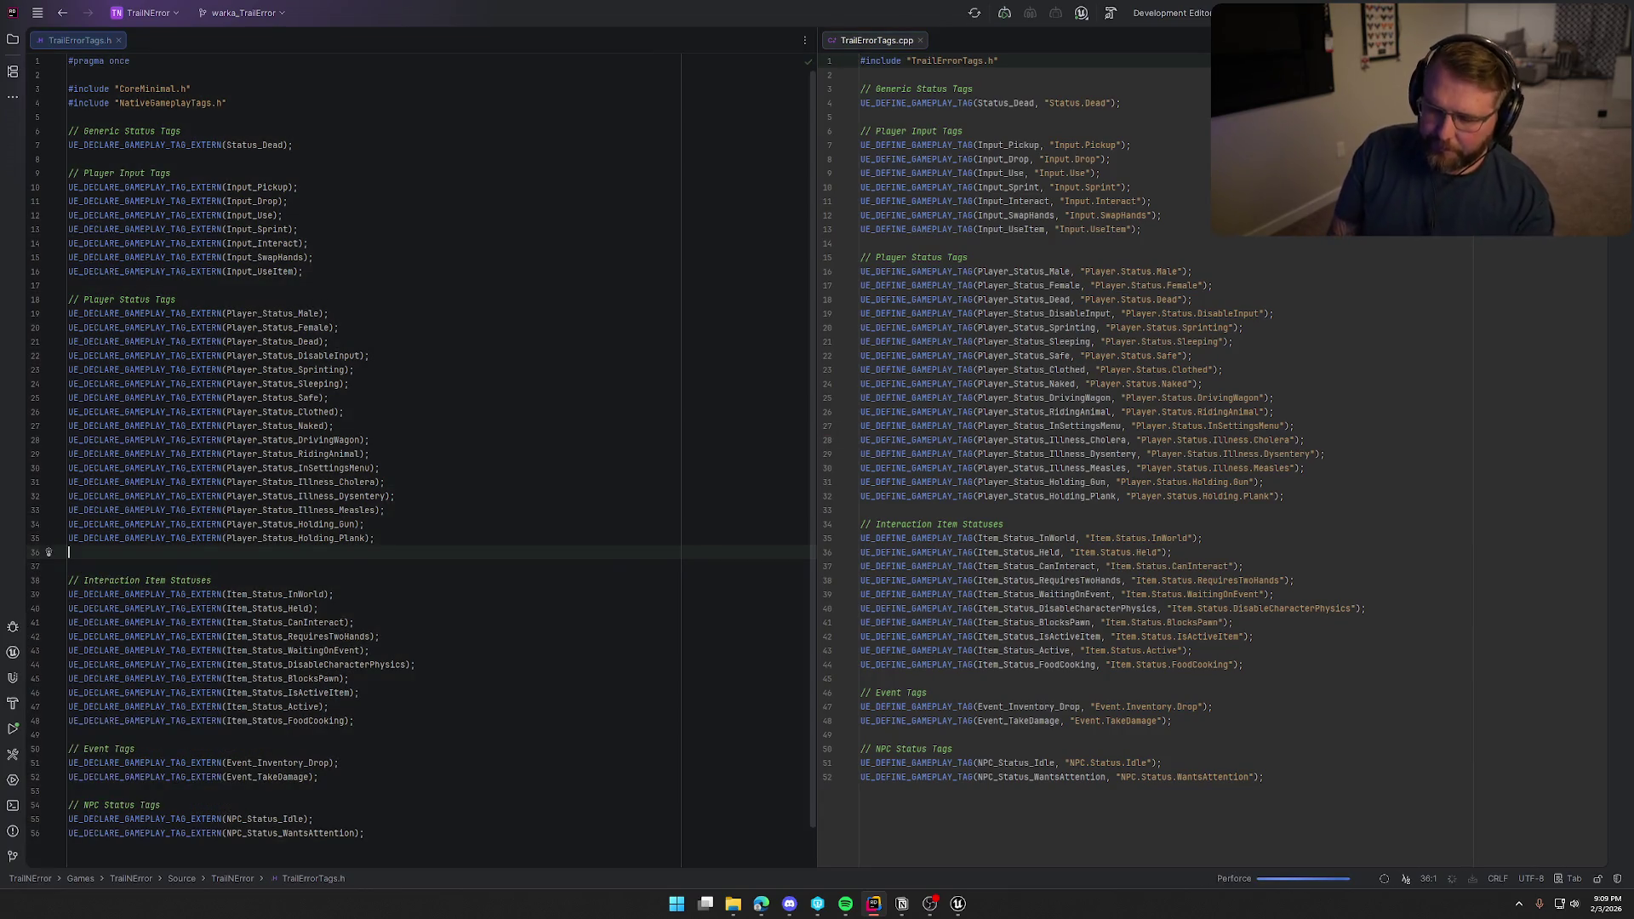
type("UED_")
key("BackSpace")
key("BackSpace")
type("_")
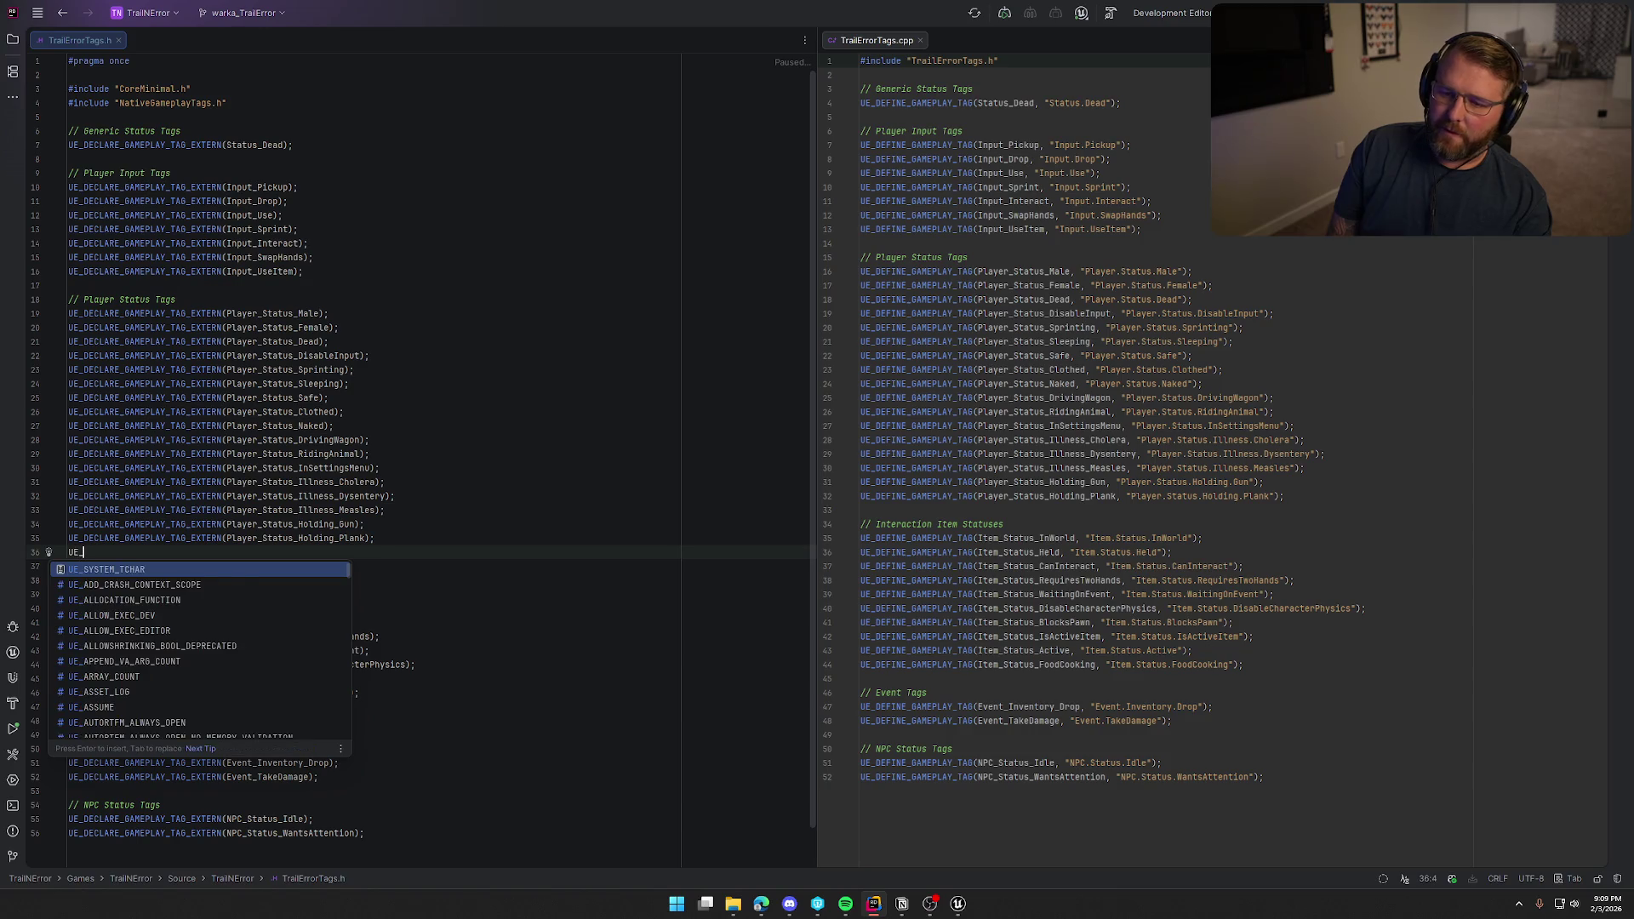
type("DECLARE")
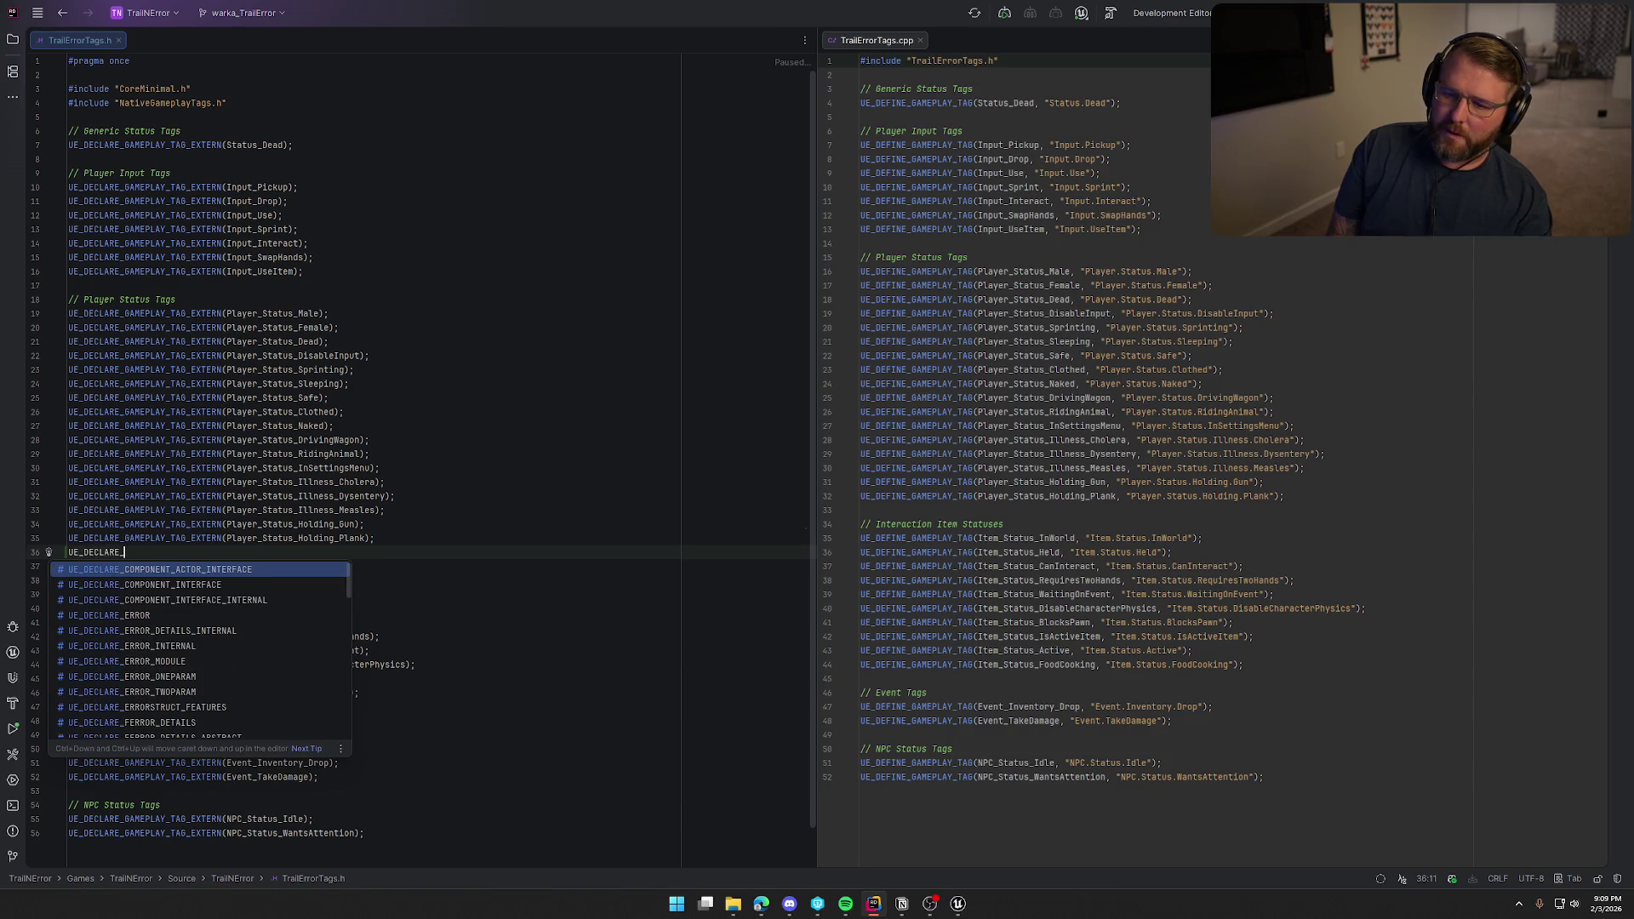
type("G")
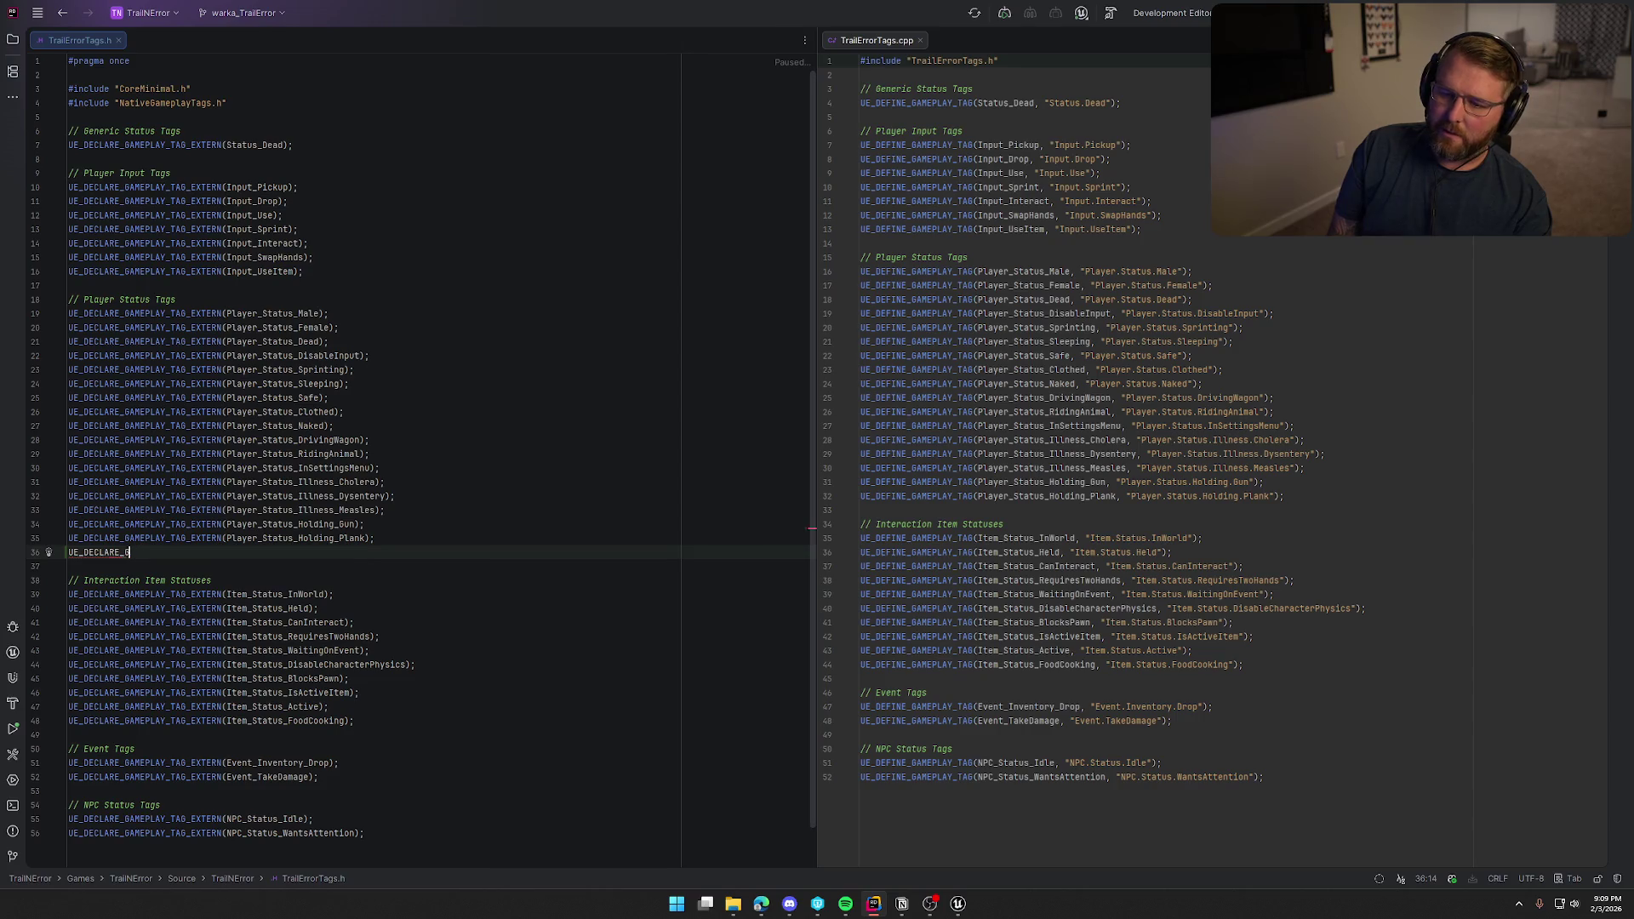
type("AMM")
key("Tab")
key("BackSpace")
key("BackSpace")
key("BackSpace")
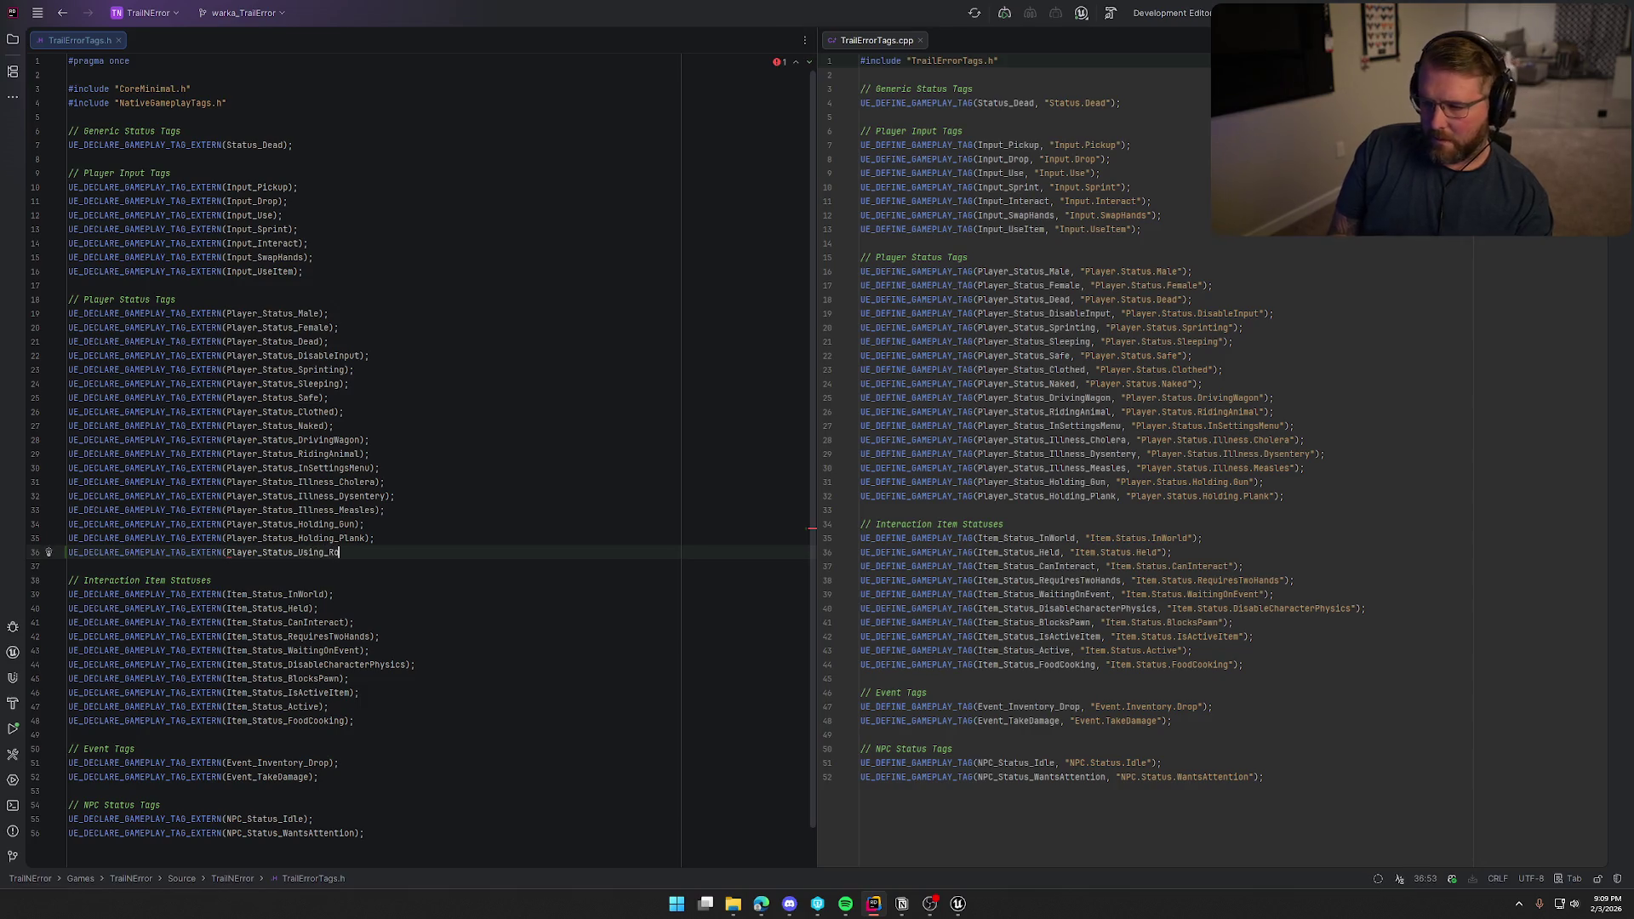
Add a UE_DEFINE_GAMEPLAY_TAG line defining Player.Status.Using.Rope in TrailErrorTags.cpp.
left_click(1310, 496)
key("Return")
key("Tab")
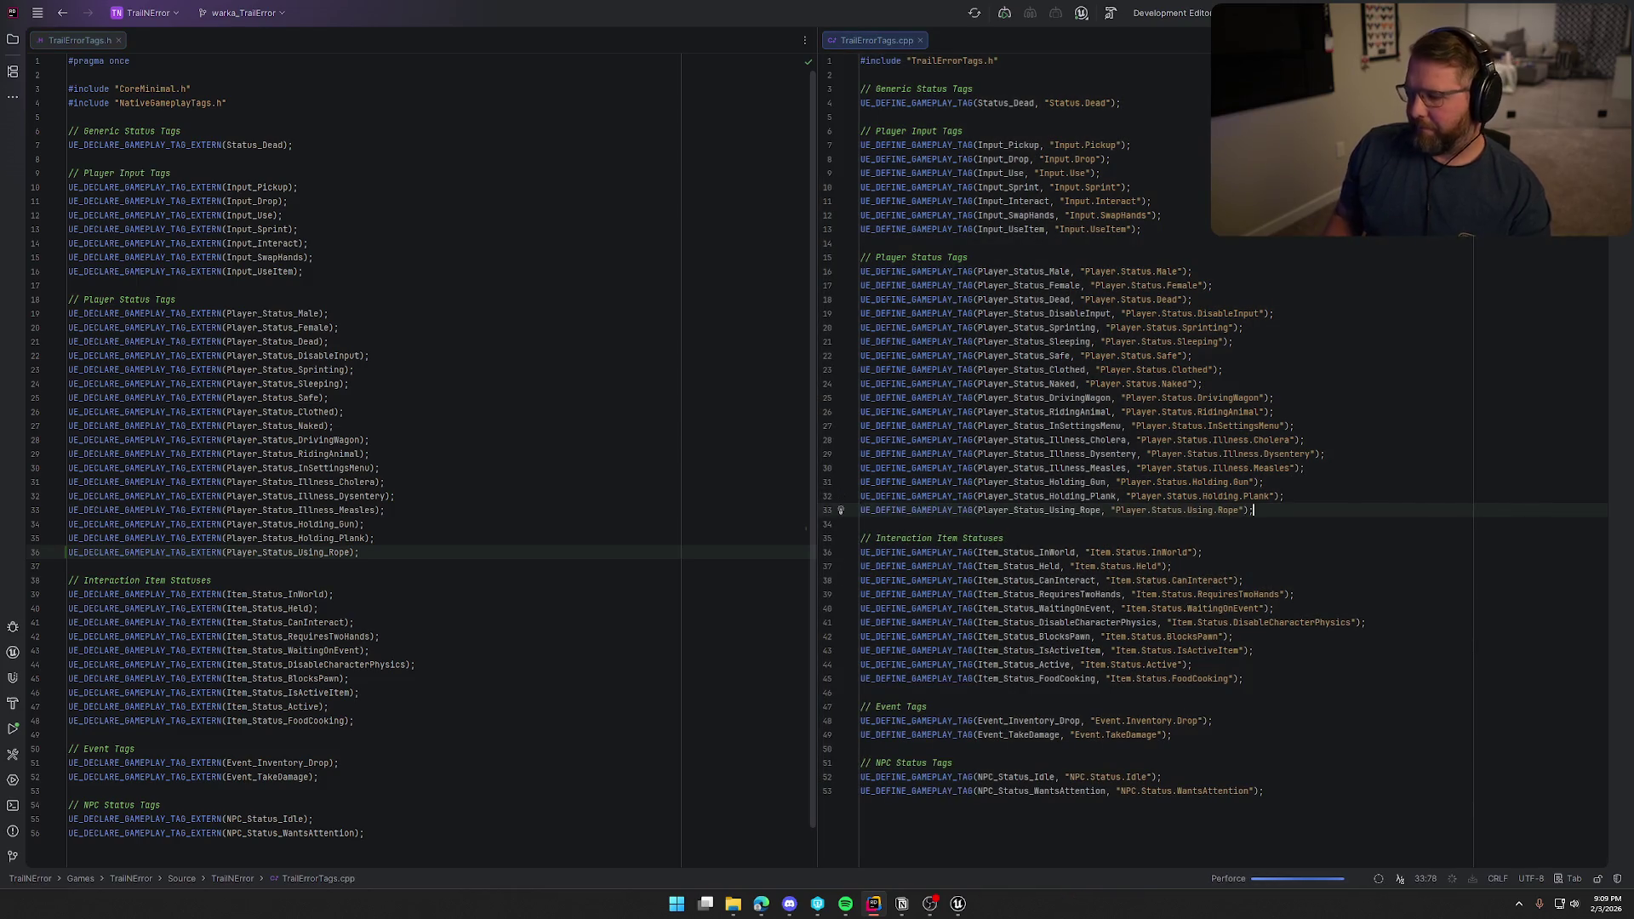
left_click(958, 903)
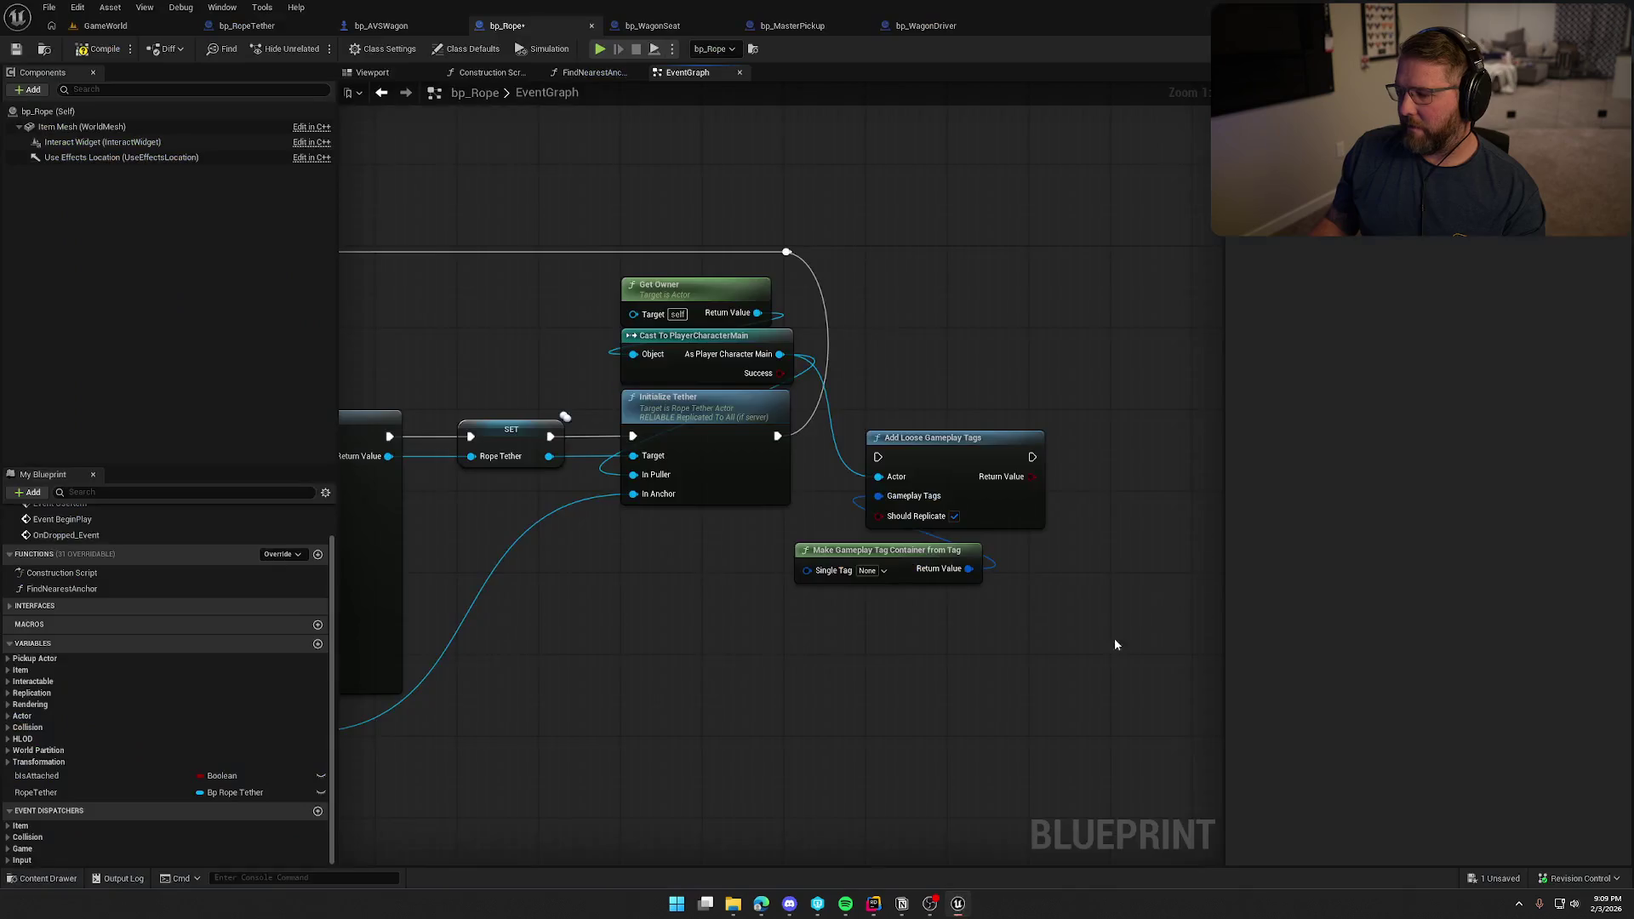
Dismiss the pop-up and rebuild with Ctrl+Shift+B until Build succeeded, then return to Unreal.
left_click(885, 594)
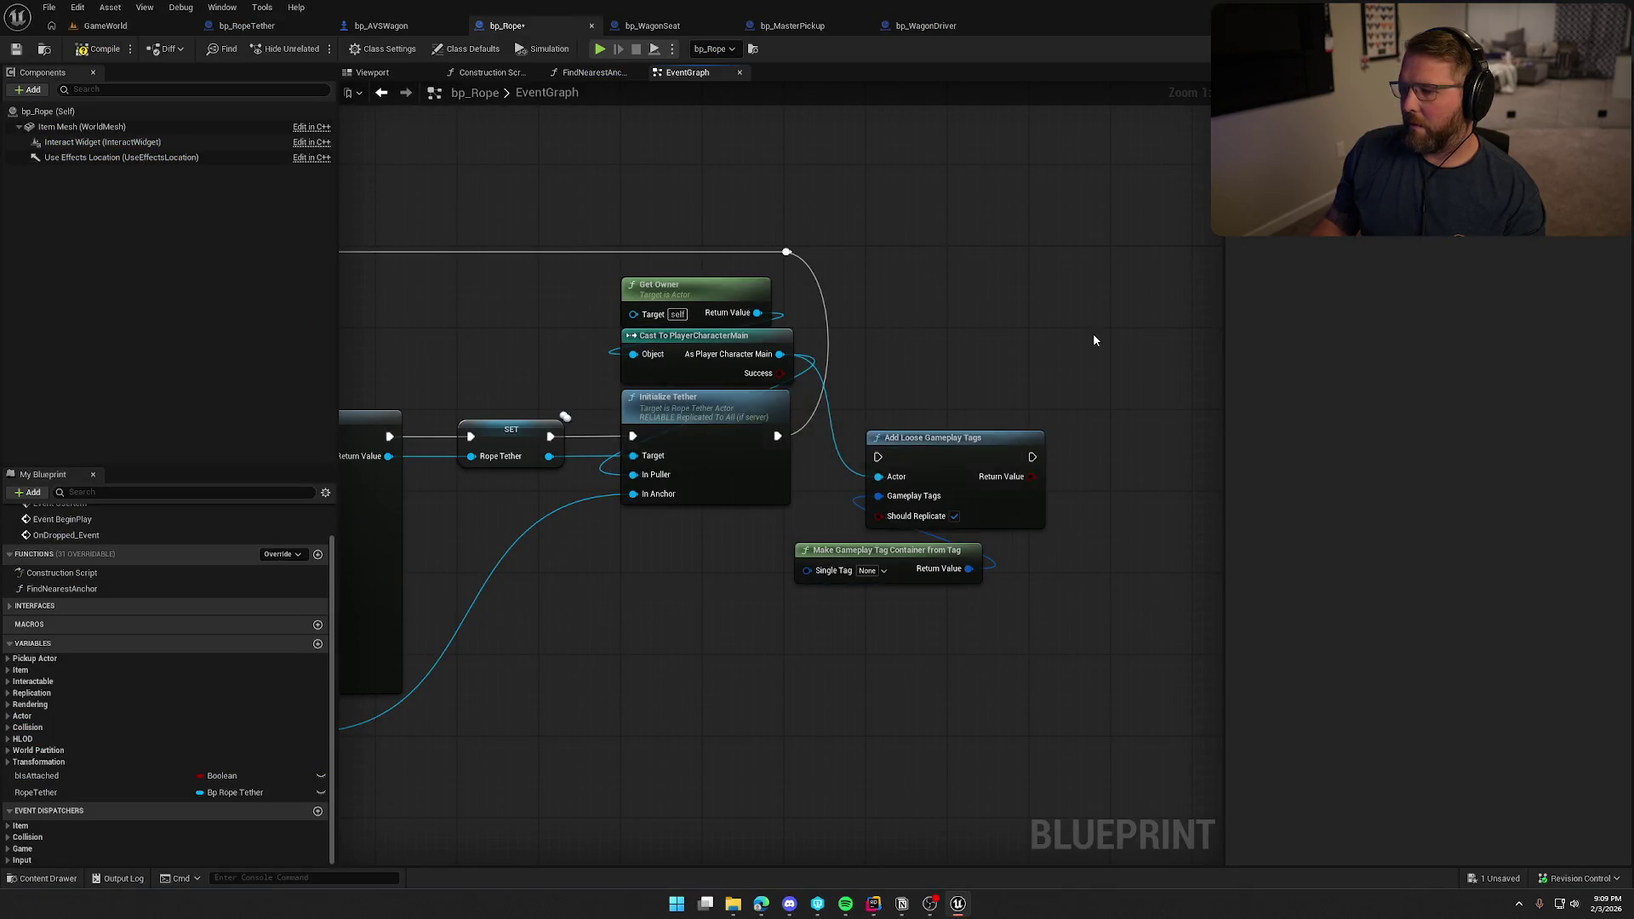
key("alt+Tab")
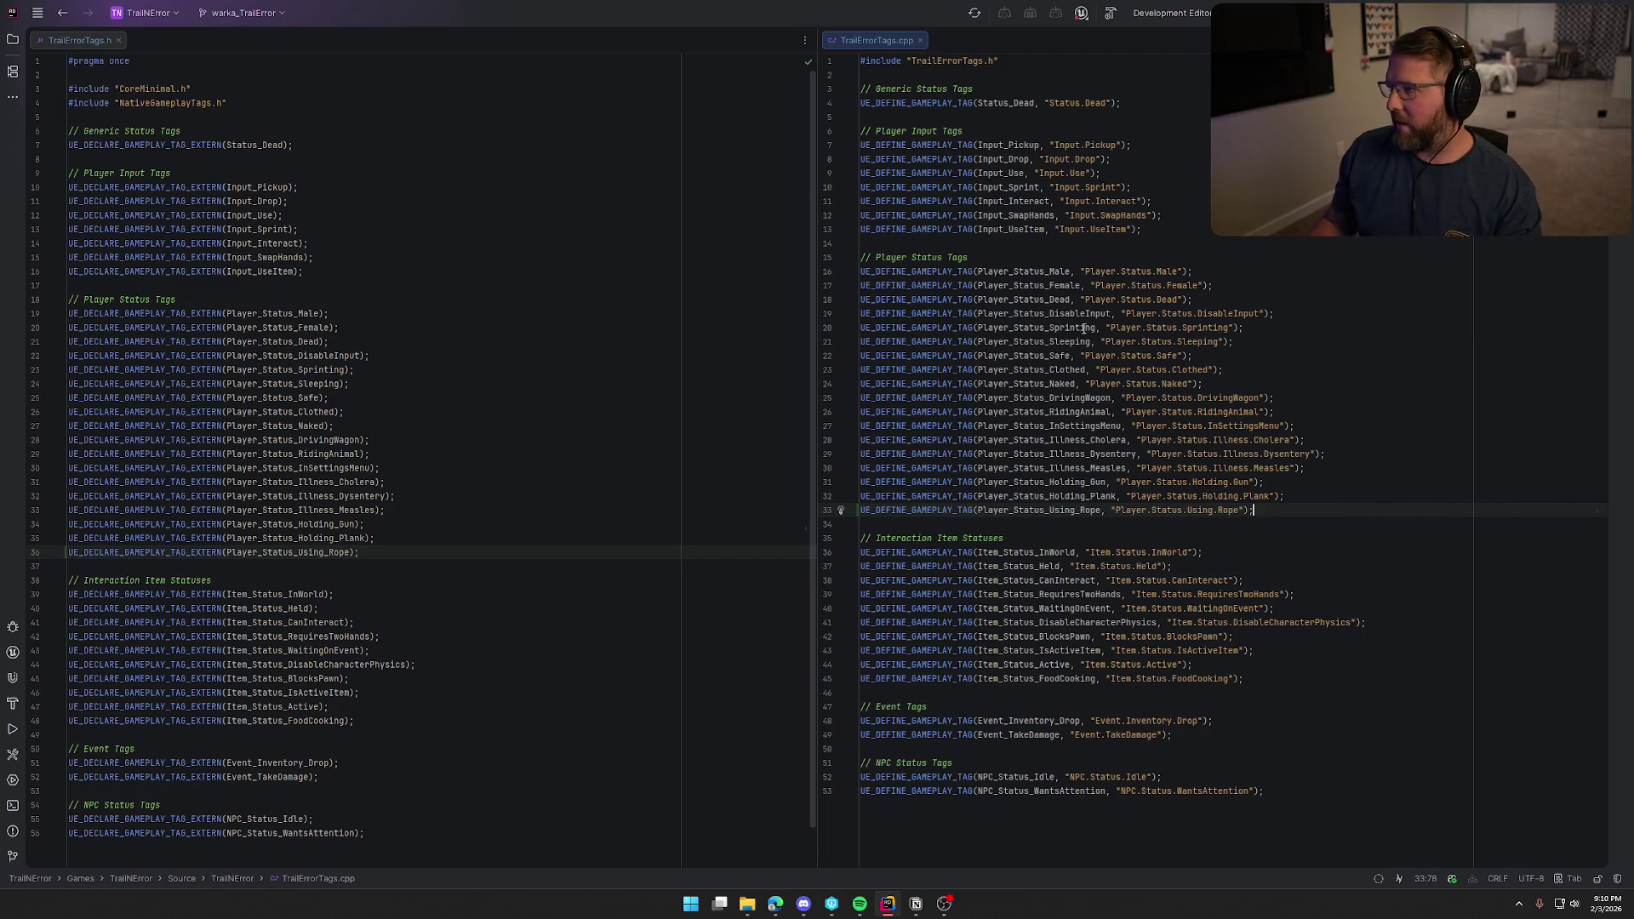
key("ctrl+shift+b")
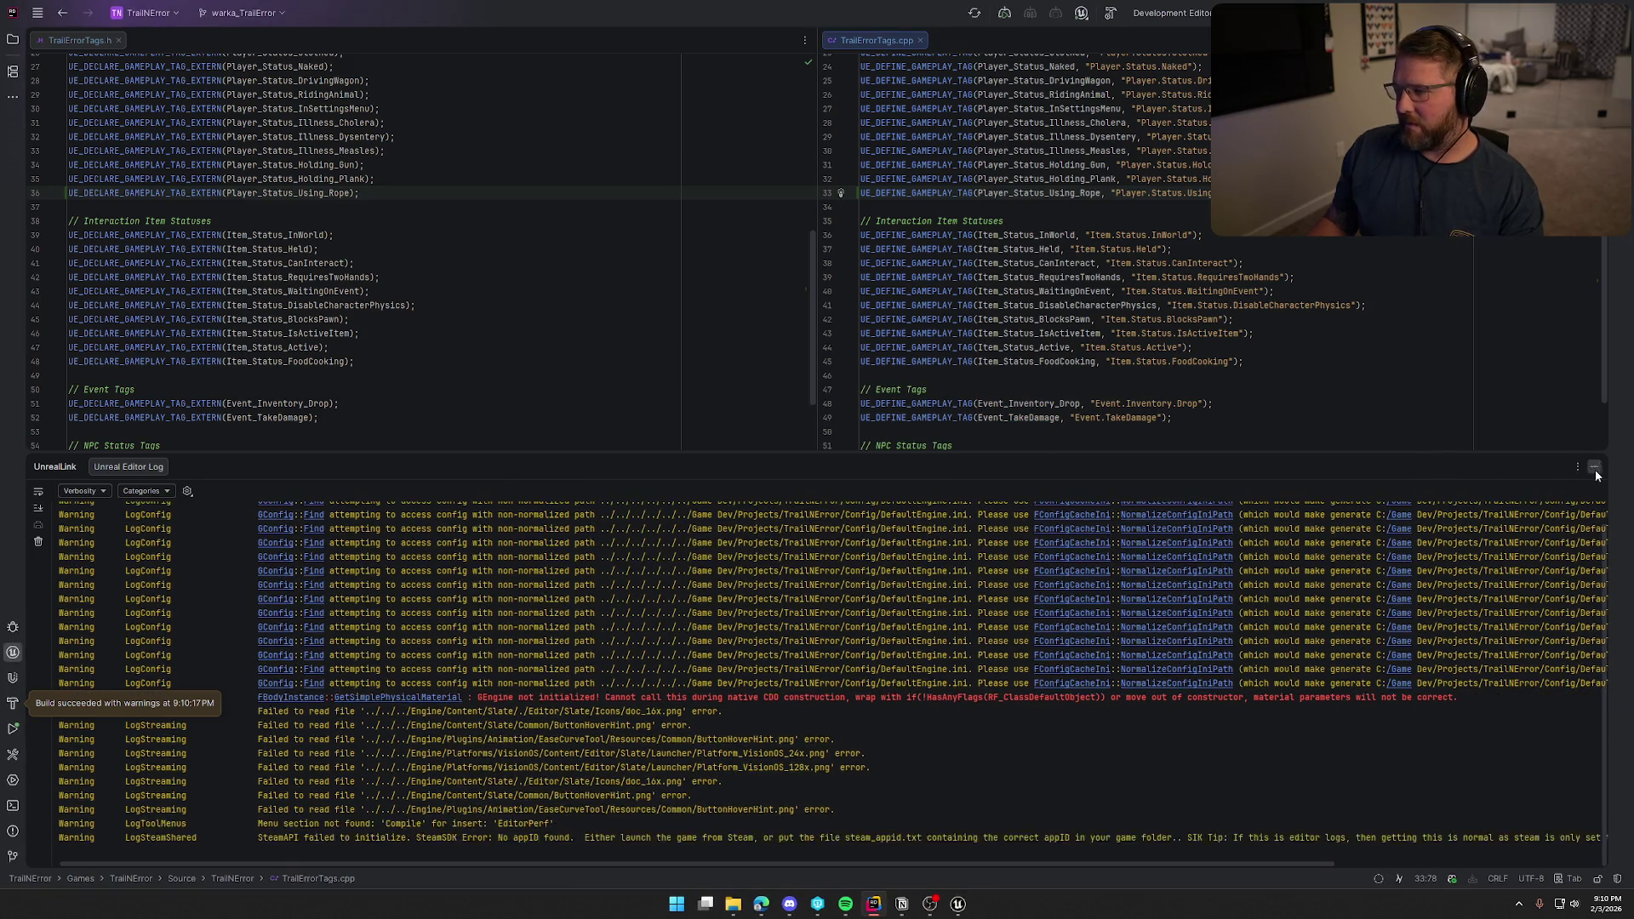
left_click(1594, 467)
left_click(958, 906)
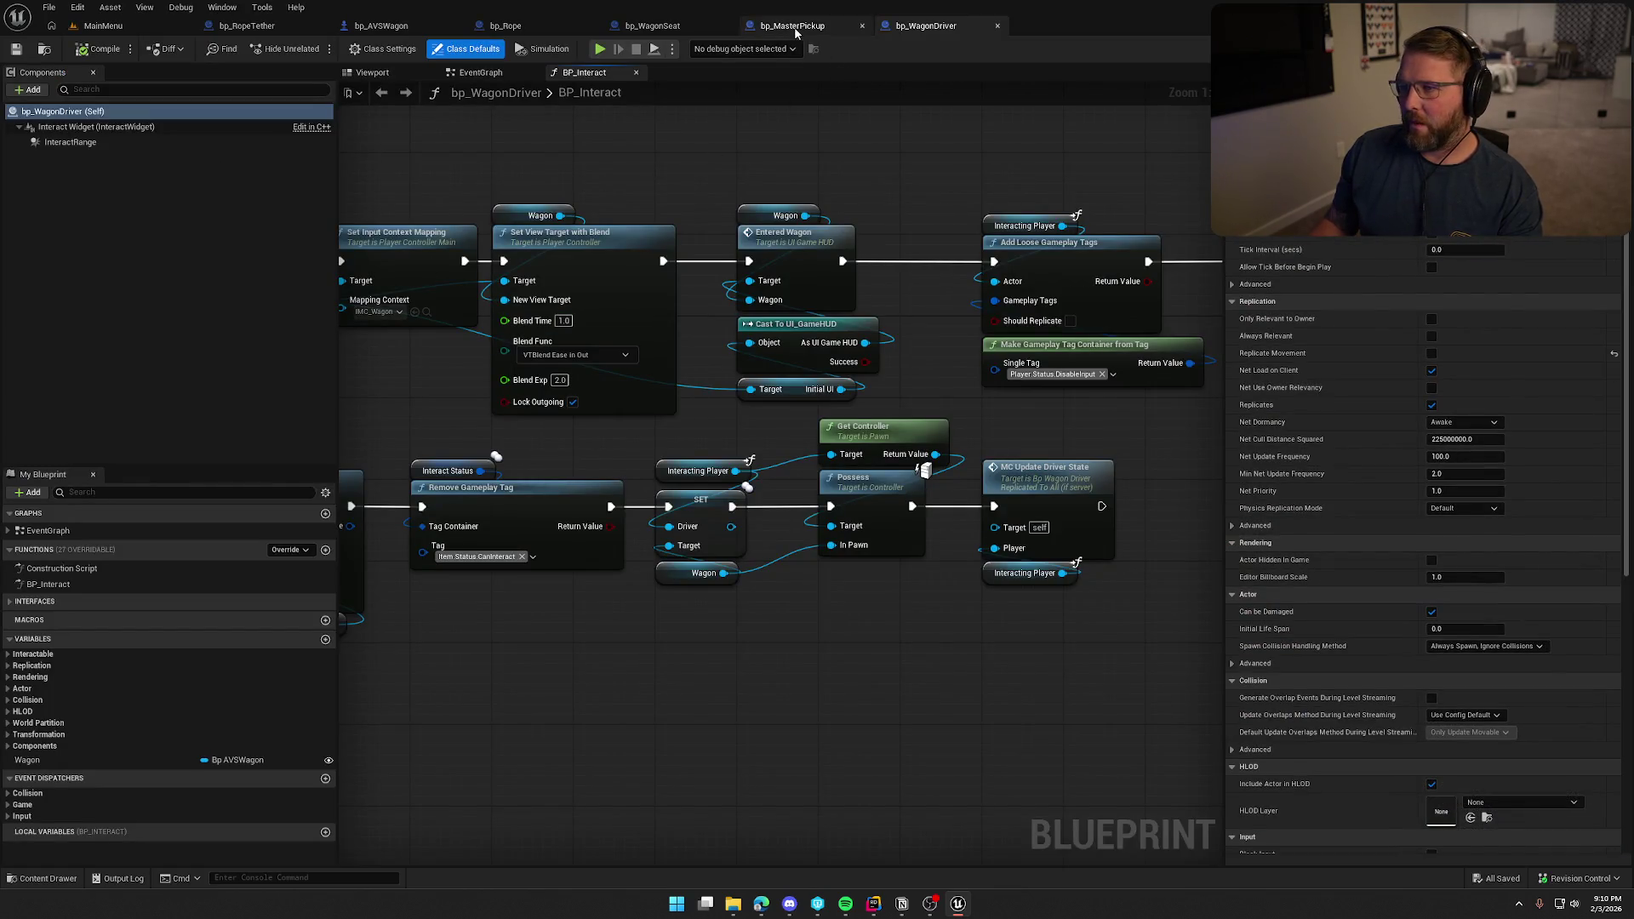
In bp_Rope, set the Single Tag to Player.Status.Using.Rope.
left_click(770, 25)
left_click(443, 26)
left_click(508, 26)
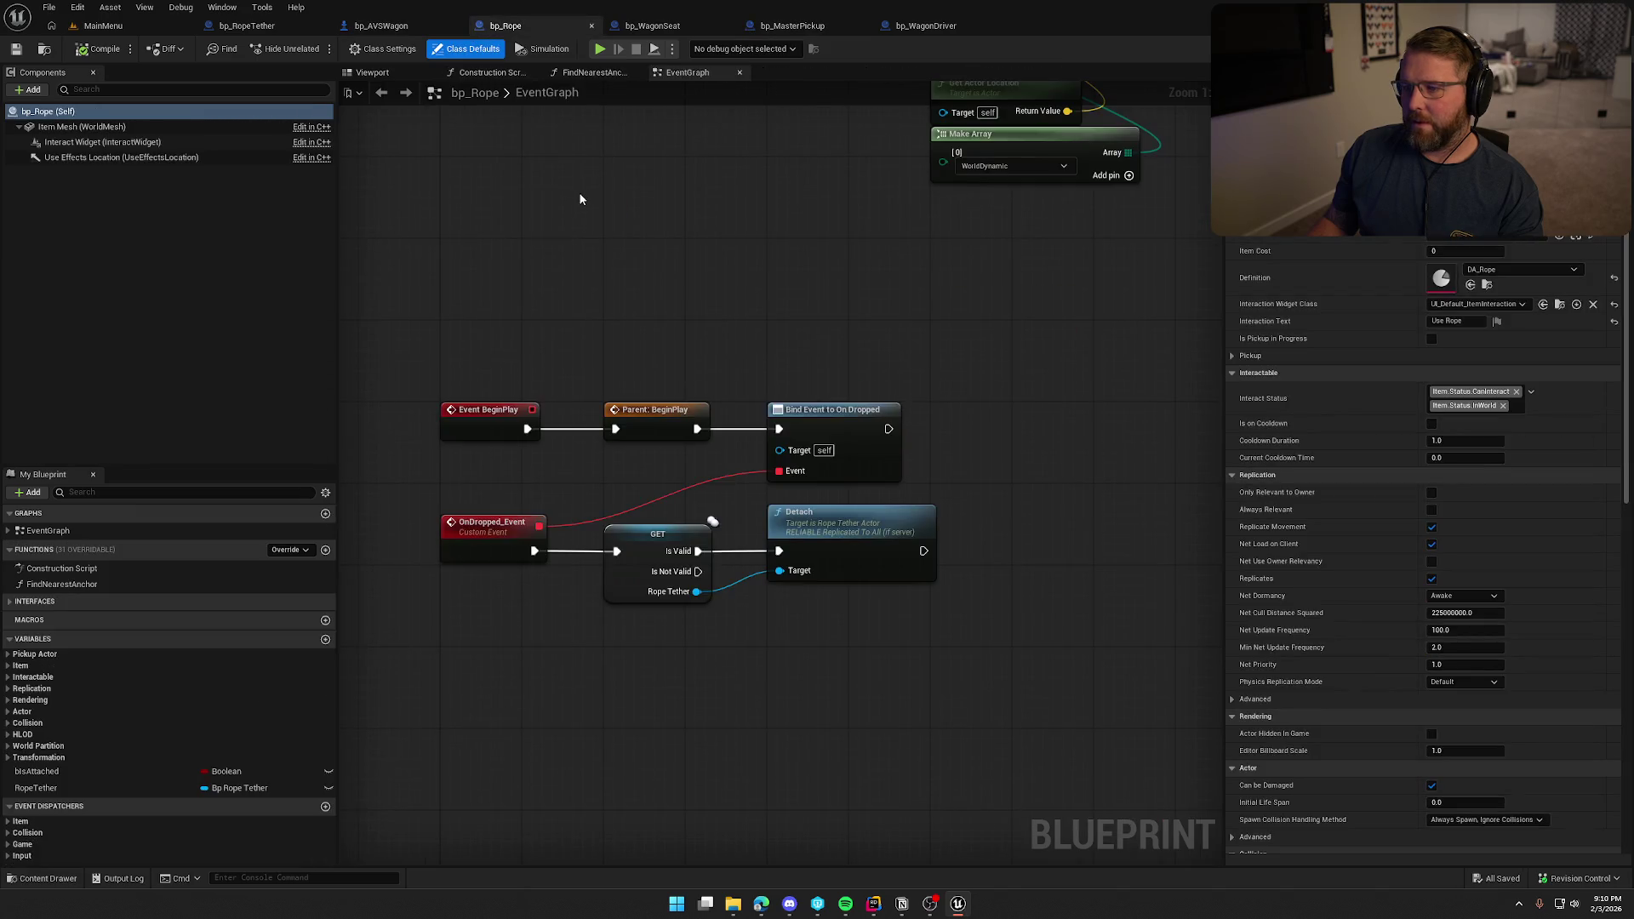
scroll(699, 365, "up", 3)
scroll(700, 517, "up", 5)
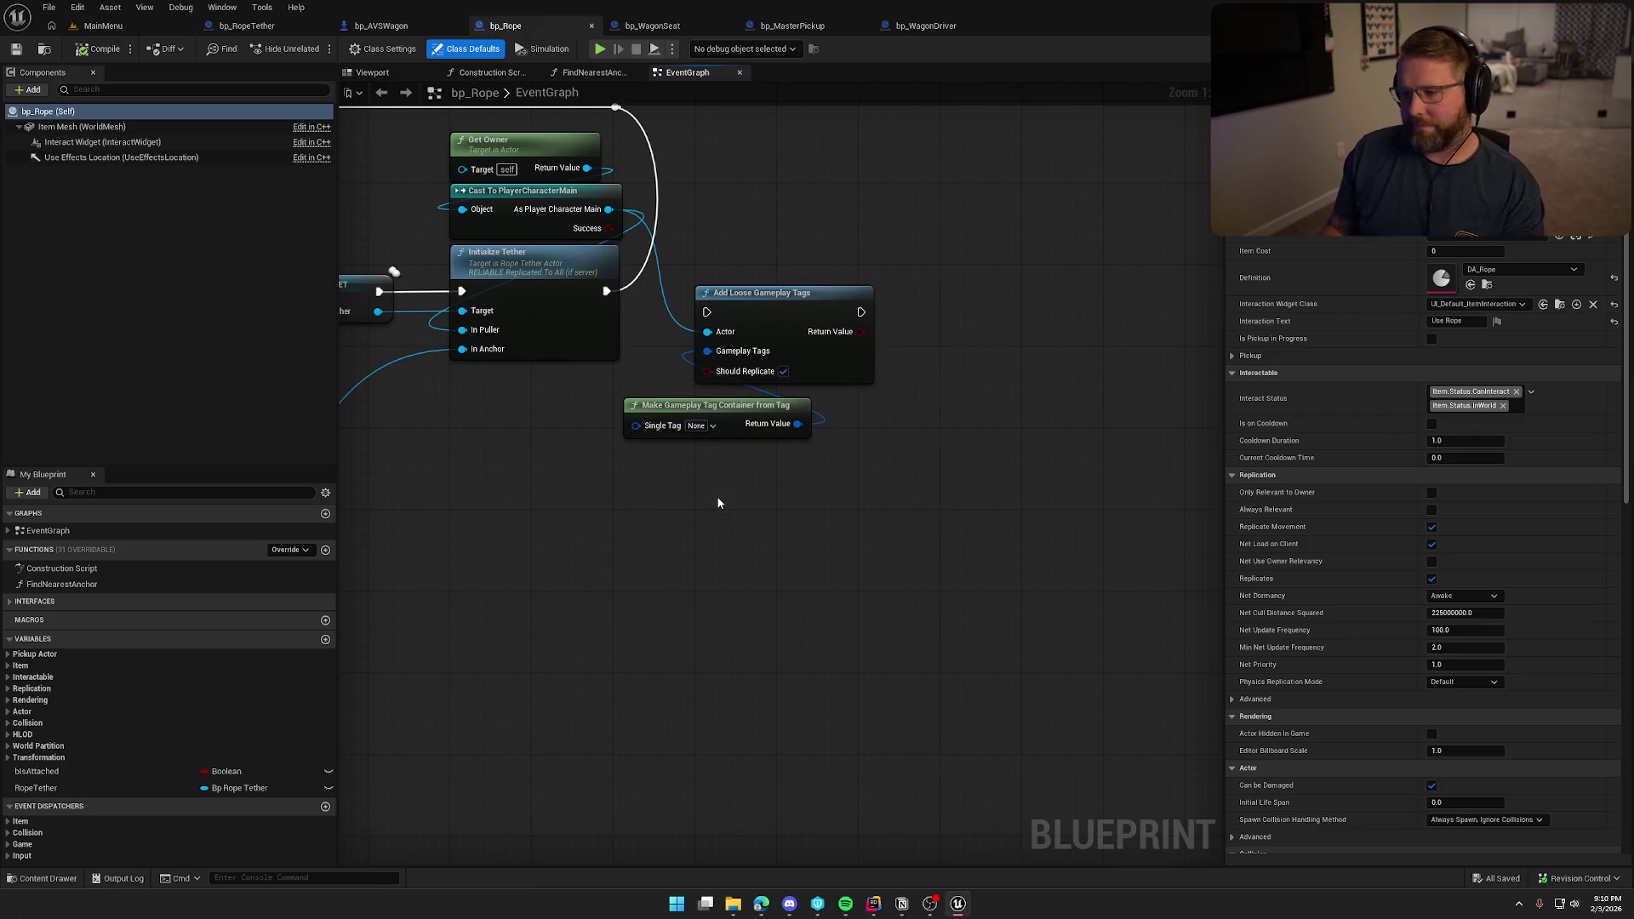
left_click(700, 426)
type("rope")
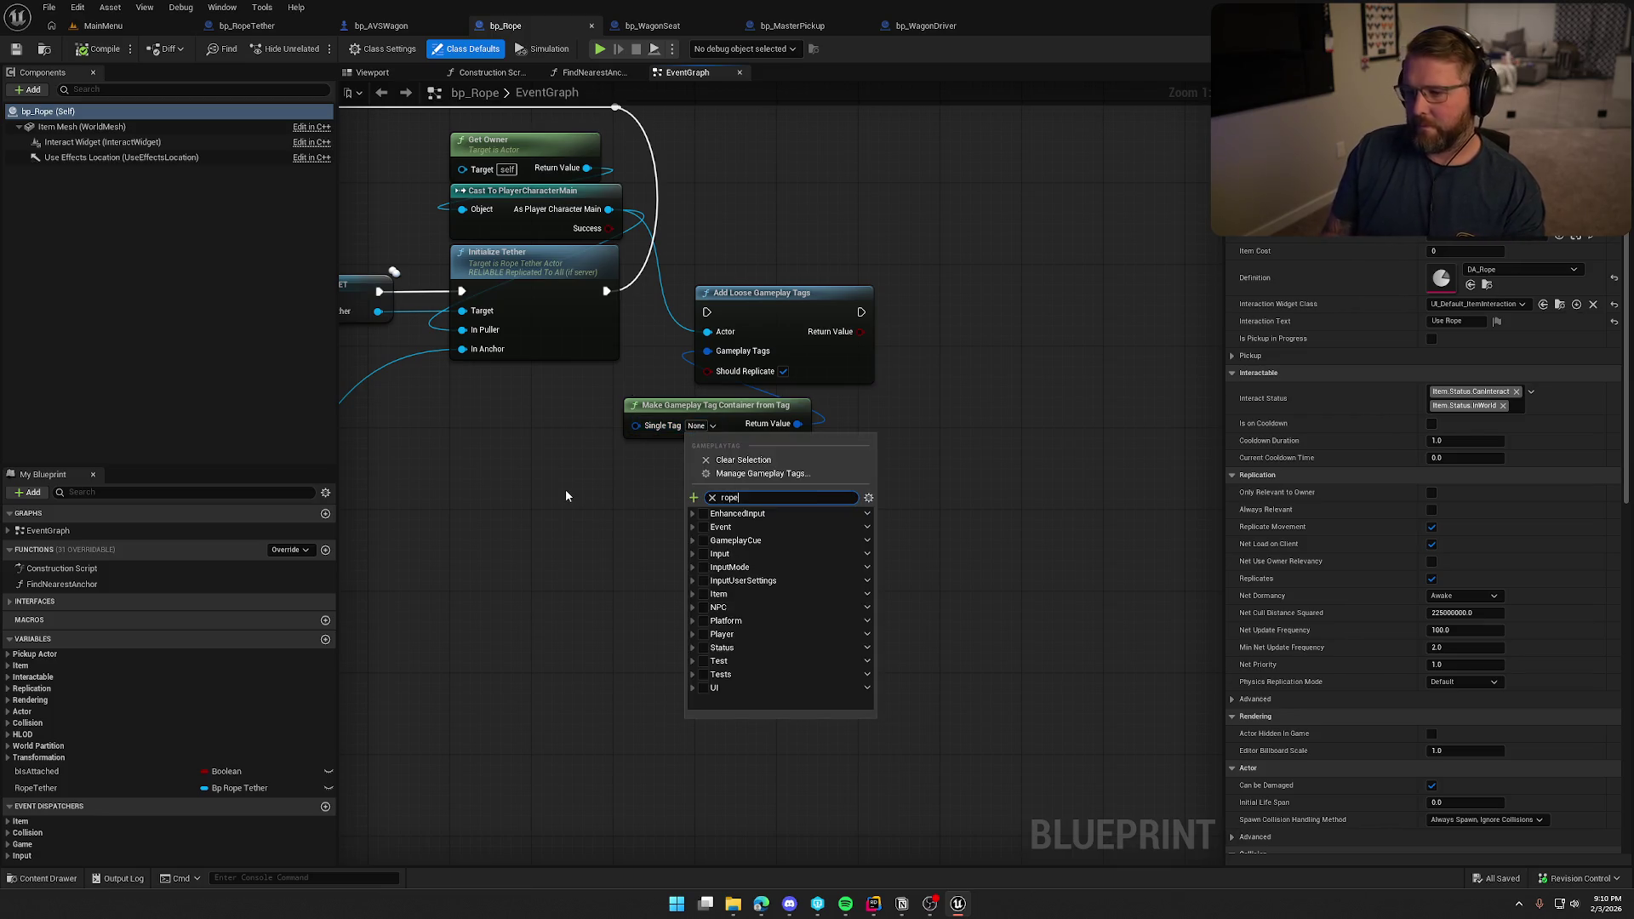
left_click(722, 554)
Place the tag container under Add Loose Gameplay Tags and wire its exec output to the reroute knot.
mouse_move(629, 340)
left_mouse_down()
mouse_move(687, 421)
mouse_move(817, 375)
left_mouse_up()
left_click_drag(808, 489, 878, 457)
mouse_move(919, 374)
left_mouse_down()
mouse_move(672, 189)
mouse_move(917, 190)
left_mouse_up()
left_click(672, 189)
left_click(810, 676)
mouse_move(809, 675)
left_mouse_down()
mouse_move(1179, 700)
mouse_move(955, 630)
mouse_move(1119, 636)
left_mouse_up()
Move the player cast and Get Owner nodes below Initialize Tether.
left_click_drag(943, 673, 975, 674)
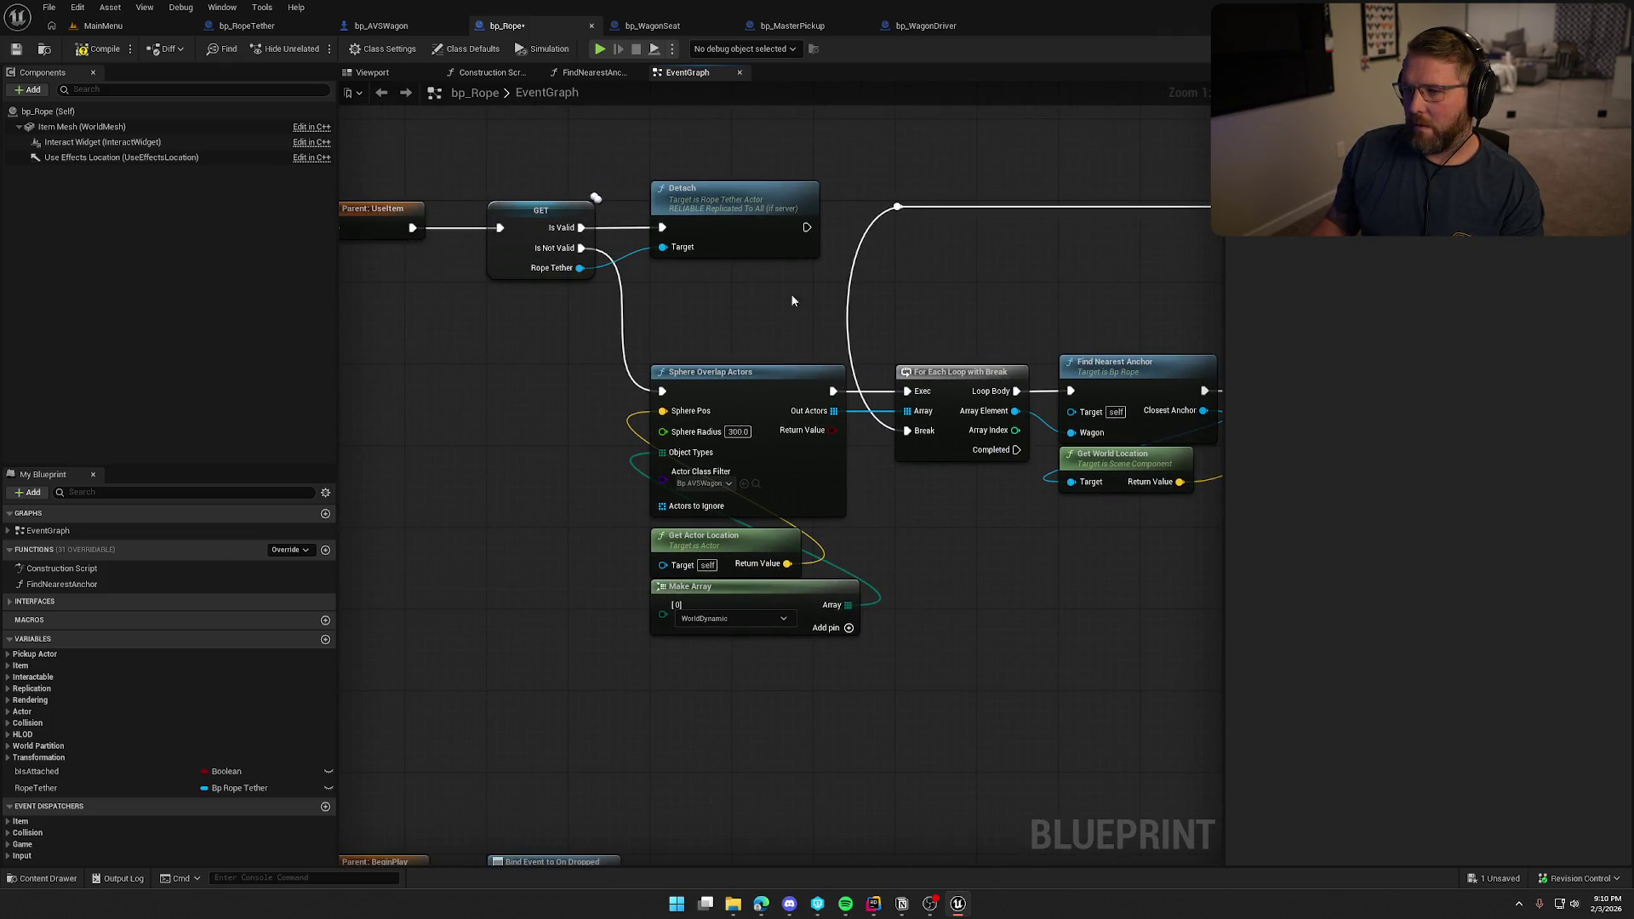
left_click_drag(982, 600, 671, 641)
scroll(830, 625, "down", 2)
scroll(609, 570, "down", 2)
scroll(815, 591, "up", 4)
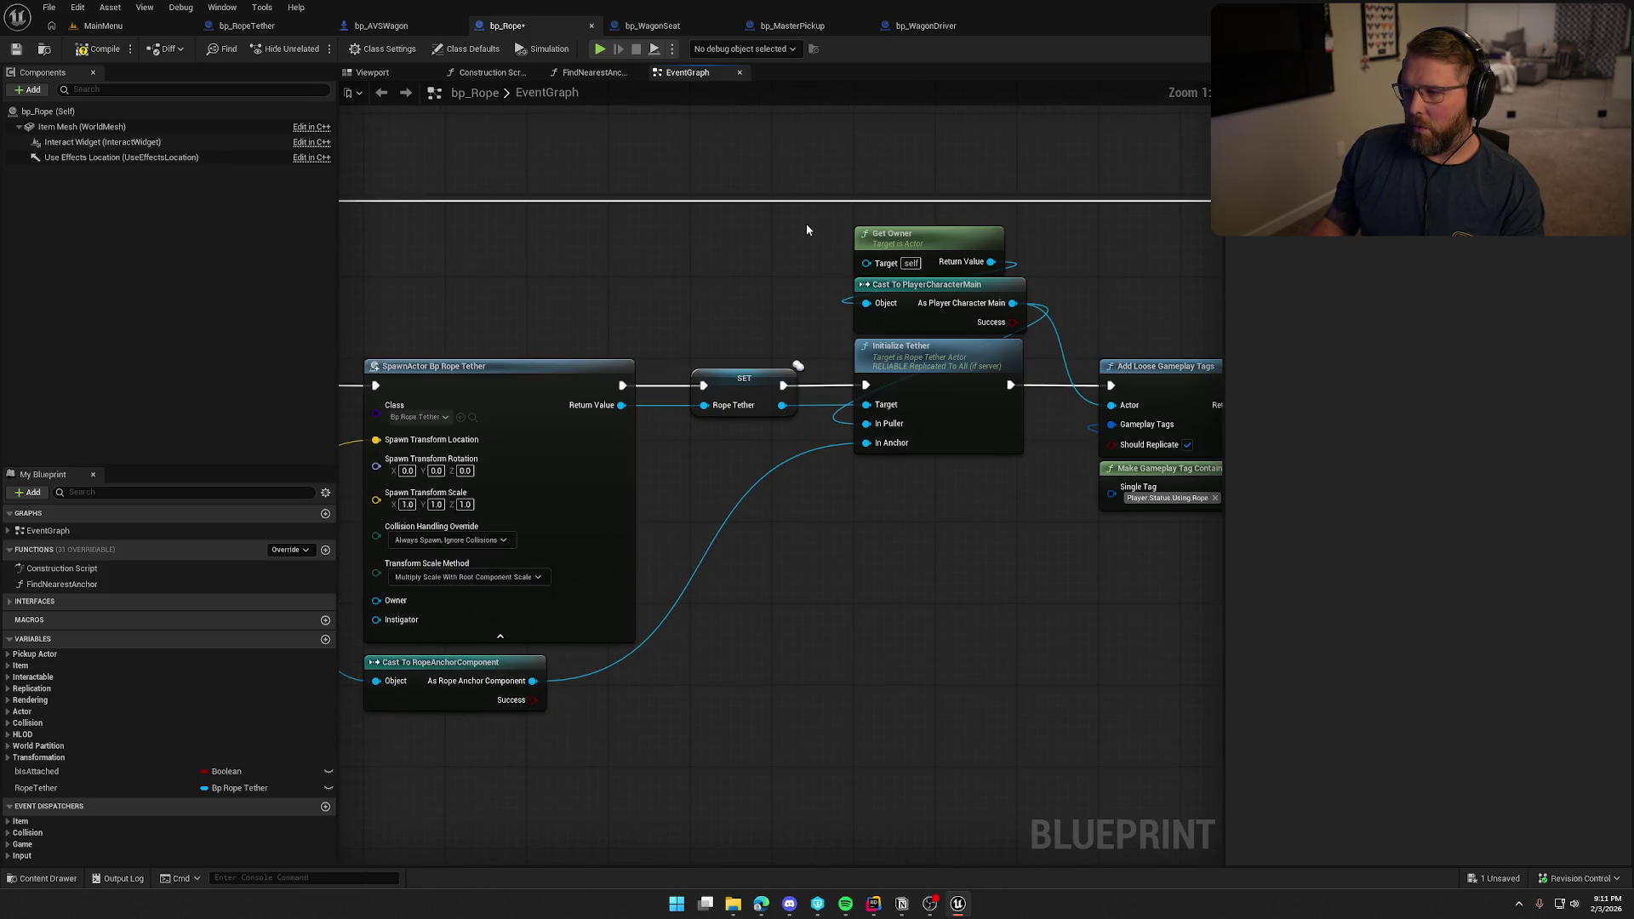
left_click_drag(900, 242, 910, 528)
left_click_drag(929, 311, 925, 485)
left_click_drag(936, 543, 936, 558)
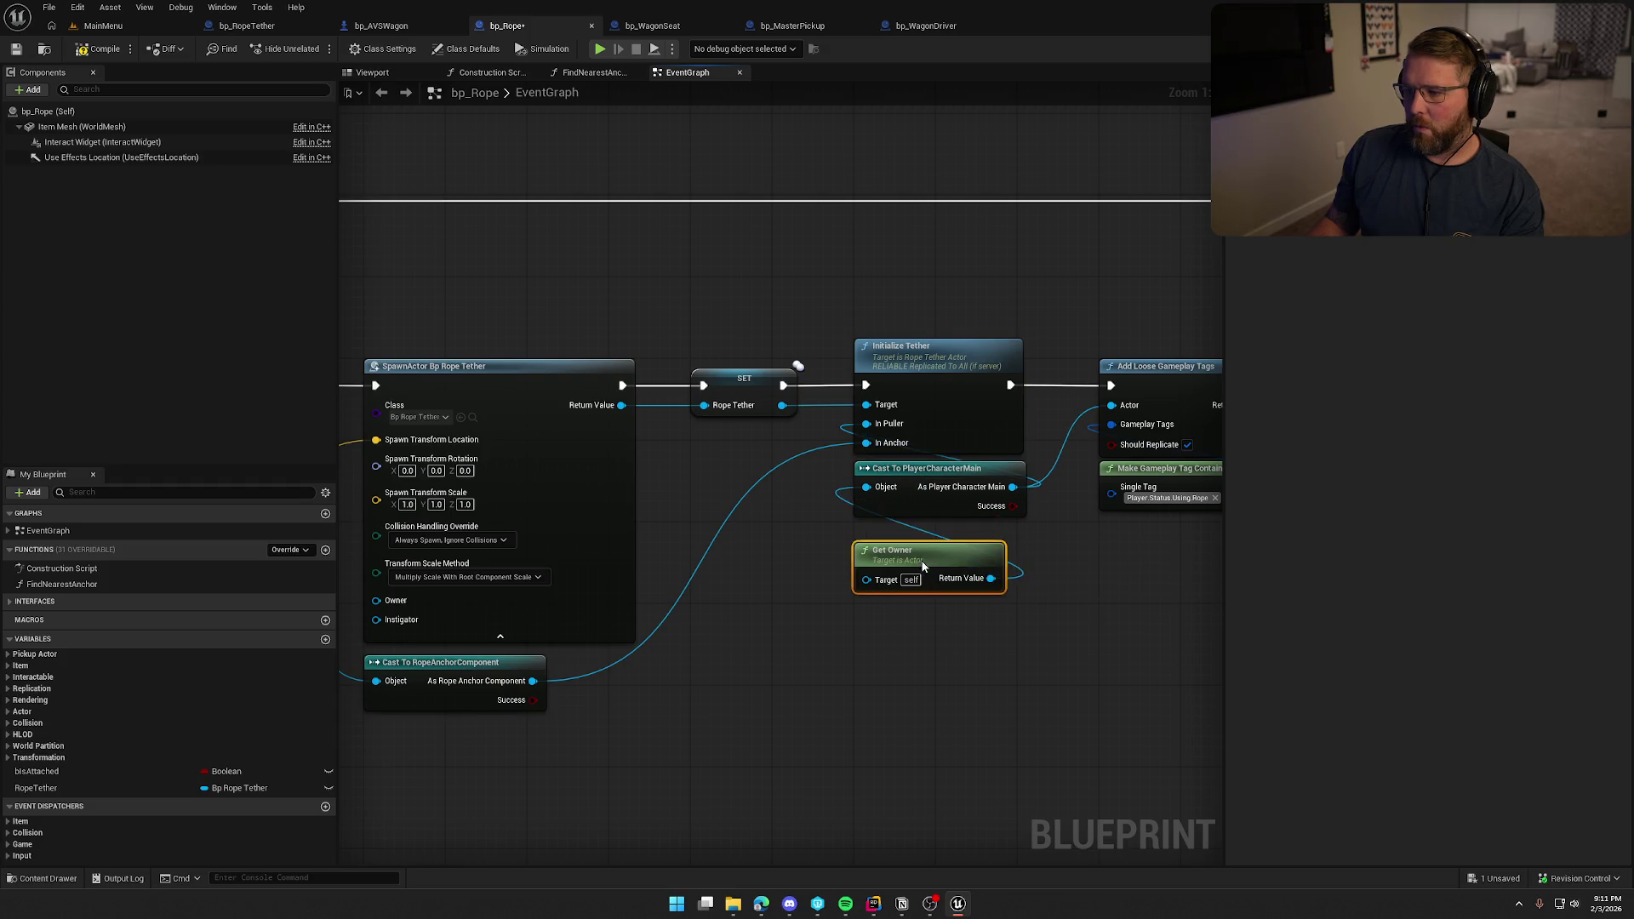
Straighten the loop-back wire by aligning its two reroute knots.
scroll(851, 595, "down", 1)
mouse_move(851, 596)
left_mouse_down()
mouse_move(706, 625)
mouse_move(970, 655)
mouse_move(1059, 629)
mouse_move(980, 535)
mouse_move(851, 432)
left_mouse_up()
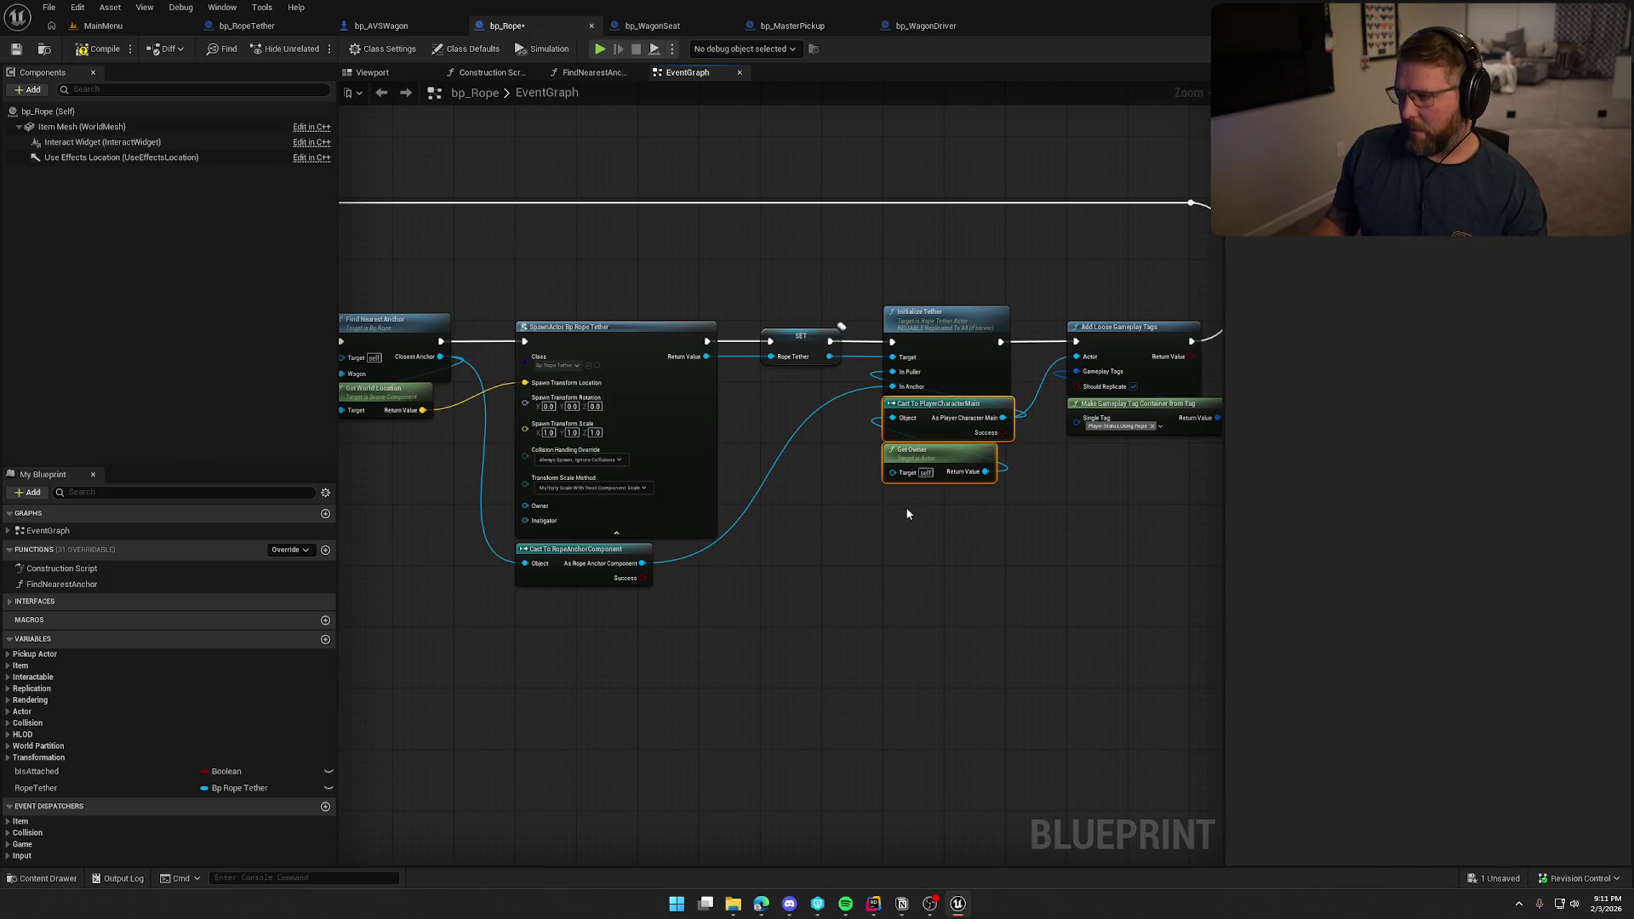
scroll(972, 524, "down", 1)
scroll(1037, 556, "up", 1)
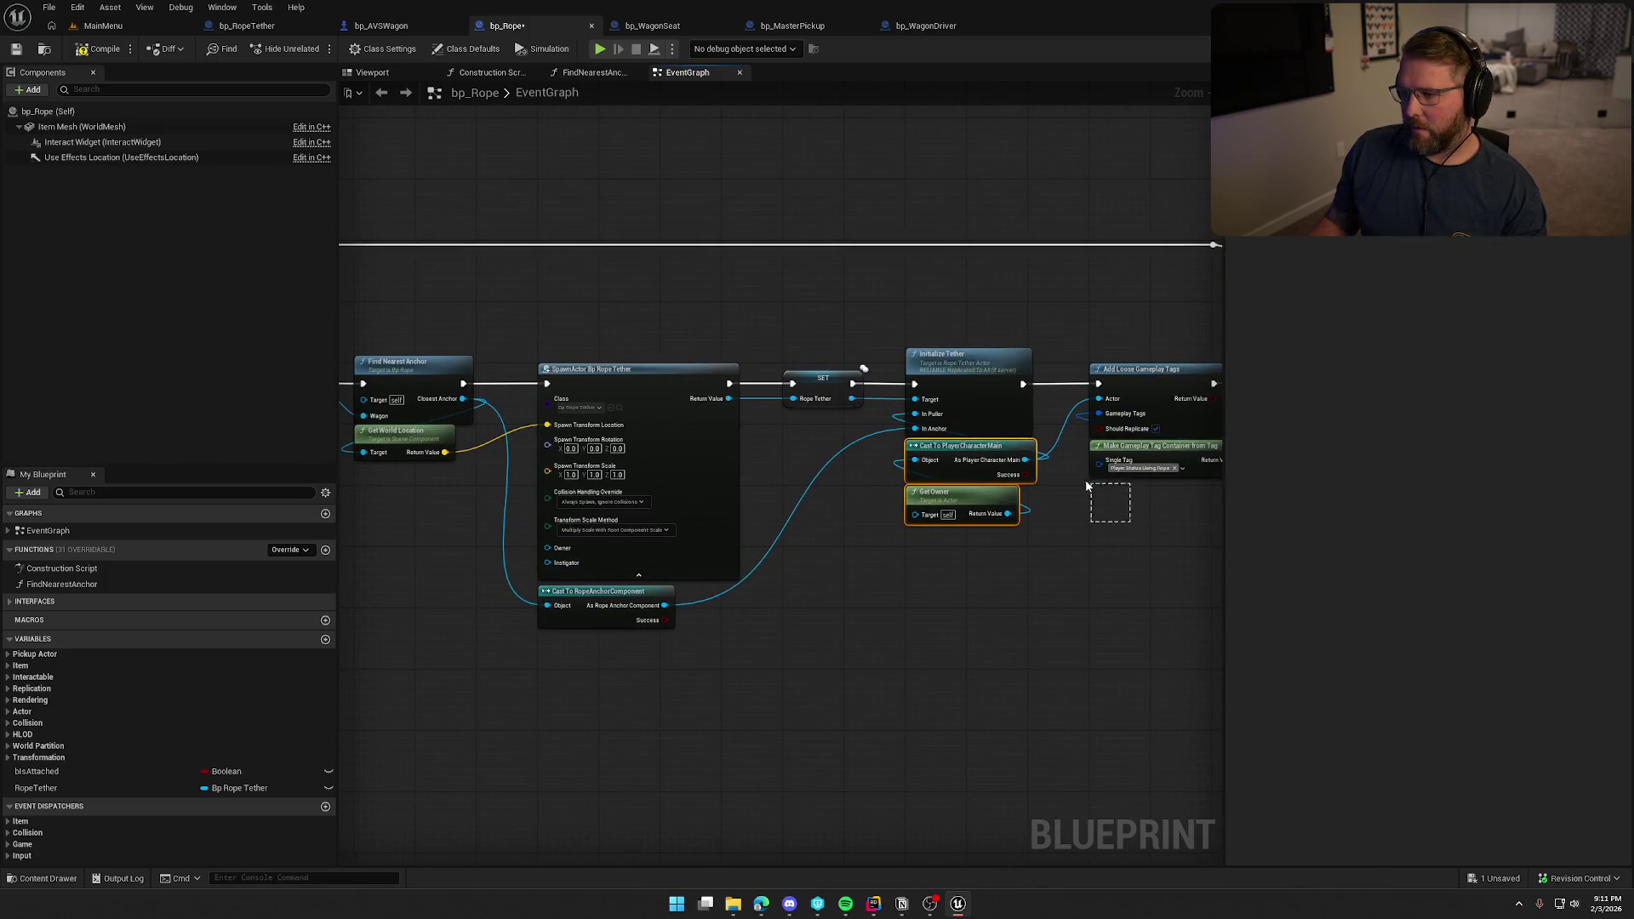
mouse_move(867, 565)
left_mouse_down()
mouse_move(740, 324)
mouse_move(557, 223)
mouse_move(669, 341)
left_mouse_up()
scroll(728, 403, "down", 3)
mouse_move(452, 320)
left_mouse_down()
mouse_move(1079, 415)
mouse_move(1120, 317)
left_mouse_up()
key("q")
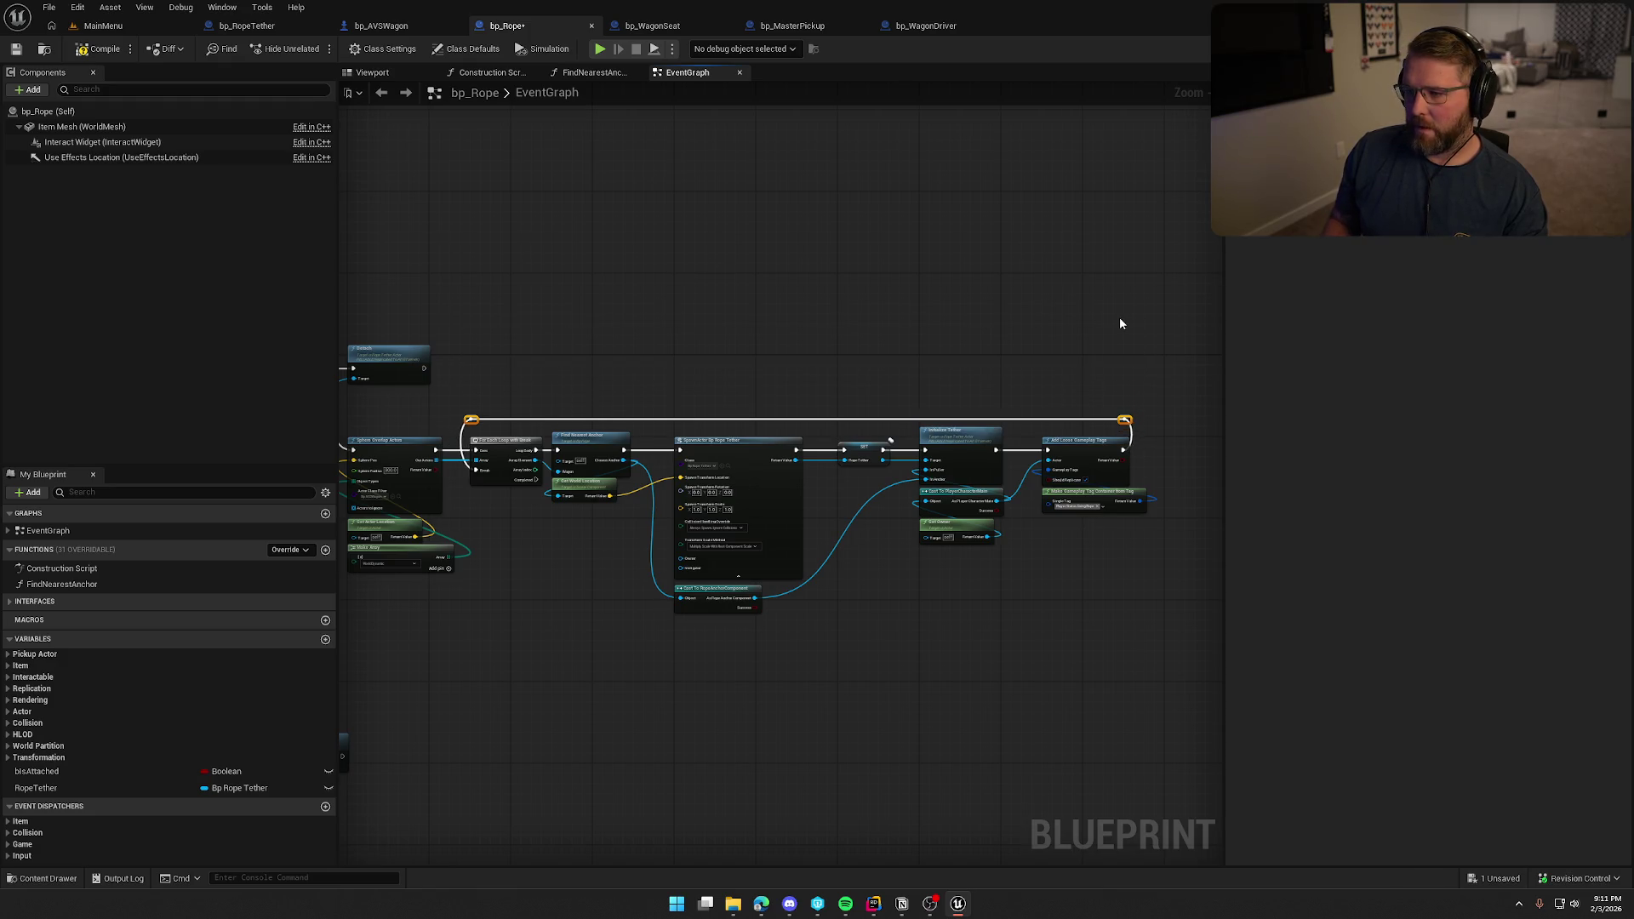
scroll(614, 367, "up", 4)
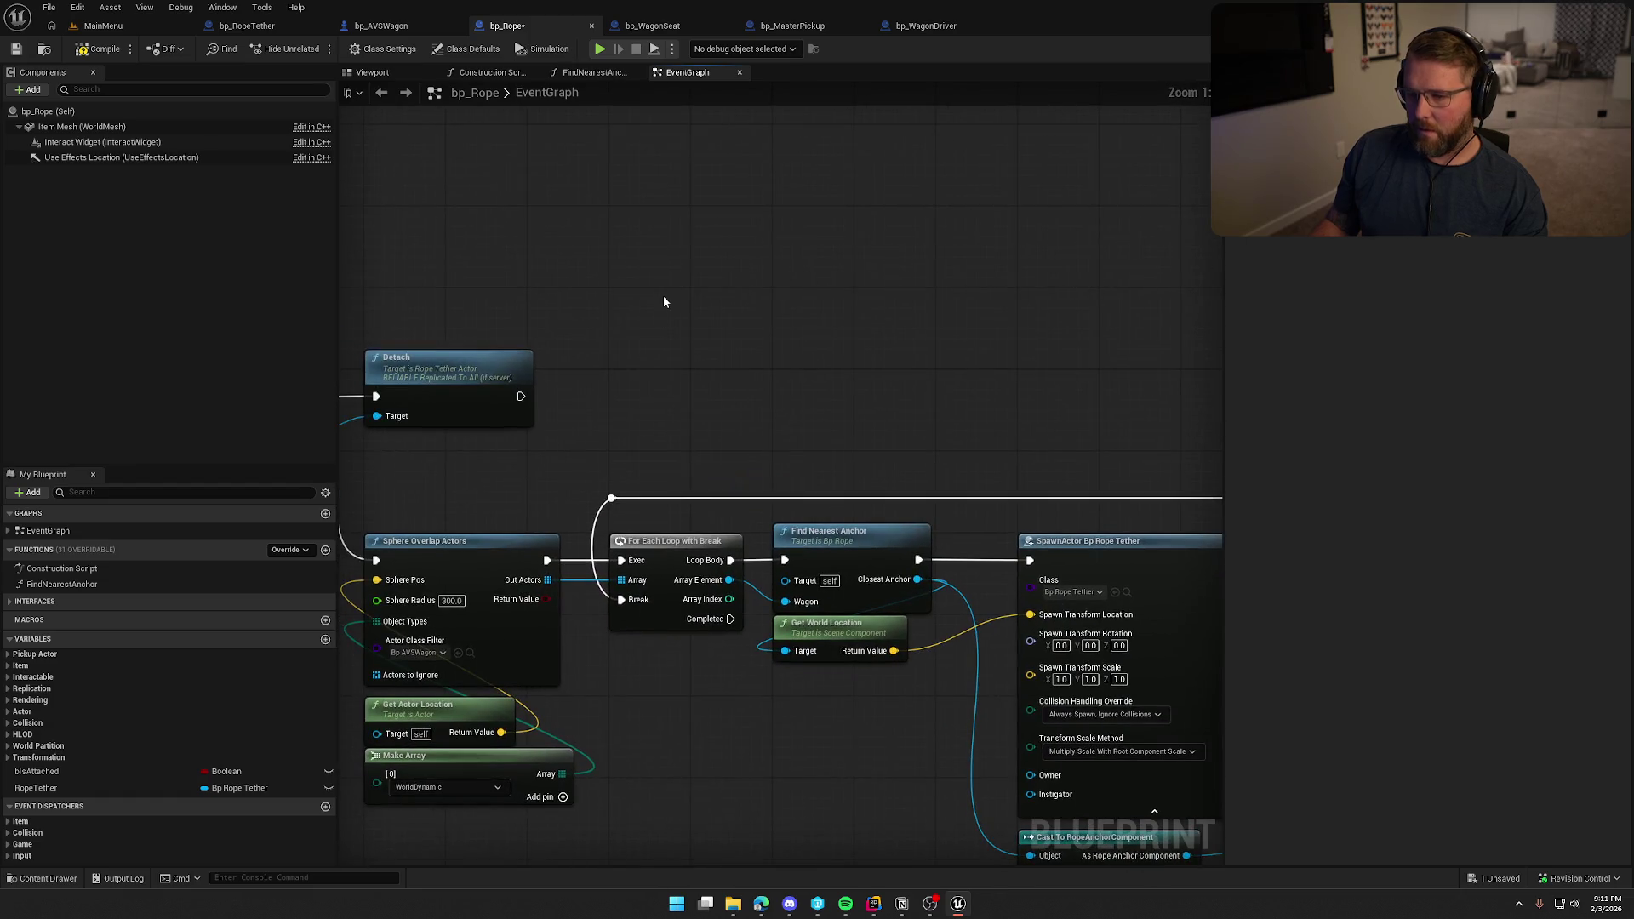
Paste the owner, cast and tag nodes and add a replicated Remove Loose Gameplay Tags fed by the tag container.
key("ctrl+v")
right_click(662, 293)
key("Escape")
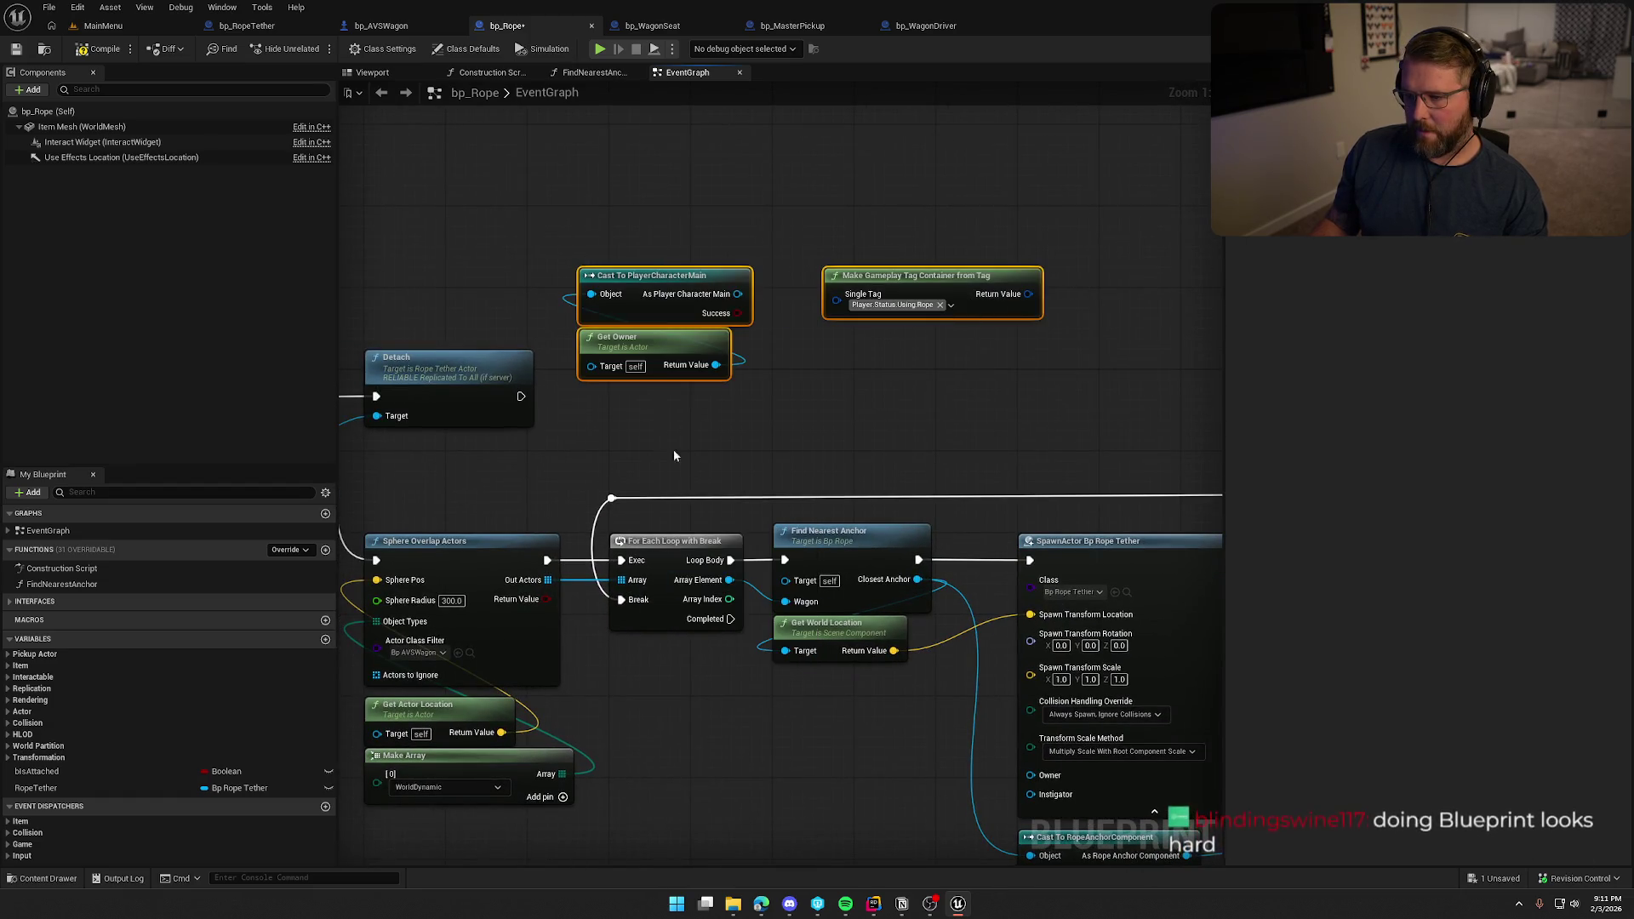
left_click_drag(737, 294, 821, 350)
type("remo")
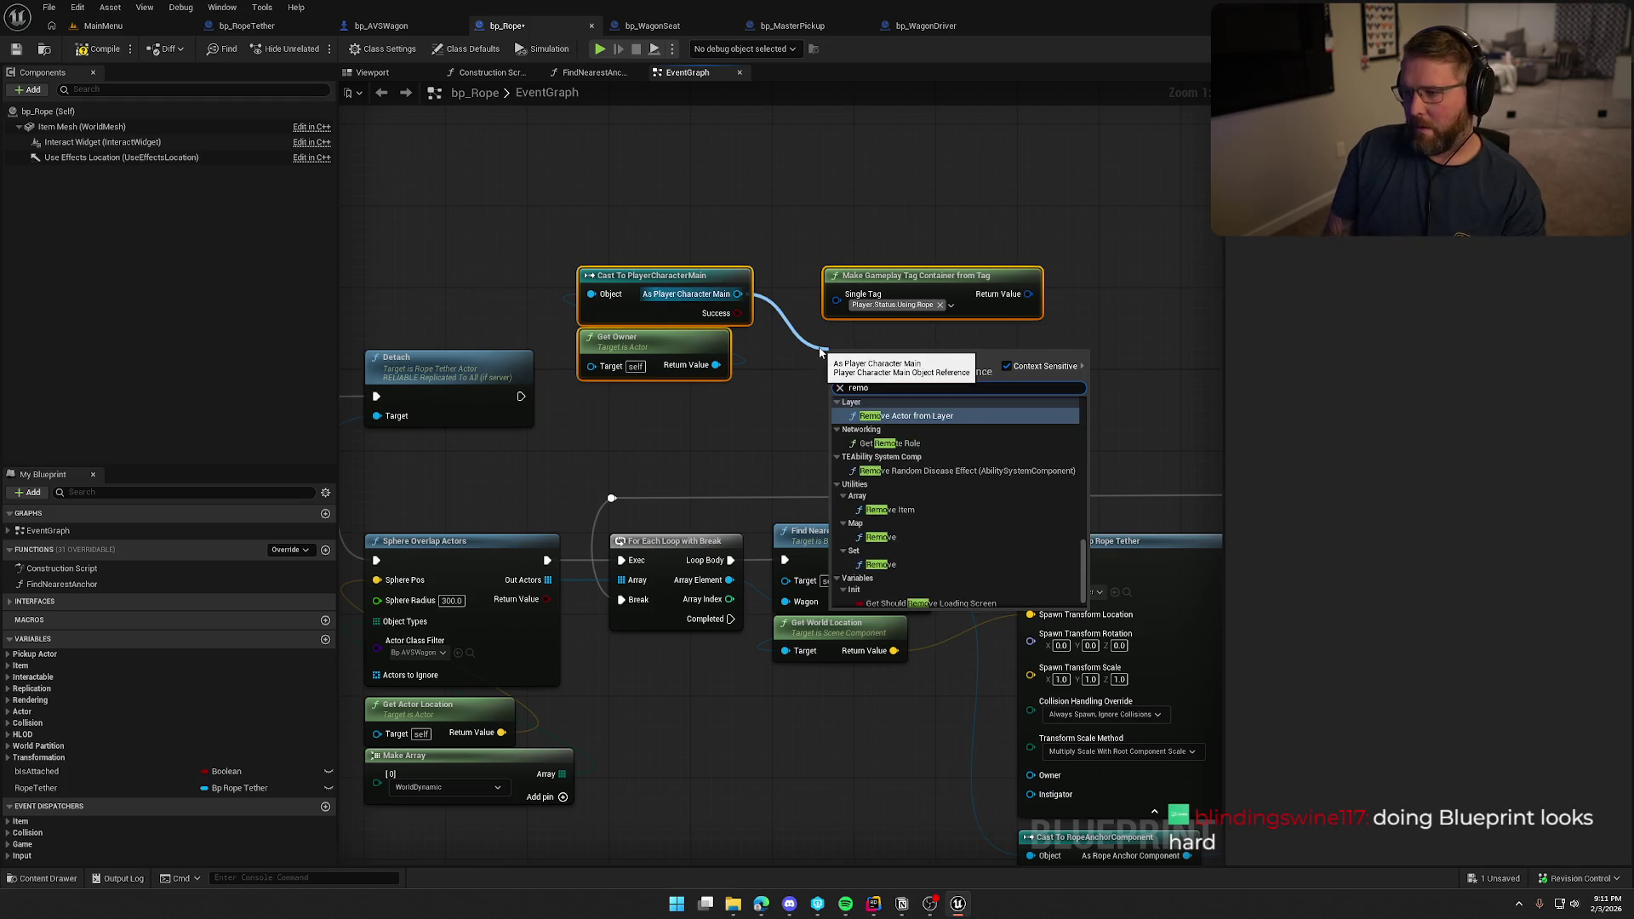
type("ve loose")
key("Return")
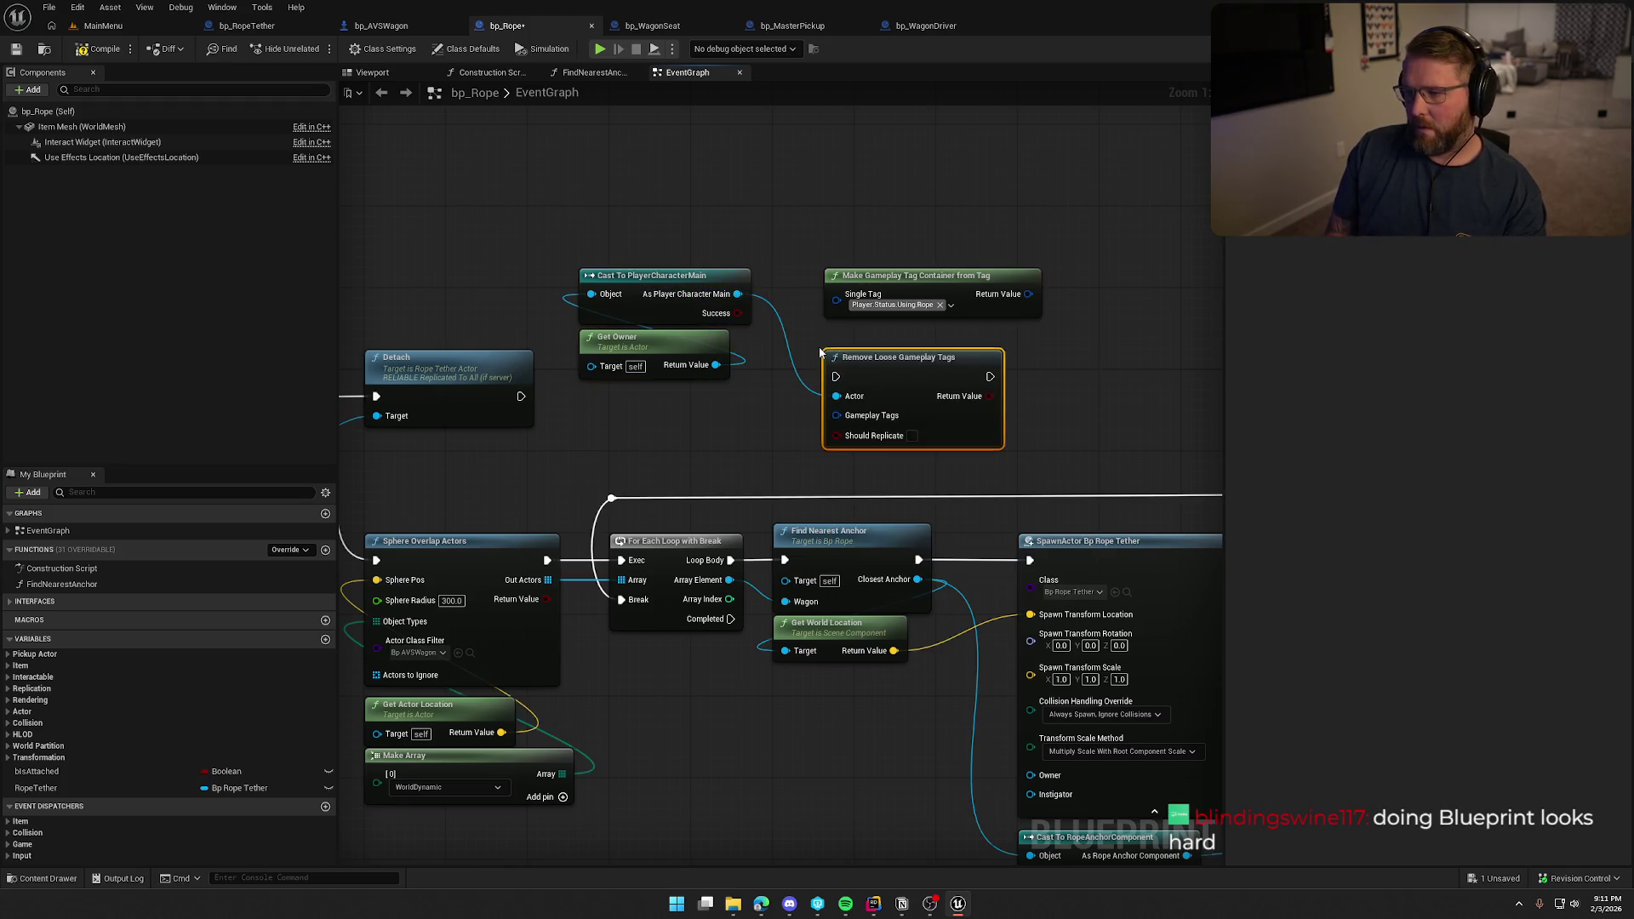
mouse_move(1028, 293)
left_mouse_down()
mouse_move(837, 415)
mouse_move(521, 395)
left_mouse_up()
left_click(912, 435)
Arrange Remove Loose Gameplay Tags, Get Owner, the cast and the tag container below Detach, then save.
mouse_move(883, 368)
left_mouse_down()
mouse_move(668, 388)
mouse_move(646, 236)
mouse_move(662, 321)
left_mouse_up()
left_click(651, 277, "ctrl")
left_click_drag(794, 234, 973, 225)
mouse_move(1047, 266)
left_mouse_down()
mouse_move(582, 466)
mouse_move(587, 431)
left_mouse_up()
left_click(628, 303)
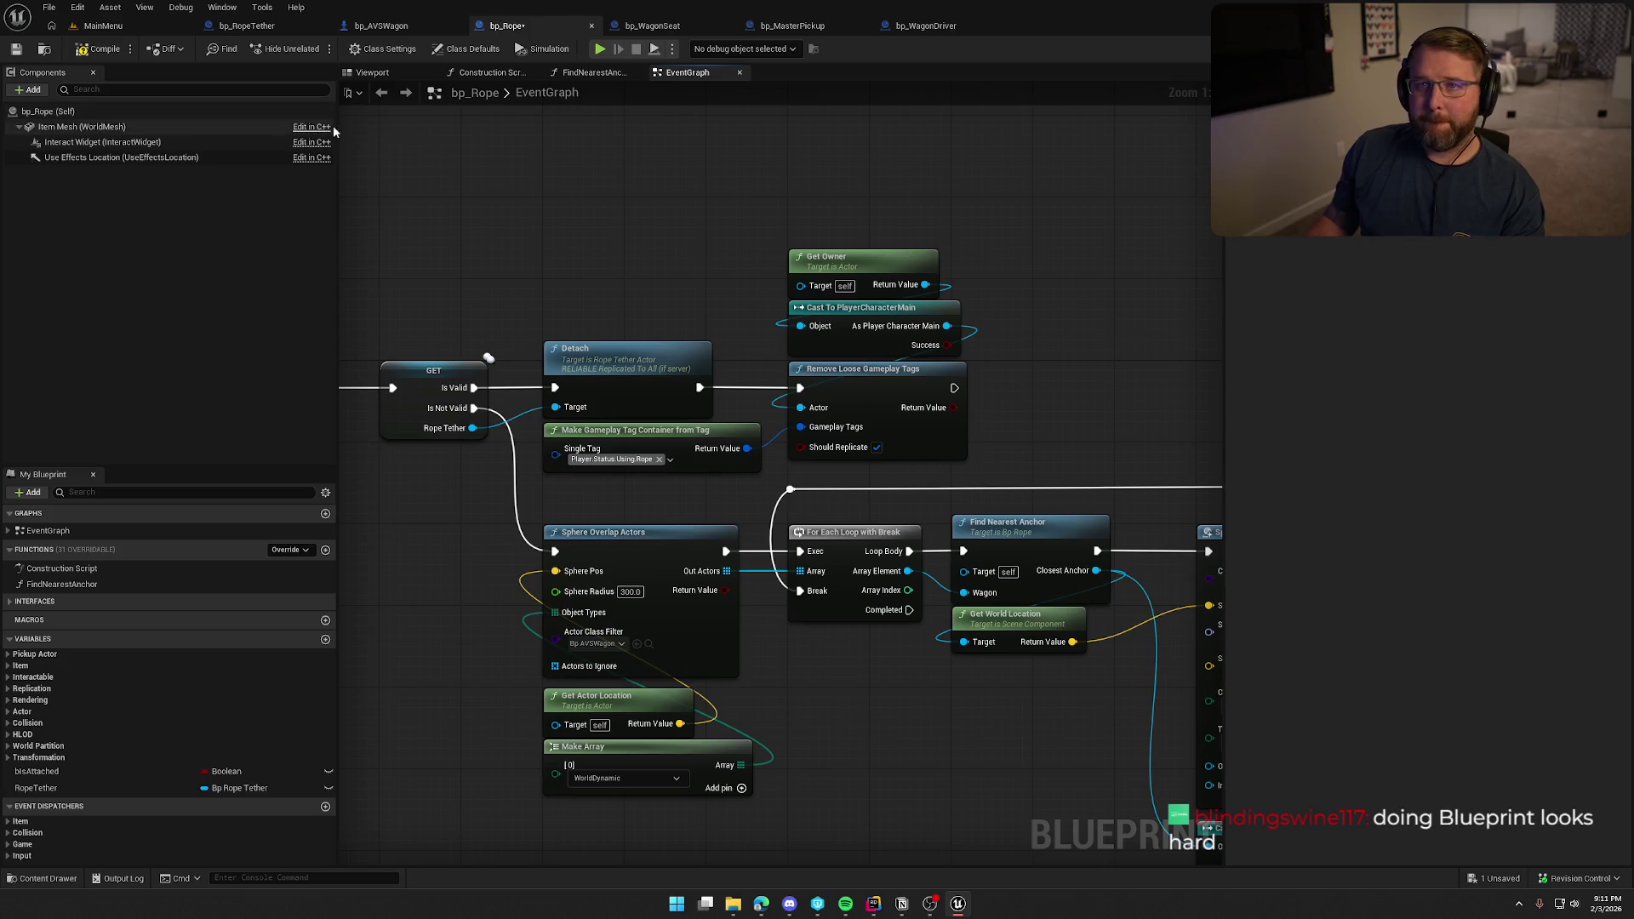
mouse_move(509, 153)
left_mouse_down()
mouse_move(587, 162)
mouse_move(480, 127)
left_mouse_up()
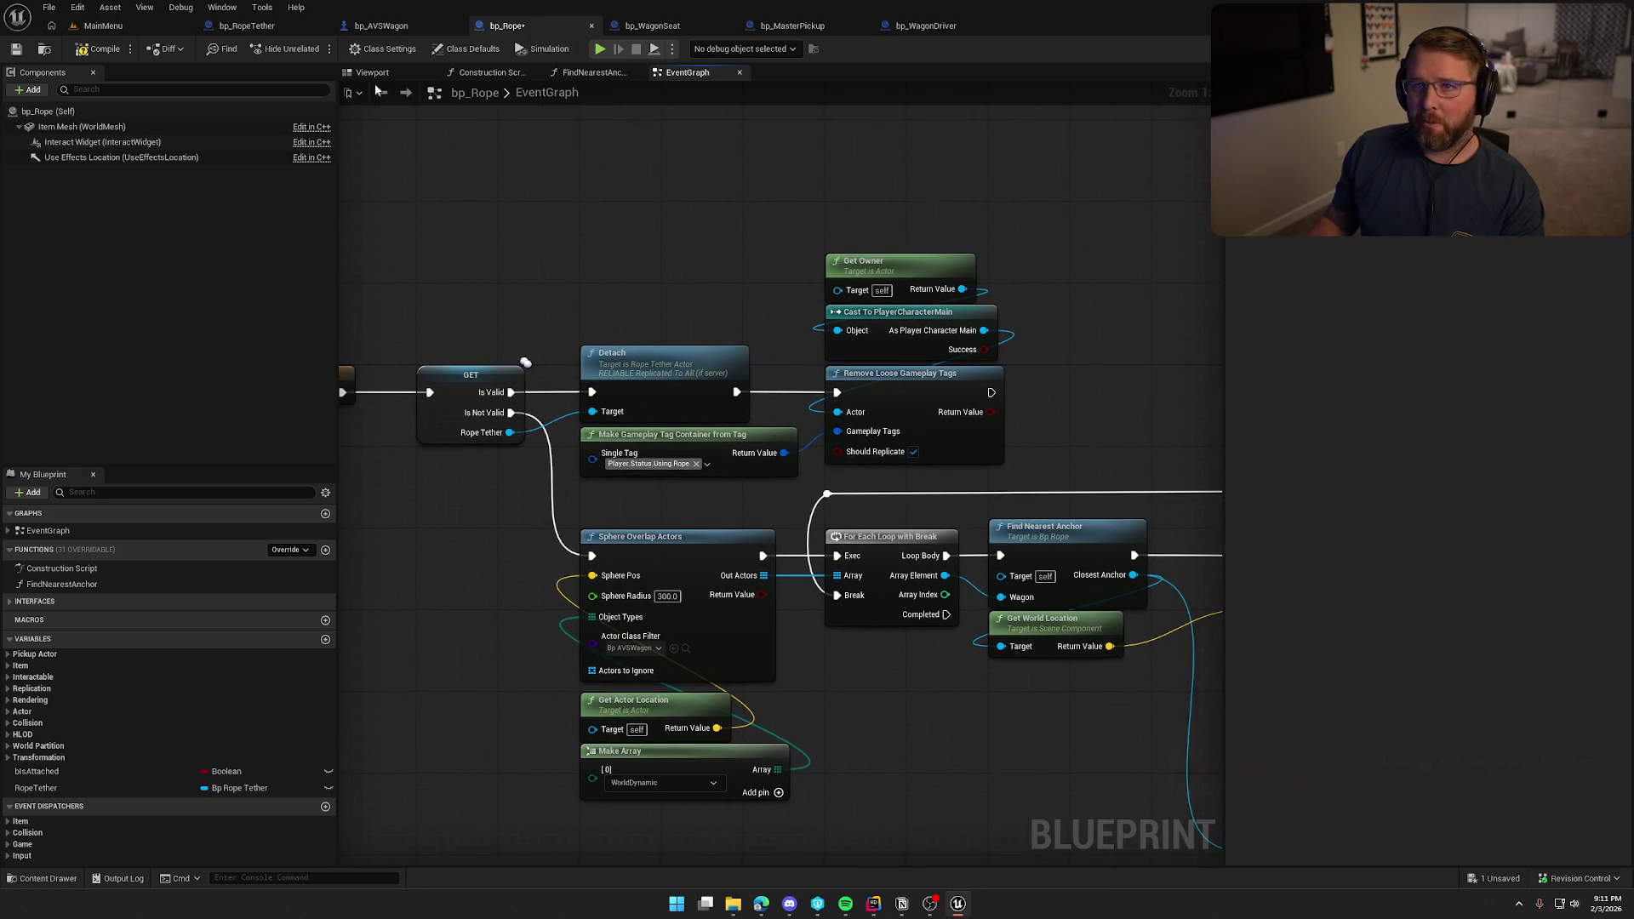
key("ctrl+s")
Reposition the five detach-chain nodes and save bp_Rope again.
scroll(667, 208, "down", 1)
mouse_move(672, 255)
left_mouse_down()
mouse_move(759, 263)
mouse_move(728, 238)
mouse_move(922, 429)
left_mouse_up()
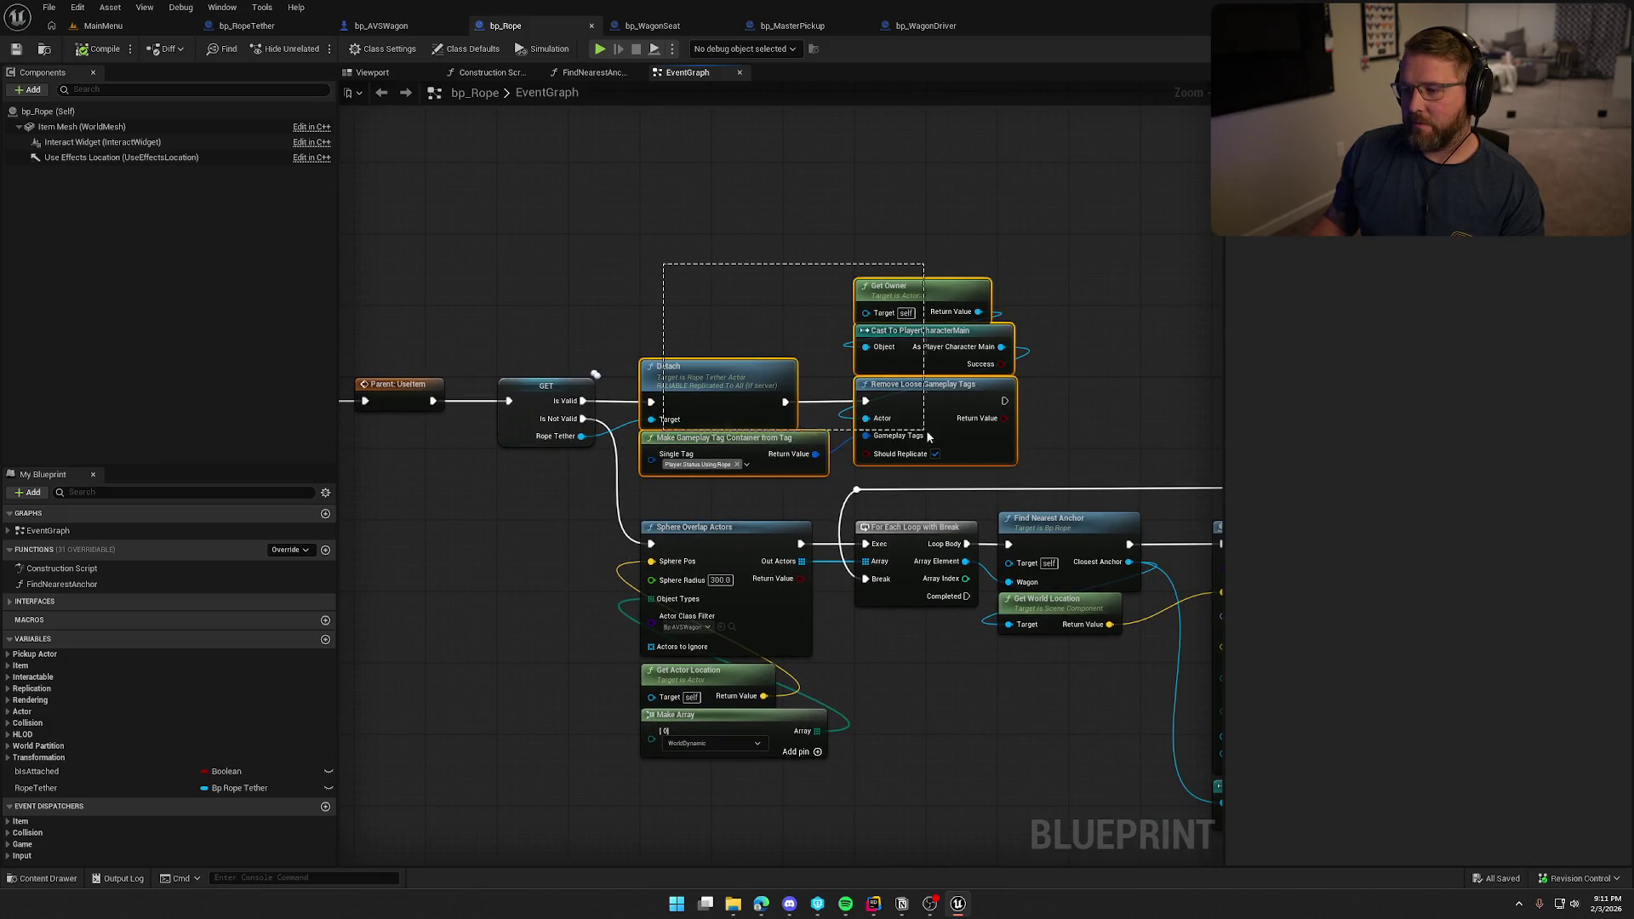
mouse_move(716, 382)
left_mouse_down()
mouse_move(714, 256)
mouse_move(715, 327)
left_mouse_up()
left_click(711, 241)
left_click_drag(713, 249, 730, 254)
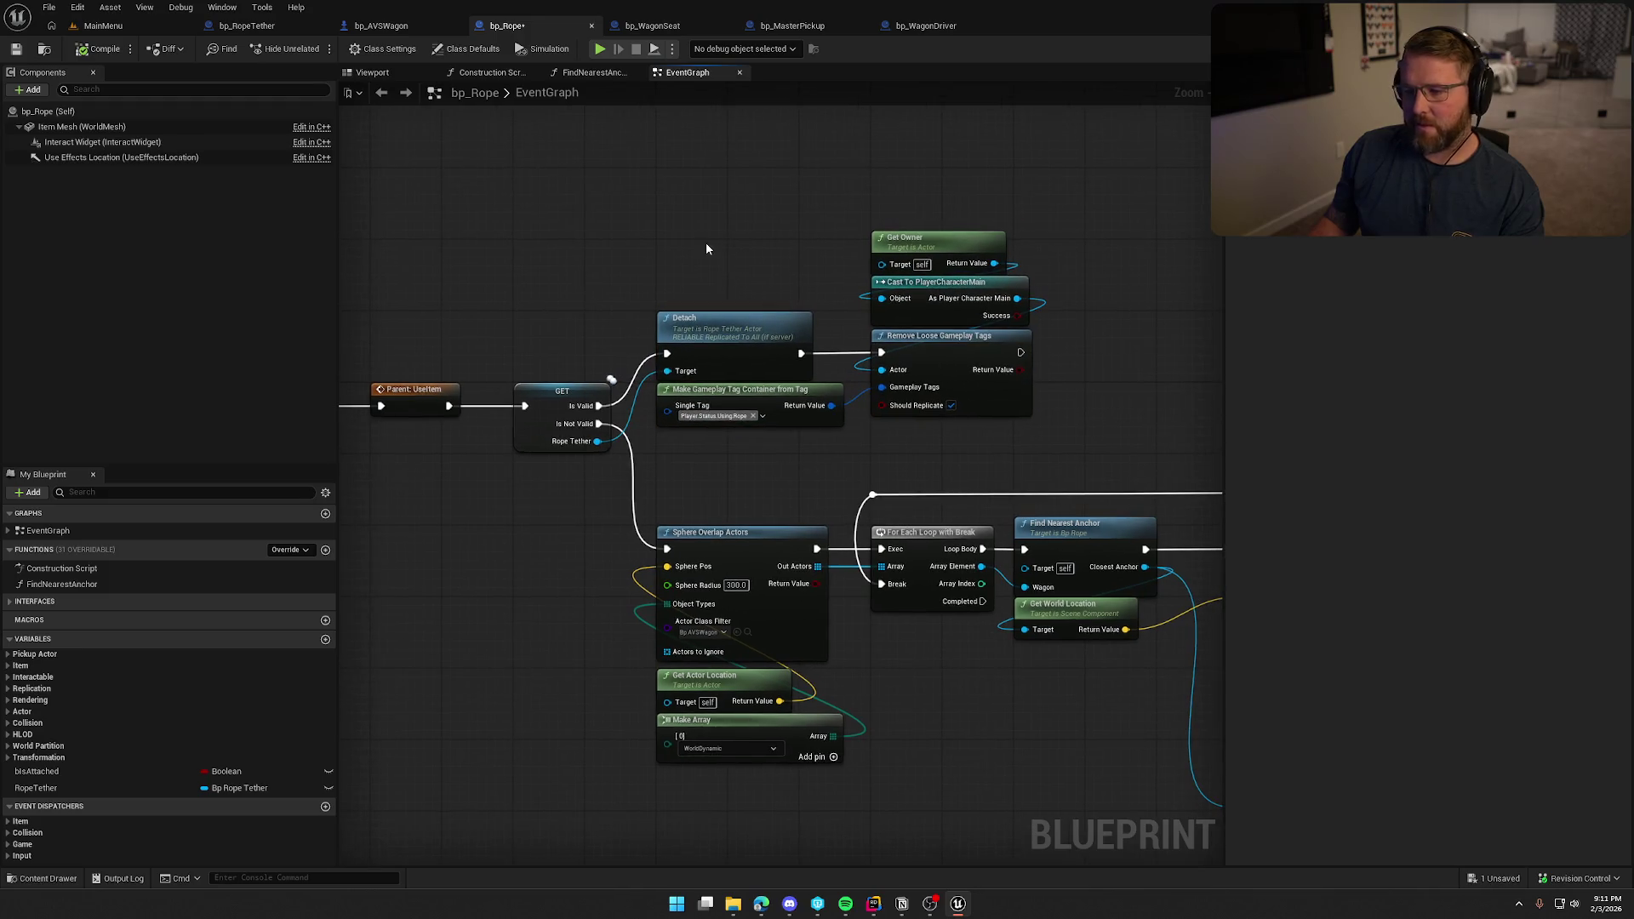
key("ctrl+s")
Move the tether-spawning nodes up beside SpawnActor and Initialize Tether and save bp_Rope.
scroll(564, 381, "down", 8)
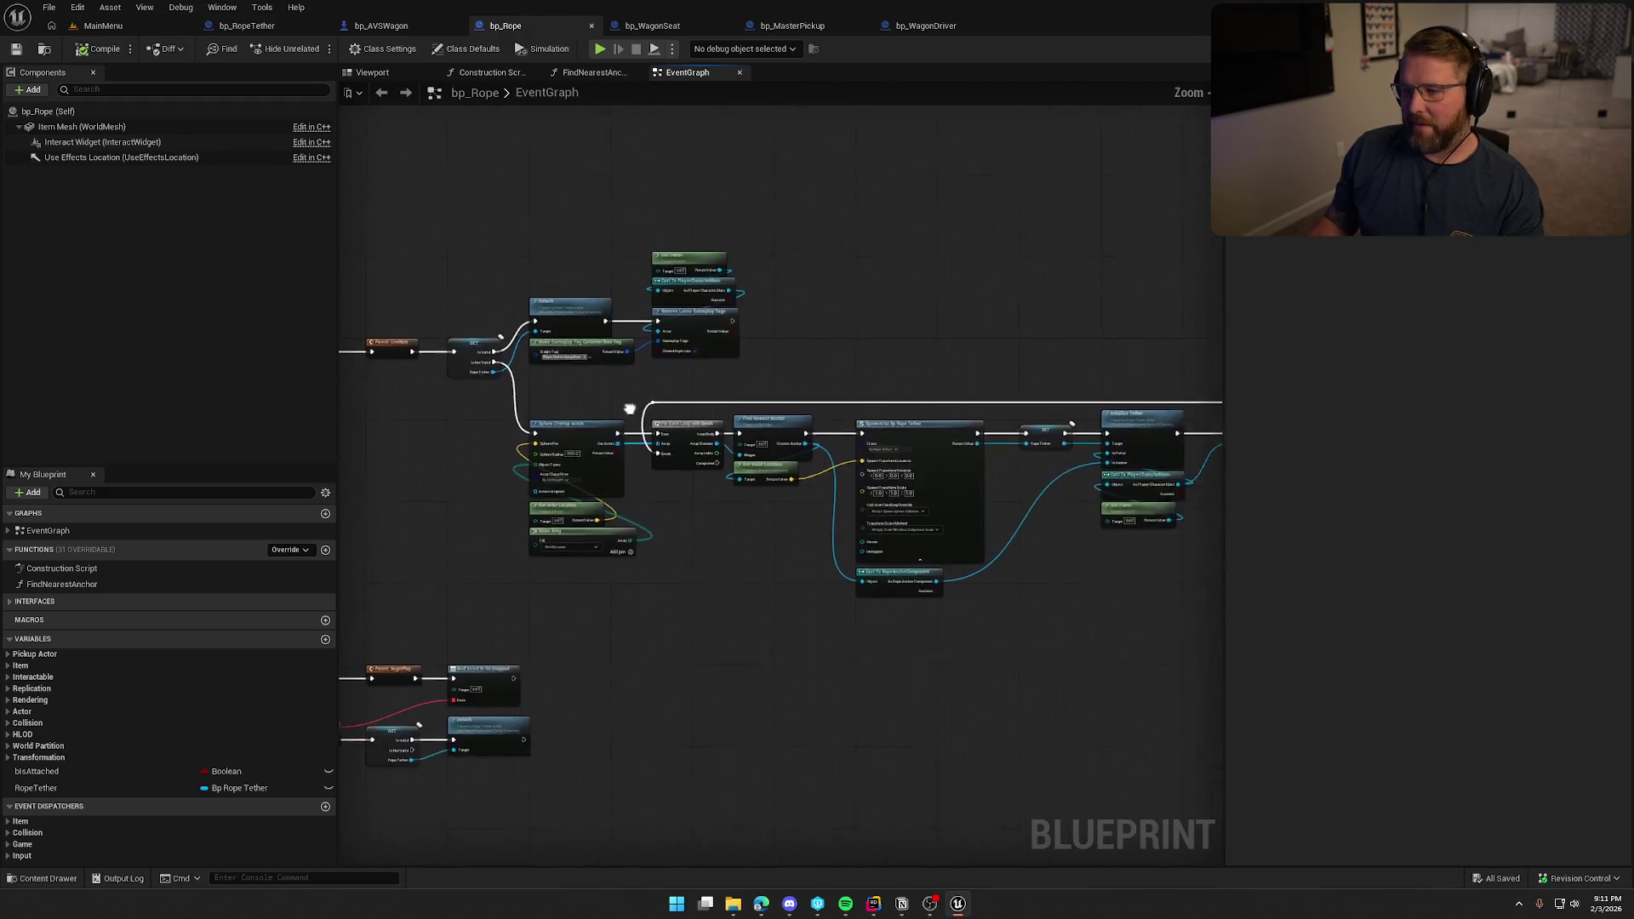
mouse_move(559, 376)
left_mouse_down()
mouse_move(912, 495)
mouse_move(1039, 493)
left_mouse_up()
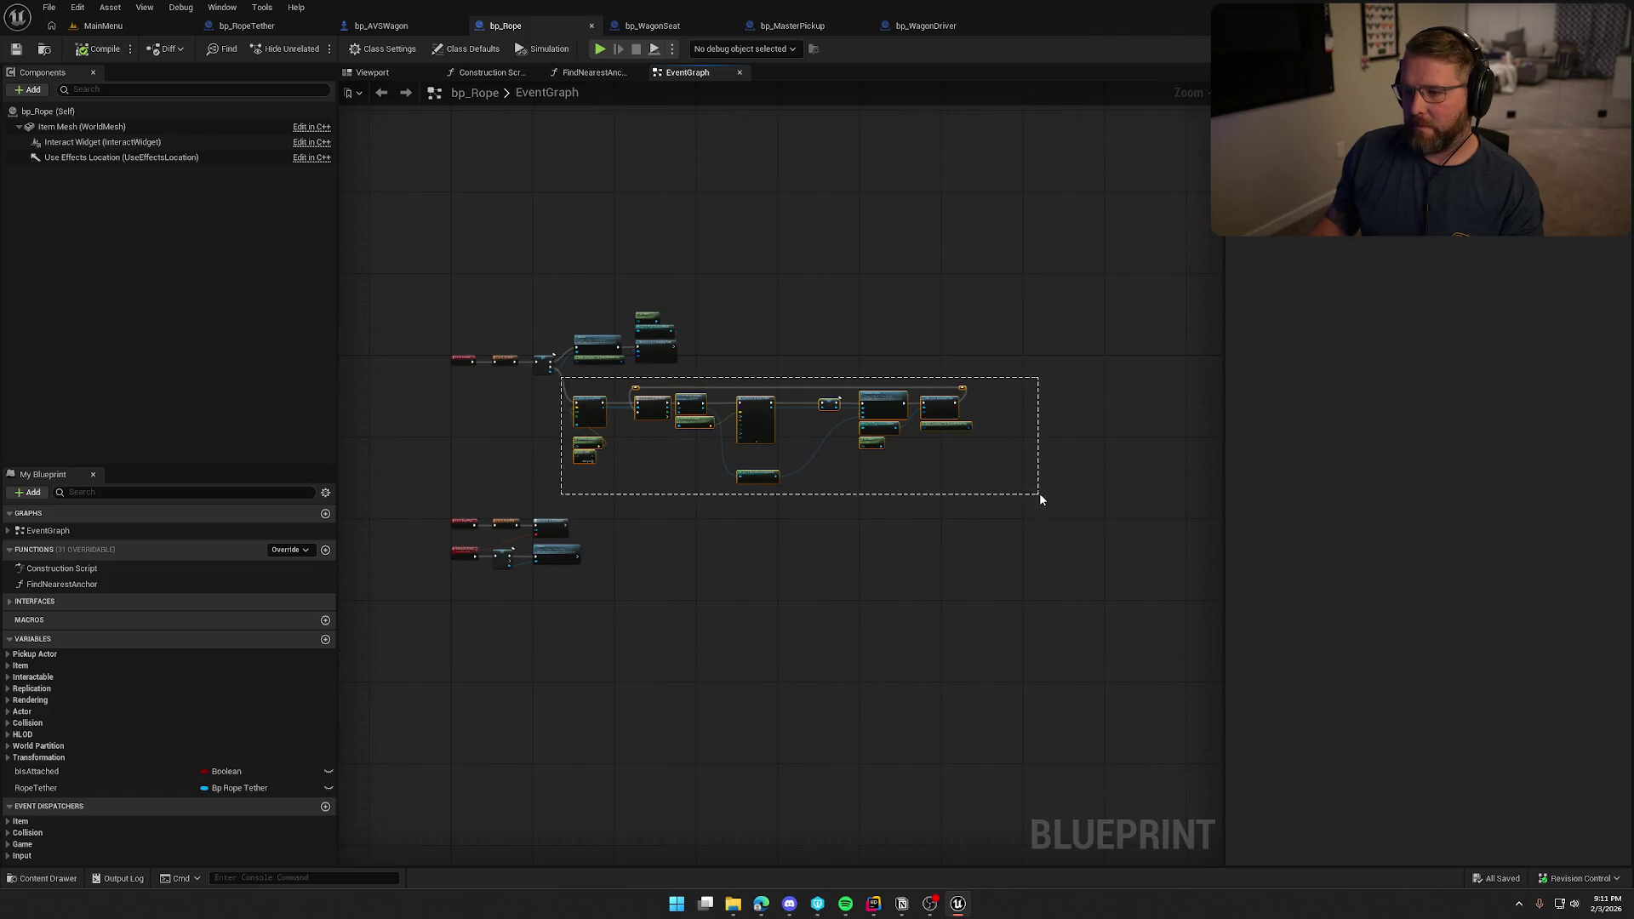
scroll(534, 411, "up", 8)
left_click_drag(768, 362, 752, 279)
left_click_drag(1011, 414, 685, 449)
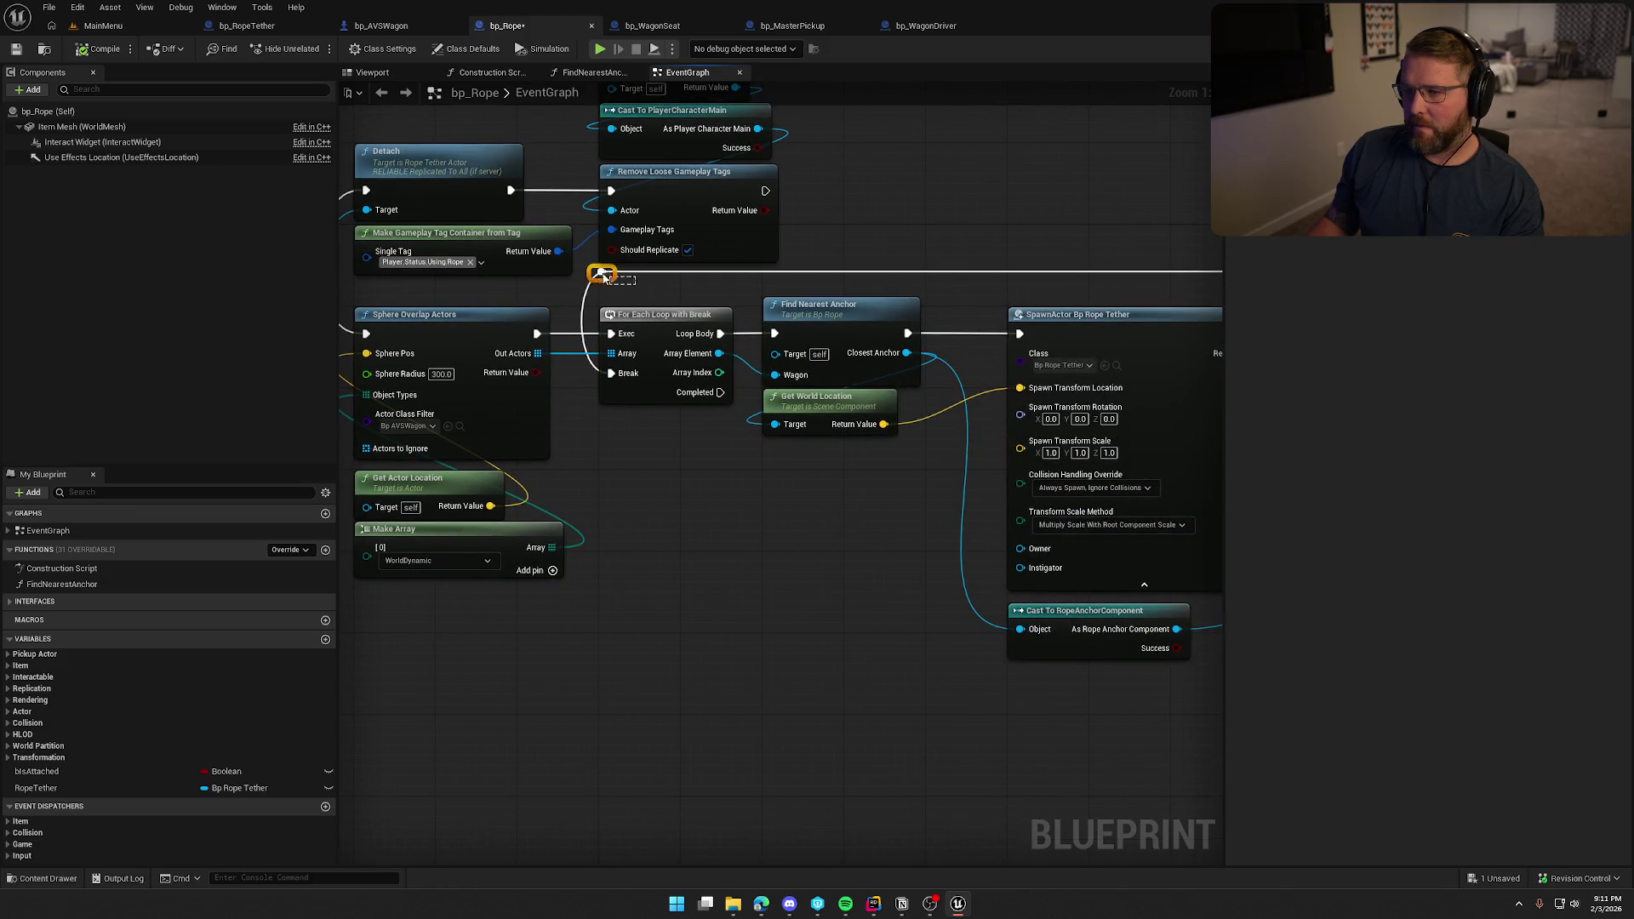
left_click_drag(651, 328, 443, 357)
scroll(881, 392, "down", 3)
scroll(783, 332, "down", 3)
scroll(947, 326, "up", 4)
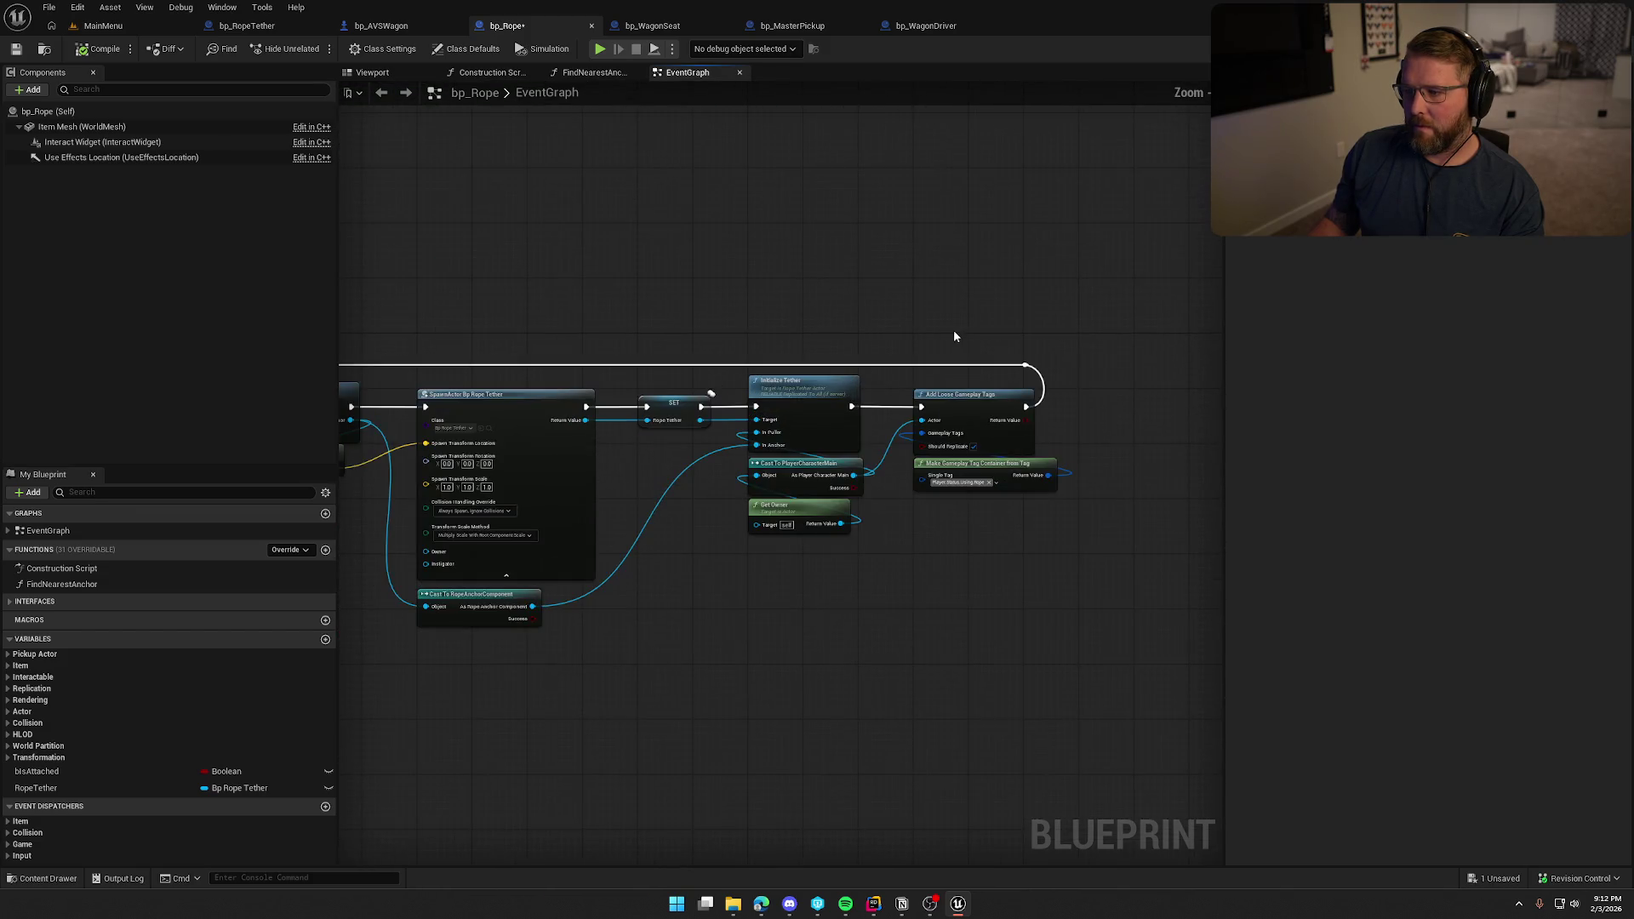
scroll(733, 277, "up", 1)
mouse_move(734, 277)
left_mouse_down()
mouse_move(893, 156)
mouse_move(818, 231)
mouse_move(1153, 245)
left_mouse_up()
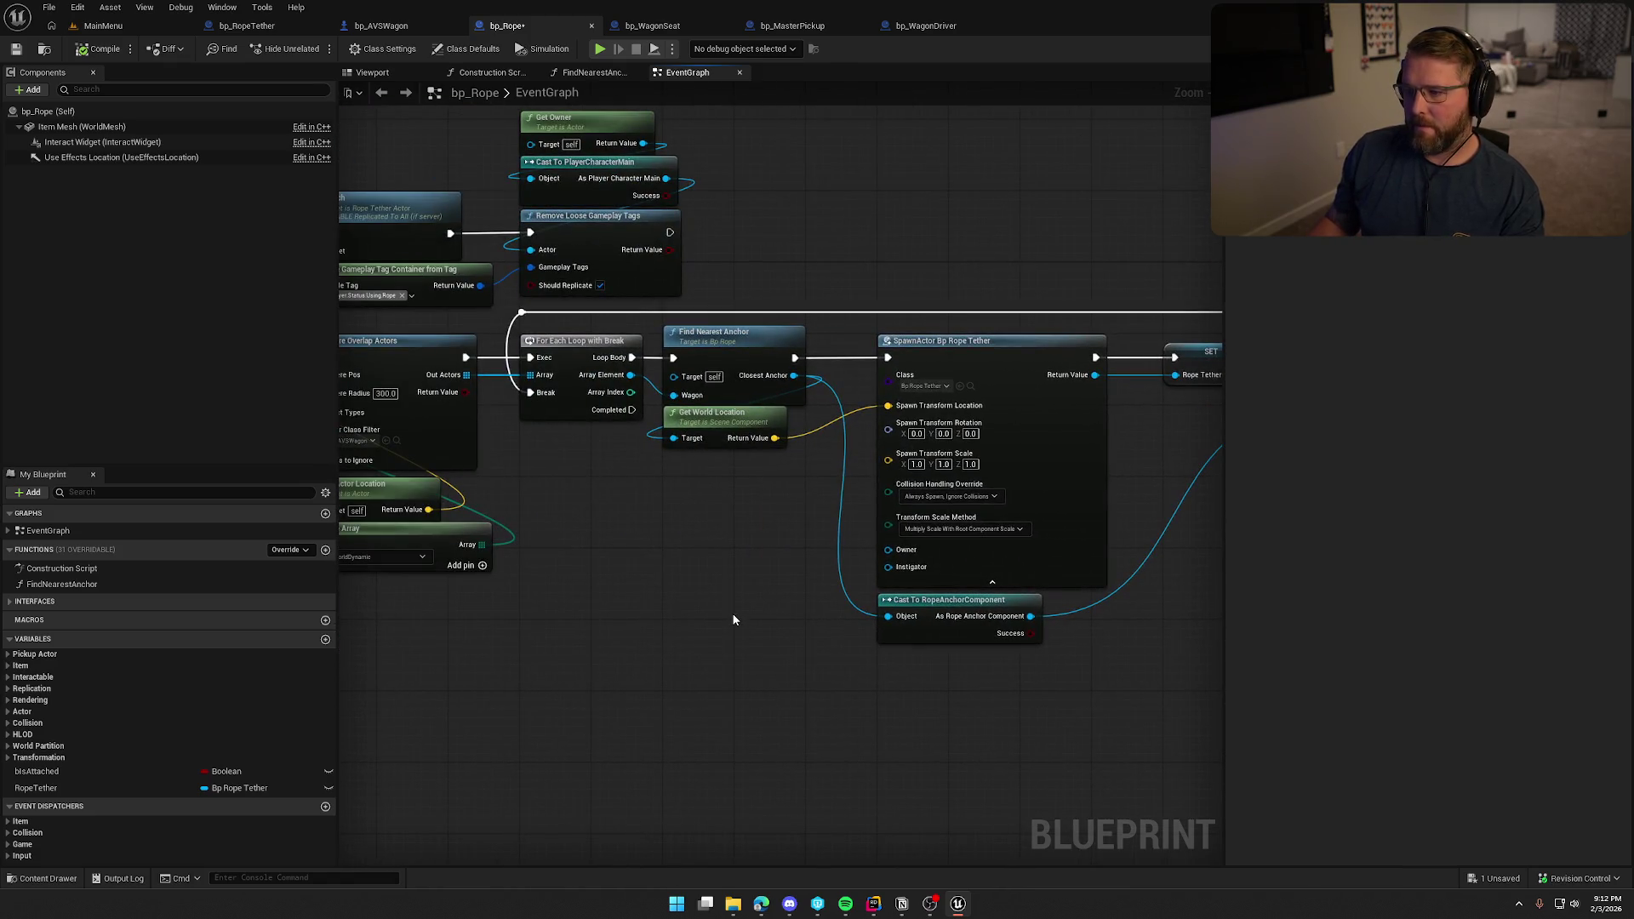
key("ctrl+s")
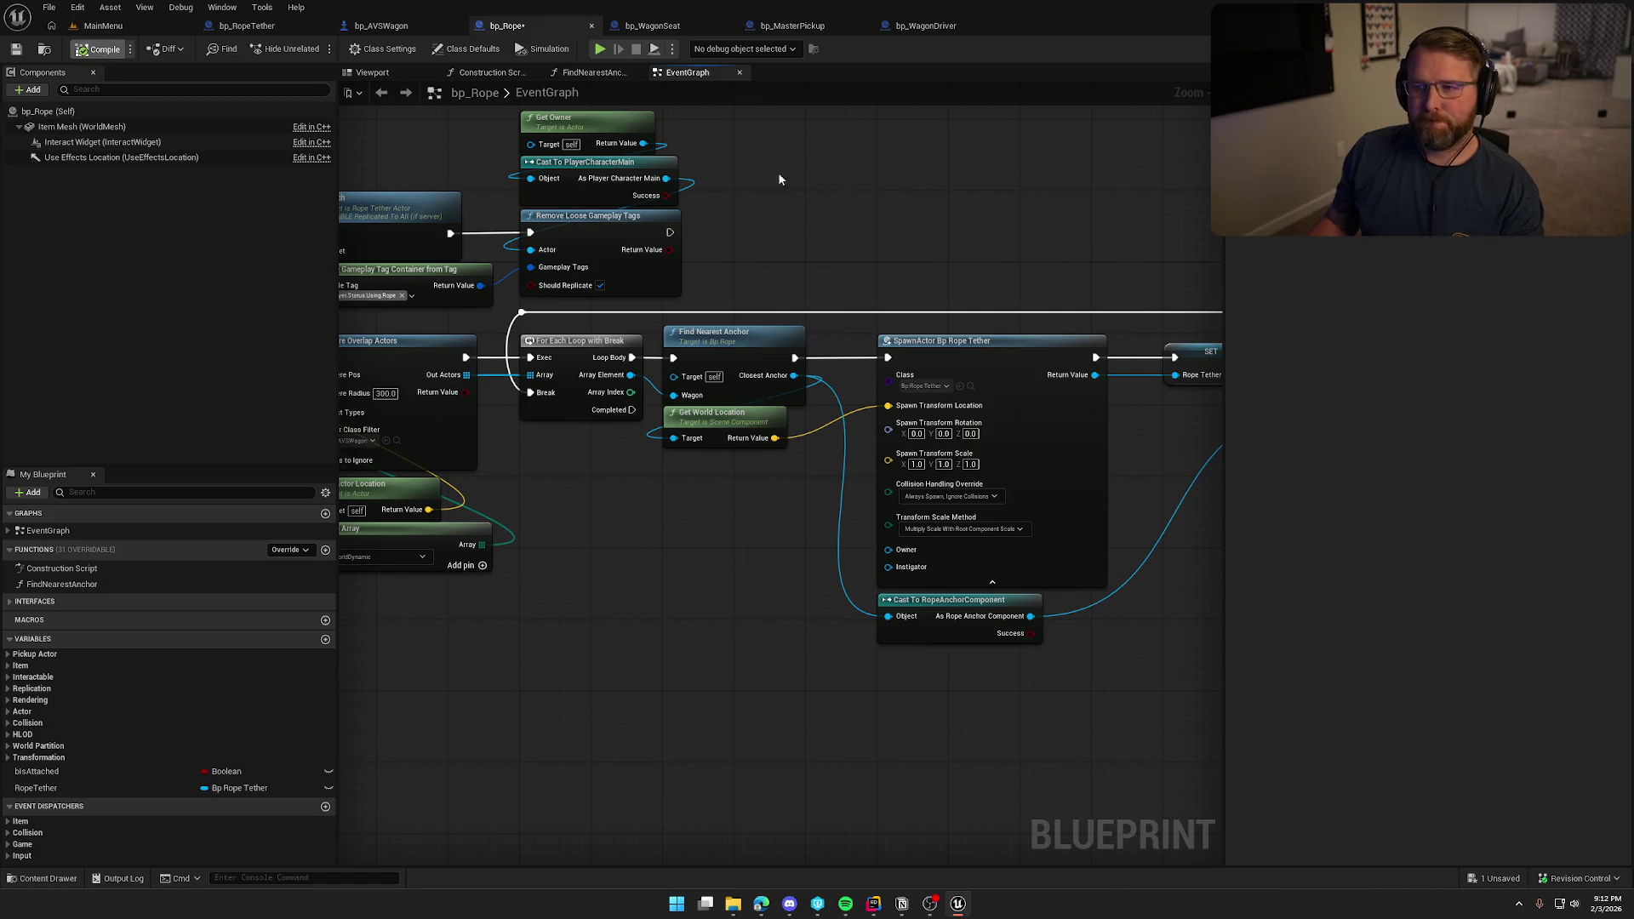
Review the UseItem event path, then switch to bp_WagonSeat and open its BP_Interact graph.
left_click_drag(913, 258, 1112, 260)
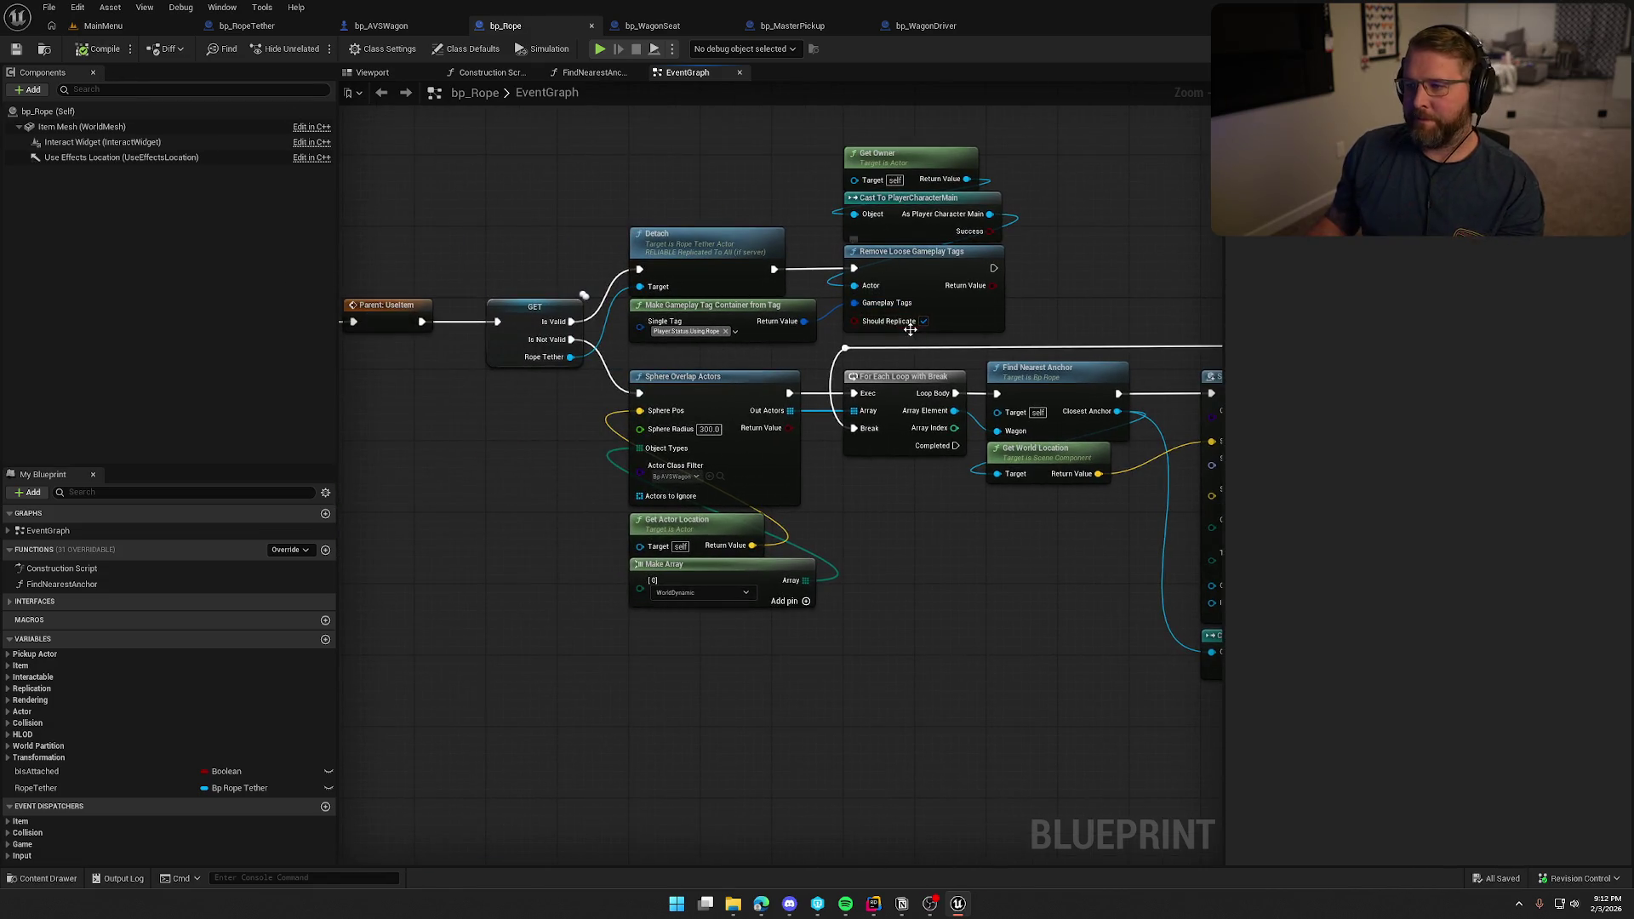
mouse_move(459, 519)
left_mouse_down()
mouse_move(837, 533)
mouse_move(554, 311)
mouse_move(501, 514)
left_mouse_up()
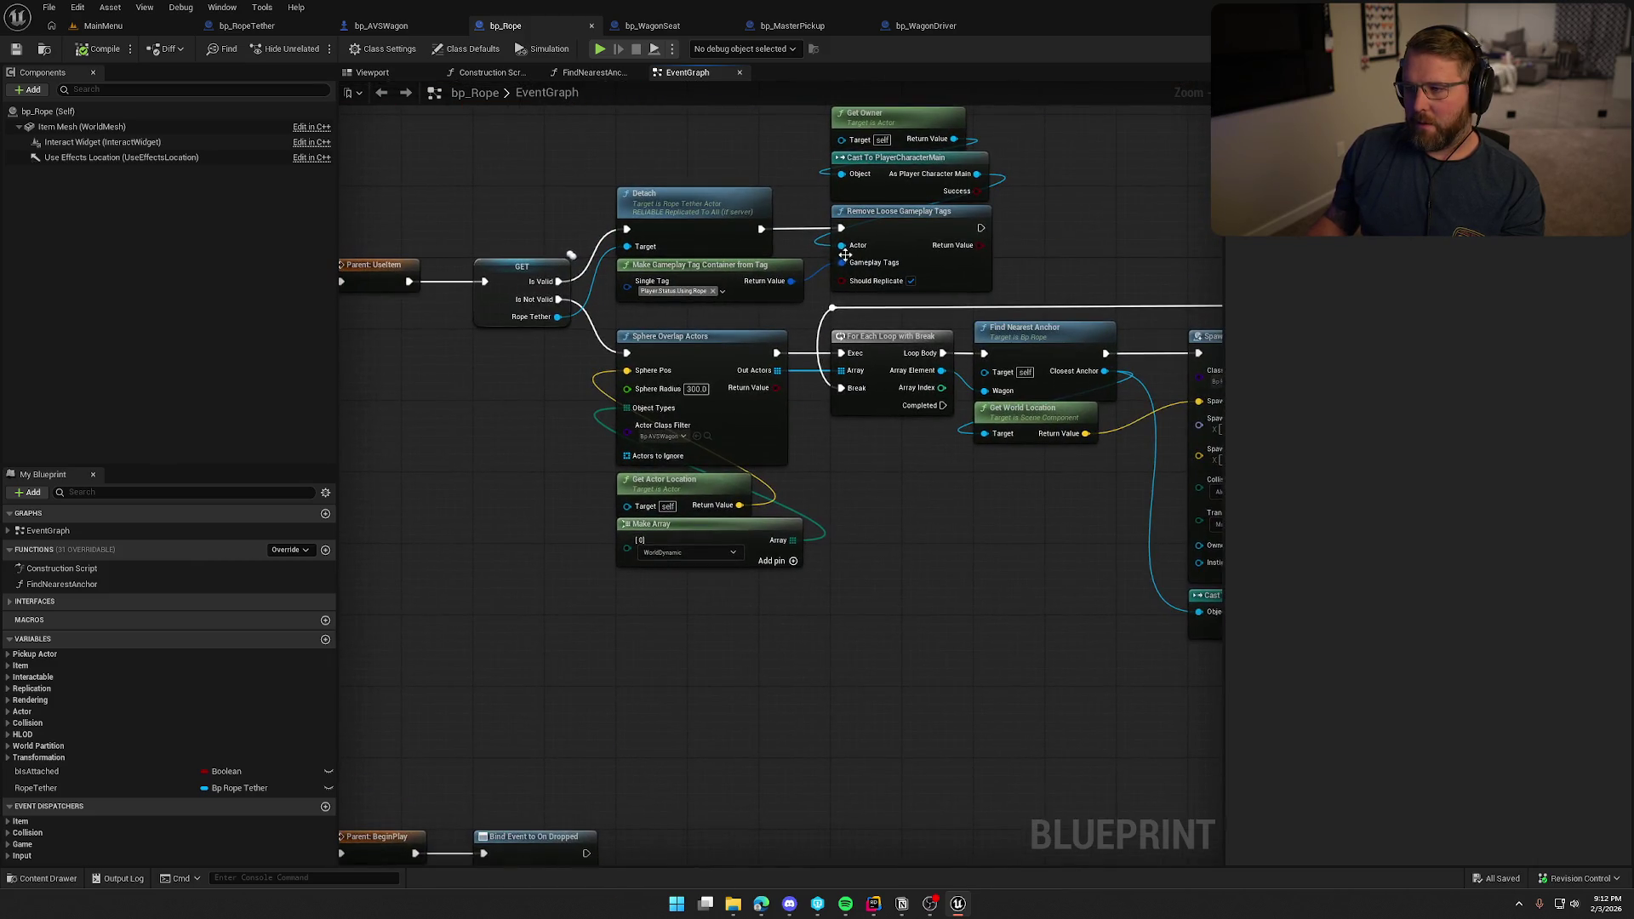
left_click_drag(619, 369, 720, 372)
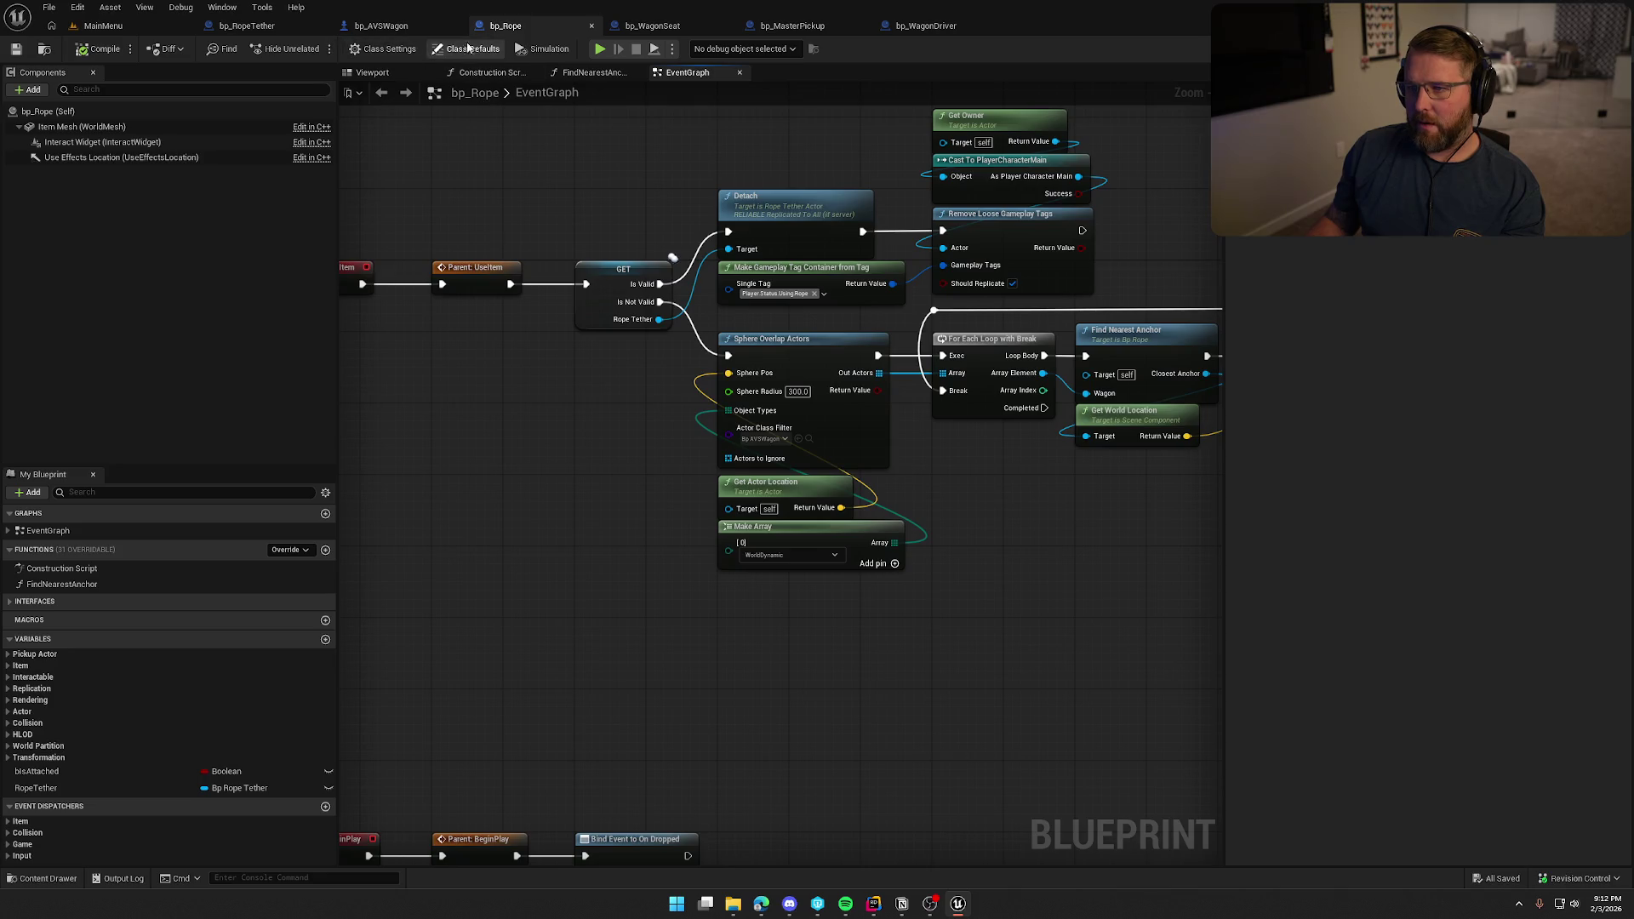
left_click(652, 26)
left_click_drag(623, 443, 584, 173)
left_click_drag(618, 549, 598, 860)
left_click(687, 73)
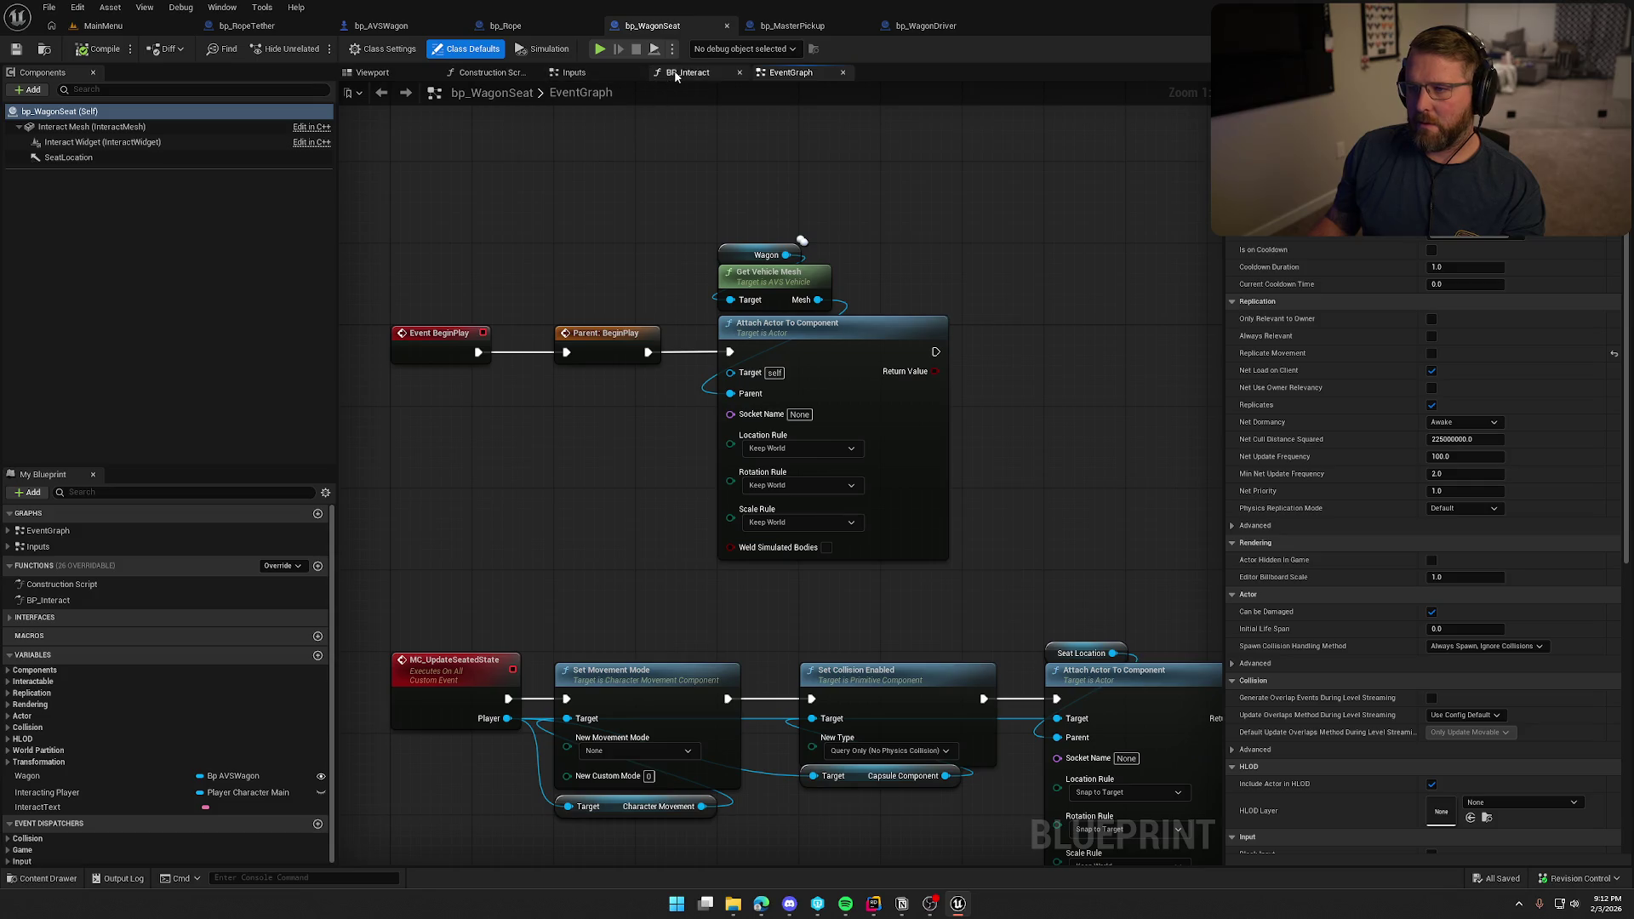
Pan and zoom around BP_Interact to inspect the input, view-target and authority-side tag removal nodes.
scroll(706, 323, "up", 2)
mouse_move(696, 329)
left_mouse_down()
mouse_move(761, 462)
mouse_move(788, 315)
mouse_move(915, 422)
mouse_move(800, 406)
left_mouse_up()
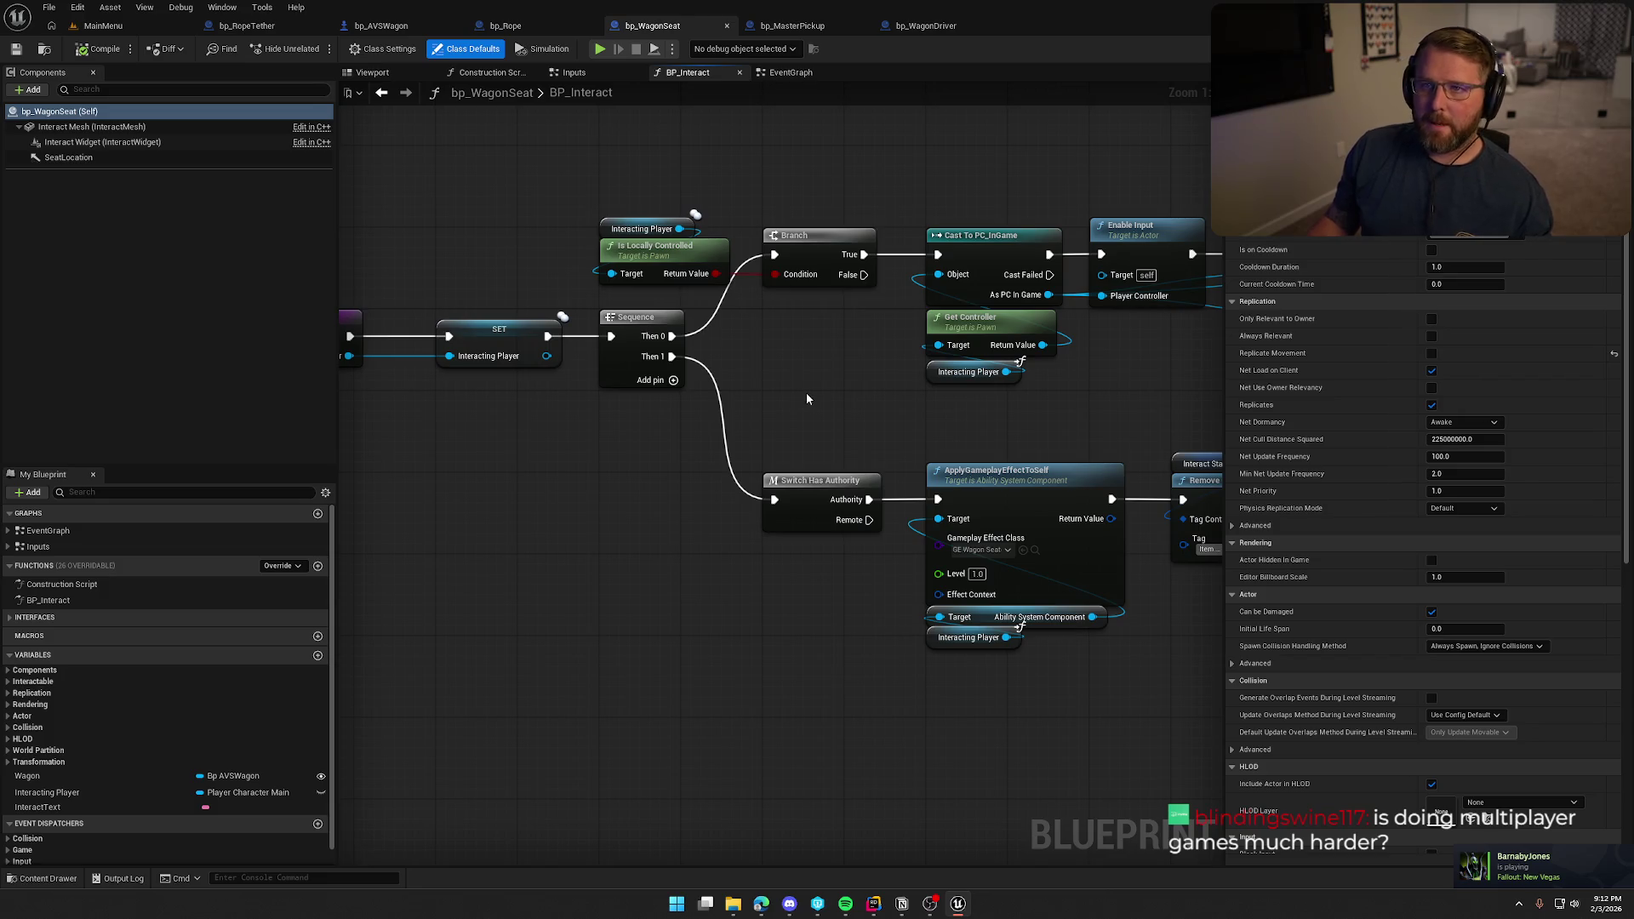
mouse_move(793, 415)
left_mouse_down()
mouse_move(645, 429)
mouse_move(700, 450)
mouse_move(587, 405)
mouse_move(446, 396)
left_mouse_up()
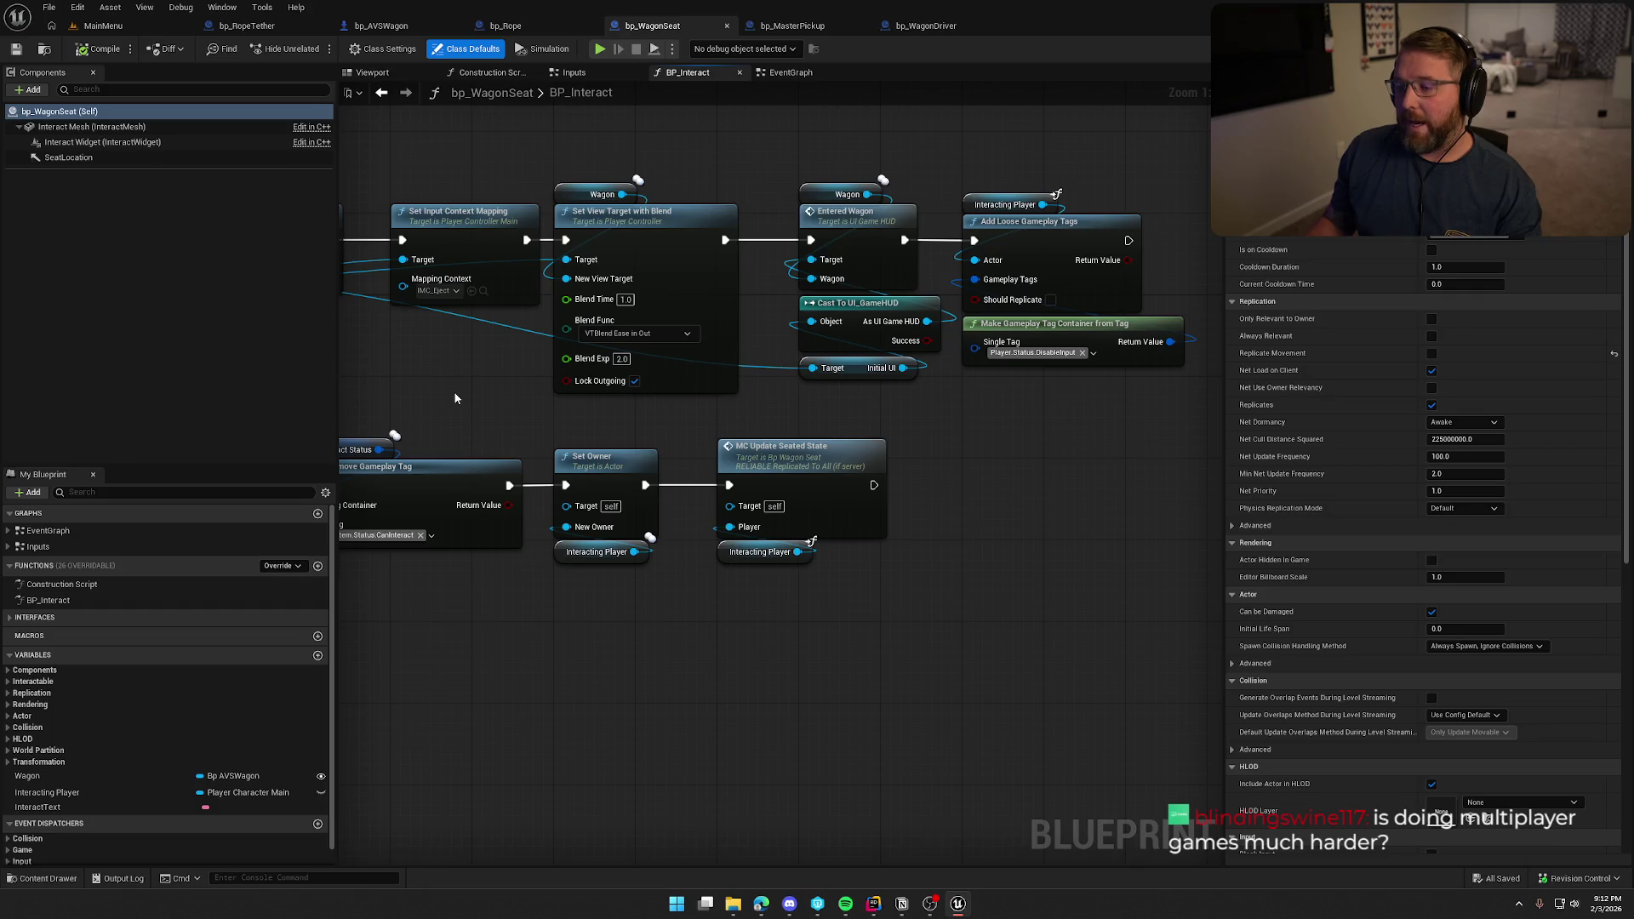
mouse_move(455, 398)
left_mouse_down()
mouse_move(774, 405)
mouse_move(890, 315)
left_mouse_up()
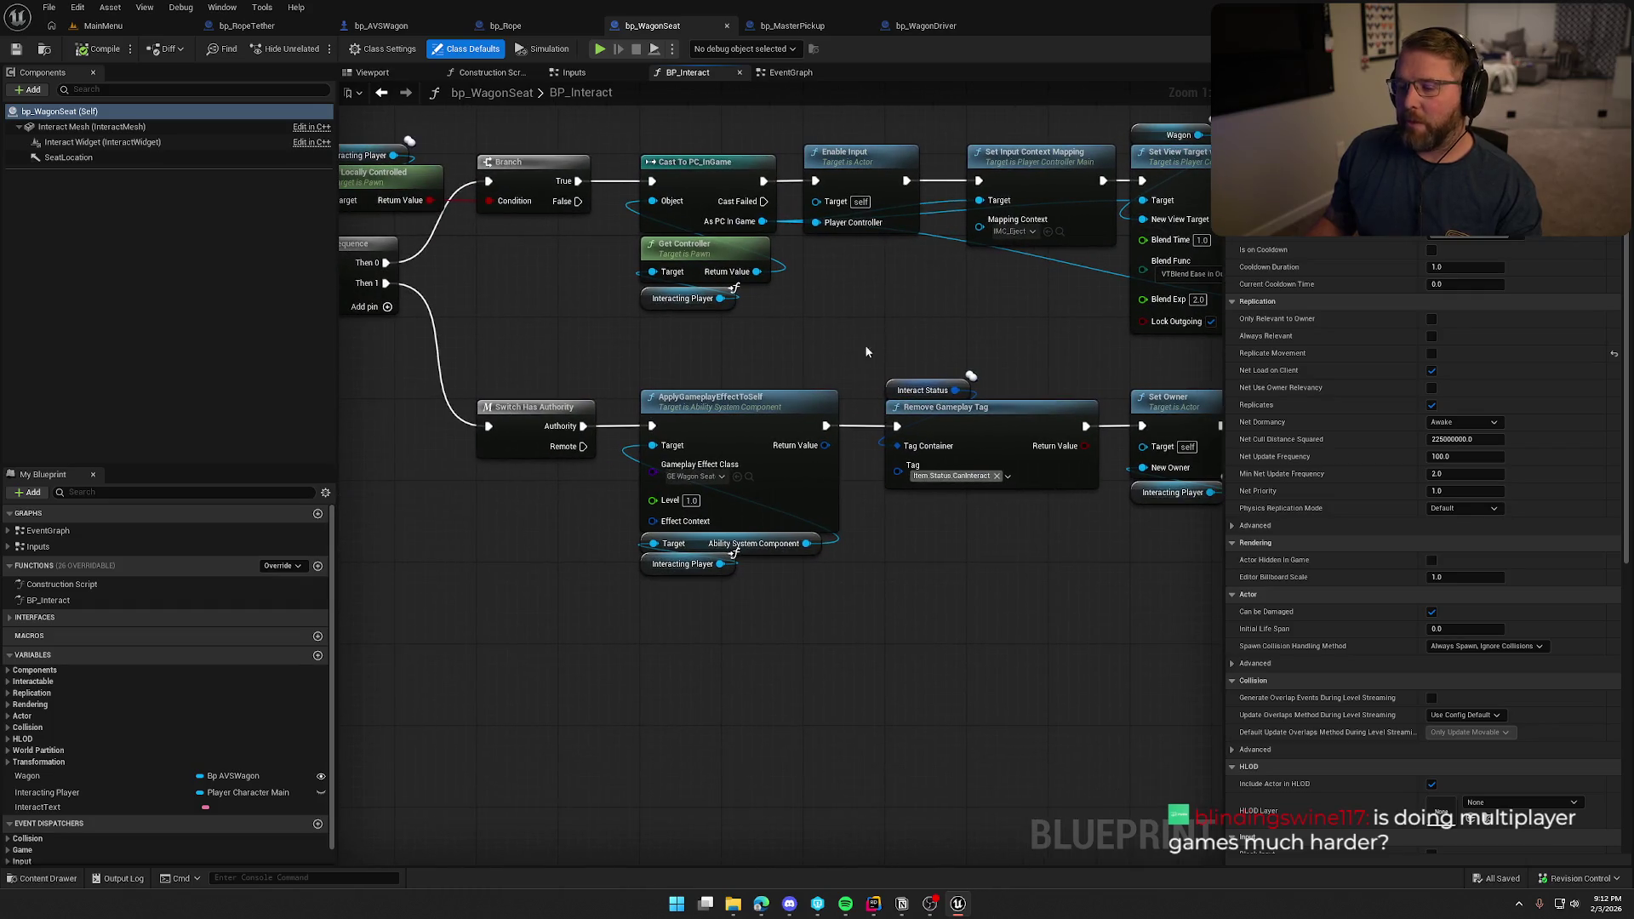
left_click_drag(815, 693, 816, 574)
scroll(729, 576, "down", 2)
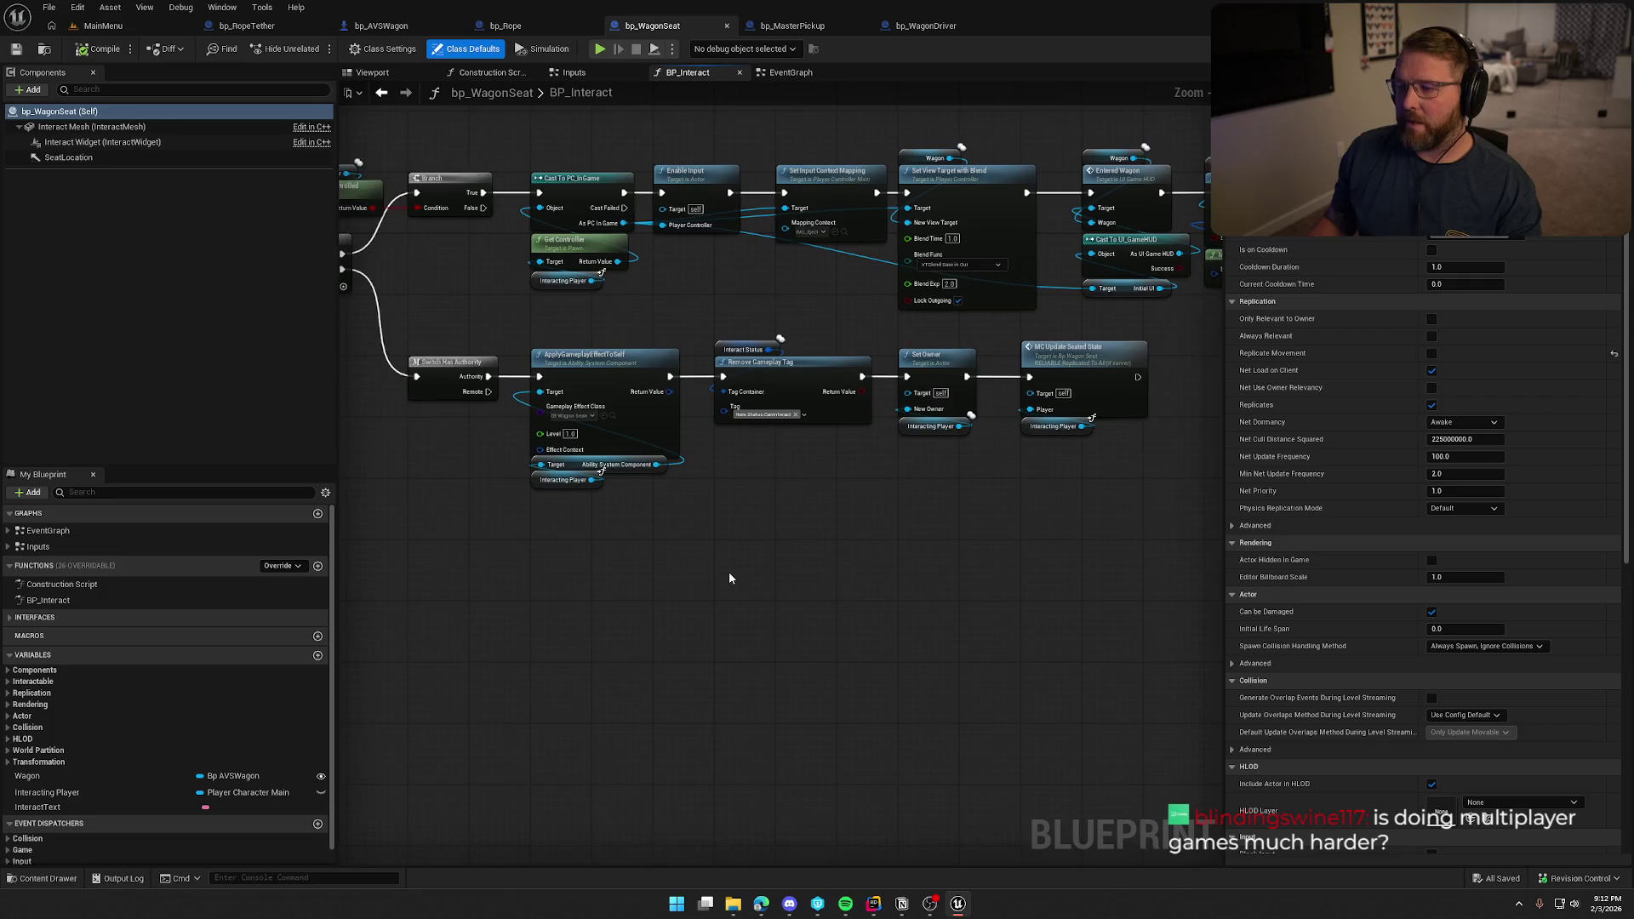
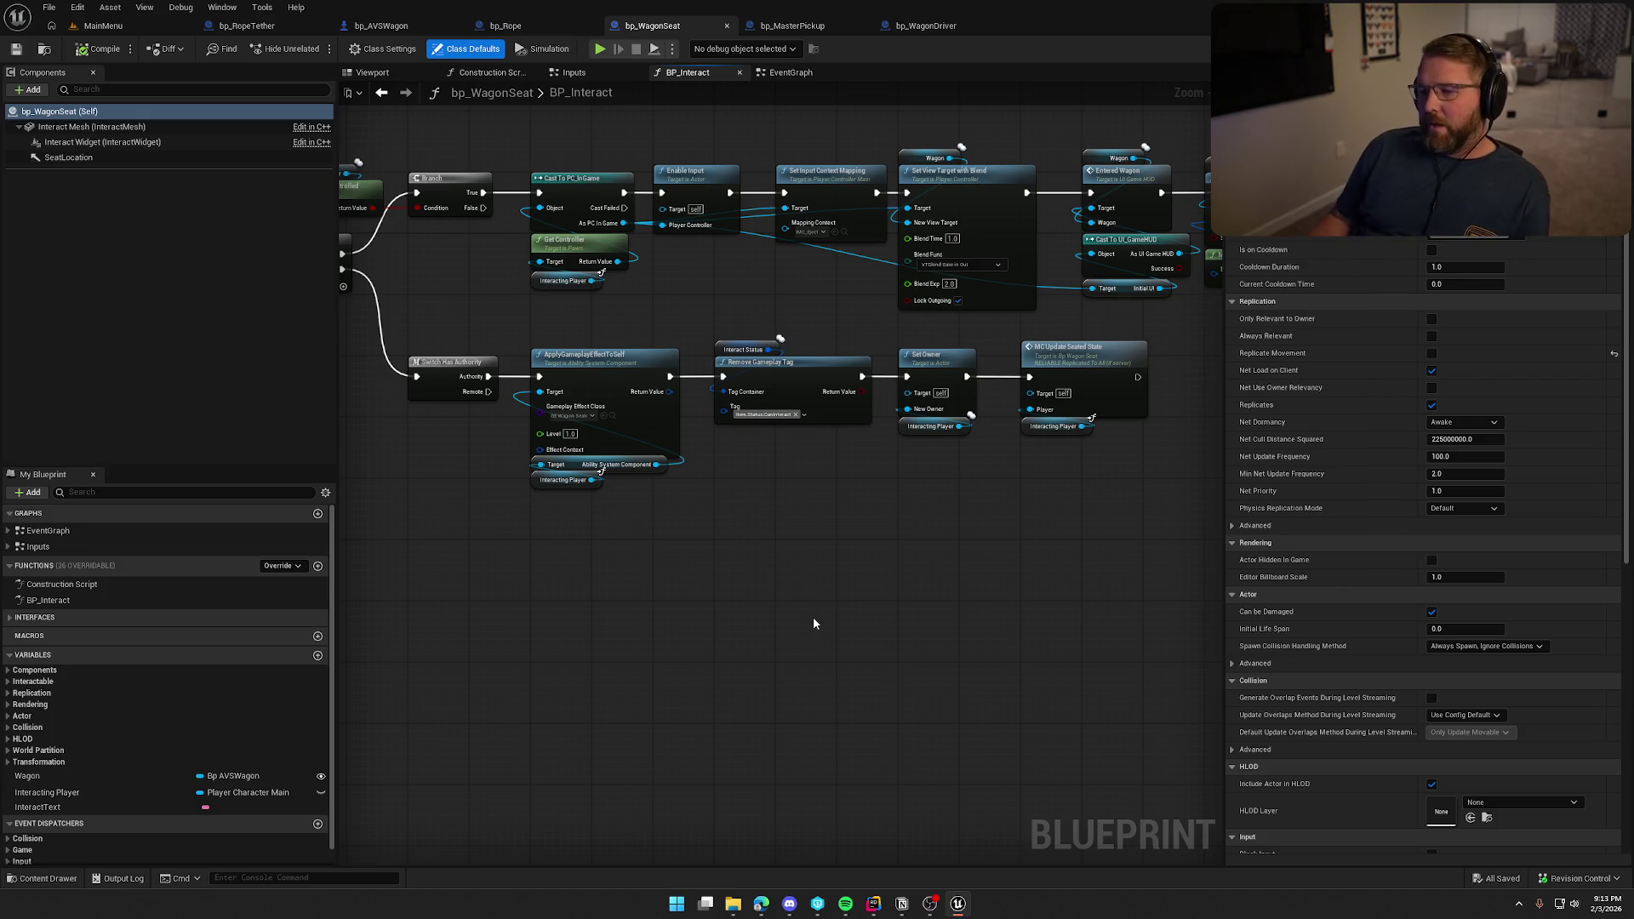
Pan through BP_Interact's entry, tag-removal, view target and seated-state nodes.
mouse_move(814, 616)
left_mouse_down()
mouse_move(636, 652)
mouse_move(796, 667)
mouse_move(696, 627)
mouse_move(871, 624)
left_mouse_up()
mouse_move(681, 647)
left_mouse_down()
mouse_move(828, 655)
mouse_move(561, 522)
left_mouse_up()
scroll(596, 521, "up", 2)
left_click(666, 535)
left_click_drag(666, 534, 474, 602)
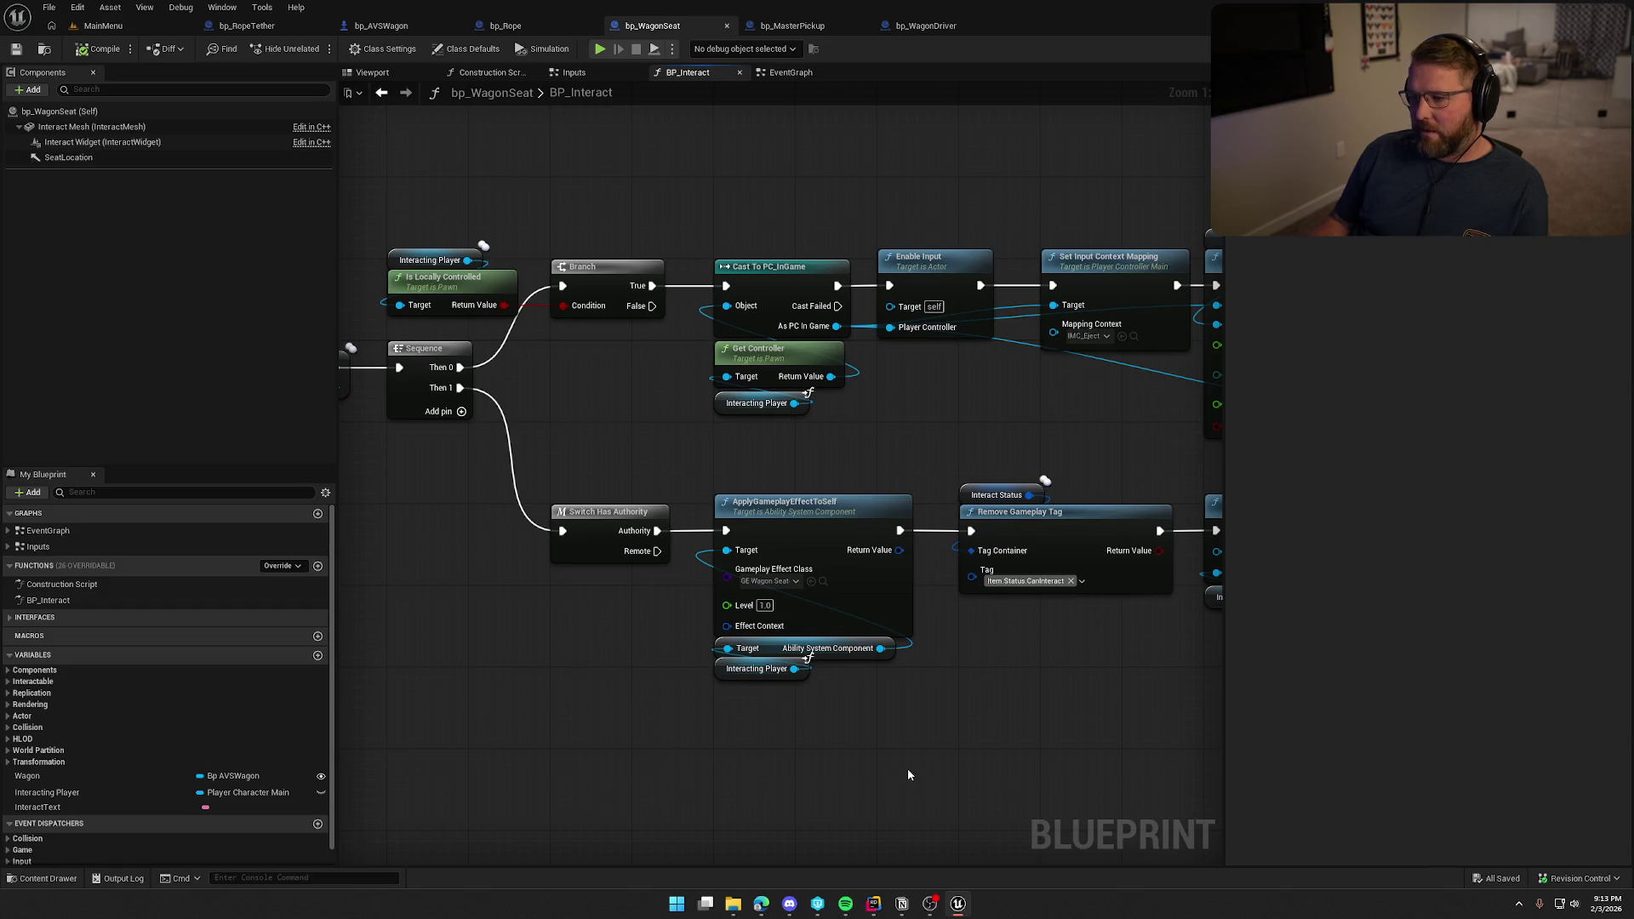
mouse_move(957, 759)
left_mouse_down()
mouse_move(463, 675)
mouse_move(992, 766)
left_mouse_up()
left_click_drag(595, 612, 773, 660)
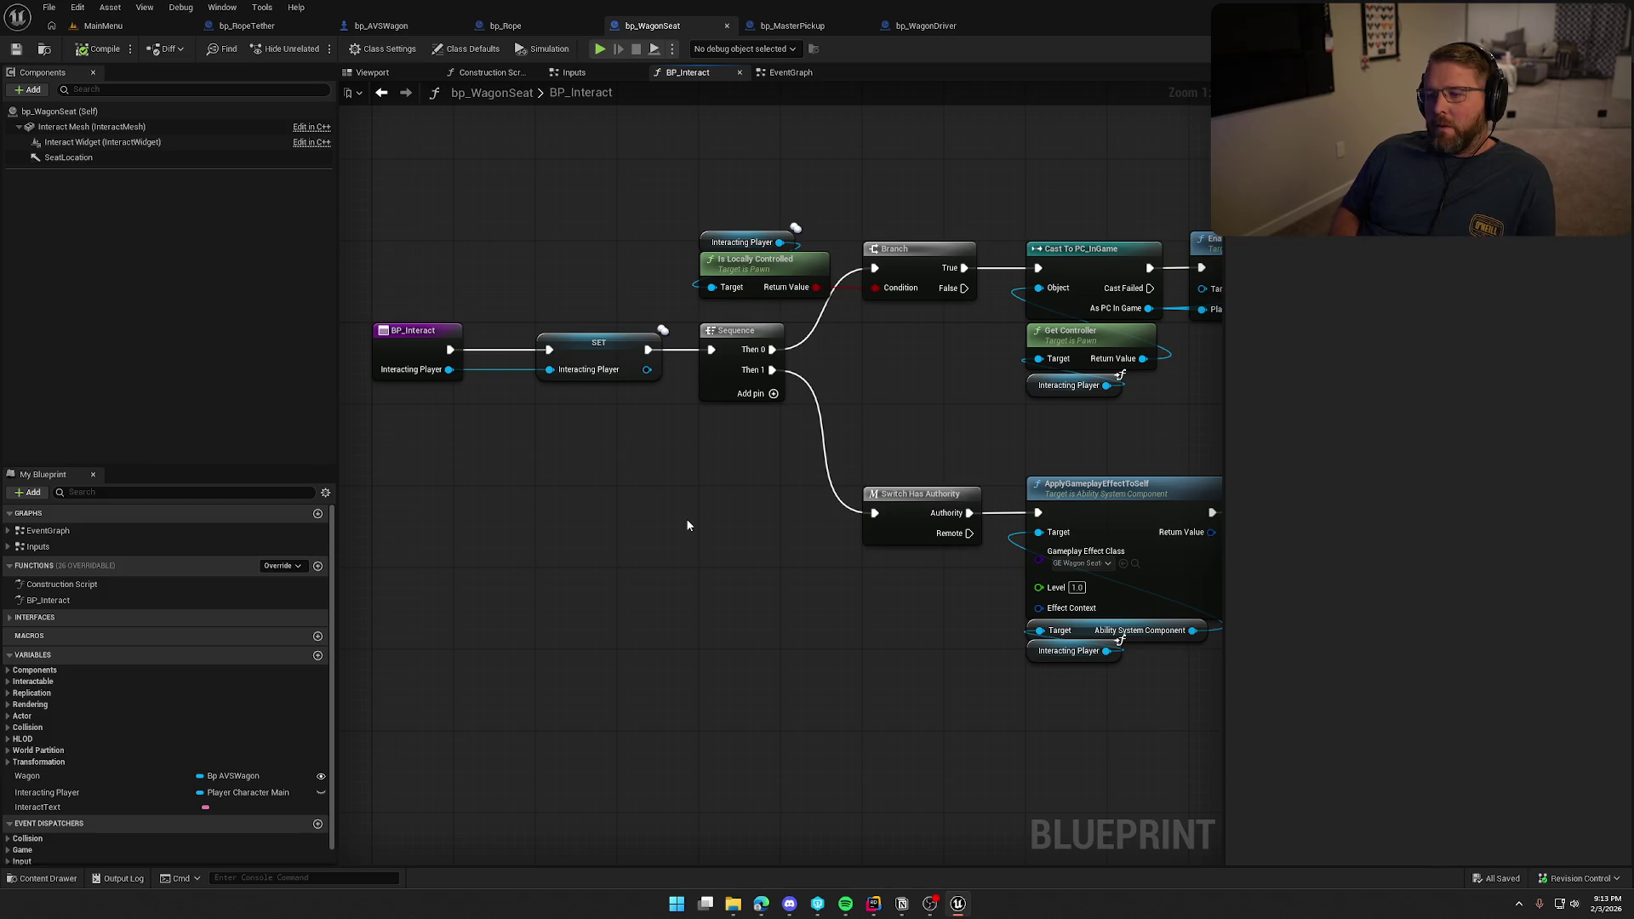
Inspect the Interacting Player SET node and the Remove Gameplay Tag to MC Update chain.
left_click(598, 362)
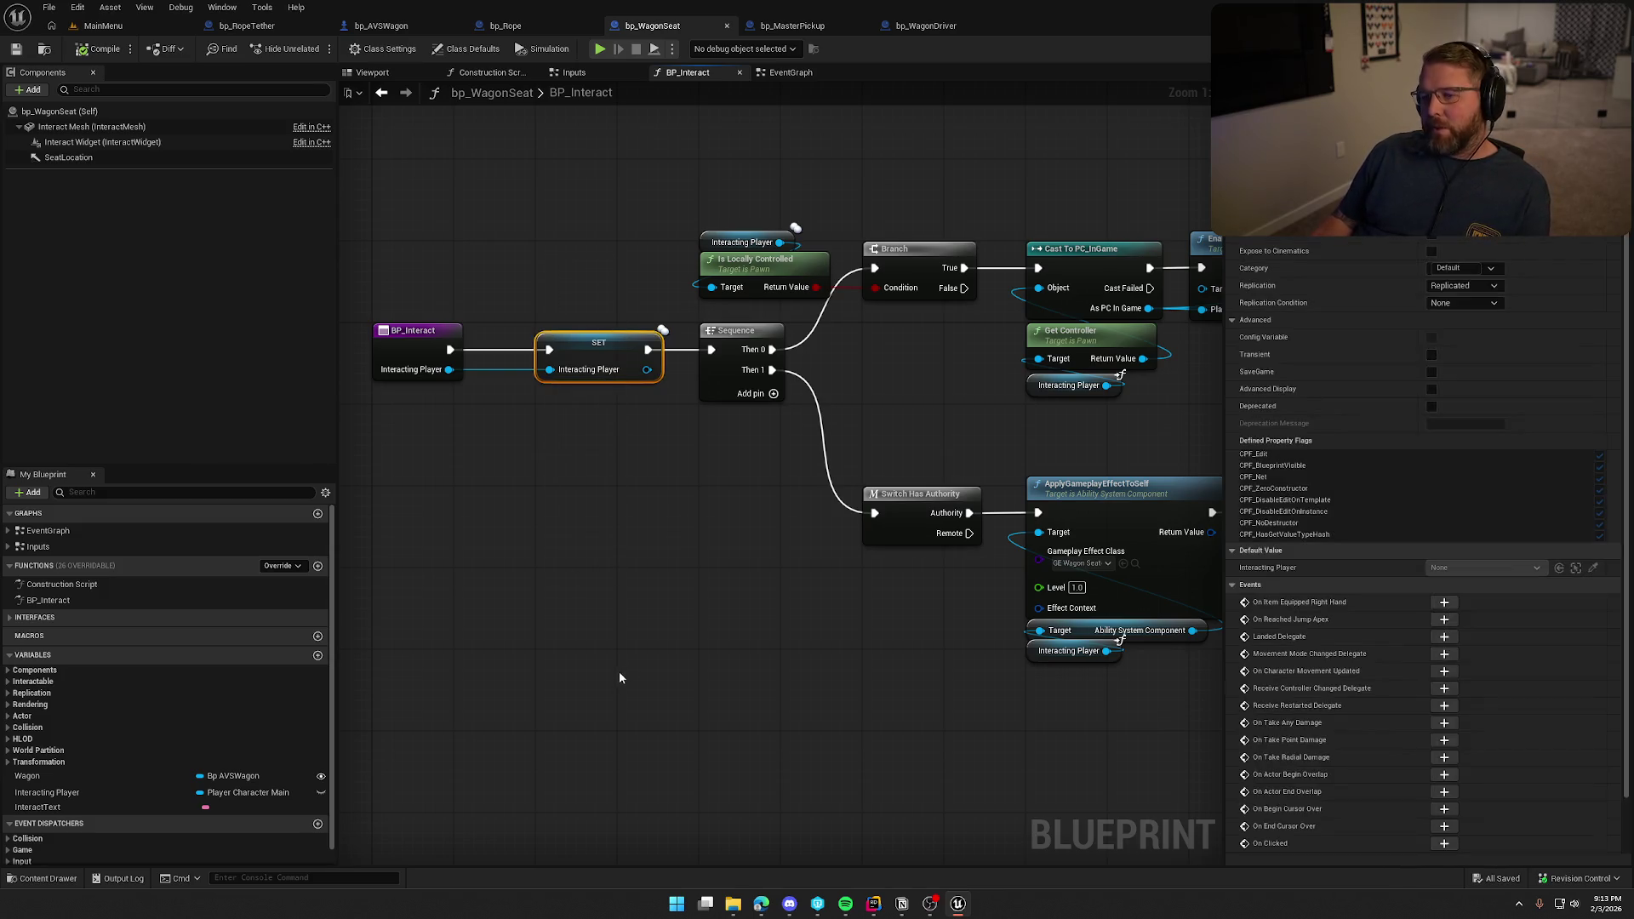
left_click_drag(589, 483, 616, 569)
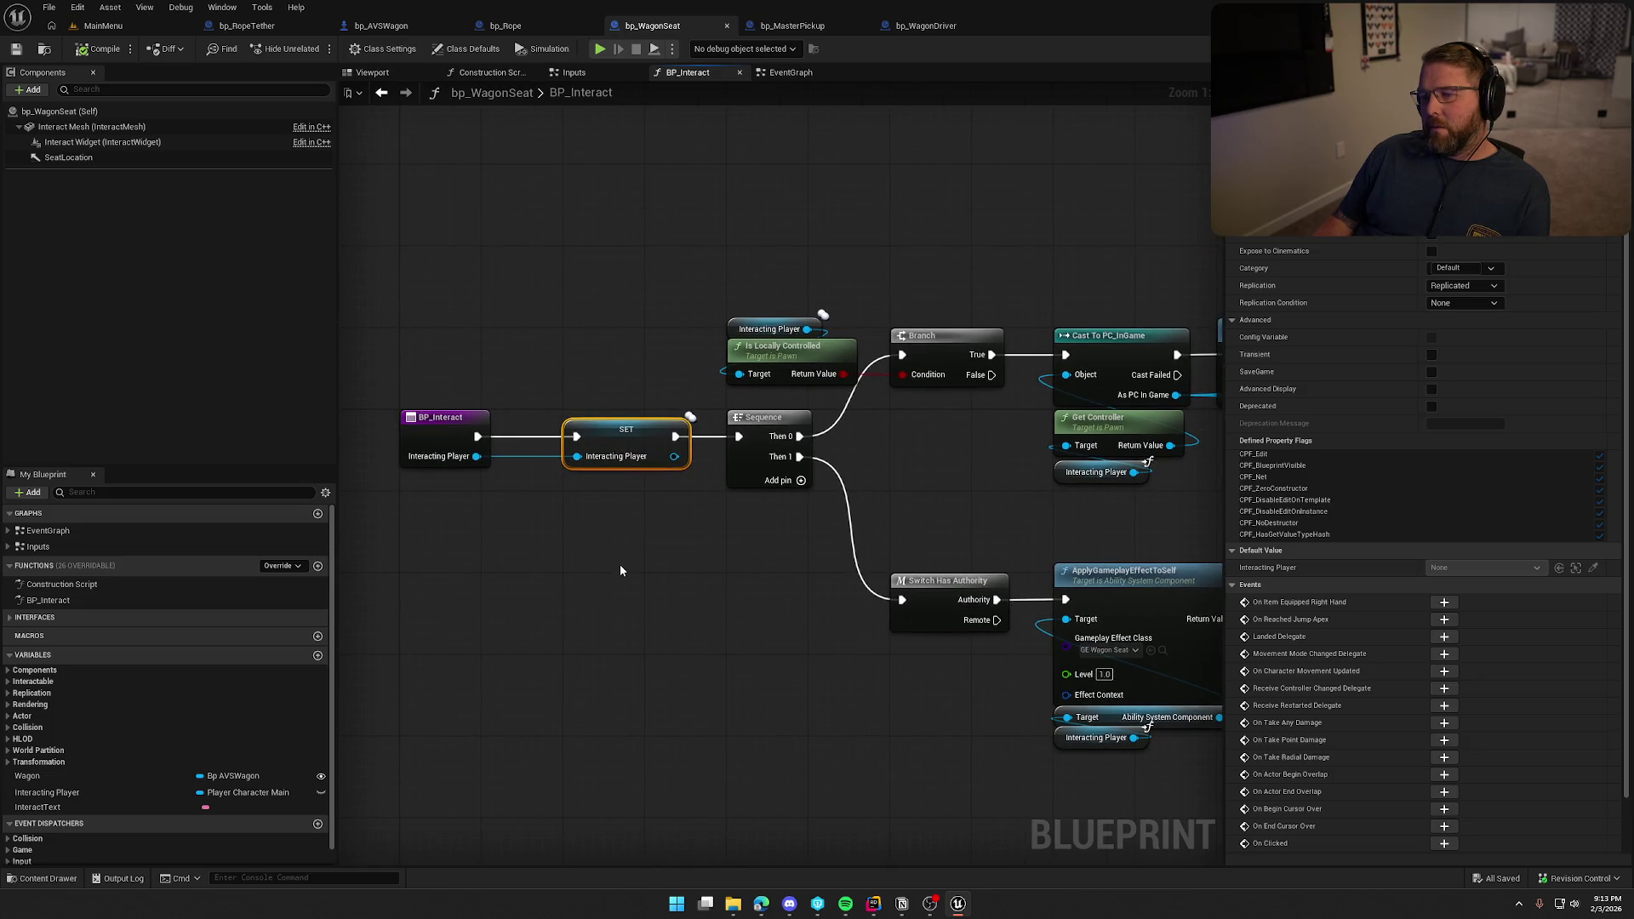
left_click(633, 555)
mouse_move(660, 559)
left_mouse_down()
mouse_move(559, 649)
mouse_move(339, 644)
left_mouse_up()
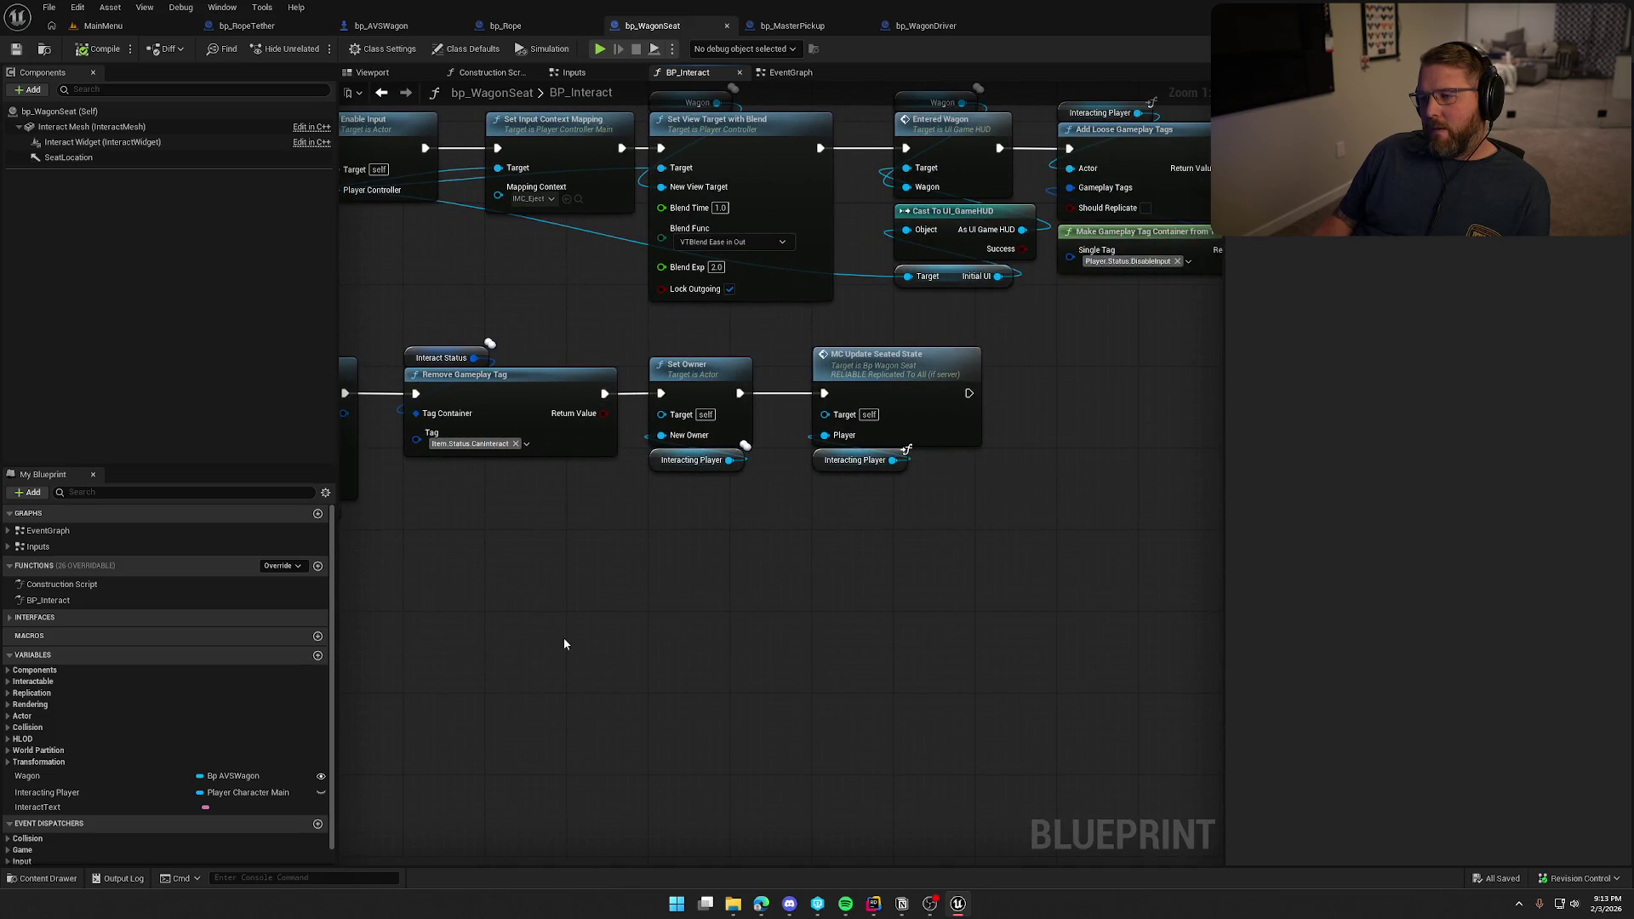
left_click_drag(563, 644, 680, 655)
mouse_move(425, 706)
left_mouse_down()
mouse_move(661, 708)
mouse_move(874, 647)
left_mouse_up()
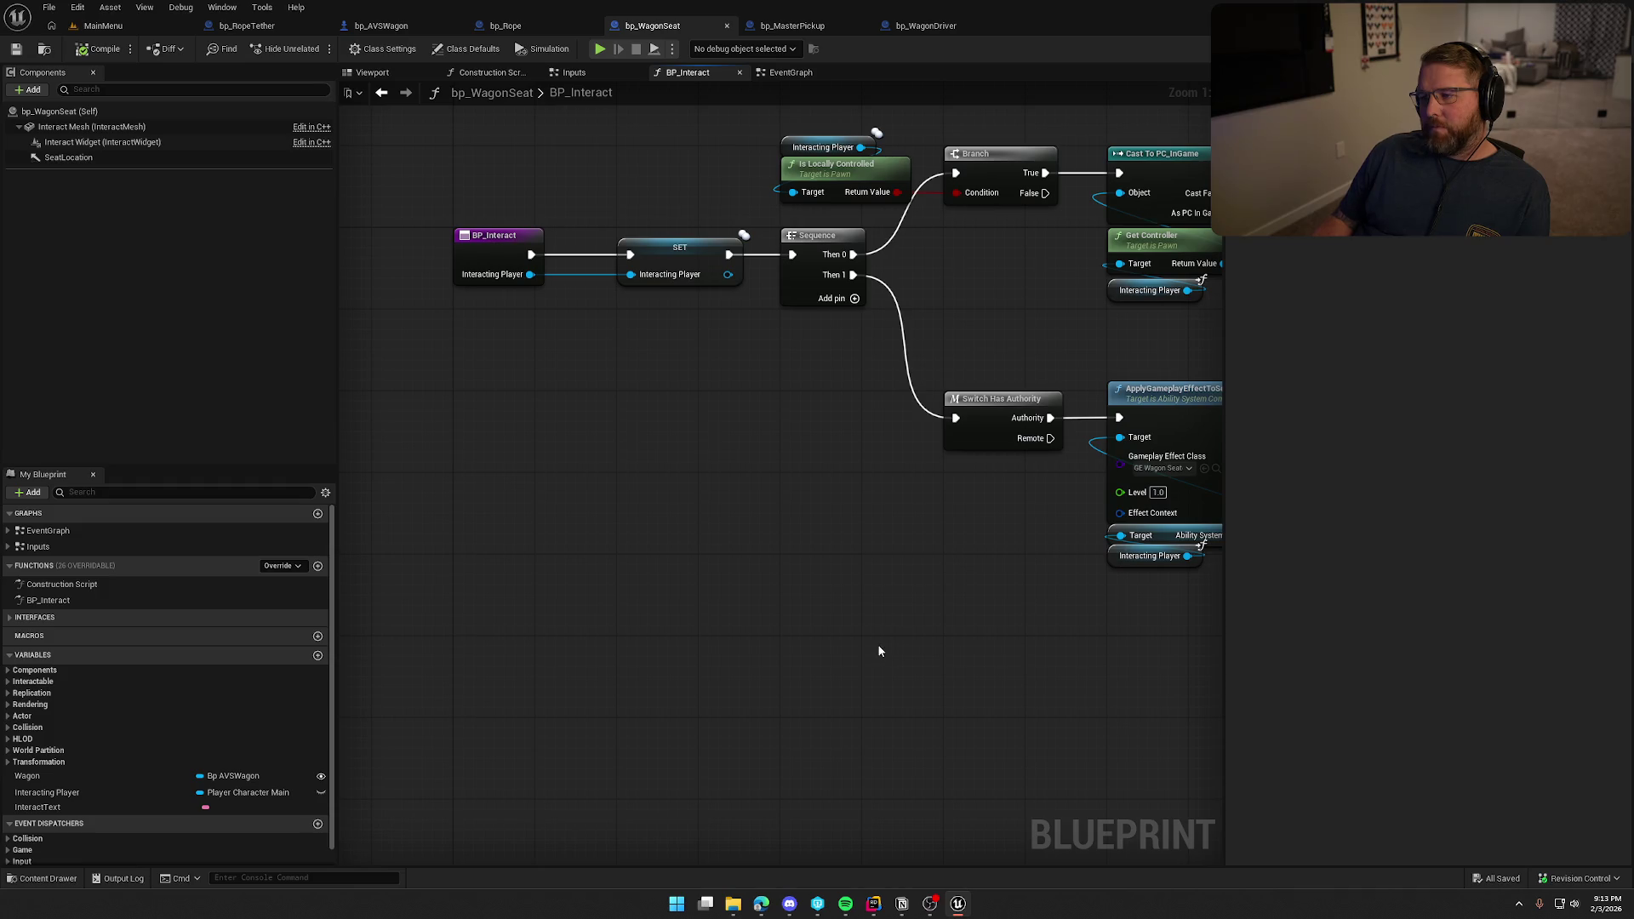
mouse_move(907, 646)
left_mouse_down()
mouse_move(660, 686)
mouse_move(627, 667)
mouse_move(1010, 674)
left_mouse_up()
Show bp_Rope's Event Graph with its Detach logic.
left_click(504, 25)
mouse_move(540, 300)
left_mouse_down()
mouse_move(713, 468)
mouse_move(612, 401)
left_mouse_up()
mouse_move(602, 315)
left_mouse_down()
mouse_move(538, 219)
mouse_move(574, 276)
left_mouse_up()
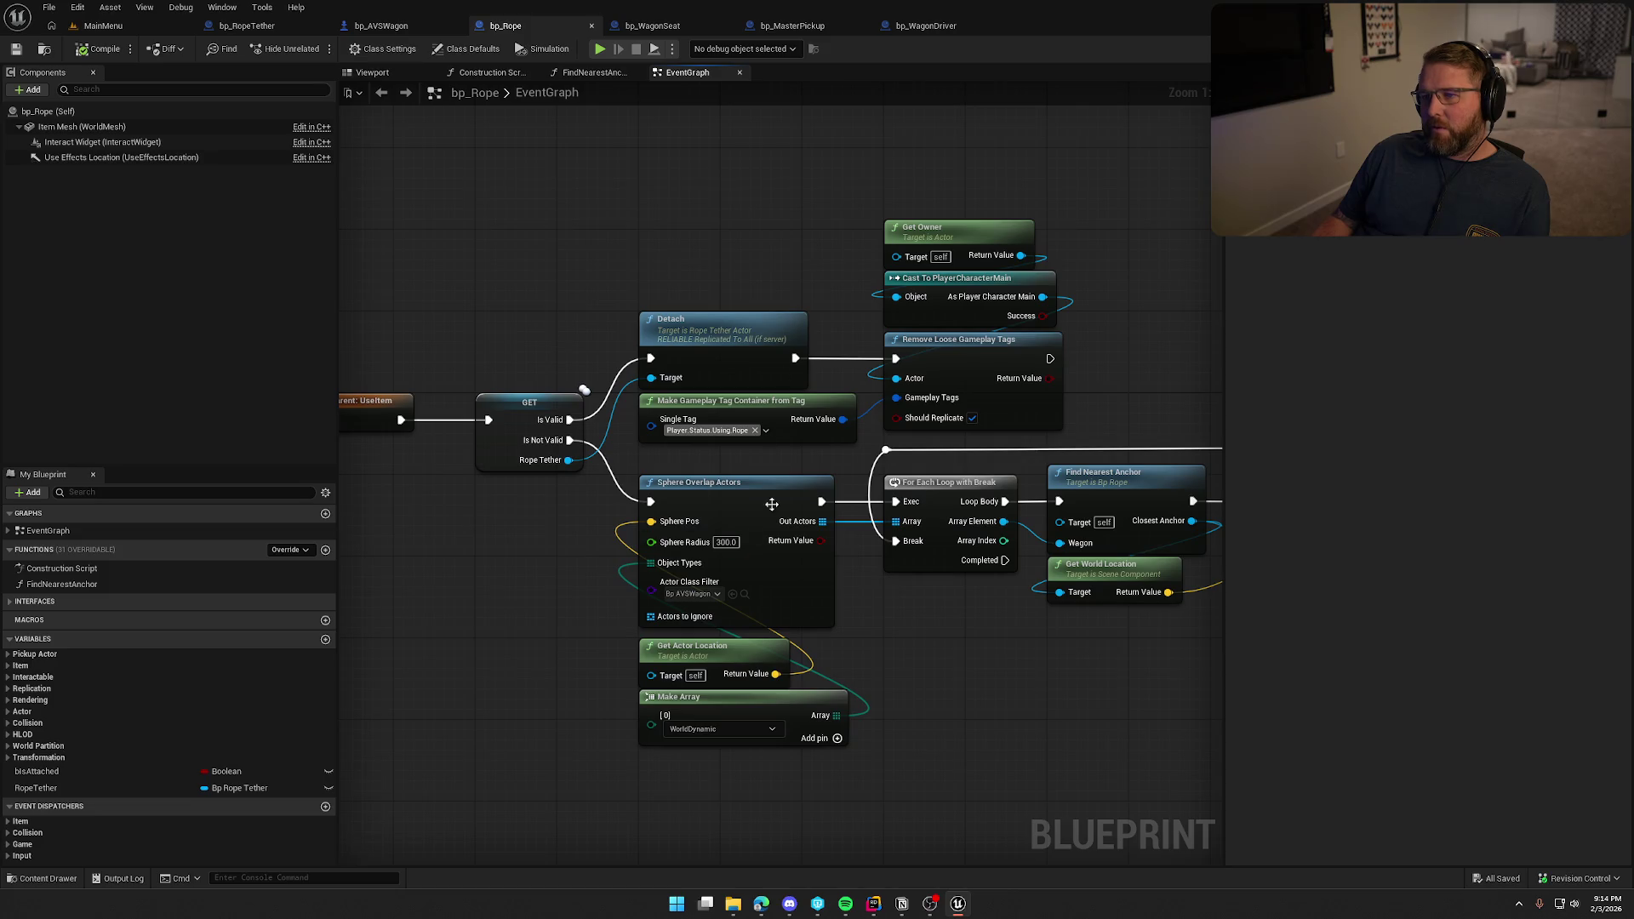
Back in bp_WagonSeat's BP_Interact, pan to MC Update Seated State and drag from Interacting Player.
left_click(653, 26)
scroll(693, 168, "down", 3)
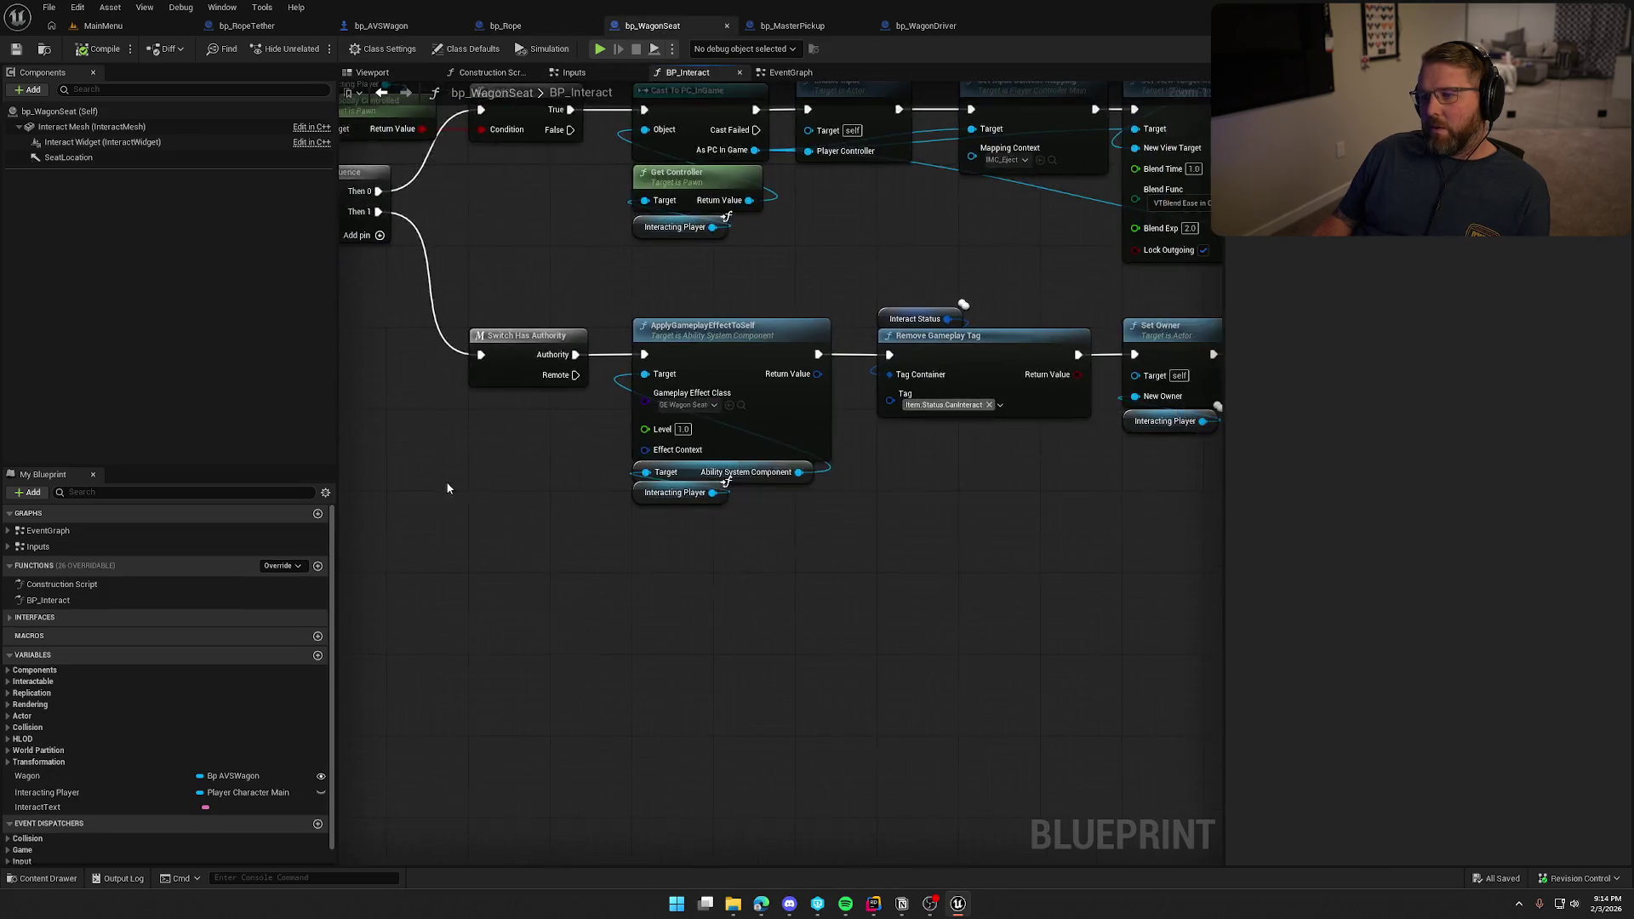
left_click_drag(472, 333, 1212, 545)
left_click(853, 586)
scroll(842, 539, "up", 3)
mouse_move(744, 565)
left_mouse_down()
mouse_move(595, 595)
mouse_move(966, 541)
left_mouse_up()
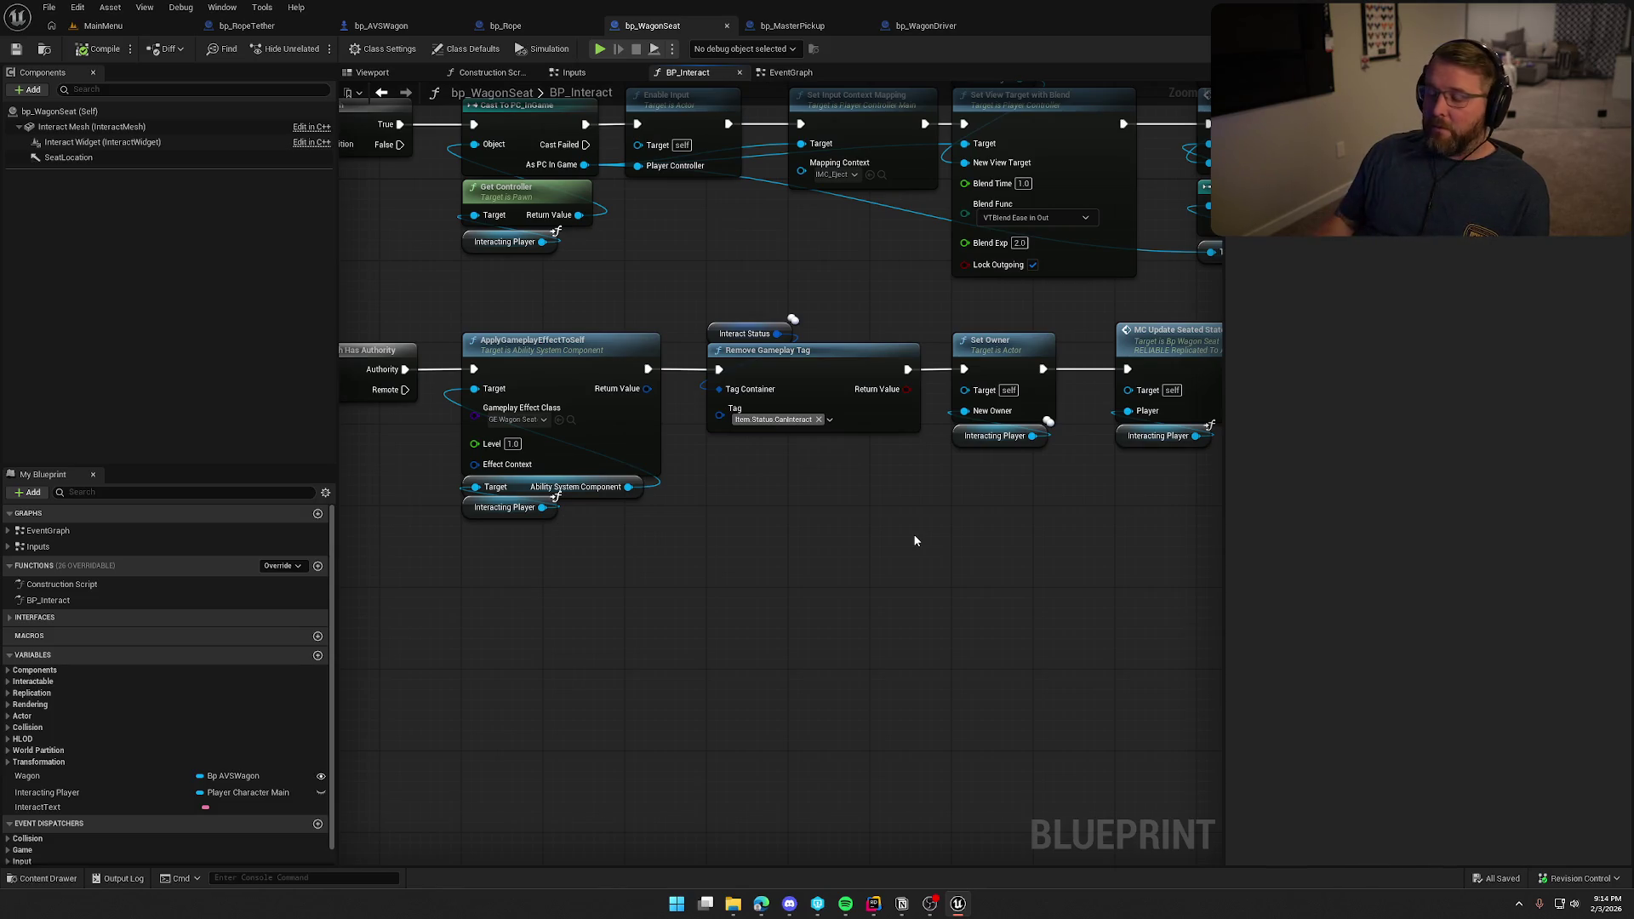
mouse_move(1011, 569)
left_mouse_down()
mouse_move(803, 604)
mouse_move(720, 583)
left_mouse_up()
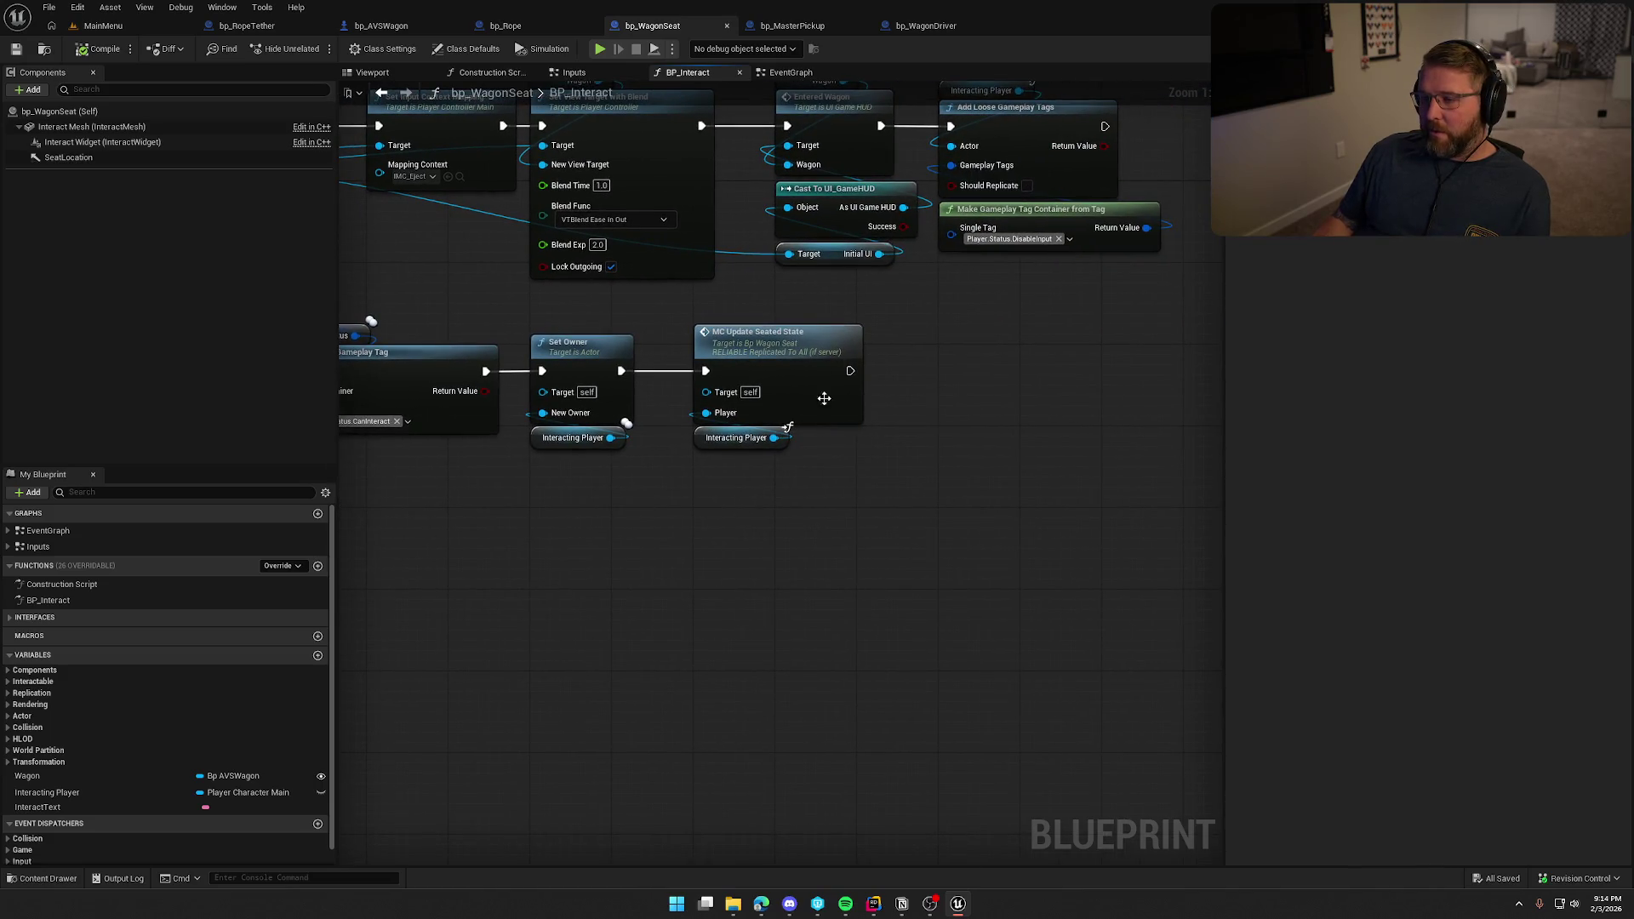
mouse_move(893, 482)
left_mouse_down()
mouse_move(815, 467)
mouse_move(904, 481)
mouse_move(1130, 455)
left_mouse_up()
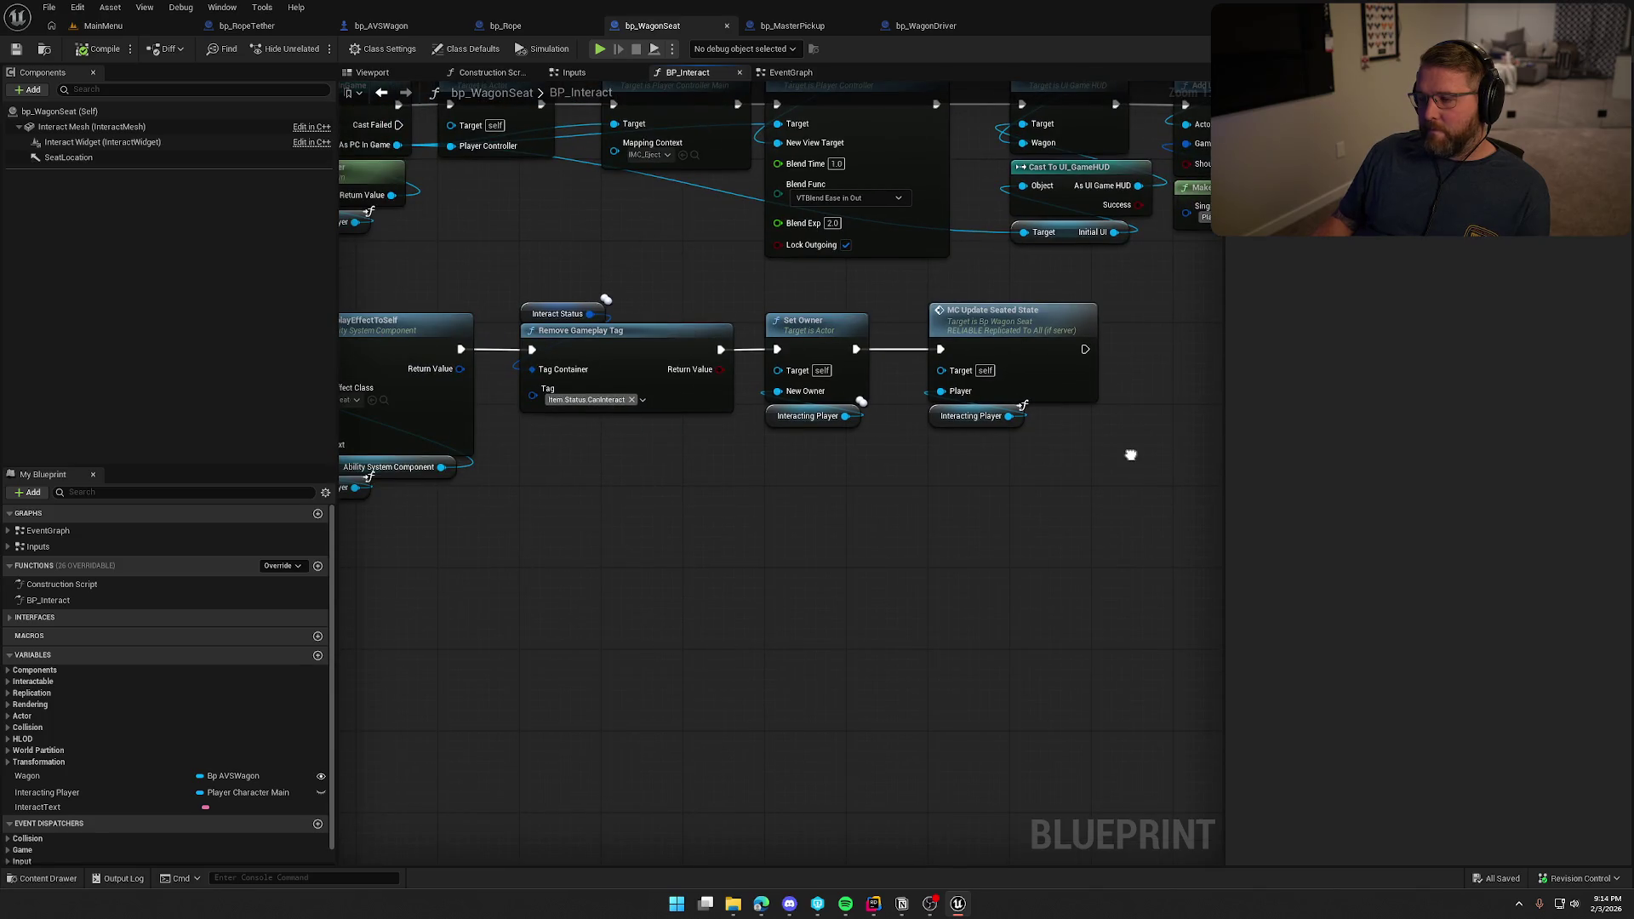
left_click_drag(1130, 454, 679, 450)
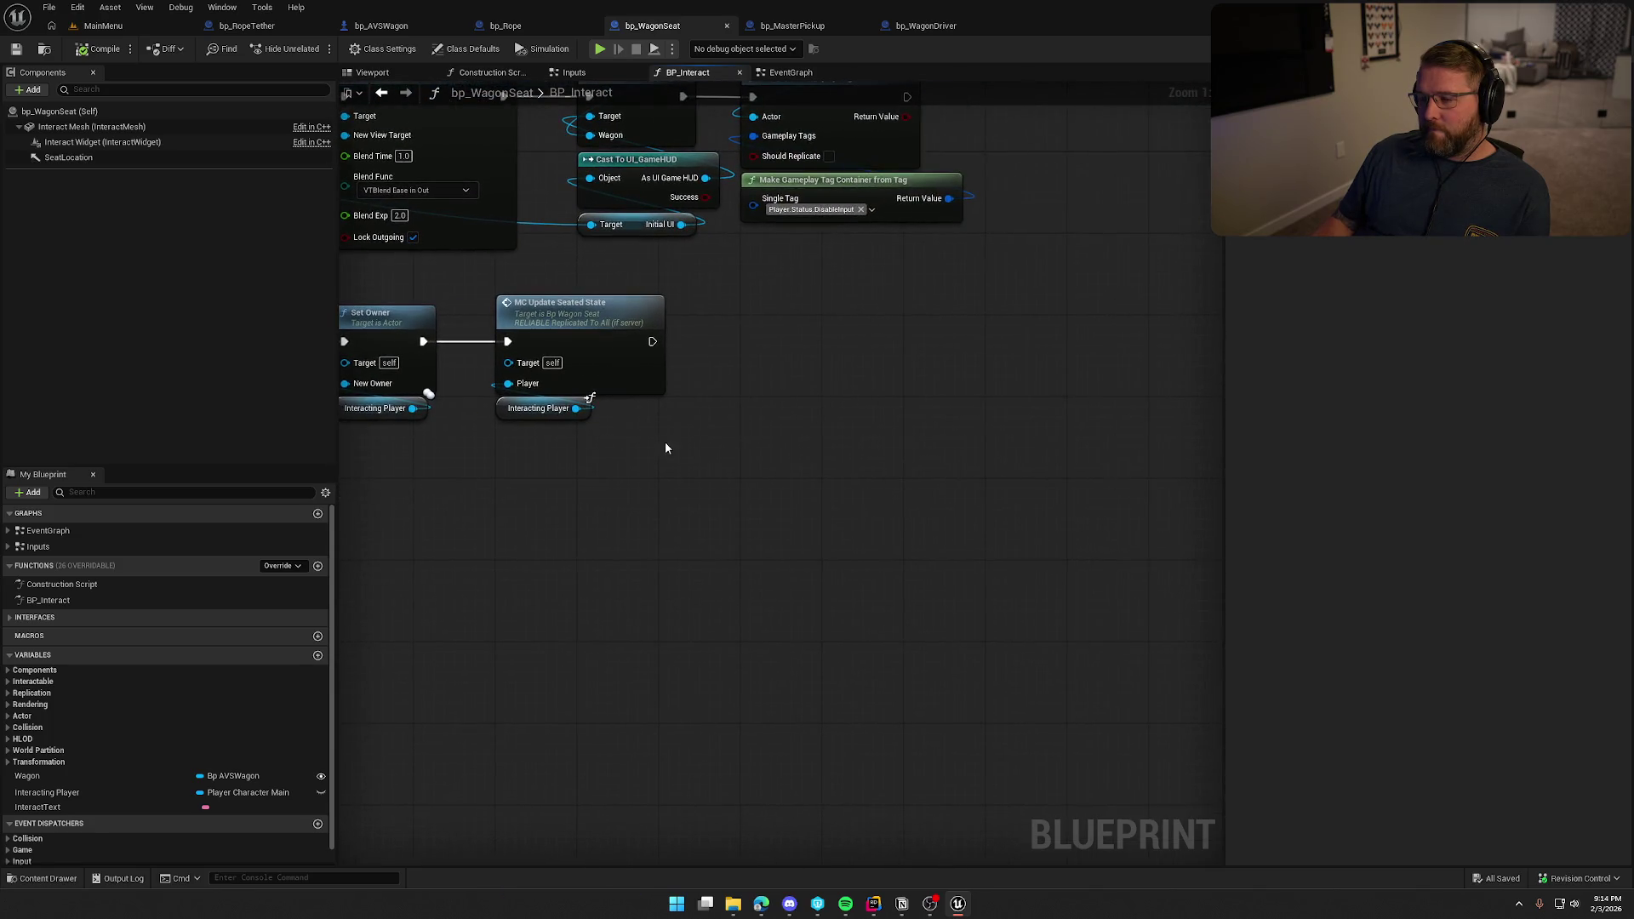
left_click_drag(575, 409, 664, 433)
Add Get Ability System Component from Interacting Player.
type("get ability sys")
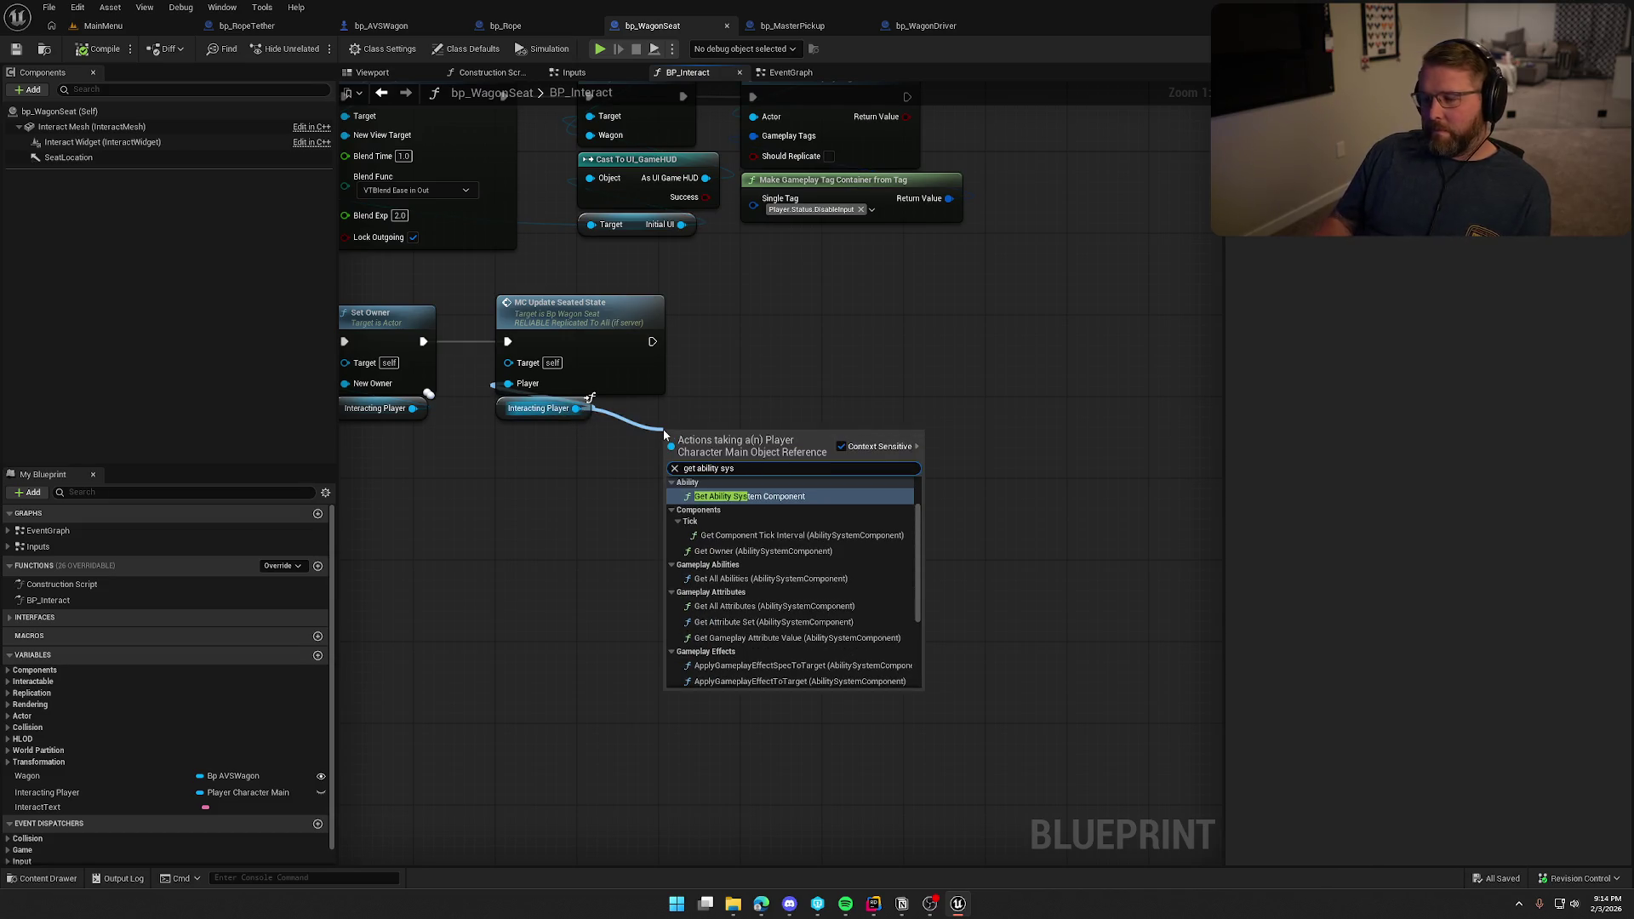
scroll(822, 566, "down", 3)
left_click(768, 679)
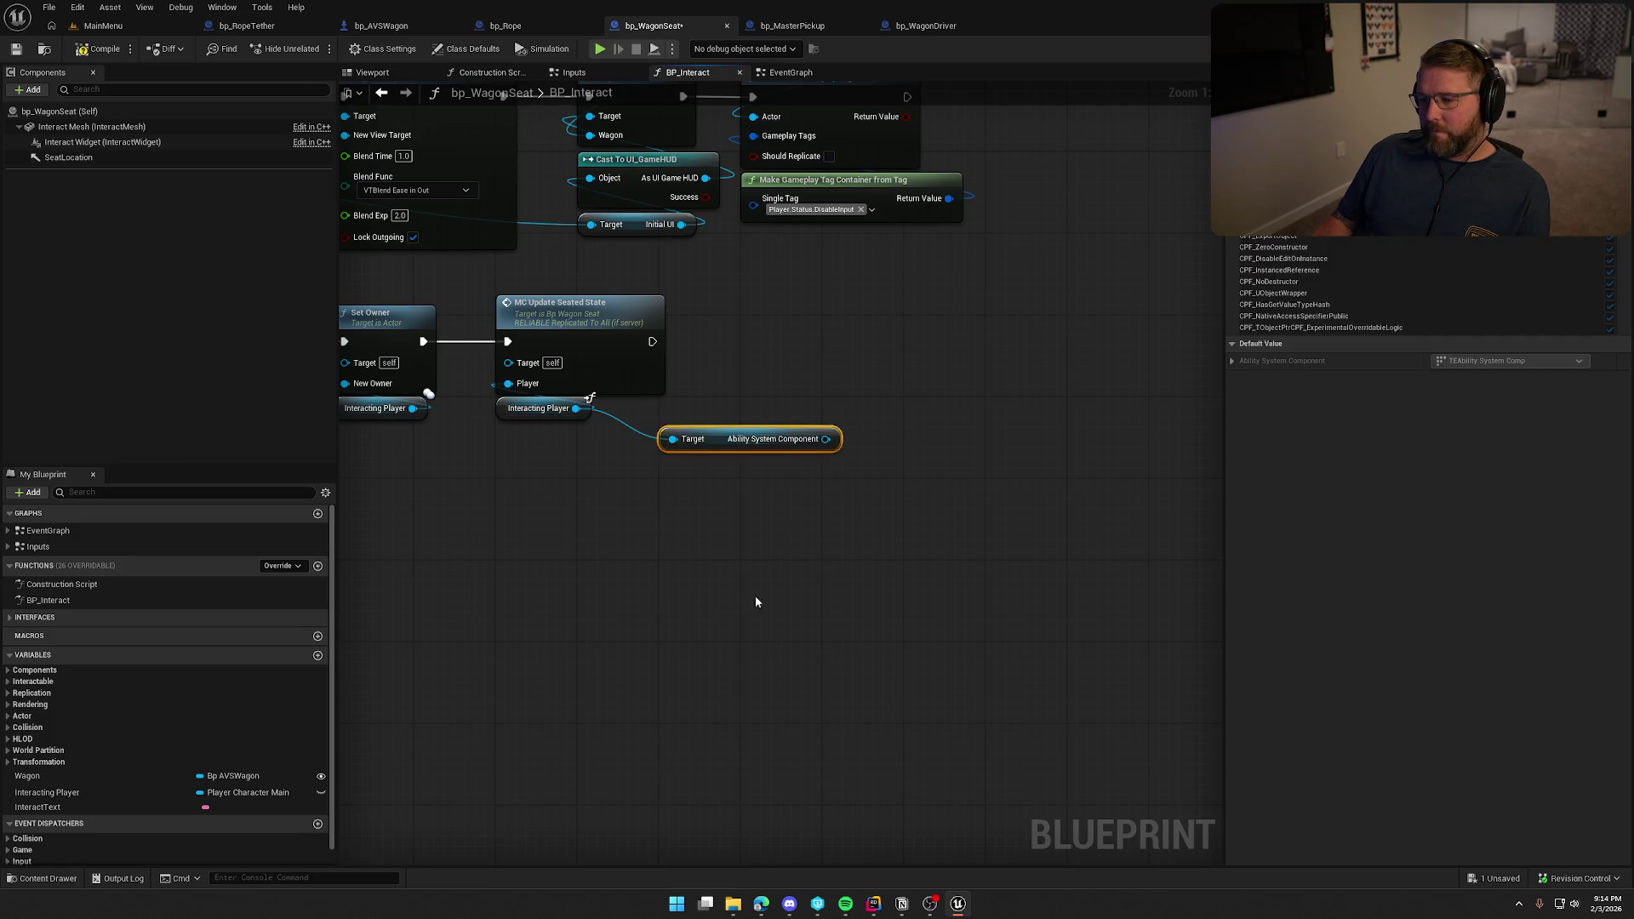
Add Has Matching Gameplay Tag checking Player.Status.Using.Rope beside the getter.
left_click_drag(662, 439, 746, 456)
type("has tag")
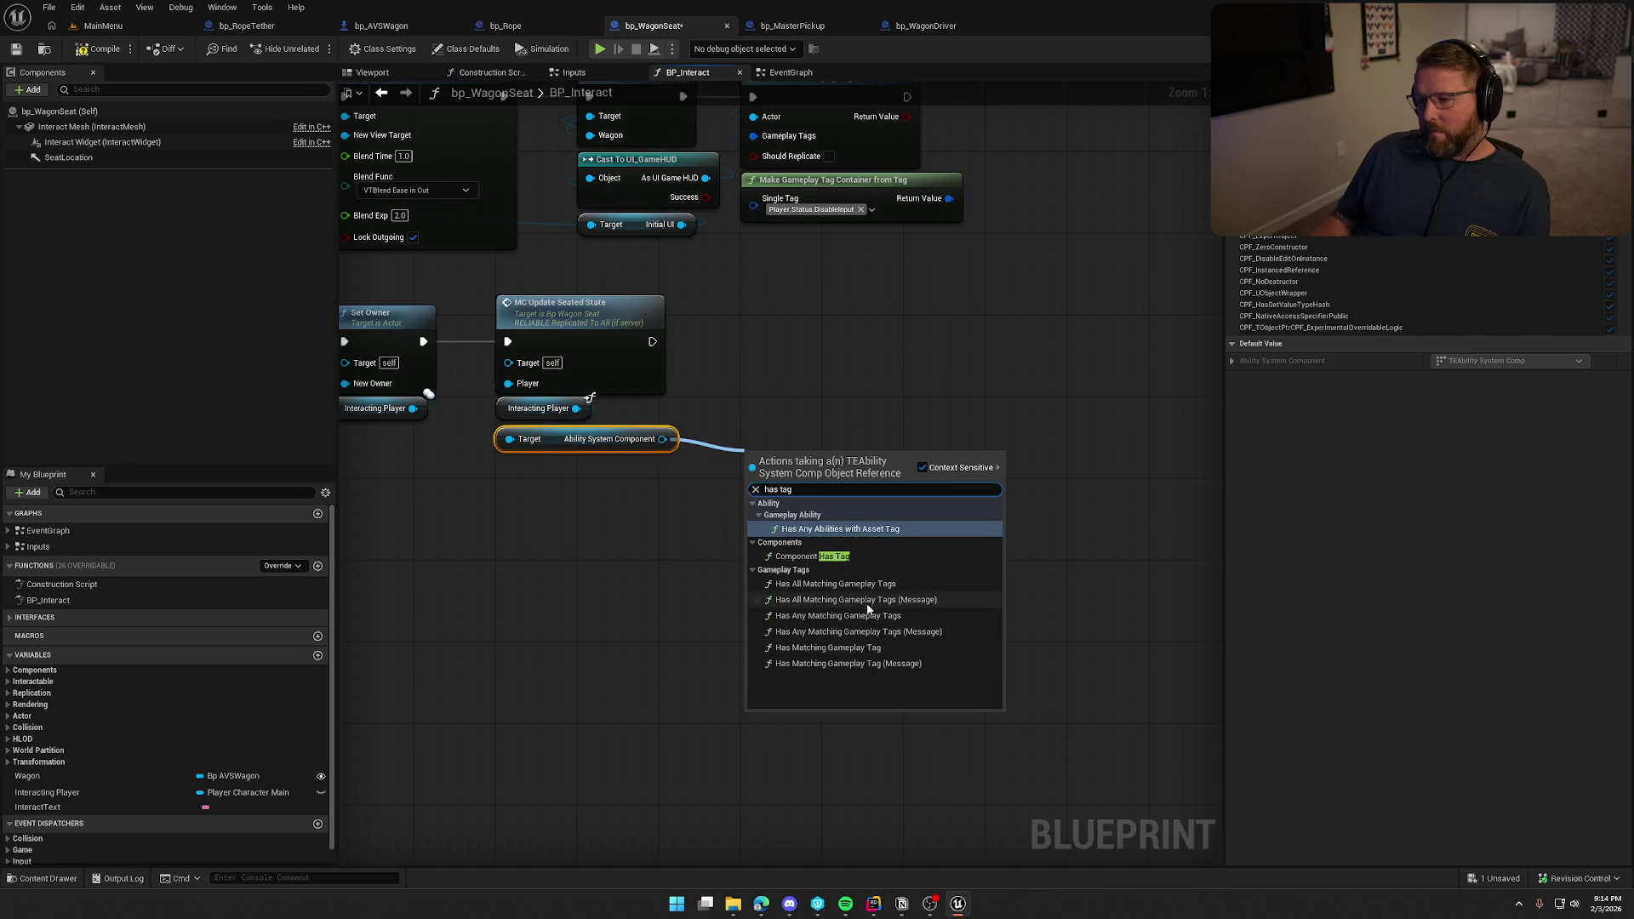
left_click(827, 647)
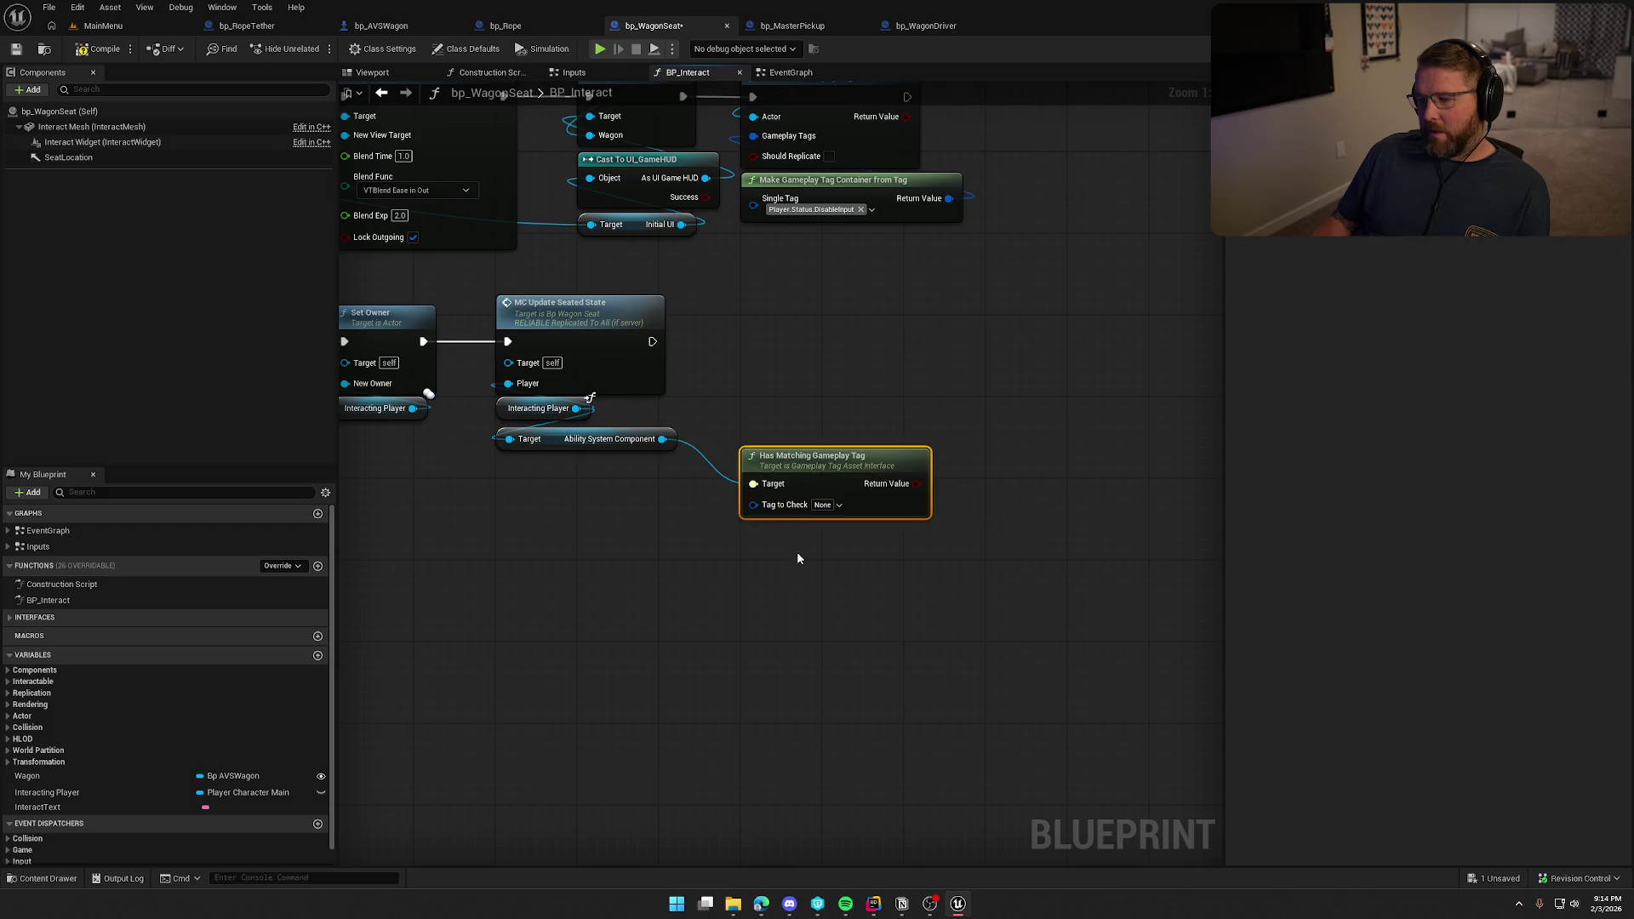
left_click(836, 508)
type("rope")
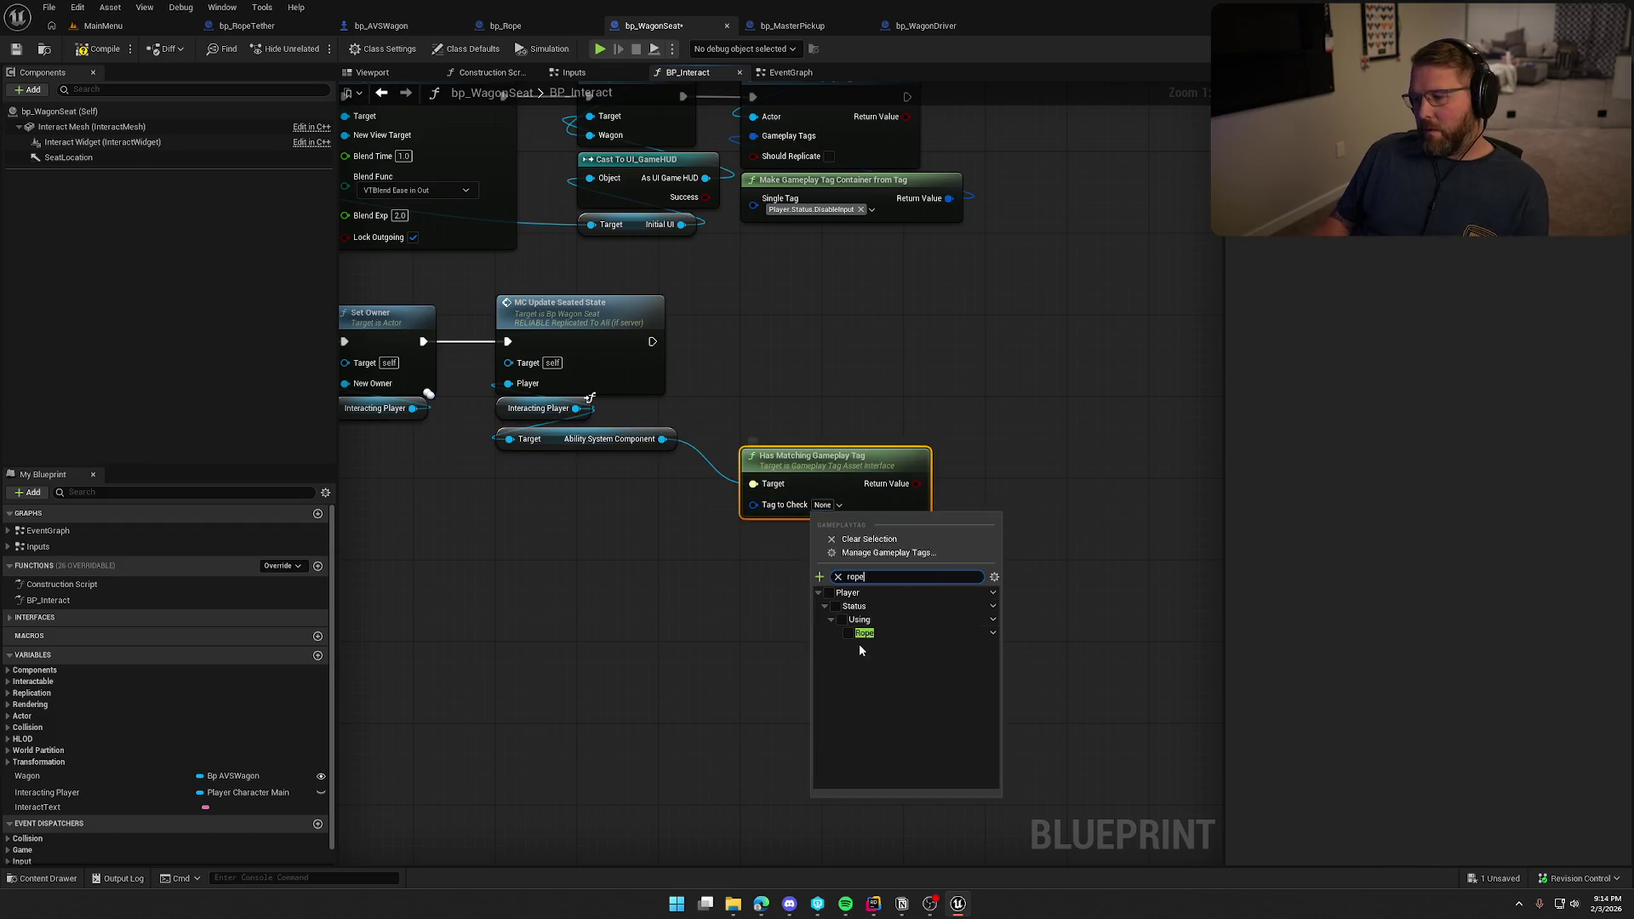
left_click(850, 635)
left_click_drag(816, 477, 776, 447)
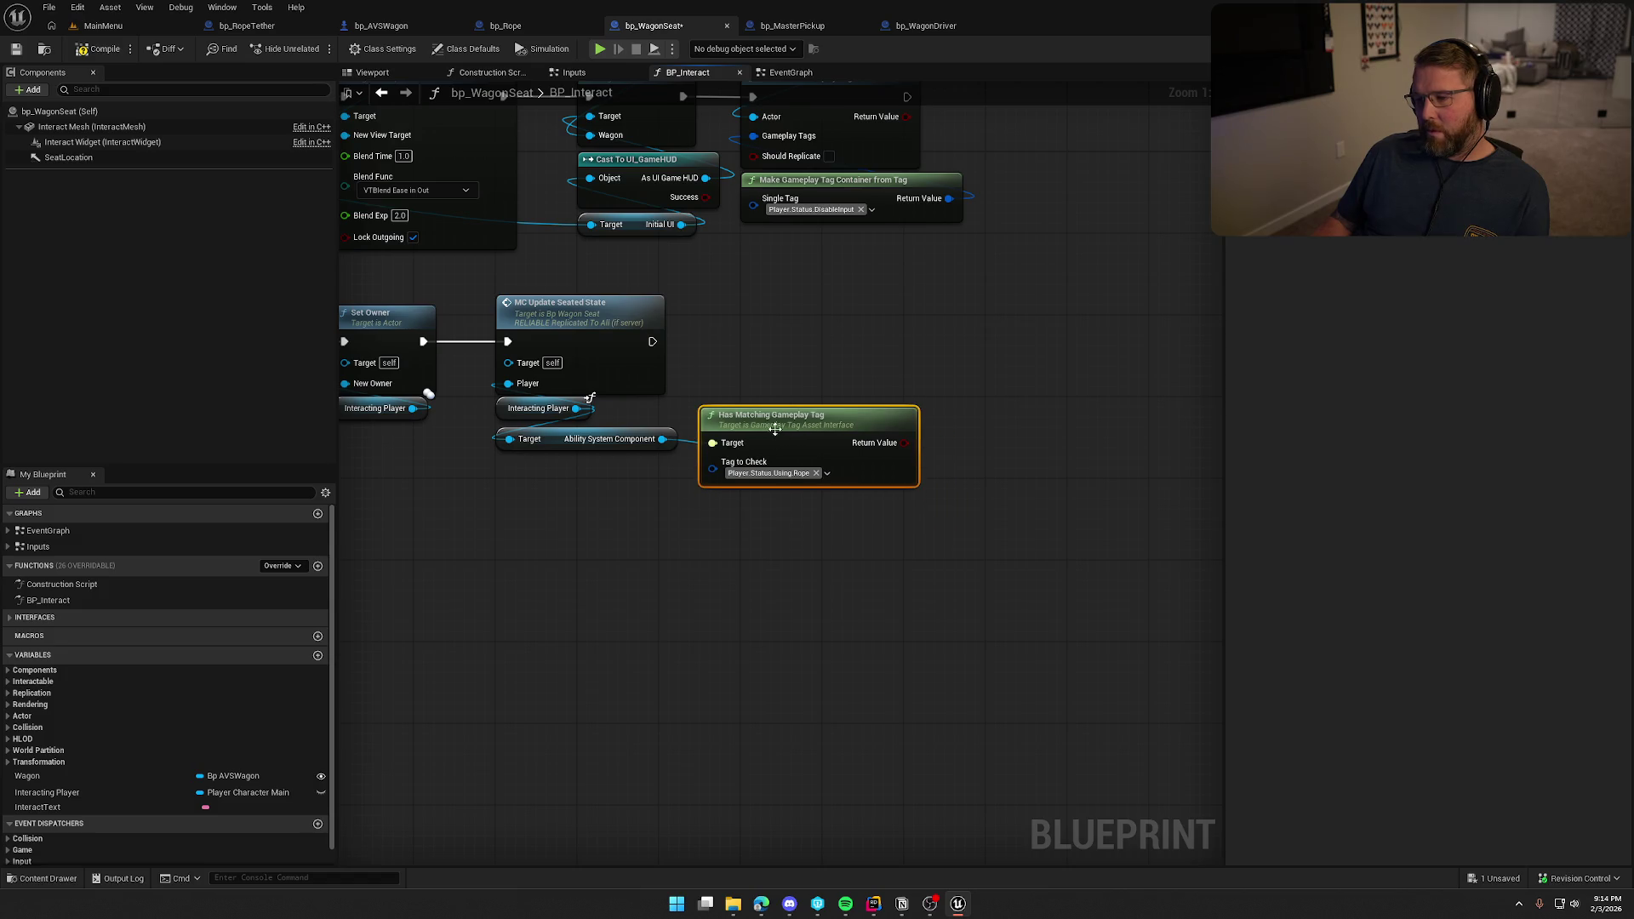
left_click_drag(778, 363, 723, 356)
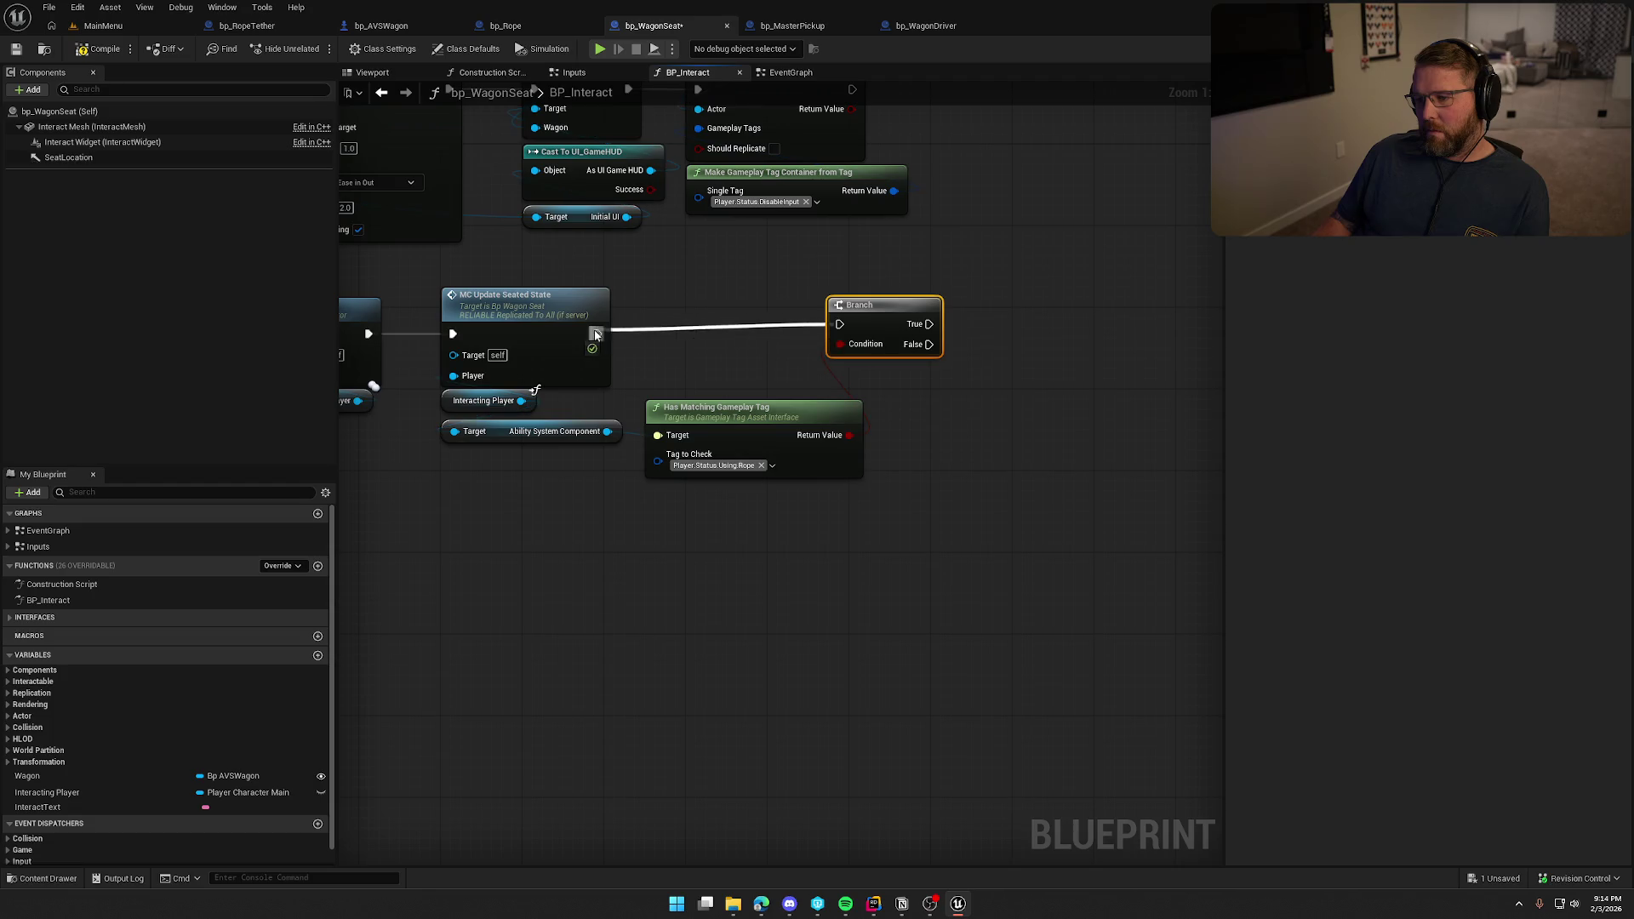
mouse_move(931, 435)
left_mouse_down()
mouse_move(901, 445)
mouse_move(864, 402)
left_mouse_up()
Cast the player's Right Hand Item to bp_Rope on the Branch's true path.
type("get right")
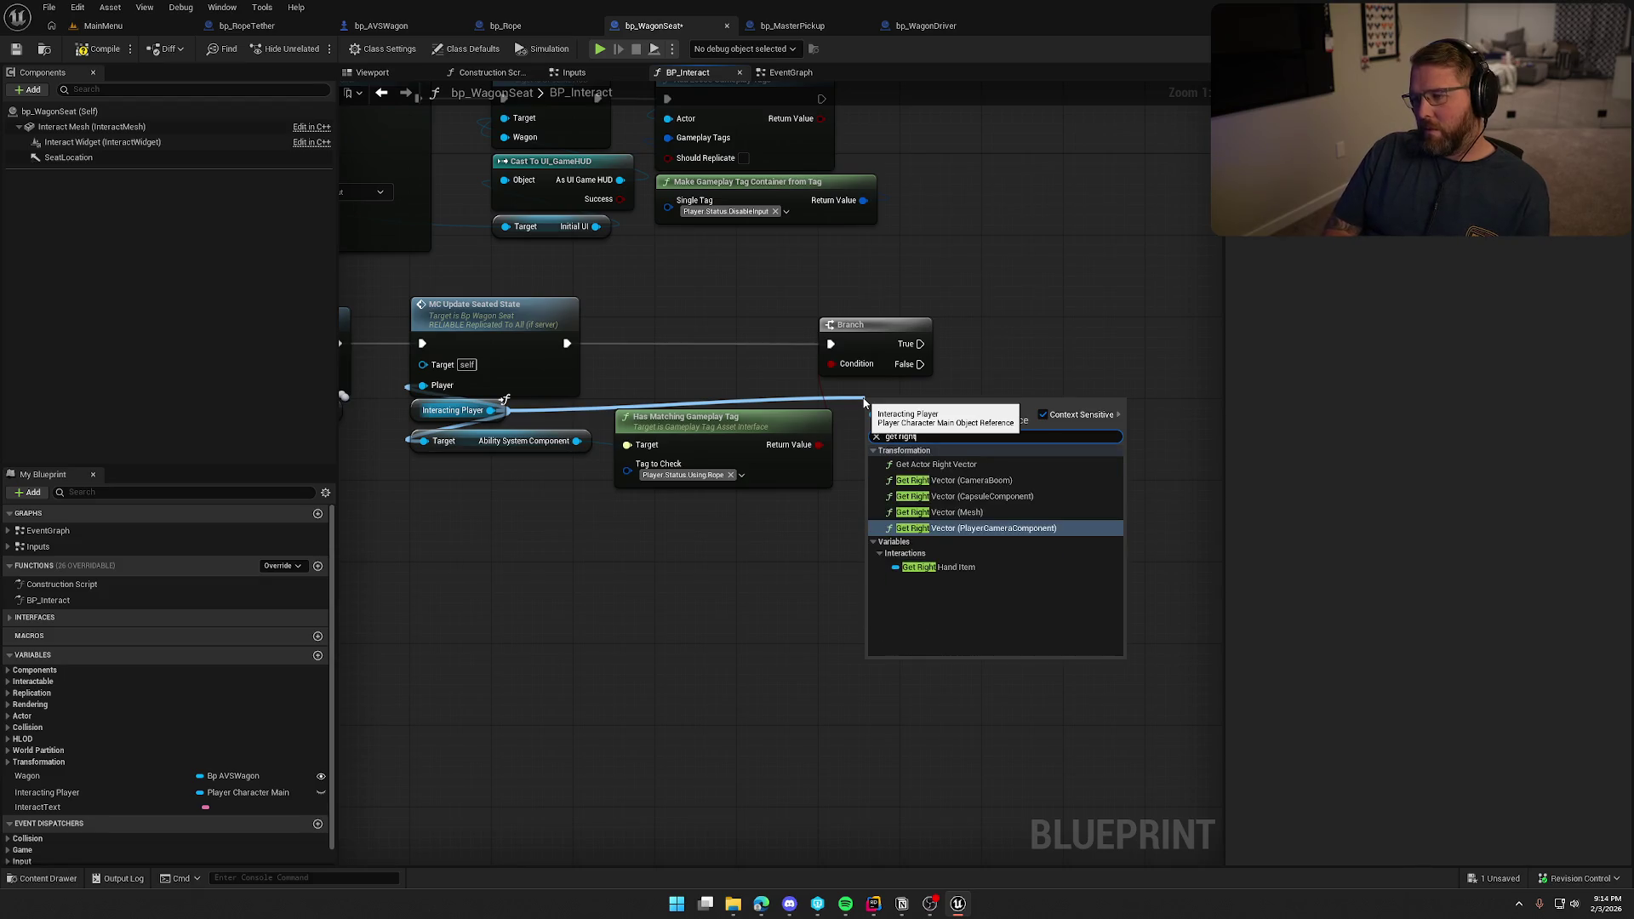
left_click(944, 567)
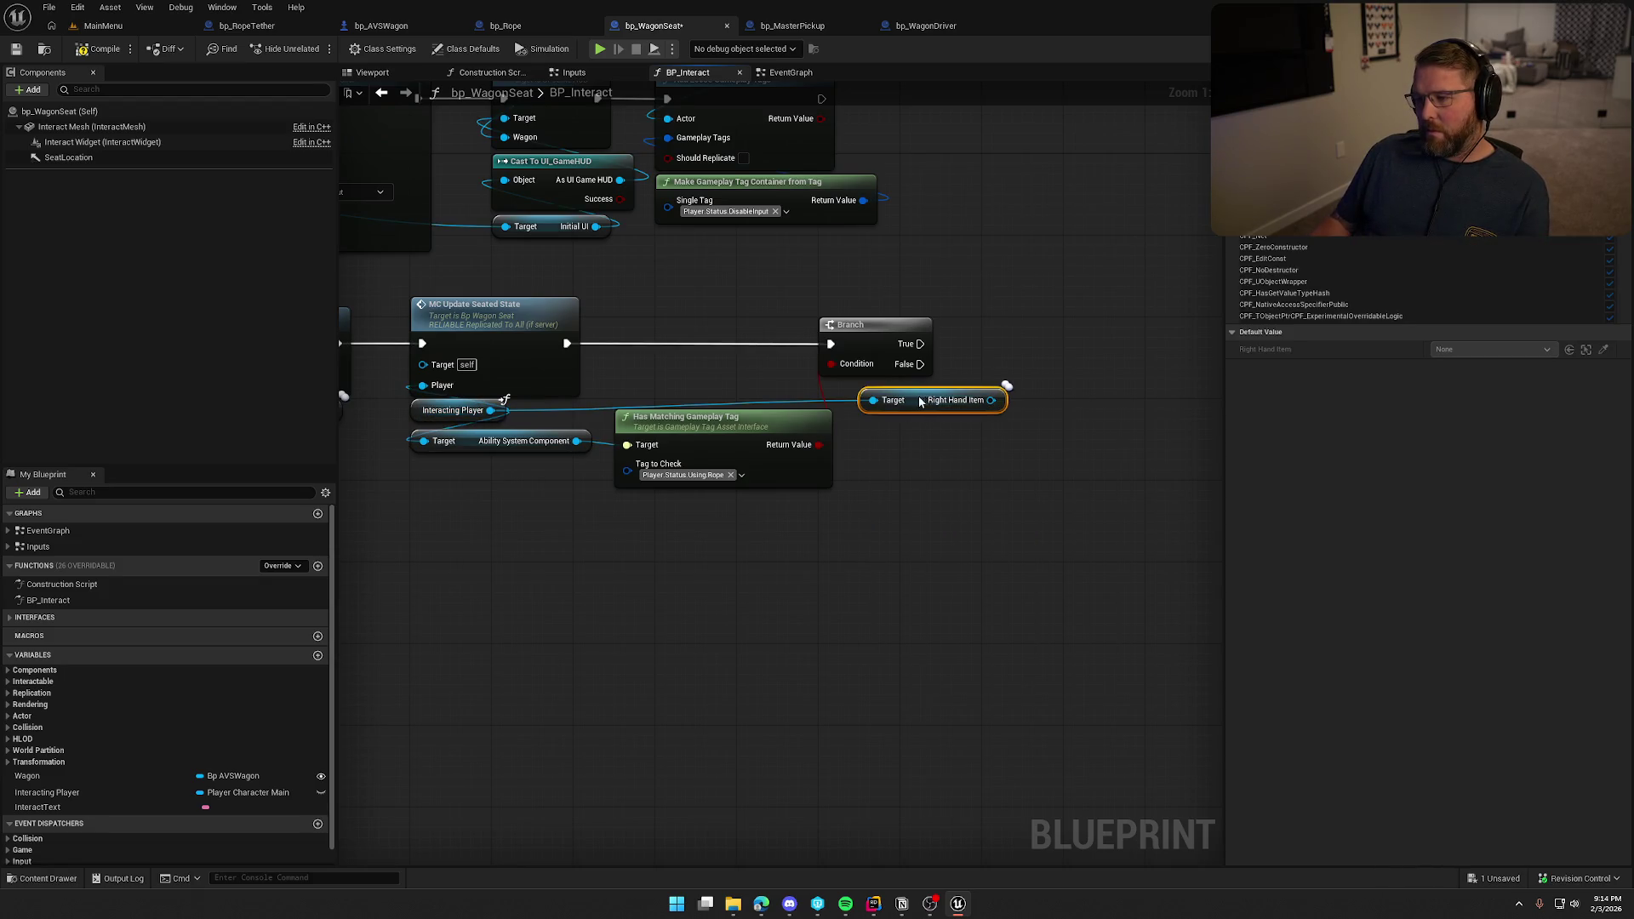
left_click_drag(1003, 405, 1014, 405)
type("cast to bp ro")
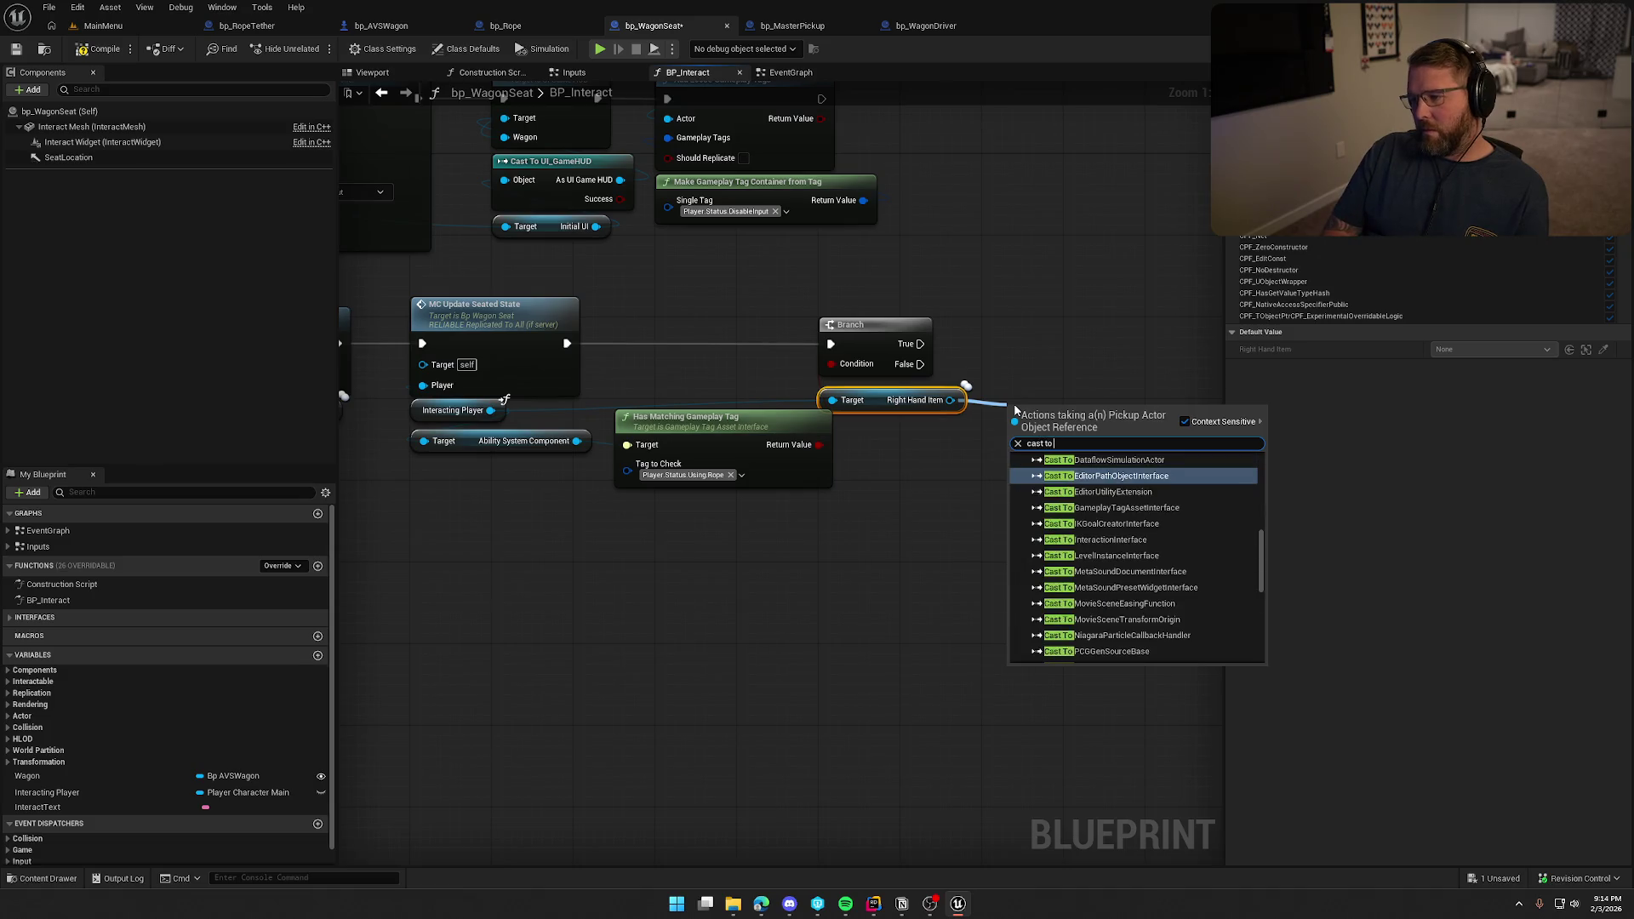
key("Return")
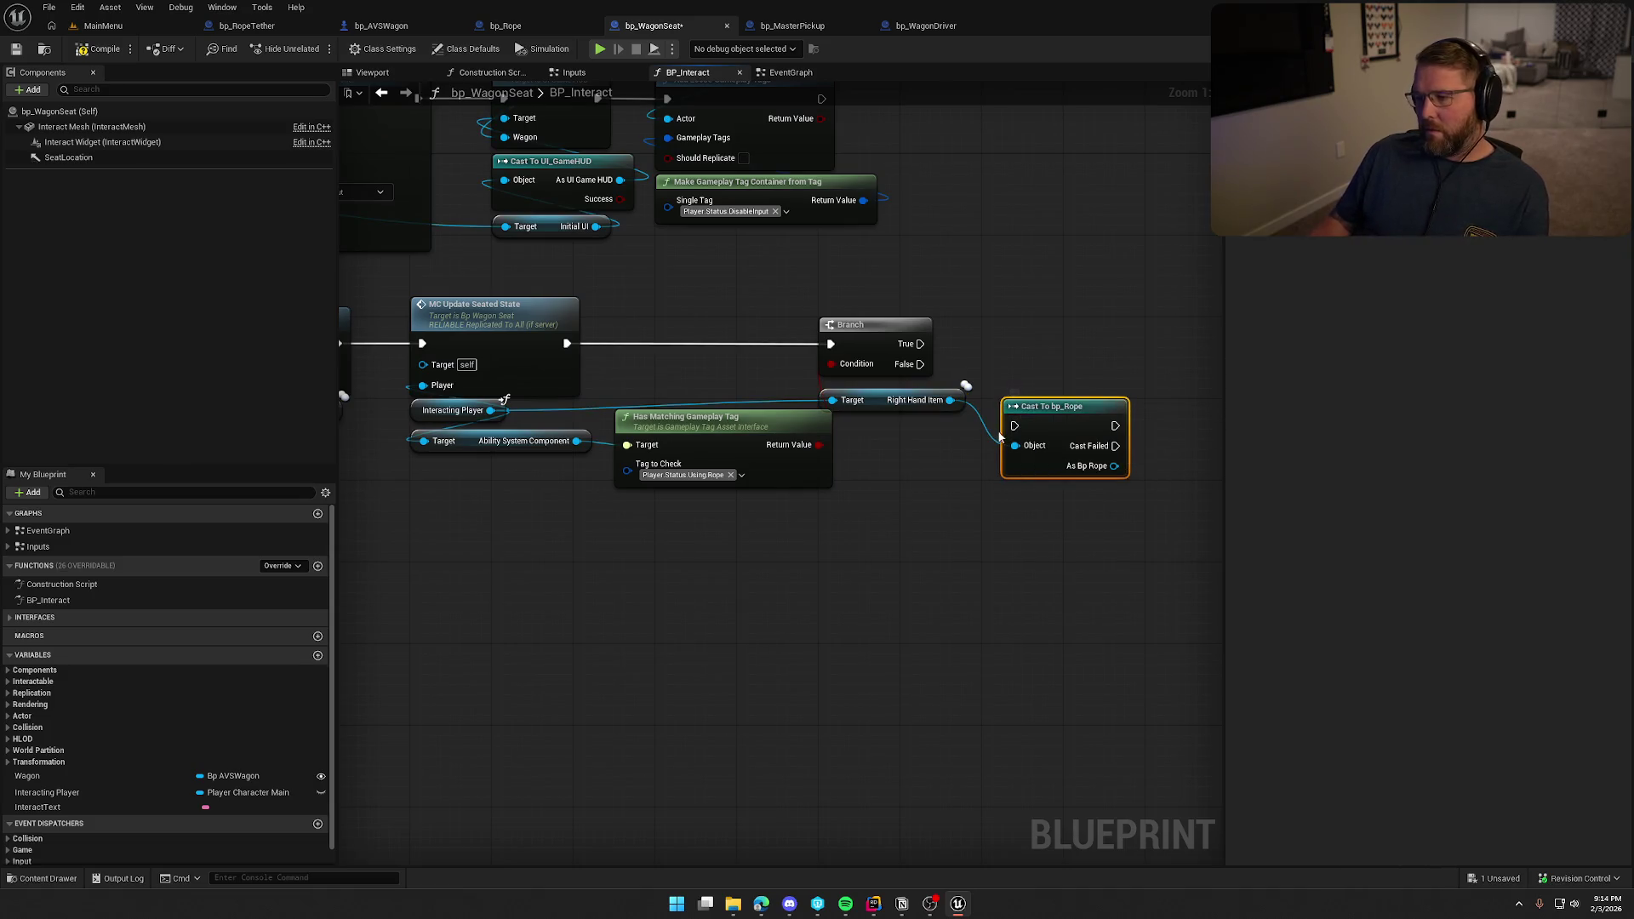
left_click_drag(1042, 412, 1020, 330)
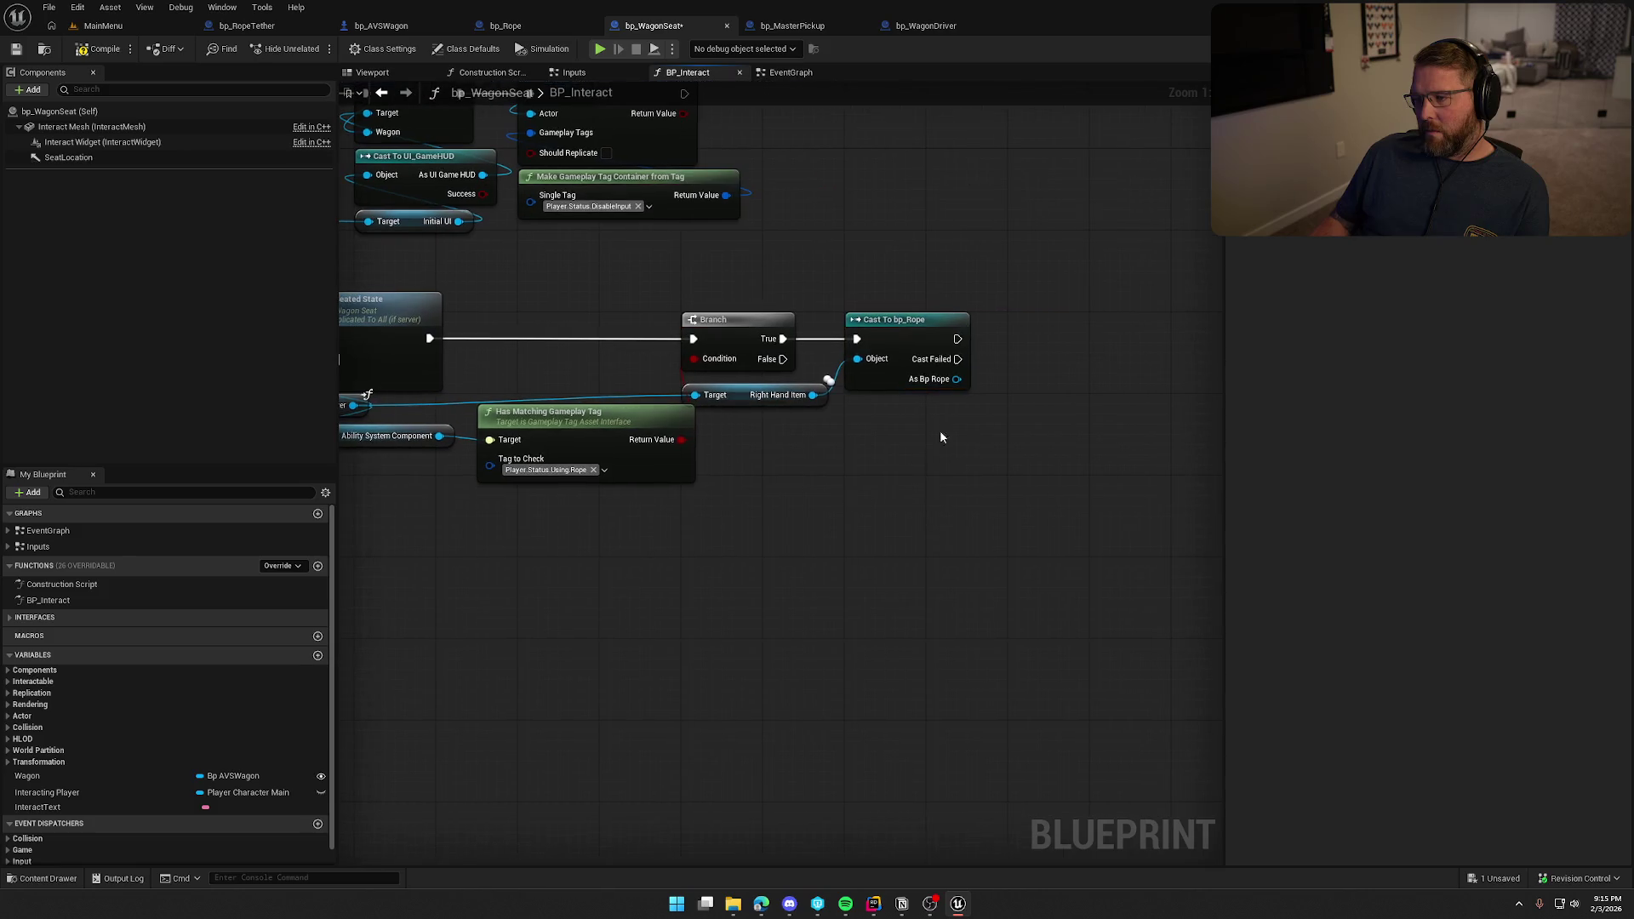
Search for a detach node from the rope, cancel, and consult bp_Rope's graph.
left_click_drag(1036, 402, 1029, 399)
type("deta")
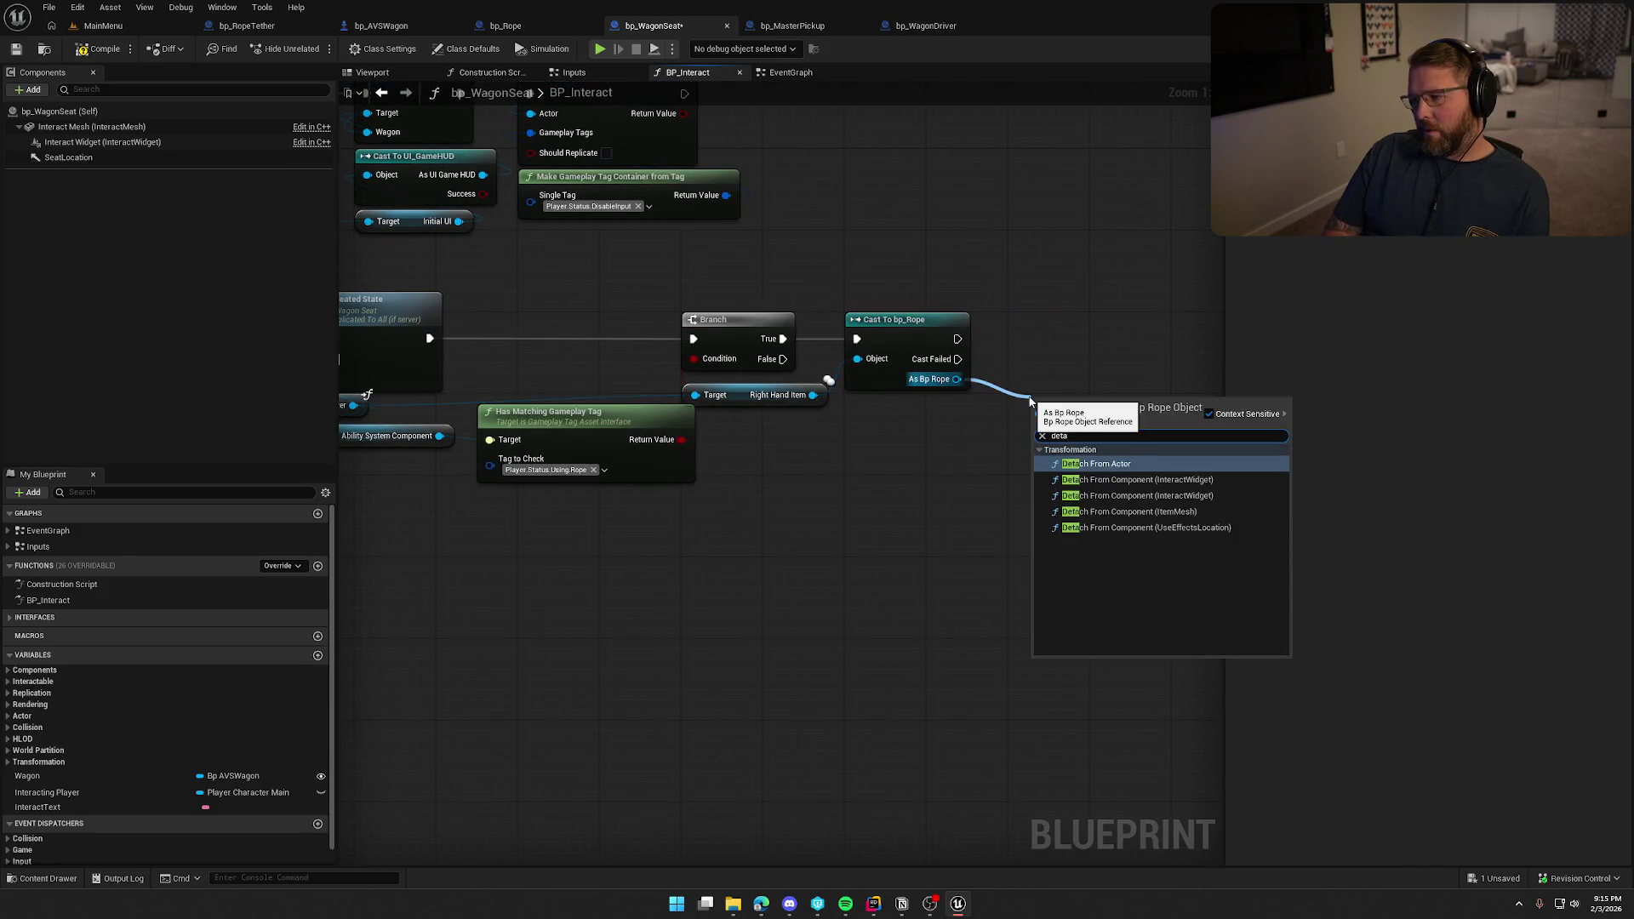
left_click(1041, 294)
left_click(514, 27)
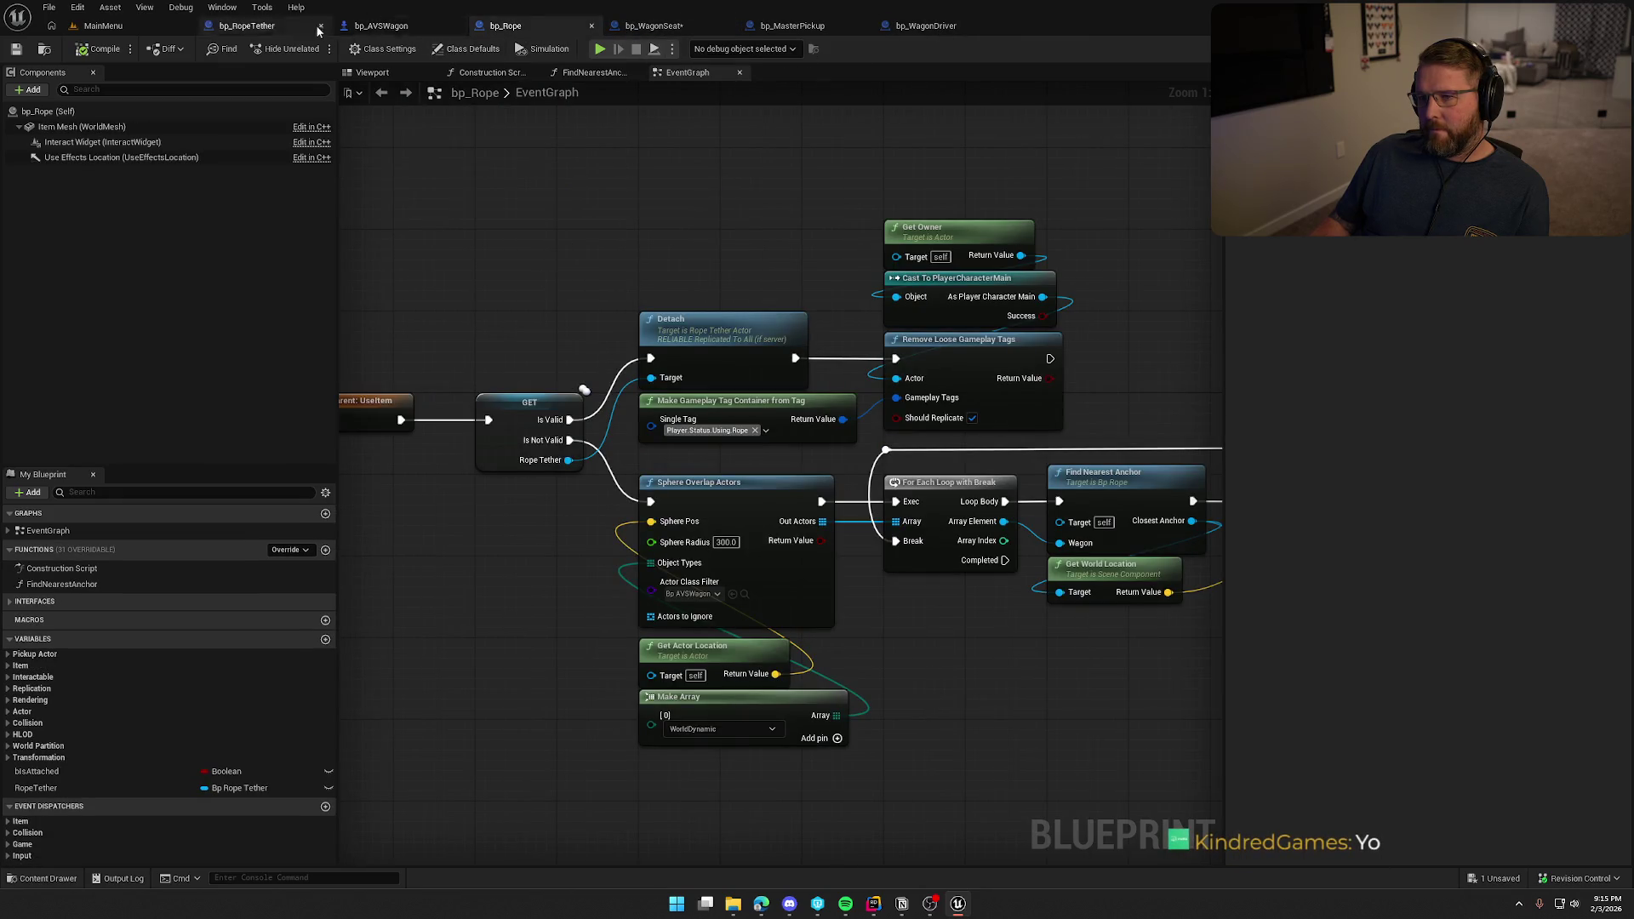
left_click(626, 25)
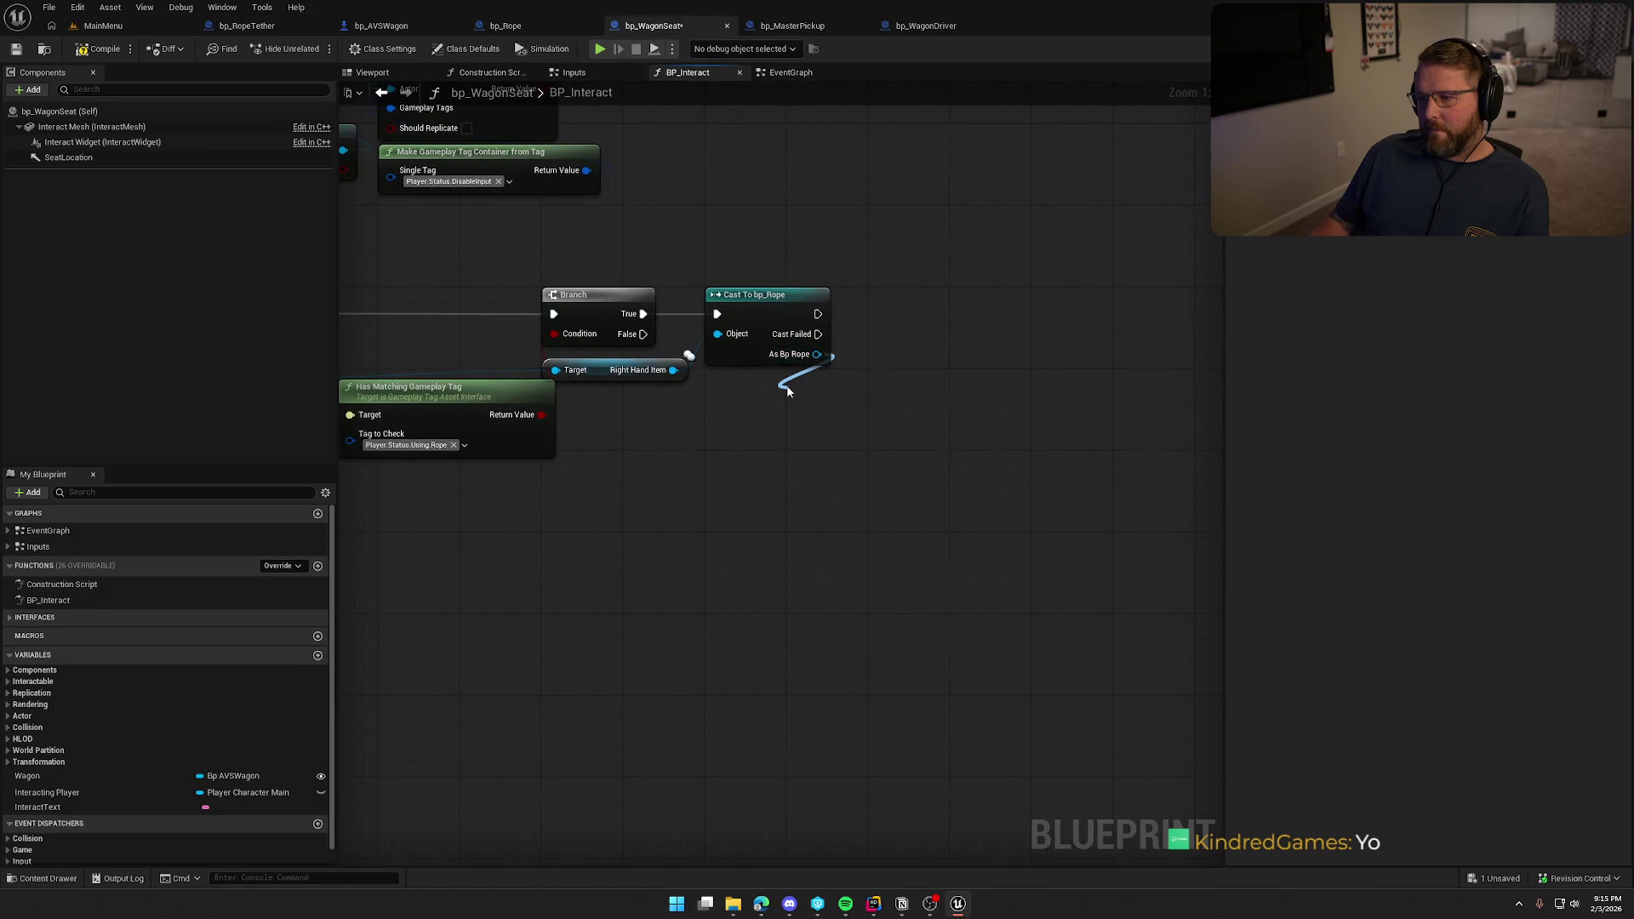
Get Rope Tether from As Bp Rope and convert it to a validated get.
left_click_drag(787, 391, 787, 391)
type("get rop")
key("Return")
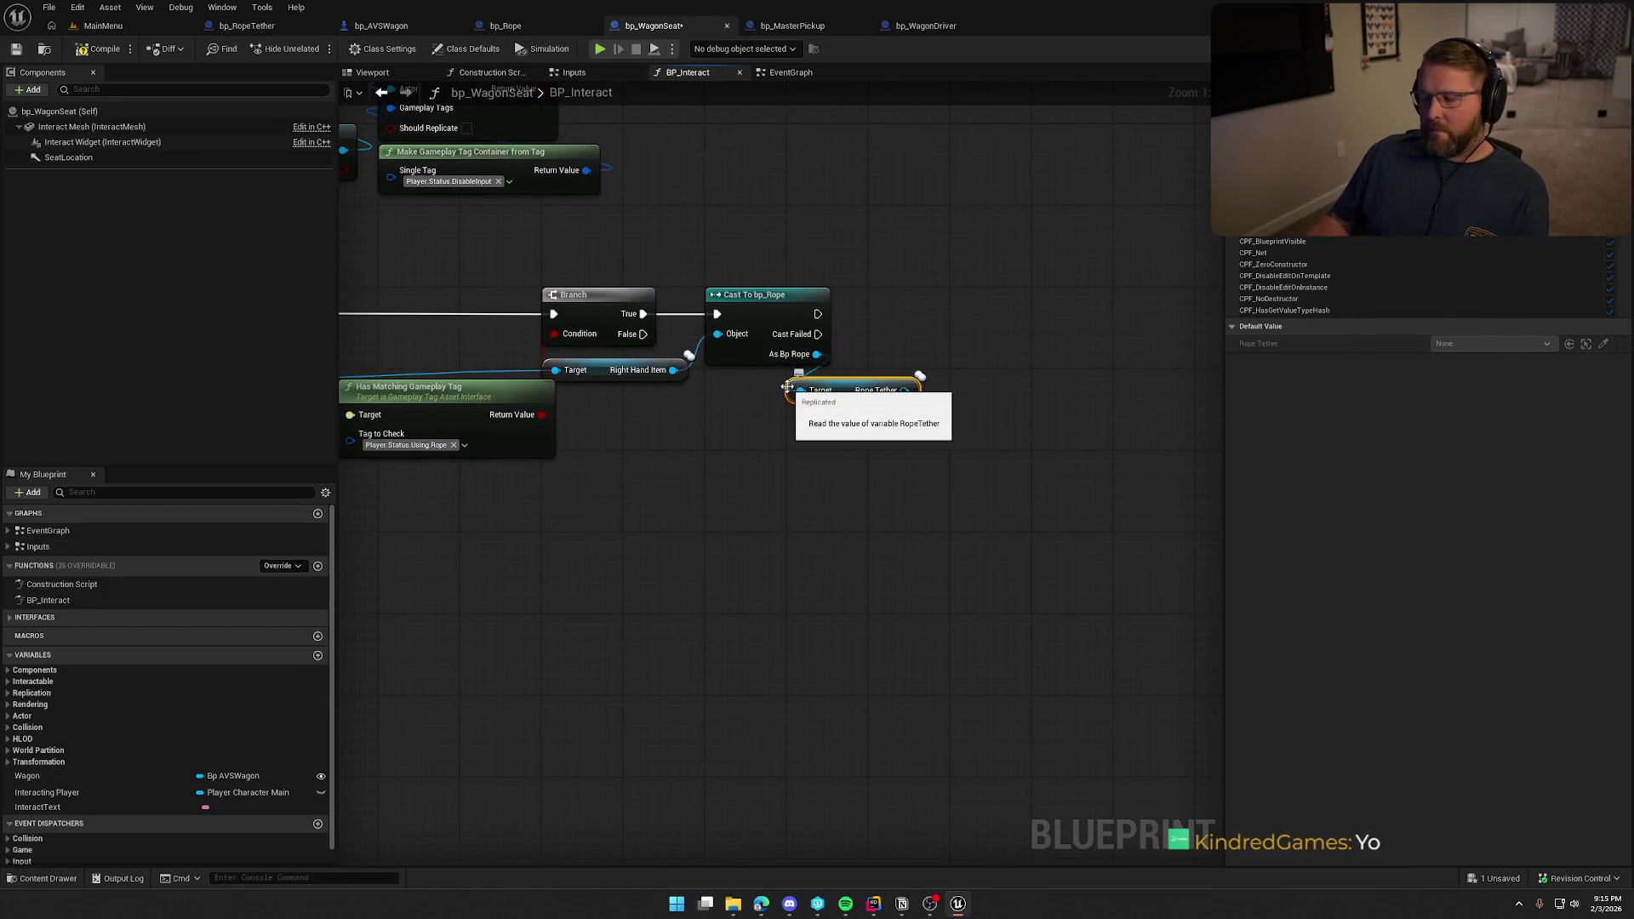
right_click(840, 391)
left_click(881, 658)
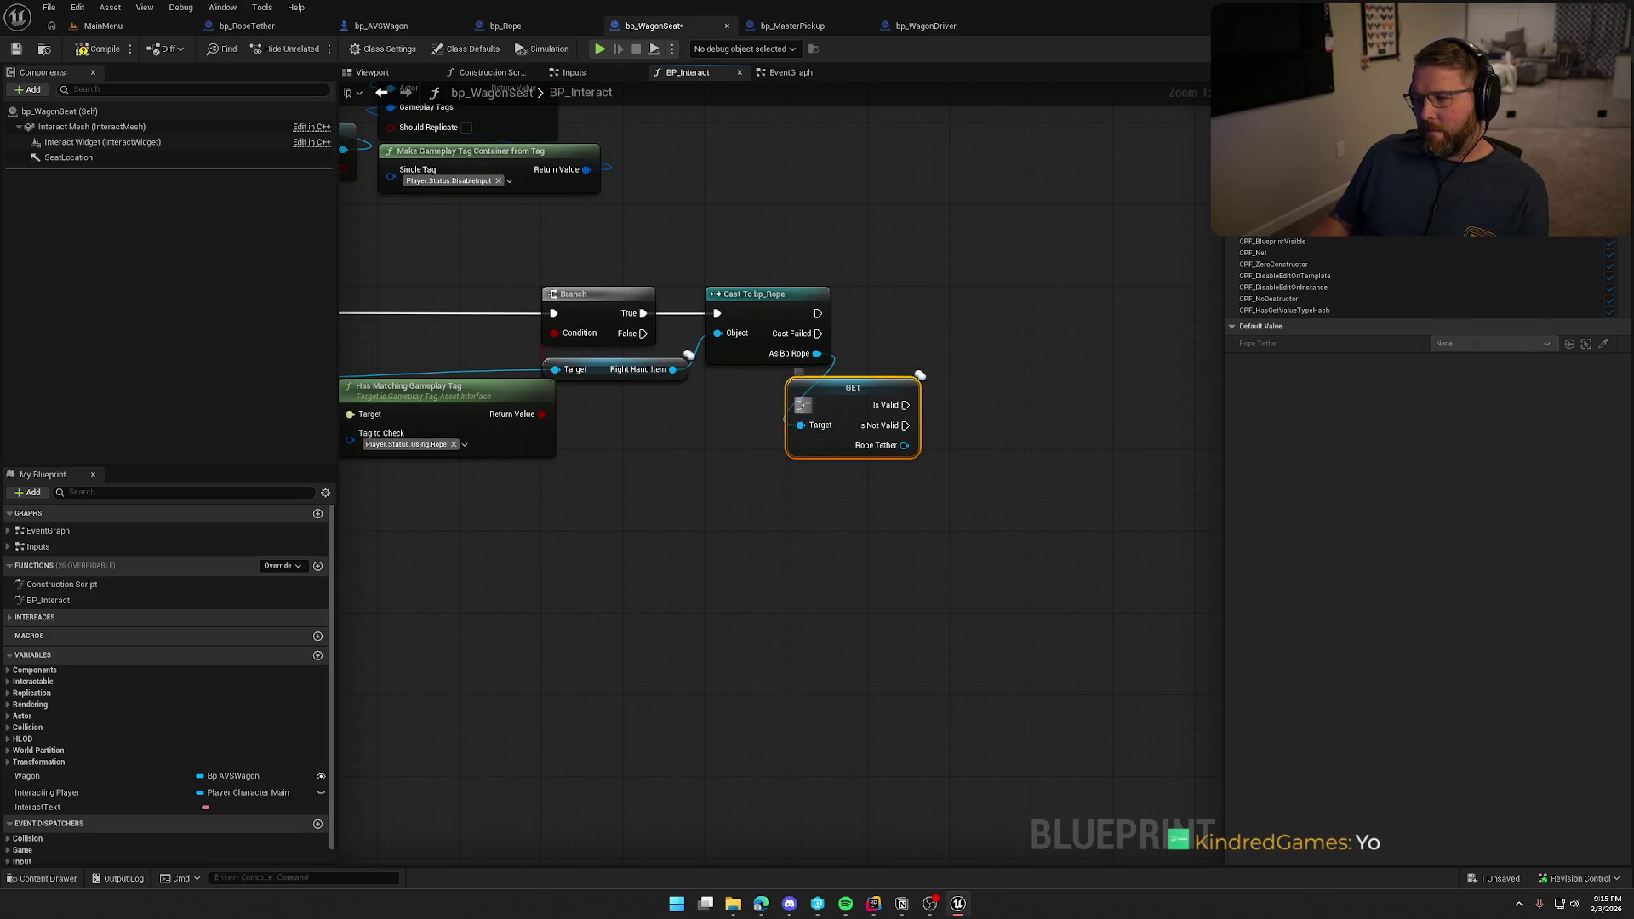
Feed the cast into the validated Rope Tether get and call Detach on the tether.
left_click_drag(818, 314, 818, 313)
mouse_move(851, 390)
left_mouse_down()
mouse_move(896, 360)
mouse_move(933, 296)
left_mouse_up()
mouse_move(847, 343)
left_mouse_down()
mouse_move(892, 345)
mouse_move(993, 288)
left_mouse_up()
type("detach")
key("Return")
left_click(950, 376)
scroll(968, 451, "down", 2)
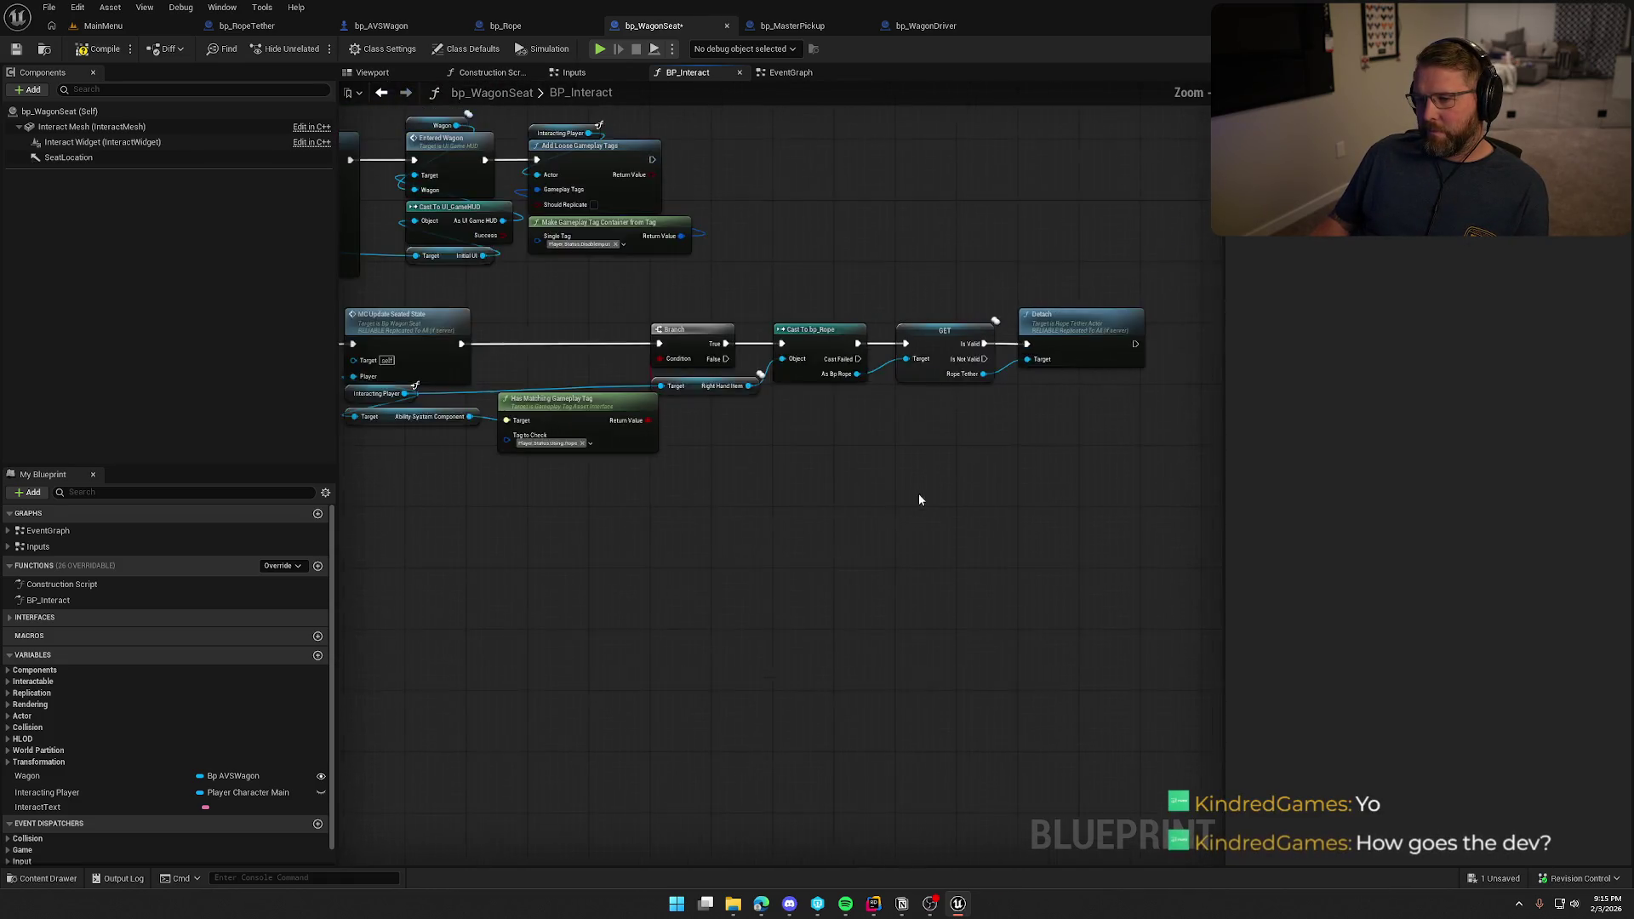
scroll(921, 490, "up", 1)
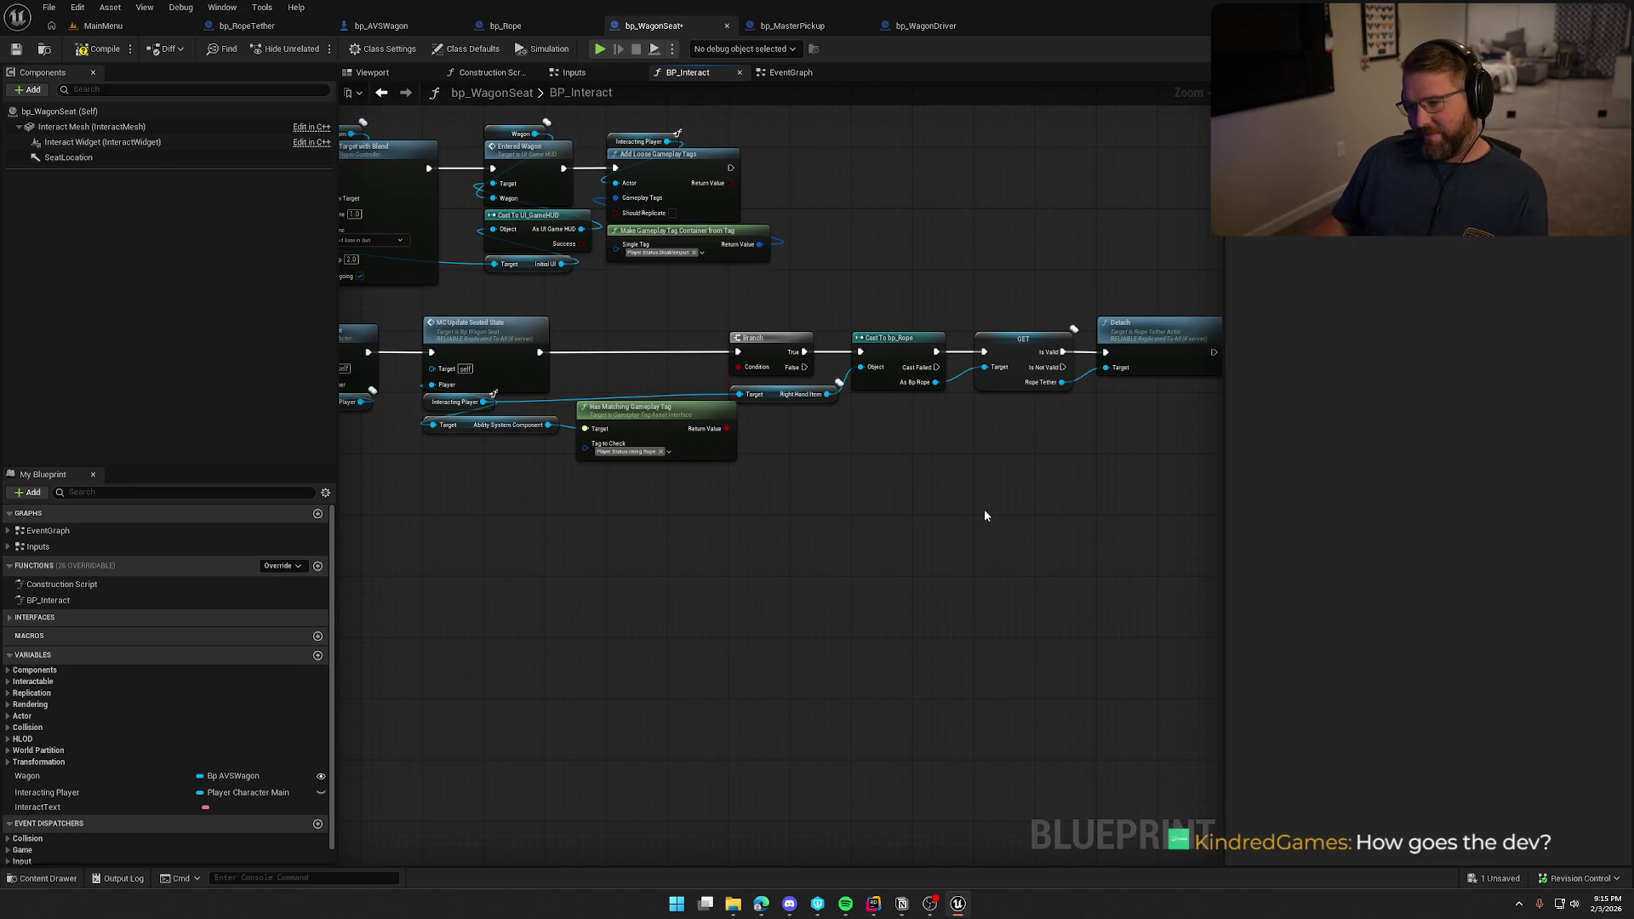
left_click_drag(796, 545, 694, 554)
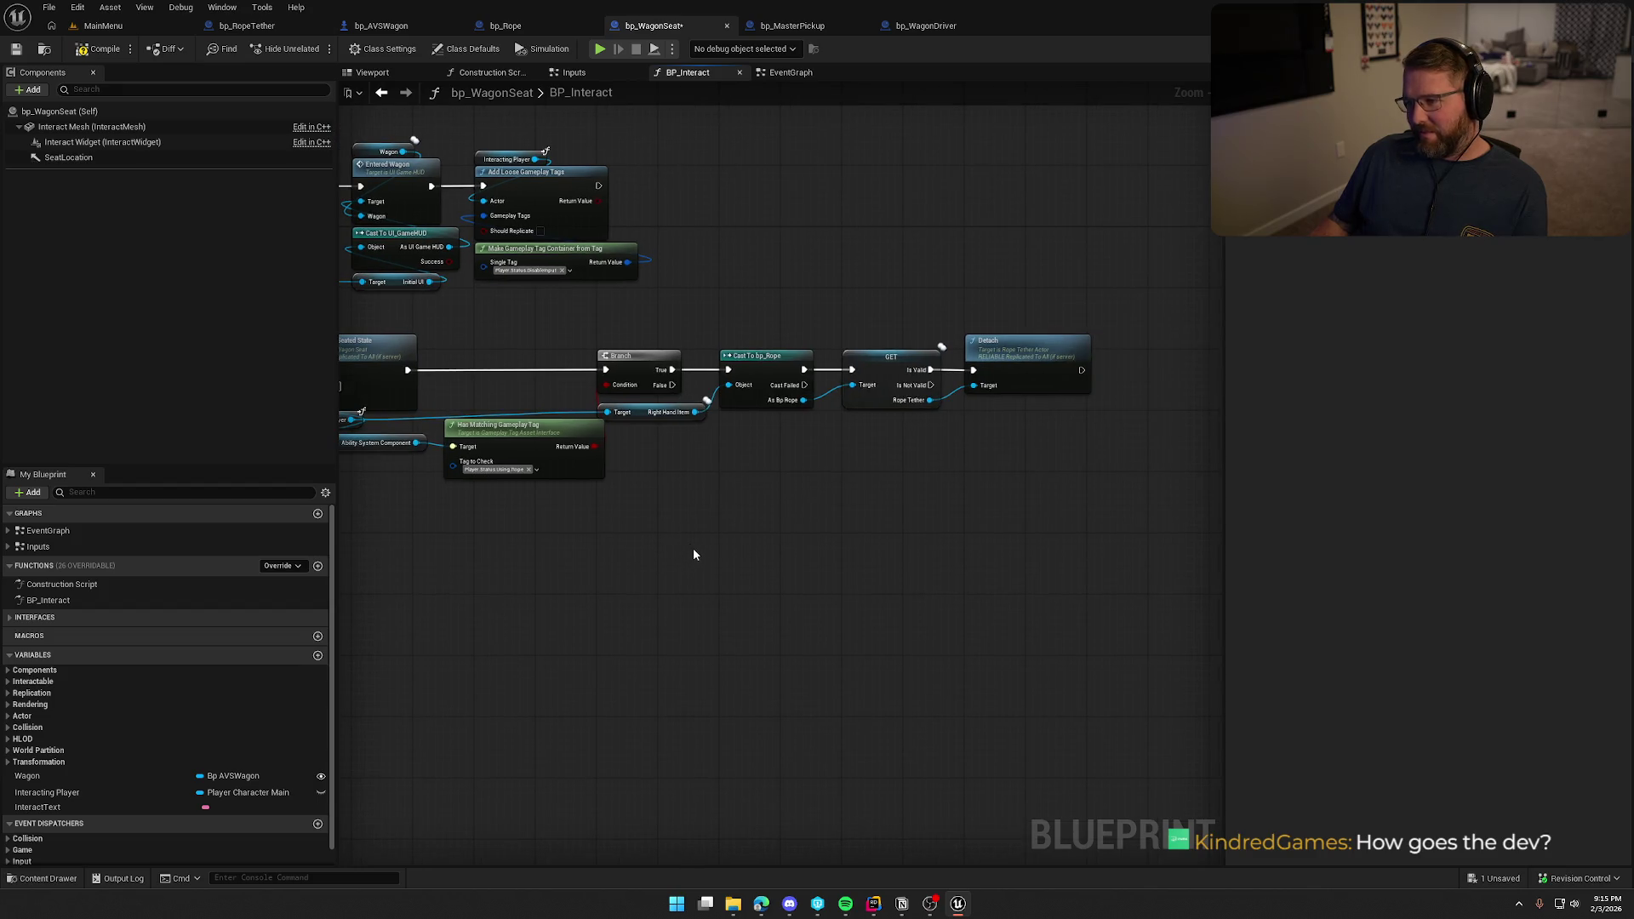
Open the GameWorld map, frame the wagon and oxen, and start Play in Editor.
left_click(102, 25)
double_click(314, 668)
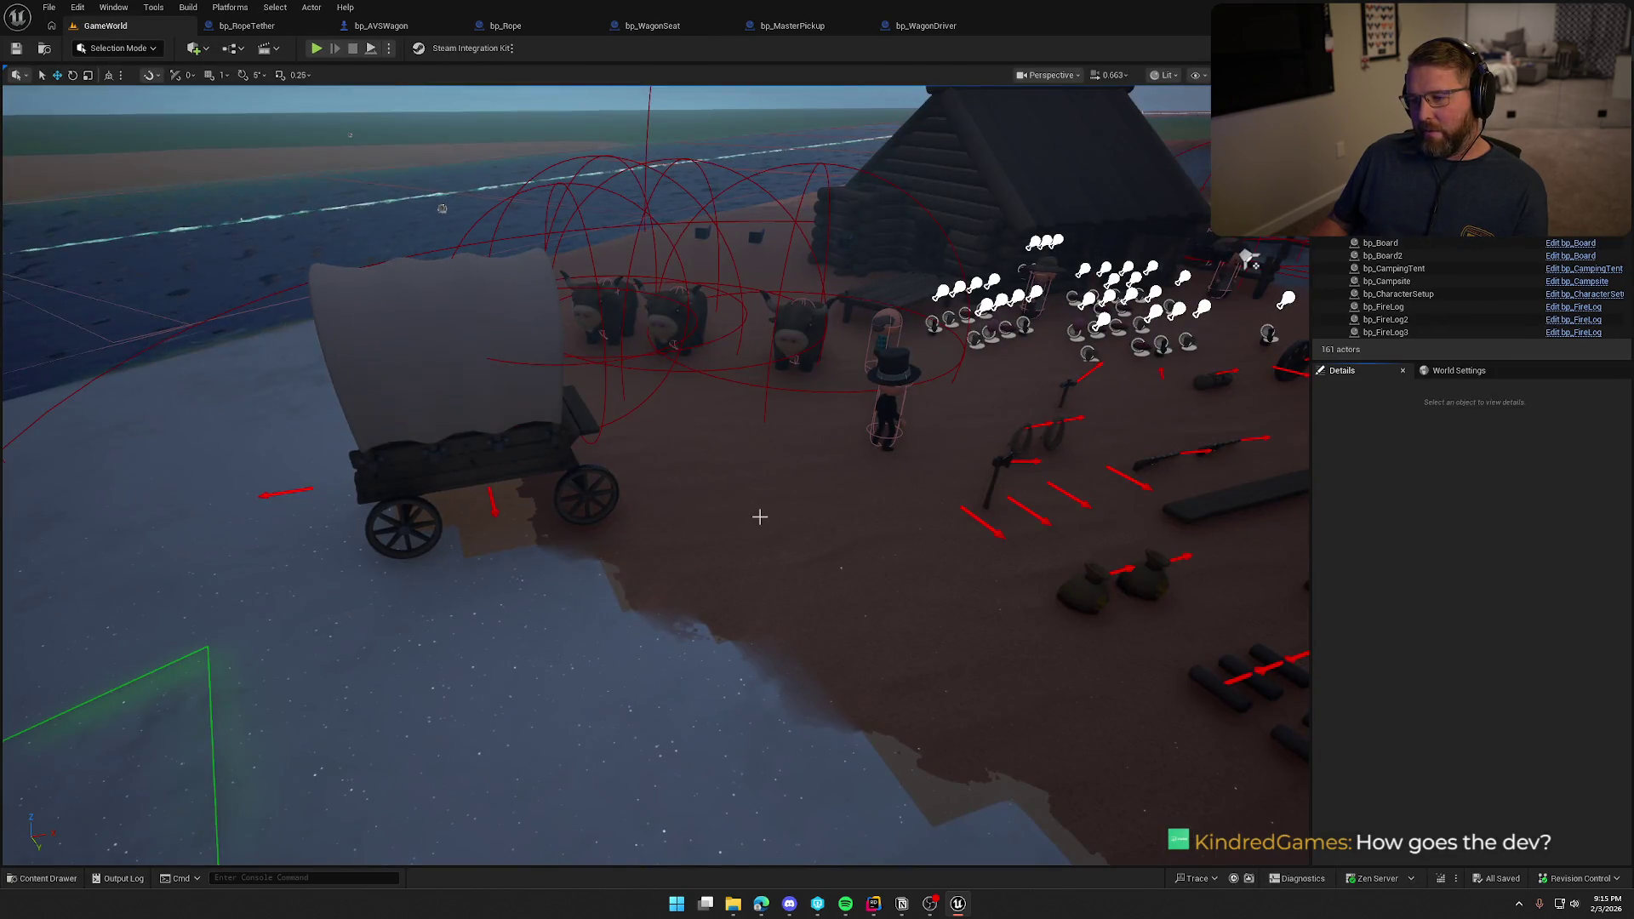
mouse_move(765, 583)
left_mouse_down()
mouse_move(766, 485)
mouse_move(766, 510)
mouse_move(613, 477)
mouse_move(732, 493)
left_mouse_up()
left_click_drag(827, 511, 827, 576)
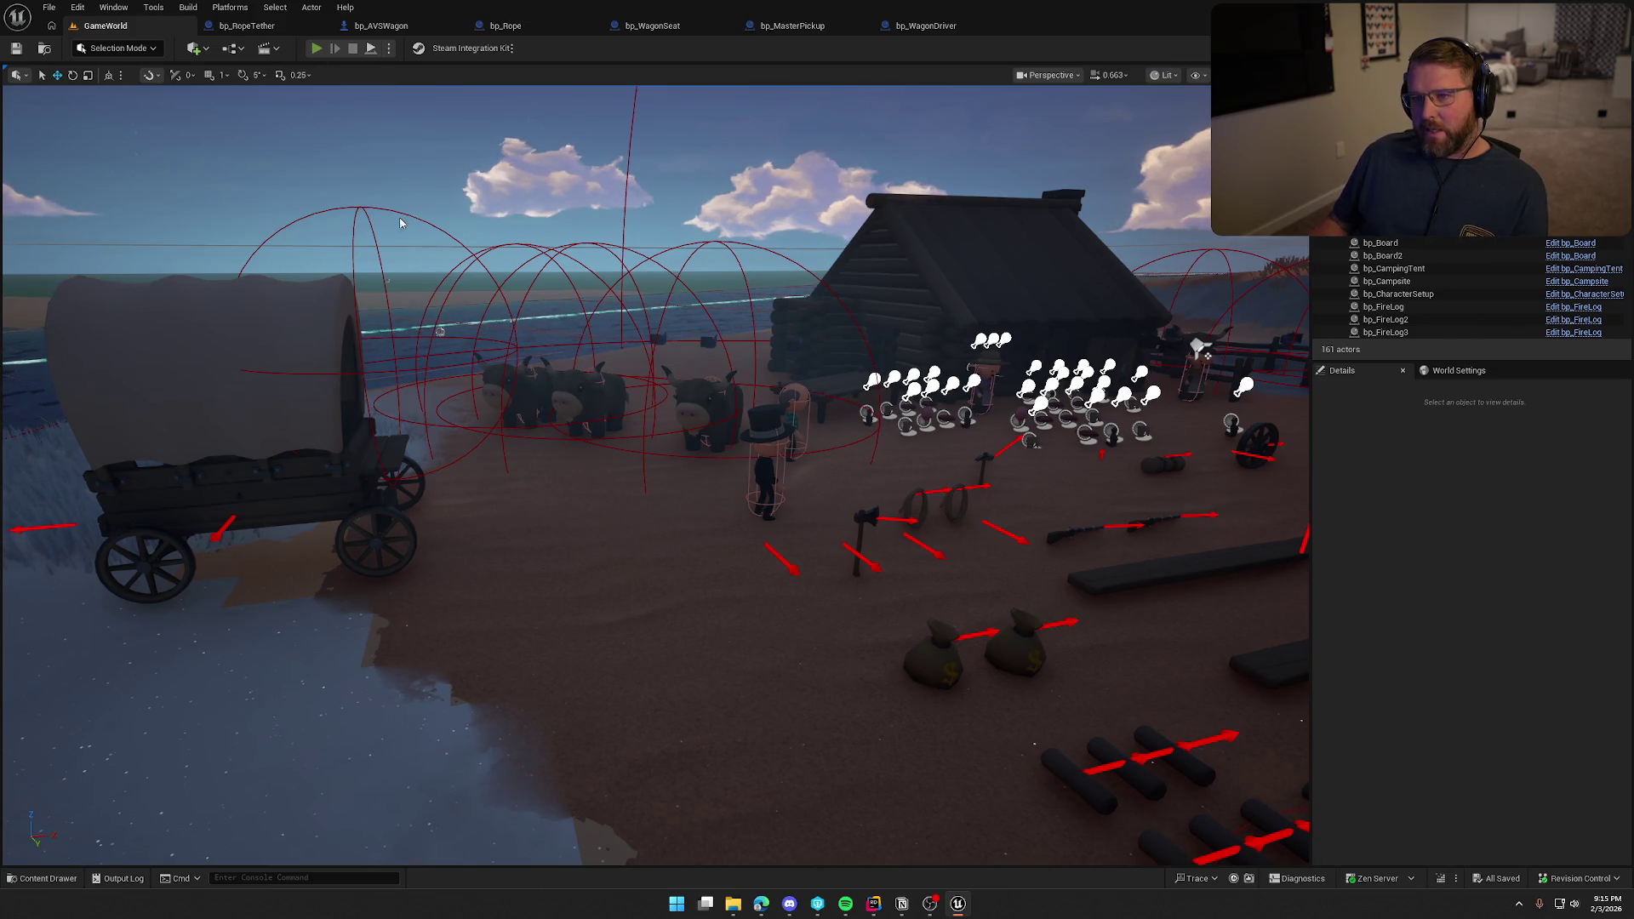
key("alt+p")
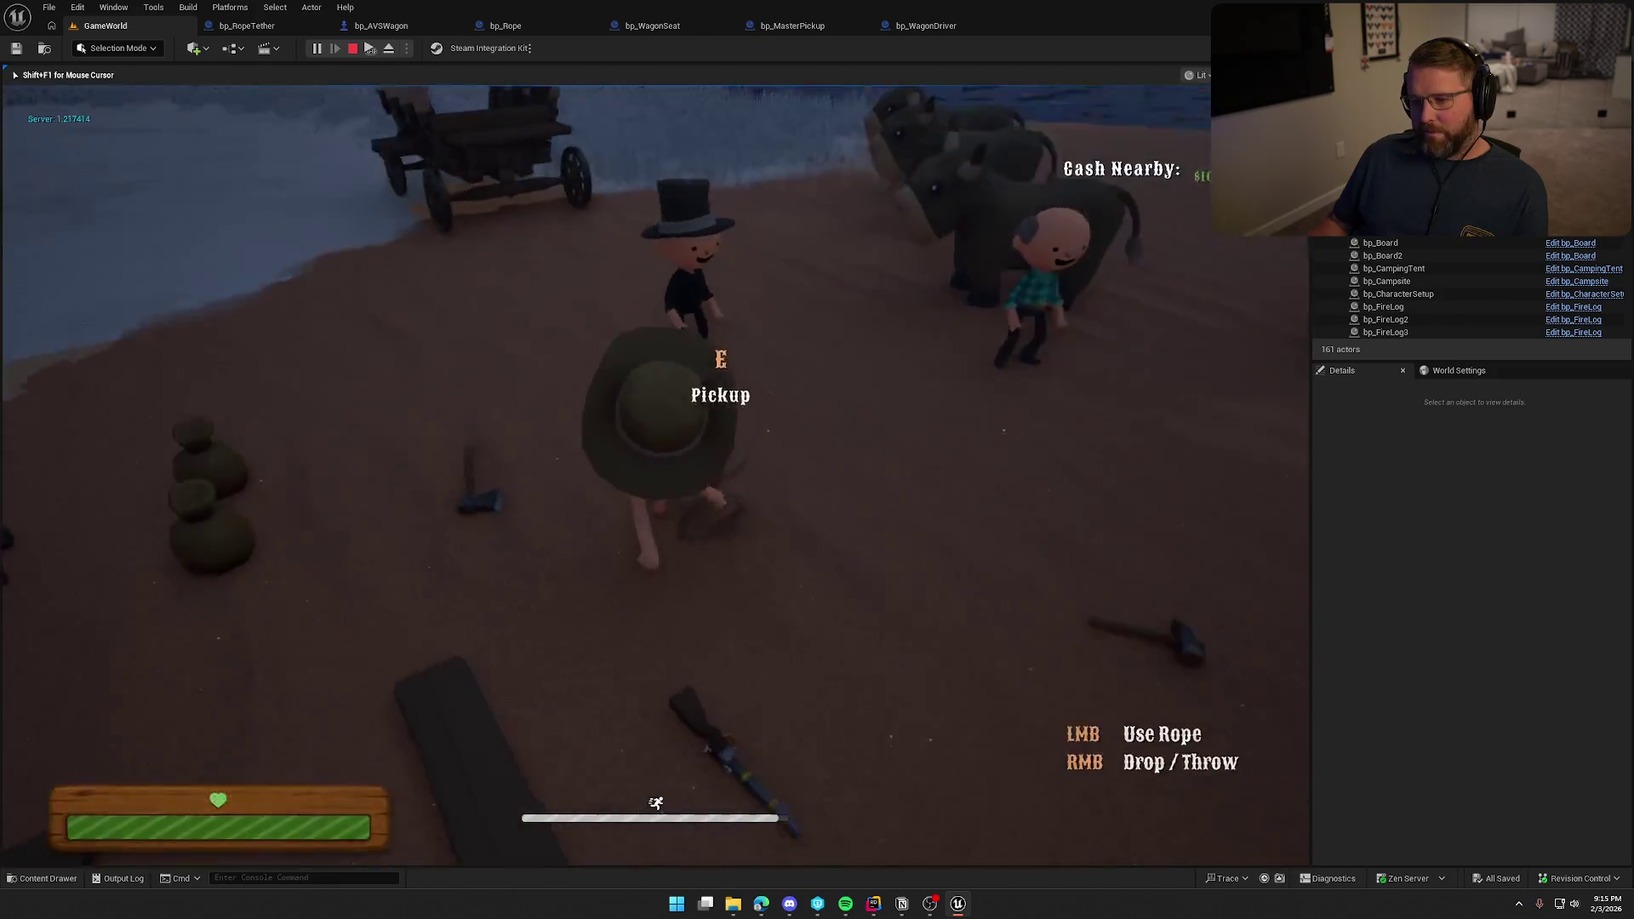
Walk around the wagon with the rope tethered, then drop and pick up the rope.
key("shift+w")
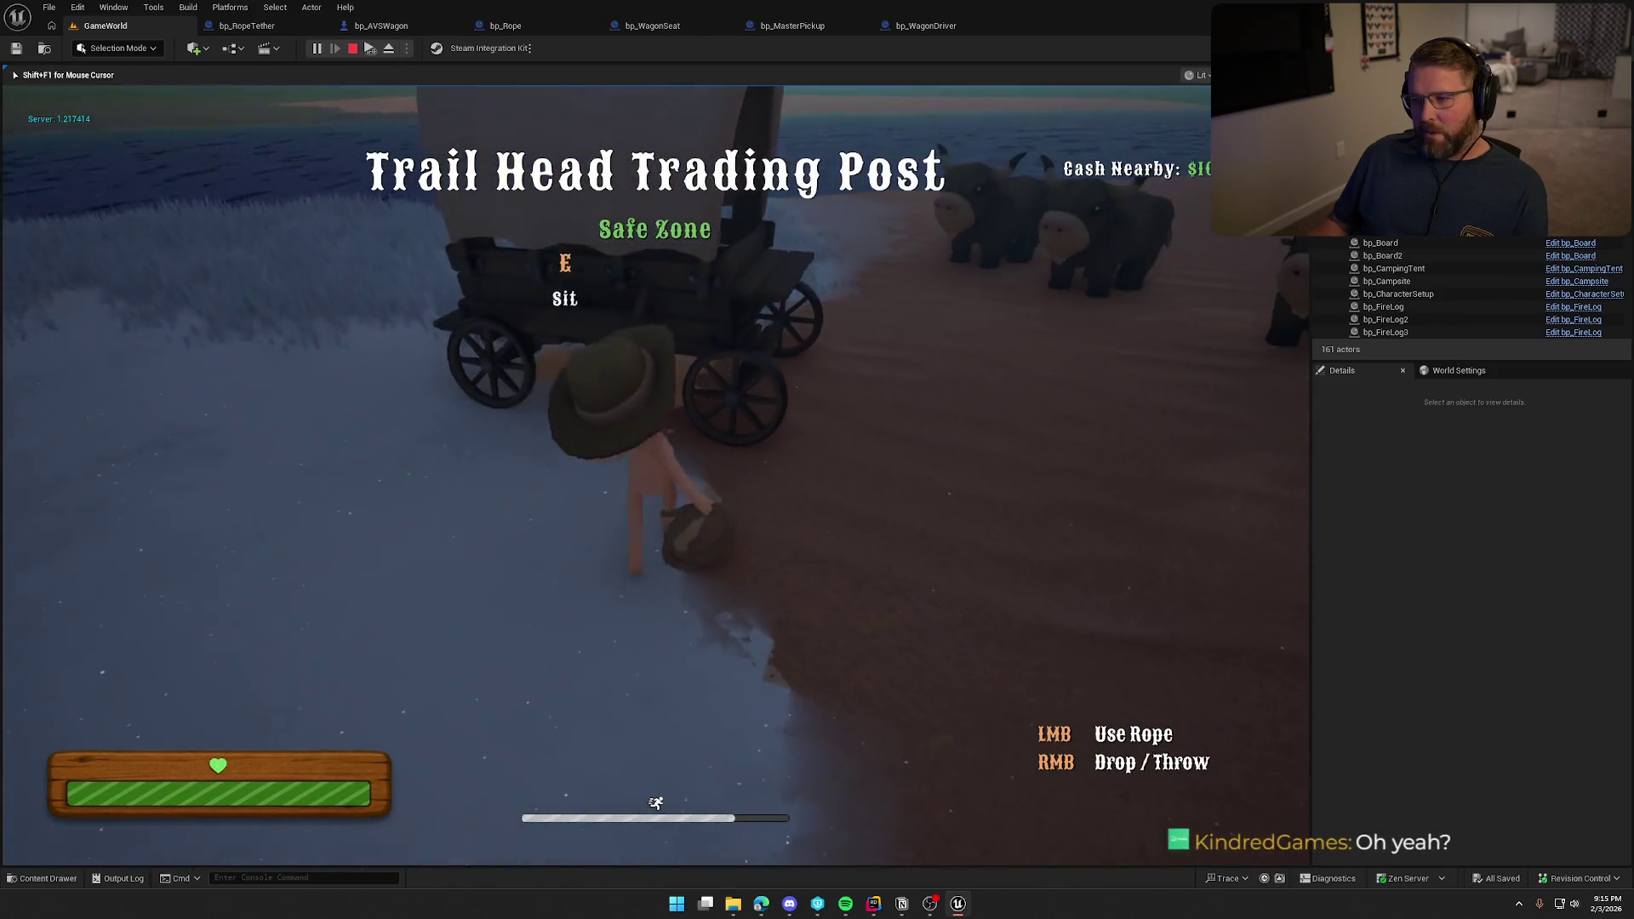
key("a")
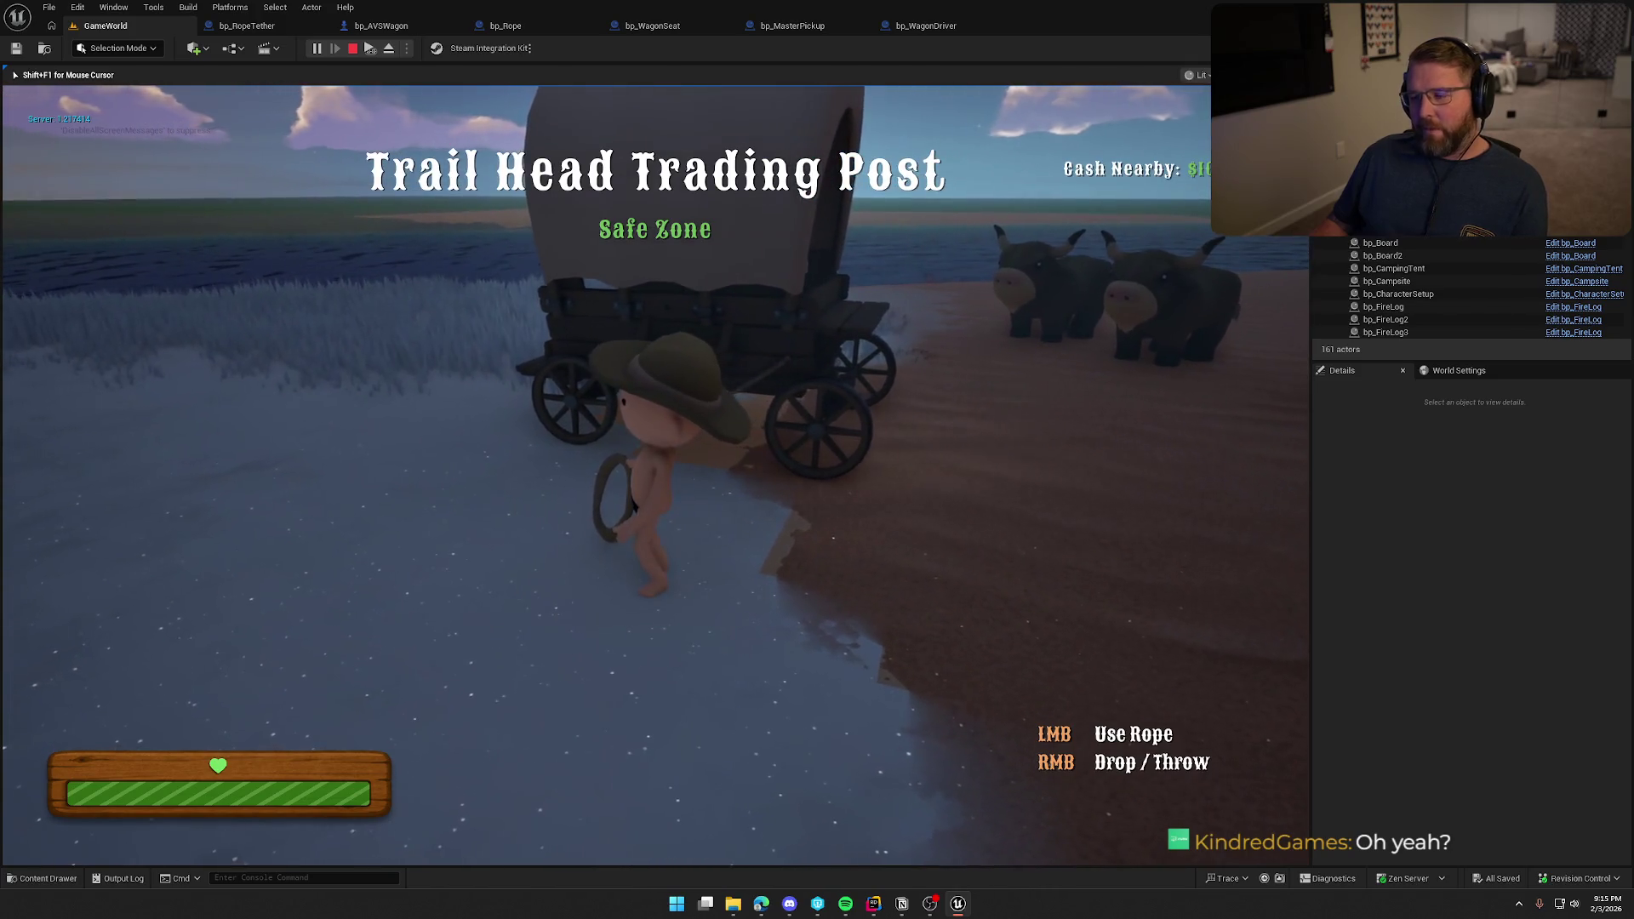
key("s")
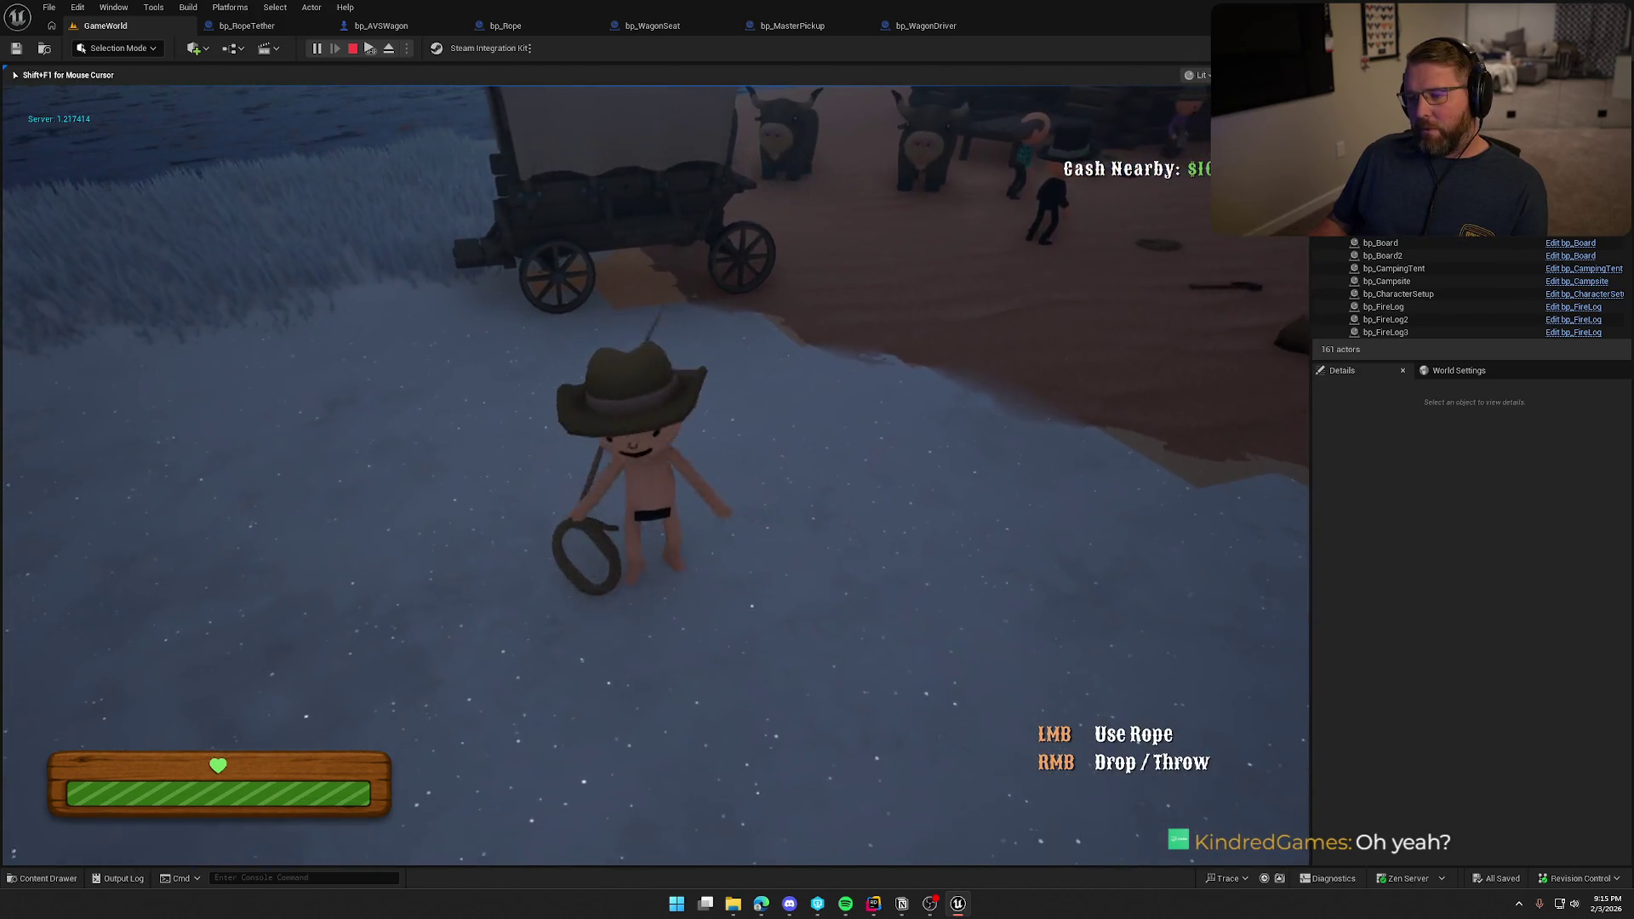
key("w")
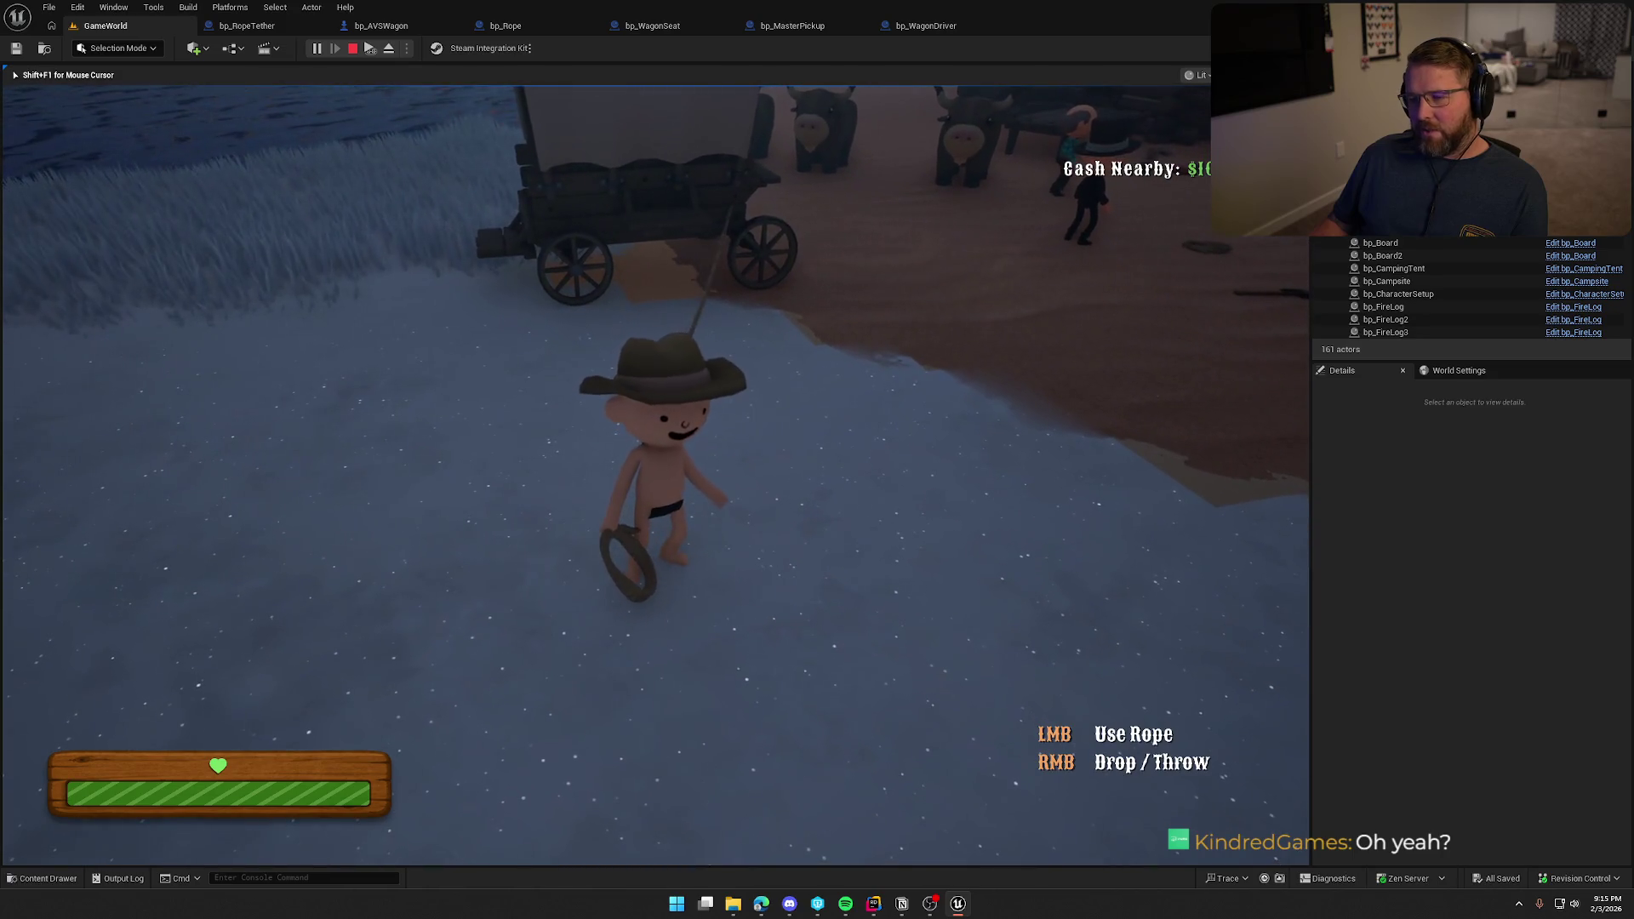
key("d")
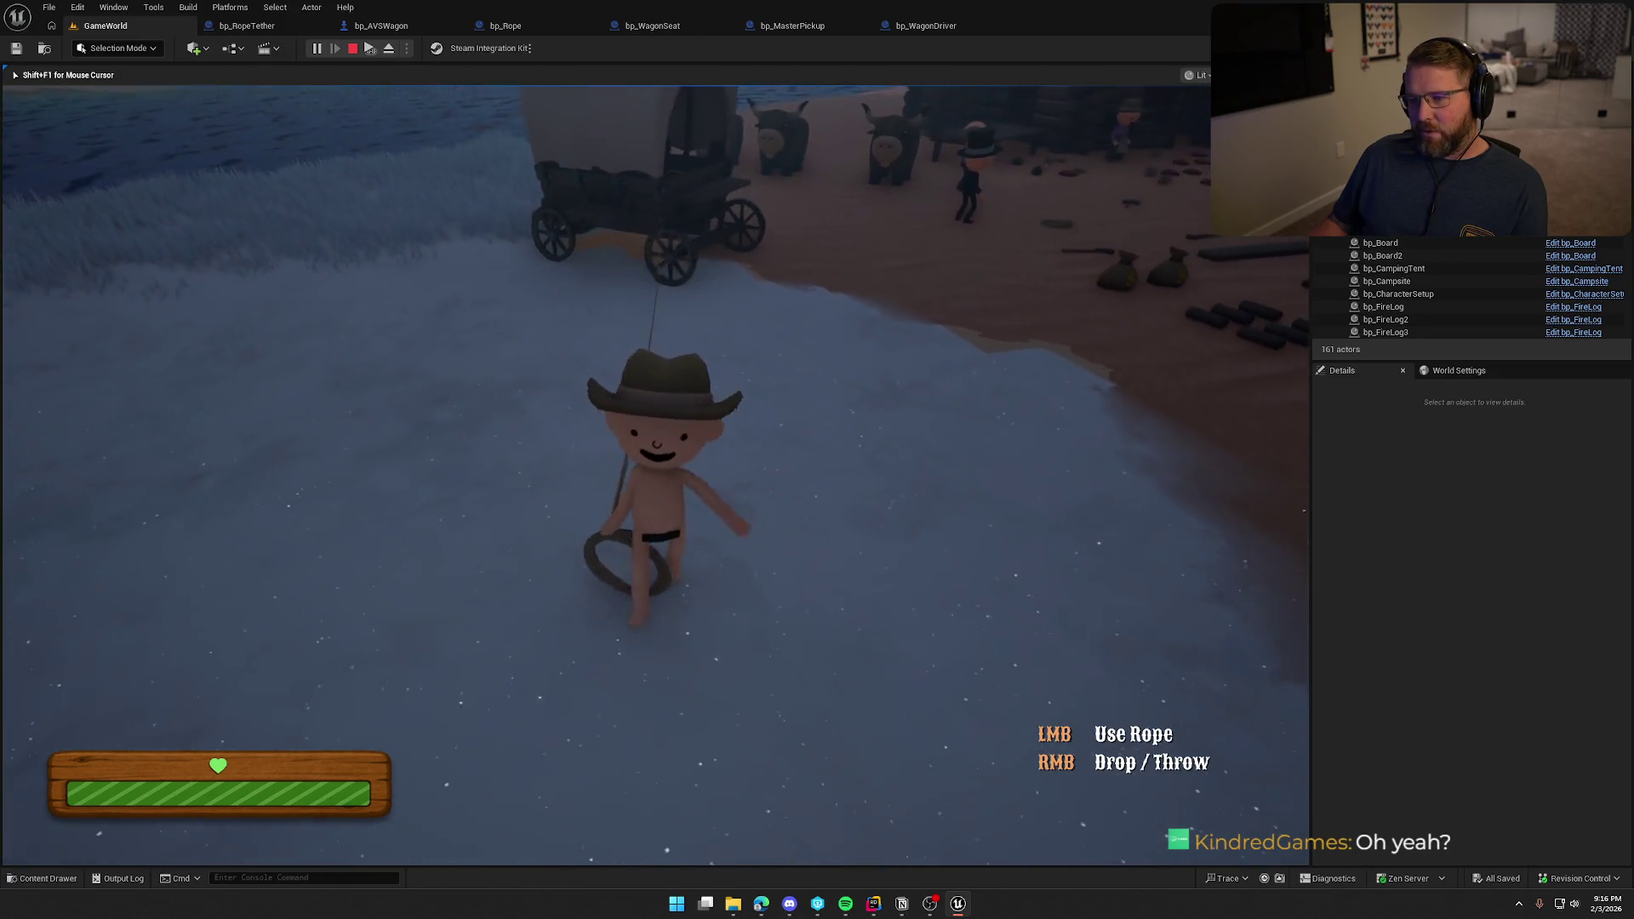
key("w")
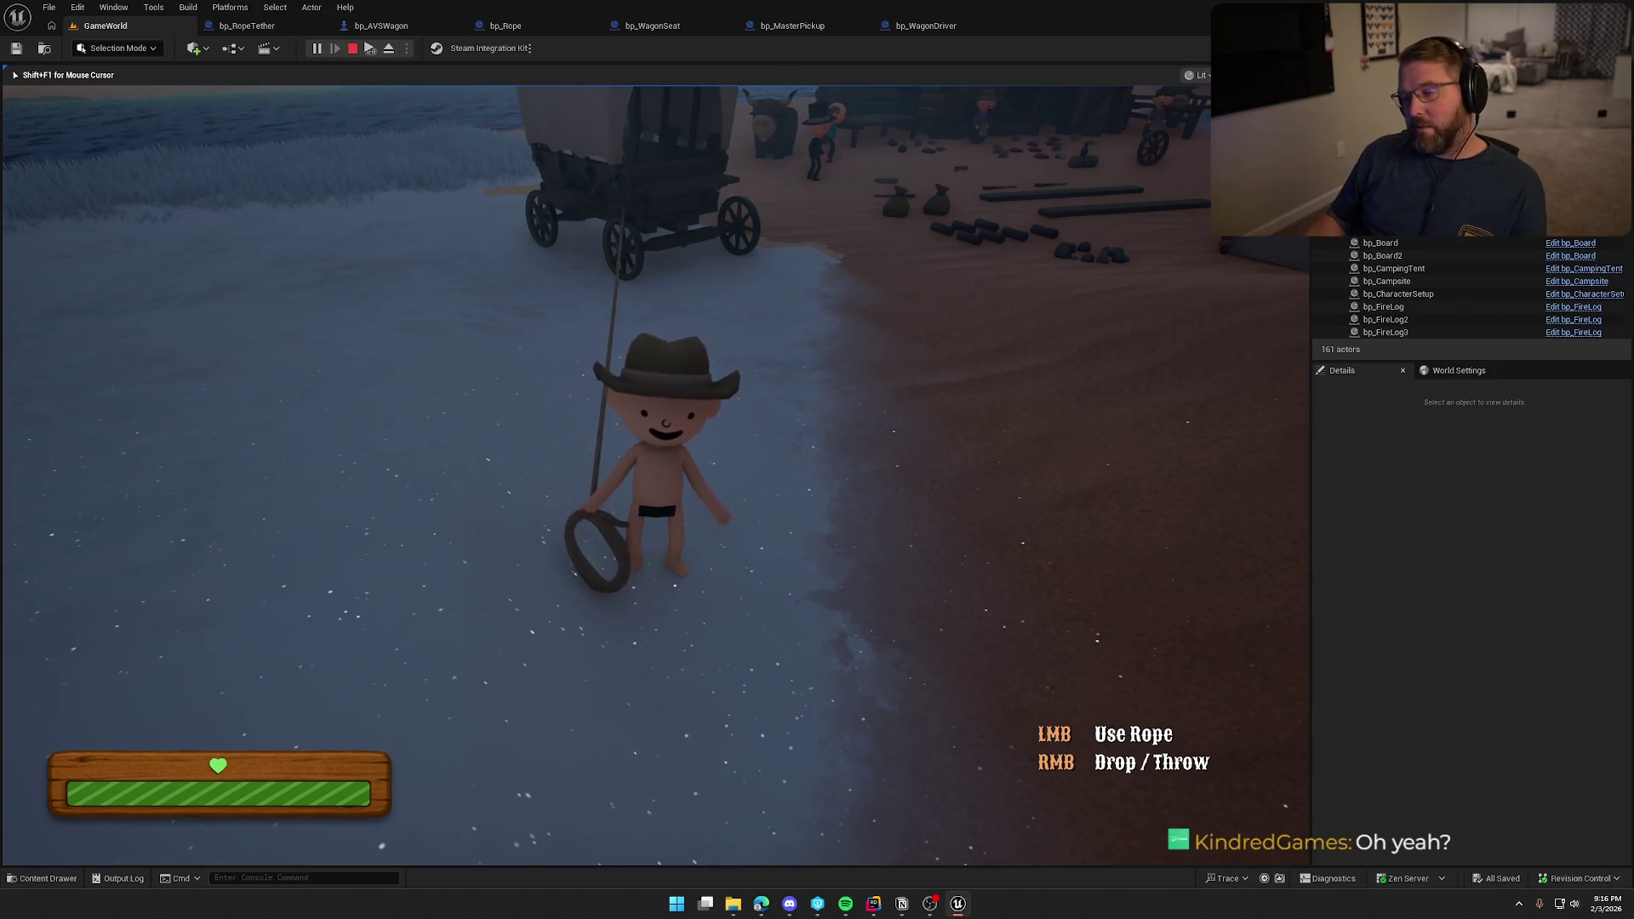
key("shift+w")
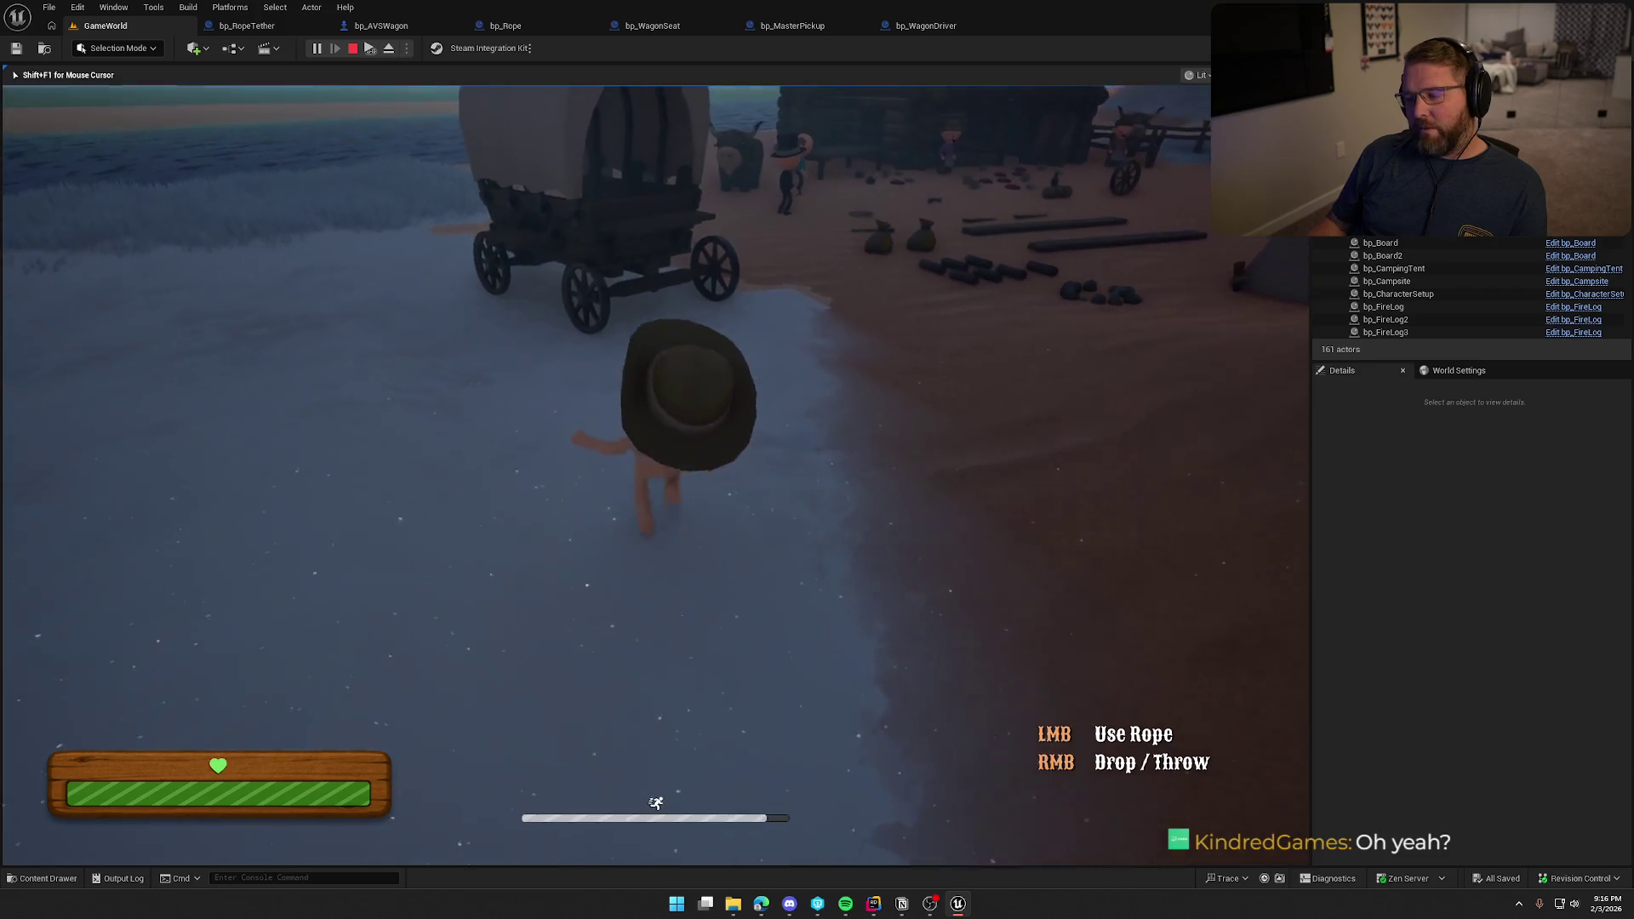
key("w")
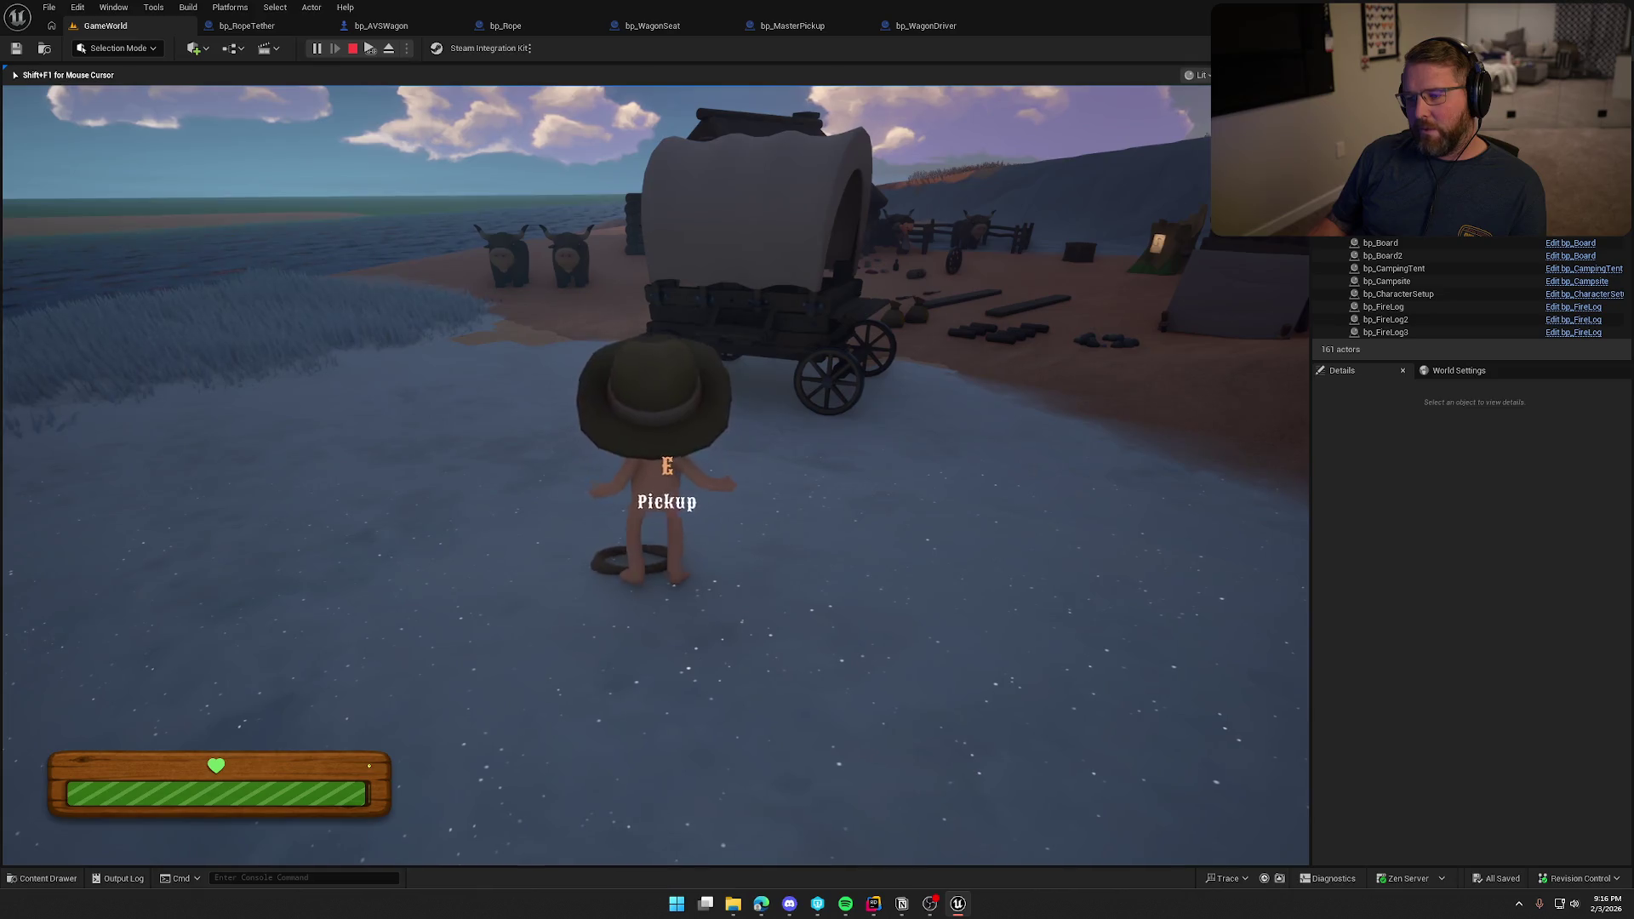
right_click(655, 475)
key("e")
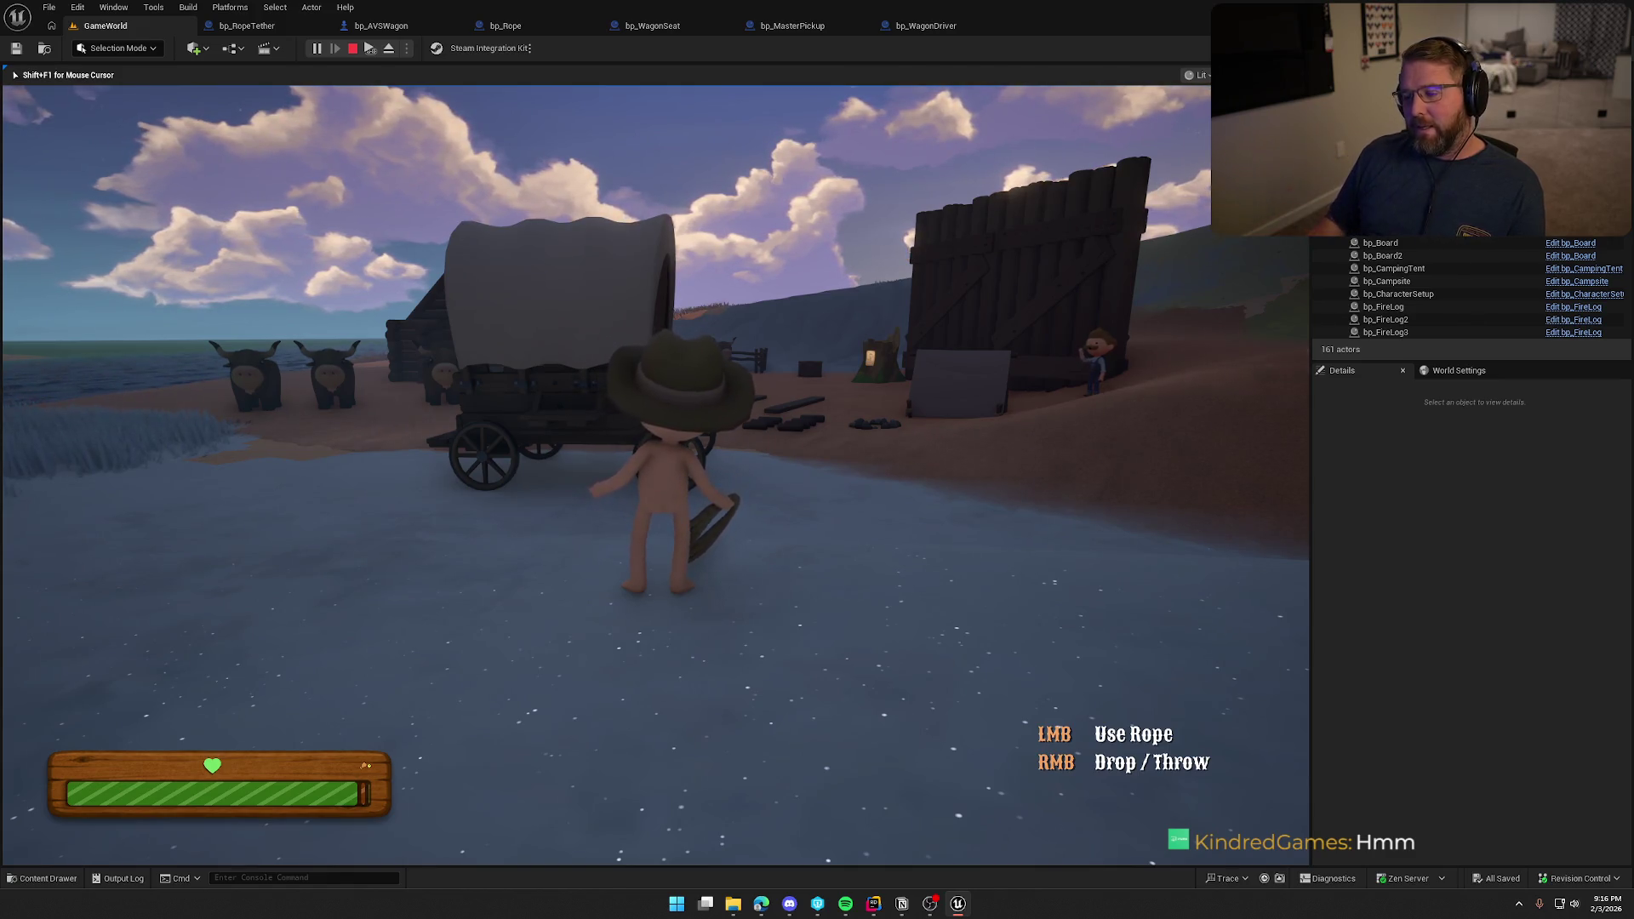
Run the rope-carrying character around to the wagon seat's Sit prompt.
key("shift+w")
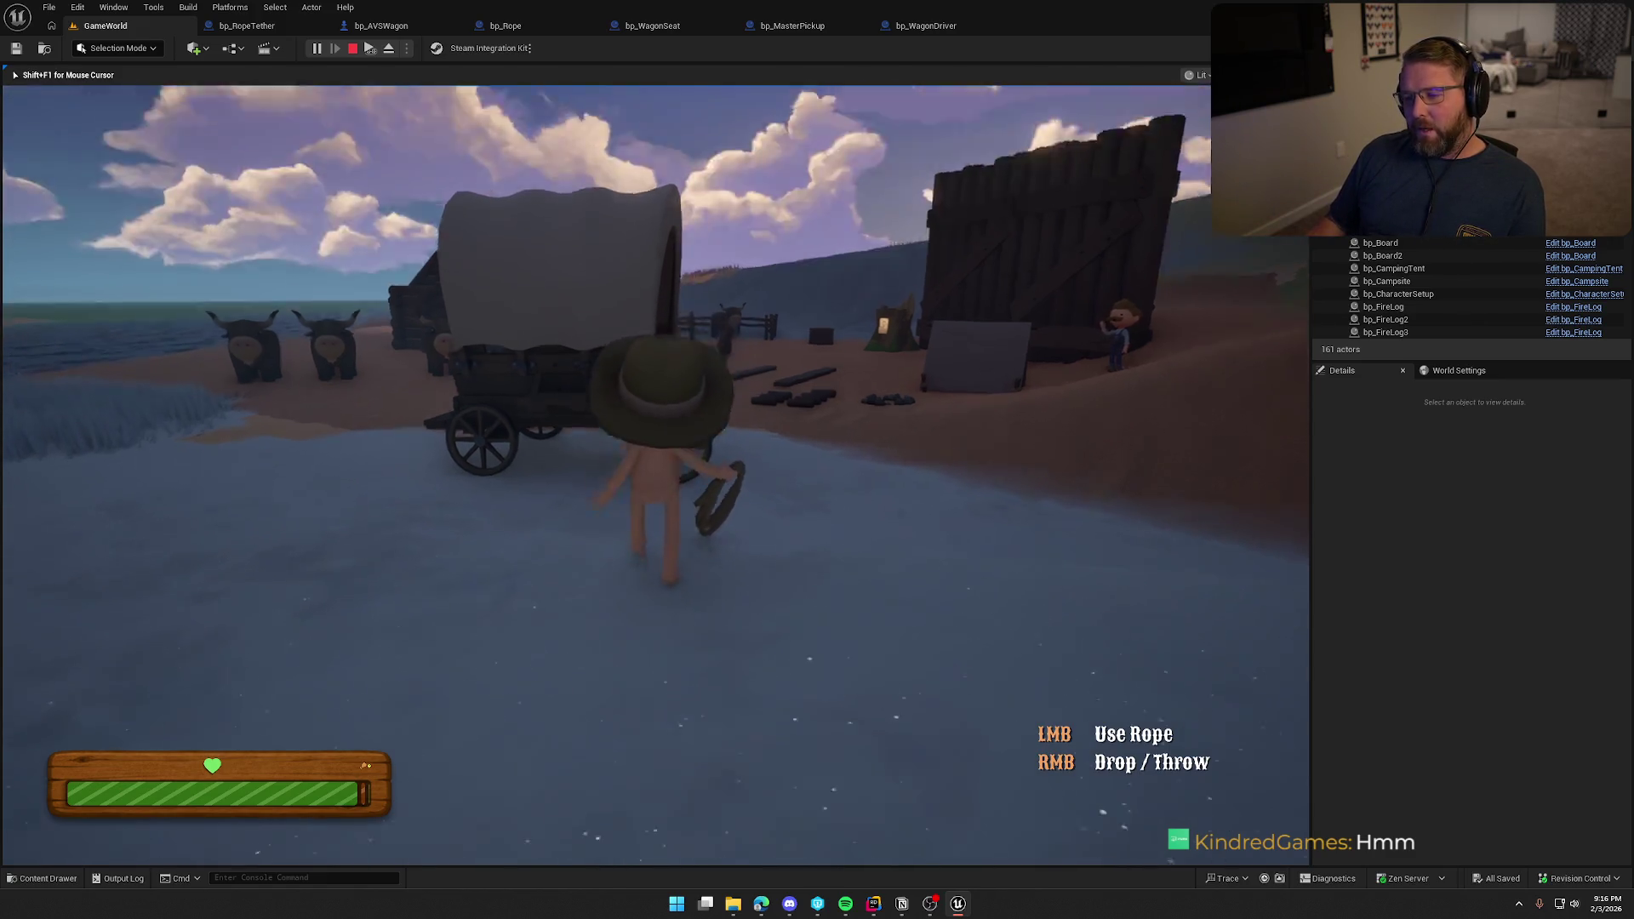
key("w")
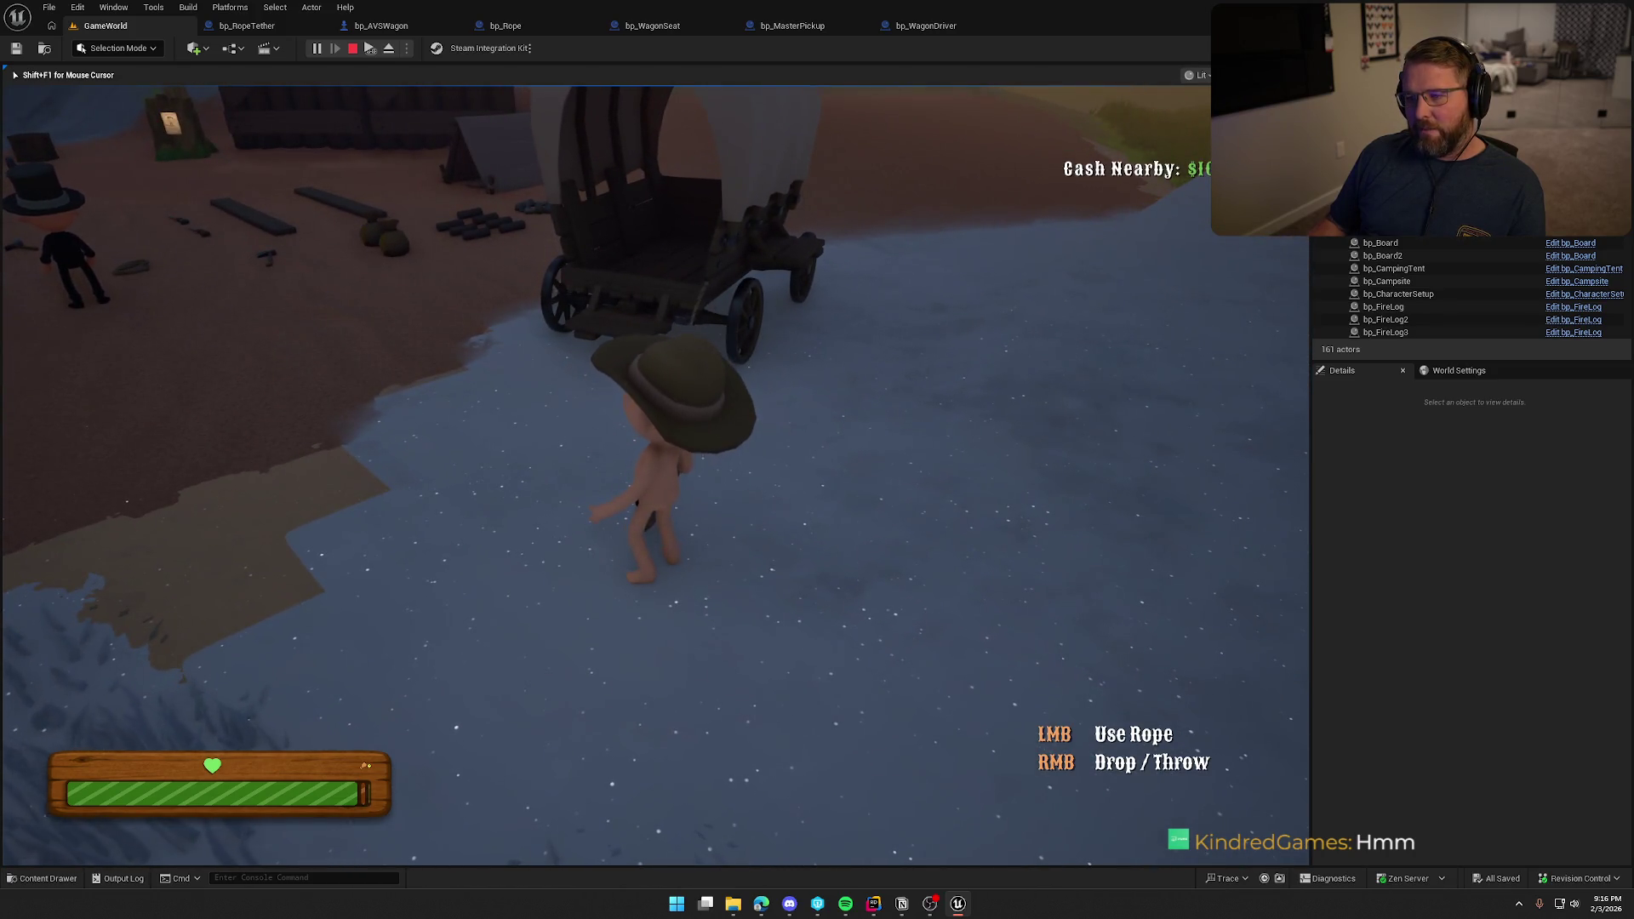
key("shift+s")
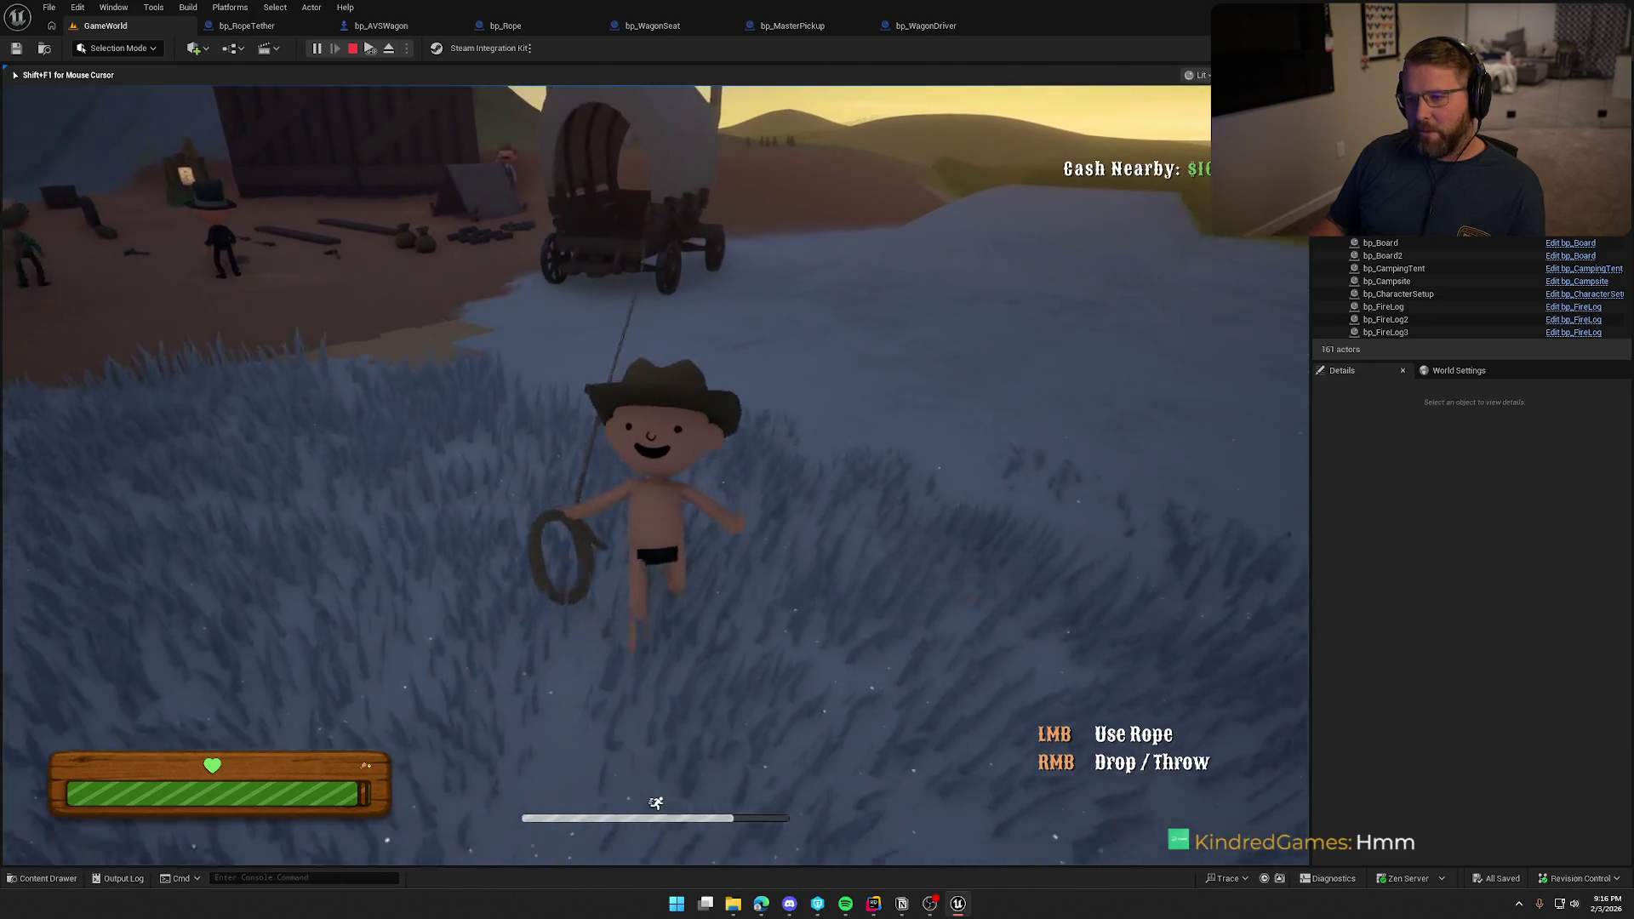
key("w")
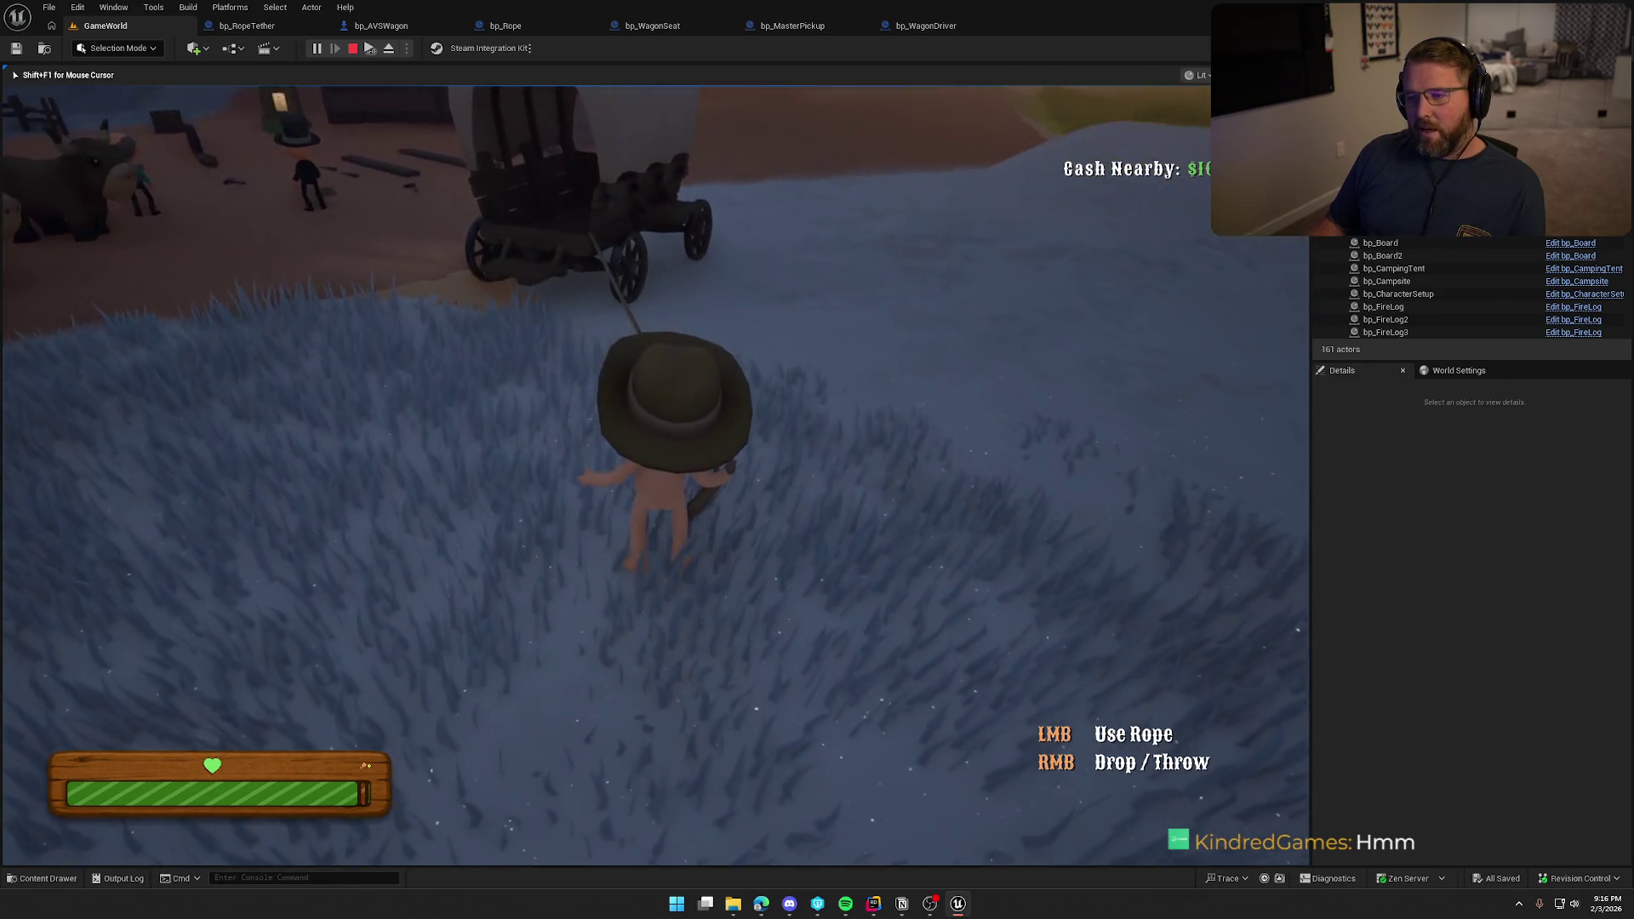
key("w")
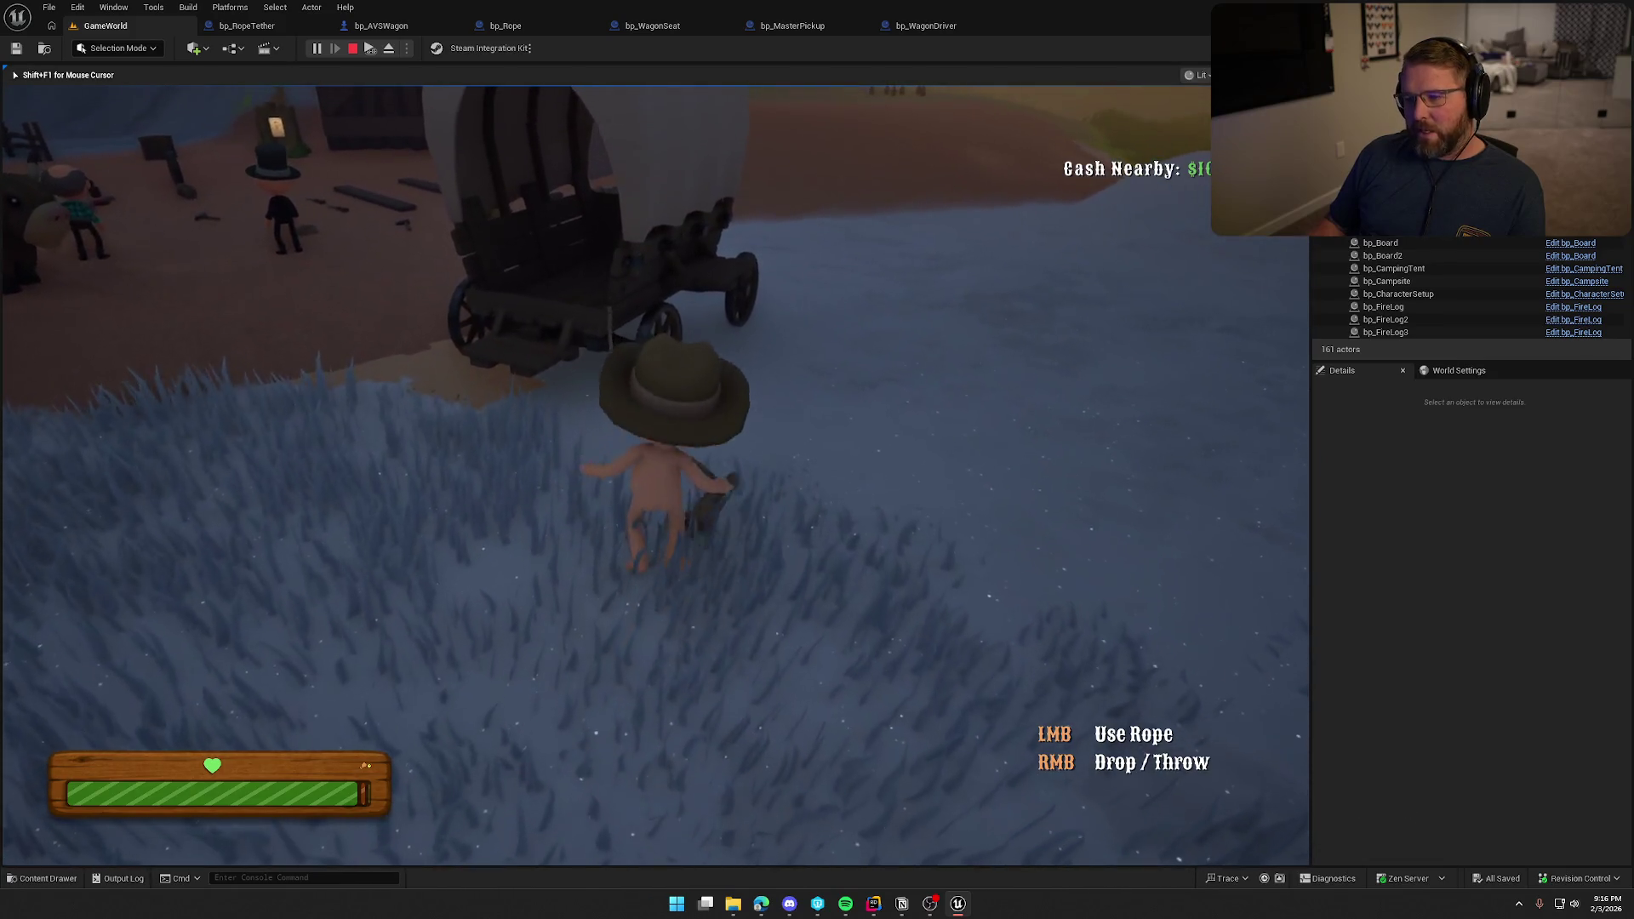
key("w")
key("shift+w")
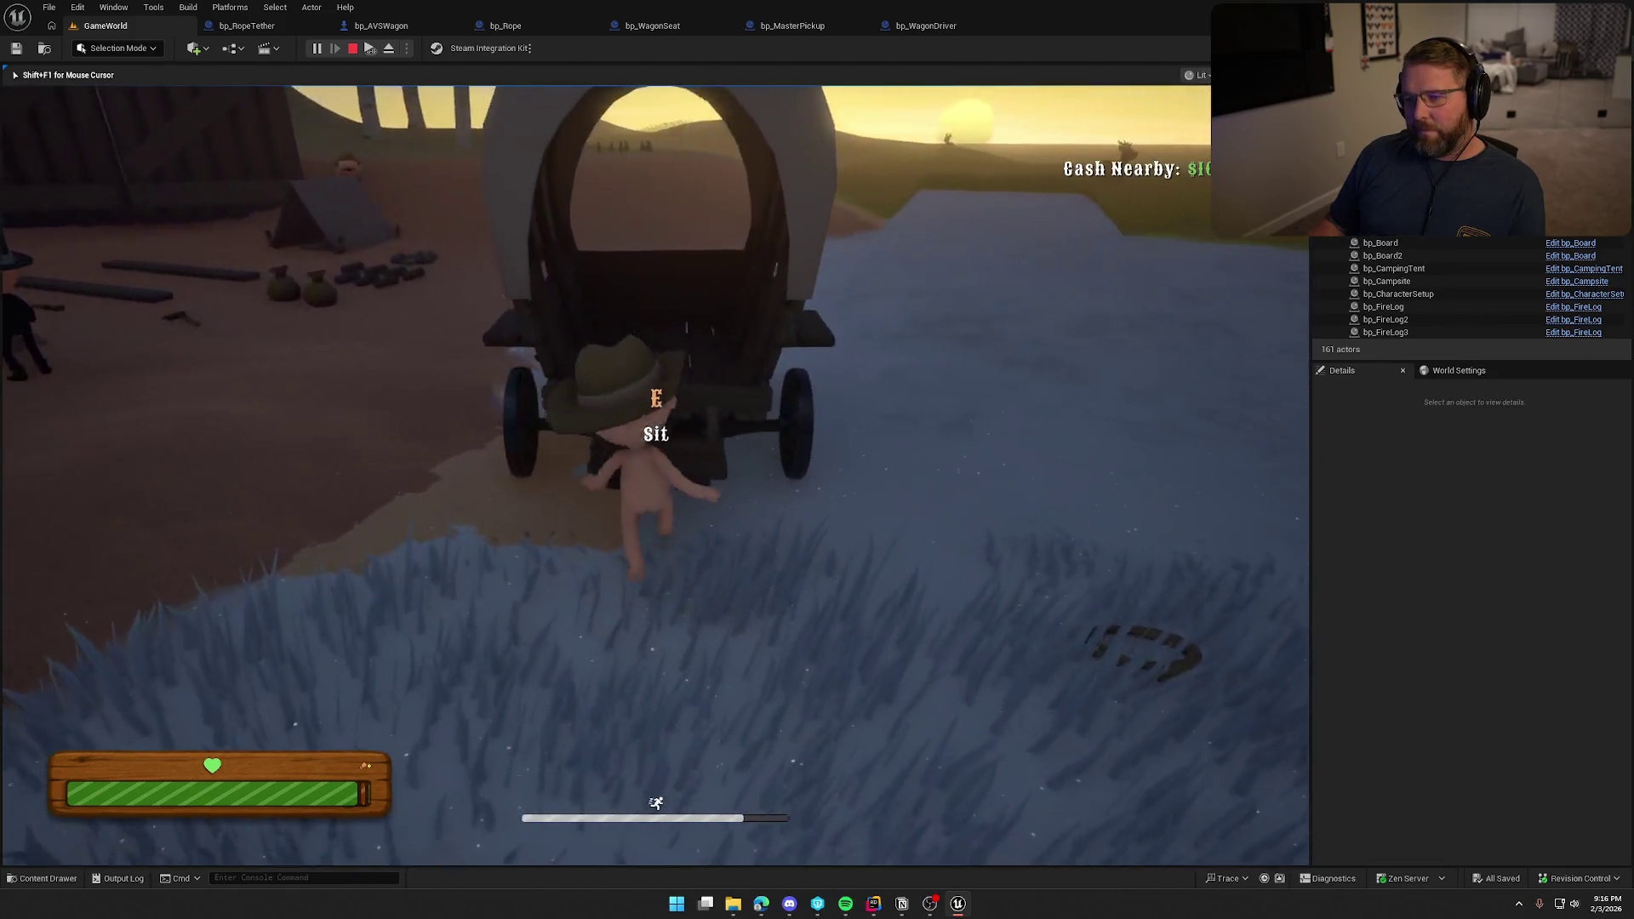
Sit and drive the wagon left along the dirt road, then restart Play in Editor.
key("e")
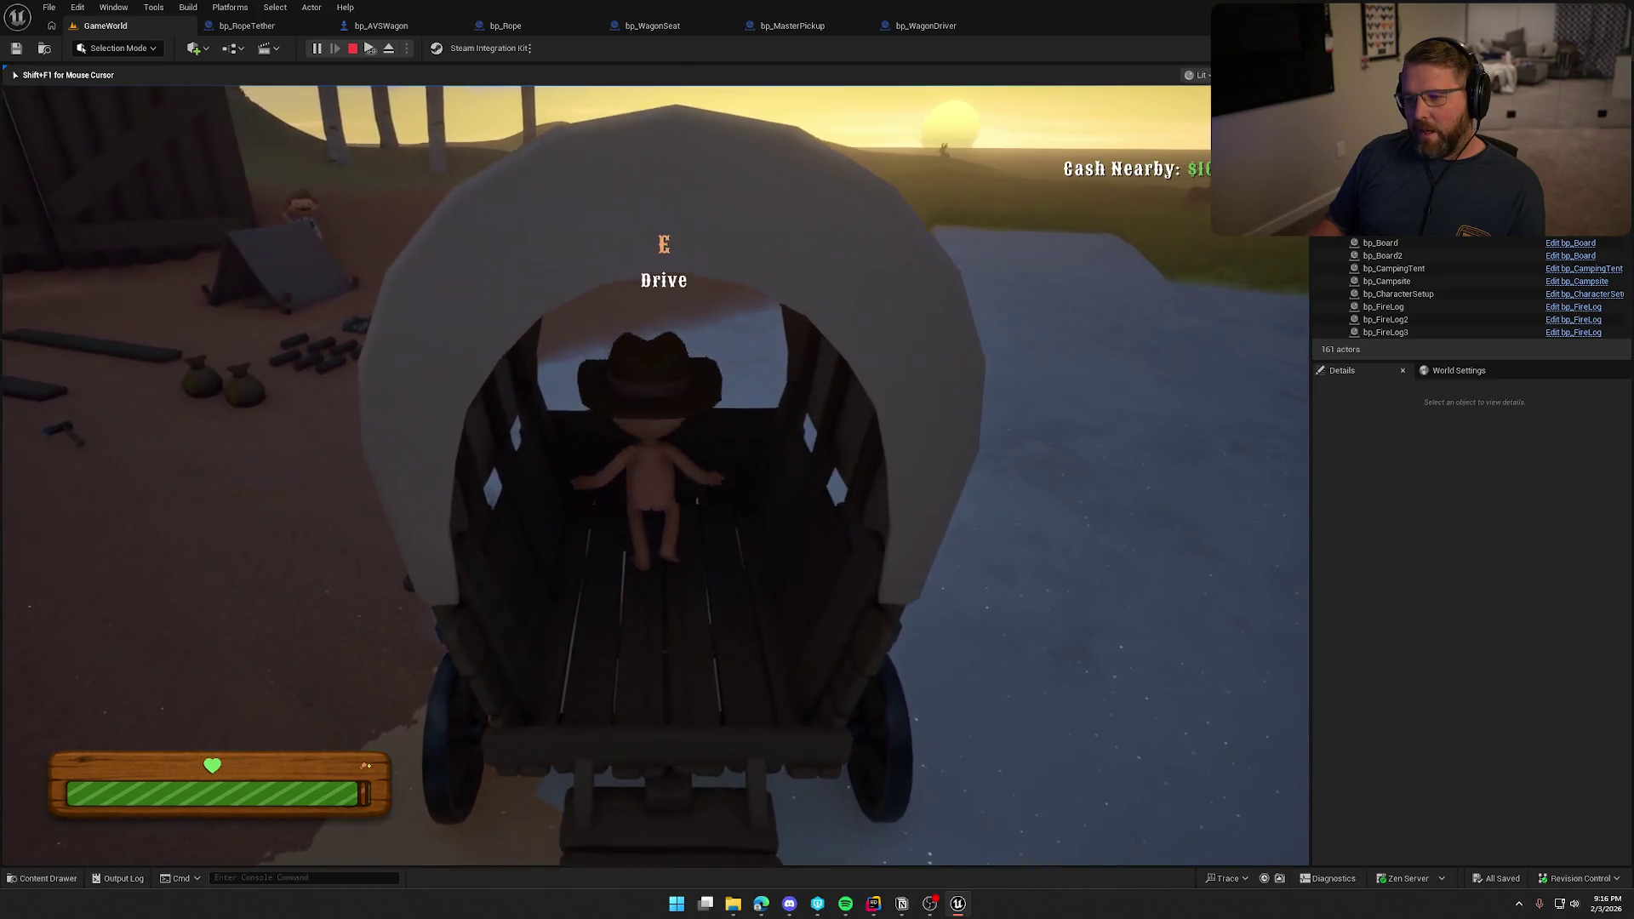
key("e")
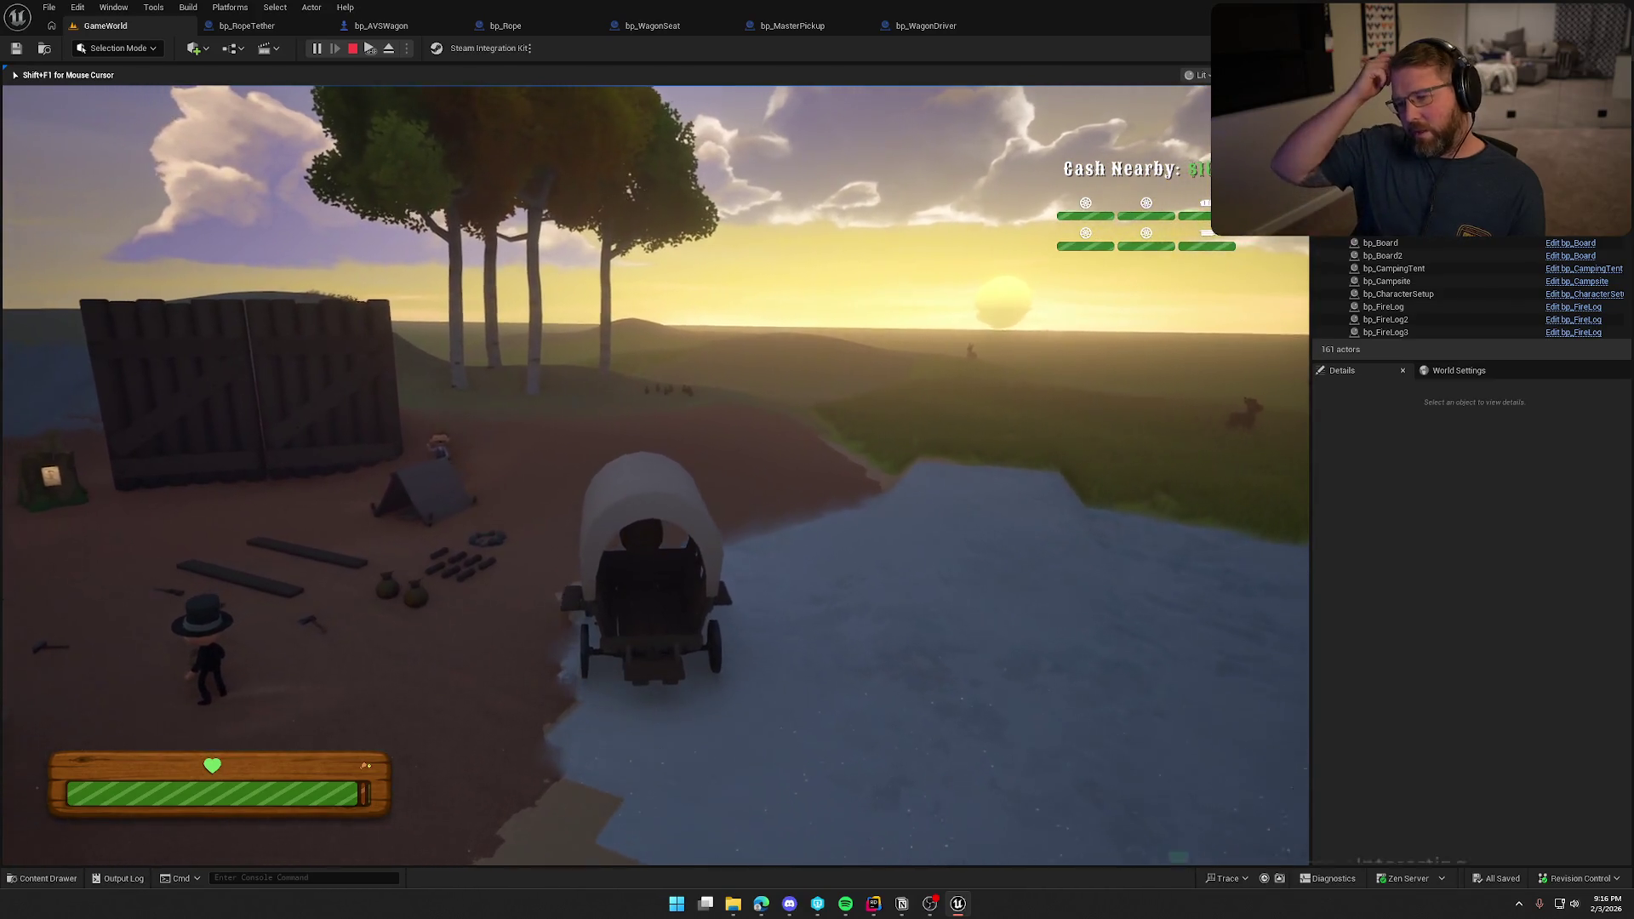
key("a")
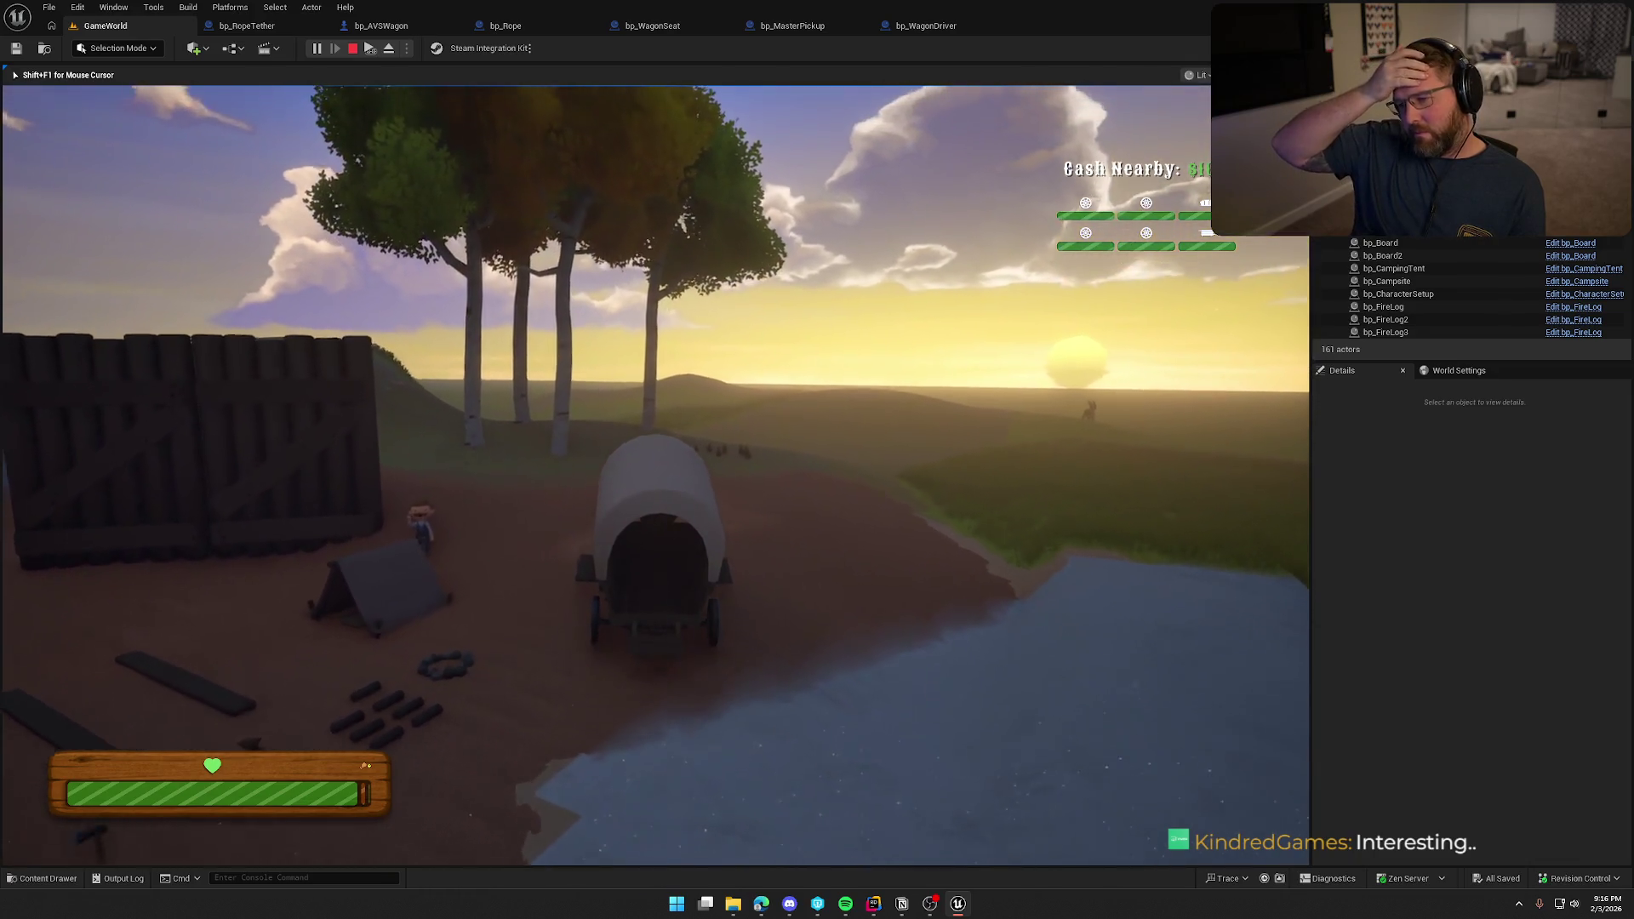
key("a")
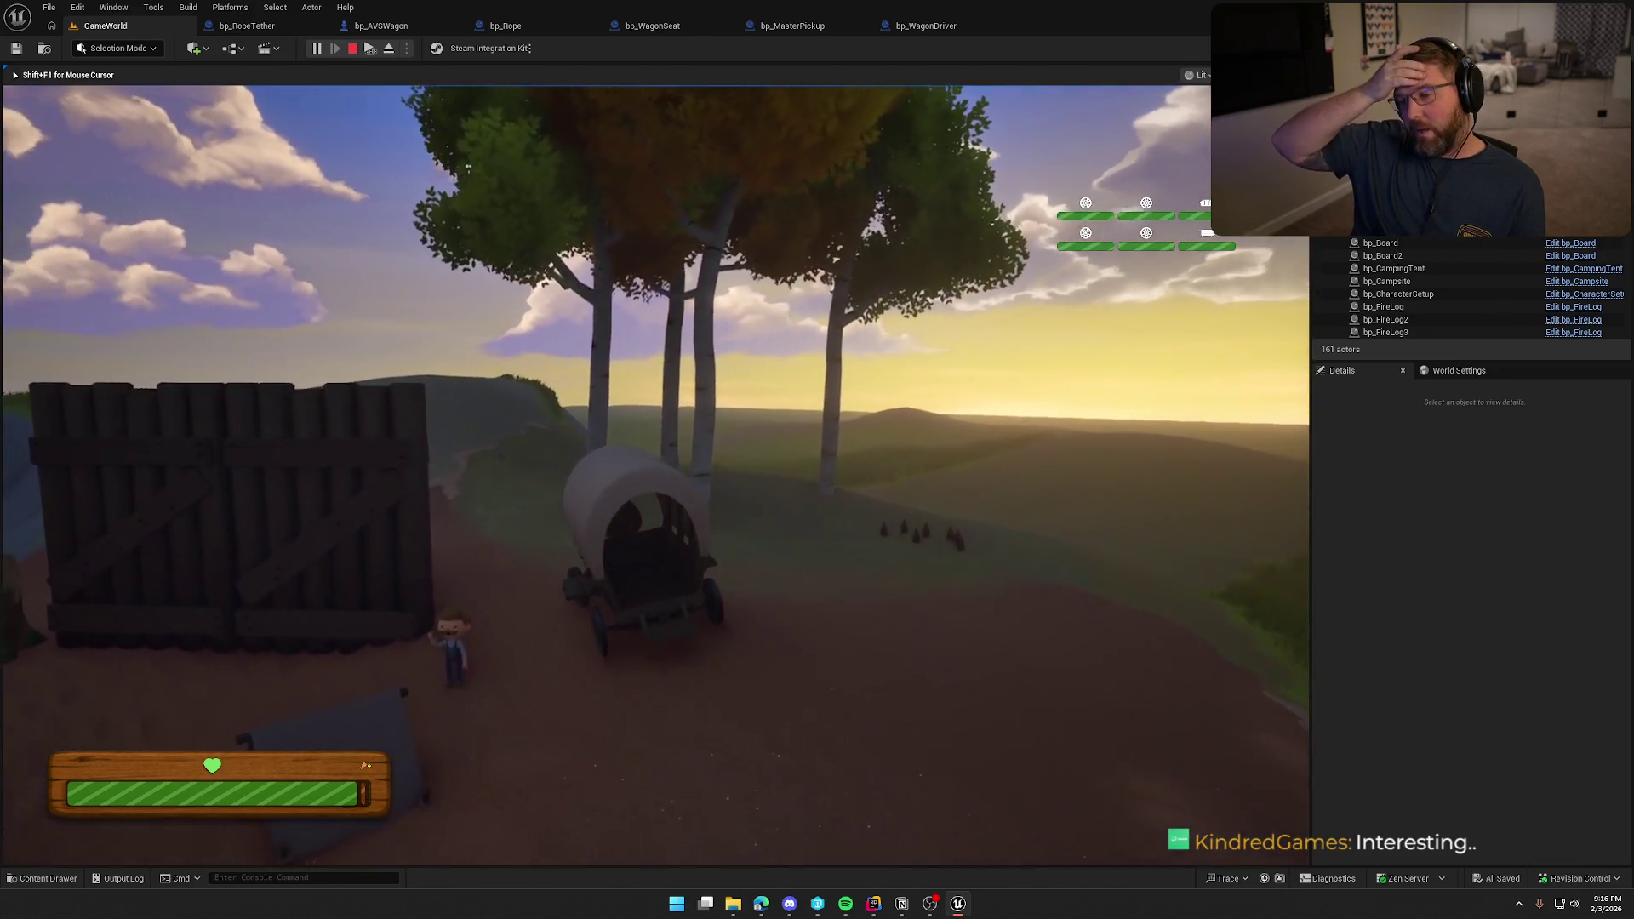
key("a")
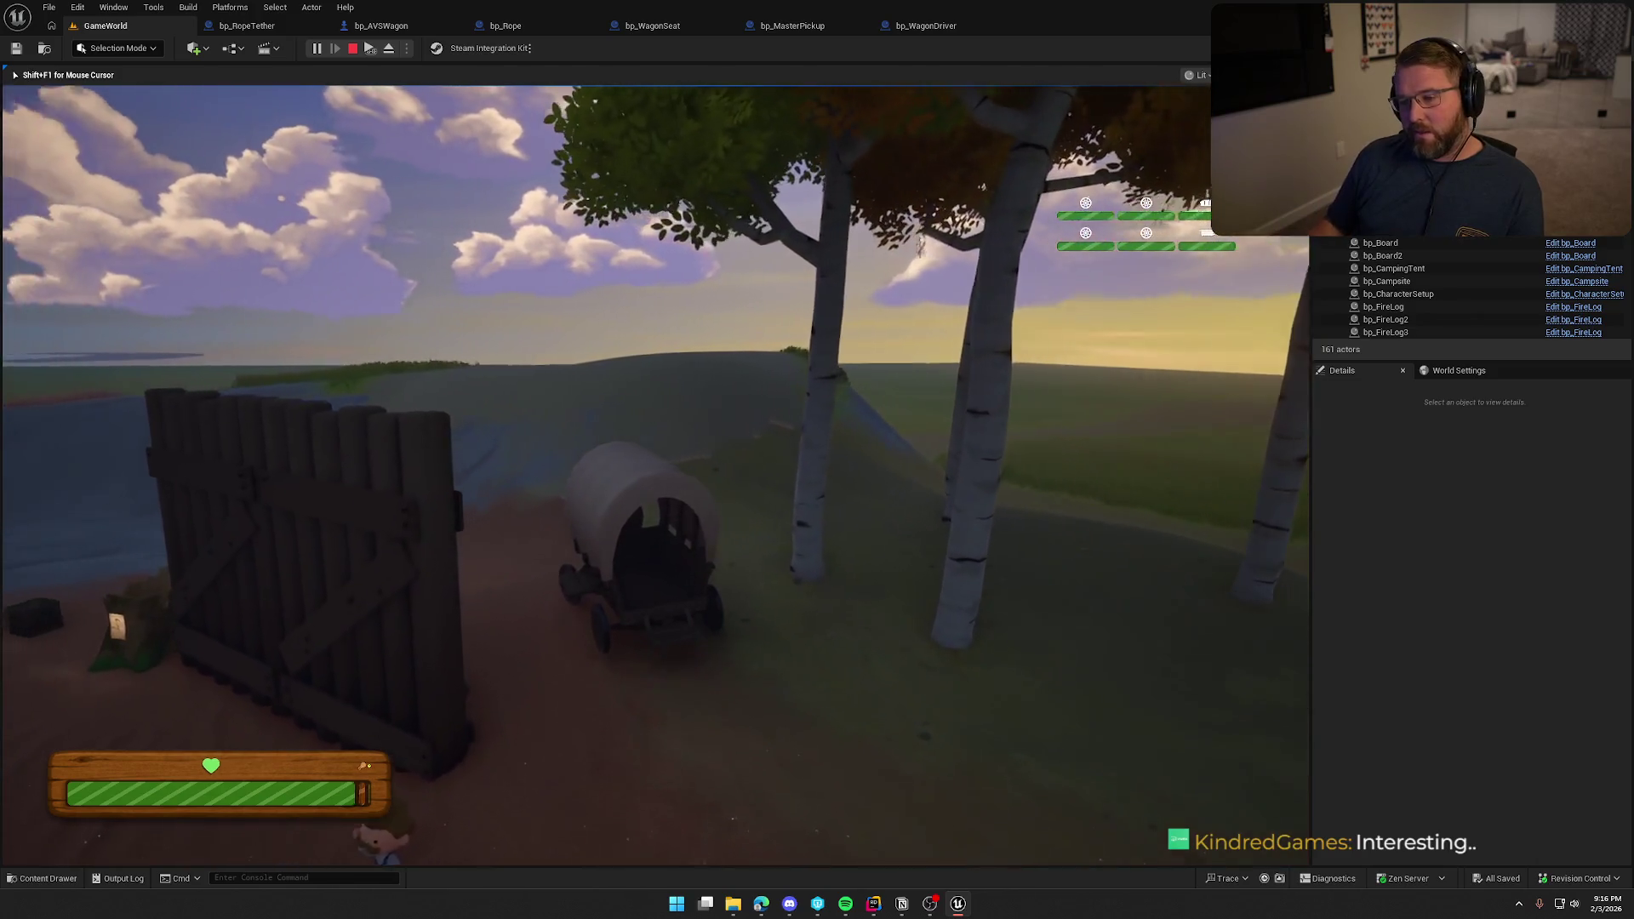
key("a")
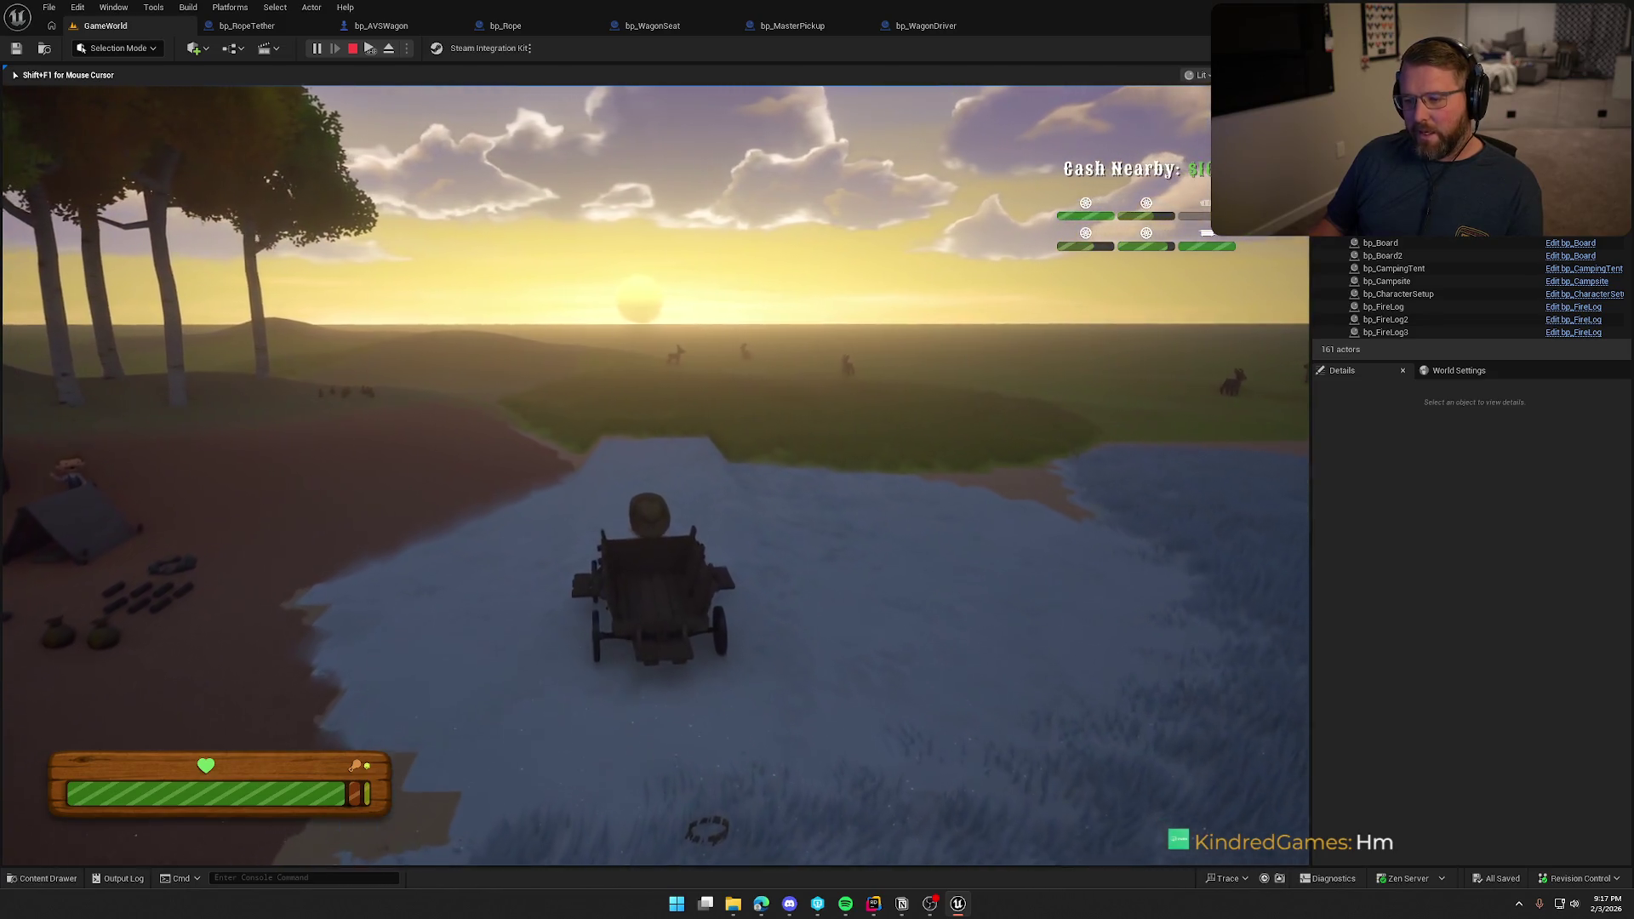
key("Escape")
key("alt+p")
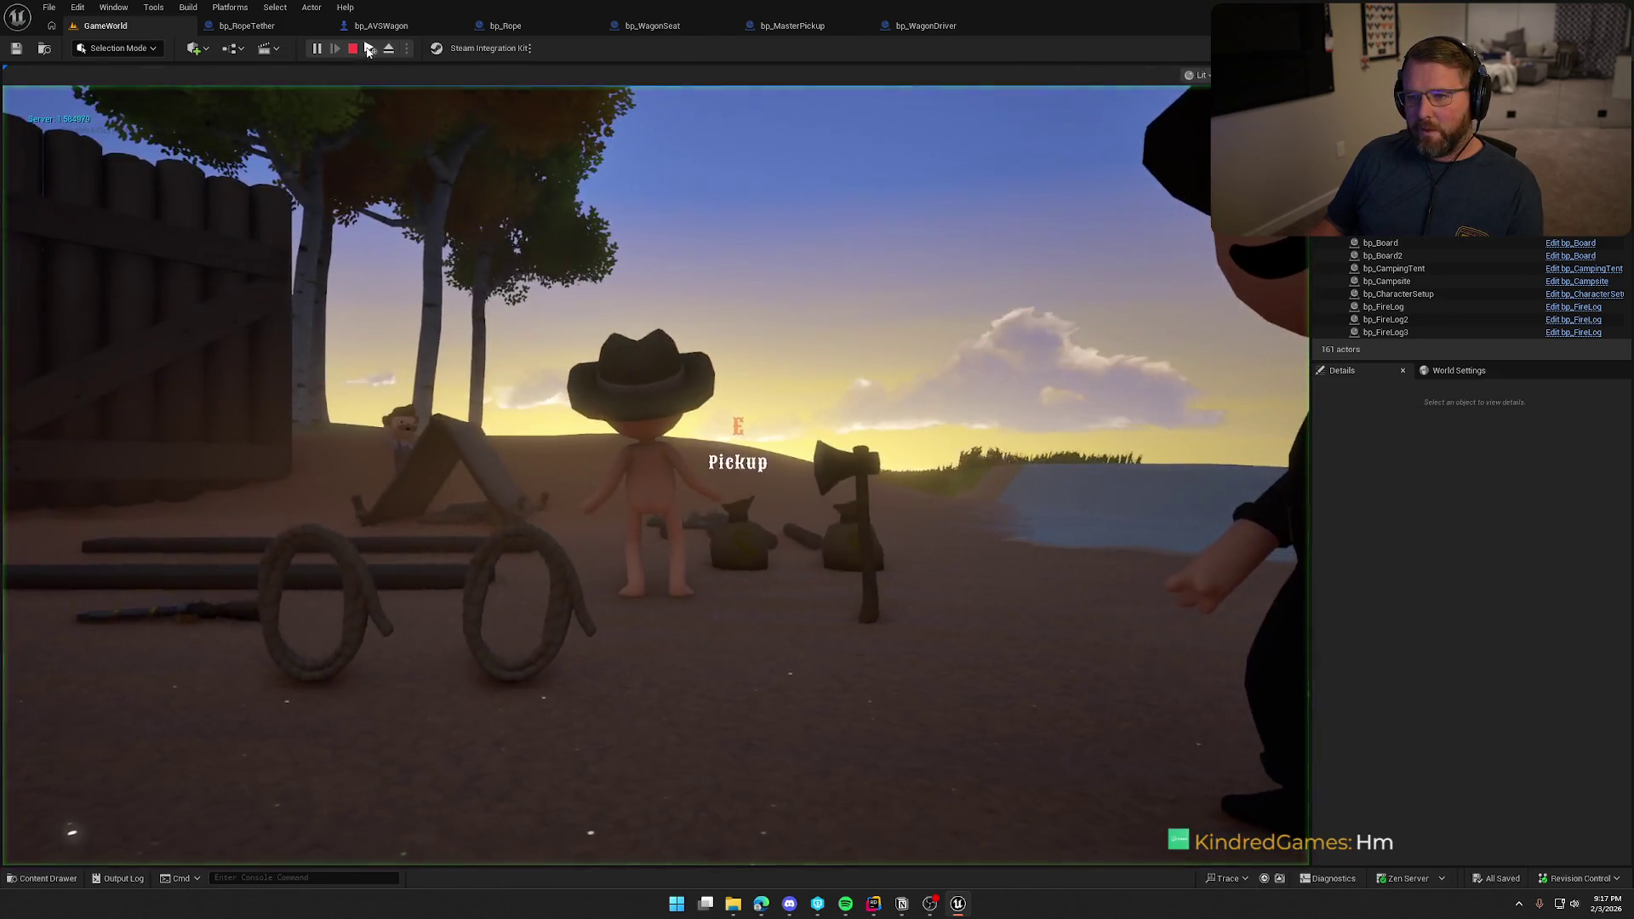